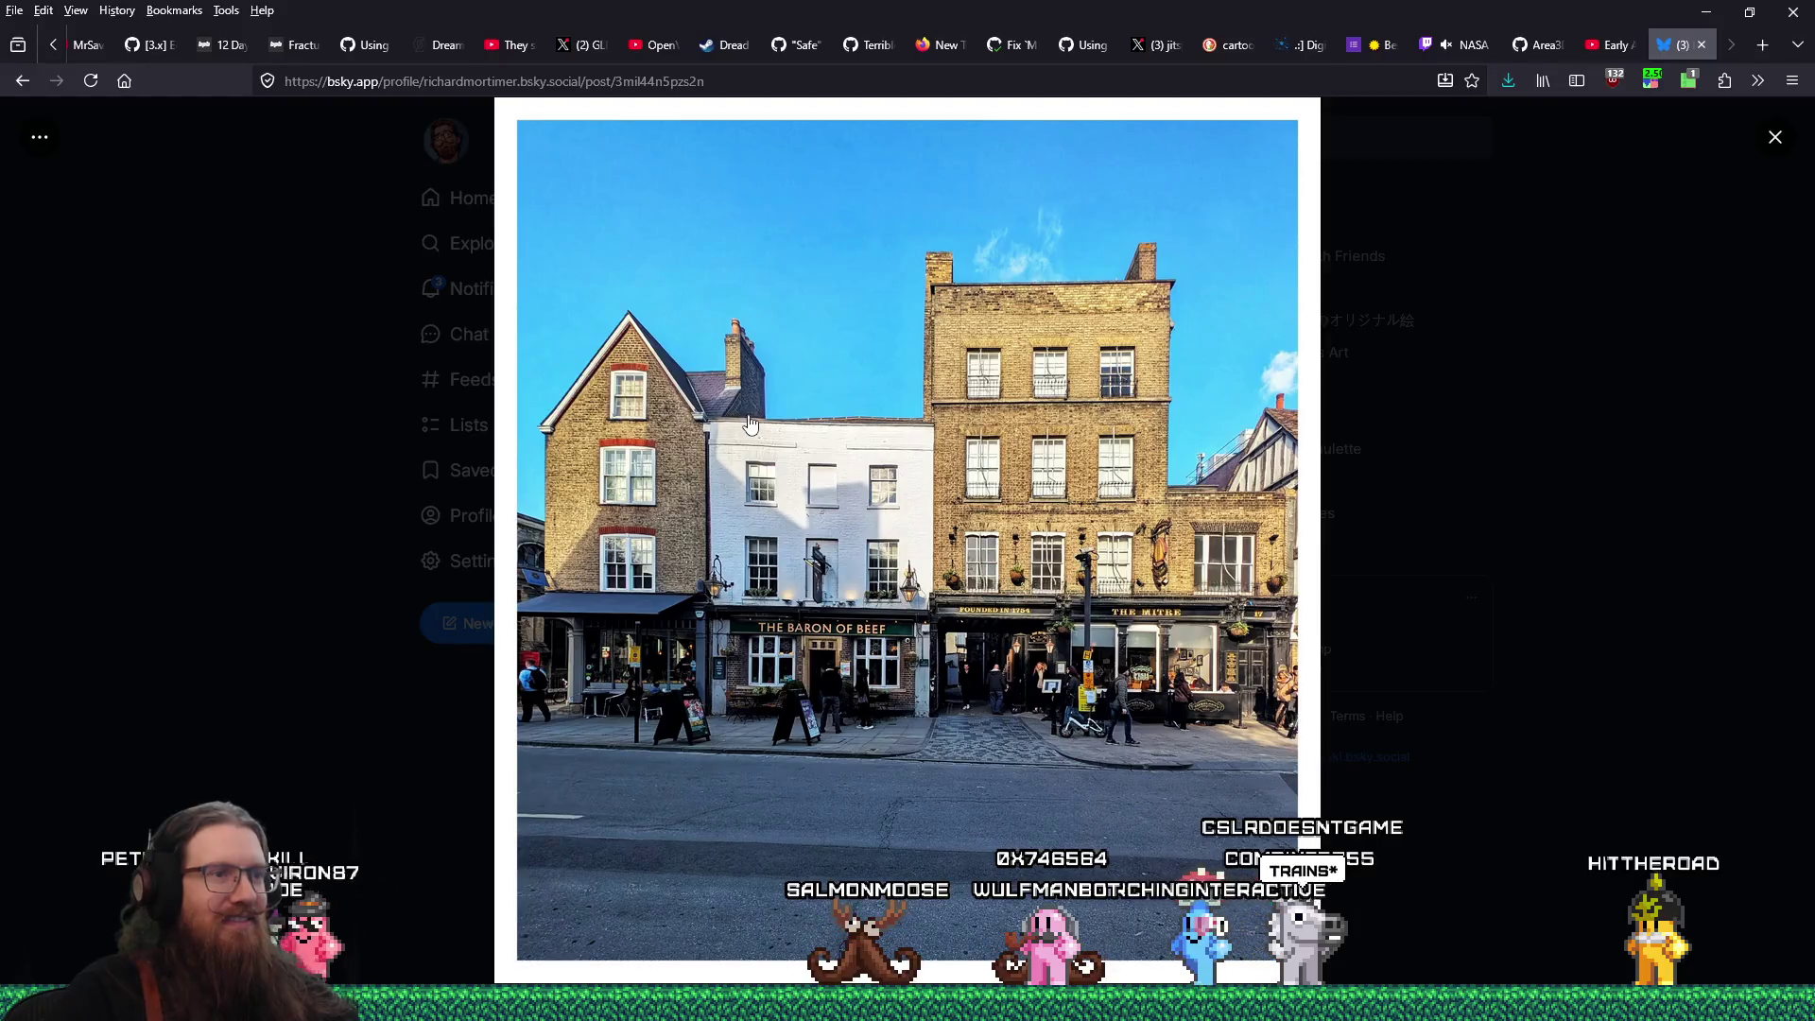
Back in TrenchBroom, resize the red brick block toward 144 units tall and narrower
{"action": "key", "text": "alt+Tab"}
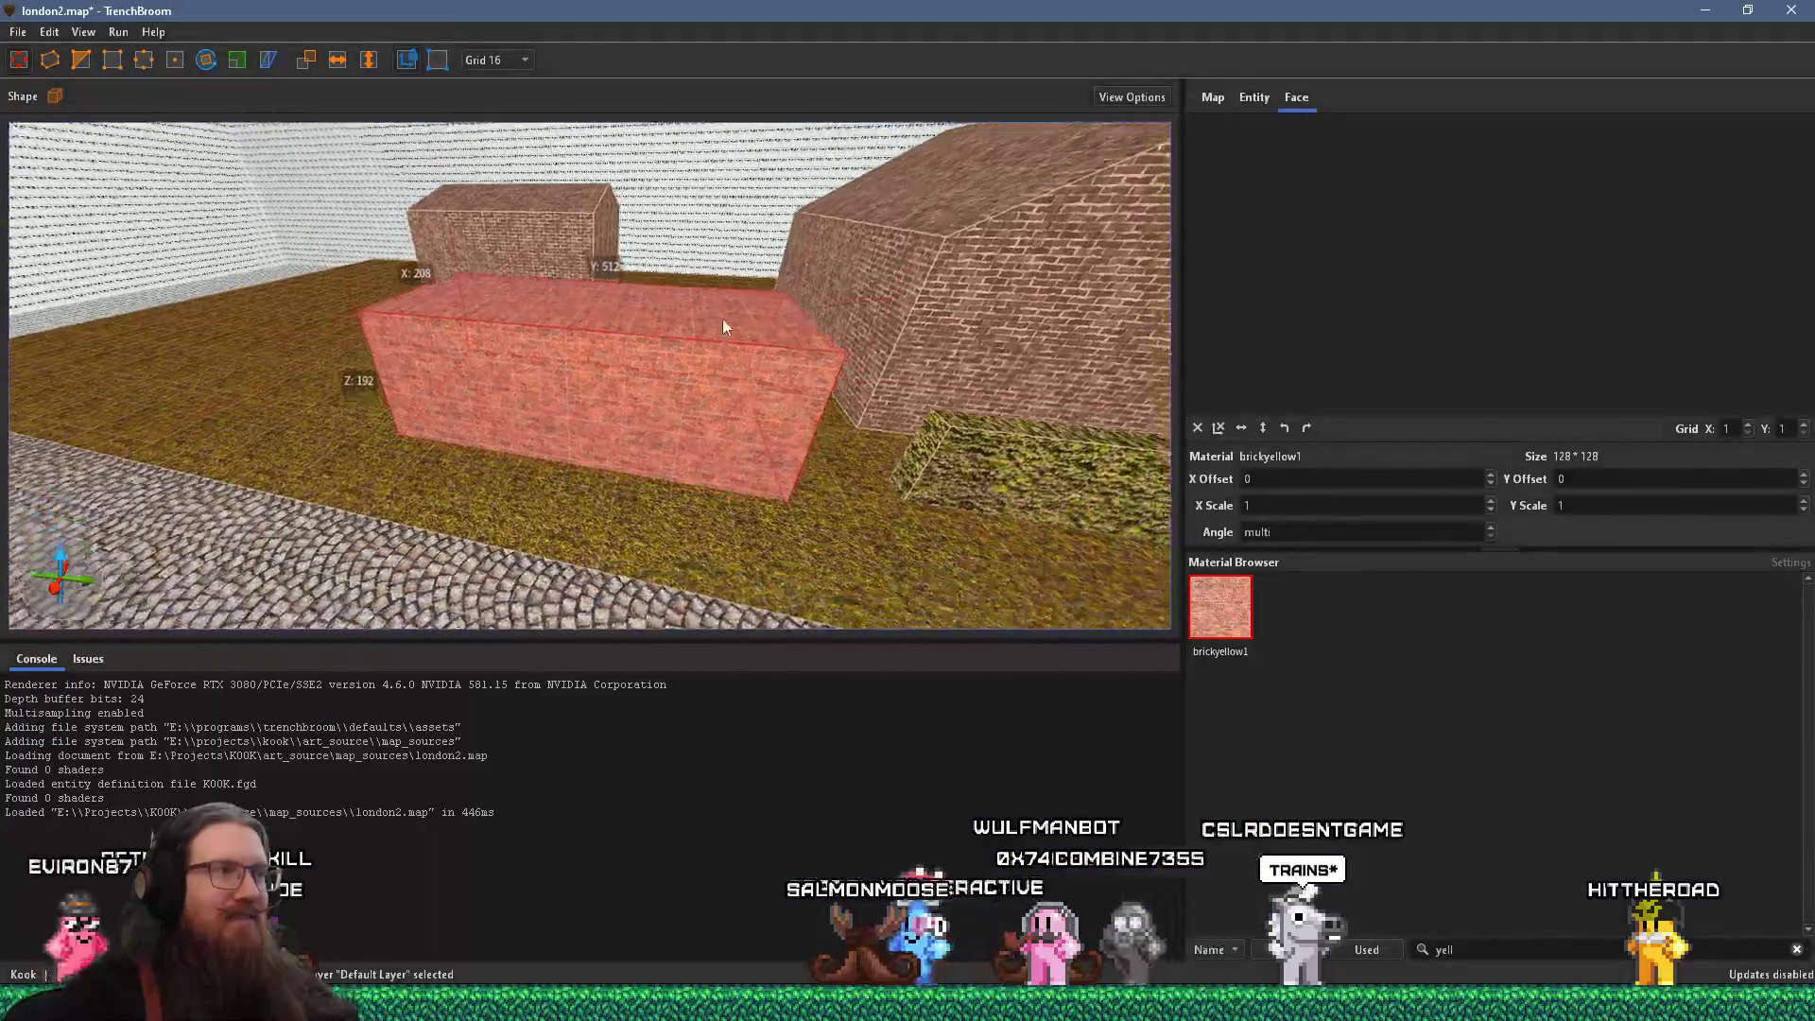
{"action": "mouse_move", "coordinate": [711, 291]}
{"action": "left_mouse_down"}
{"action": "mouse_move", "coordinate": [665, 421]}
{"action": "mouse_move", "coordinate": [658, 357]}
{"action": "mouse_move", "coordinate": [615, 429]}
{"action": "mouse_move", "coordinate": [596, 258]}
{"action": "mouse_move", "coordinate": [615, 203]}
{"action": "left_mouse_up"}
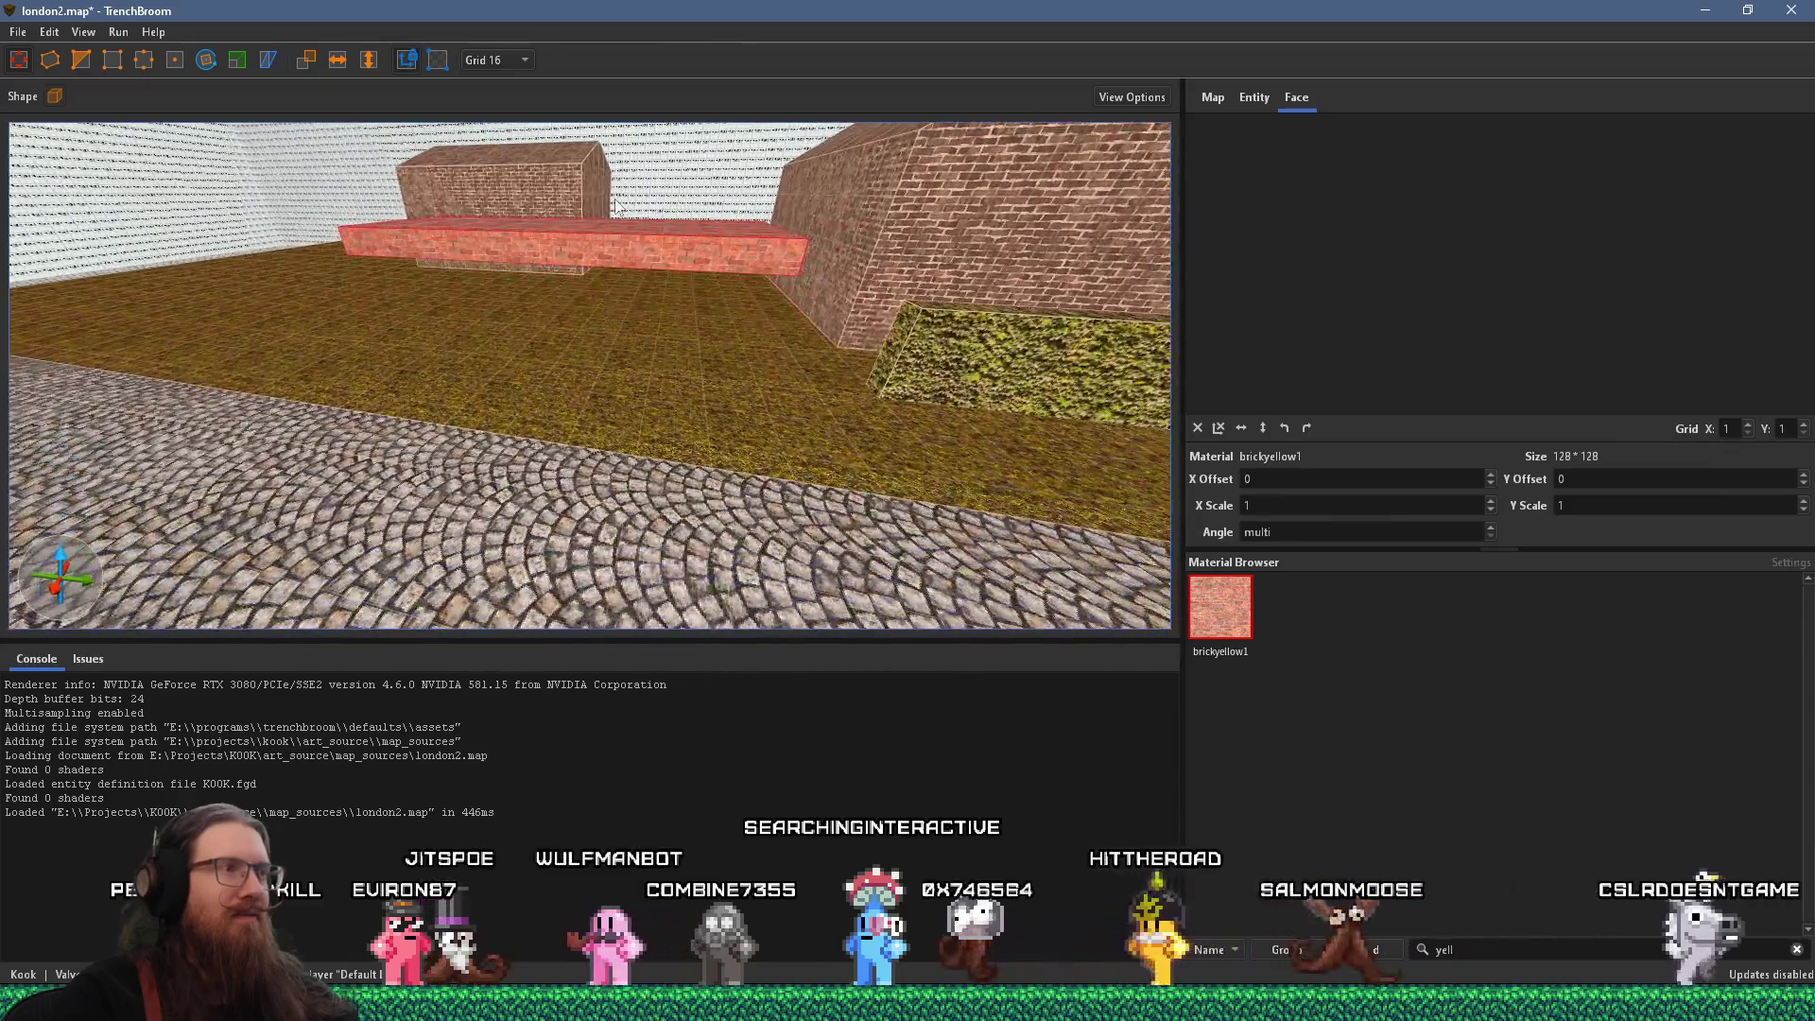
{"action": "mouse_move", "coordinate": [627, 287]}
{"action": "left_mouse_down"}
{"action": "mouse_move", "coordinate": [609, 387]}
{"action": "mouse_move", "coordinate": [638, 236]}
{"action": "mouse_move", "coordinate": [639, 268]}
{"action": "mouse_move", "coordinate": [643, 251]}
{"action": "mouse_move", "coordinate": [616, 280]}
{"action": "mouse_move", "coordinate": [533, 88]}
{"action": "mouse_move", "coordinate": [577, 308]}
{"action": "left_mouse_up"}
{"action": "scroll", "coordinate": [578, 298], "scroll_direction": "down", "scroll_amount": 5}
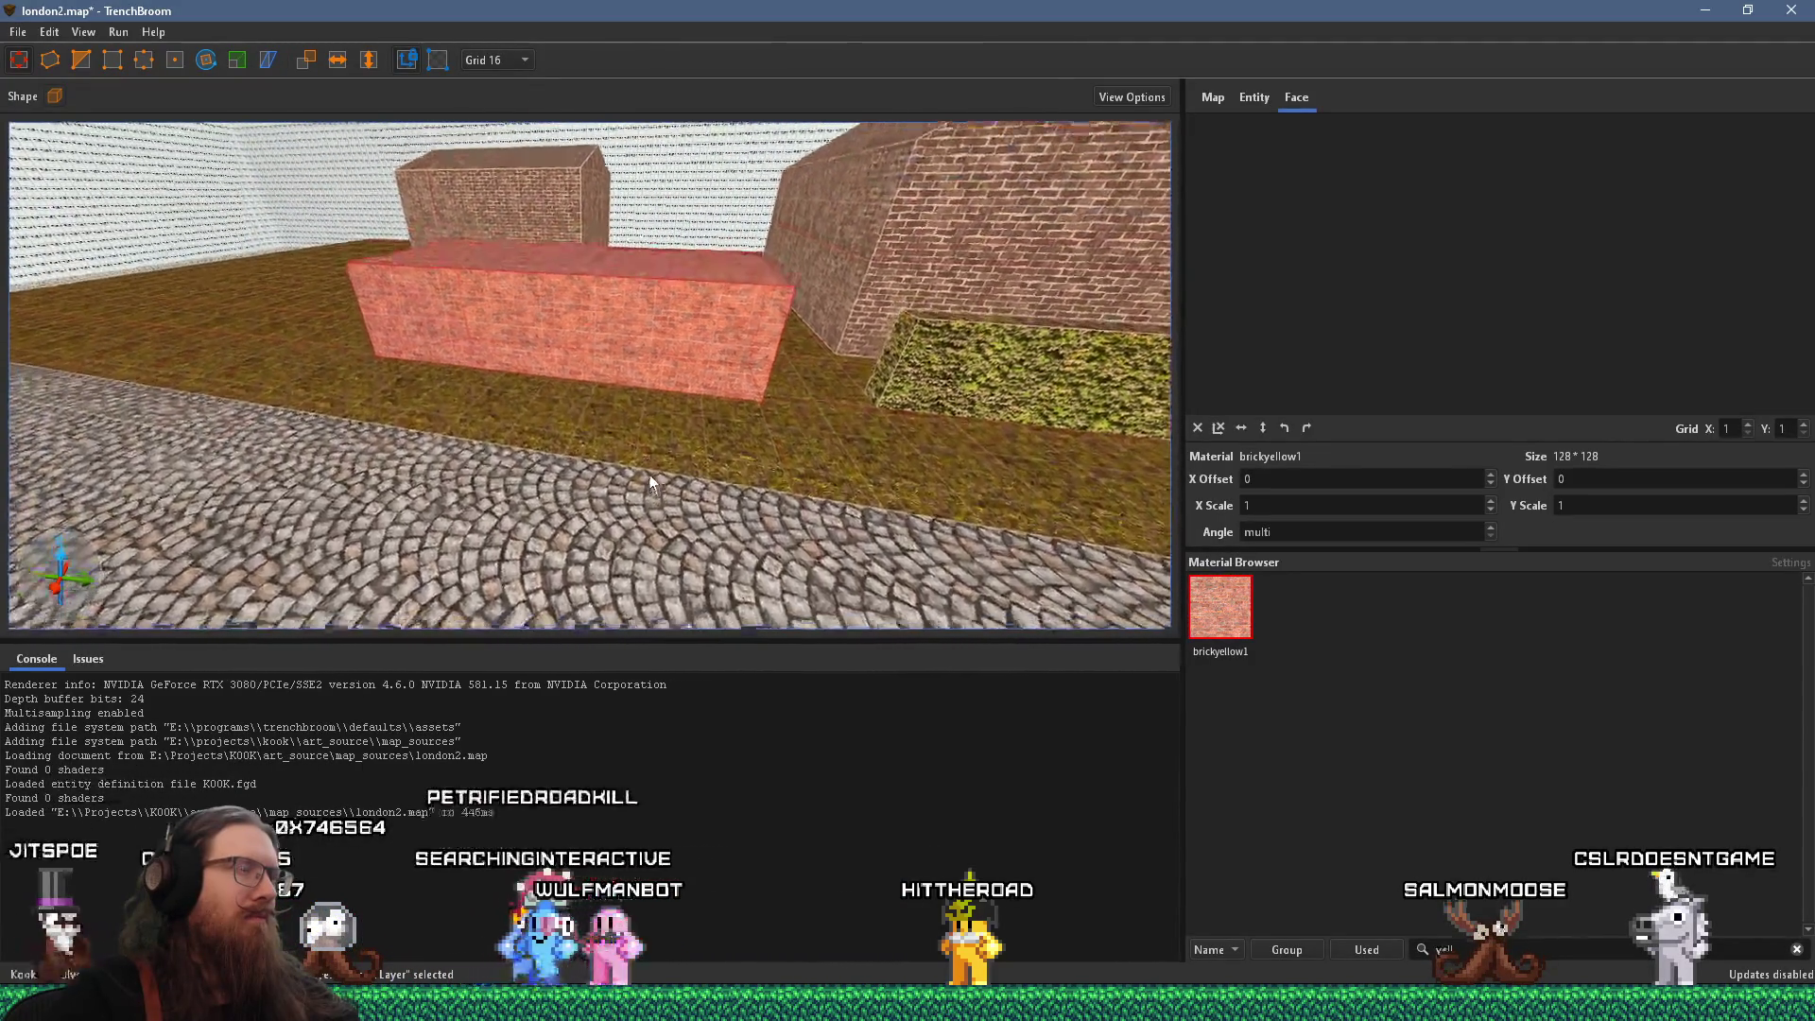
{"action": "mouse_move", "coordinate": [647, 257]}
{"action": "left_mouse_down"}
{"action": "mouse_move", "coordinate": [638, 240]}
{"action": "mouse_move", "coordinate": [631, 348]}
{"action": "mouse_move", "coordinate": [614, 336]}
{"action": "mouse_move", "coordinate": [613, 355]}
{"action": "mouse_move", "coordinate": [663, 441]}
{"action": "mouse_move", "coordinate": [656, 266]}
{"action": "left_mouse_up"}
{"action": "scroll", "coordinate": [656, 267], "scroll_direction": "up", "scroll_amount": 3}
{"action": "left_click_drag", "start_coordinate": [649, 369], "coordinate": [684, 252]}
After checking the reference photo, extend the brick brush into a 176×512×128 wall
{"action": "key", "text": "alt+Tab"}
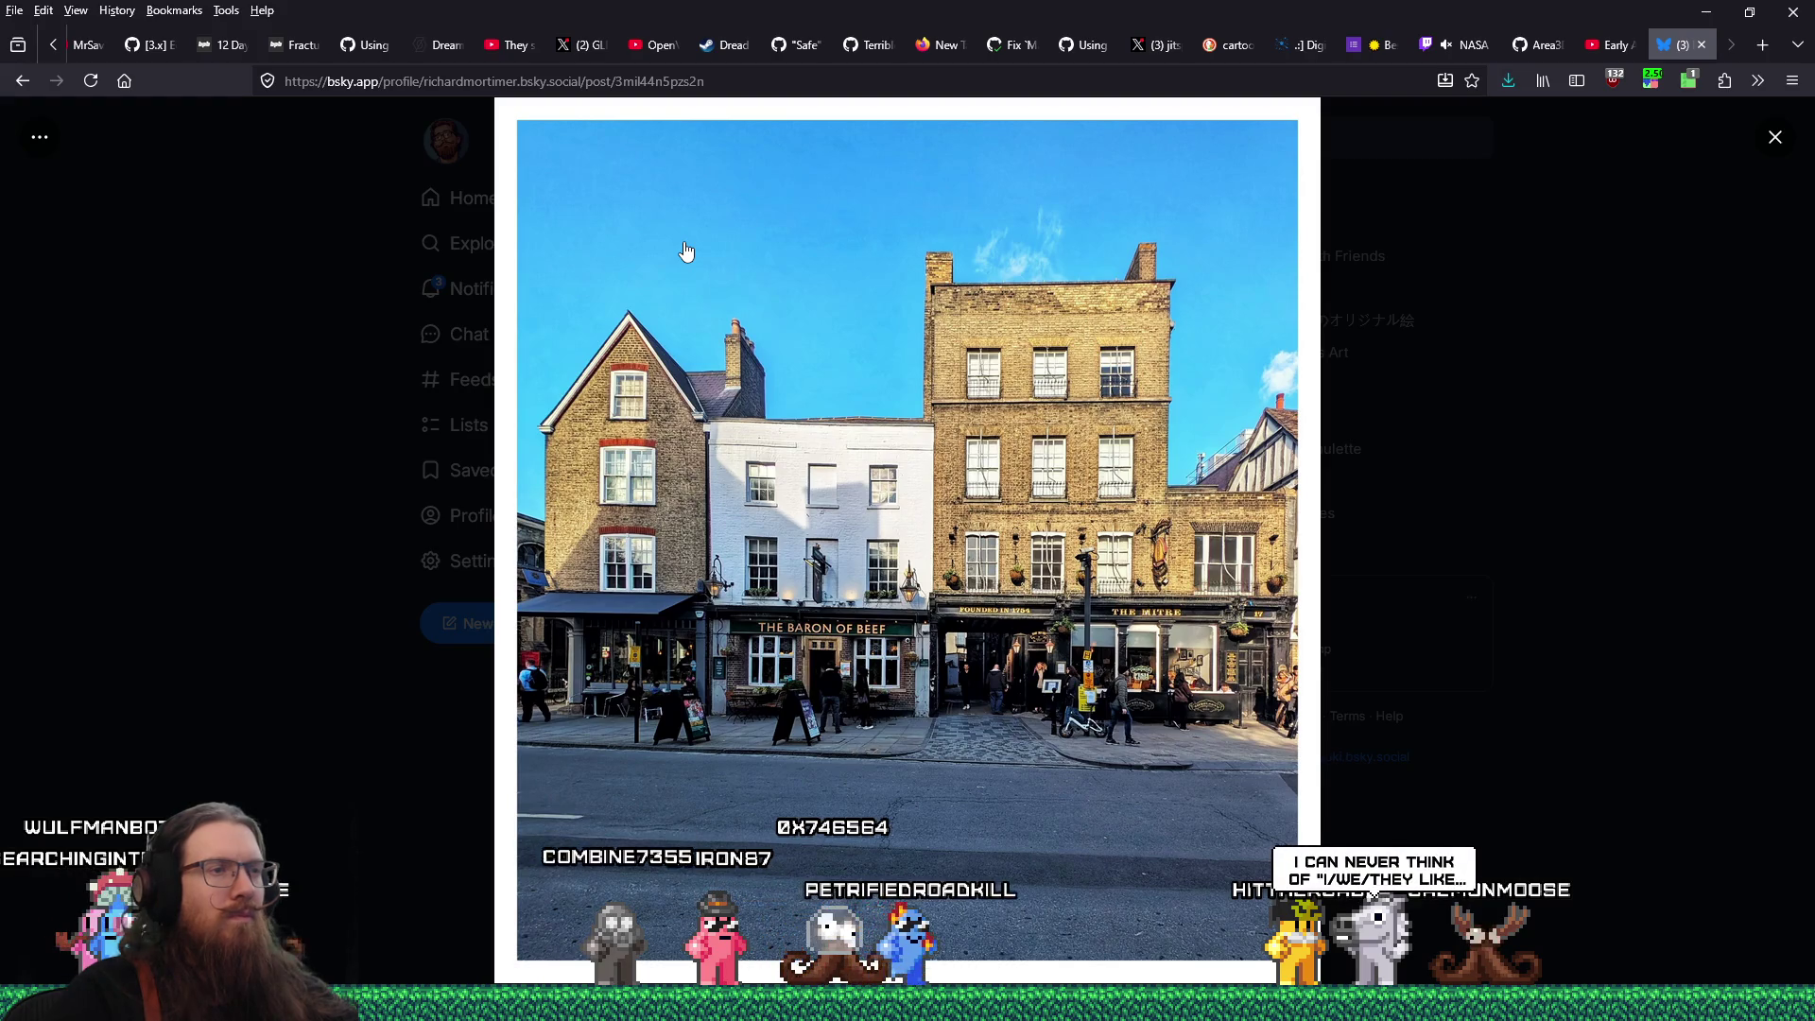
{"action": "key", "text": "super+Tab"}
{"action": "left_click", "coordinate": [684, 241]}
{"action": "scroll", "coordinate": [613, 201], "scroll_direction": "down", "scroll_amount": 3}
{"action": "left_click_drag", "start_coordinate": [644, 330], "coordinate": [626, 432]}
{"action": "scroll", "coordinate": [625, 424], "scroll_direction": "up", "scroll_amount": 5}
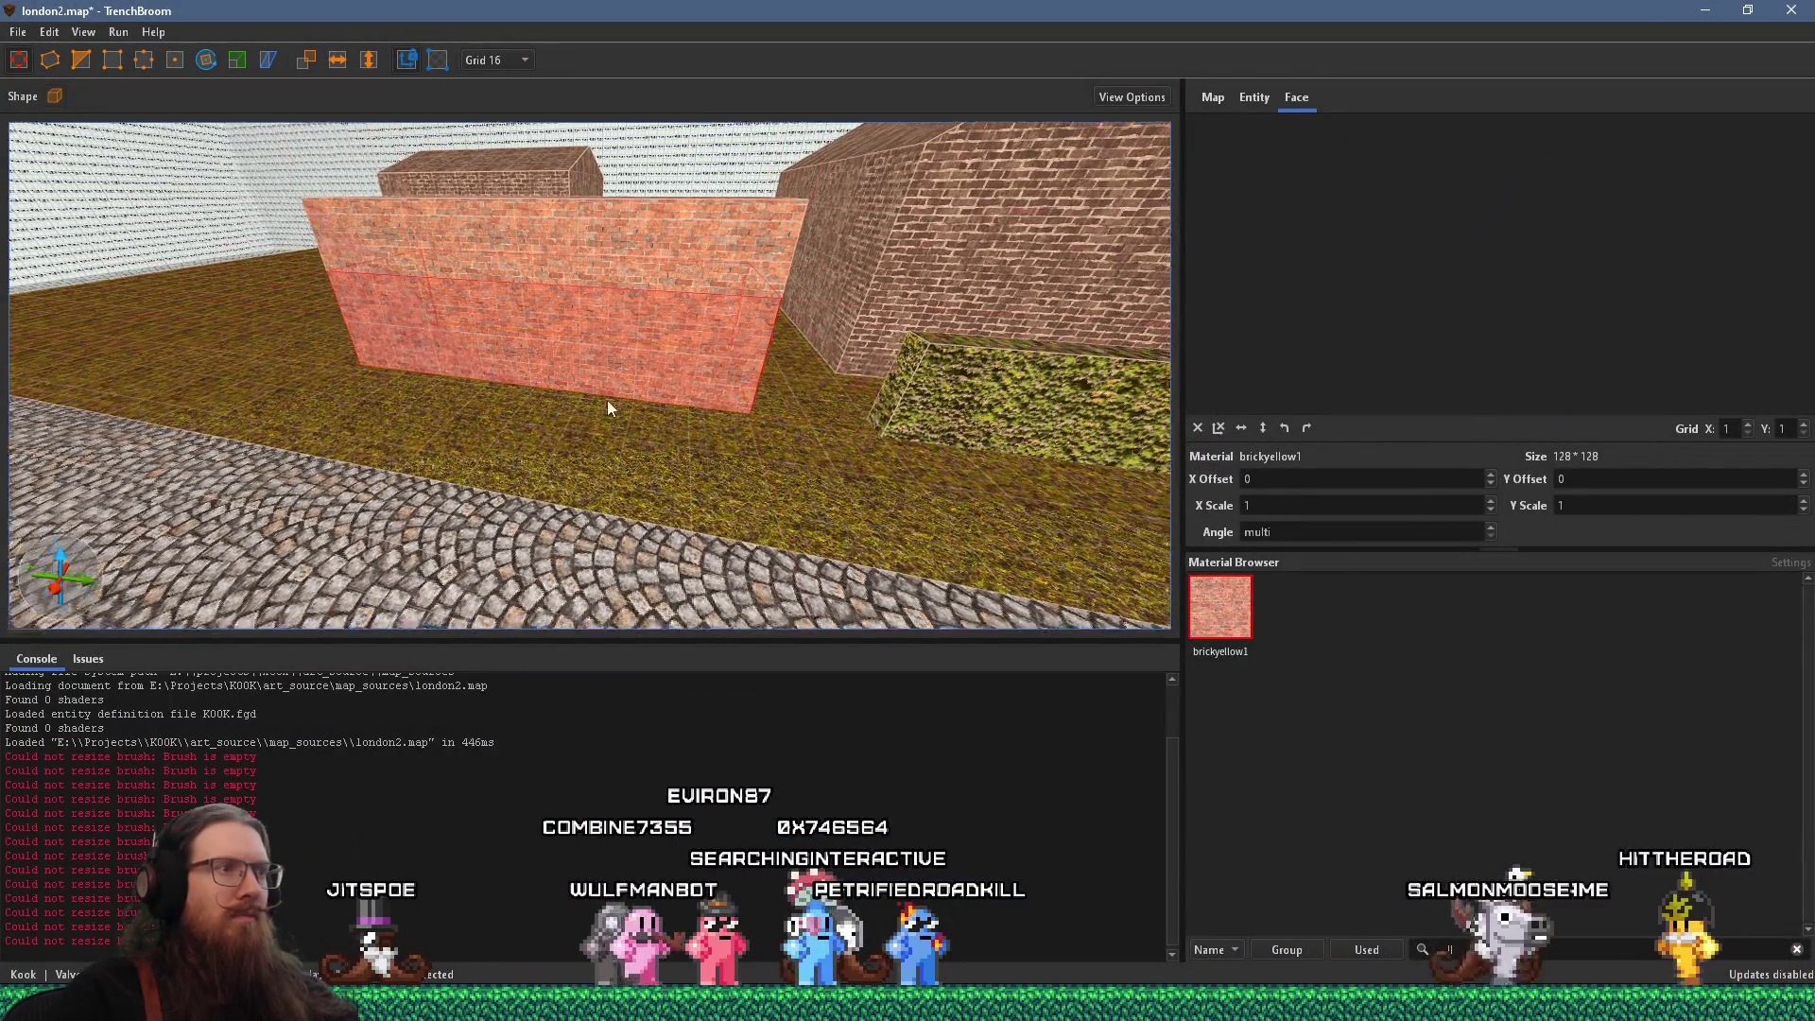
{"action": "scroll", "coordinate": [661, 439], "scroll_direction": "down", "scroll_amount": 4}
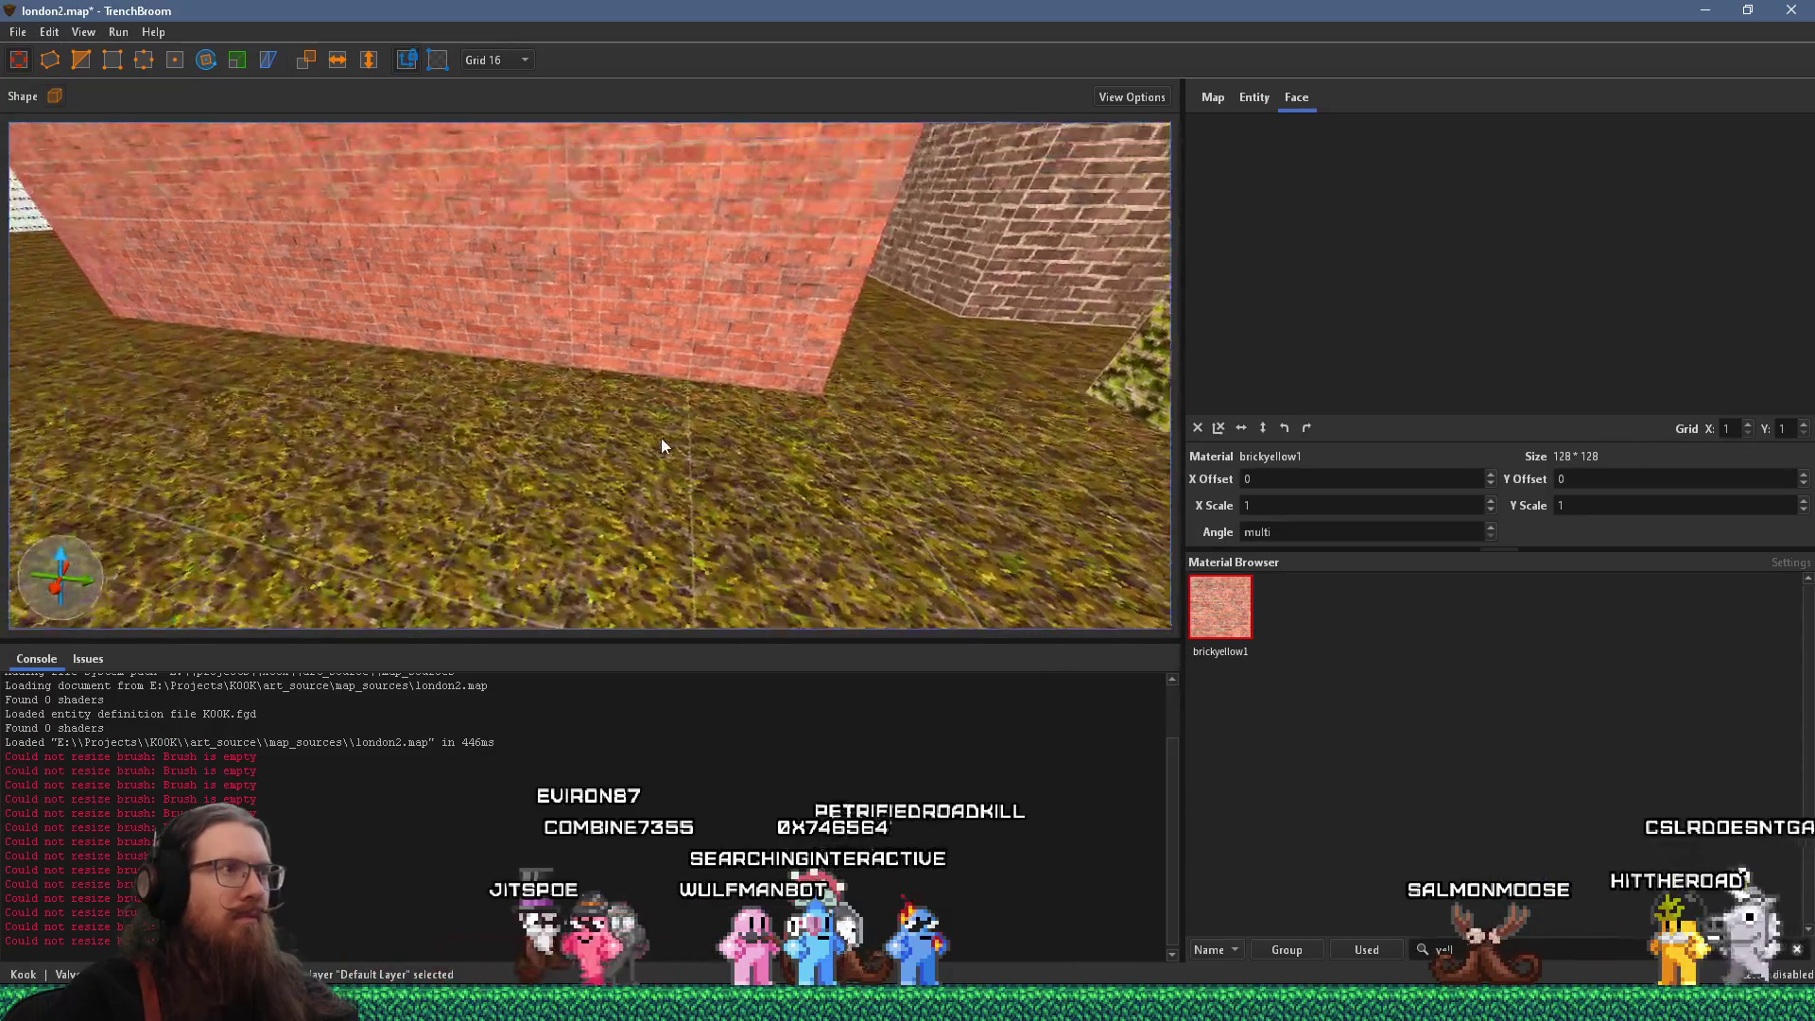
Search materials for 'pan' and apply woodpanel1 to the lower café wall
{"action": "left_click", "coordinate": [1420, 946]}
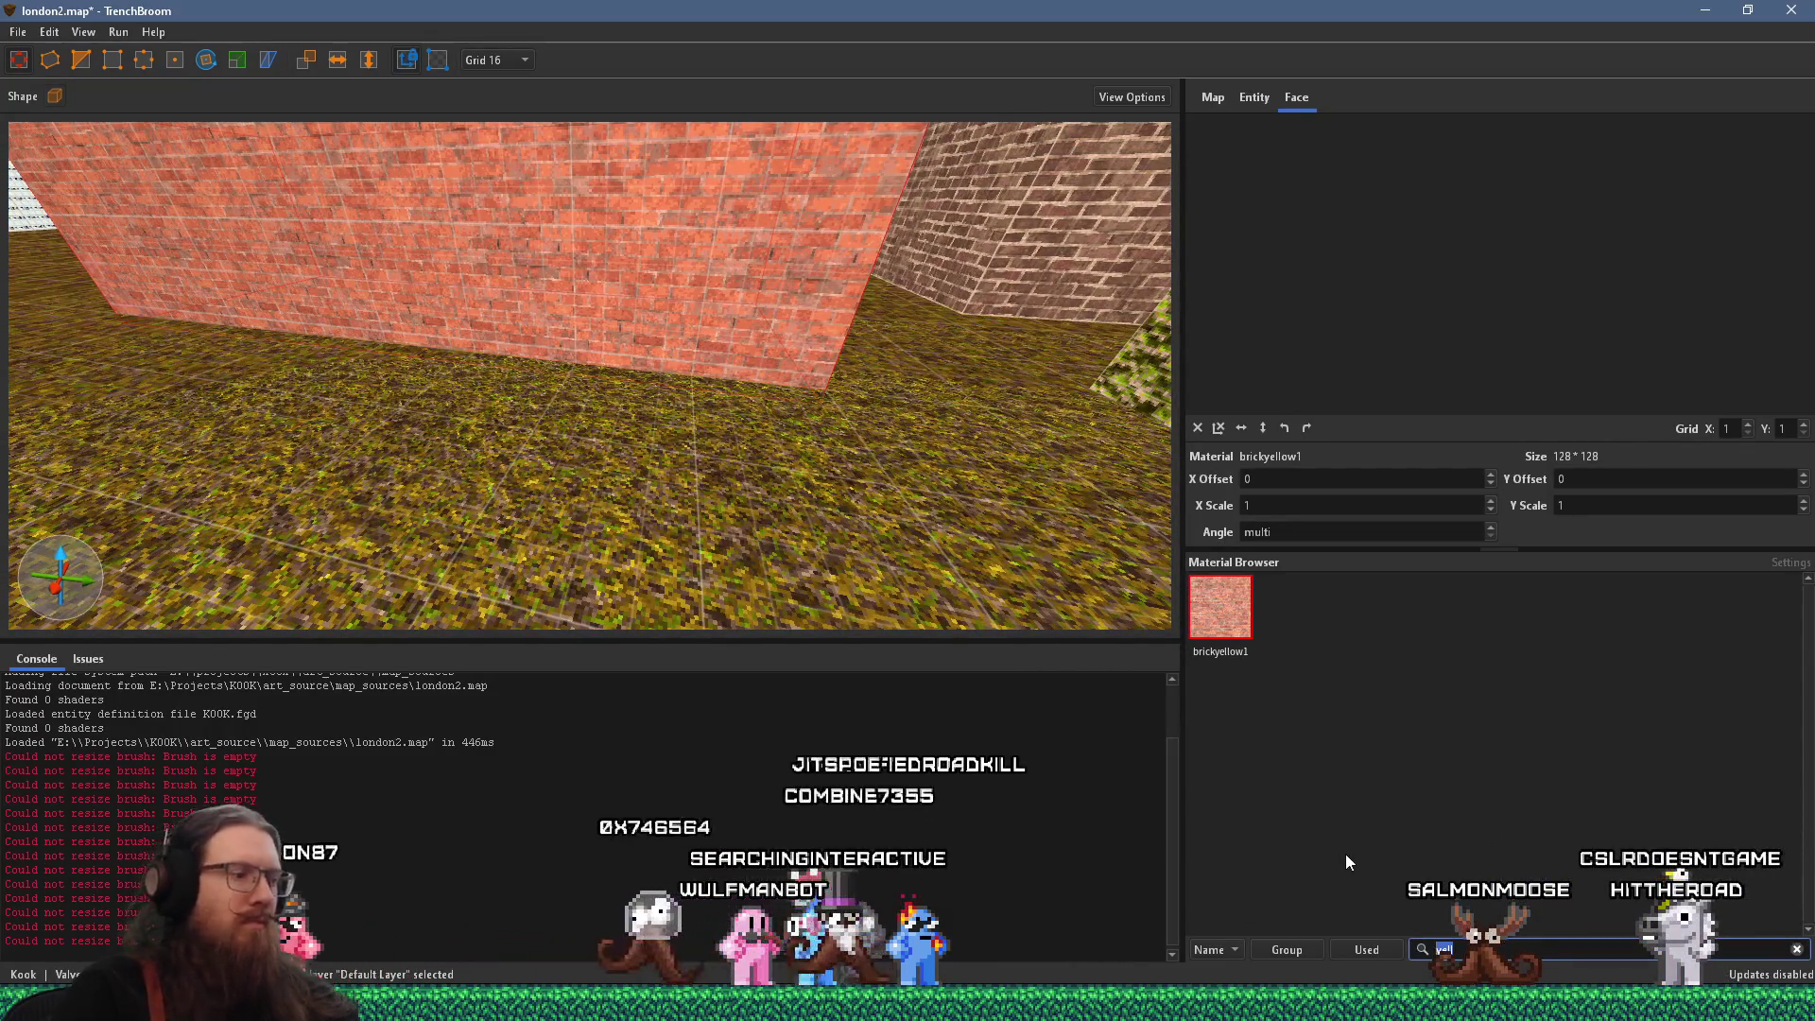
{"action": "type", "text": "pan"}
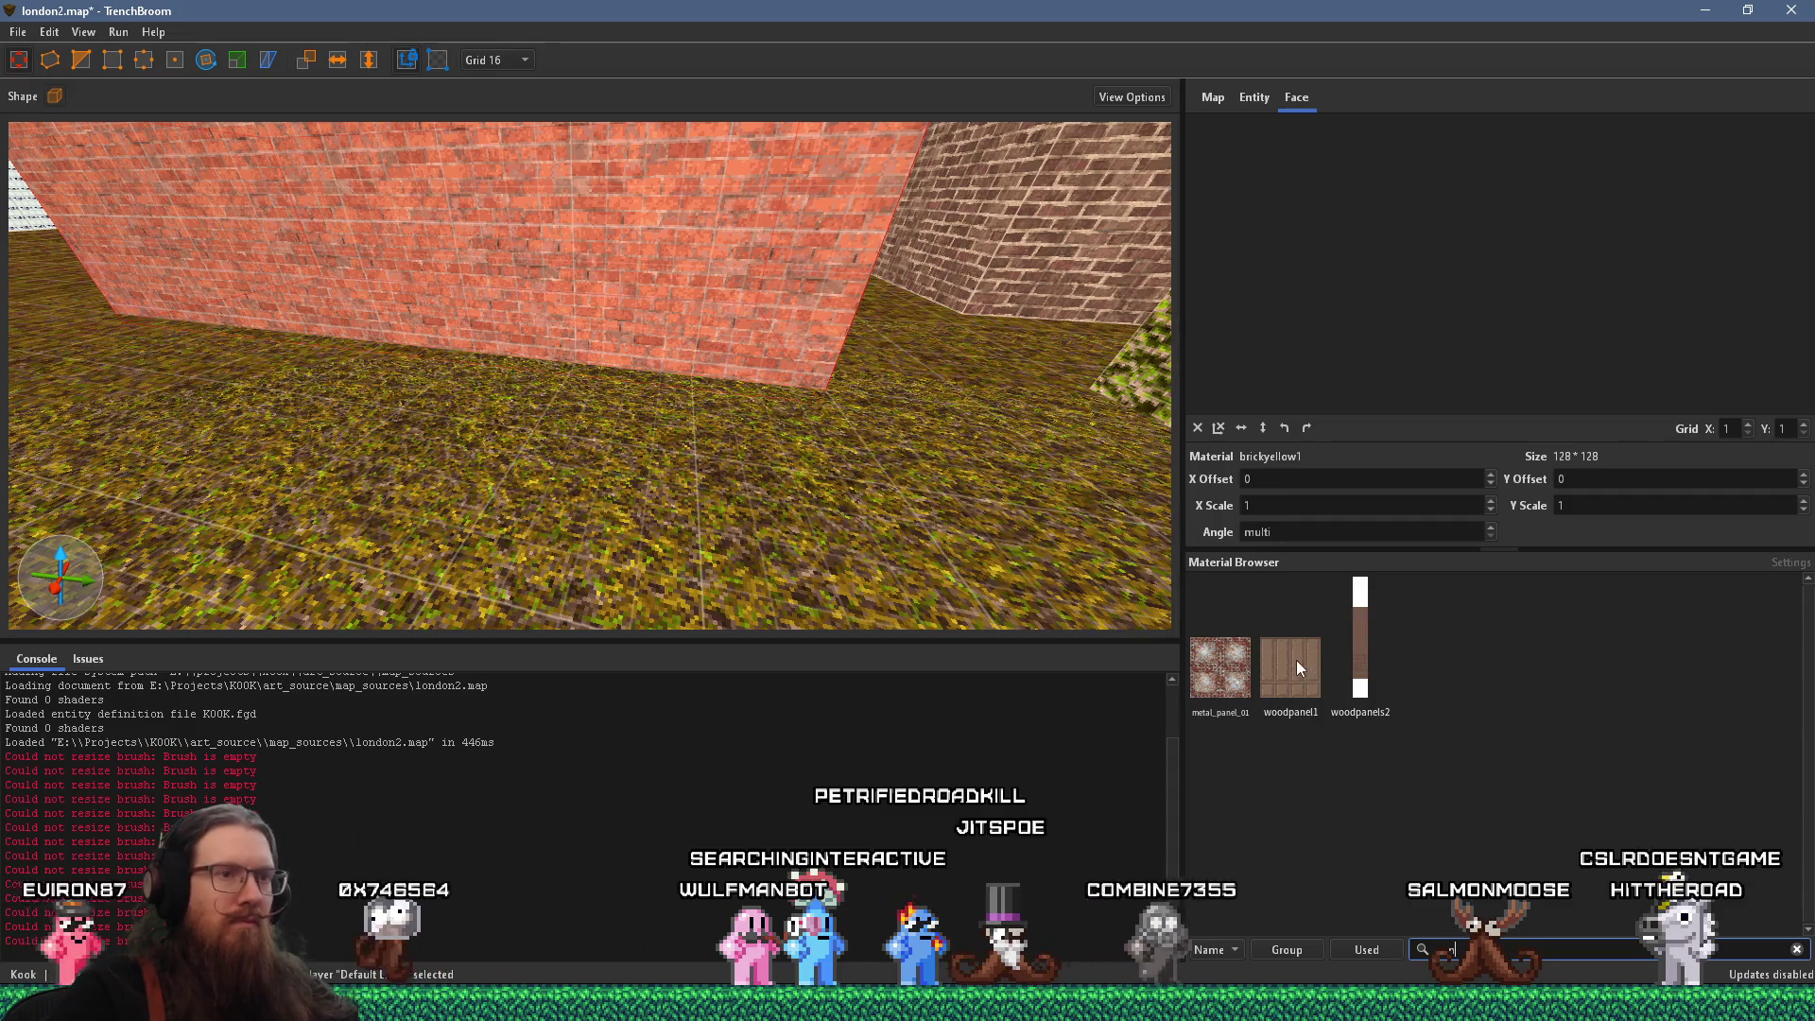
{"action": "left_click", "coordinate": [1287, 667]}
{"action": "scroll", "coordinate": [908, 523], "scroll_direction": "up", "scroll_amount": 5}
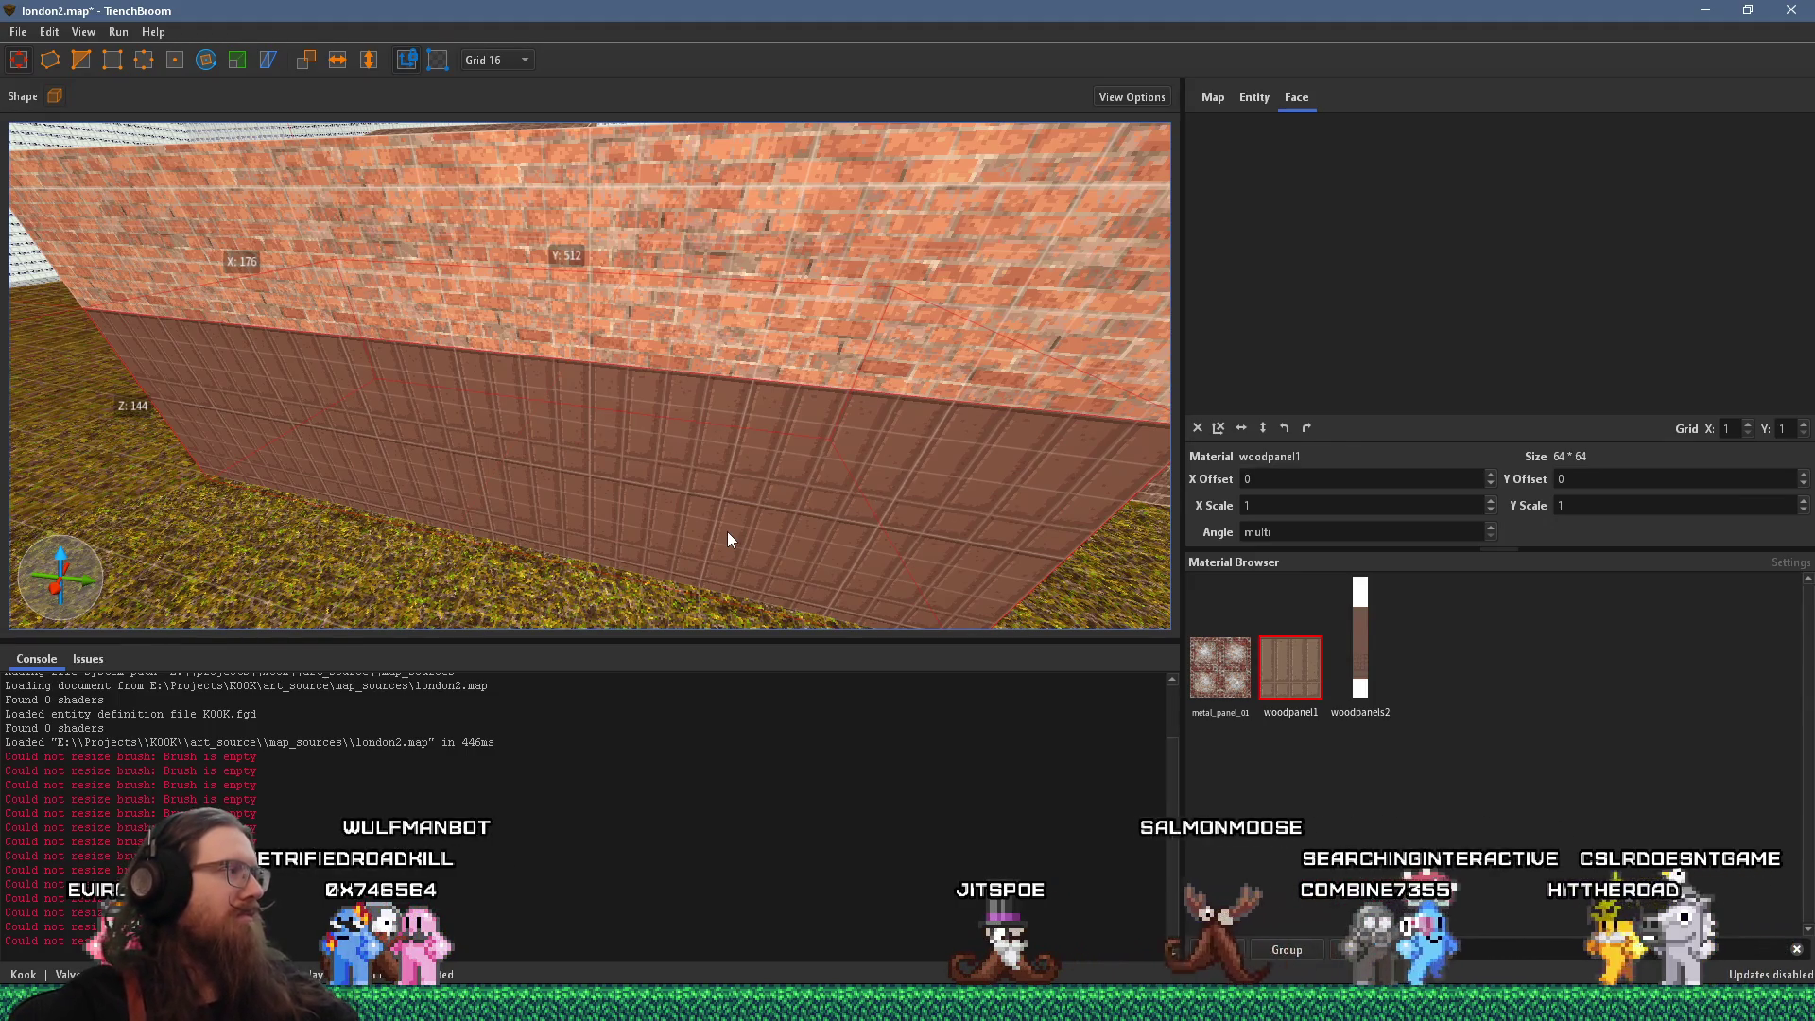
Select the band above the panelling and apply the casual_cafe sign material
{"action": "left_click", "coordinate": [637, 293]}
{"action": "key", "text": "s"}
{"action": "key", "text": "d"}
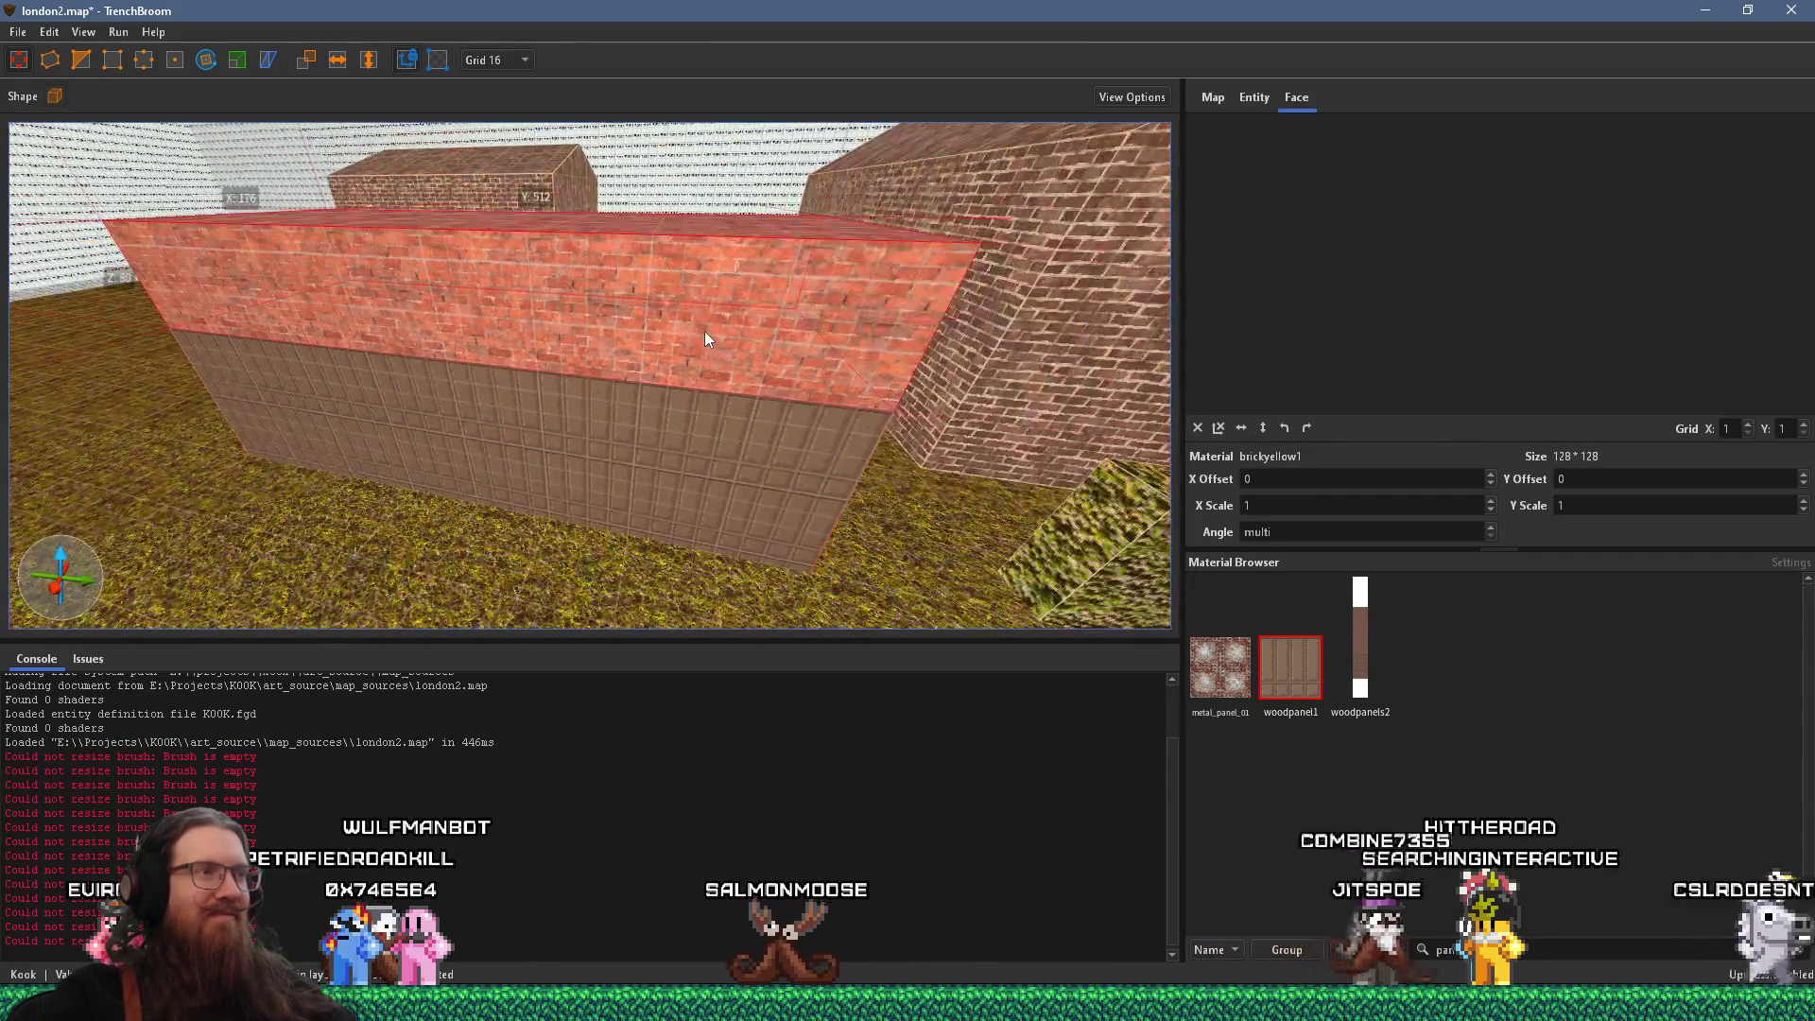
{"action": "key", "text": "s"}
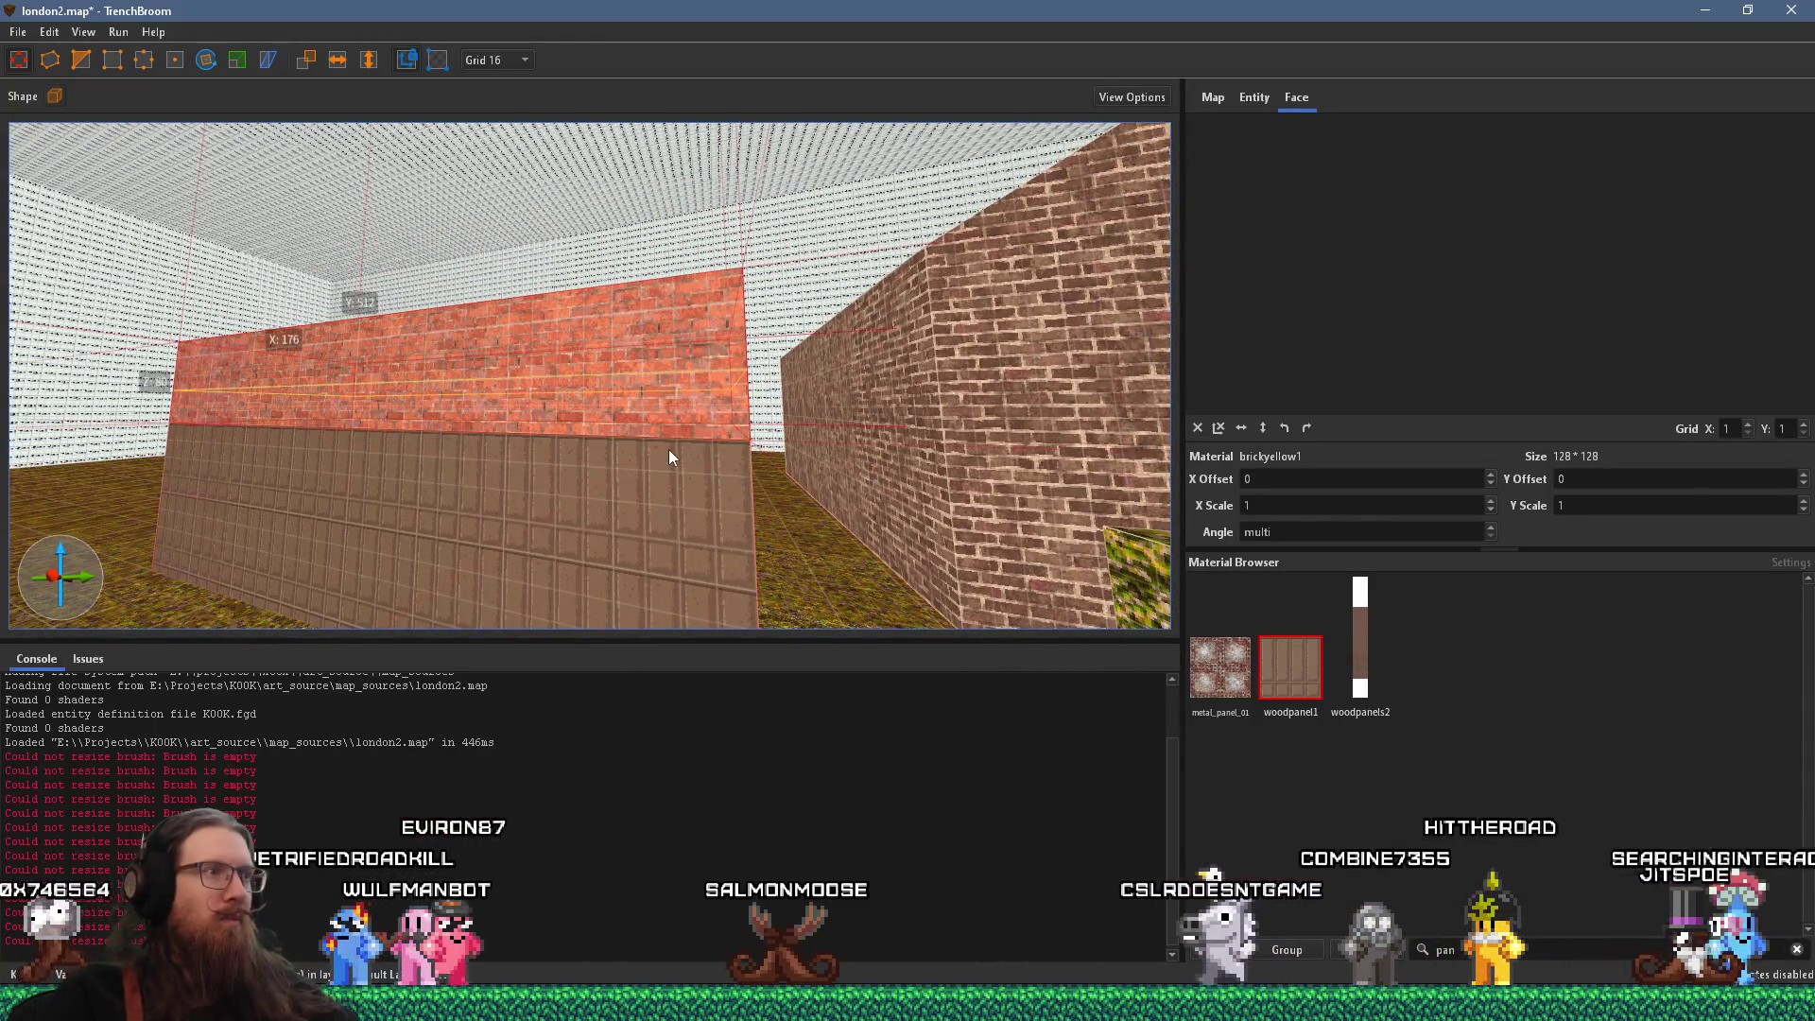
{"action": "left_click", "coordinate": [740, 451]}
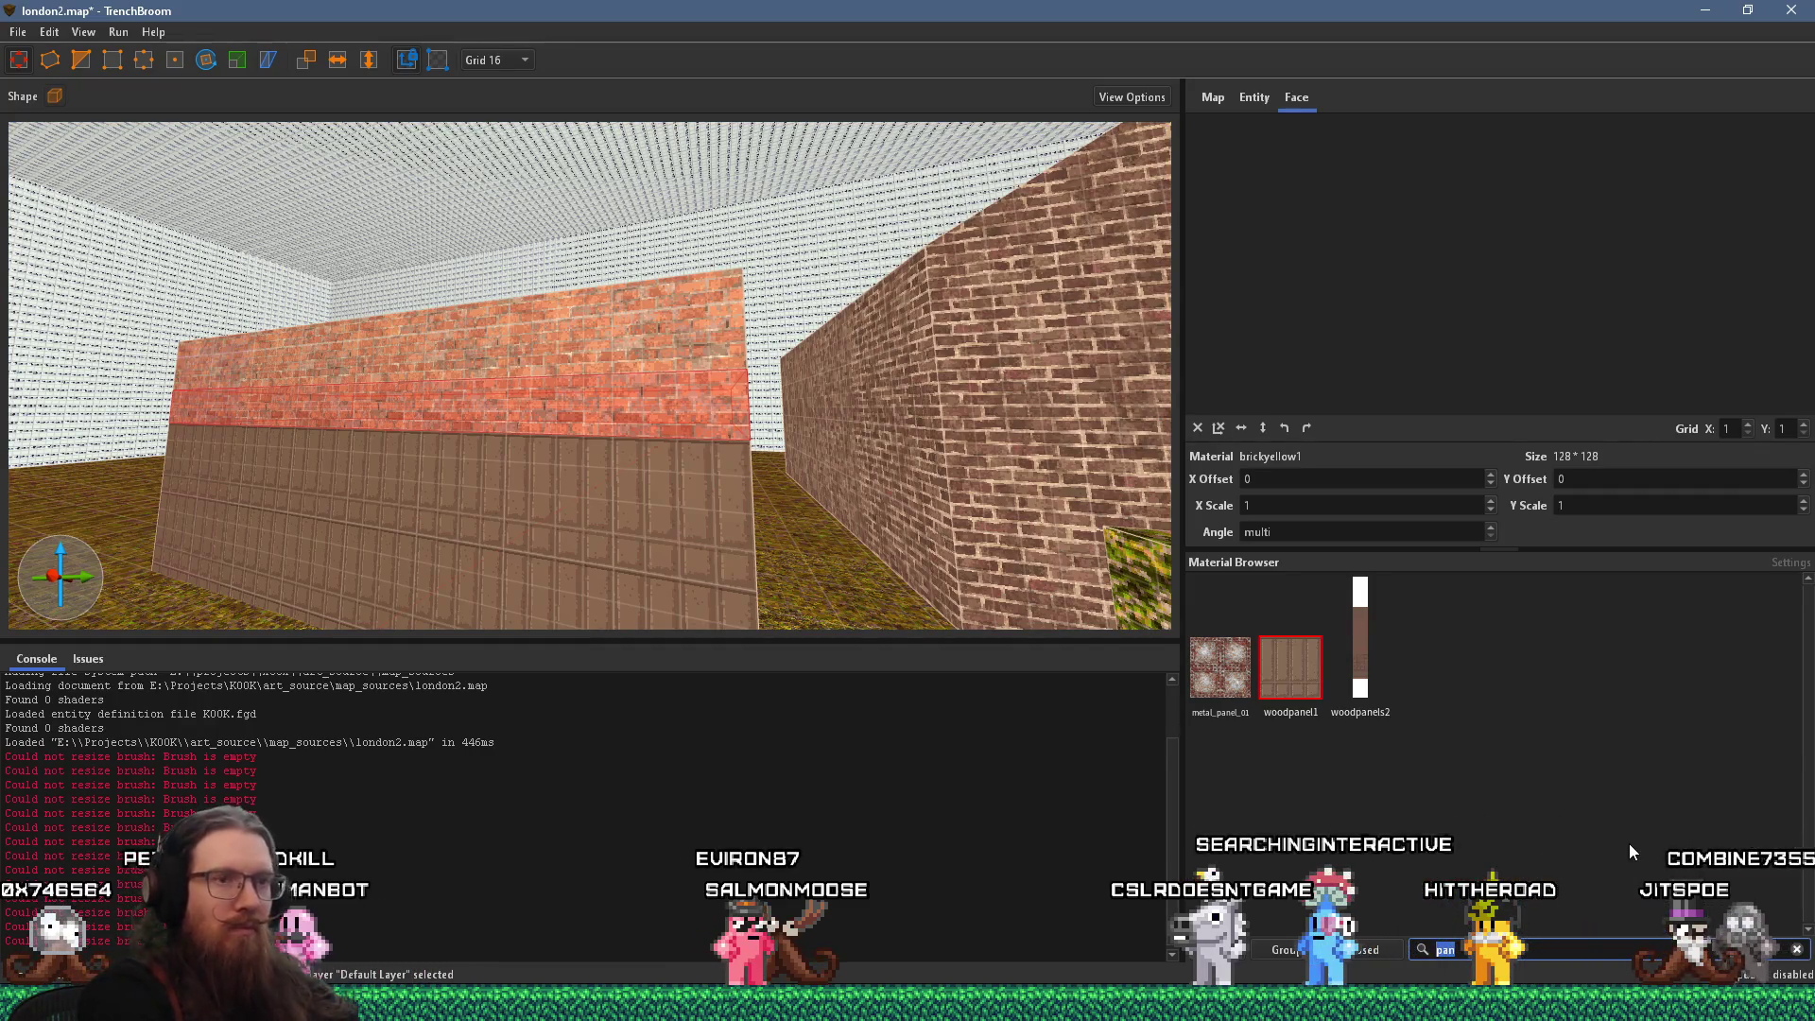
{"action": "type", "text": "caf"}
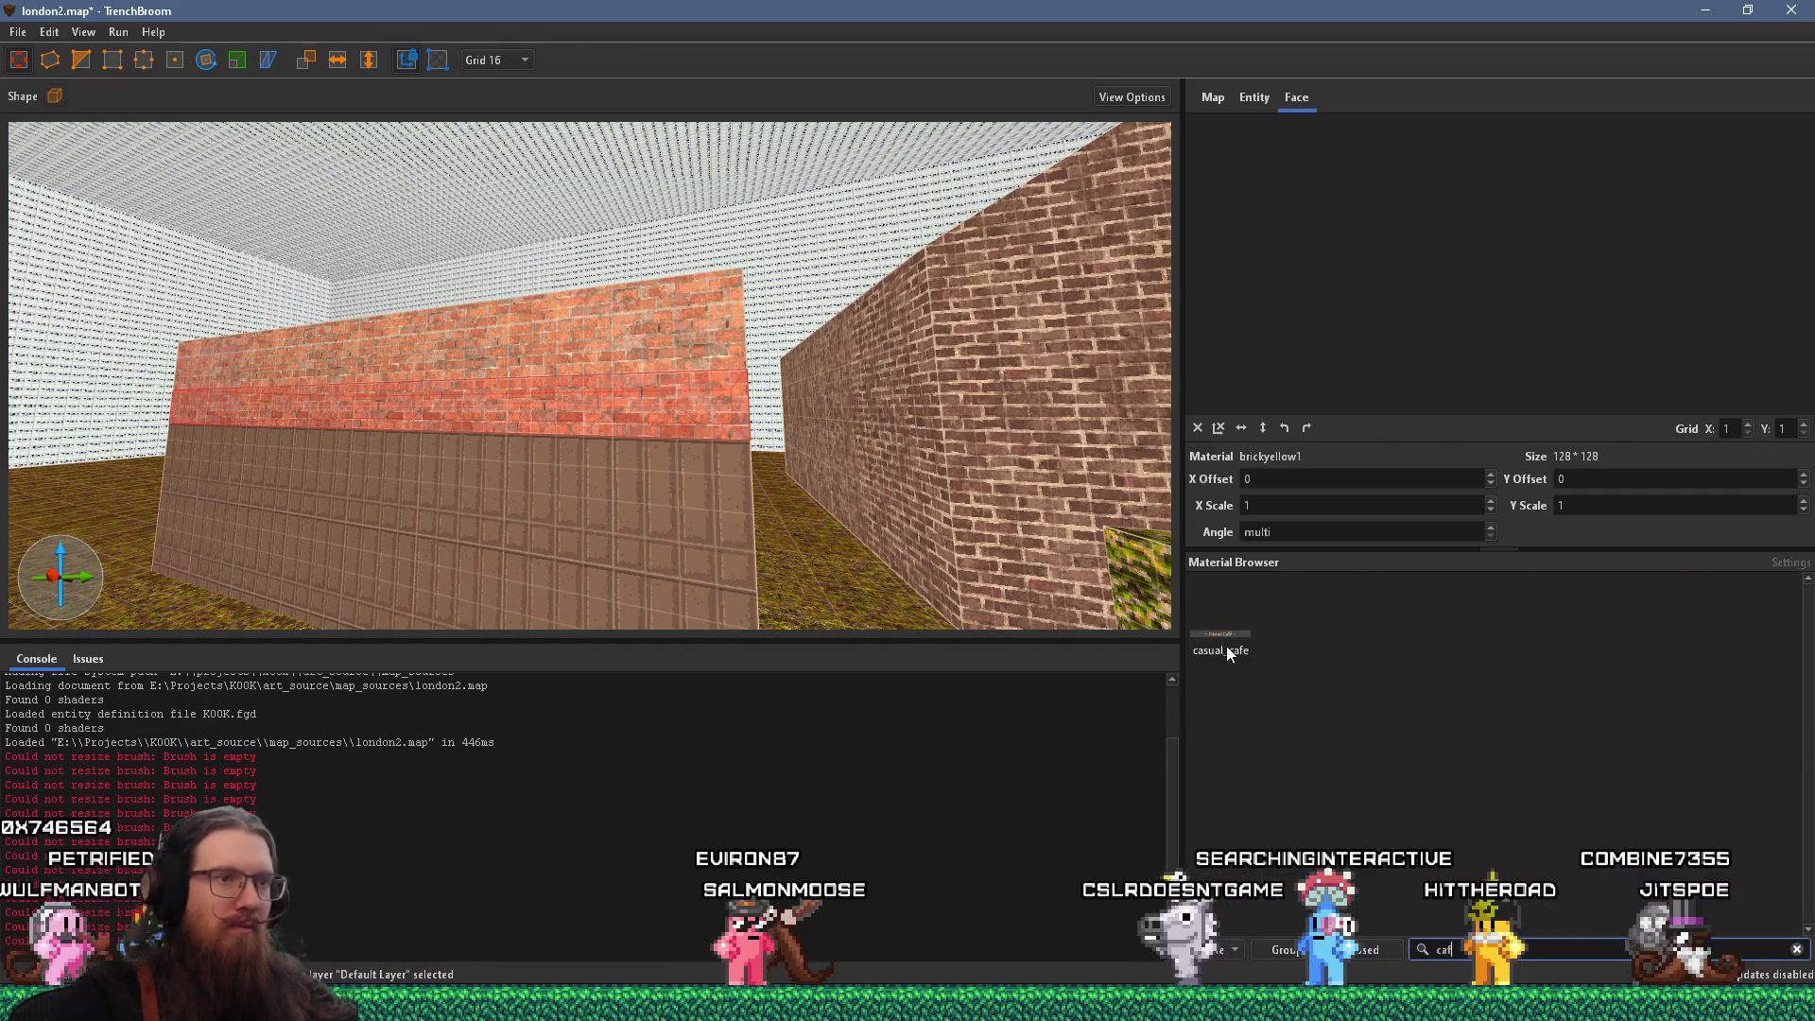
{"action": "left_click", "coordinate": [1227, 648]}
{"action": "key", "text": "alt+Tab"}
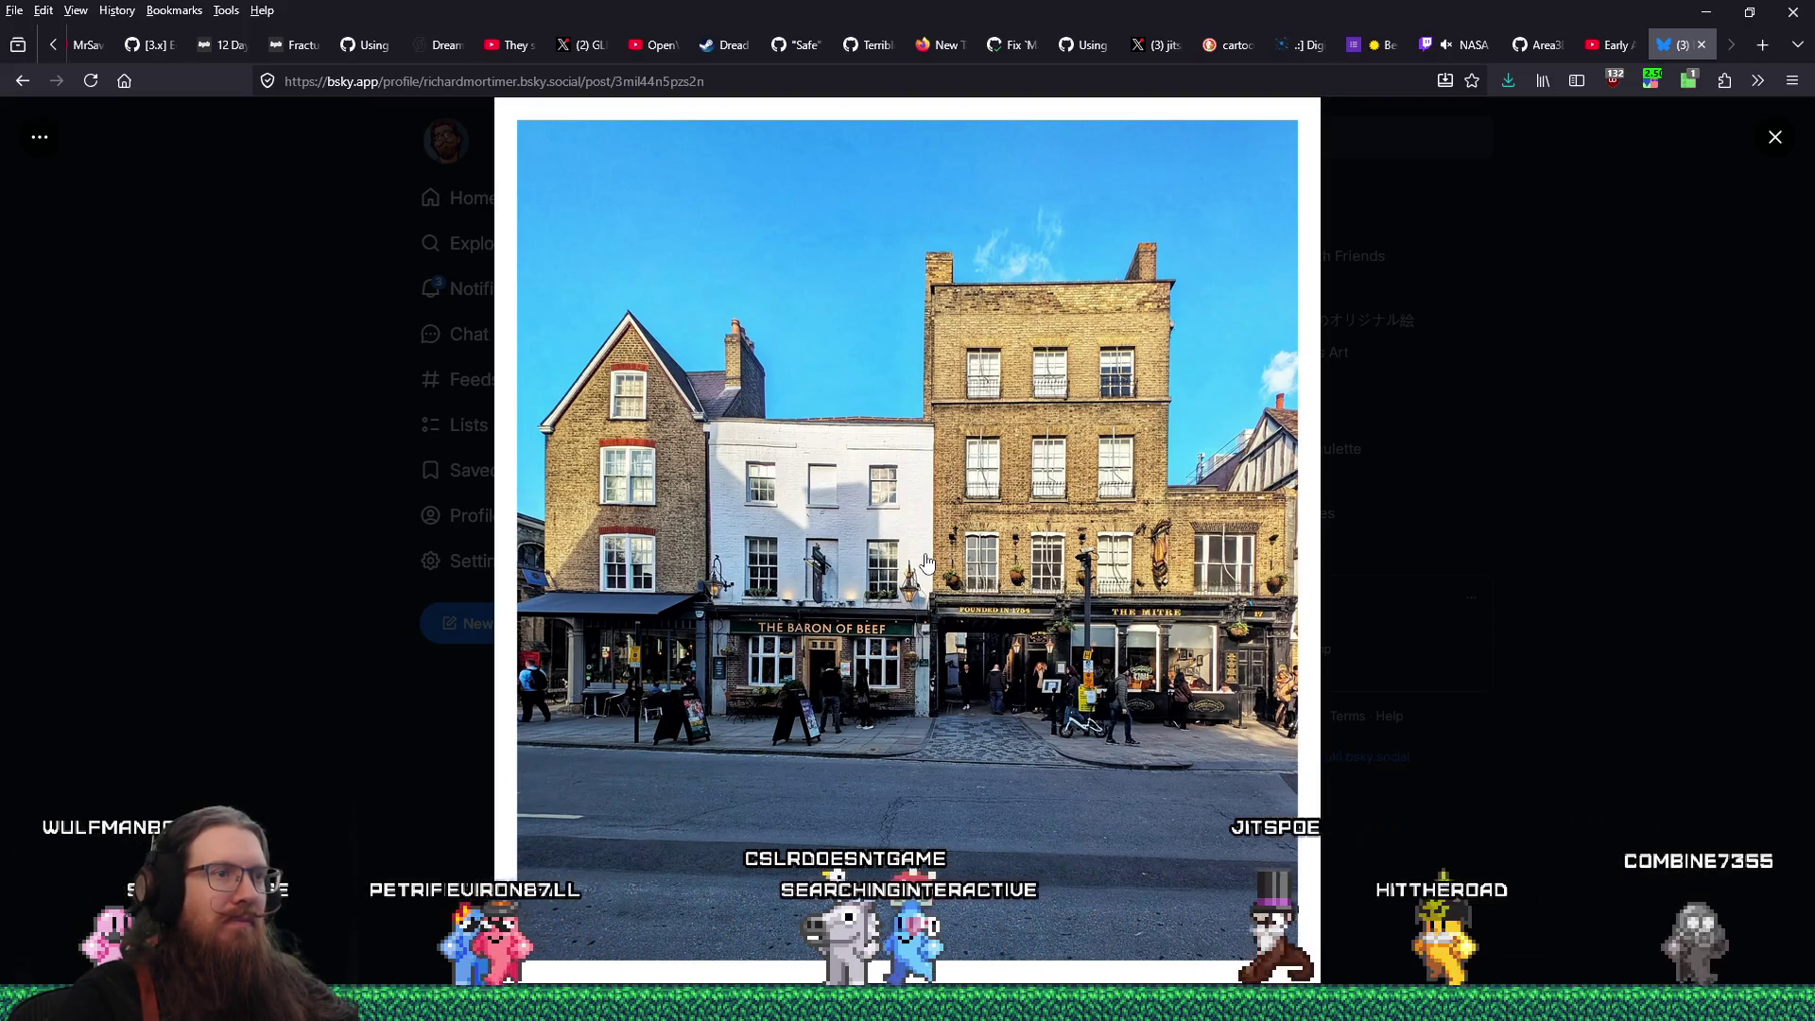
Select the Casual Café sign brush and Alt-drag a duplicate to the left along the wall
{"action": "key", "text": "alt+Tab"}
{"action": "key", "text": "d"}
{"action": "key", "text": "w"}
{"action": "key", "text": "a"}
{"action": "left_click", "coordinate": [894, 475]}
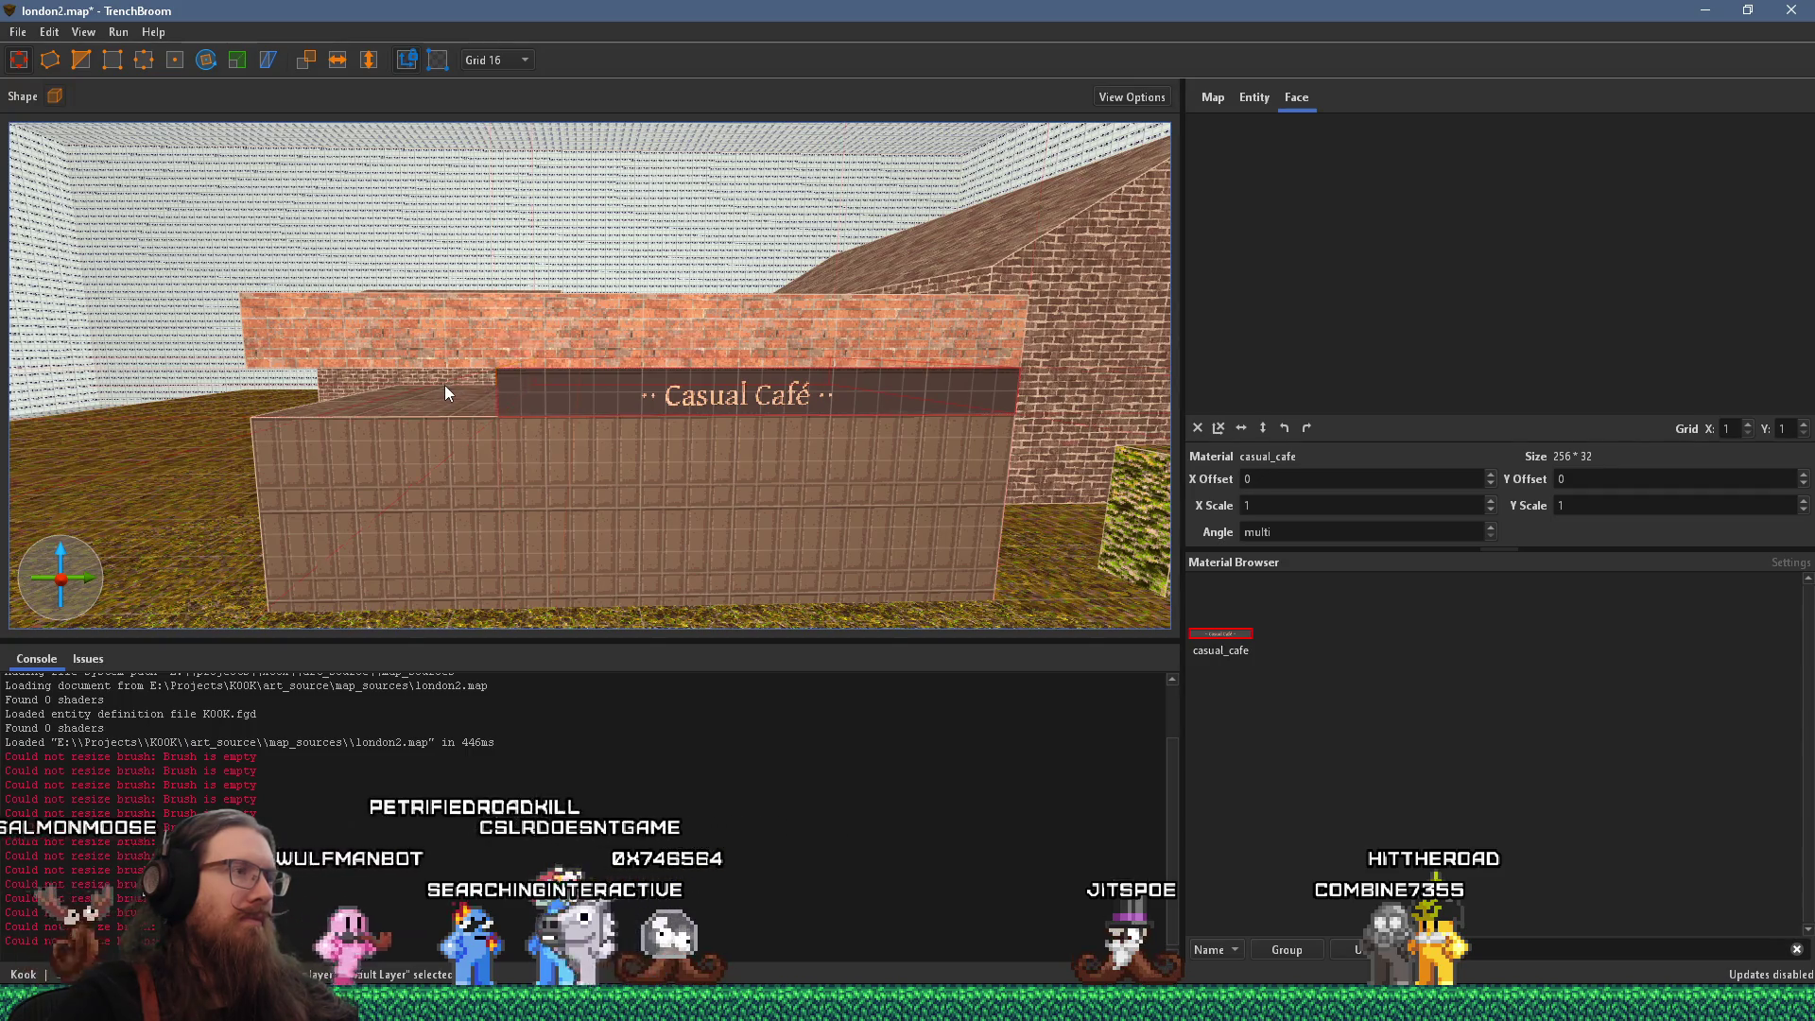
{"action": "key", "text": "s"}
{"action": "key", "text": "alt+Tab"}
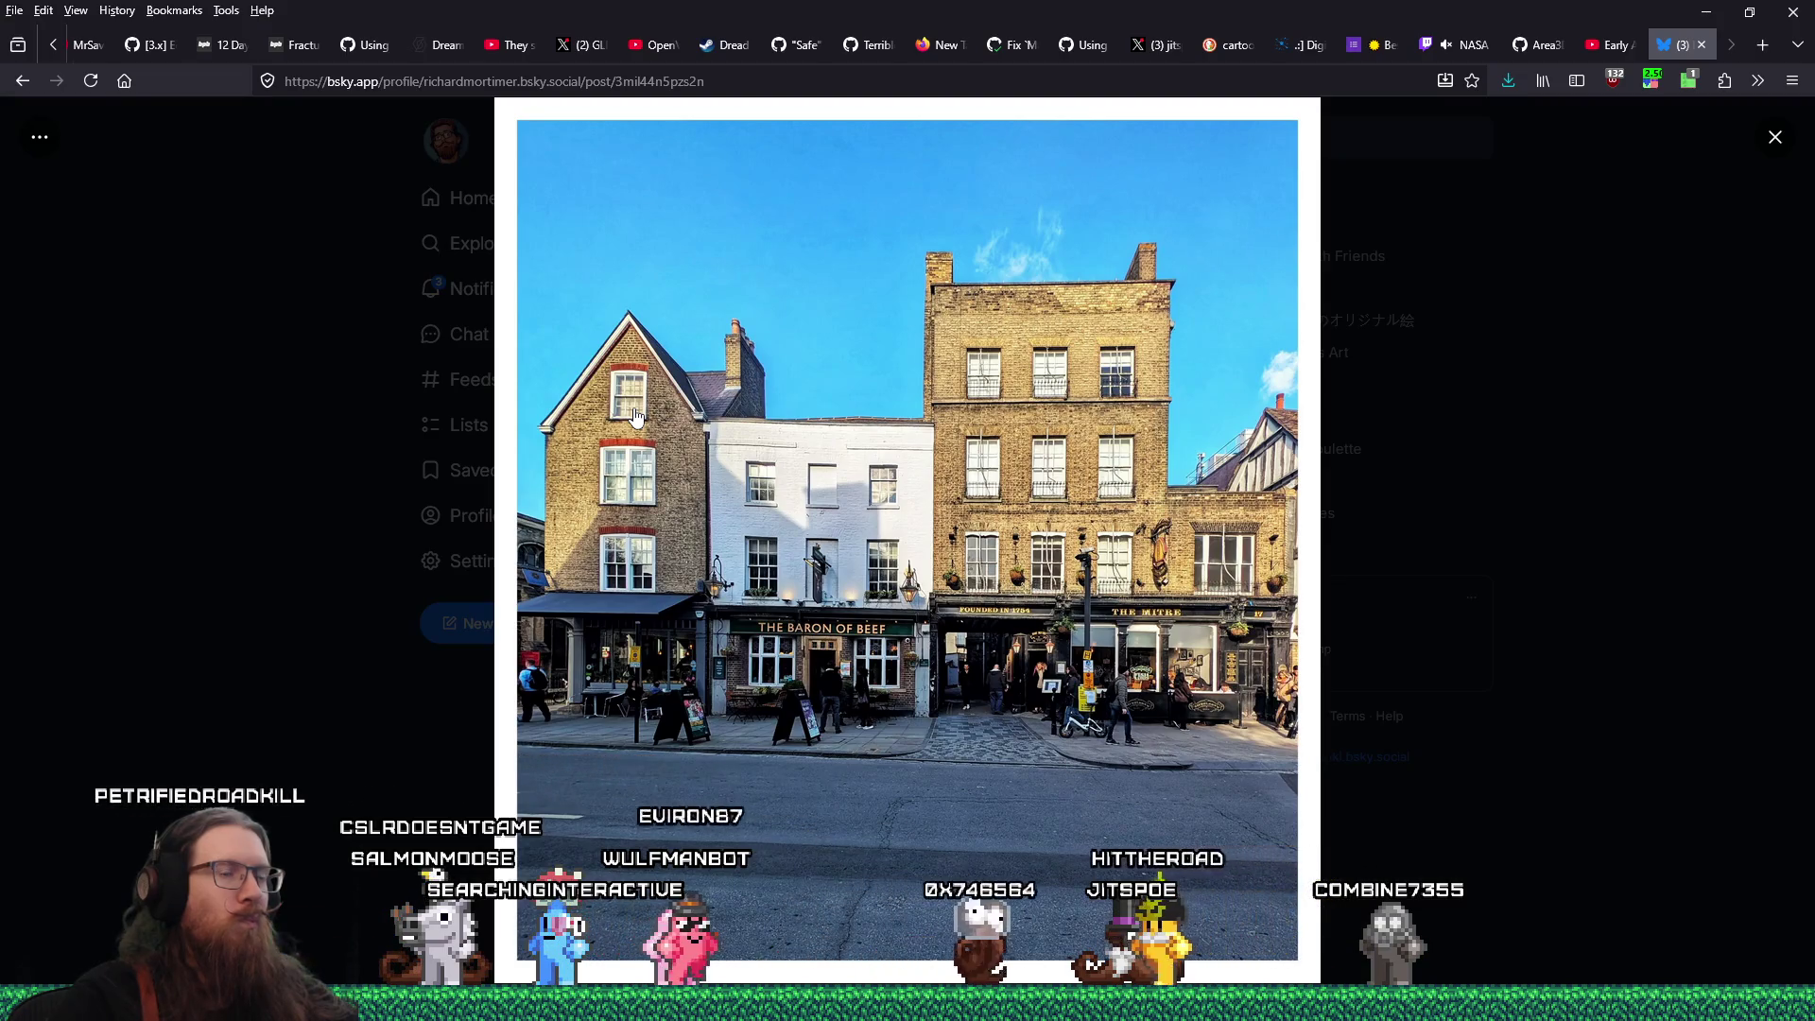
{"action": "key", "text": "alt+Tab"}
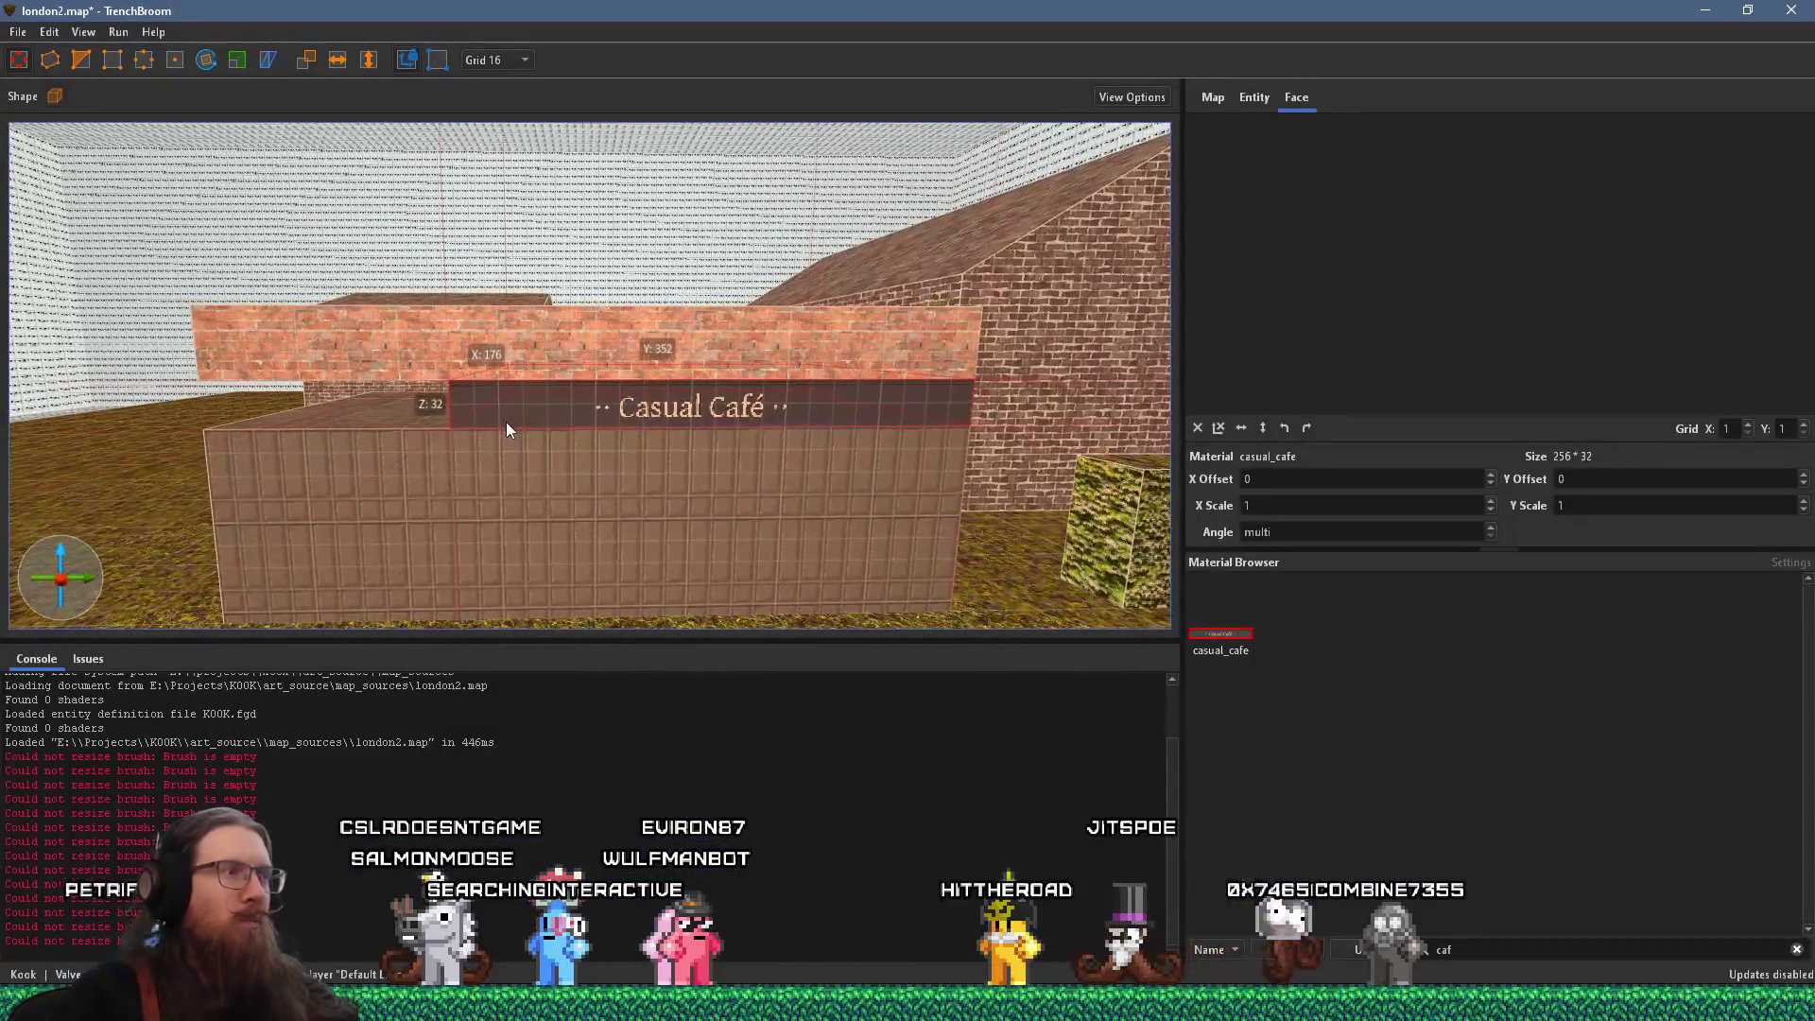
{"action": "left_click_drag", "start_coordinate": [662, 405], "coordinate": [171, 378]}
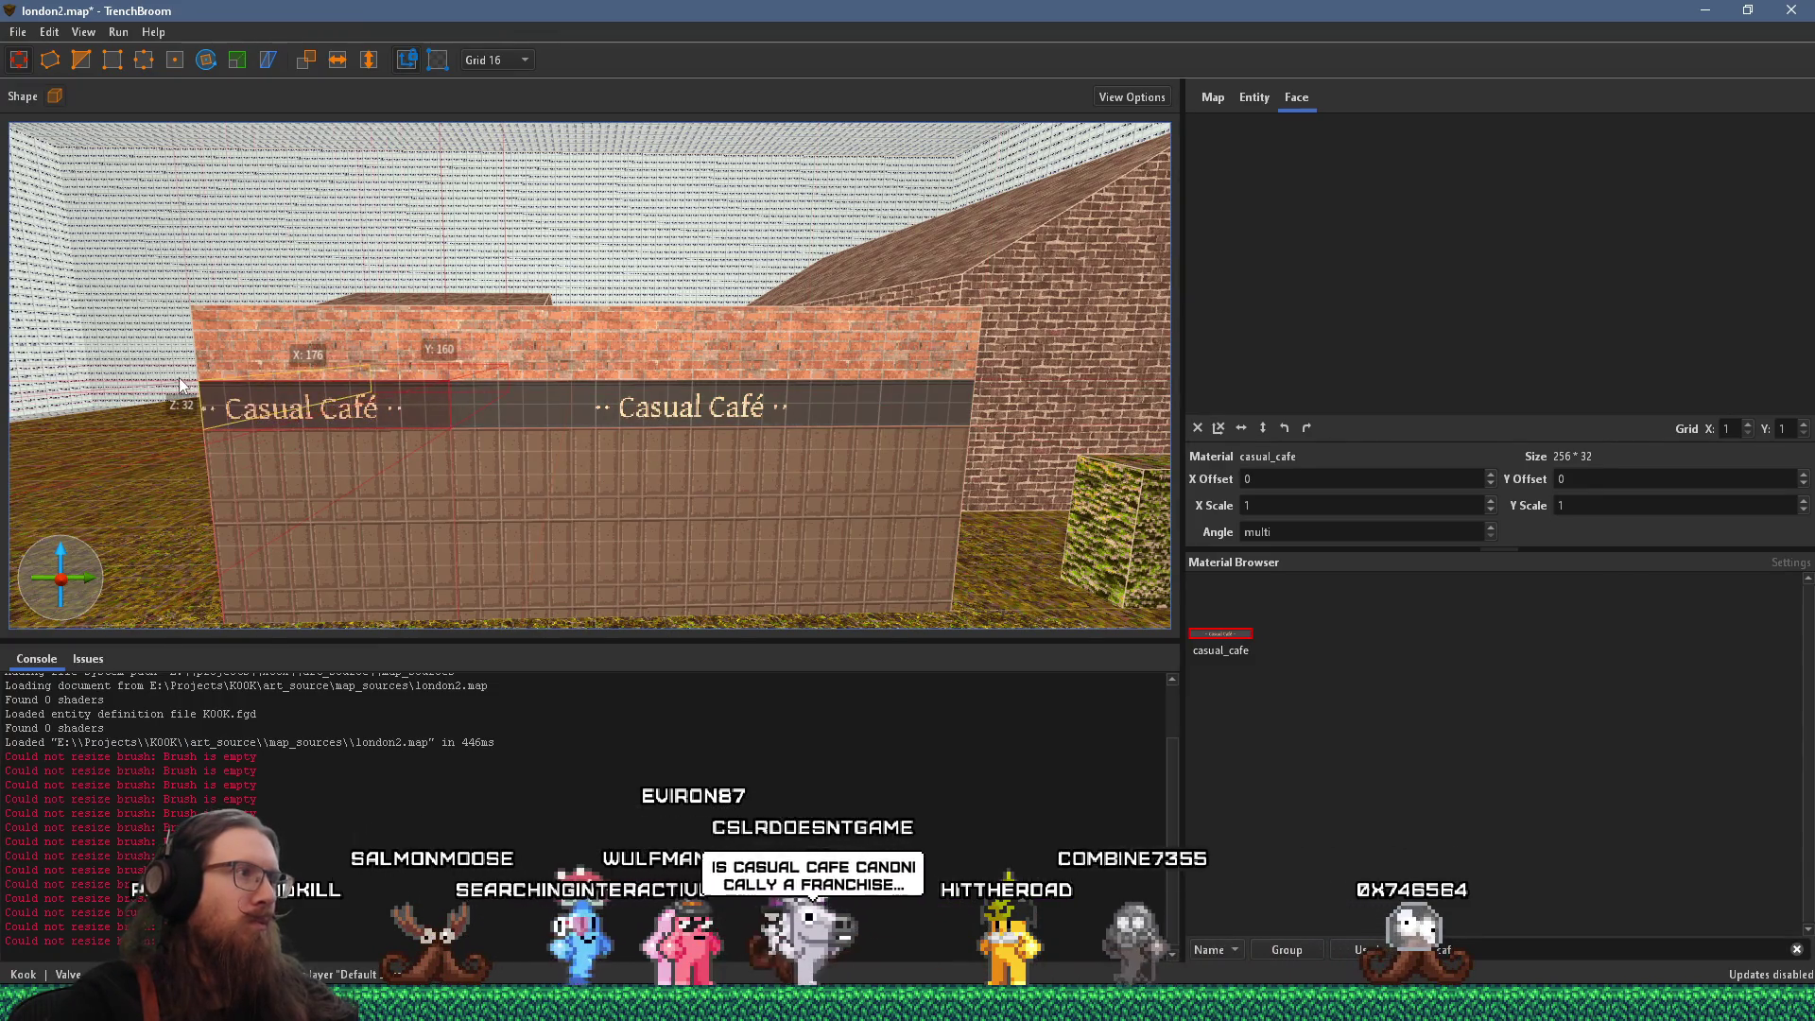
Set the left sign face's texture X offset to -144, after trying 176 and 112
{"action": "left_click", "coordinate": [303, 397], "text": "shift"}
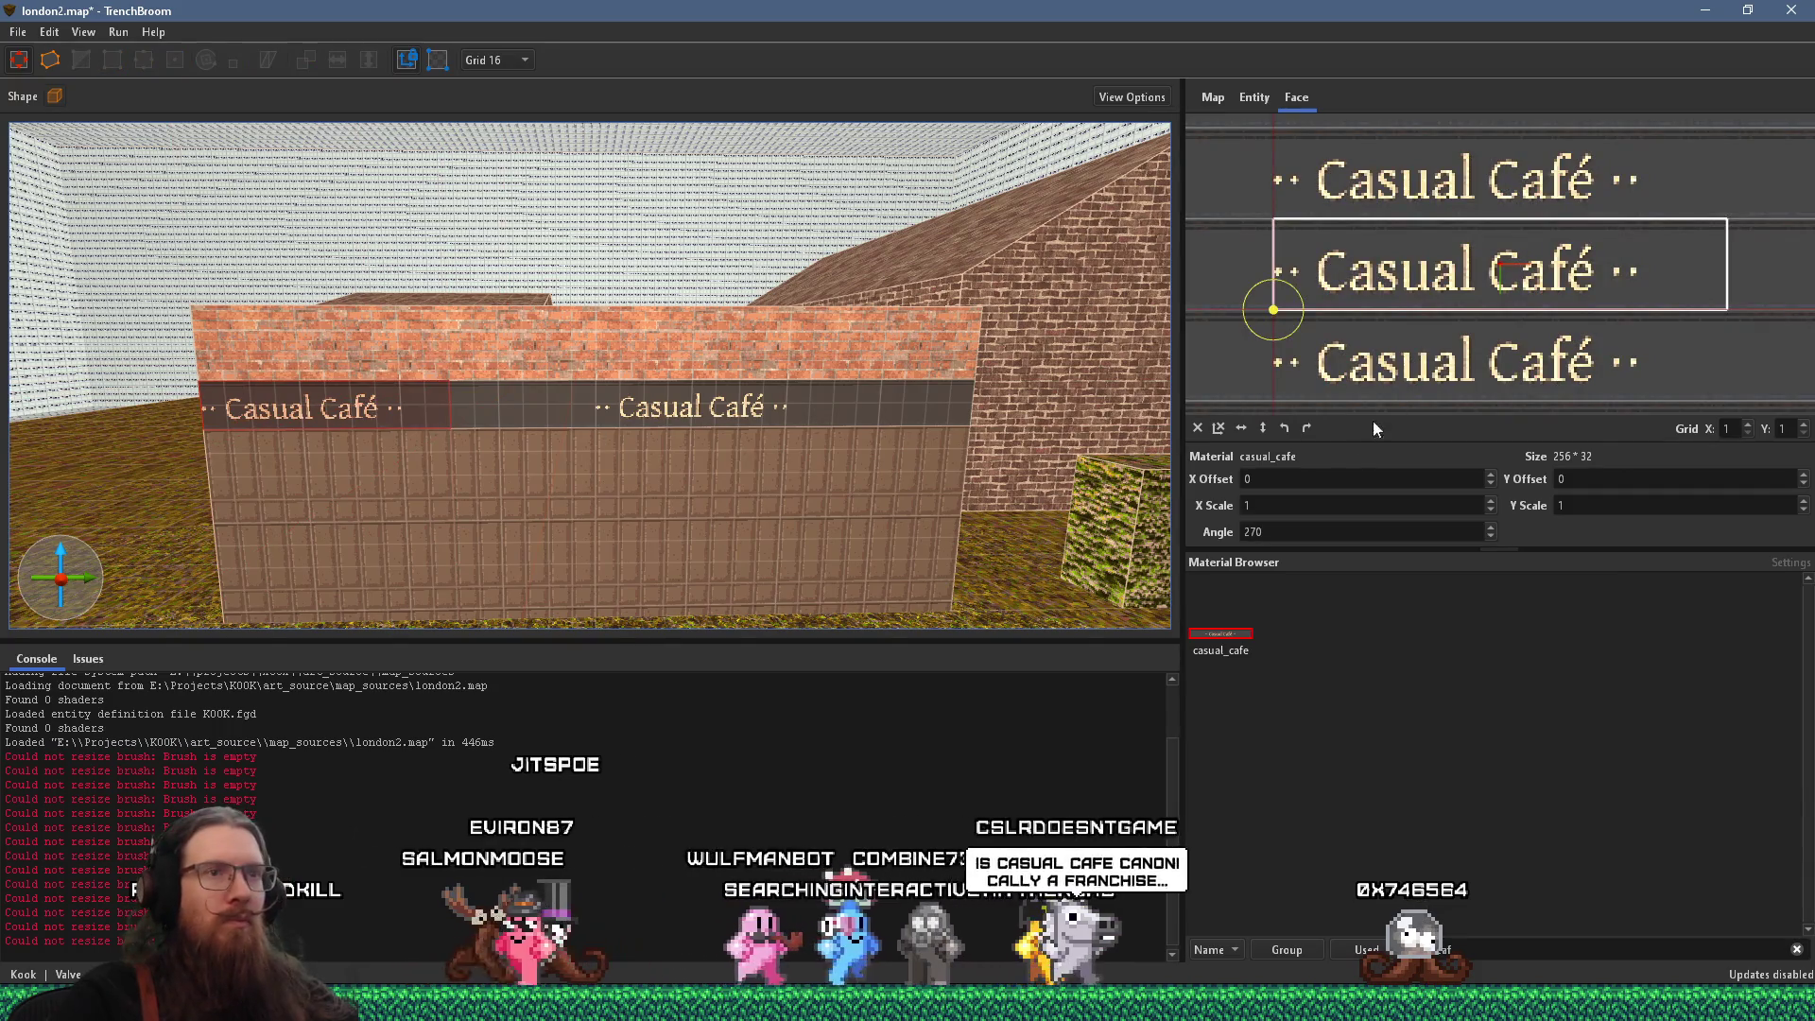
{"action": "double_click", "coordinate": [1321, 484]}
{"action": "type", "text": "176"}
{"action": "key", "text": "Return"}
{"action": "type", "text": "112"}
{"action": "key", "text": "Return"}
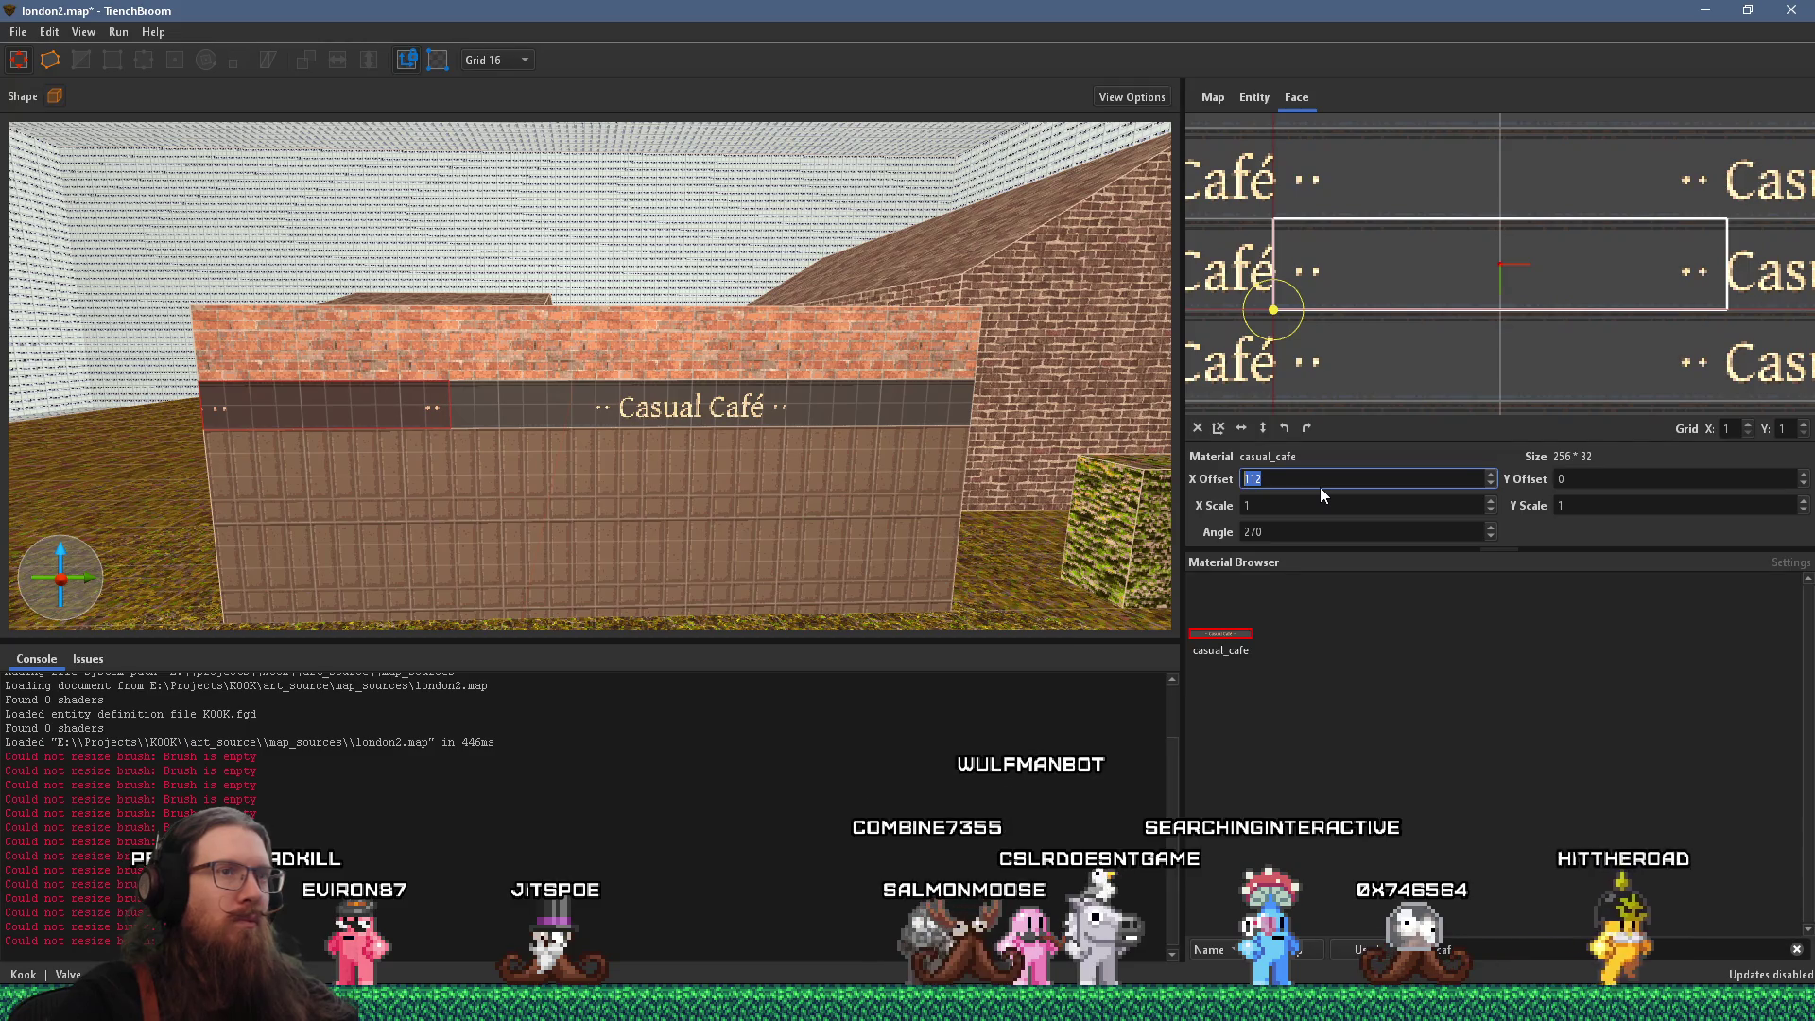
{"action": "type", "text": "-144"}
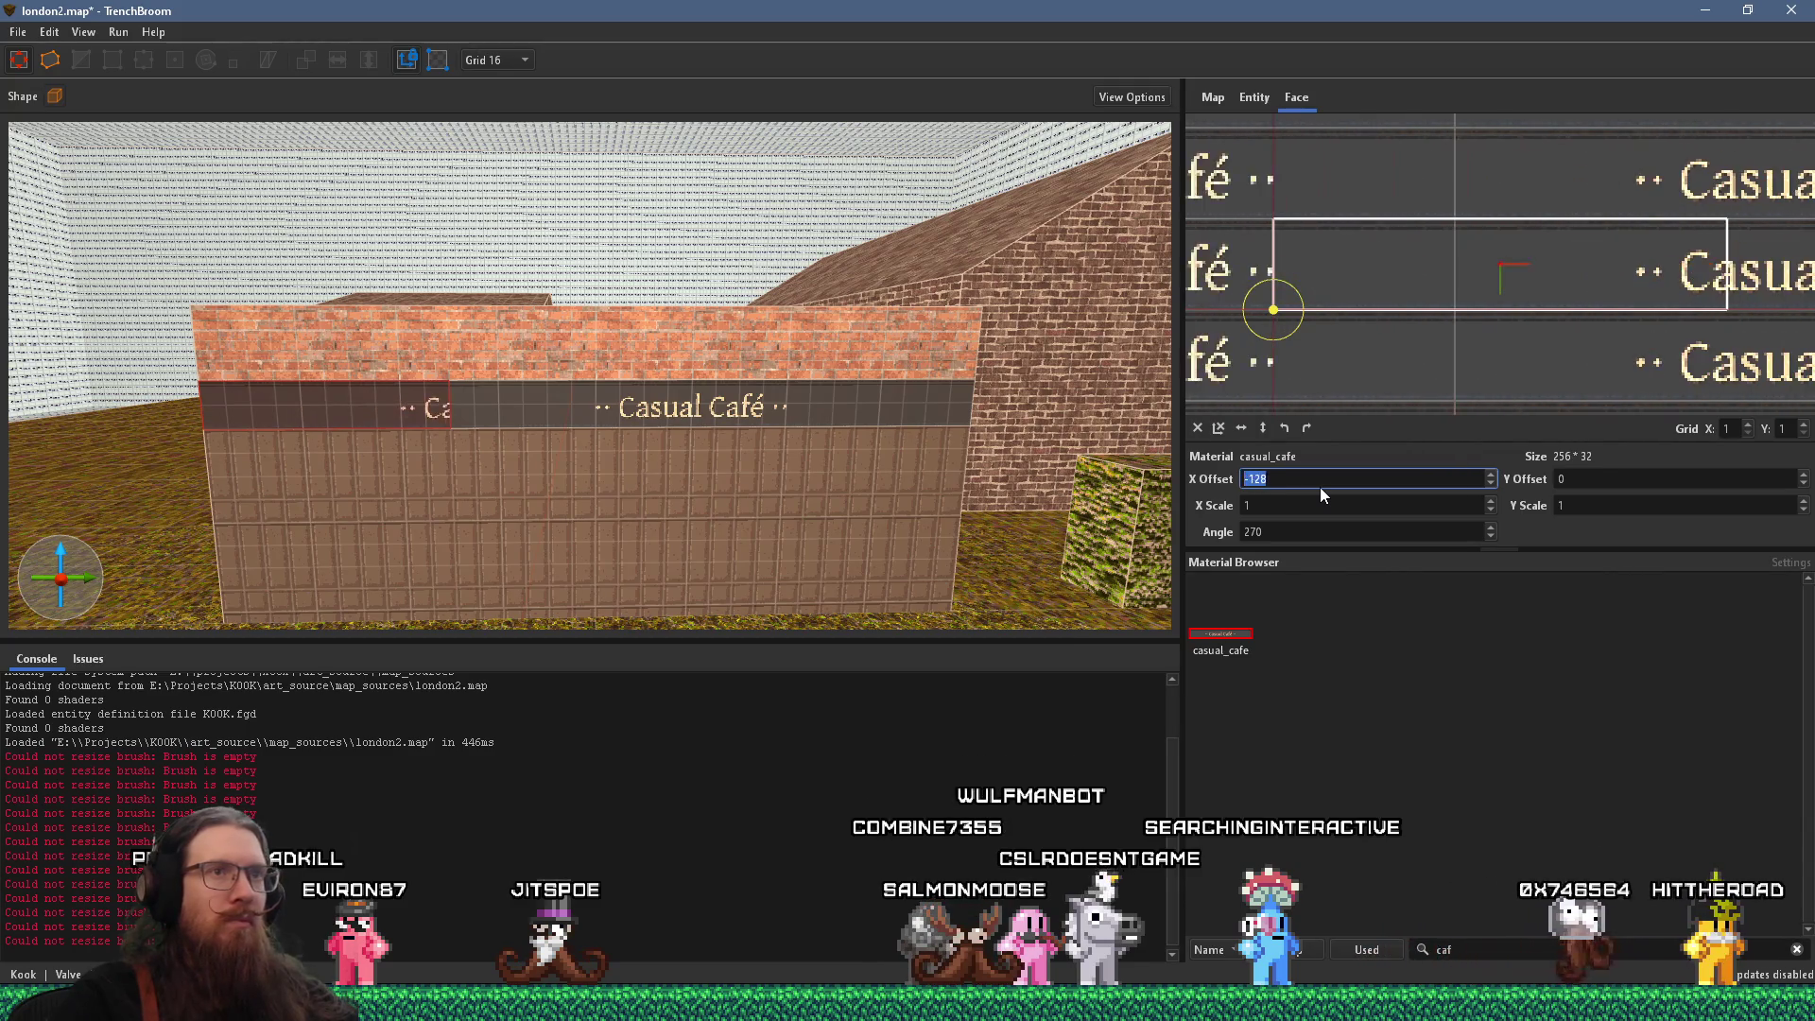
{"action": "key", "text": "Return"}
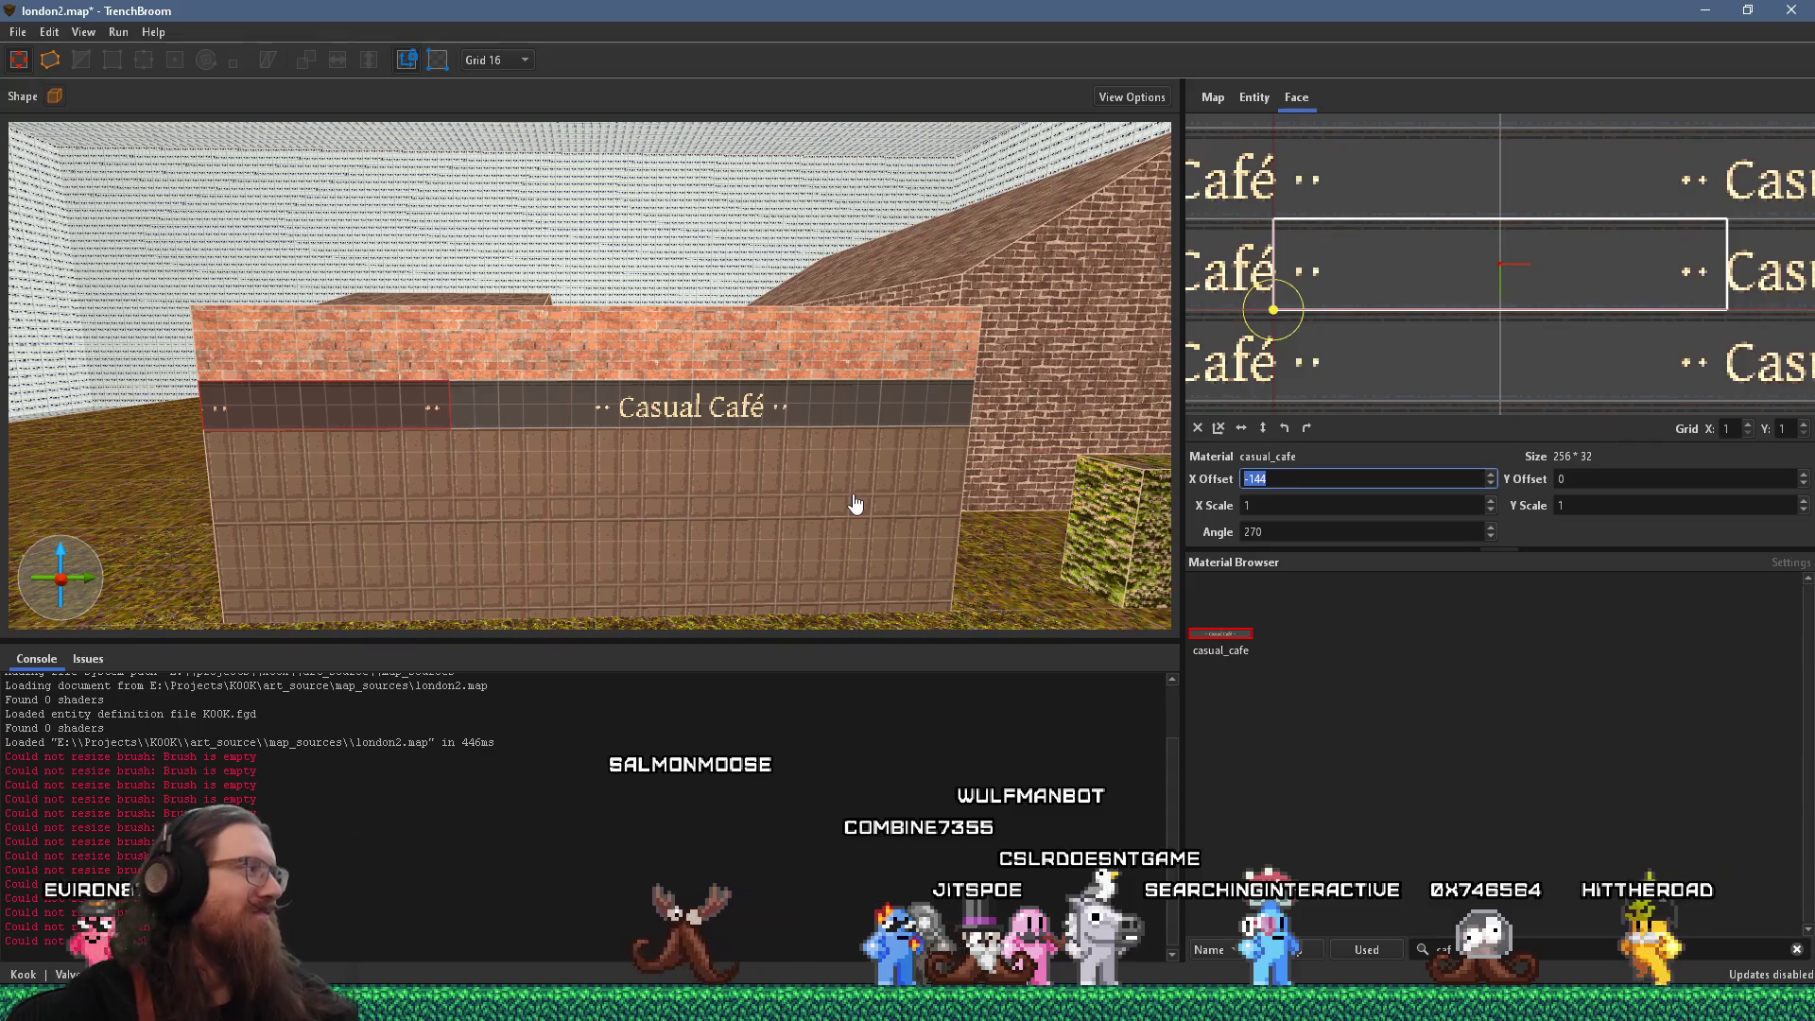
Fly the camera along the café wall to inspect the left sign section
{"action": "key", "text": "d"}
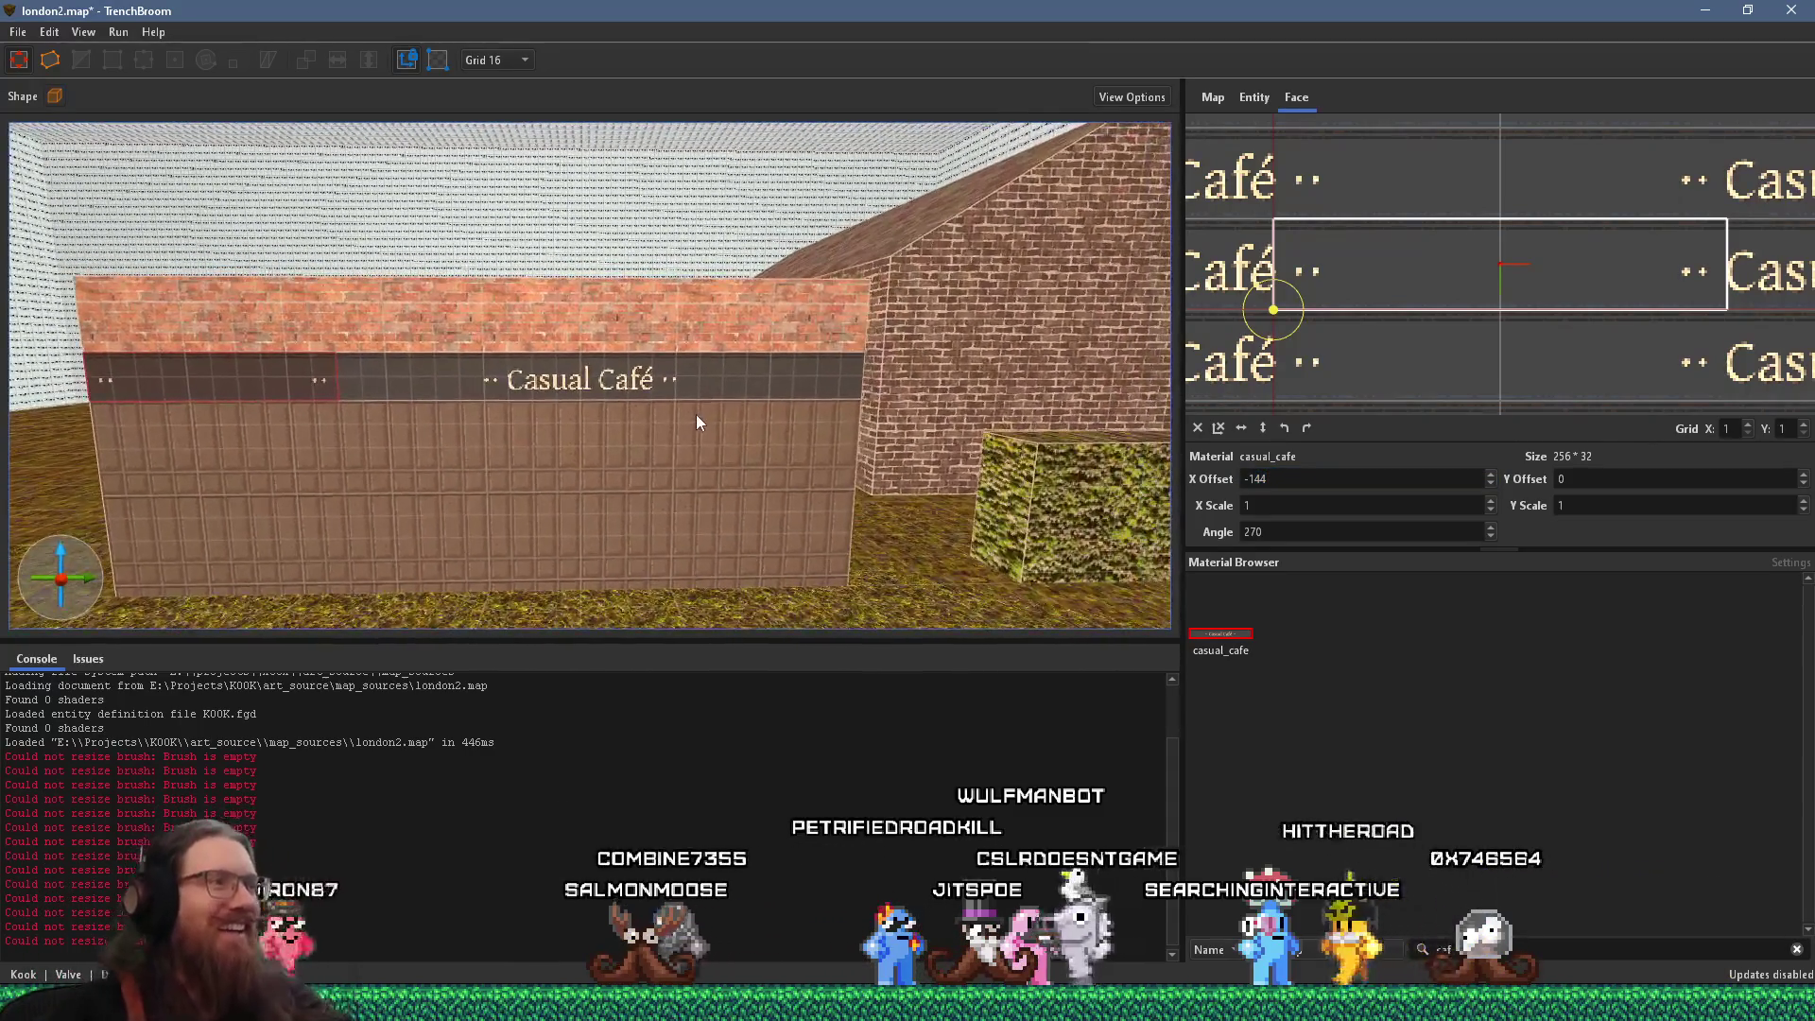
{"action": "key", "text": "w"}
{"action": "key", "text": "a"}
{"action": "key", "text": "w"}
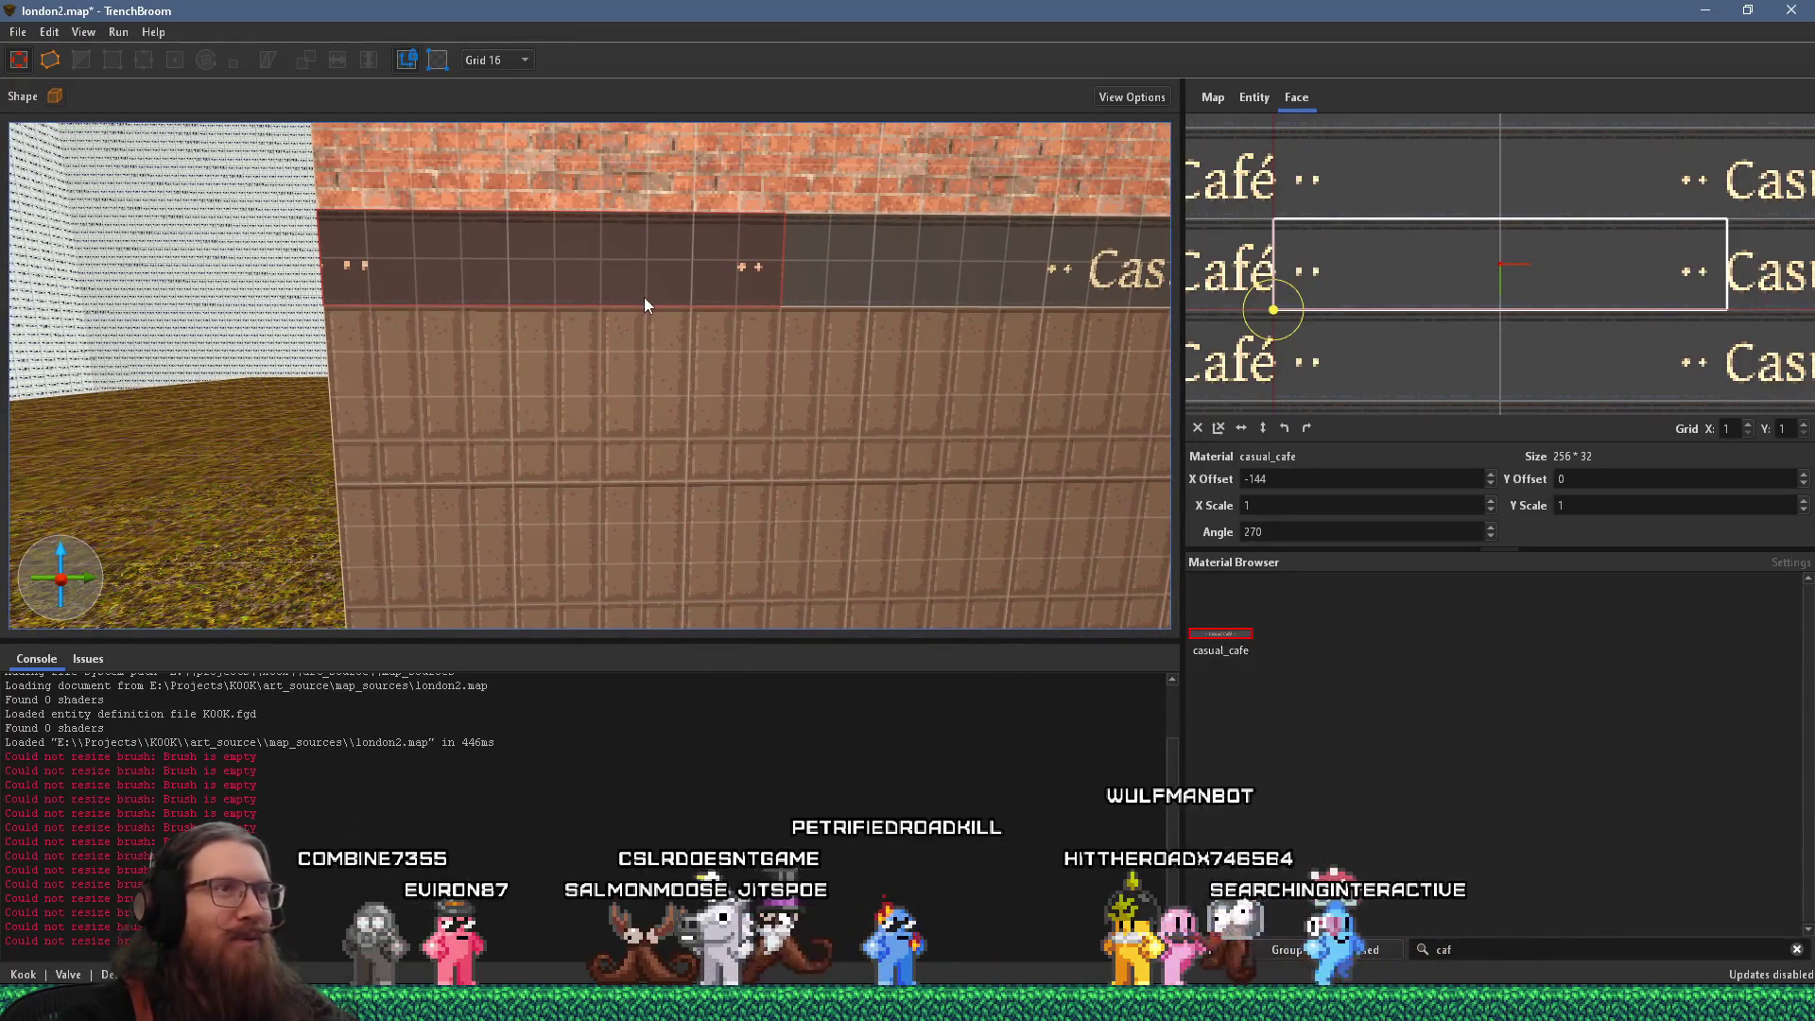
{"action": "key", "text": "d"}
{"action": "mouse_move", "coordinate": [629, 299]}
{"action": "left_mouse_down"}
{"action": "mouse_move", "coordinate": [554, 310]}
{"action": "mouse_move", "coordinate": [639, 327]}
{"action": "left_mouse_up"}
{"action": "scroll", "coordinate": [638, 327], "scroll_direction": "down", "scroll_amount": 5}
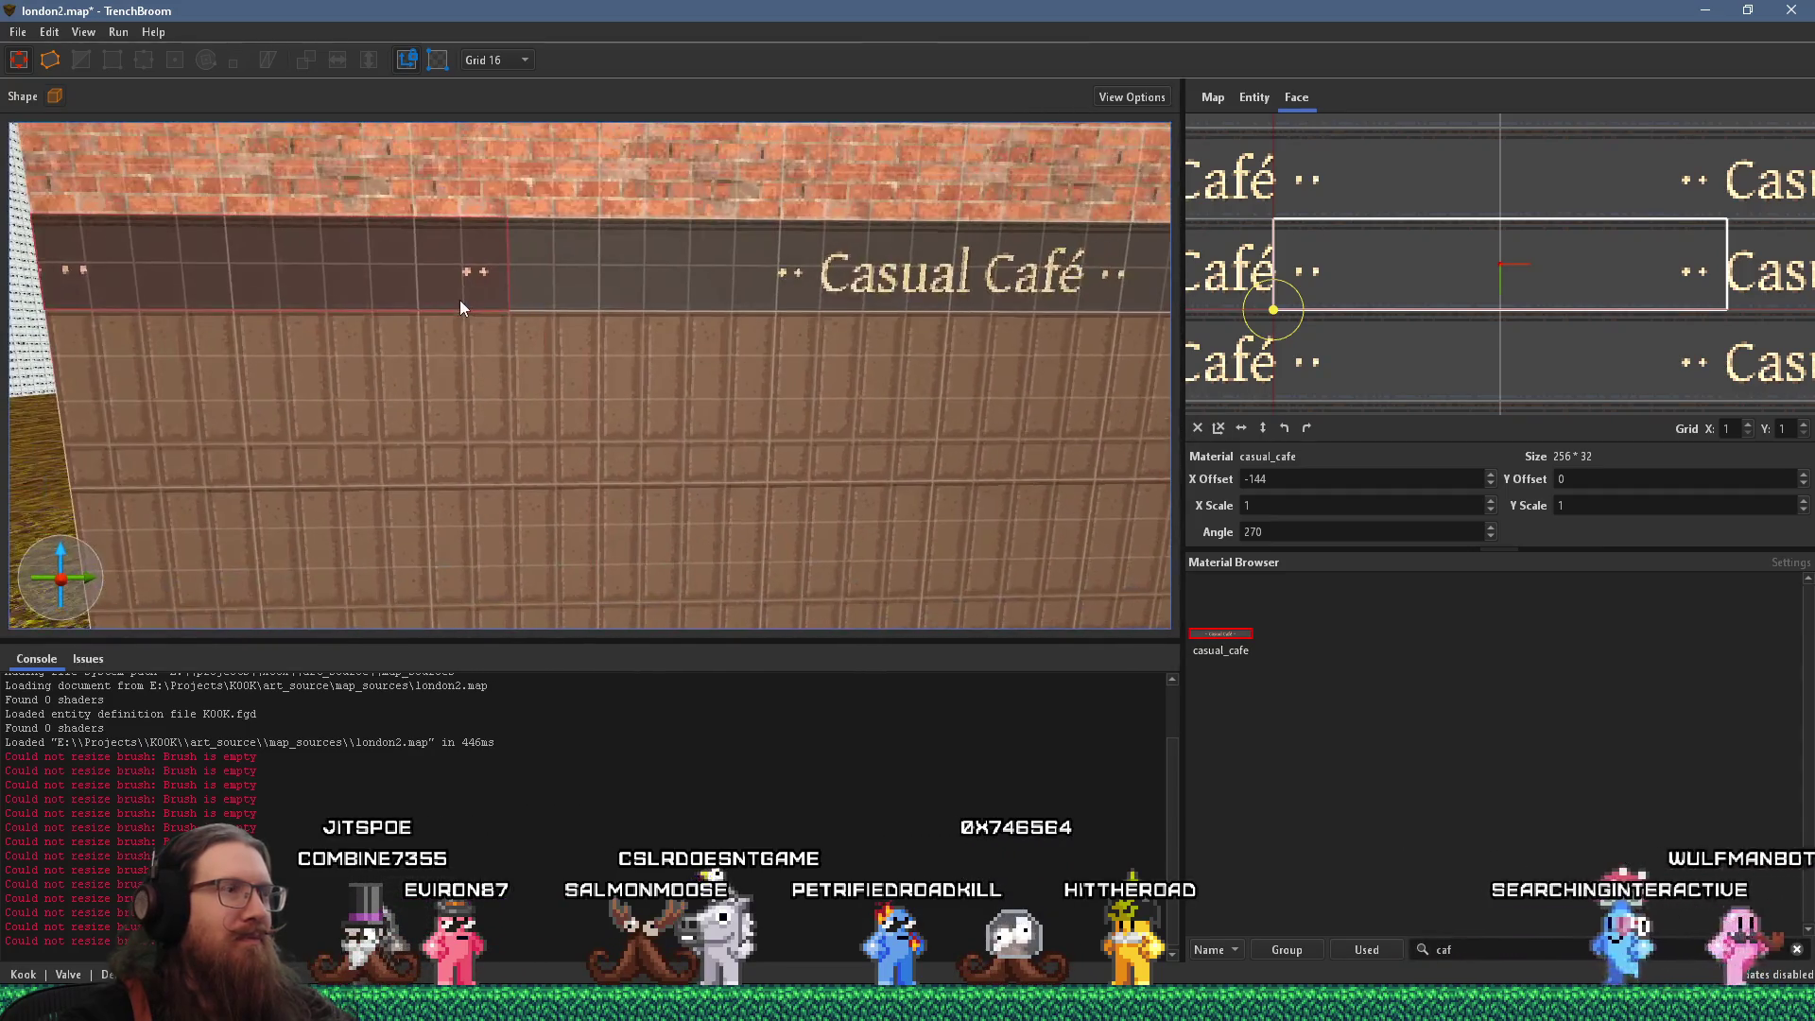
{"action": "key", "text": "d"}
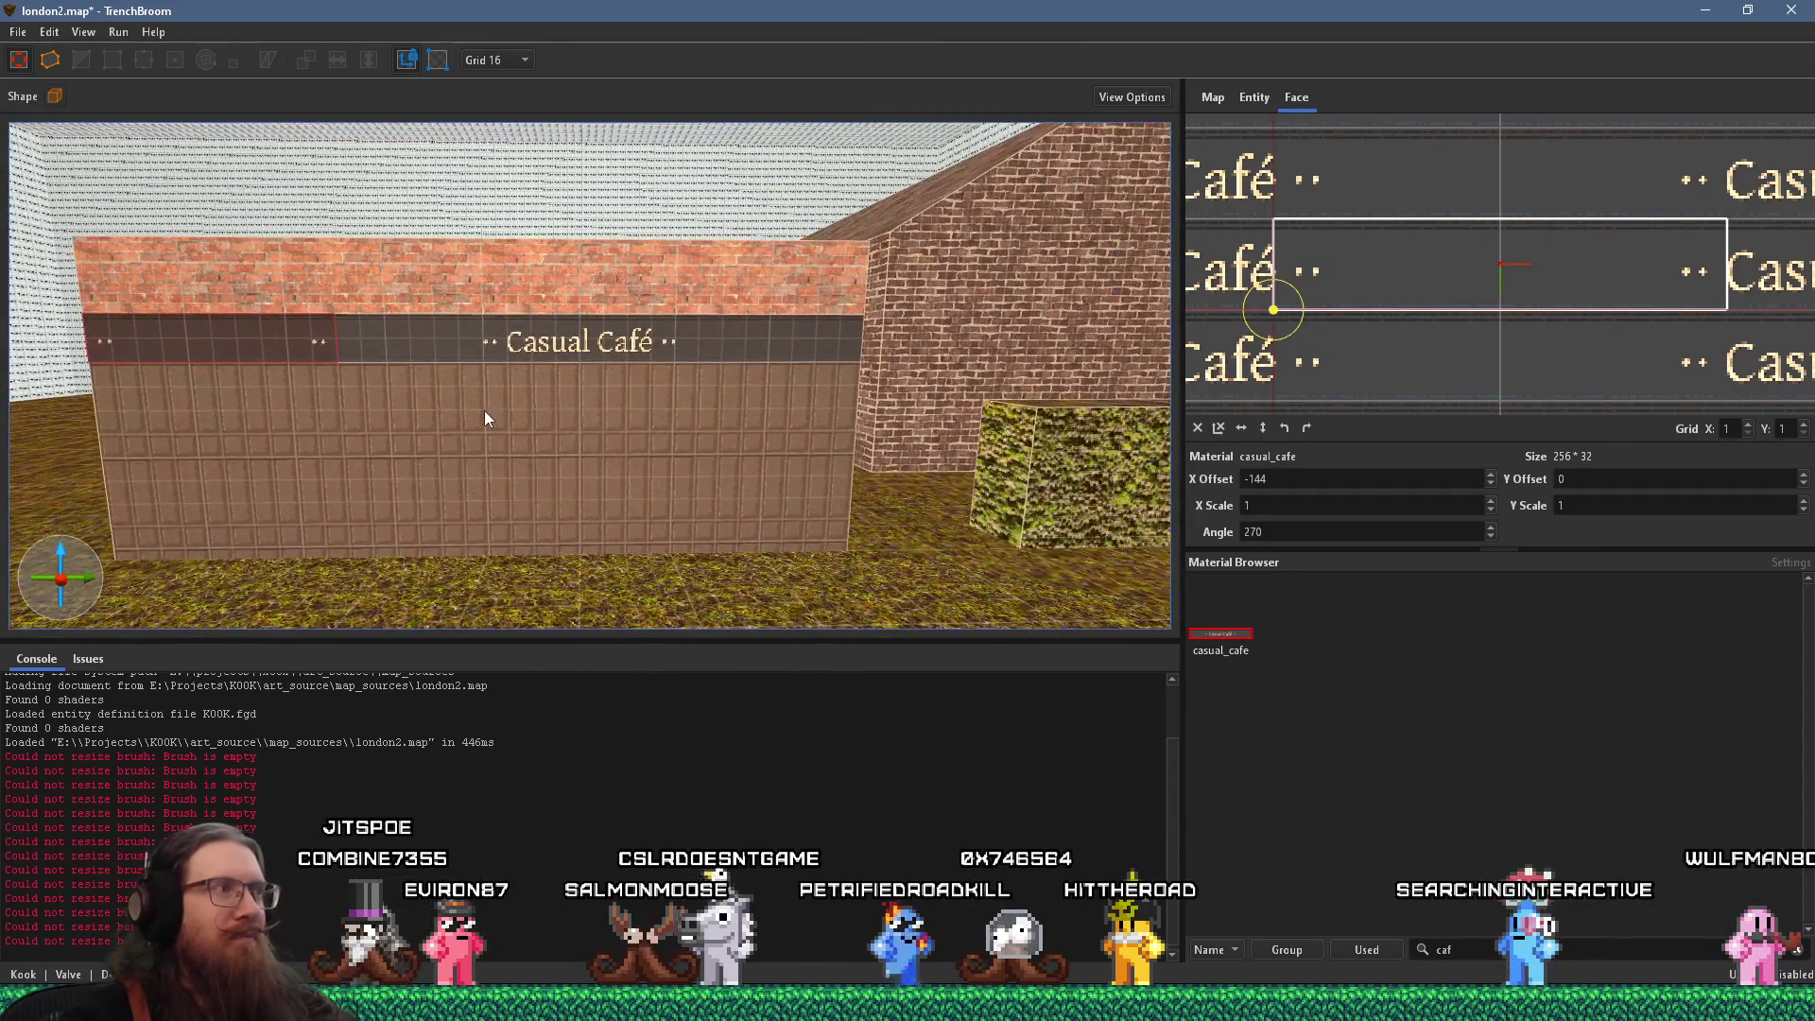
{"action": "key", "text": "Escape"}
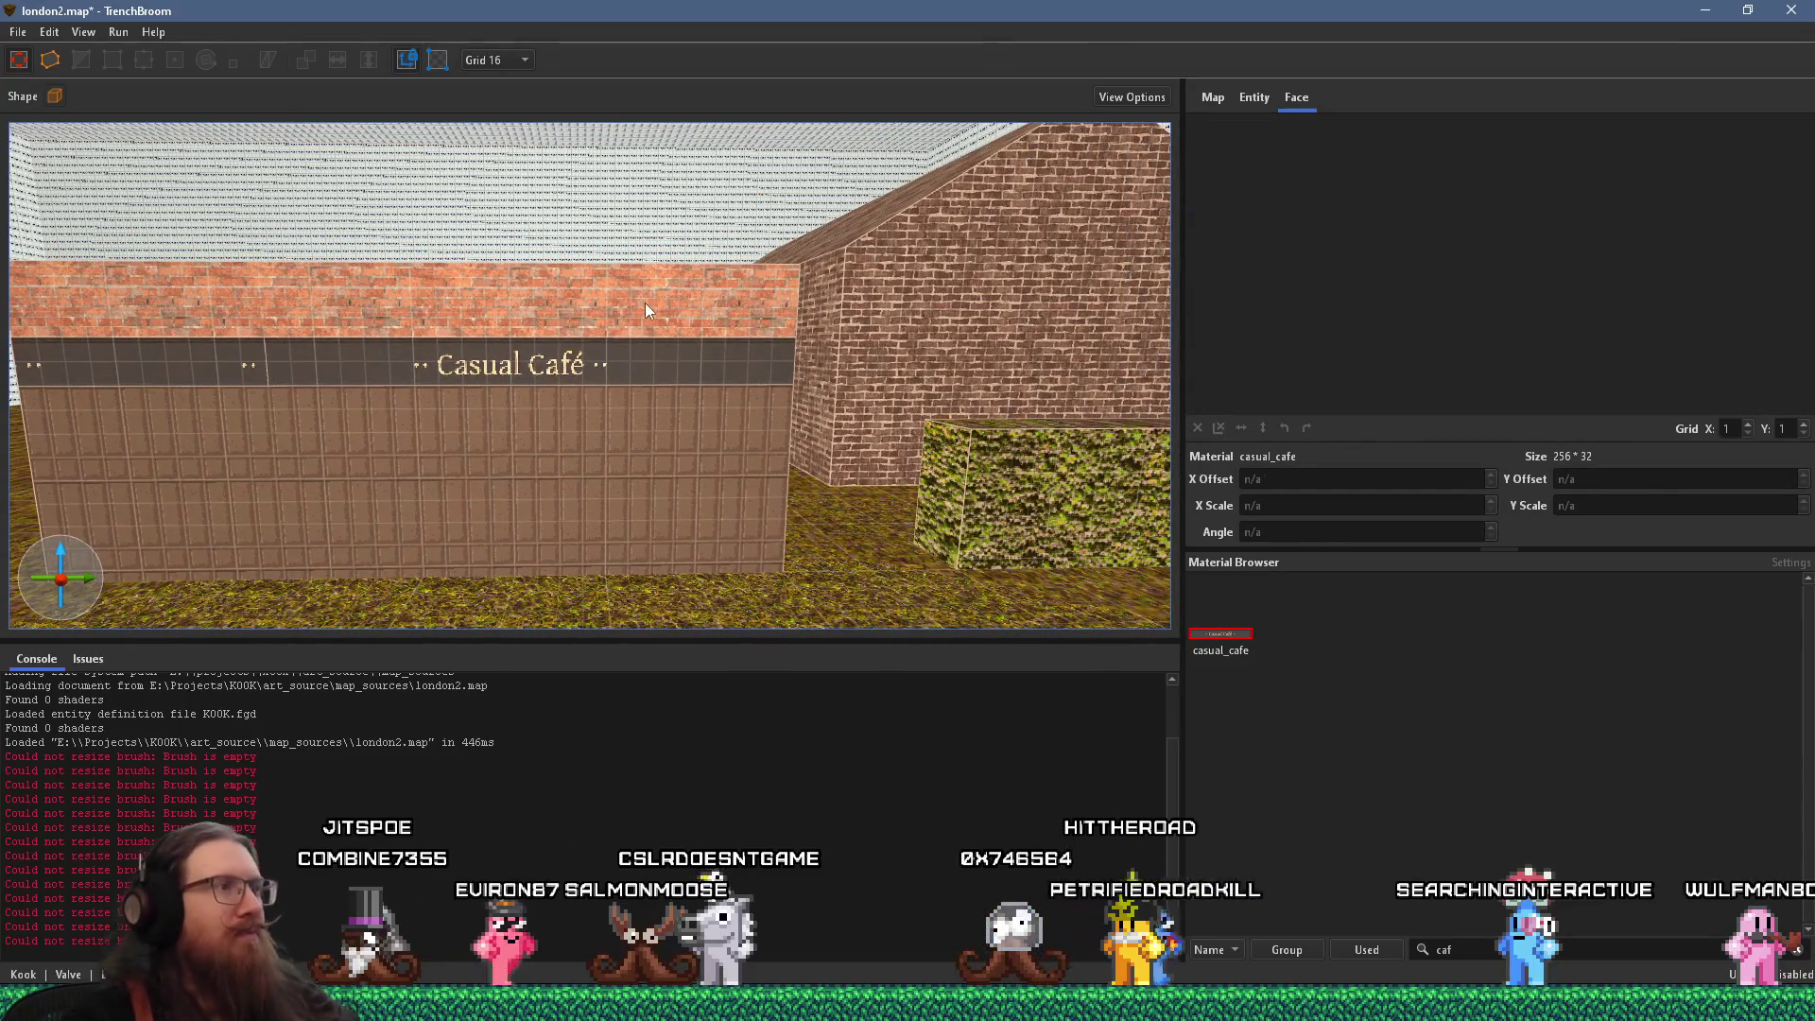
Reshape the brick brush into a 64-unit cap above the sign, shortened from 512 to 416 units
{"action": "left_click", "coordinate": [645, 303]}
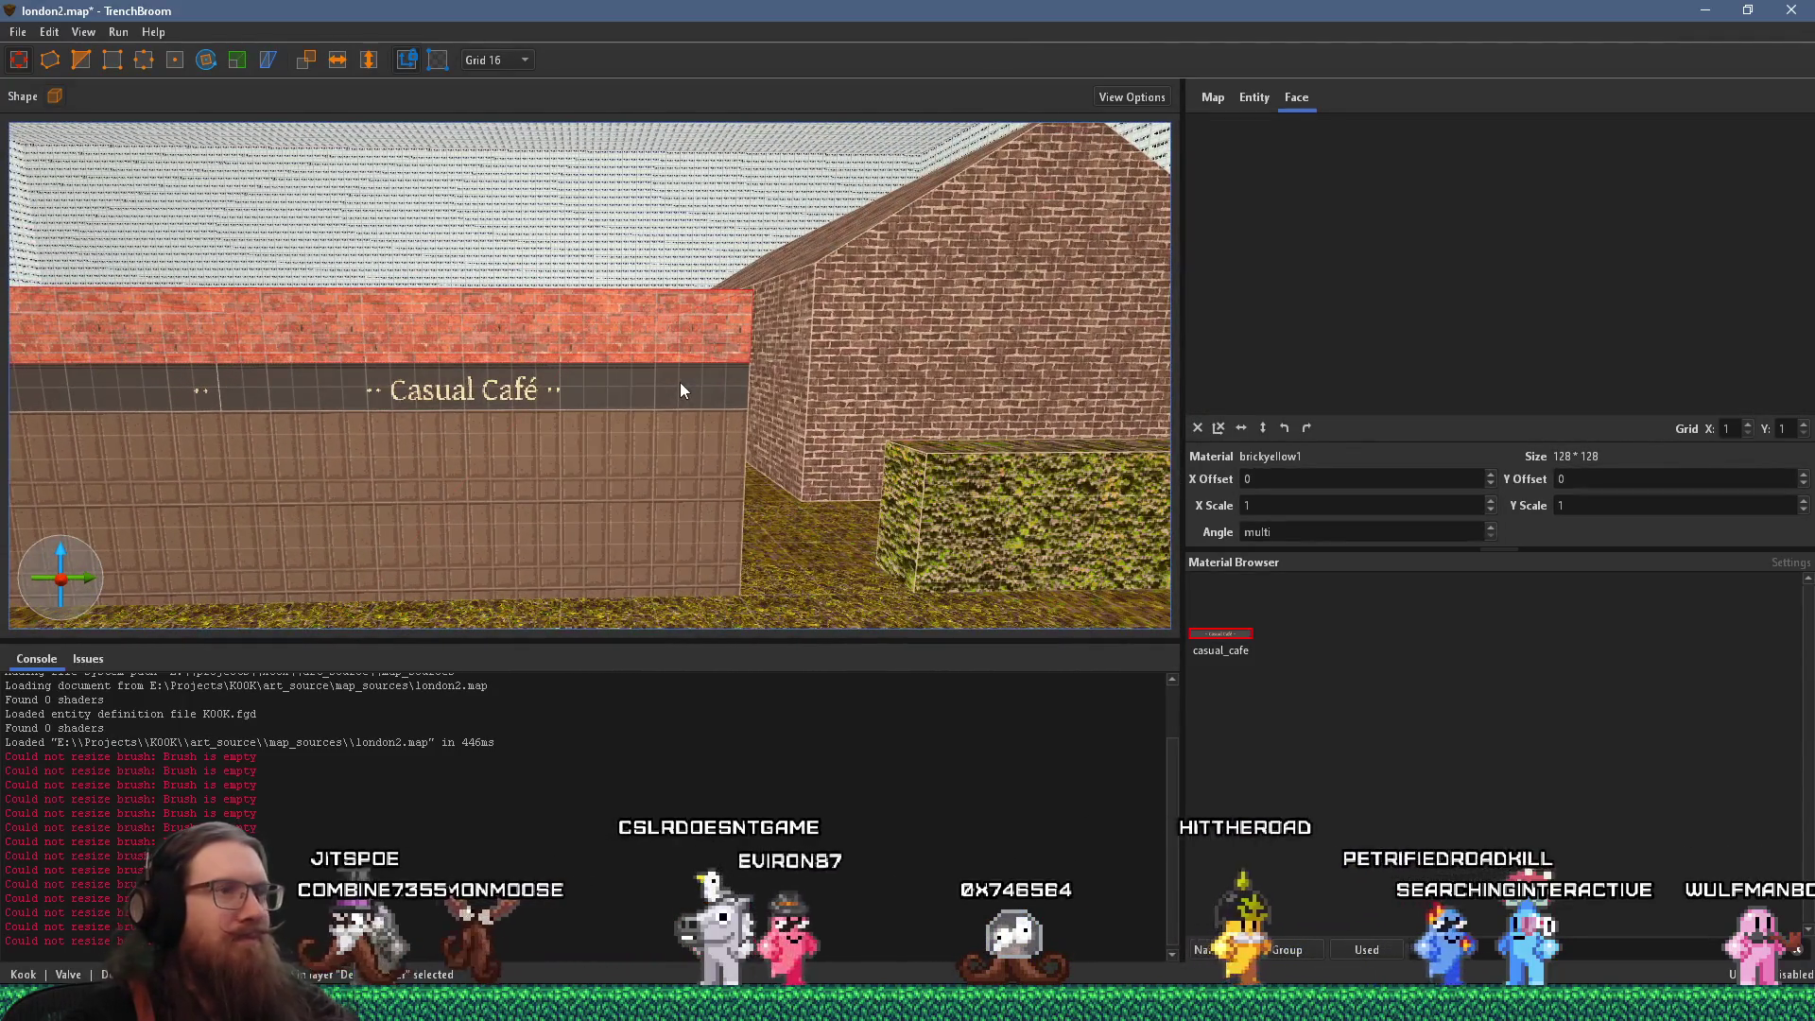
{"action": "key", "text": "alt+Tab"}
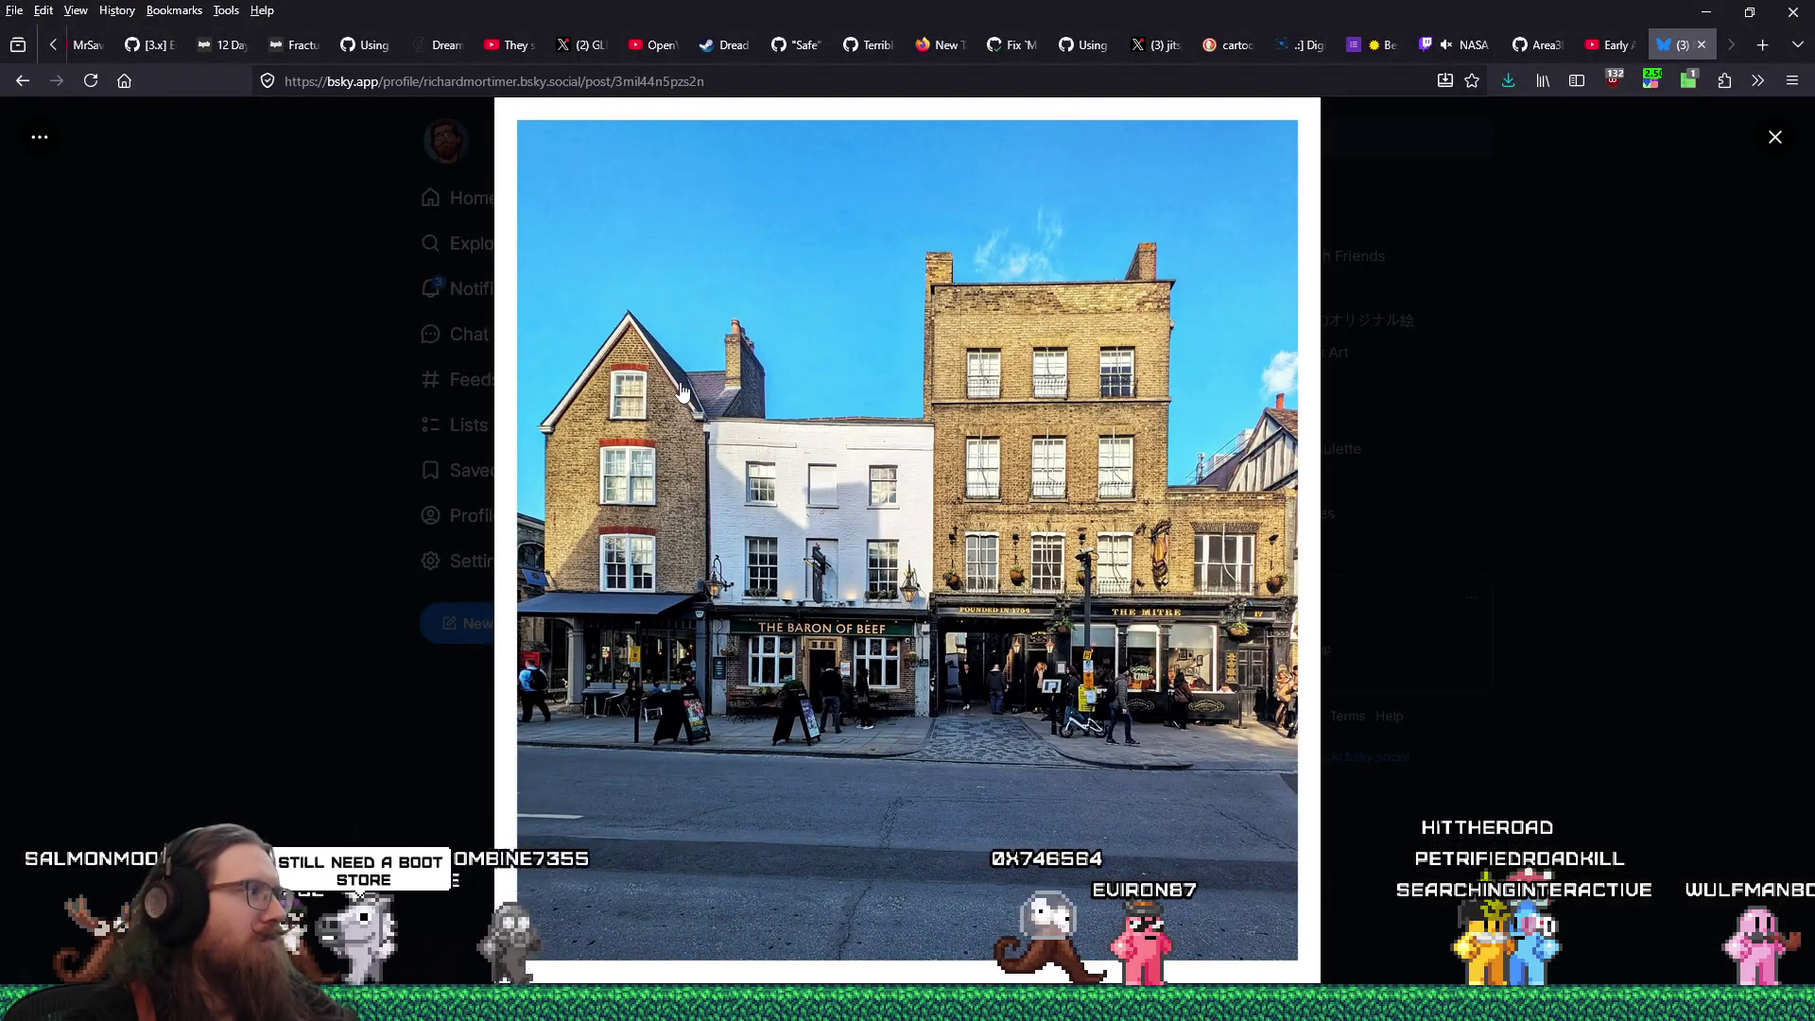
{"action": "key", "text": "alt+Tab"}
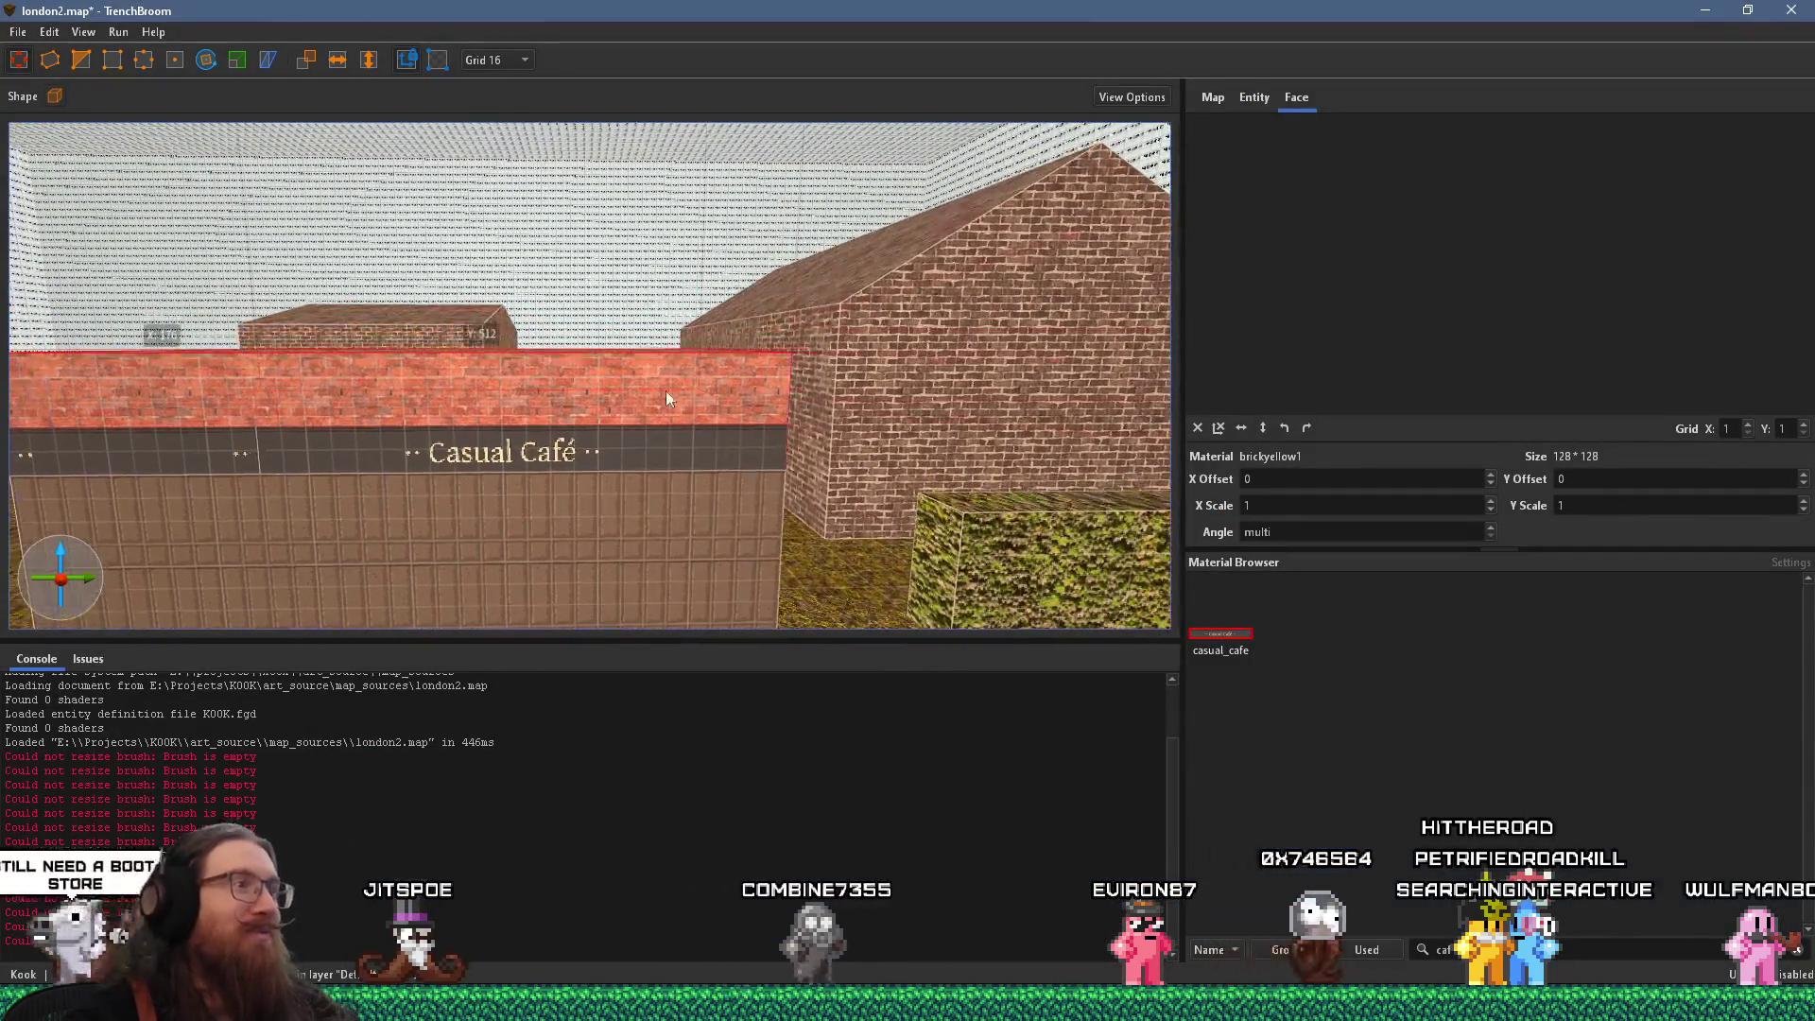
{"action": "key", "text": "q"}
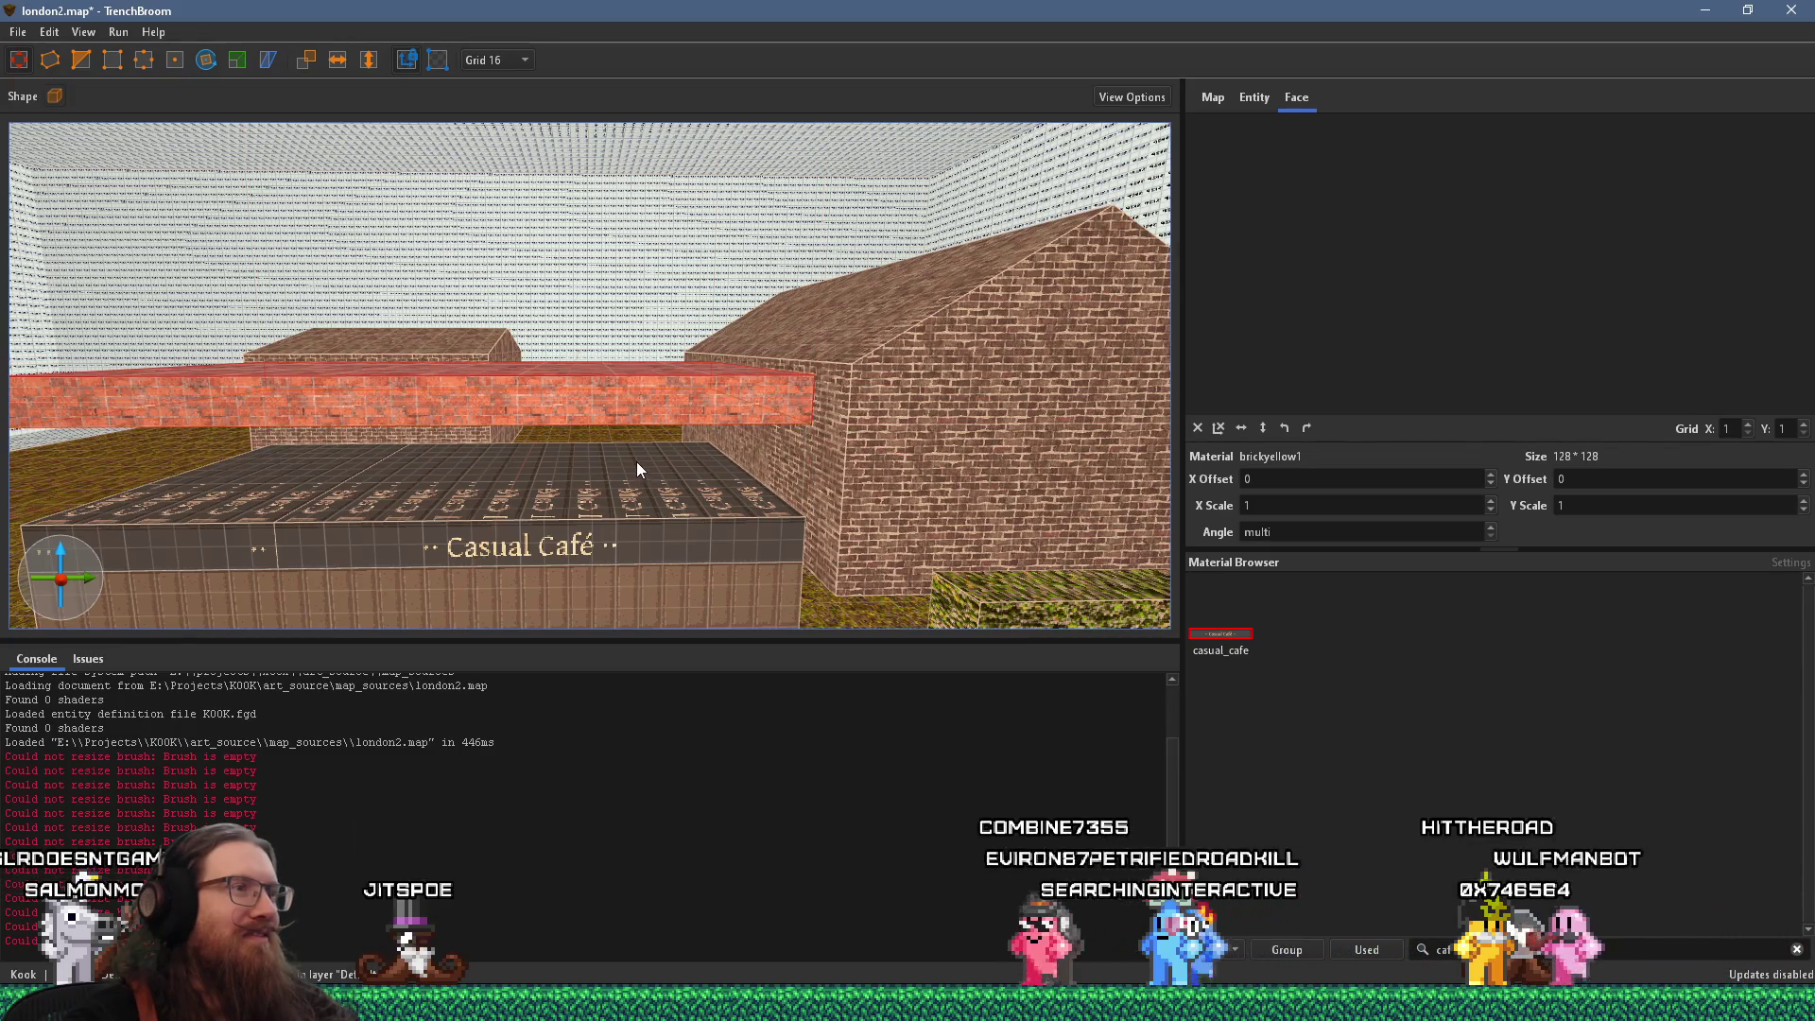
{"action": "left_click_drag", "start_coordinate": [637, 463], "coordinate": [638, 534]}
{"action": "mouse_move", "coordinate": [668, 425]}
{"action": "left_mouse_down"}
{"action": "mouse_move", "coordinate": [650, 369]}
{"action": "mouse_move", "coordinate": [639, 383]}
{"action": "left_mouse_up"}
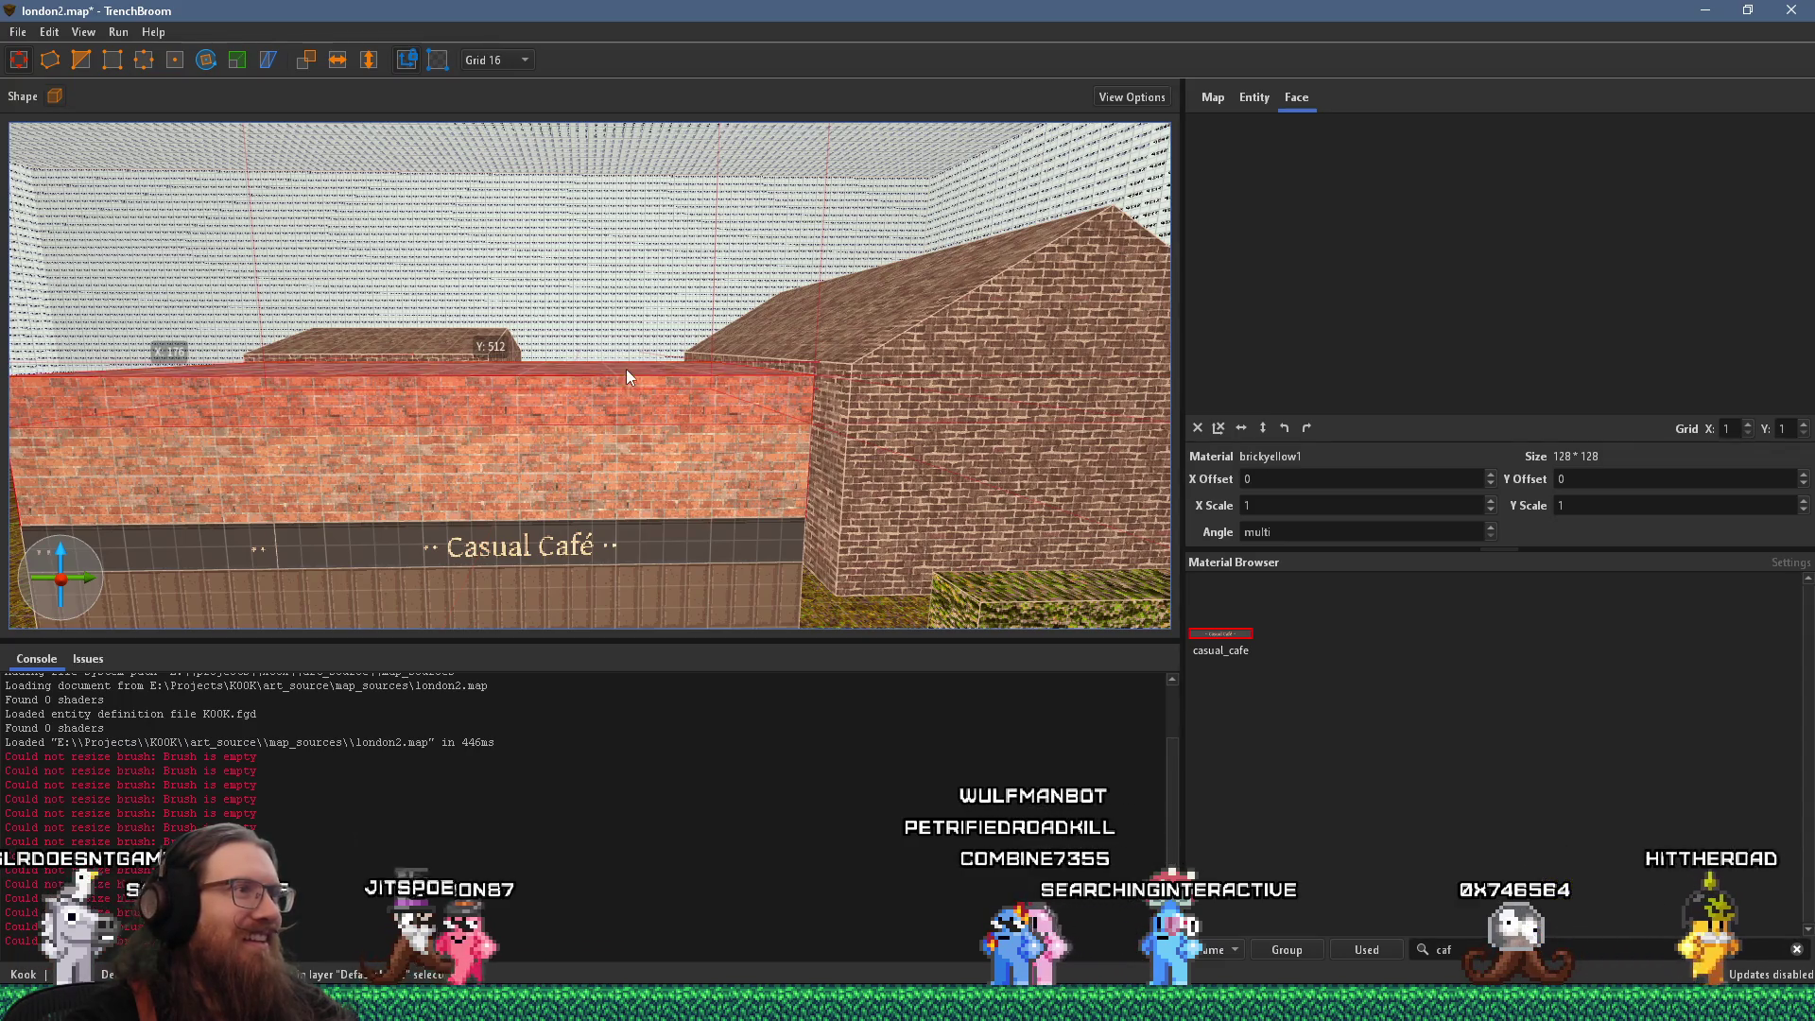
{"action": "scroll", "coordinate": [629, 457], "scroll_direction": "down", "scroll_amount": 3}
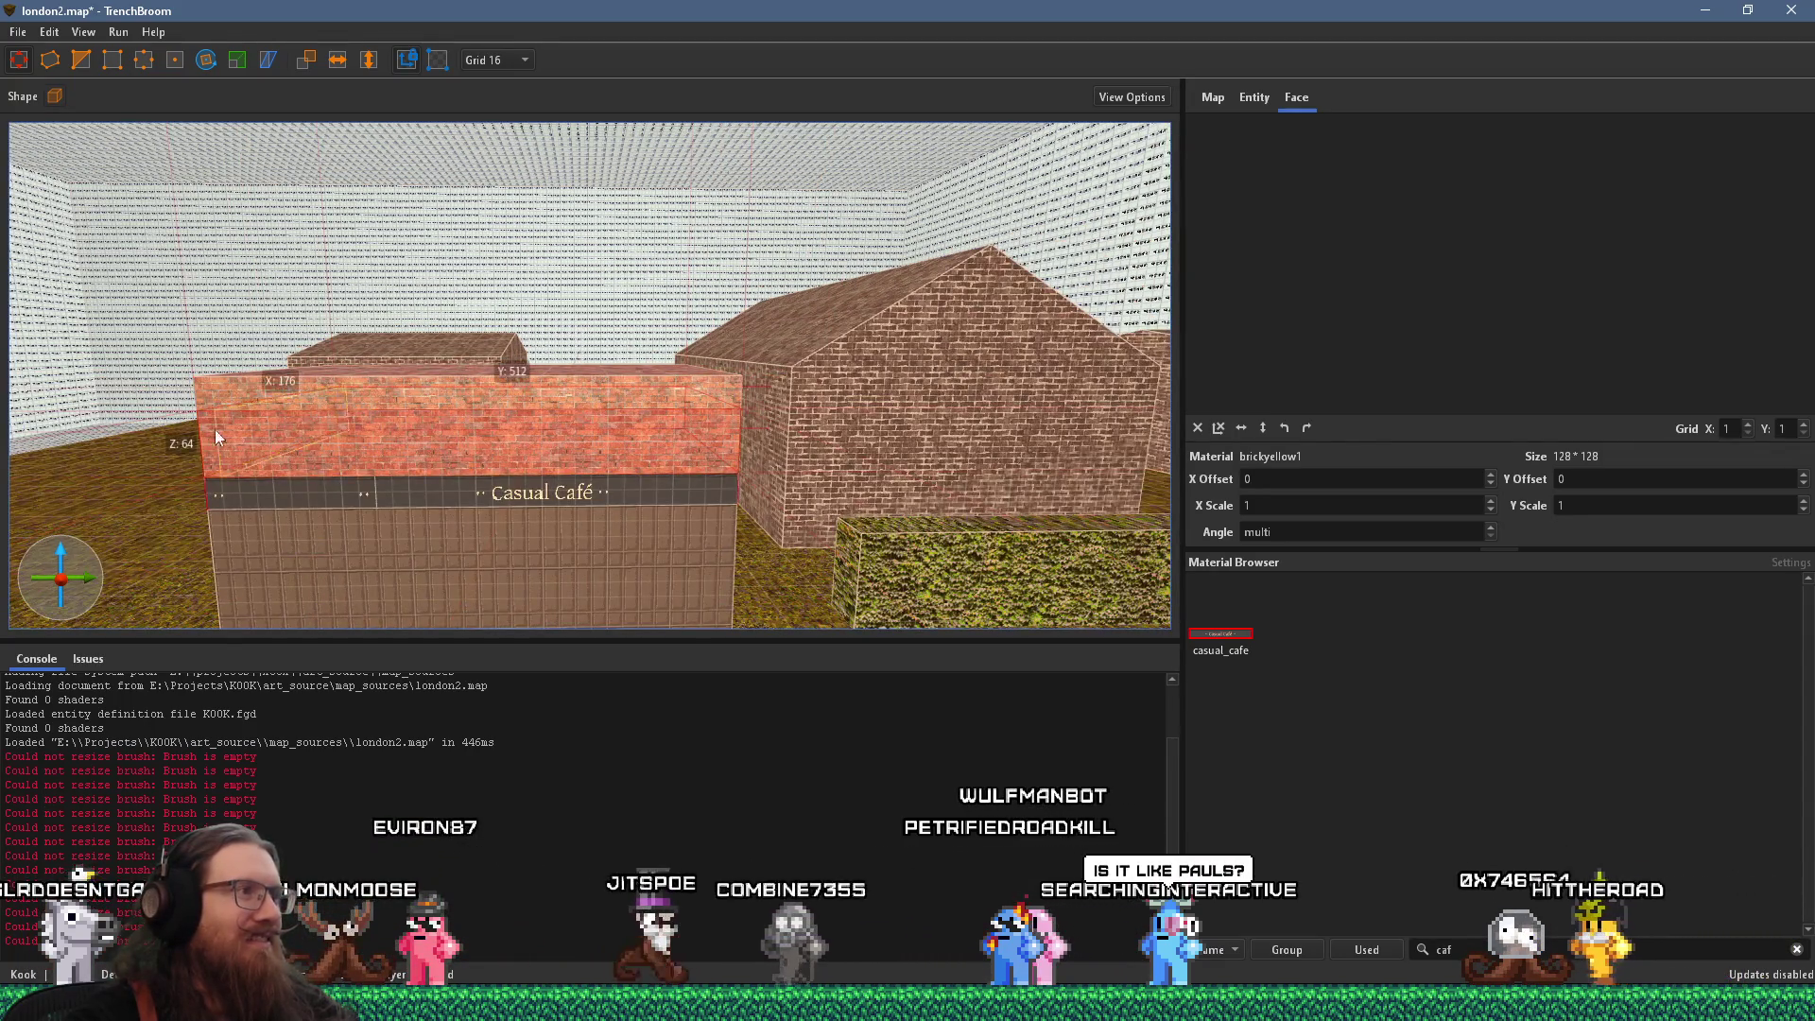
{"action": "left_click_drag", "start_coordinate": [632, 457], "coordinate": [576, 452]}
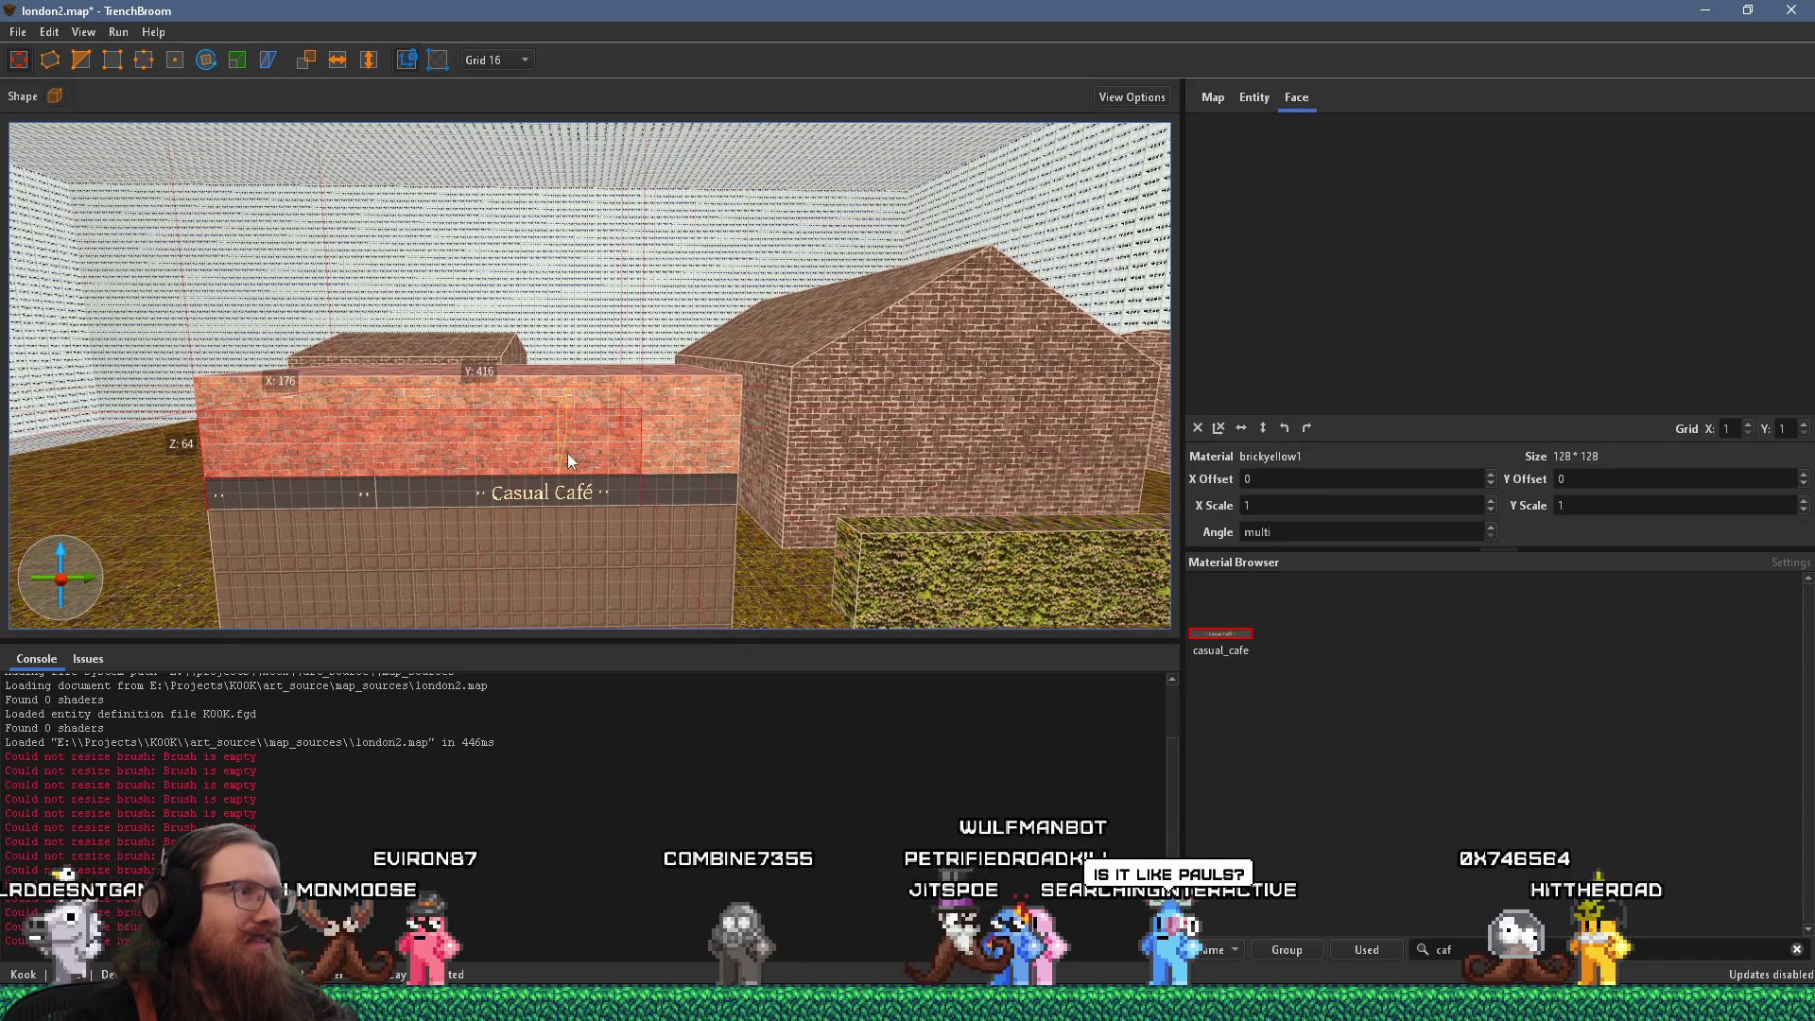
{"action": "left_click", "coordinate": [598, 444], "text": "shift"}
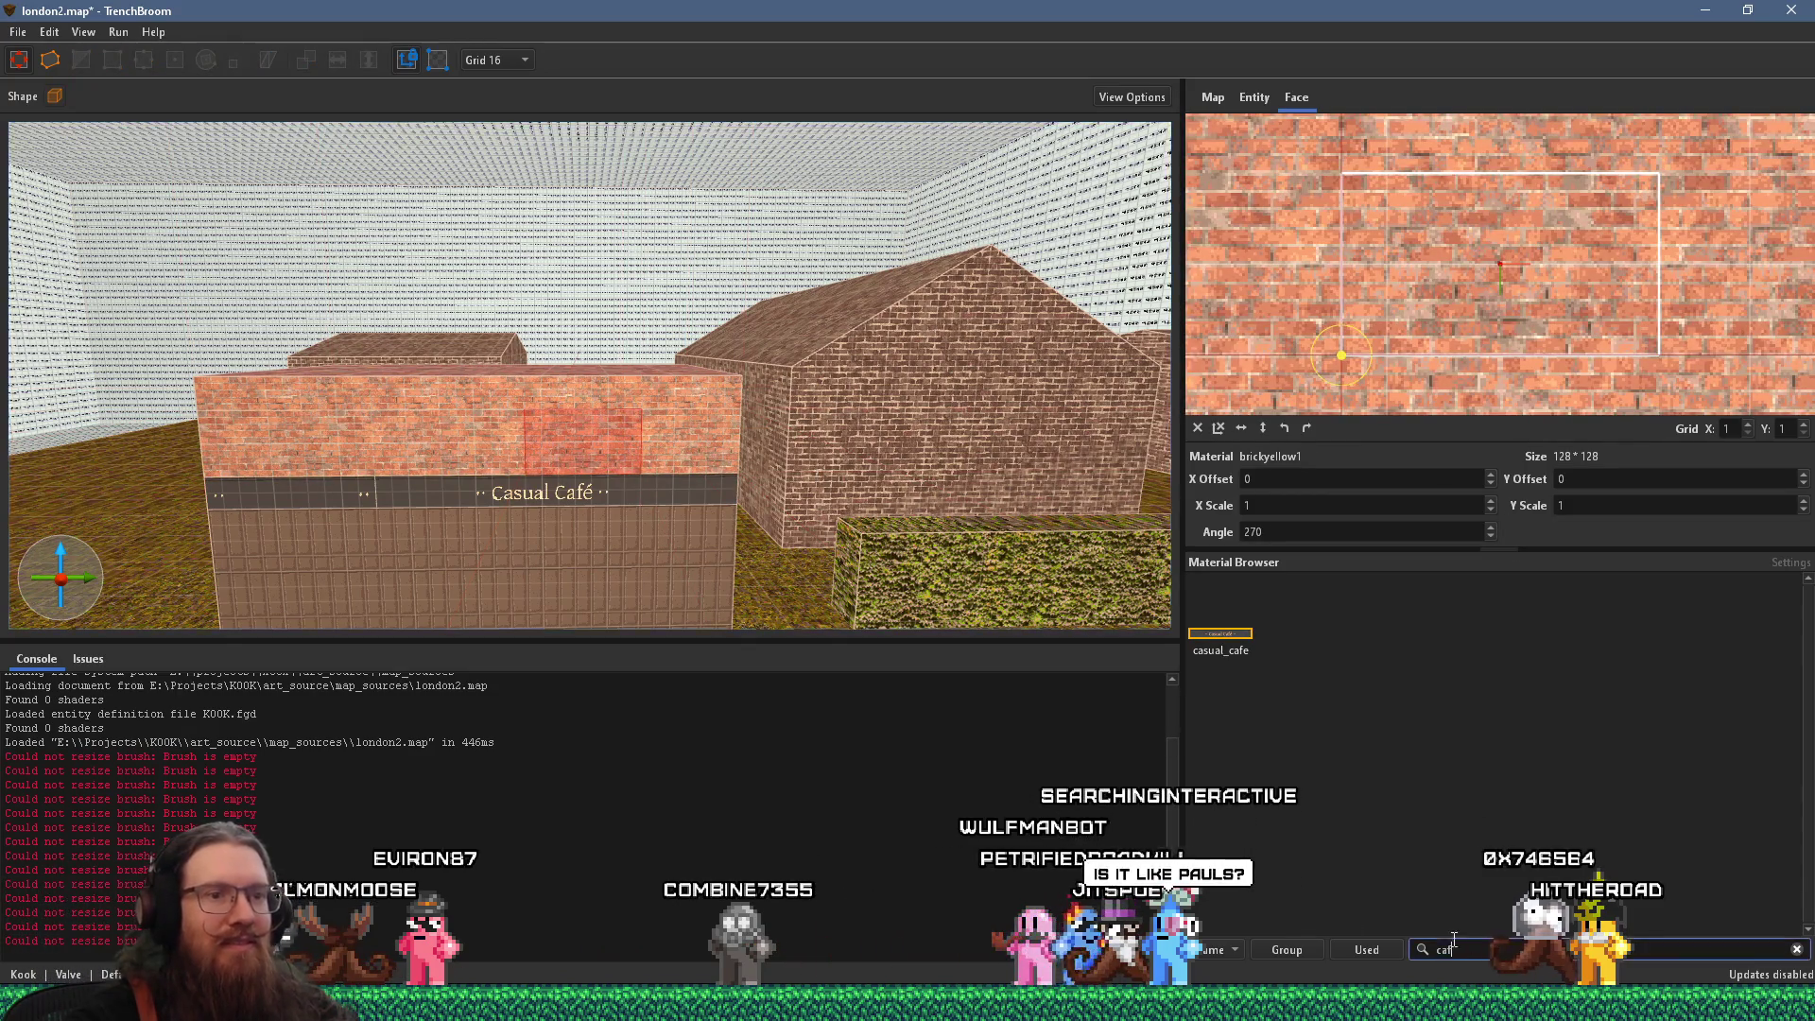
Apply windows4 to the upper café wall face and drag its offset so a window shows
{"action": "key", "text": "BackSpace"}
{"action": "key", "text": "BackSpace"}
{"action": "key", "text": "BackSpace"}
{"action": "type", "text": "WIND"}
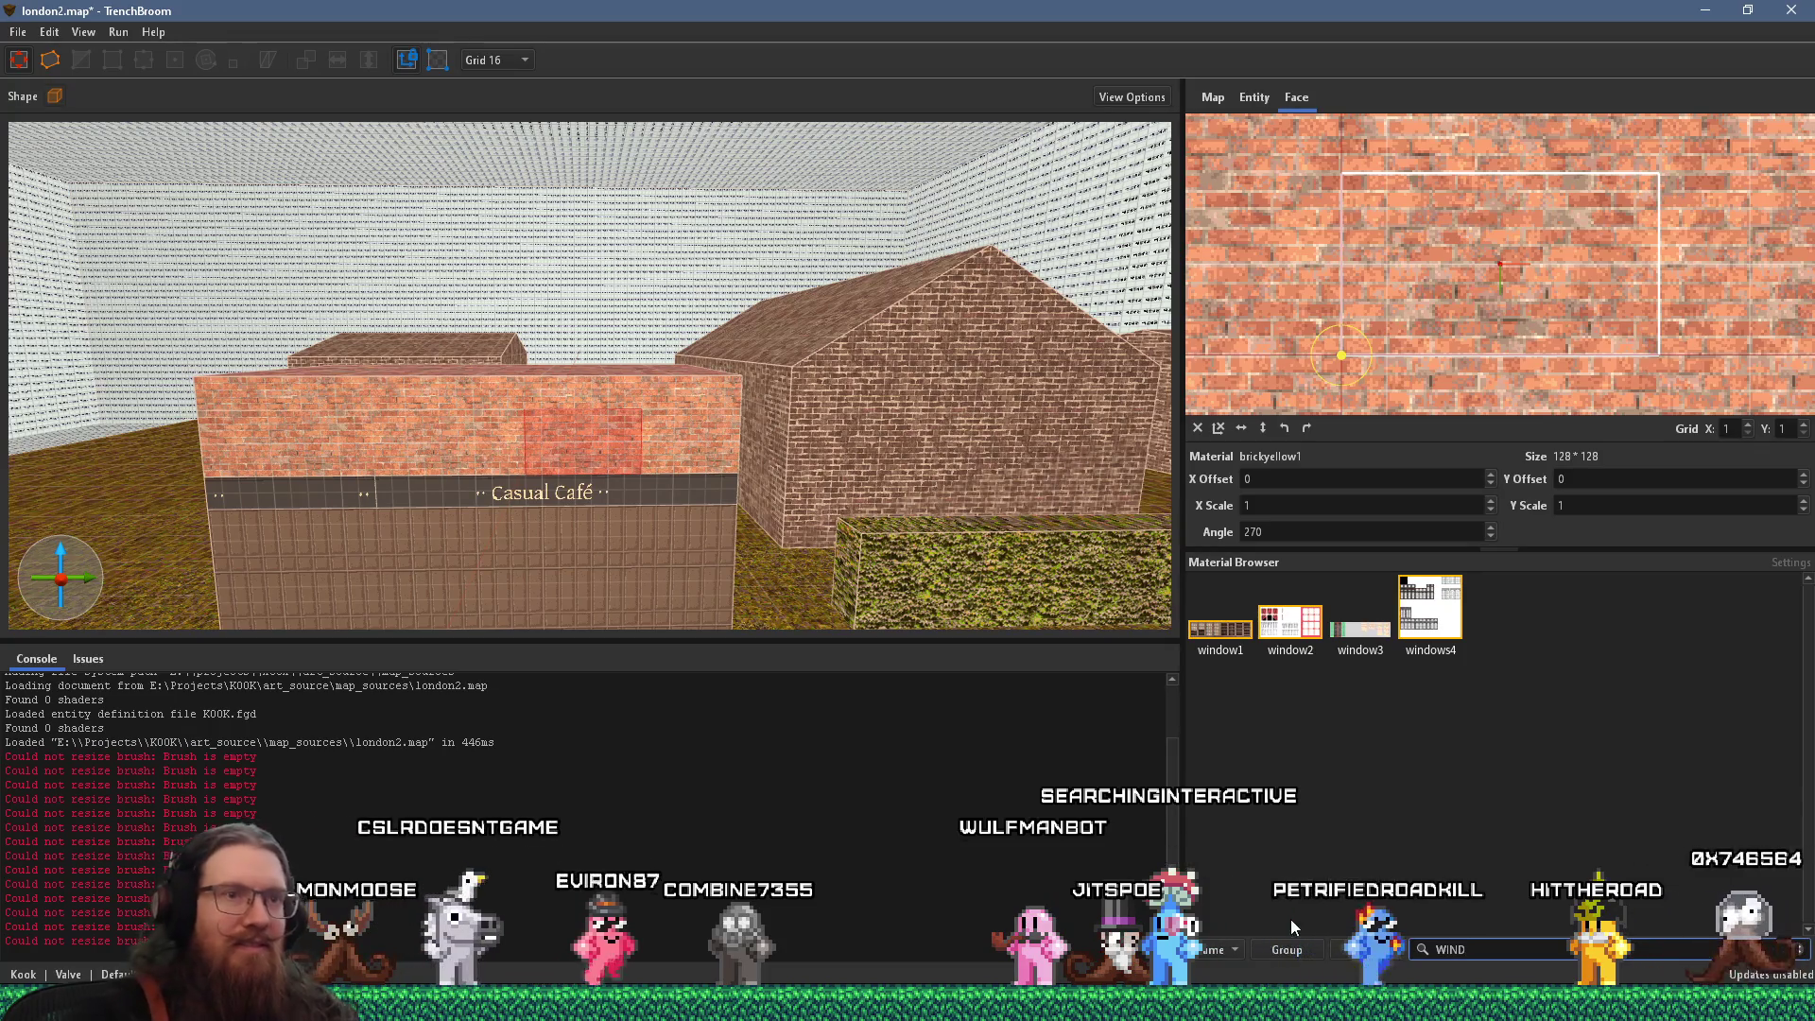
{"action": "left_click", "coordinate": [1431, 609]}
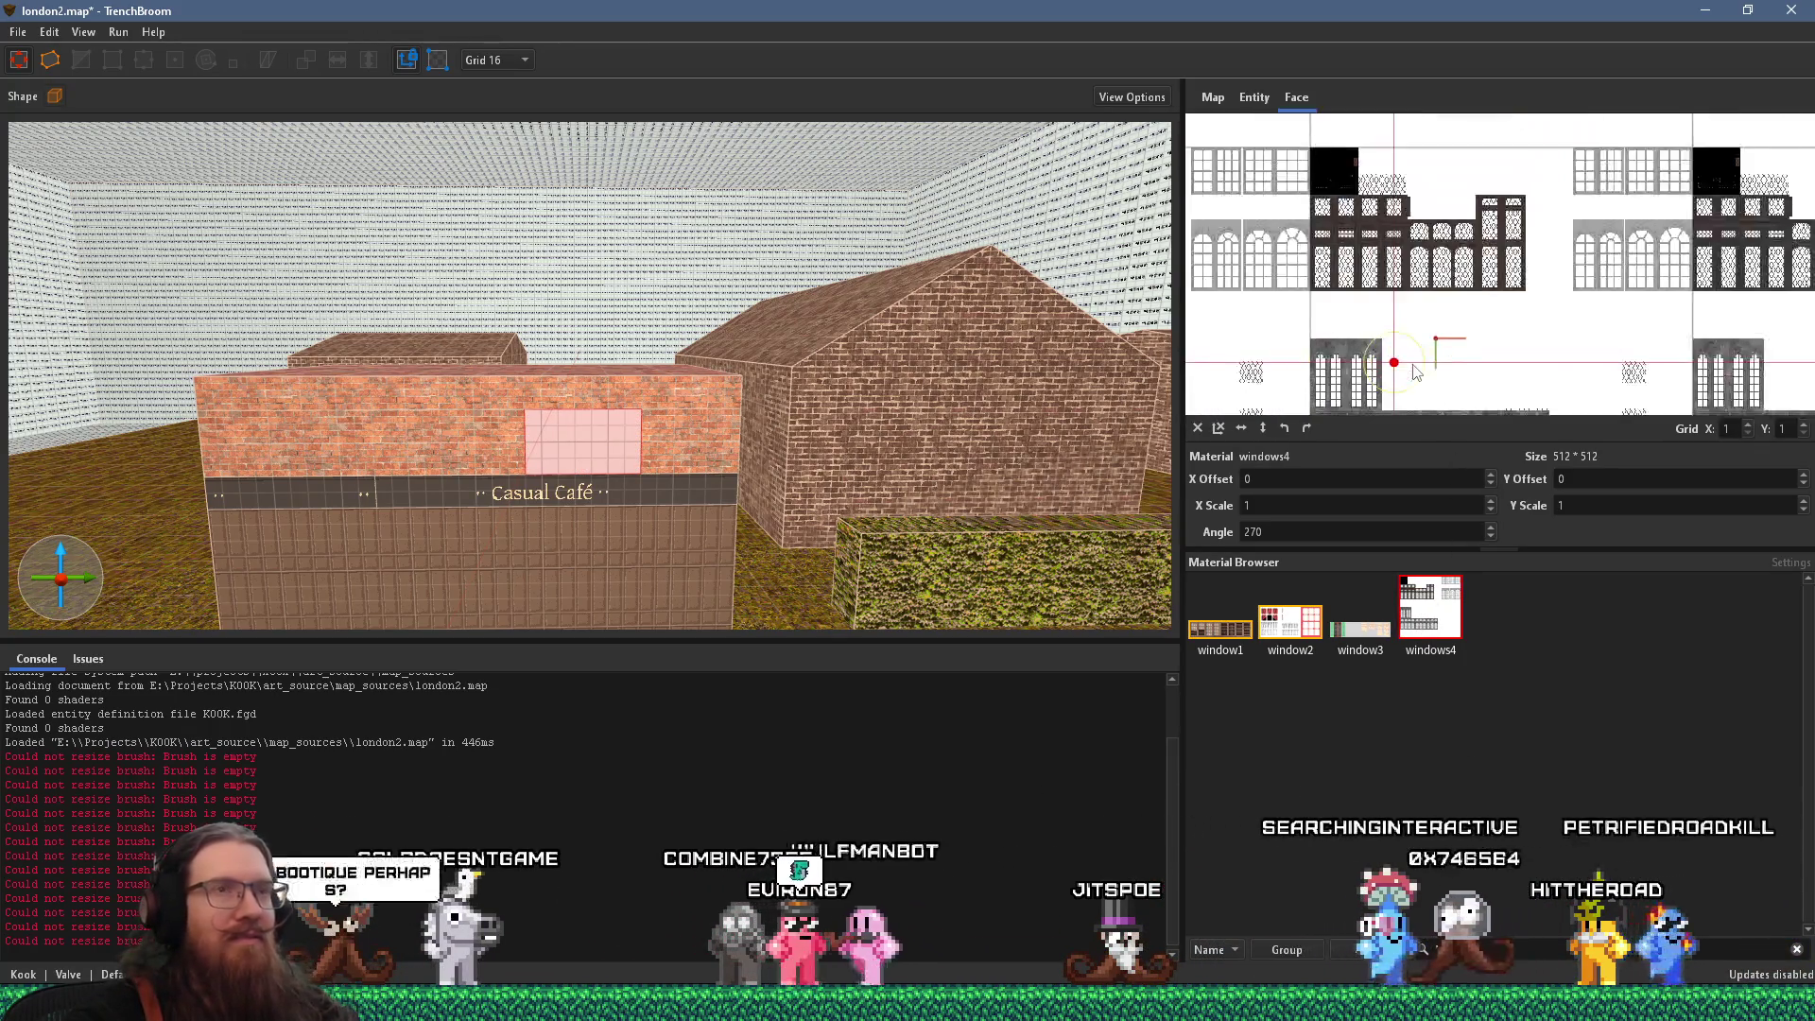
{"action": "left_click_drag", "start_coordinate": [1415, 372], "coordinate": [1373, 485]}
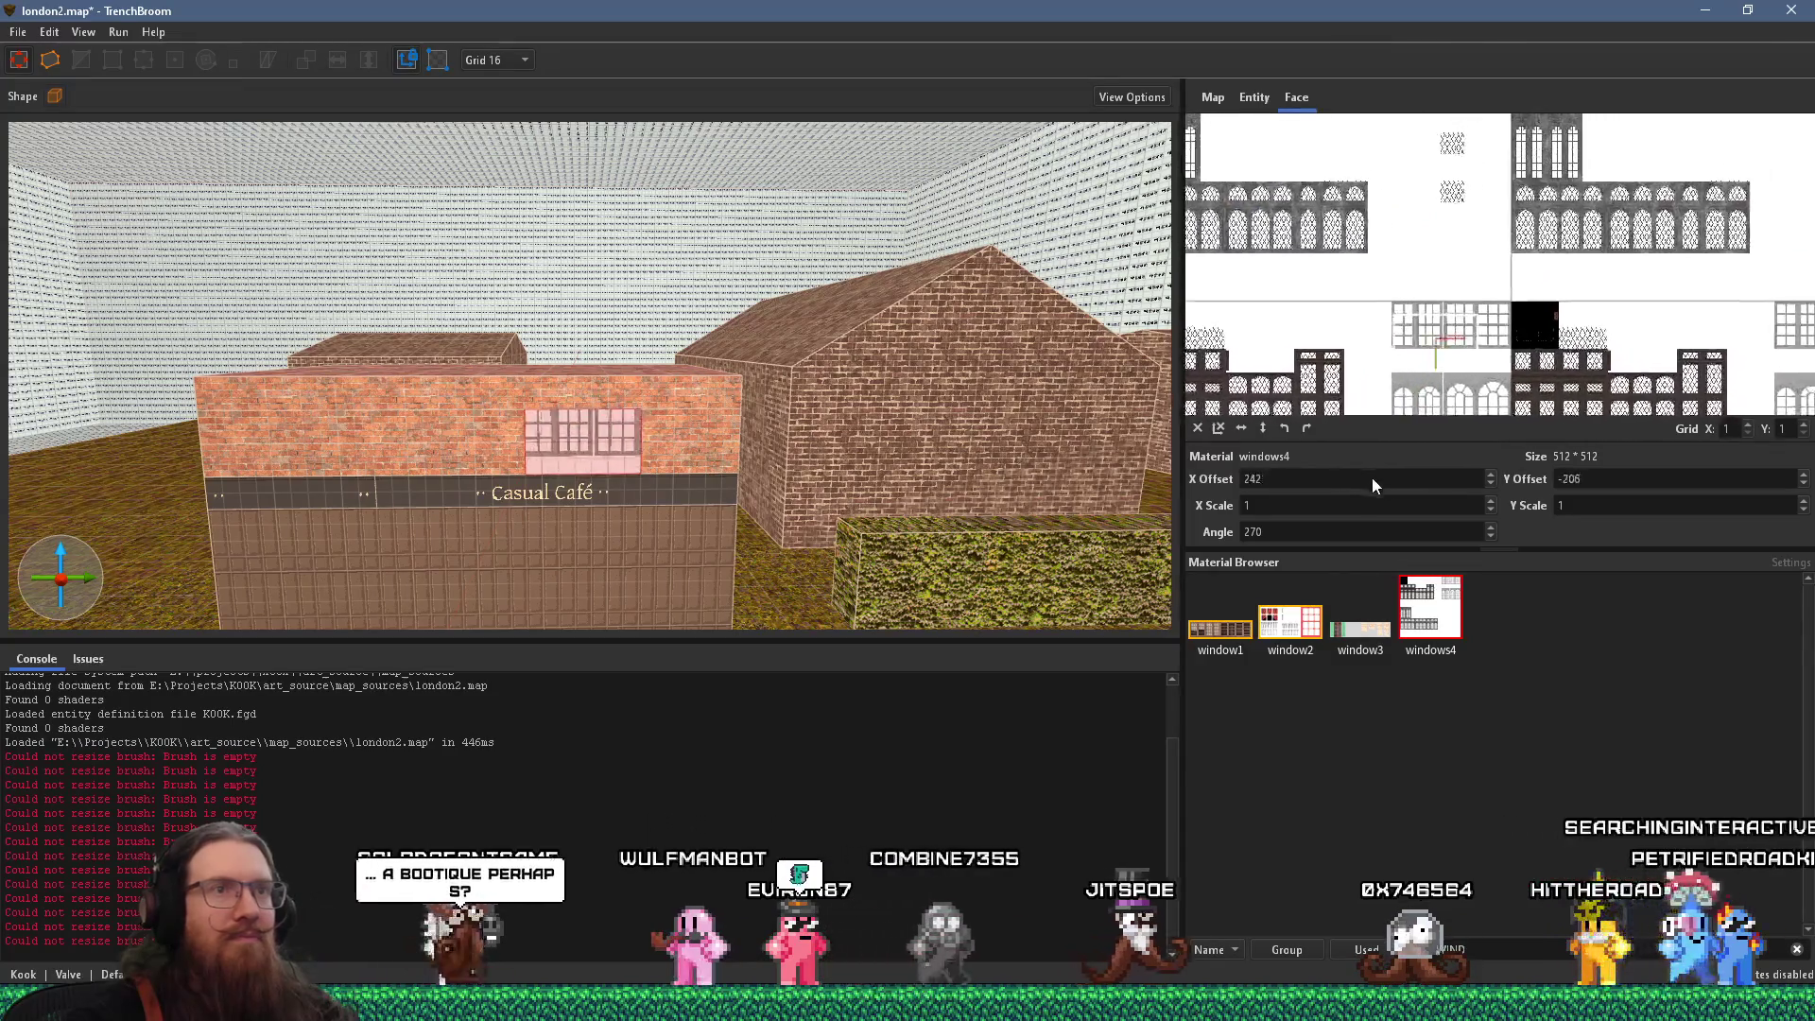
{"action": "key", "text": "alt+Tab"}
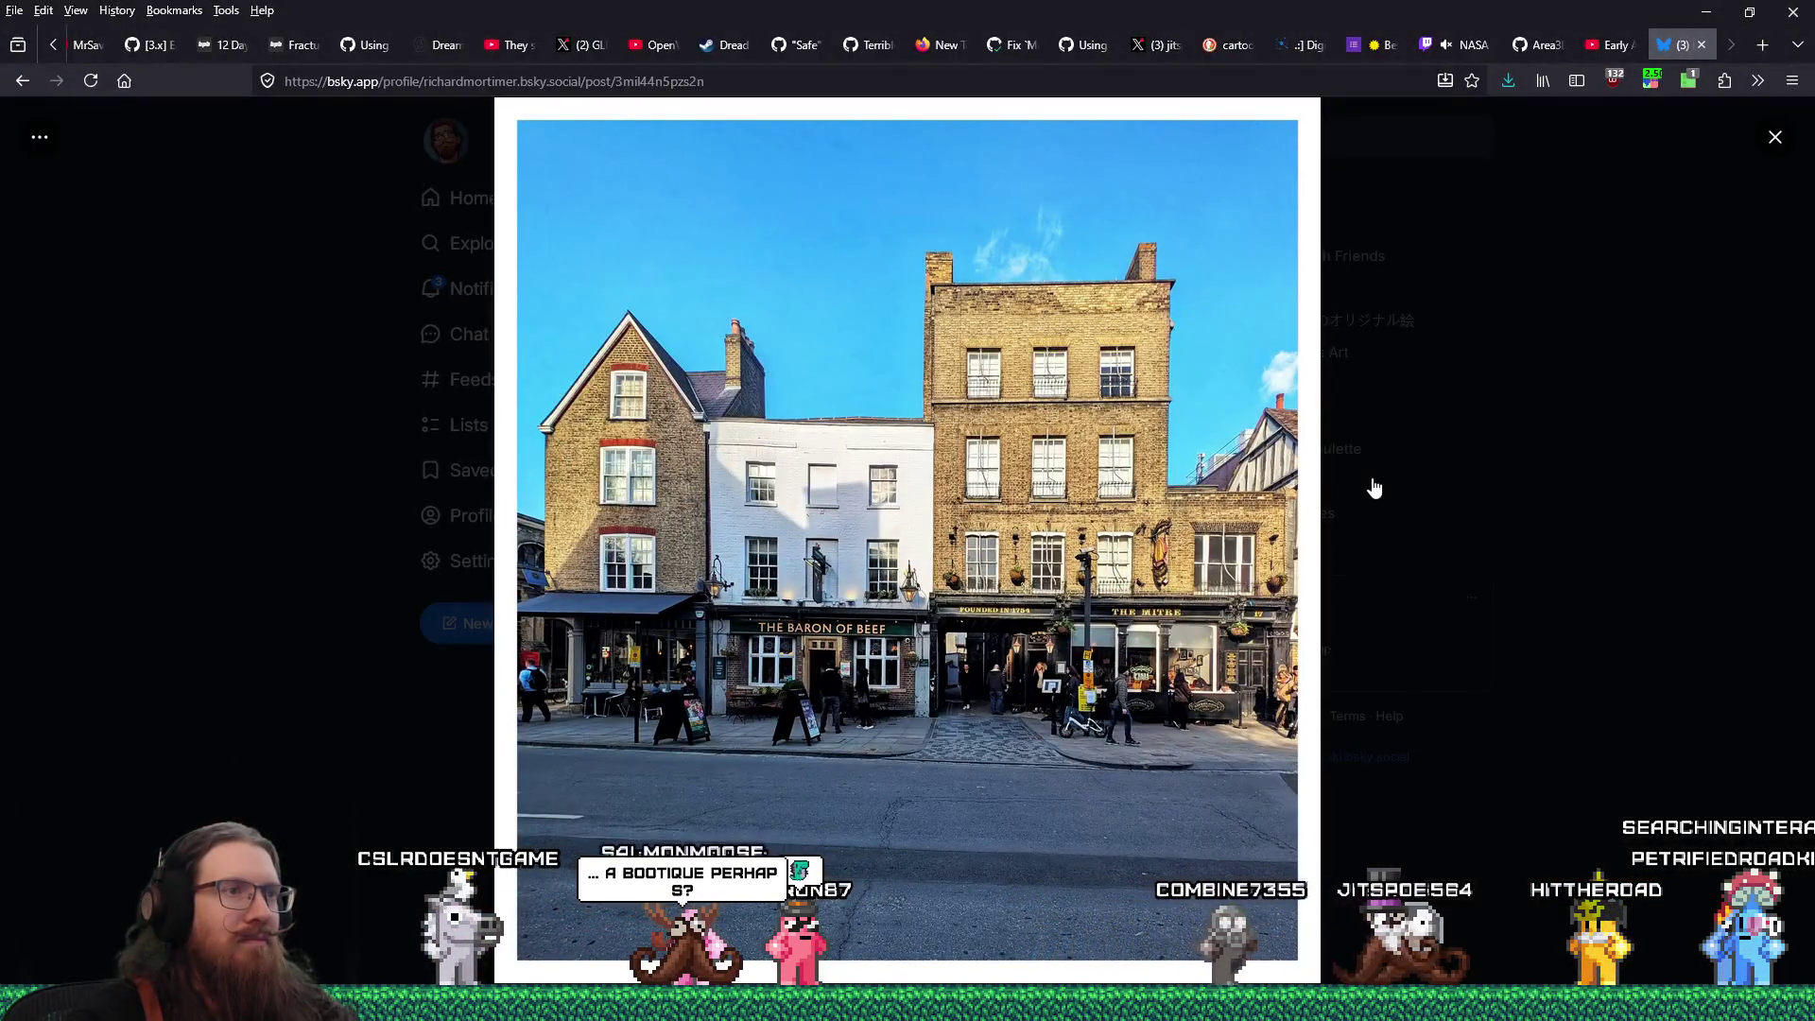
Align the windows4 texture to X offset 272, Y offset -224, framing a three-part window
{"action": "key", "text": "alt+Tab"}
{"action": "scroll", "coordinate": [1435, 357], "scroll_direction": "down", "scroll_amount": 3}
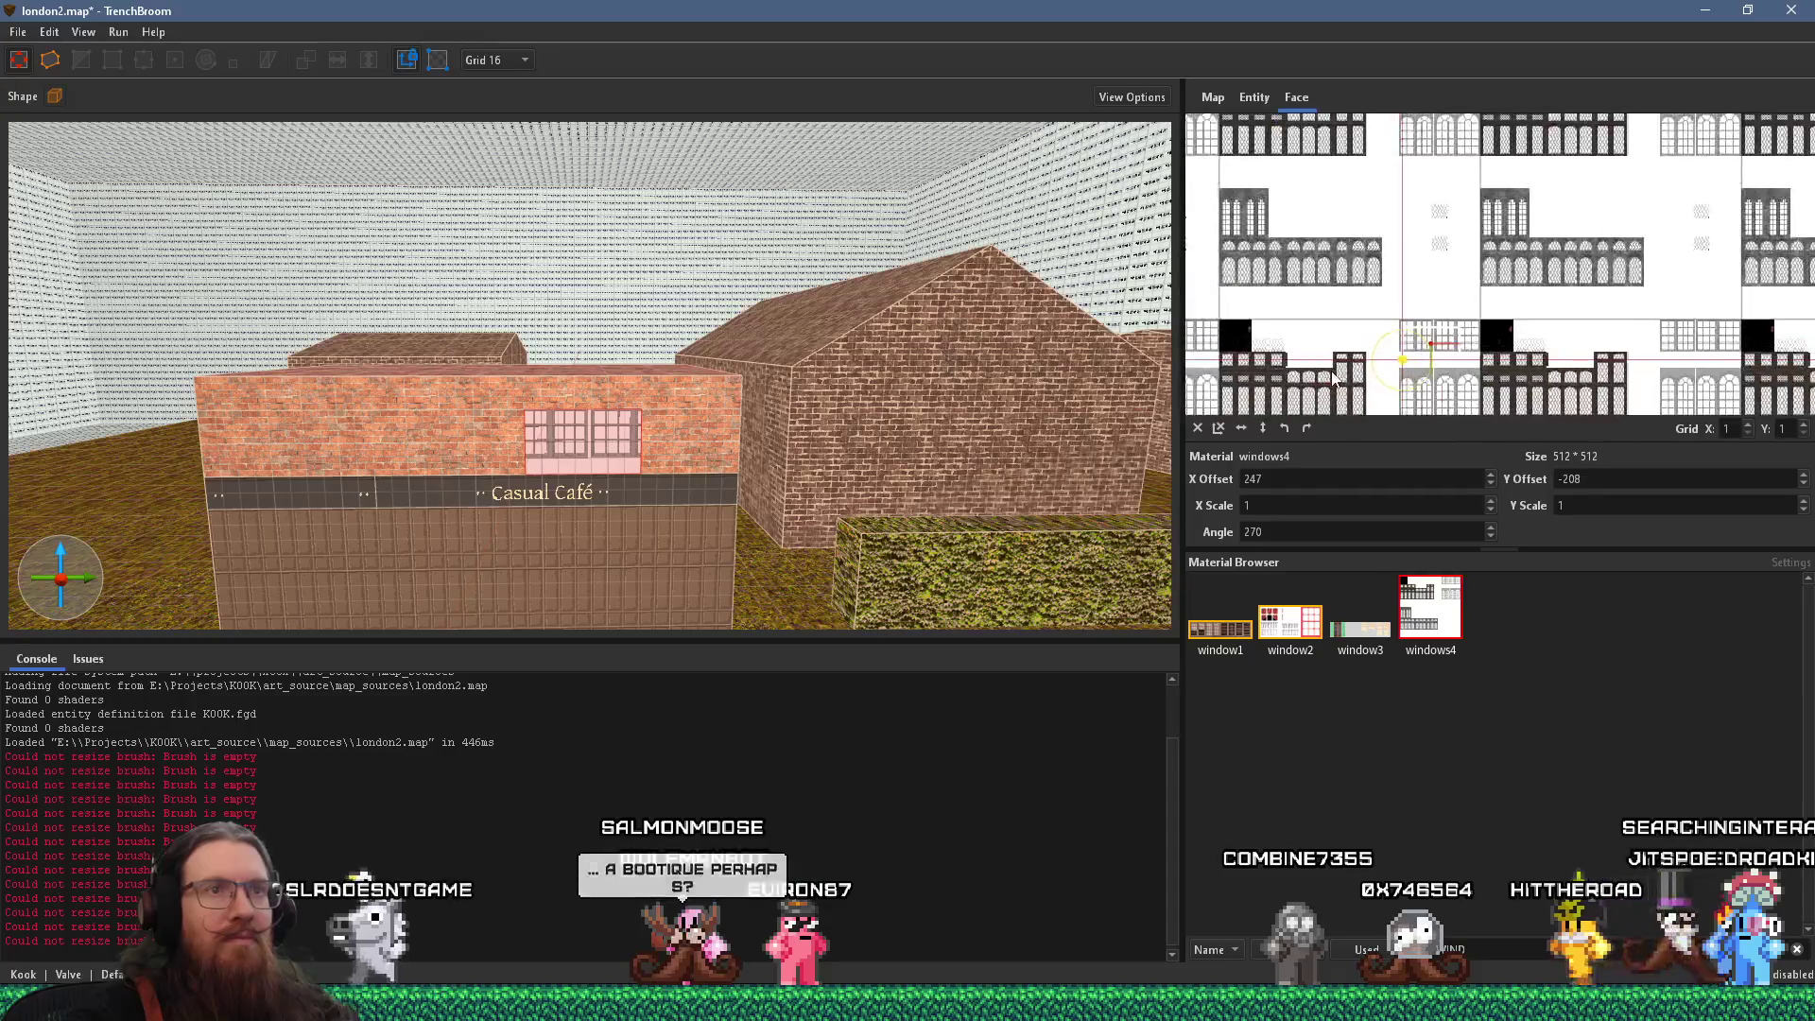
{"action": "mouse_move", "coordinate": [1487, 247]}
{"action": "left_mouse_down"}
{"action": "mouse_move", "coordinate": [1625, 189]}
{"action": "mouse_move", "coordinate": [1716, 184]}
{"action": "left_mouse_up"}
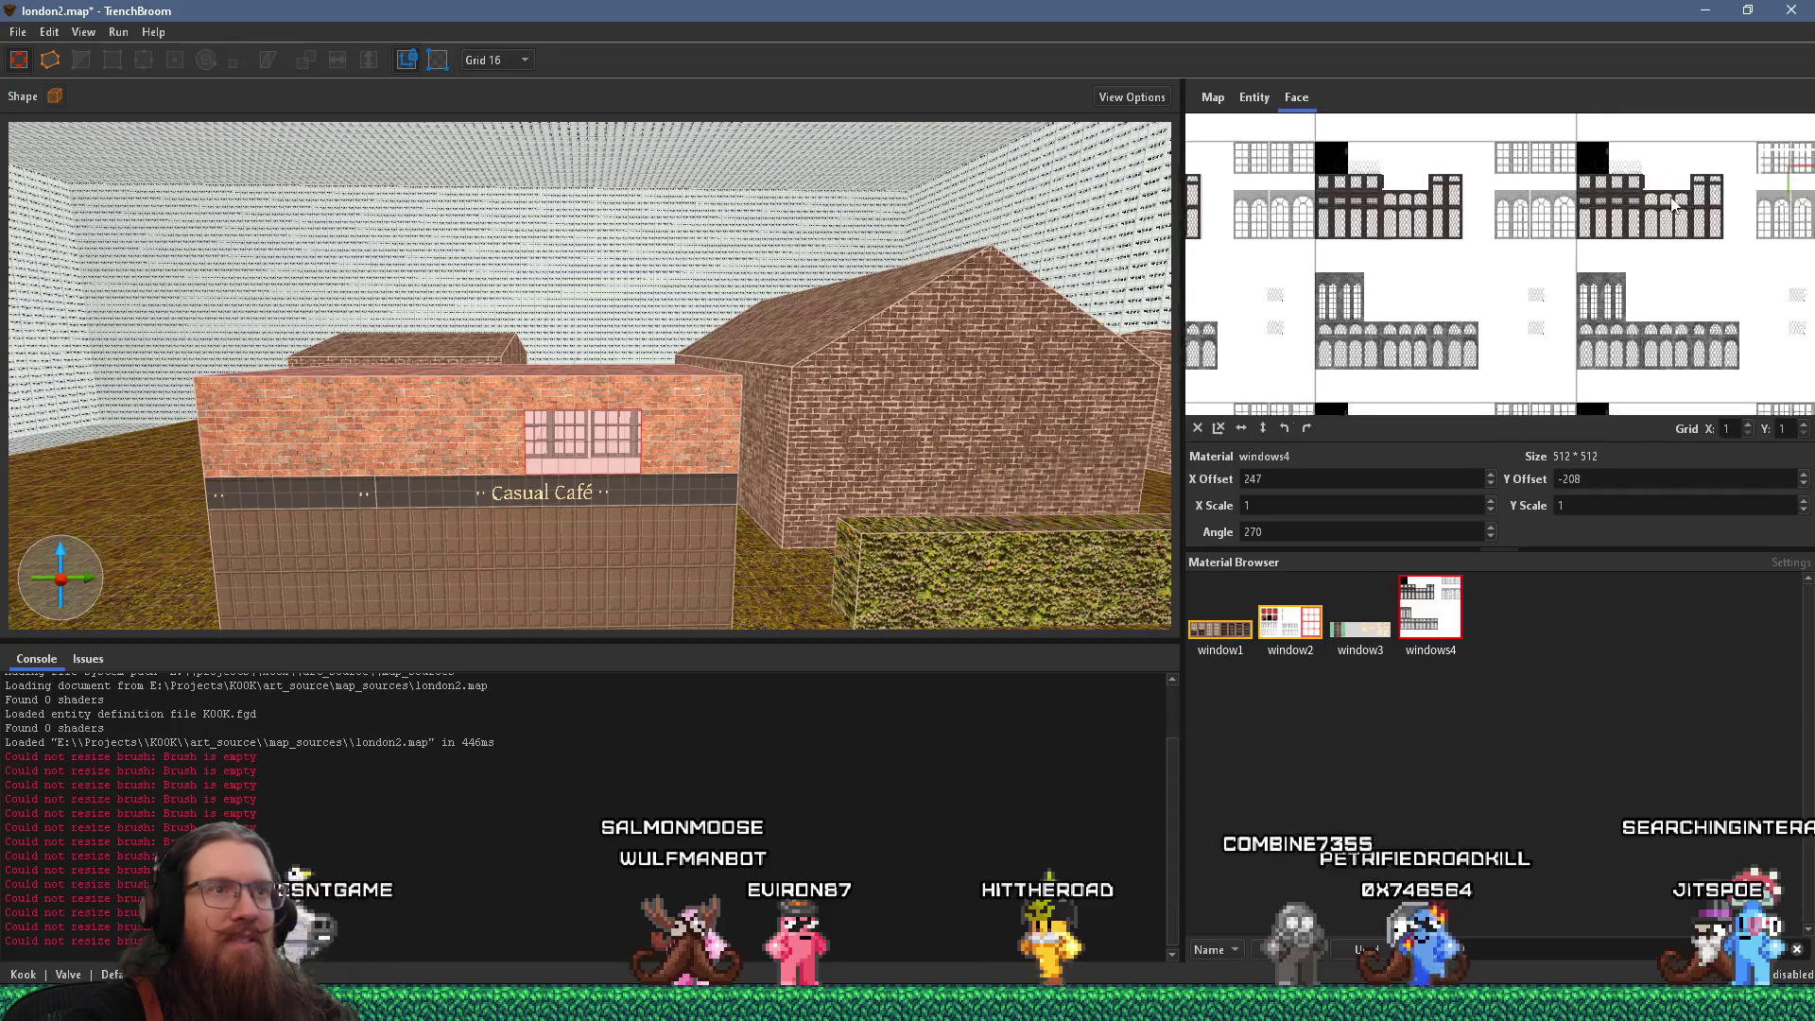
{"action": "scroll", "coordinate": [1352, 285], "scroll_direction": "up", "scroll_amount": 5}
{"action": "scroll", "coordinate": [1352, 286], "scroll_direction": "up", "scroll_amount": 3}
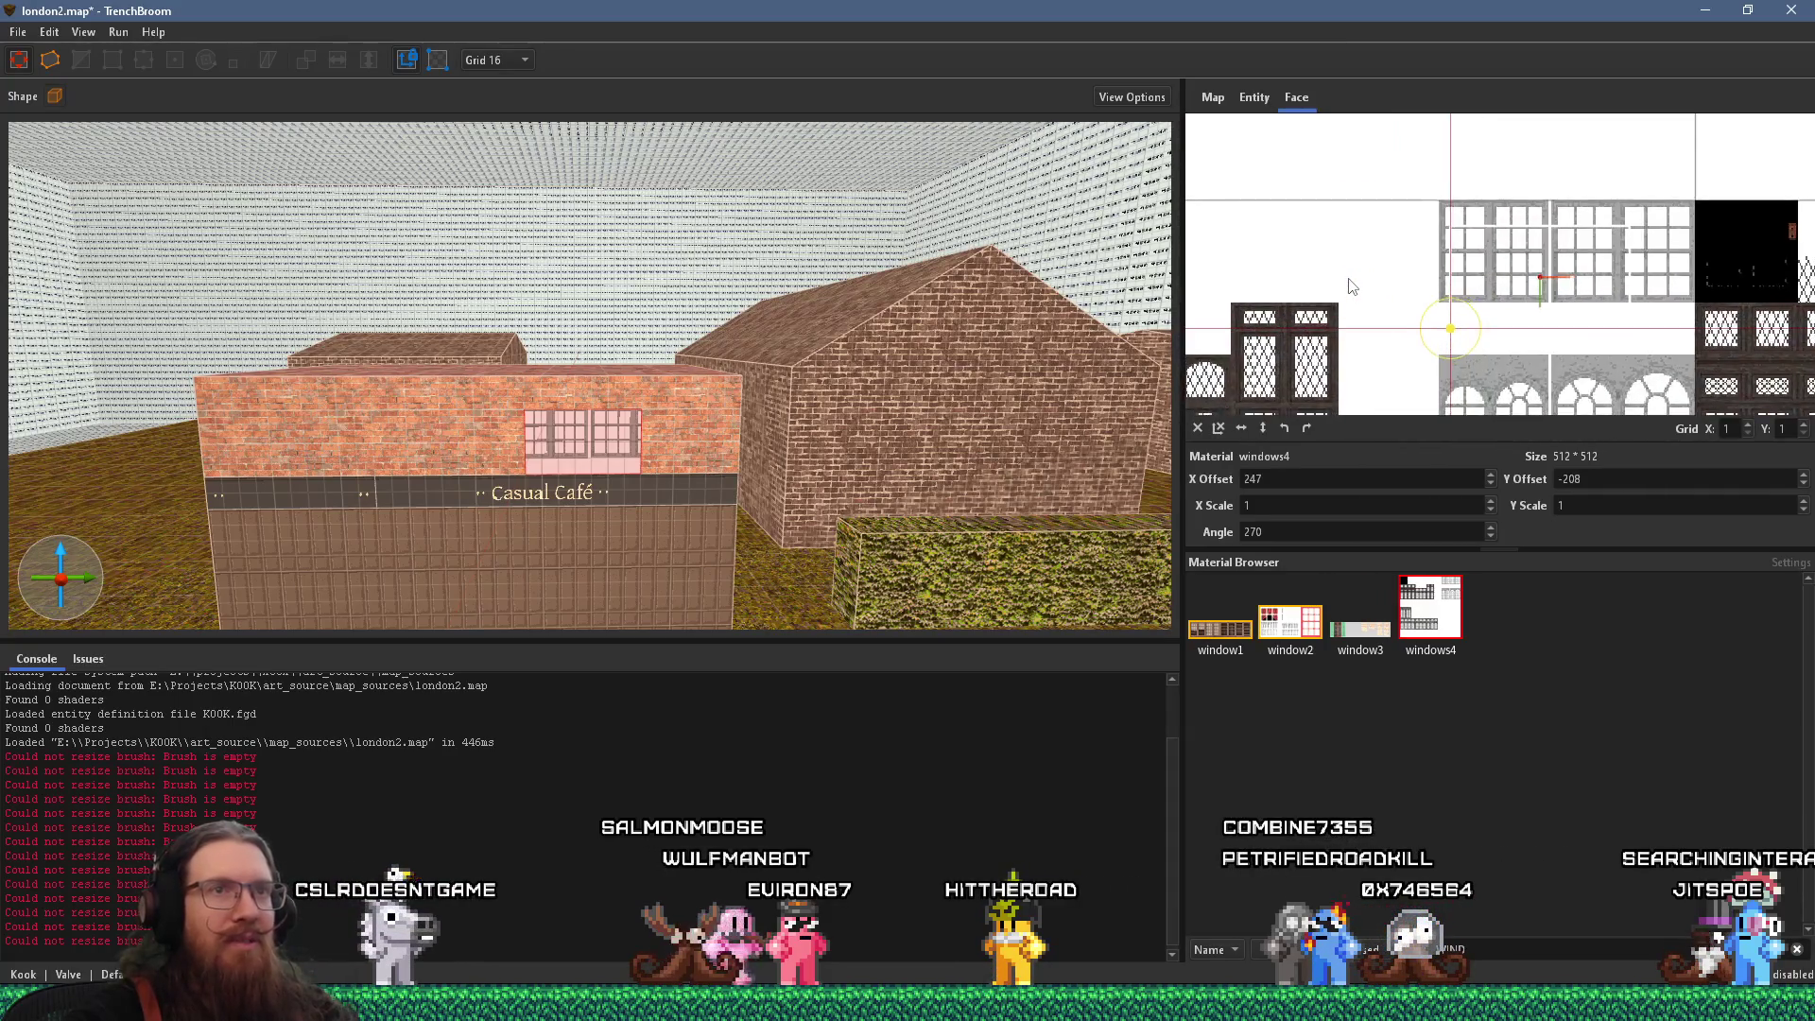
{"action": "scroll", "coordinate": [1550, 298], "scroll_direction": "down", "scroll_amount": 1}
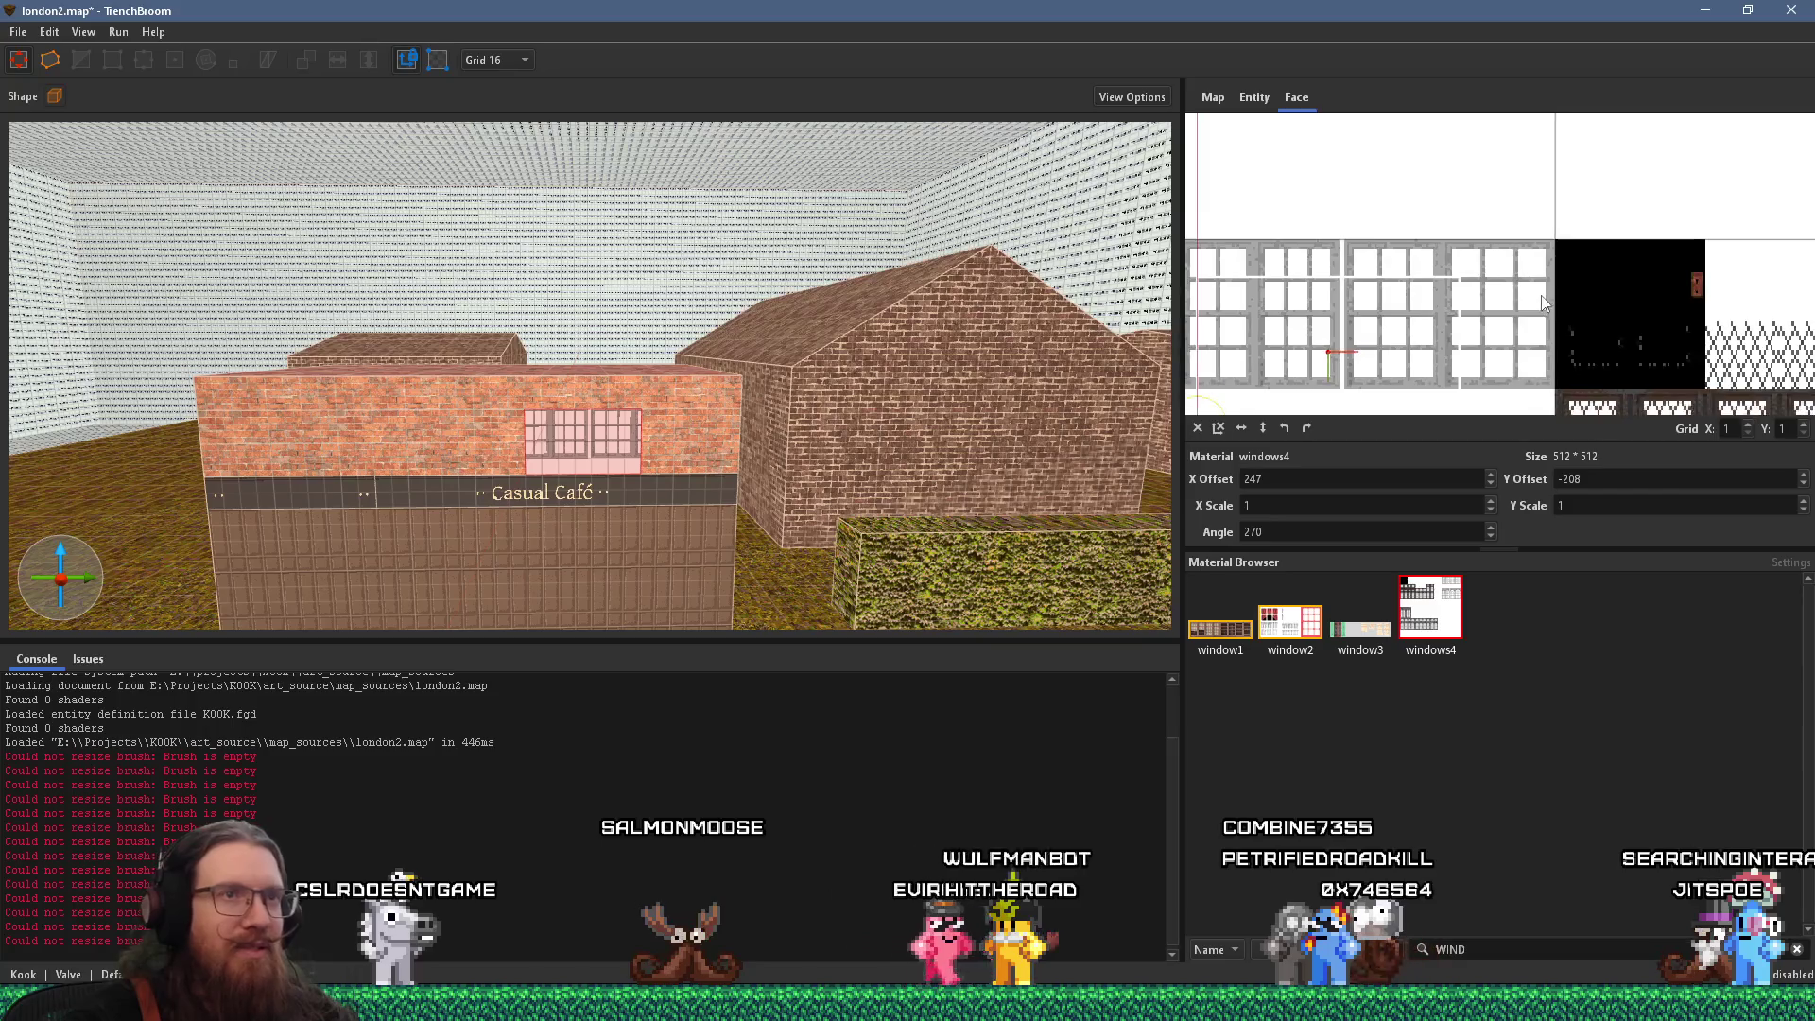
{"action": "key", "text": "alt+Tab"}
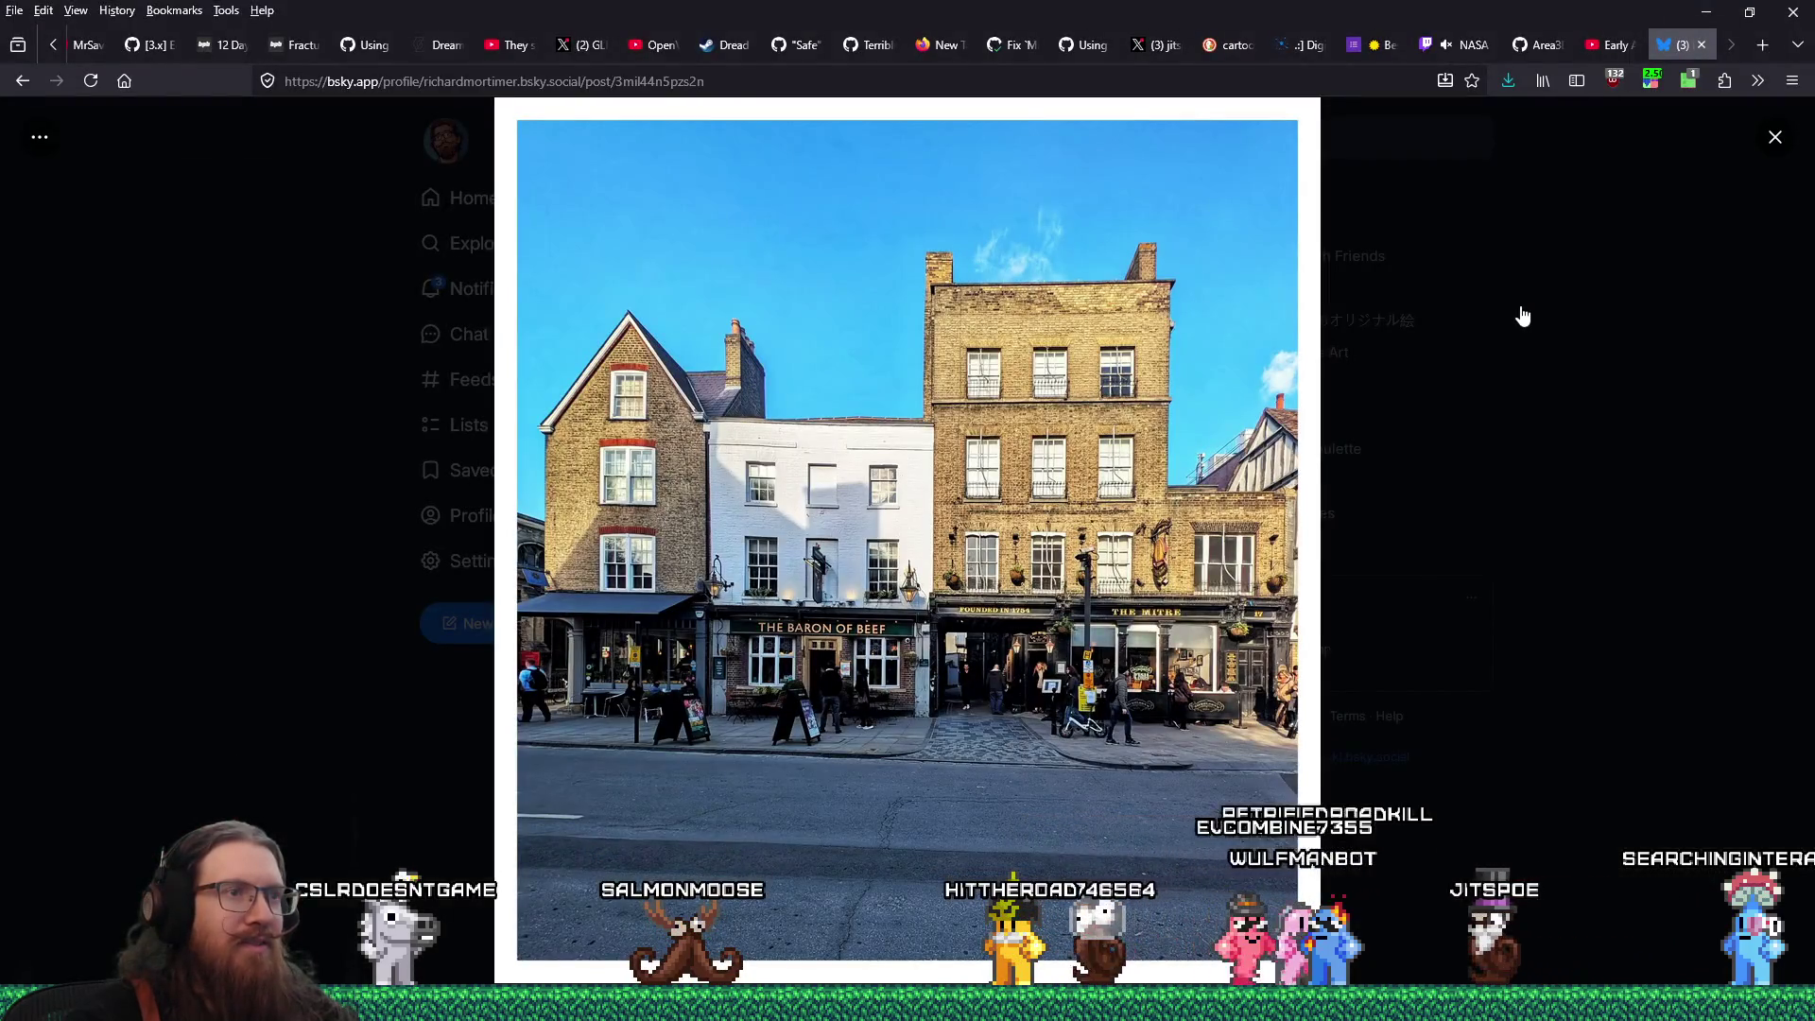
{"action": "key", "text": "alt+Tab"}
{"action": "scroll", "coordinate": [1607, 284], "scroll_direction": "up", "scroll_amount": 1}
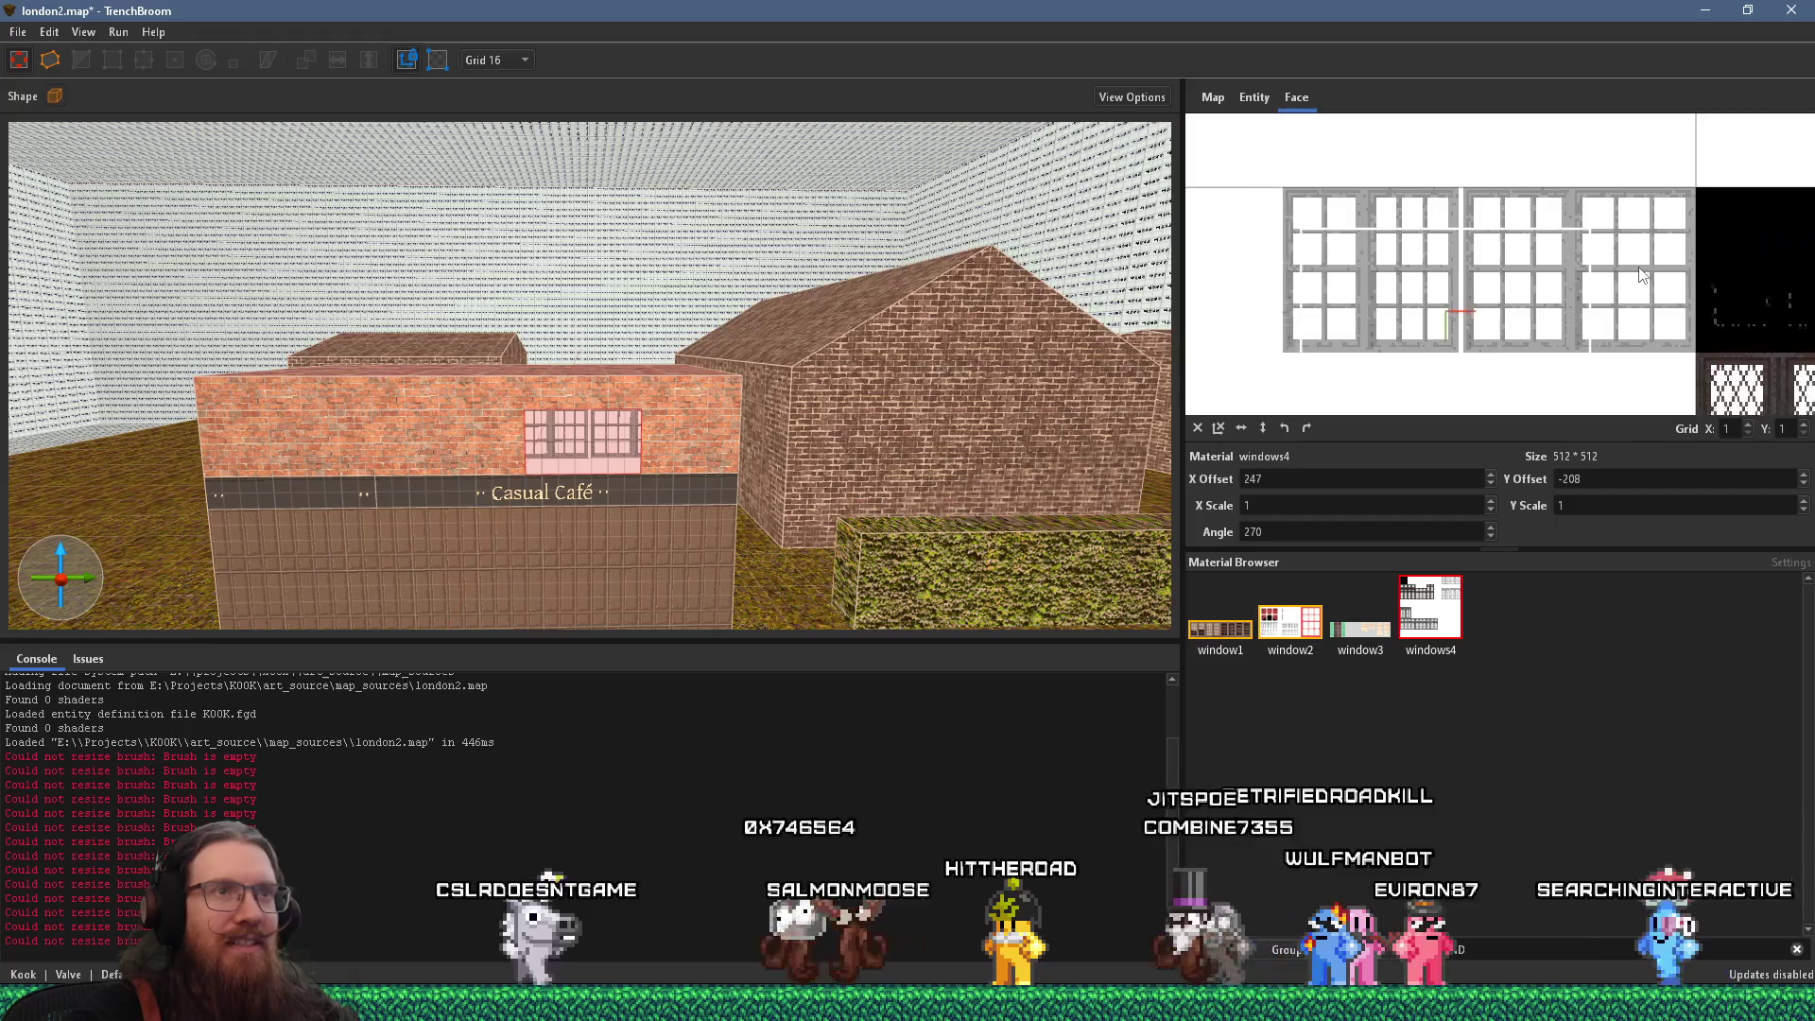
{"action": "left_click_drag", "start_coordinate": [1642, 274], "coordinate": [1467, 248]}
{"action": "scroll", "coordinate": [682, 451], "scroll_direction": "up", "scroll_amount": 10}
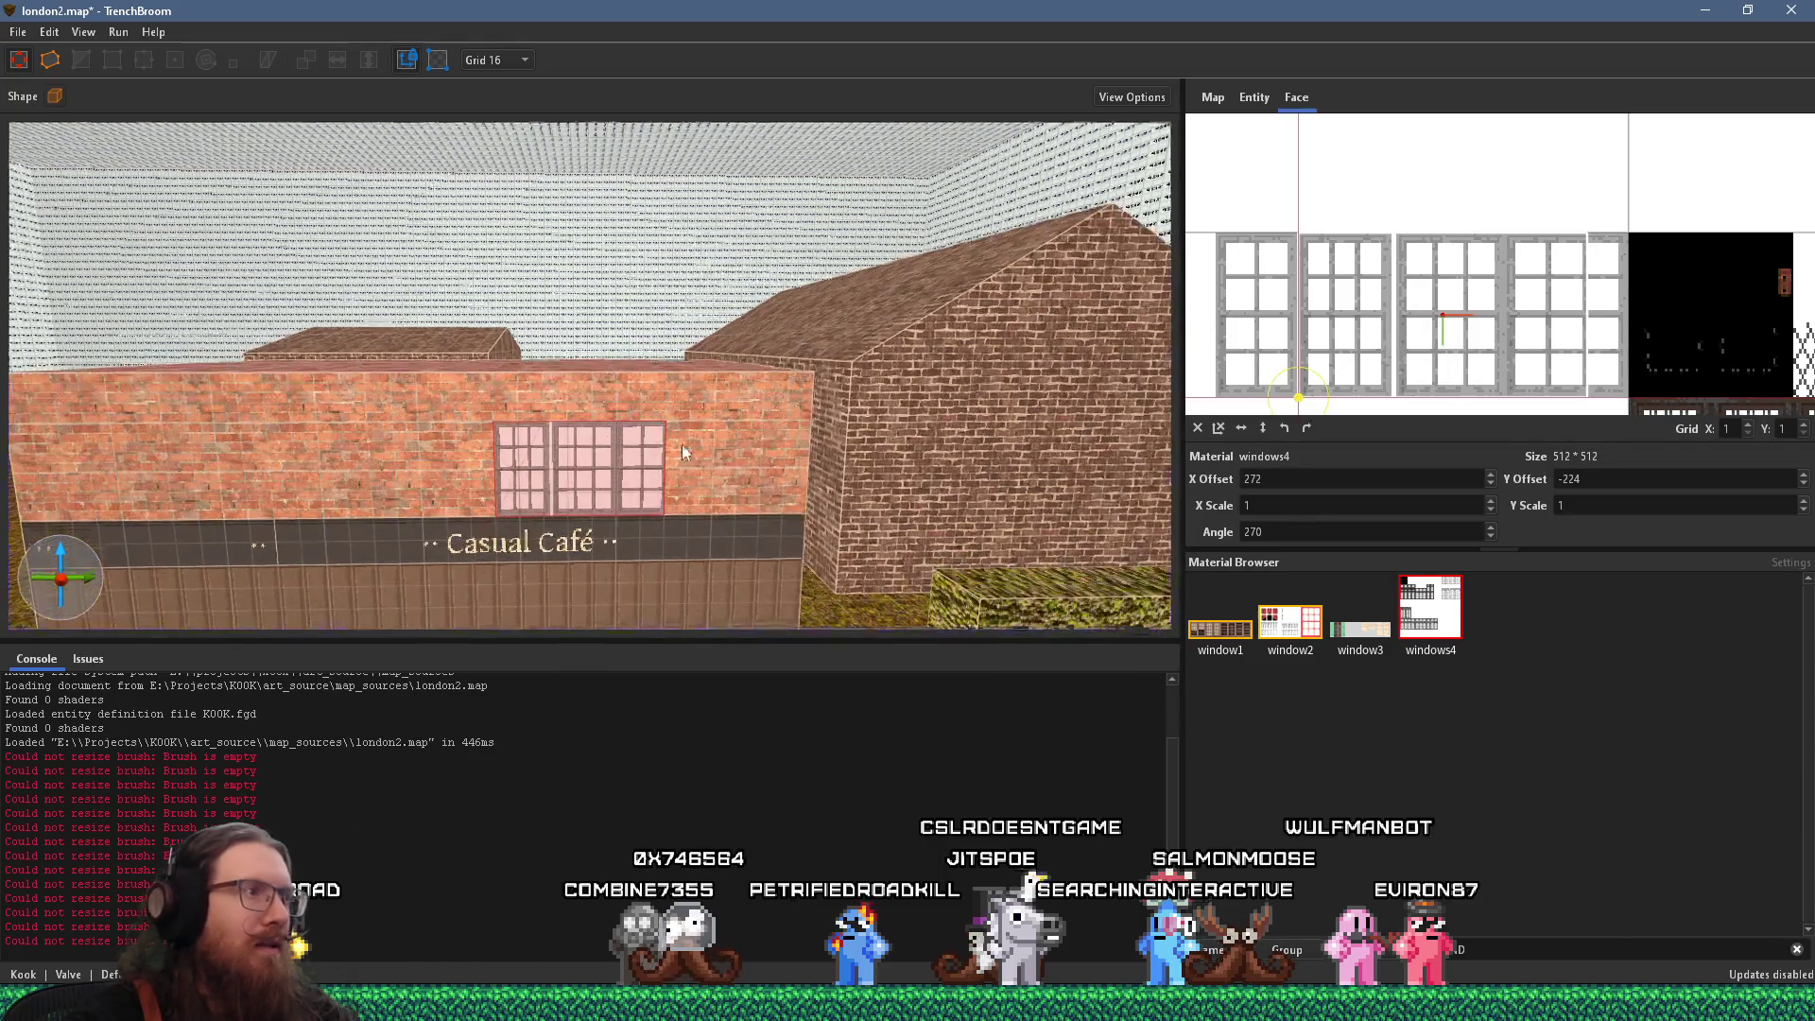
Narrow the café window brush by dragging its right face in to Y 32
{"action": "left_click", "coordinate": [662, 372]}
{"action": "scroll", "coordinate": [794, 401], "scroll_direction": "up", "scroll_amount": 3}
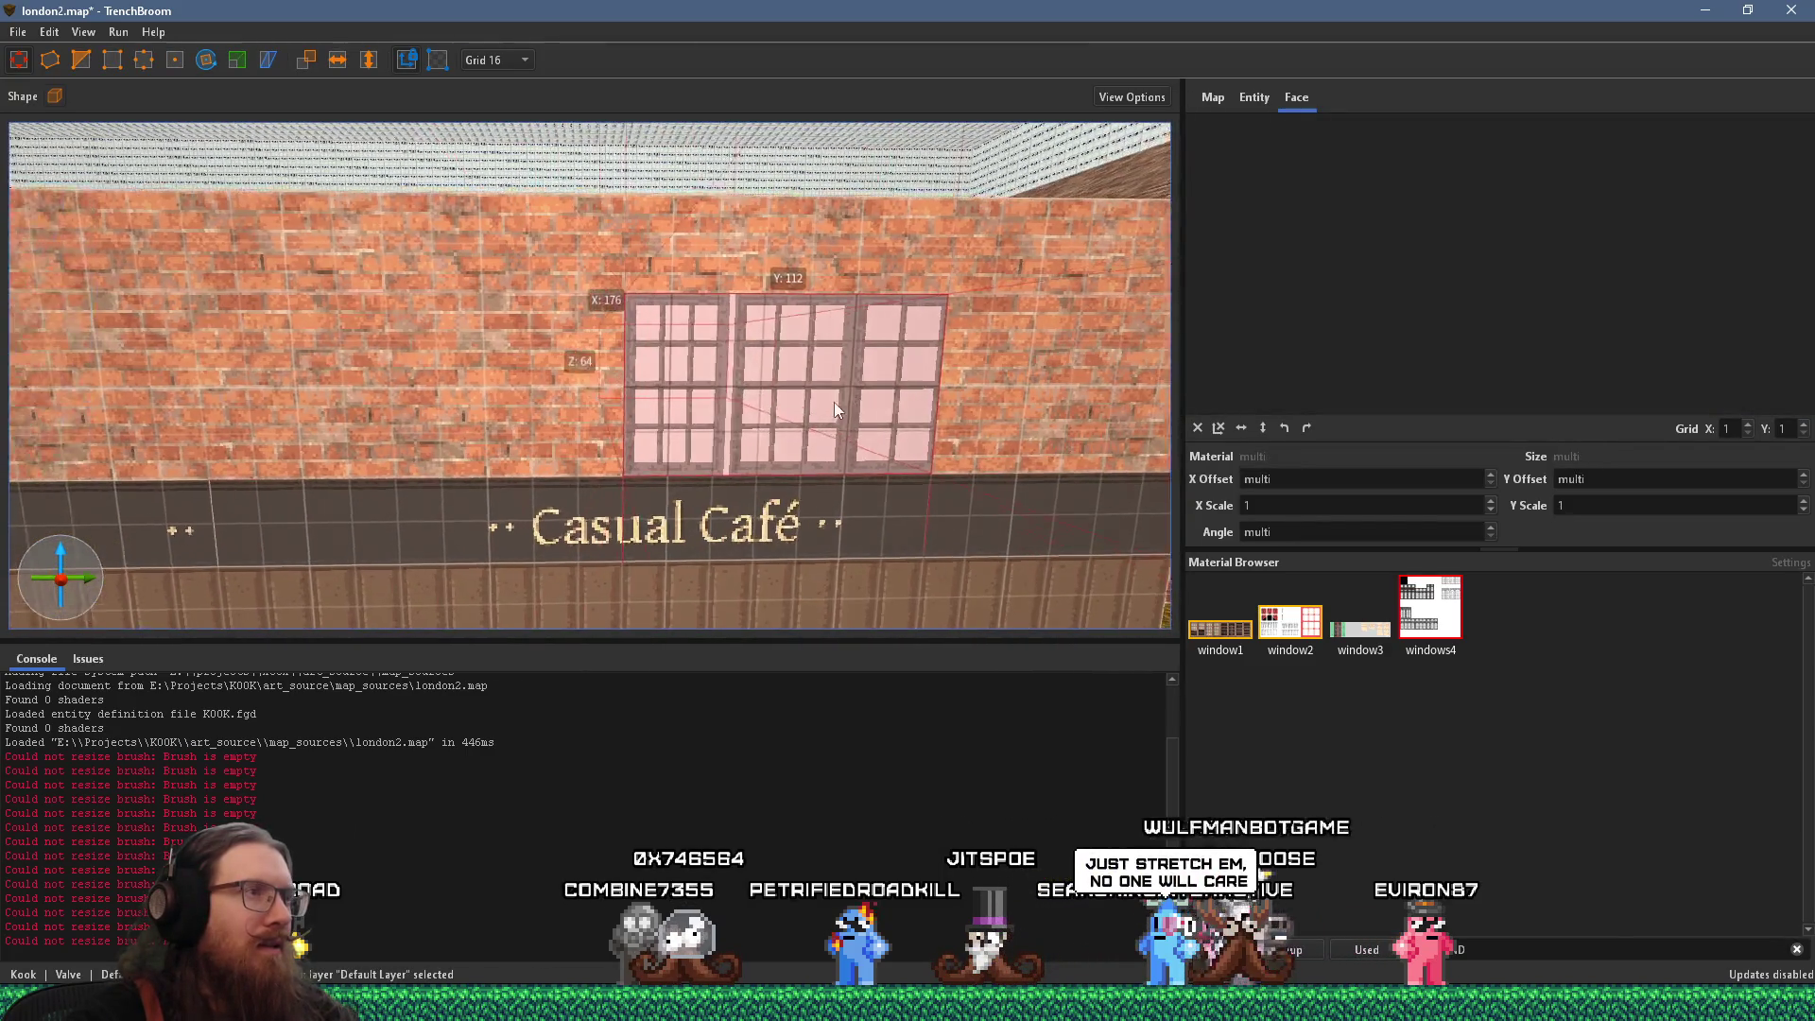
{"action": "scroll", "coordinate": [841, 405], "scroll_direction": "up", "scroll_amount": 2}
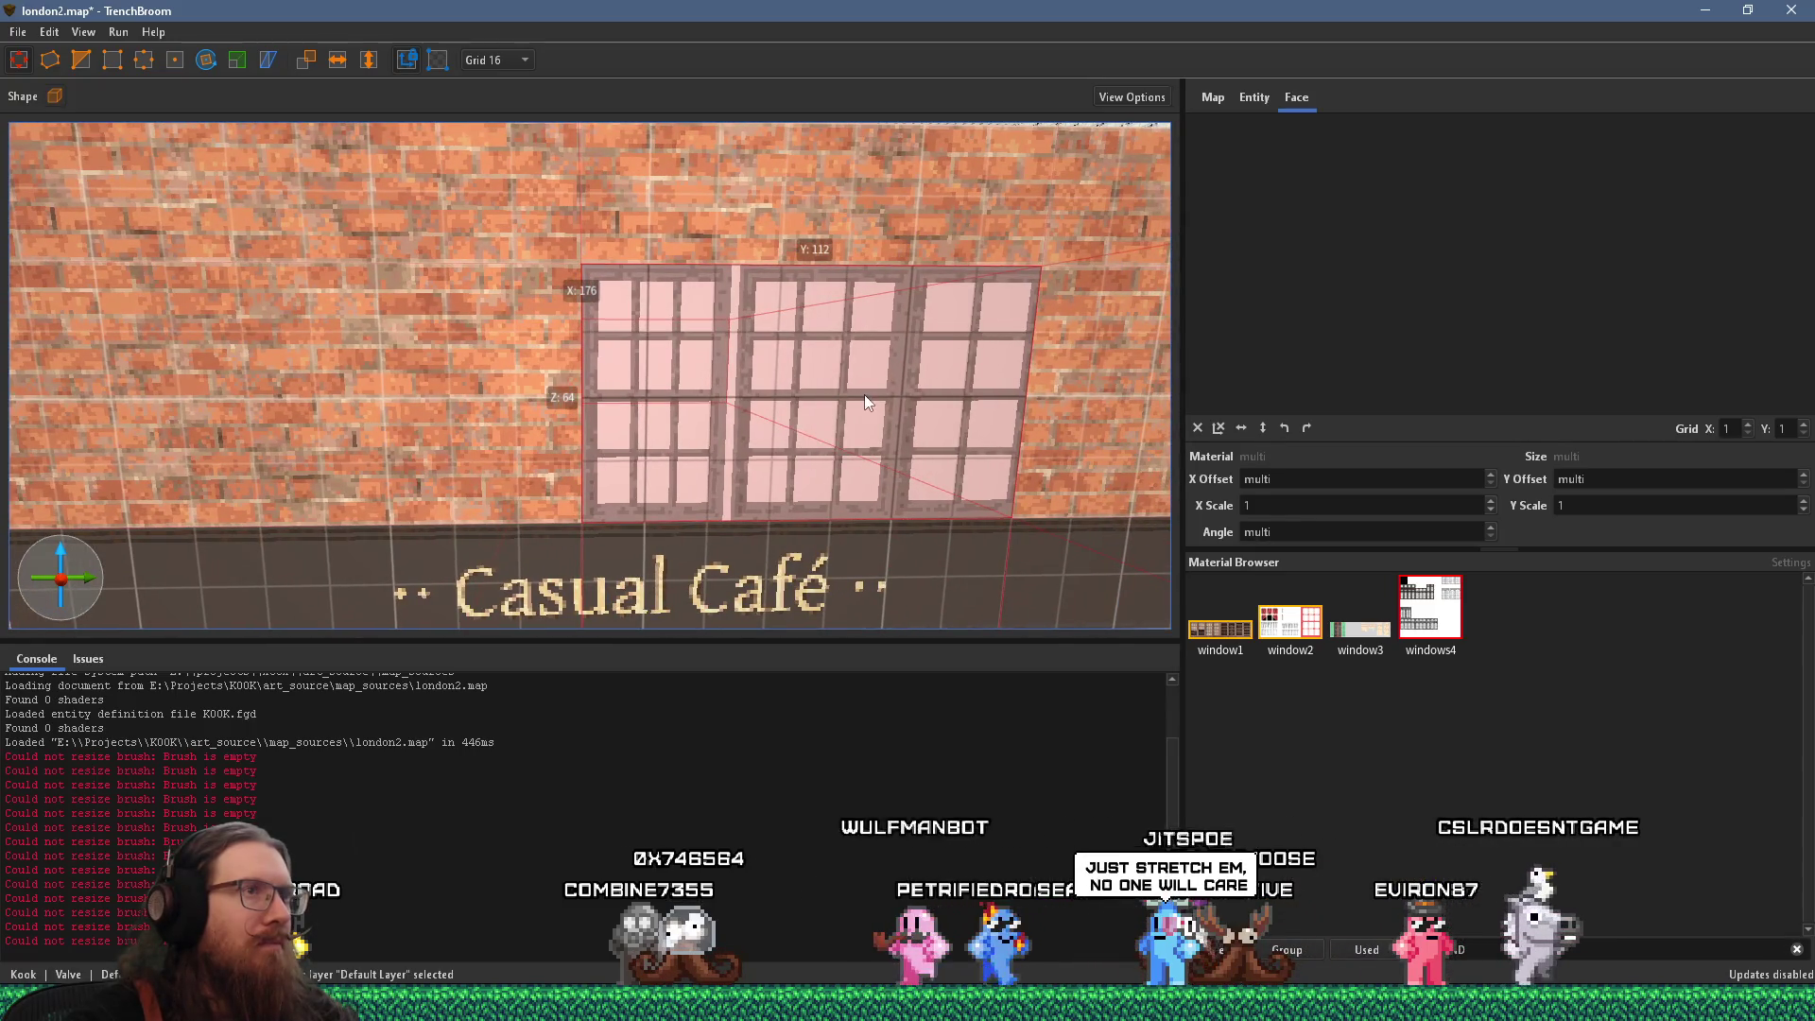
{"action": "mouse_move", "coordinate": [1055, 377]}
{"action": "left_mouse_down"}
{"action": "mouse_move", "coordinate": [753, 393]}
{"action": "mouse_move", "coordinate": [781, 389]}
{"action": "left_mouse_up"}
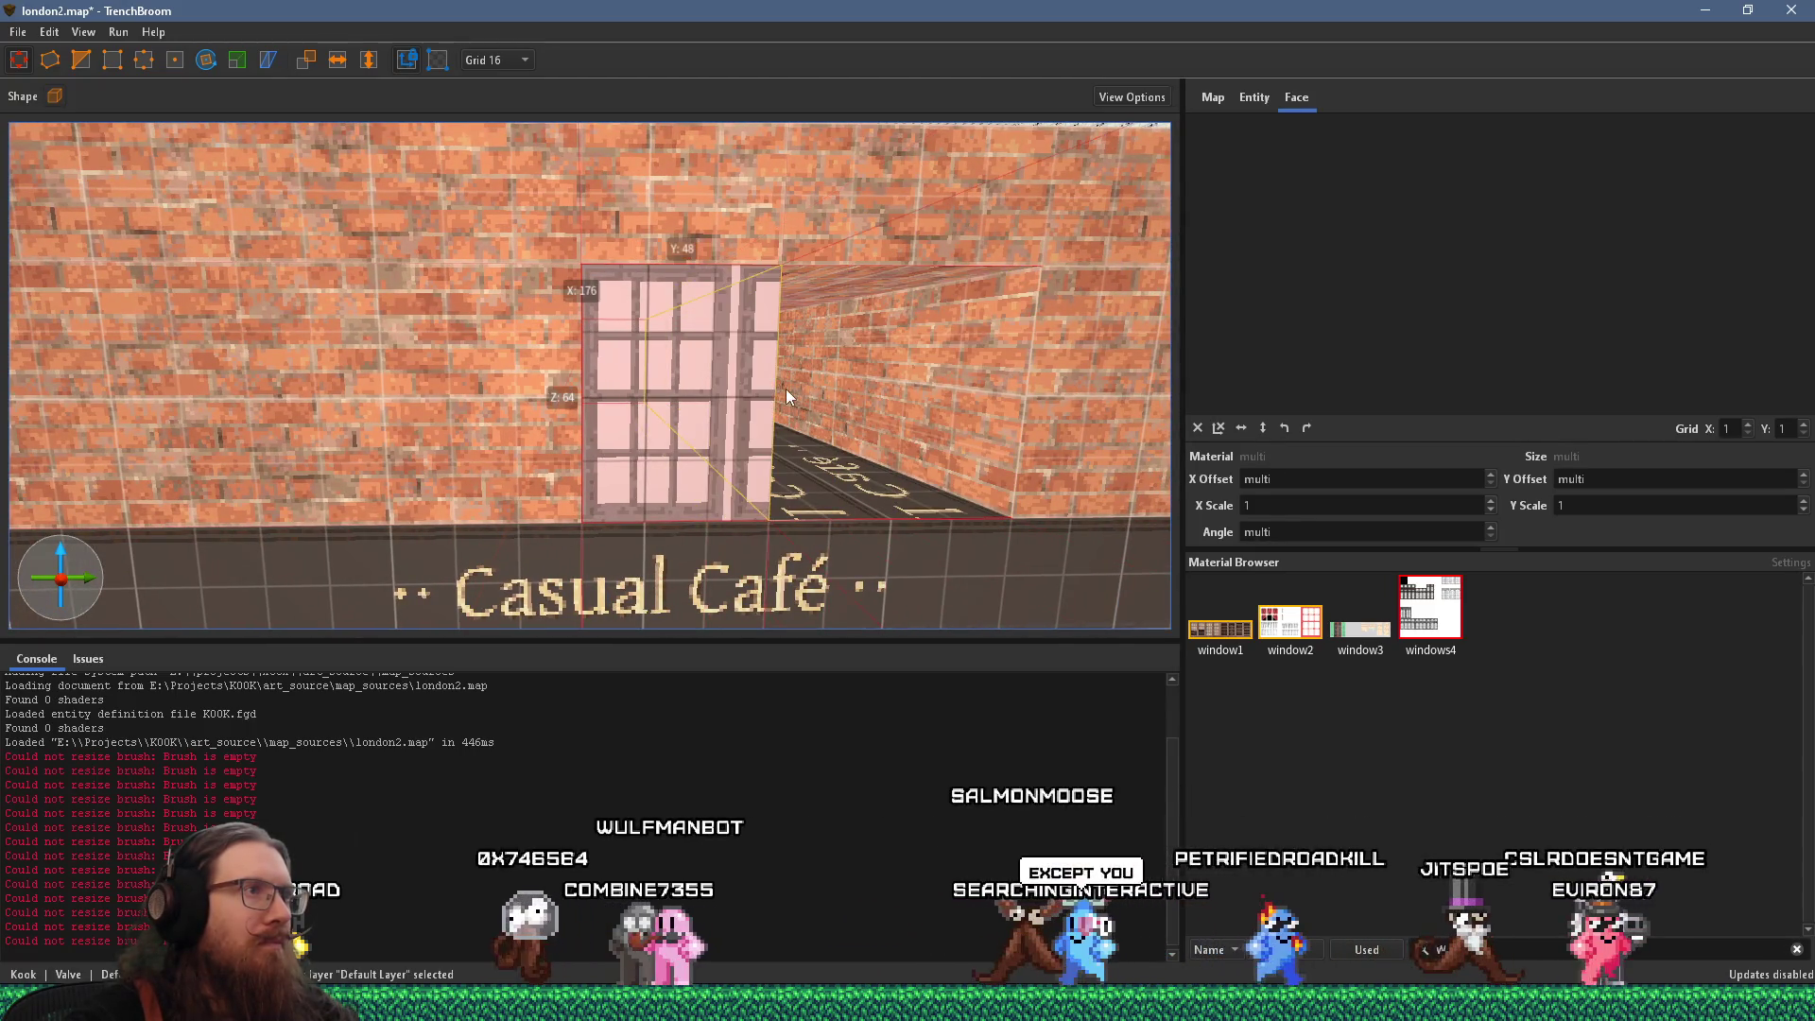
Switch the grid size to 4 units and reframe the view down the brick opening
{"action": "left_click", "coordinate": [503, 58]}
{"action": "left_click", "coordinate": [509, 111]}
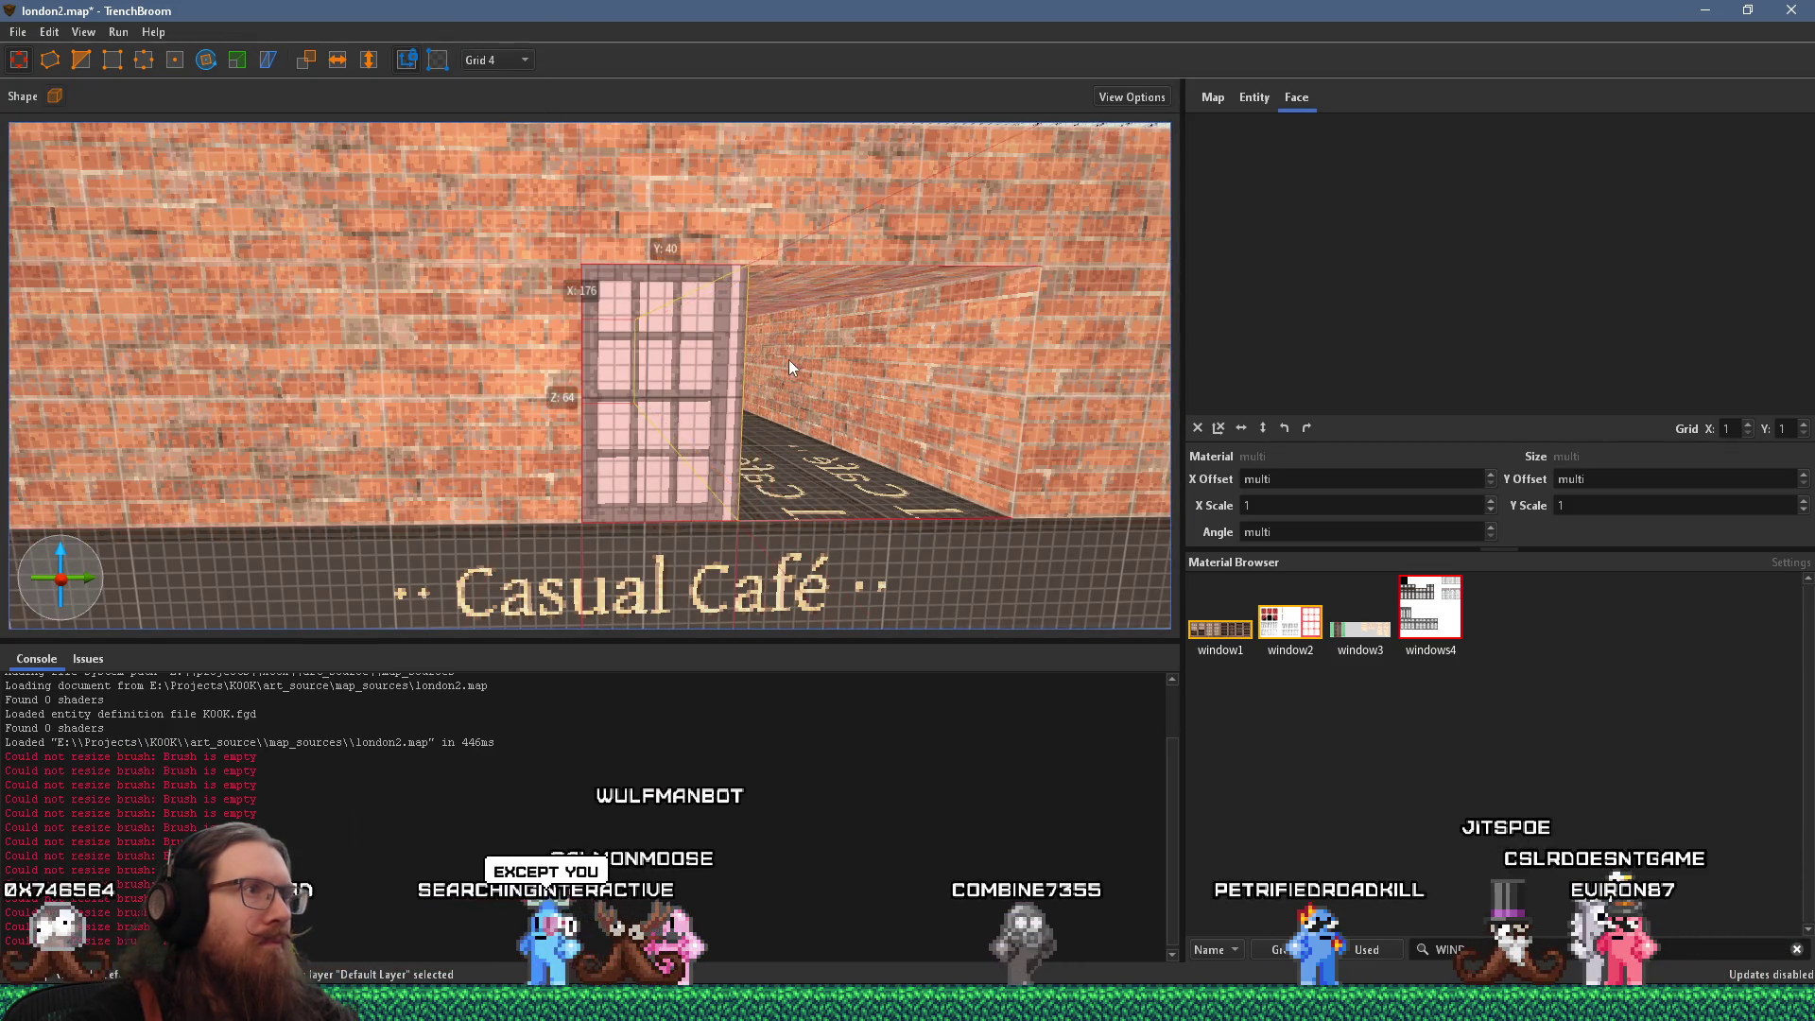
{"action": "left_click_drag", "start_coordinate": [779, 361], "coordinate": [596, 355]}
{"action": "scroll", "coordinate": [595, 354], "scroll_direction": "down", "scroll_amount": 3}
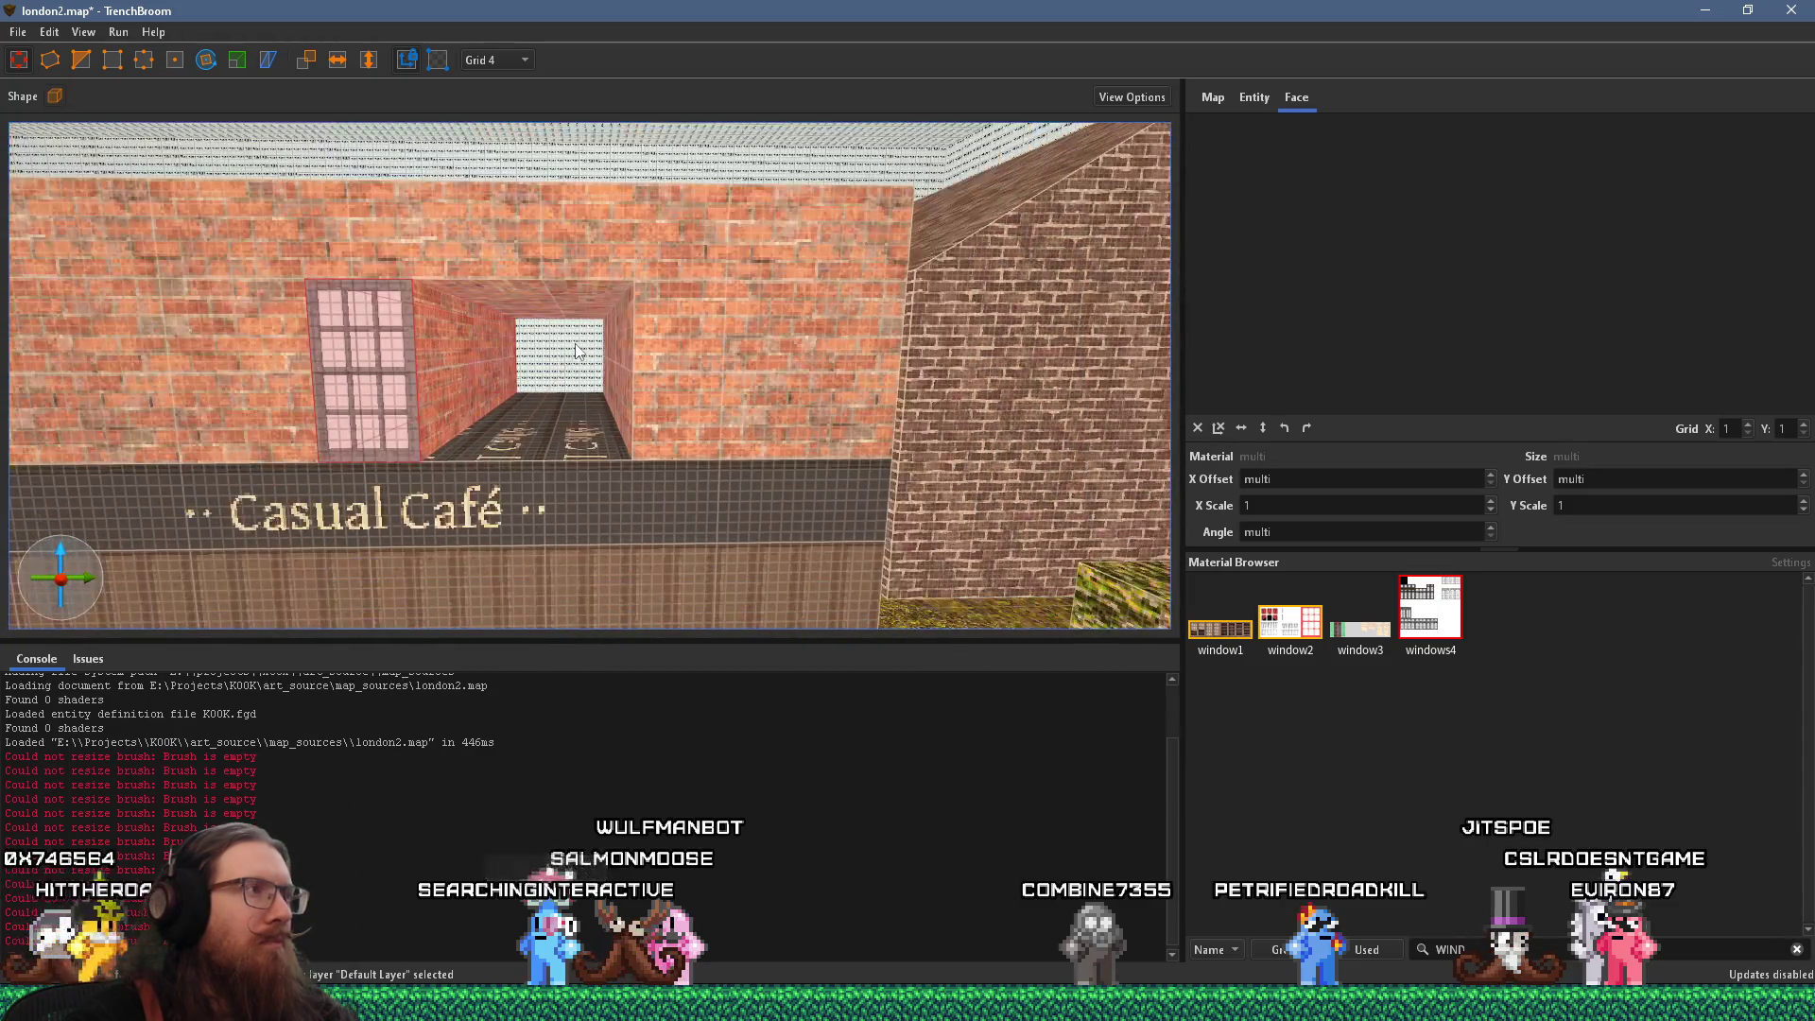
{"action": "key", "text": "alt+Tab"}
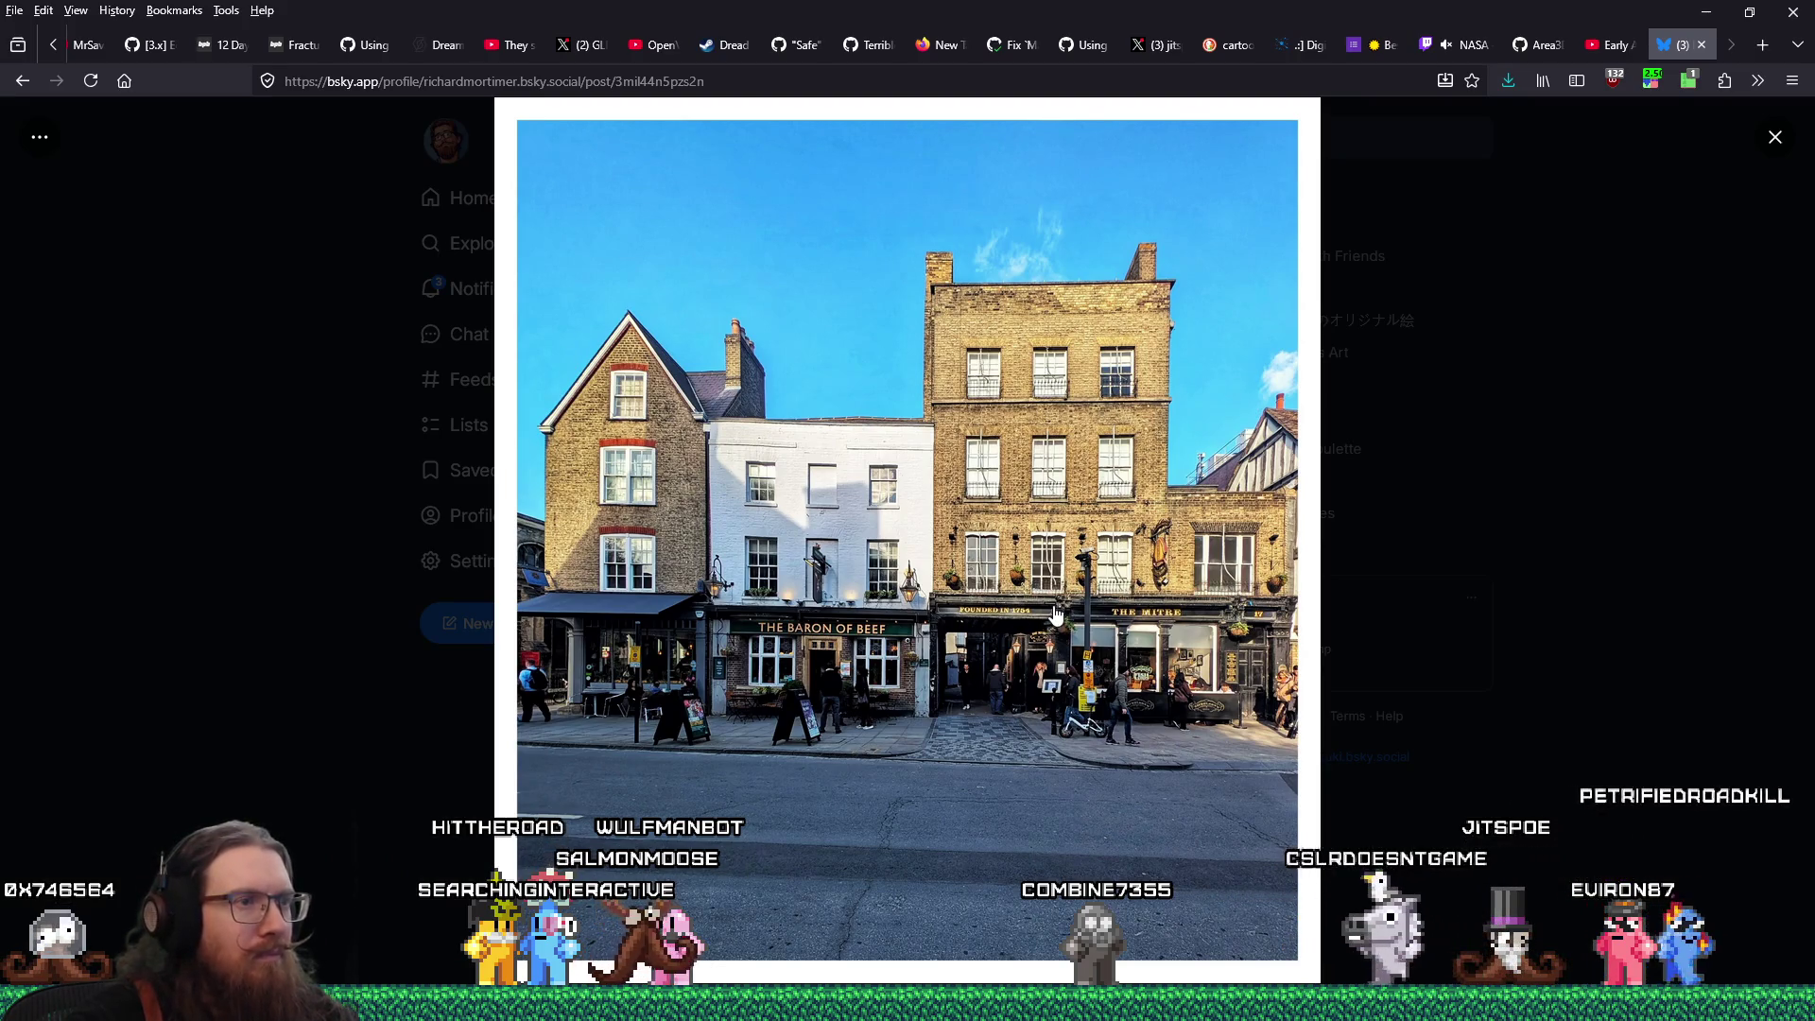
Open the downloaded .webp street photo from Downloads in a new tab at full size
{"action": "left_click", "coordinate": [1508, 80]}
{"action": "left_click", "coordinate": [1374, 121]}
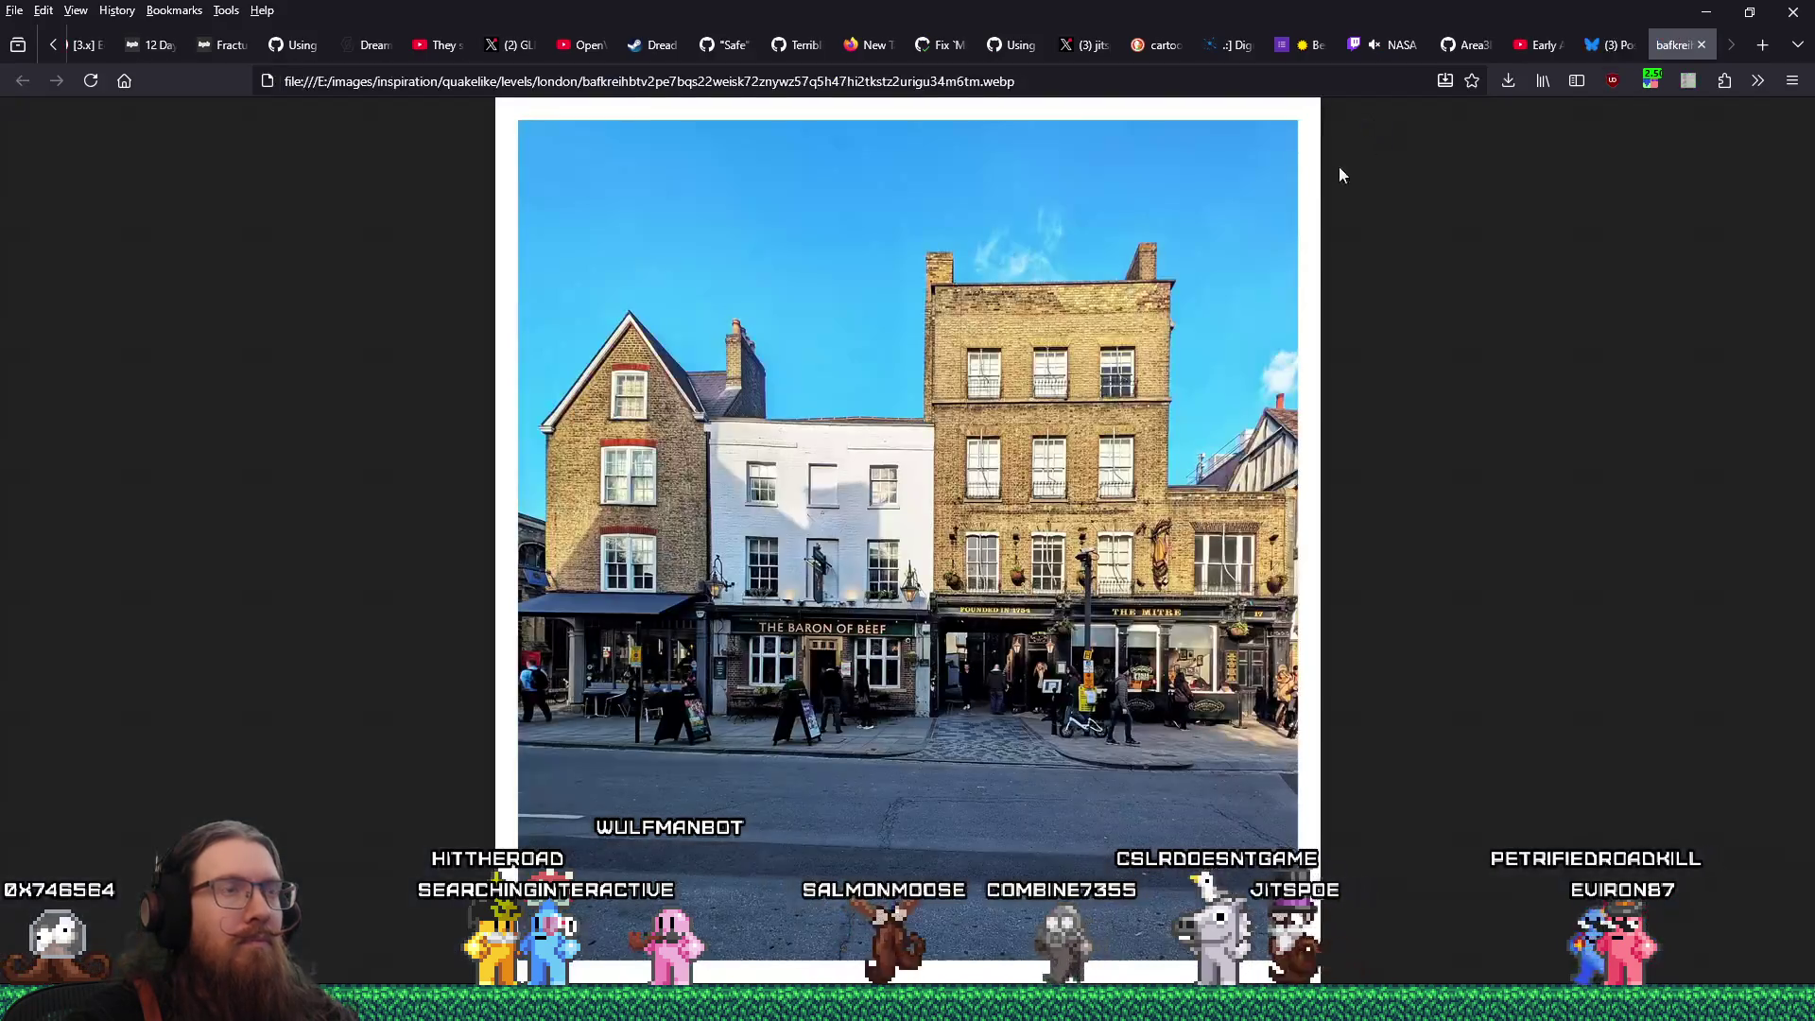
{"action": "left_click", "coordinate": [918, 572]}
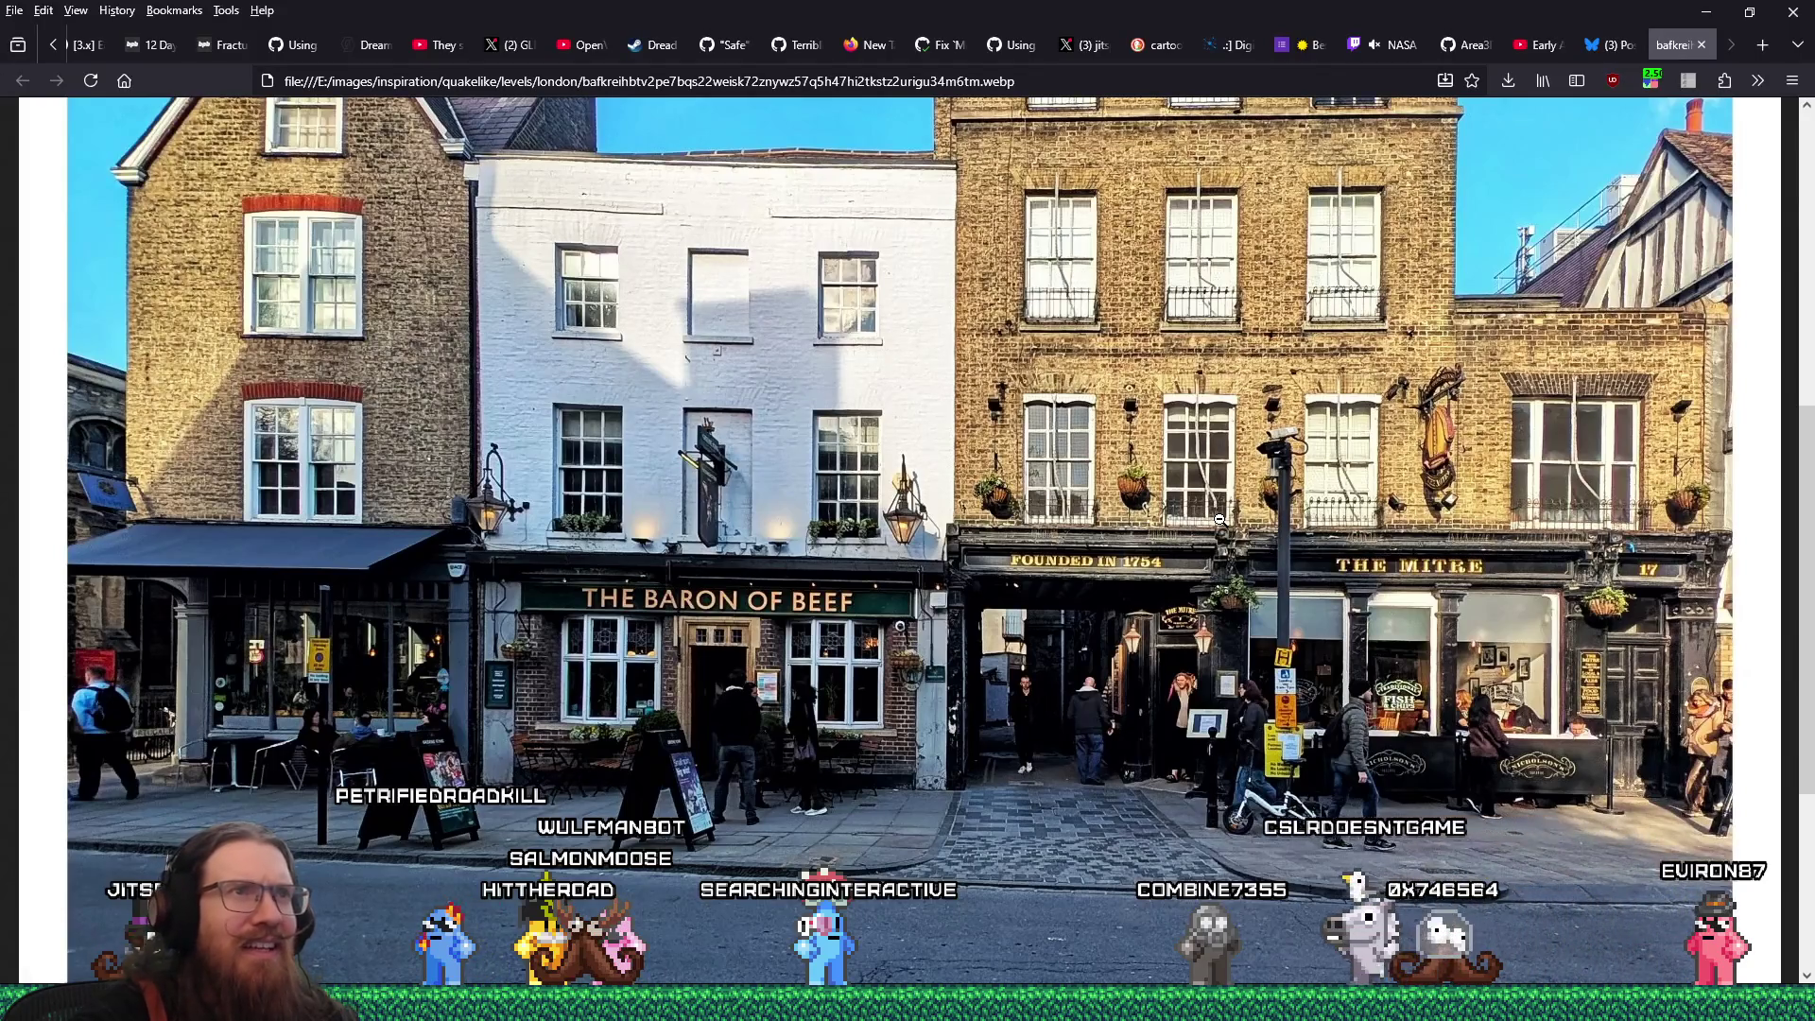
Scroll over the Baron of Beef and Mitre facades, then return to london2.map
{"action": "scroll", "coordinate": [1220, 377], "scroll_direction": "up", "scroll_amount": 2}
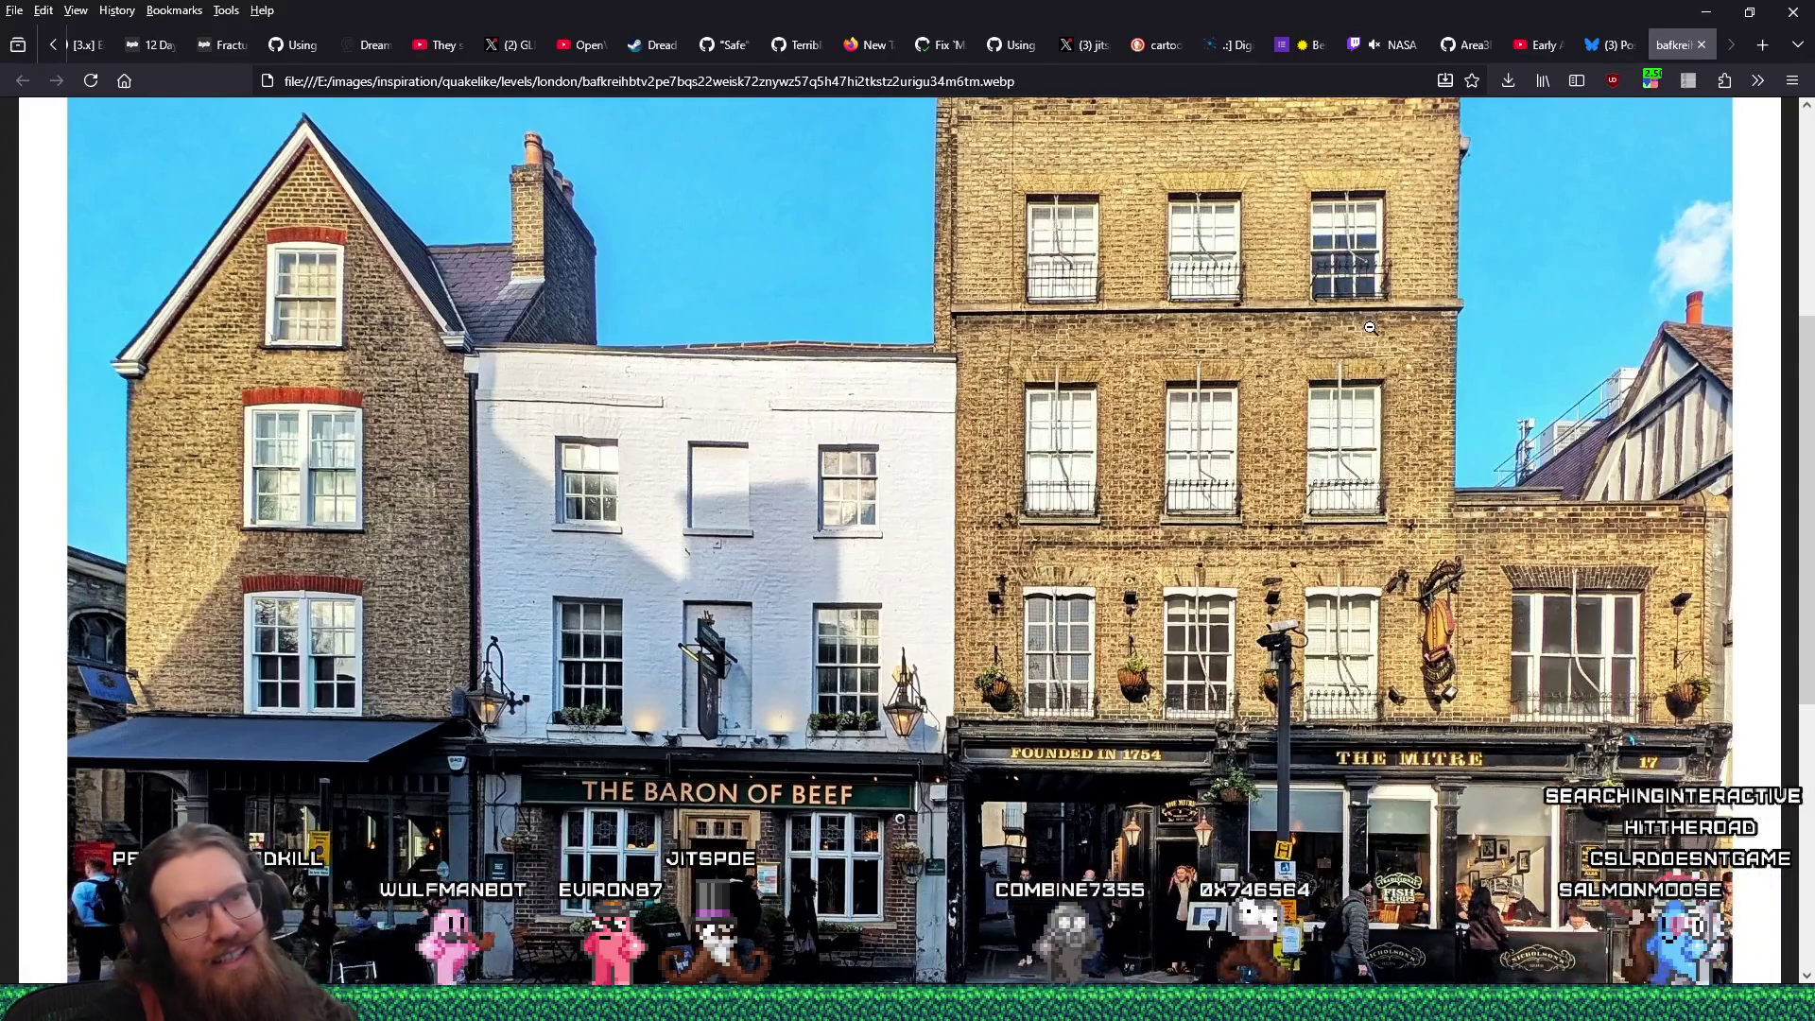
{"action": "scroll", "coordinate": [1369, 334], "scroll_direction": "down", "scroll_amount": 2}
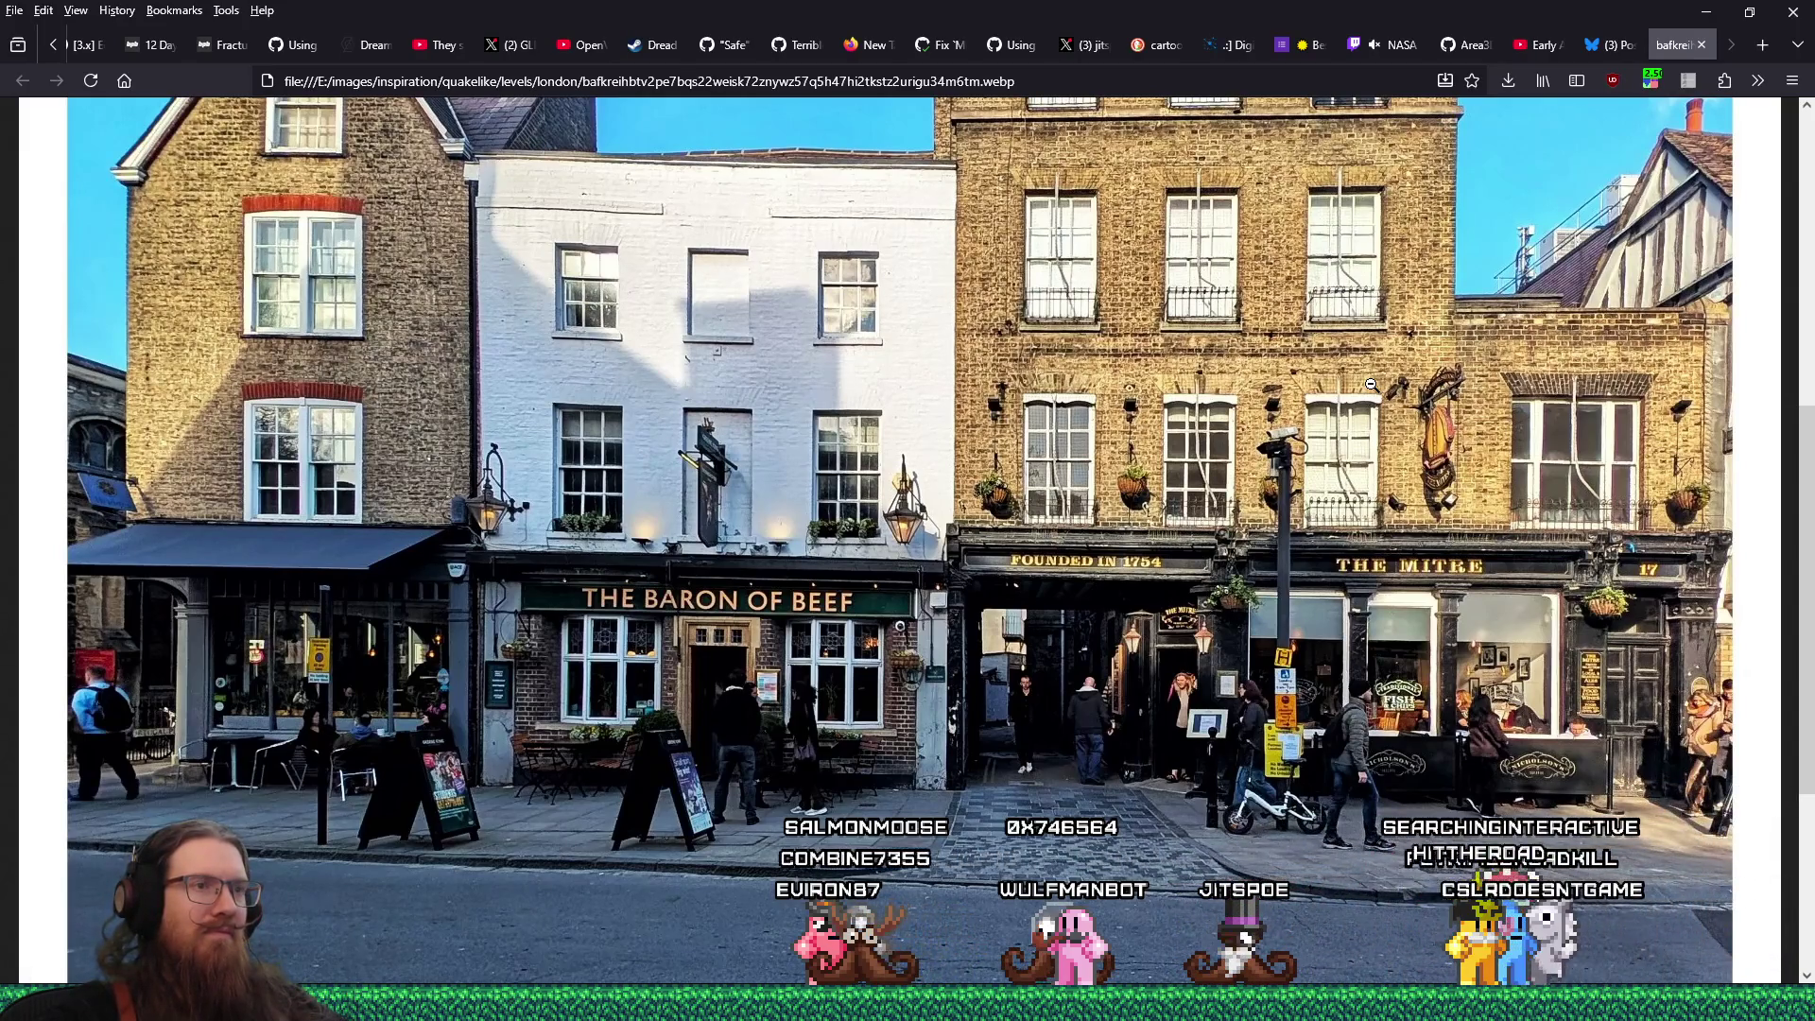
{"action": "key", "text": "alt+Tab"}
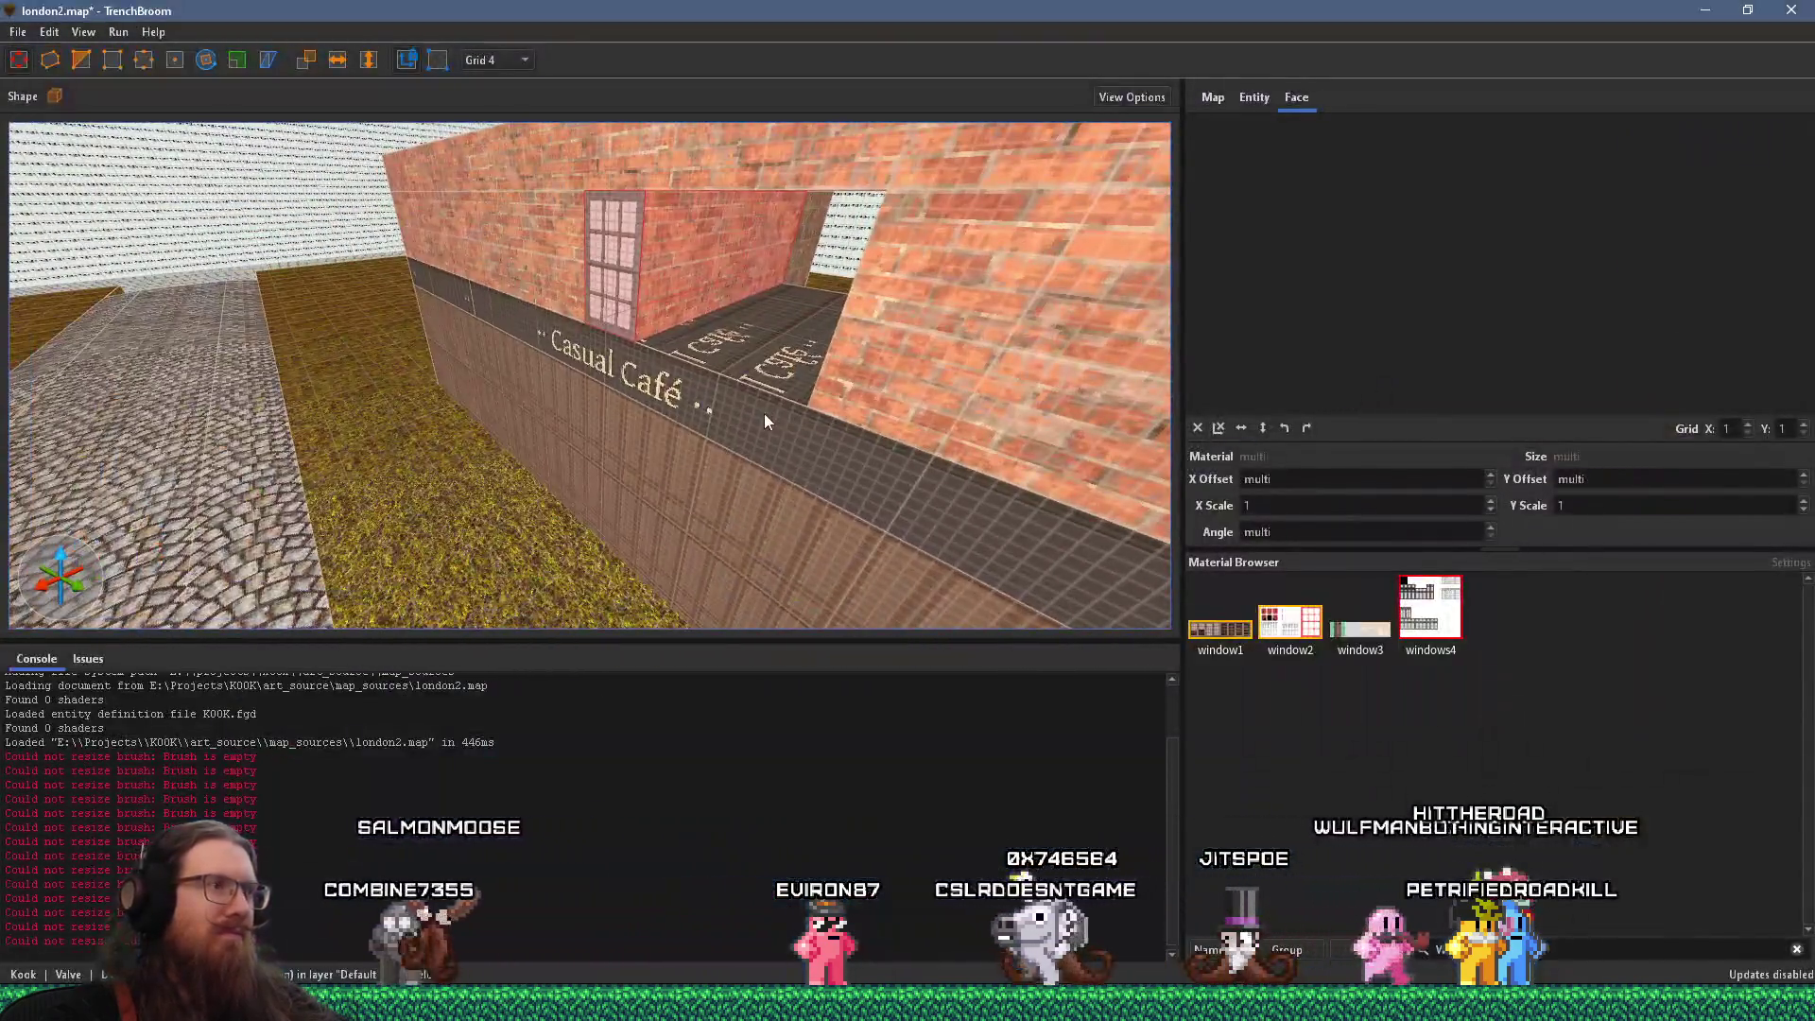
{"action": "left_click", "coordinate": [752, 423]}
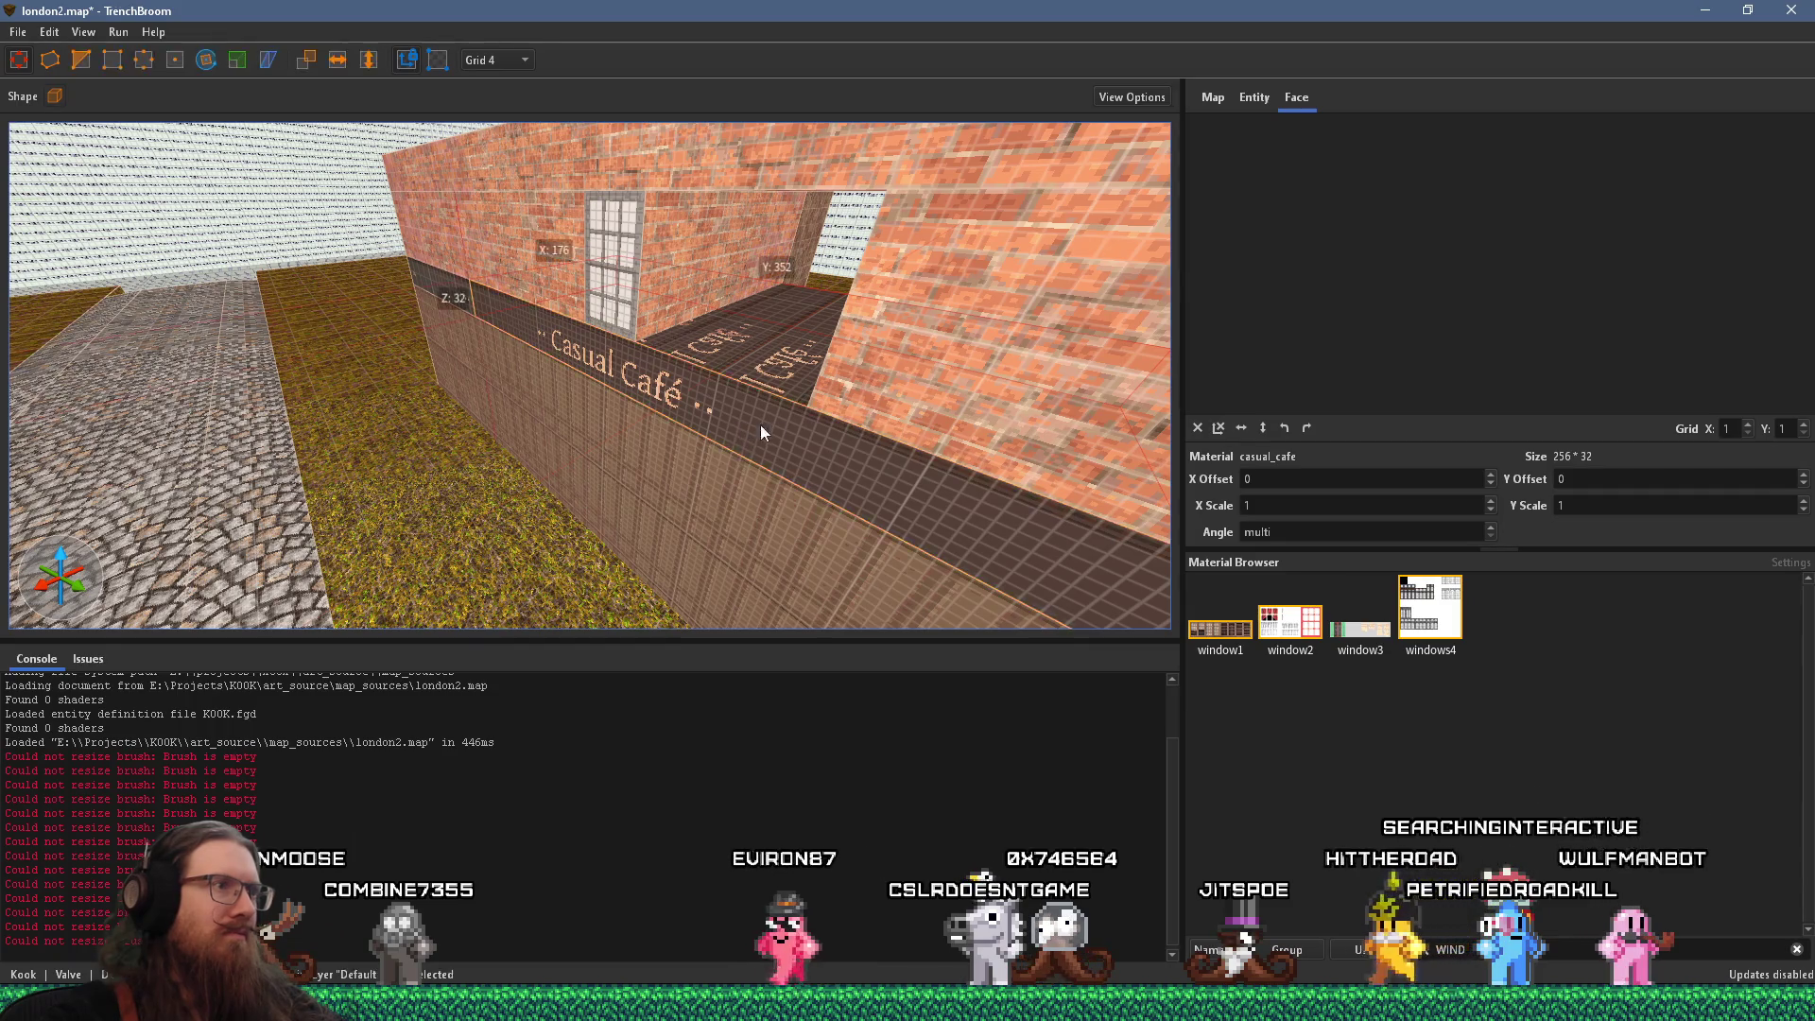
{"action": "left_click", "coordinate": [746, 431]}
{"action": "left_click", "coordinate": [754, 428], "text": "shift"}
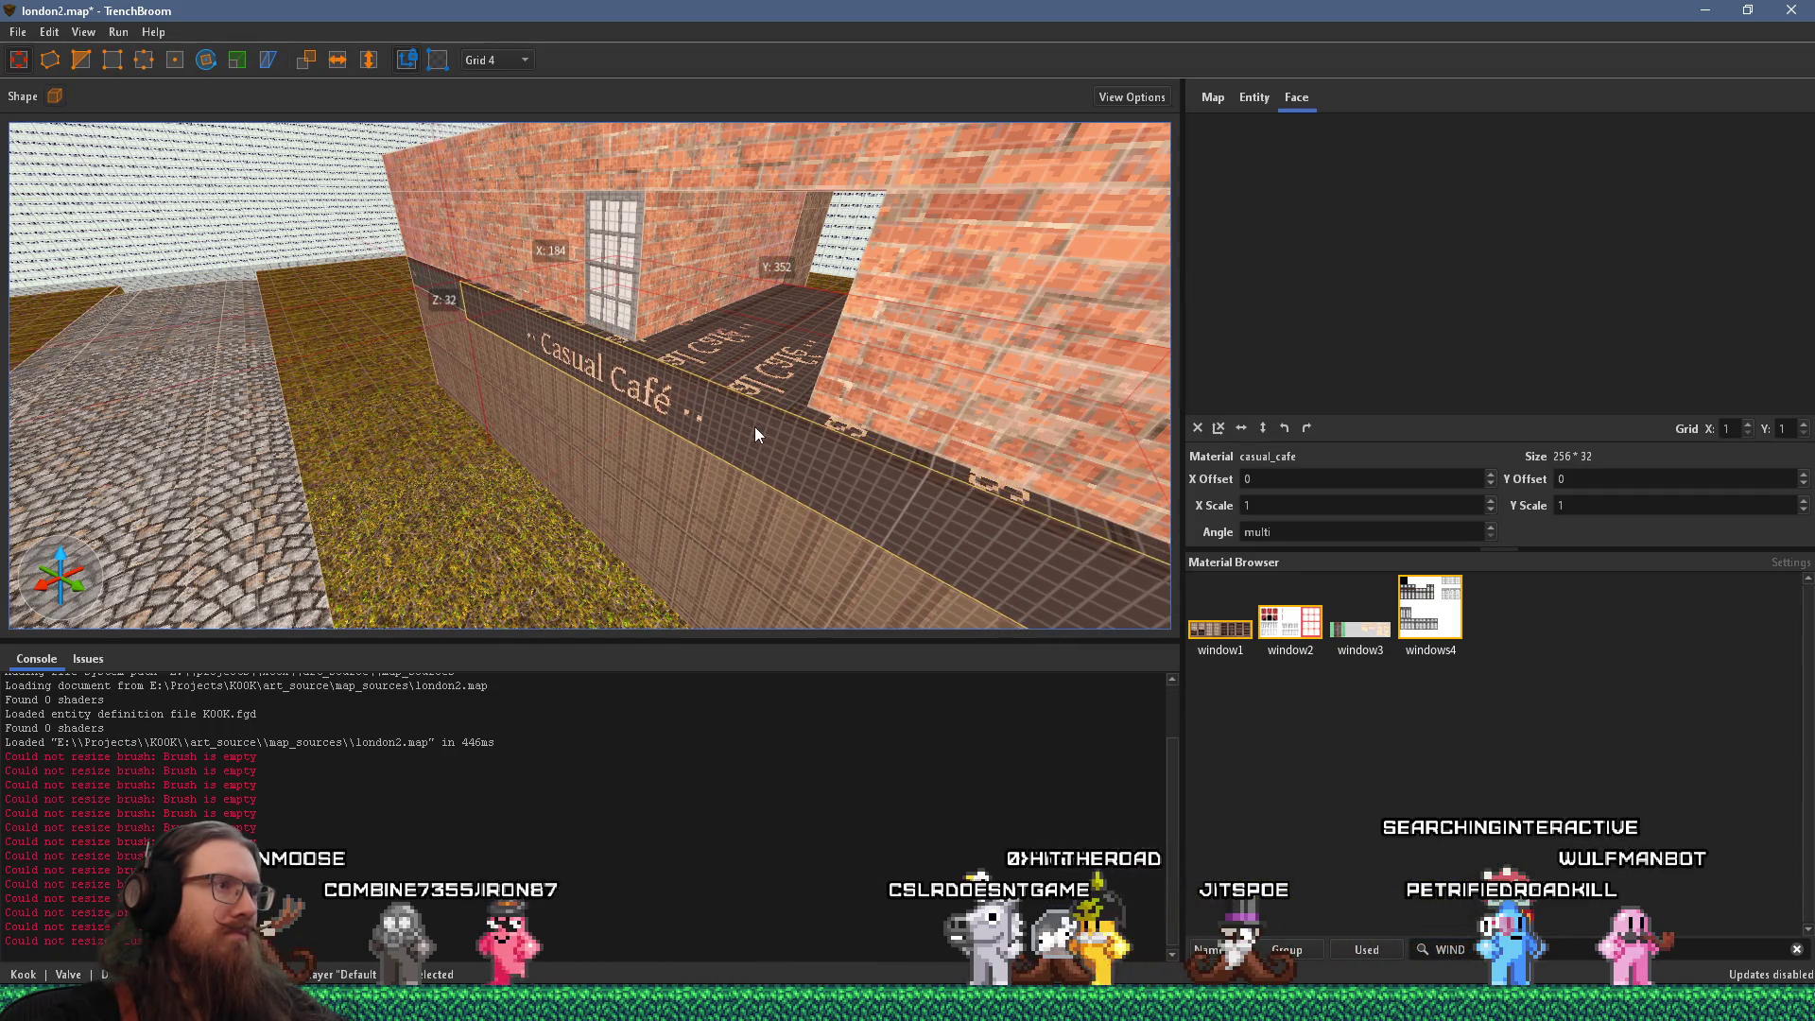
{"action": "scroll", "coordinate": [756, 397], "scroll_direction": "up", "scroll_amount": 5}
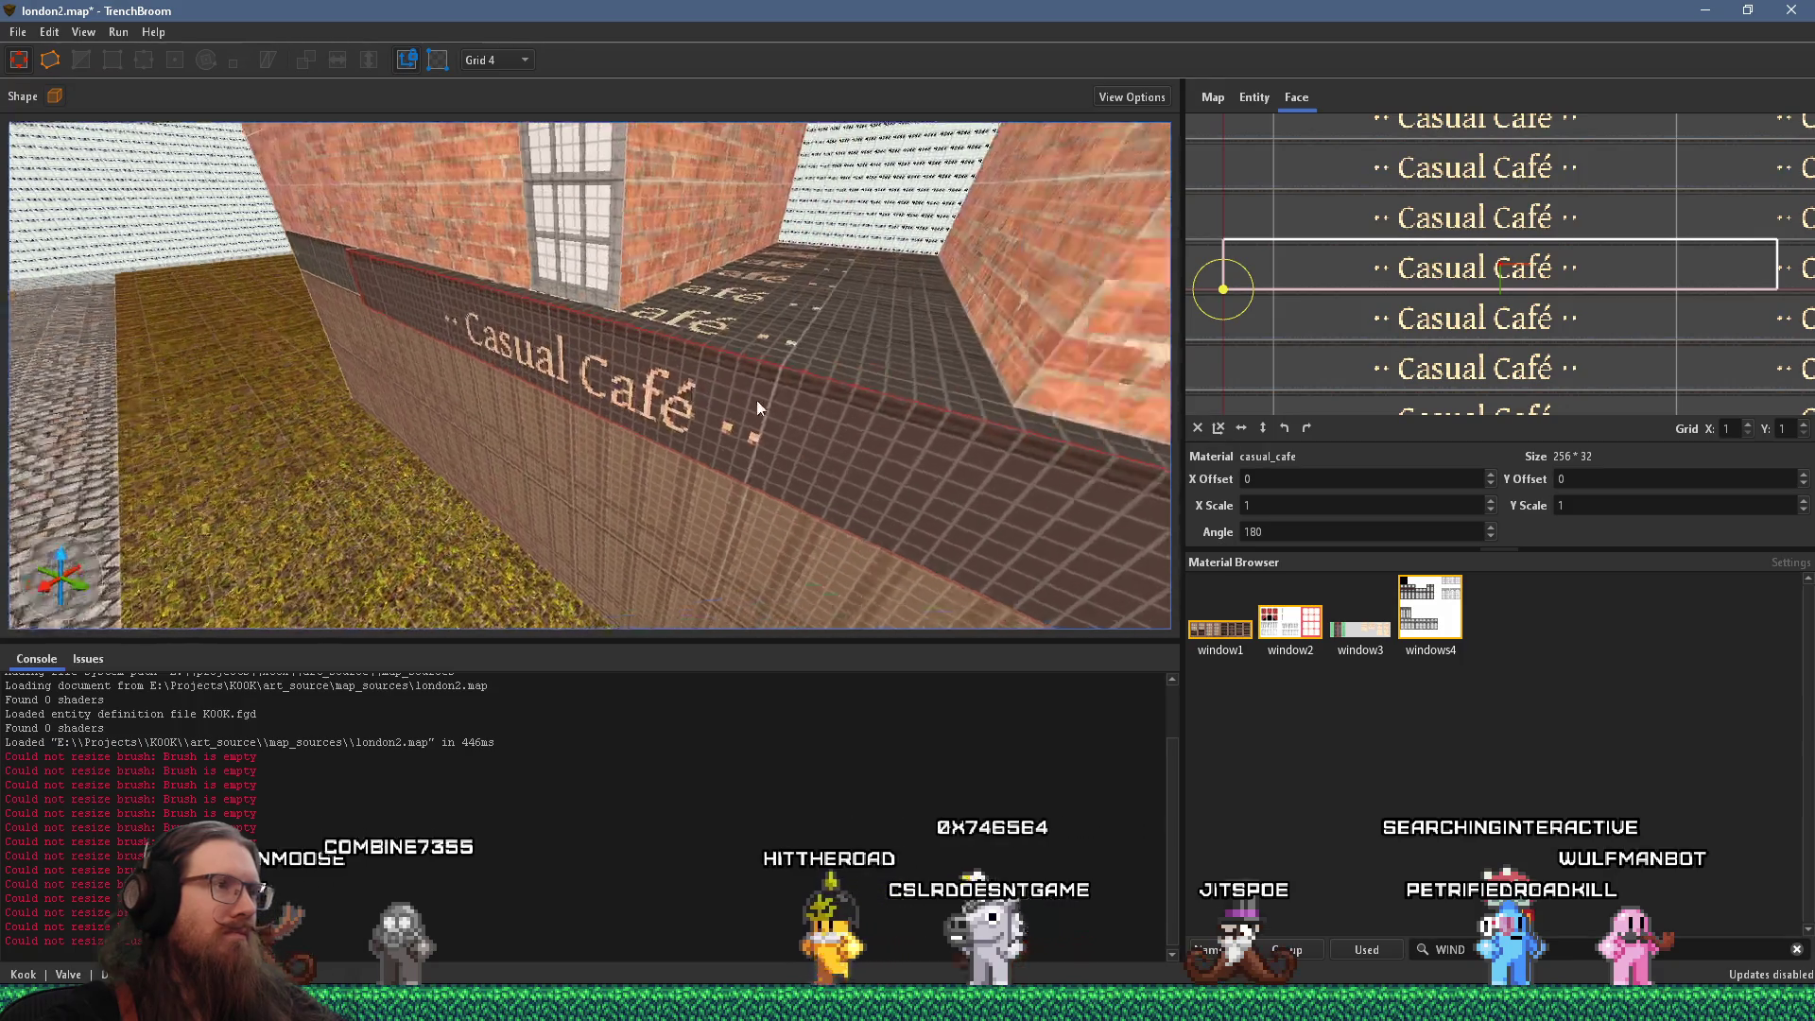
{"action": "scroll", "coordinate": [805, 454], "scroll_direction": "down", "scroll_amount": 8}
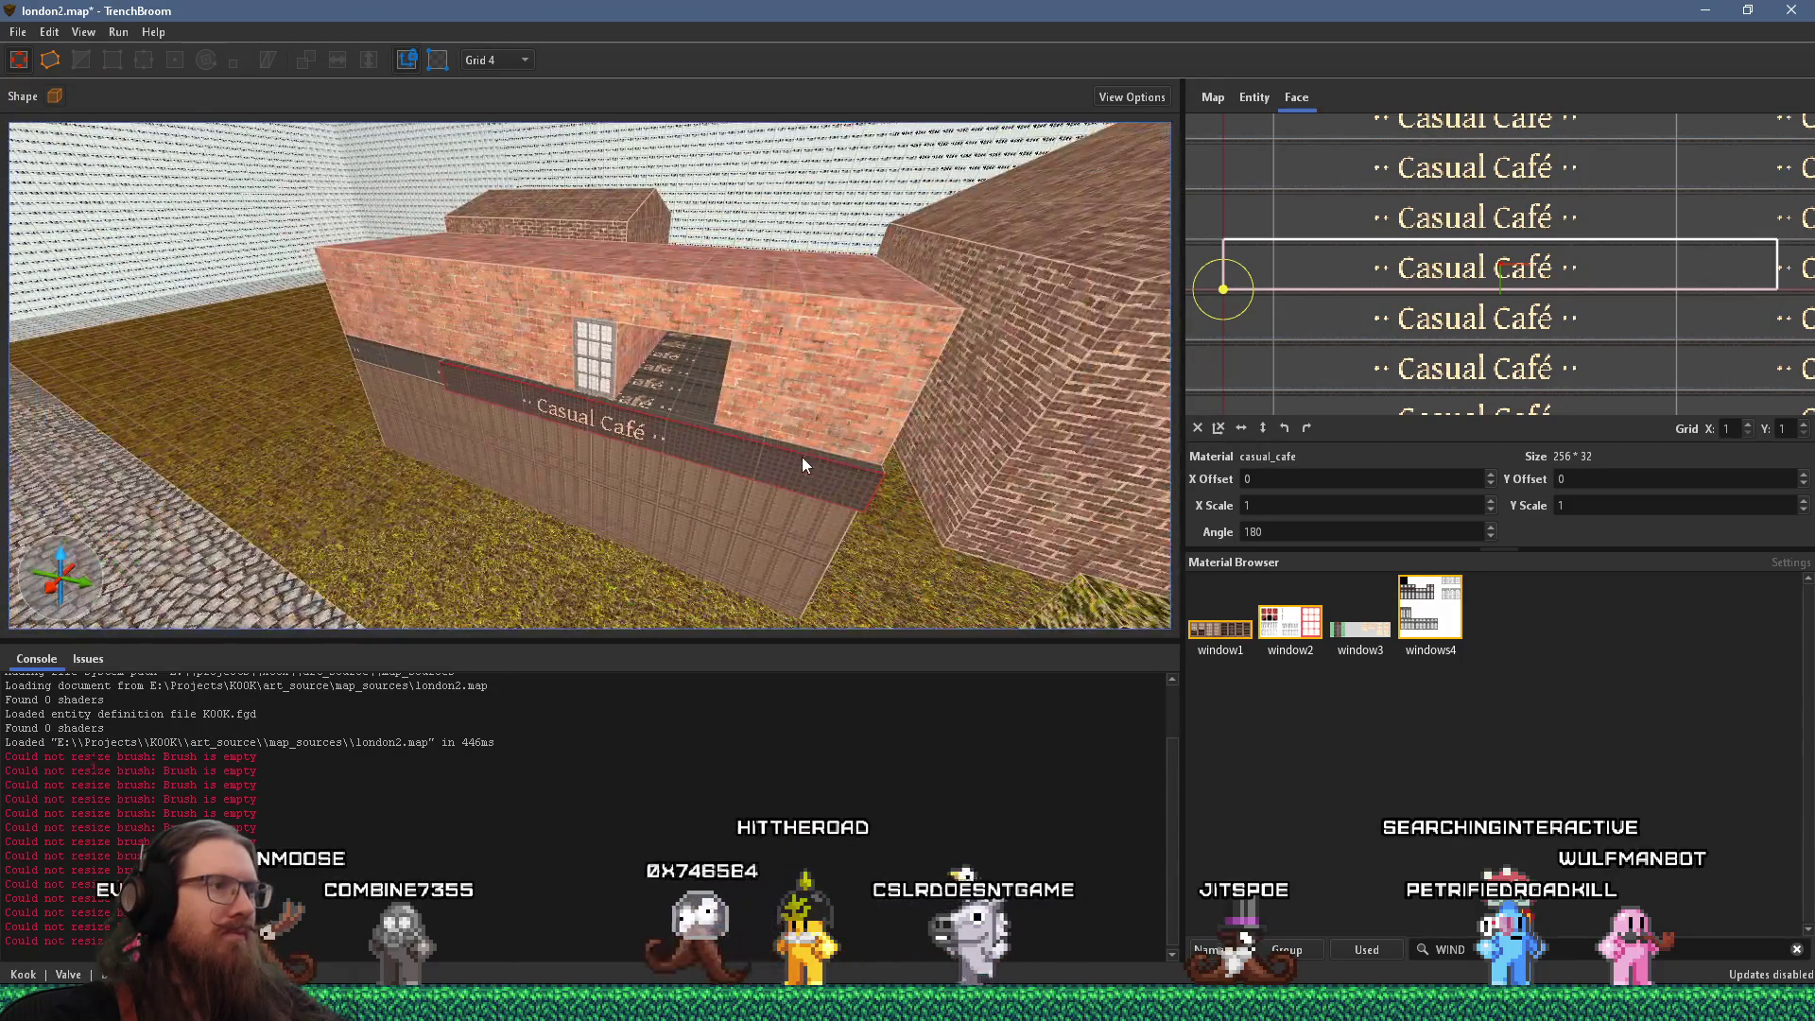
{"action": "scroll", "coordinate": [802, 463], "scroll_direction": "up", "scroll_amount": 6}
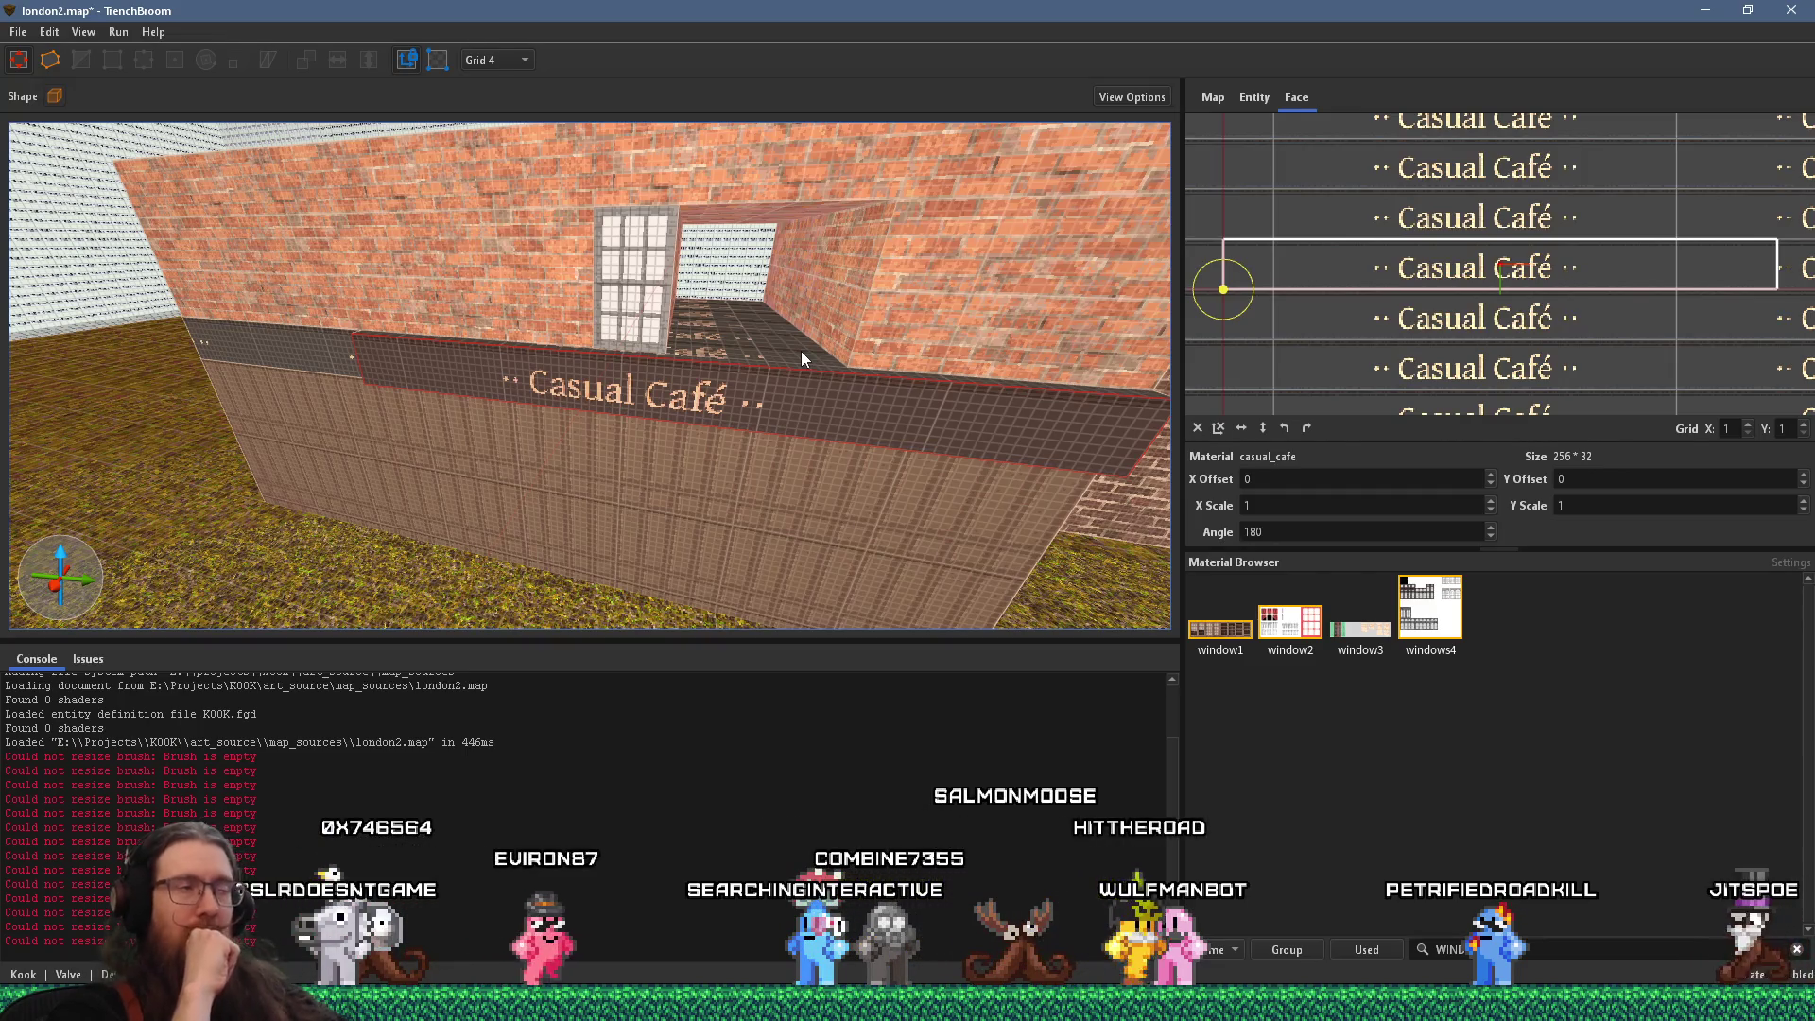
{"action": "scroll", "coordinate": [813, 345], "scroll_direction": "up", "scroll_amount": 5}
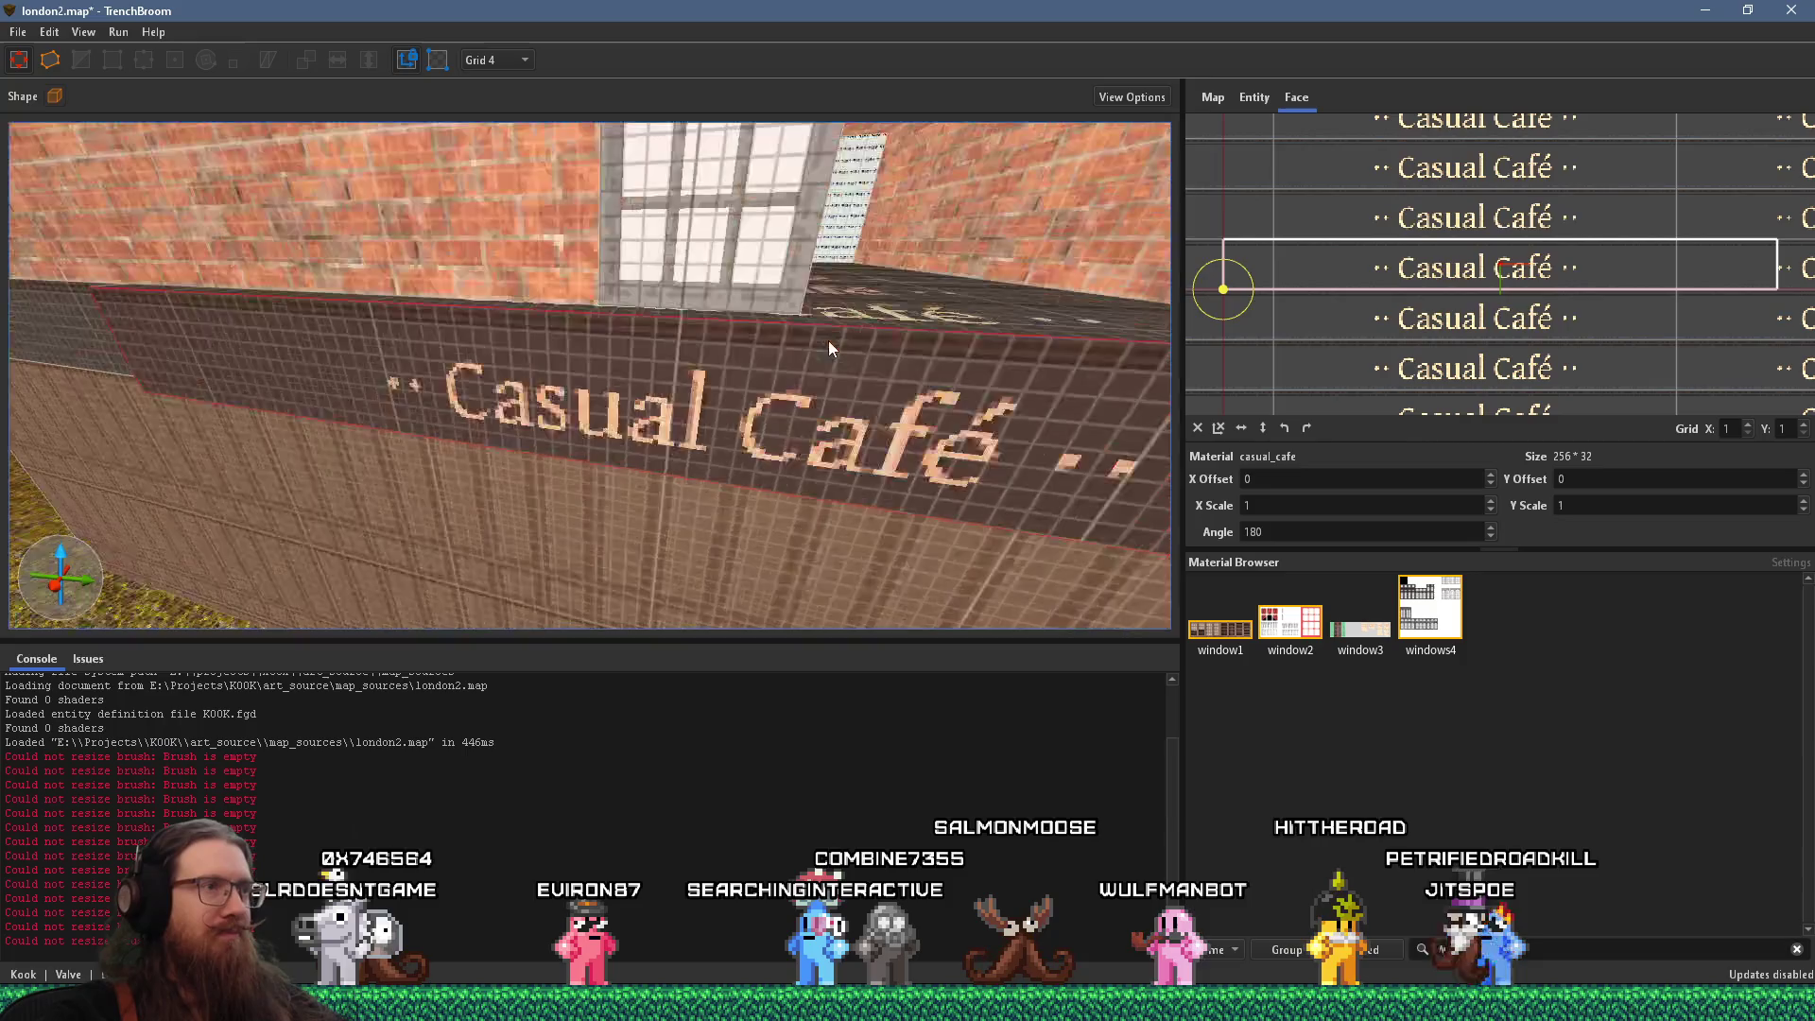
{"action": "scroll", "coordinate": [717, 422], "scroll_direction": "up", "scroll_amount": 2}
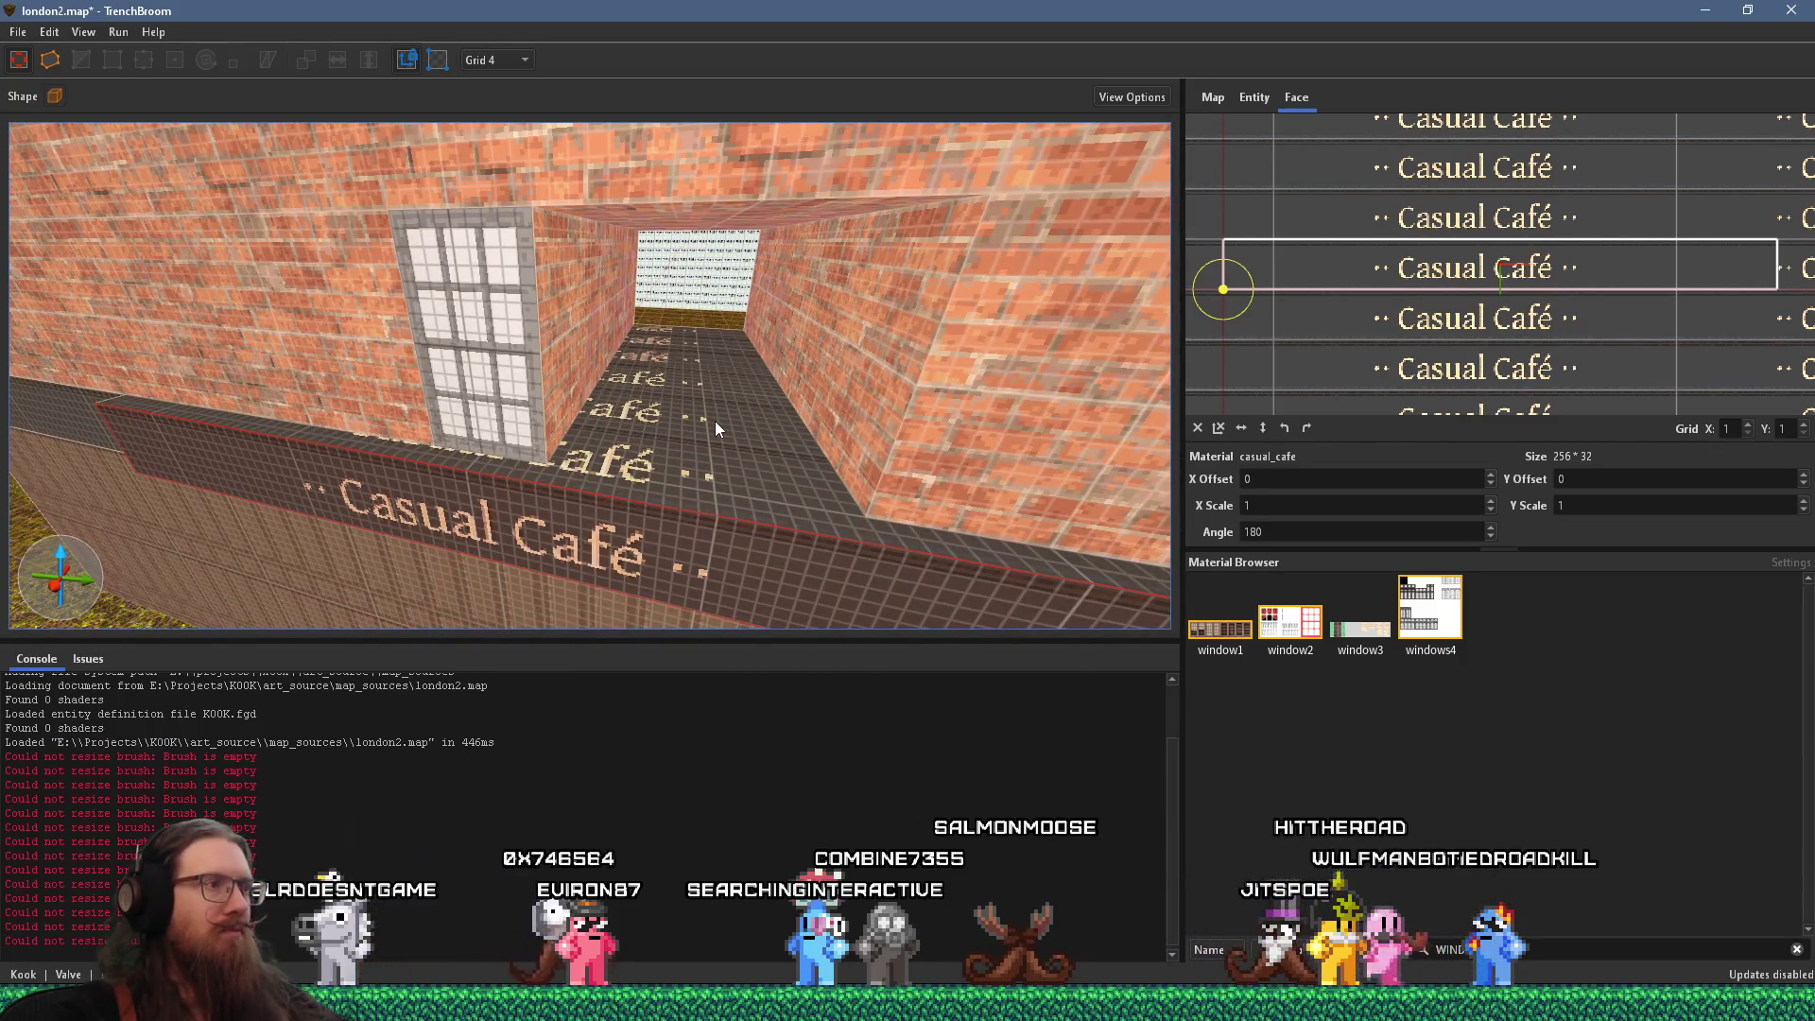
{"action": "left_click_drag", "start_coordinate": [715, 422], "coordinate": [668, 429]}
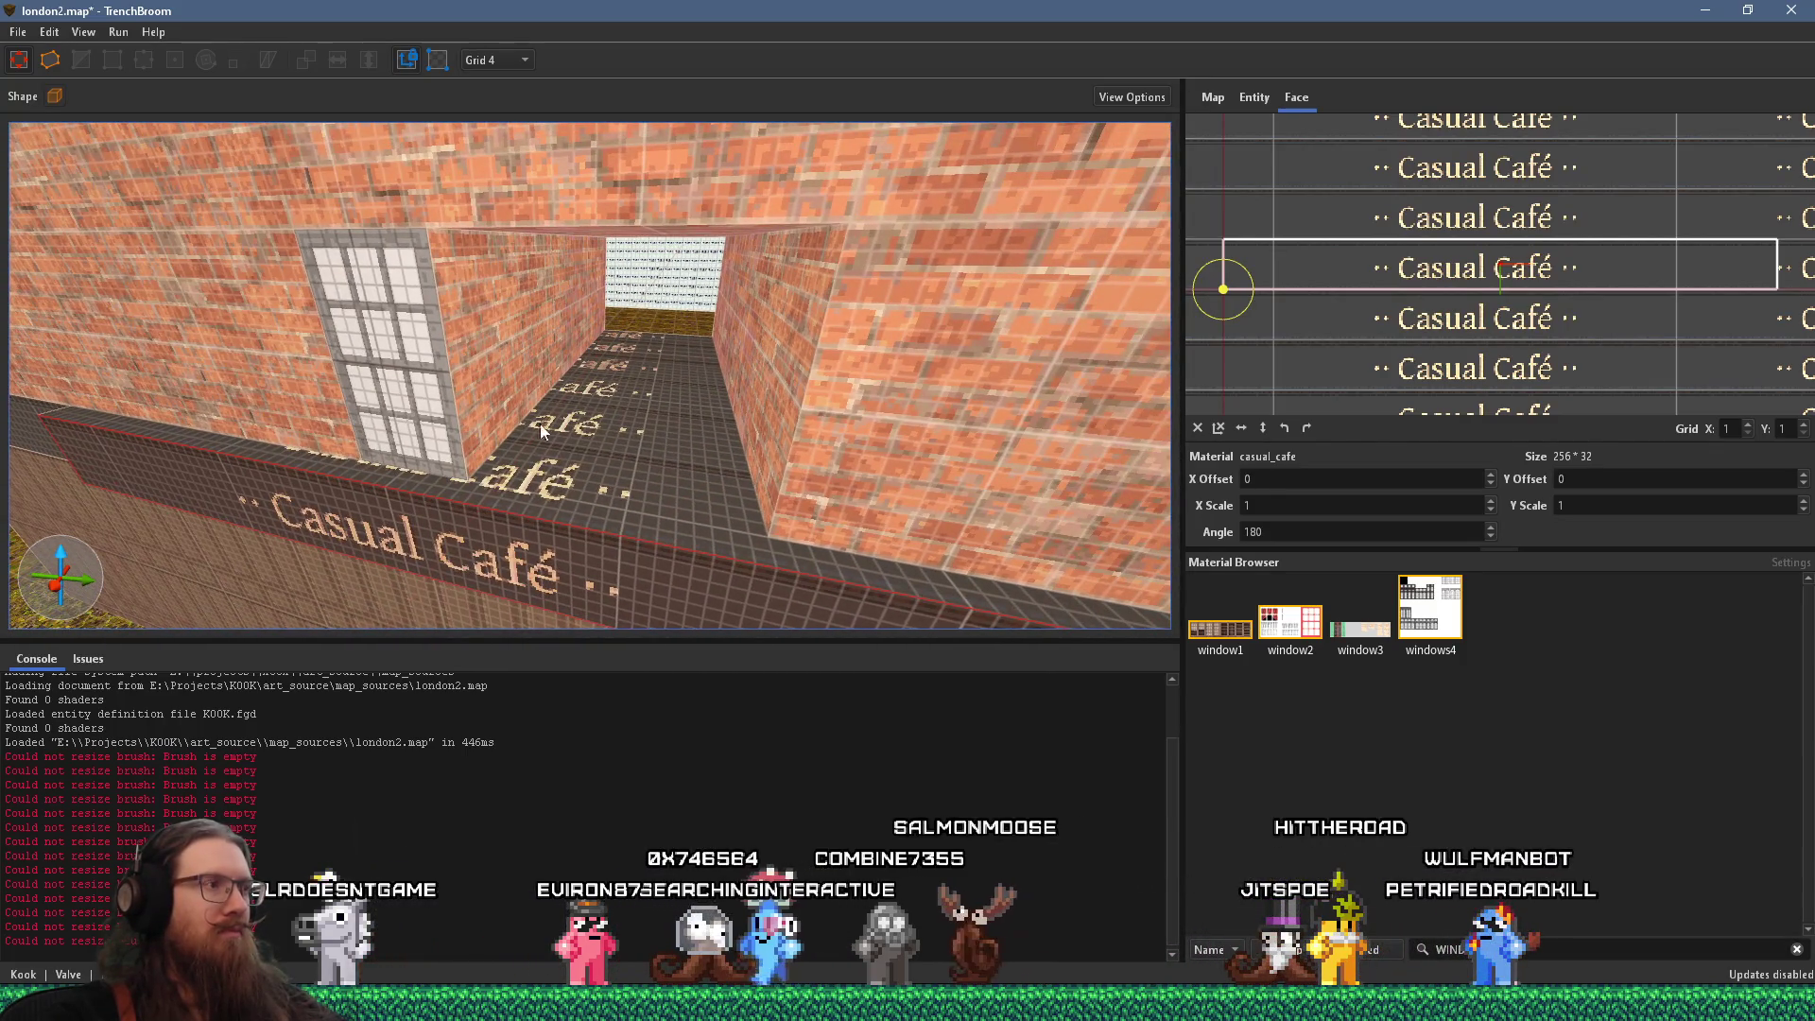
{"action": "key", "text": "alt+Tab"}
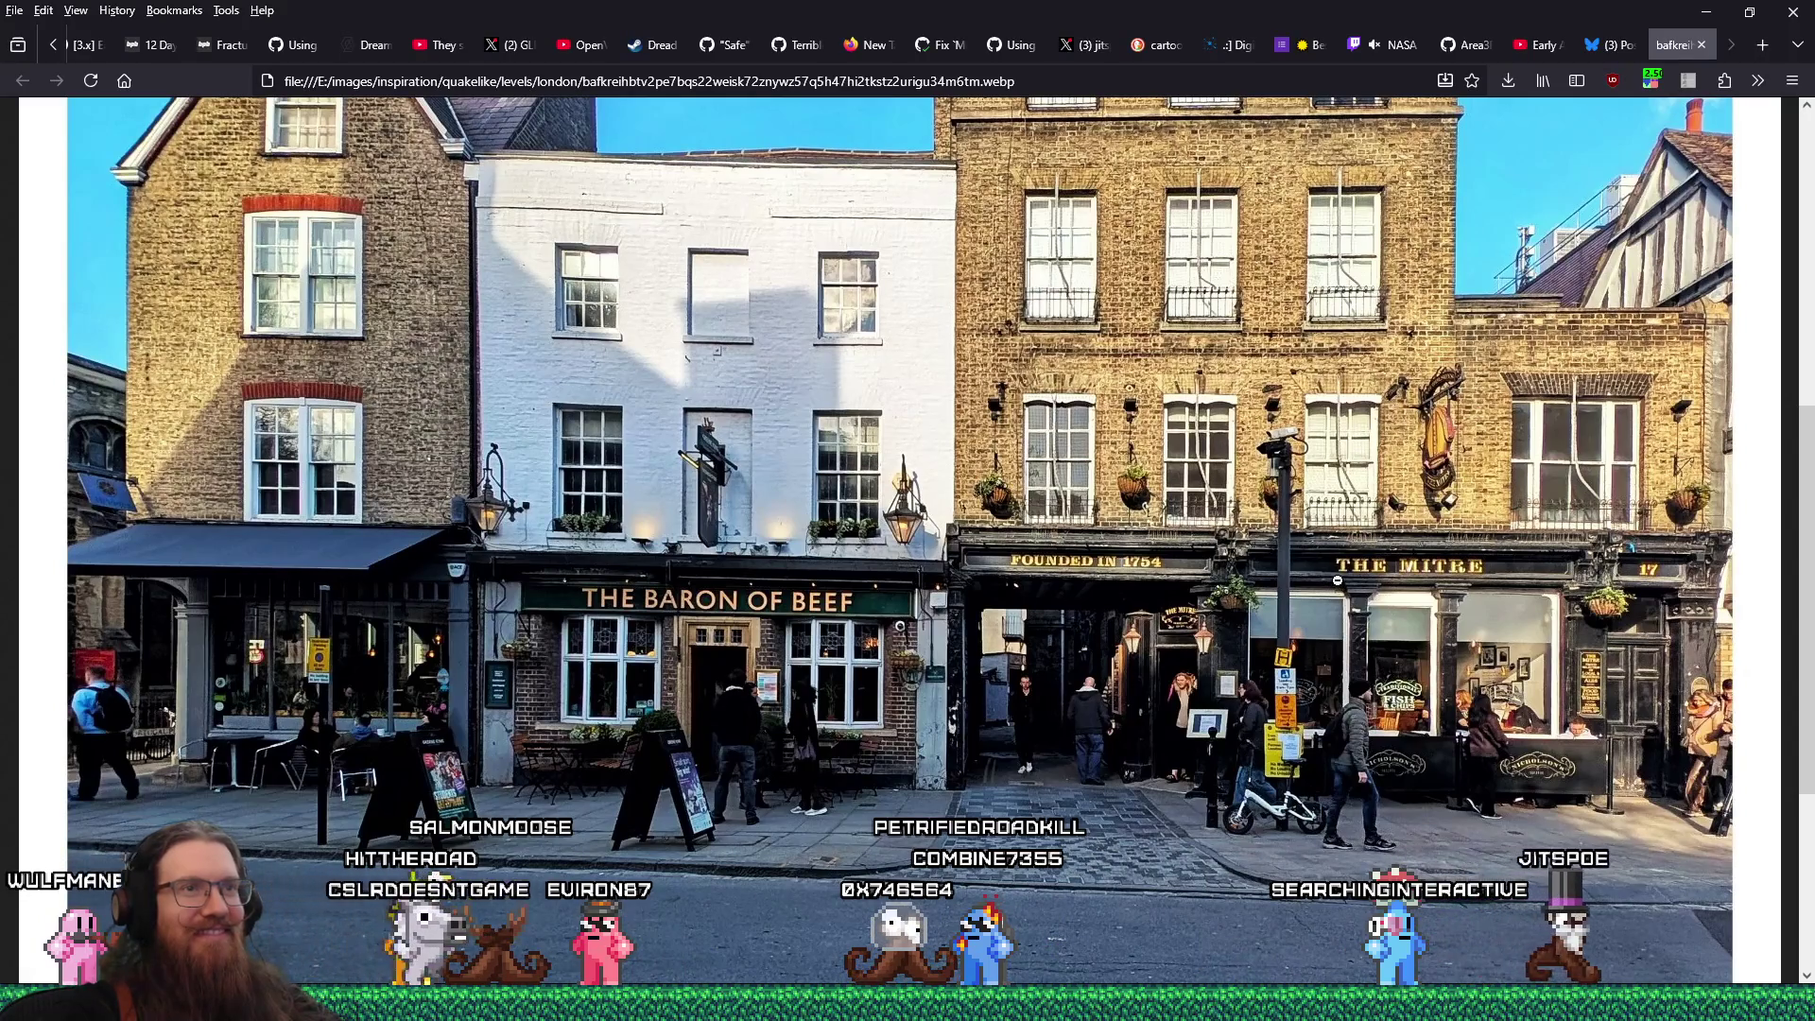
Orbit around the café front in TrenchBroom and compare it with the Baron of Beef street photo
{"action": "key", "text": "alt+Tab"}
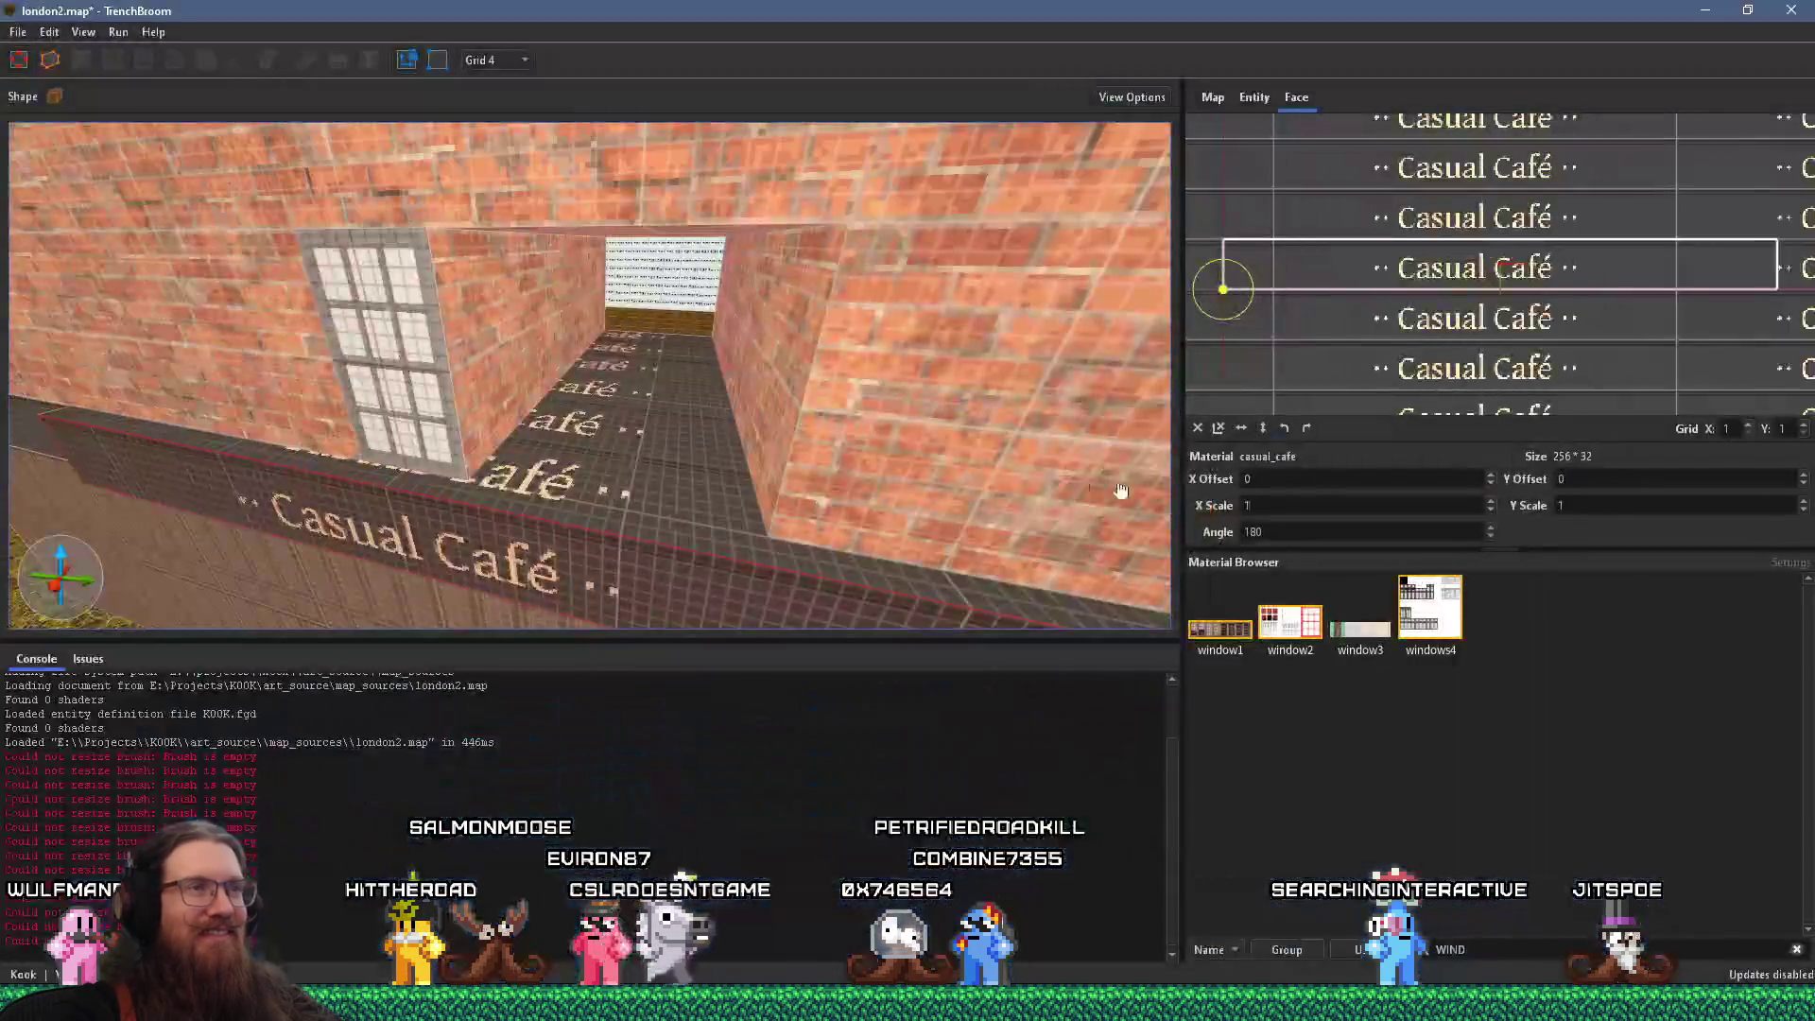
{"action": "scroll", "coordinate": [992, 416], "scroll_direction": "down", "scroll_amount": 5}
{"action": "left_click_drag", "start_coordinate": [985, 389], "coordinate": [783, 451]}
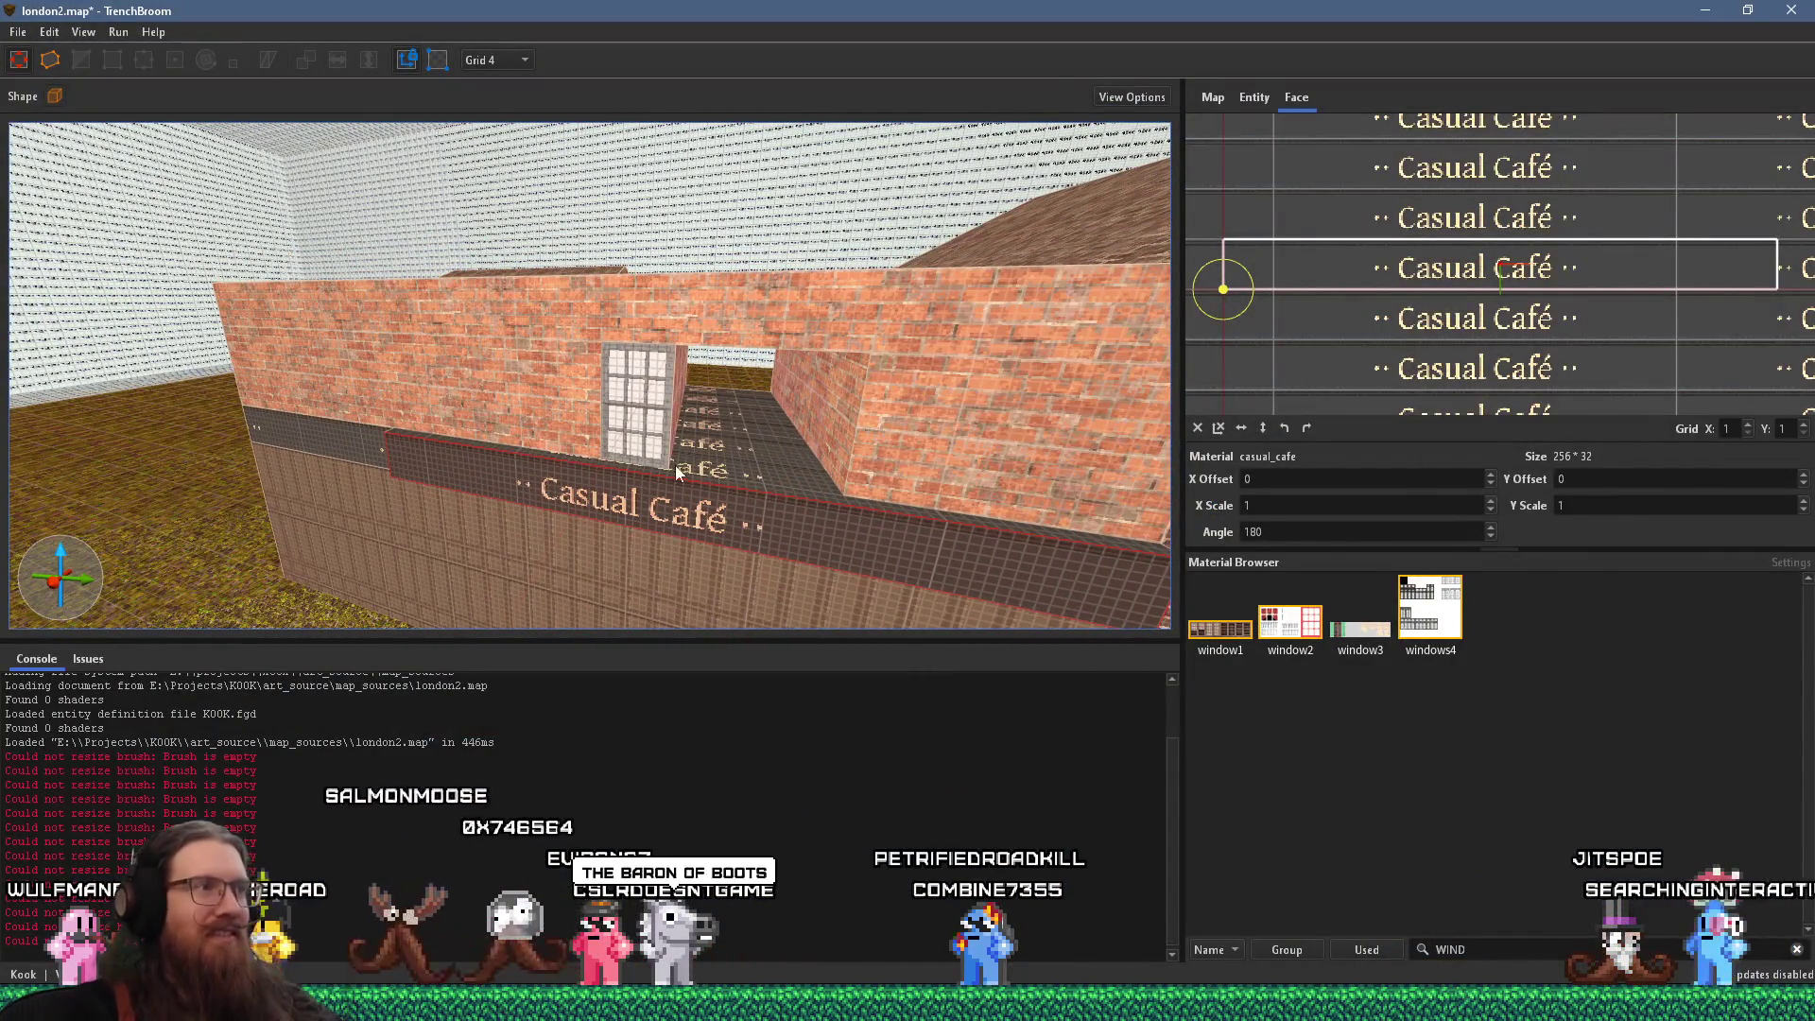
{"action": "key", "text": "alt+Tab"}
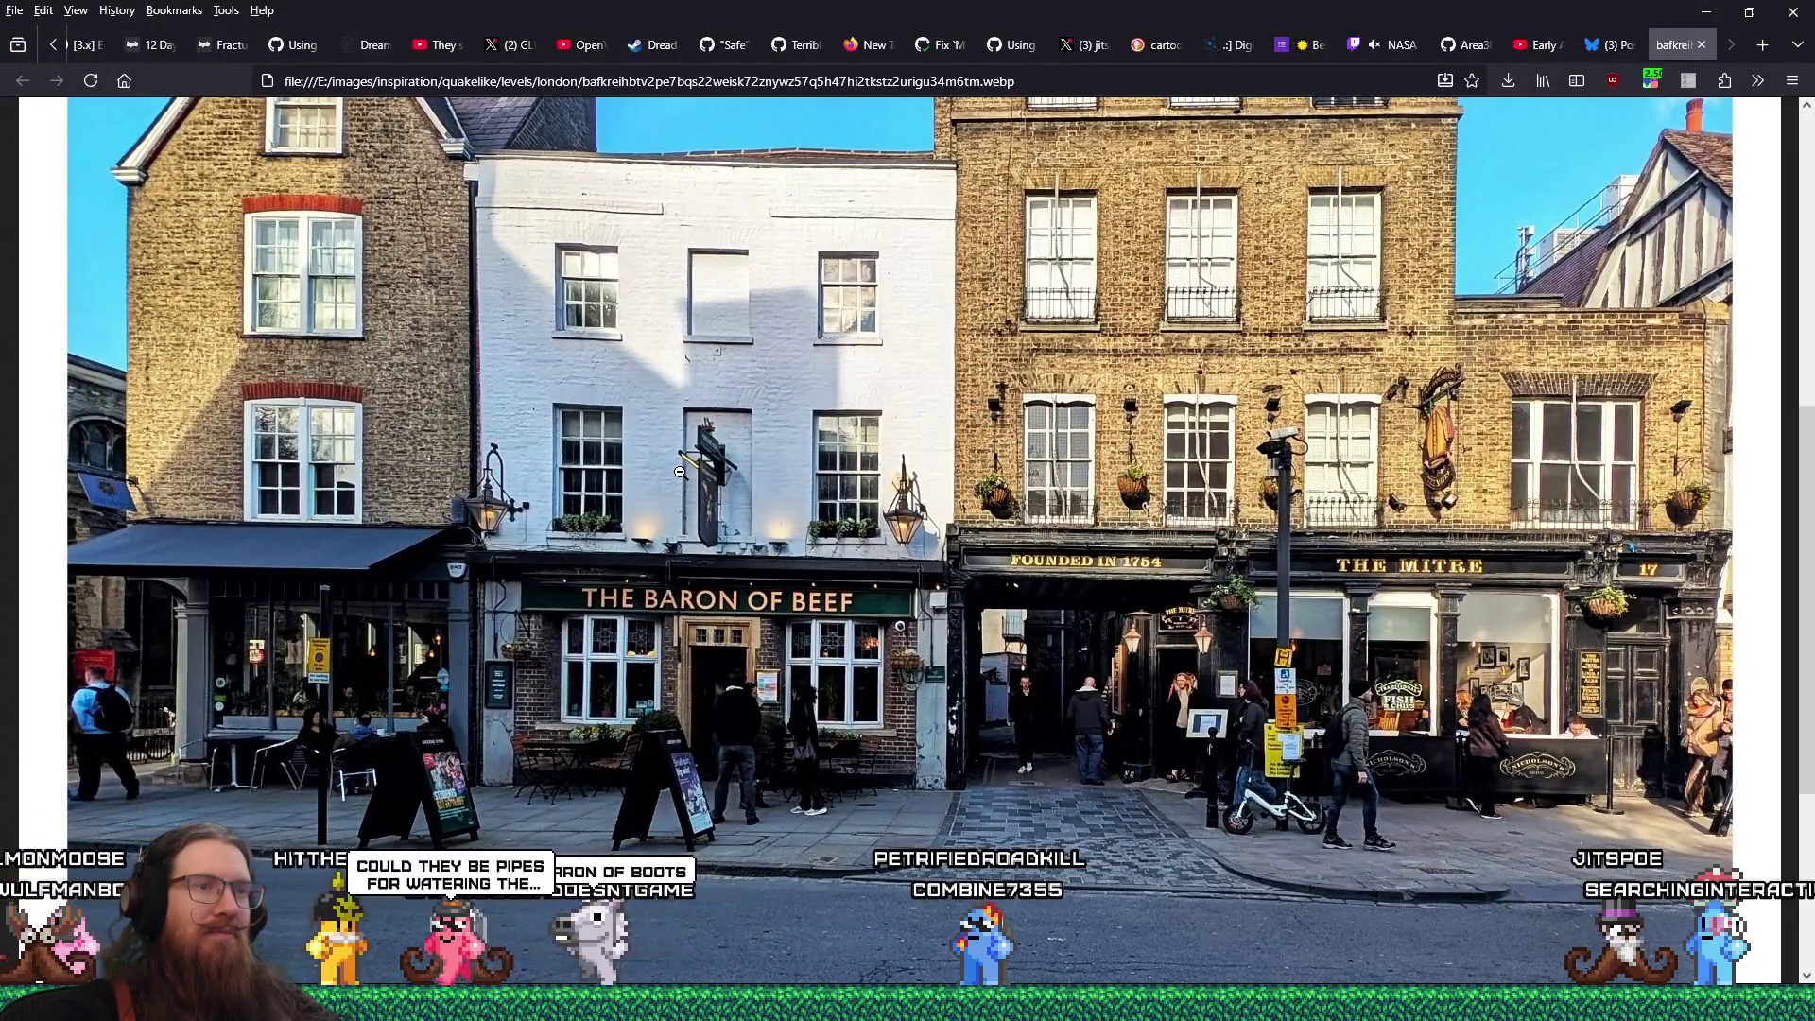
{"action": "key", "text": "alt+Tab"}
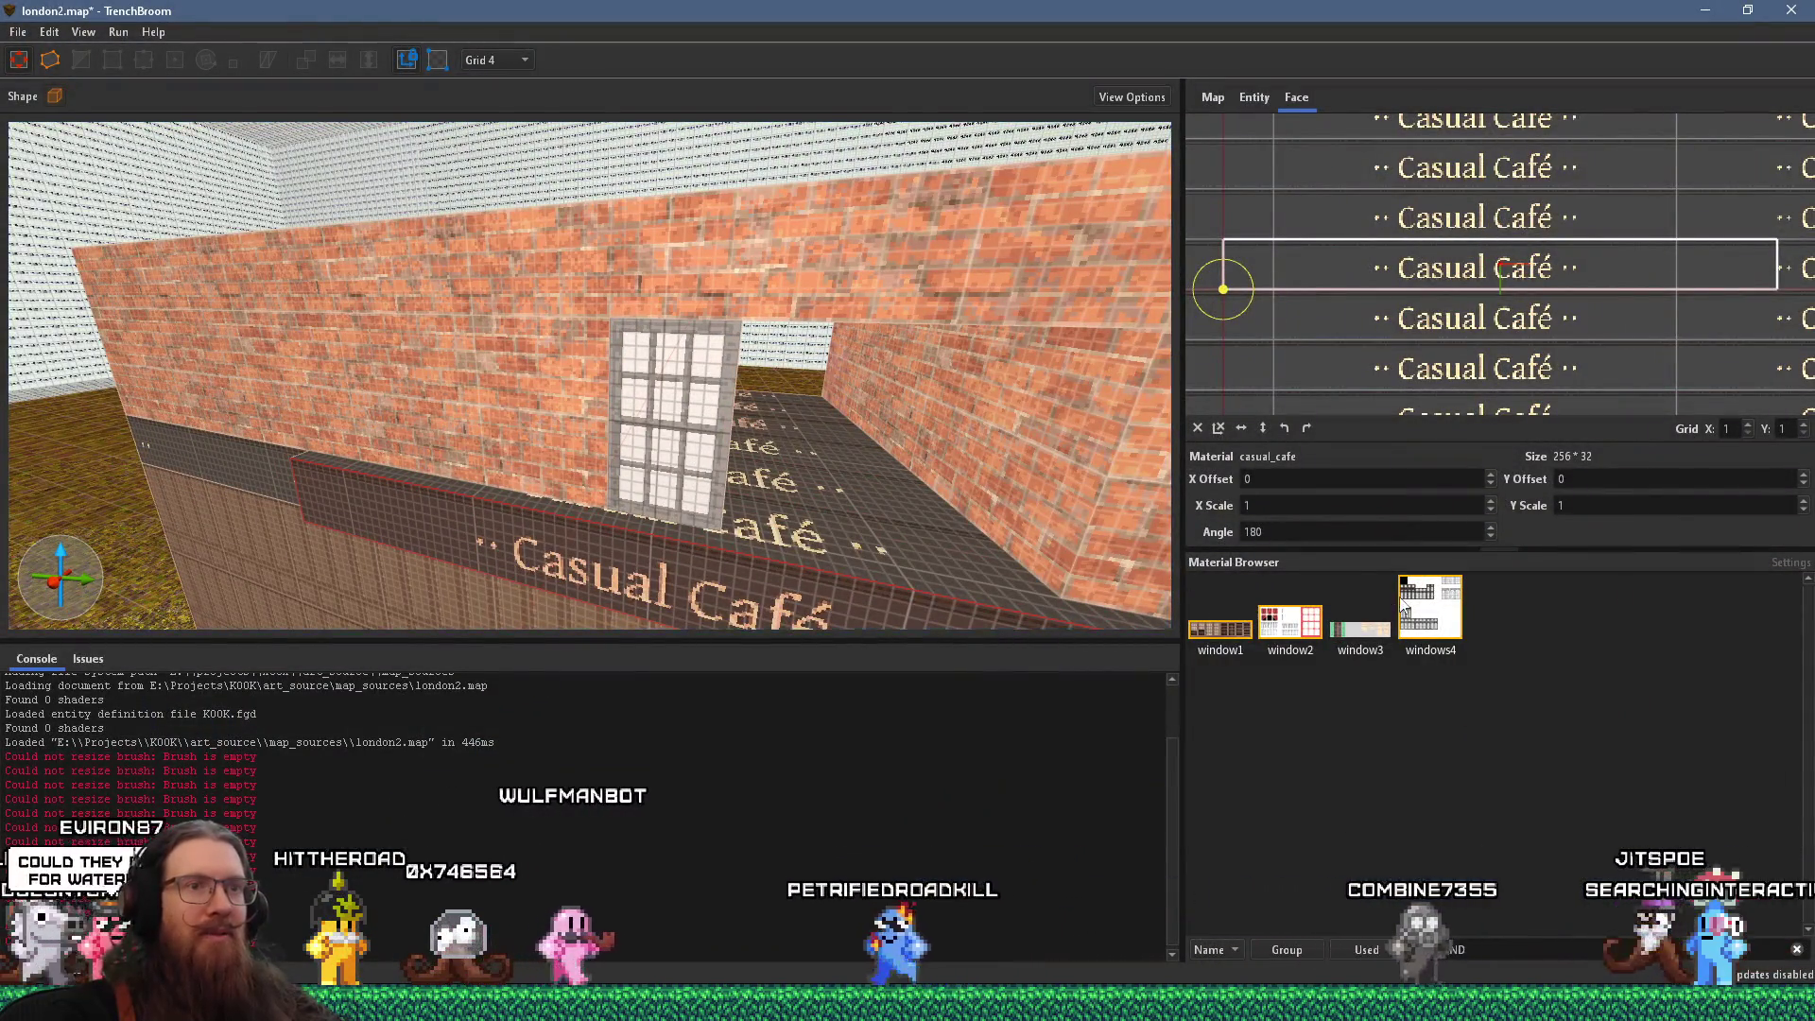
Apply the windows4 texture to the sign face and select the upper-wall window brush
{"action": "left_click", "coordinate": [1430, 605]}
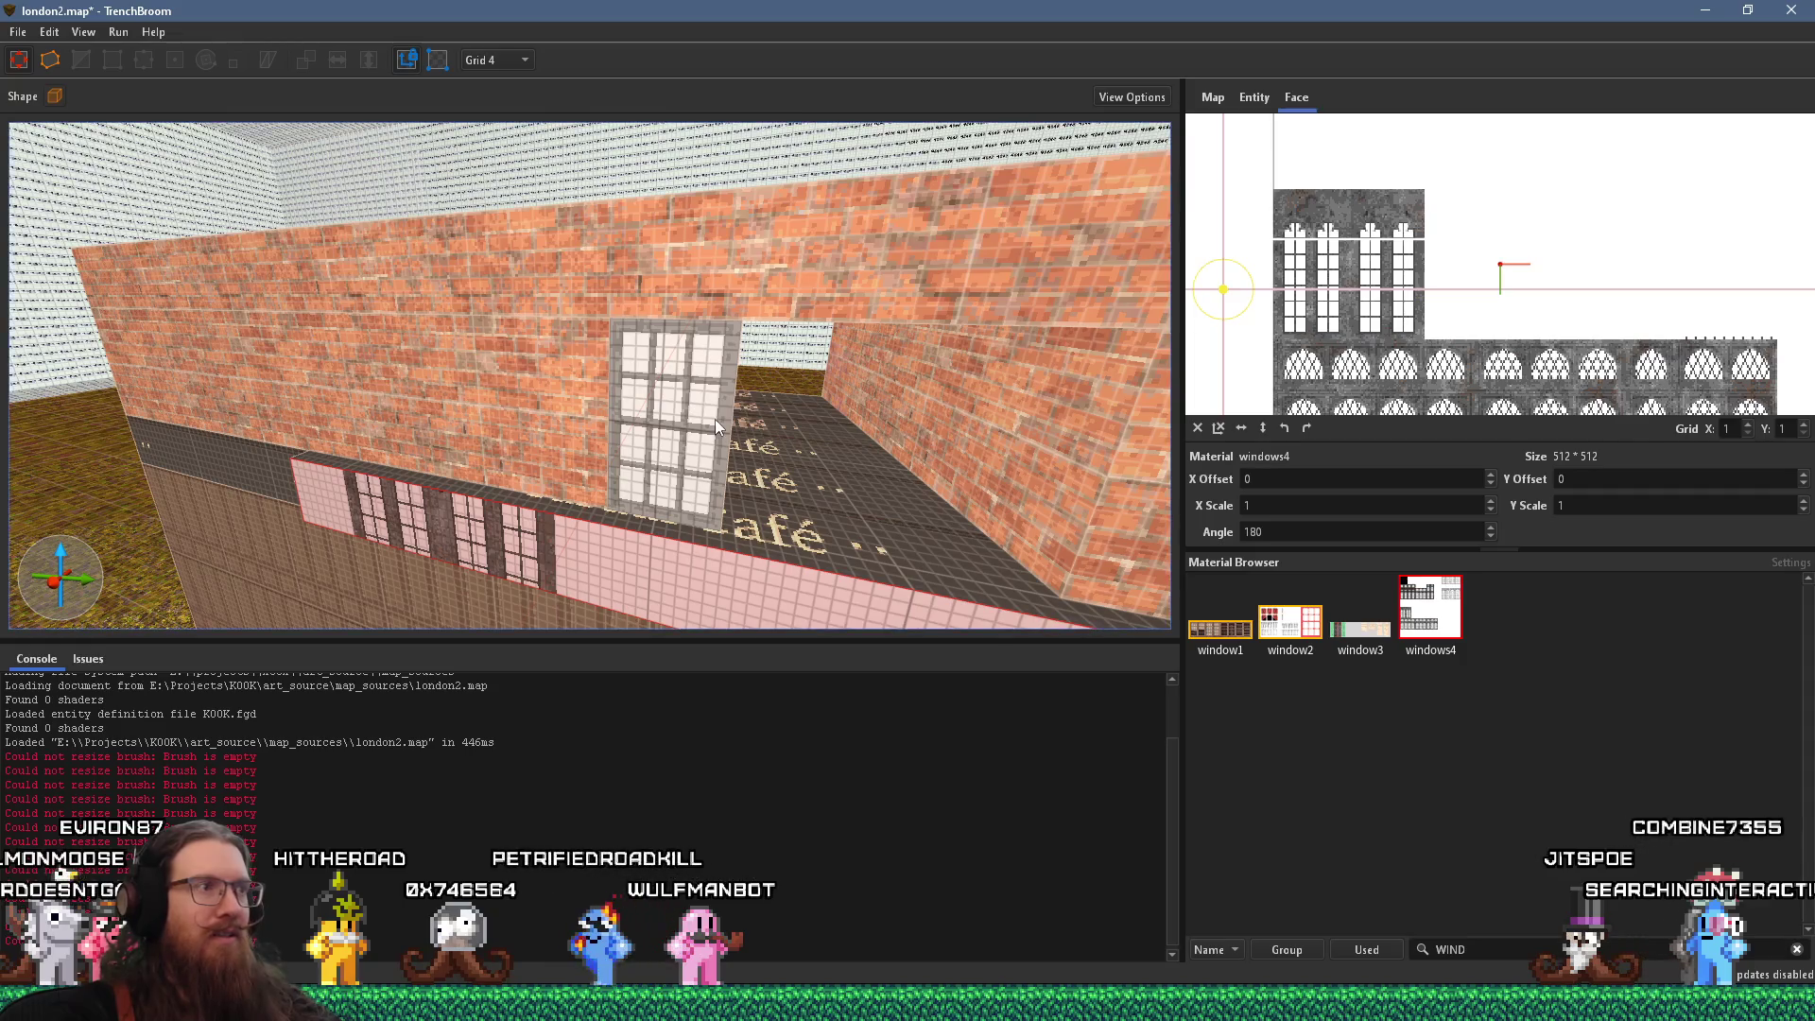
{"action": "scroll", "coordinate": [715, 399], "scroll_direction": "up", "scroll_amount": 5}
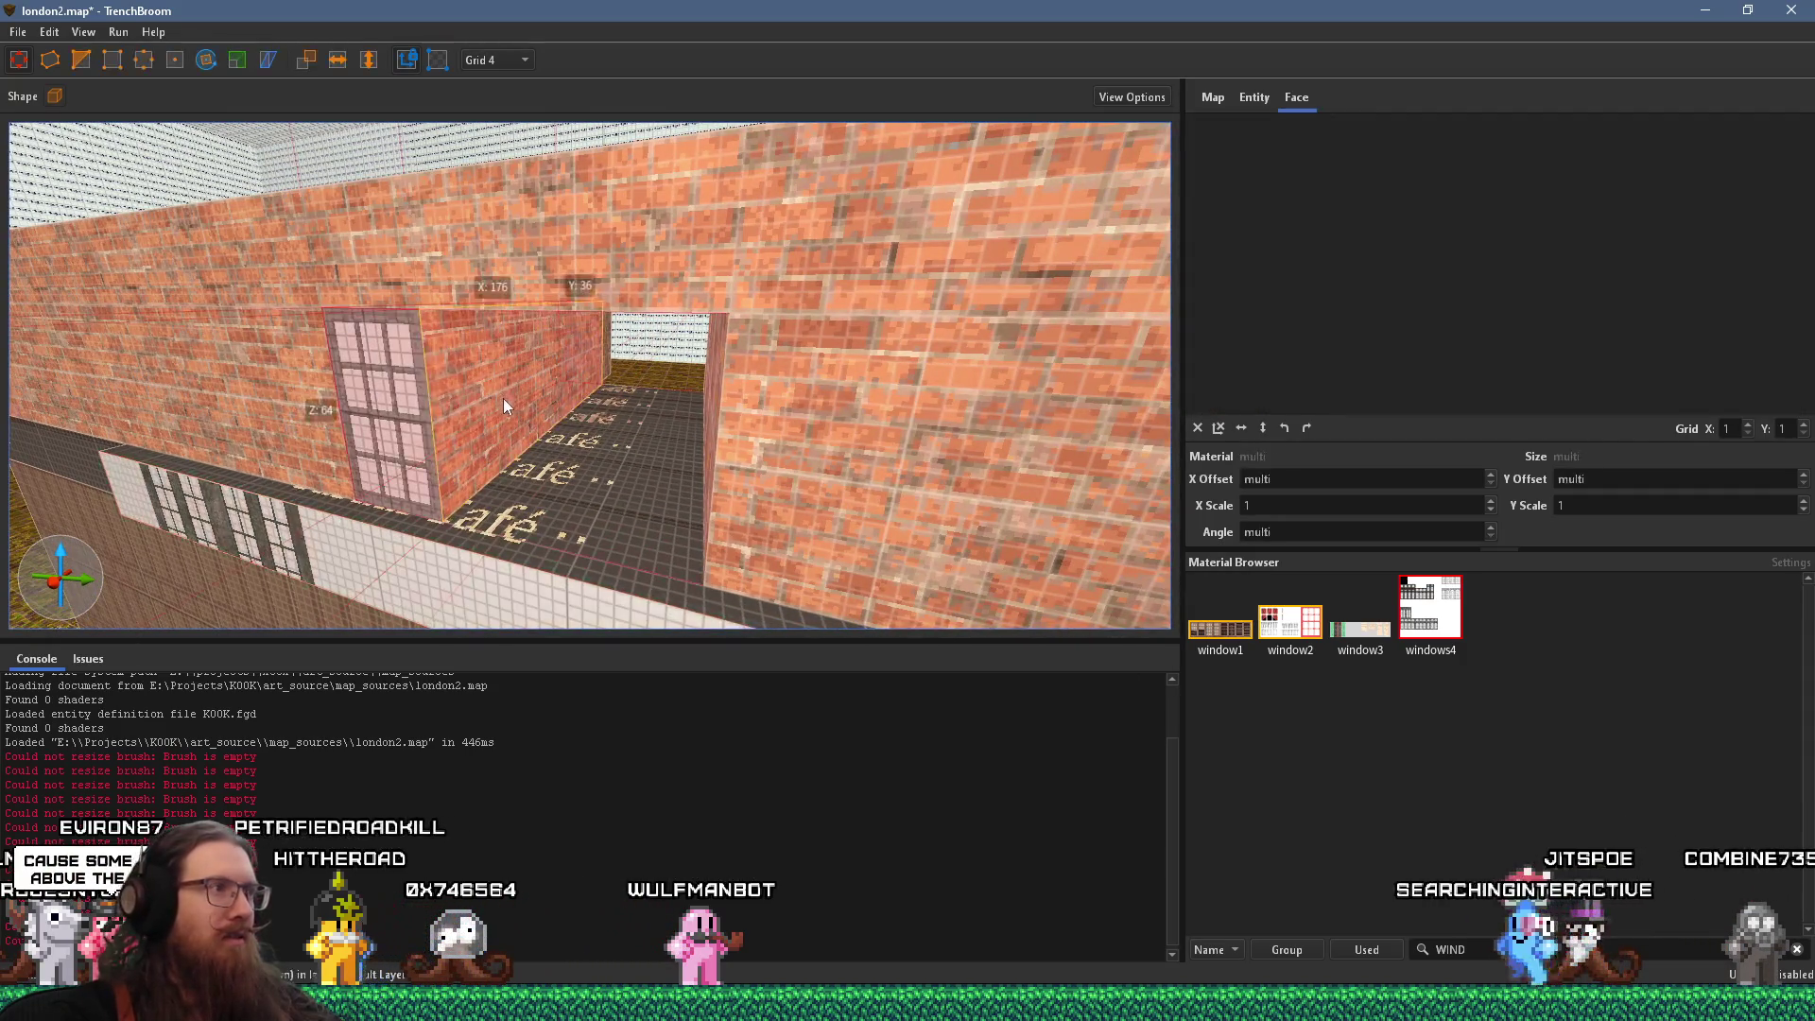
{"action": "left_click", "coordinate": [502, 399]}
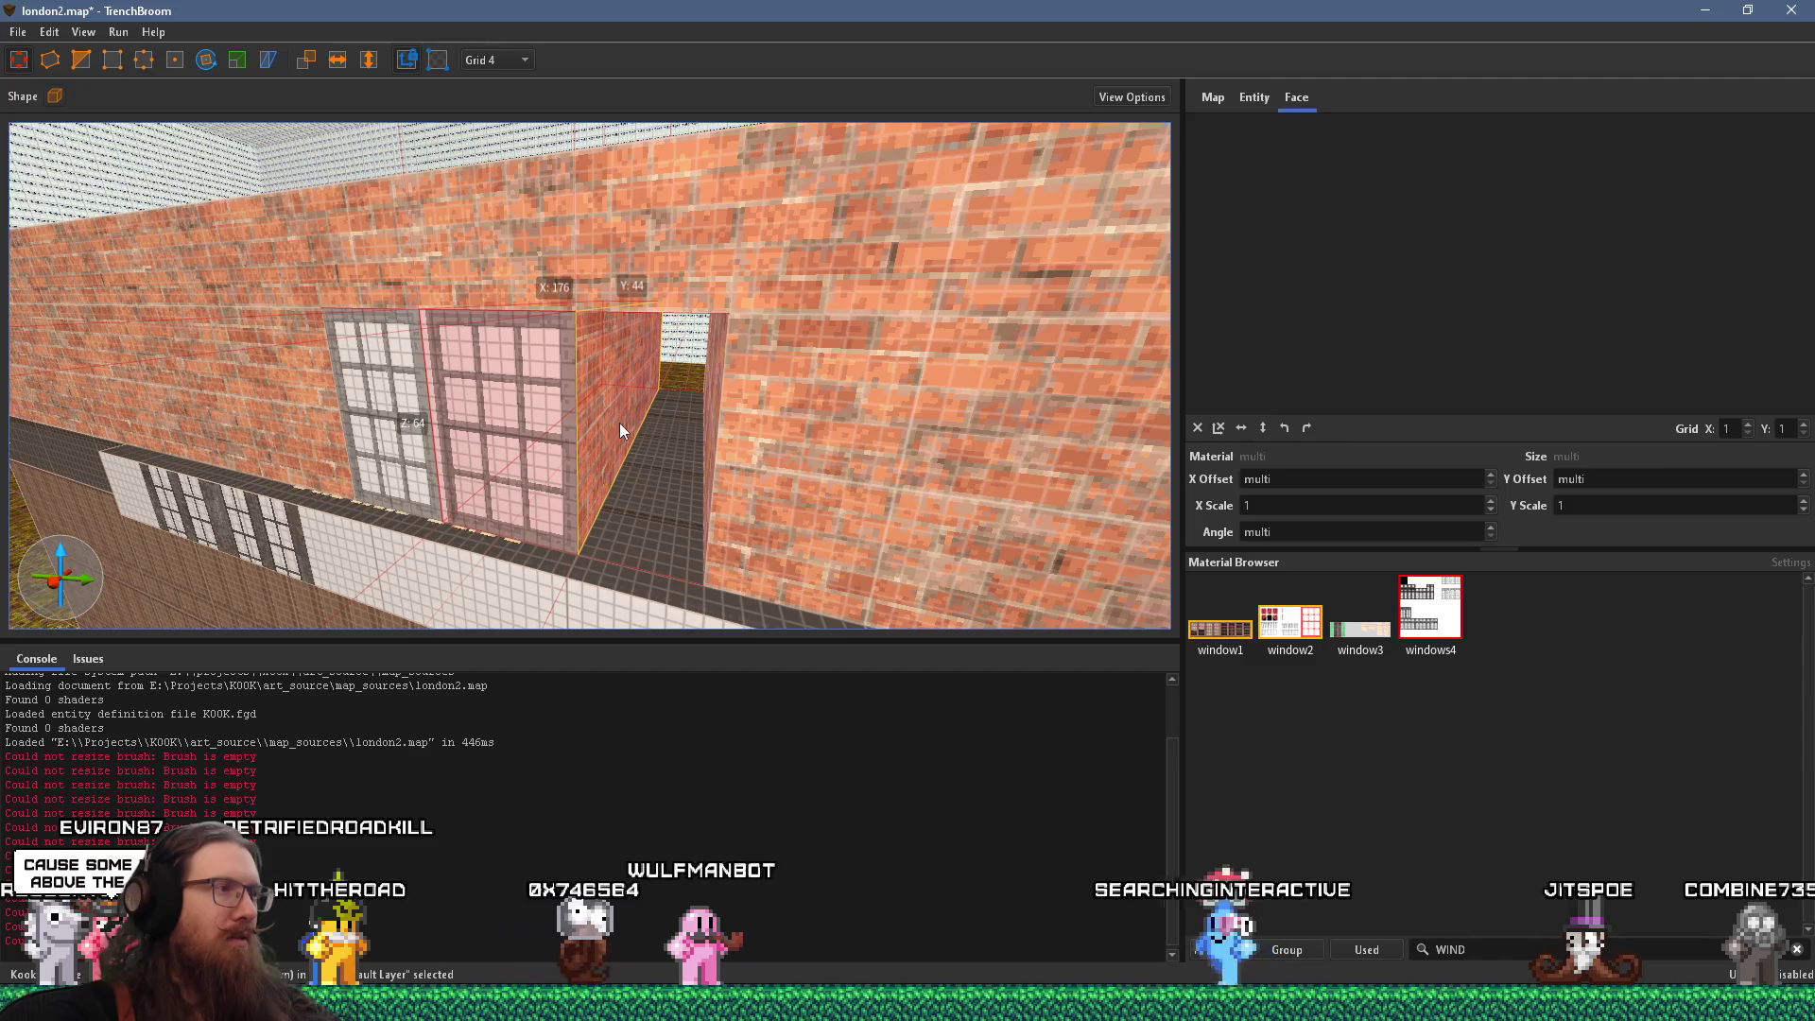
{"action": "scroll", "coordinate": [620, 423], "scroll_direction": "down", "scroll_amount": 5}
{"action": "scroll", "coordinate": [679, 392], "scroll_direction": "up", "scroll_amount": 5}
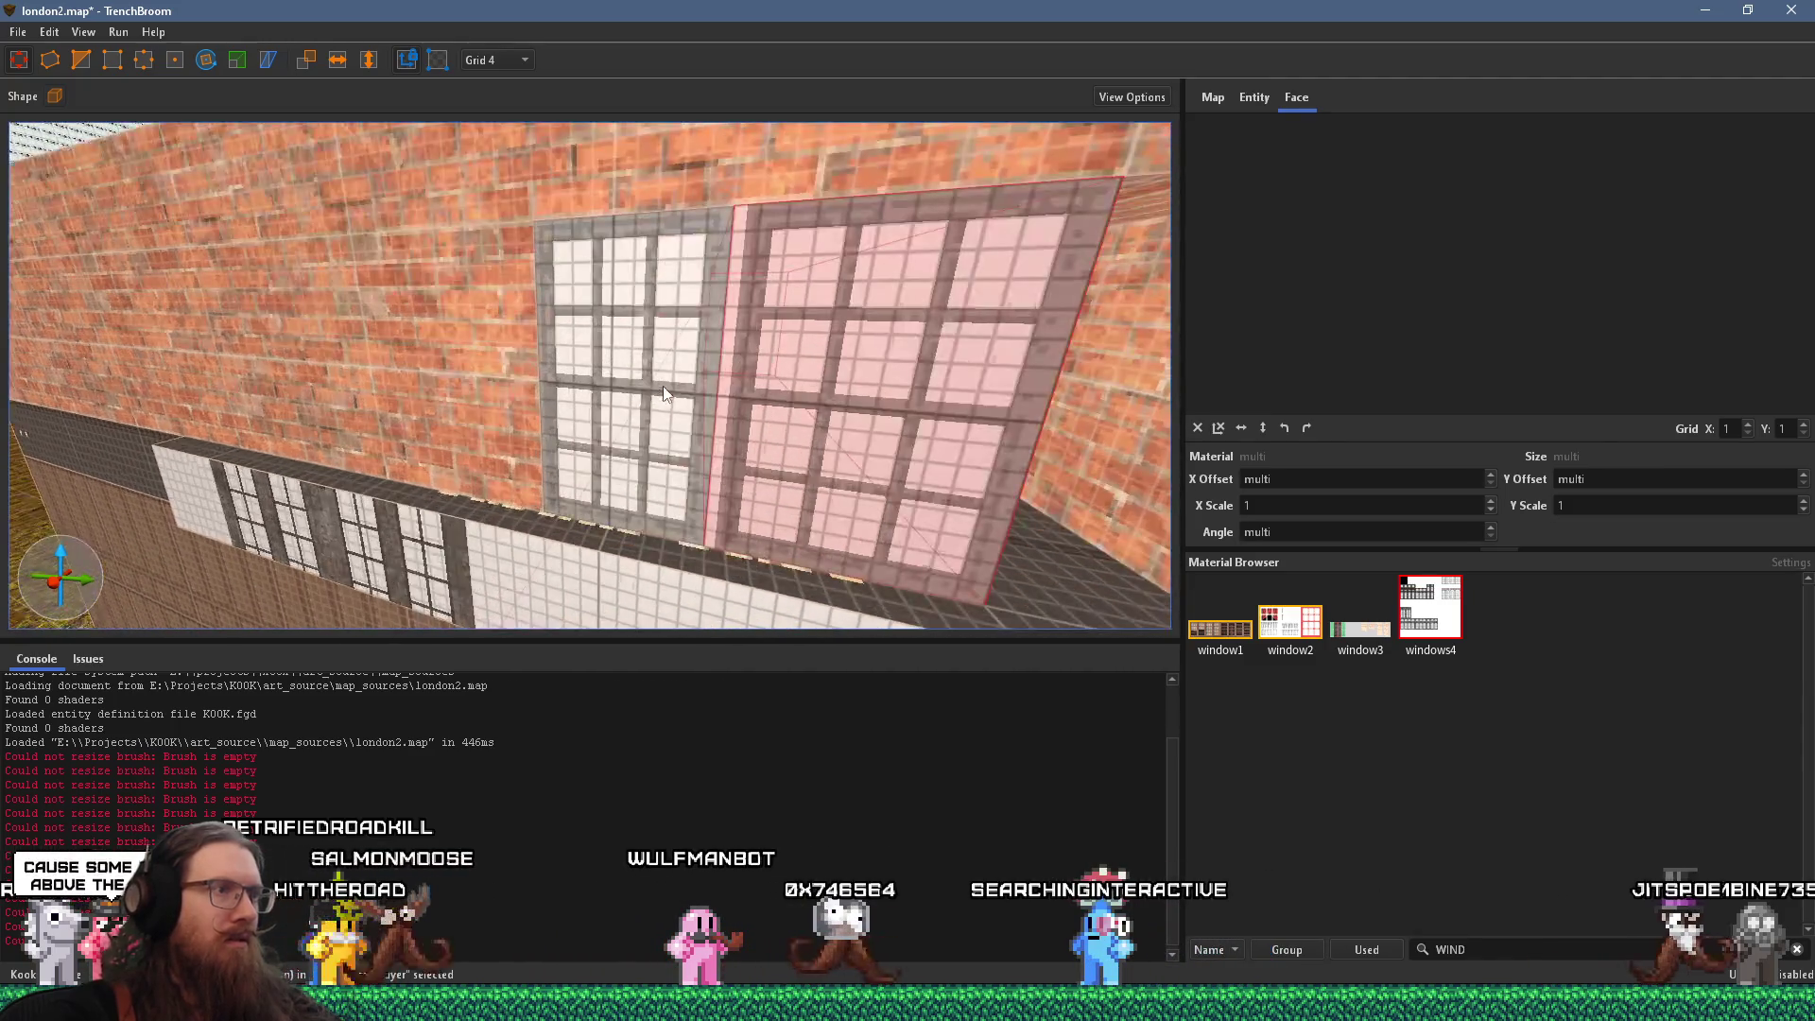
{"action": "scroll", "coordinate": [605, 371], "scroll_direction": "down", "scroll_amount": 5}
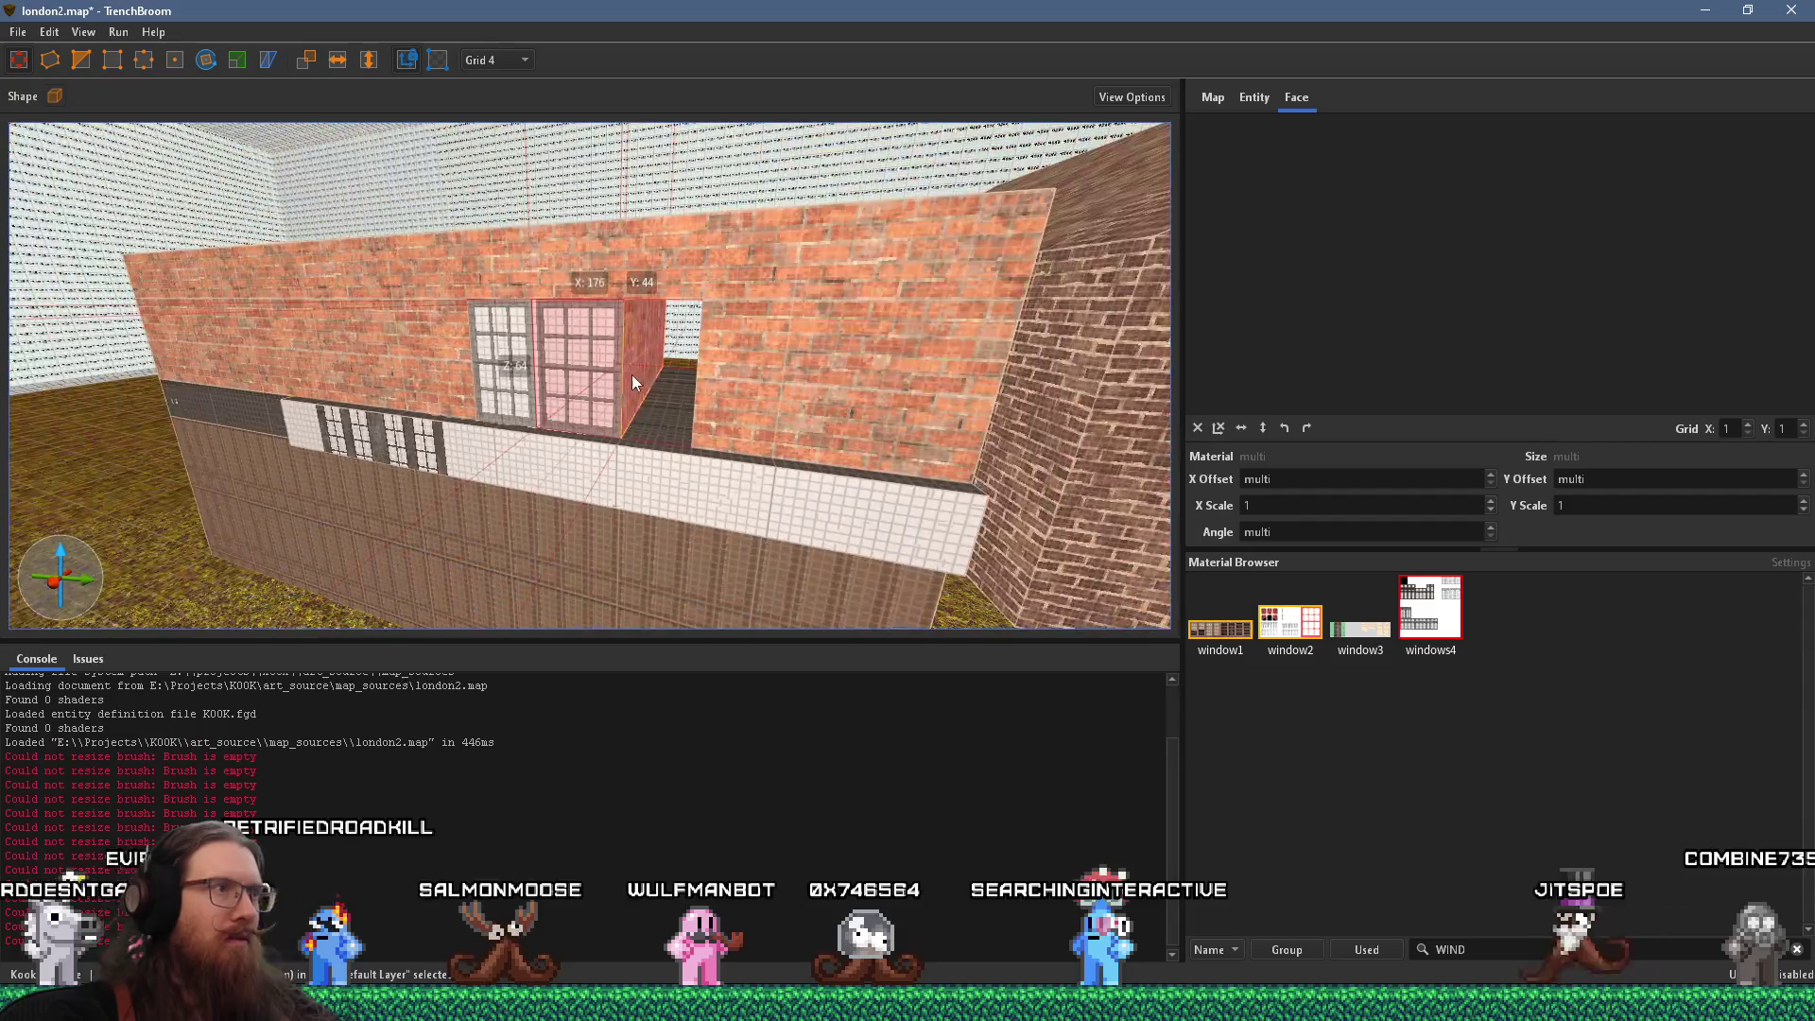
Move the window brush left along the upper wall and delete the extra window copy
{"action": "key", "text": "Escape"}
{"action": "left_click", "coordinate": [700, 380], "text": "shift"}
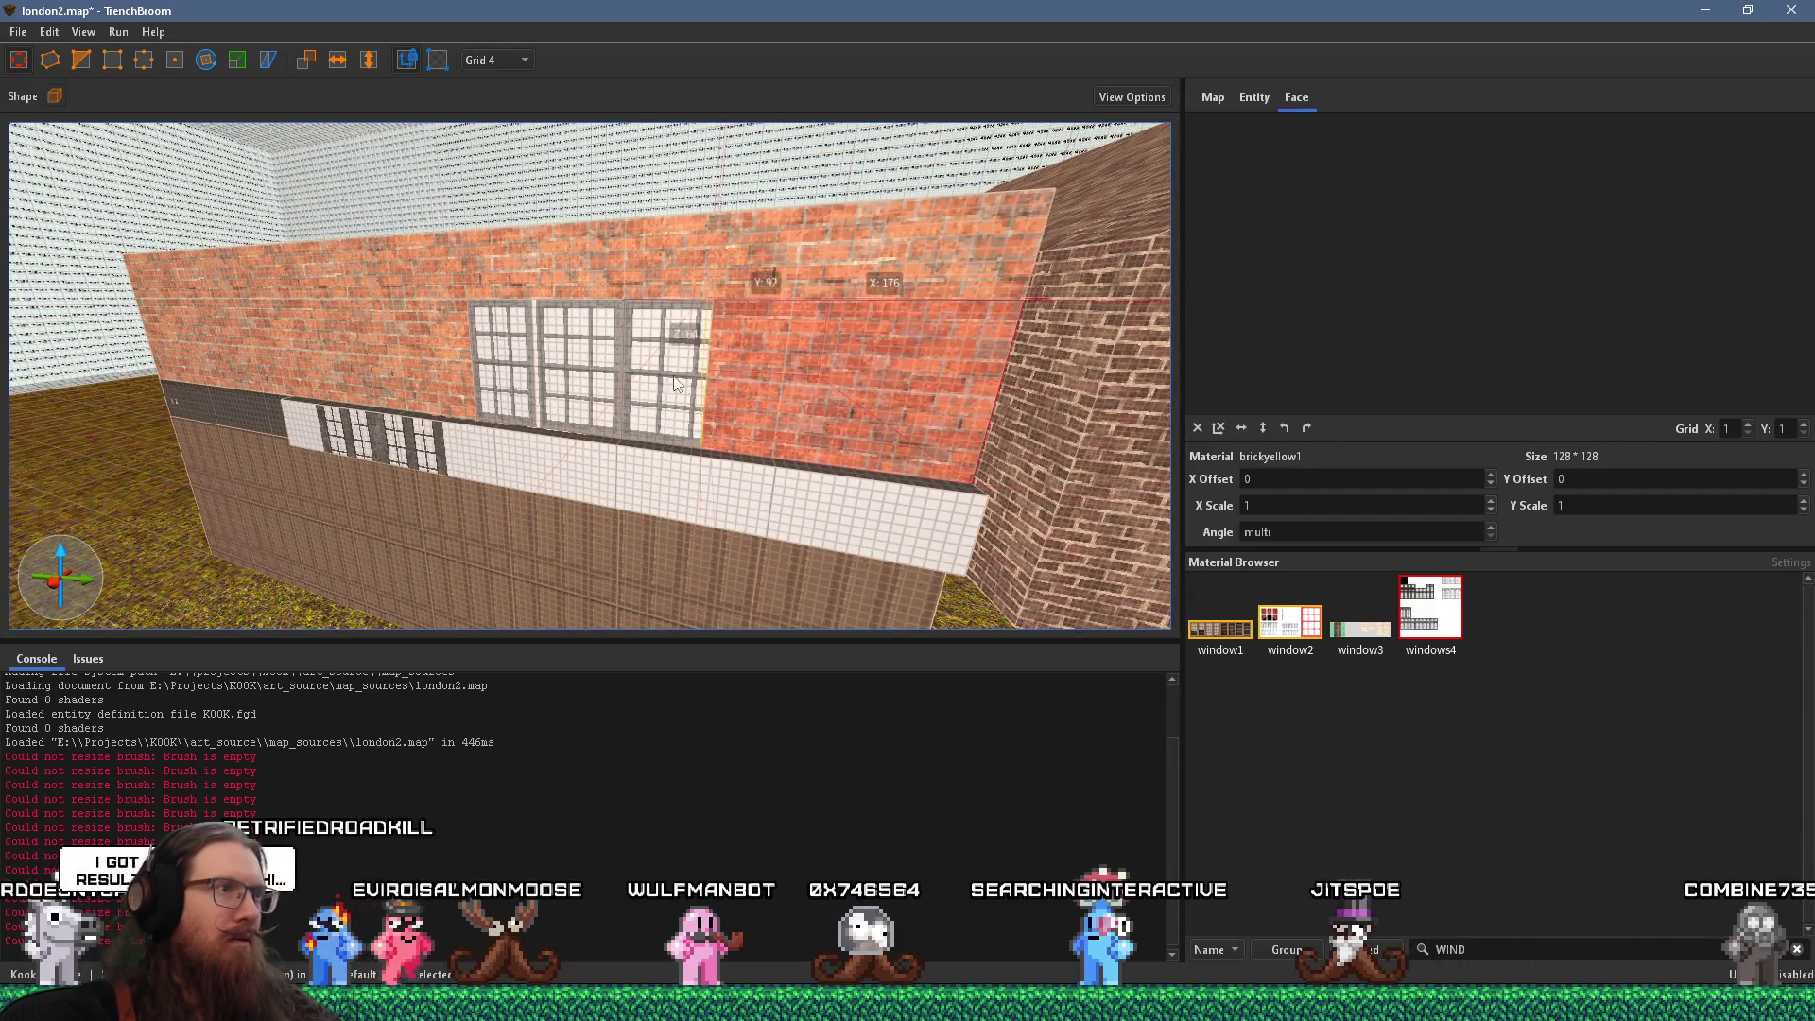
{"action": "key", "text": "ctrl+z"}
{"action": "mouse_move", "coordinate": [756, 384]}
{"action": "left_mouse_down"}
{"action": "mouse_move", "coordinate": [543, 359]}
{"action": "mouse_move", "coordinate": [559, 359]}
{"action": "left_mouse_up"}
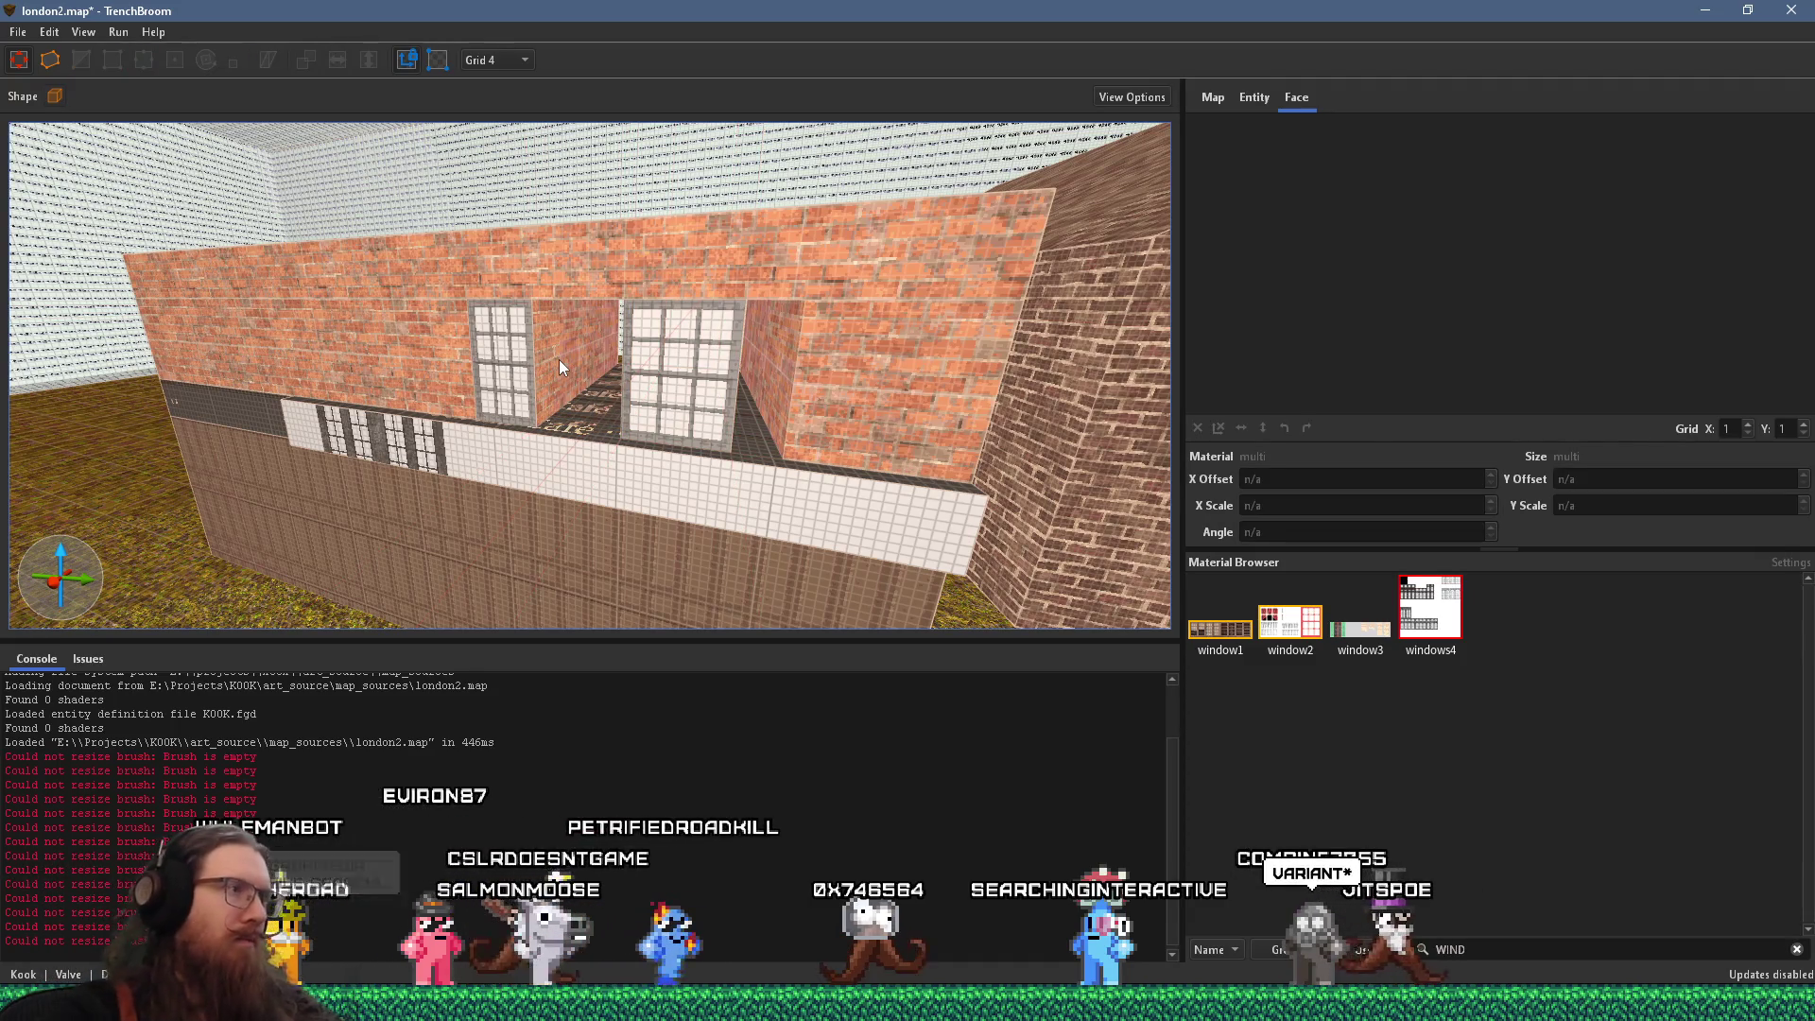
{"action": "key", "text": "Left"}
{"action": "key", "text": "Delete"}
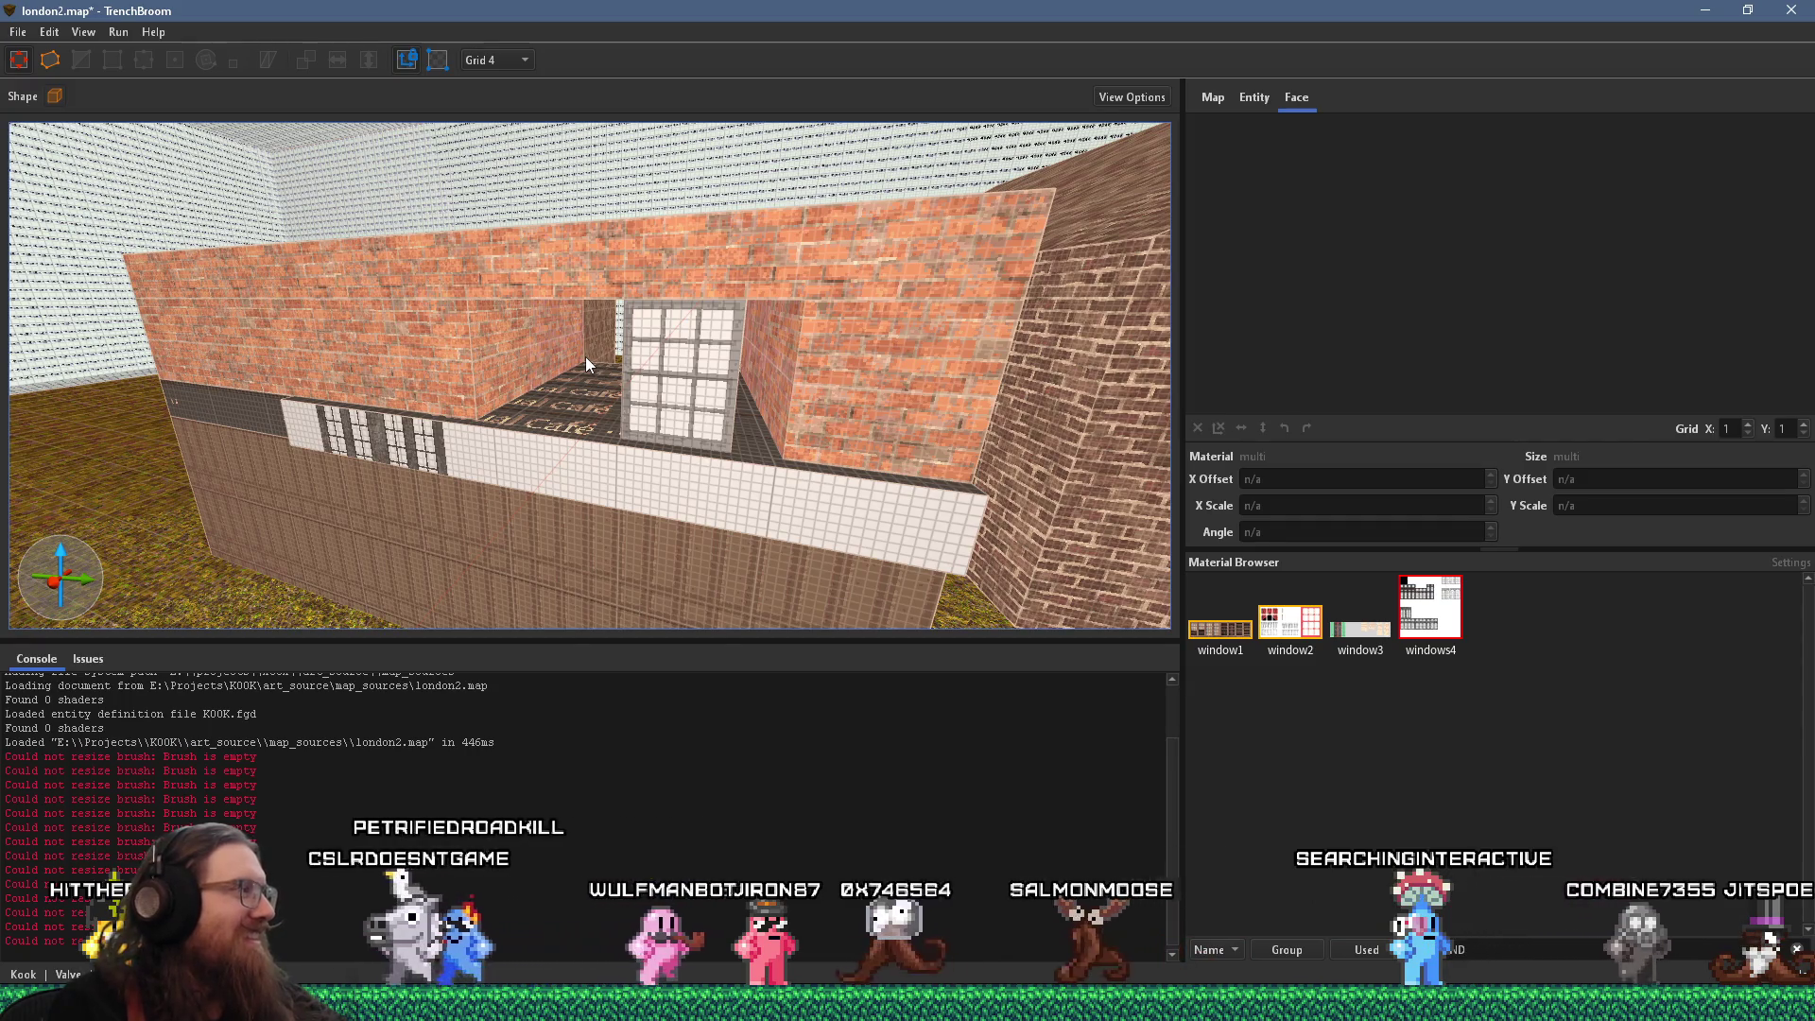
{"action": "key", "text": "alt+Tab"}
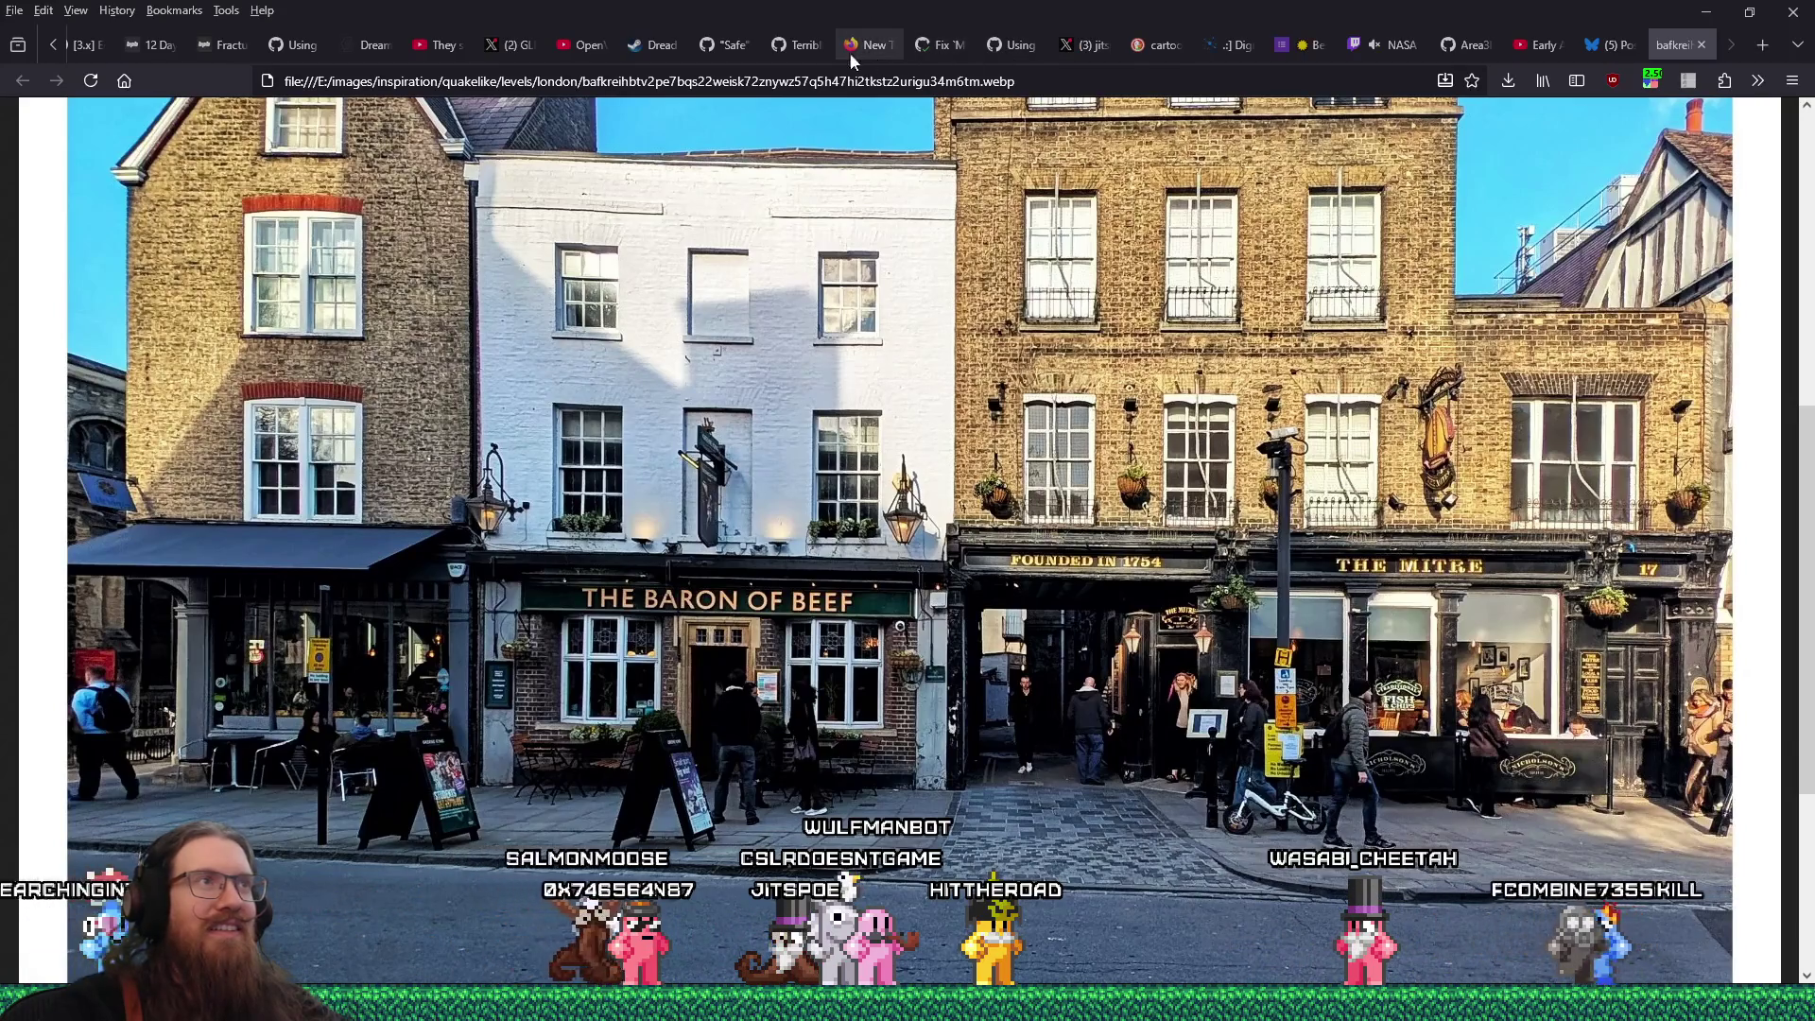
Play the minigun Short, pausing at the FULL AUTO part and checking the speed extension settings
{"action": "left_click", "coordinate": [444, 44]}
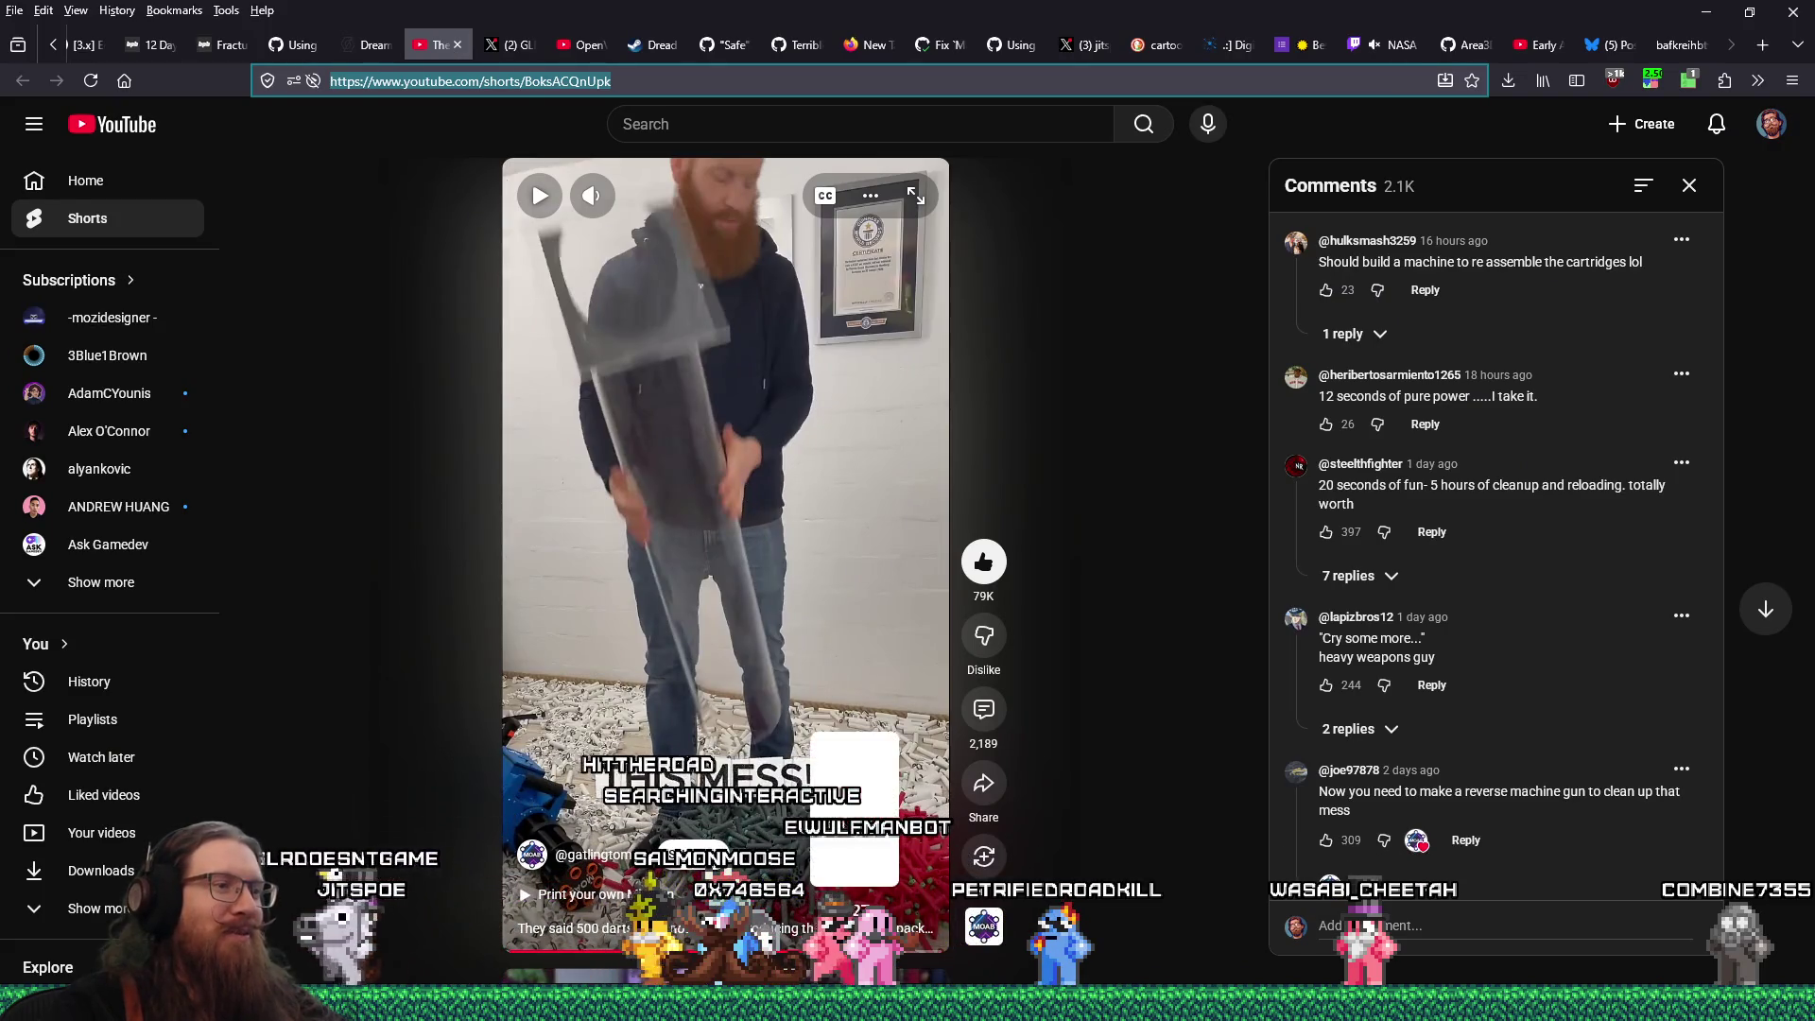
{"action": "left_click", "coordinate": [501, 951]}
{"action": "left_click", "coordinate": [781, 515]}
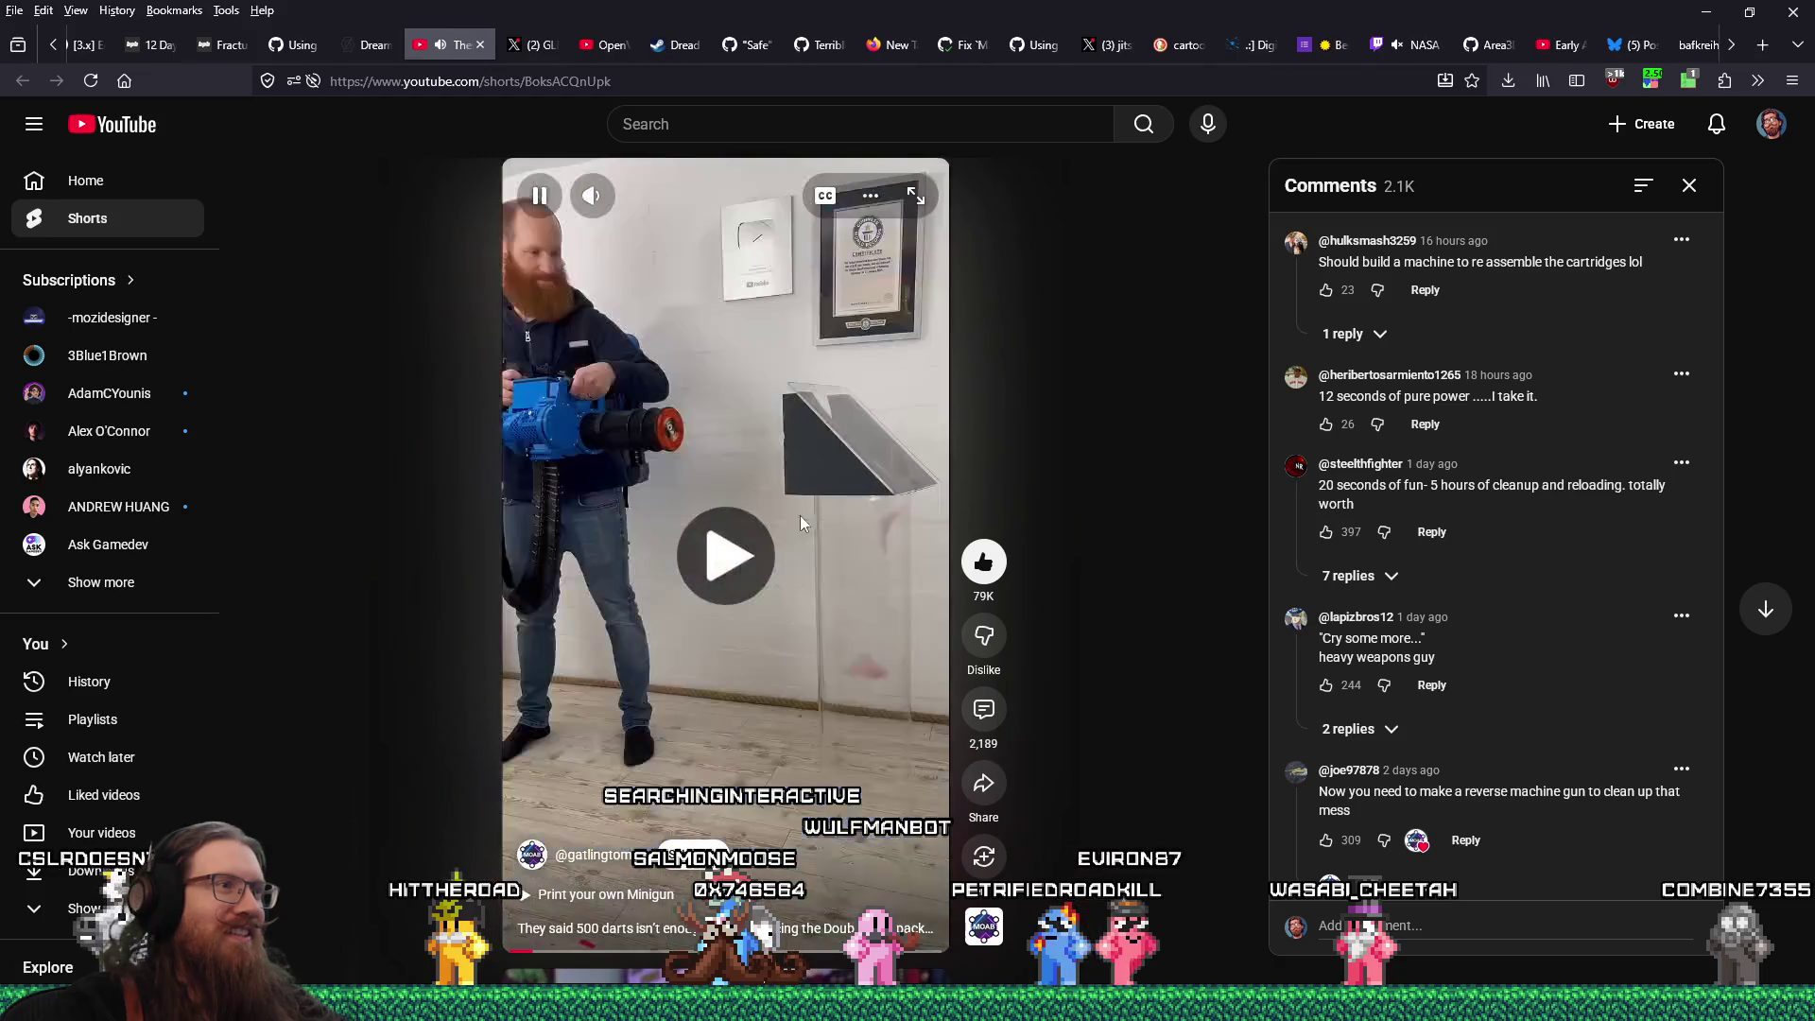
{"action": "left_click", "coordinate": [711, 571]}
{"action": "left_click", "coordinate": [1652, 81]}
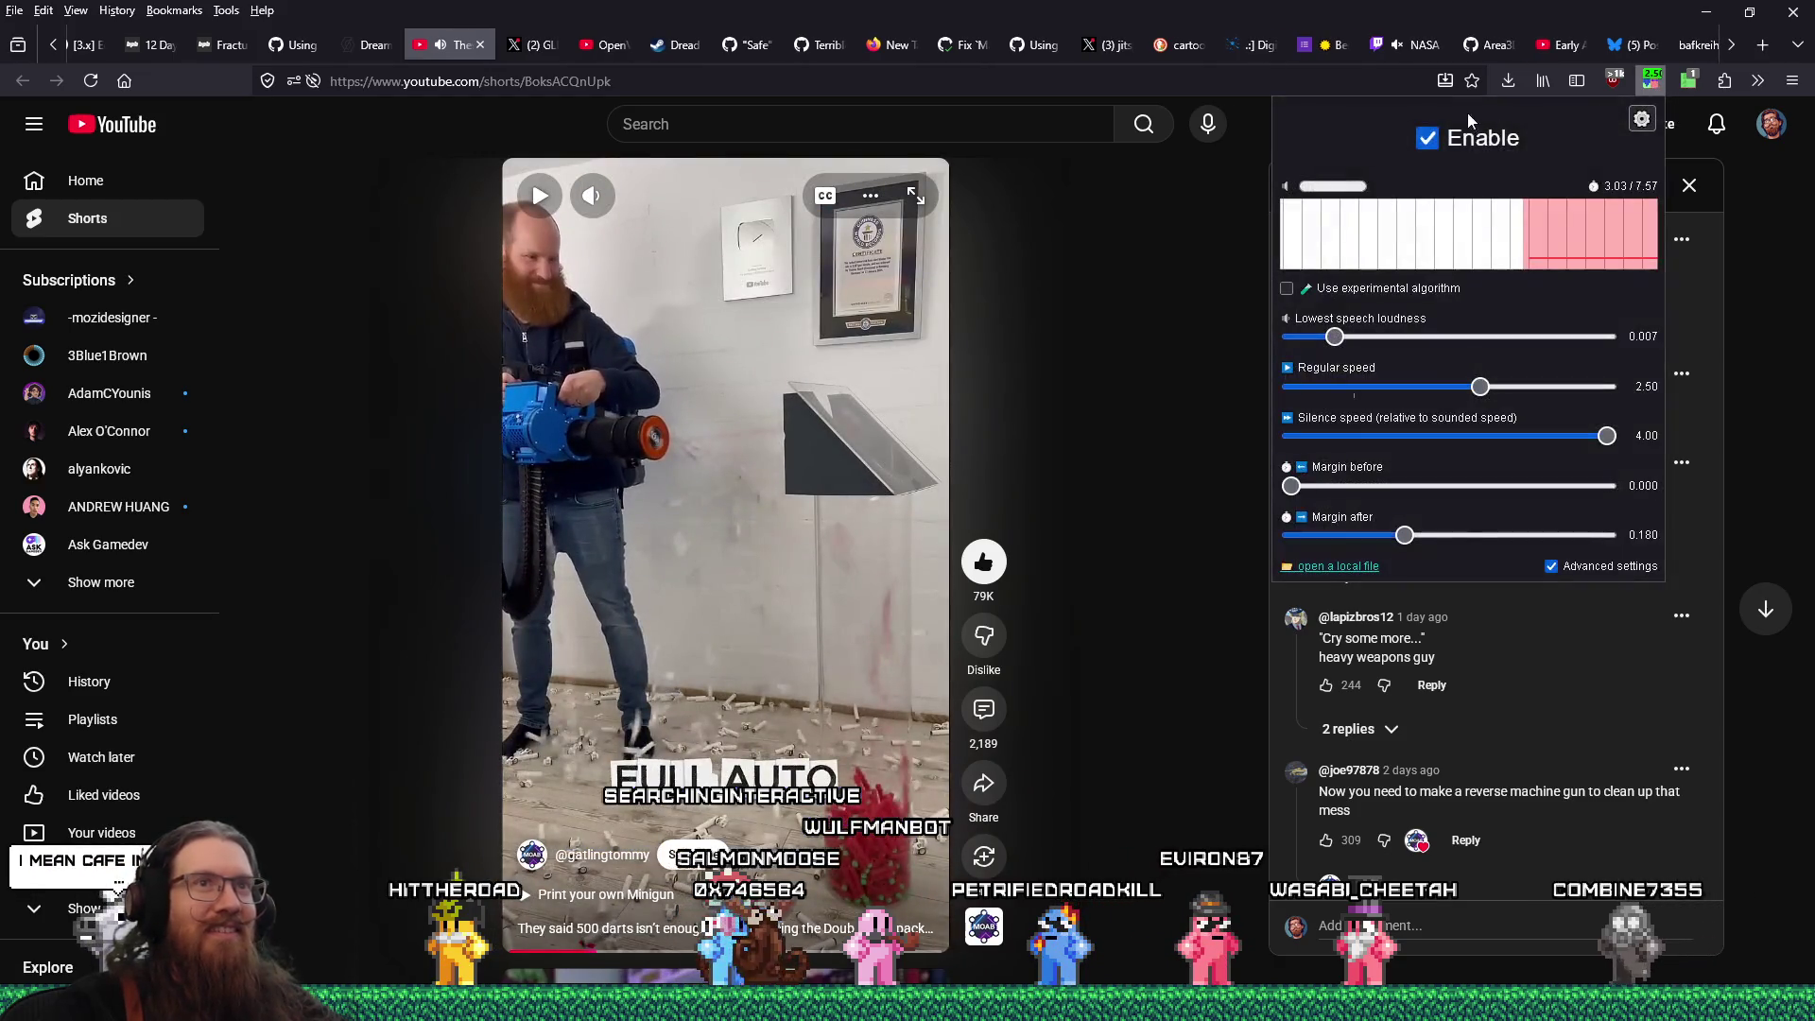
{"action": "left_click", "coordinate": [747, 463]}
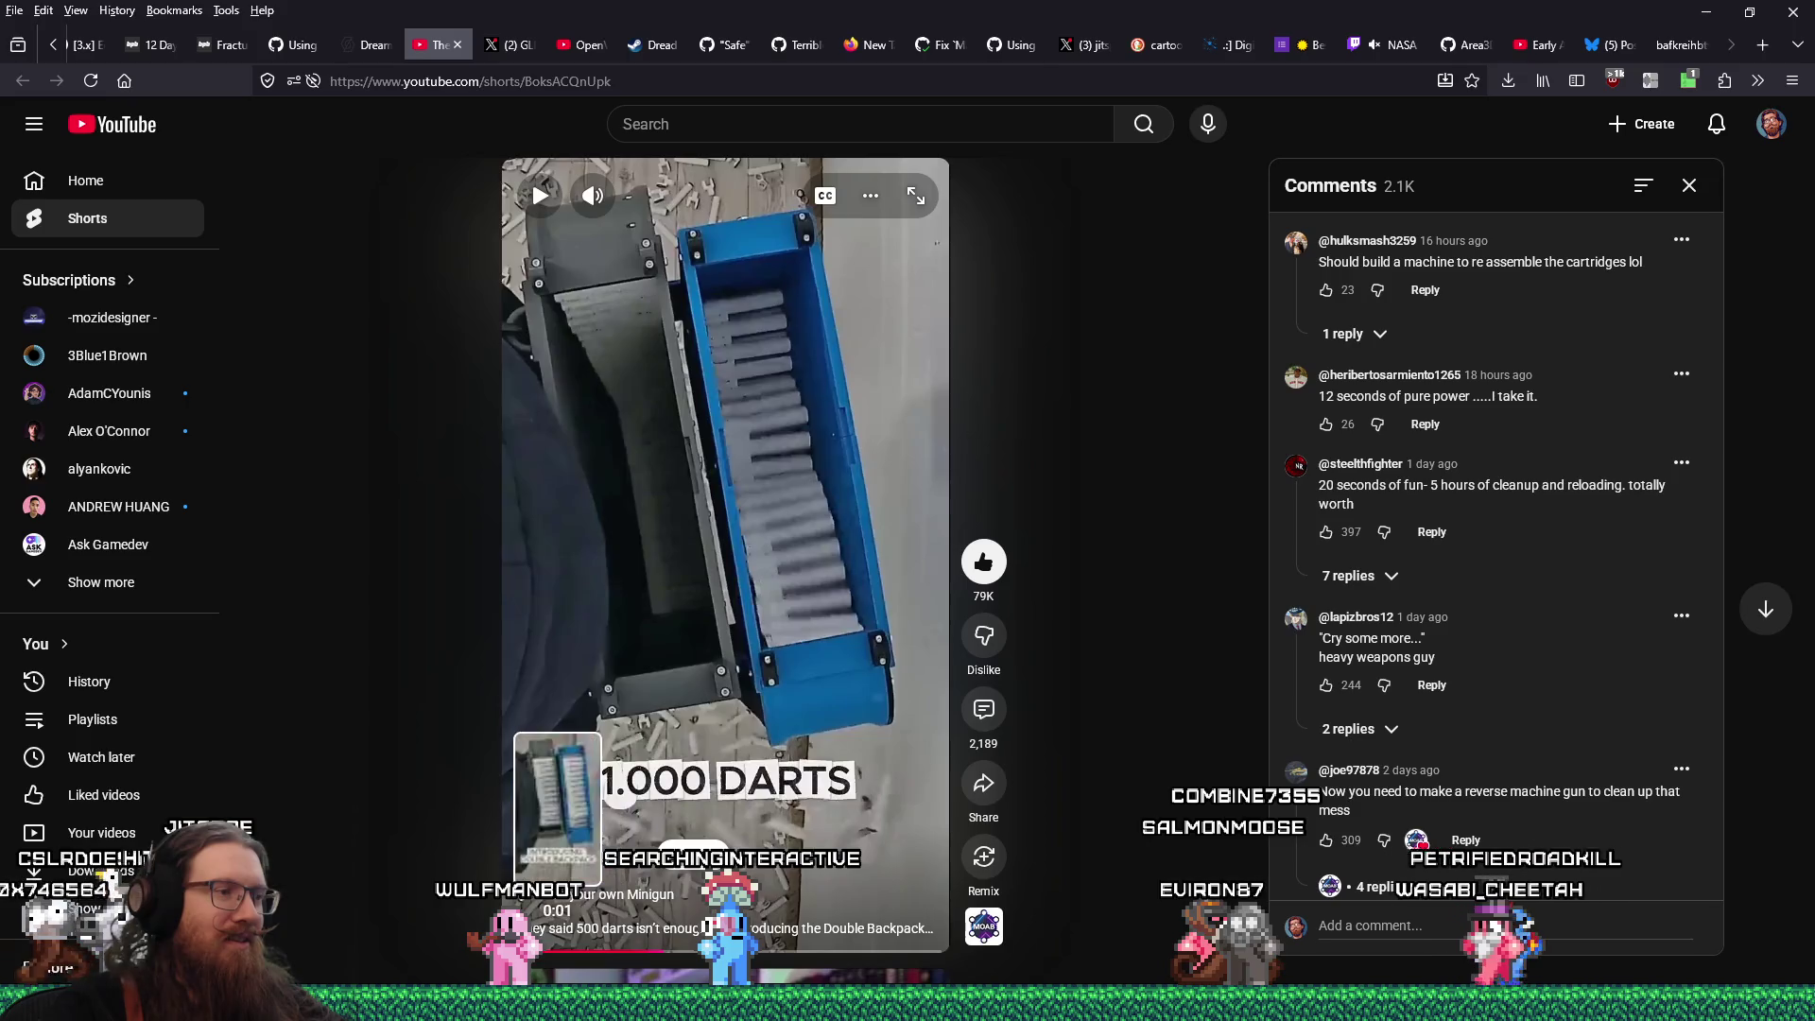
Replay the Short to its final caption, then close the Short's tab
{"action": "left_click", "coordinate": [679, 590]}
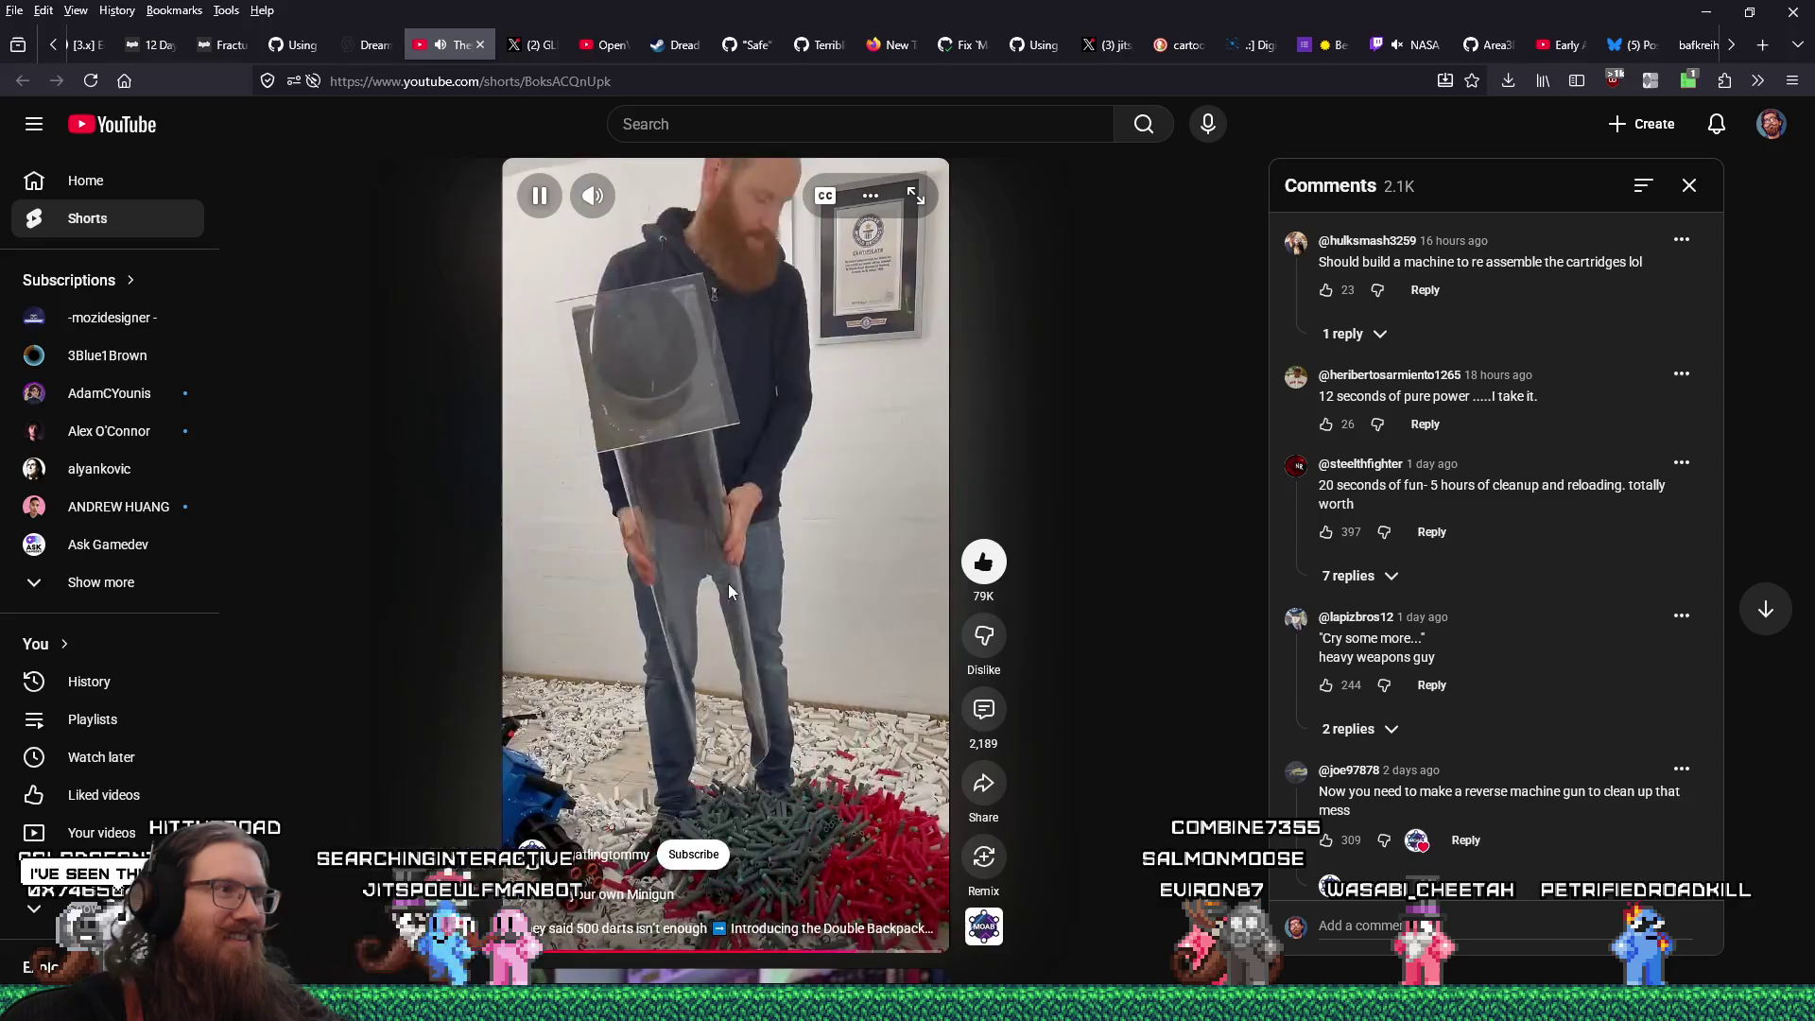
{"action": "left_click", "coordinate": [729, 590]}
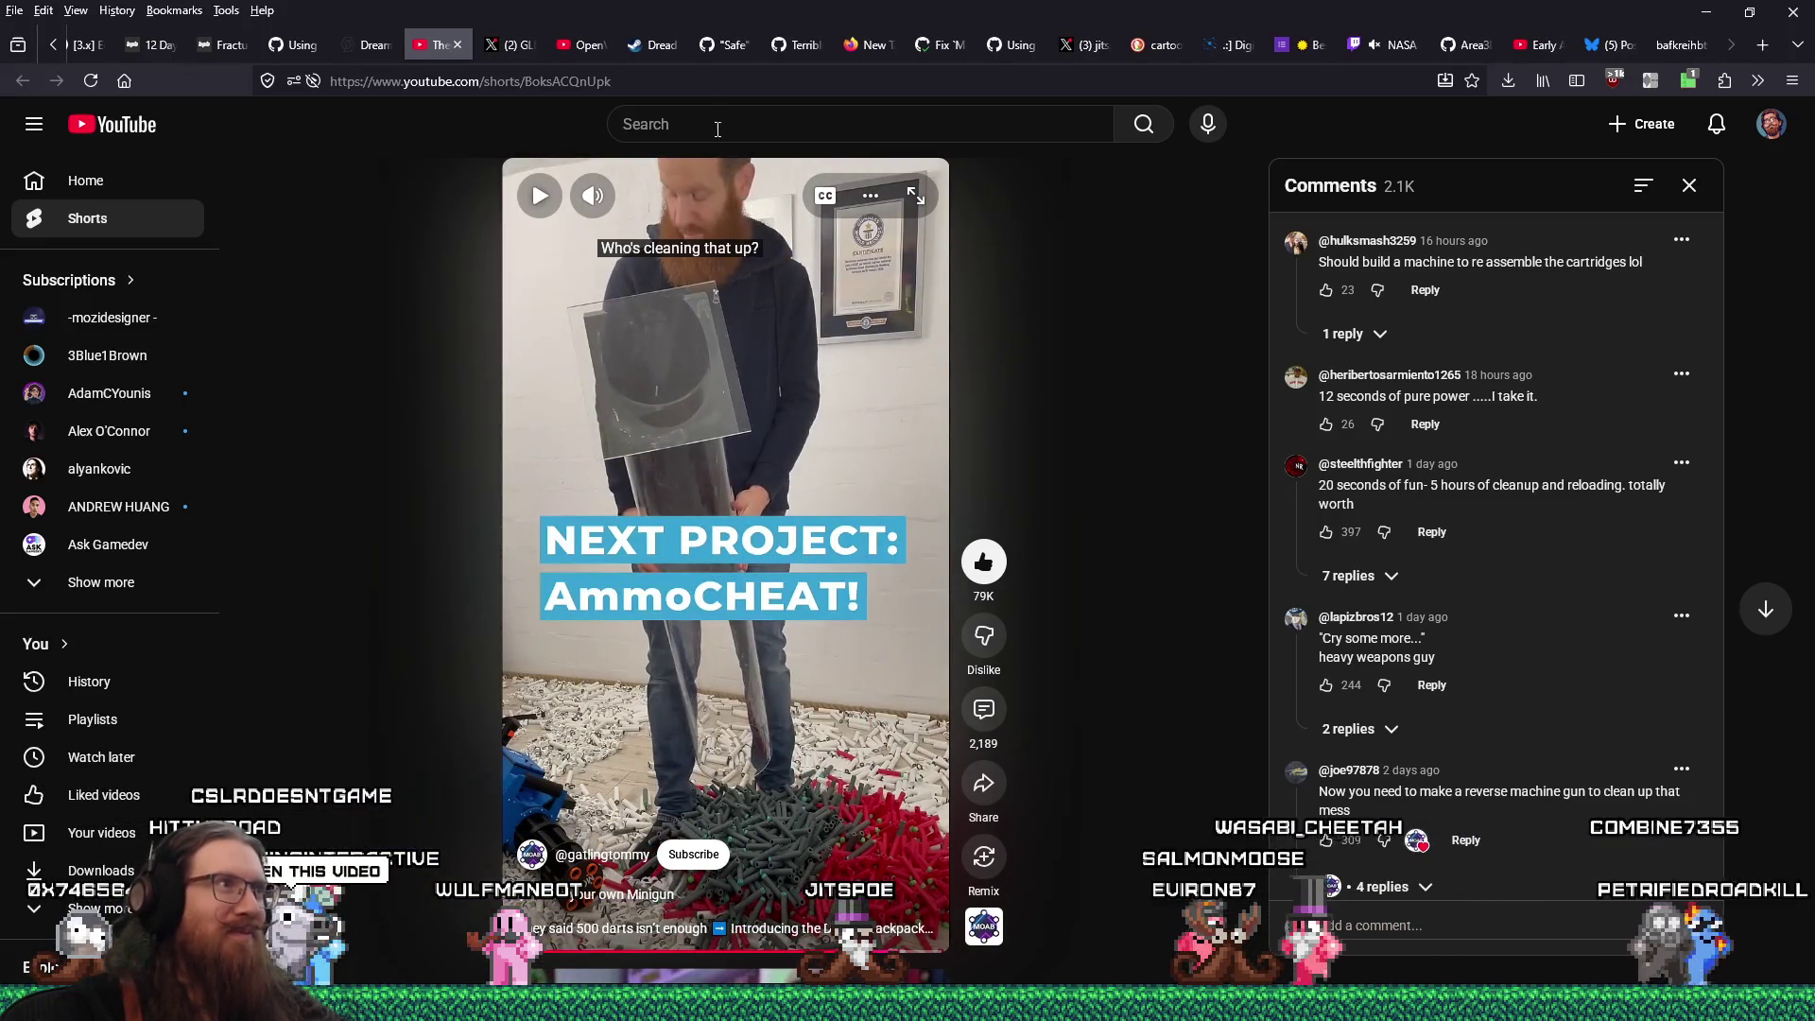
{"action": "right_click", "coordinate": [680, 91]}
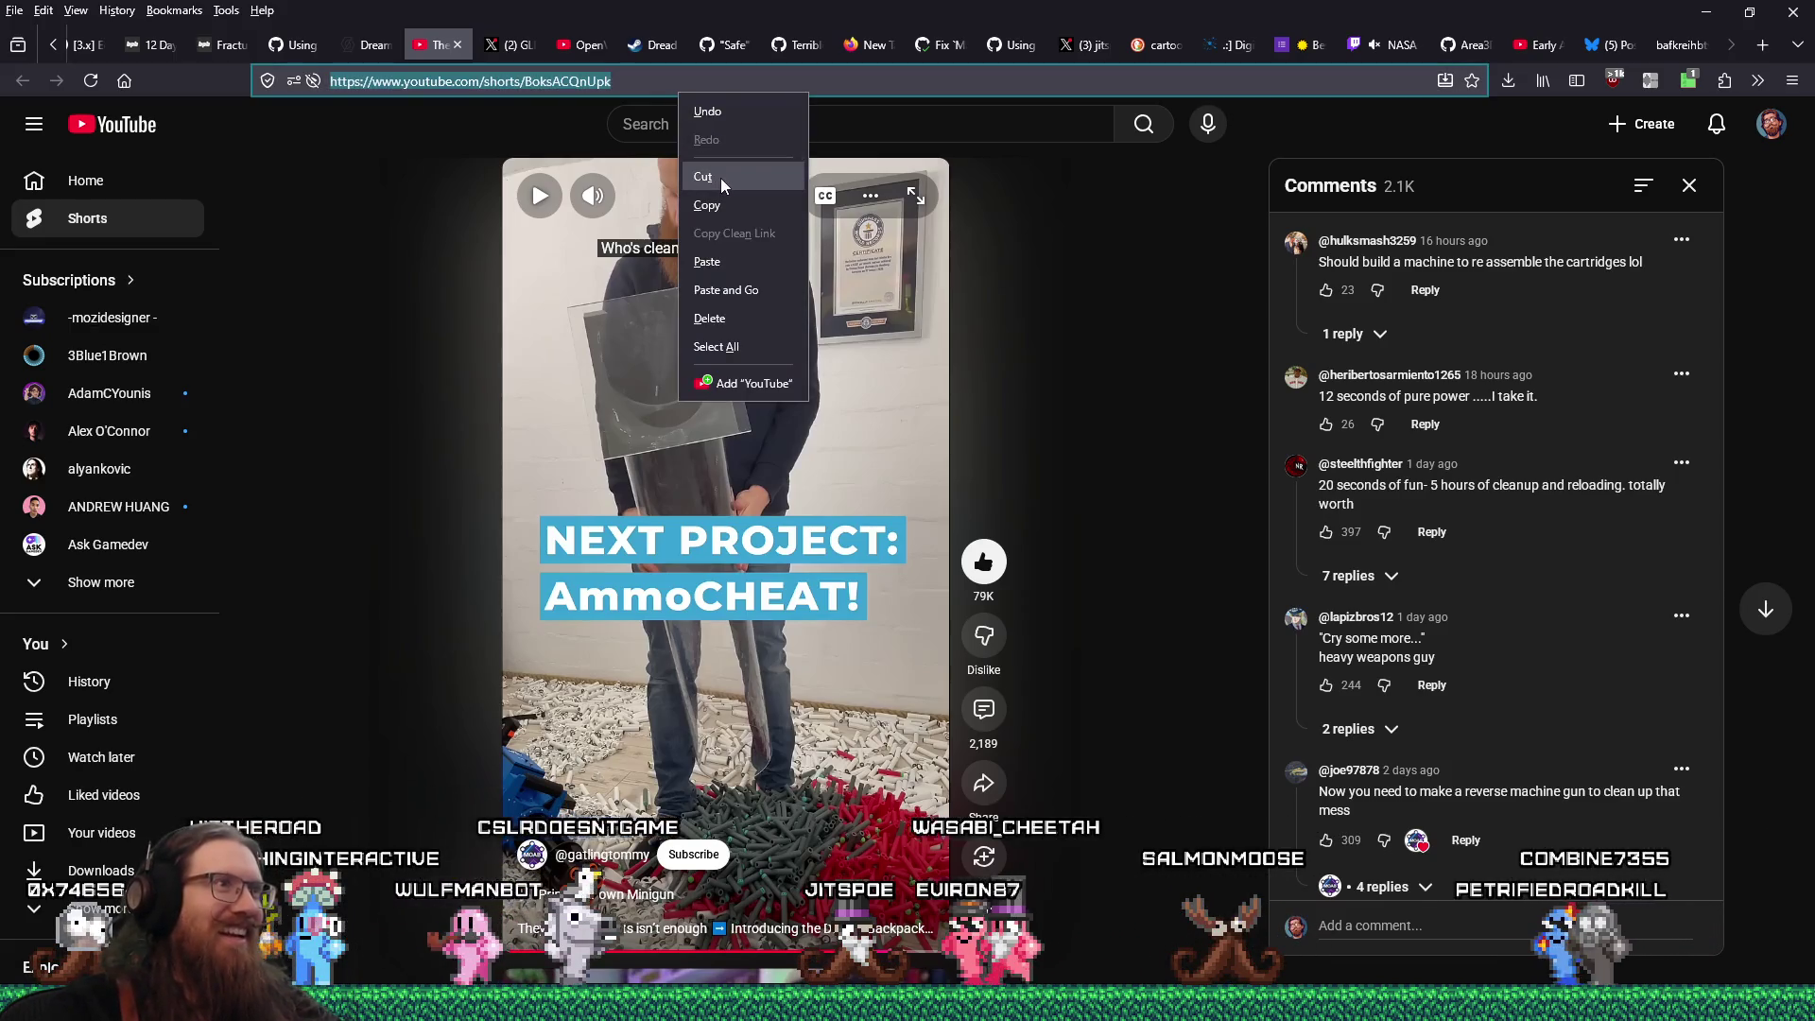
{"action": "left_click", "coordinate": [458, 45]}
{"action": "left_click", "coordinate": [458, 44]}
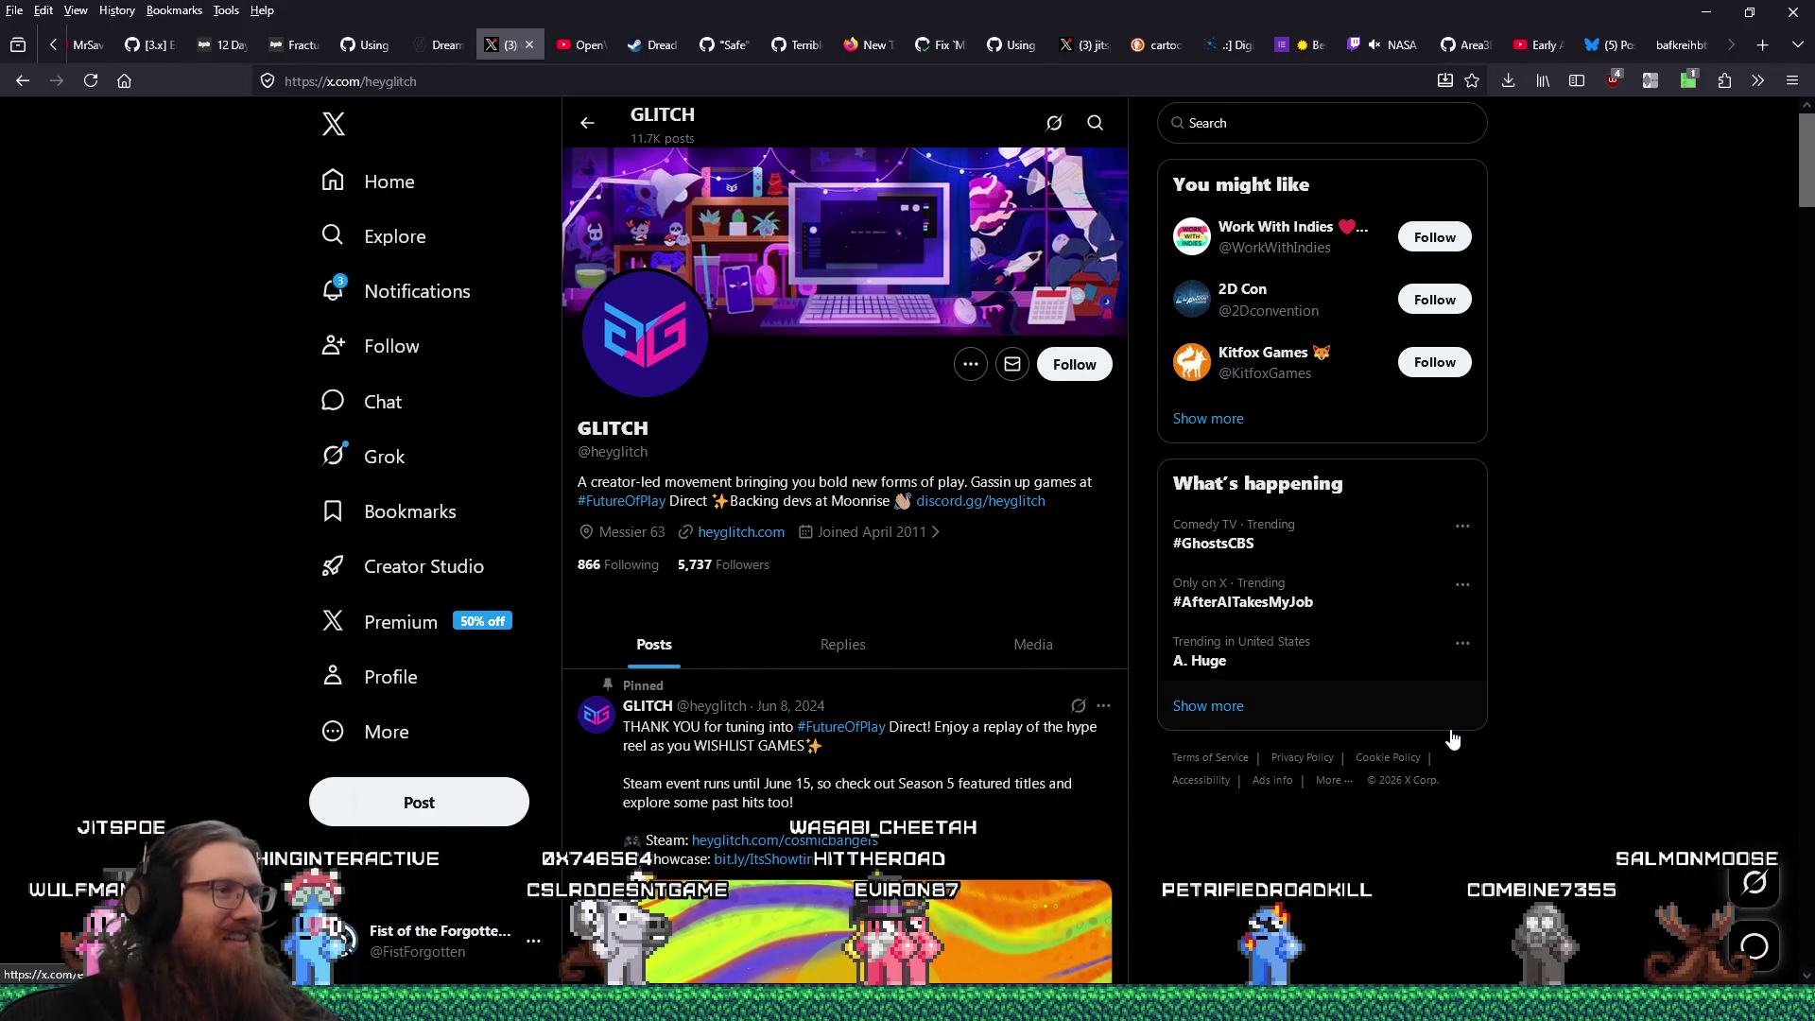
Scroll through the GLITCH profile on X and open its linked heyglitch.com website
{"action": "scroll", "coordinate": [1233, 721], "scroll_direction": "down", "scroll_amount": 3}
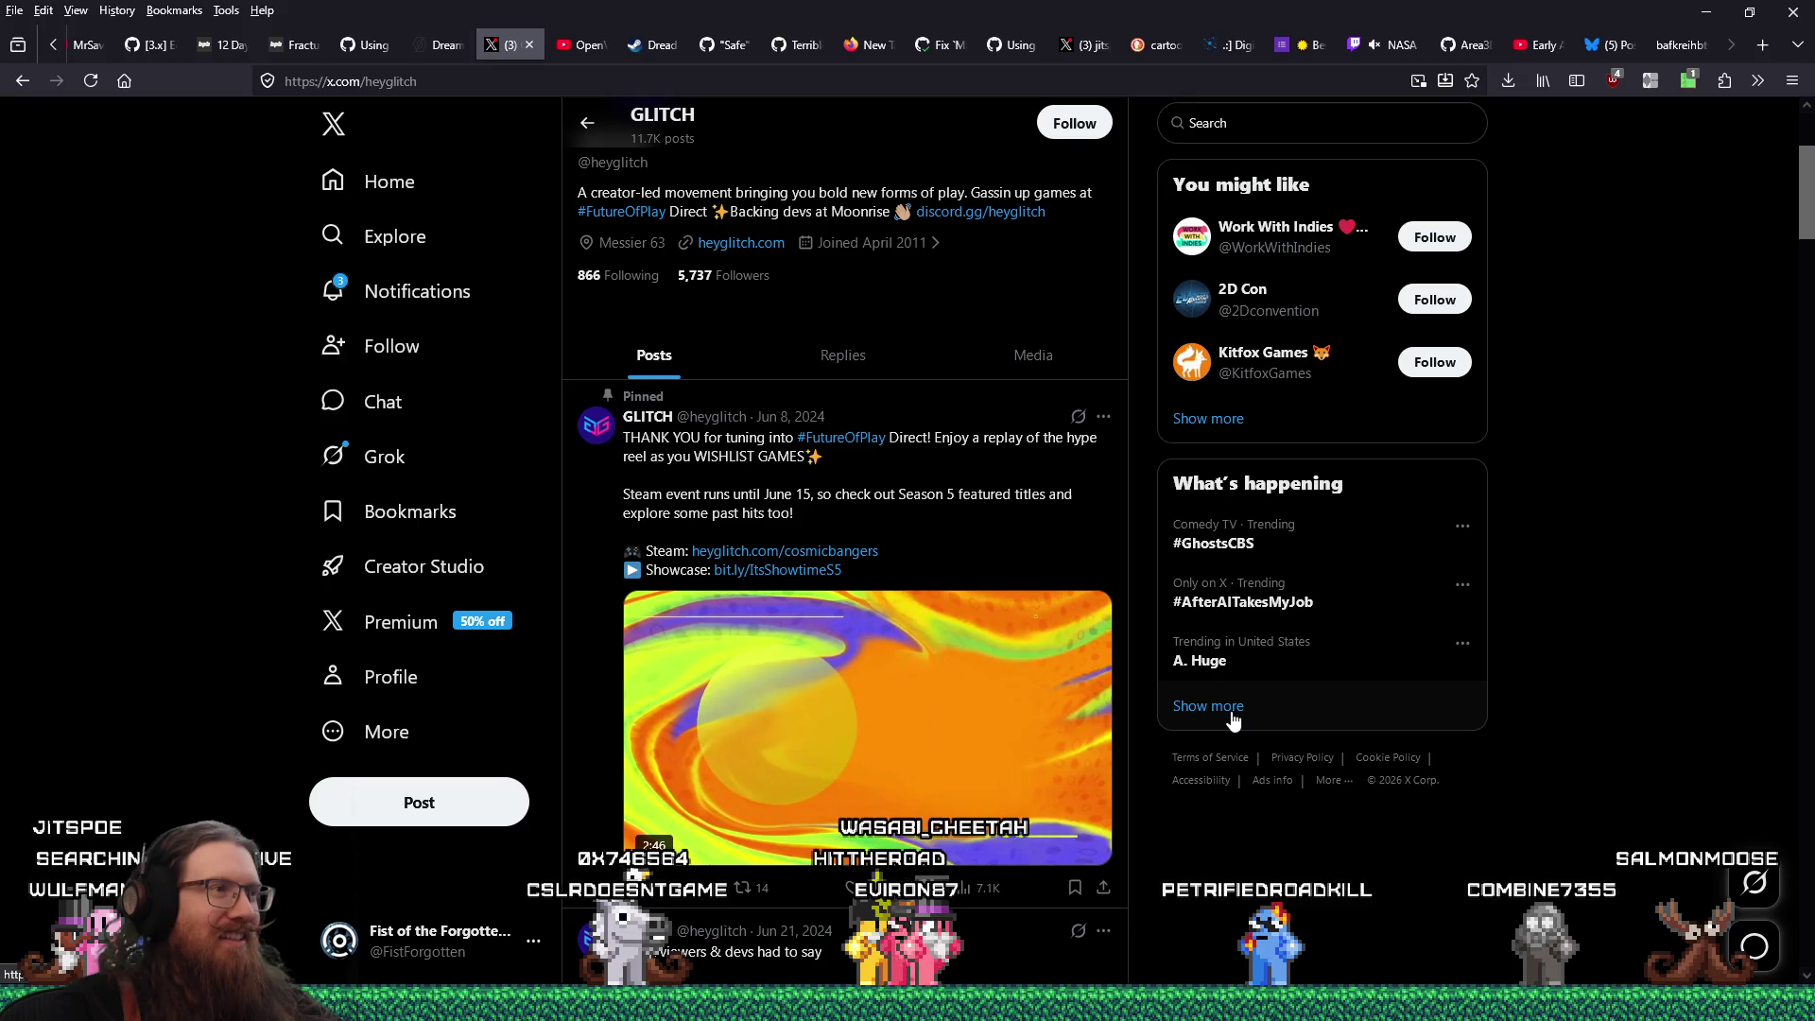
{"action": "scroll", "coordinate": [1234, 720], "scroll_direction": "down", "scroll_amount": 3}
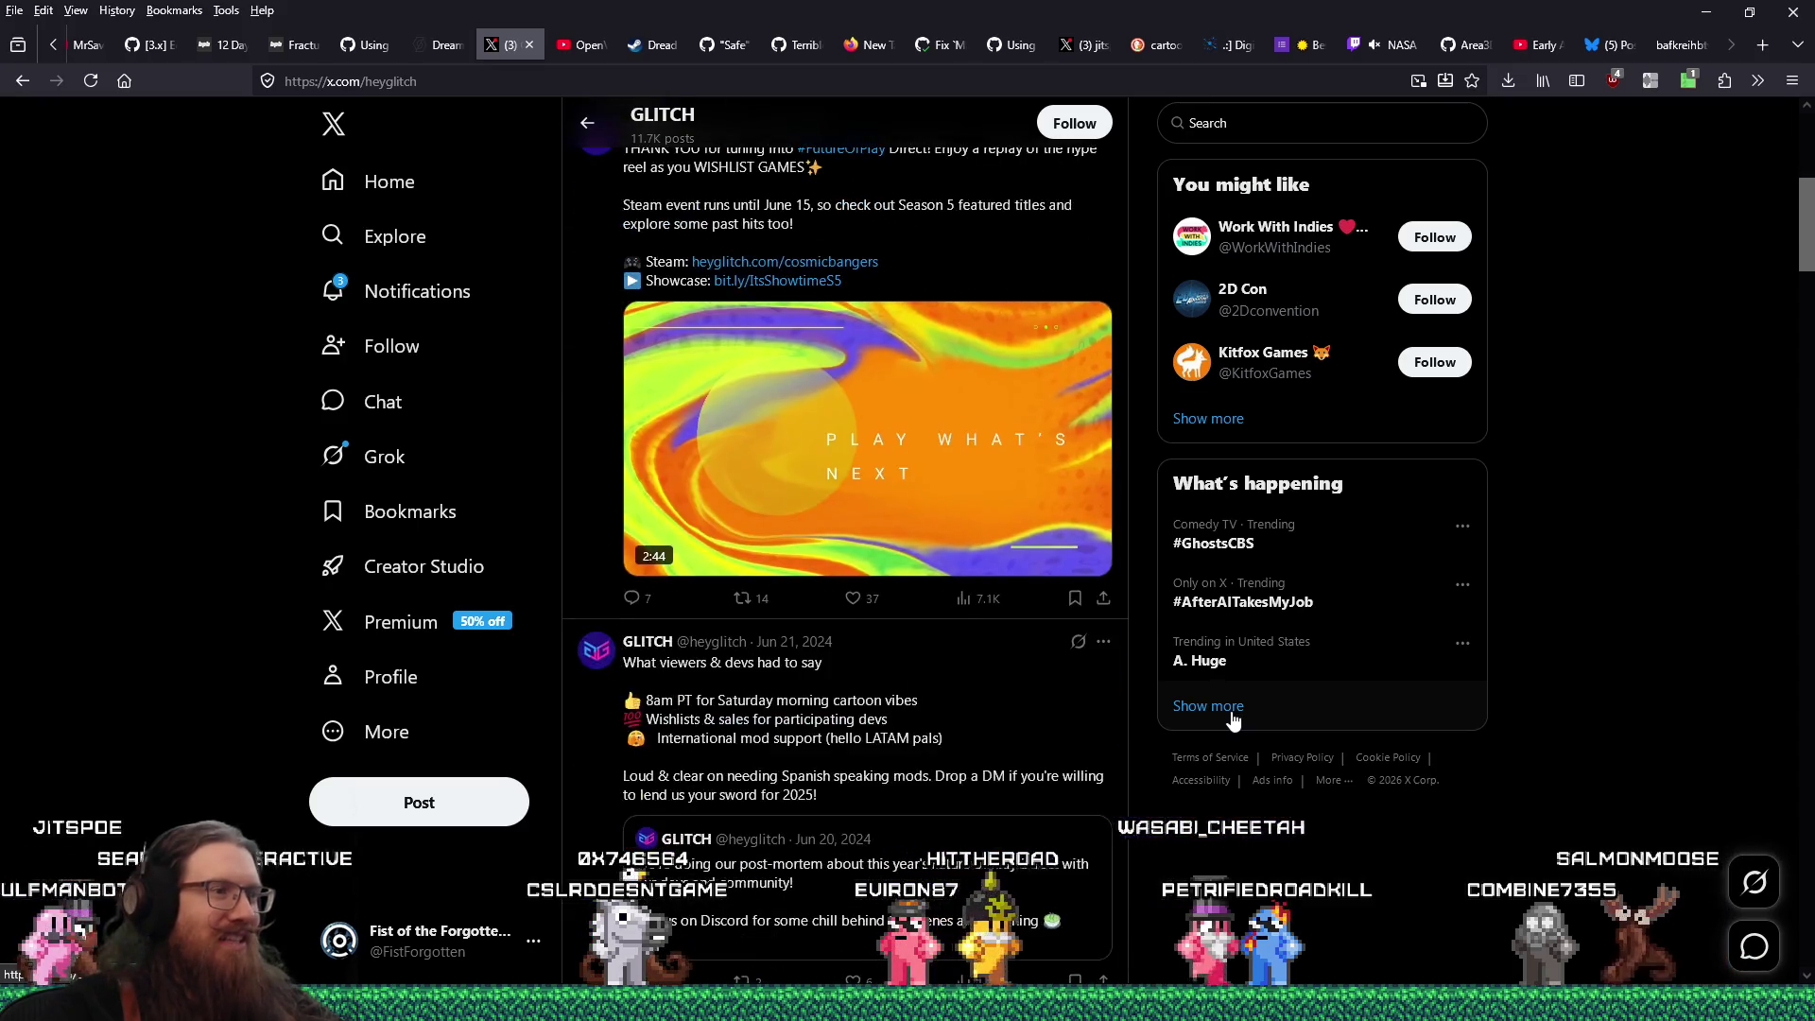
{"action": "scroll", "coordinate": [1234, 720], "scroll_direction": "down", "scroll_amount": 5}
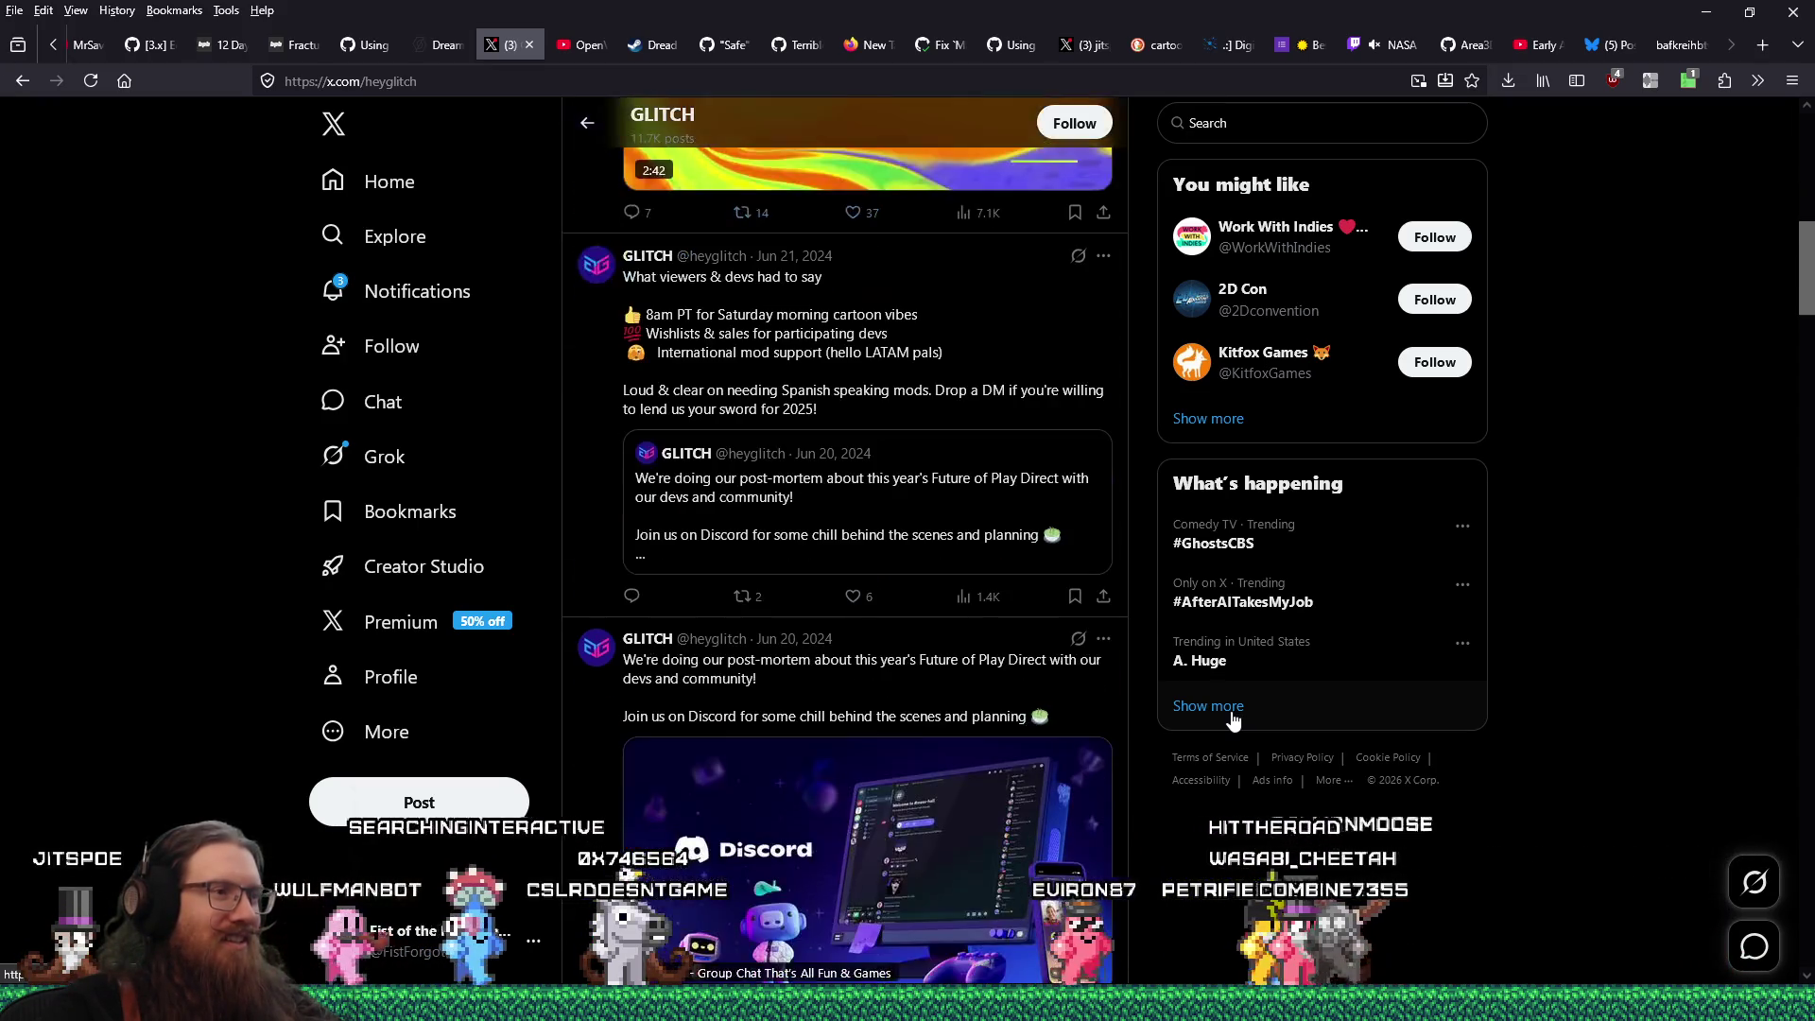
{"action": "scroll", "coordinate": [1234, 720], "scroll_direction": "down", "scroll_amount": 5}
{"action": "scroll", "coordinate": [1233, 721], "scroll_direction": "up", "scroll_amount": 15}
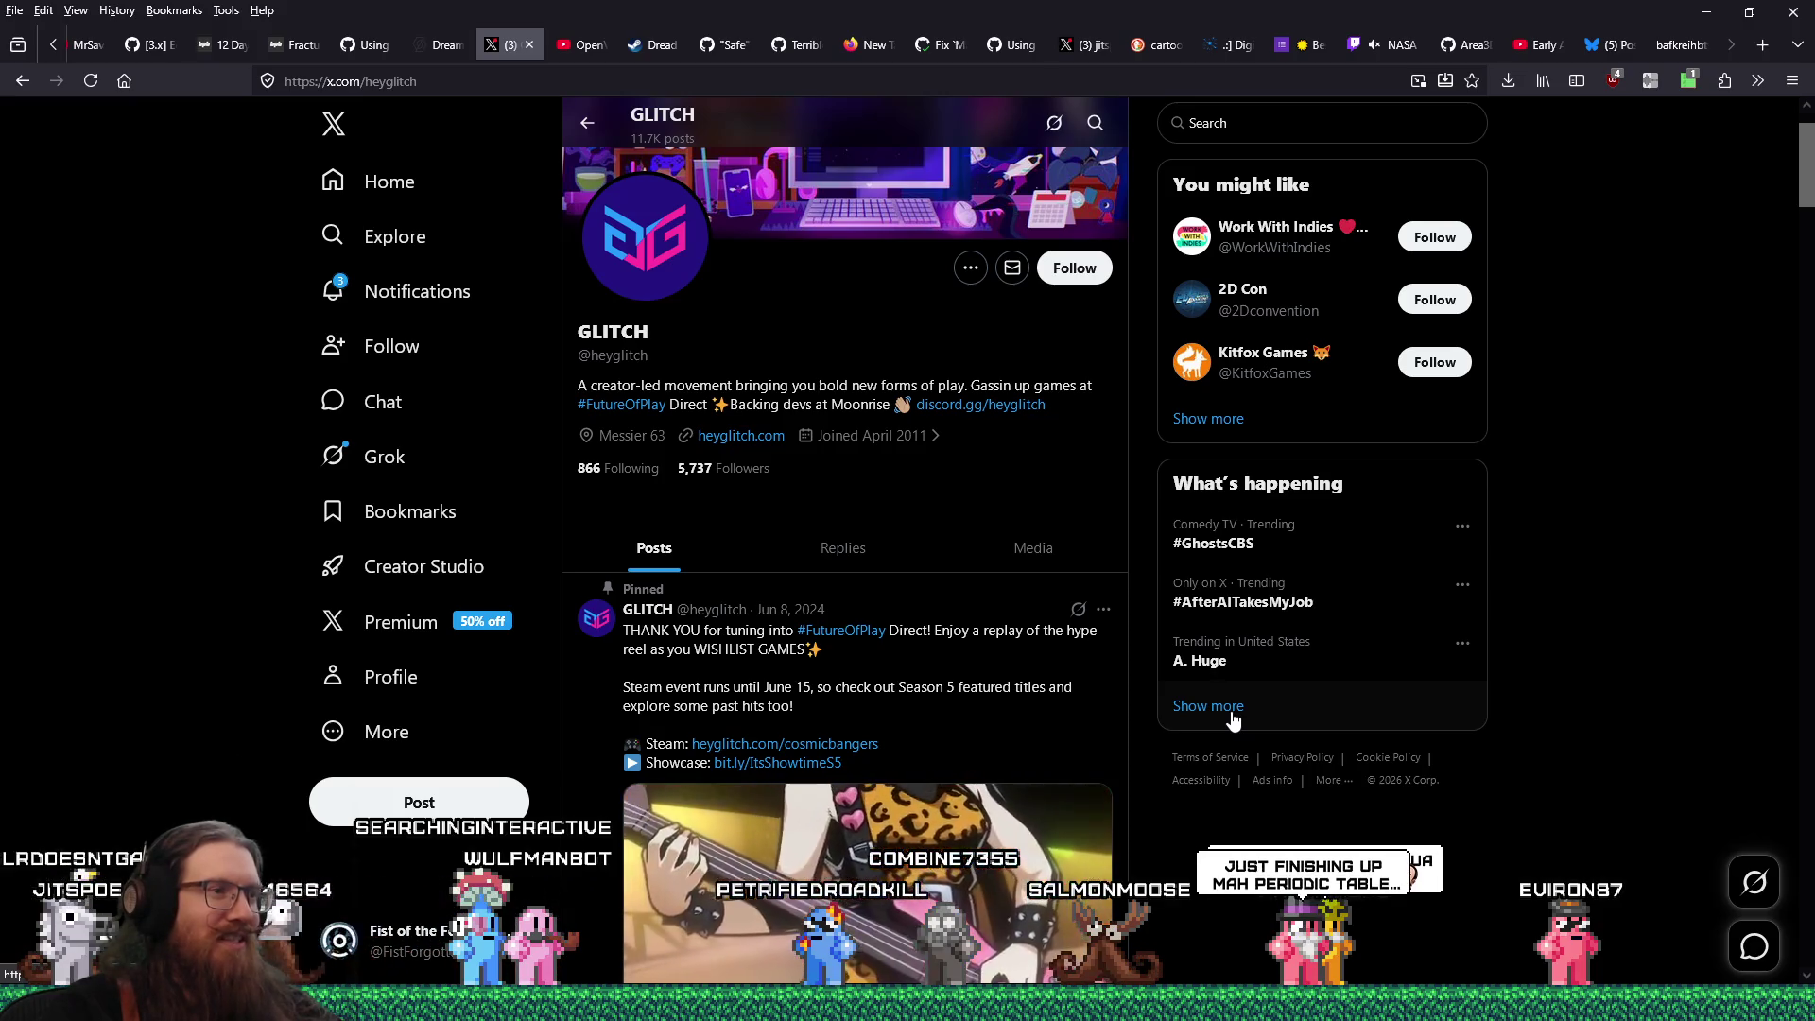
{"action": "scroll", "coordinate": [1233, 720], "scroll_direction": "down", "scroll_amount": 4}
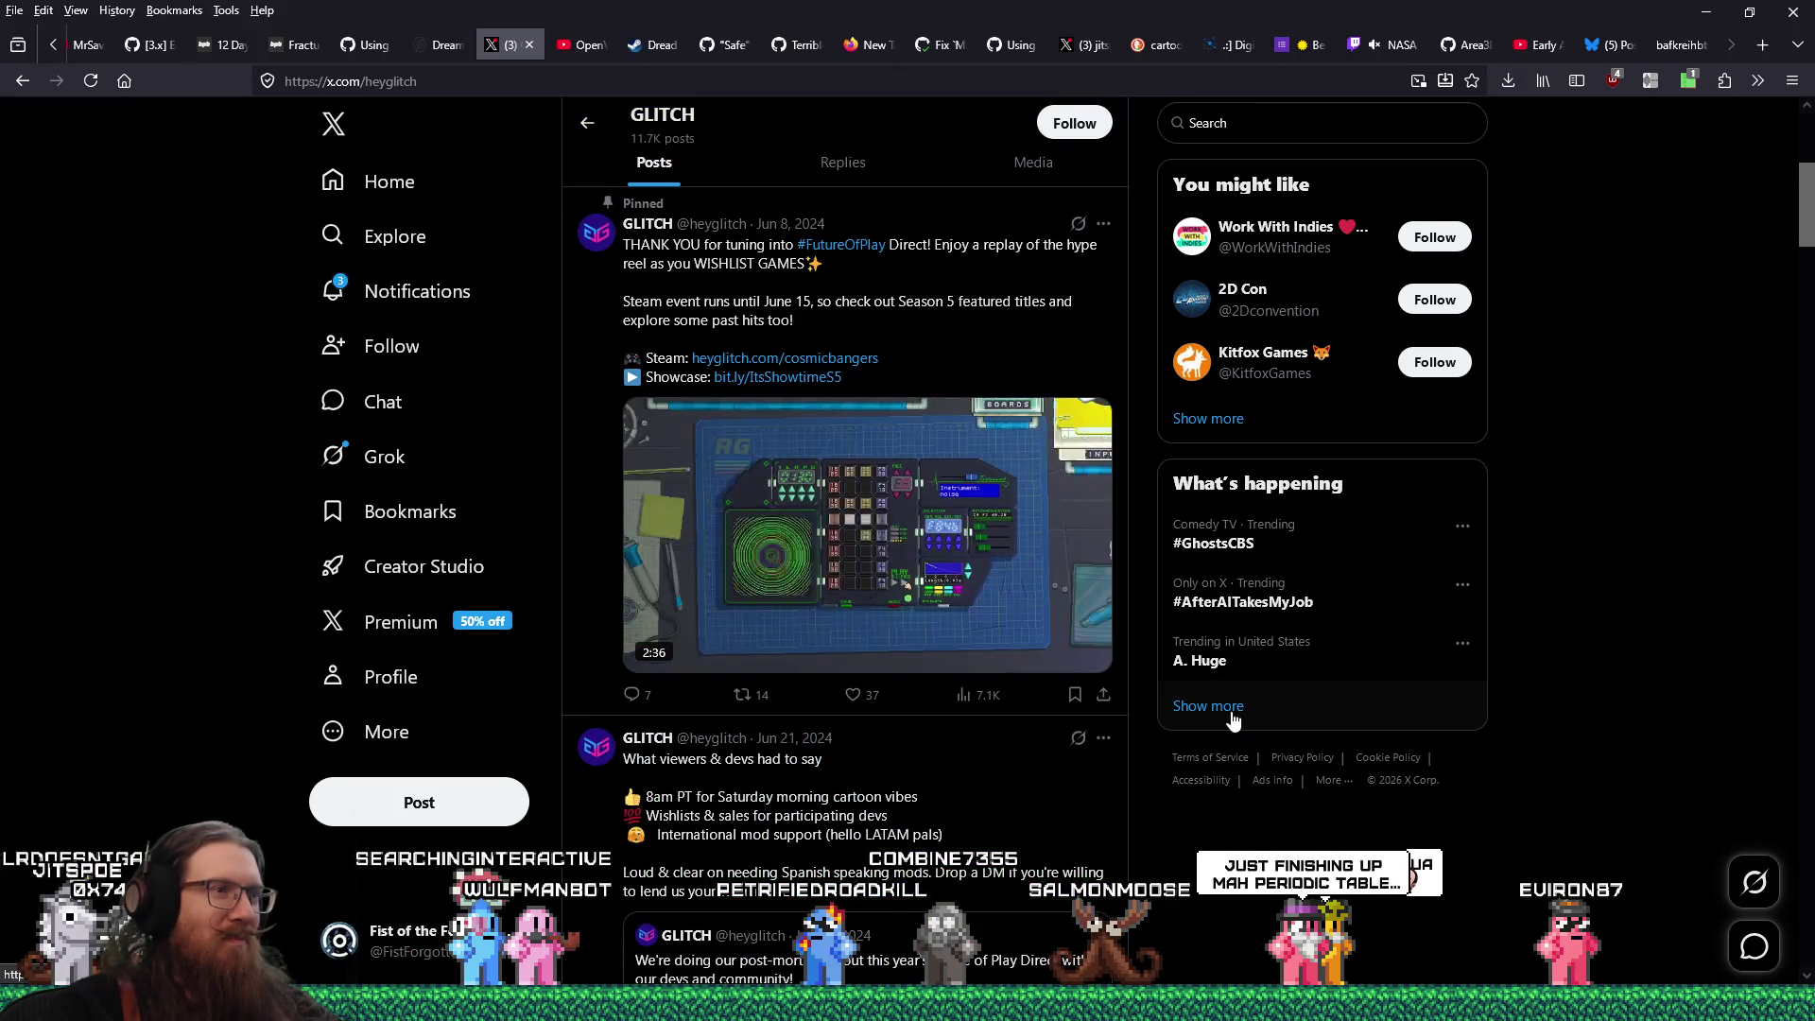
{"action": "scroll", "coordinate": [1234, 720], "scroll_direction": "down", "scroll_amount": 6}
{"action": "scroll", "coordinate": [1233, 720], "scroll_direction": "up", "scroll_amount": 10}
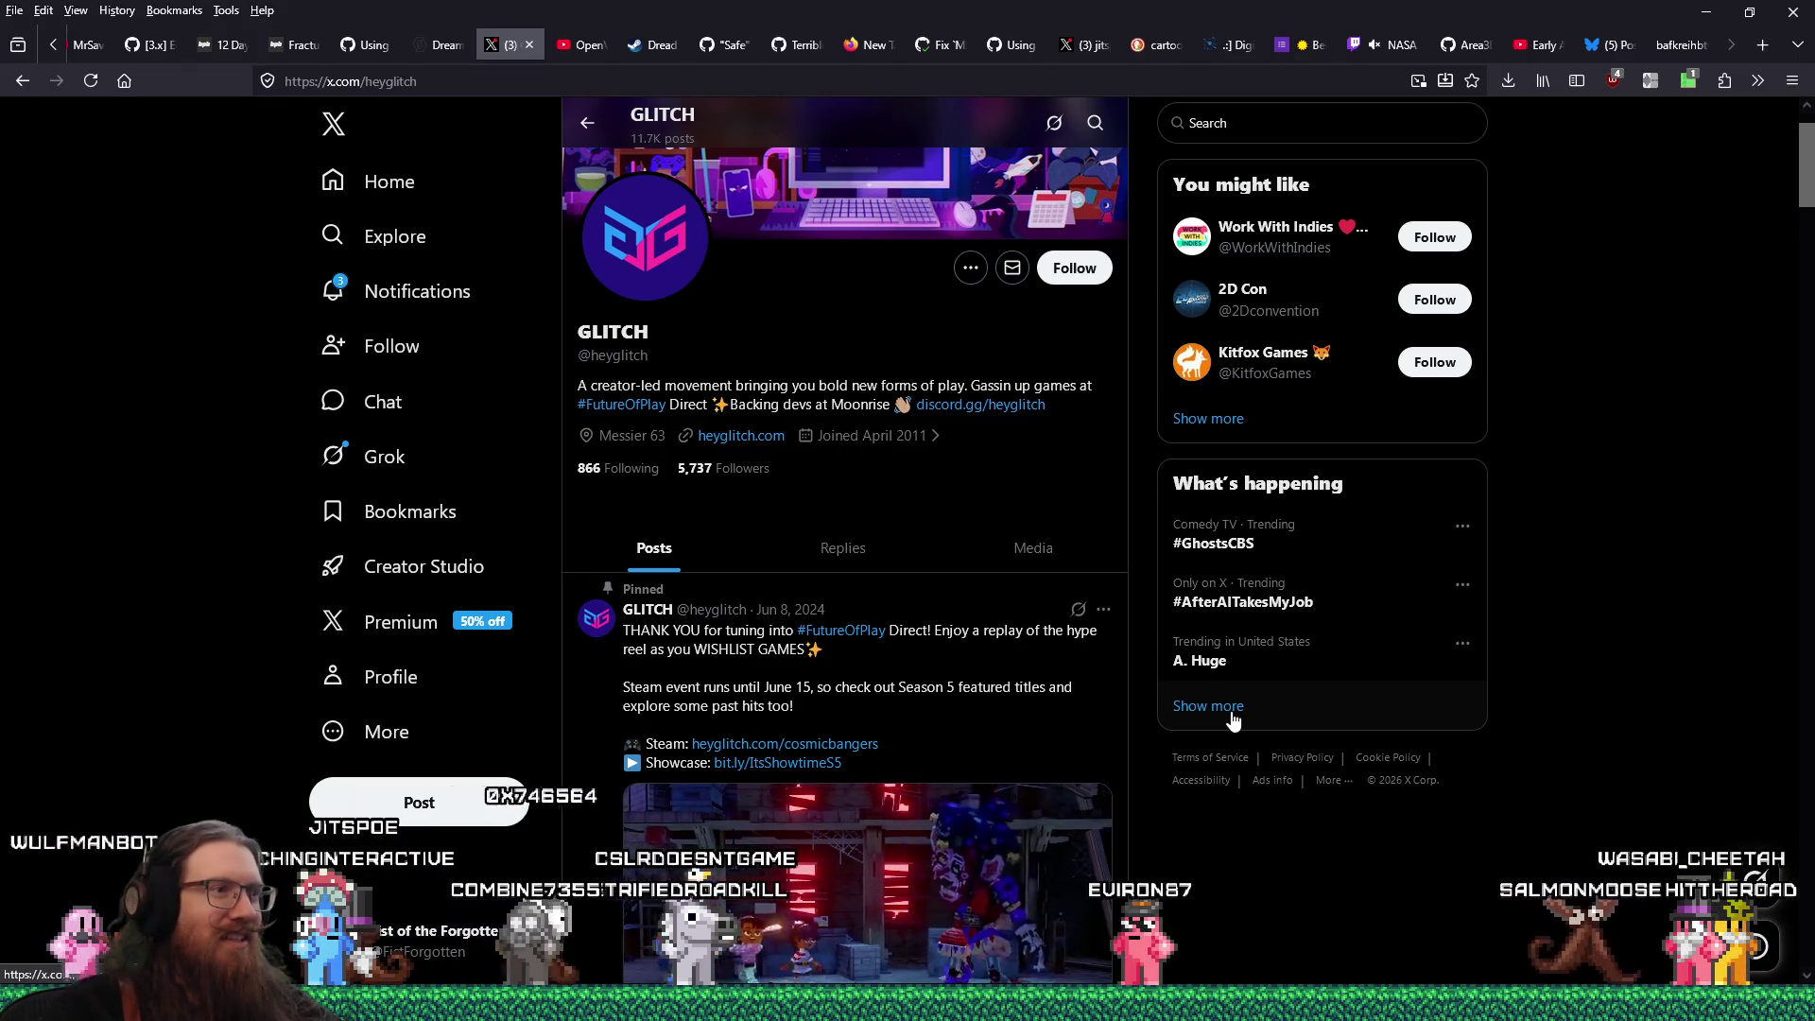
{"action": "scroll", "coordinate": [1233, 721], "scroll_direction": "up", "scroll_amount": 1}
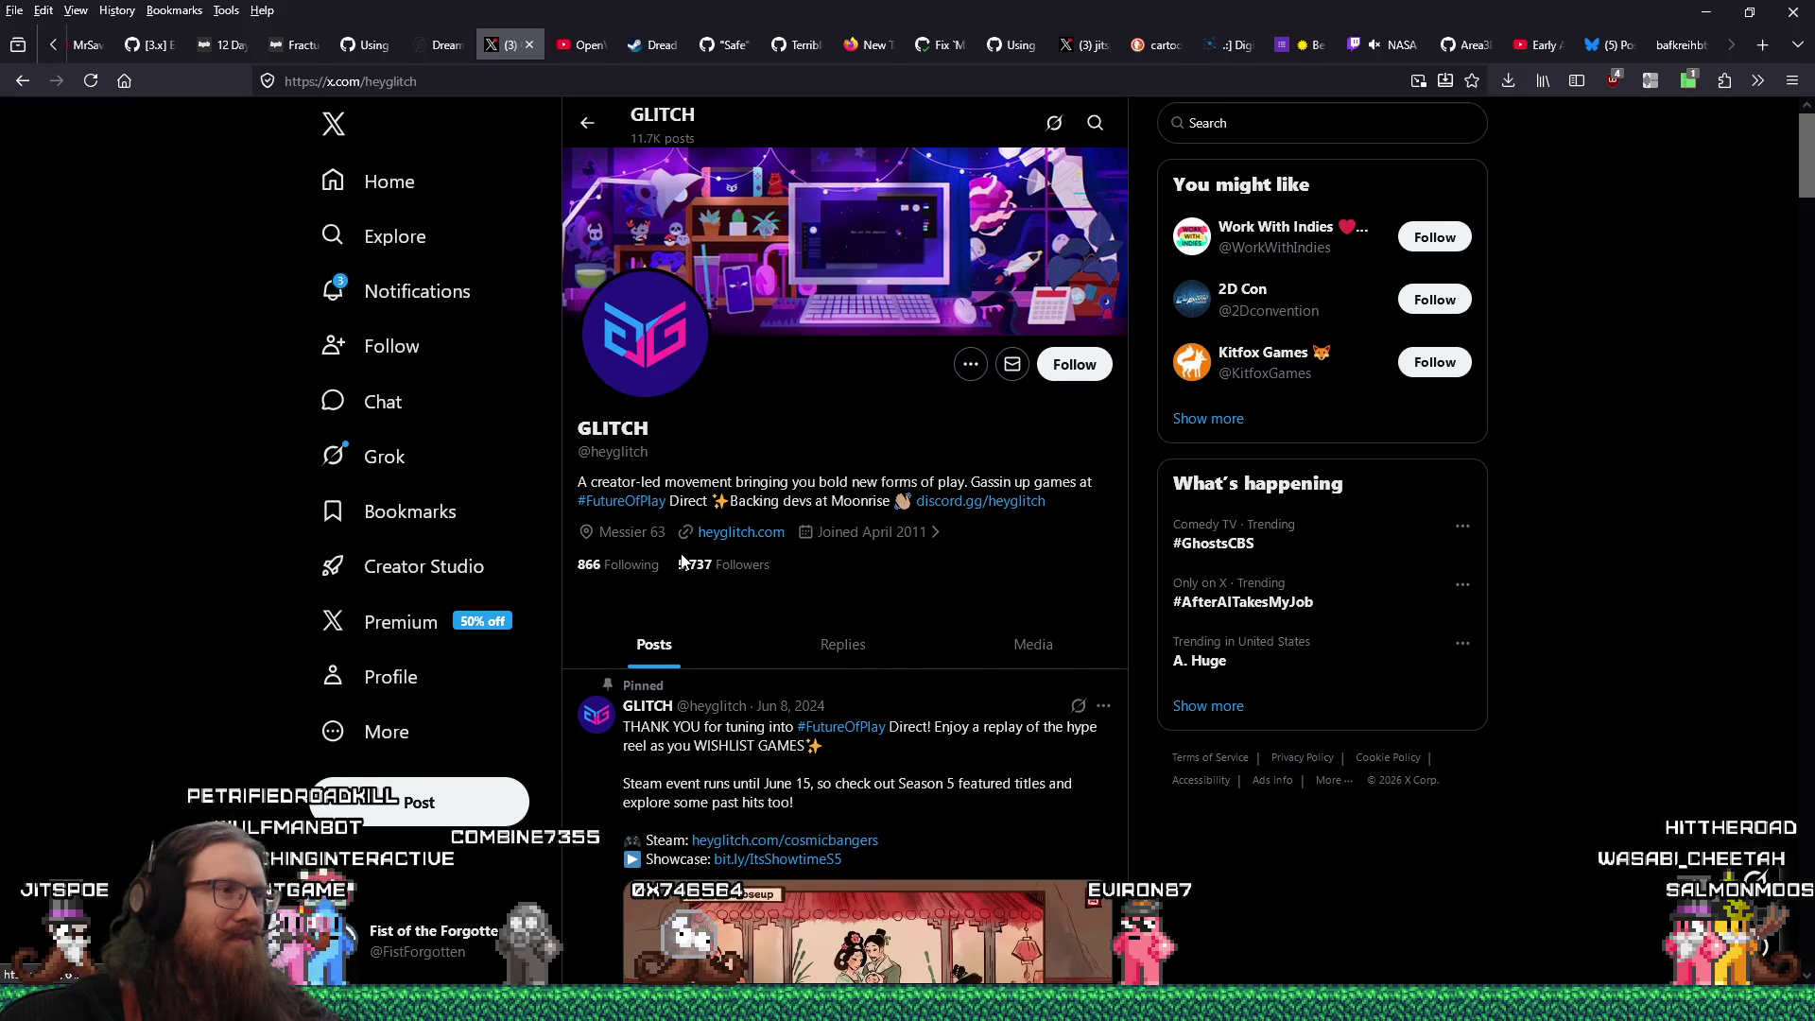
{"action": "left_click", "coordinate": [740, 535]}
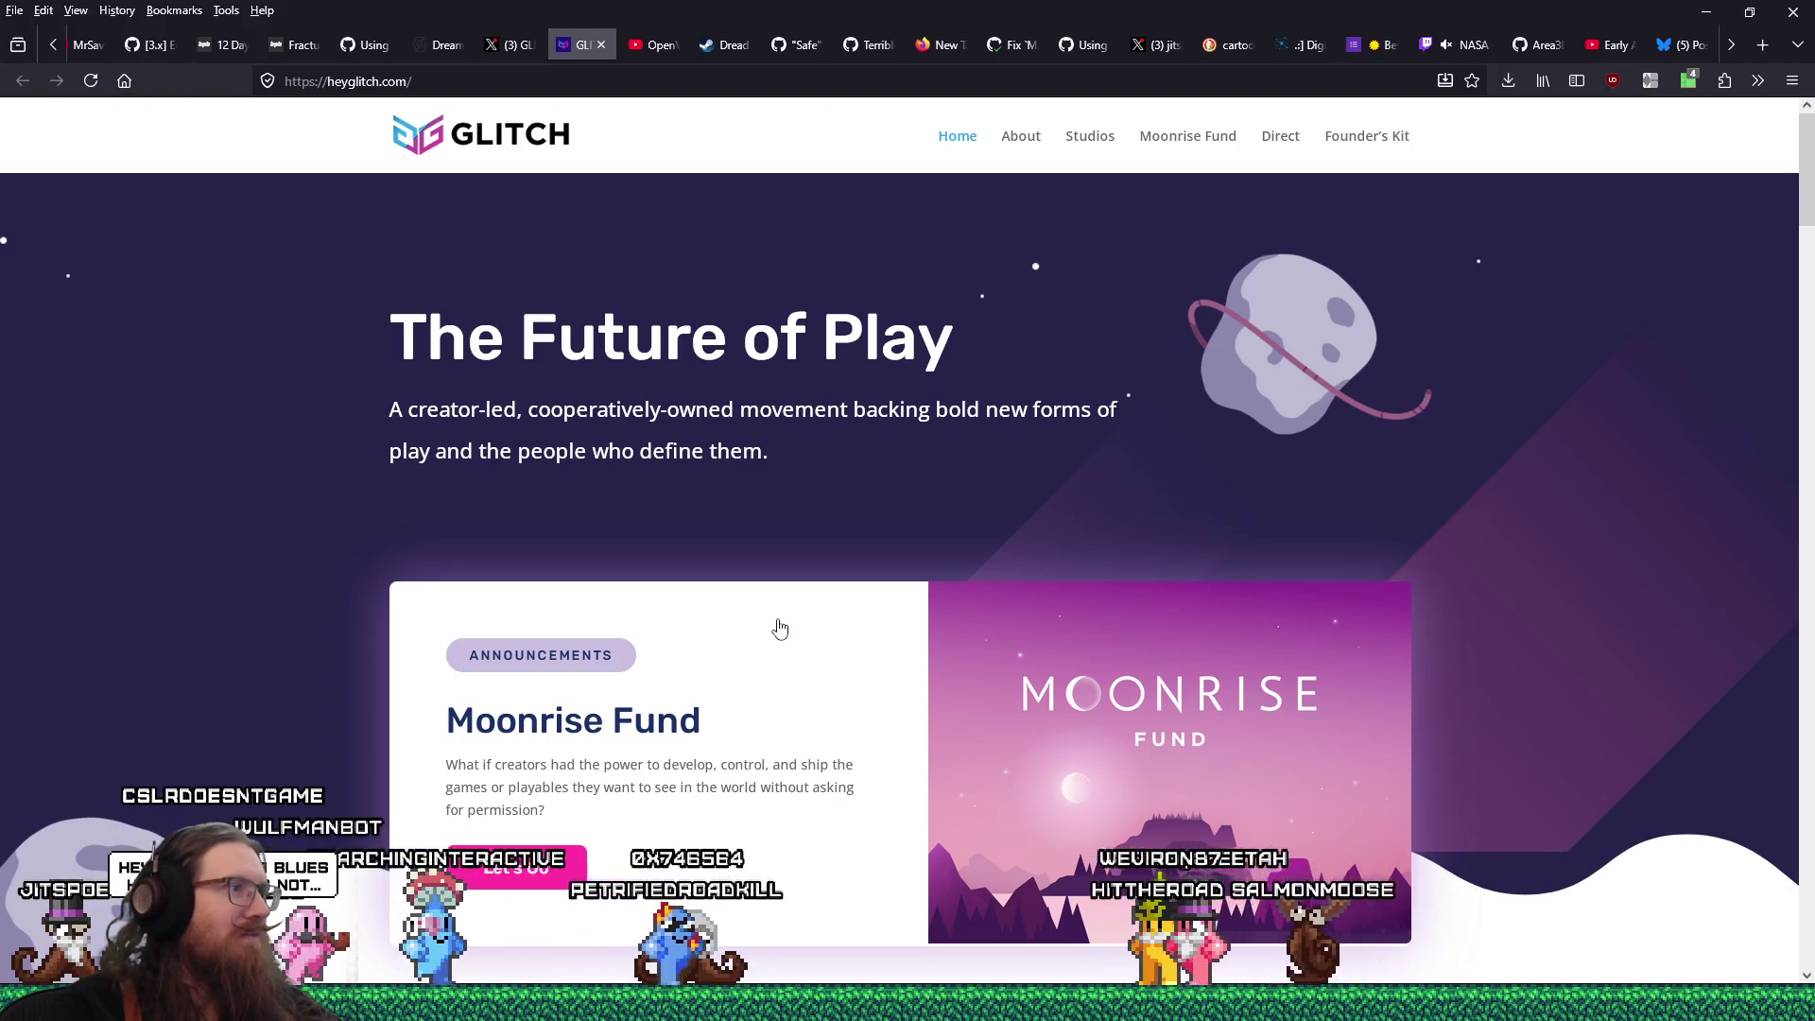
Glance over the GLITCH site, return to the profile, then close both the X and GLITCH tabs
{"action": "scroll", "coordinate": [779, 628], "scroll_direction": "down", "scroll_amount": 5}
{"action": "scroll", "coordinate": [214, 210], "scroll_direction": "up", "scroll_amount": 5}
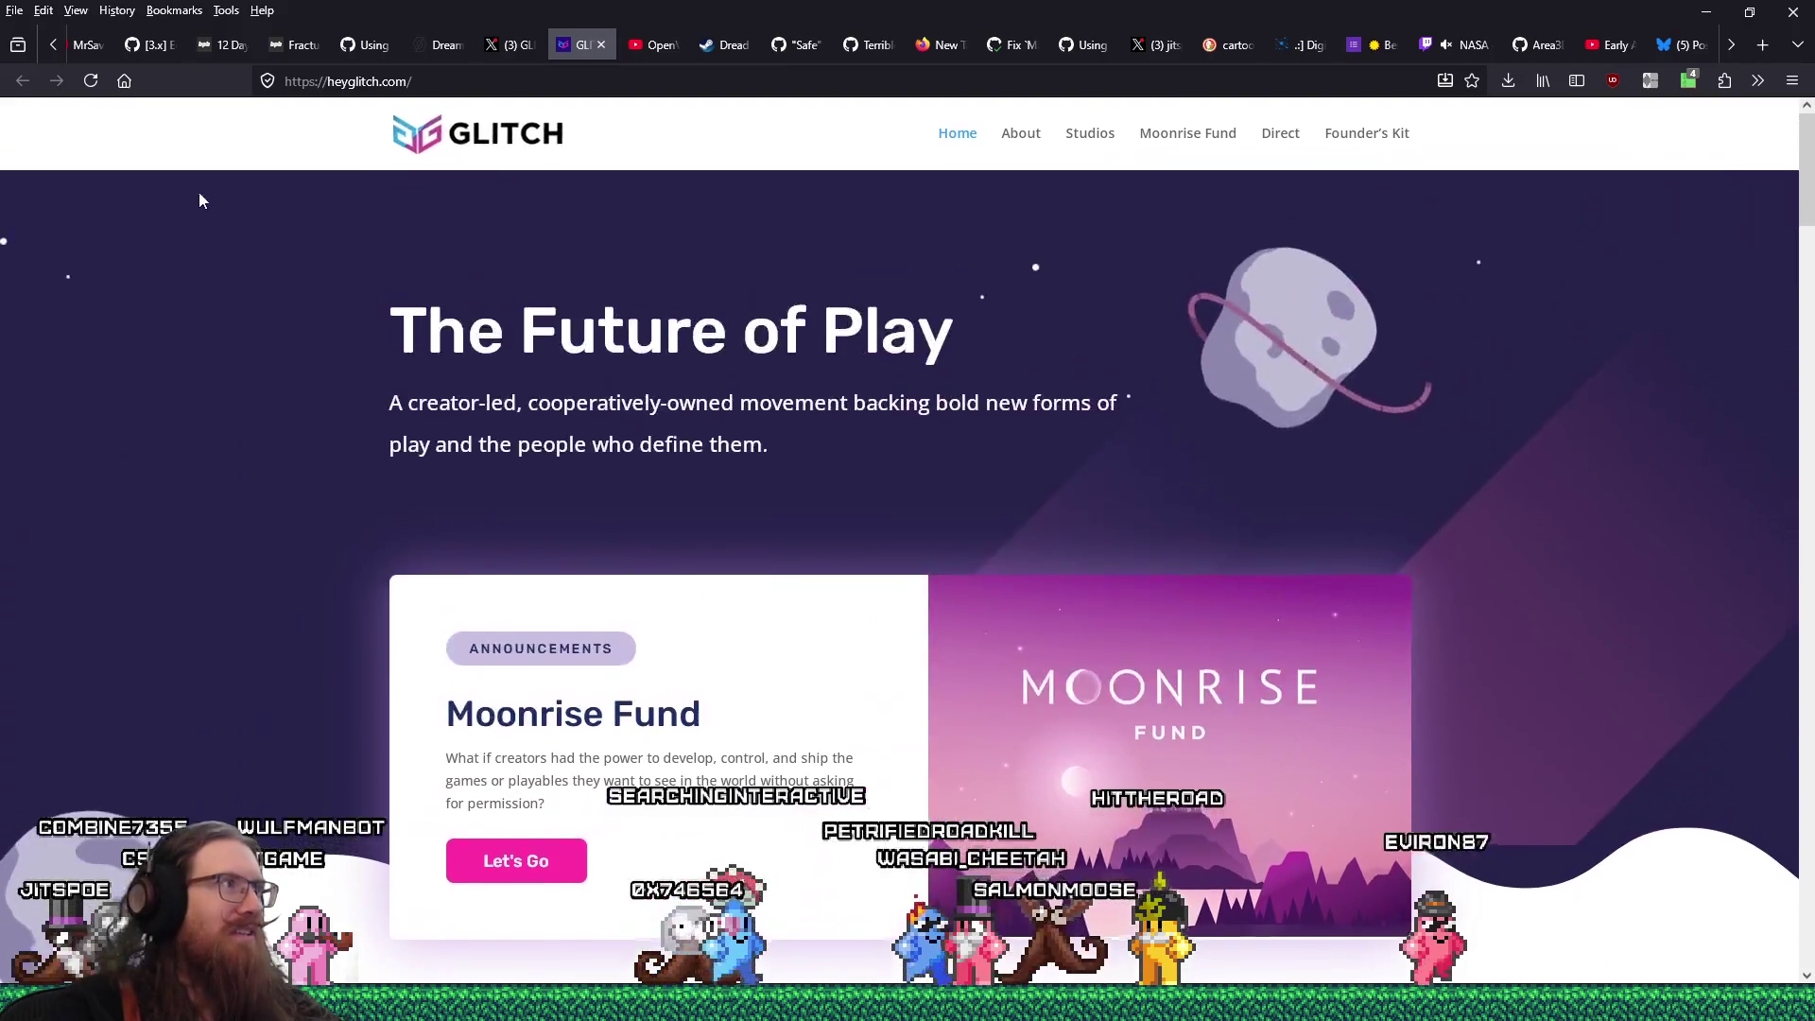
{"action": "left_click", "coordinate": [506, 45]}
{"action": "scroll", "coordinate": [845, 563], "scroll_direction": "down", "scroll_amount": 5}
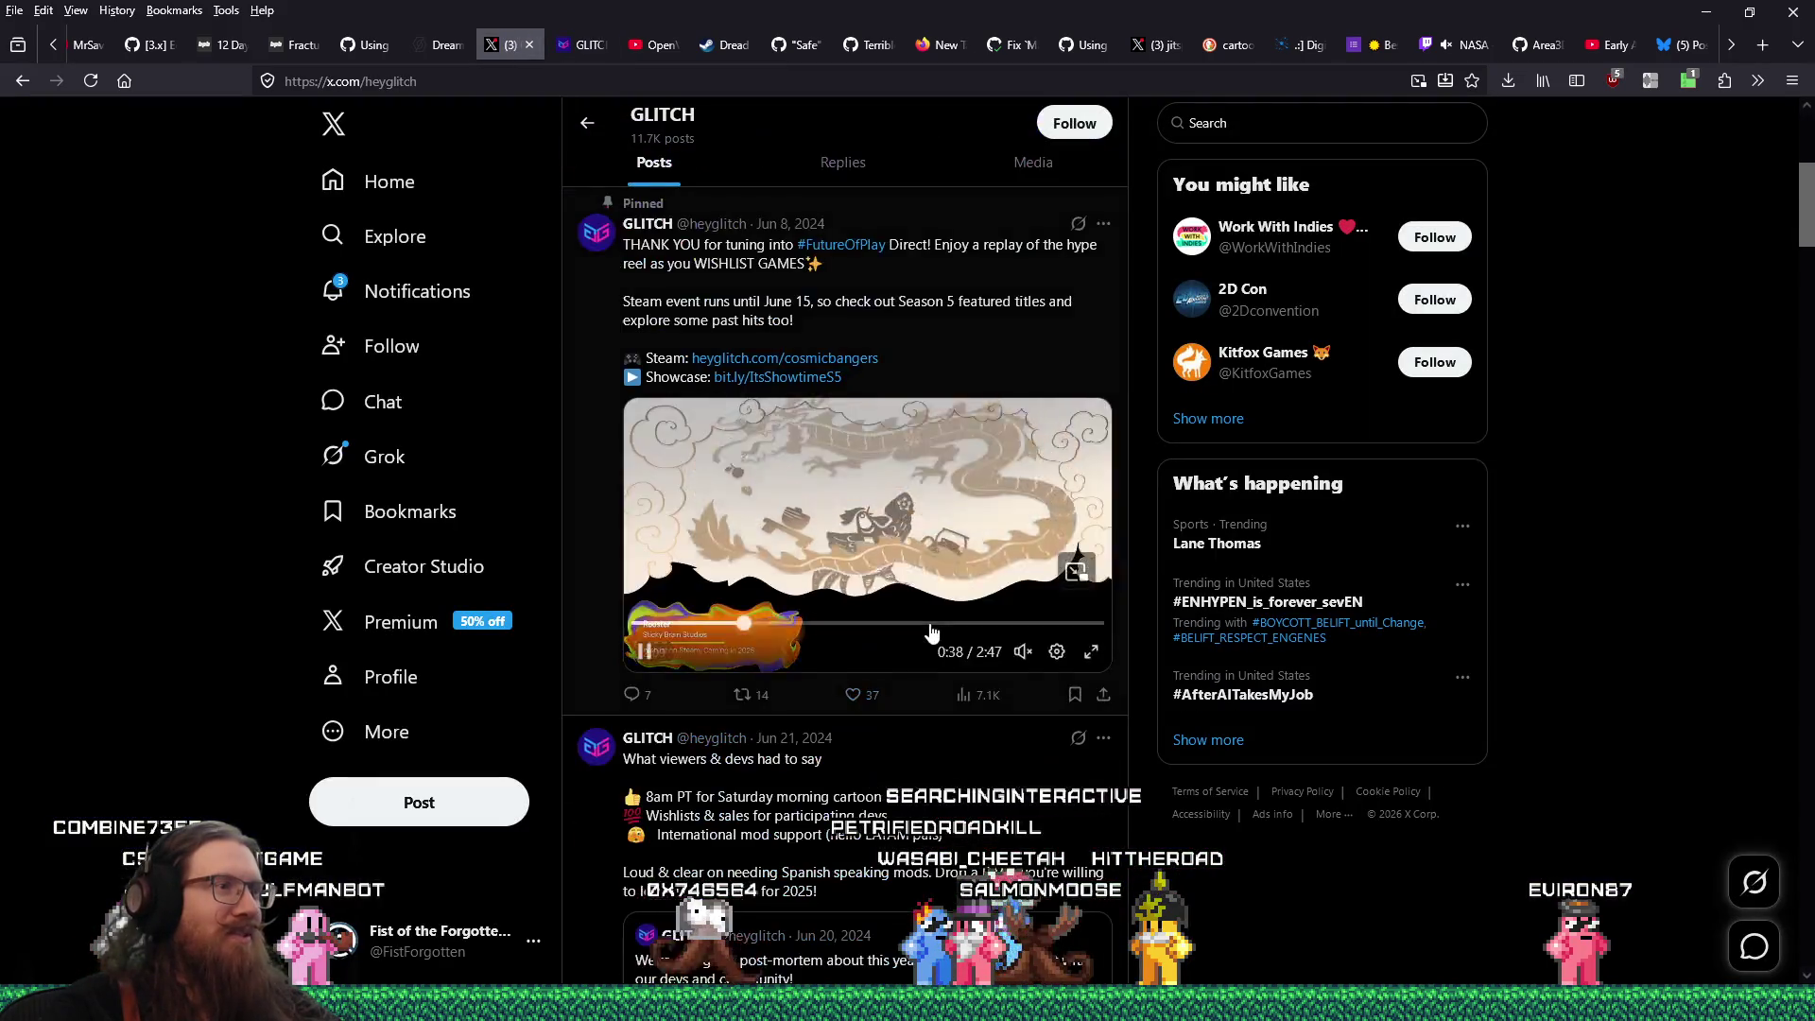
{"action": "scroll", "coordinate": [930, 632], "scroll_direction": "down", "scroll_amount": 1}
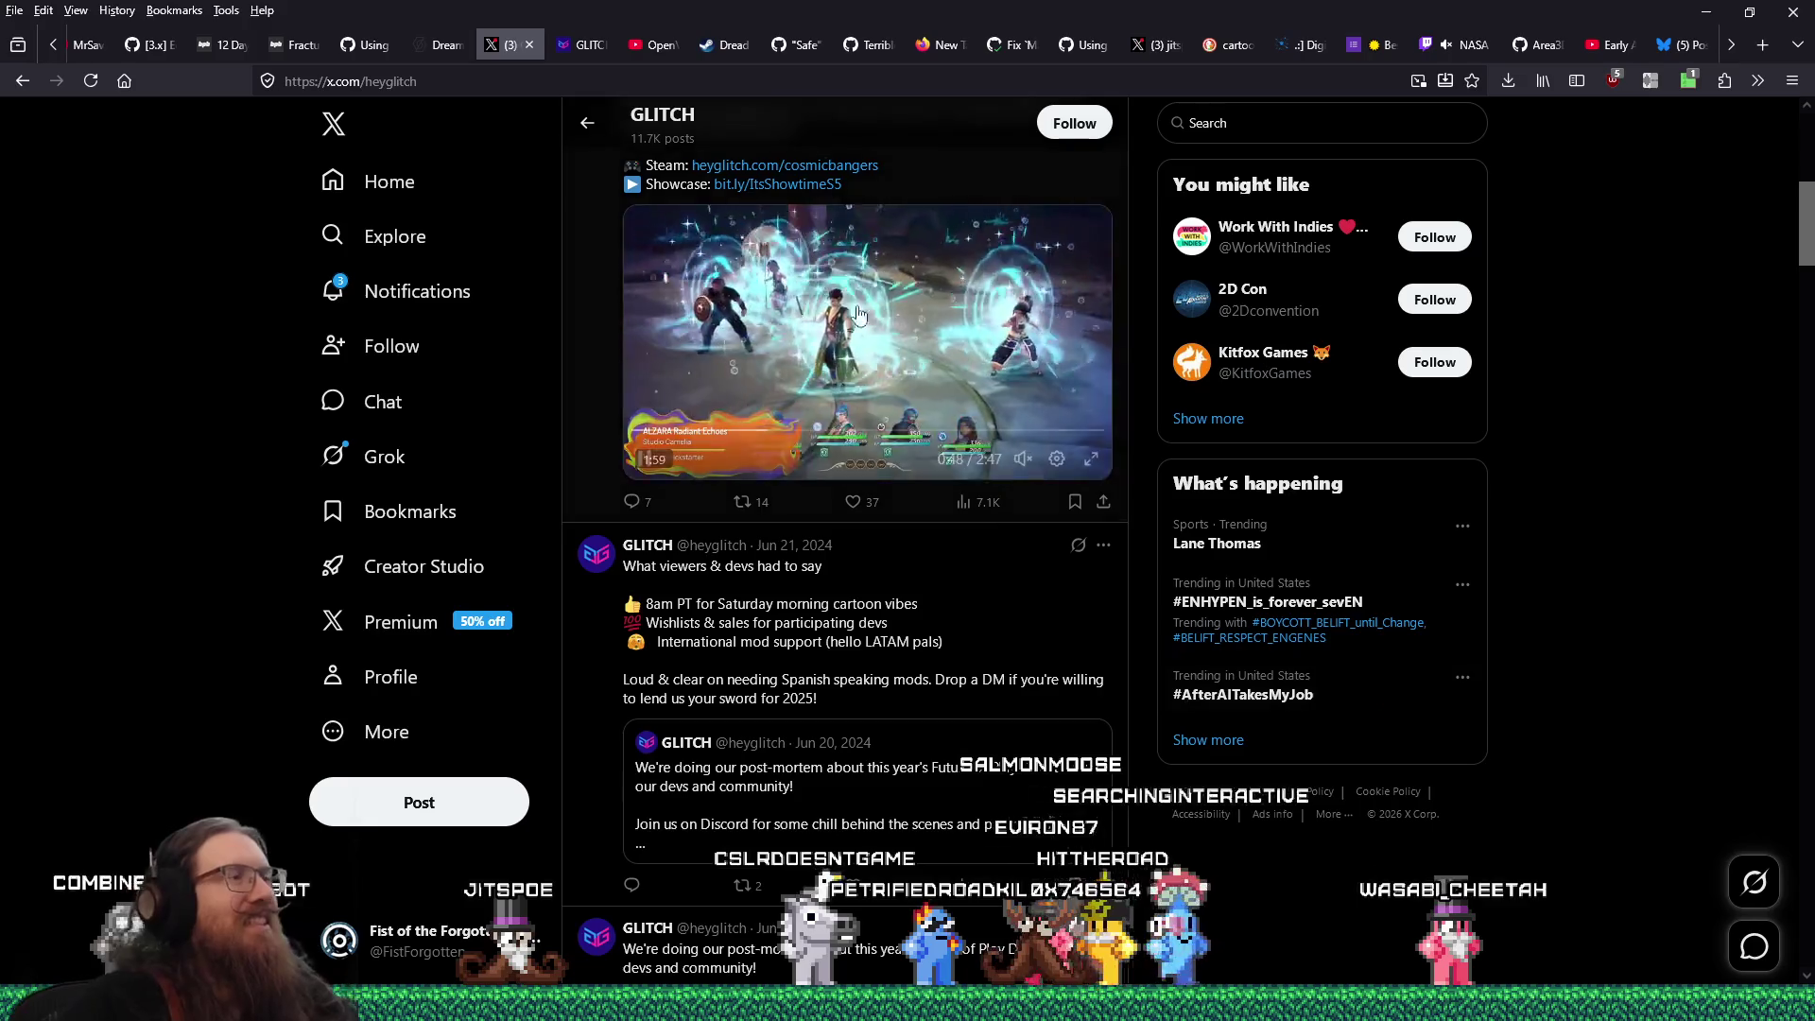
{"action": "left_click", "coordinate": [529, 45]}
{"action": "left_click", "coordinate": [531, 45]}
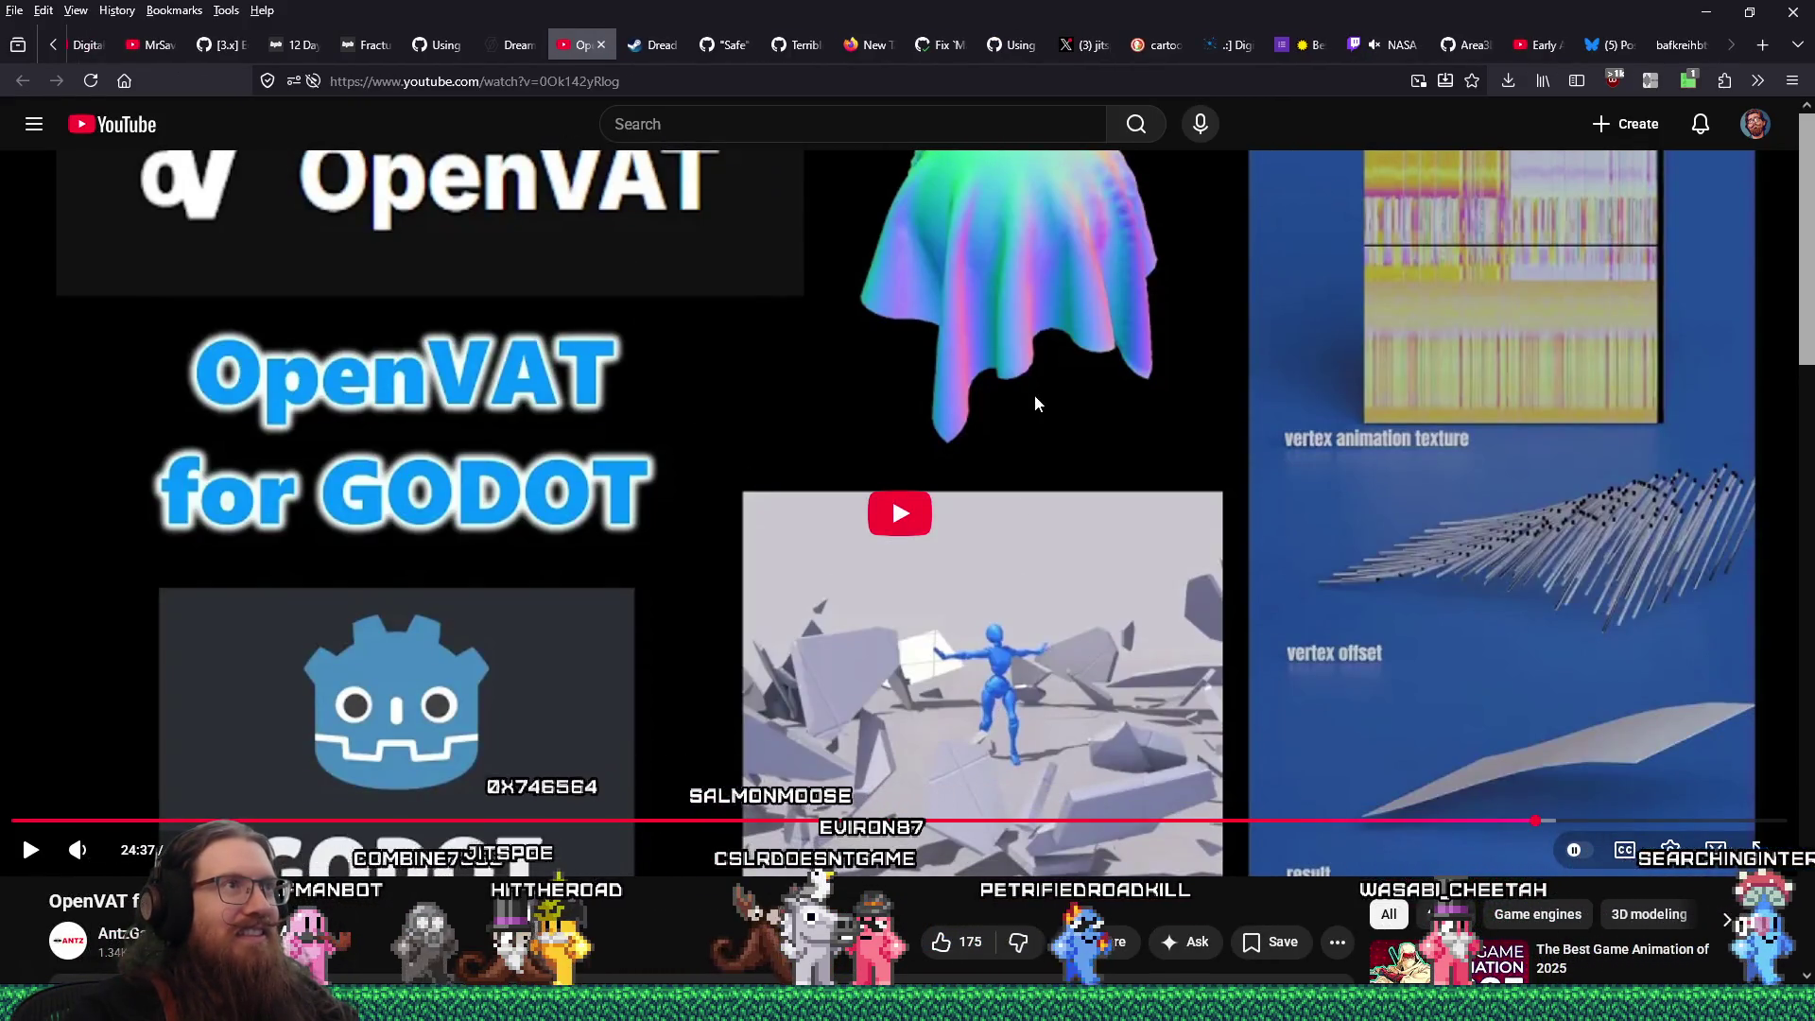
View the London pub photo and its Bluesky post, close the post, and return to TrenchBroom
{"action": "left_click", "coordinate": [1680, 49]}
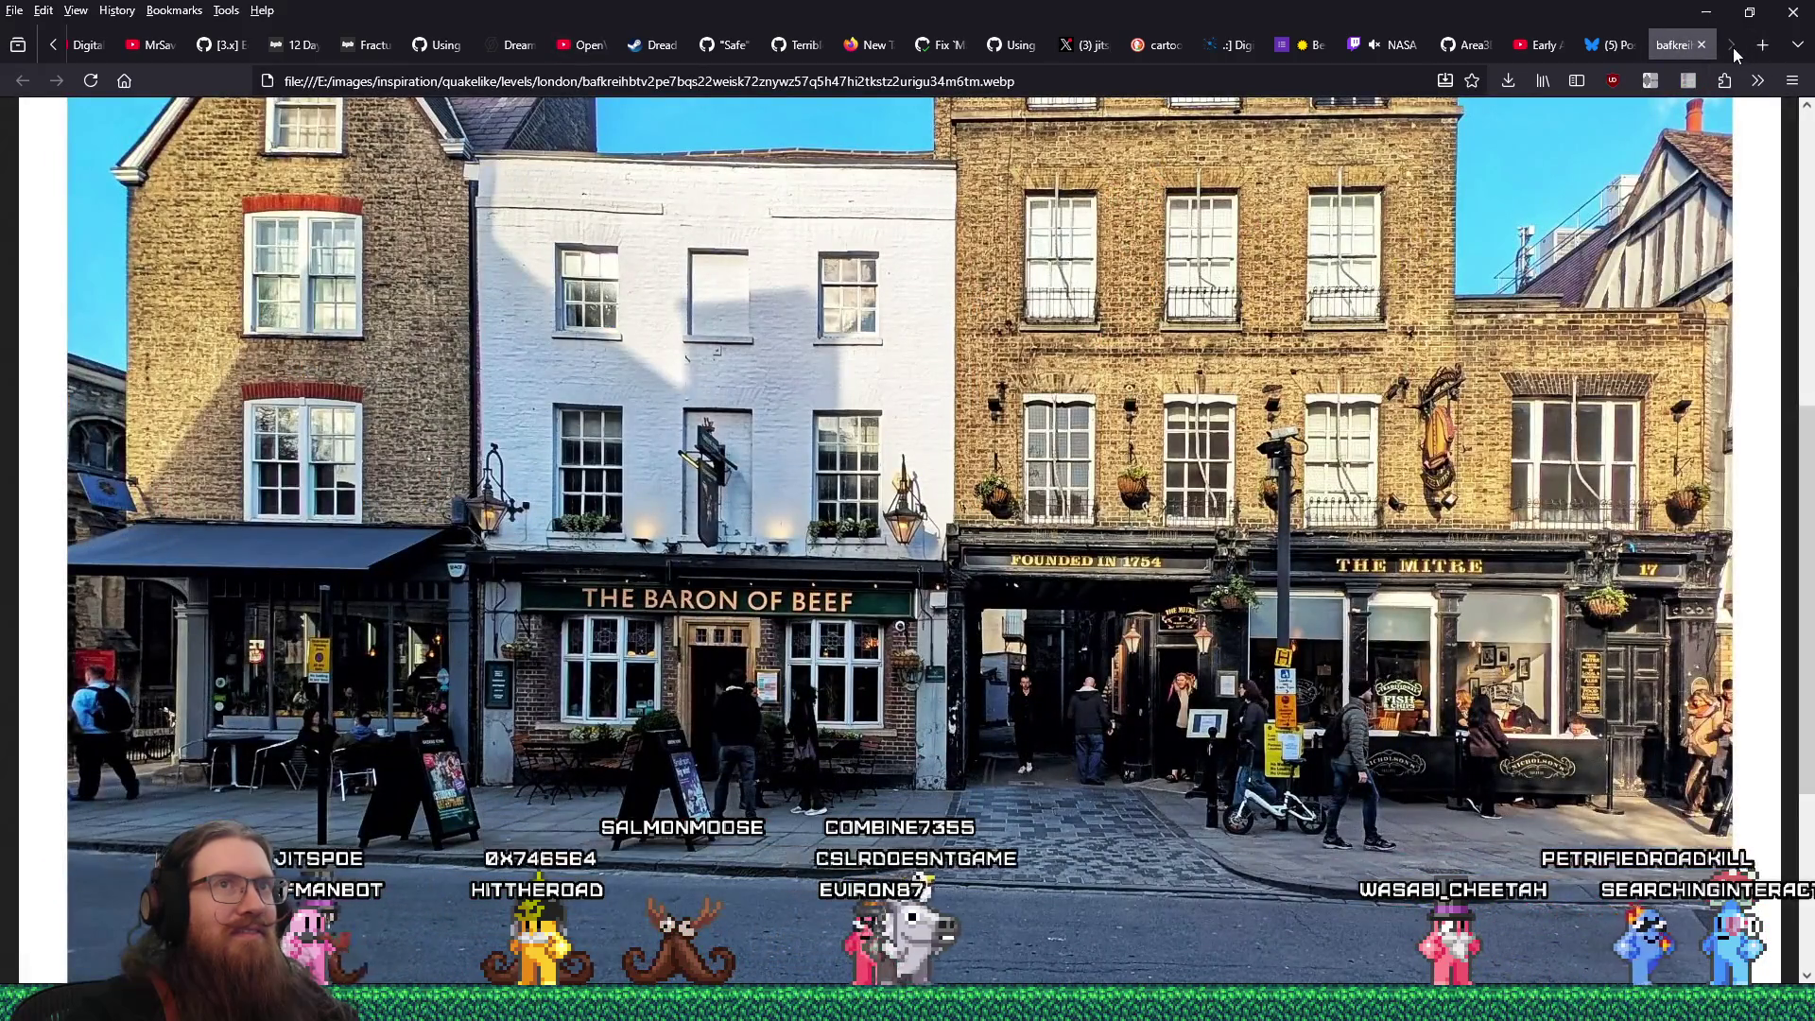
{"action": "left_click", "coordinate": [1609, 50]}
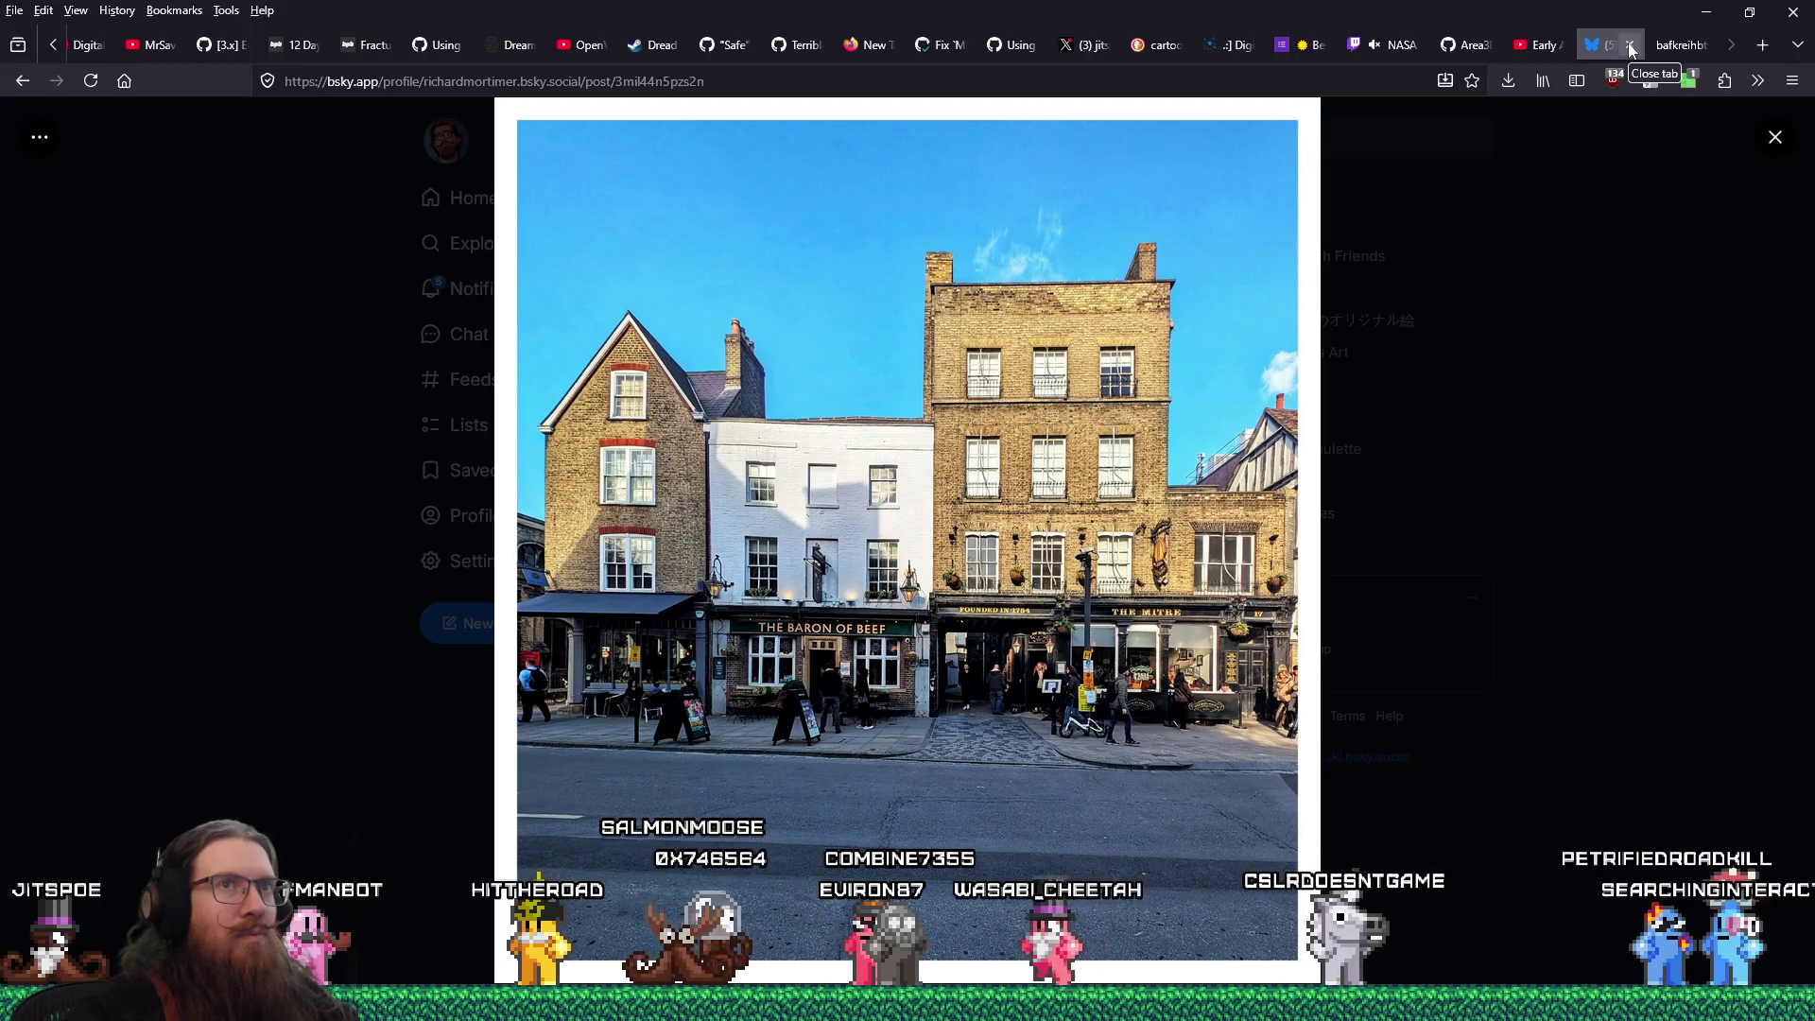
{"action": "left_click", "coordinate": [1628, 44]}
{"action": "key", "text": "alt+Tab"}
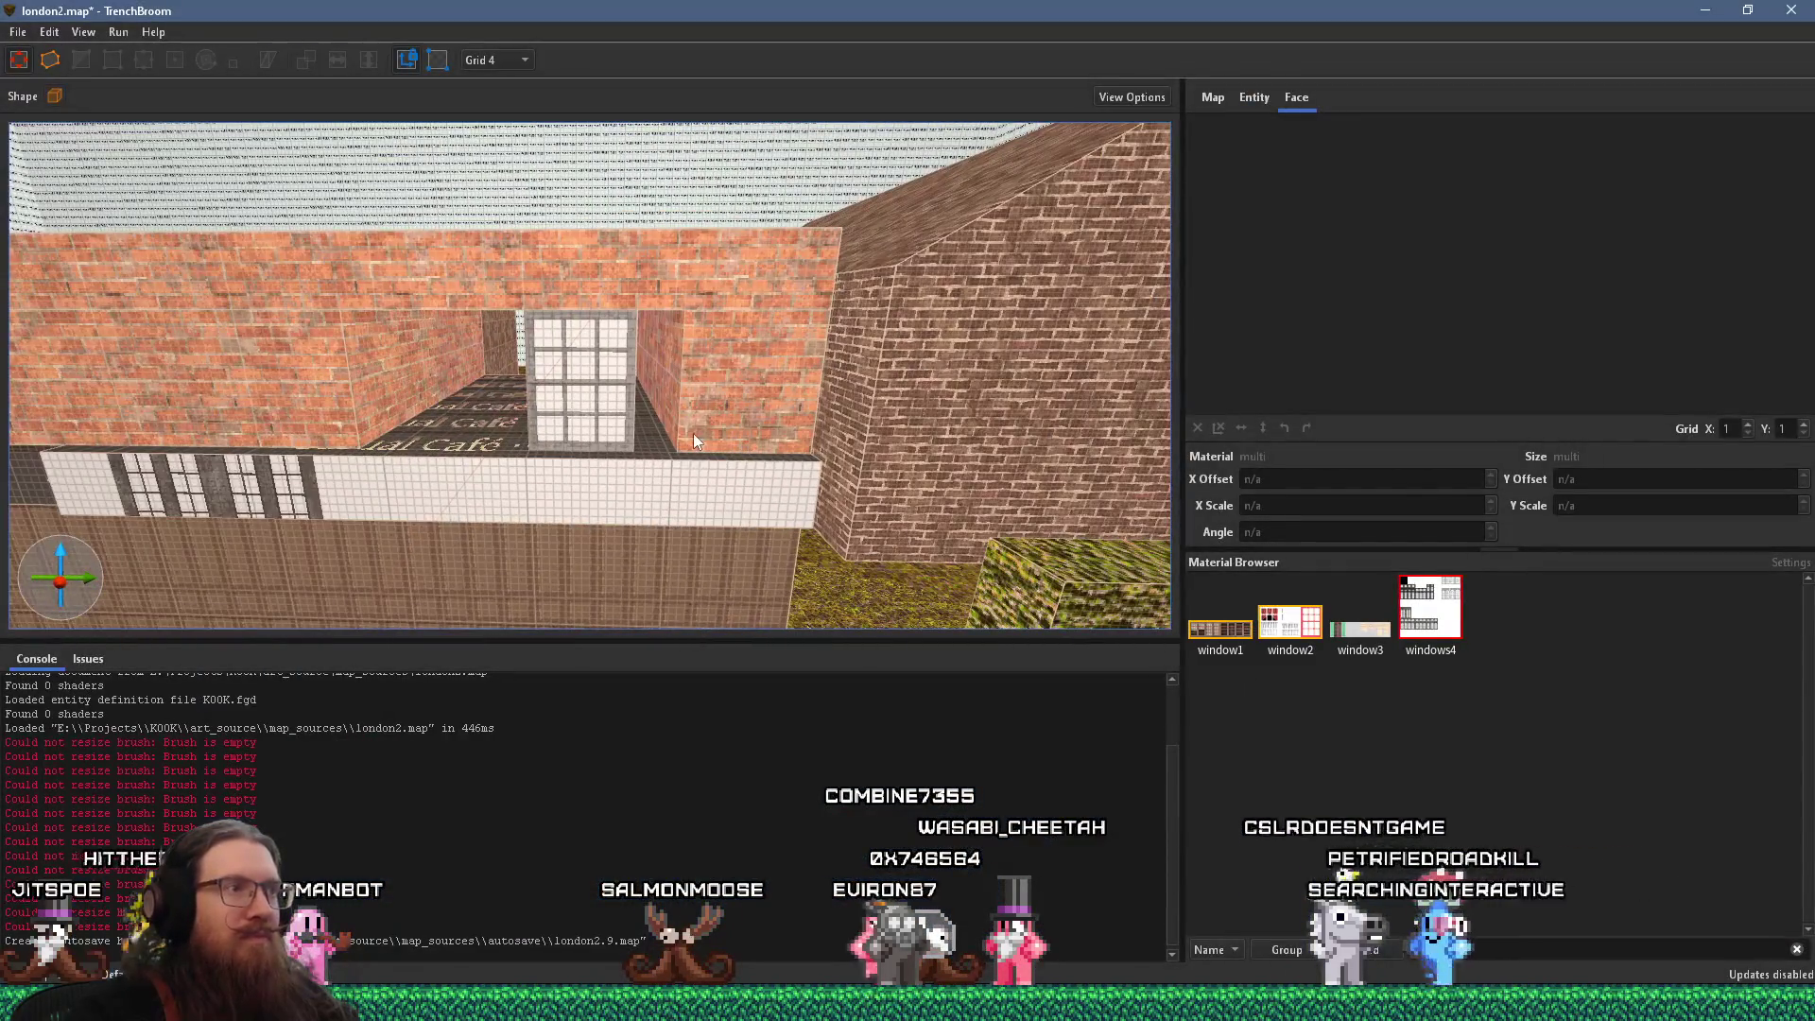
After checking the reference photo, duplicate the upper-wall window brush to the right and shift it into place
{"action": "key", "text": "alt+Tab"}
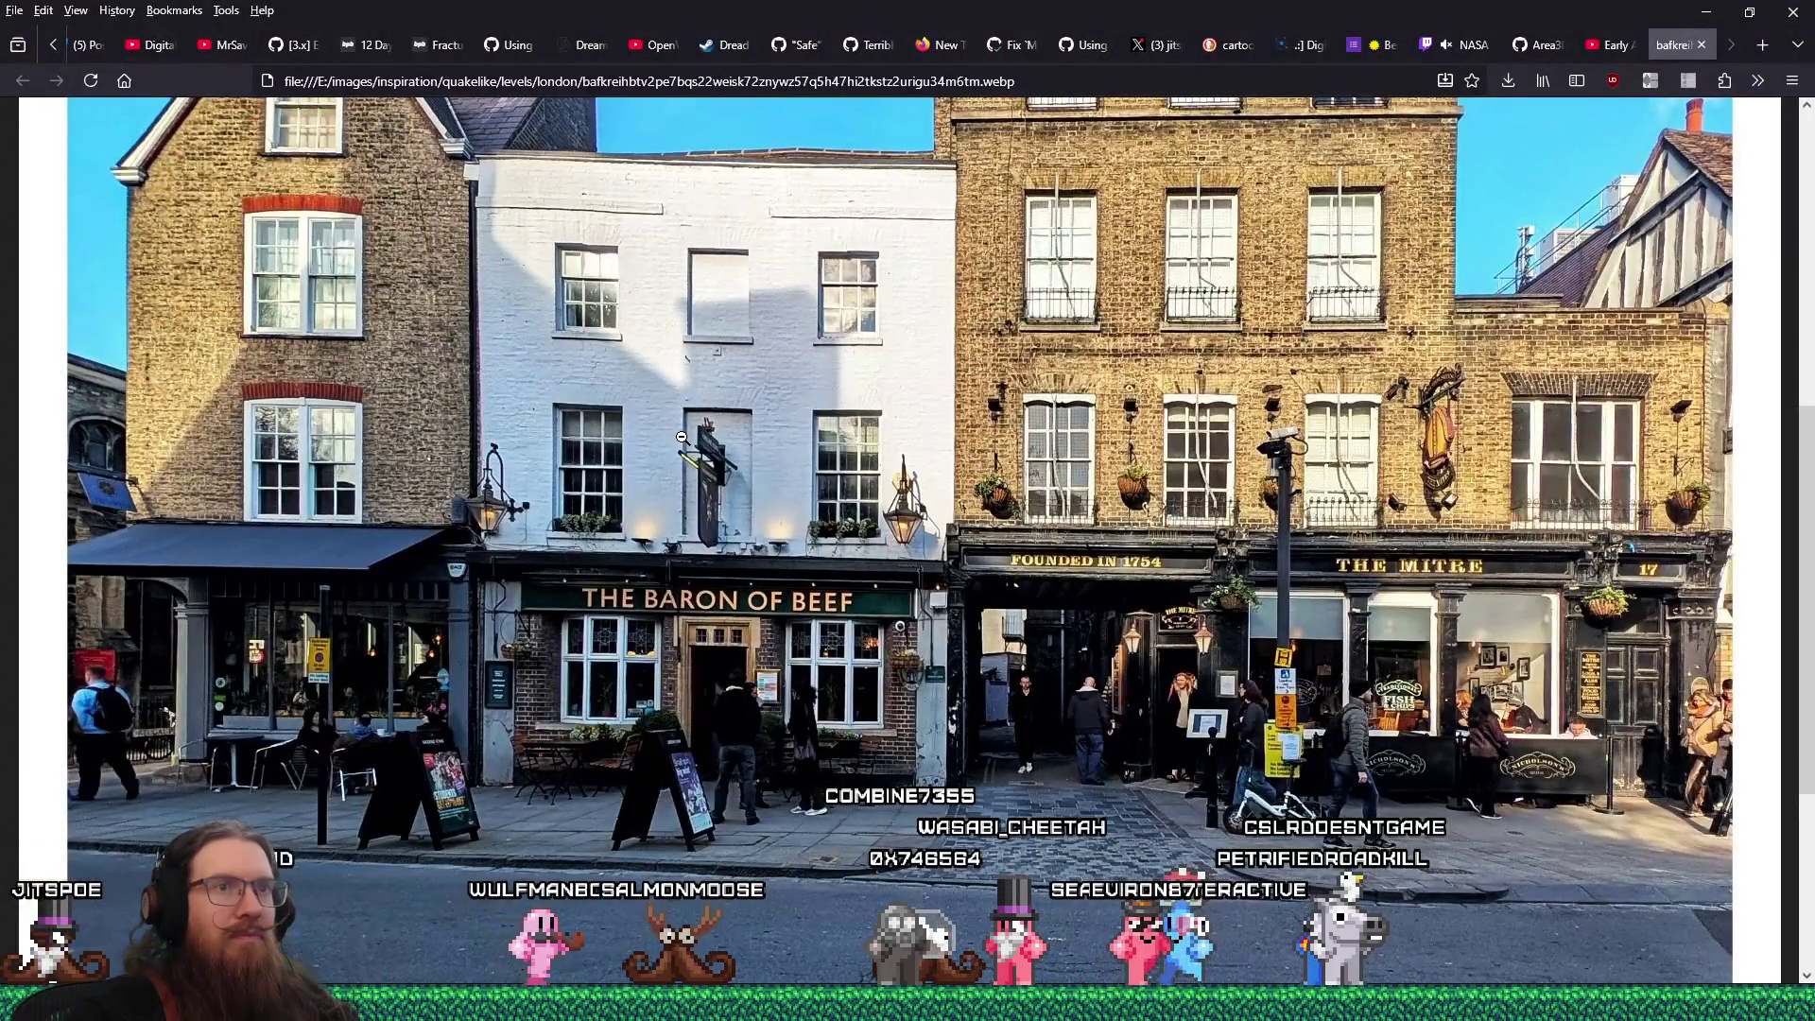
{"action": "key", "text": "alt+Tab"}
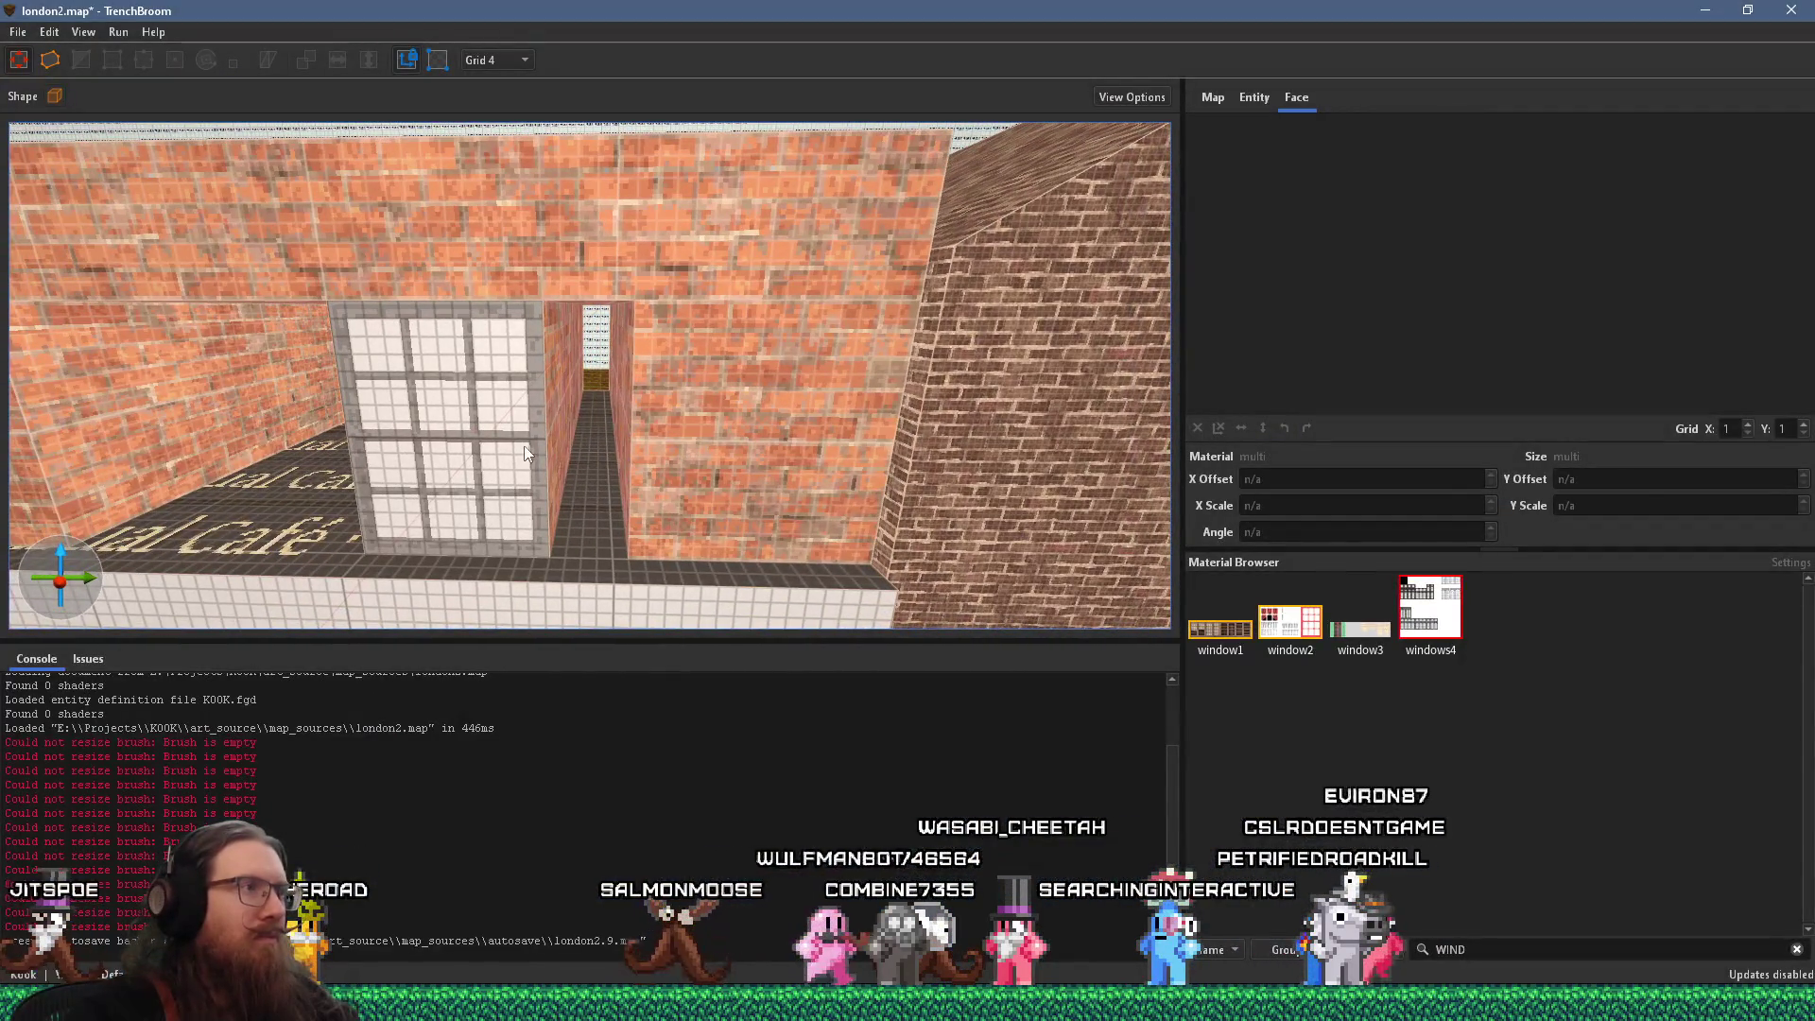
{"action": "left_click", "coordinate": [526, 451]}
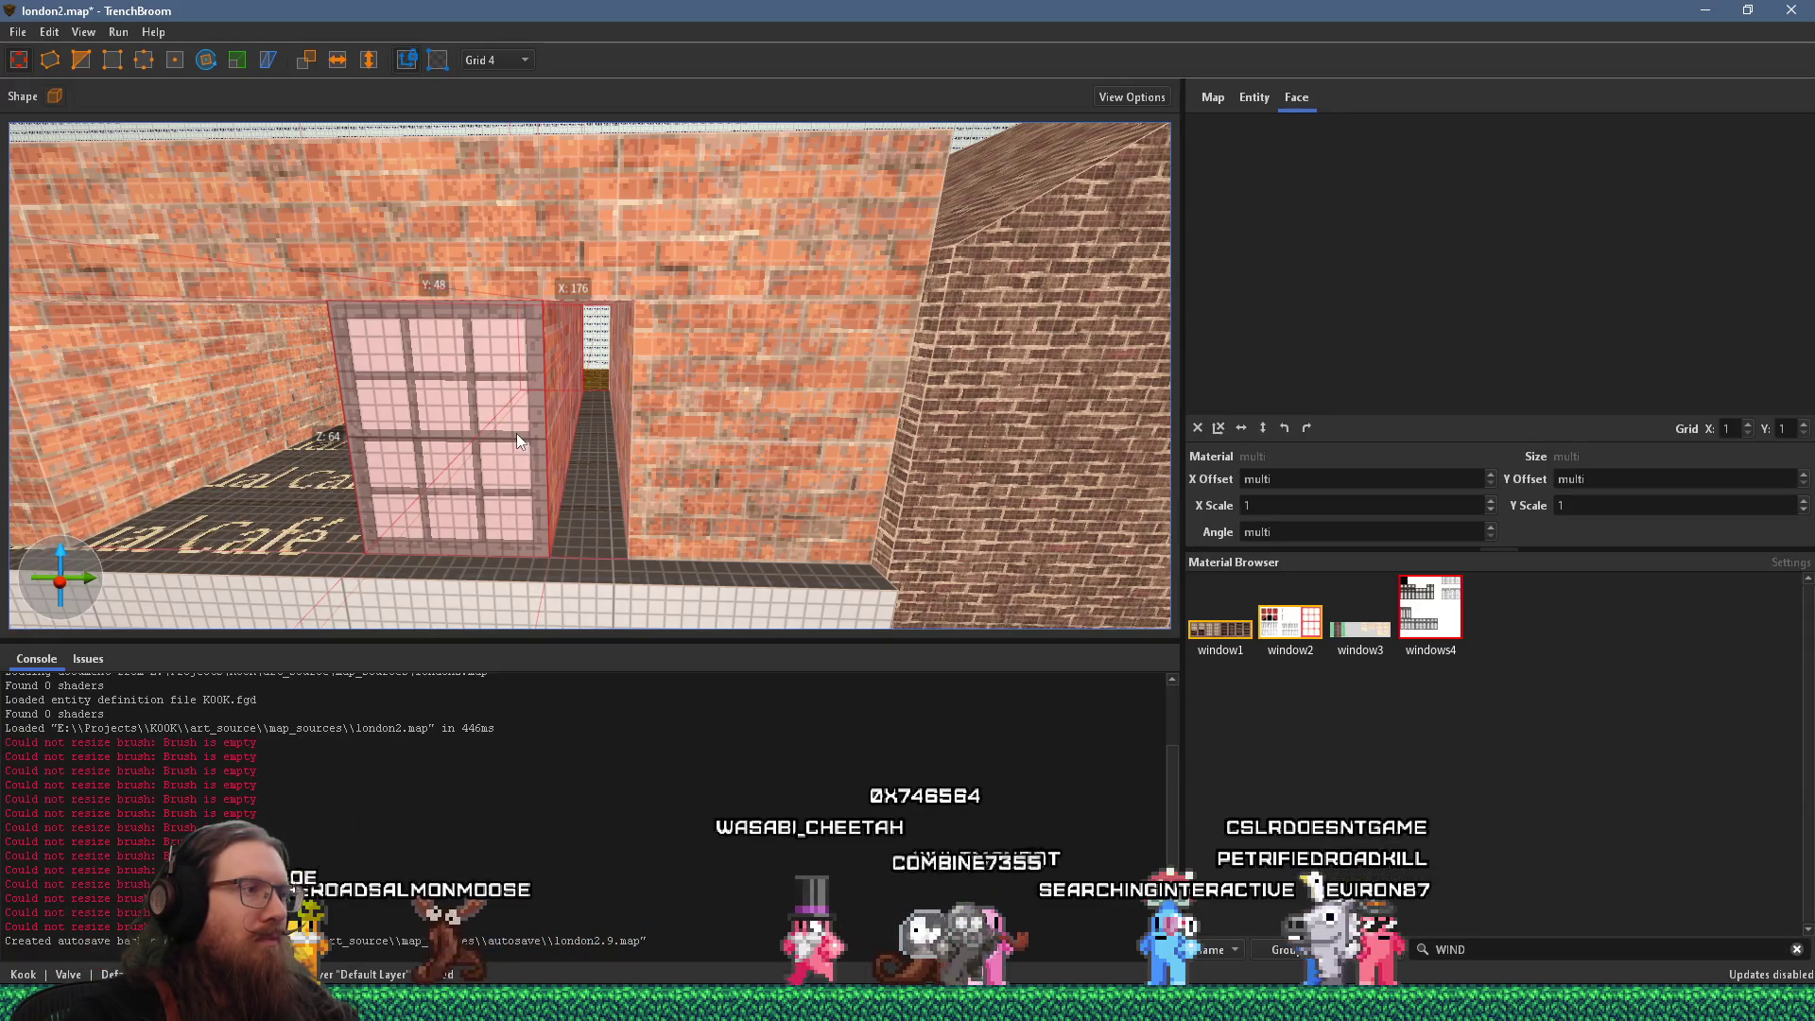
{"action": "mouse_move", "coordinate": [513, 433]}
{"action": "left_mouse_down"}
{"action": "mouse_move", "coordinate": [830, 444]}
{"action": "mouse_move", "coordinate": [752, 465]}
{"action": "mouse_move", "coordinate": [520, 422]}
{"action": "mouse_move", "coordinate": [528, 407]}
{"action": "mouse_move", "coordinate": [588, 427]}
{"action": "mouse_move", "coordinate": [587, 400]}
{"action": "left_mouse_up"}
{"action": "key", "text": "Escape"}
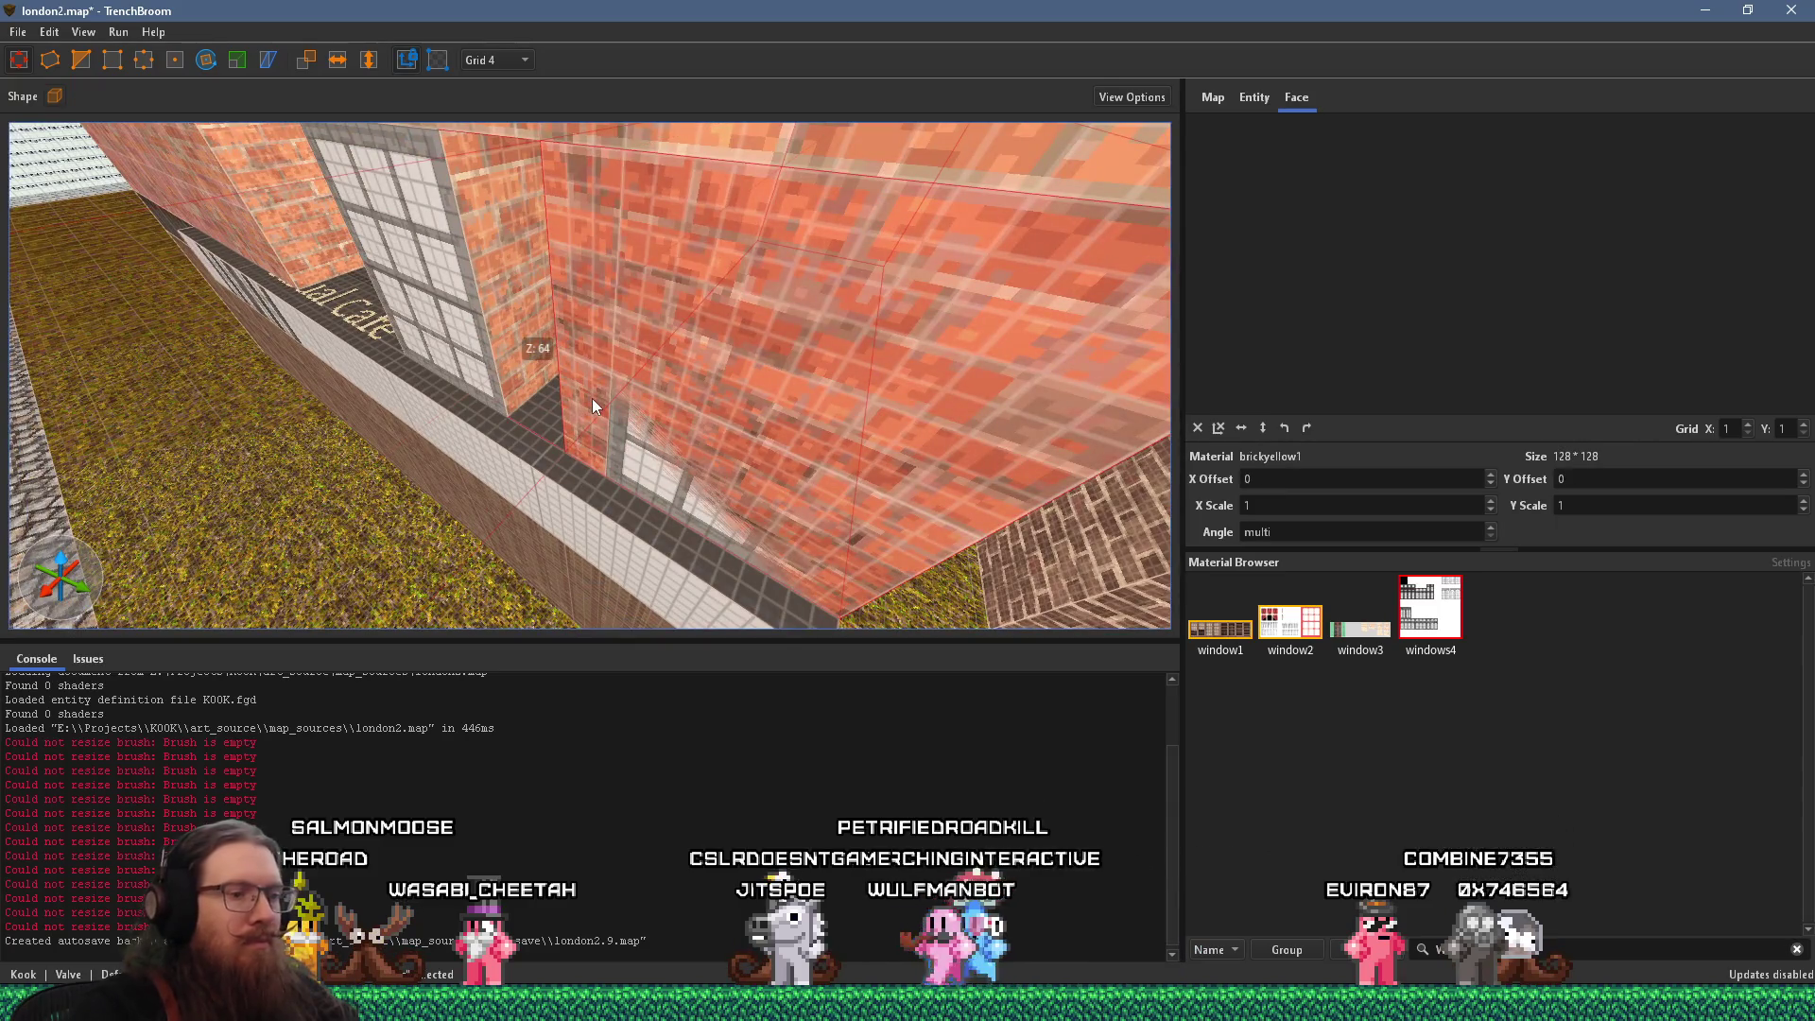
{"action": "left_click_drag", "start_coordinate": [496, 264], "coordinate": [592, 310]}
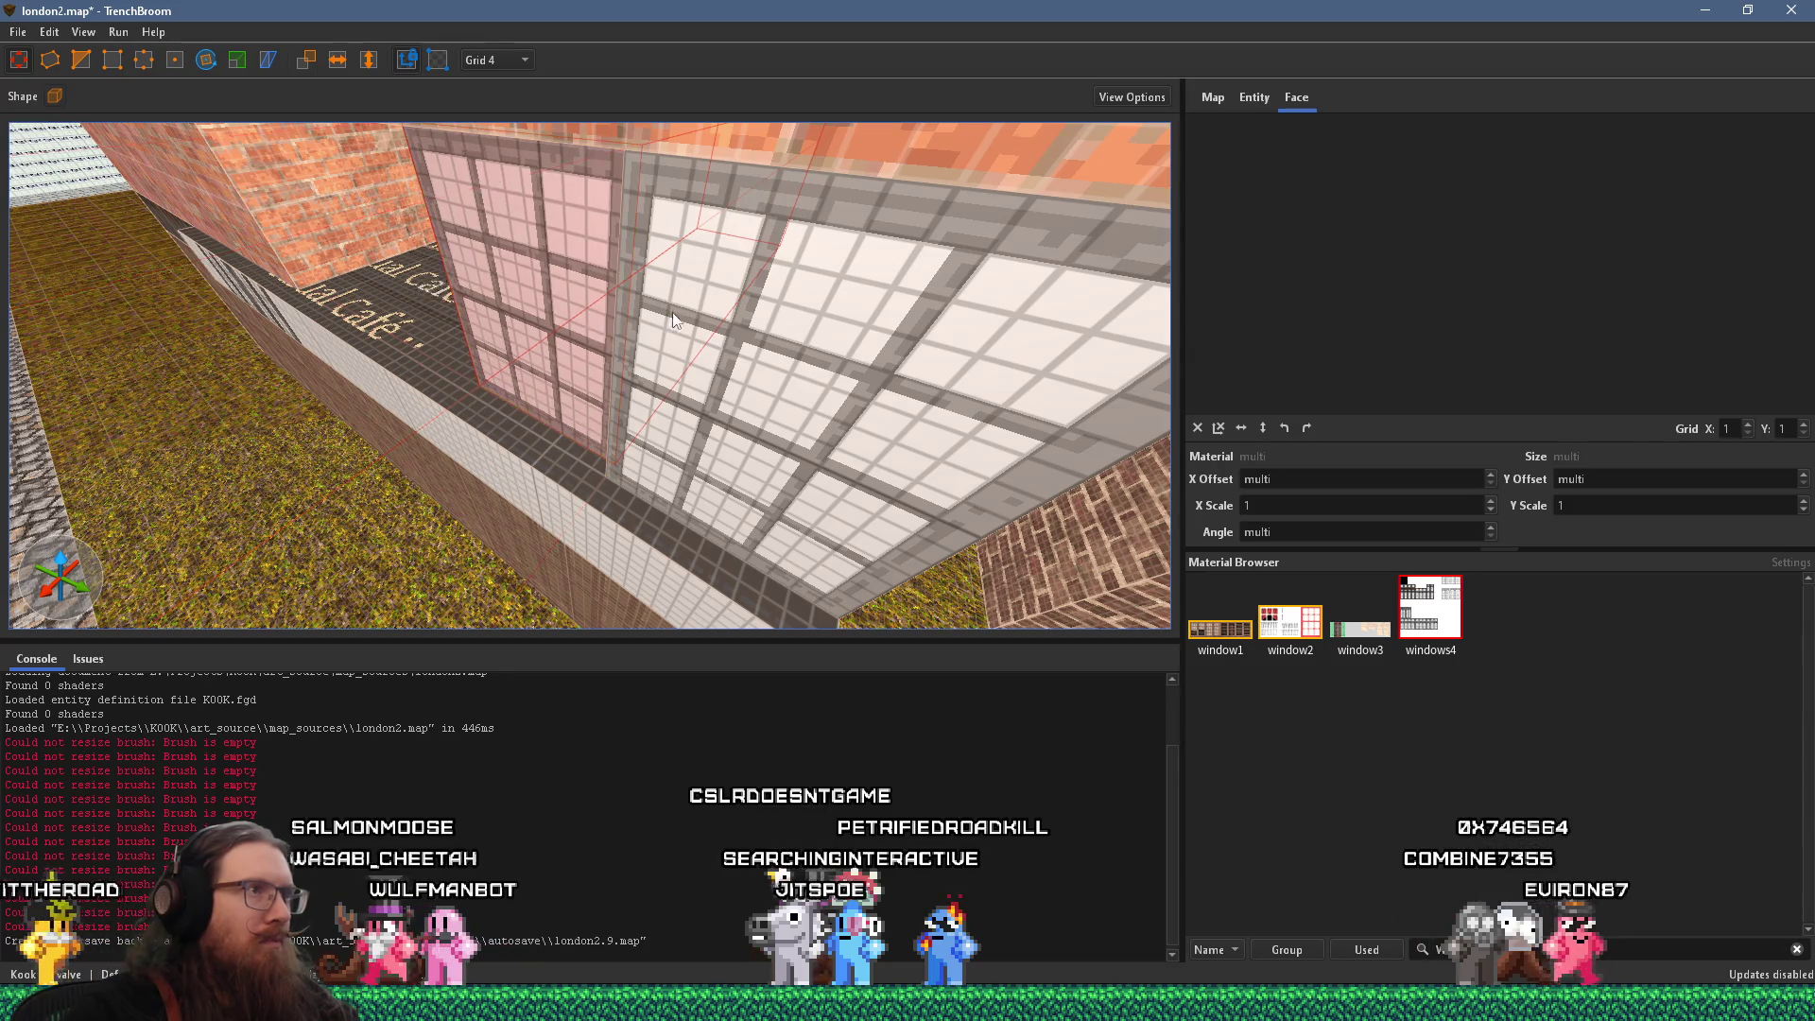
{"action": "scroll", "coordinate": [667, 312], "scroll_direction": "down", "scroll_amount": 10}
{"action": "left_click", "coordinate": [675, 263], "text": "shift"}
Check the street photo again and nudge the small brush beside the window toward the front
{"action": "scroll", "coordinate": [663, 355], "scroll_direction": "up", "scroll_amount": 8}
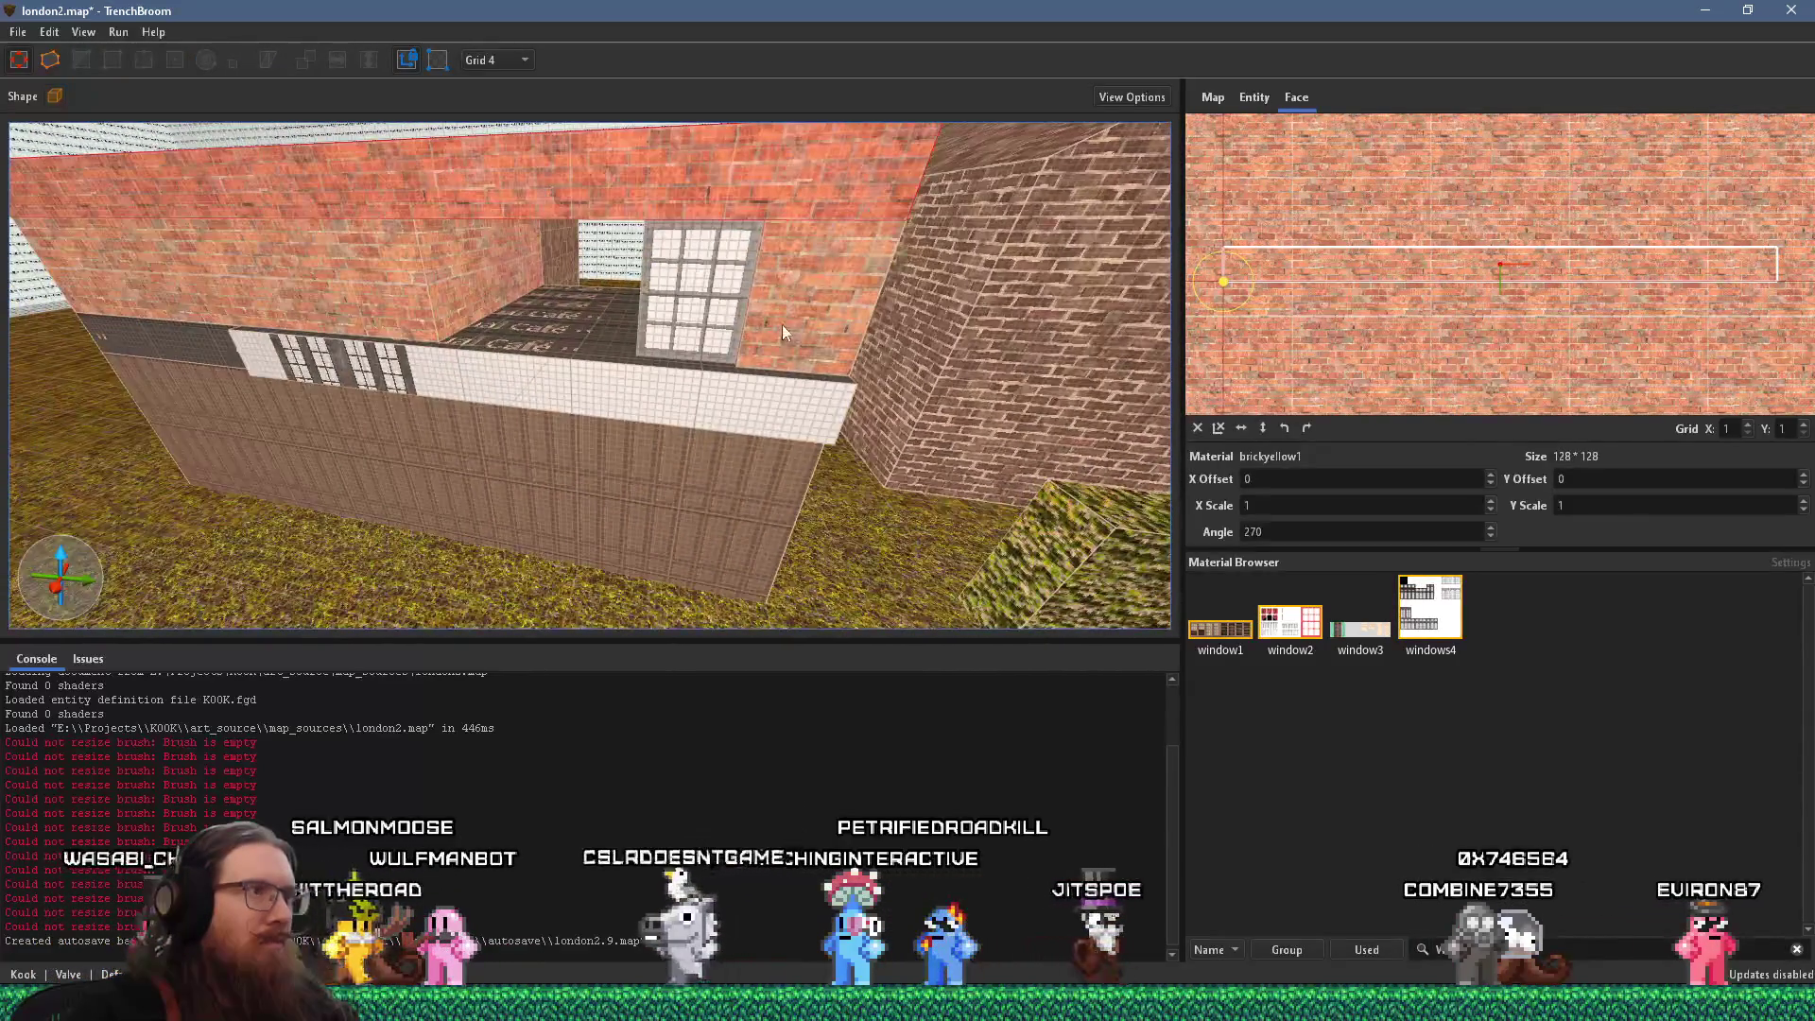
{"action": "key", "text": "alt+Tab"}
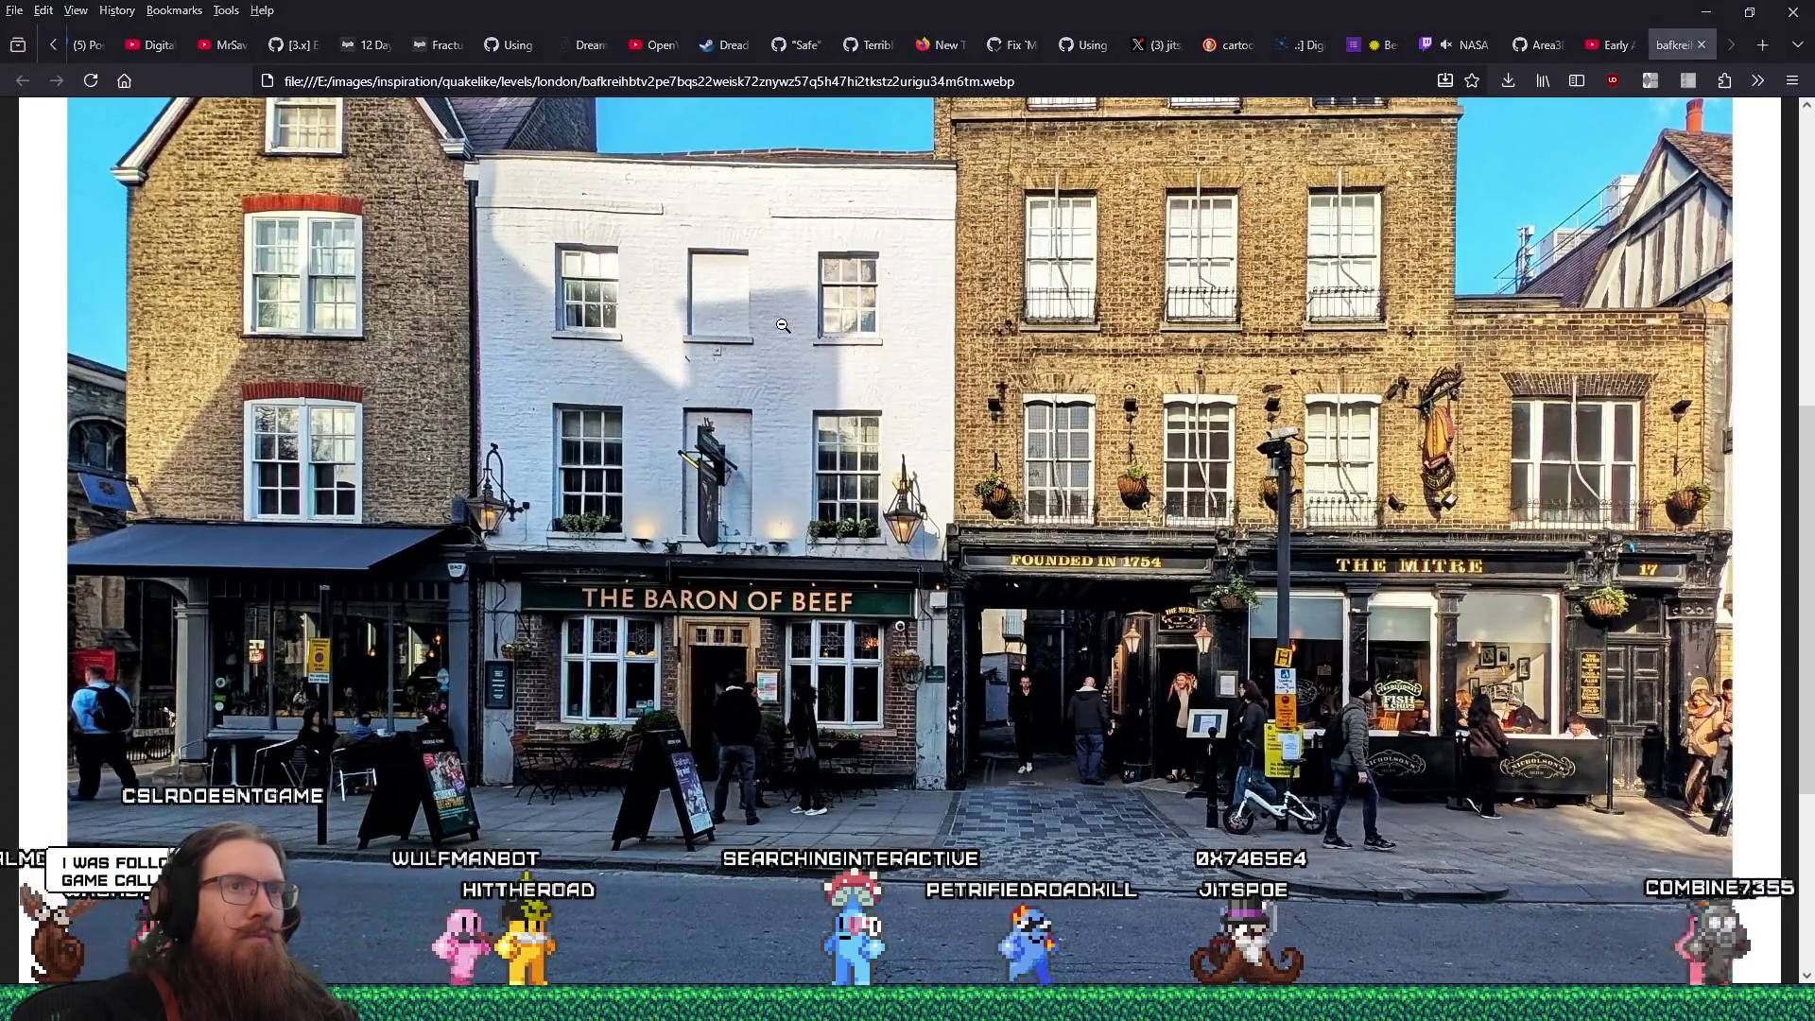
{"action": "key", "text": "alt+Tab"}
{"action": "left_click", "coordinate": [773, 387]}
{"action": "left_click", "coordinate": [564, 342]}
{"action": "left_click_drag", "start_coordinate": [584, 338], "coordinate": [581, 343]}
{"action": "scroll", "coordinate": [581, 343], "scroll_direction": "up", "scroll_amount": 5}
{"action": "scroll", "coordinate": [588, 344], "scroll_direction": "down", "scroll_amount": 4}
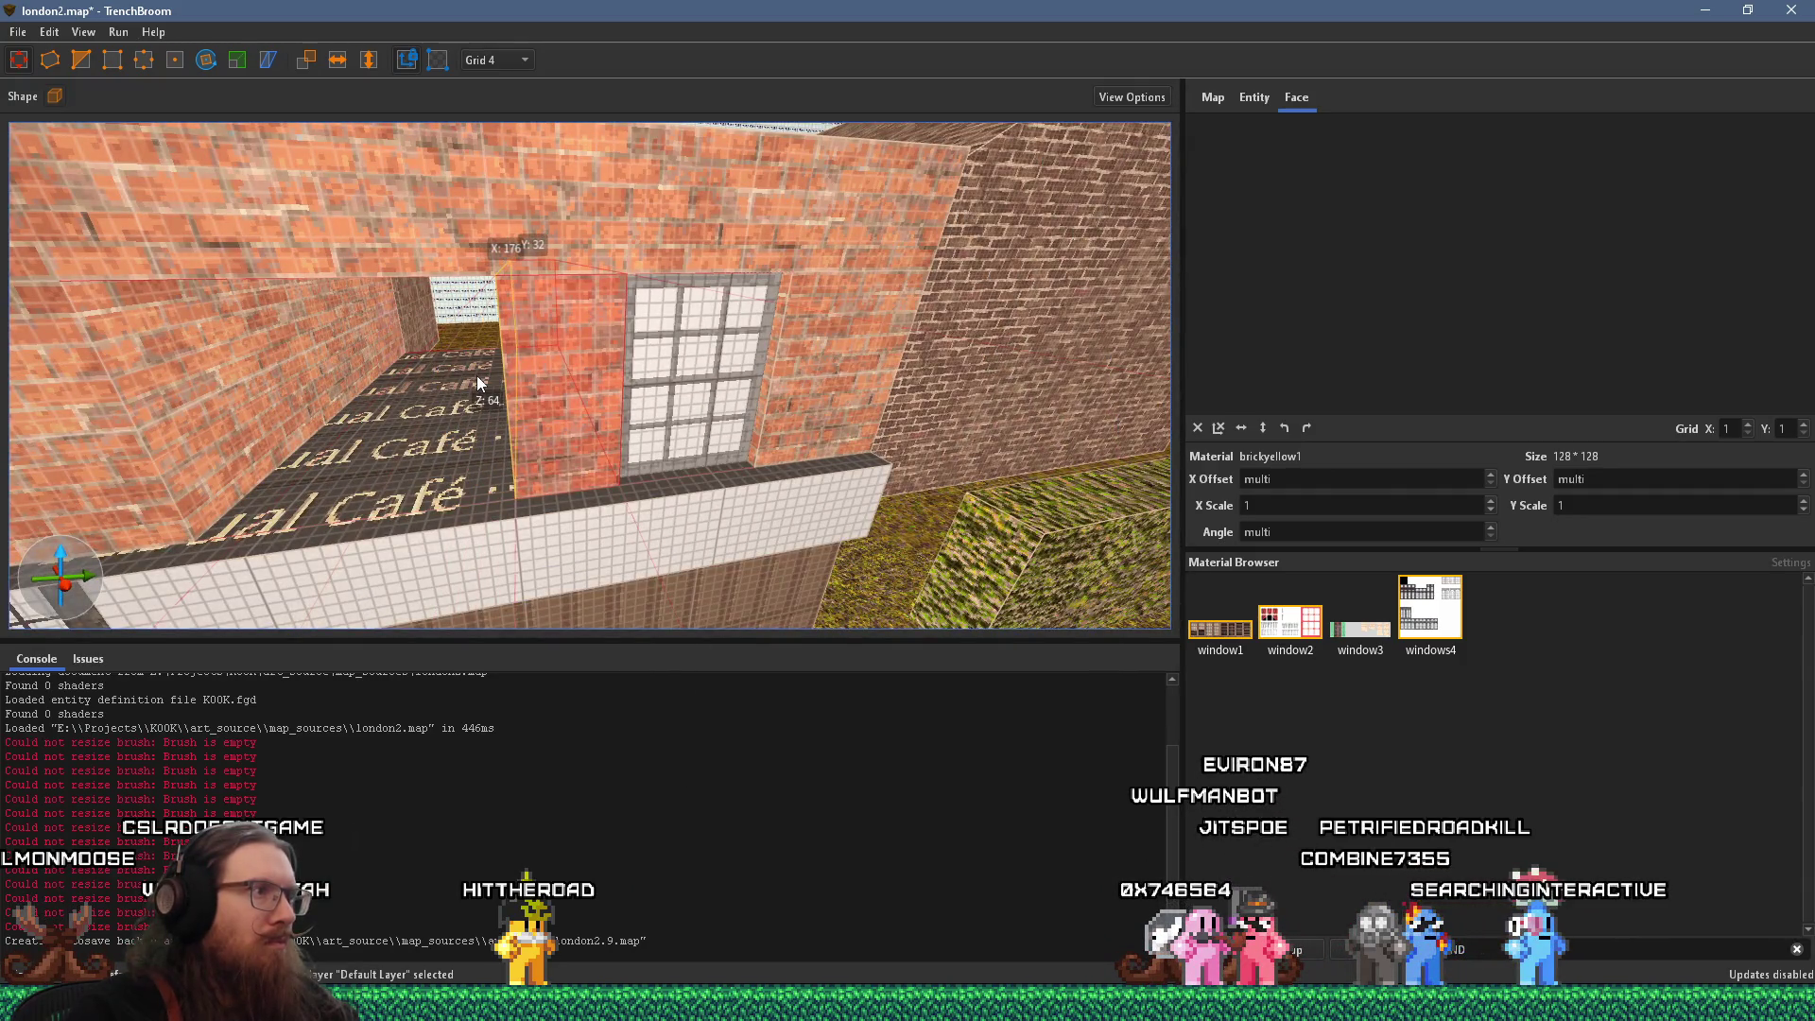
{"action": "left_click", "coordinate": [476, 376], "text": "shift"}
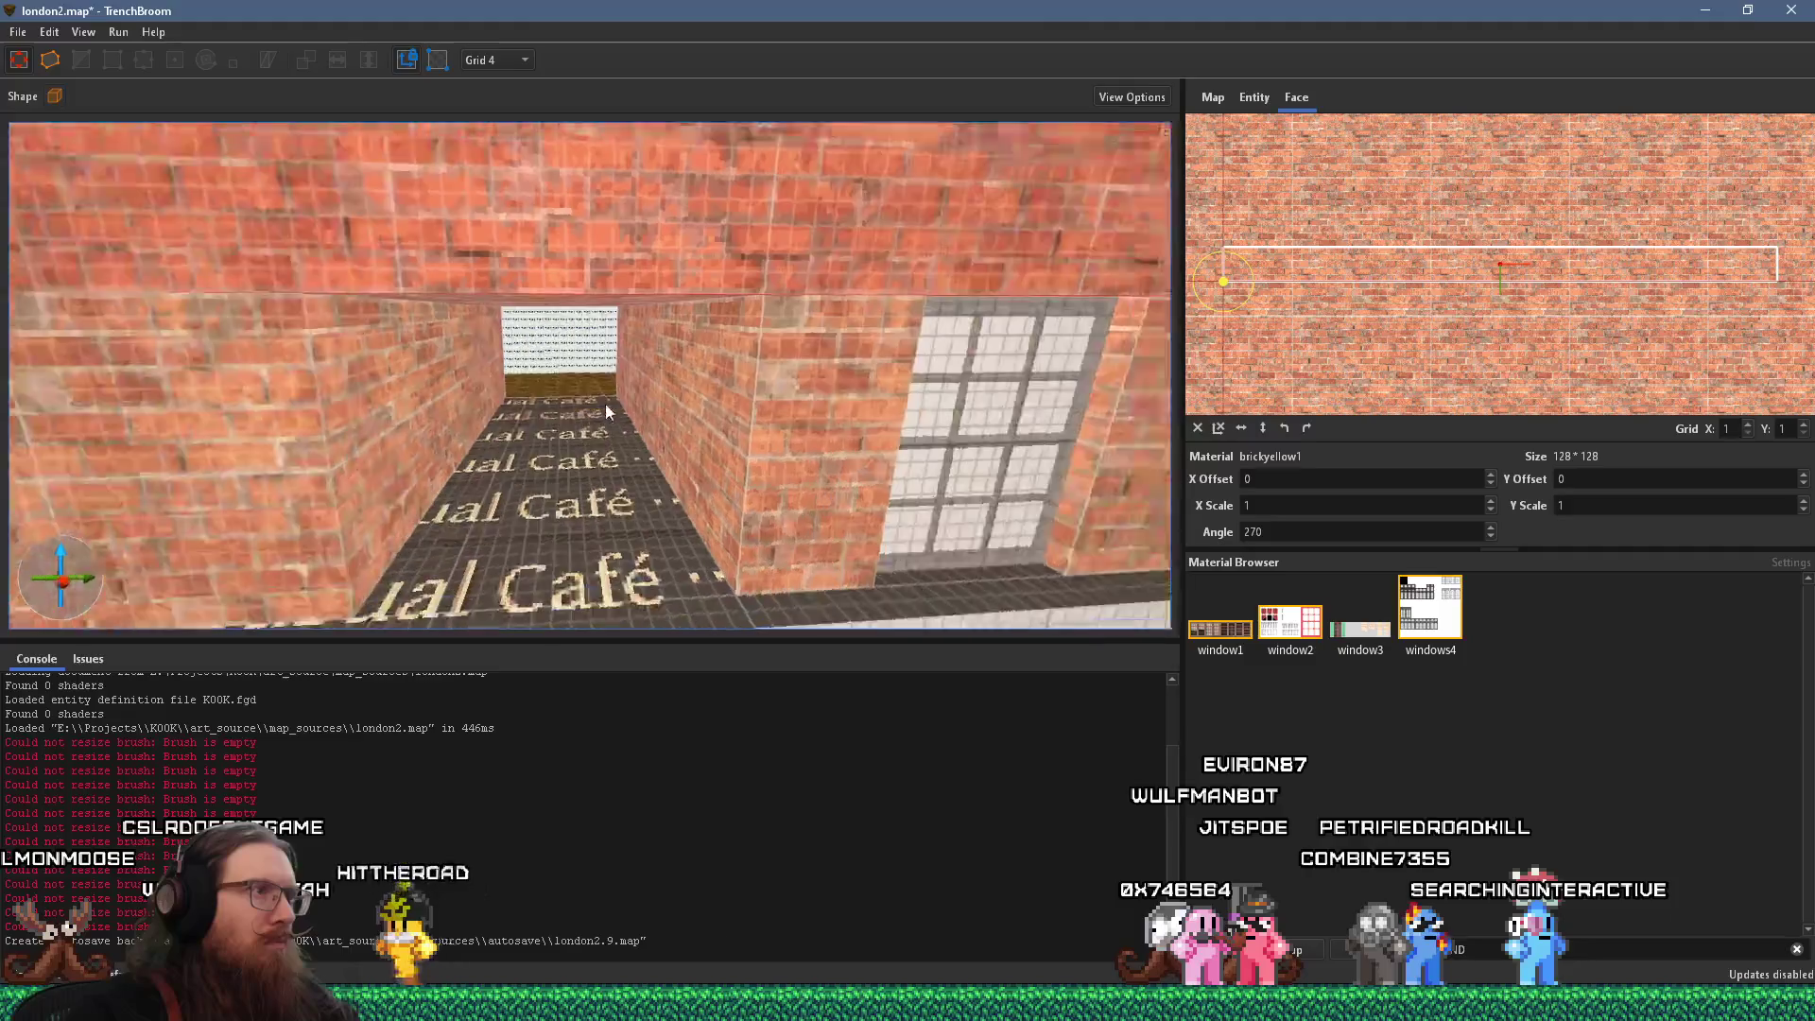
Place a copy of the window brush to the left on the upper brick wall
{"action": "left_click", "coordinate": [768, 405]}
{"action": "left_click_drag", "start_coordinate": [753, 441], "coordinate": [582, 430]}
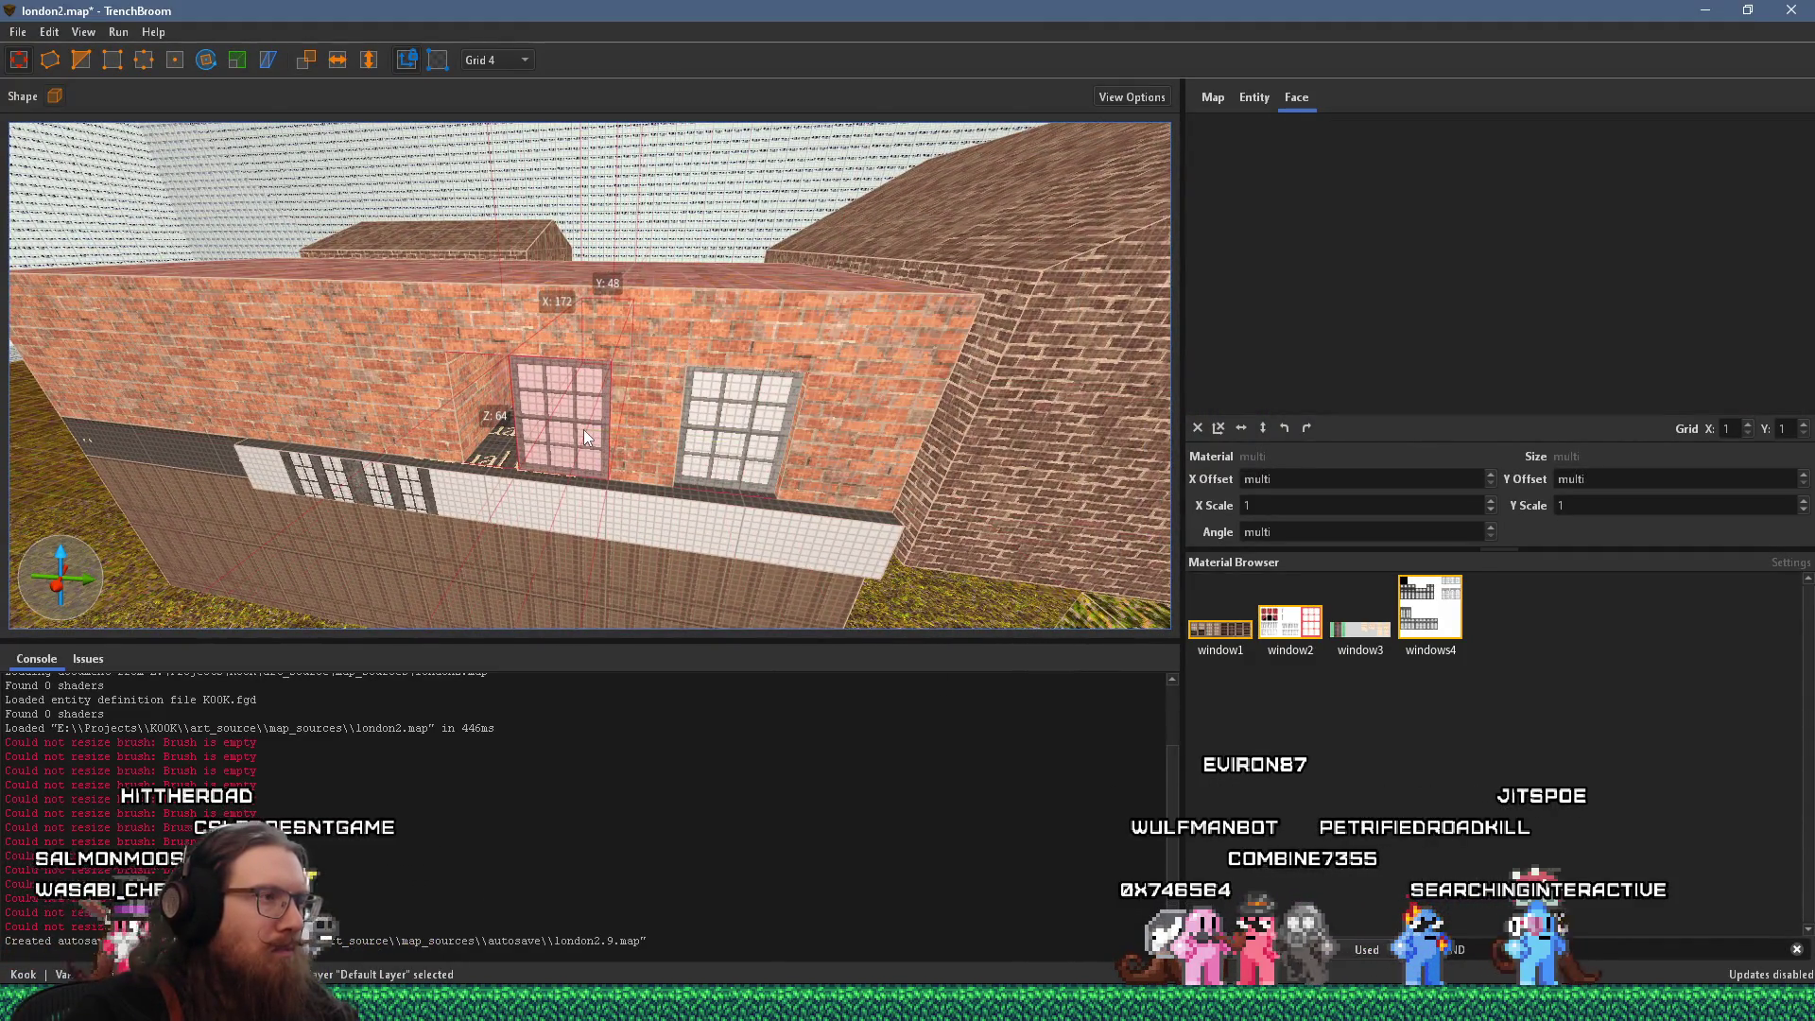
{"action": "scroll", "coordinate": [582, 430], "scroll_direction": "up", "scroll_amount": 3}
{"action": "scroll", "coordinate": [524, 452], "scroll_direction": "down", "scroll_amount": 3}
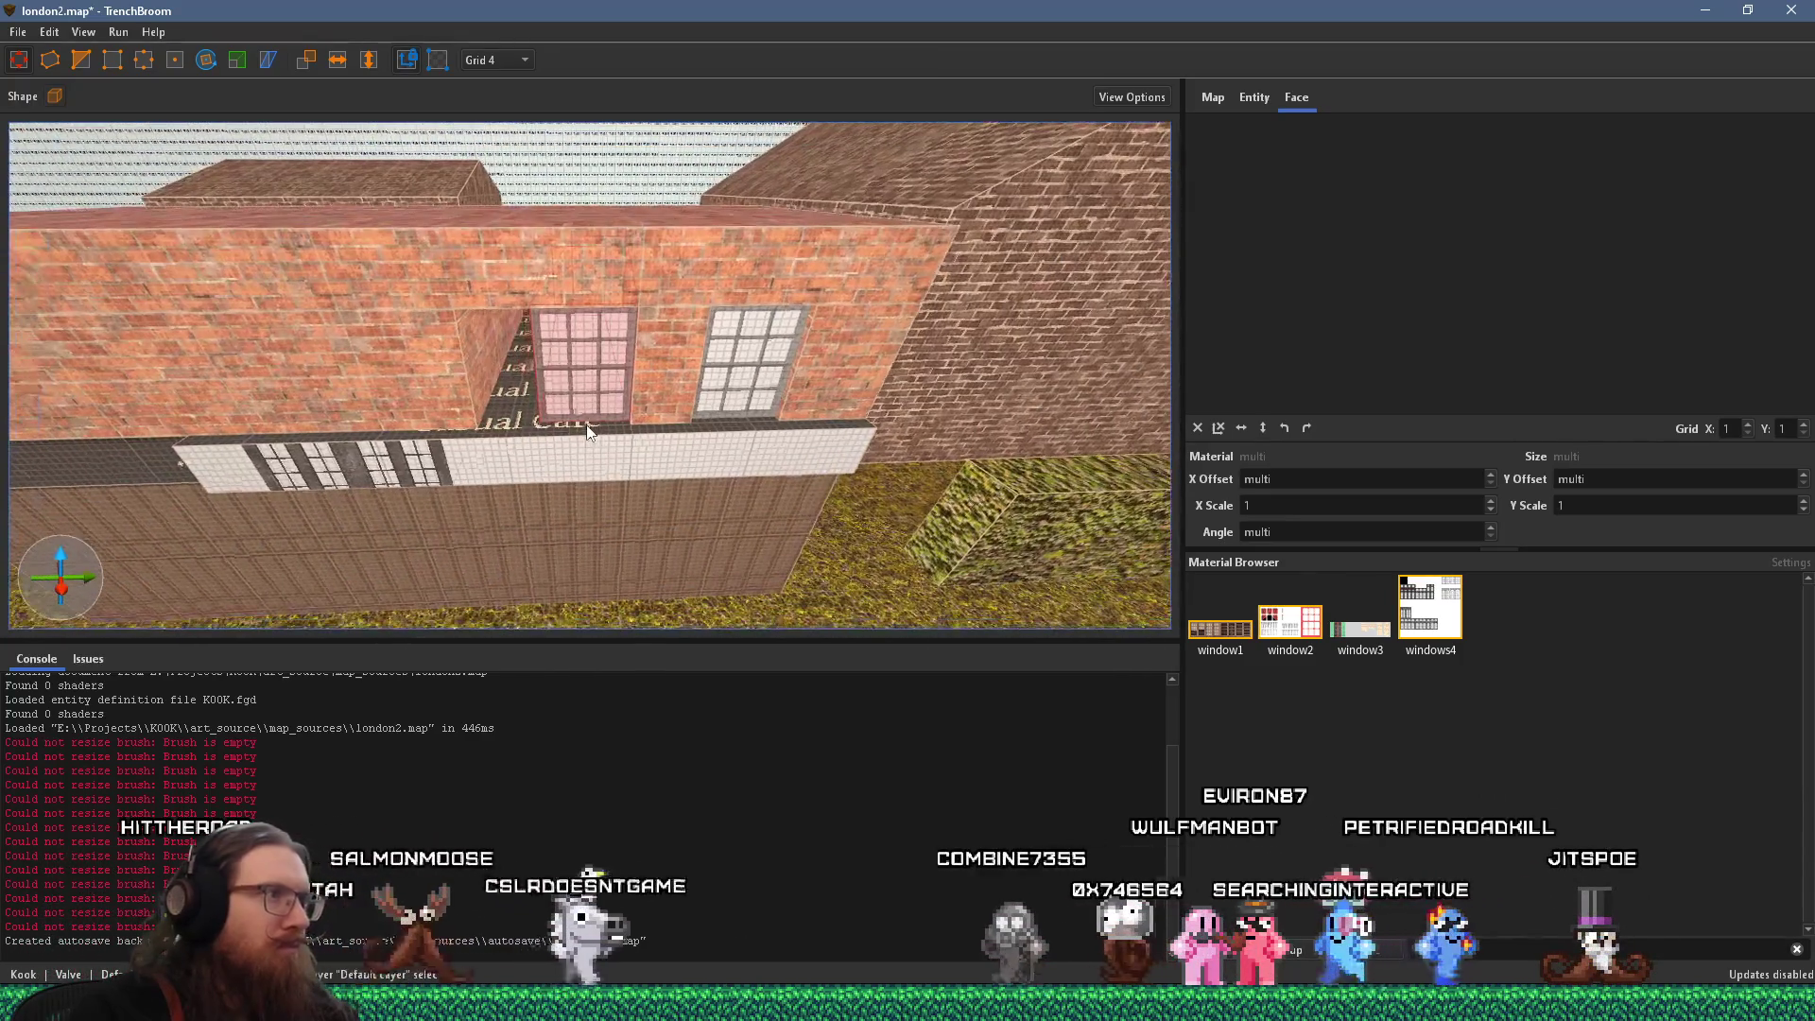
Frame the brick wall and Casual Café sign in view, then select the left upstairs window brush
{"action": "left_click", "coordinate": [441, 399]}
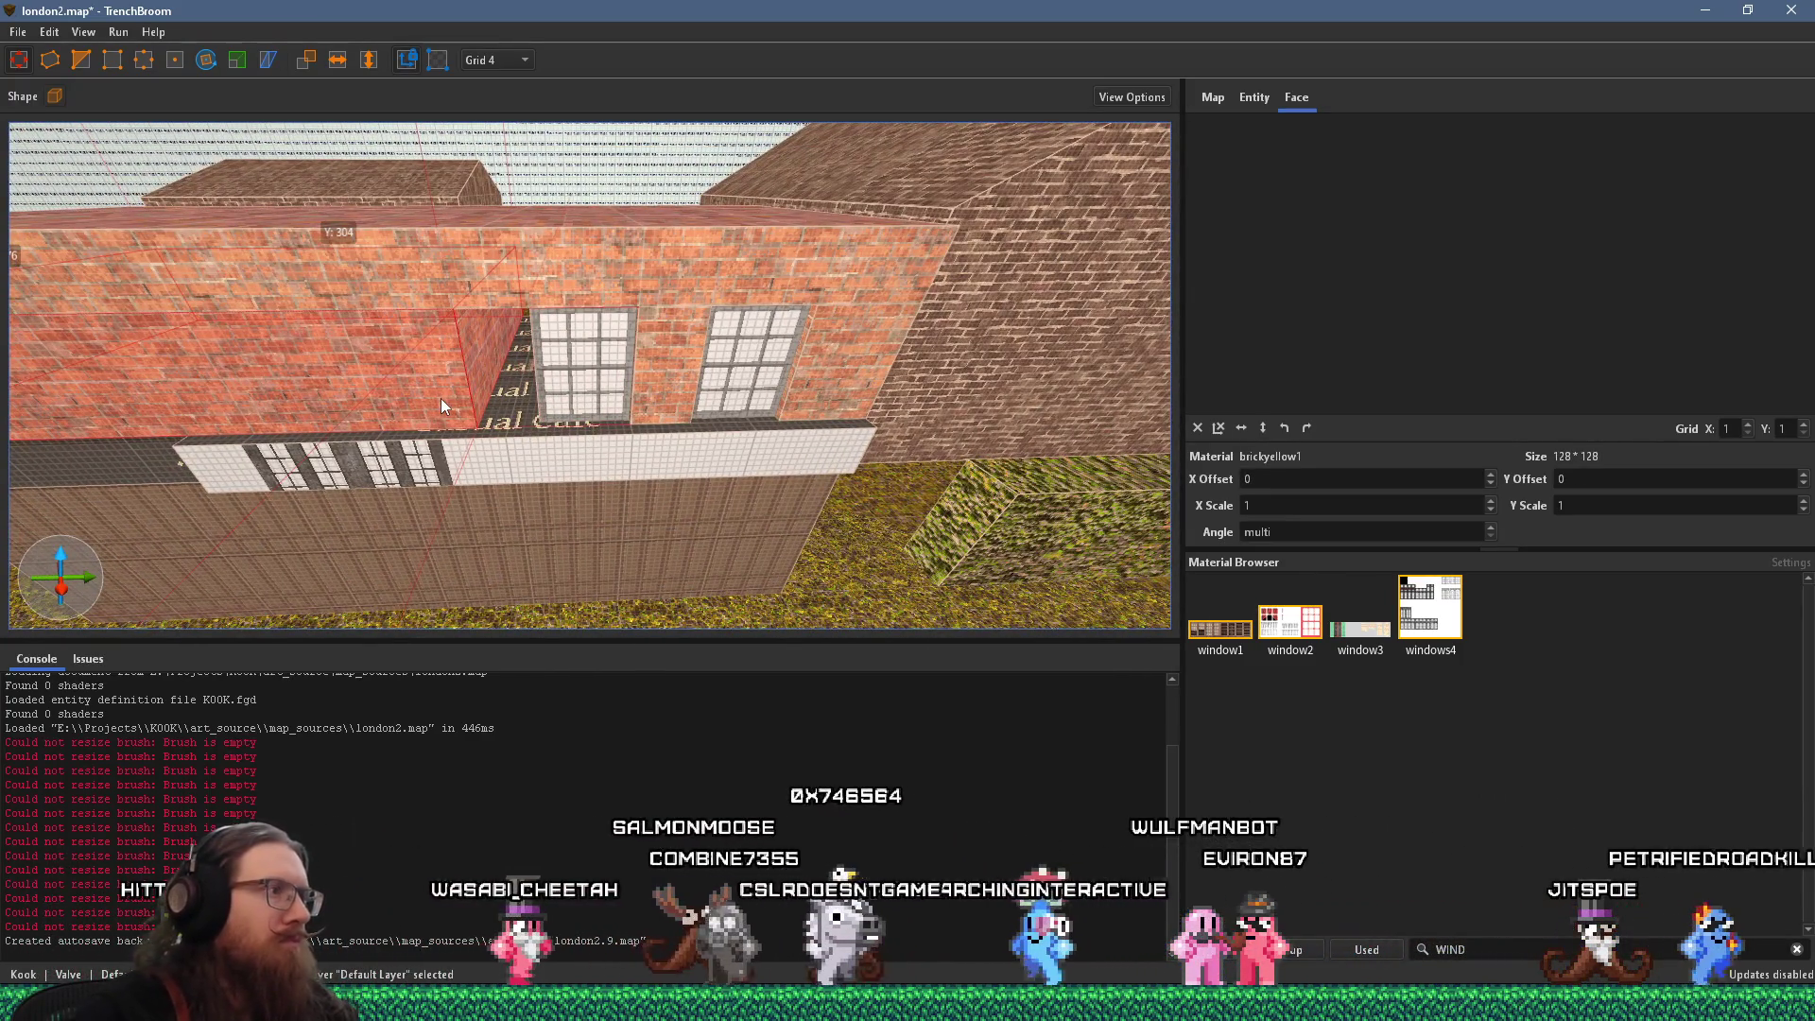
{"action": "key", "text": "ctrl+u"}
{"action": "left_click", "coordinate": [637, 560], "text": "shift"}
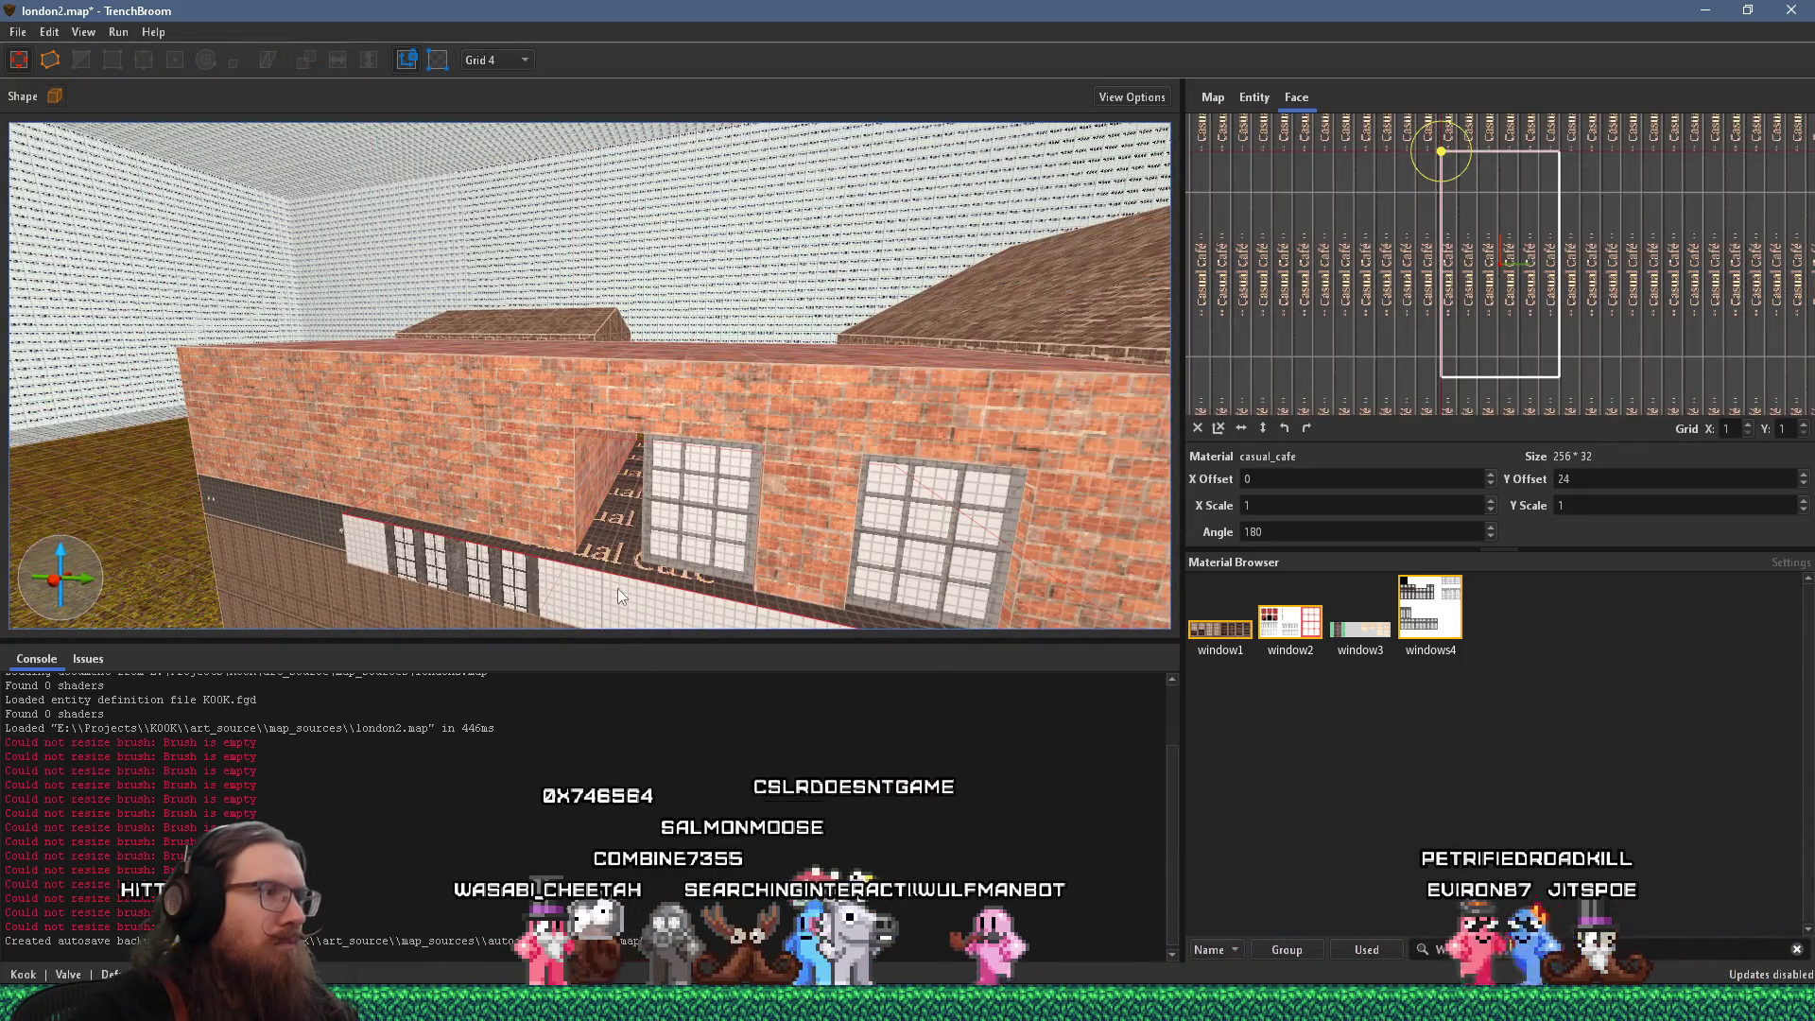
{"action": "key", "text": "ctrl+u"}
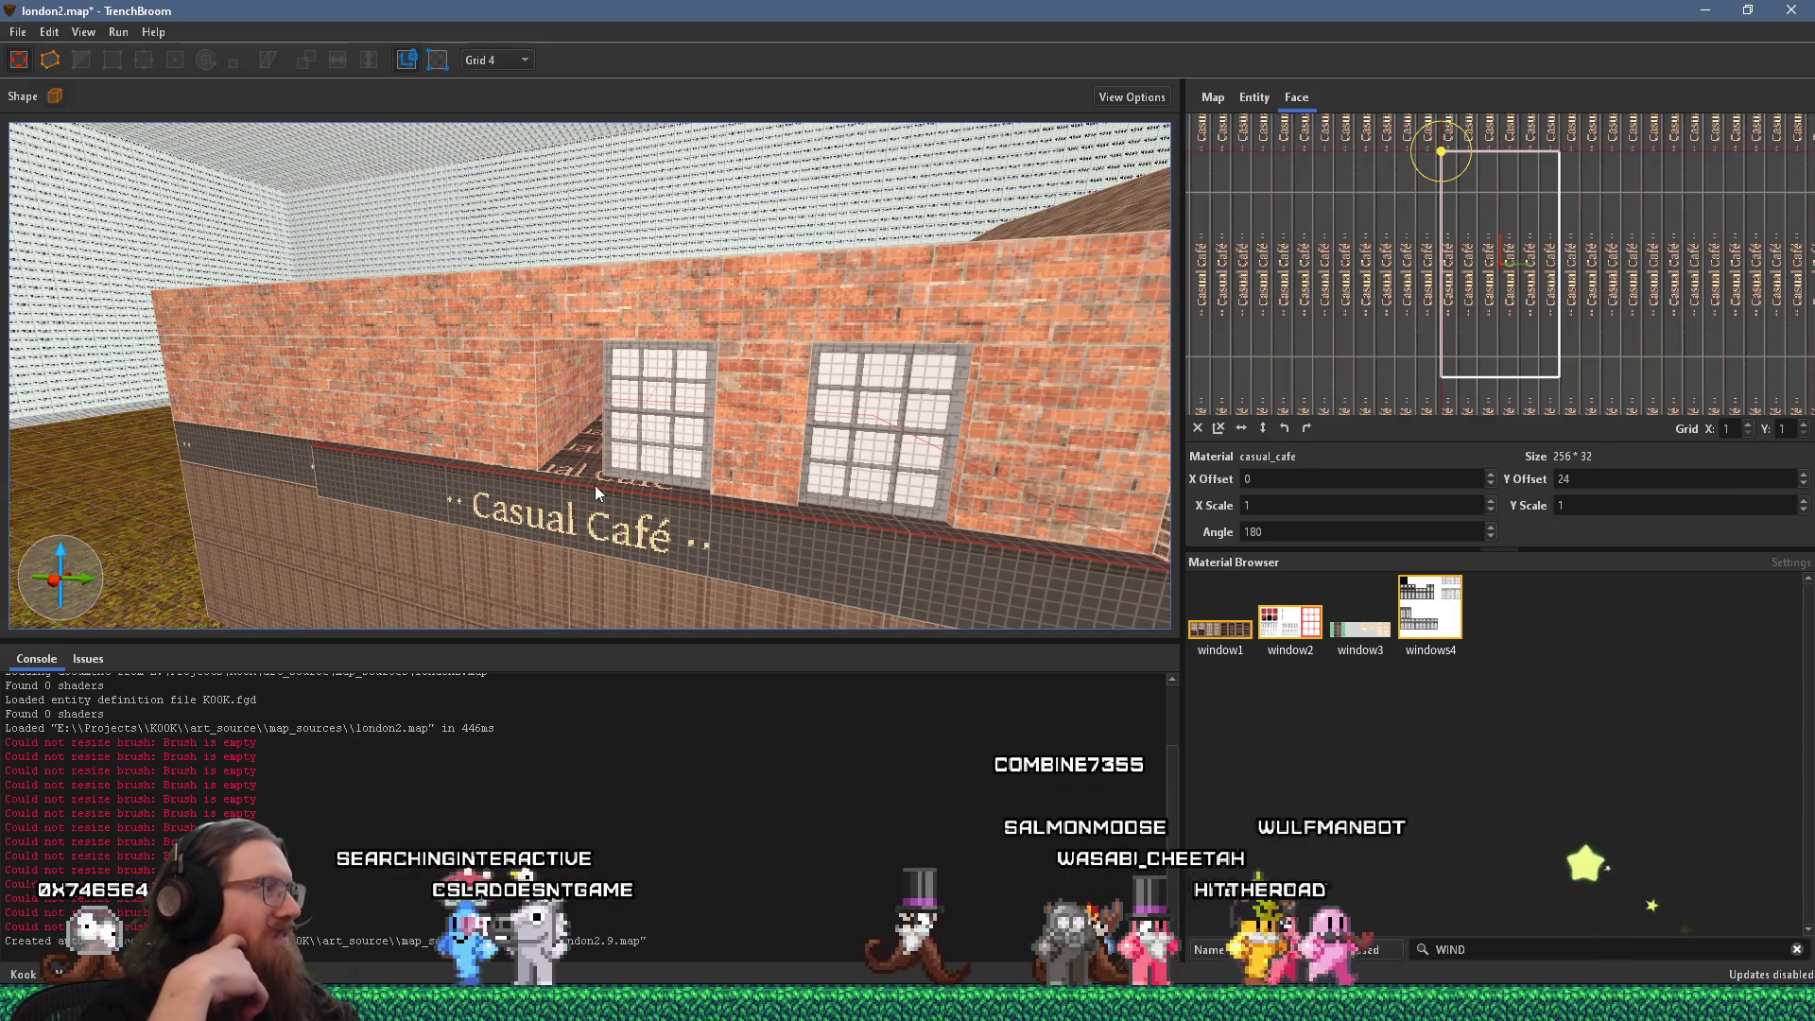
{"action": "mouse_move", "coordinate": [656, 486]}
{"action": "left_mouse_down"}
{"action": "mouse_move", "coordinate": [784, 499]}
{"action": "mouse_move", "coordinate": [712, 450]}
{"action": "mouse_move", "coordinate": [677, 478]}
{"action": "left_mouse_up"}
{"action": "scroll", "coordinate": [677, 478], "scroll_direction": "up", "scroll_amount": 5}
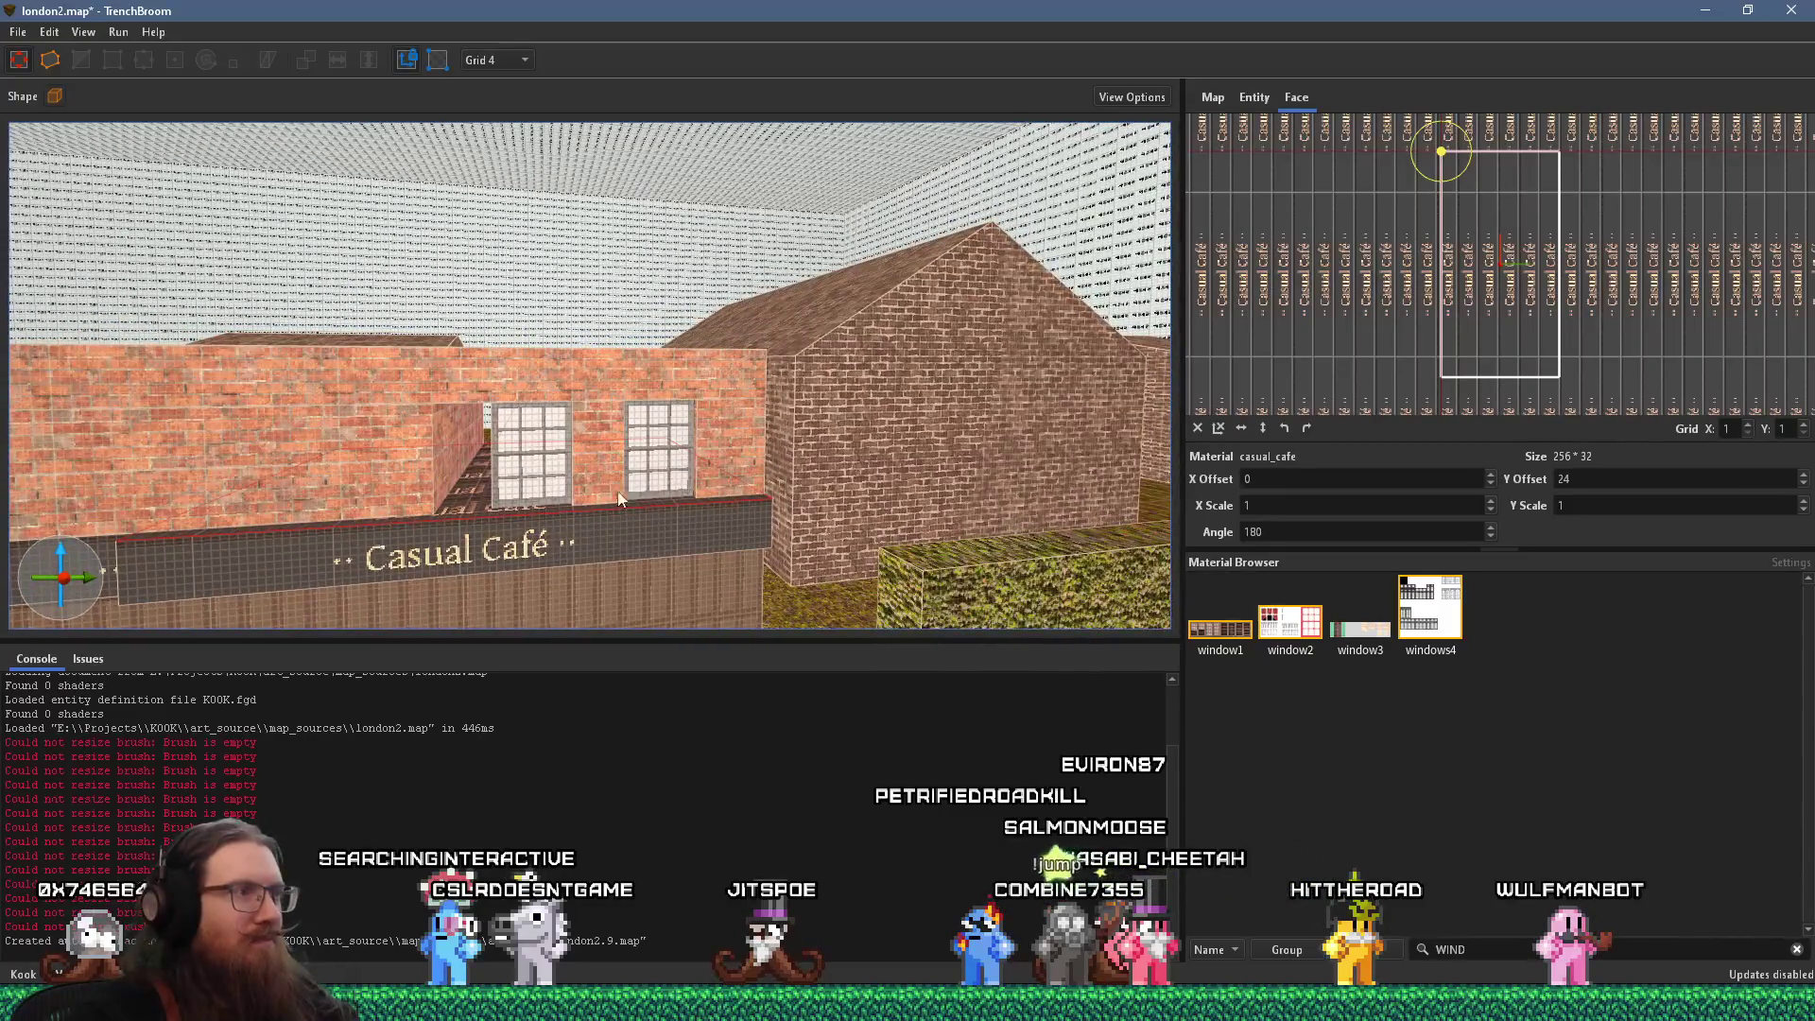
{"action": "left_click", "coordinate": [665, 405]}
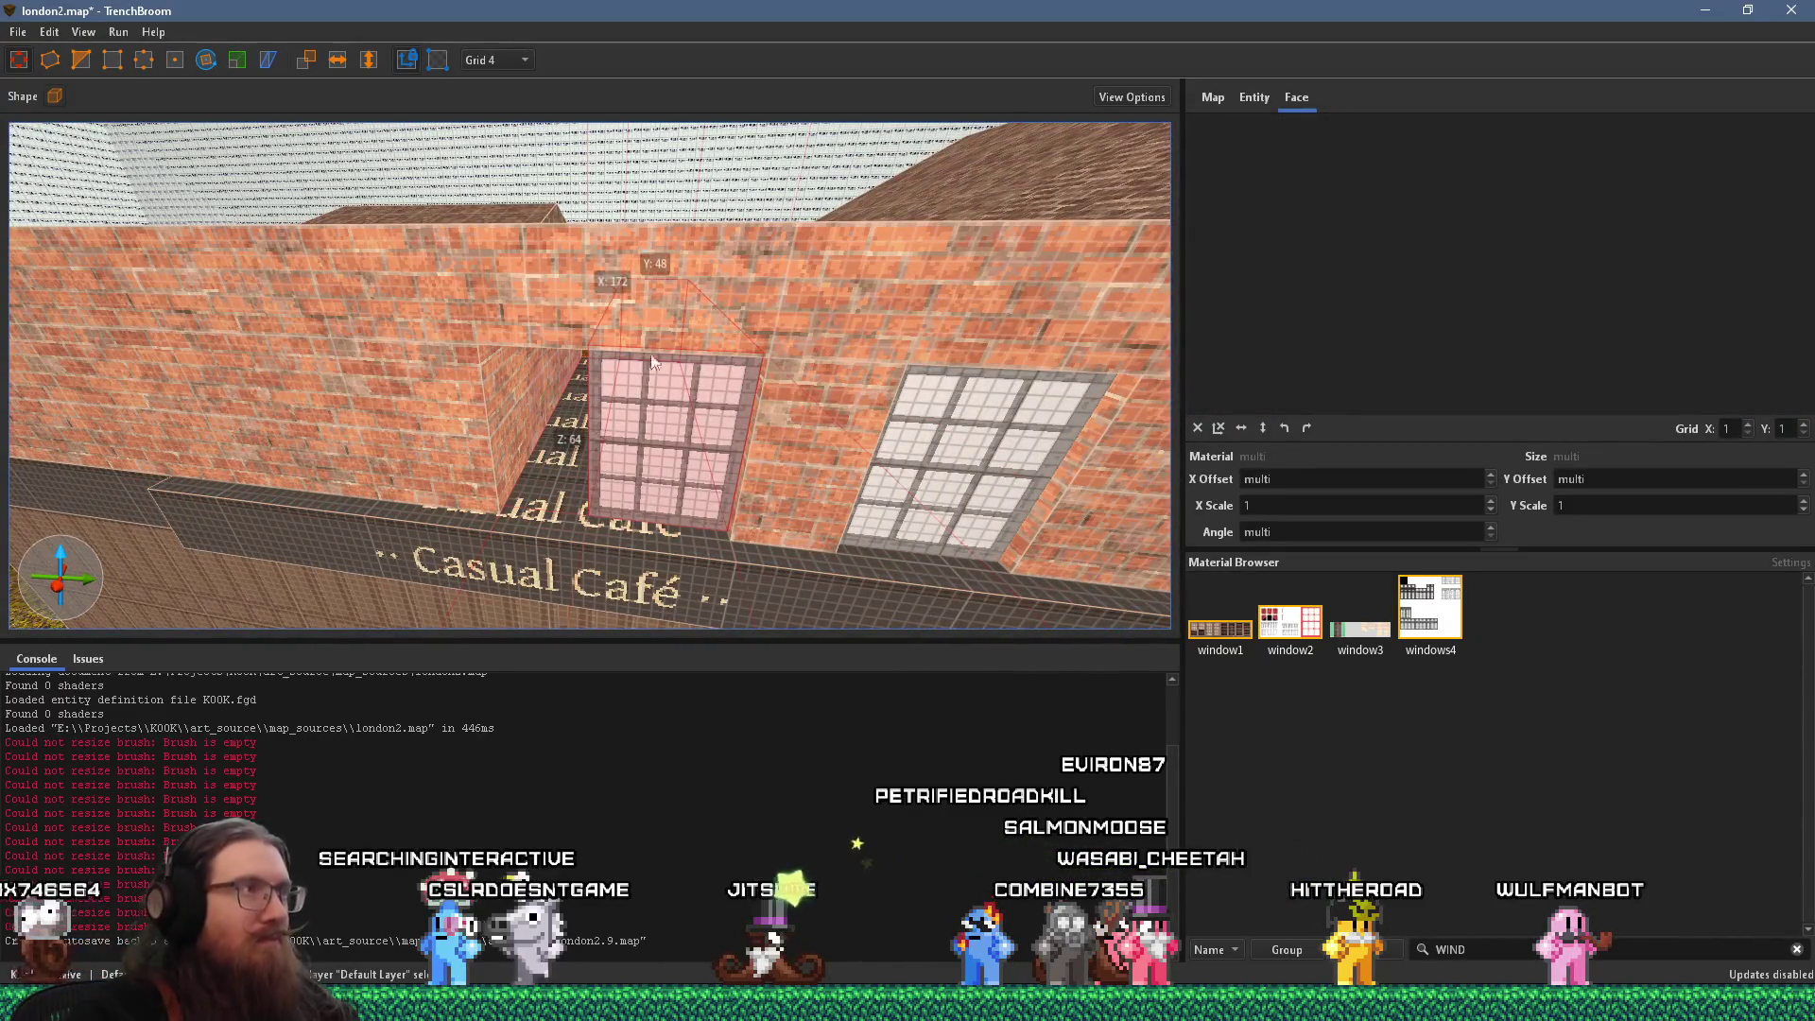
Shift the left upstairs window 16 units sideways on grid 16, then drop the grid to 8
{"action": "left_click", "coordinate": [509, 173]}
{"action": "scroll", "coordinate": [662, 397], "scroll_direction": "down", "scroll_amount": 2}
{"action": "mouse_move", "coordinate": [681, 440]}
{"action": "left_mouse_down"}
{"action": "mouse_move", "coordinate": [641, 440]}
{"action": "mouse_move", "coordinate": [656, 435]}
{"action": "left_mouse_up"}
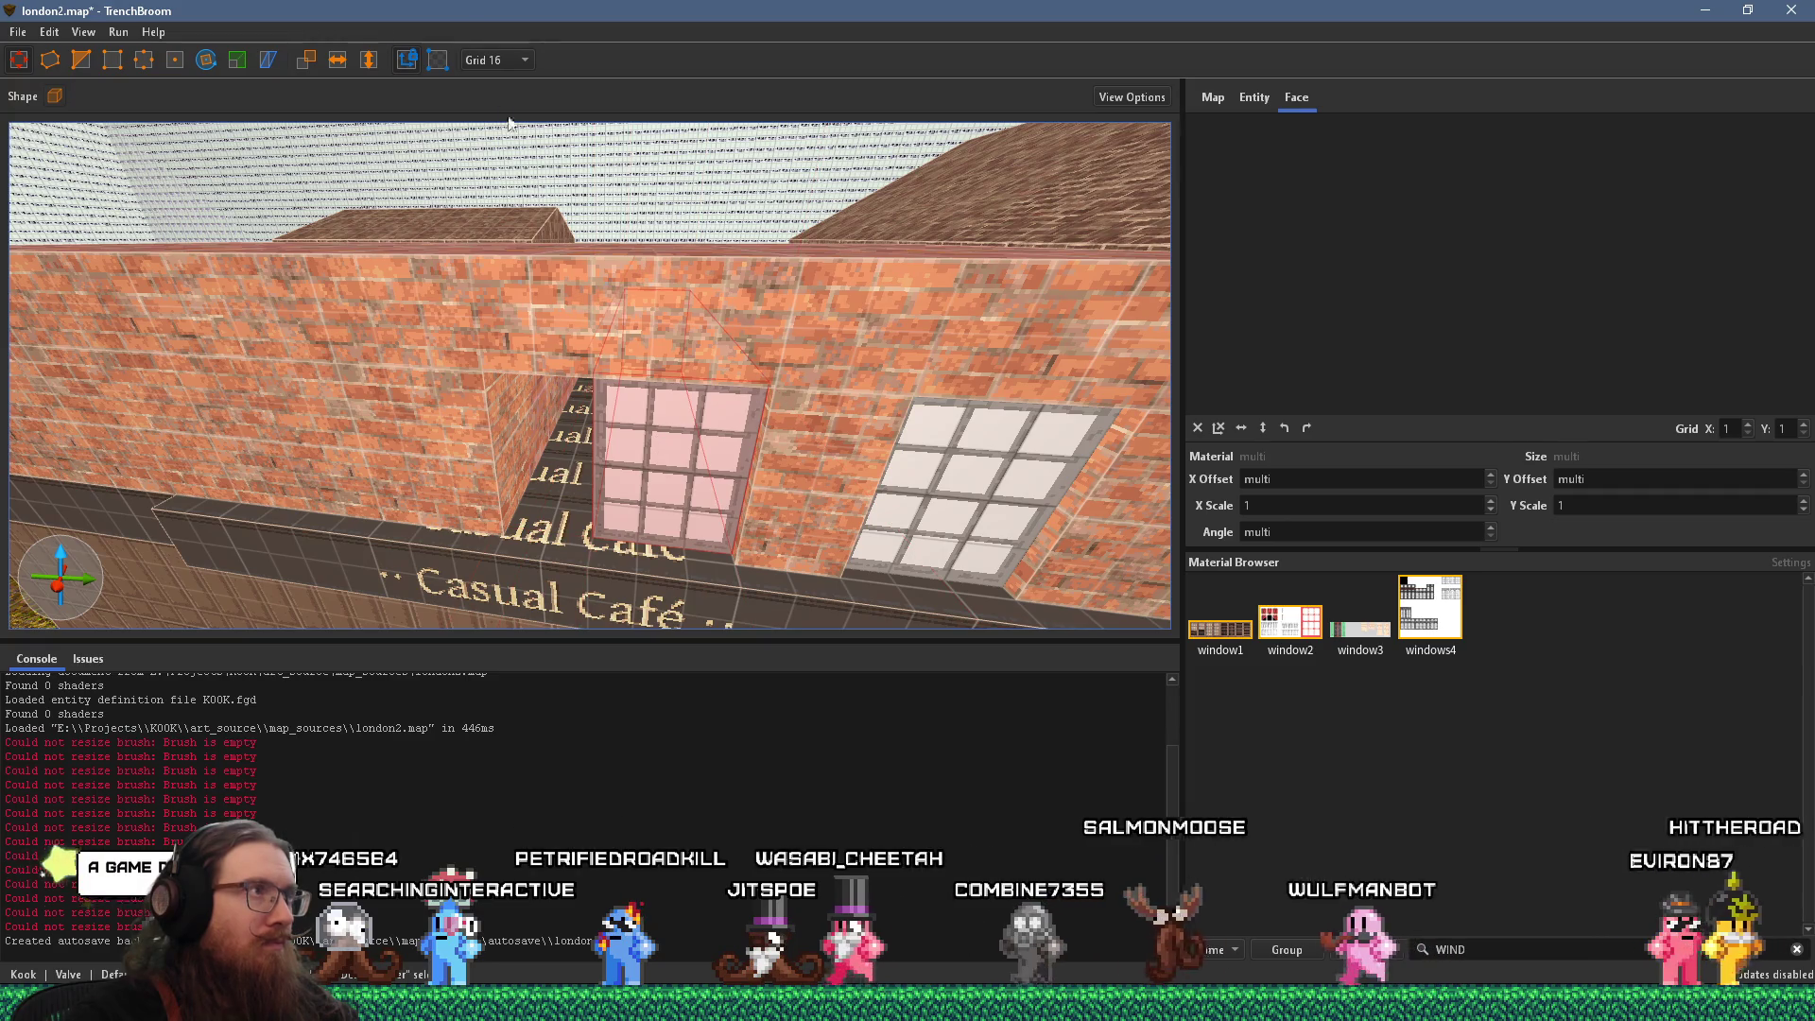
{"action": "left_click", "coordinate": [495, 59]}
{"action": "left_click", "coordinate": [497, 152]}
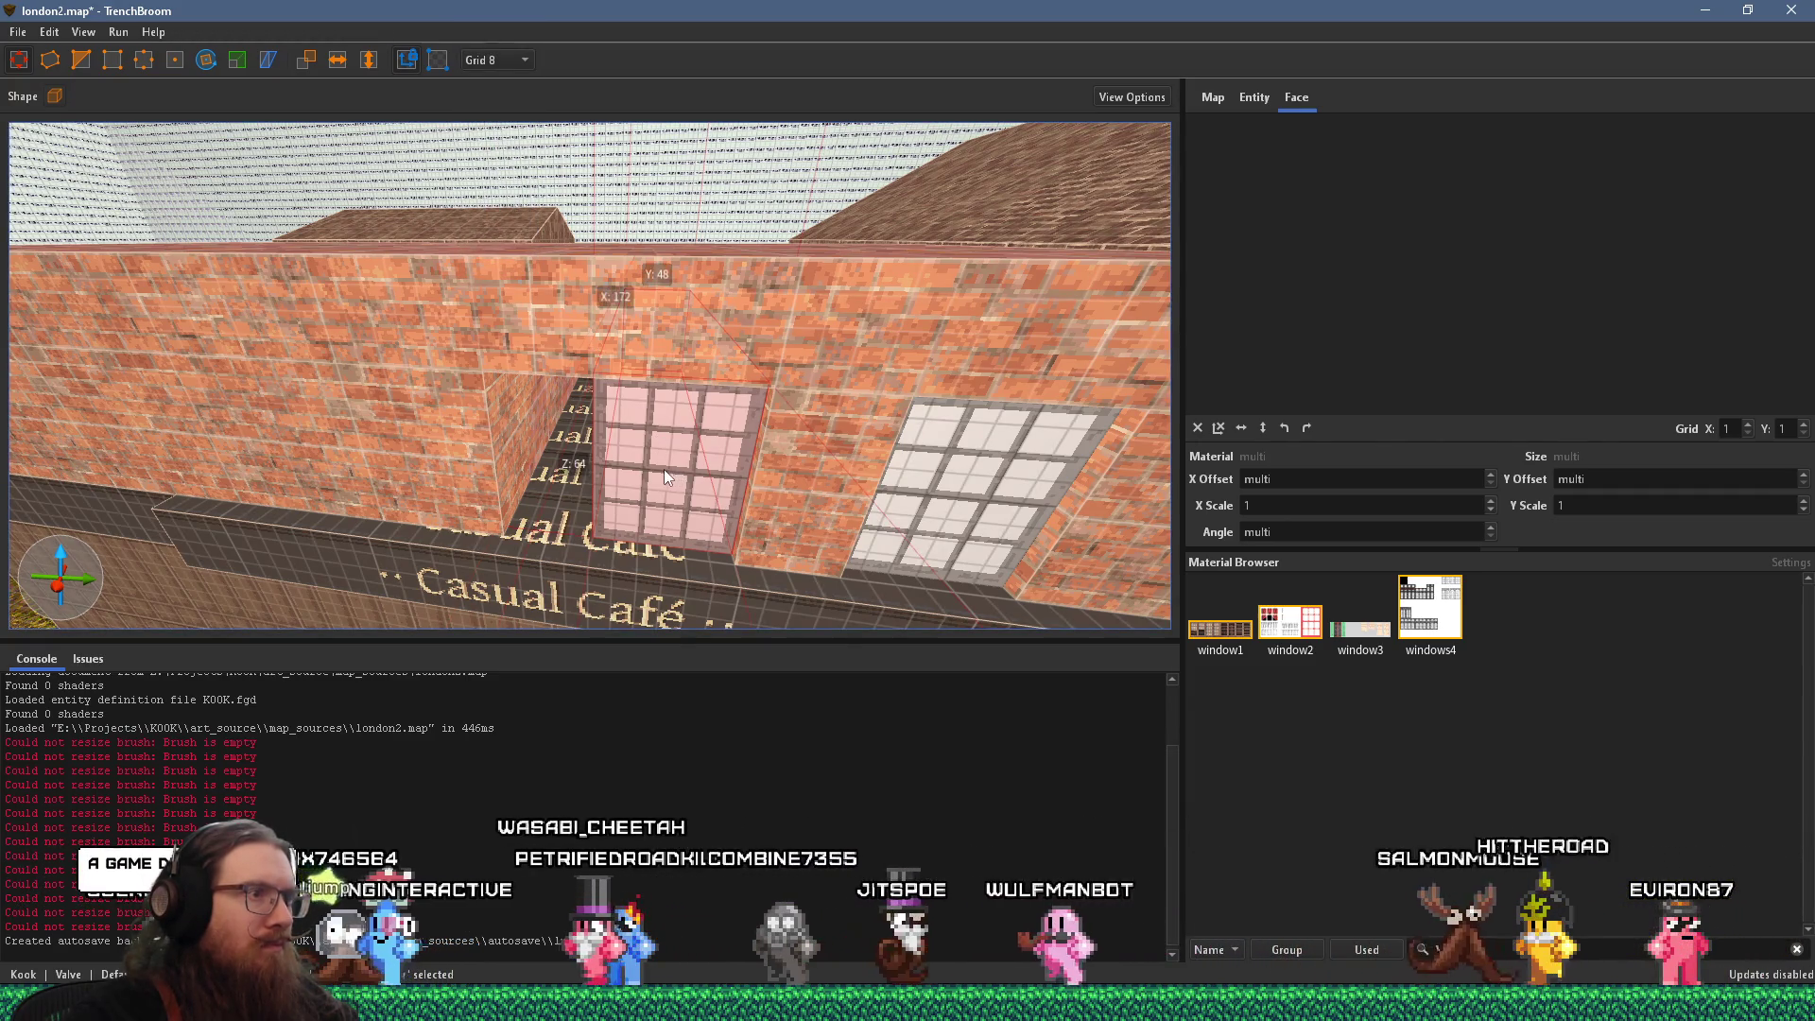
{"action": "key", "text": "ctrl+z"}
{"action": "scroll", "coordinate": [712, 484], "scroll_direction": "down", "scroll_amount": 5}
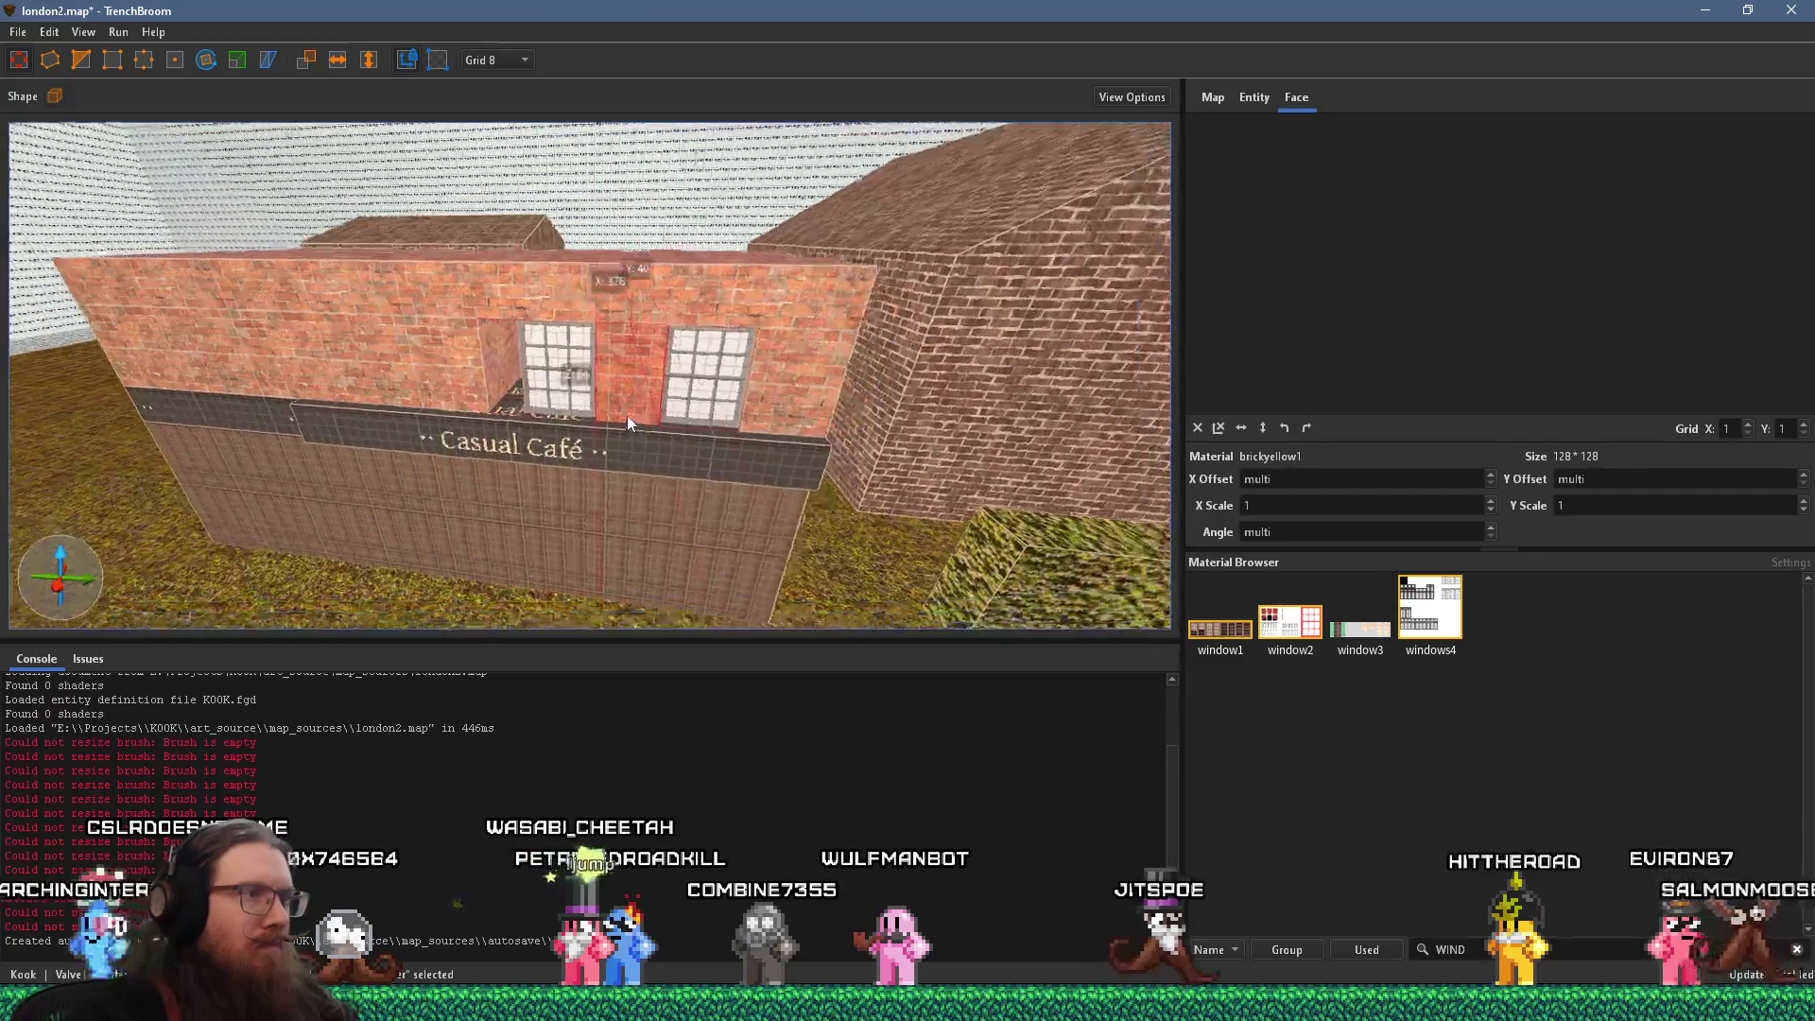
{"action": "scroll", "coordinate": [497, 388], "scroll_direction": "up", "scroll_amount": 3}
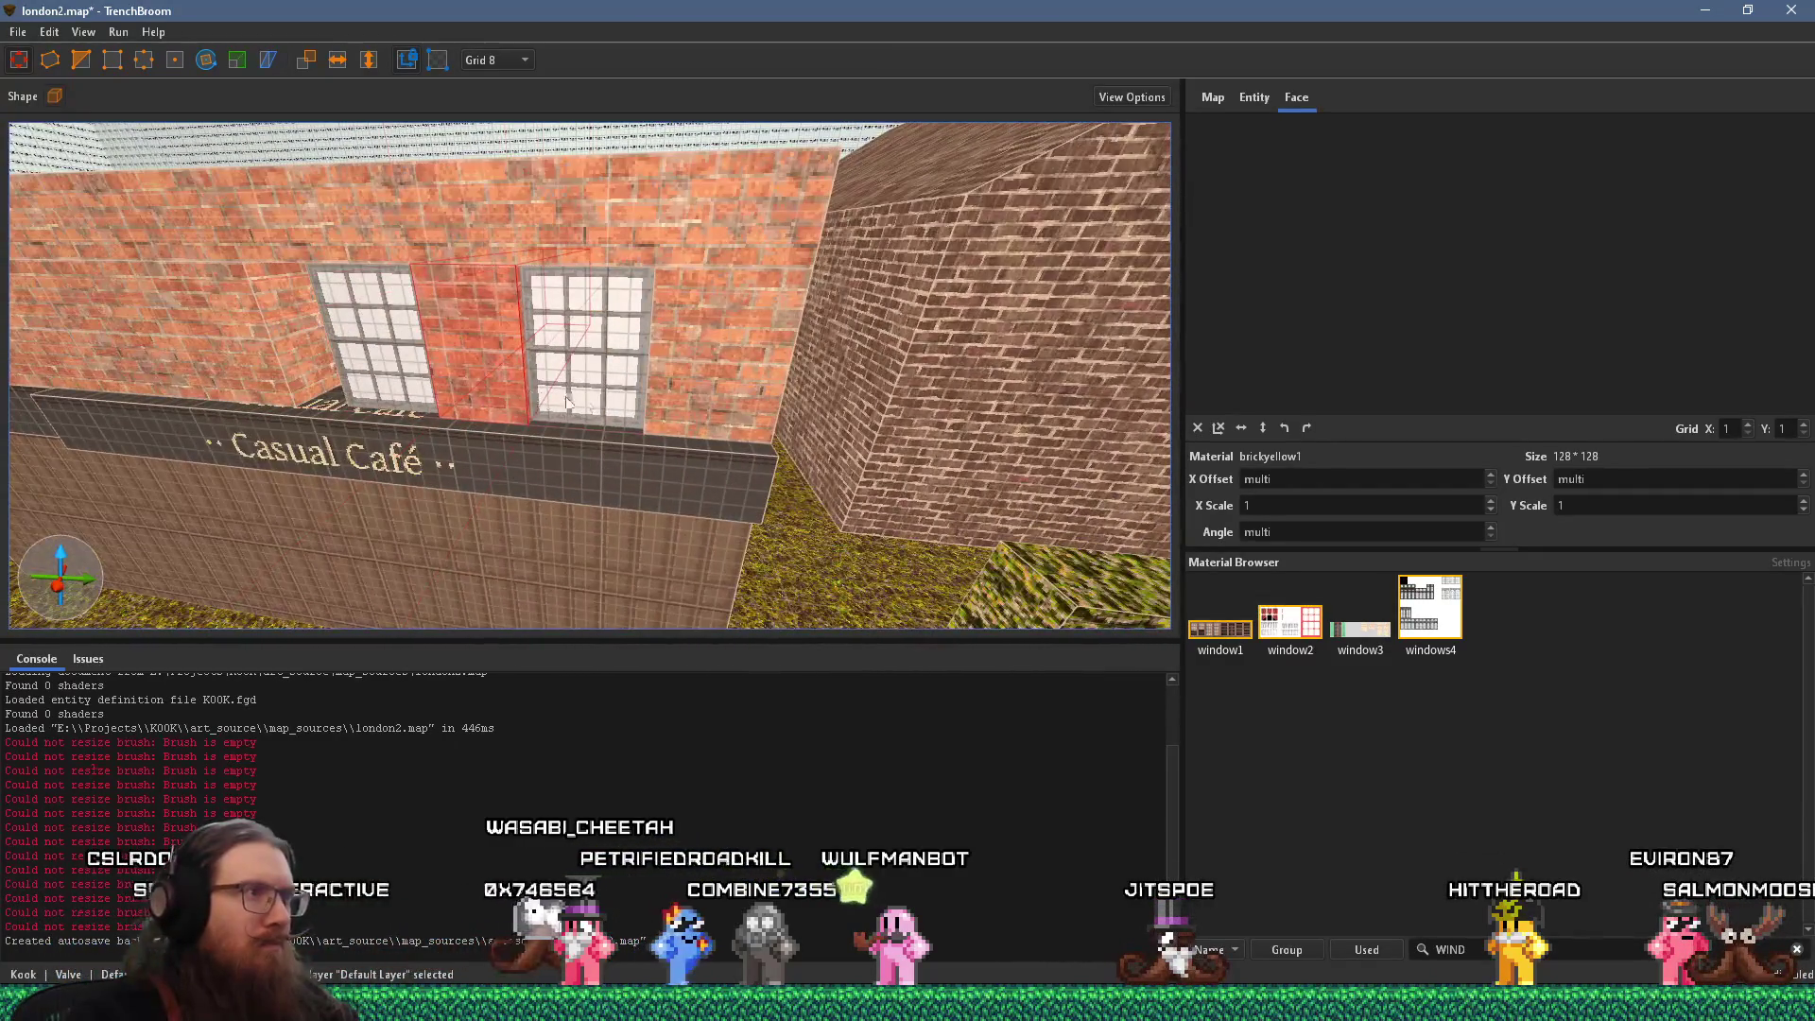
{"action": "scroll", "coordinate": [677, 400], "scroll_direction": "up", "scroll_amount": 3}
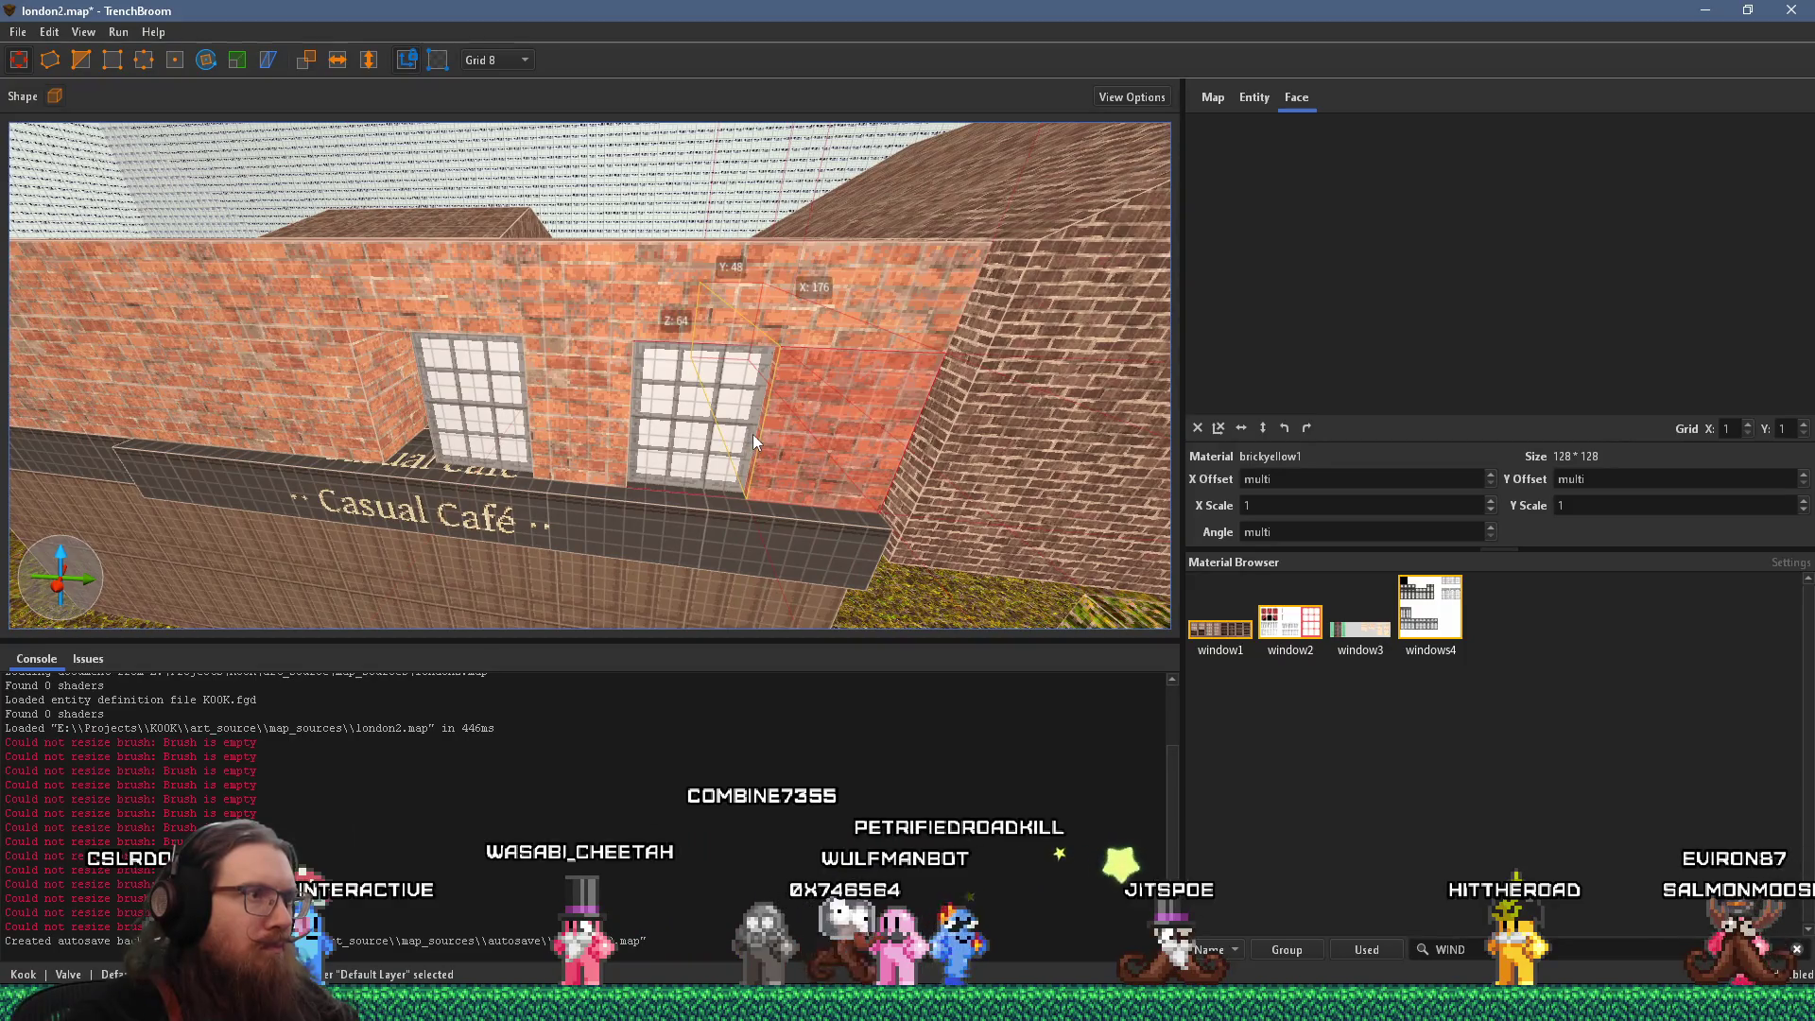
{"action": "key", "text": "ctrl+shift+z"}
{"action": "key", "text": "Escape"}
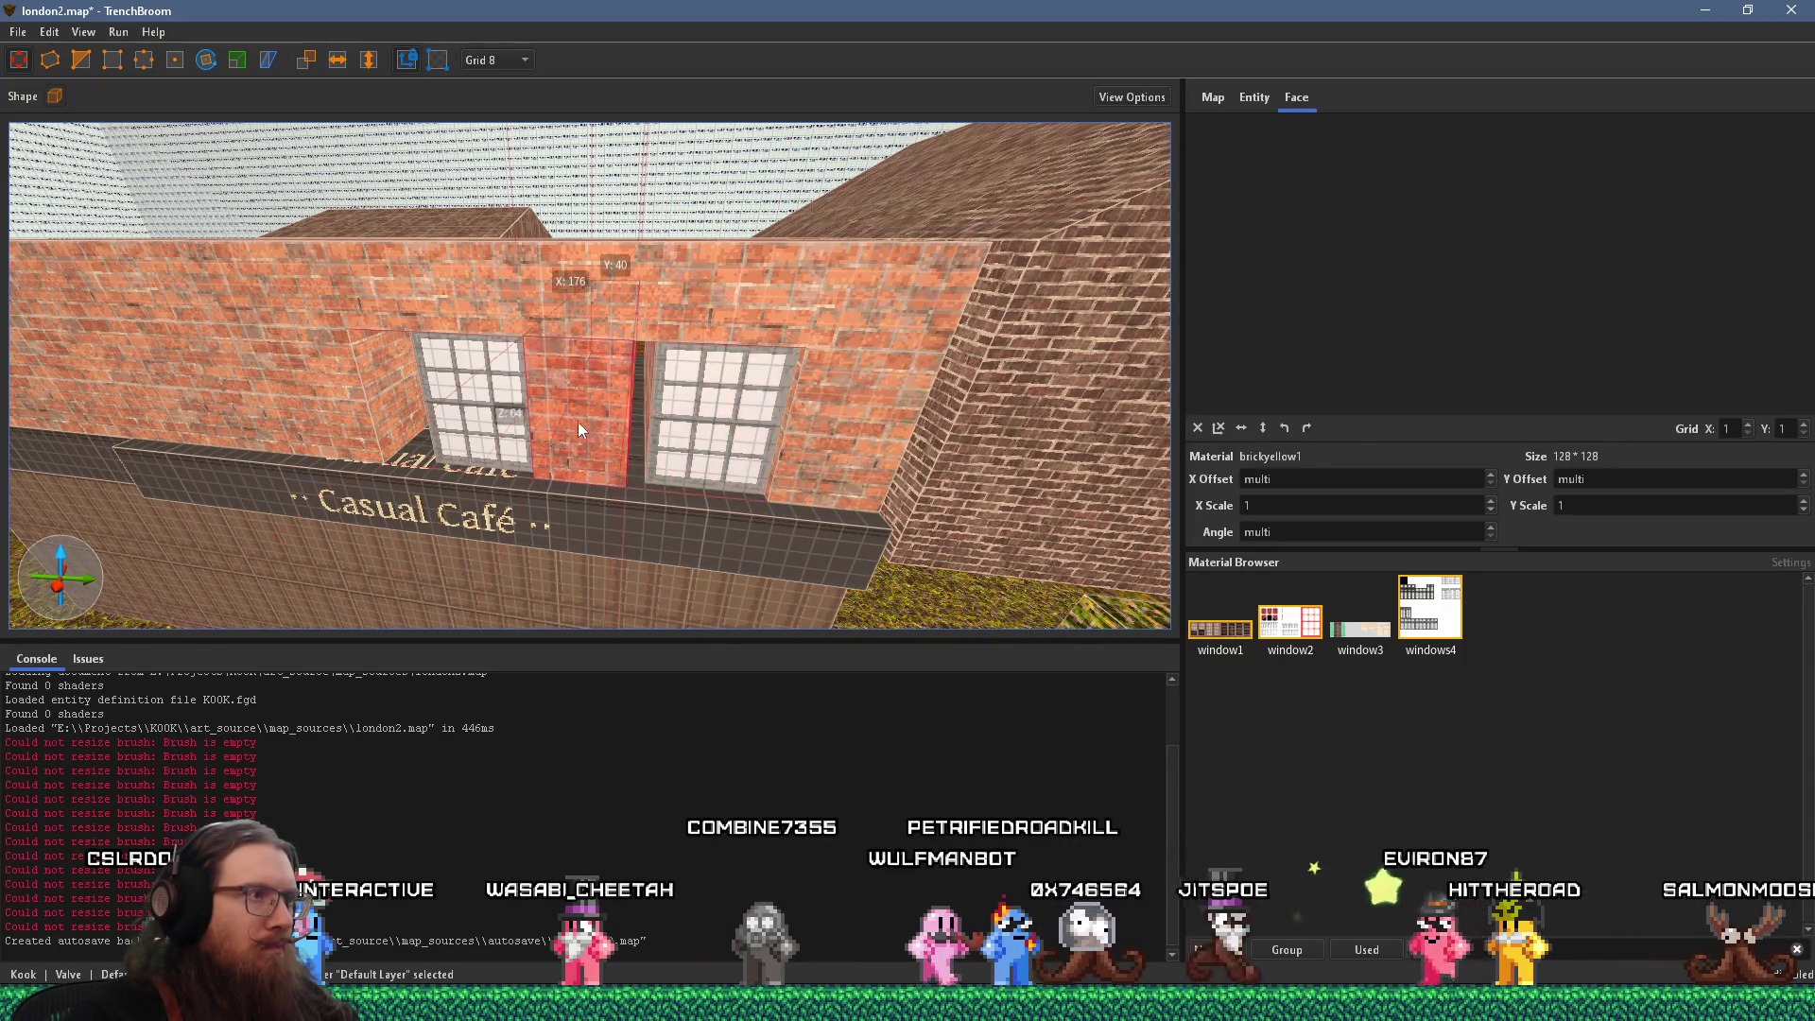
Delete the brick wall block beside the left window and switch to the reference photo
{"action": "left_click", "coordinate": [596, 336], "text": "shift"}
{"action": "left_click", "coordinate": [484, 390]}
{"action": "scroll", "coordinate": [624, 422], "scroll_direction": "down", "scroll_amount": 2}
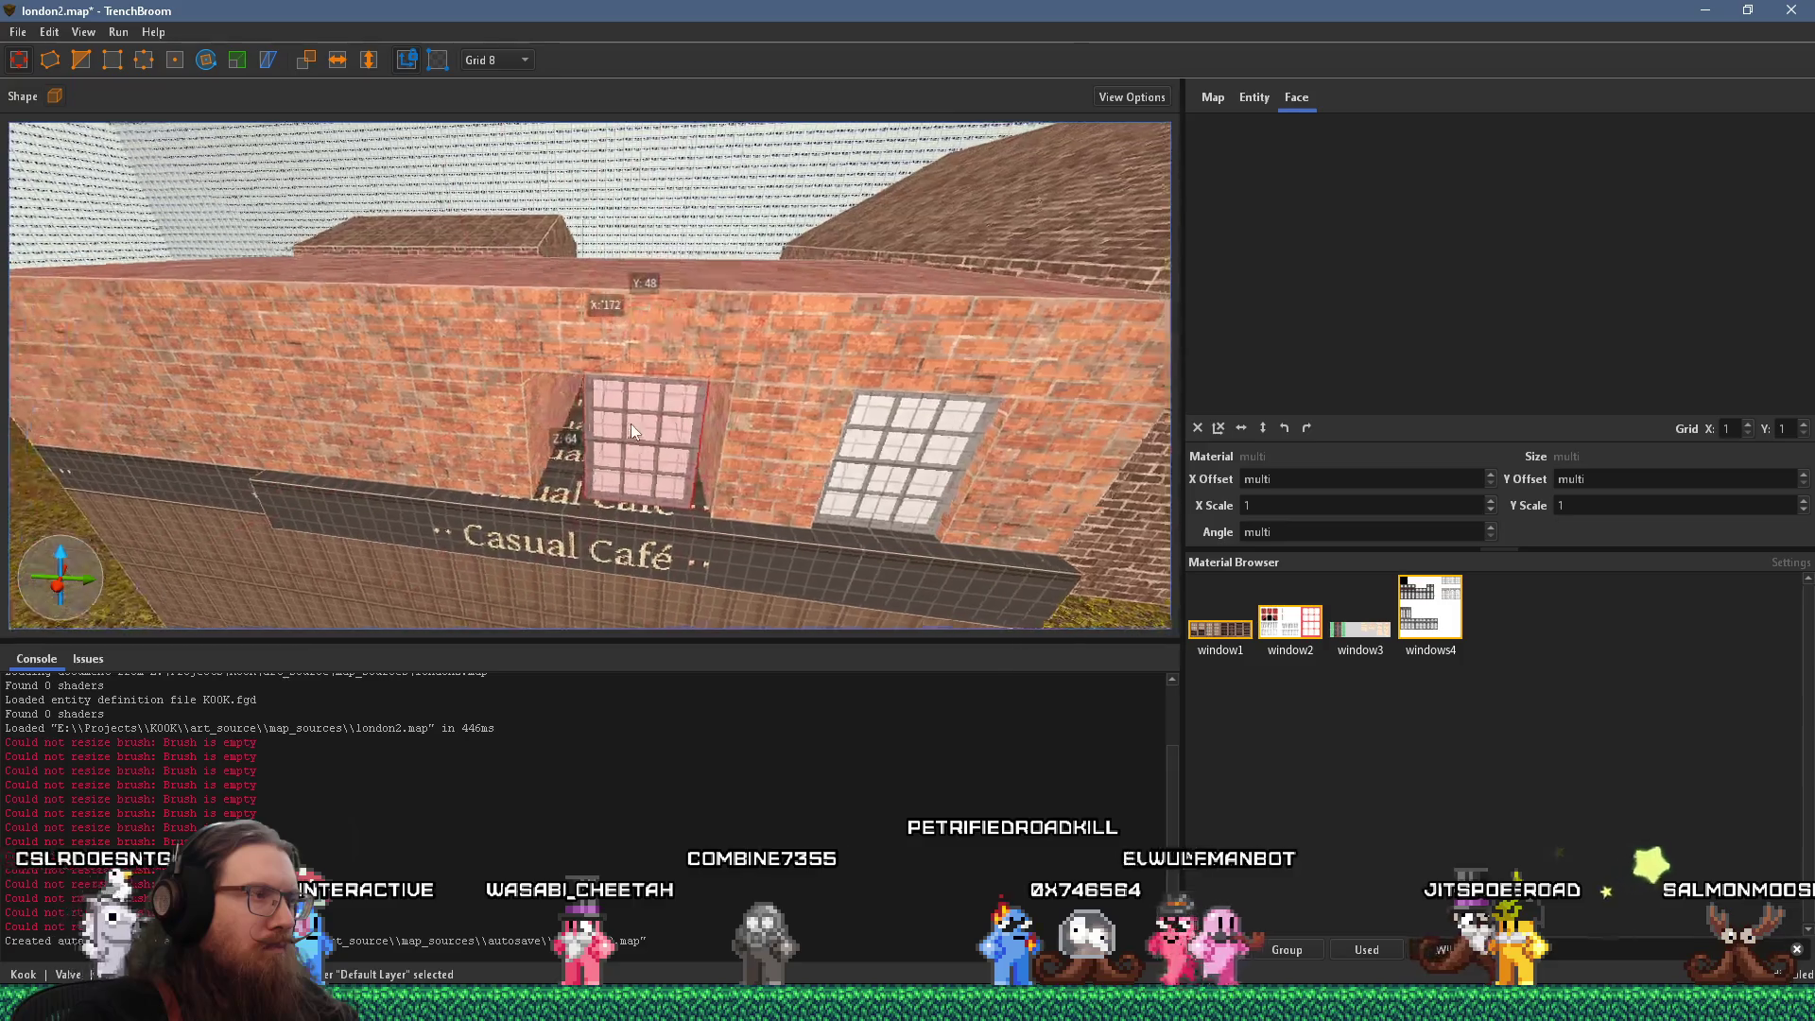
{"action": "scroll", "coordinate": [643, 361], "scroll_direction": "down", "scroll_amount": 3}
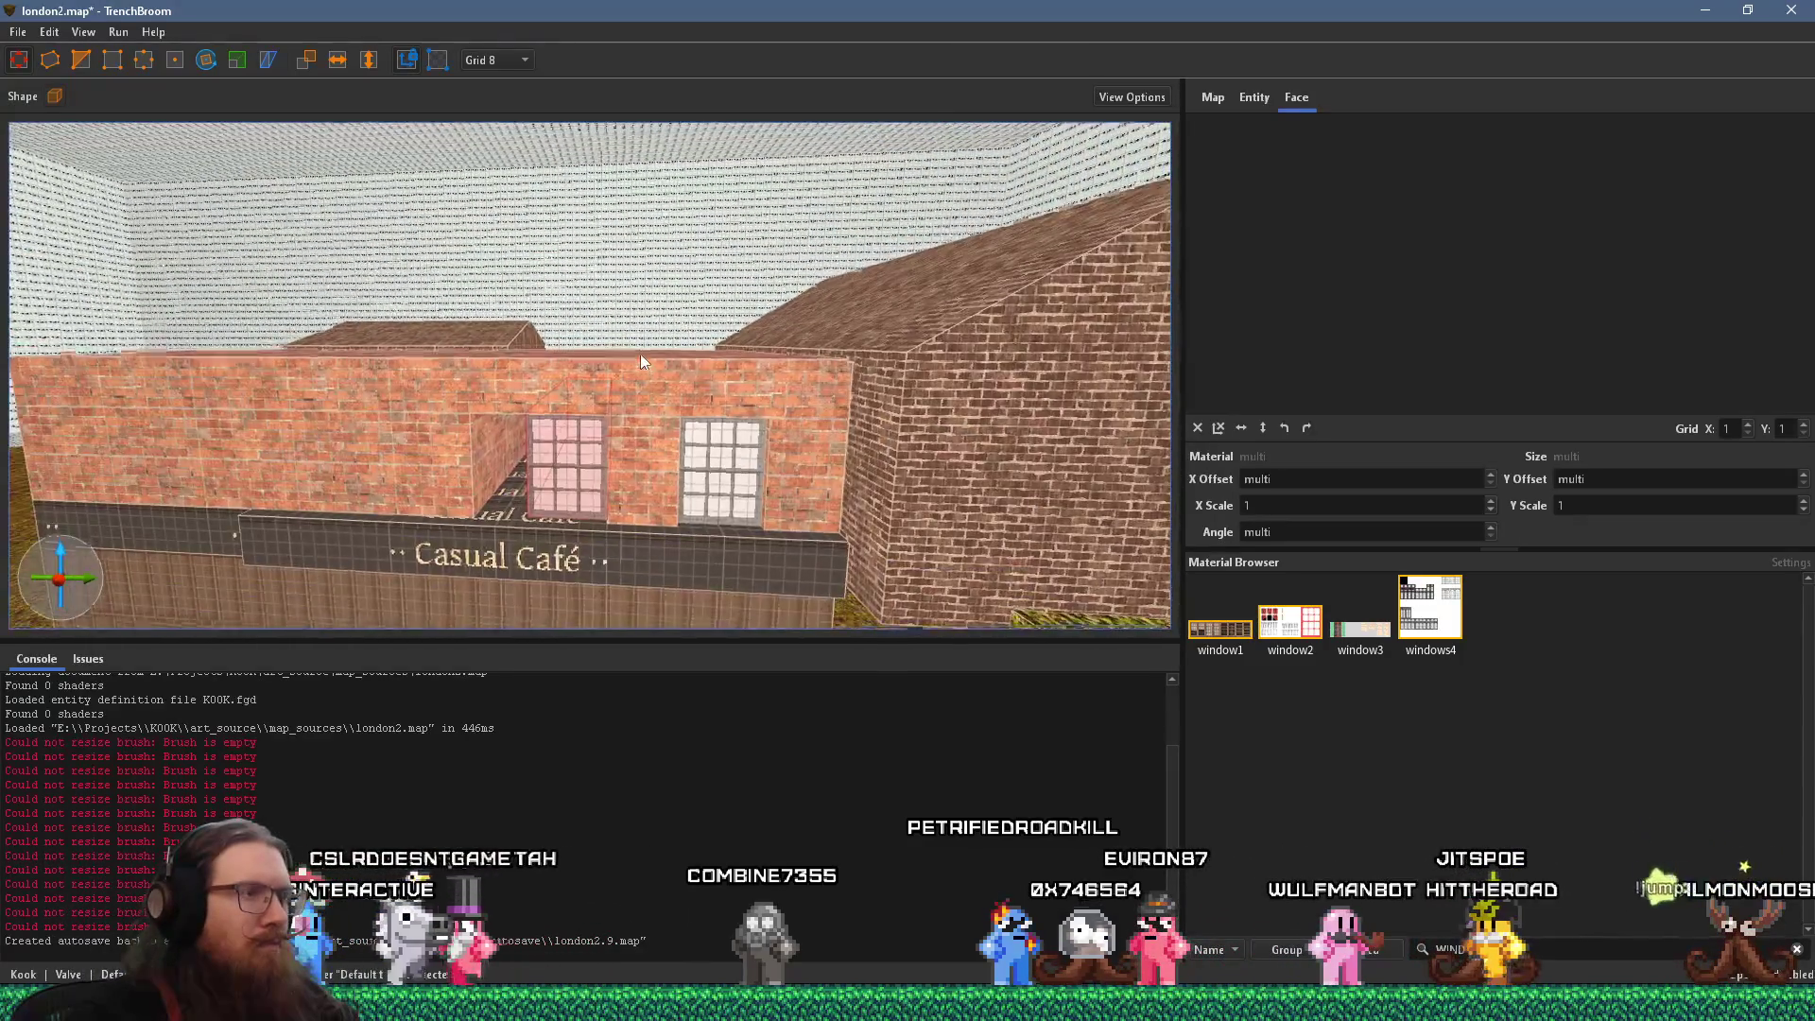
{"action": "scroll", "coordinate": [850, 283], "scroll_direction": "up", "scroll_amount": 3}
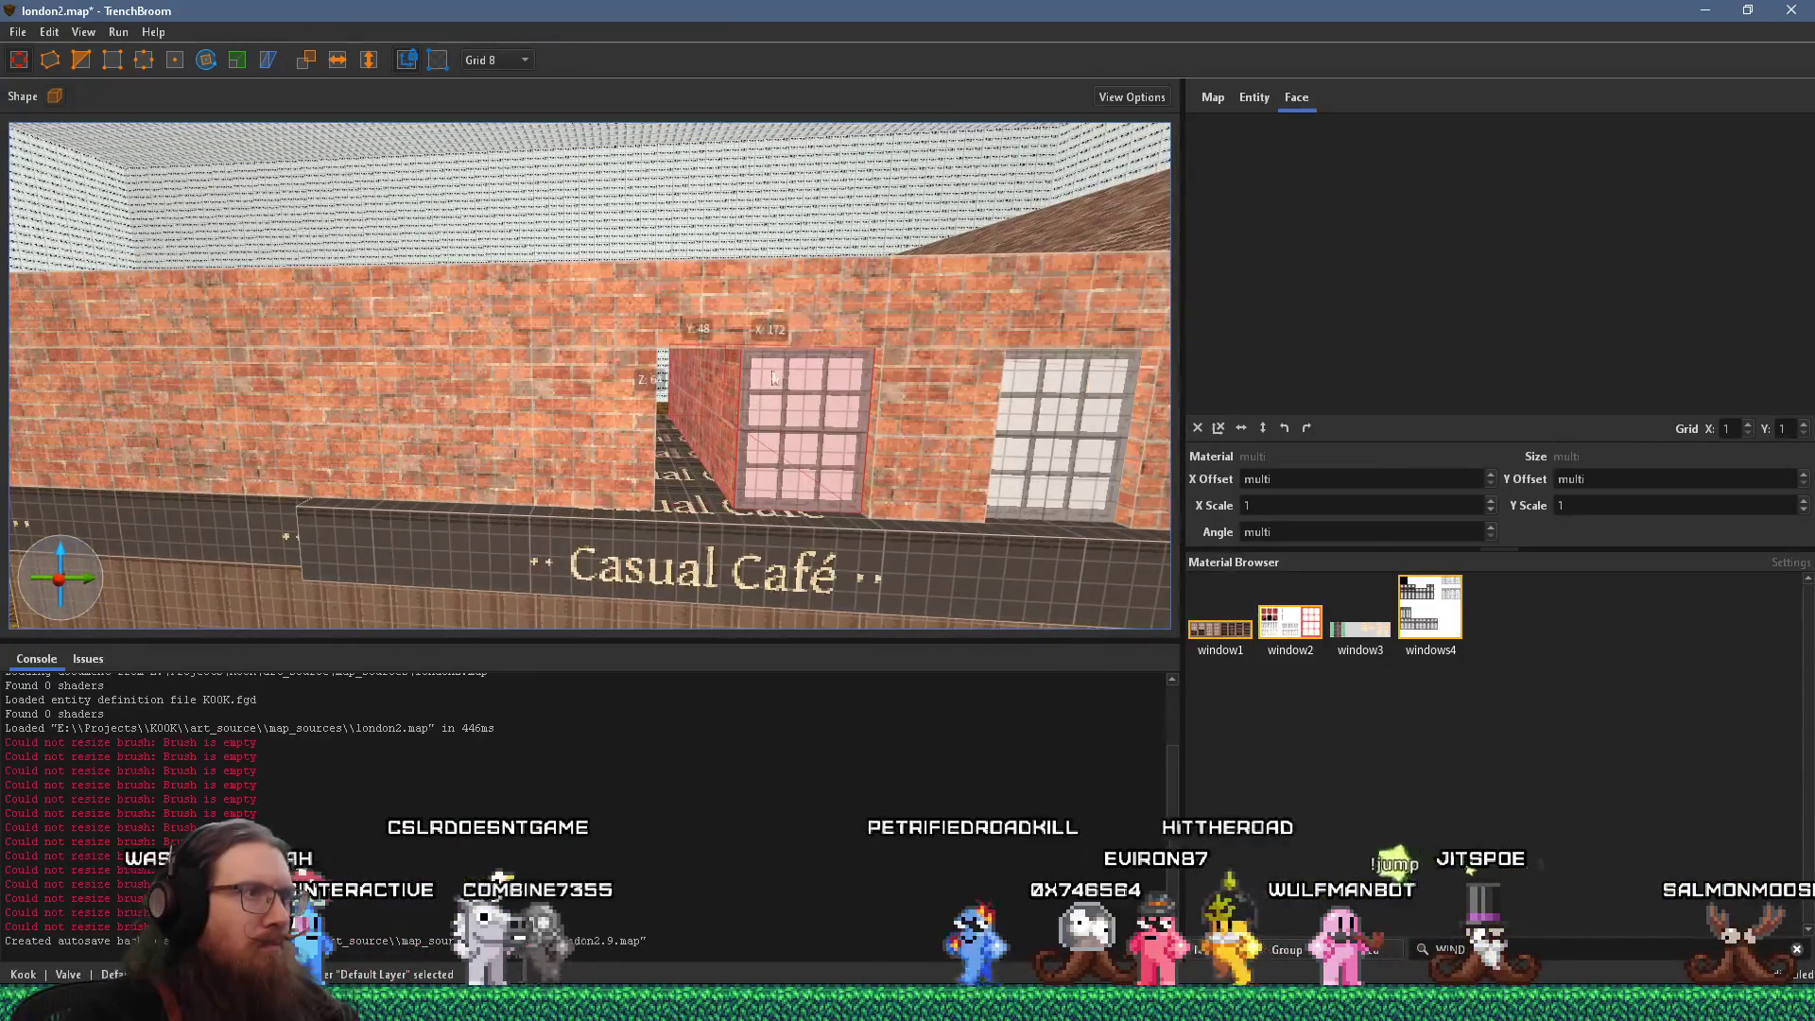
{"action": "left_click", "coordinate": [621, 427]}
{"action": "key", "text": "Delete"}
{"action": "key", "text": "alt+Tab"}
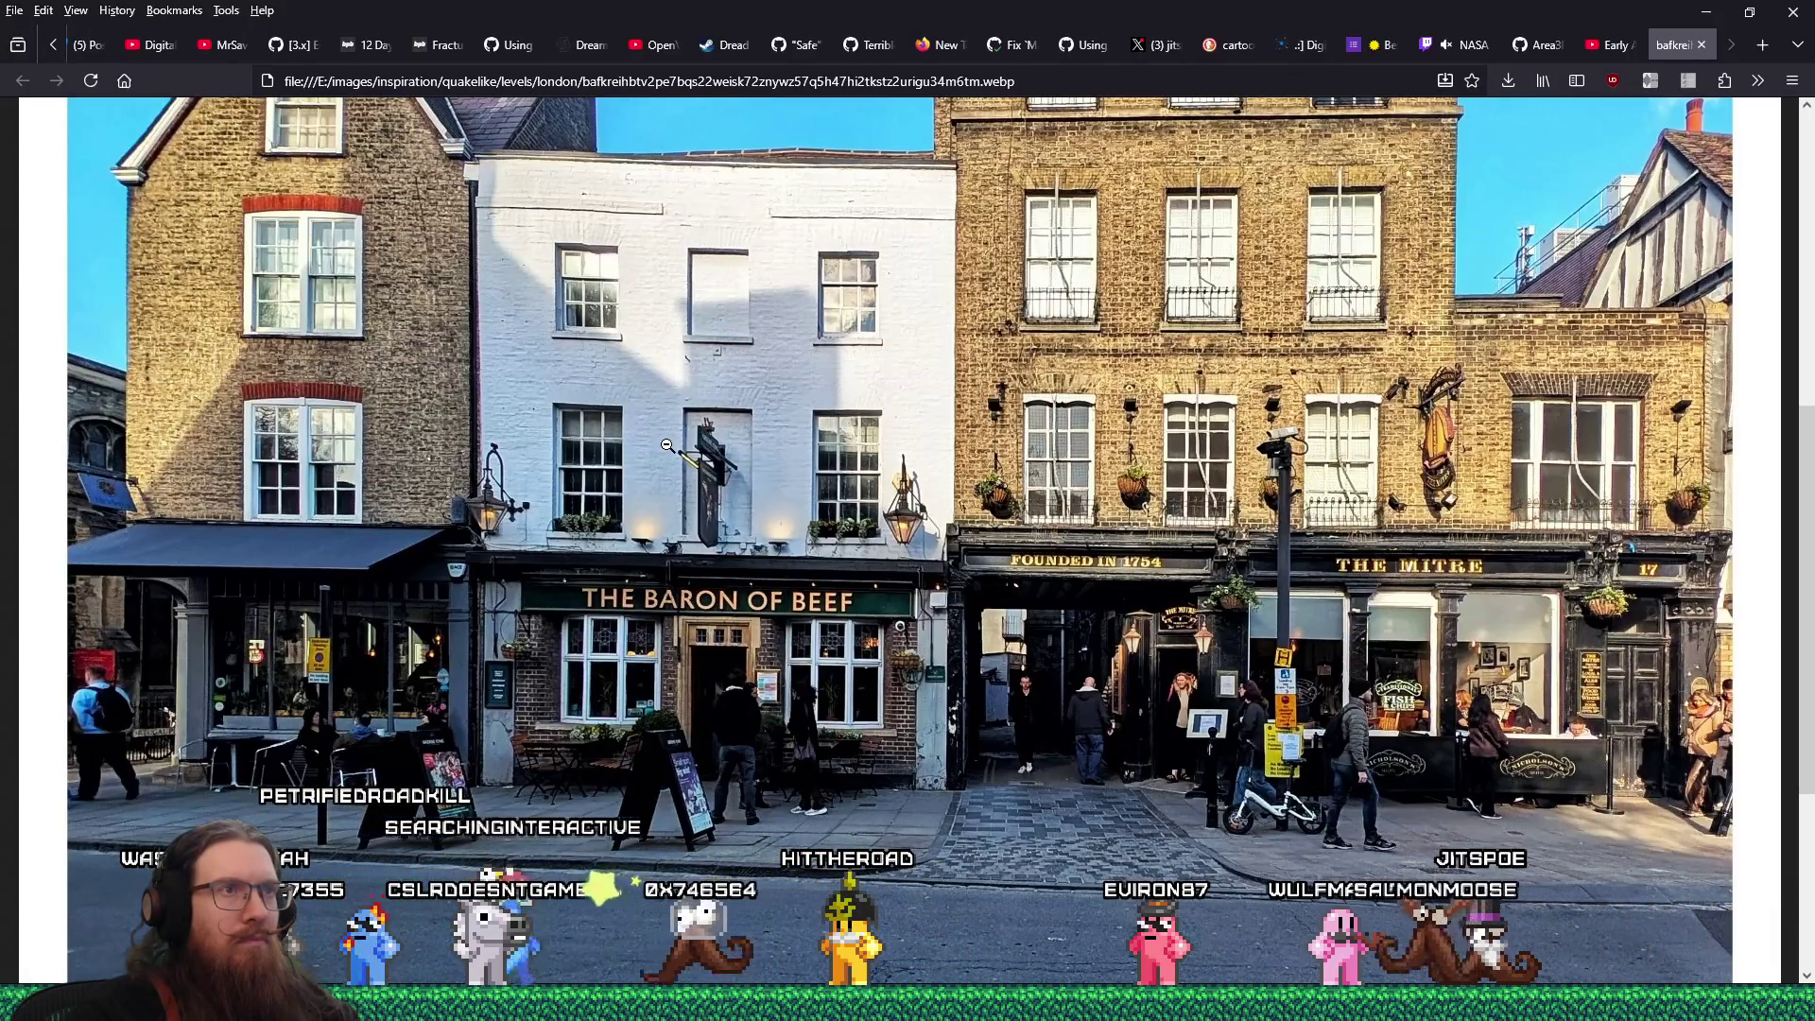
Duplicate the middle window brush and place the copy further left on the upper wall
{"action": "key", "text": "alt+Tab"}
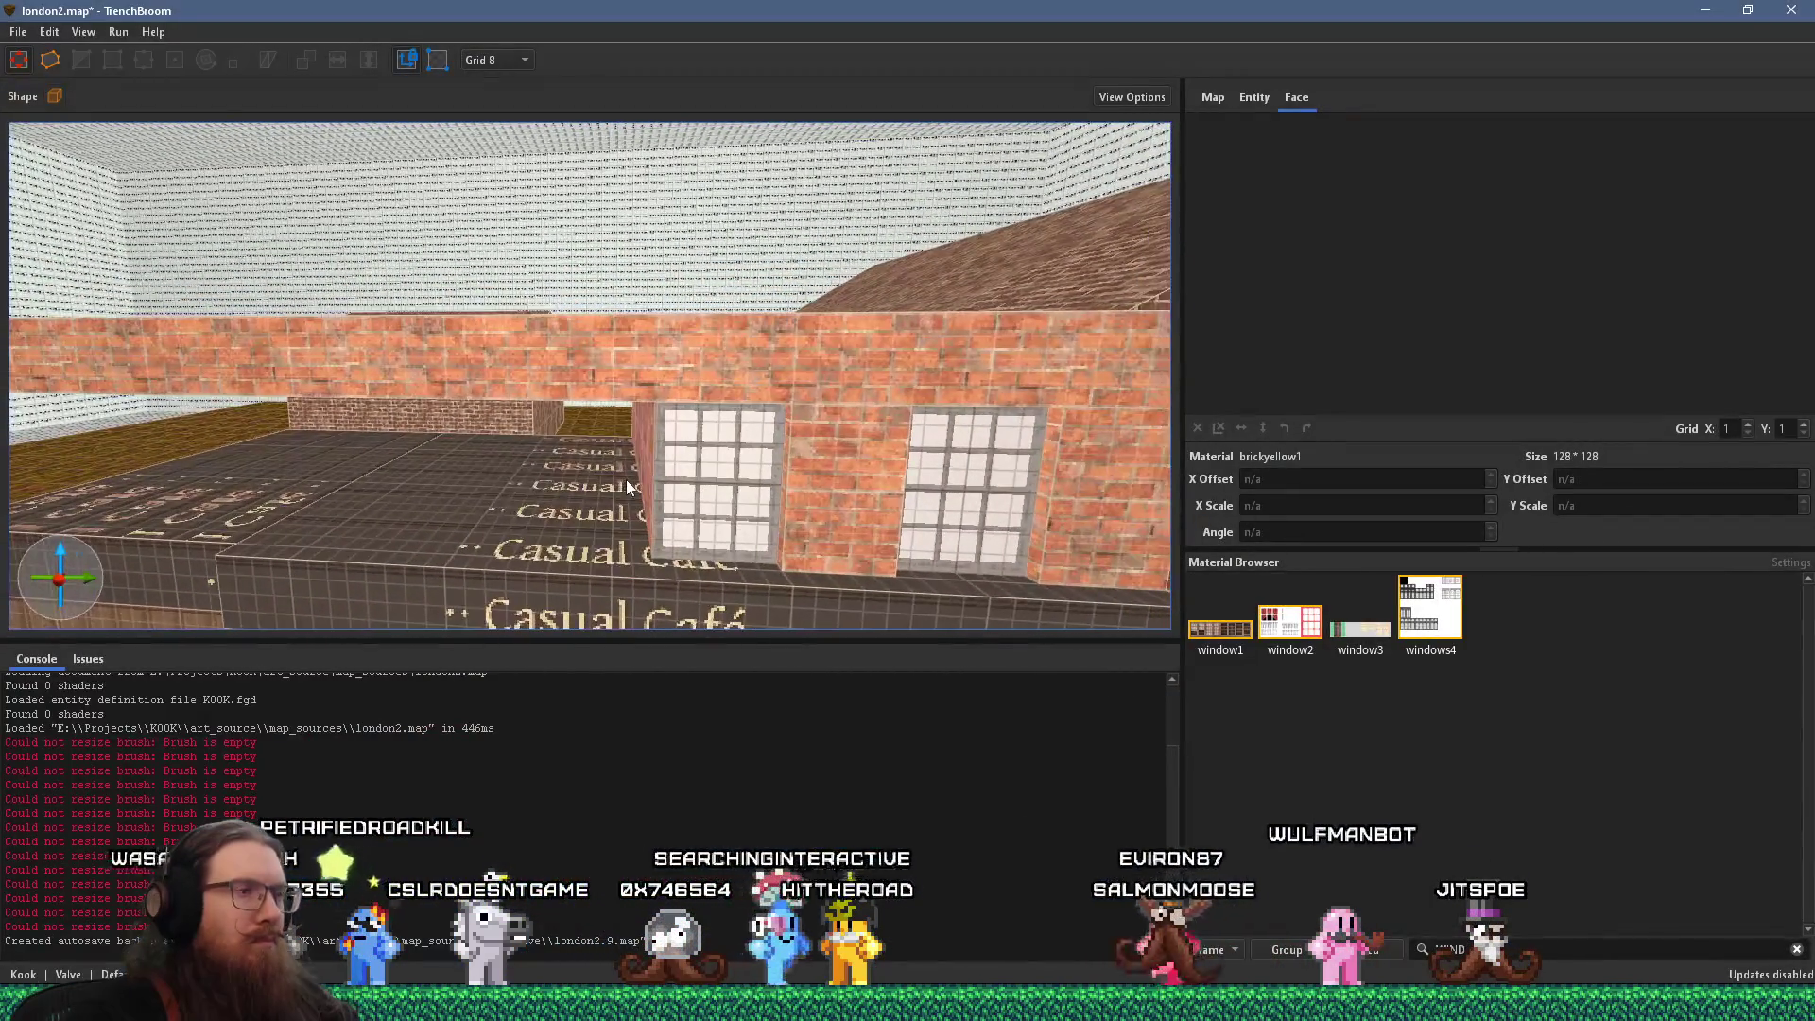
{"action": "left_click", "coordinate": [594, 365]}
{"action": "left_click", "coordinate": [616, 264], "text": "shift"}
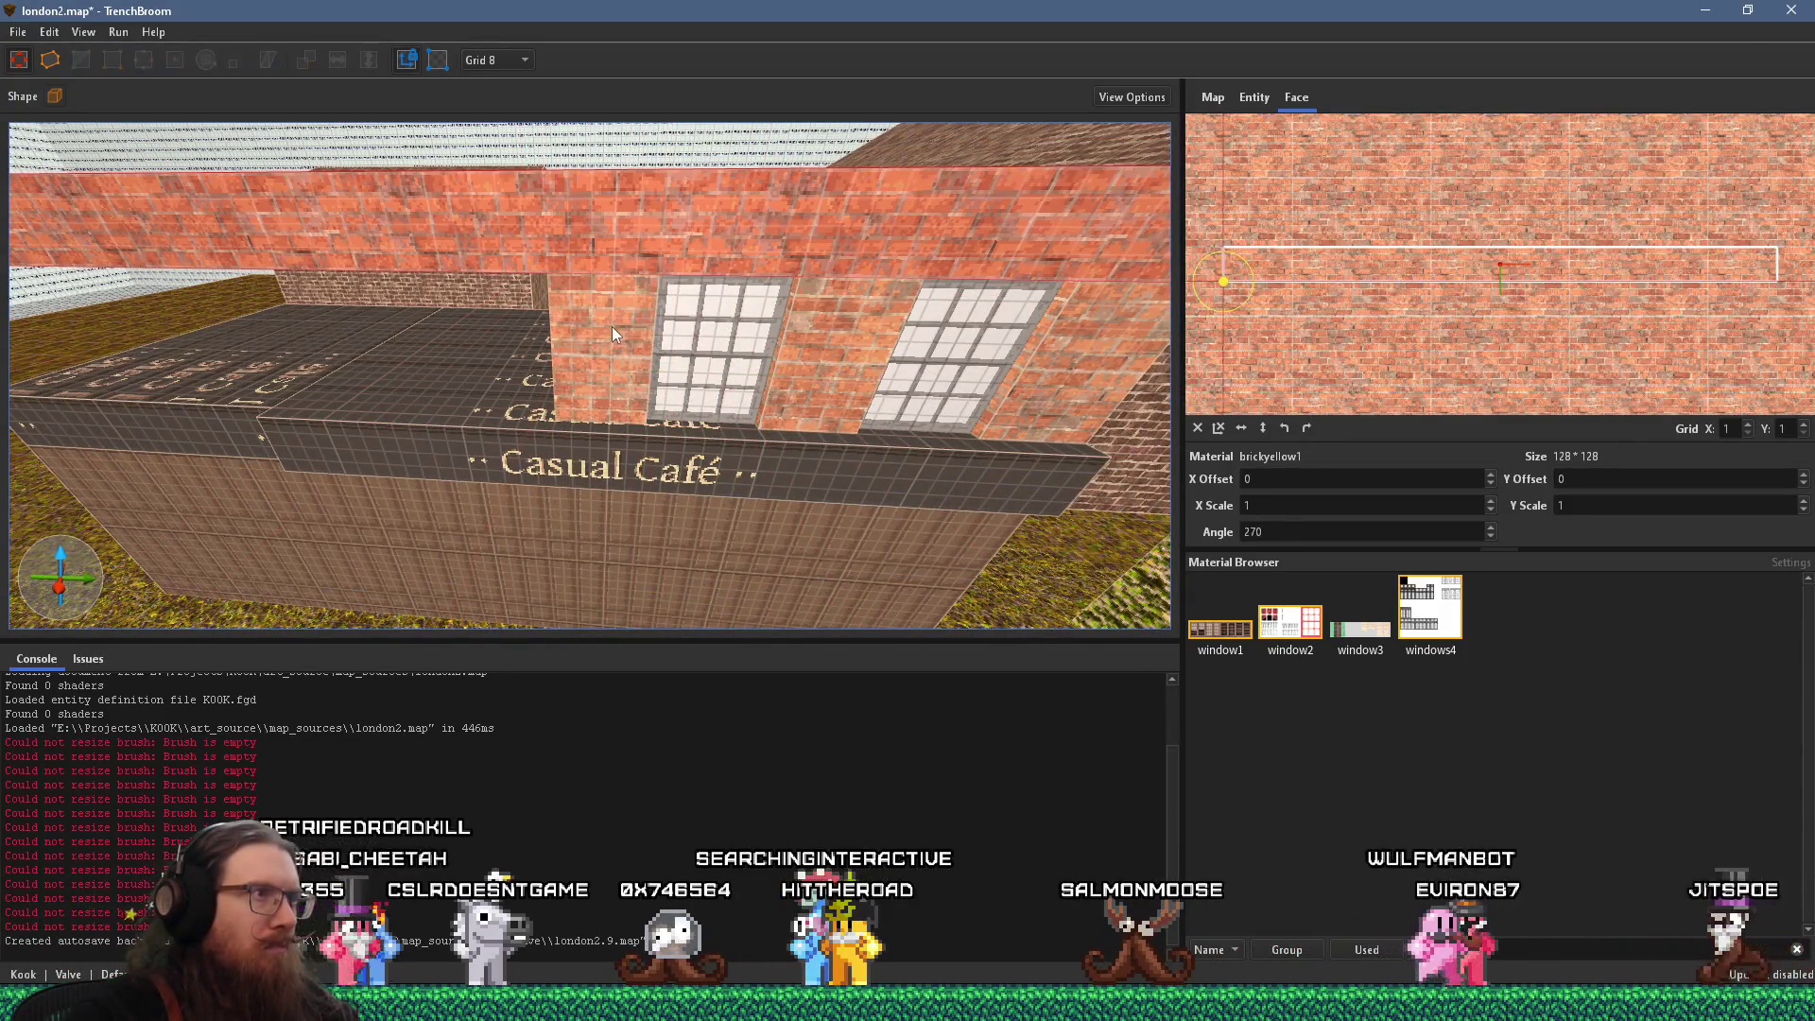
{"action": "left_click", "coordinate": [703, 349]}
{"action": "key", "text": "ctrl+d"}
{"action": "mouse_move", "coordinate": [700, 359]}
{"action": "left_mouse_down"}
{"action": "mouse_move", "coordinate": [513, 346]}
{"action": "mouse_move", "coordinate": [718, 338]}
{"action": "left_mouse_up"}
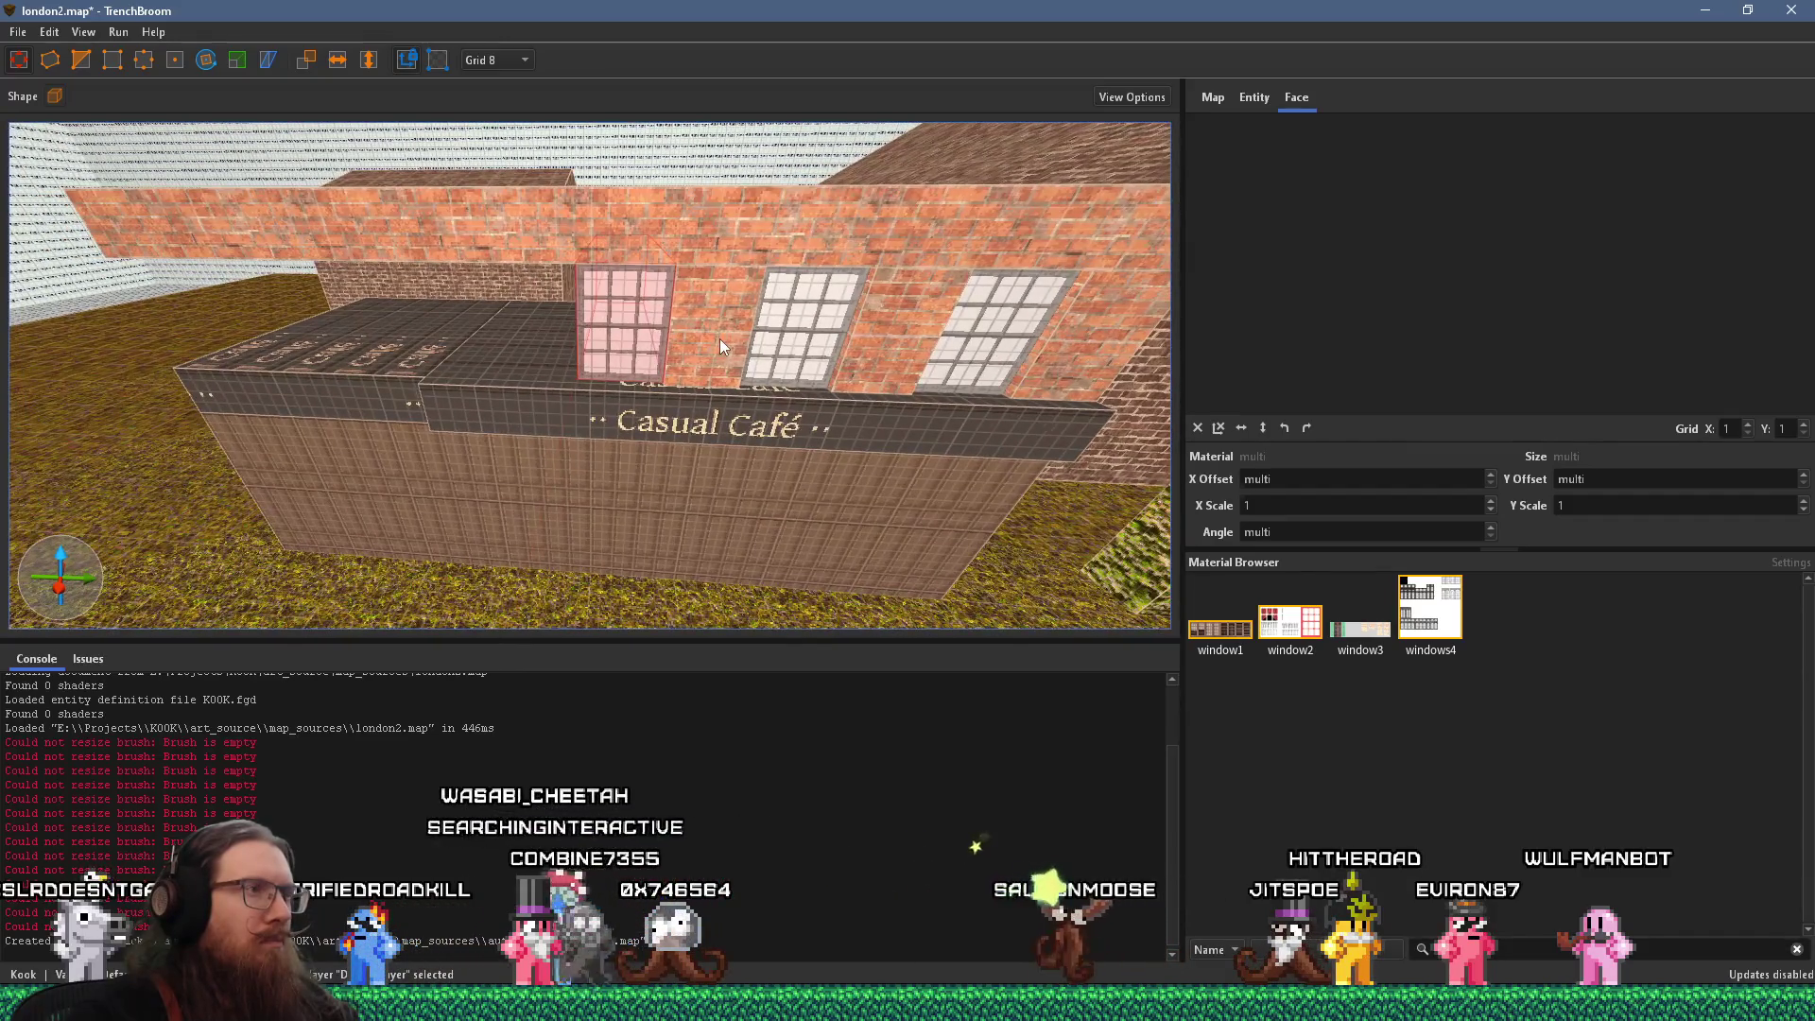
Inspect the wall block left of the windows and orbit to review the café front against the photo
{"action": "left_click", "coordinate": [566, 337]}
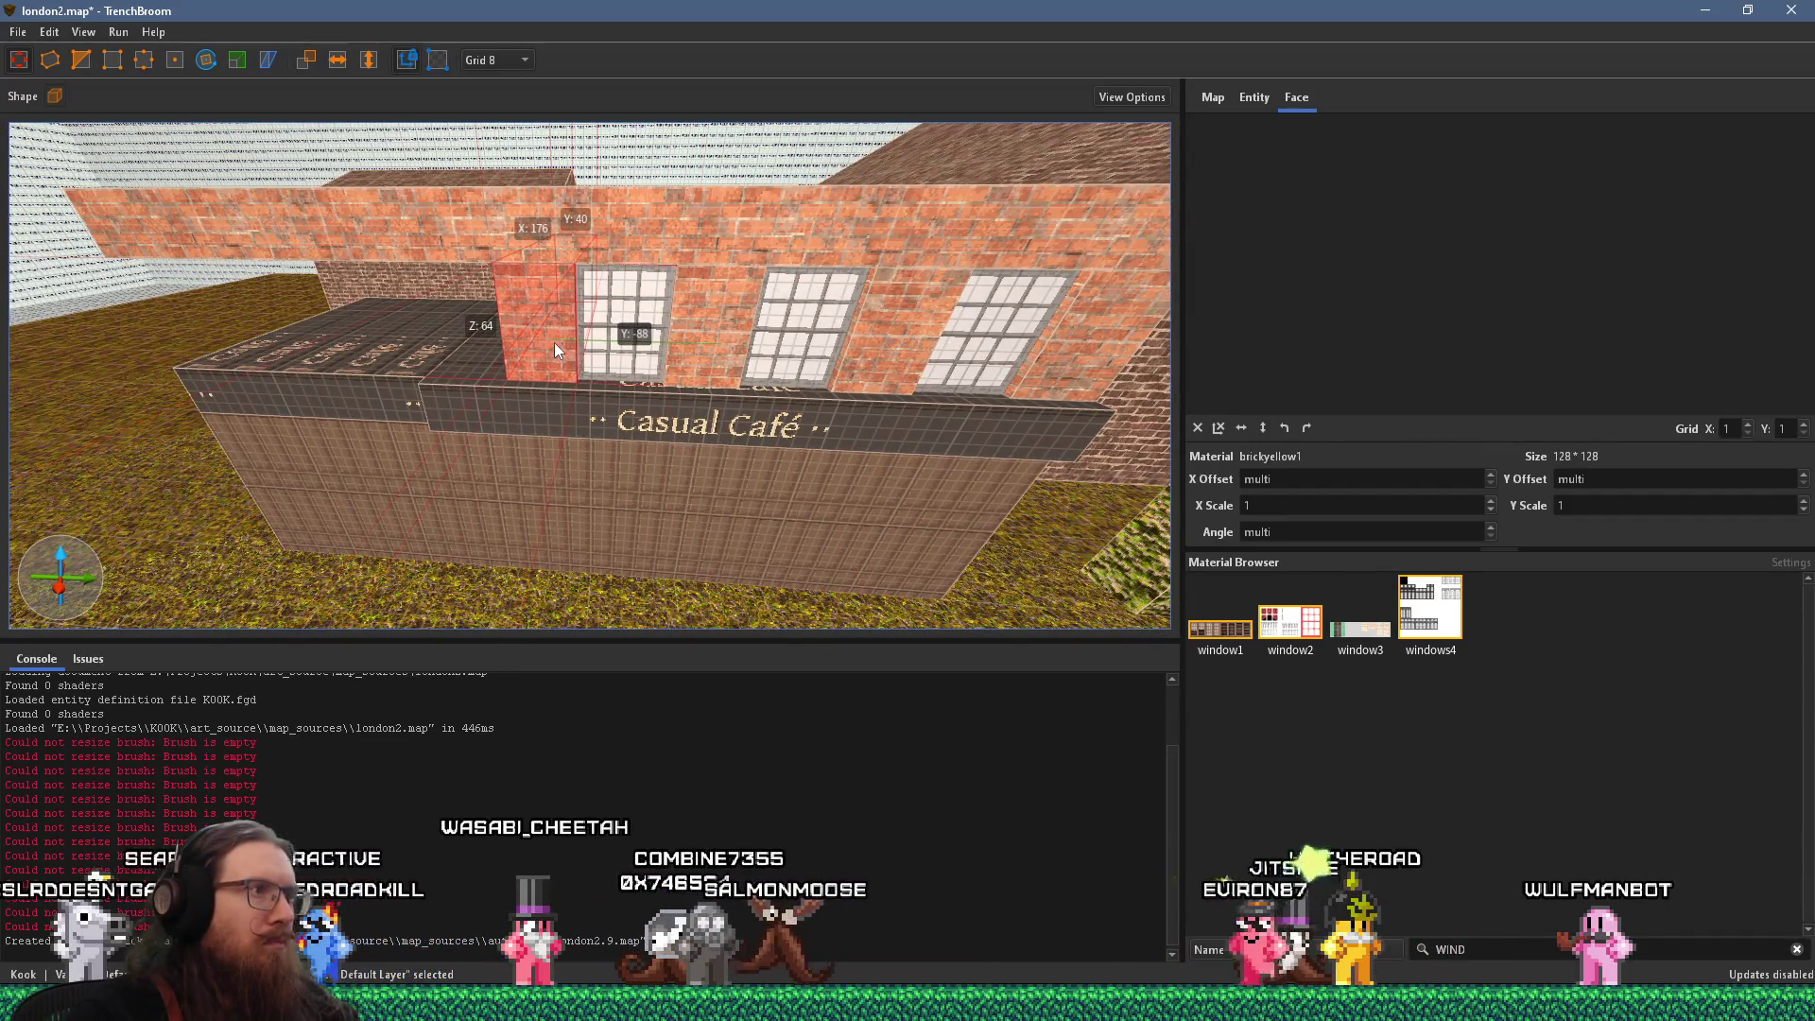
{"action": "left_click", "coordinate": [548, 278], "text": "shift"}
{"action": "mouse_move", "coordinate": [546, 276]}
{"action": "left_mouse_down"}
{"action": "mouse_move", "coordinate": [550, 342]}
{"action": "mouse_move", "coordinate": [451, 306]}
{"action": "left_mouse_up"}
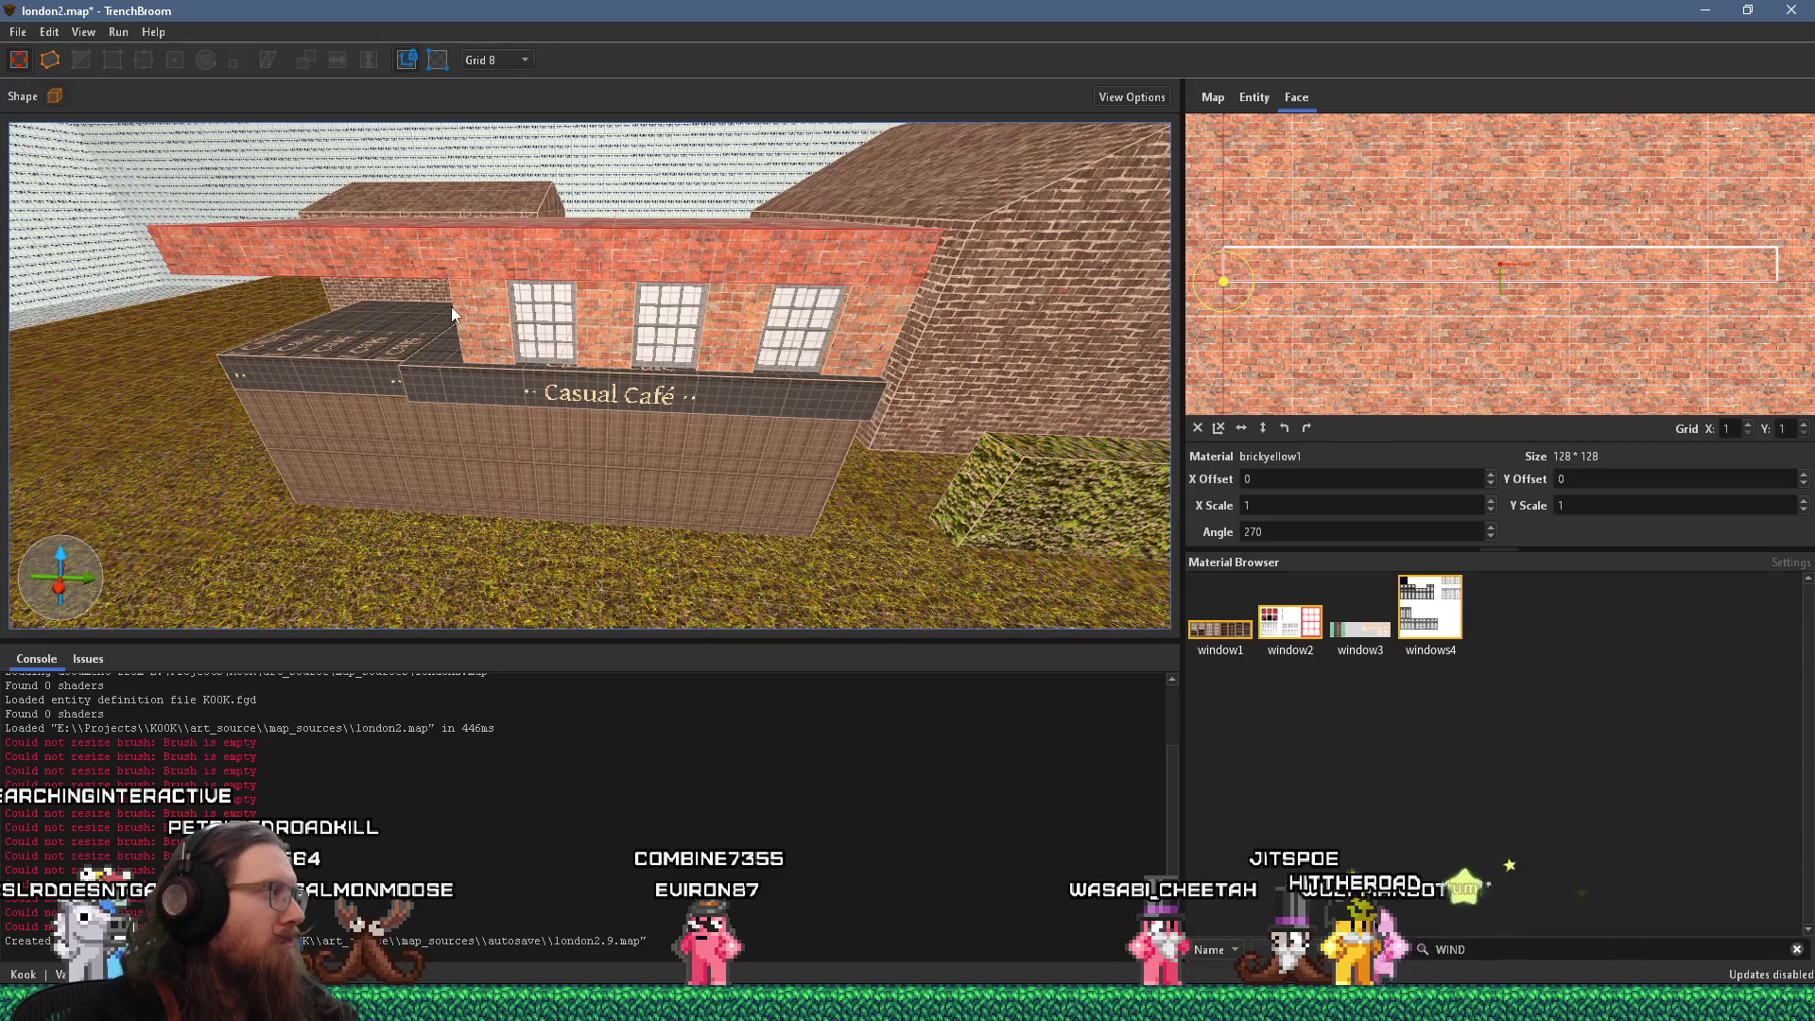
{"action": "left_click", "coordinate": [422, 264]}
{"action": "mouse_move", "coordinate": [421, 264]}
{"action": "left_mouse_down"}
{"action": "mouse_move", "coordinate": [486, 285]}
{"action": "mouse_move", "coordinate": [224, 257]}
{"action": "left_mouse_up"}
{"action": "mouse_move", "coordinate": [549, 253]}
{"action": "left_mouse_down"}
{"action": "mouse_move", "coordinate": [429, 240]}
{"action": "mouse_move", "coordinate": [474, 293]}
{"action": "mouse_move", "coordinate": [509, 145]}
{"action": "mouse_move", "coordinate": [555, 238]}
{"action": "left_mouse_up"}
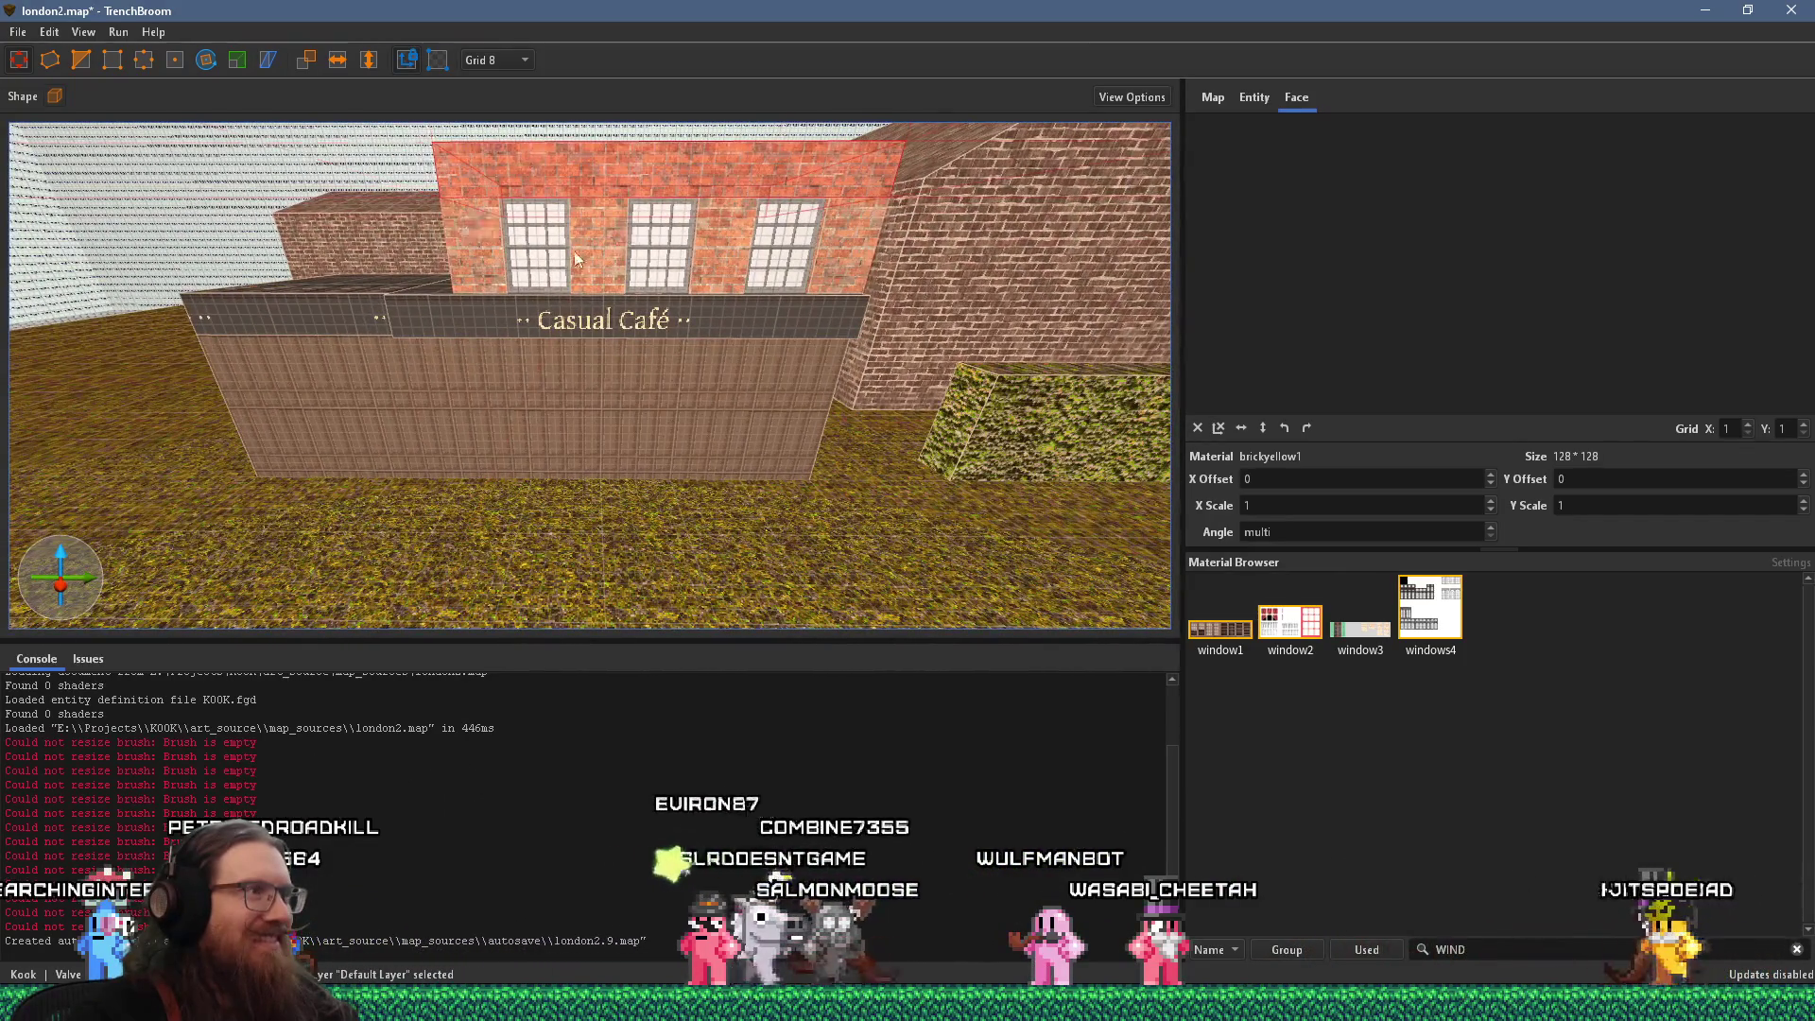
{"action": "left_click_drag", "start_coordinate": [601, 332], "coordinate": [621, 351]}
{"action": "key", "text": "alt+Tab"}
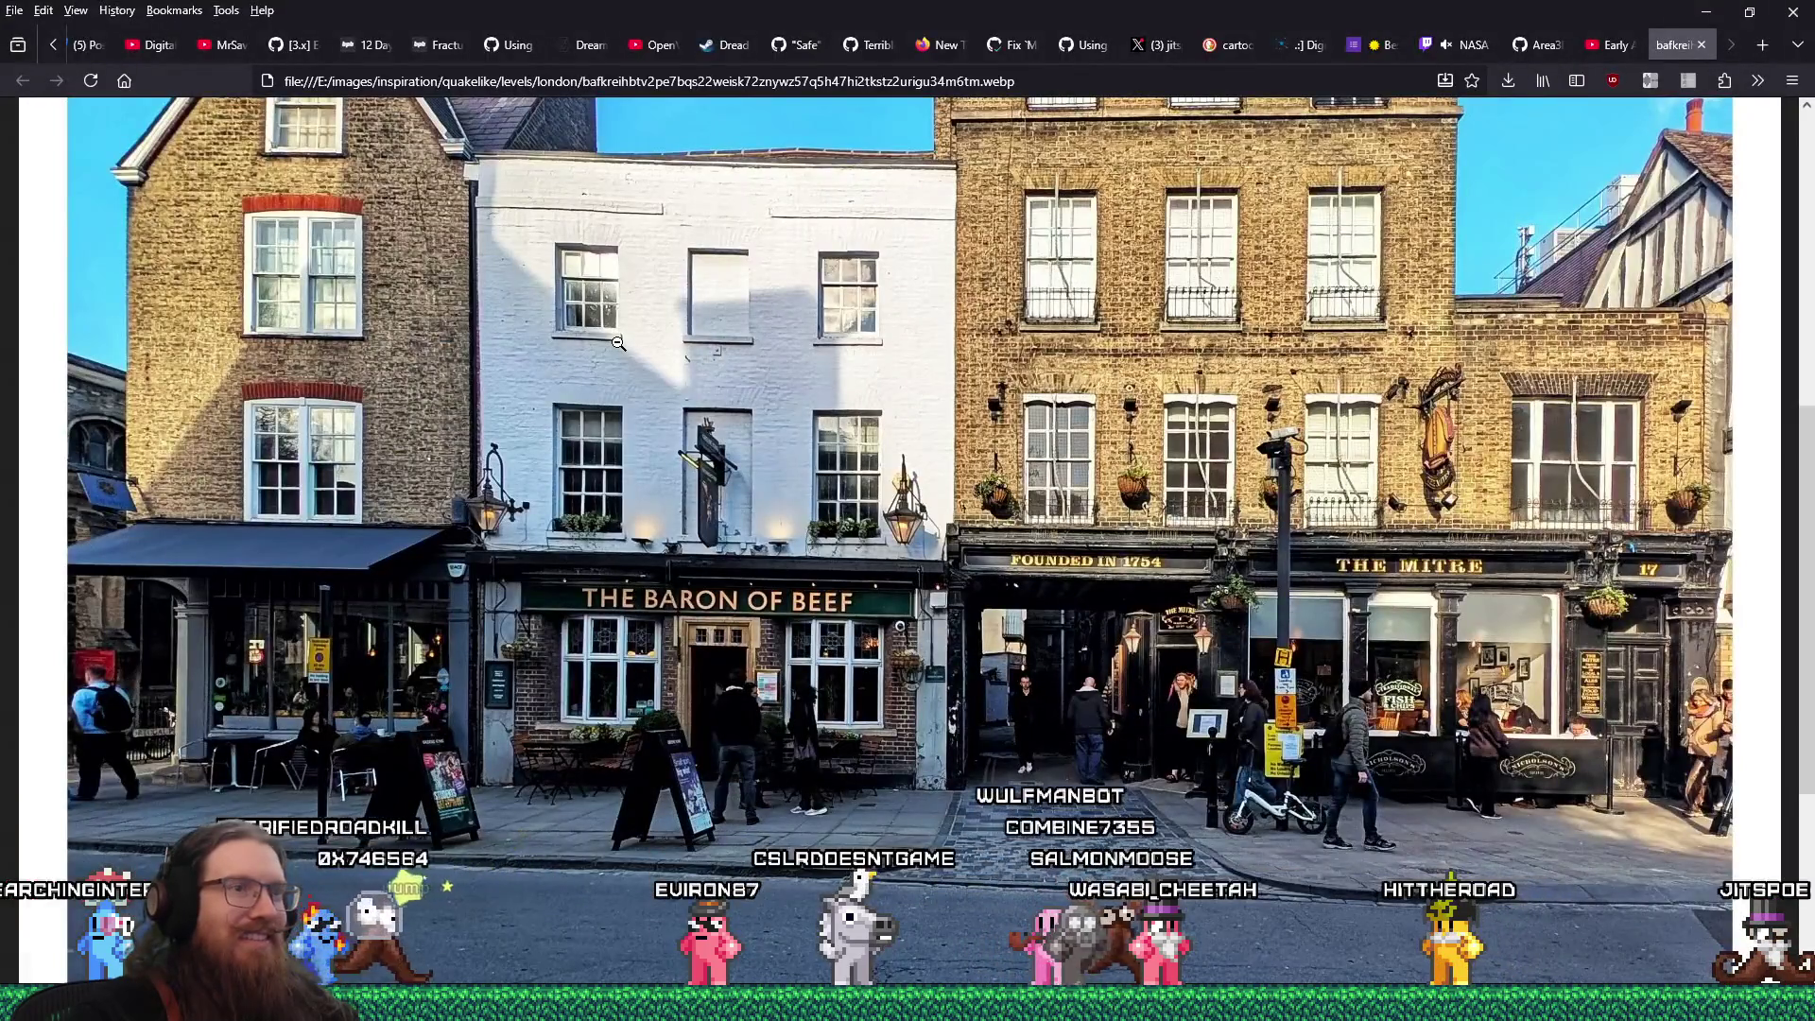
{"action": "key", "text": "alt+Tab"}
{"action": "mouse_move", "coordinate": [745, 329]}
{"action": "left_mouse_down"}
{"action": "mouse_move", "coordinate": [279, 411]}
{"action": "mouse_move", "coordinate": [587, 446]}
{"action": "mouse_move", "coordinate": [562, 463]}
{"action": "left_mouse_up"}
{"action": "key", "text": "Escape"}
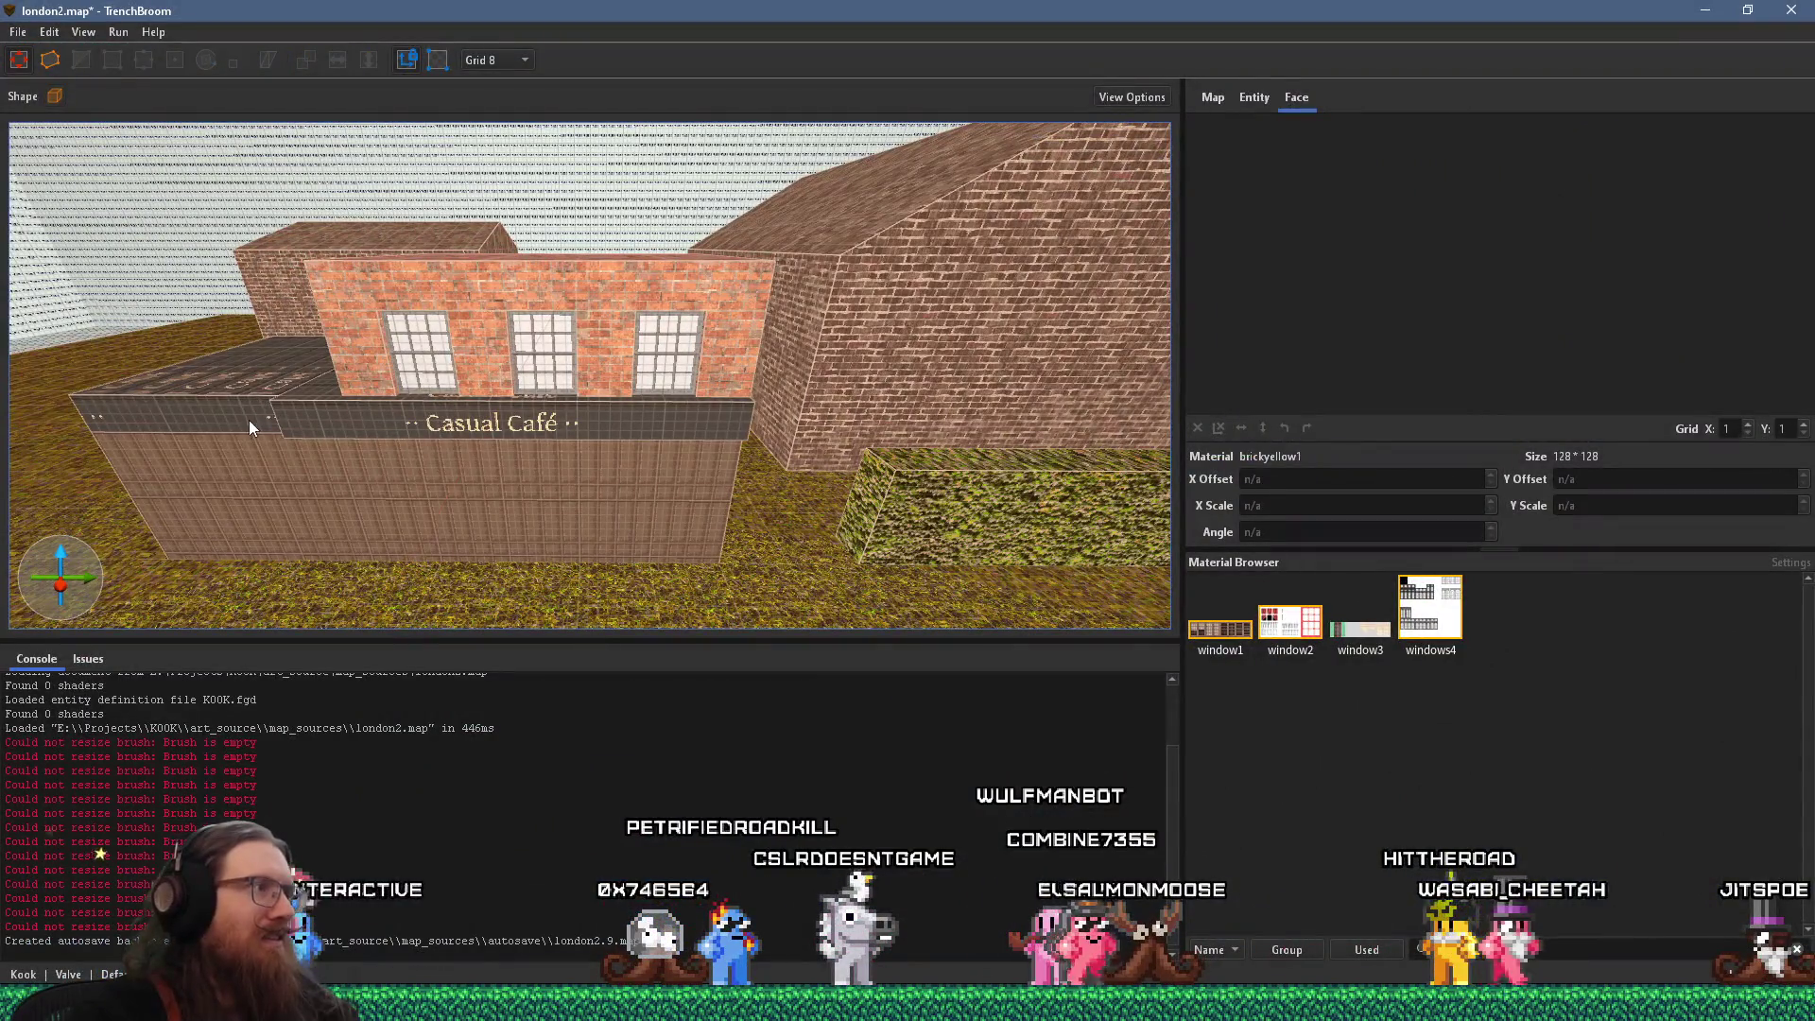
Select the café's lower block and upper brick wall and group them as 'Cafe building'
{"action": "left_click", "coordinate": [248, 419]}
{"action": "left_click", "coordinate": [648, 307], "text": "ctrl"}
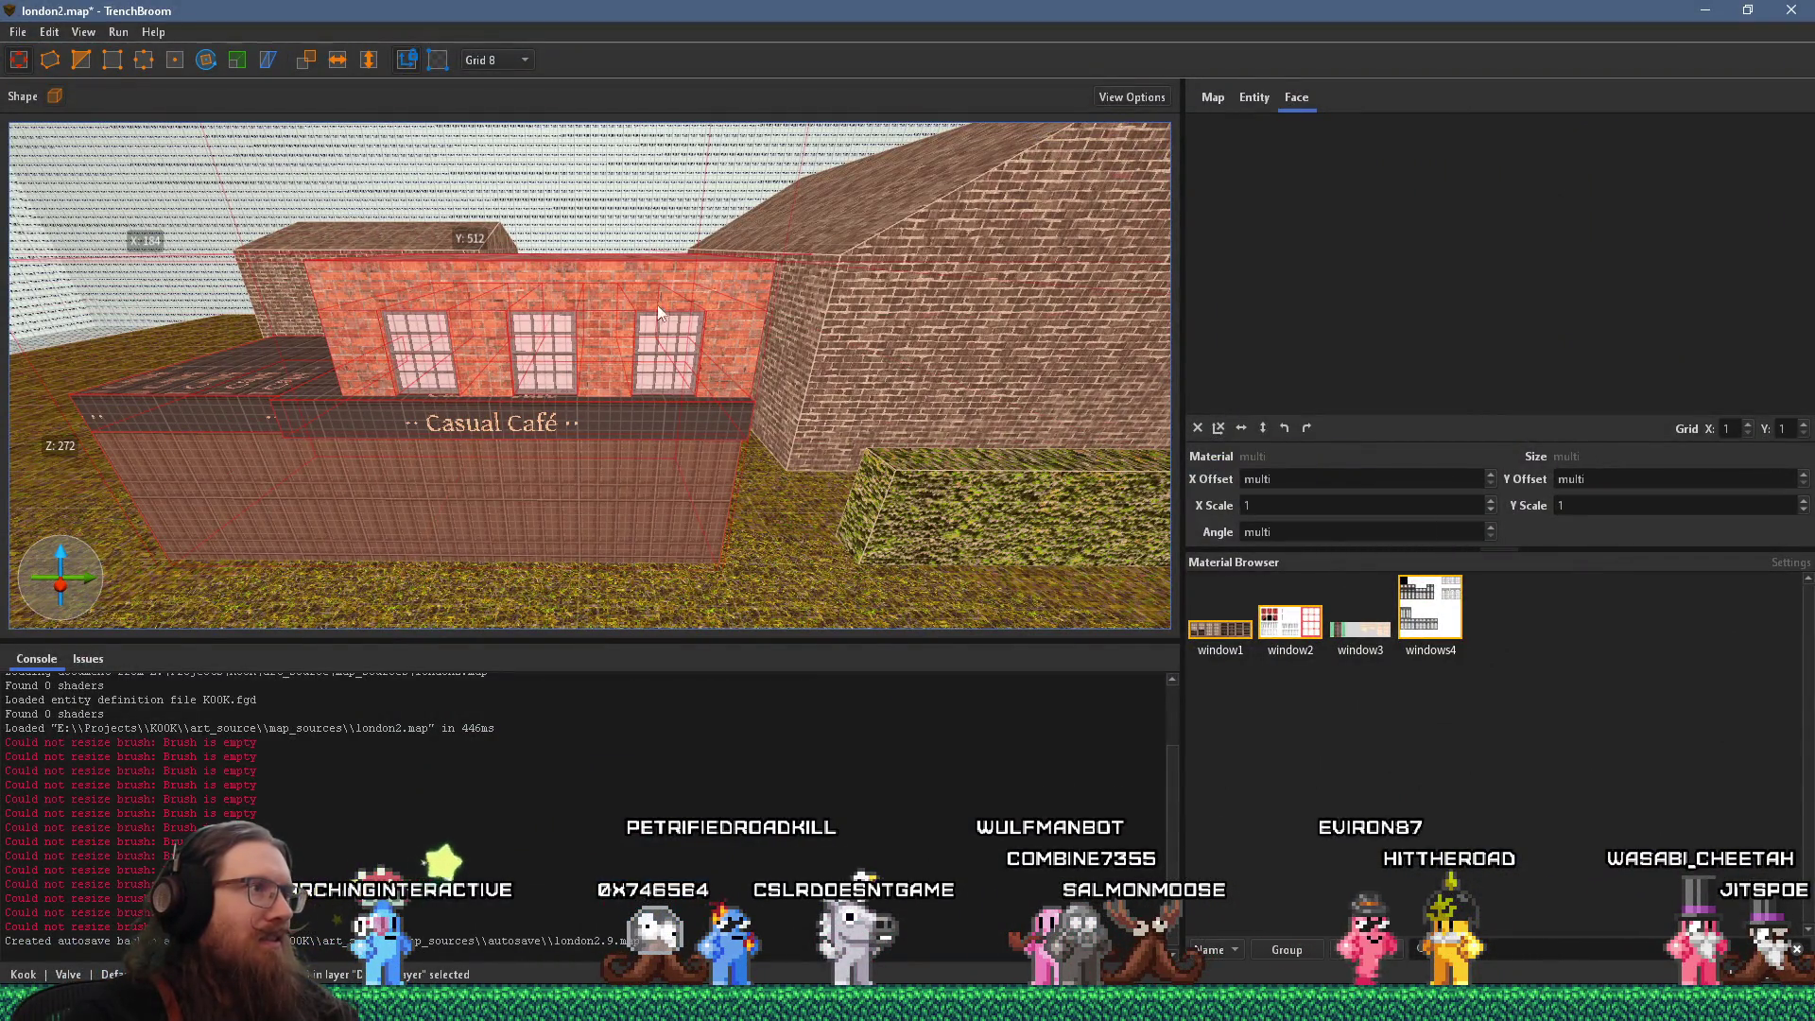
{"action": "right_click", "coordinate": [643, 382]}
{"action": "left_click", "coordinate": [770, 393]}
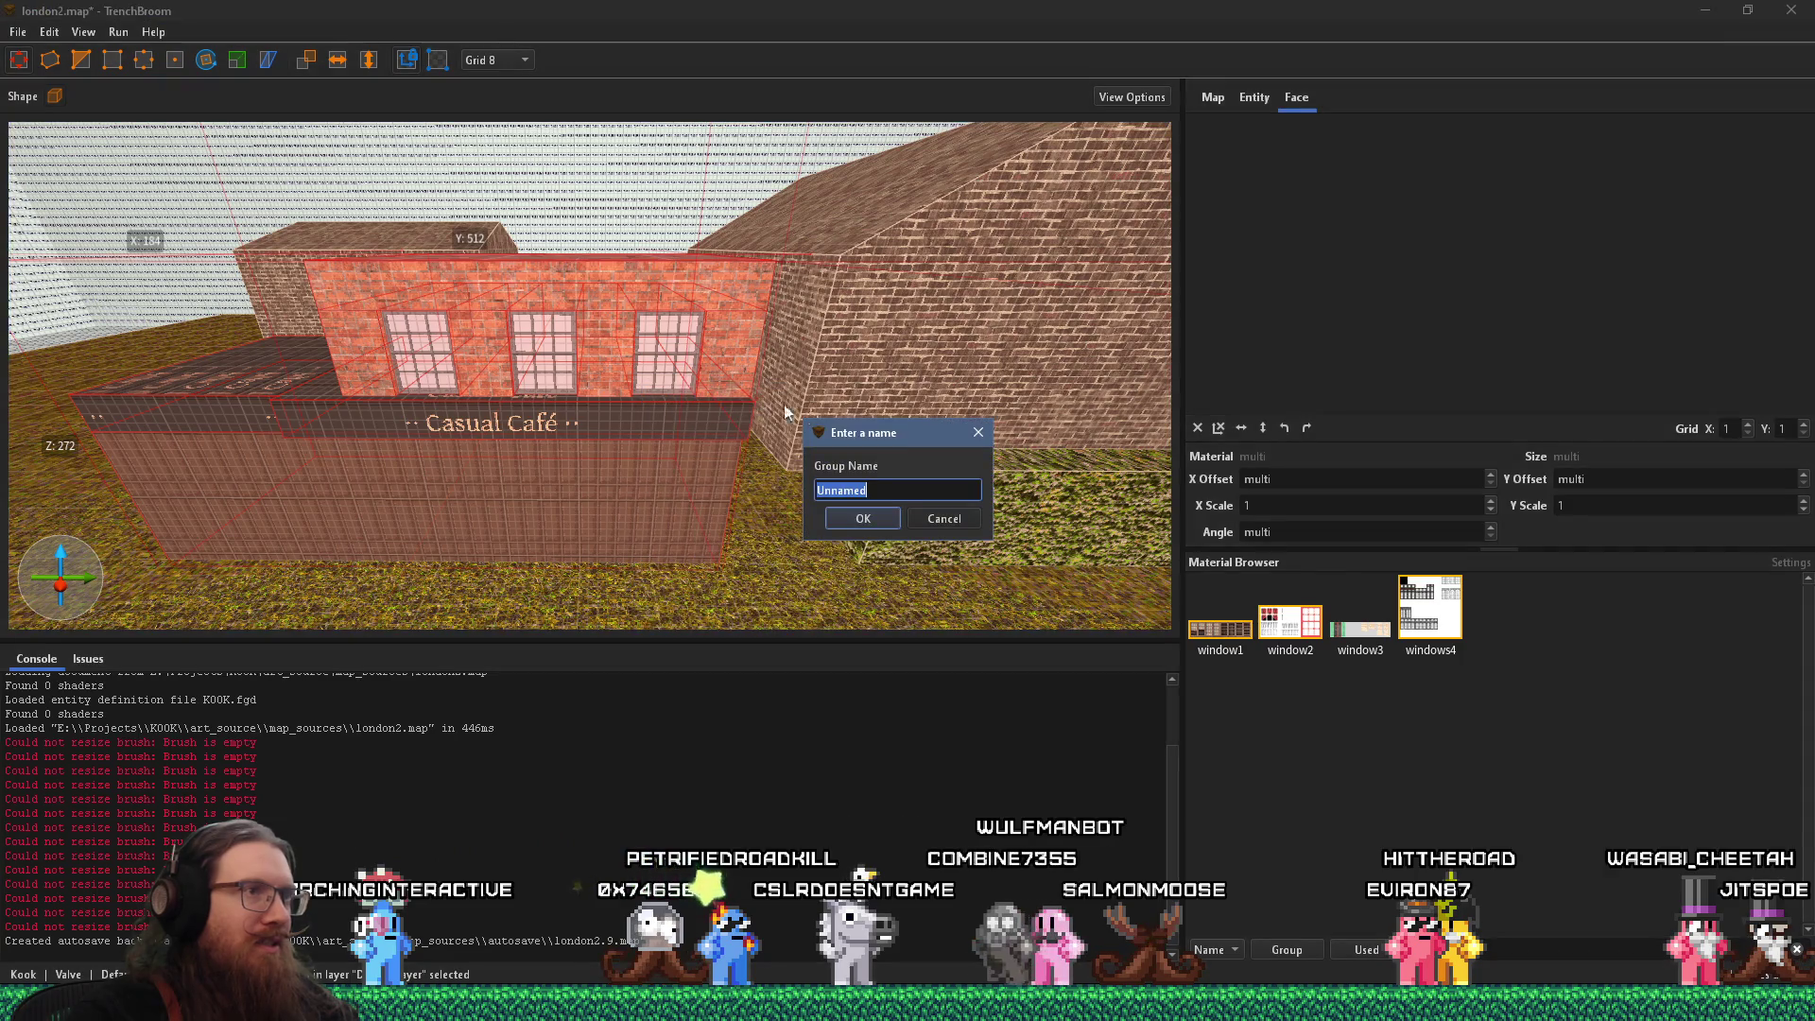
{"action": "type", "text": "CA"}
{"action": "key", "text": "BackSpace"}
{"action": "type", "text": "afe building"}
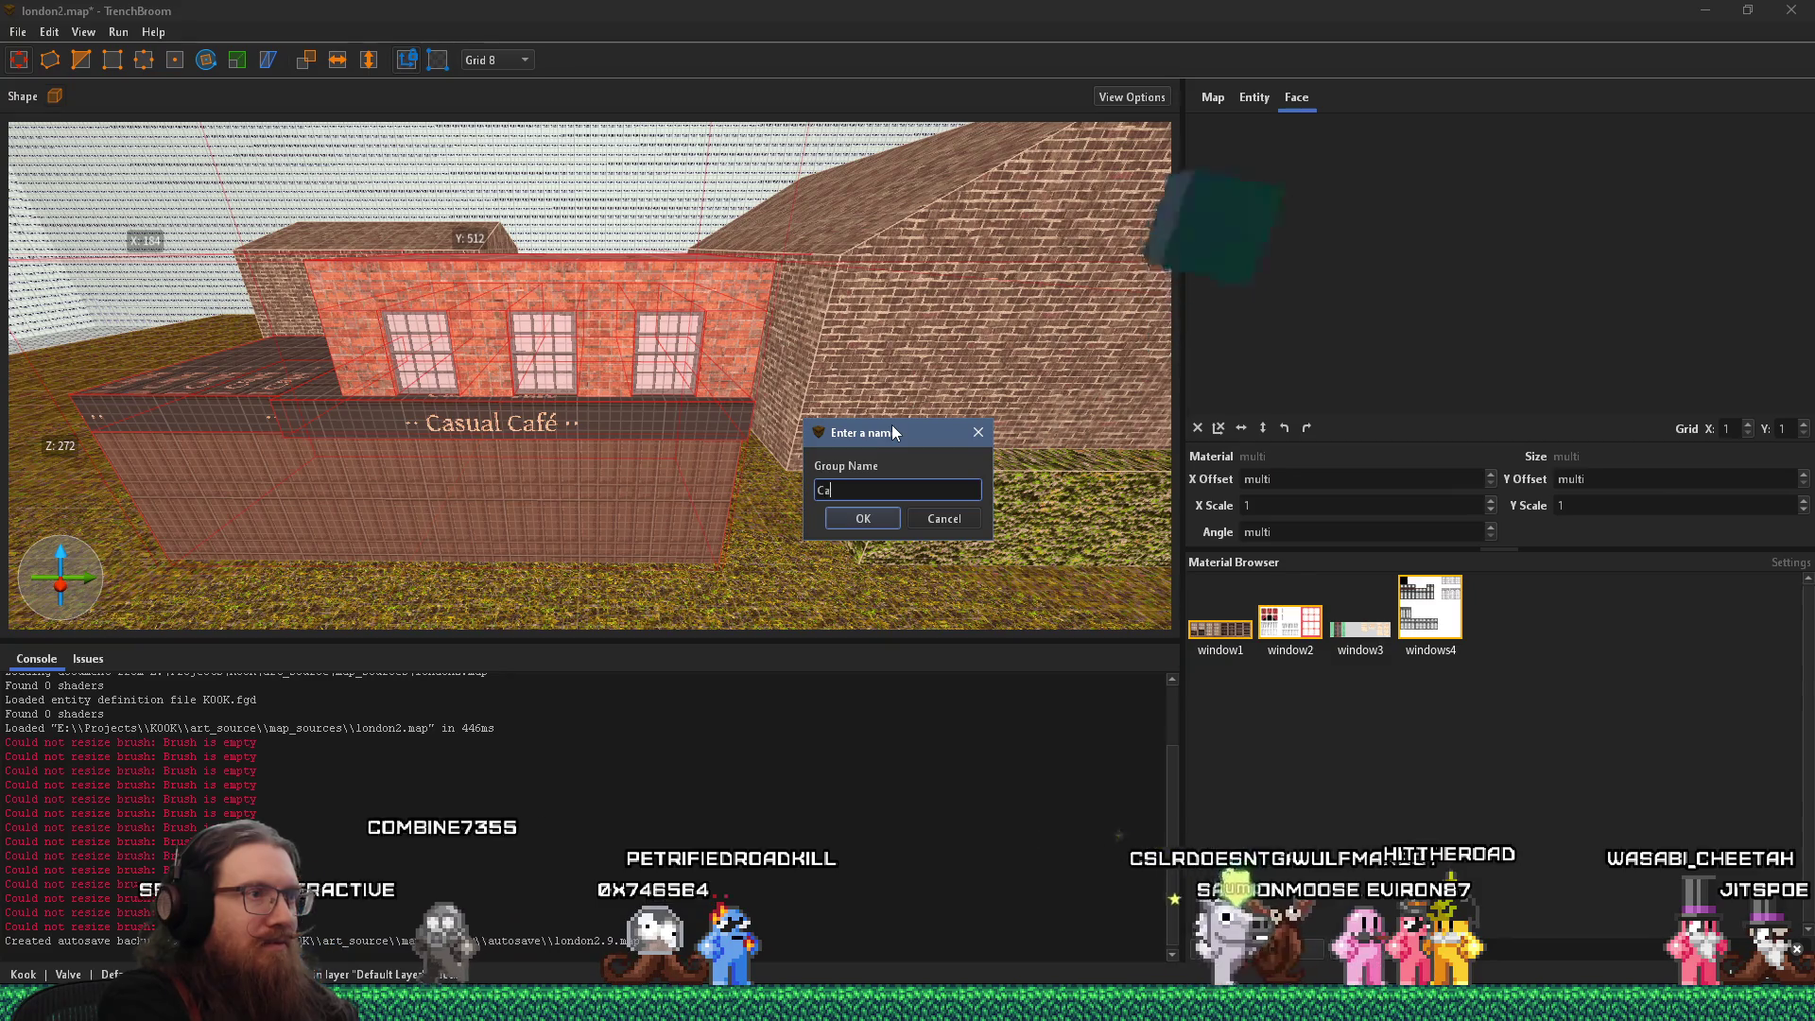
{"action": "key", "text": "Return"}
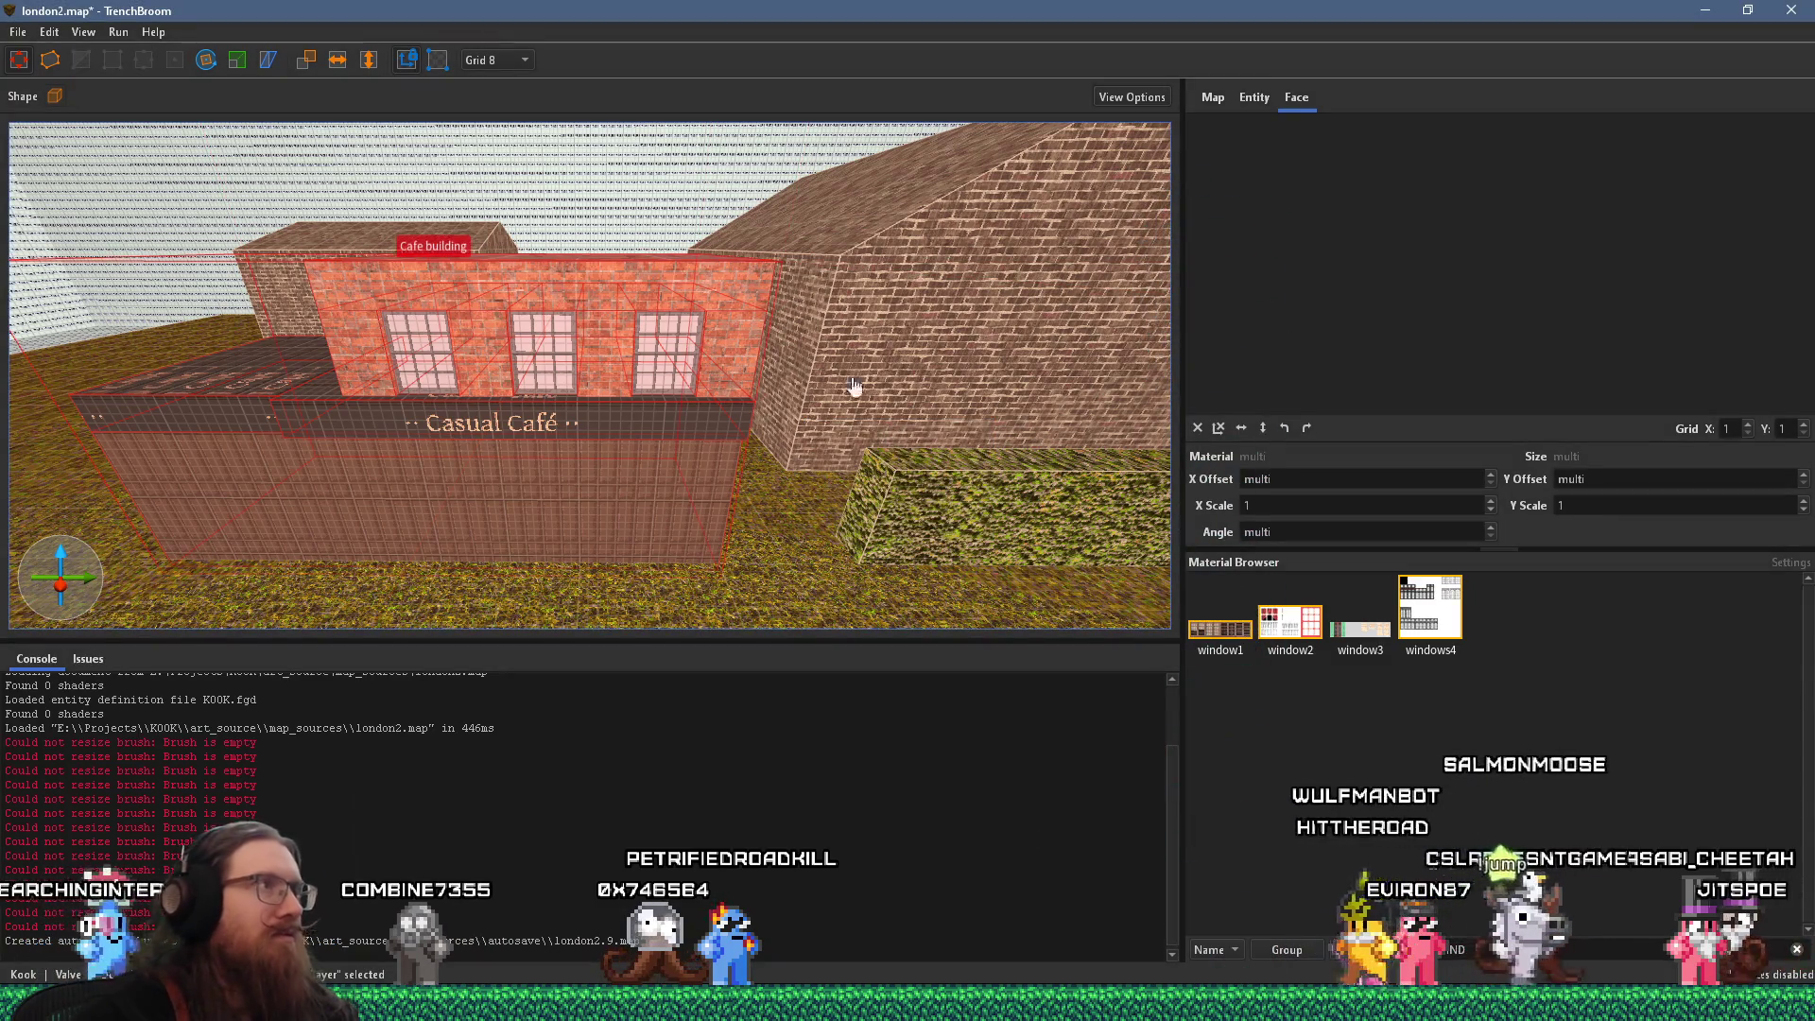
Set the grid size to 64 and bring up the London street reference photo
{"action": "left_click", "coordinate": [477, 60]}
{"action": "left_click", "coordinate": [508, 216]}
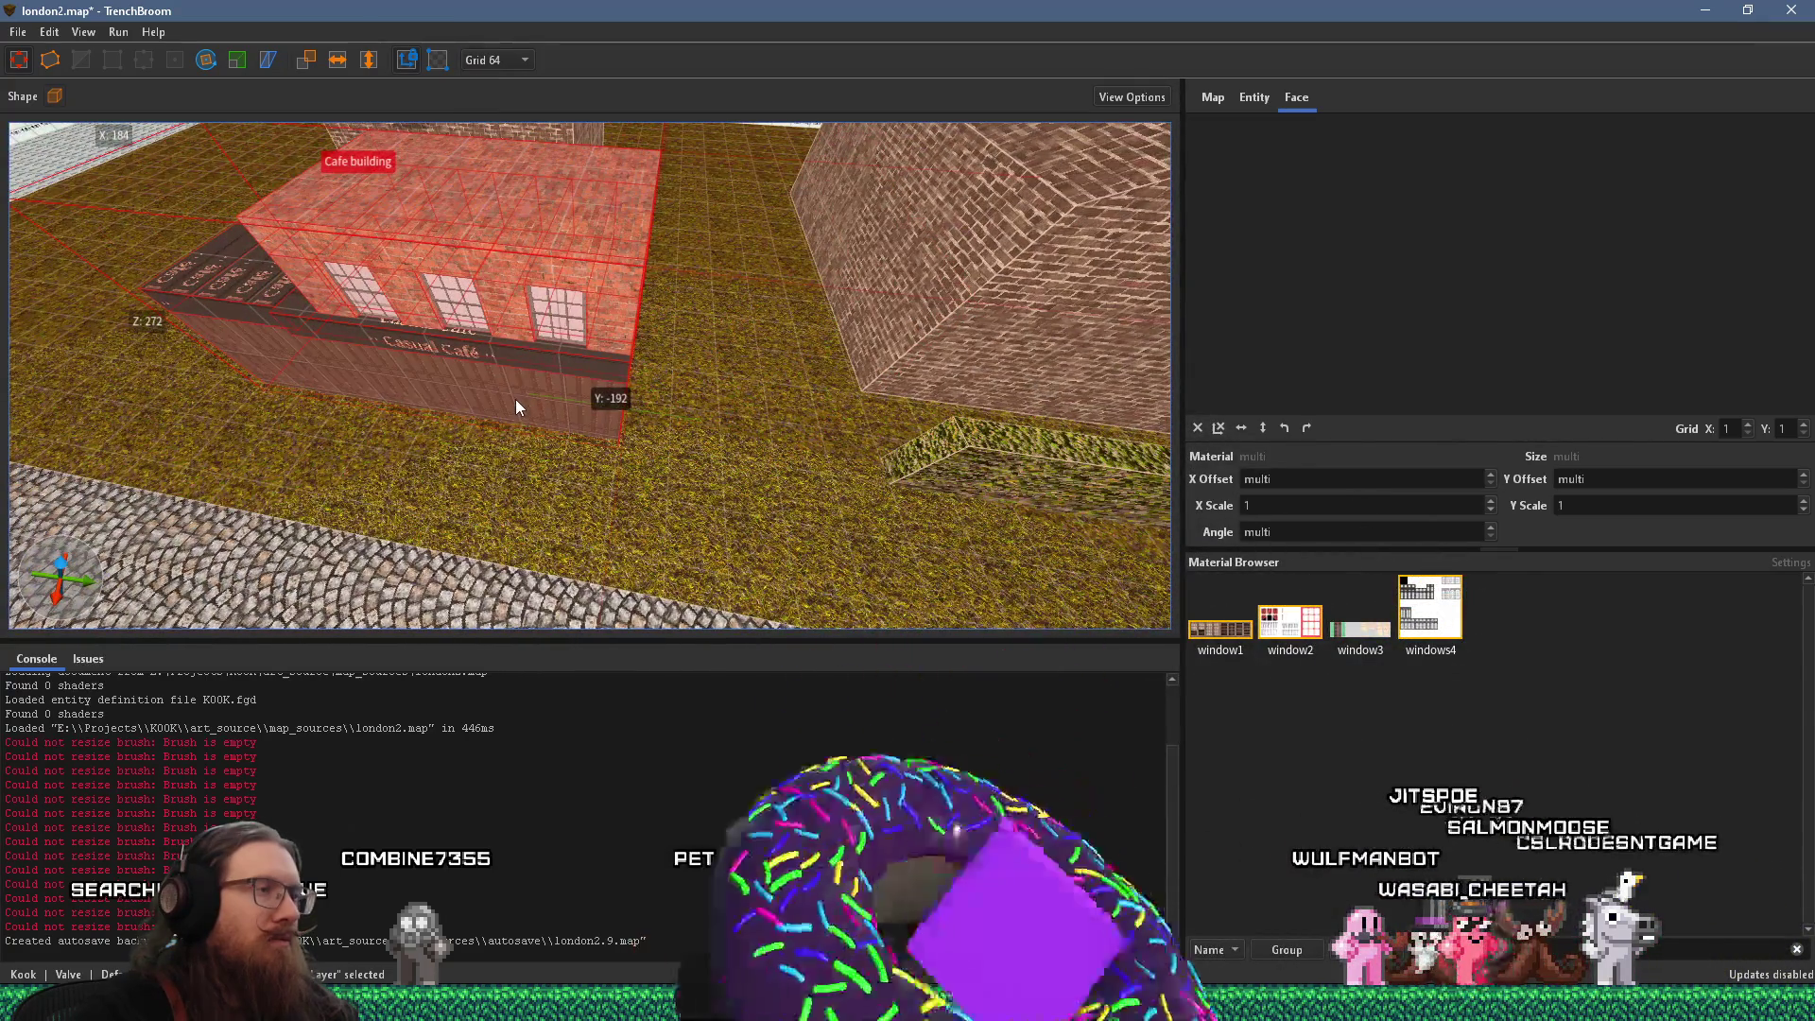
{"action": "scroll", "coordinate": [514, 262], "scroll_direction": "up", "scroll_amount": 5}
{"action": "scroll", "coordinate": [502, 243], "scroll_direction": "down", "scroll_amount": 8}
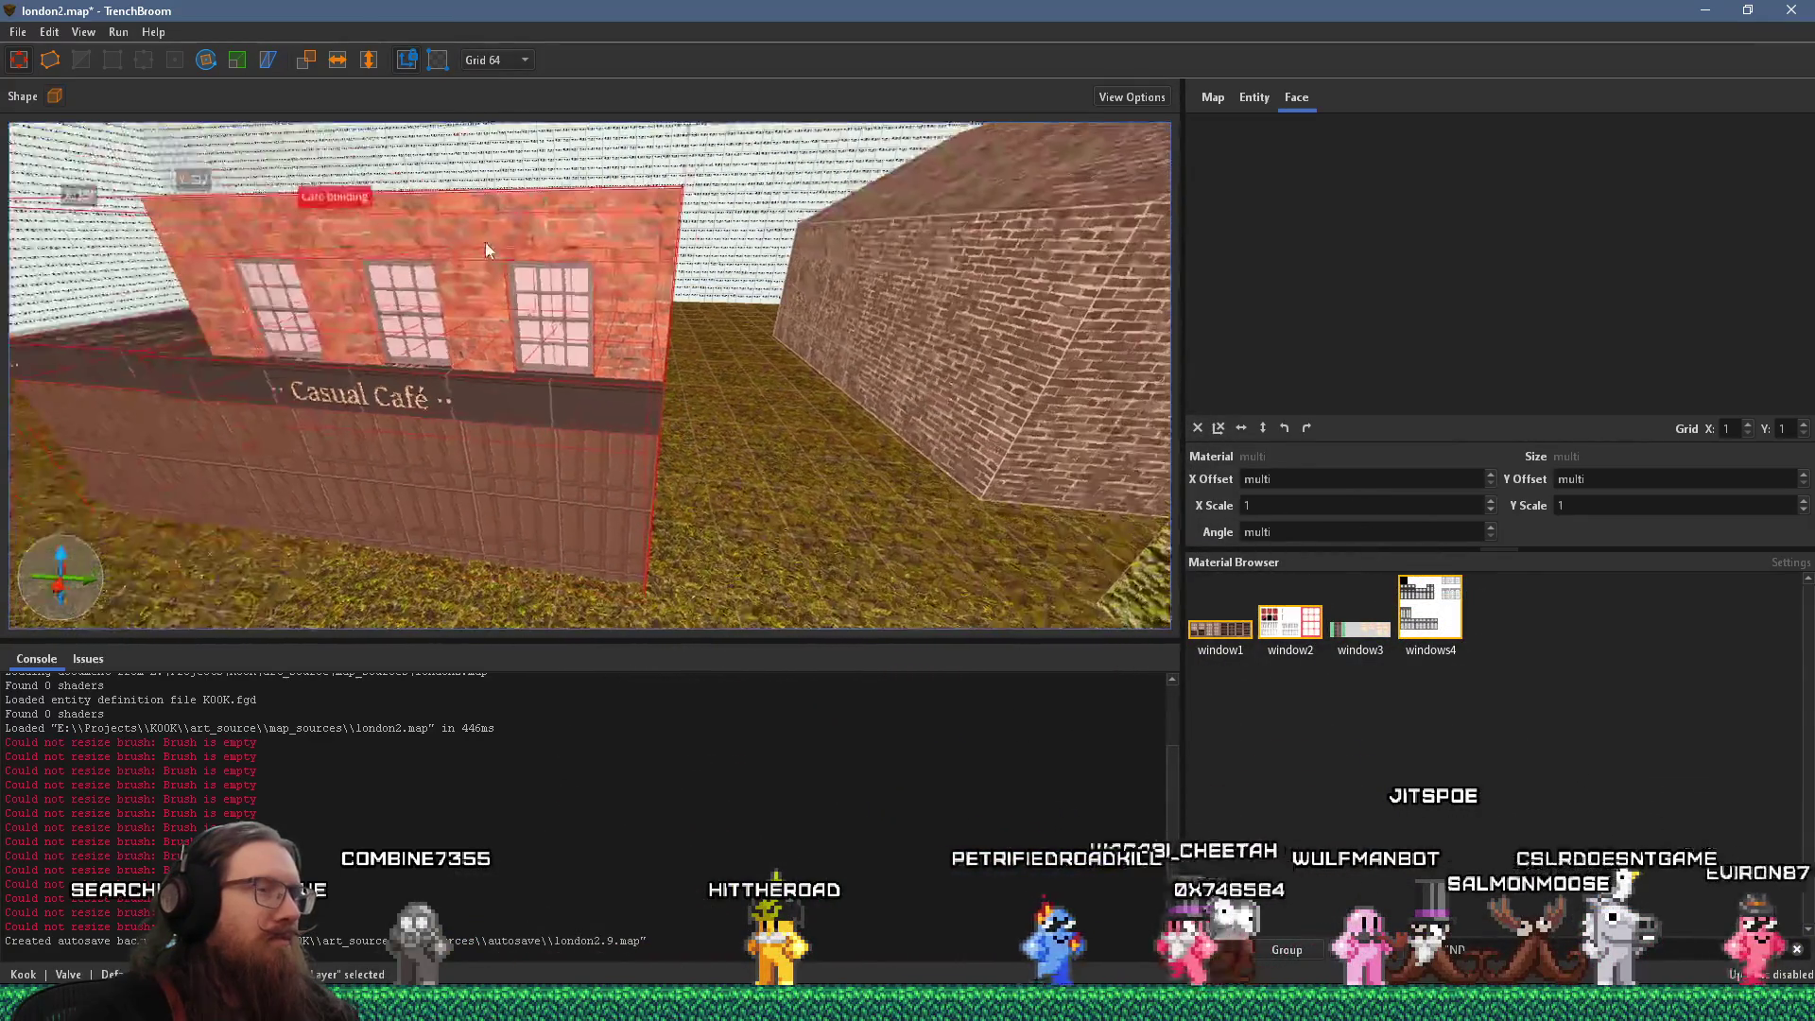
{"action": "scroll", "coordinate": [492, 416], "scroll_direction": "up", "scroll_amount": 2}
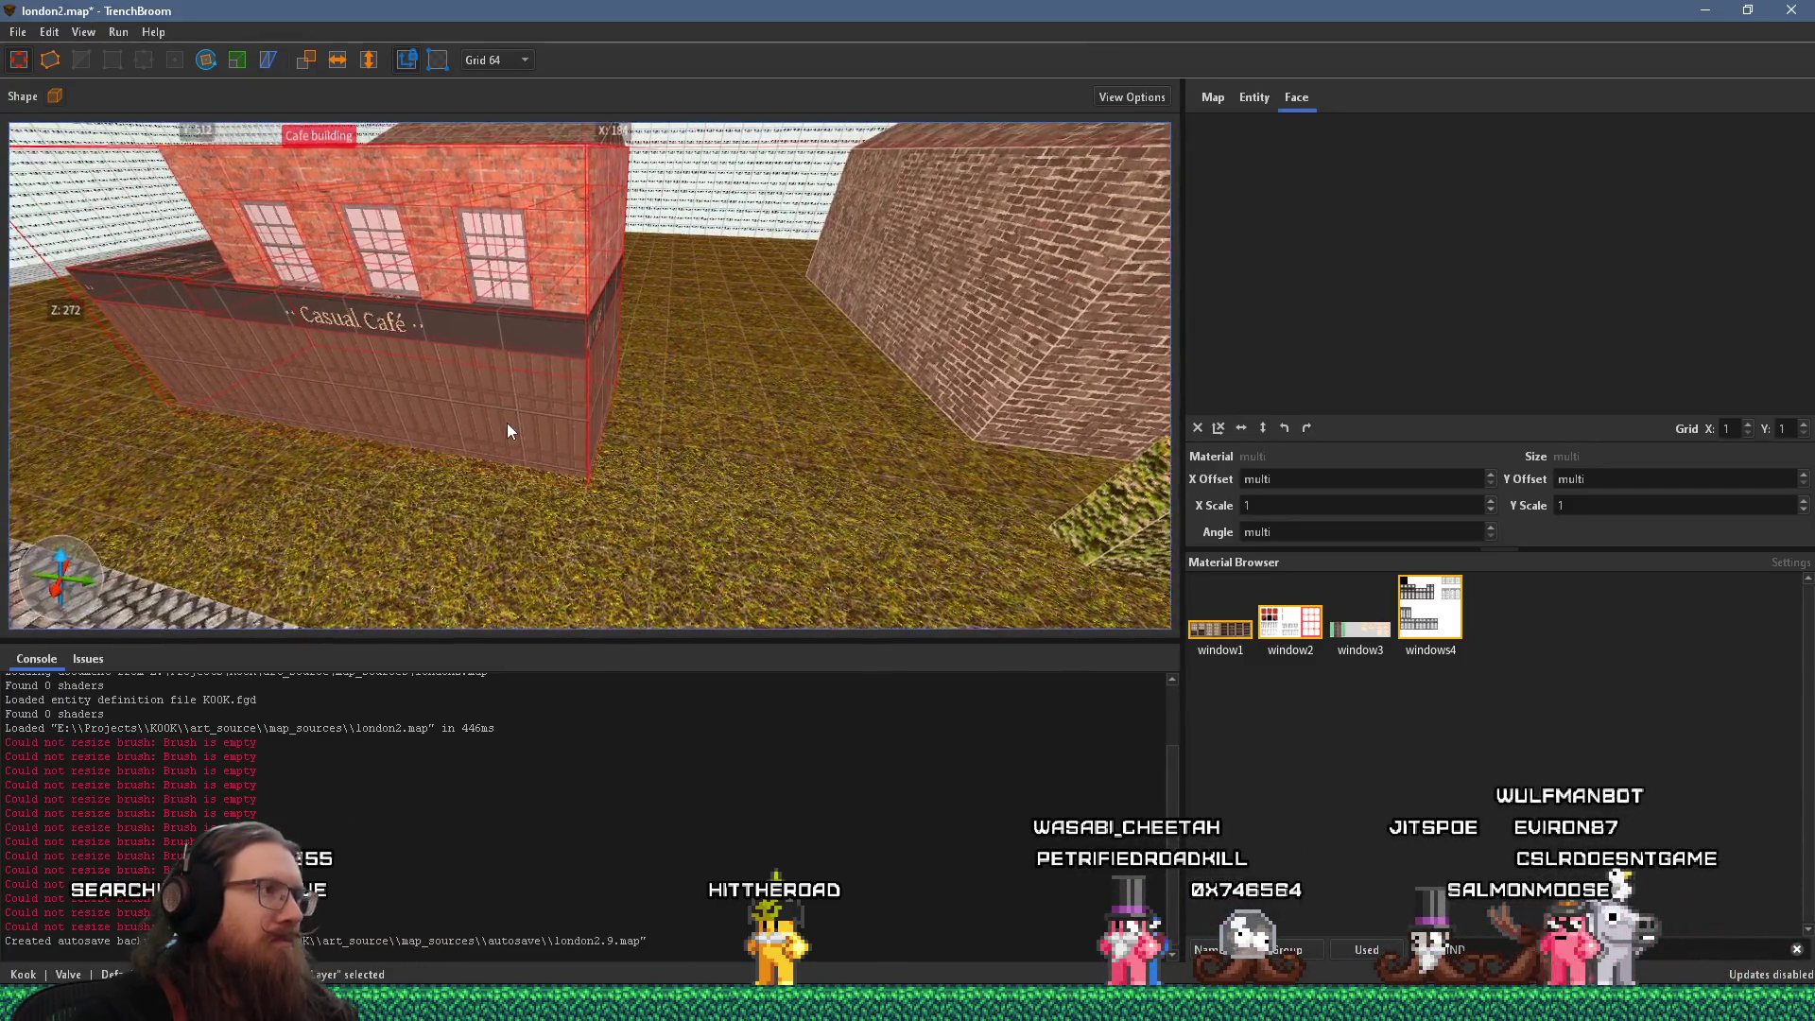
{"action": "key", "text": "alt+Tab"}
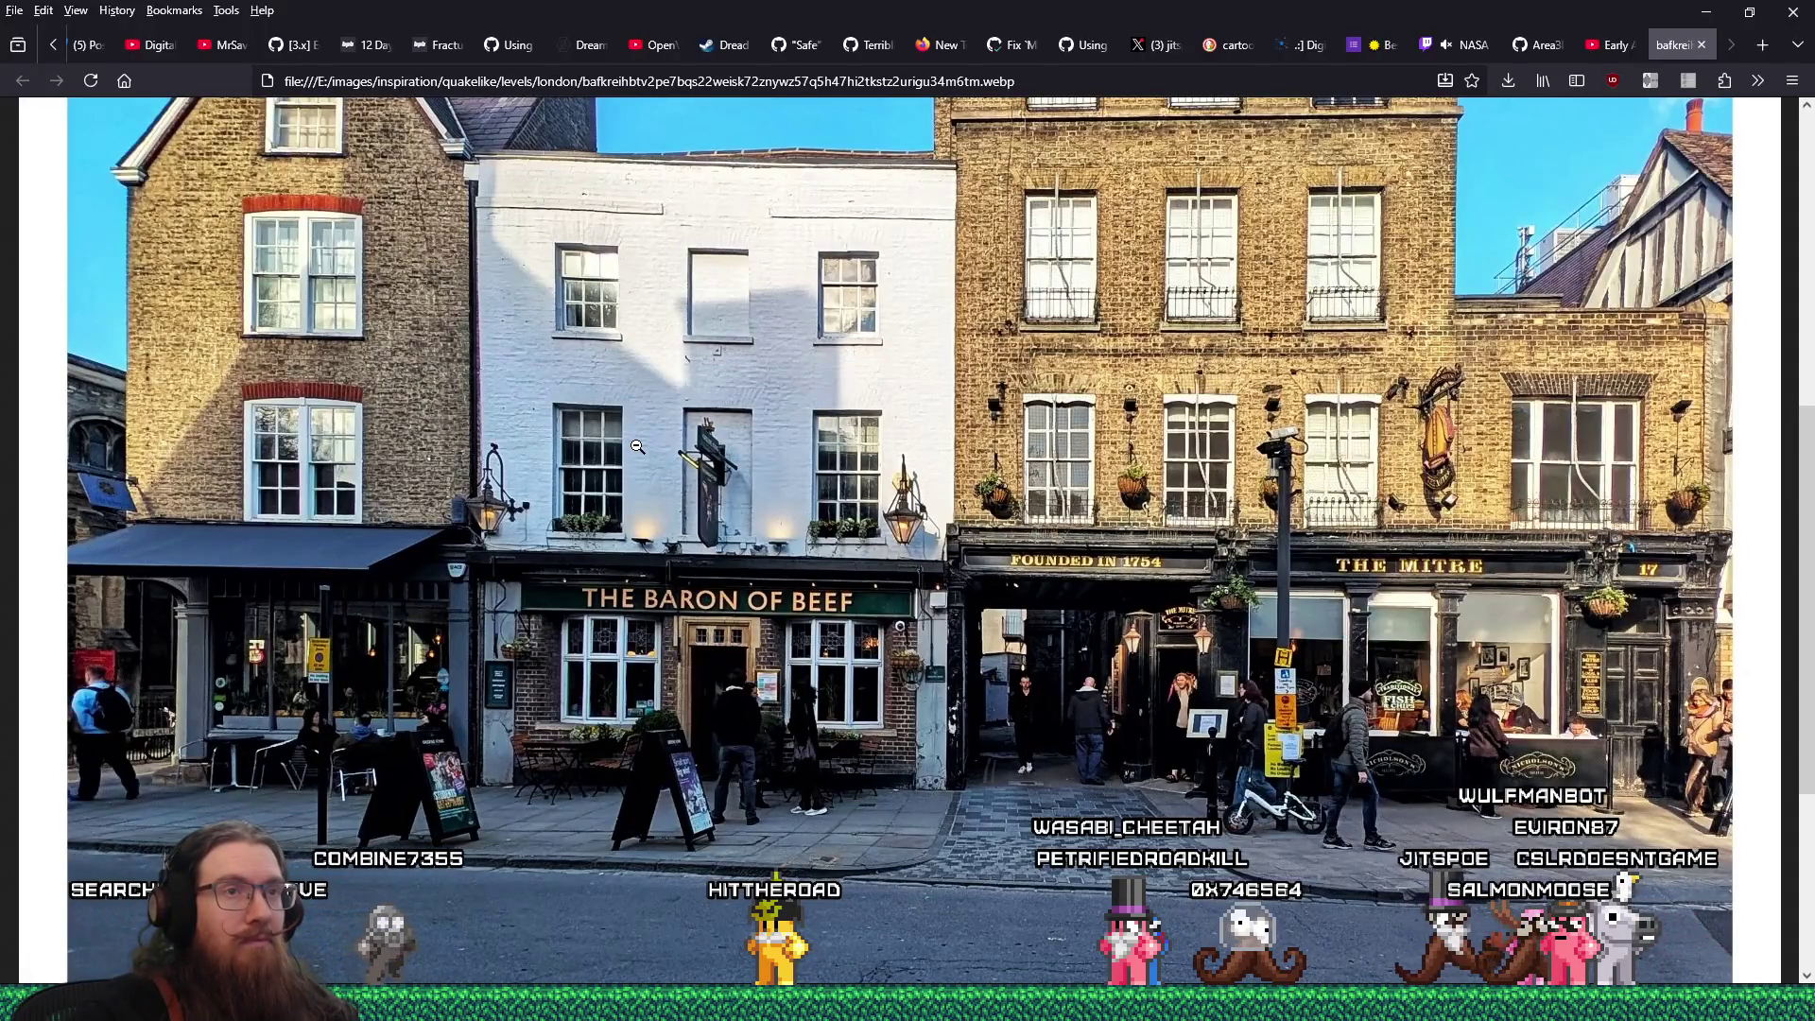
Compare the café model in the map against the London reference photo
{"action": "key", "text": "alt+Tab"}
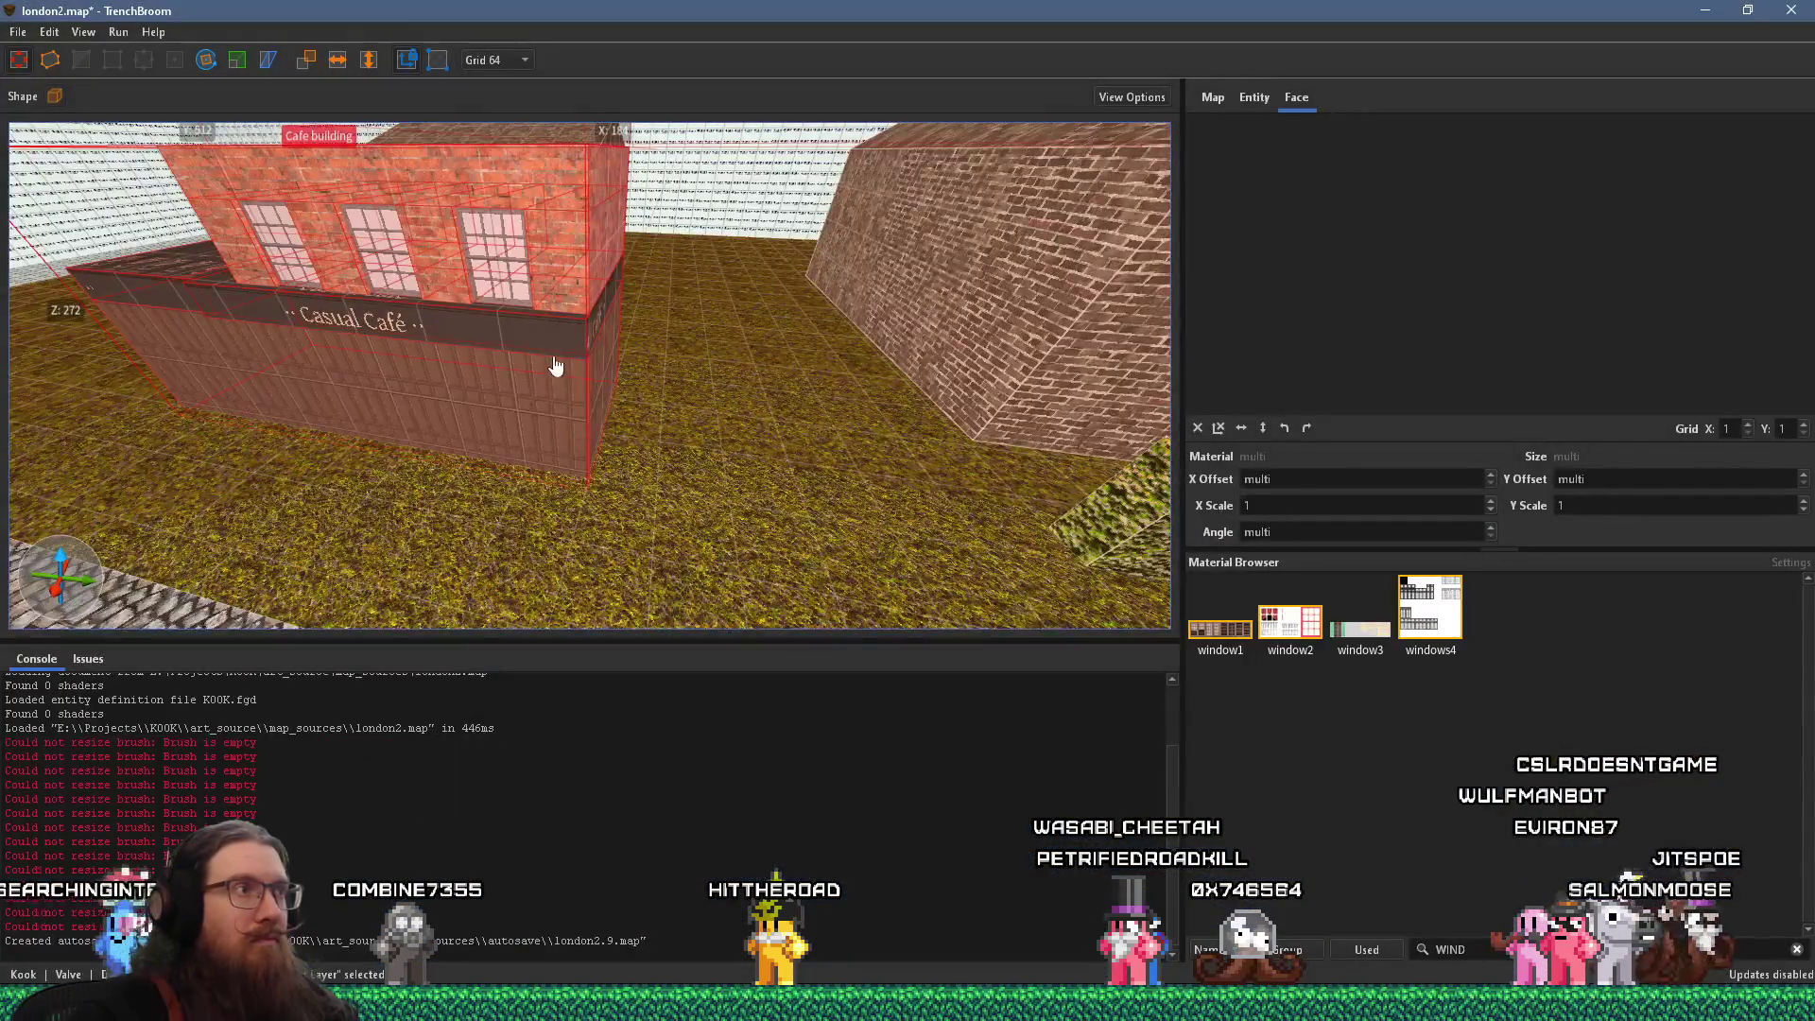
{"action": "scroll", "coordinate": [649, 340], "scroll_direction": "down", "scroll_amount": 5}
{"action": "key", "text": "alt+Tab"}
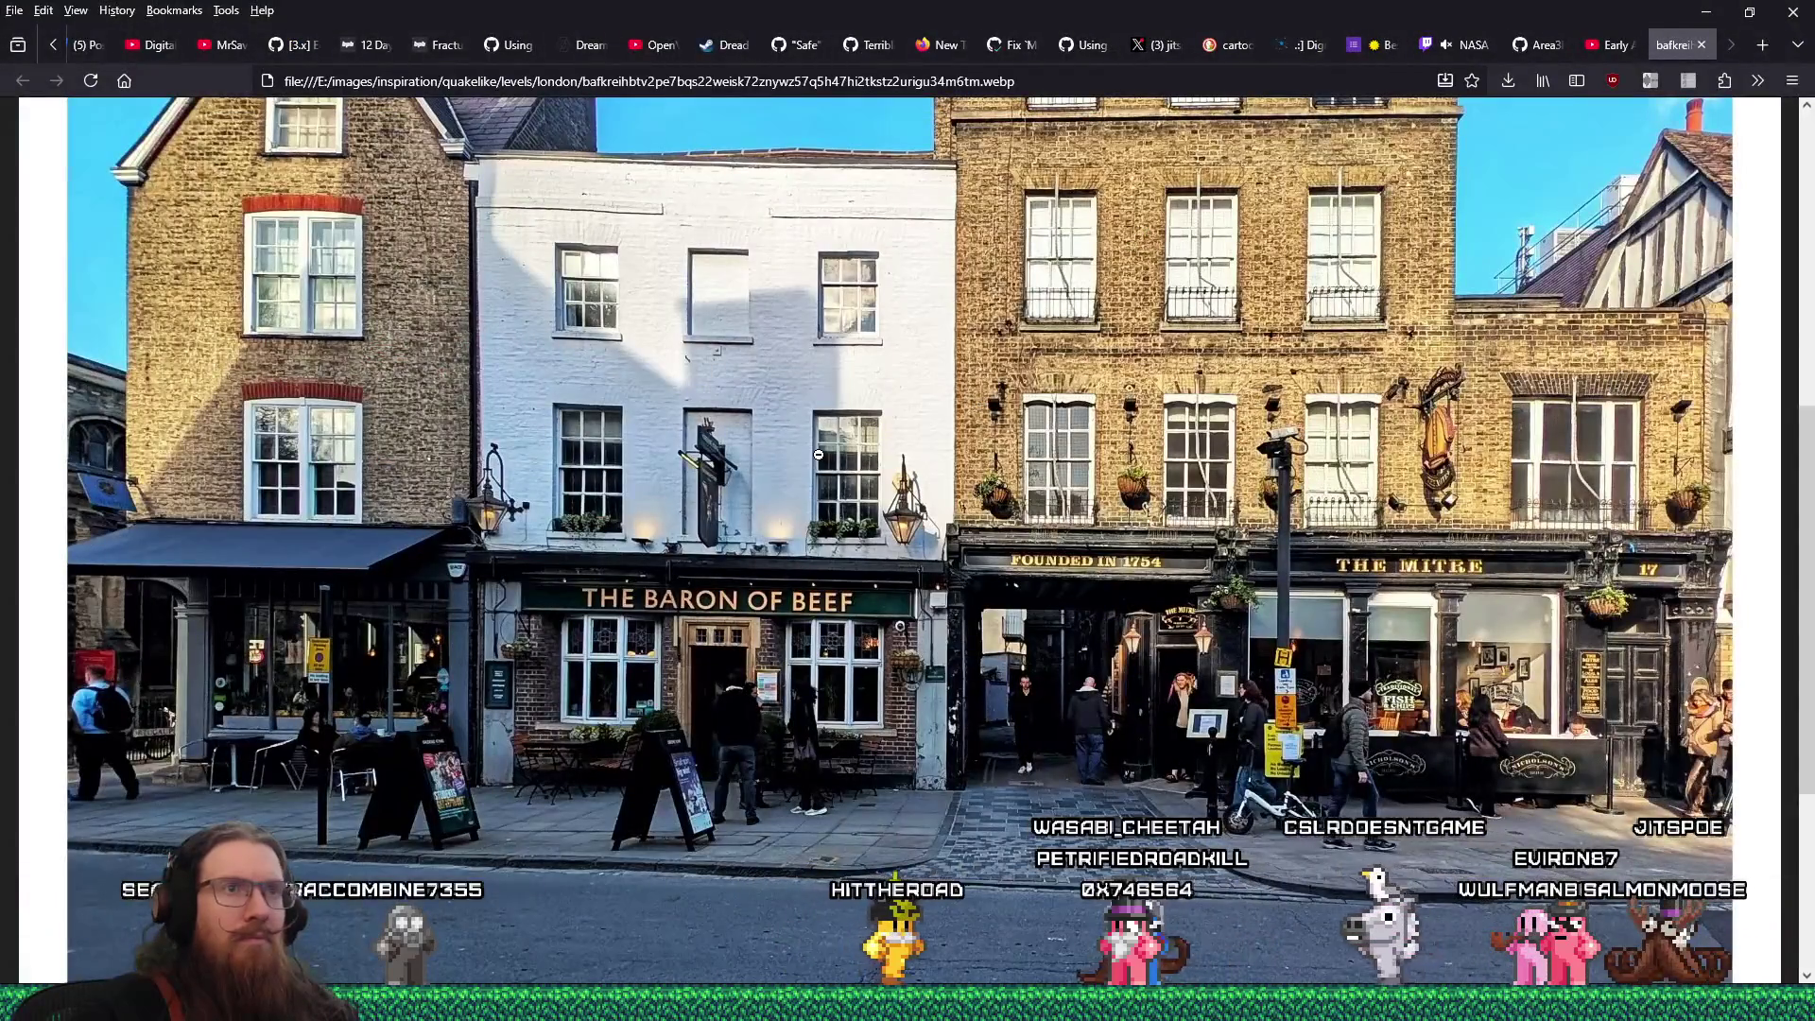
{"action": "key", "text": "alt+Tab"}
{"action": "scroll", "coordinate": [516, 457], "scroll_direction": "up", "scroll_amount": 1}
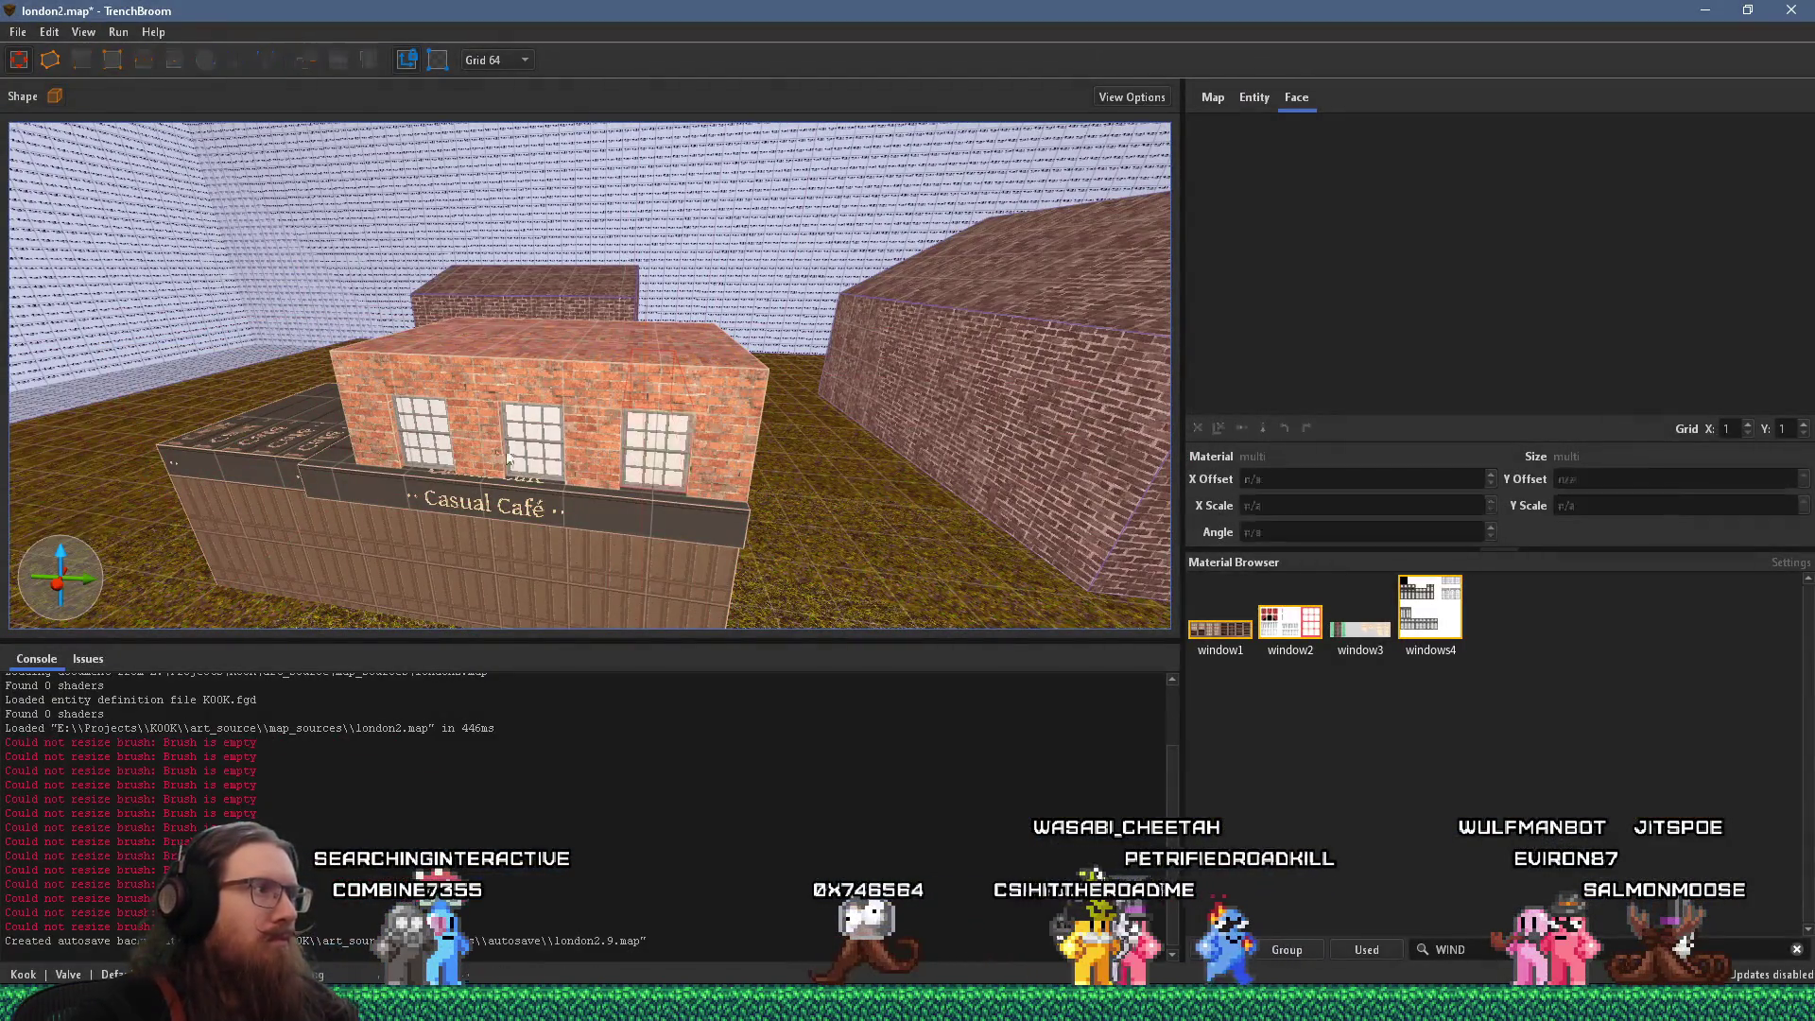
Duplicate the brick upper-floor brushes upward and snap the copy onto the building top on grid 16
{"action": "left_click", "coordinate": [385, 447]}
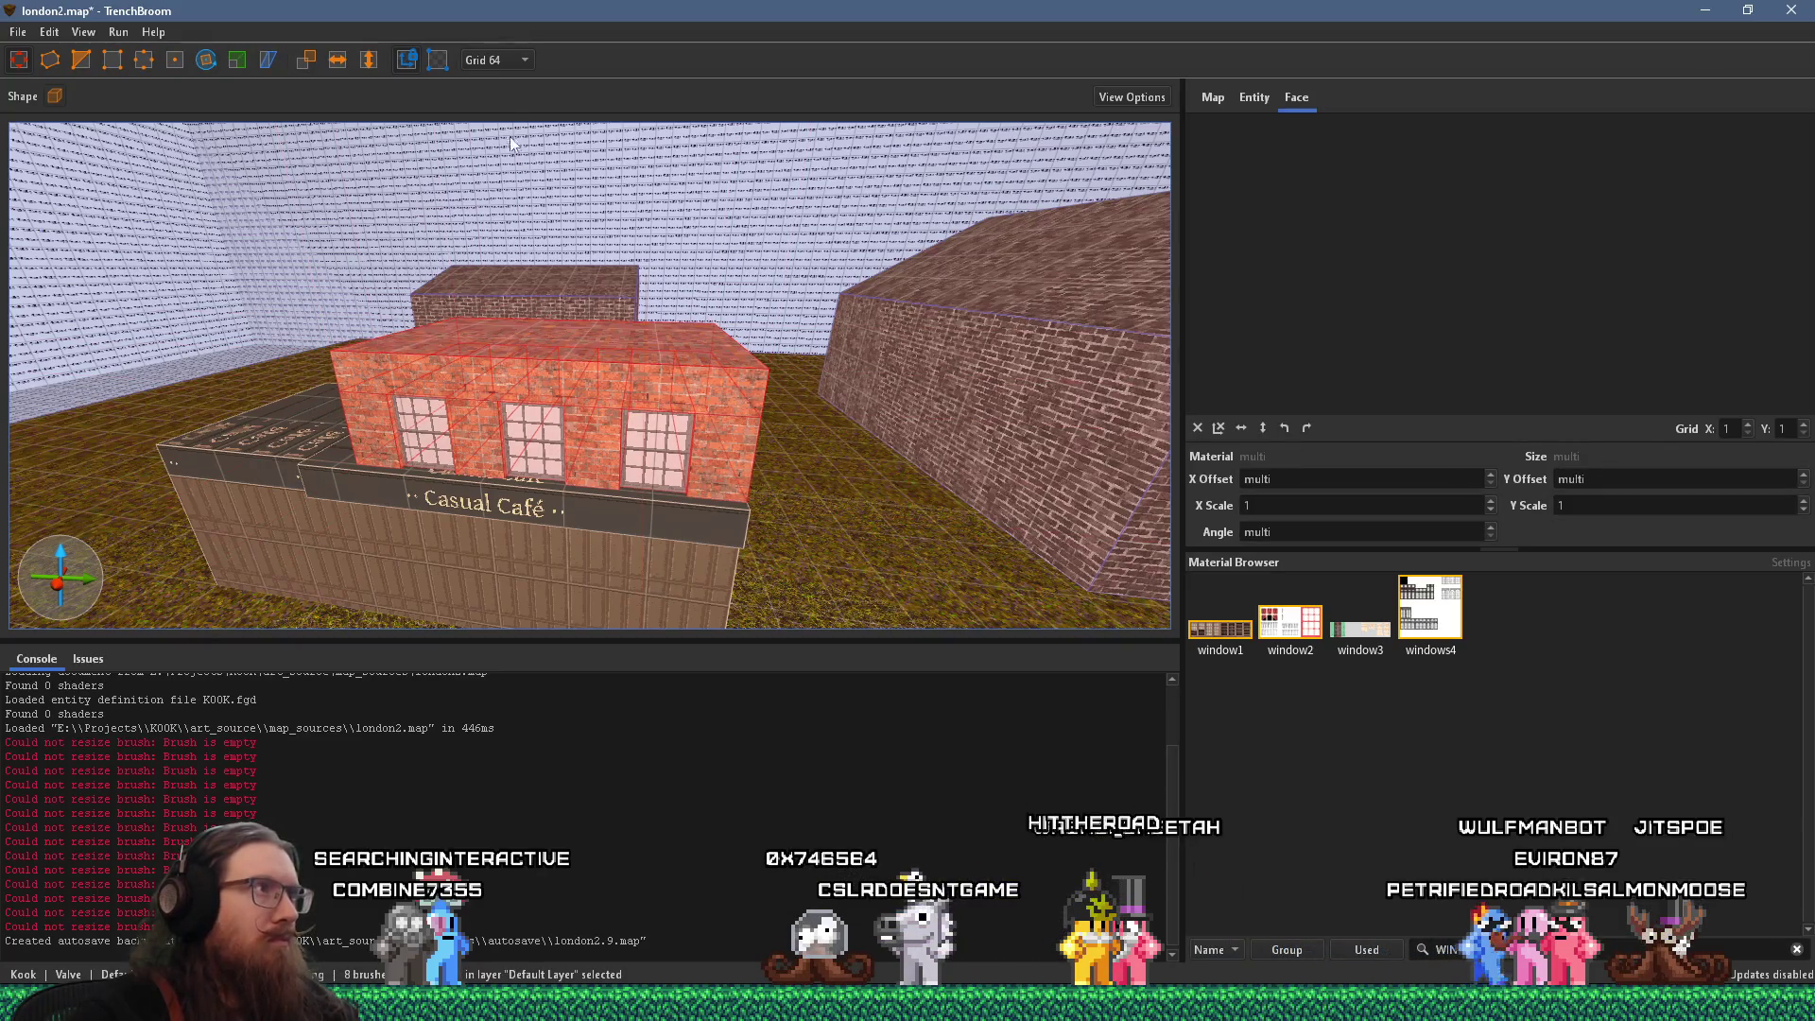
{"action": "left_click_drag", "start_coordinate": [662, 423], "coordinate": [703, 296]}
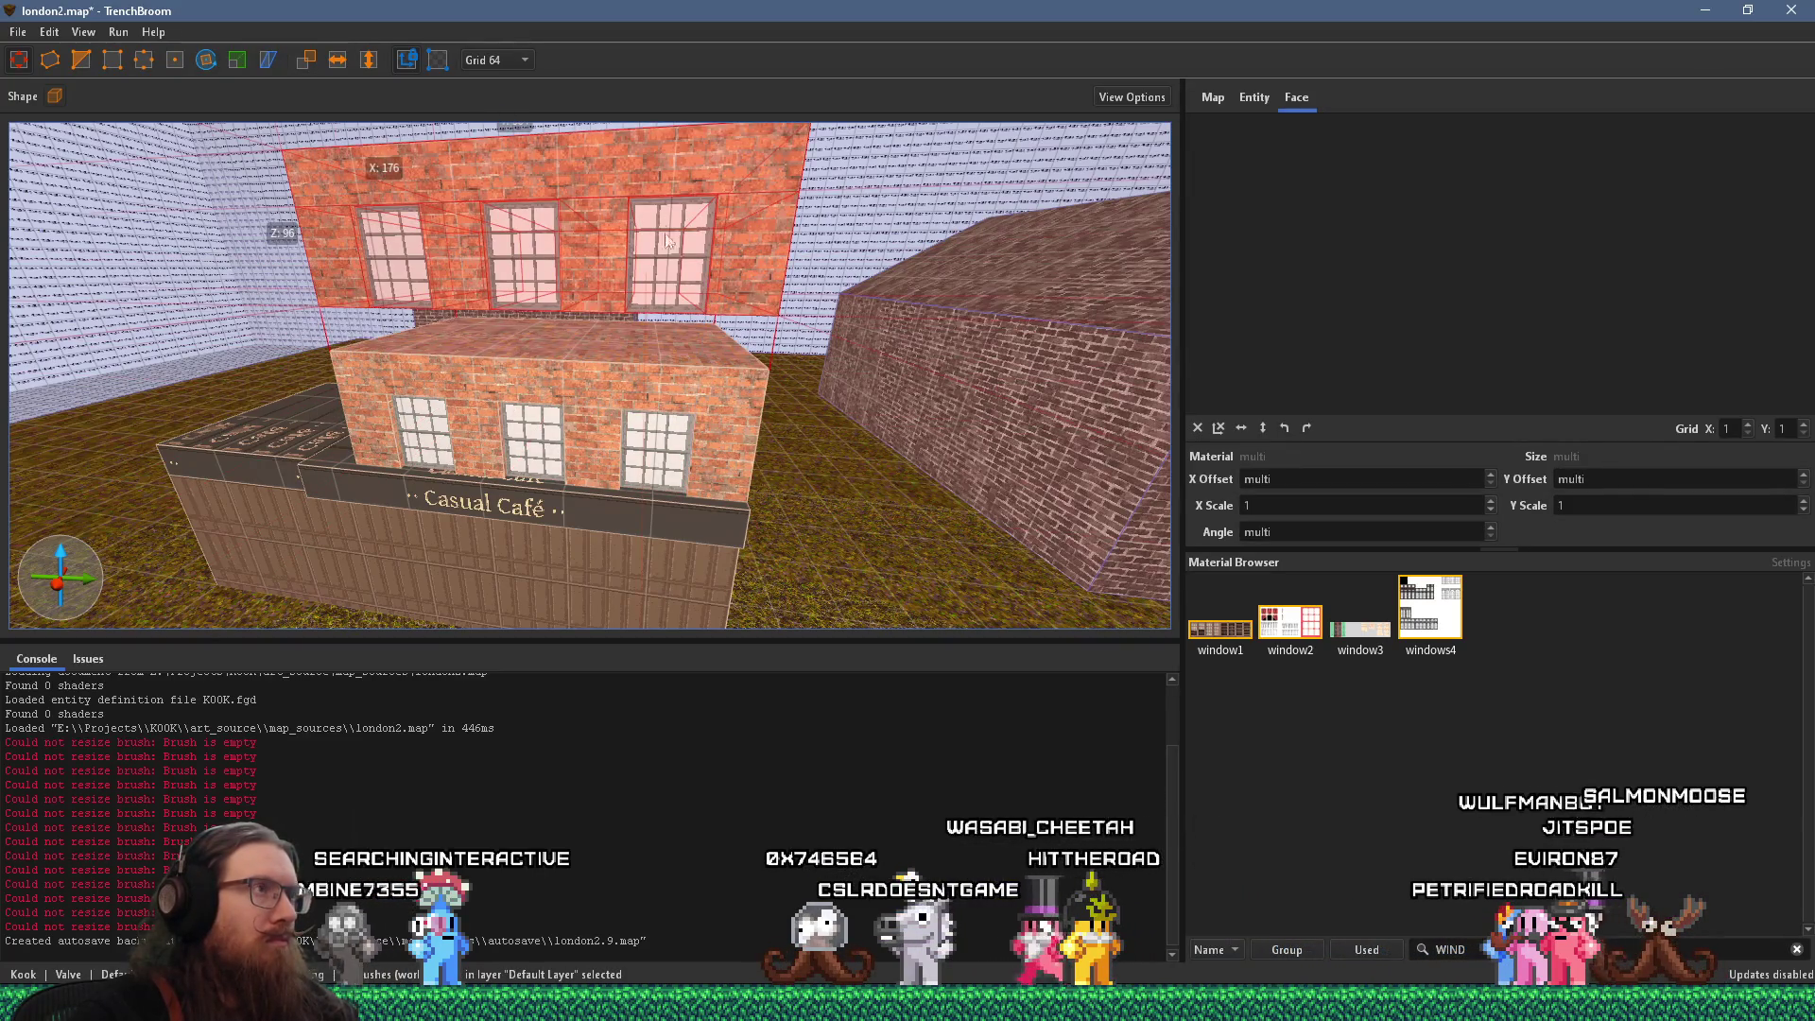
{"action": "left_click", "coordinate": [510, 60]}
{"action": "left_click", "coordinate": [506, 170]}
{"action": "left_click_drag", "start_coordinate": [713, 240], "coordinate": [740, 292]}
{"action": "scroll", "coordinate": [740, 292], "scroll_direction": "down", "scroll_amount": 10}
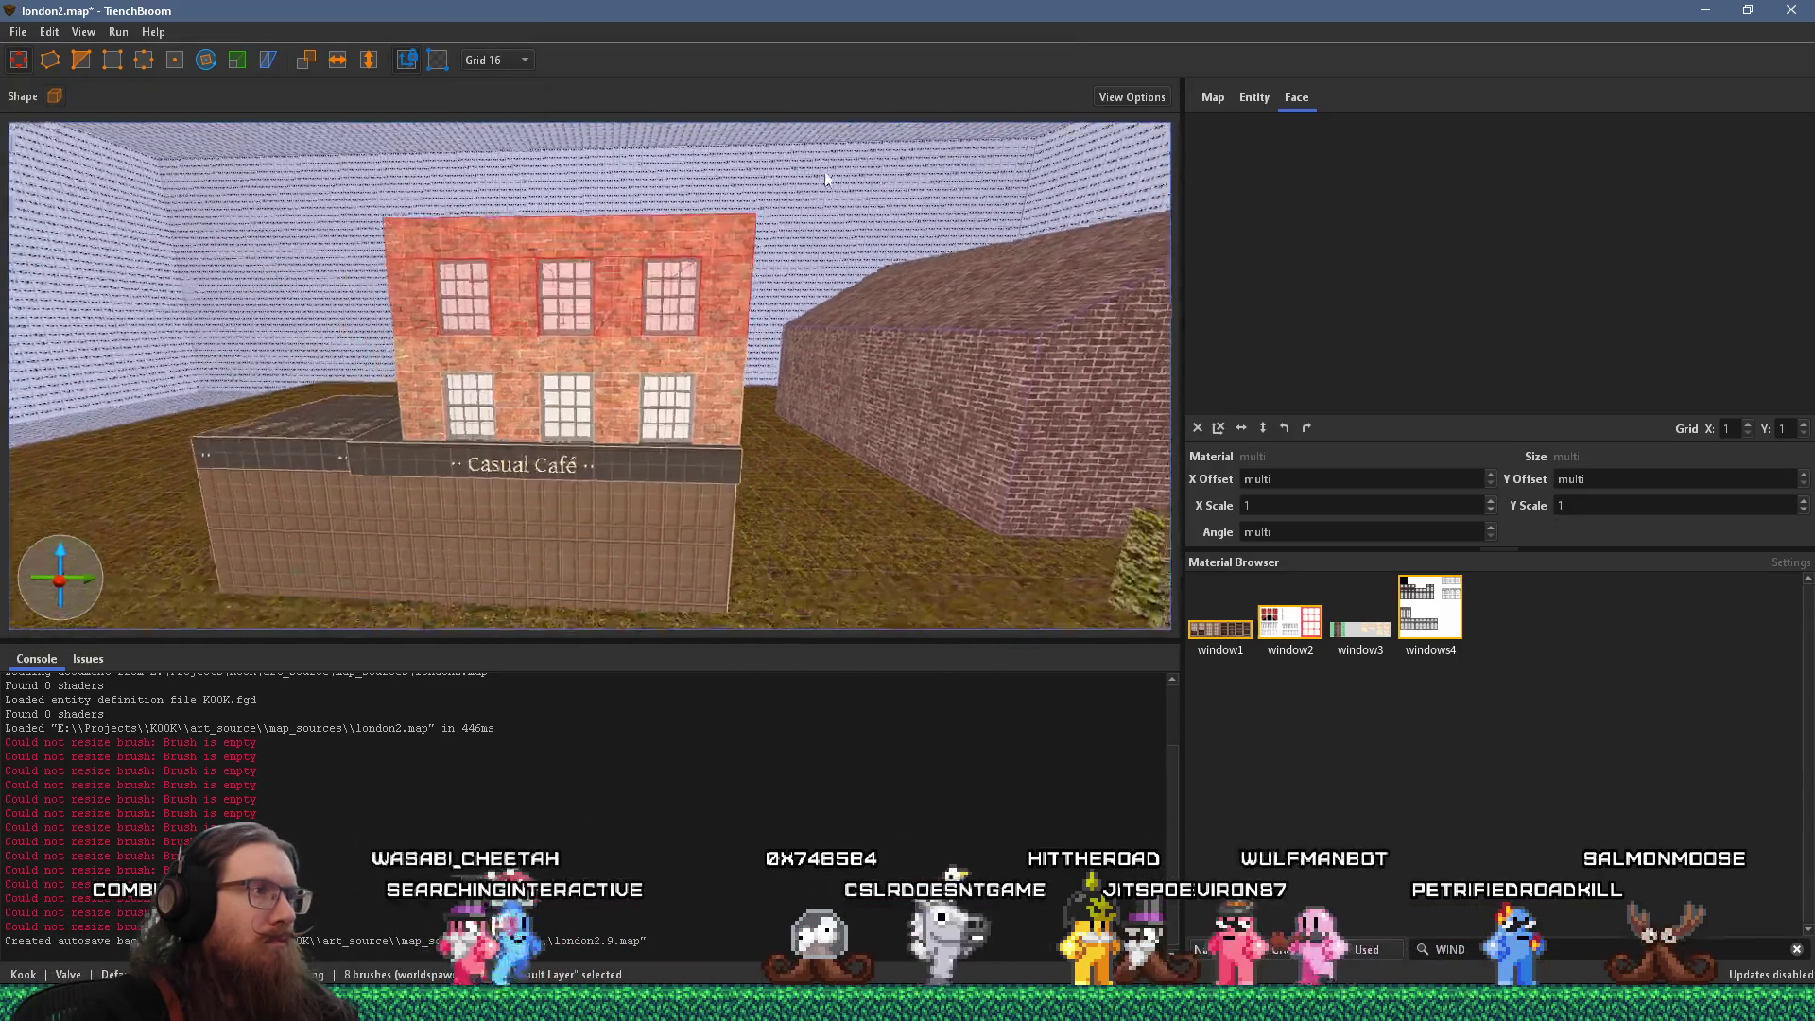
Recheck the reference photo and review the newly stacked windowed storey
{"action": "key", "text": "alt+Tab"}
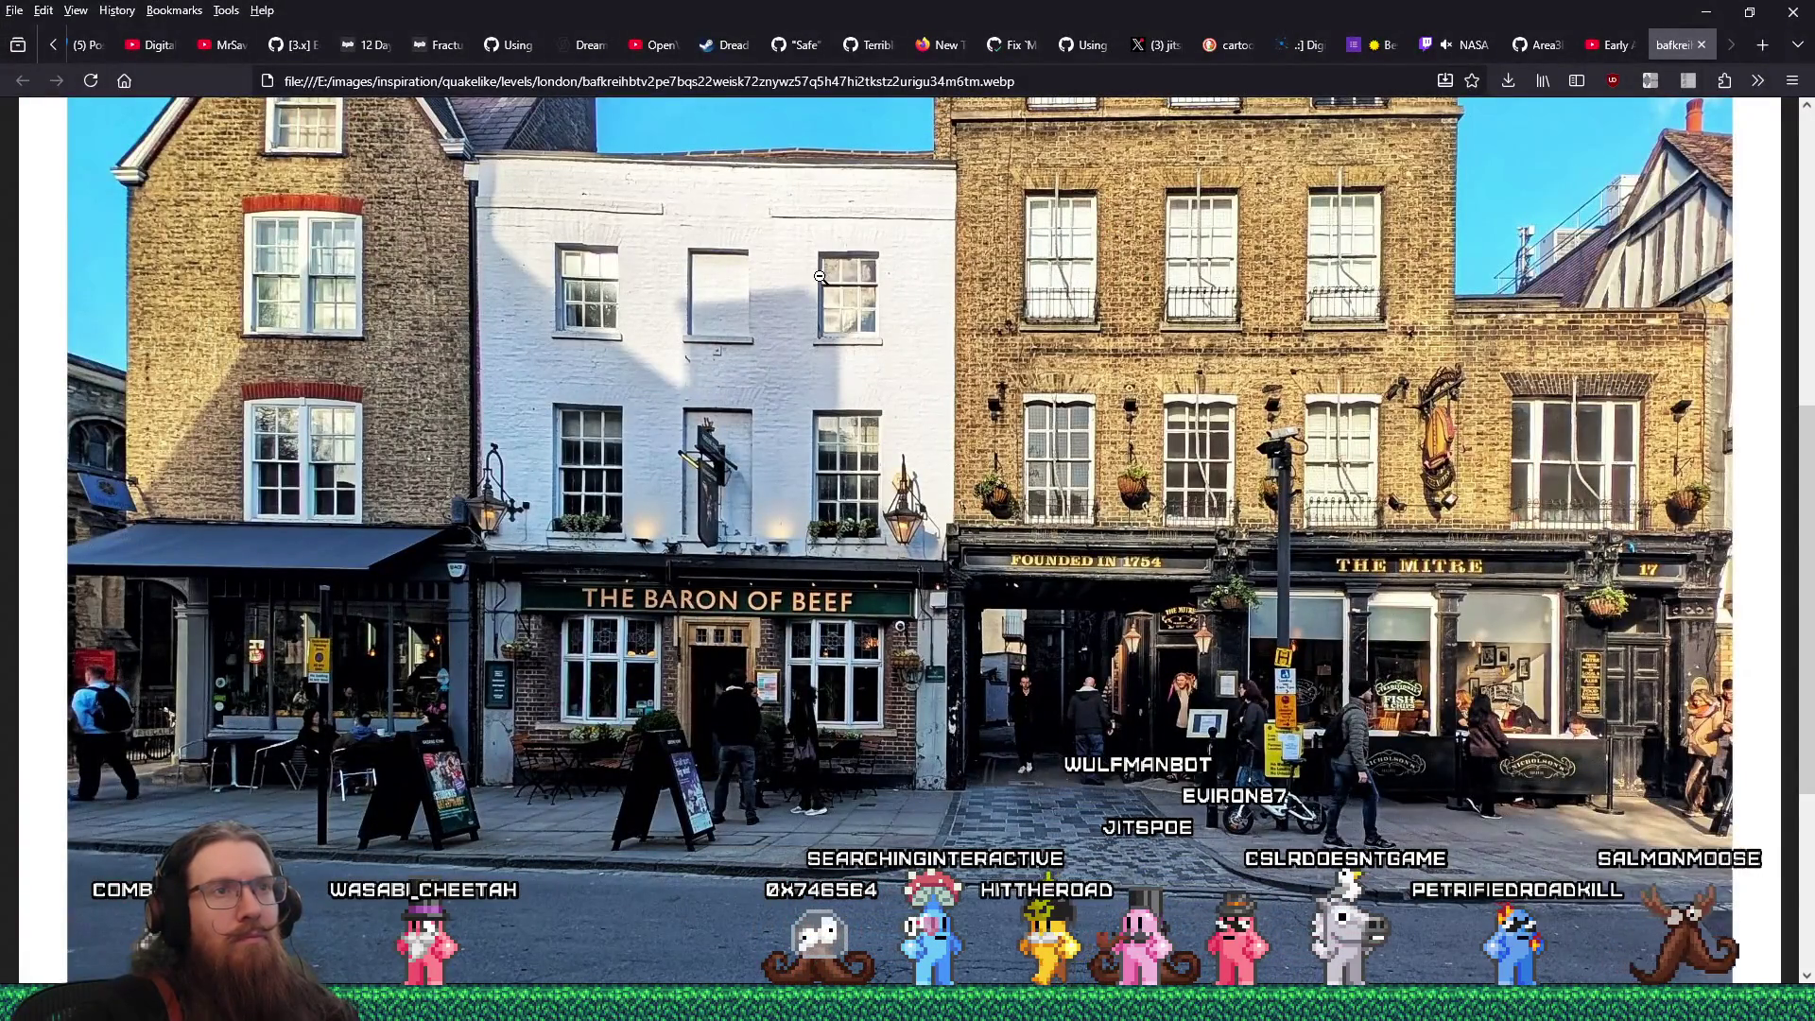
{"action": "key", "text": "alt+Tab"}
{"action": "scroll", "coordinate": [747, 169], "scroll_direction": "up", "scroll_amount": 10}
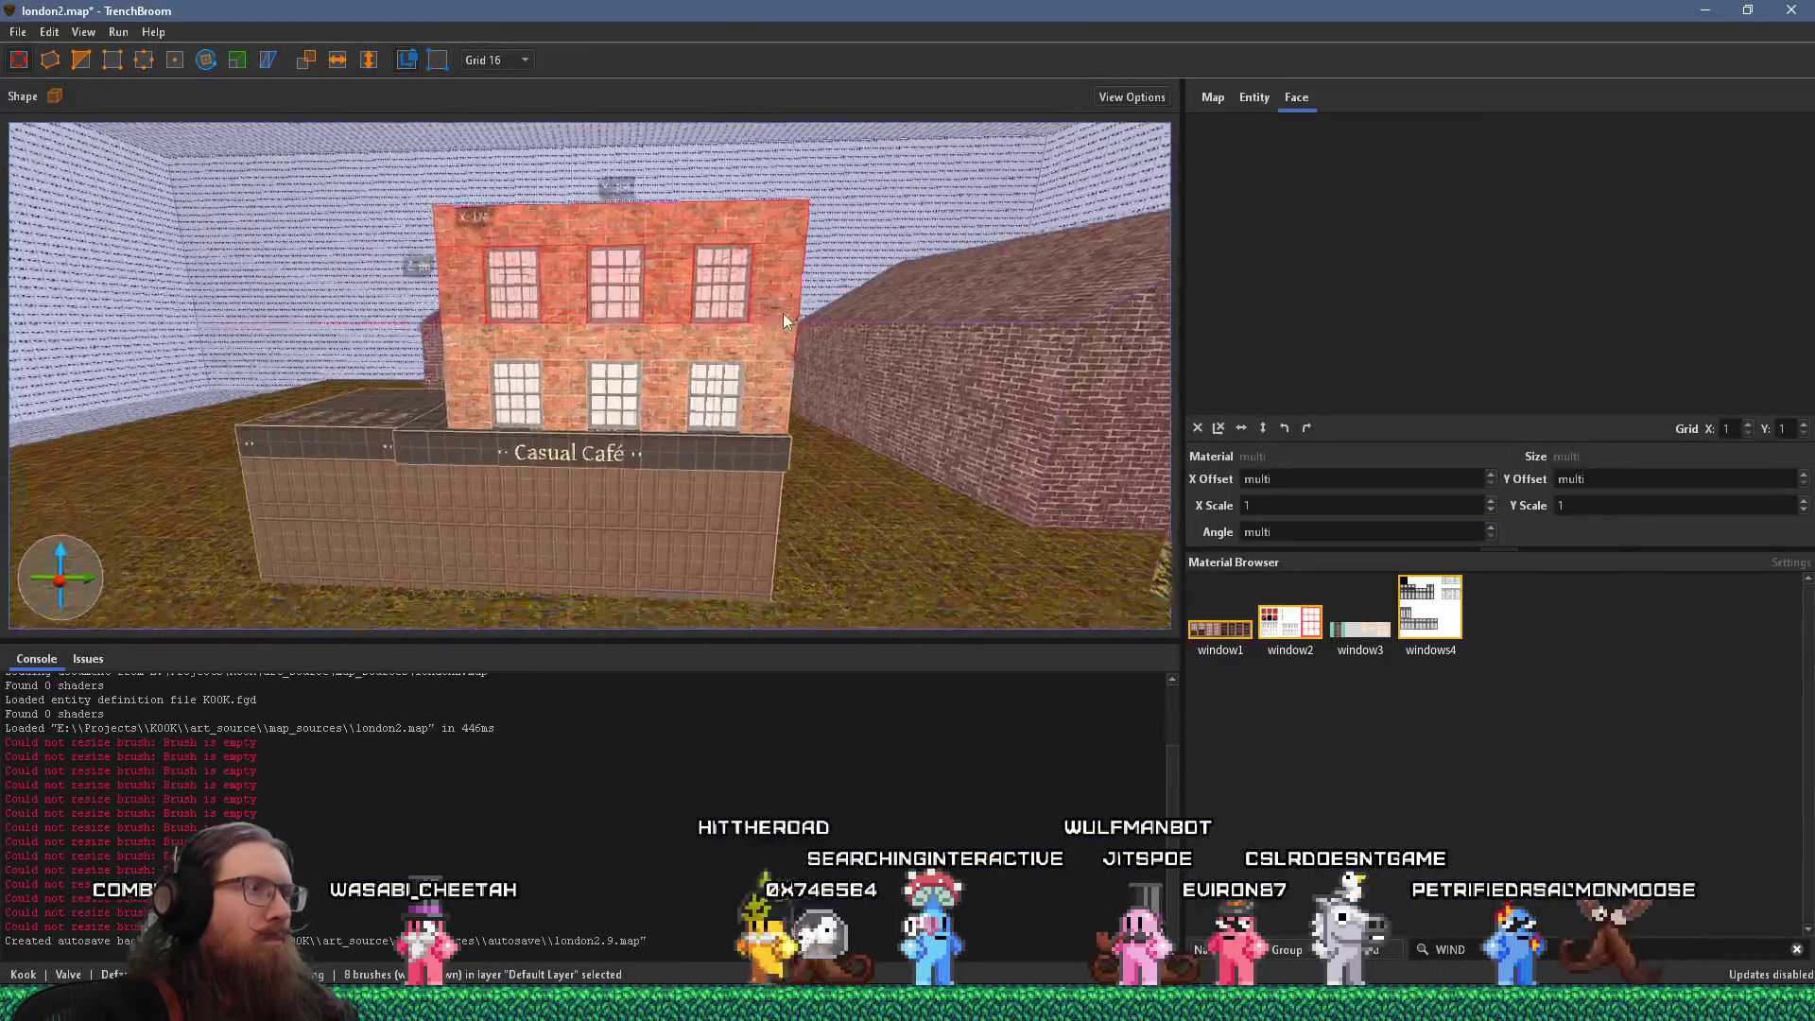
{"action": "scroll", "coordinate": [447, 387], "scroll_direction": "down", "scroll_amount": 3}
{"action": "scroll", "coordinate": [446, 388], "scroll_direction": "up", "scroll_amount": 6}
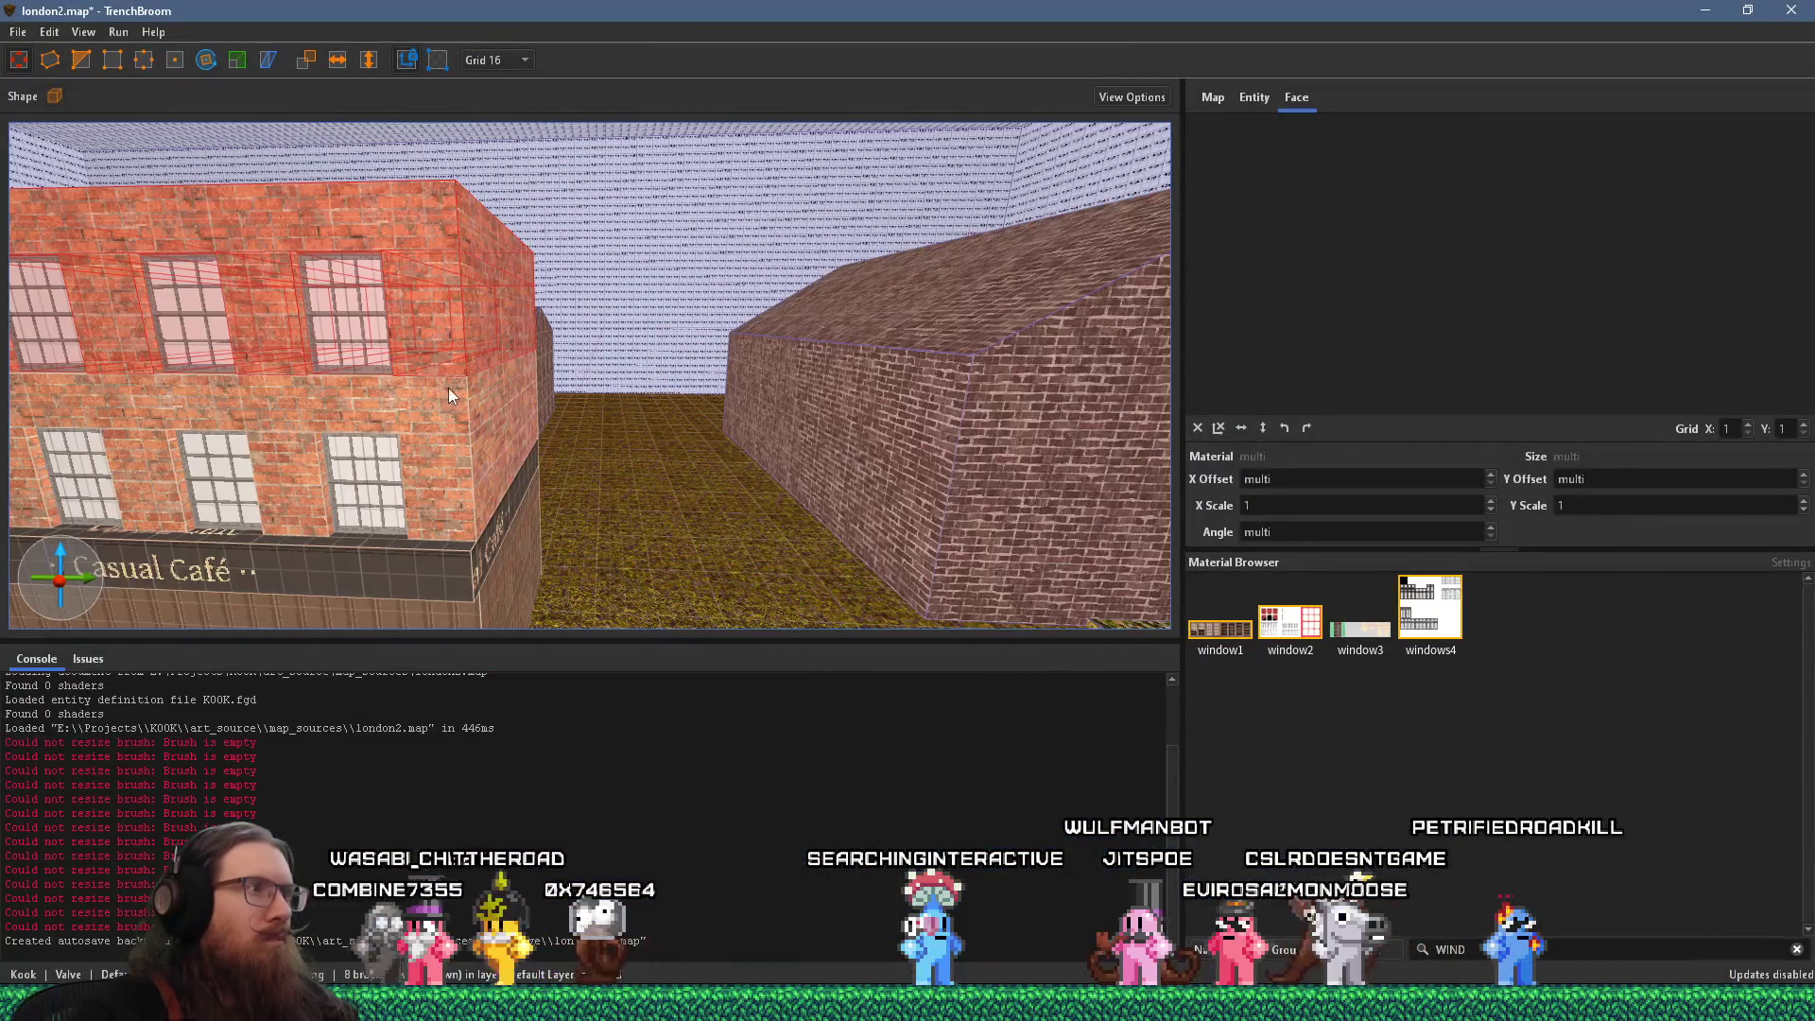
{"action": "left_click", "coordinate": [664, 394], "text": "shift"}
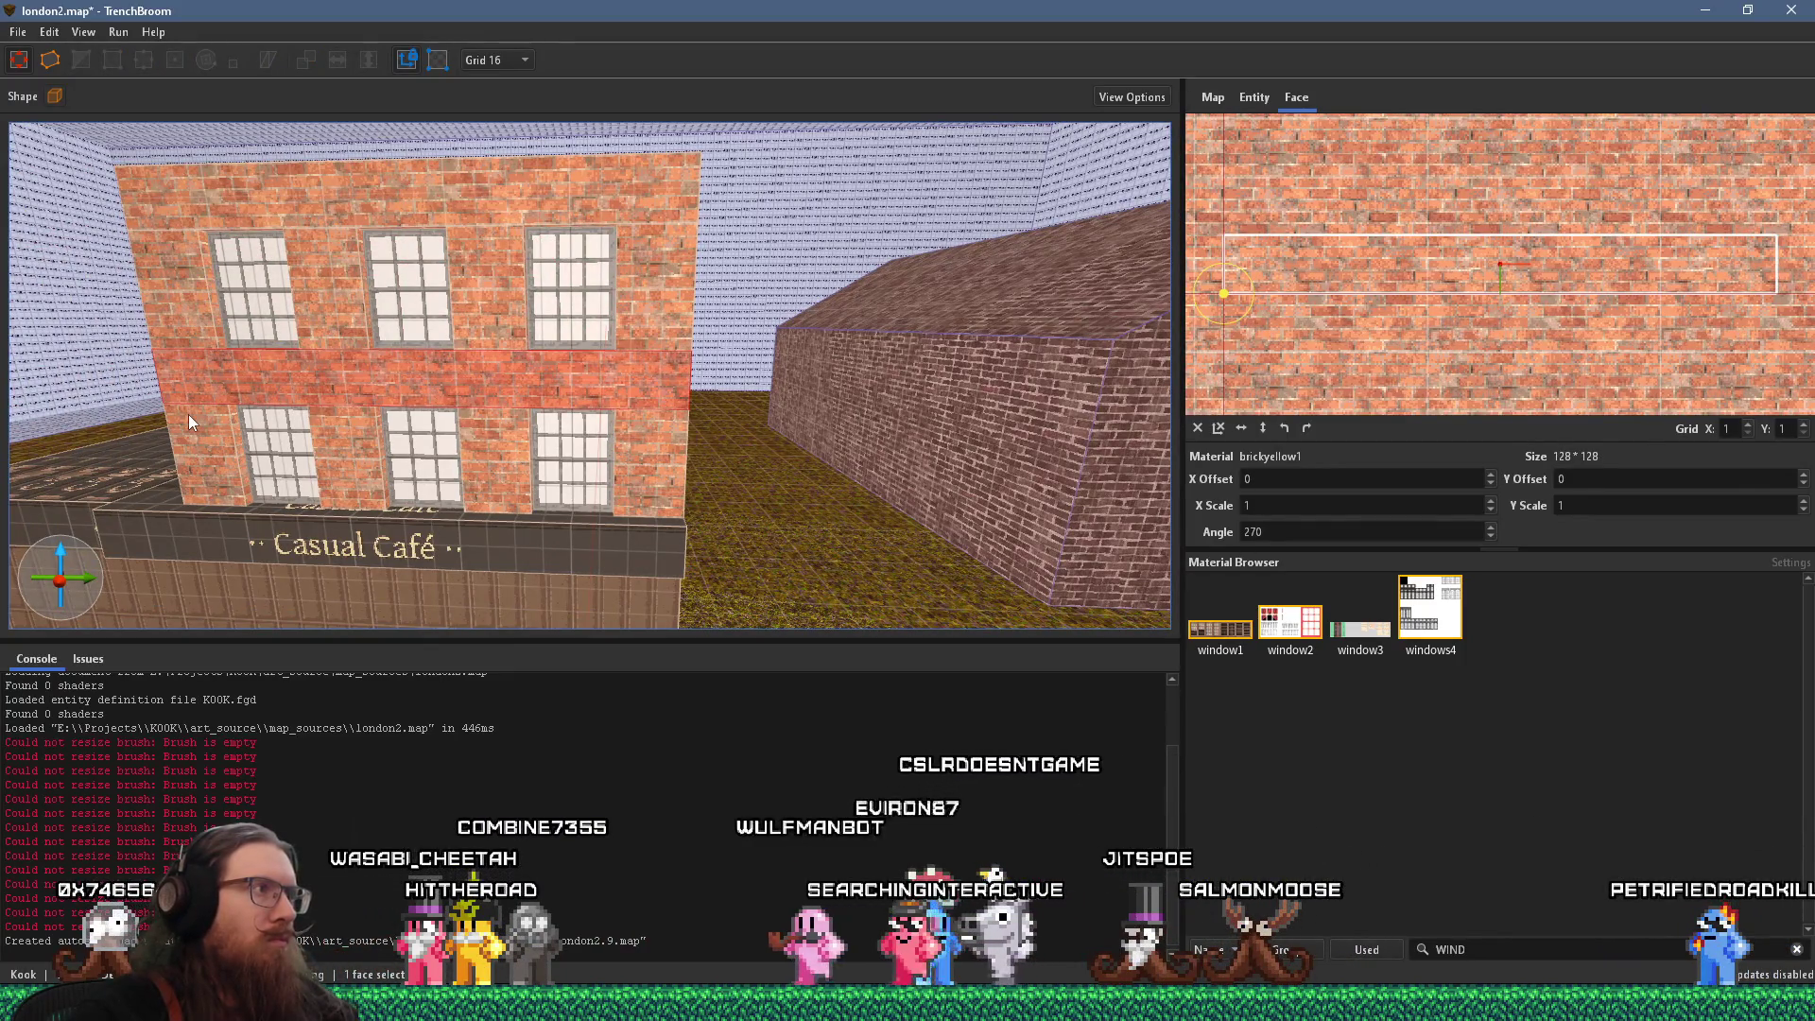
{"action": "left_click", "coordinate": [197, 327], "text": "shift"}
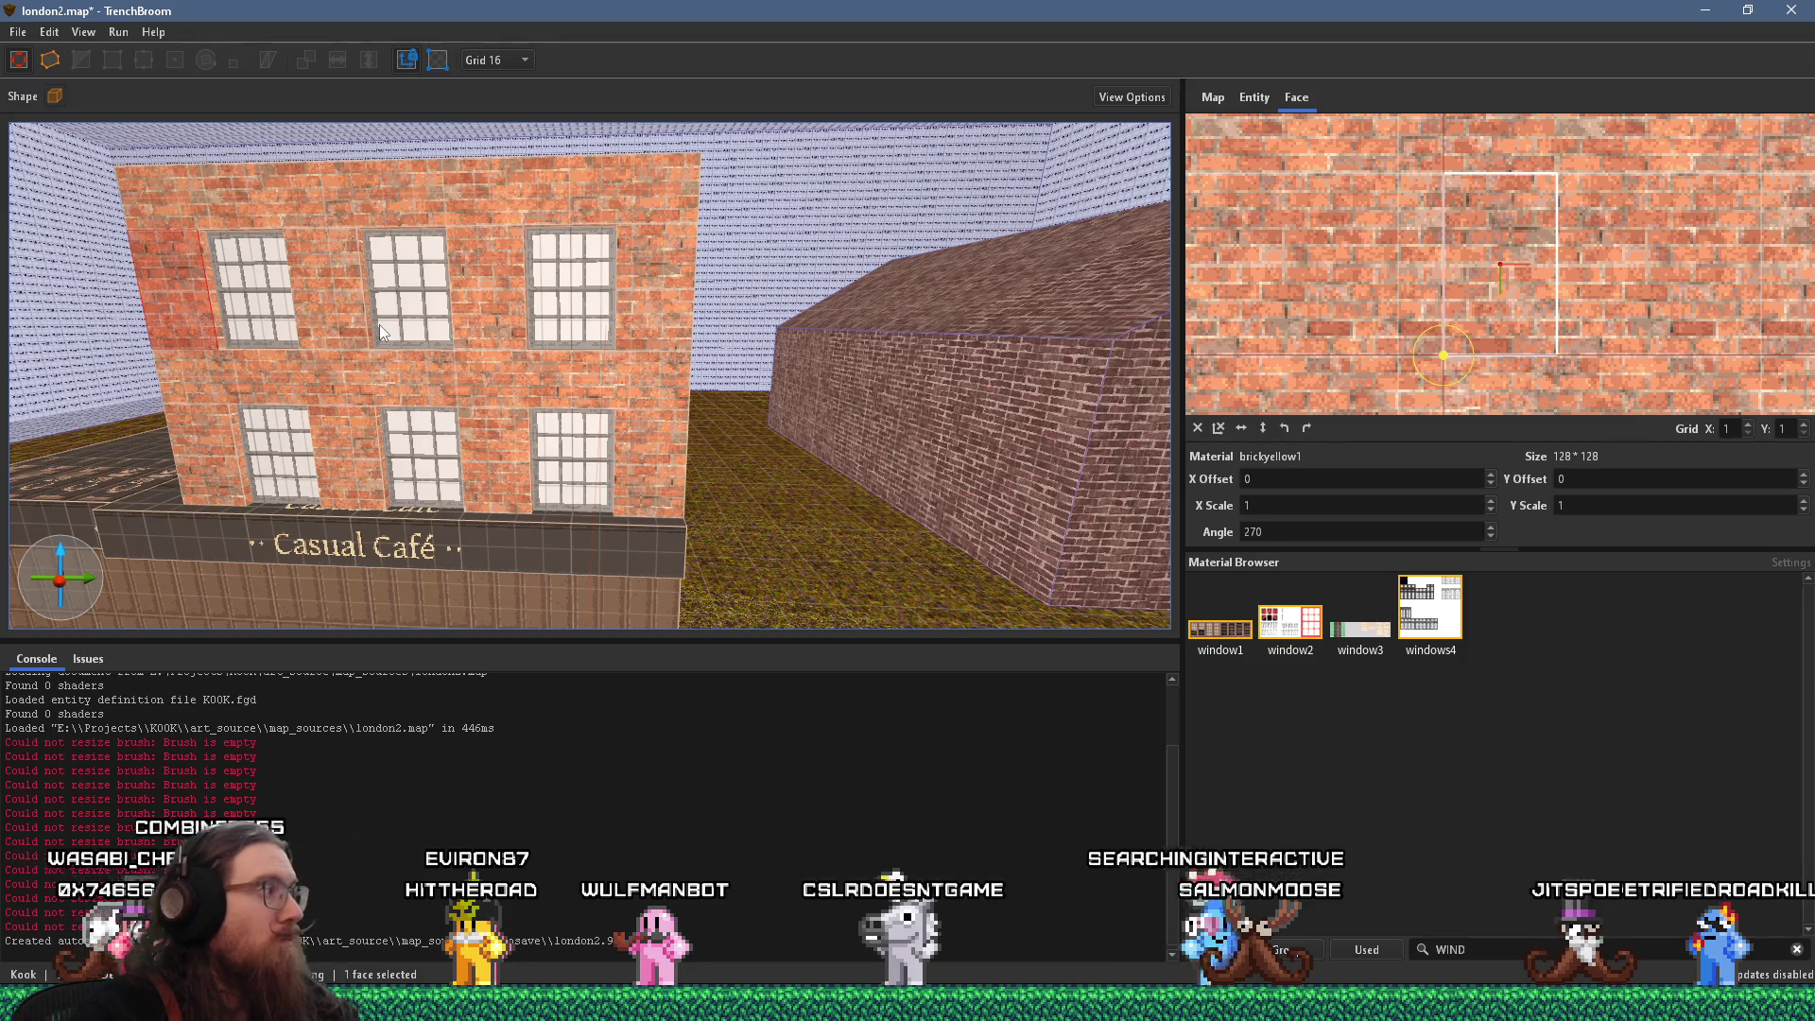
{"action": "key", "text": "alt+Tab"}
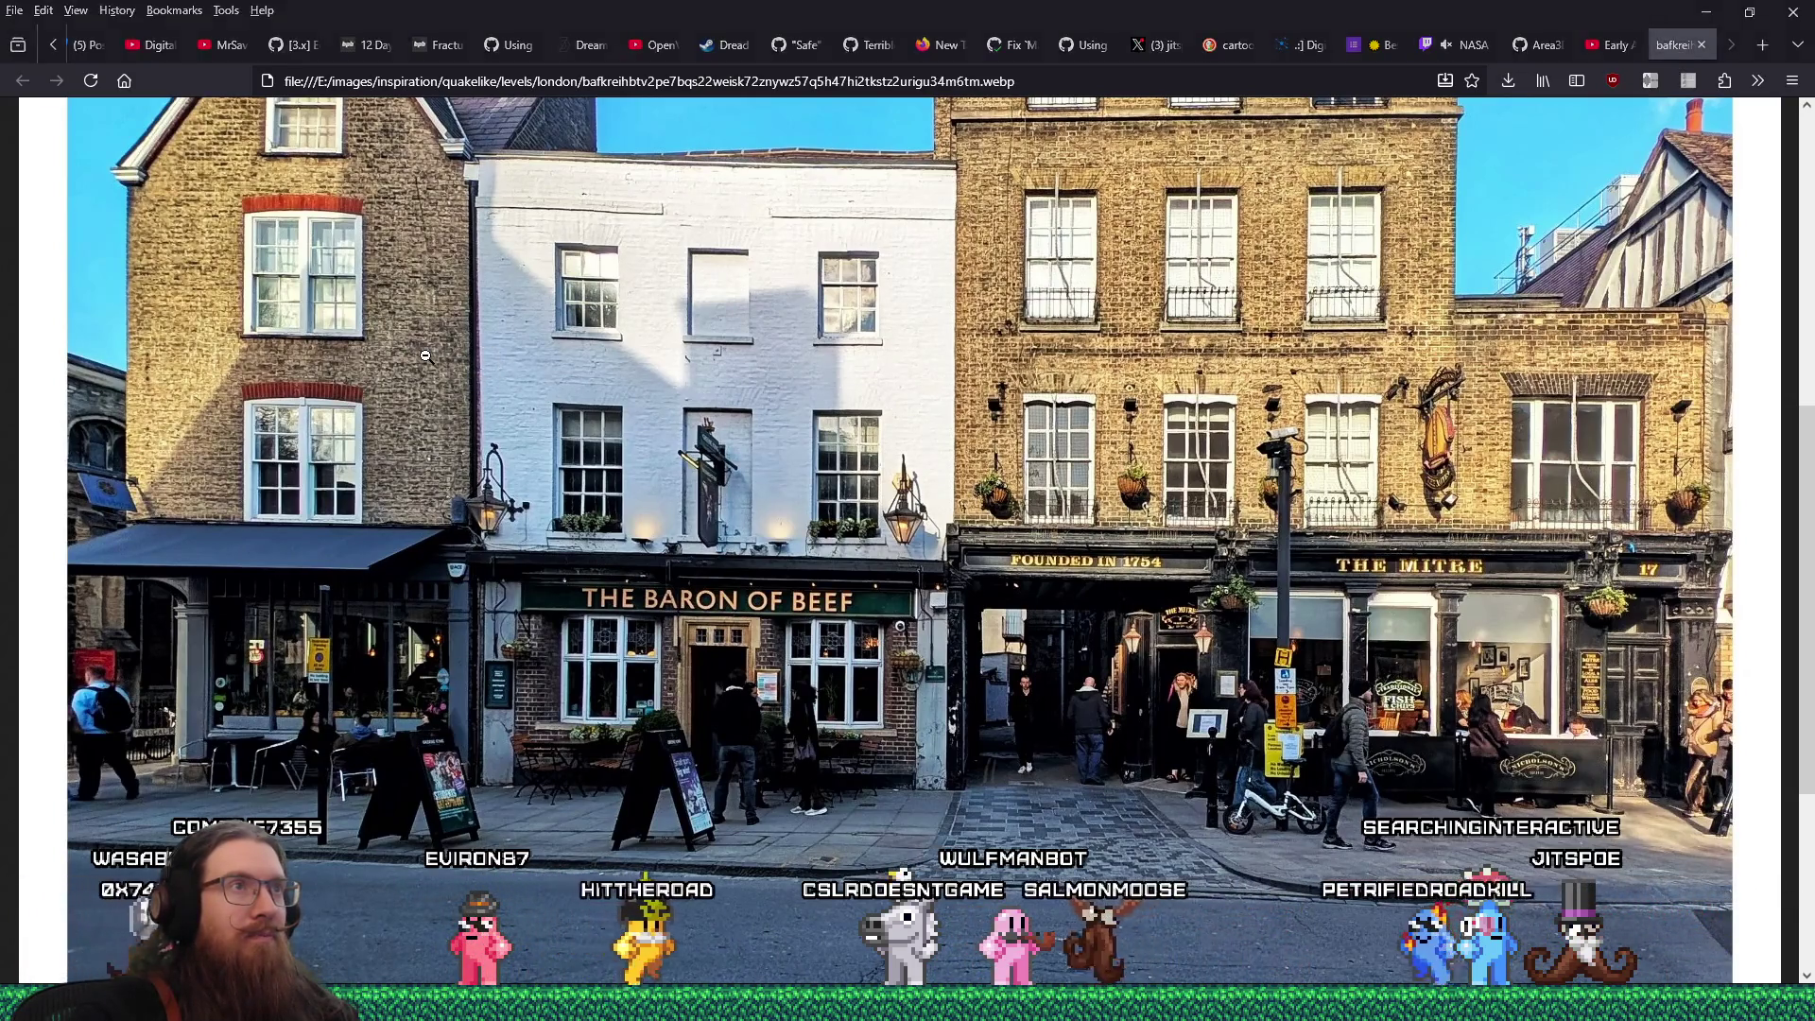
{"action": "key", "text": "alt+Tab"}
{"action": "mouse_move", "coordinate": [467, 379]}
{"action": "left_mouse_down"}
{"action": "mouse_move", "coordinate": [507, 411]}
{"action": "mouse_move", "coordinate": [497, 424]}
{"action": "left_mouse_up"}
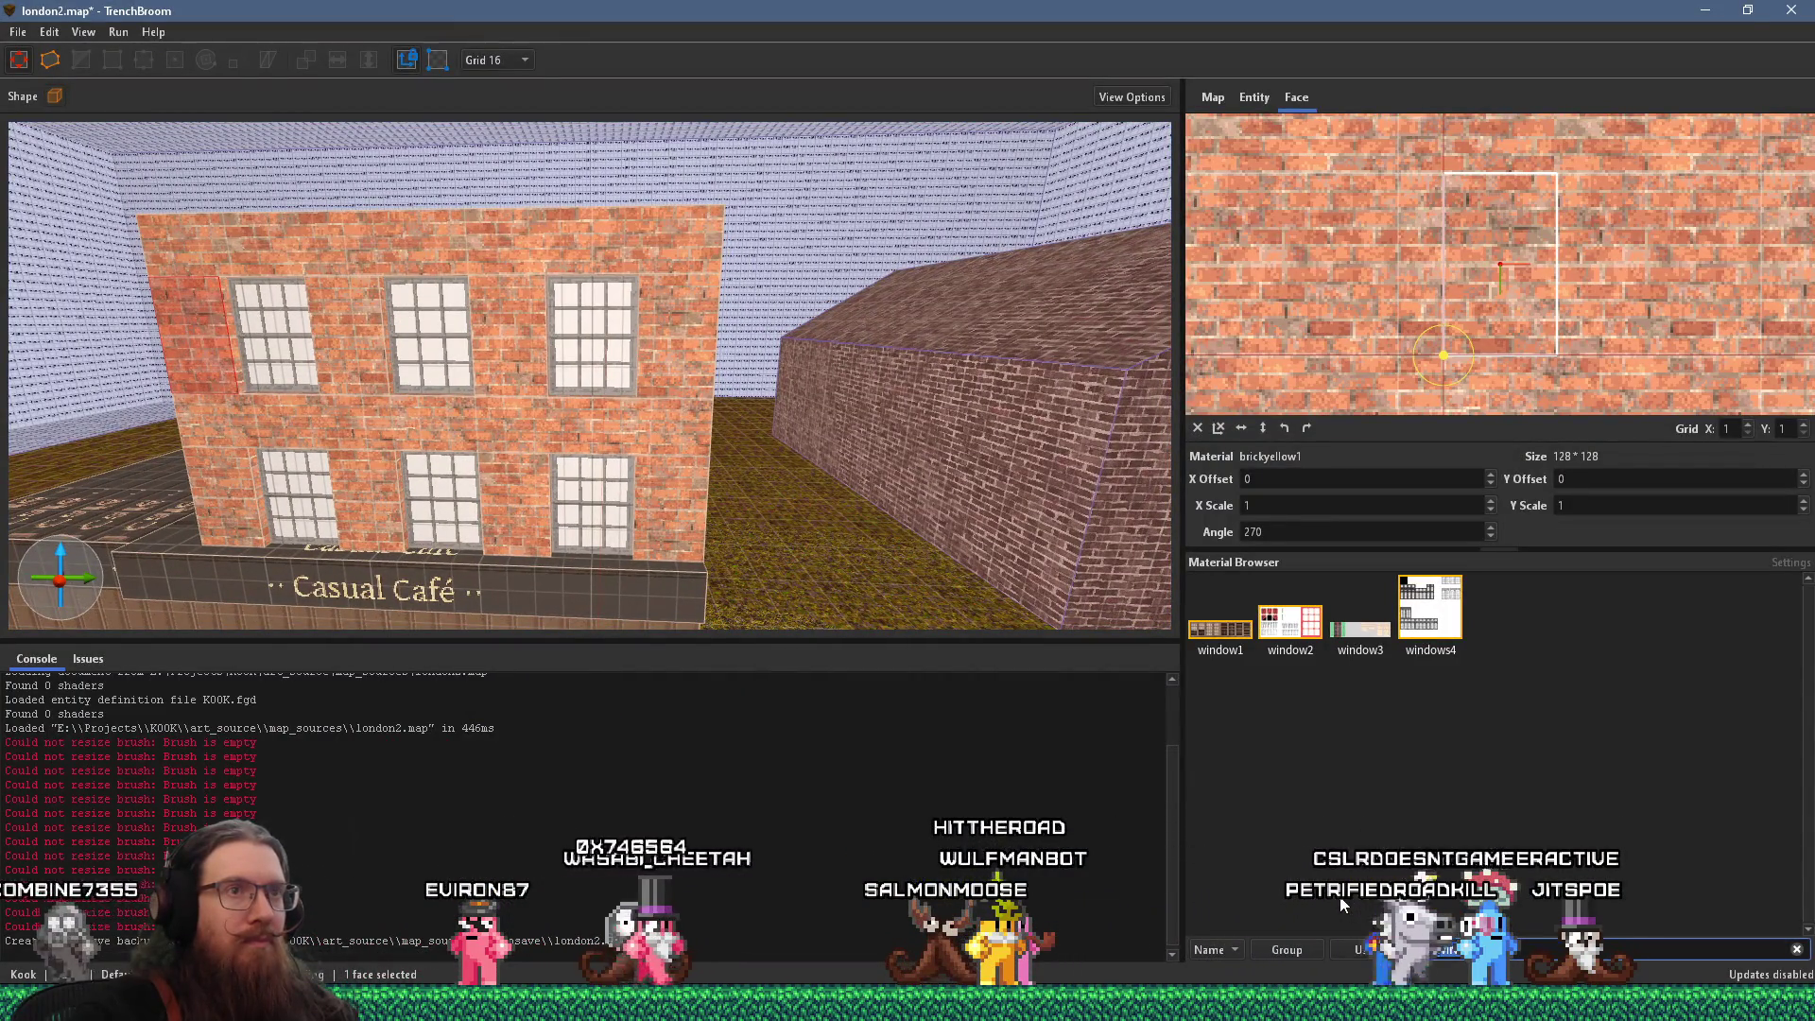
{"action": "key", "text": "alt+Tab"}
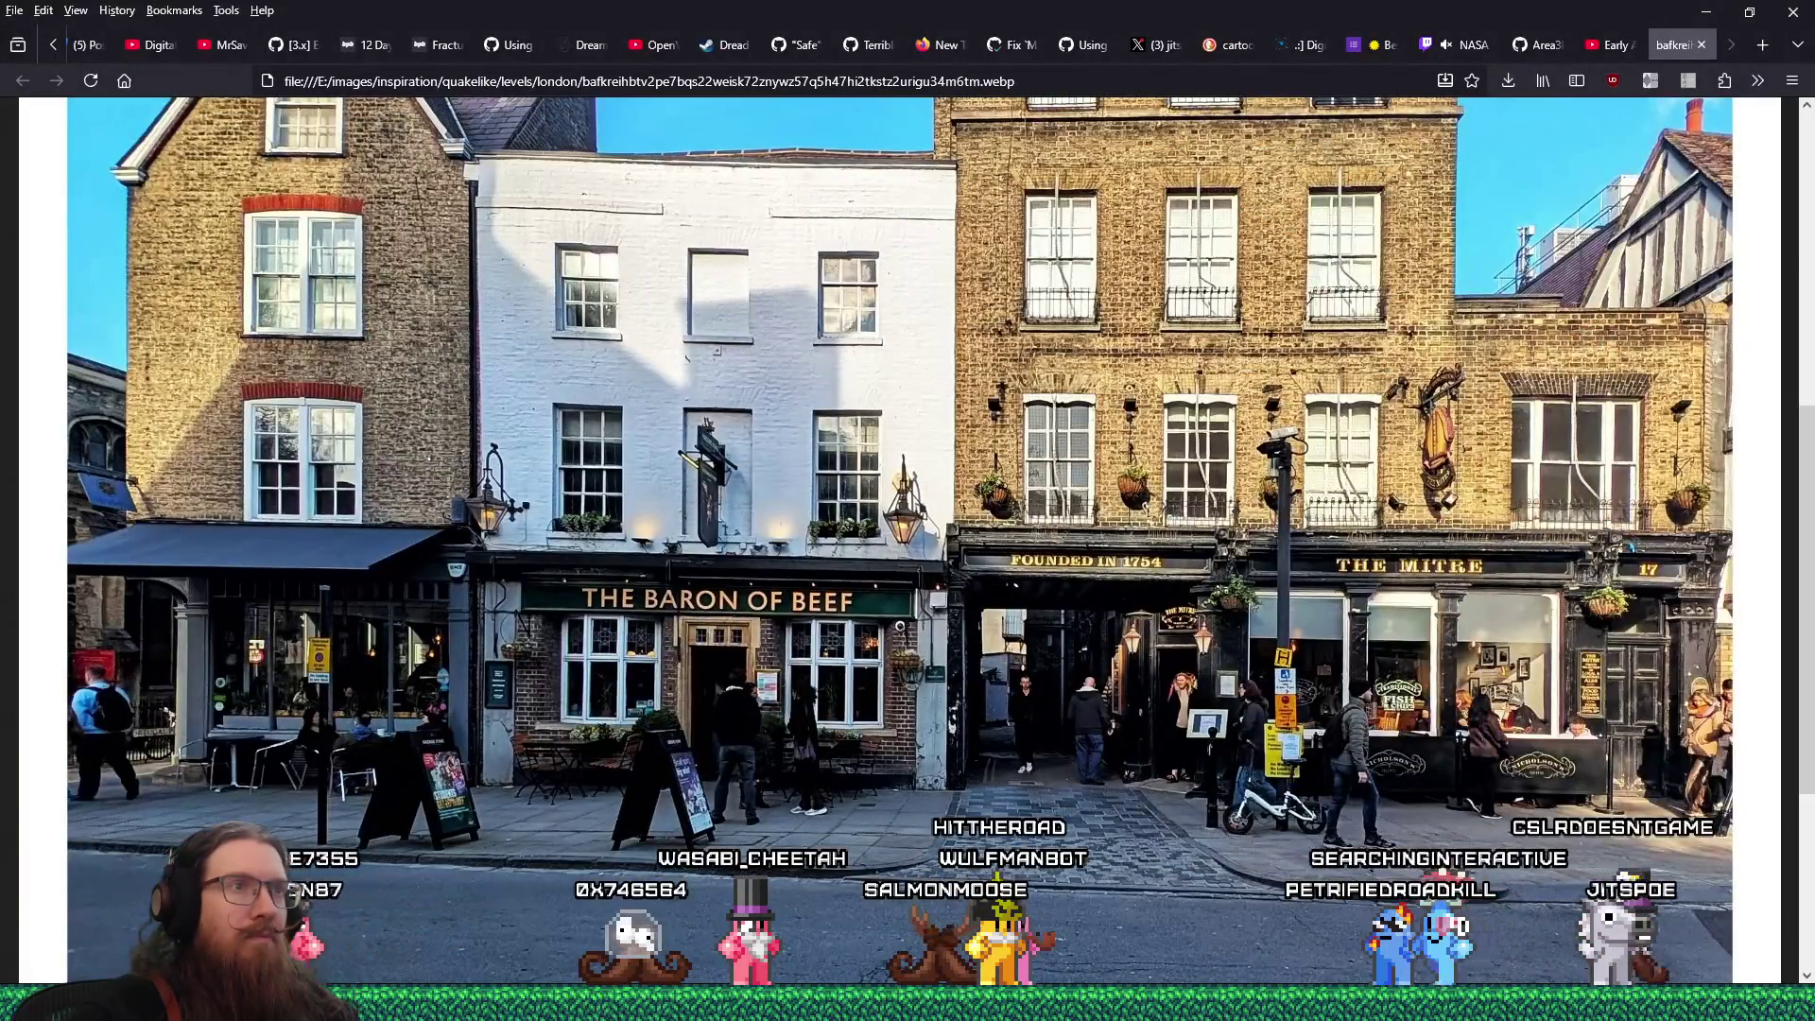
{"action": "key", "text": "alt+Tab"}
{"action": "scroll", "coordinate": [718, 495], "scroll_direction": "up", "scroll_amount": 2}
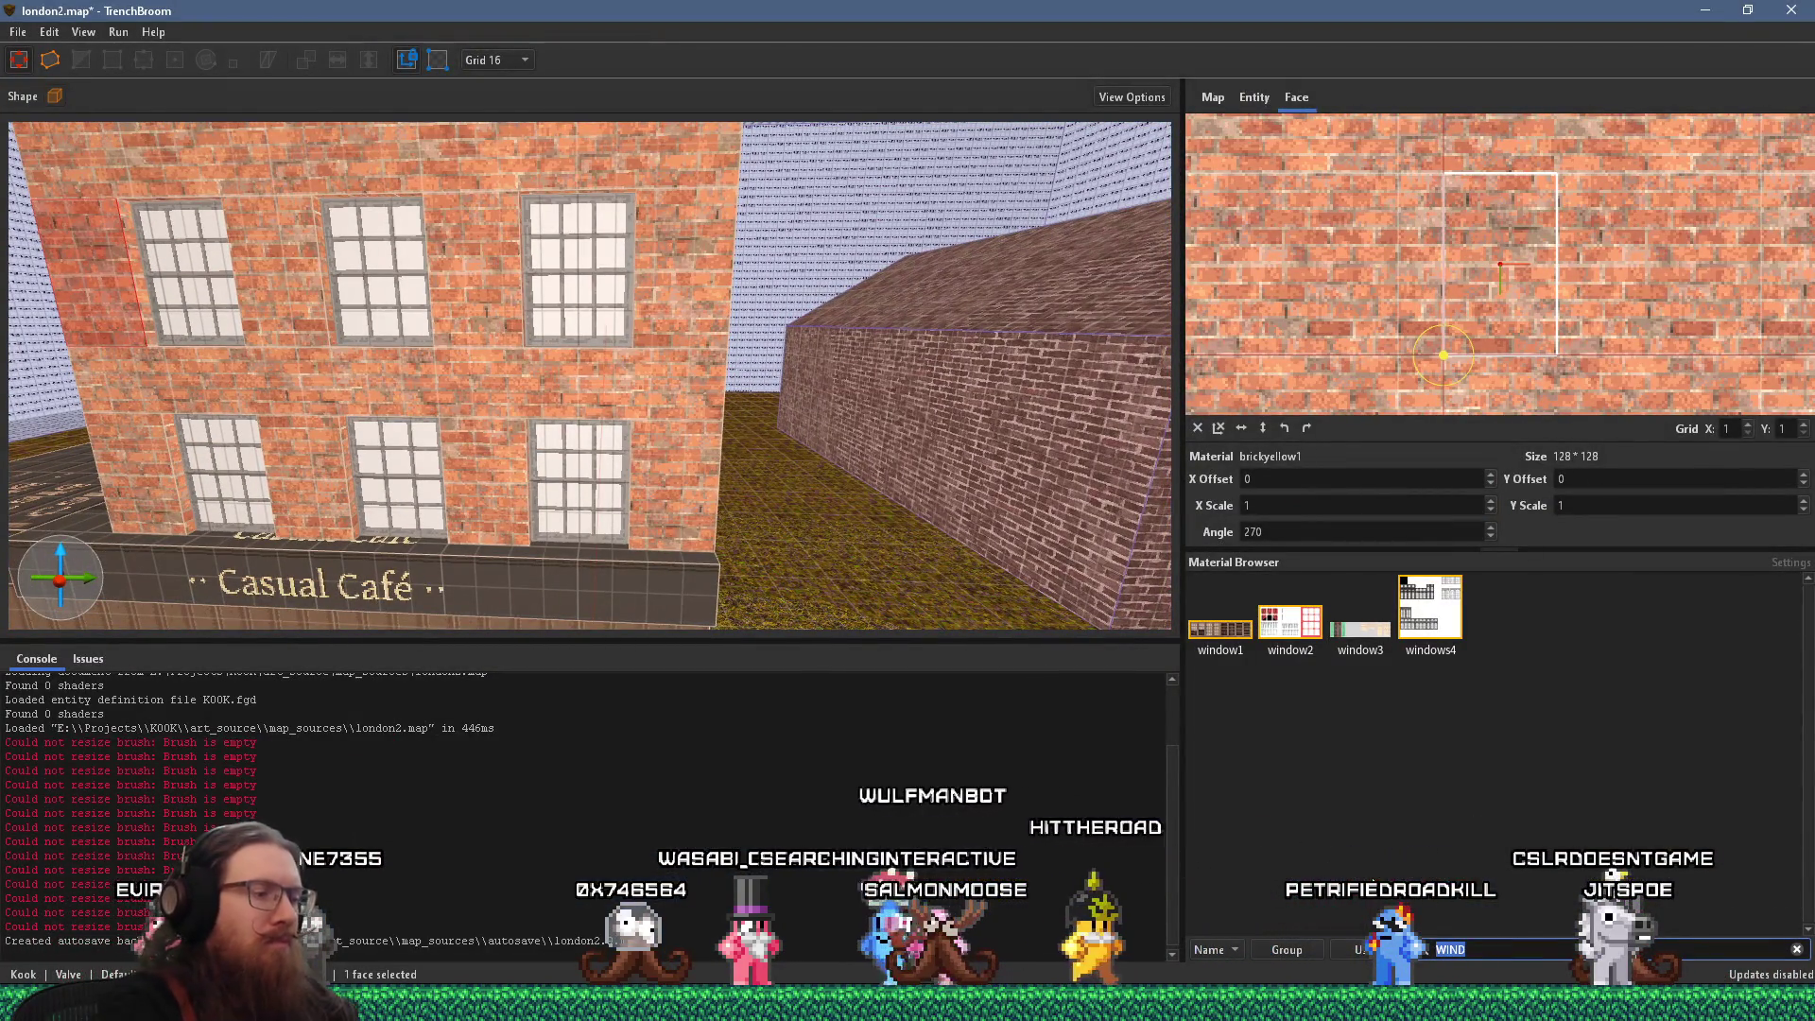
{"action": "type", "text": "c"}
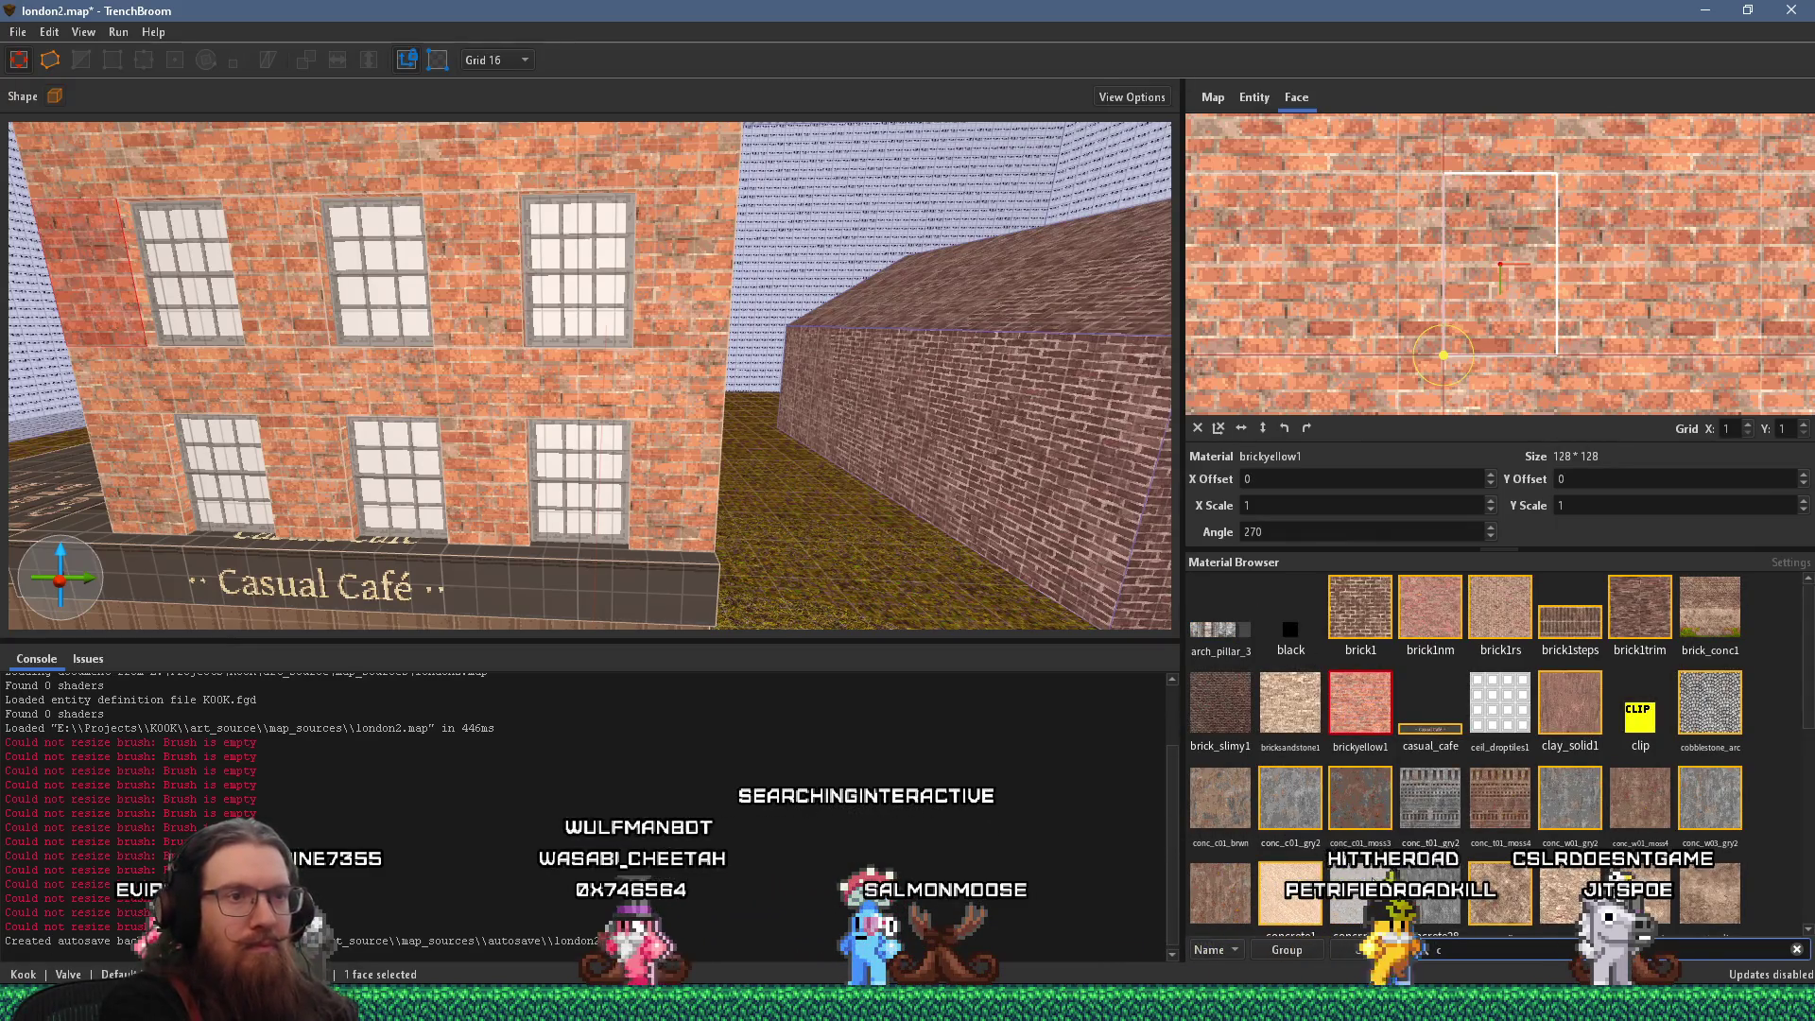
{"action": "type", "text": "on"}
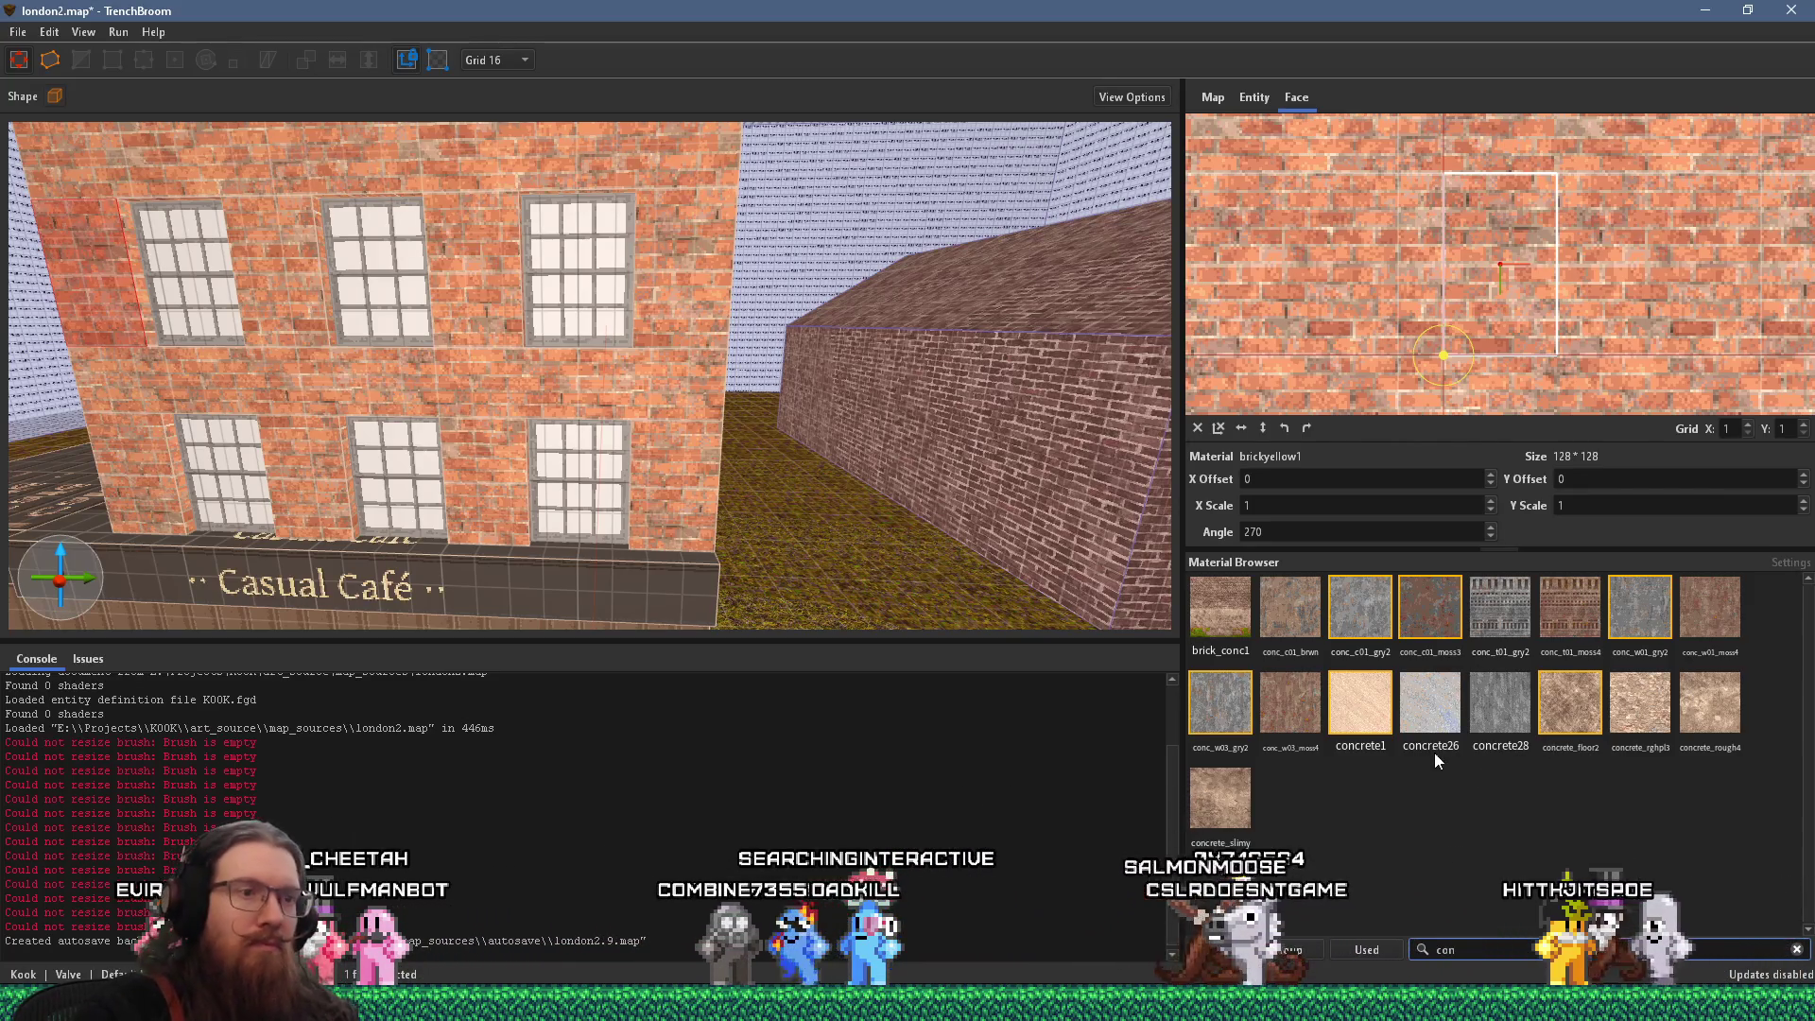
Draw a concrete_slimy block on the café roof, switch to a 4-unit grid, and check the photo
{"action": "left_click", "coordinate": [1212, 798]}
{"action": "mouse_move", "coordinate": [533, 441]}
{"action": "left_mouse_down"}
{"action": "mouse_move", "coordinate": [723, 434]}
{"action": "mouse_move", "coordinate": [679, 446]}
{"action": "left_mouse_up"}
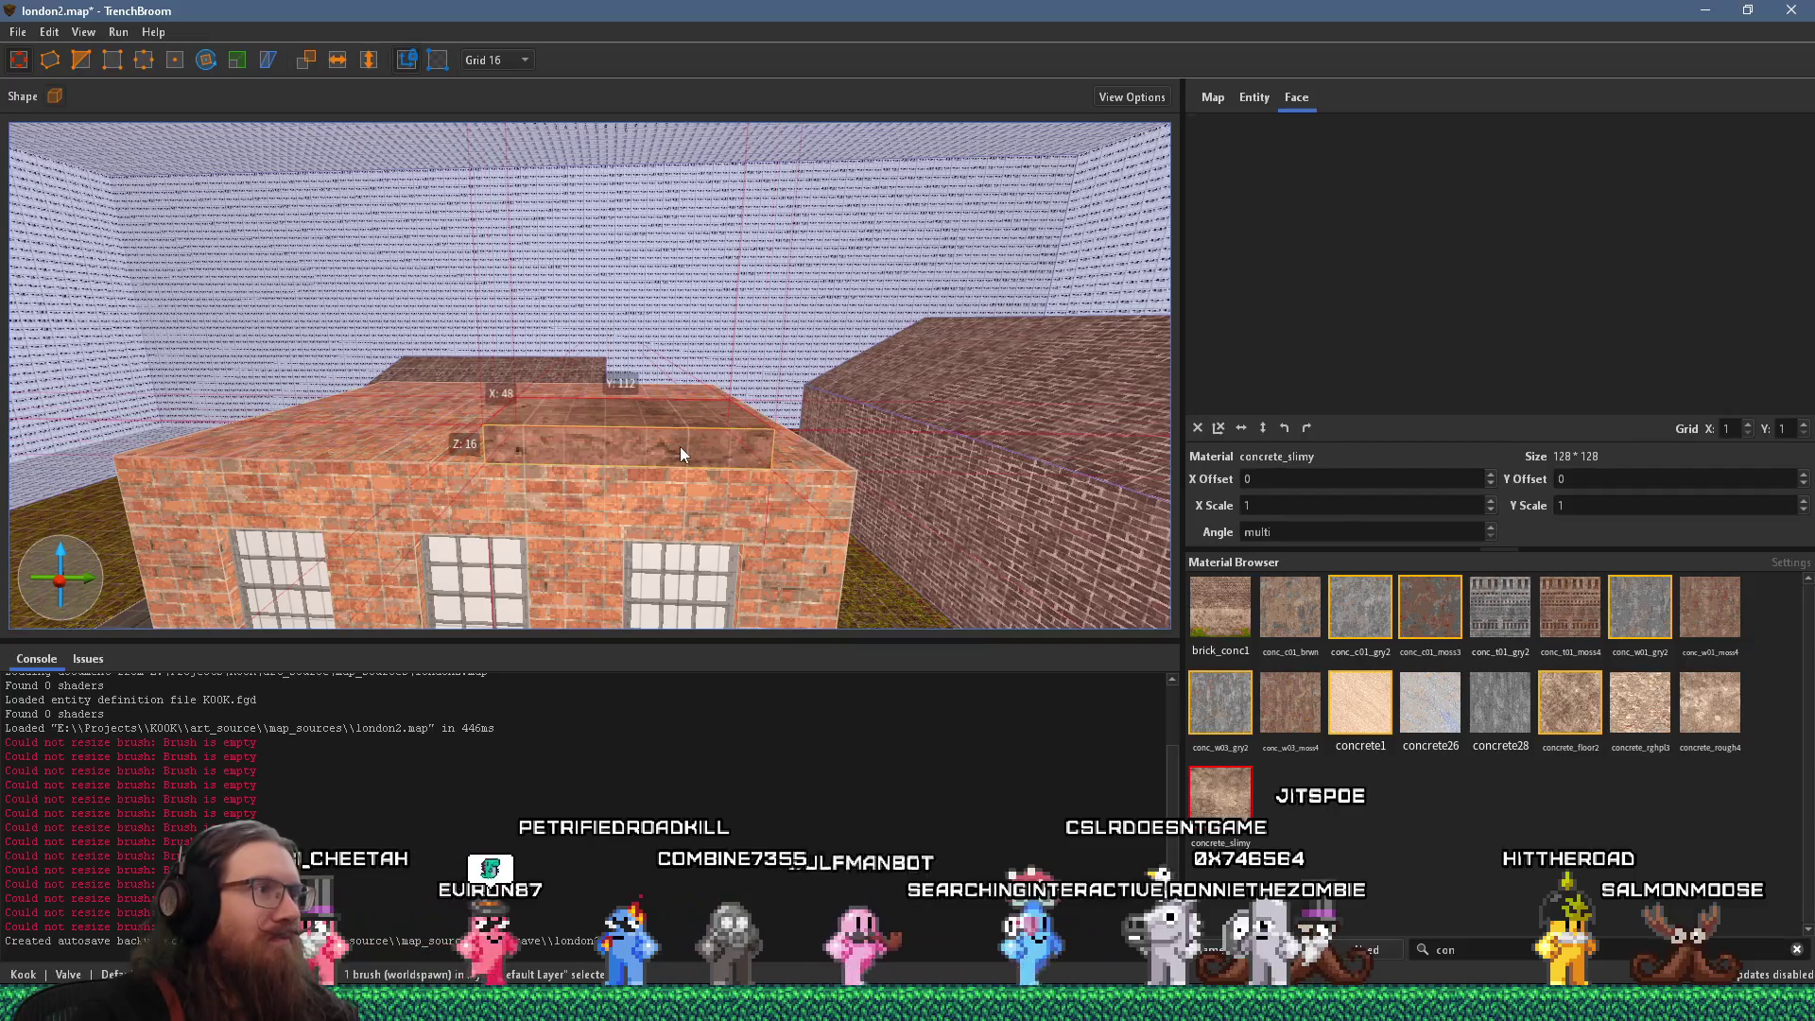
{"action": "left_click", "coordinate": [516, 67]}
{"action": "left_click", "coordinate": [508, 128]}
{"action": "key", "text": "alt+Tab"}
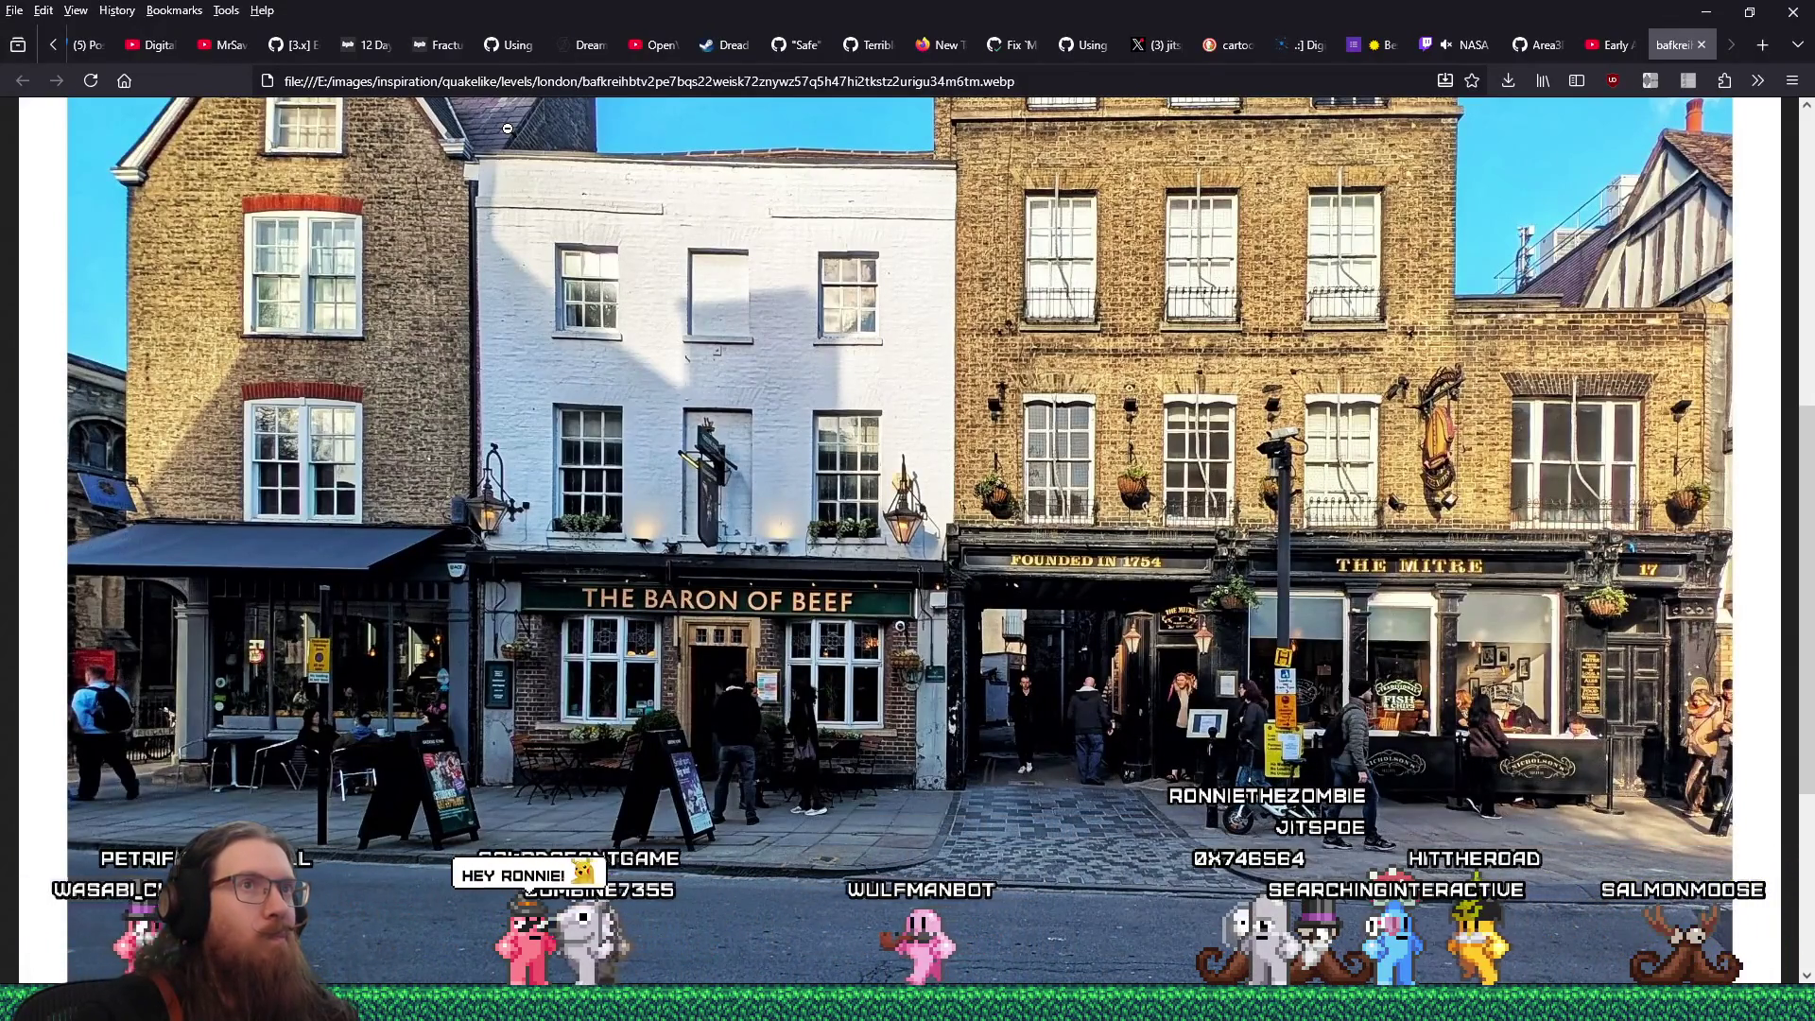
{"action": "key", "text": "alt+Tab"}
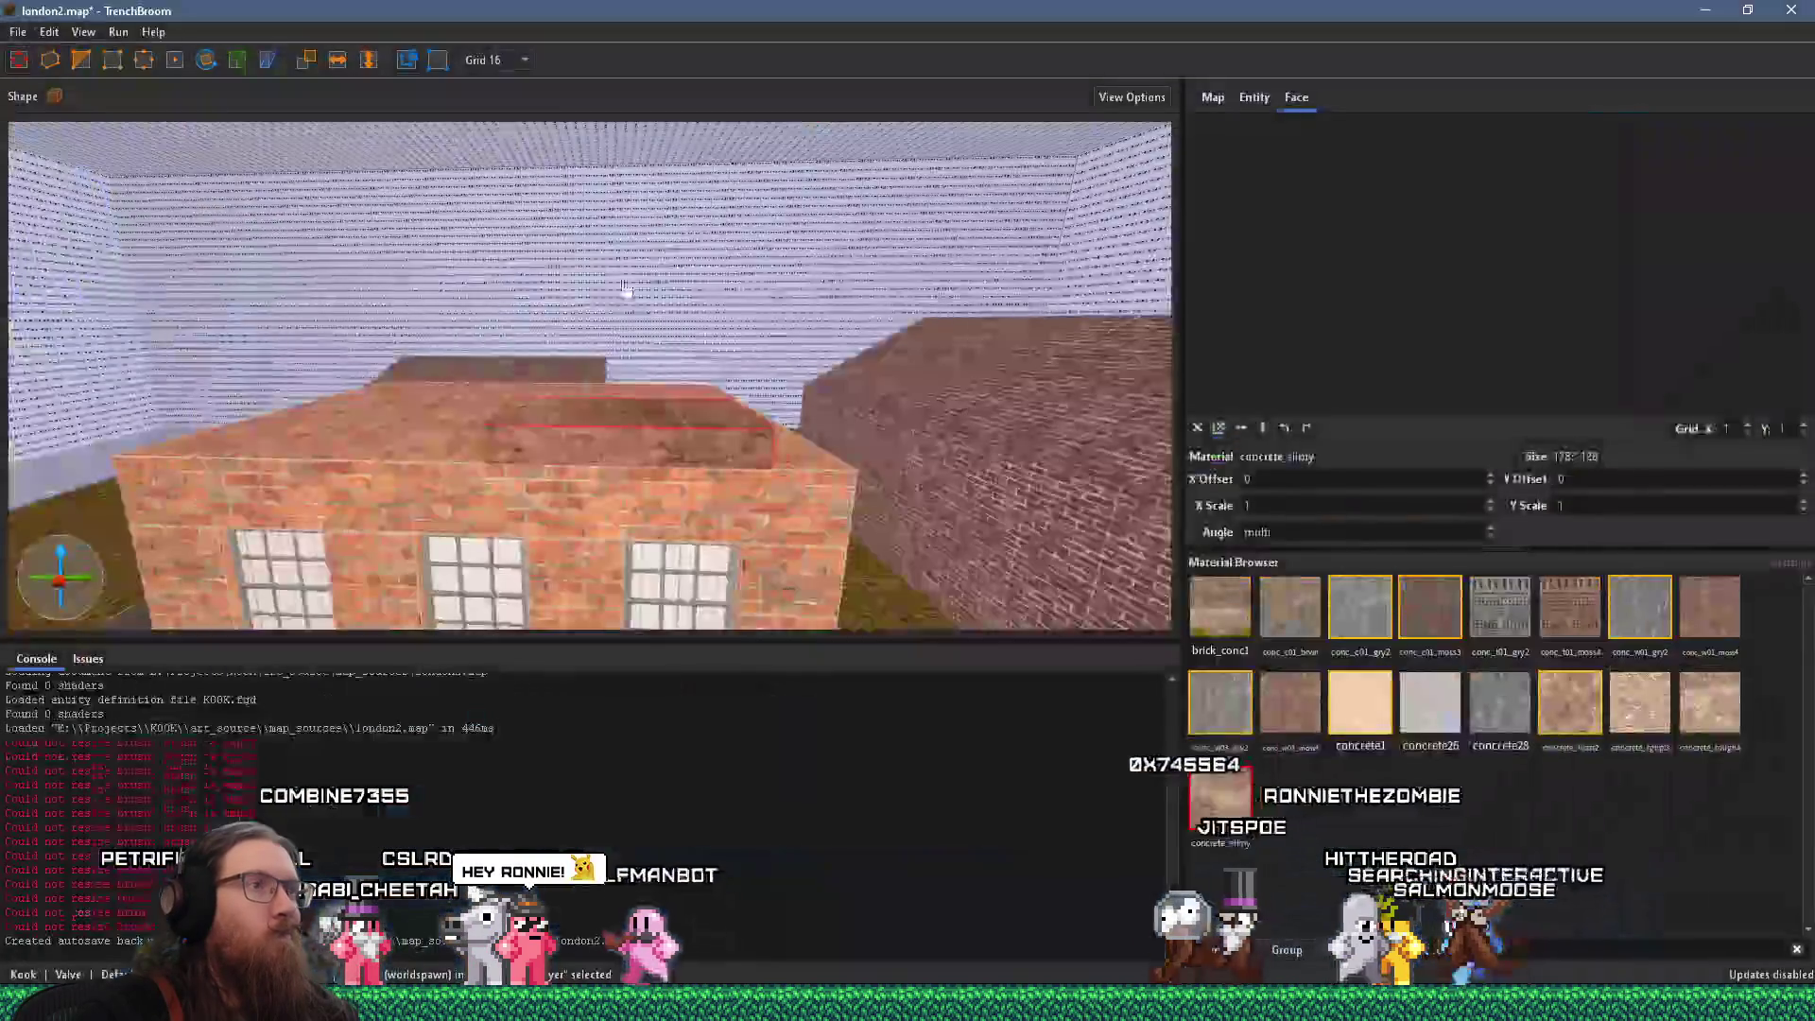
Set the grid to 4 and study the reference photo's rooflines
{"action": "left_click", "coordinate": [507, 61]}
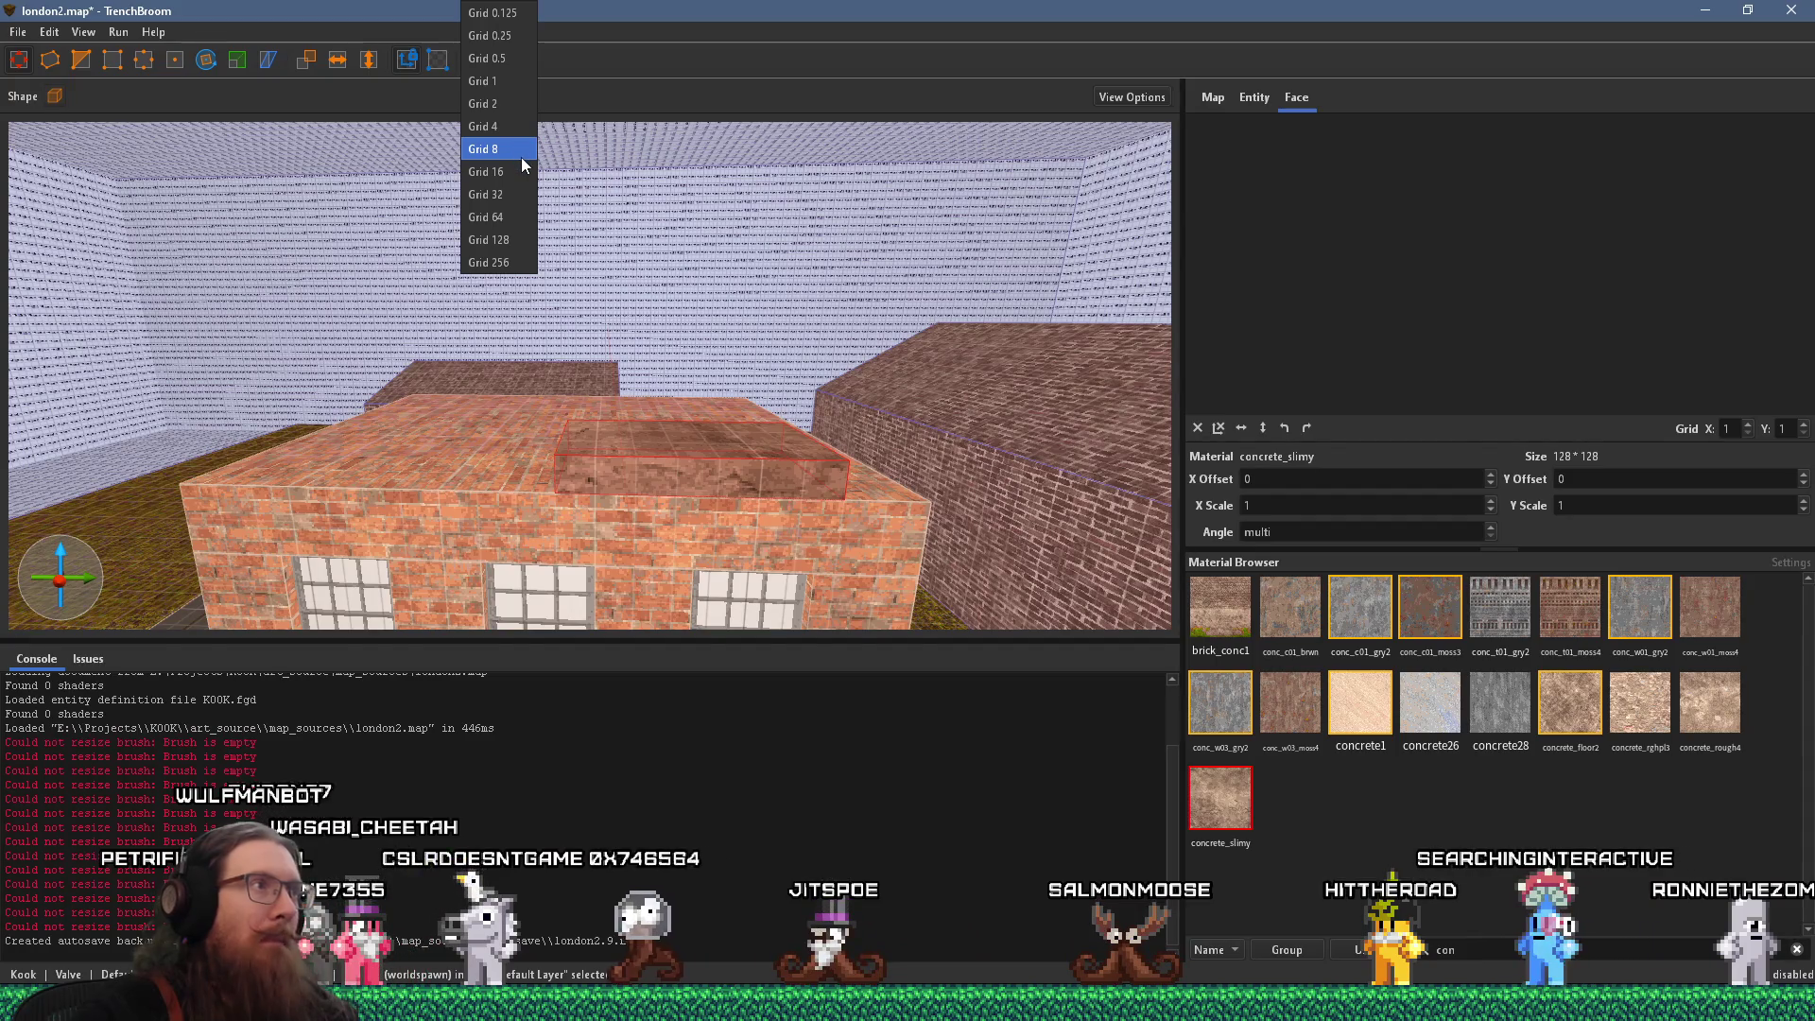
{"action": "left_click", "coordinate": [510, 134]}
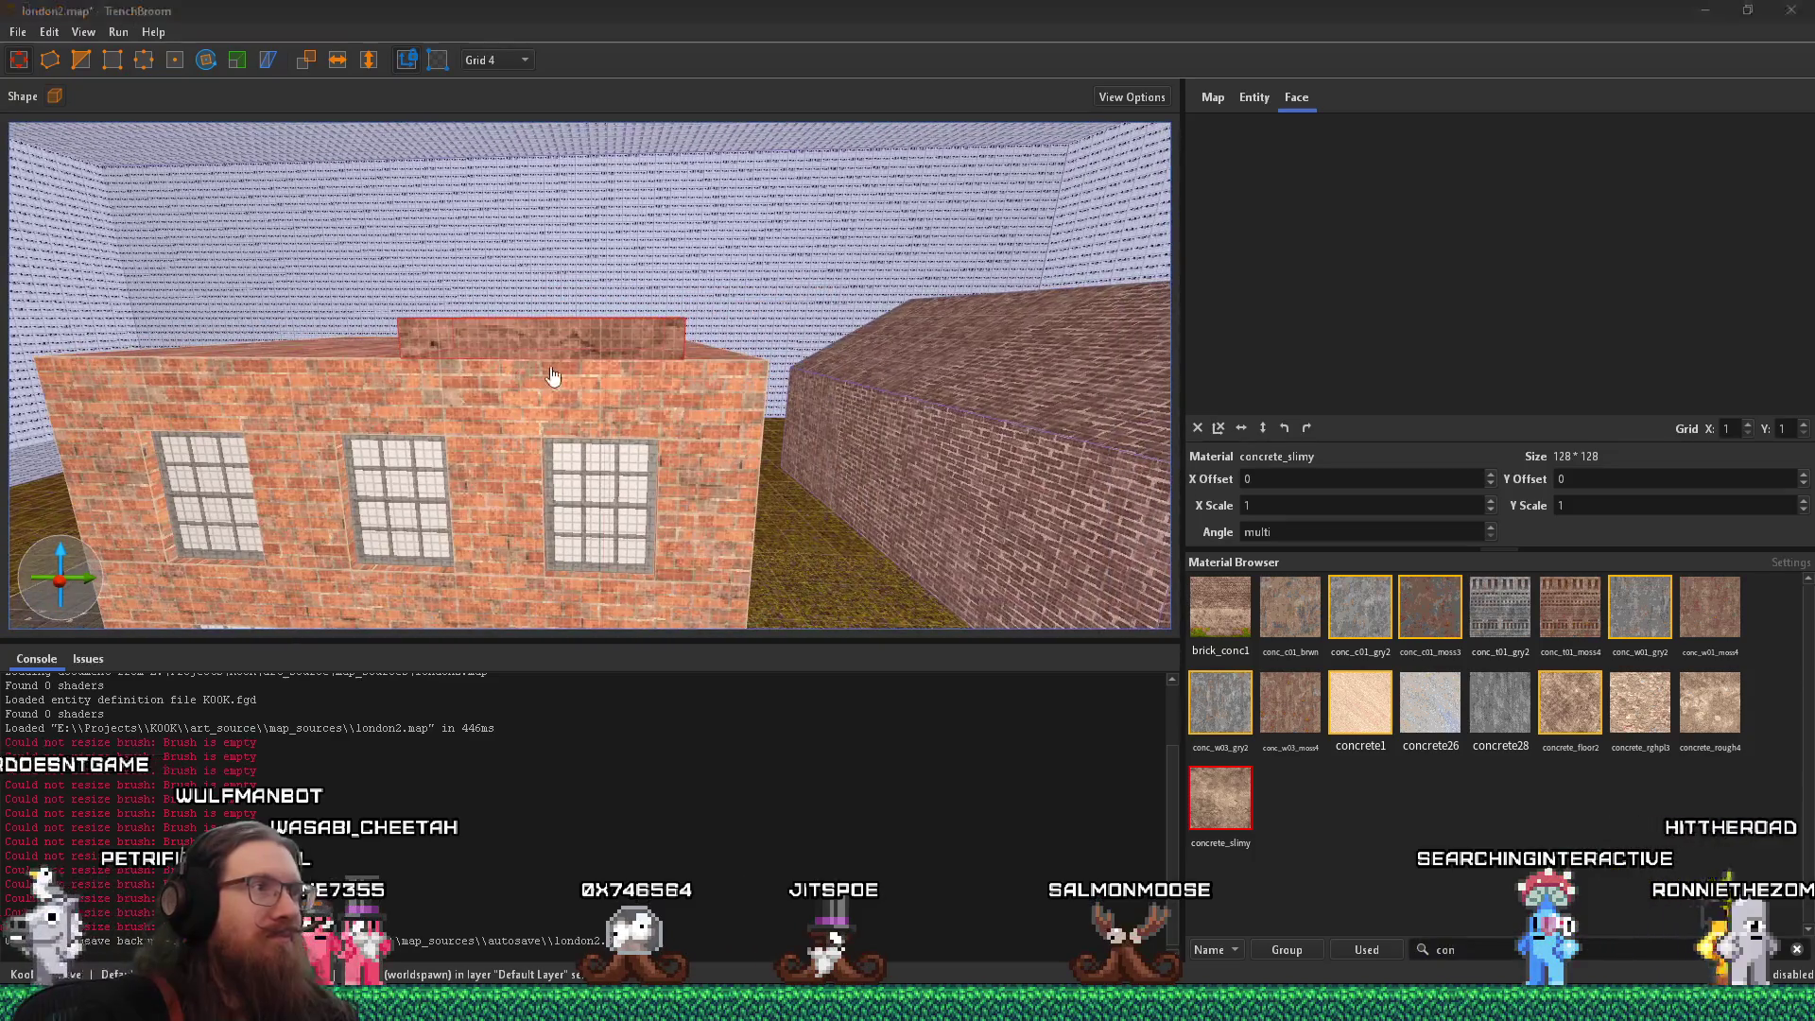
{"action": "key", "text": "alt+Tab"}
{"action": "scroll", "coordinate": [1241, 470], "scroll_direction": "up", "scroll_amount": 5}
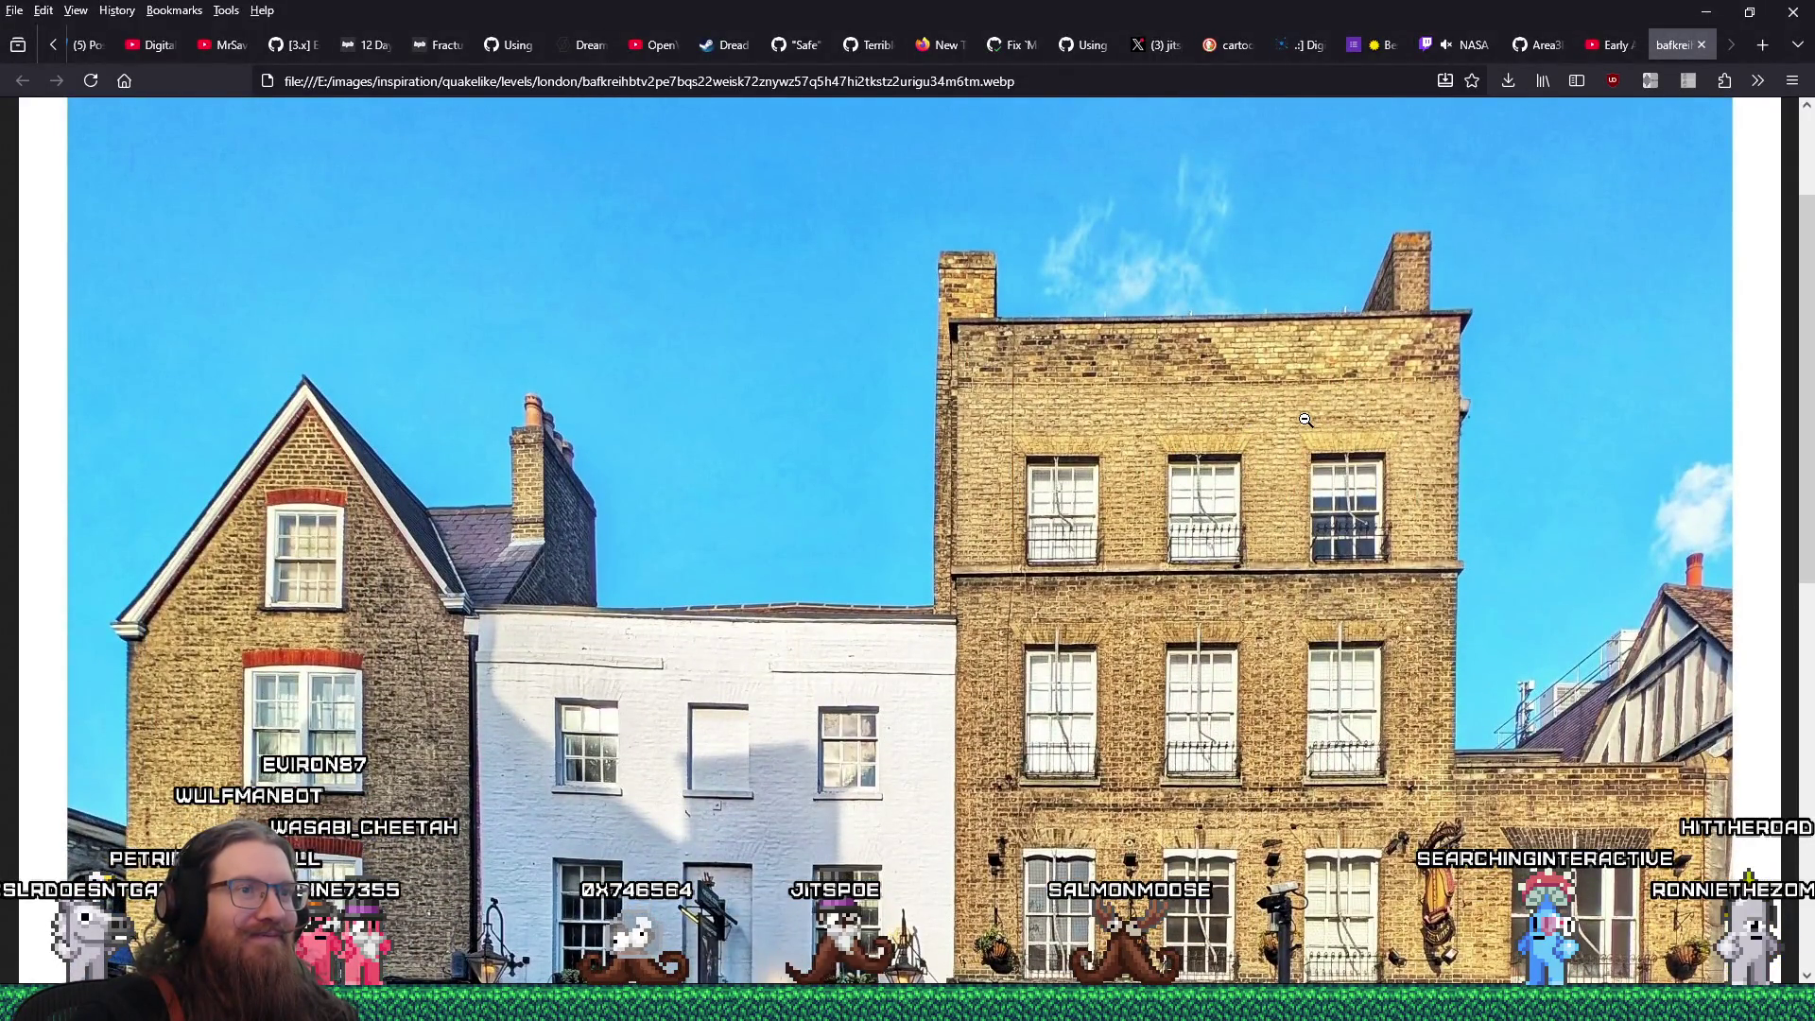
{"action": "key", "text": "alt+Tab"}
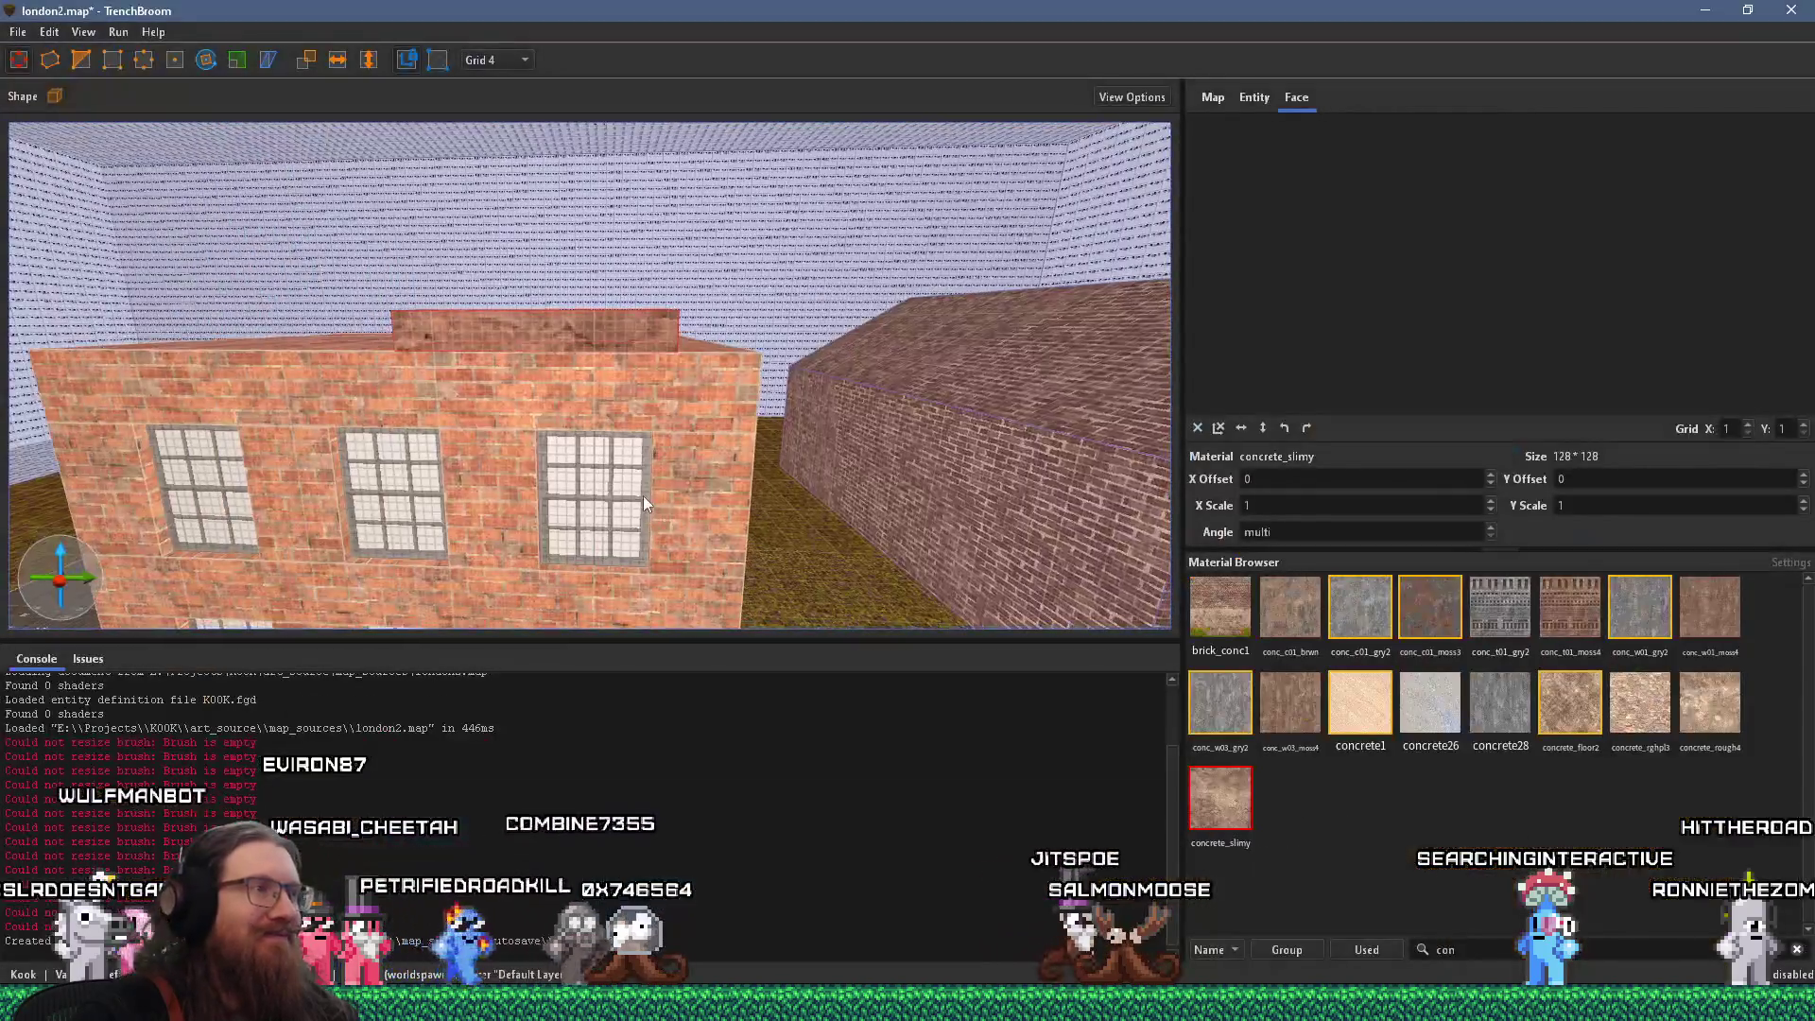
{"action": "scroll", "coordinate": [536, 501], "scroll_direction": "down", "scroll_amount": 5}
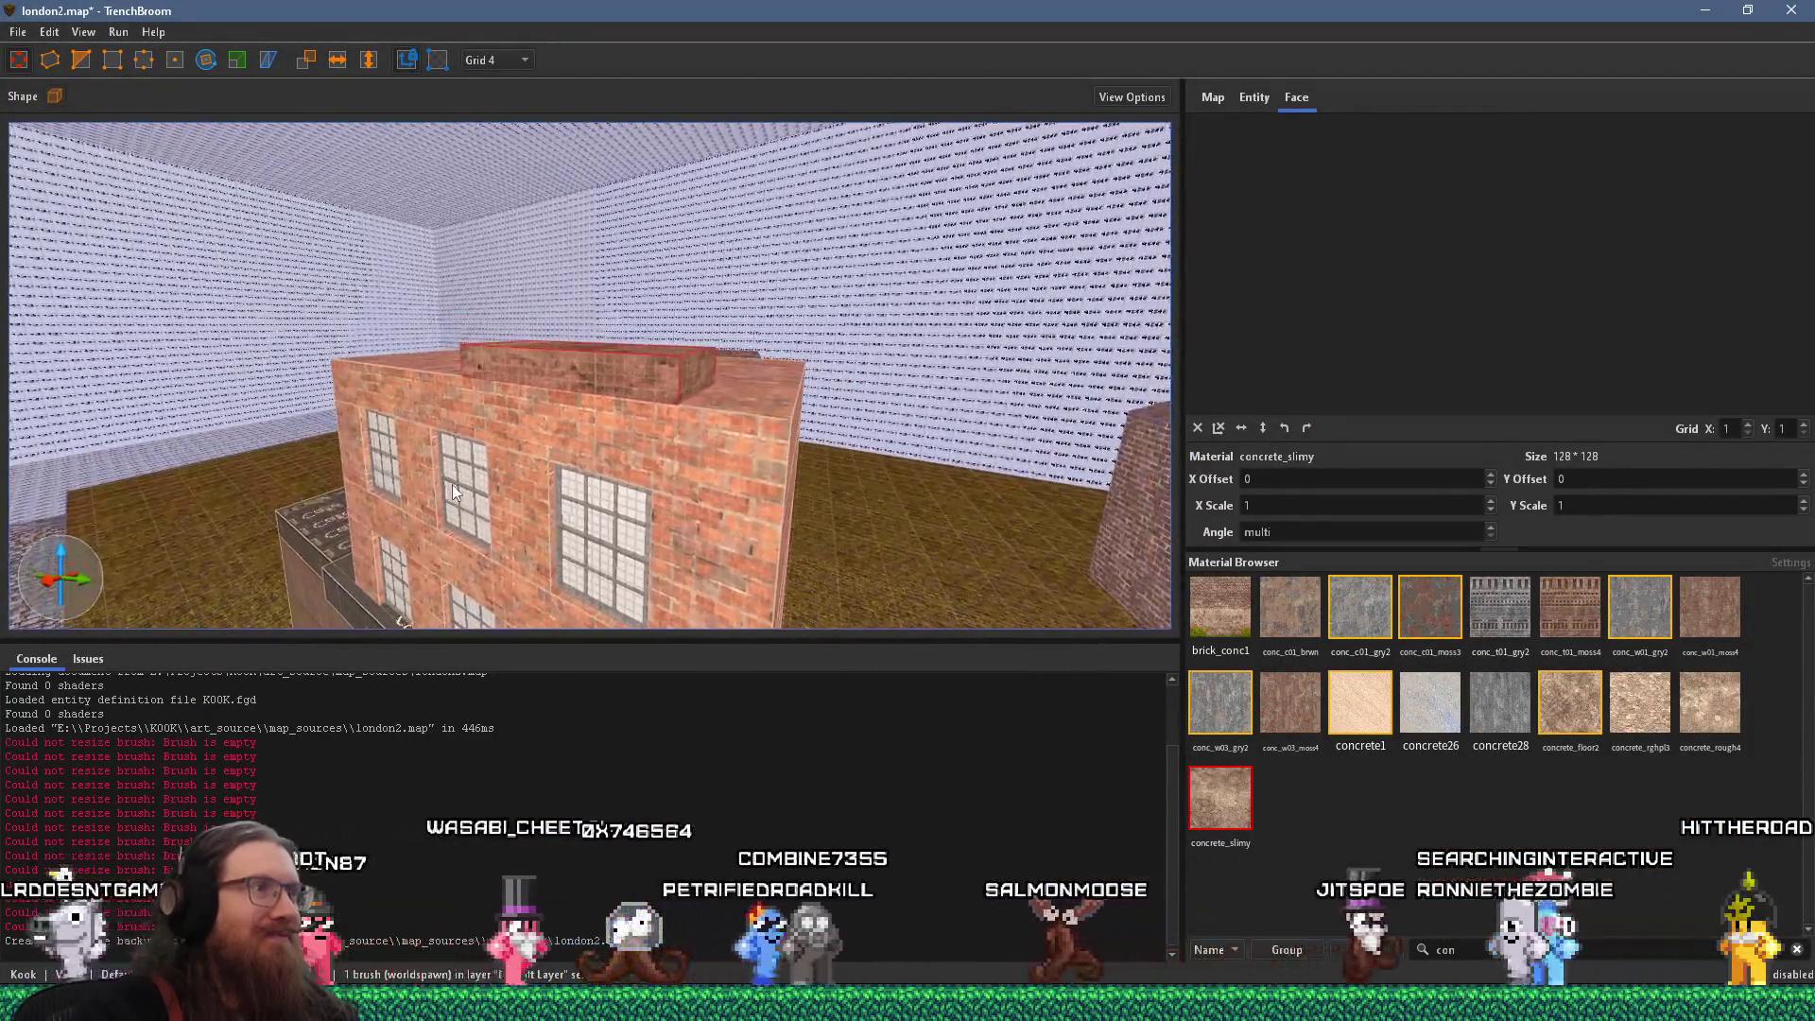
On grid 8, resize the rooftop slab to 8 units tall and 56 wide, then inspect it
{"action": "left_click", "coordinate": [513, 63]}
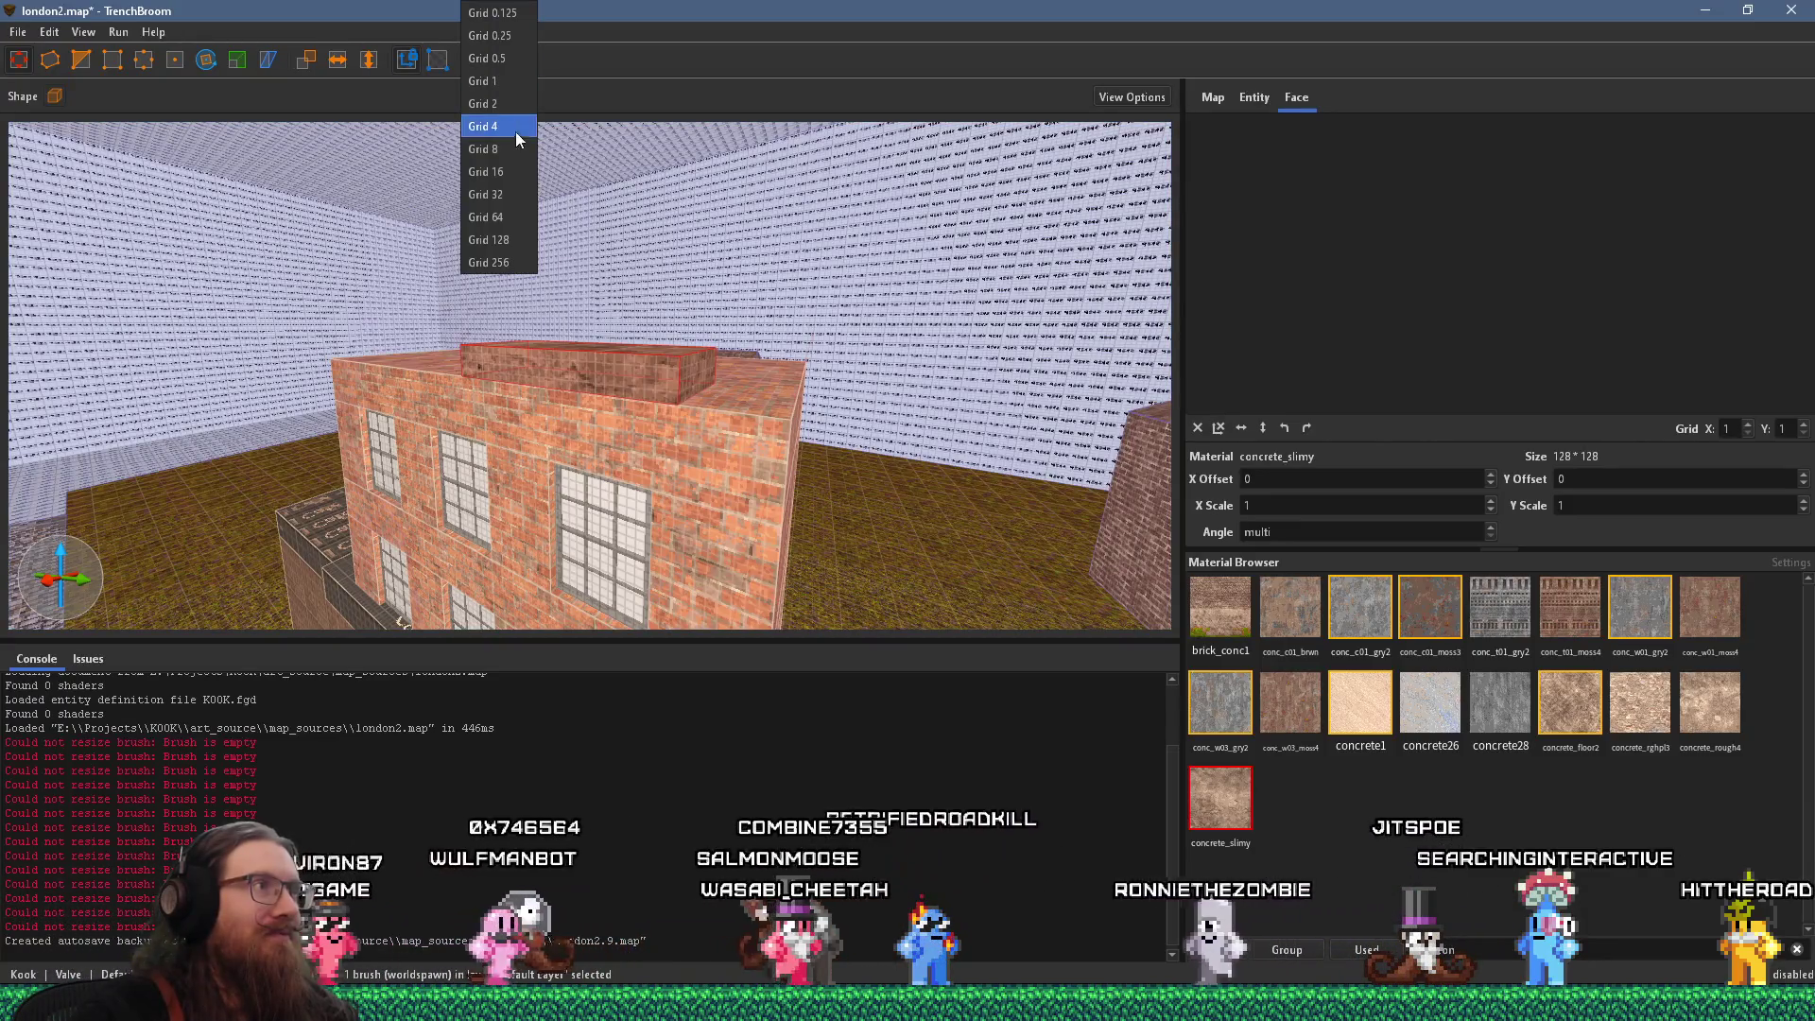
{"action": "left_click", "coordinate": [514, 128]}
{"action": "left_click_drag", "start_coordinate": [615, 355], "coordinate": [612, 390]}
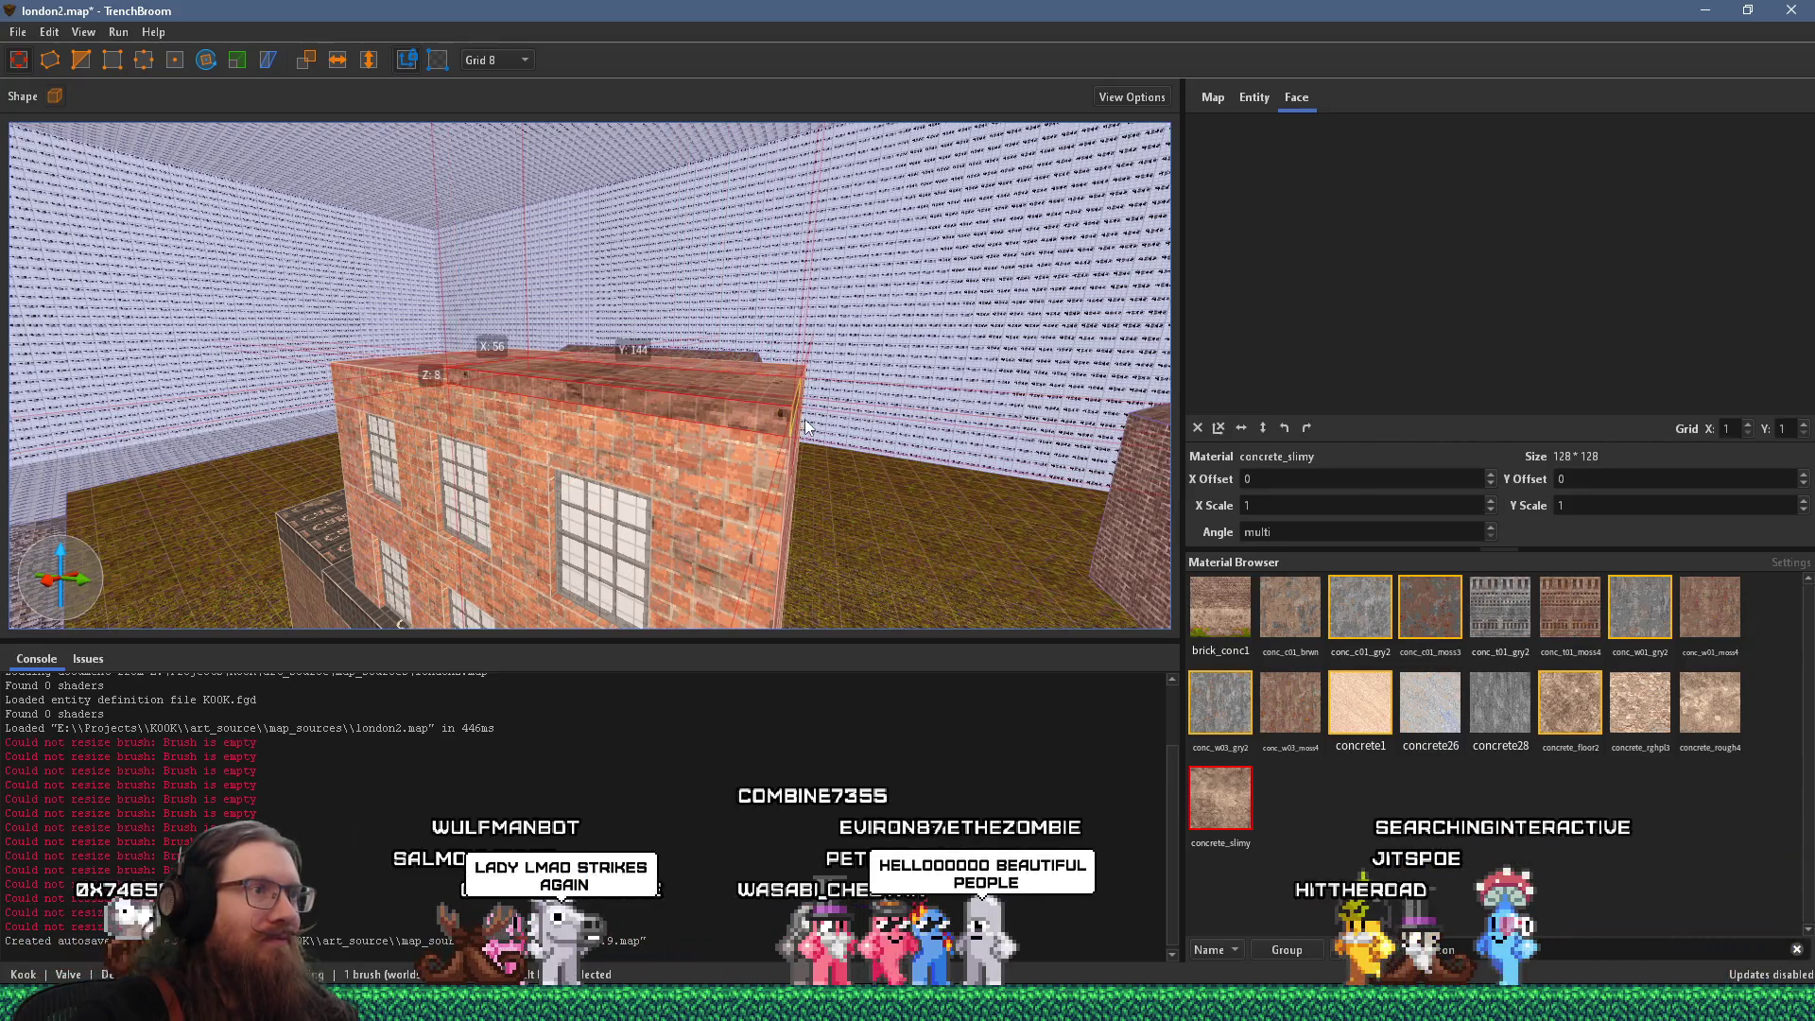
{"action": "scroll", "coordinate": [814, 420], "scroll_direction": "up", "scroll_amount": 5}
{"action": "scroll", "coordinate": [627, 414], "scroll_direction": "down", "scroll_amount": 5}
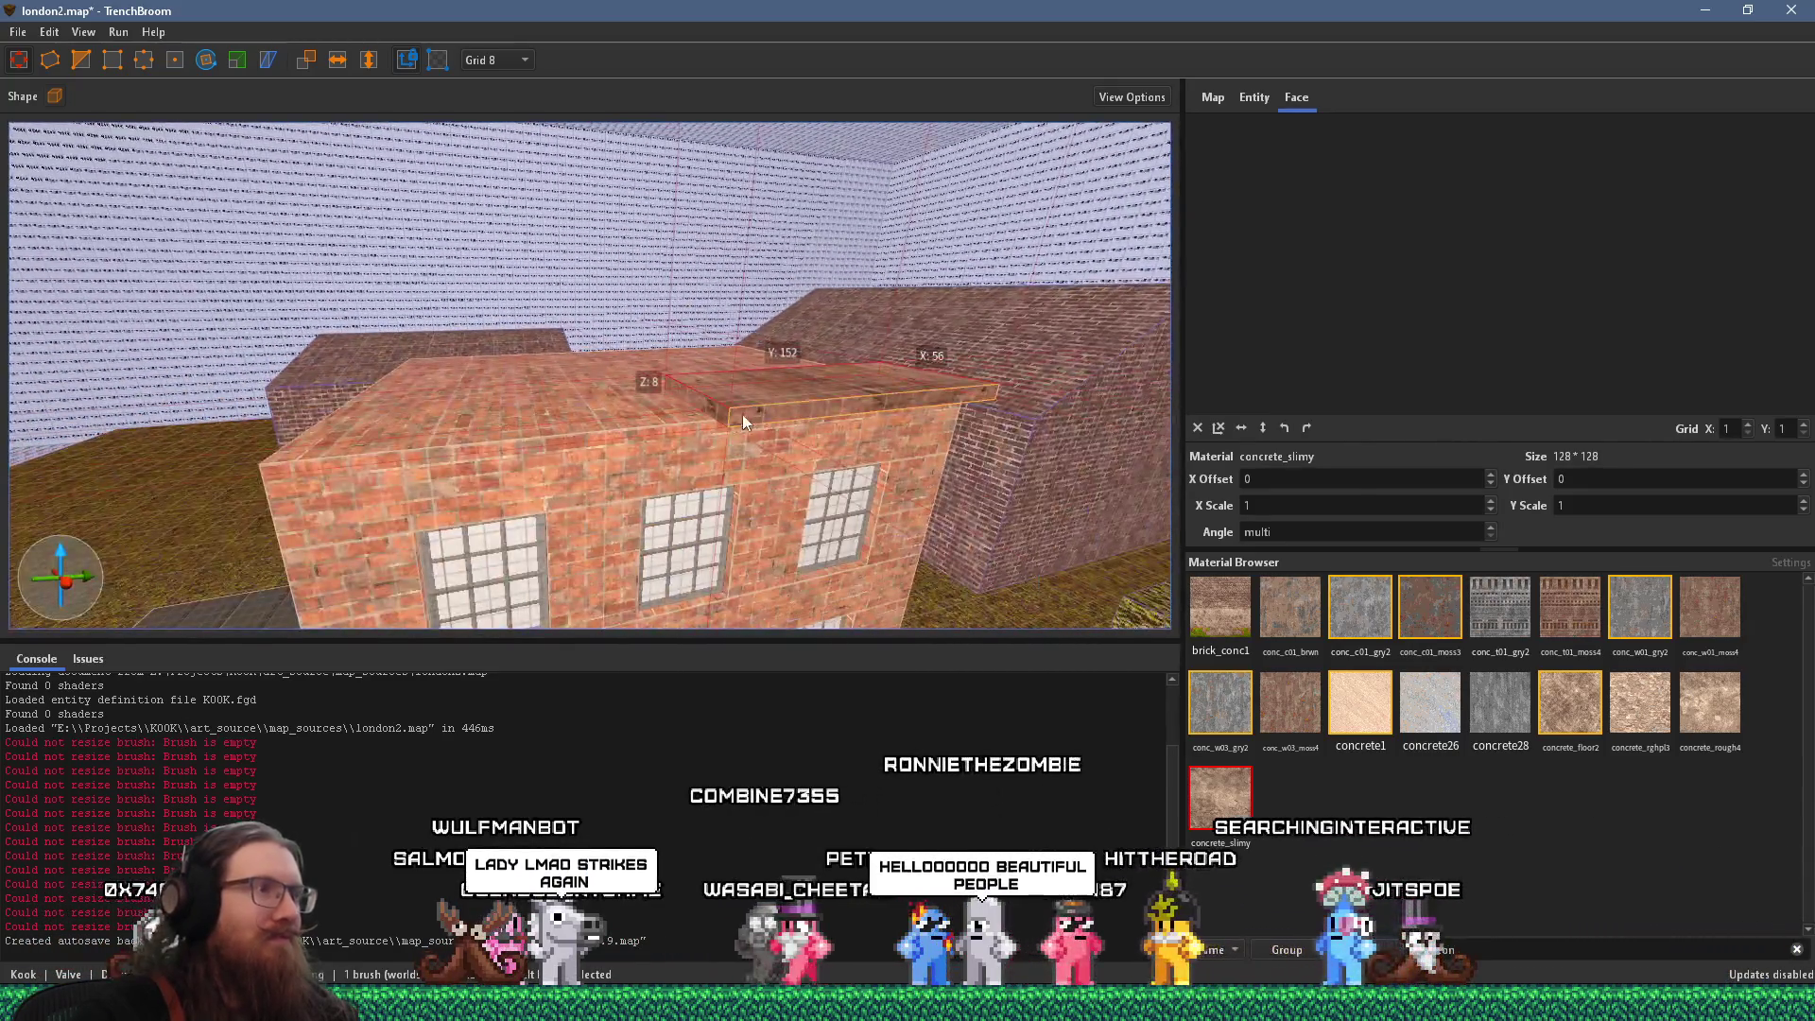
{"action": "mouse_move", "coordinate": [258, 446]}
{"action": "left_mouse_down"}
{"action": "mouse_move", "coordinate": [608, 422]}
{"action": "mouse_move", "coordinate": [263, 354]}
{"action": "left_mouse_up"}
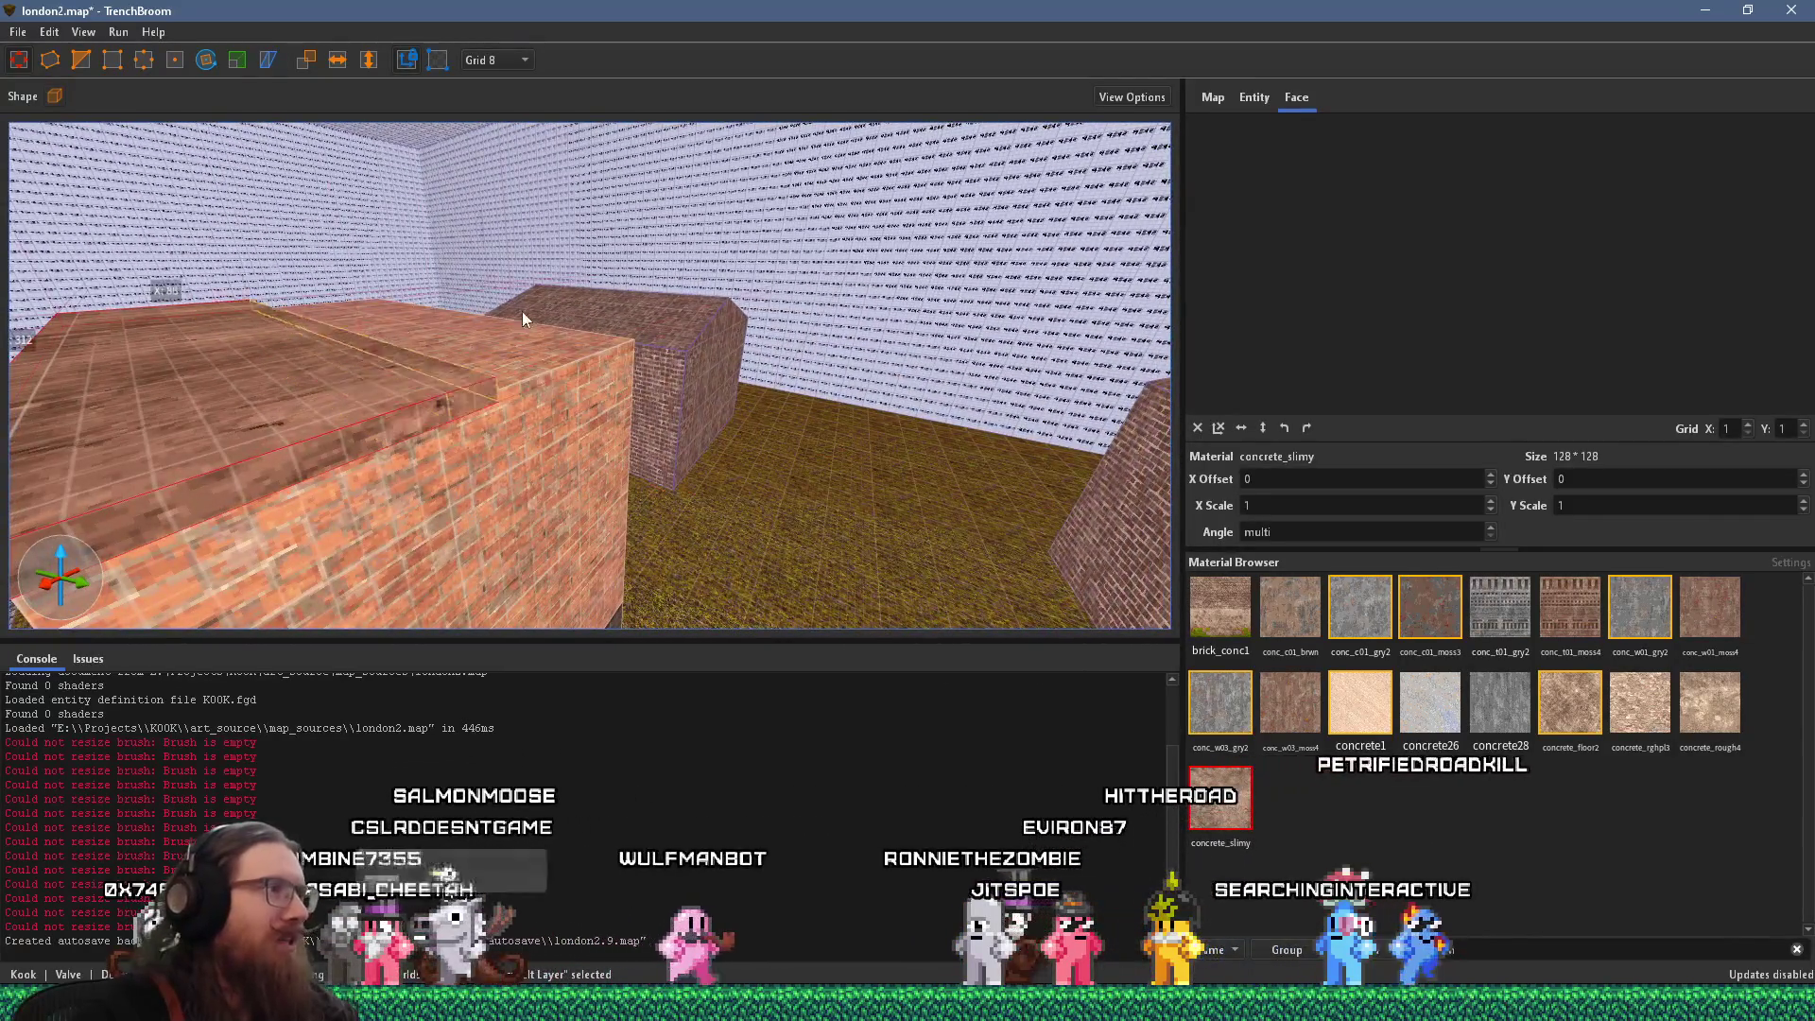
{"action": "mouse_move", "coordinate": [643, 289]}
{"action": "left_mouse_down"}
{"action": "mouse_move", "coordinate": [658, 252]}
{"action": "mouse_move", "coordinate": [694, 235]}
{"action": "mouse_move", "coordinate": [775, 339]}
{"action": "mouse_move", "coordinate": [734, 382]}
{"action": "mouse_move", "coordinate": [892, 365]}
{"action": "mouse_move", "coordinate": [724, 361]}
{"action": "mouse_move", "coordinate": [673, 284]}
{"action": "mouse_move", "coordinate": [701, 348]}
{"action": "left_mouse_up"}
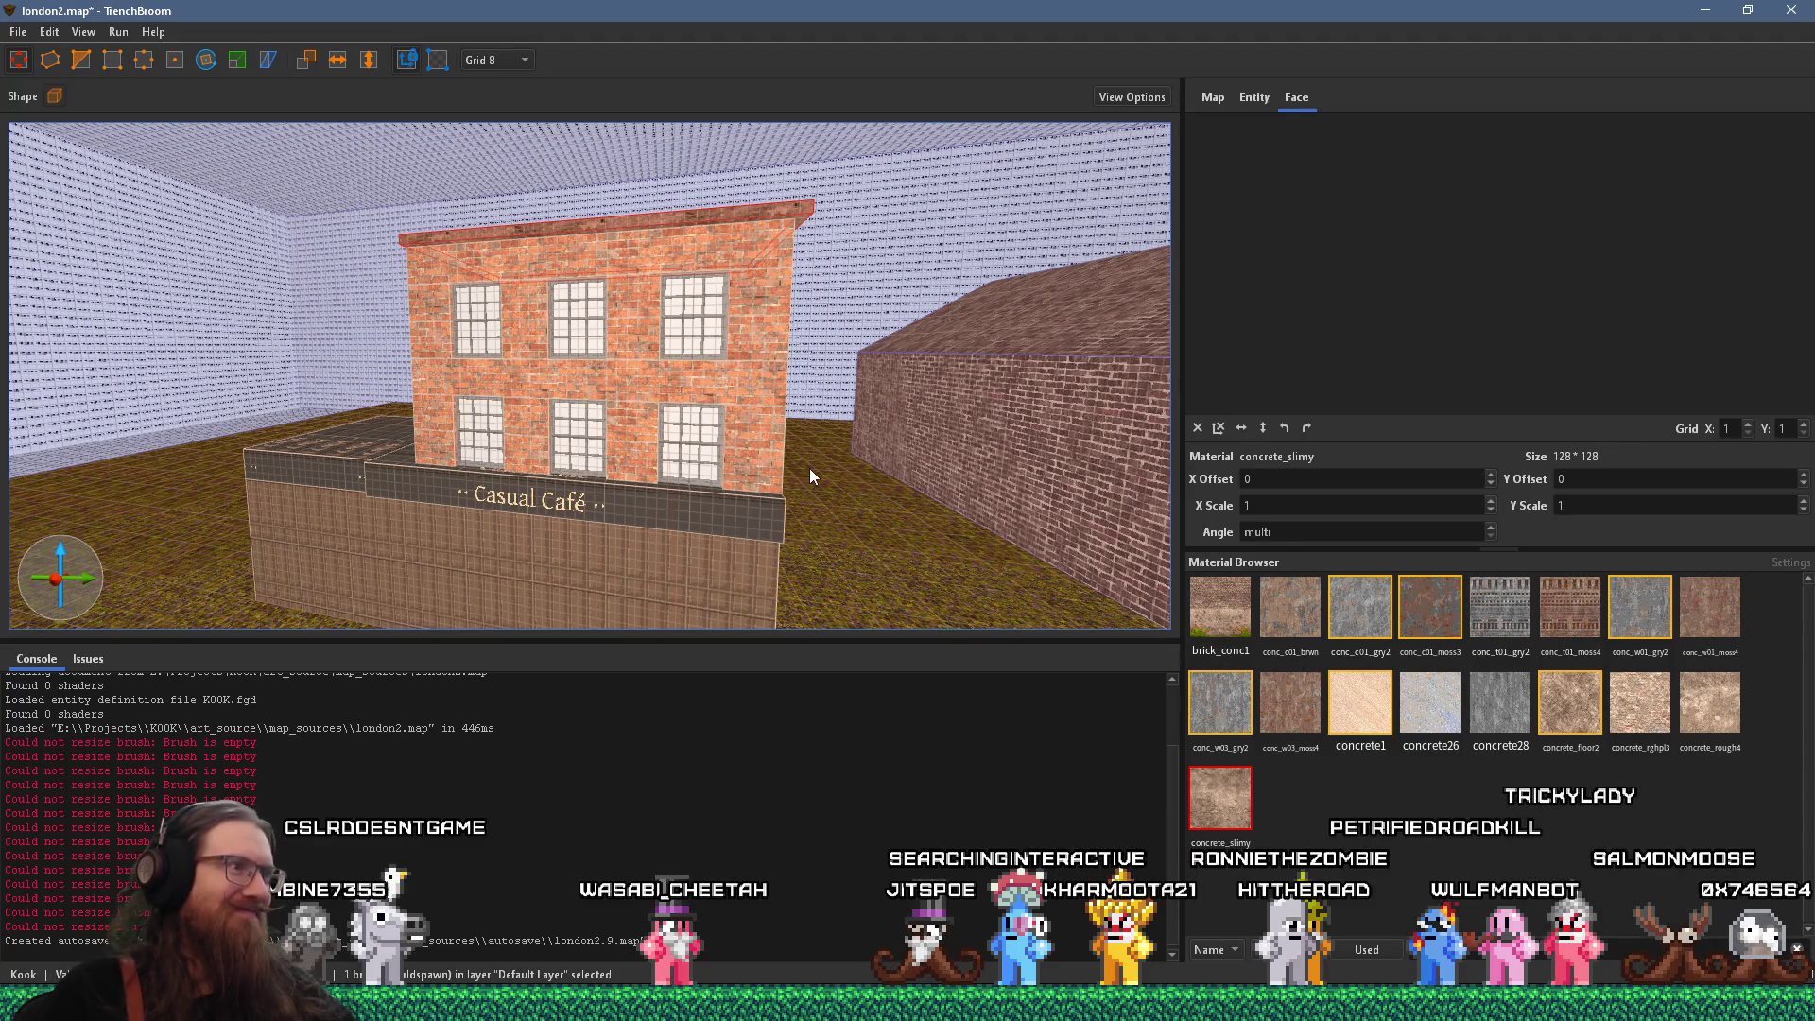
Look down on the café roof and select the roof cap's top face
{"action": "mouse_move", "coordinate": [809, 468]}
{"action": "left_mouse_down"}
{"action": "mouse_move", "coordinate": [485, 583]}
{"action": "mouse_move", "coordinate": [797, 221]}
{"action": "mouse_move", "coordinate": [633, 503]}
{"action": "mouse_move", "coordinate": [413, 292]}
{"action": "mouse_move", "coordinate": [442, 404]}
{"action": "left_mouse_up"}
{"action": "left_click", "coordinate": [797, 221], "text": "shift"}
Orbit over the Café roof and around its corner back to the sign and street
{"action": "scroll", "coordinate": [469, 437], "scroll_direction": "down", "scroll_amount": 5}
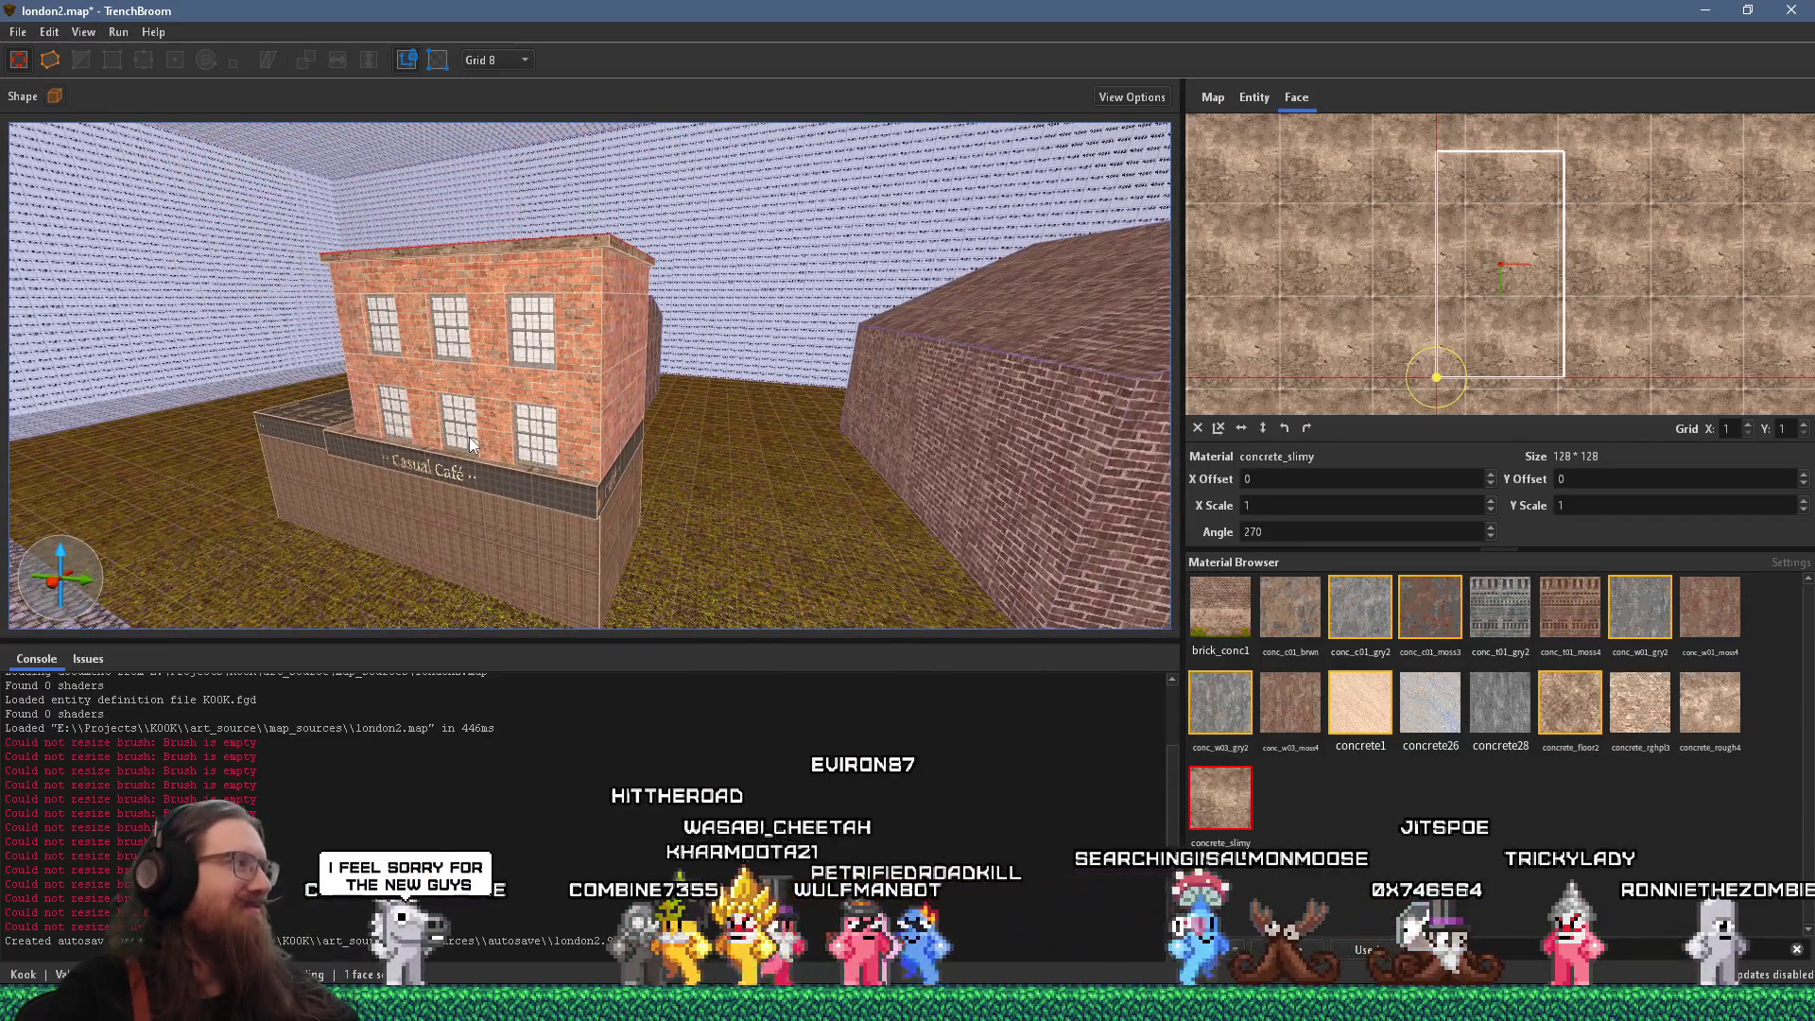
{"action": "mouse_move", "coordinate": [696, 559]}
{"action": "left_mouse_down"}
{"action": "mouse_move", "coordinate": [567, 399]}
{"action": "mouse_move", "coordinate": [740, 533]}
{"action": "mouse_move", "coordinate": [484, 322]}
{"action": "mouse_move", "coordinate": [785, 217]}
{"action": "mouse_move", "coordinate": [838, 364]}
{"action": "left_mouse_up"}
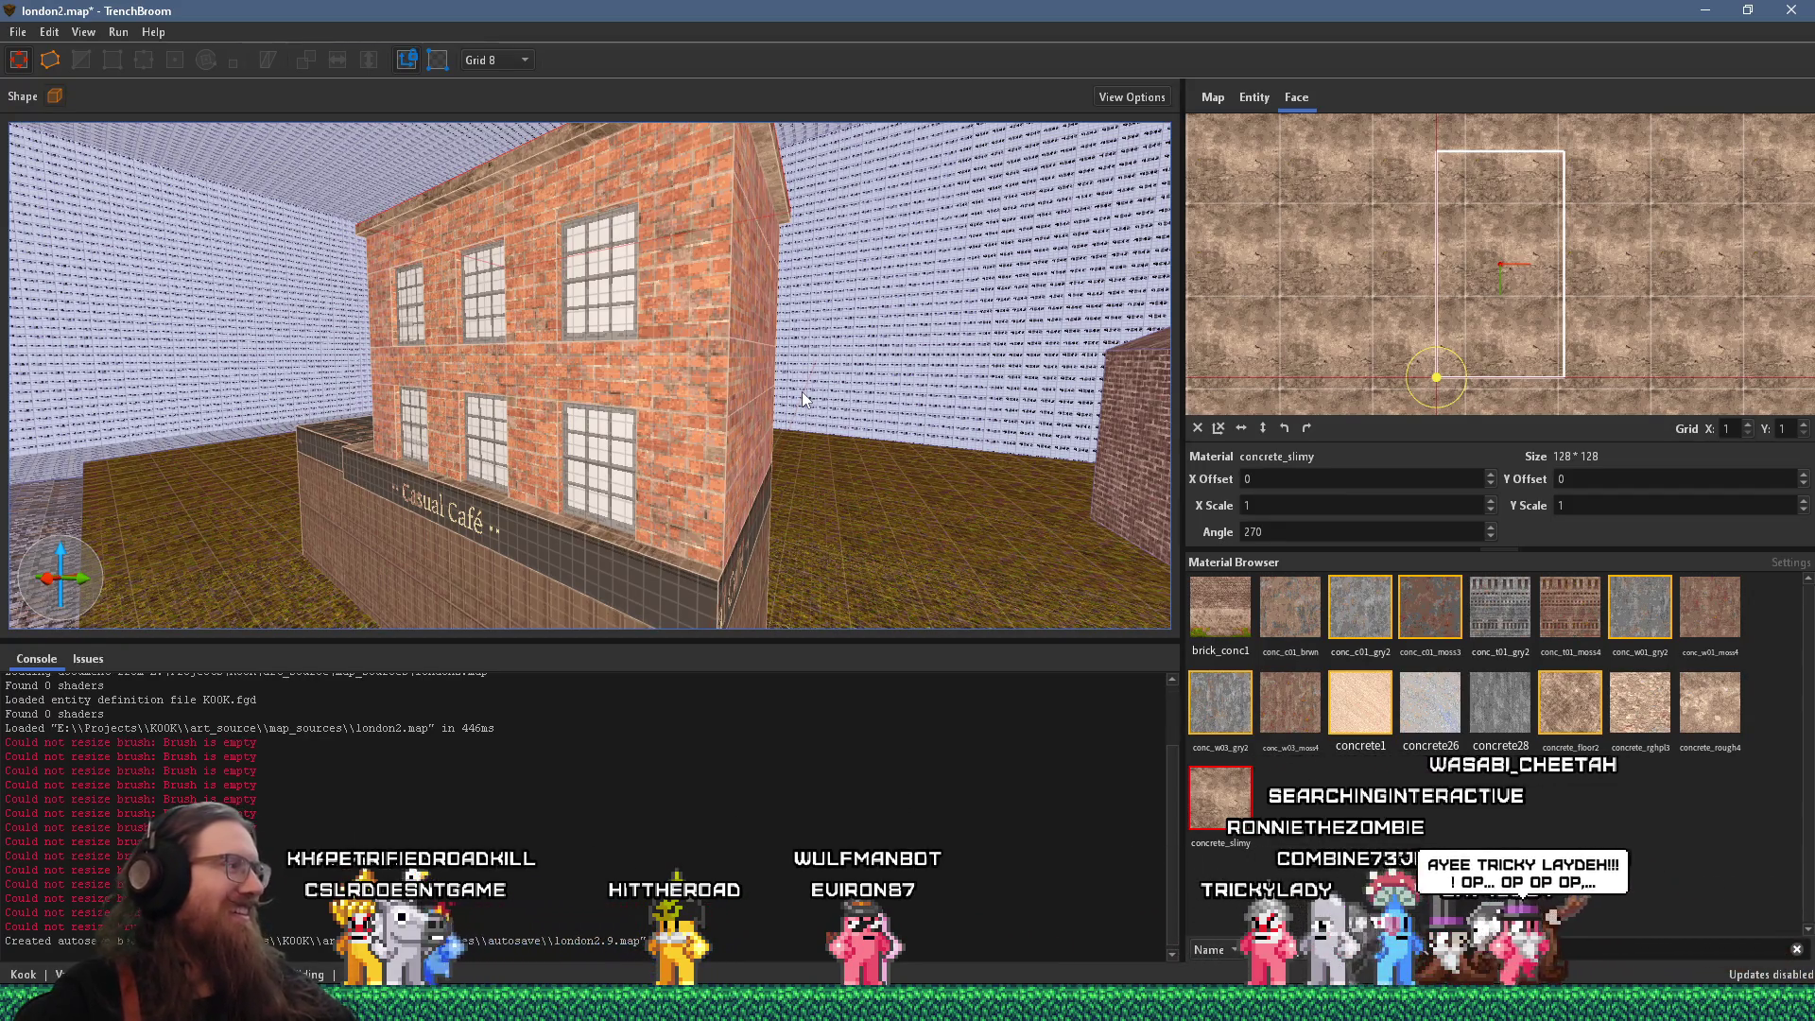
{"action": "mouse_move", "coordinate": [705, 433]}
{"action": "left_mouse_down"}
{"action": "mouse_move", "coordinate": [499, 547]}
{"action": "mouse_move", "coordinate": [360, 430]}
{"action": "mouse_move", "coordinate": [473, 342]}
{"action": "mouse_move", "coordinate": [592, 559]}
{"action": "mouse_move", "coordinate": [675, 321]}
{"action": "mouse_move", "coordinate": [608, 383]}
{"action": "mouse_move", "coordinate": [693, 261]}
{"action": "mouse_move", "coordinate": [655, 366]}
{"action": "mouse_move", "coordinate": [574, 477]}
{"action": "left_mouse_up"}
{"action": "scroll", "coordinate": [694, 259], "scroll_direction": "up", "scroll_amount": 3}
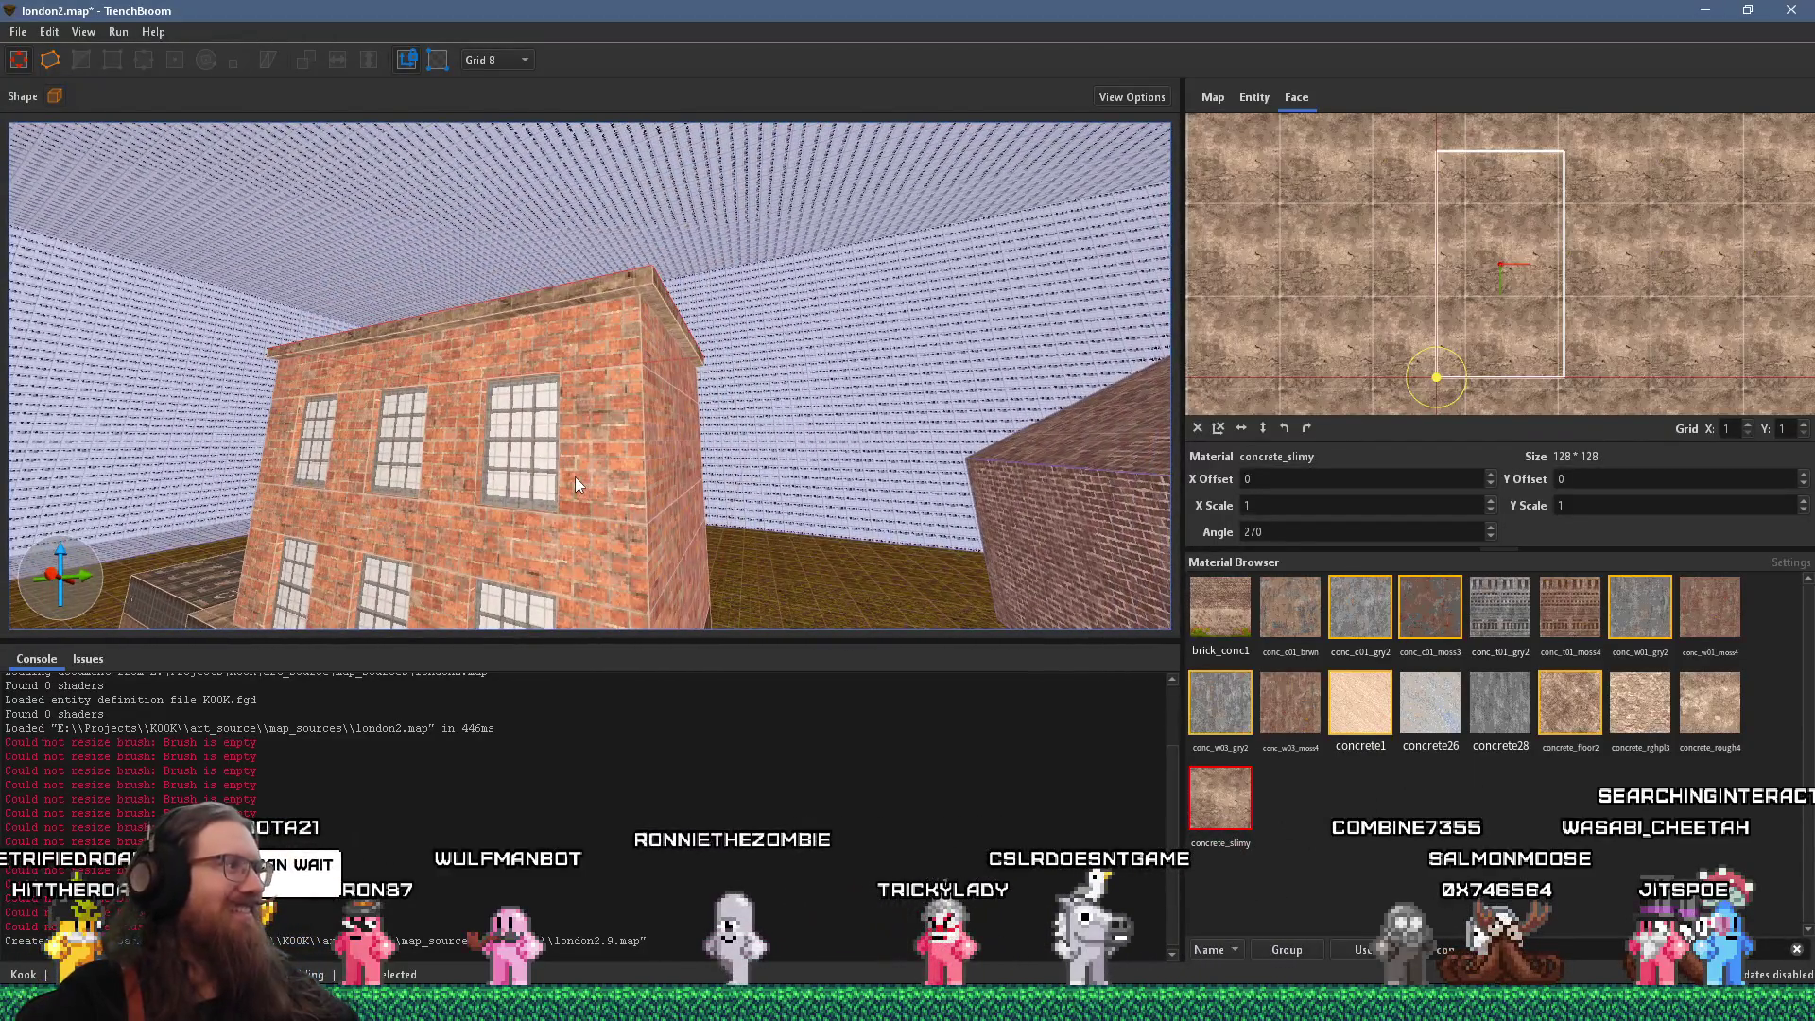
{"action": "mouse_move", "coordinate": [594, 404]}
{"action": "left_mouse_down"}
{"action": "mouse_move", "coordinate": [586, 363]}
{"action": "mouse_move", "coordinate": [542, 560]}
{"action": "mouse_move", "coordinate": [350, 416]}
{"action": "mouse_move", "coordinate": [425, 333]}
{"action": "mouse_move", "coordinate": [517, 546]}
{"action": "mouse_move", "coordinate": [518, 446]}
{"action": "mouse_move", "coordinate": [655, 495]}
{"action": "mouse_move", "coordinate": [533, 439]}
{"action": "mouse_move", "coordinate": [883, 358]}
{"action": "mouse_move", "coordinate": [666, 384]}
{"action": "left_mouse_up"}
Select the whole Café brush and view it from the front, sign and street corner
{"action": "left_click", "coordinate": [502, 455]}
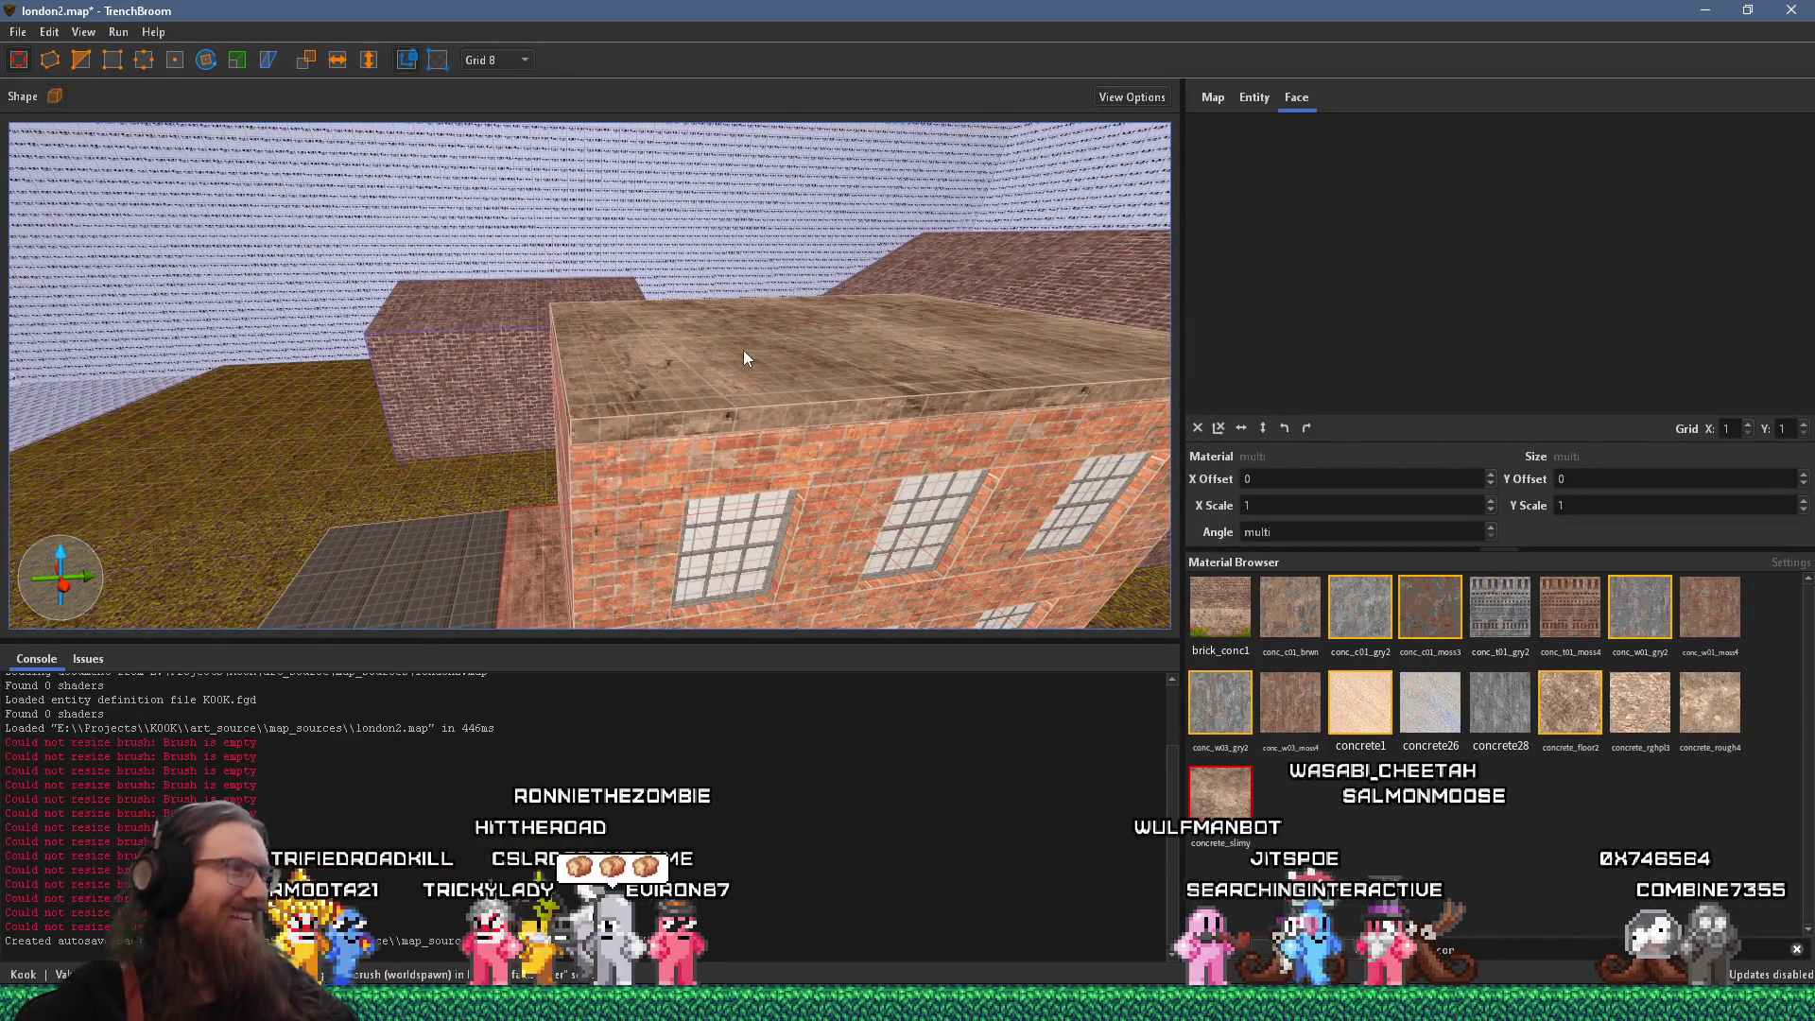
{"action": "left_click_drag", "start_coordinate": [757, 451], "coordinate": [860, 281]}
{"action": "mouse_move", "coordinate": [767, 314]}
{"action": "left_mouse_down"}
{"action": "mouse_move", "coordinate": [760, 289]}
{"action": "mouse_move", "coordinate": [631, 314]}
{"action": "left_mouse_up"}
{"action": "mouse_move", "coordinate": [932, 326]}
{"action": "left_mouse_down"}
{"action": "mouse_move", "coordinate": [722, 408]}
{"action": "mouse_move", "coordinate": [609, 410]}
{"action": "mouse_move", "coordinate": [569, 360]}
{"action": "mouse_move", "coordinate": [595, 394]}
{"action": "left_mouse_up"}
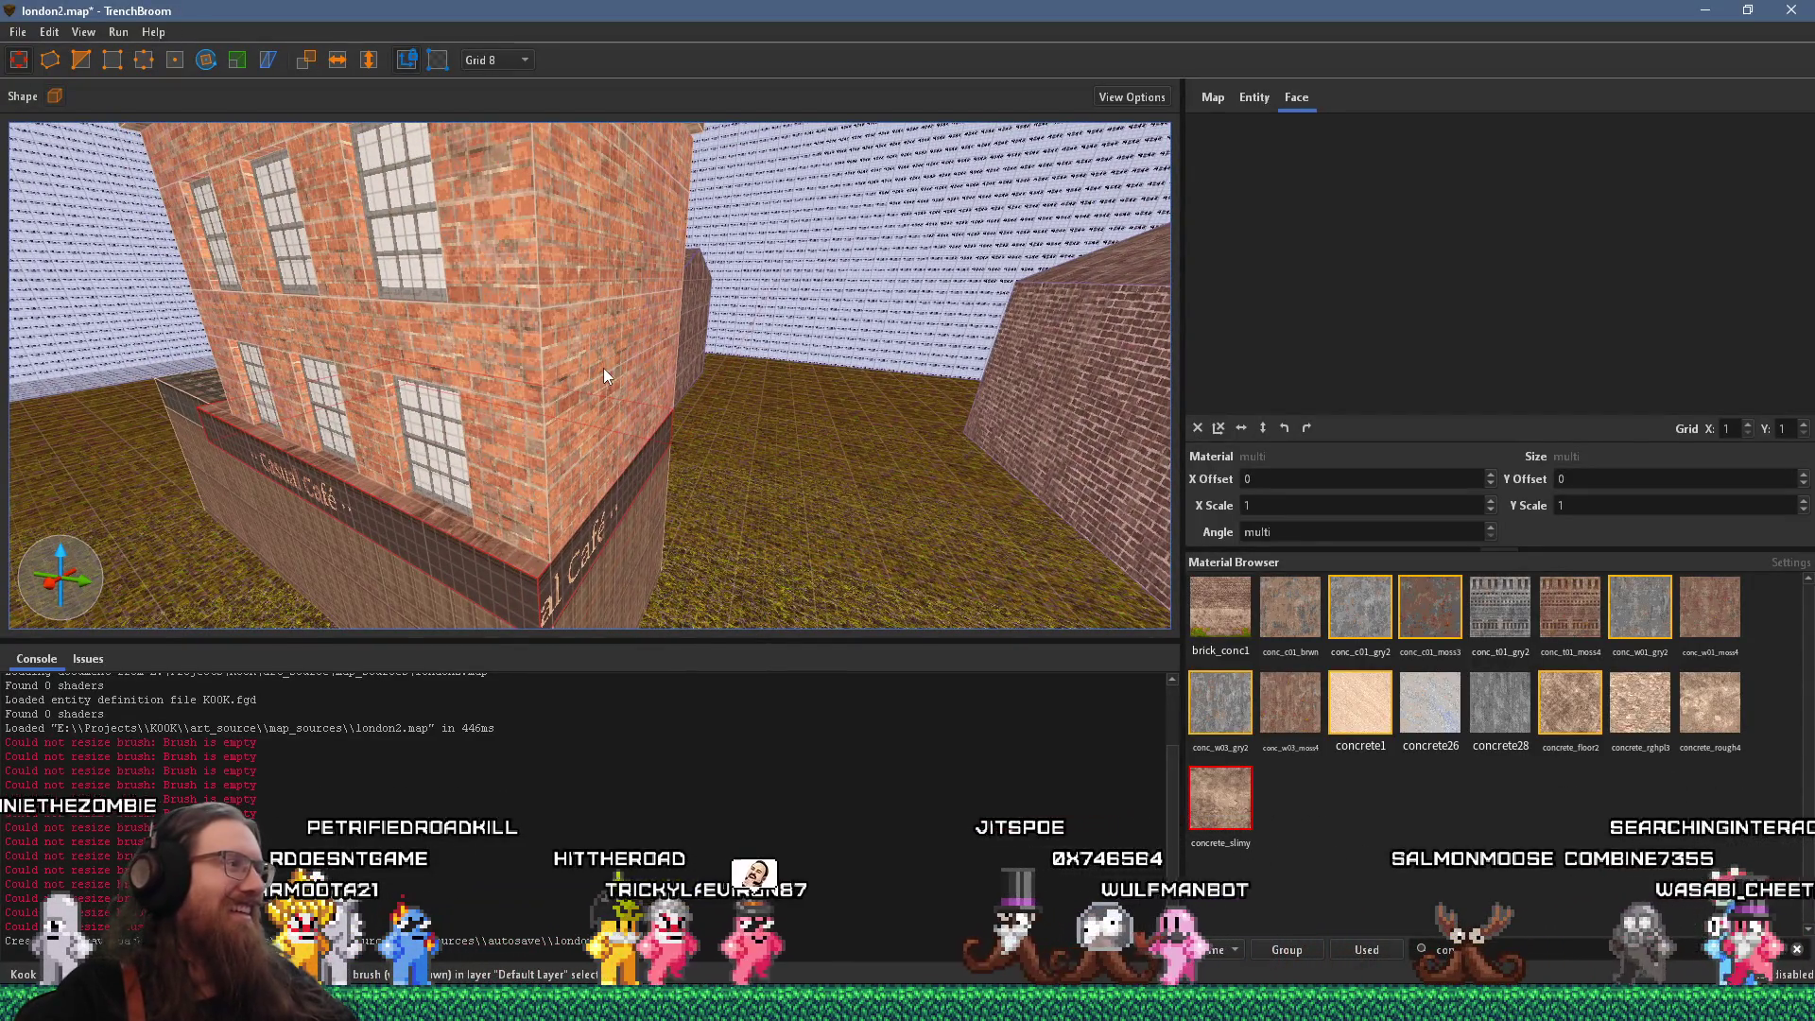
{"action": "scroll", "coordinate": [603, 367], "scroll_direction": "down", "scroll_amount": 3}
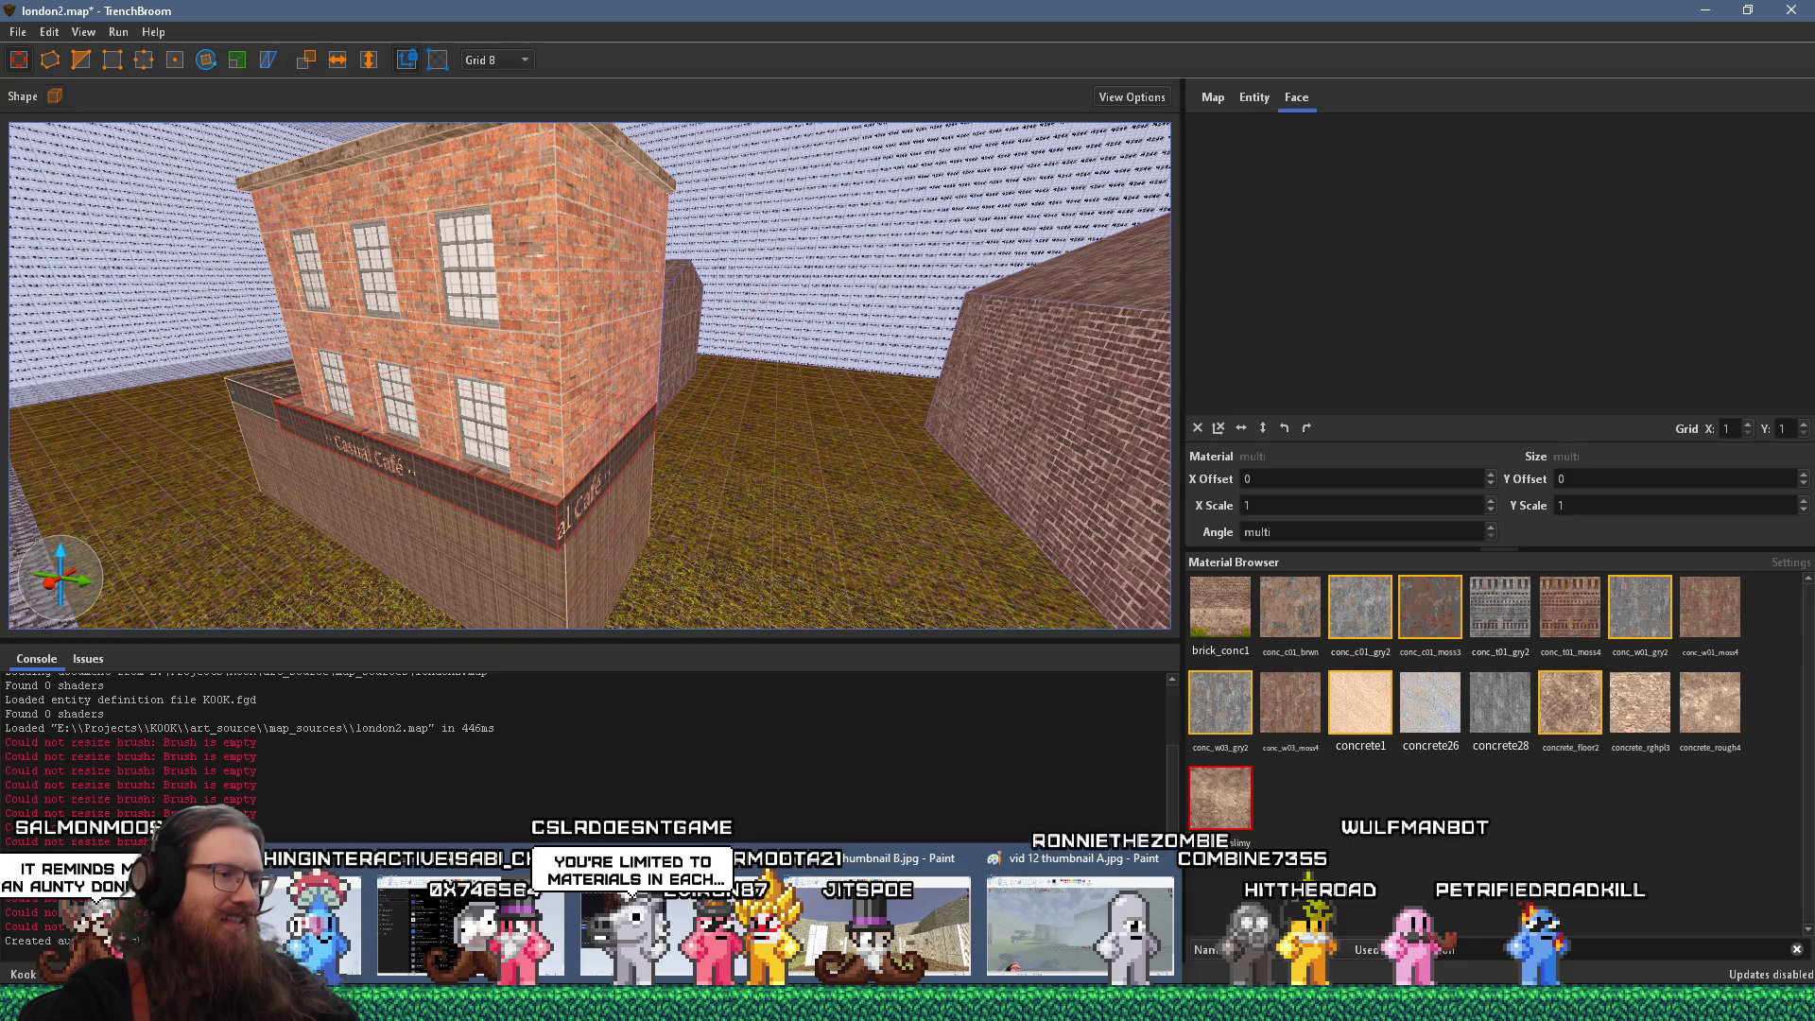
{"action": "left_click", "coordinate": [877, 921]}
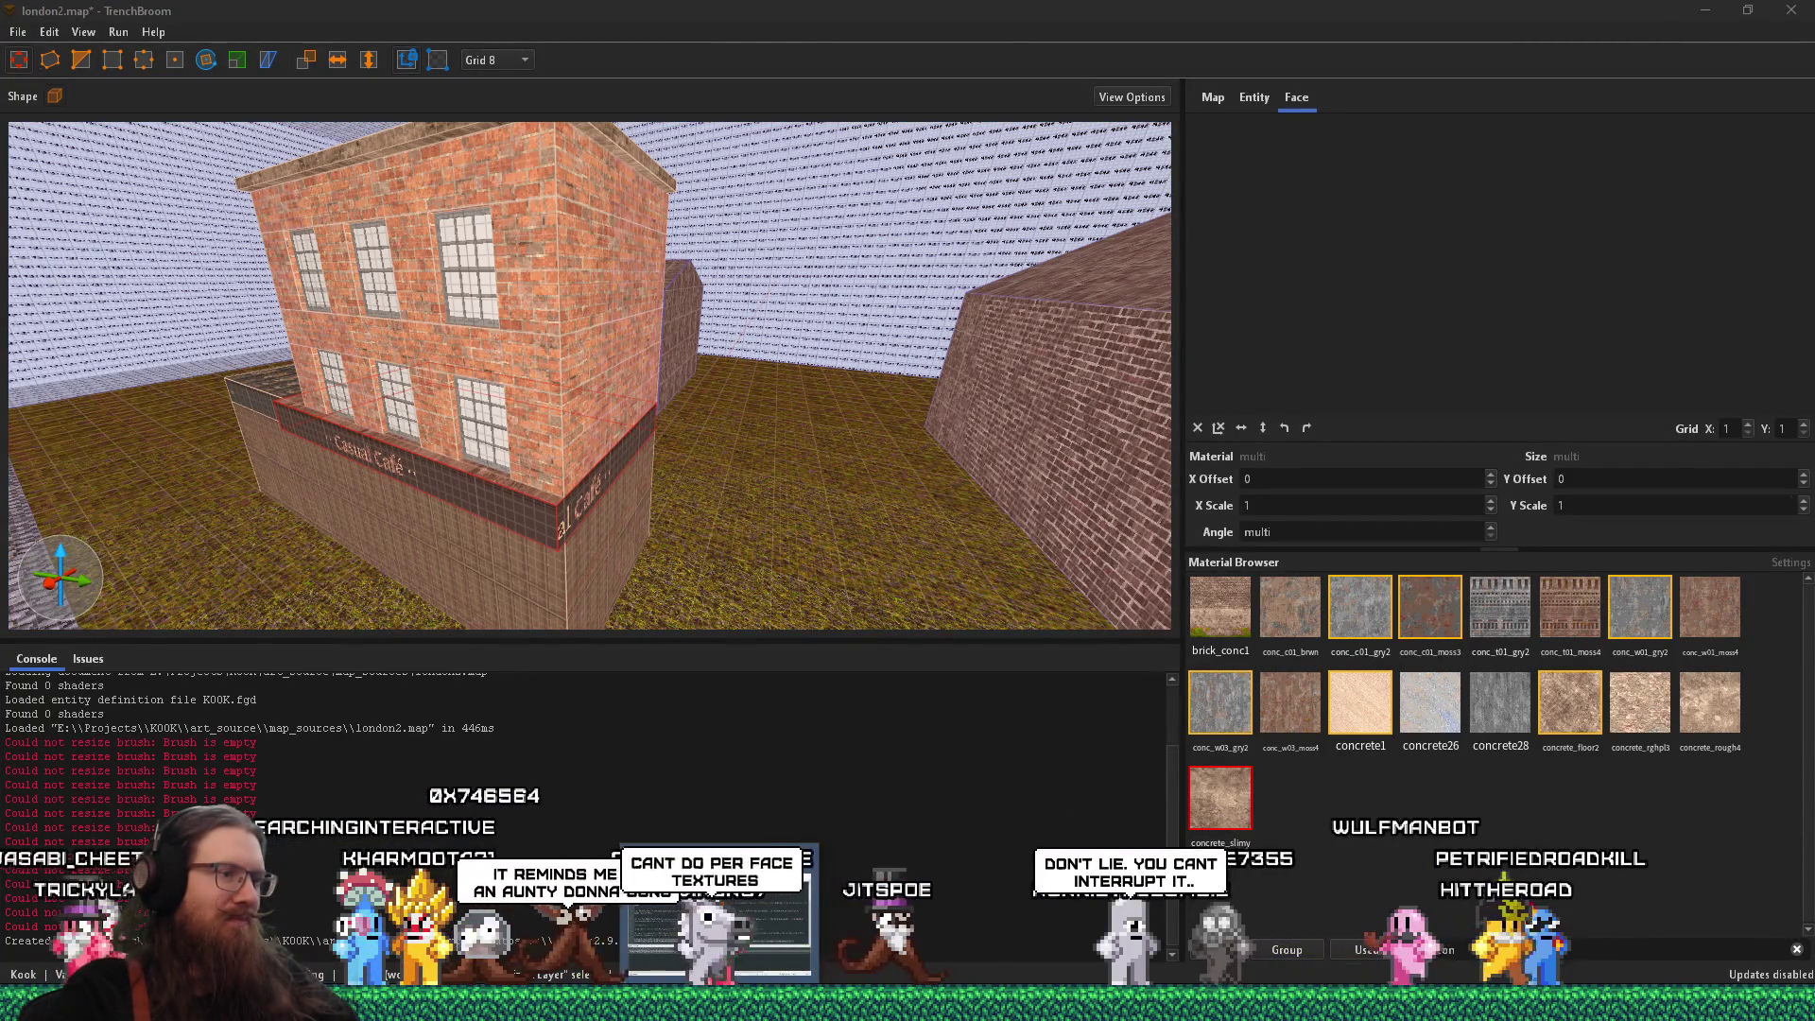
{"action": "mouse_move", "coordinate": [737, 945]}
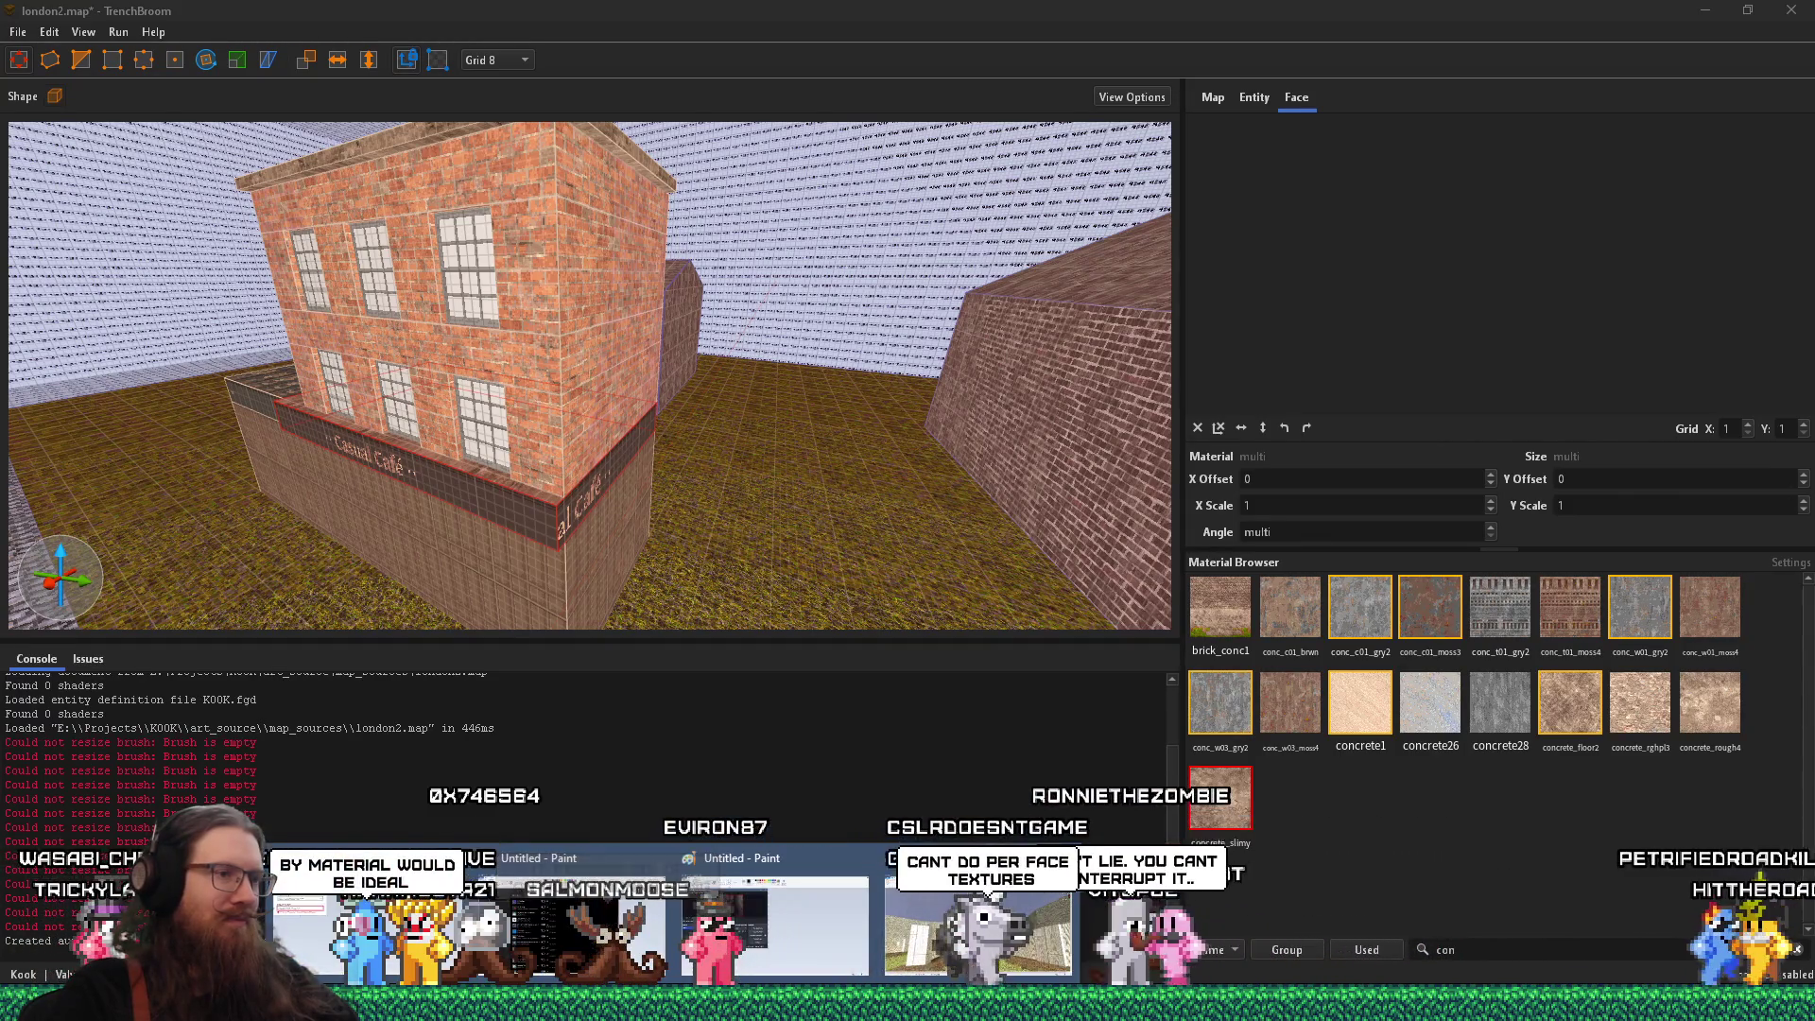
{"action": "left_click", "coordinate": [737, 945]}
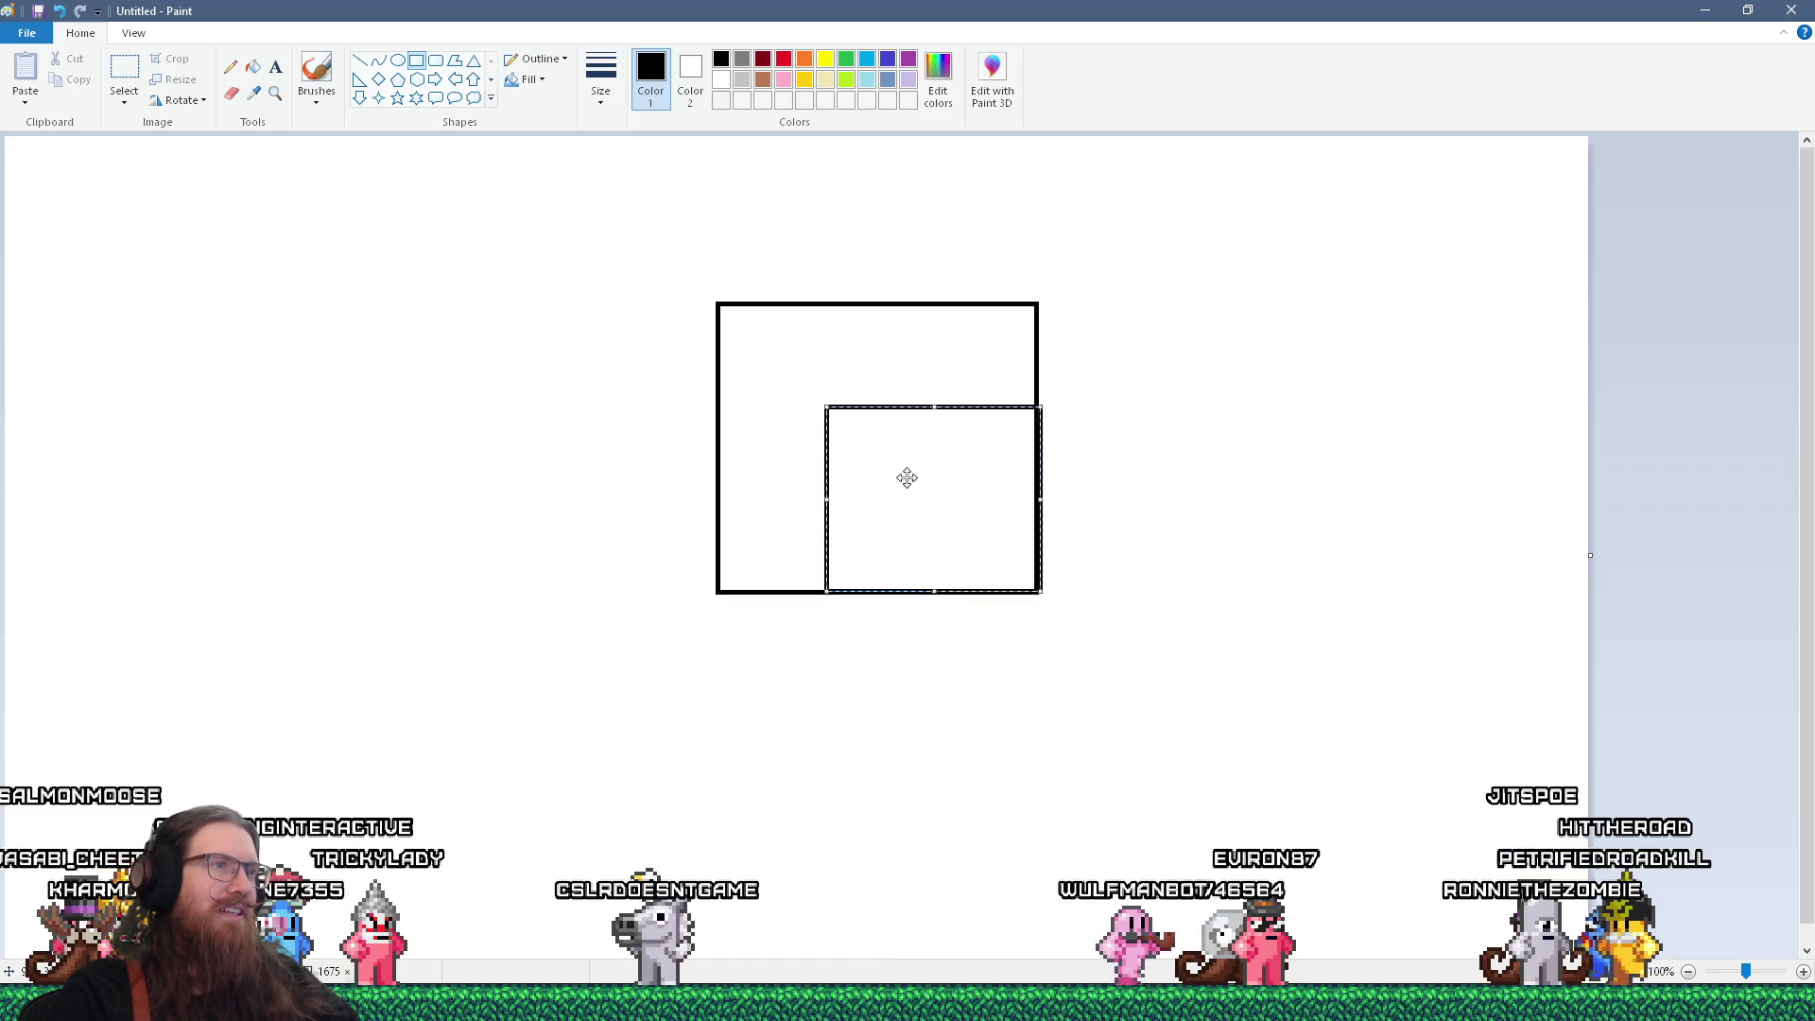
Delete the extra rectangle, draw a corner-to-corner diagonal and a smaller lower-left rectangle
{"action": "left_click_drag", "start_coordinate": [905, 479], "coordinate": [1225, 407]}
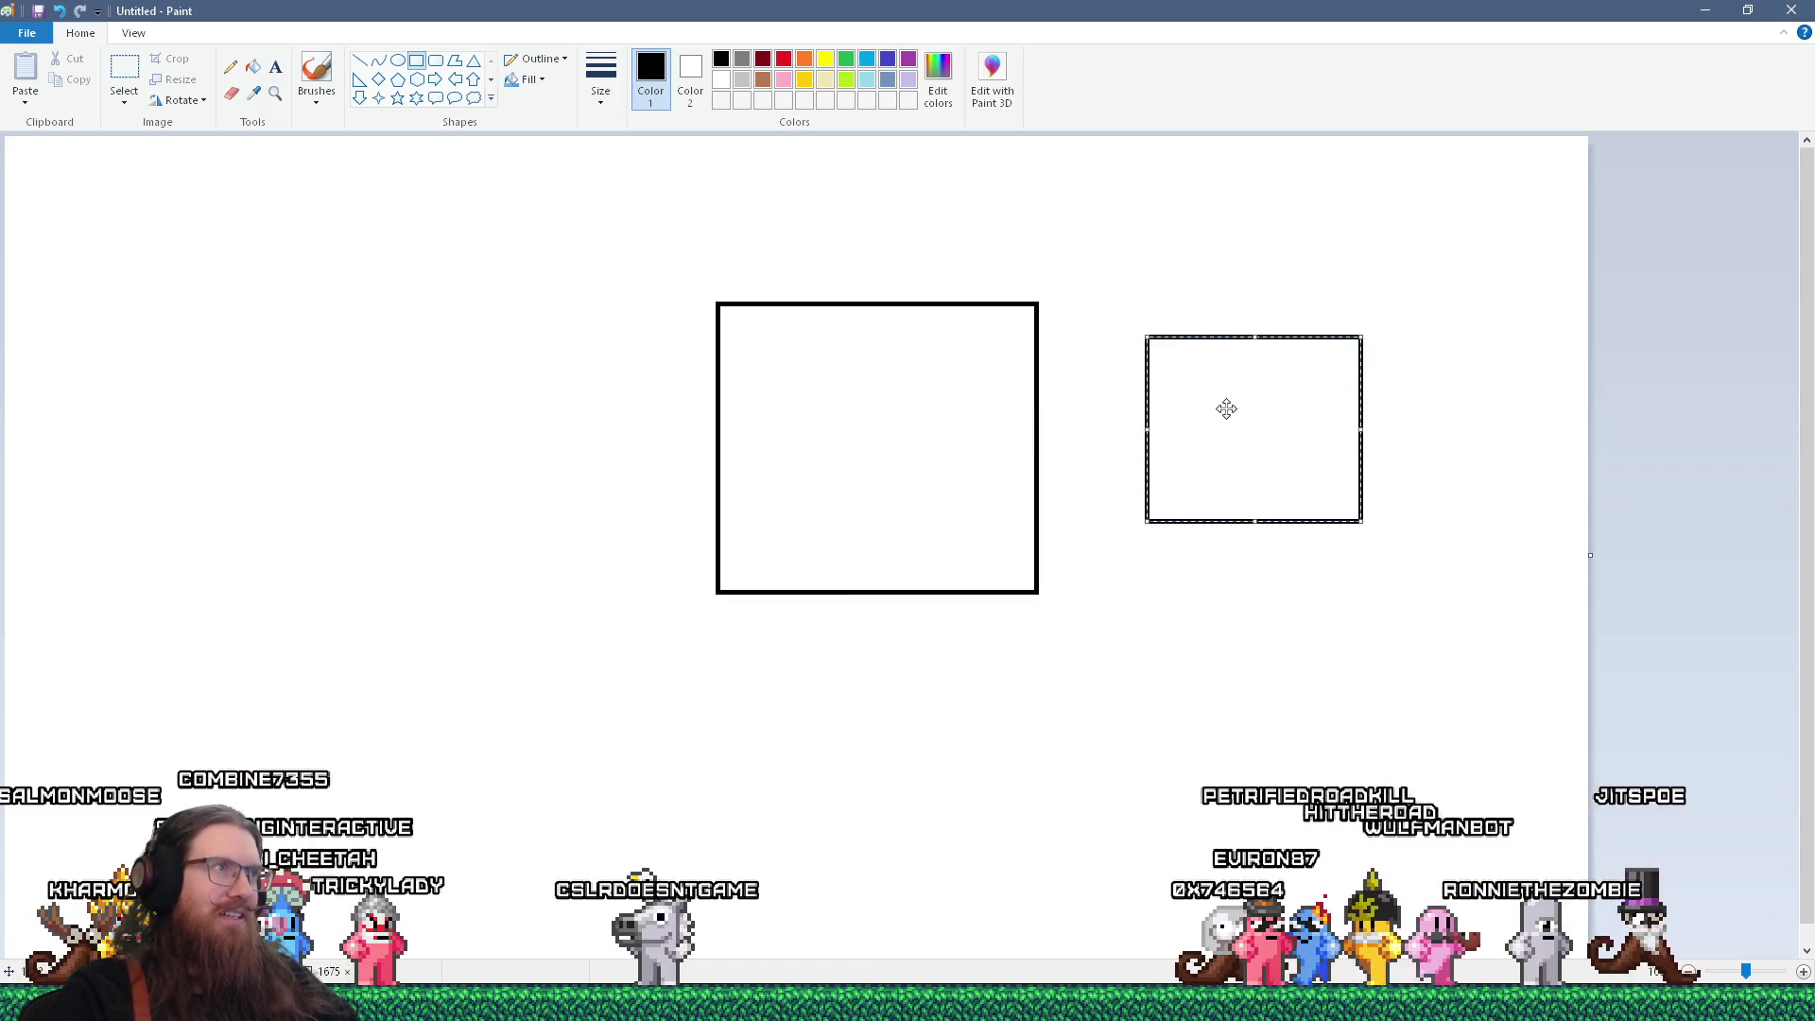
{"action": "key", "text": "Delete"}
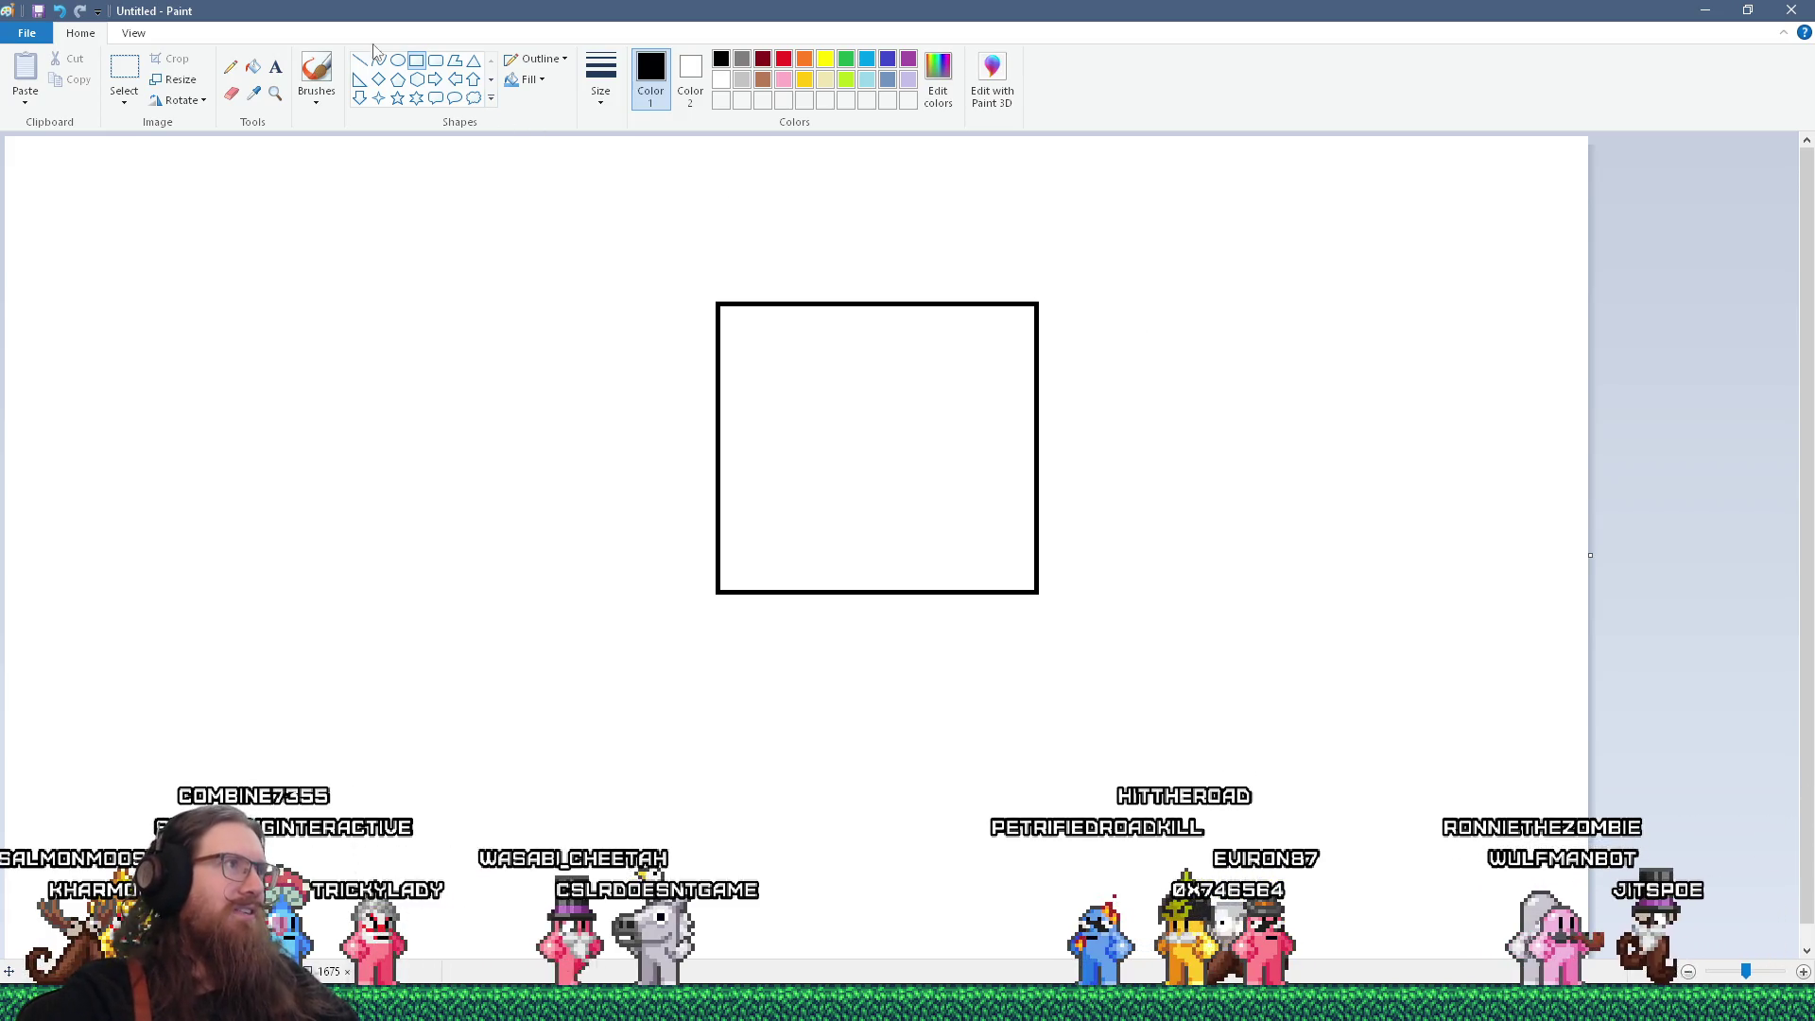
{"action": "left_click_drag", "start_coordinate": [719, 306], "coordinate": [1036, 589]}
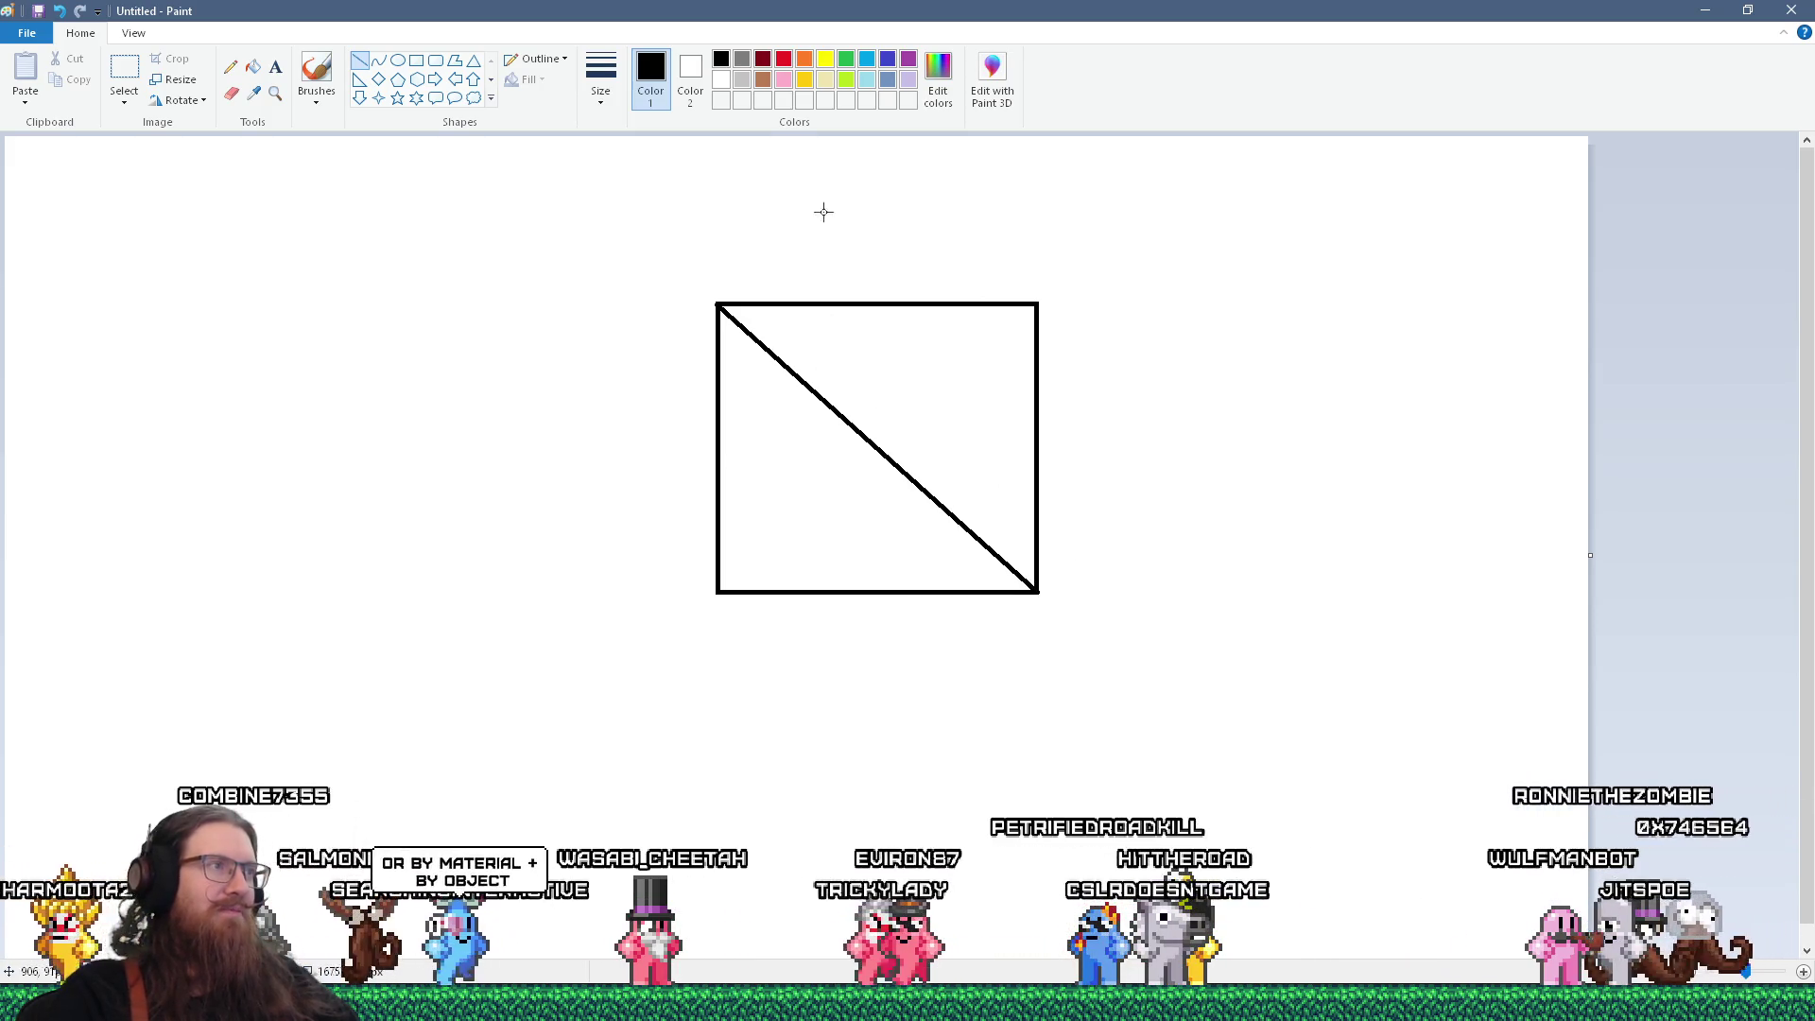
{"action": "left_click", "coordinate": [416, 59]}
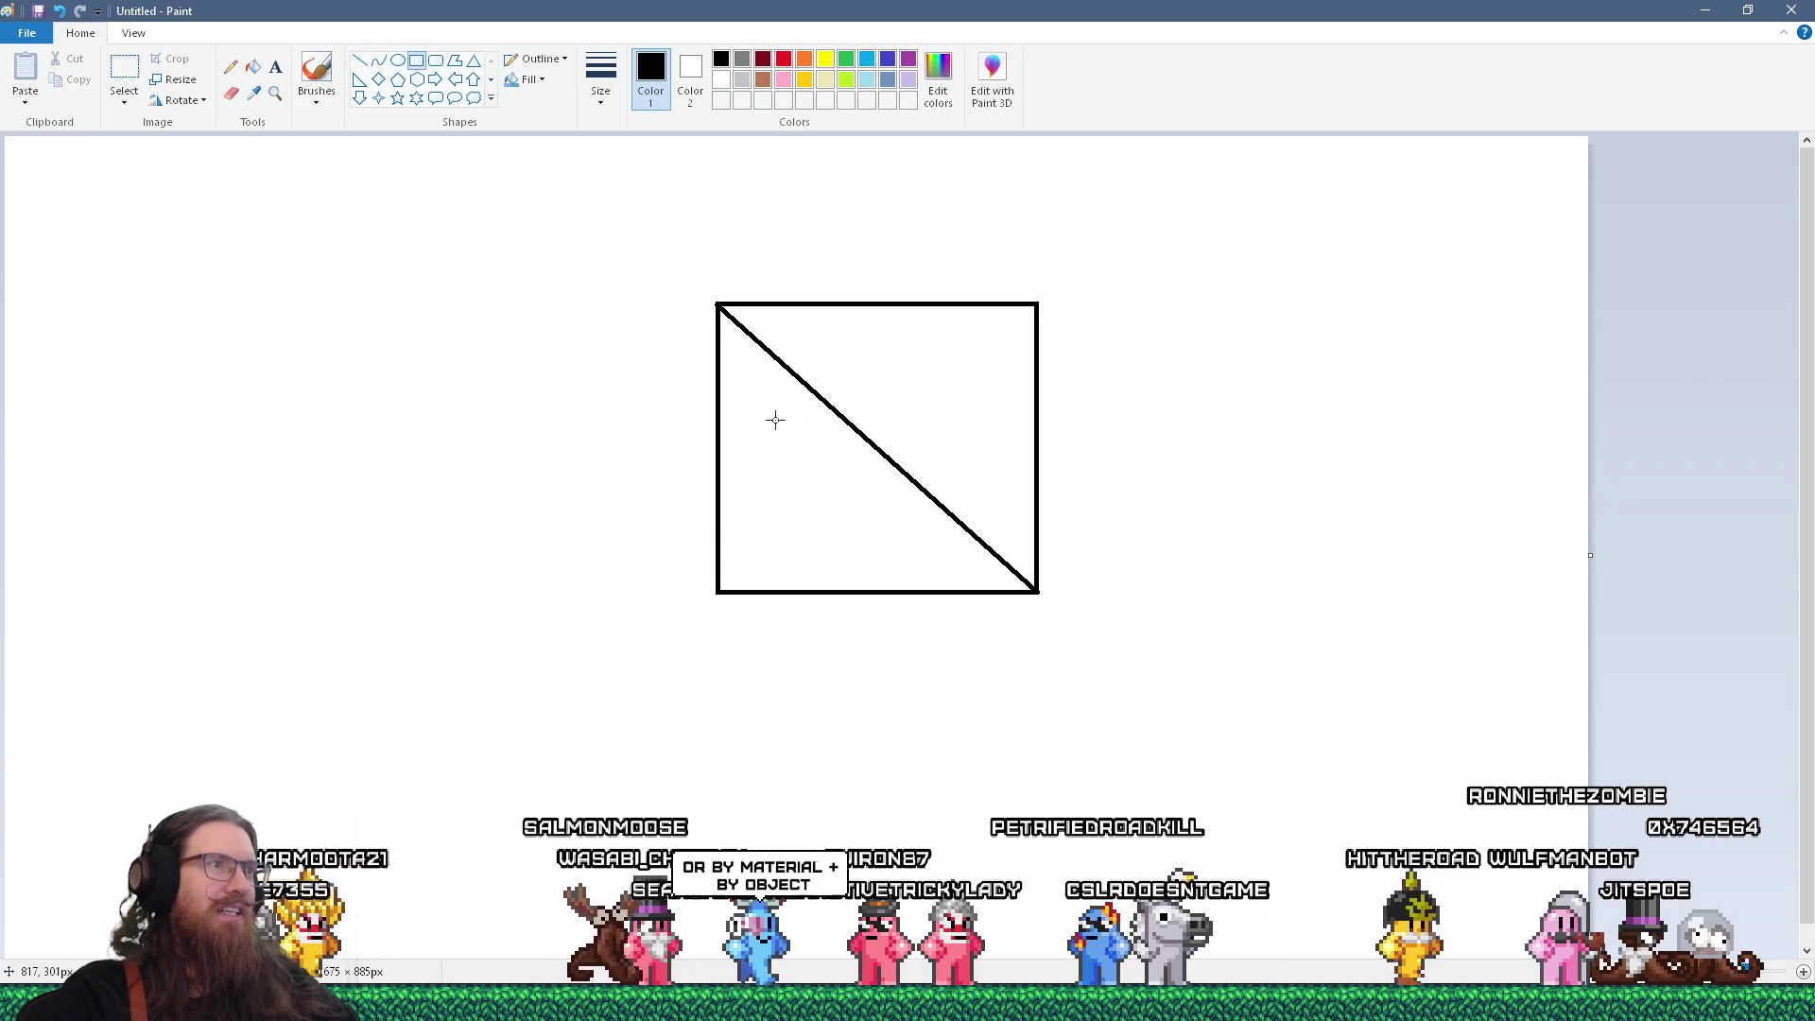
{"action": "mouse_move", "coordinate": [721, 388]}
{"action": "left_mouse_down"}
{"action": "mouse_move", "coordinate": [863, 571]}
{"action": "mouse_move", "coordinate": [902, 592]}
{"action": "left_mouse_up"}
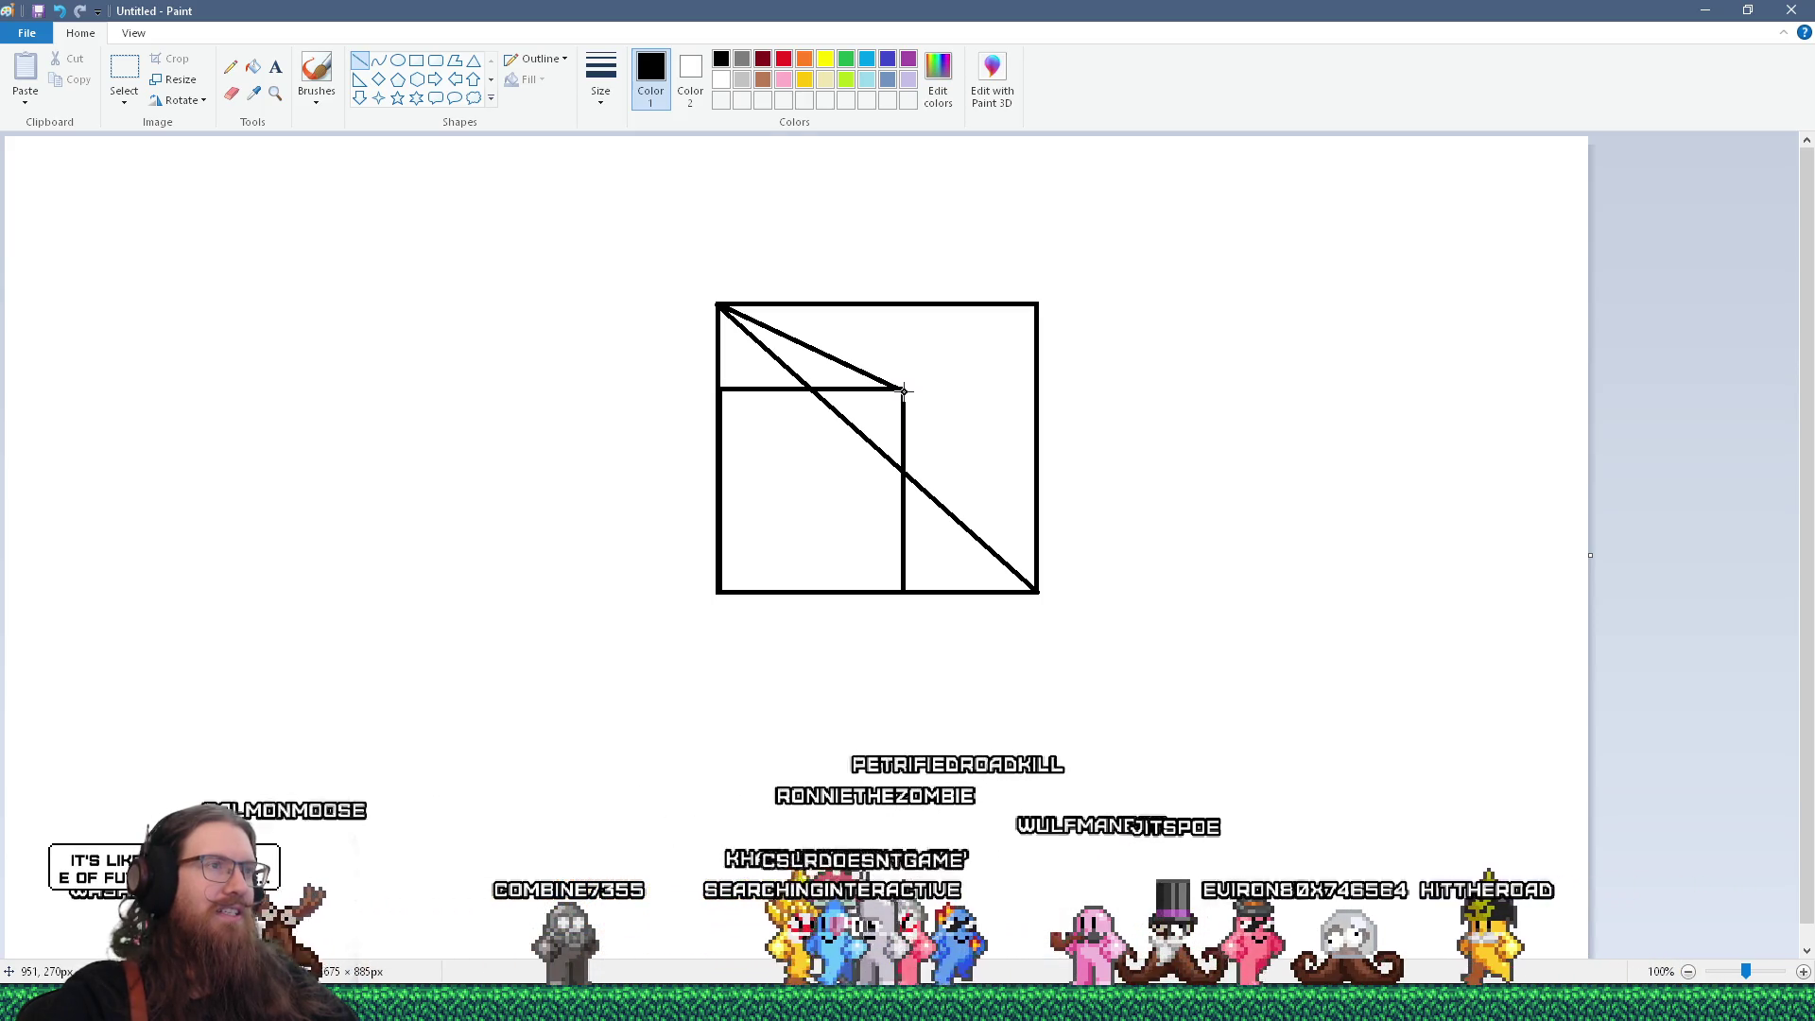
Add connecting diagonals, a small lower-right rectangle, and lines dividing the square into triangles
{"action": "left_click_drag", "start_coordinate": [1038, 592], "coordinate": [903, 389]}
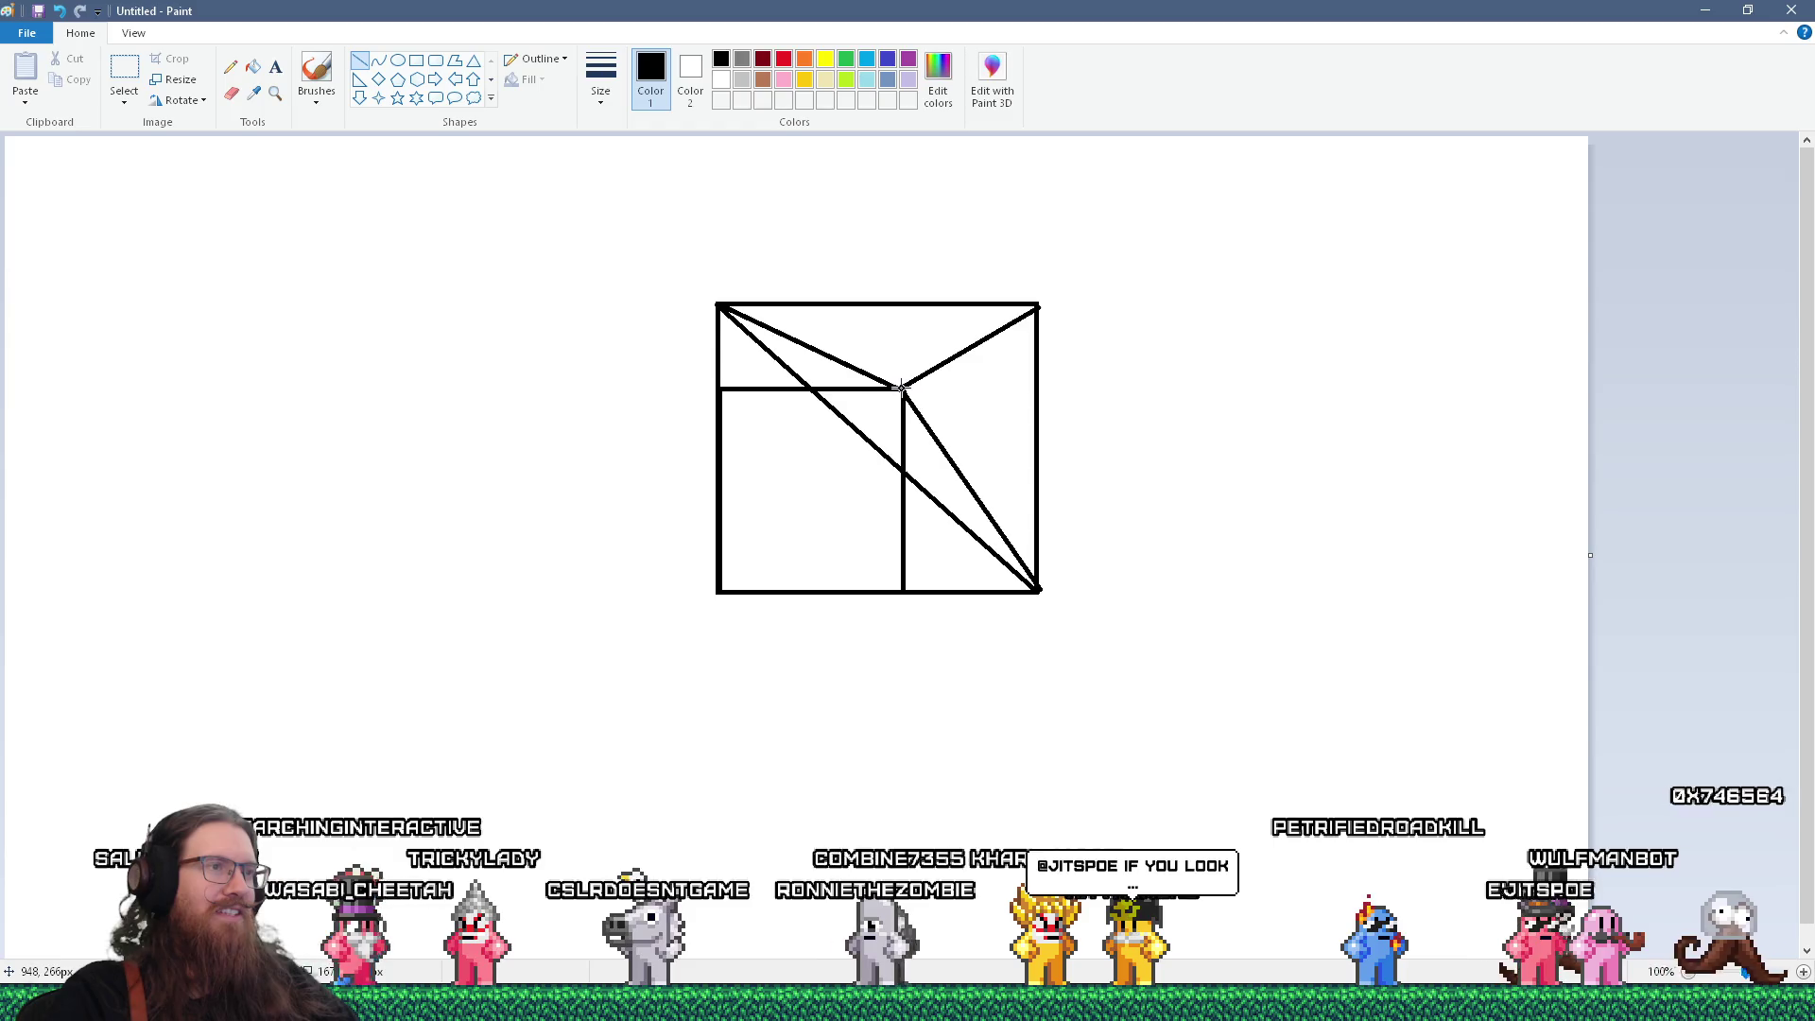
{"action": "left_click_drag", "start_coordinate": [718, 591], "coordinate": [808, 388]}
{"action": "mouse_move", "coordinate": [903, 470]}
{"action": "left_mouse_down"}
{"action": "mouse_move", "coordinate": [776, 525]}
{"action": "mouse_move", "coordinate": [717, 590]}
{"action": "left_mouse_up"}
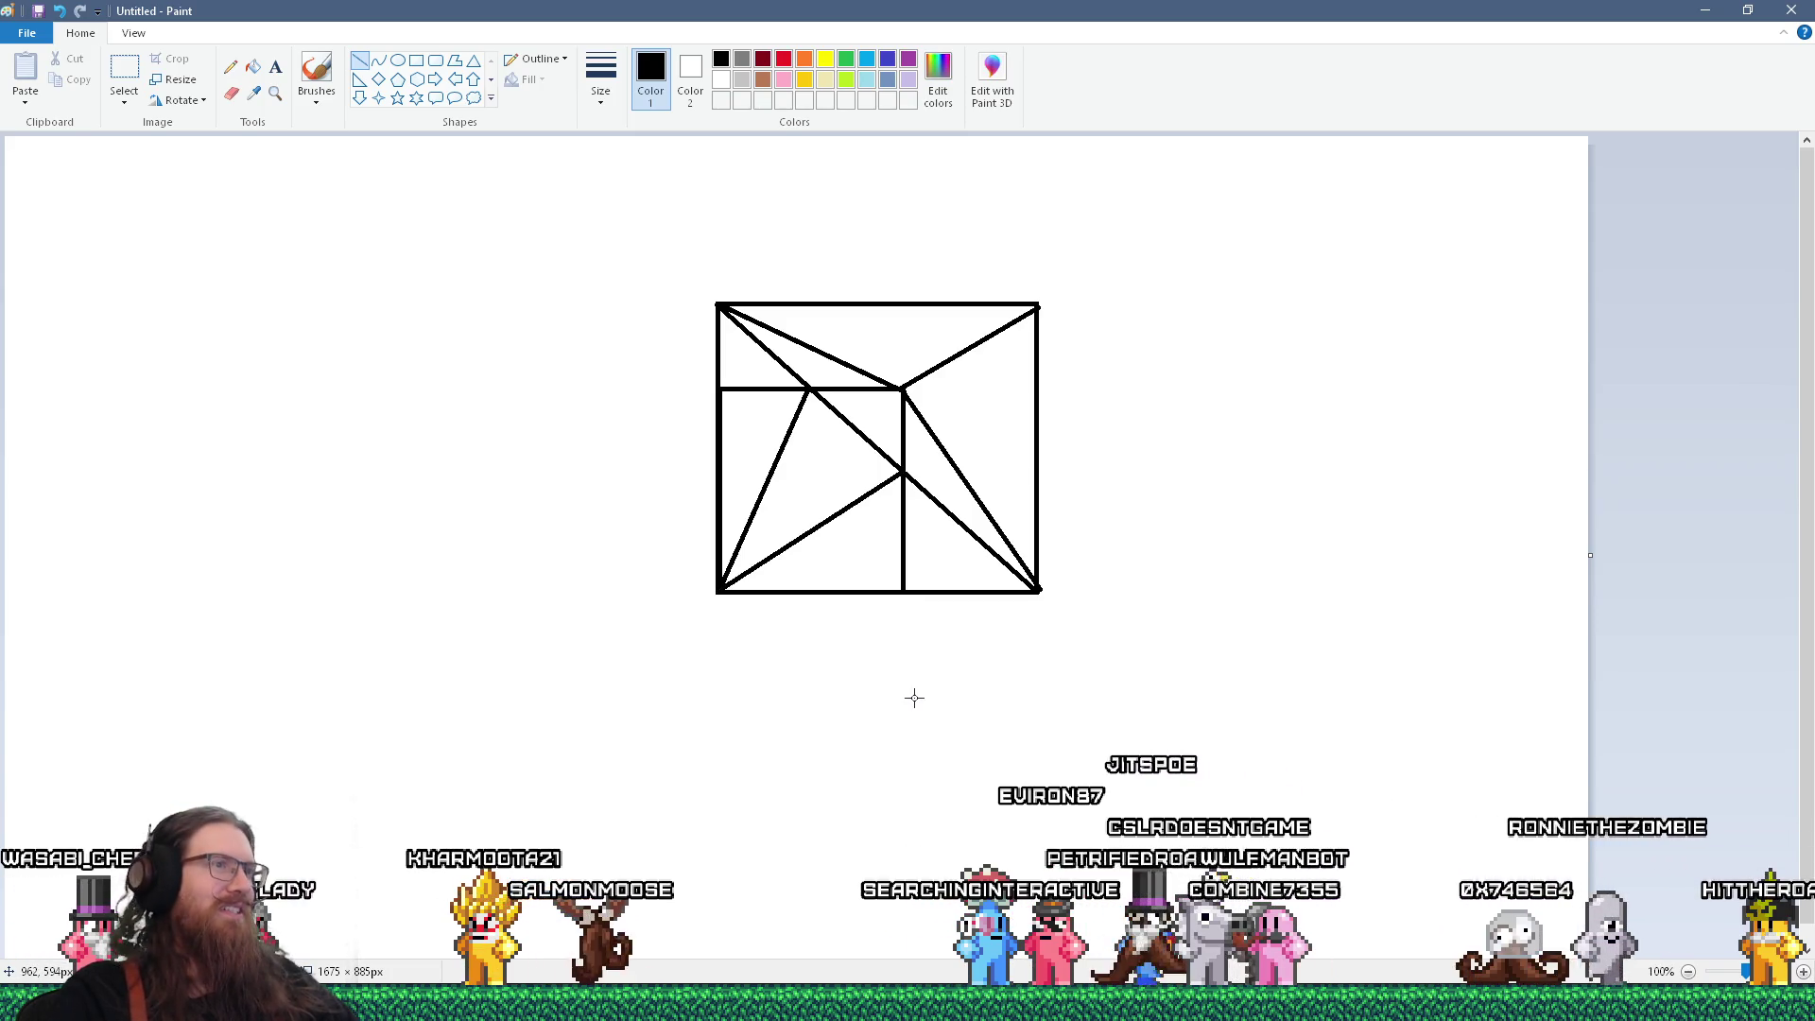
{"action": "left_click", "coordinate": [417, 63]}
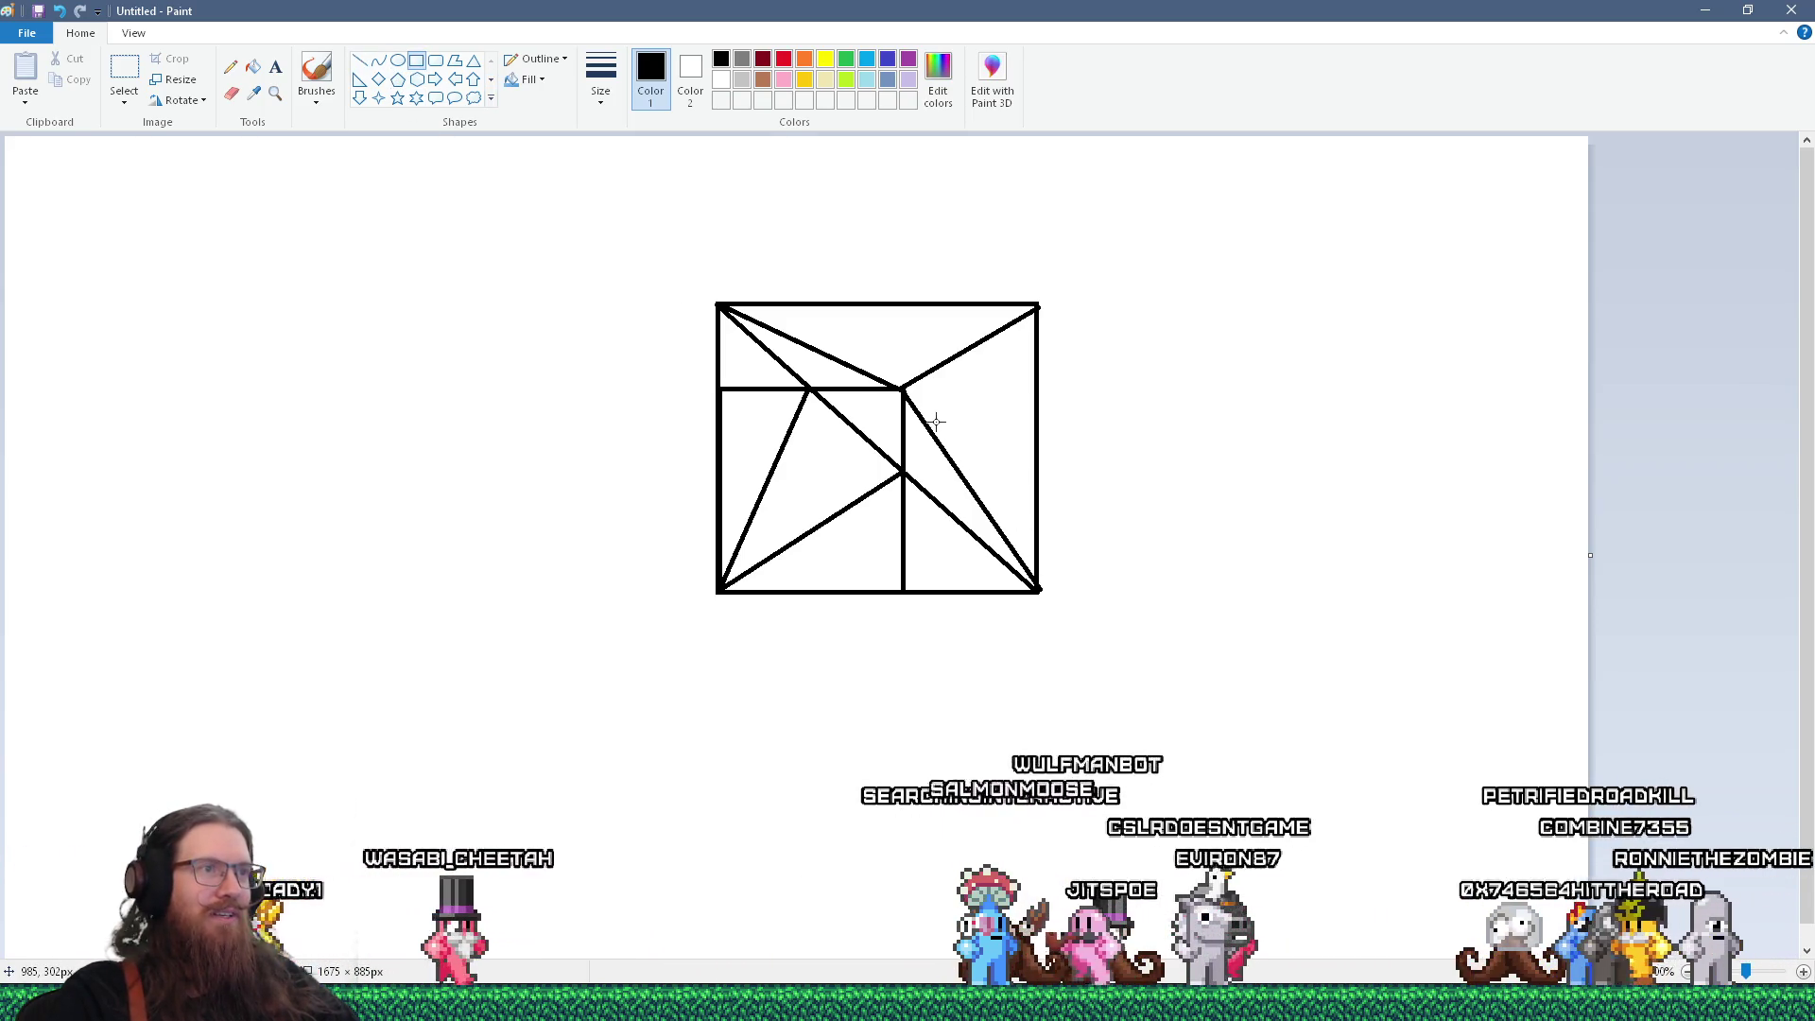
{"action": "left_click_drag", "start_coordinate": [1037, 592], "coordinate": [1038, 594]}
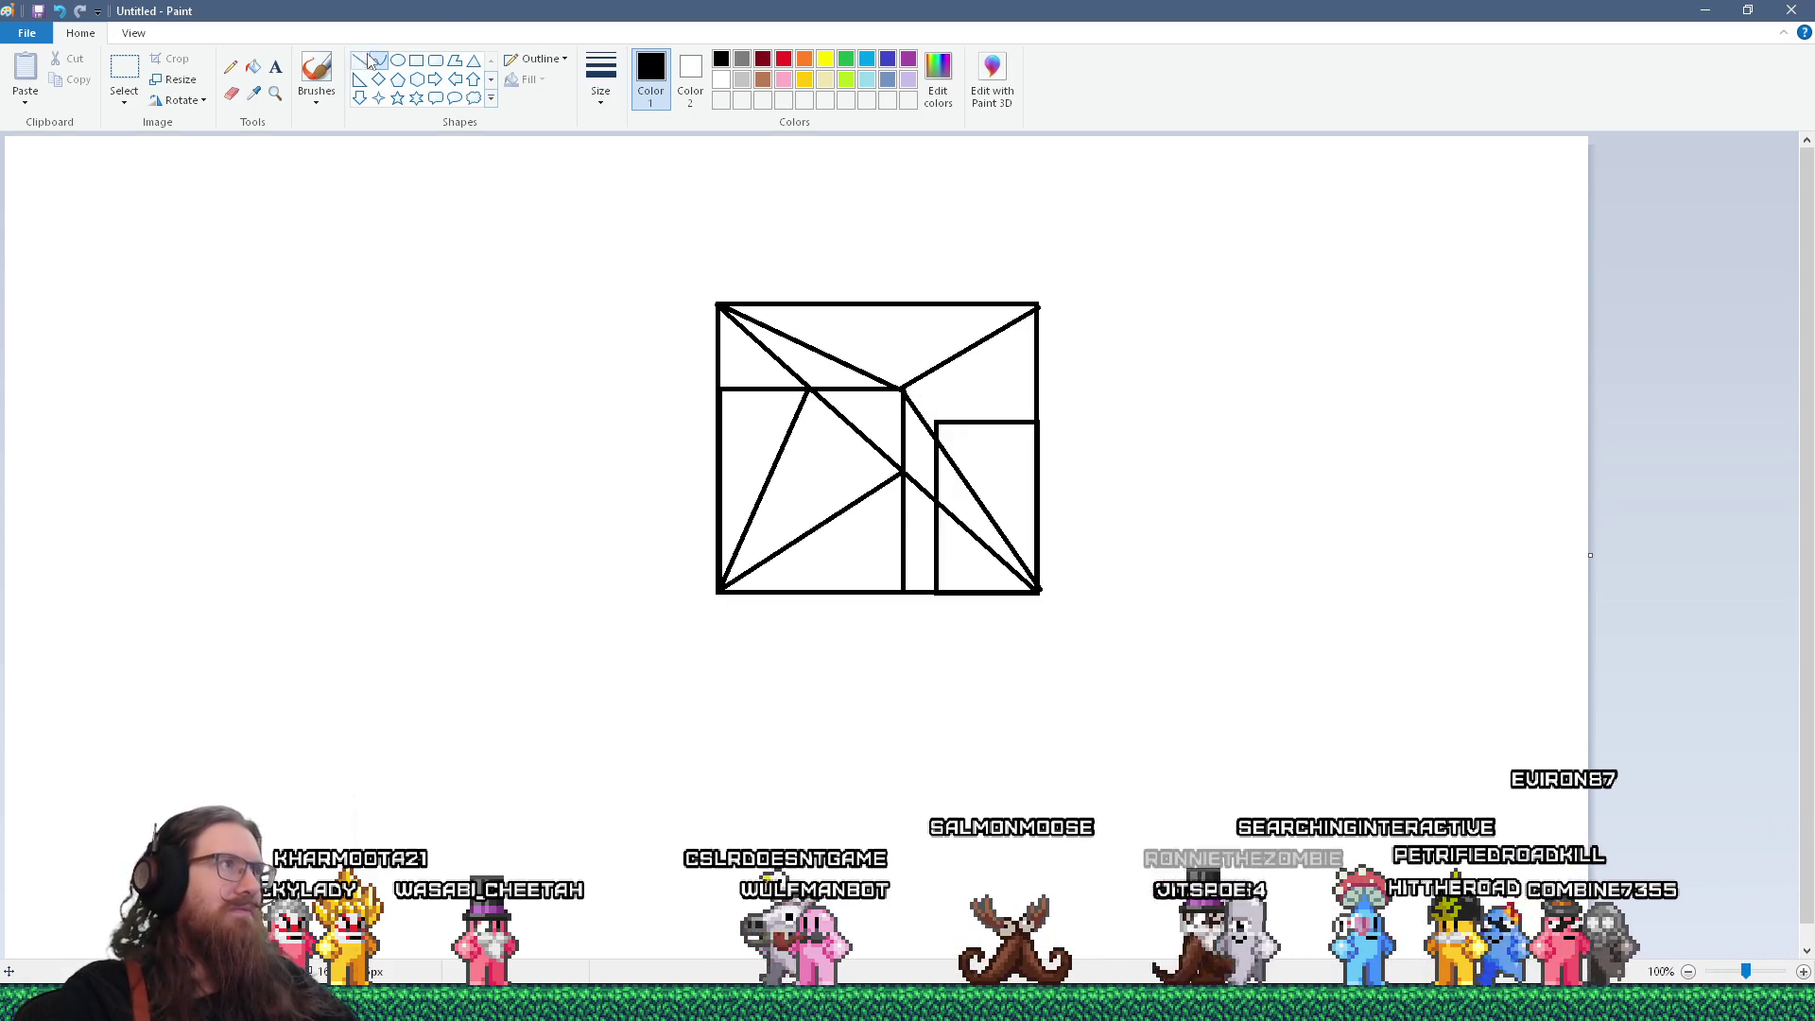
{"action": "left_click_drag", "start_coordinate": [936, 423], "coordinate": [896, 387]}
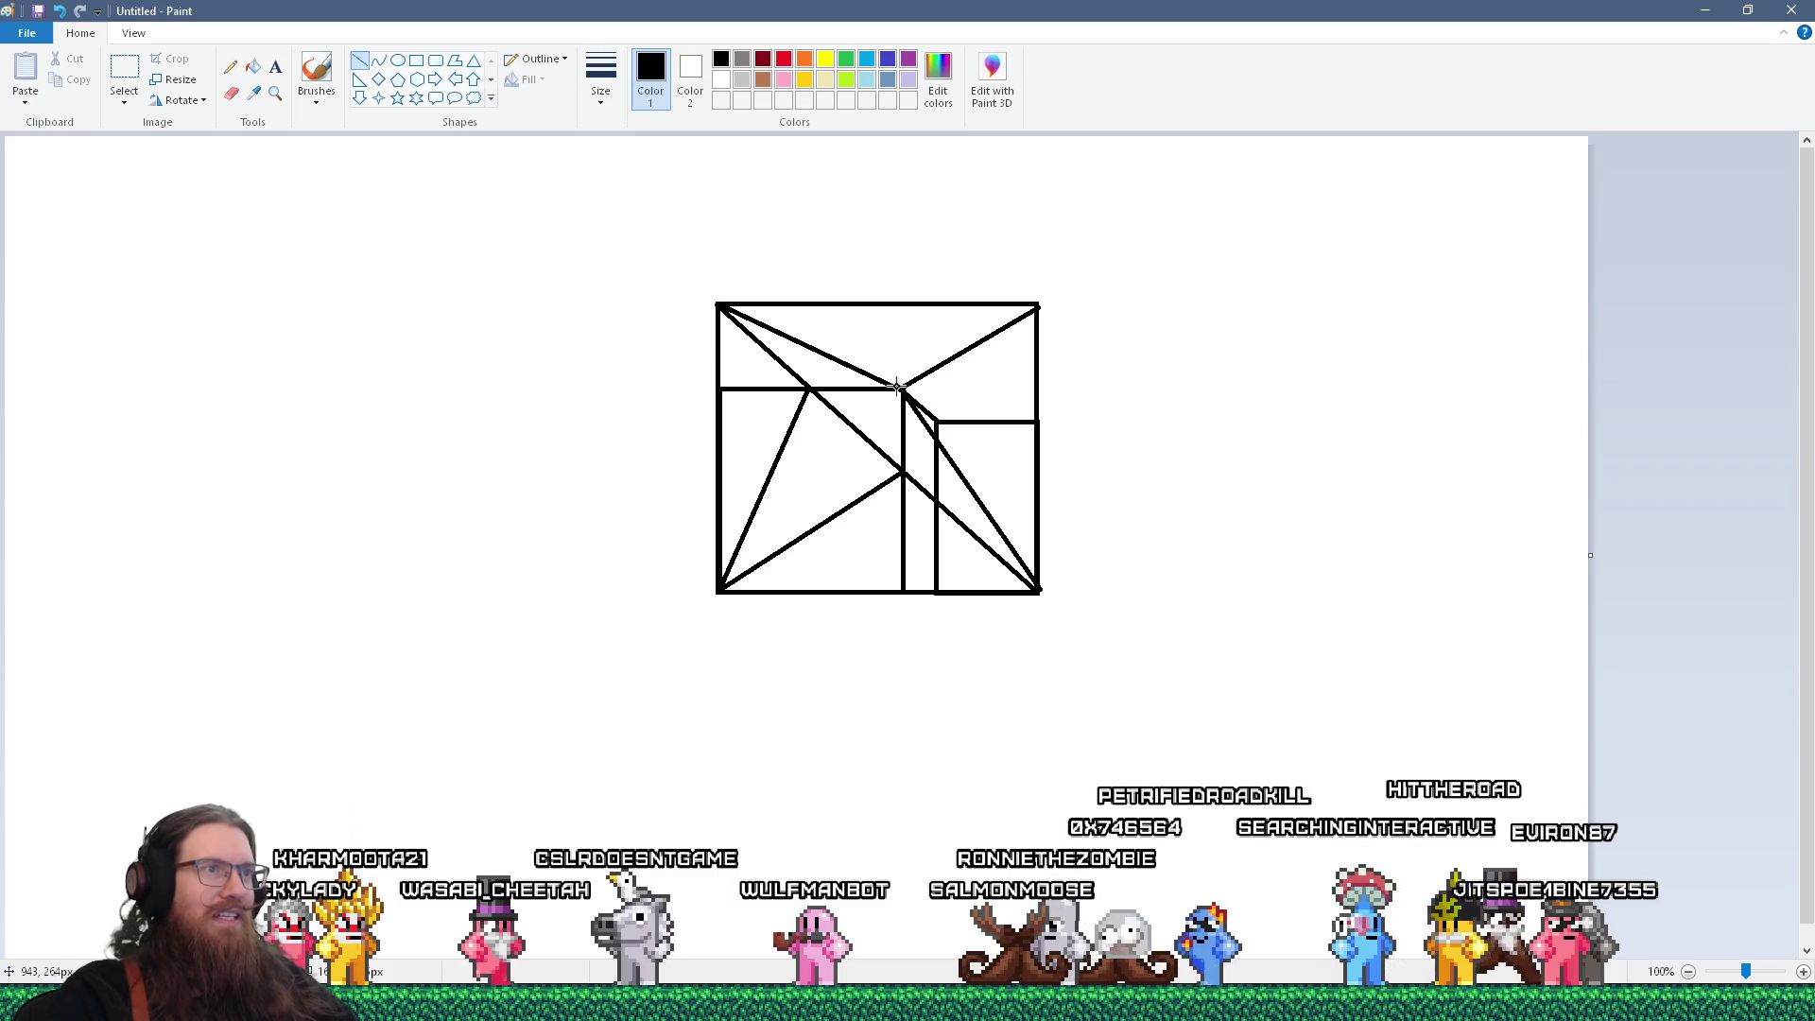
{"action": "left_click_drag", "start_coordinate": [1038, 307], "coordinate": [980, 398]}
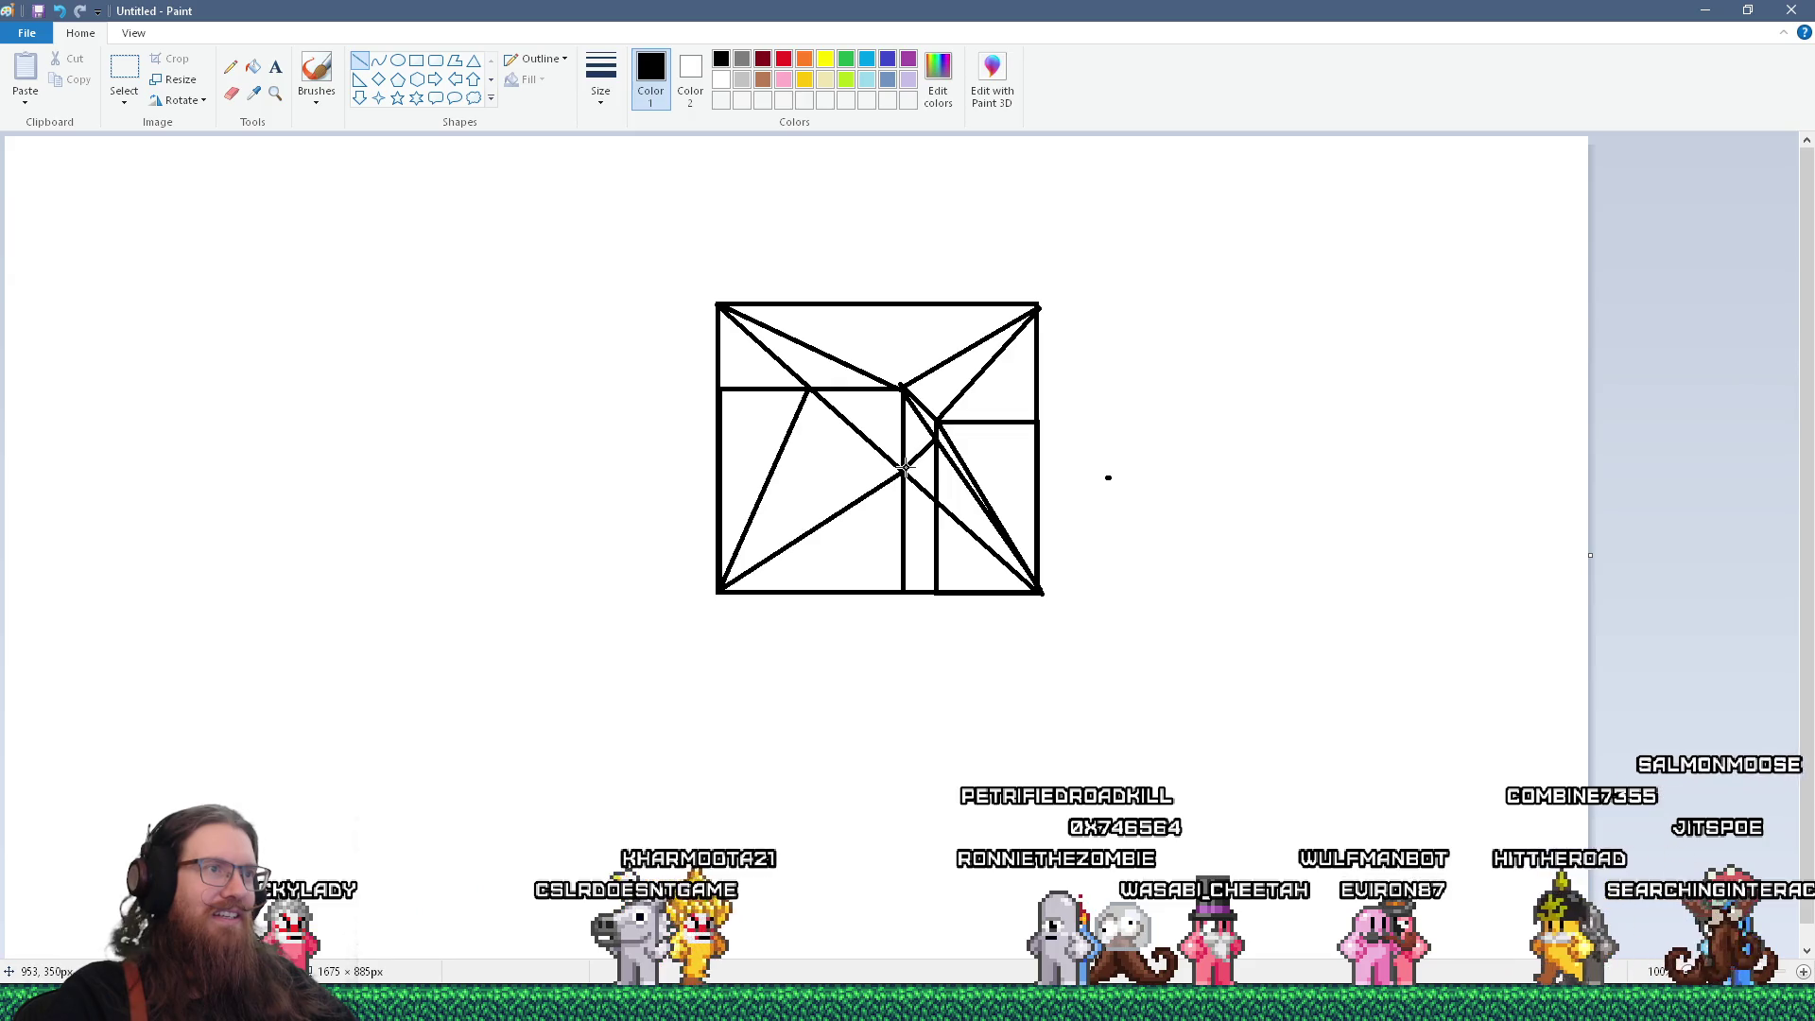
{"action": "left_click_drag", "start_coordinate": [929, 504], "coordinate": [903, 591]}
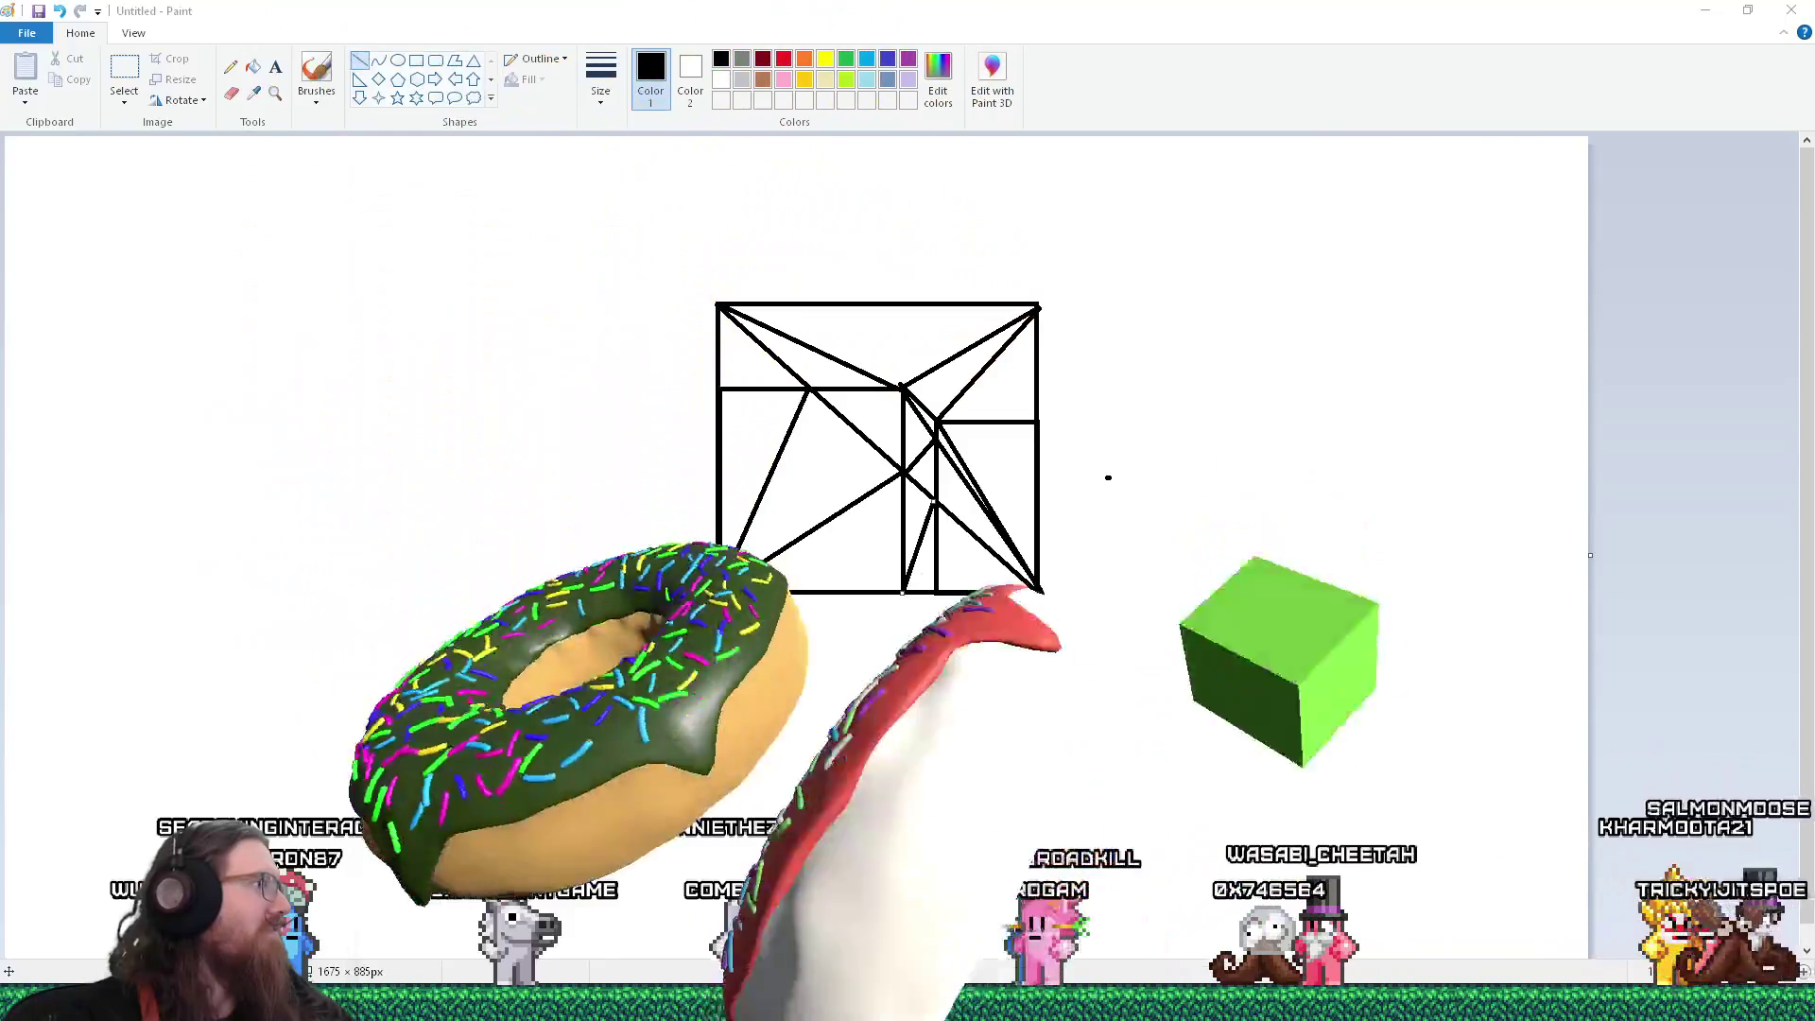
Play the YouTube video in Firefox, then return to the Paint sketch
{"action": "key", "text": "alt+Tab"}
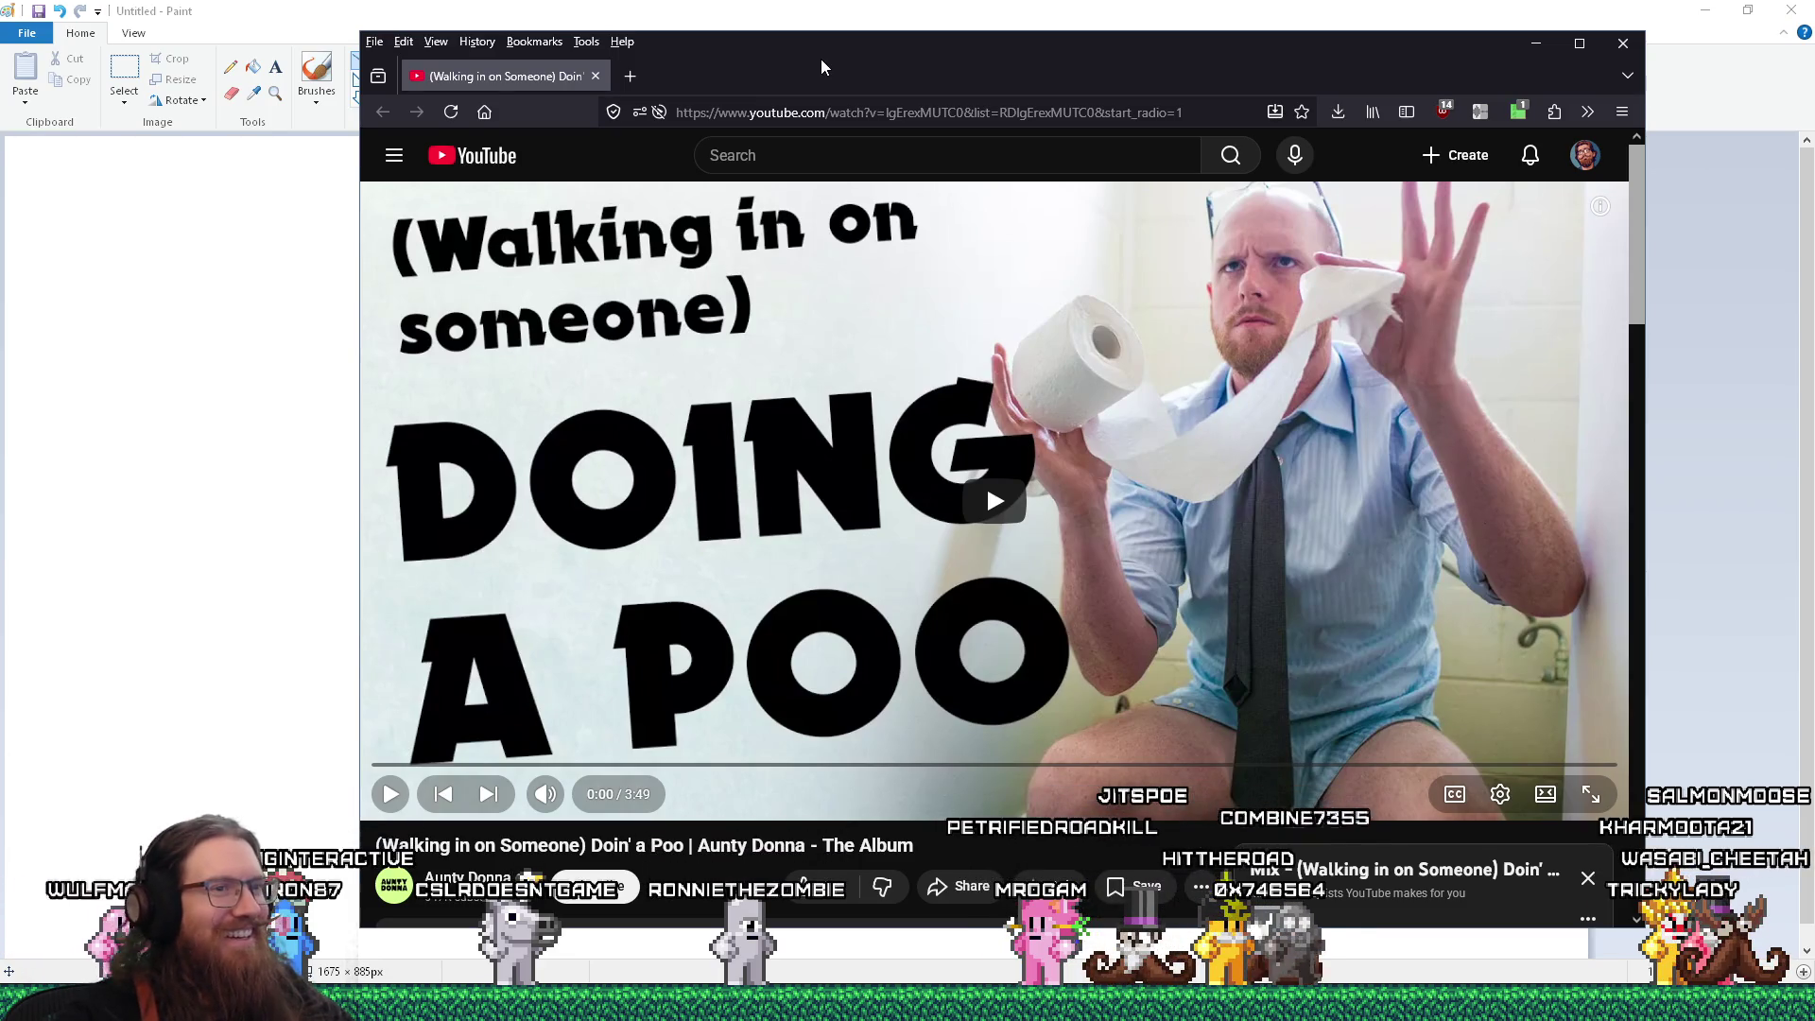
{"action": "left_click", "coordinate": [1078, 370]}
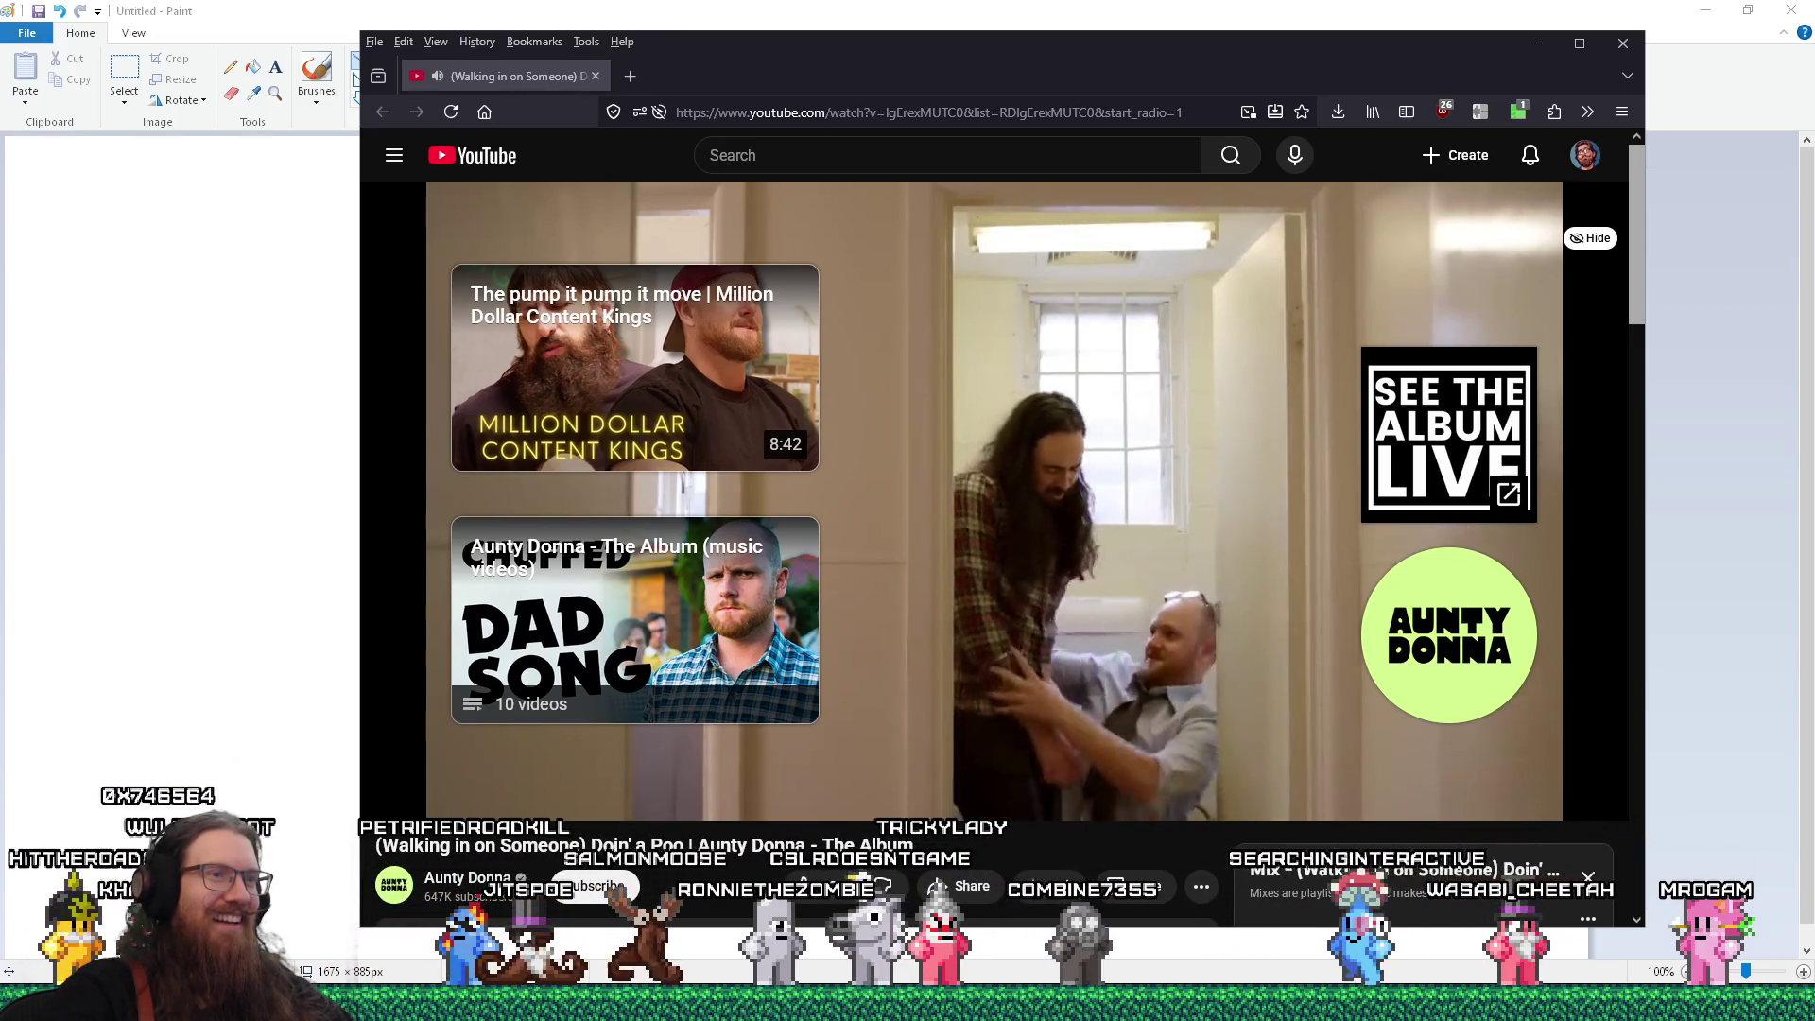
{"action": "mouse_move", "coordinate": [932, 744]}
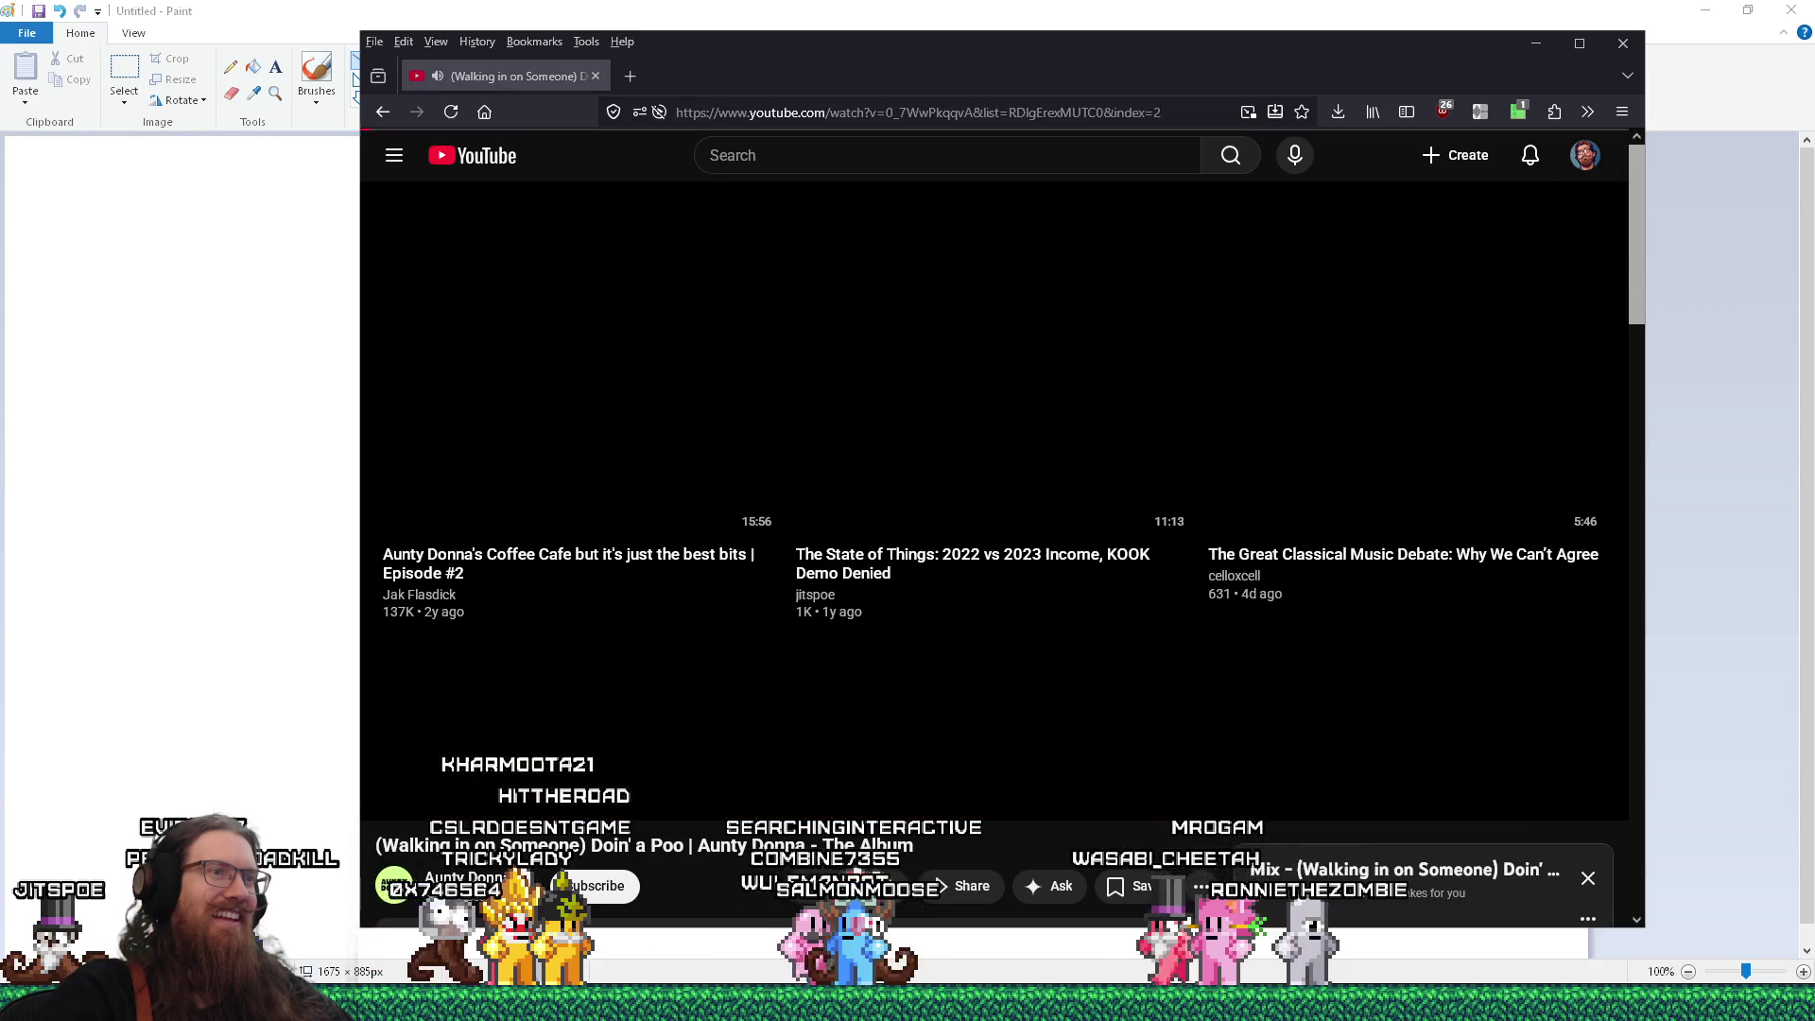
{"action": "key", "text": "alt+Tab"}
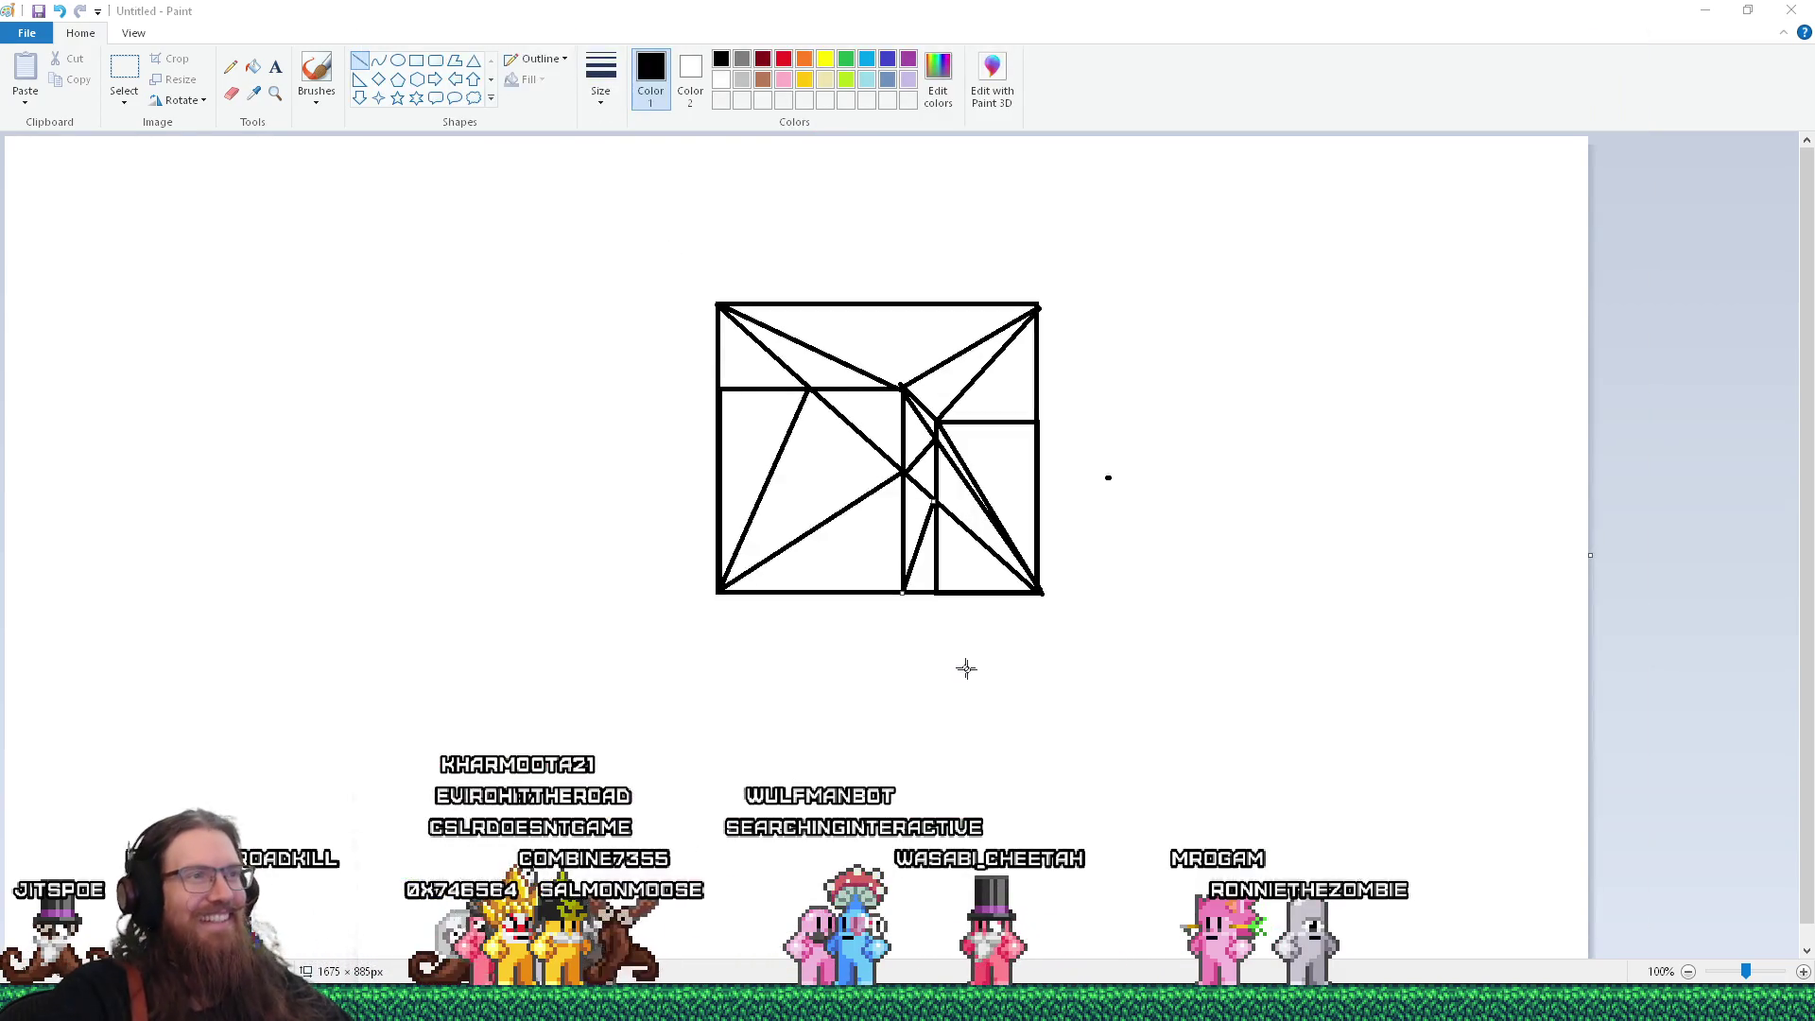
{"action": "left_click", "coordinate": [1806, 14]}
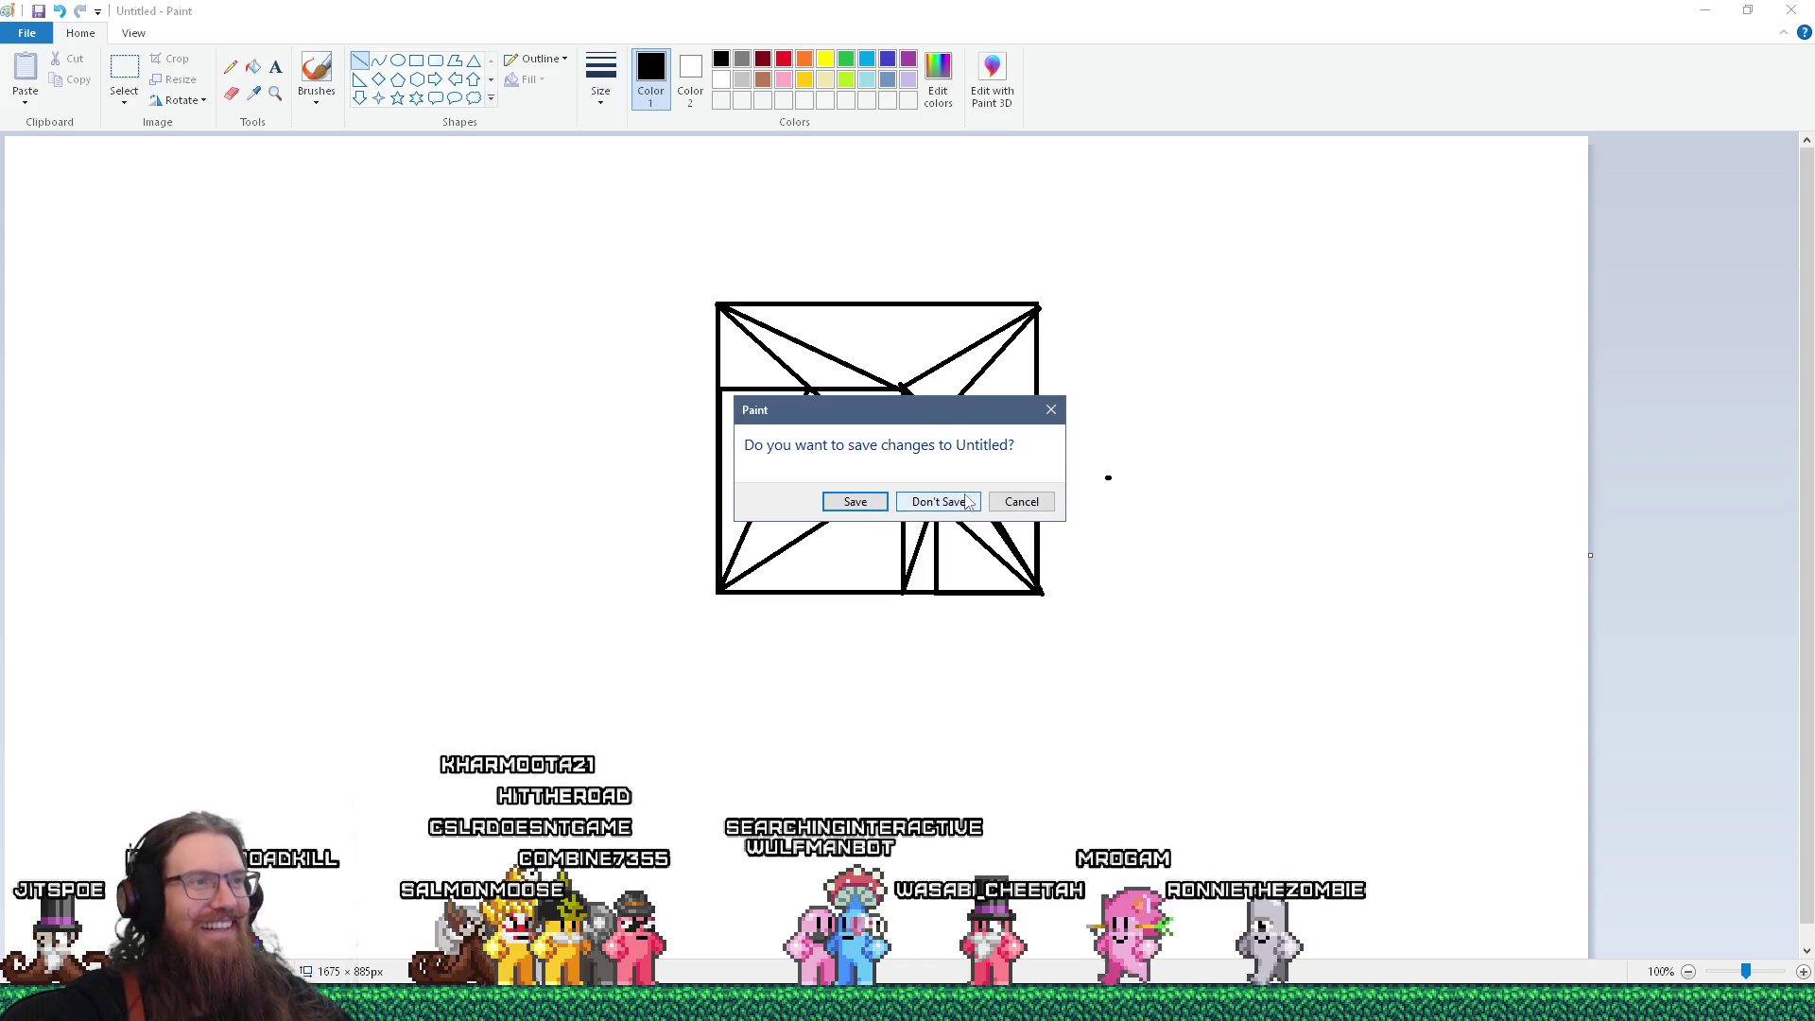
{"action": "left_click", "coordinate": [970, 501]}
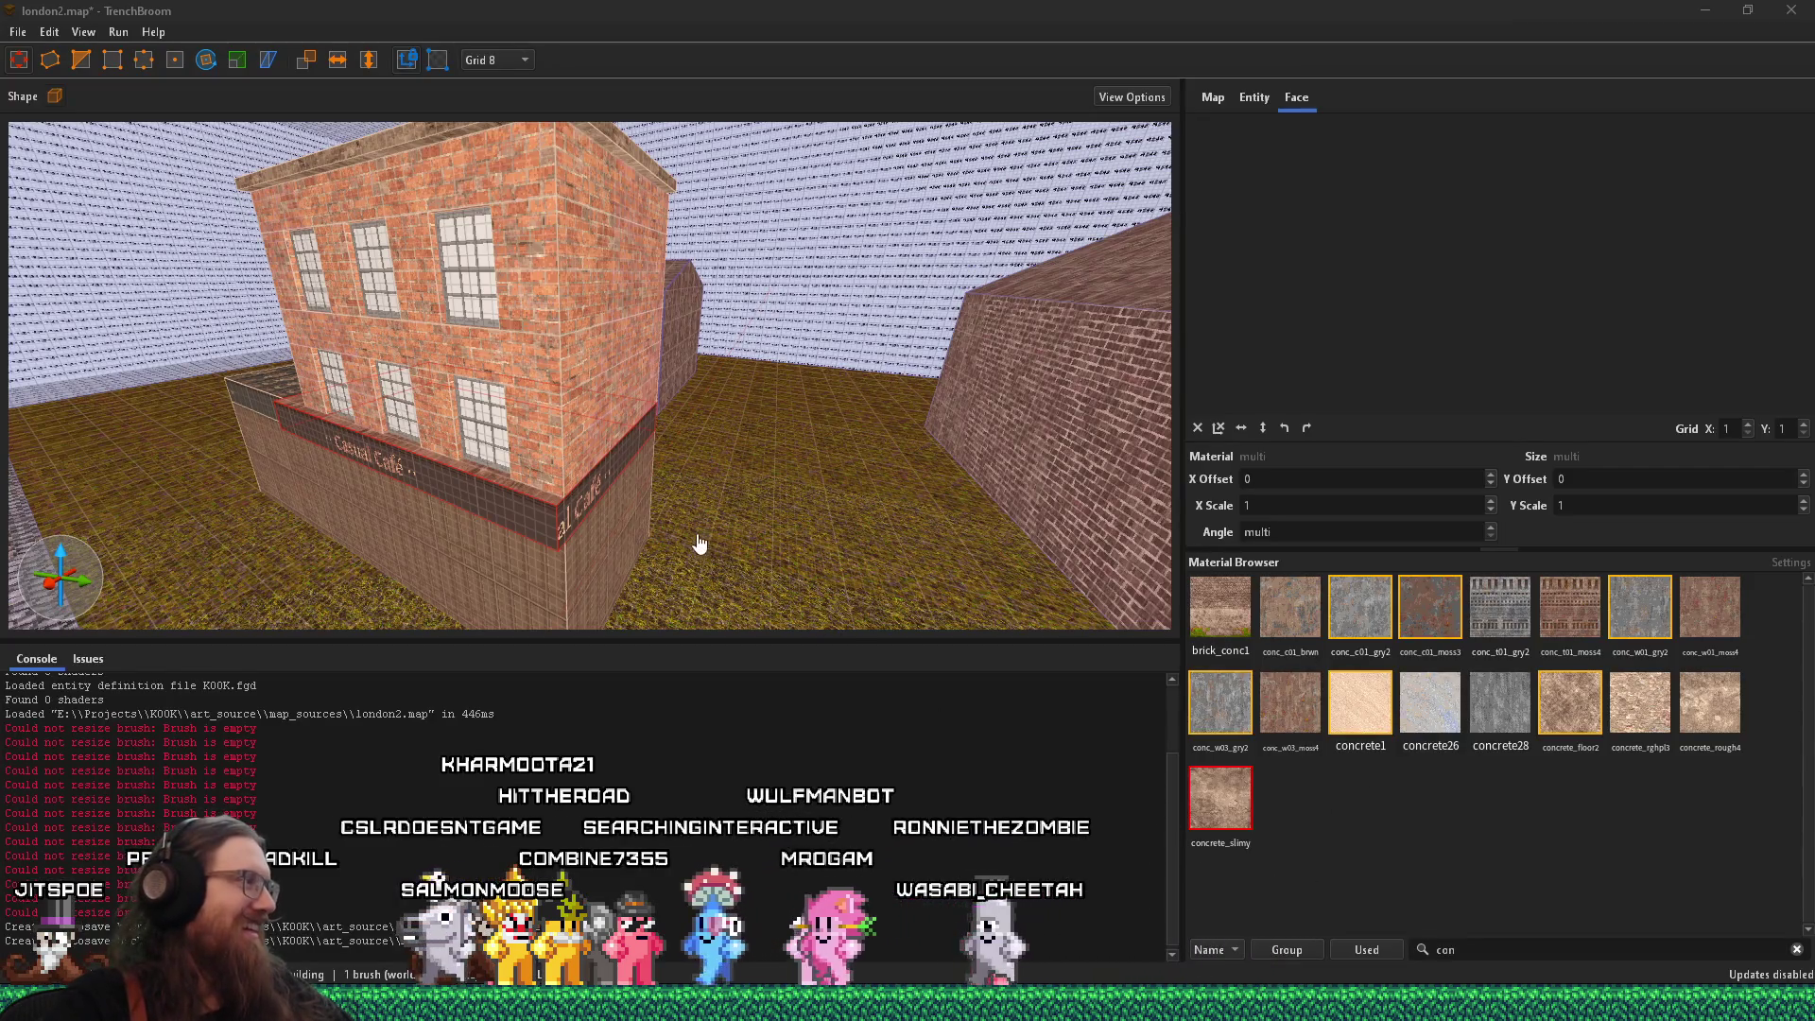
{"action": "scroll", "coordinate": [666, 457], "scroll_direction": "up", "scroll_amount": 5}
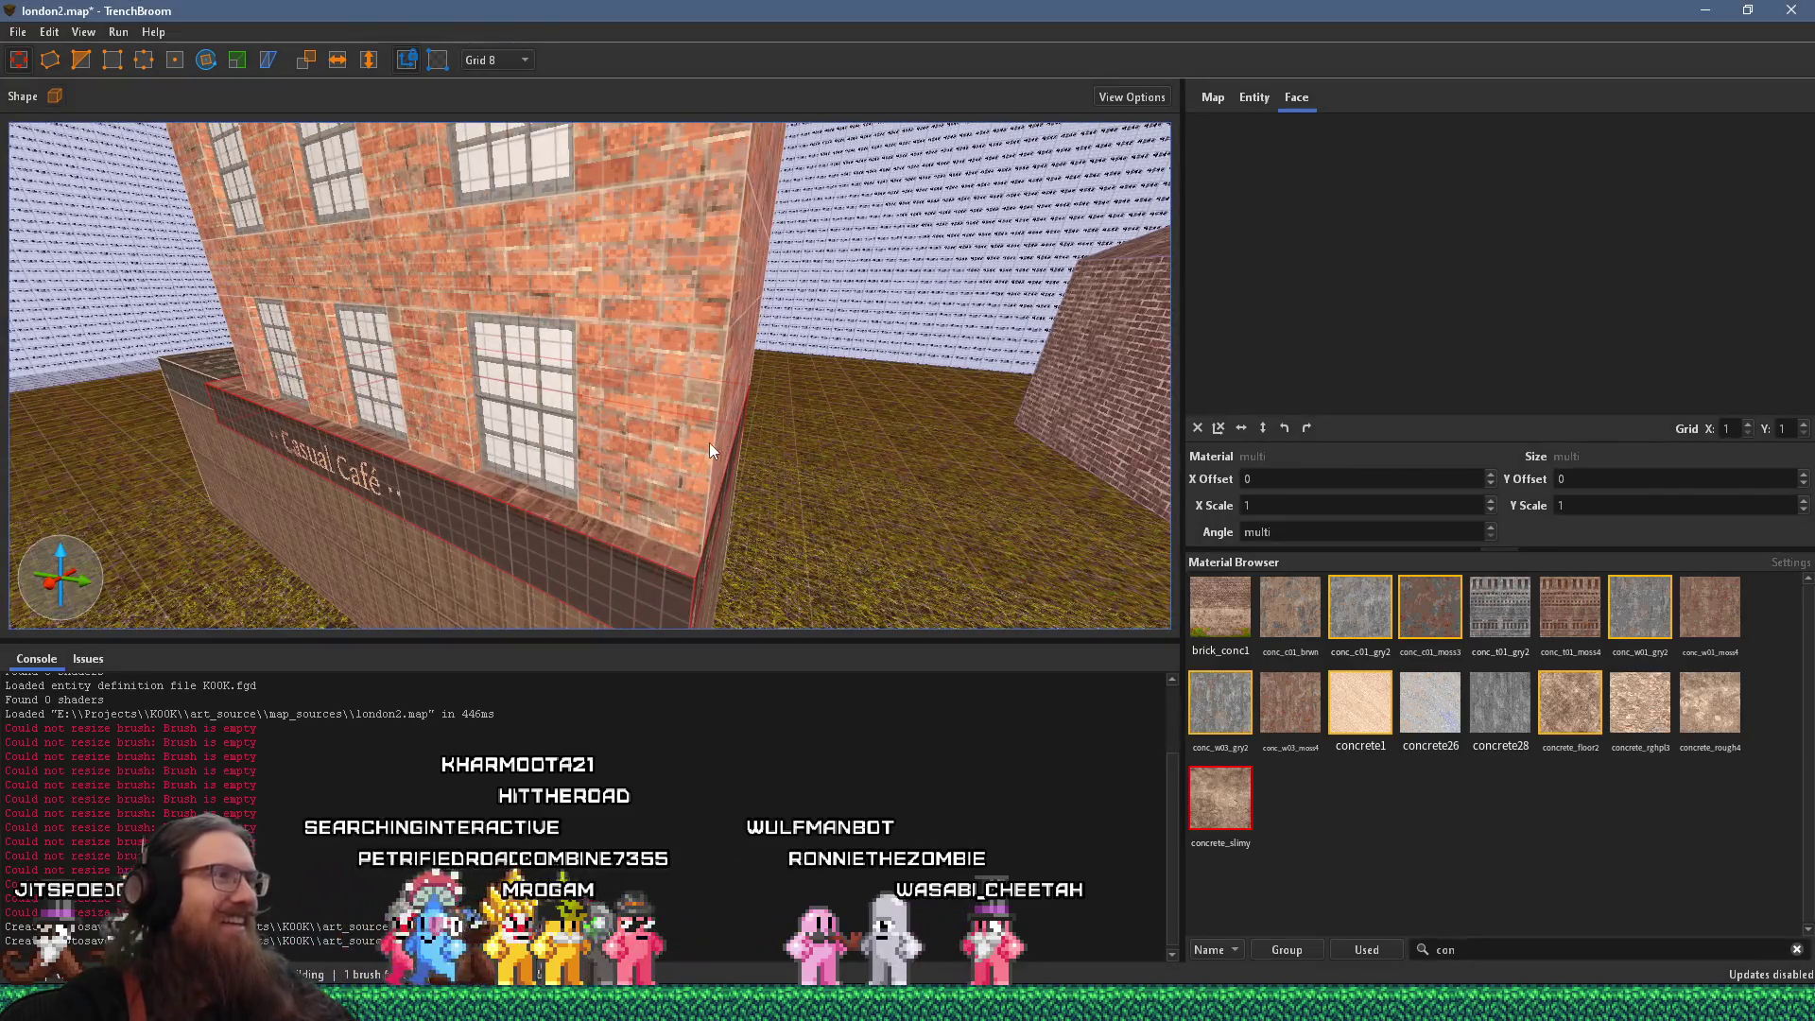
{"action": "scroll", "coordinate": [679, 445], "scroll_direction": "down", "scroll_amount": 5}
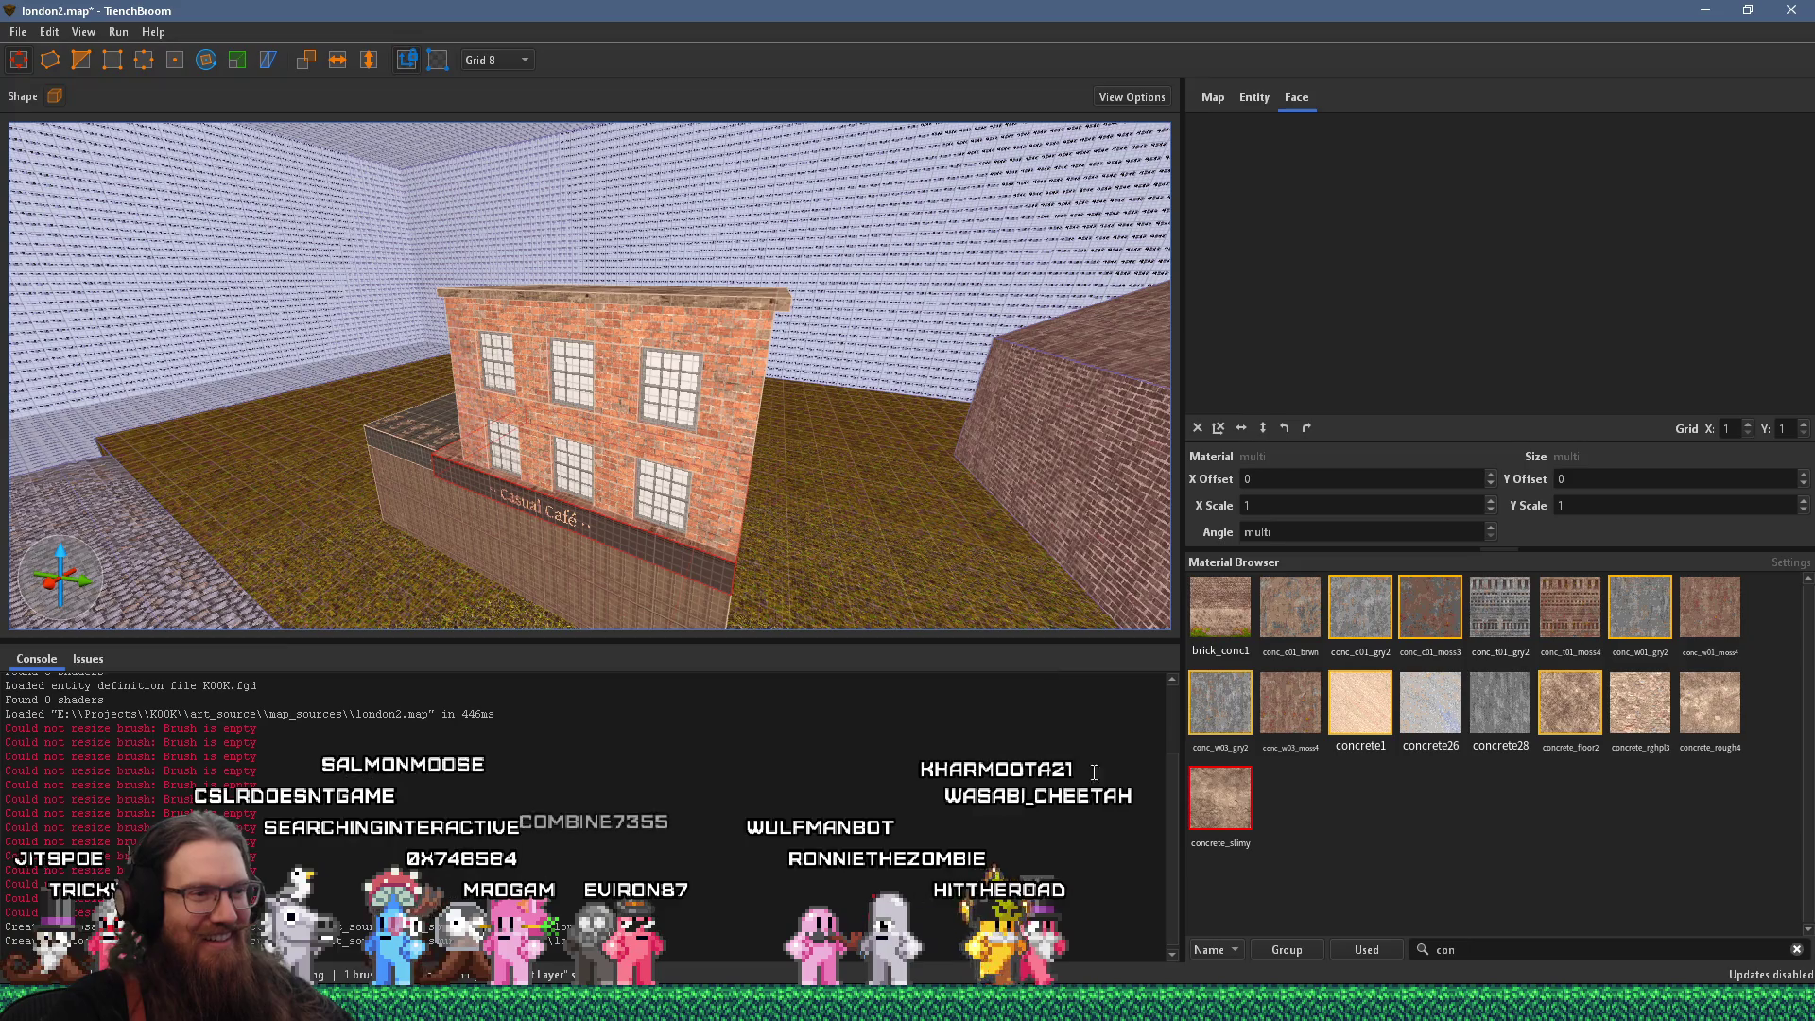
{"action": "left_click", "coordinate": [36, 758]}
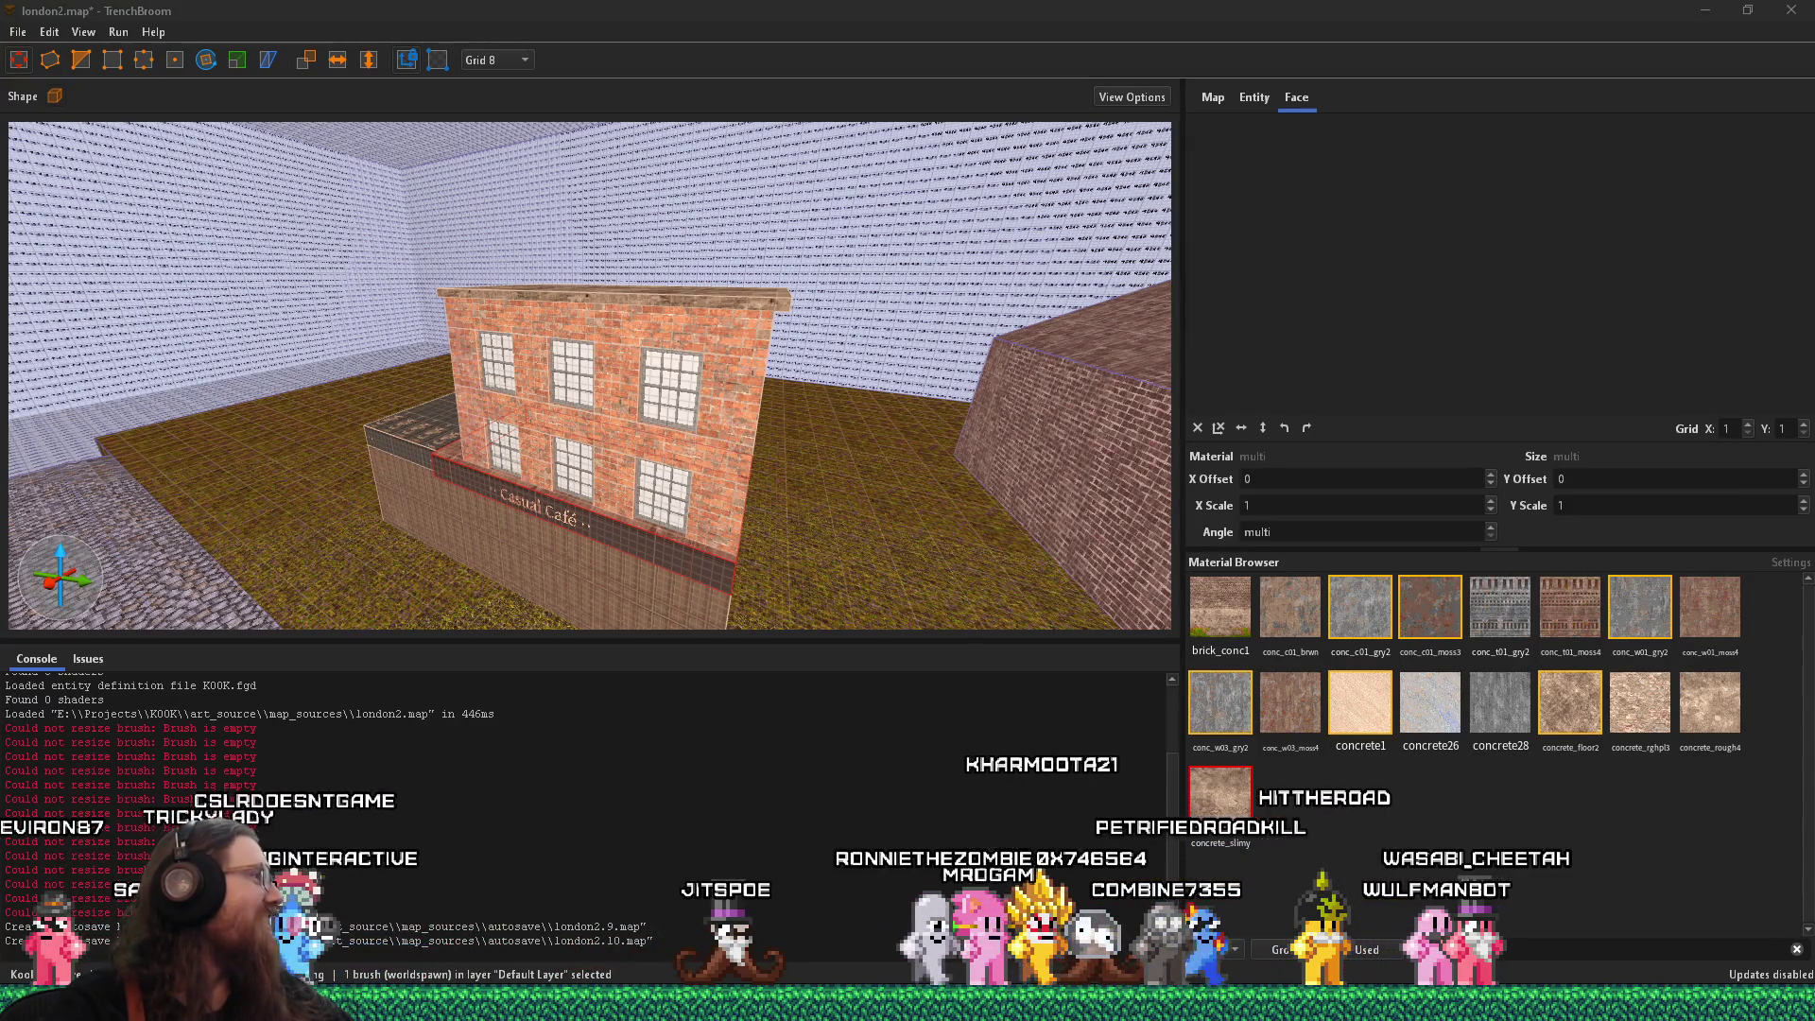
{"action": "key", "text": "alt+Tab"}
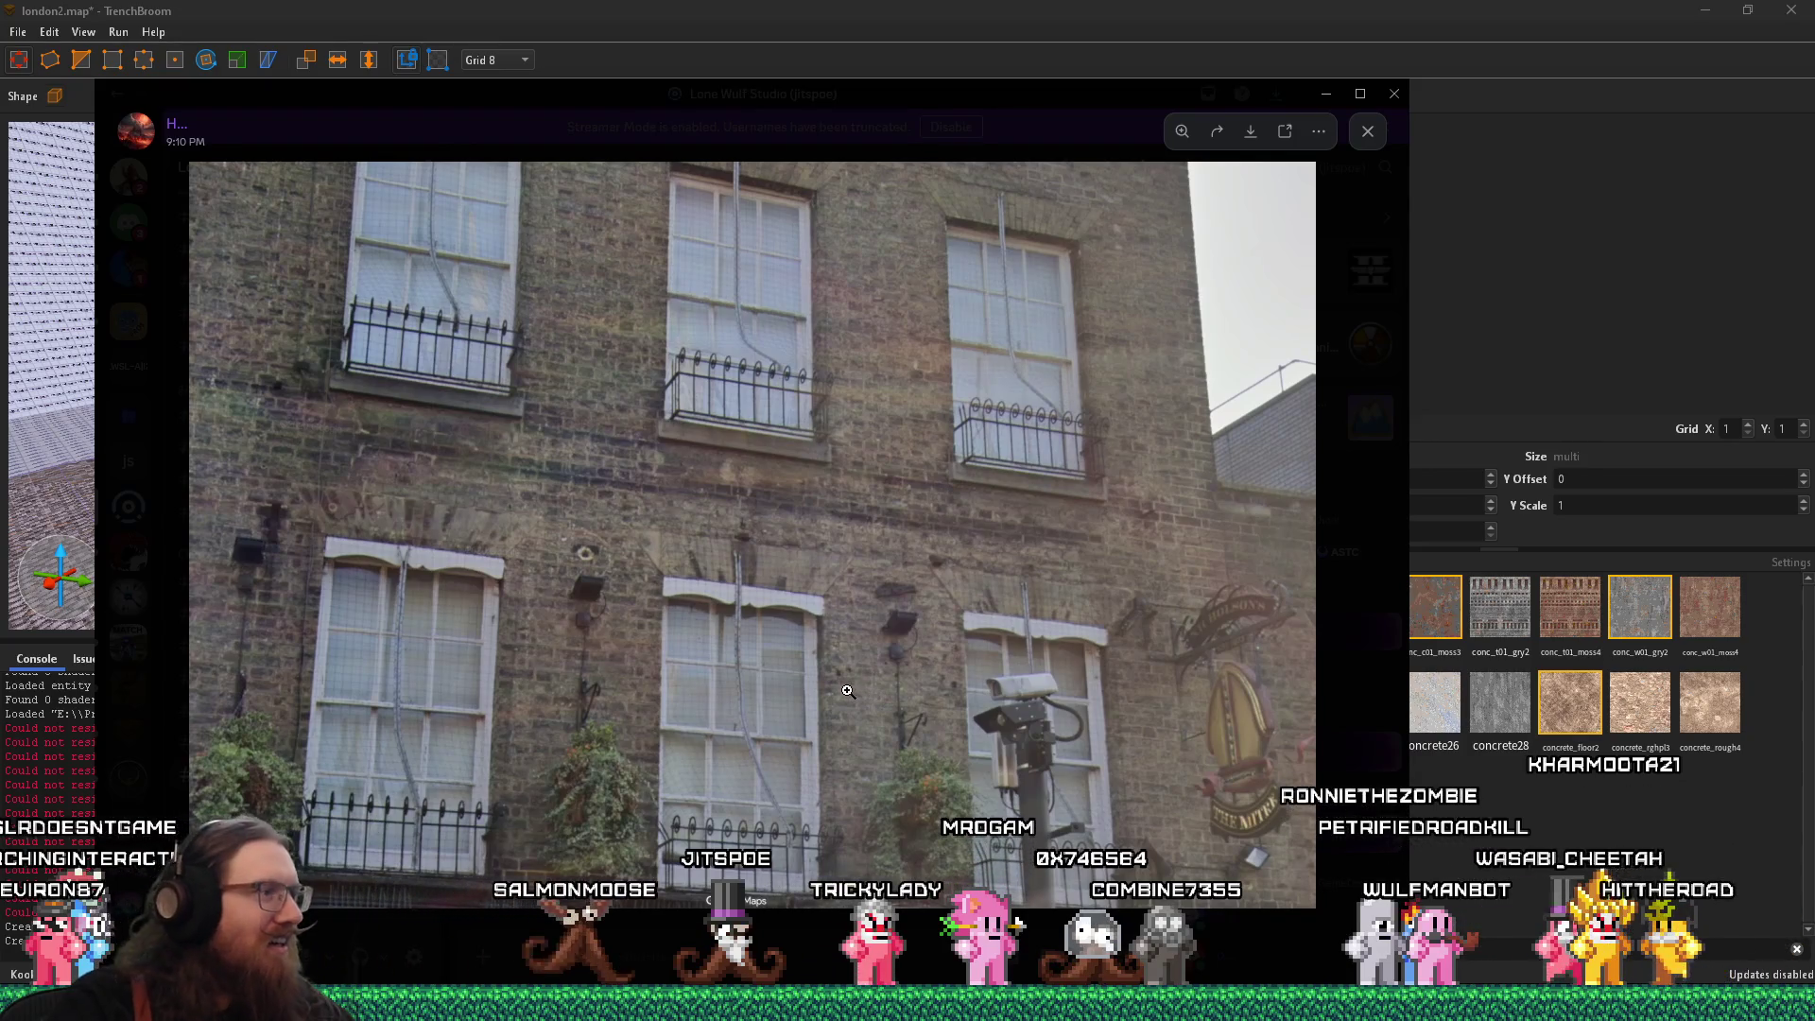
{"action": "left_click", "coordinate": [446, 650]}
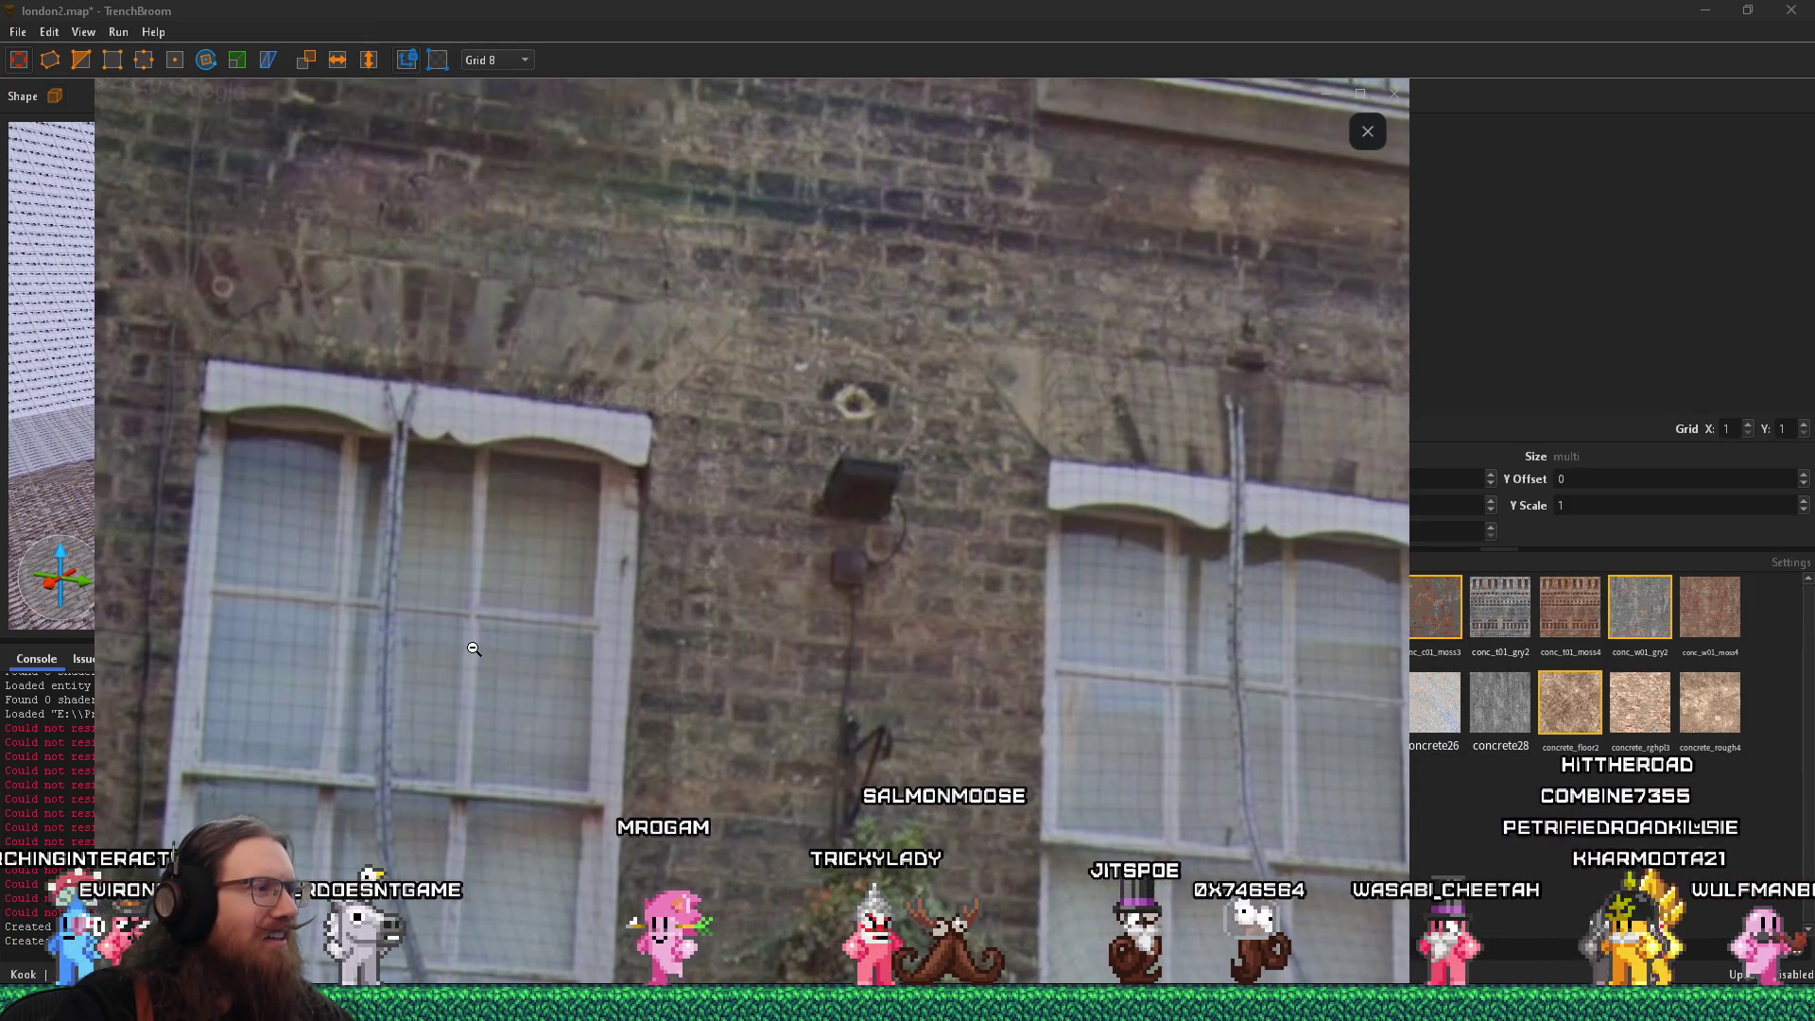
{"action": "left_click", "coordinate": [475, 707]}
{"action": "left_click", "coordinate": [341, 847]}
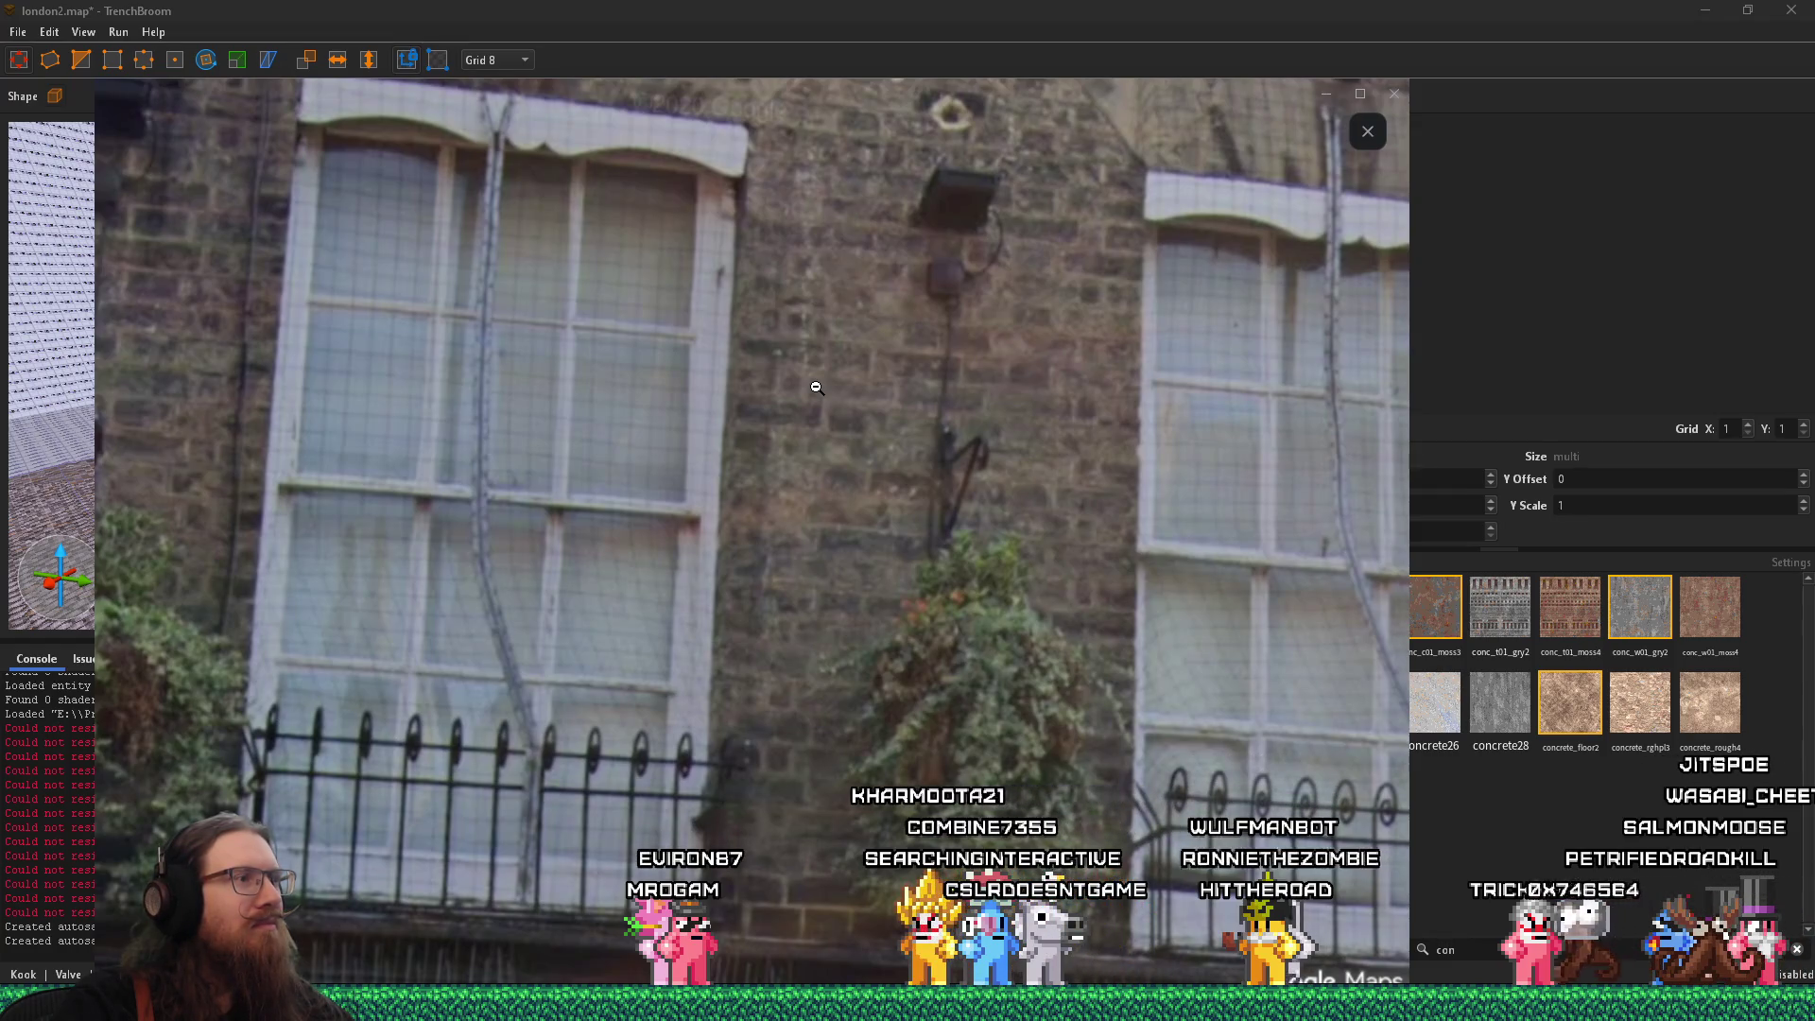
{"action": "left_click", "coordinate": [817, 388]}
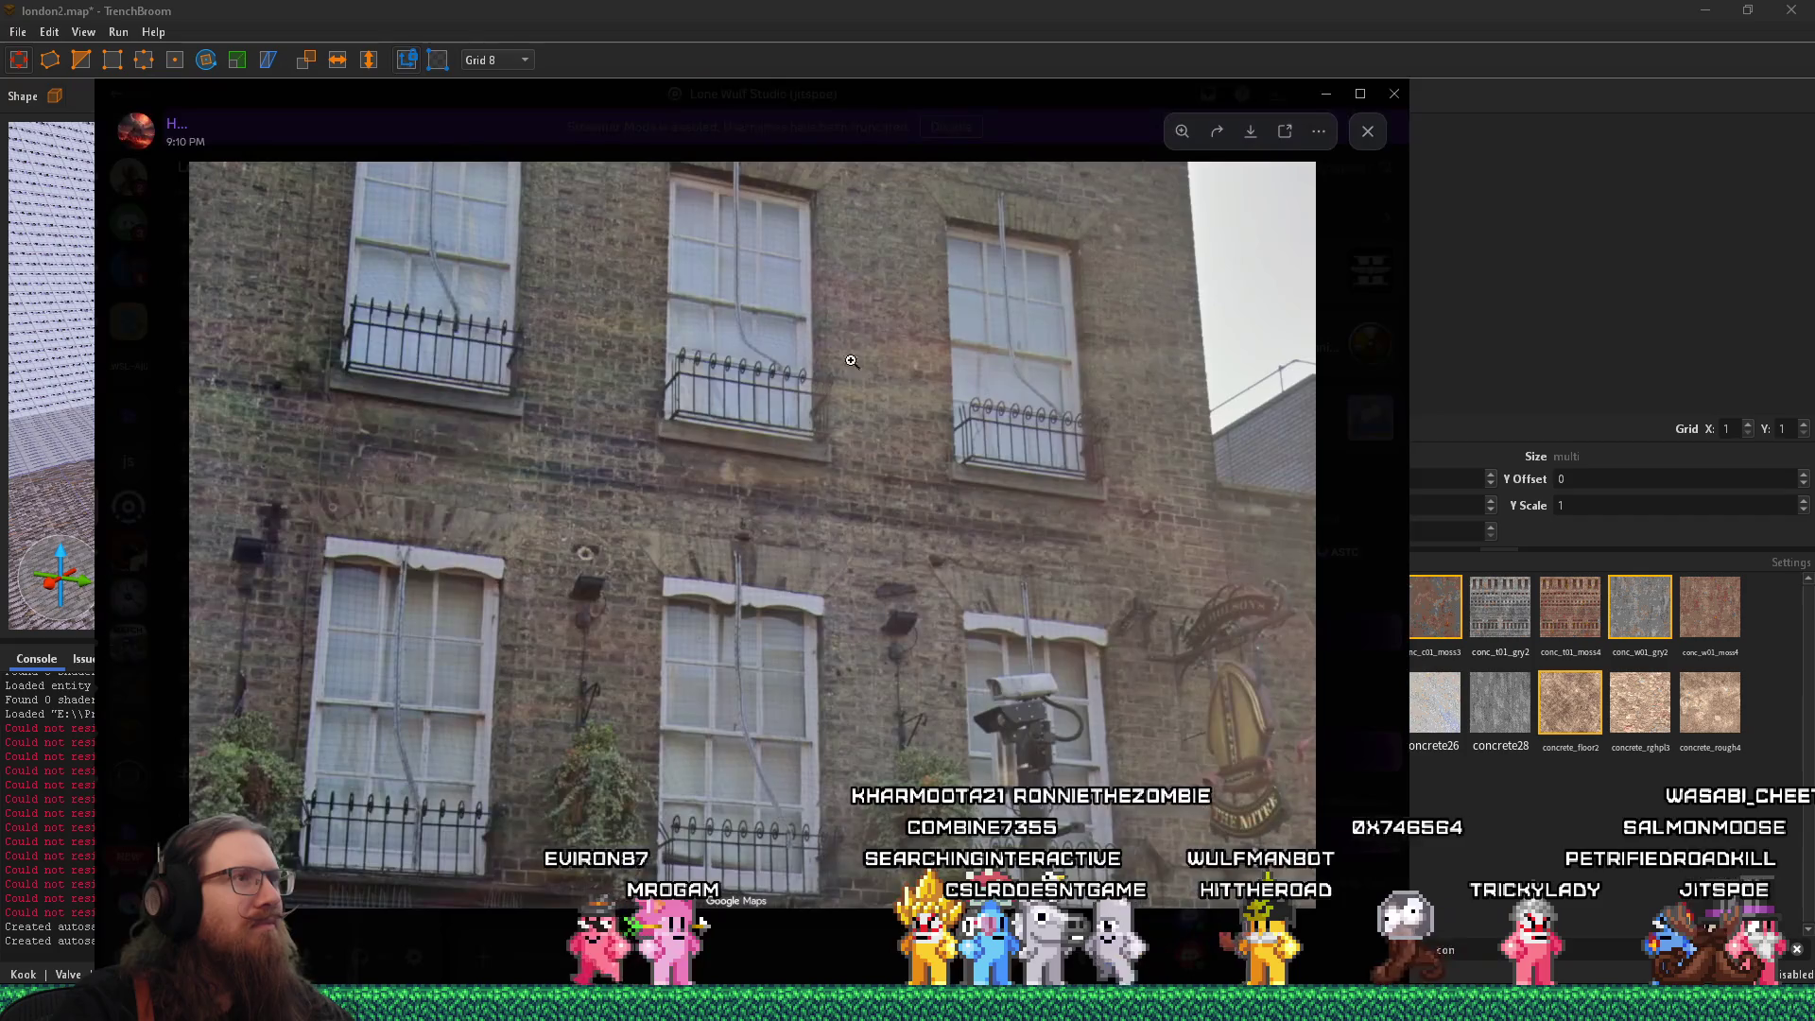
{"action": "left_click", "coordinate": [819, 203]}
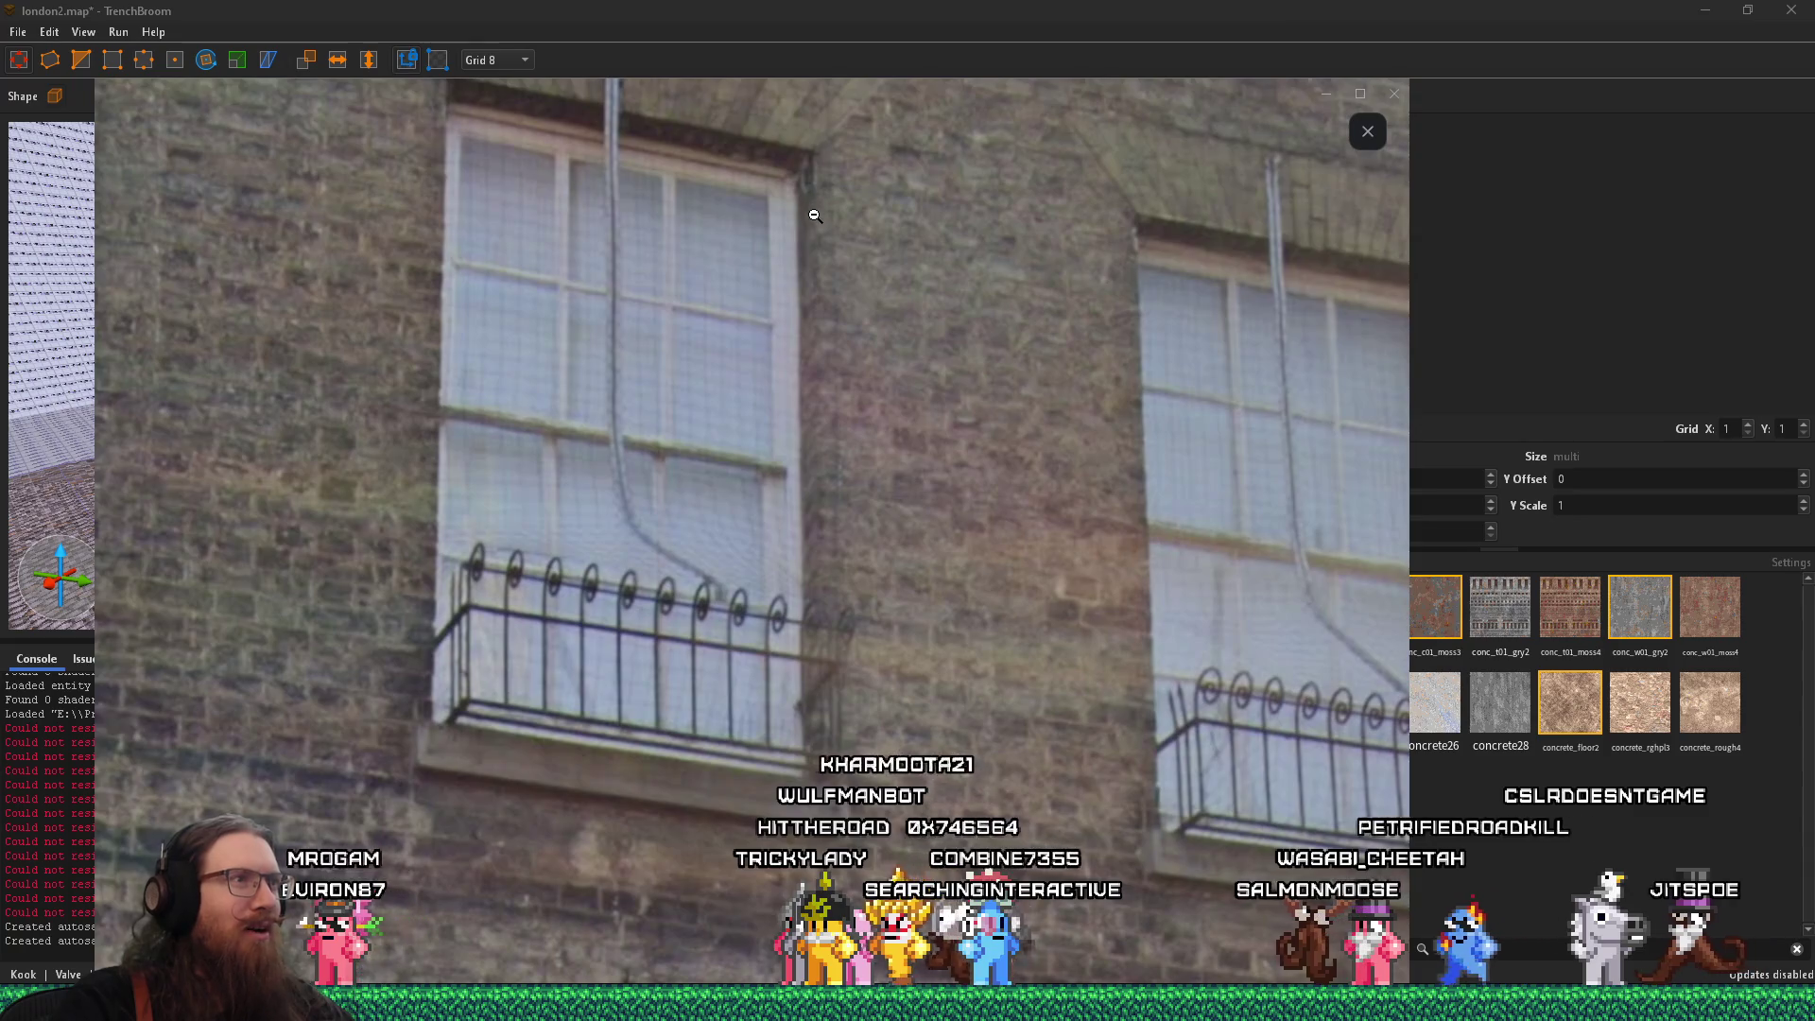
{"action": "left_click", "coordinate": [719, 432]}
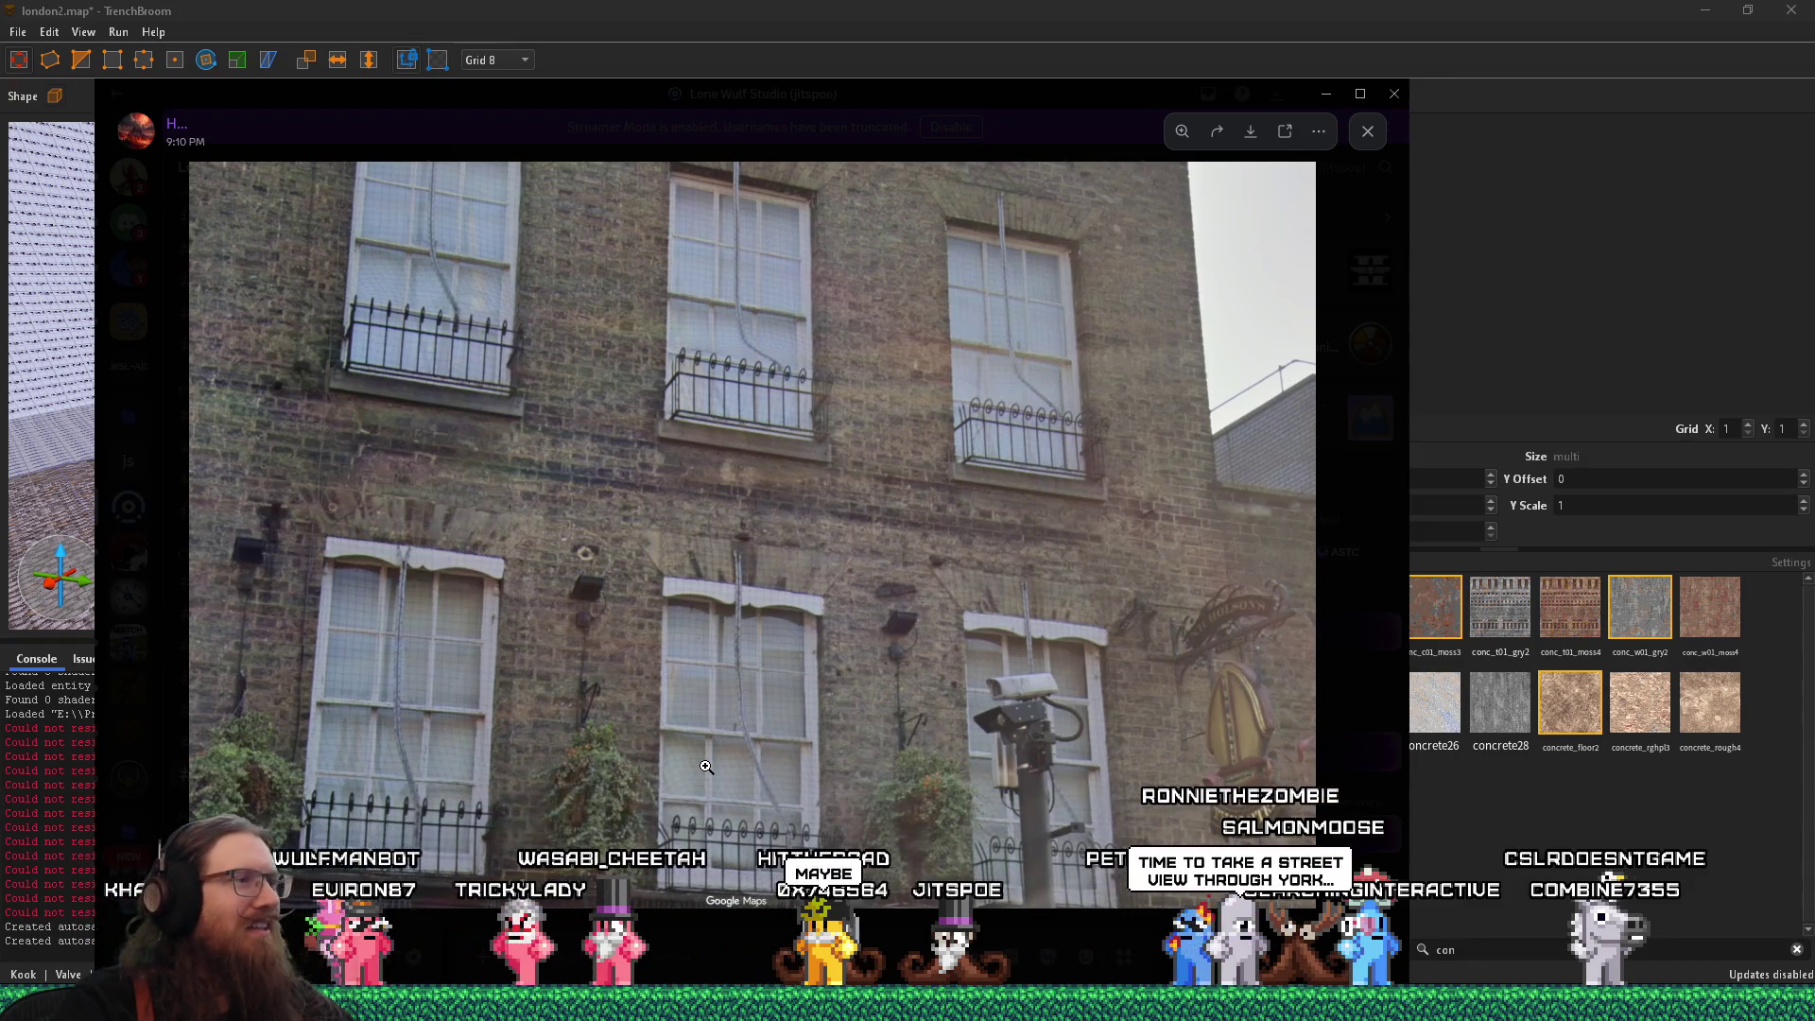
{"action": "left_click", "coordinate": [790, 315]}
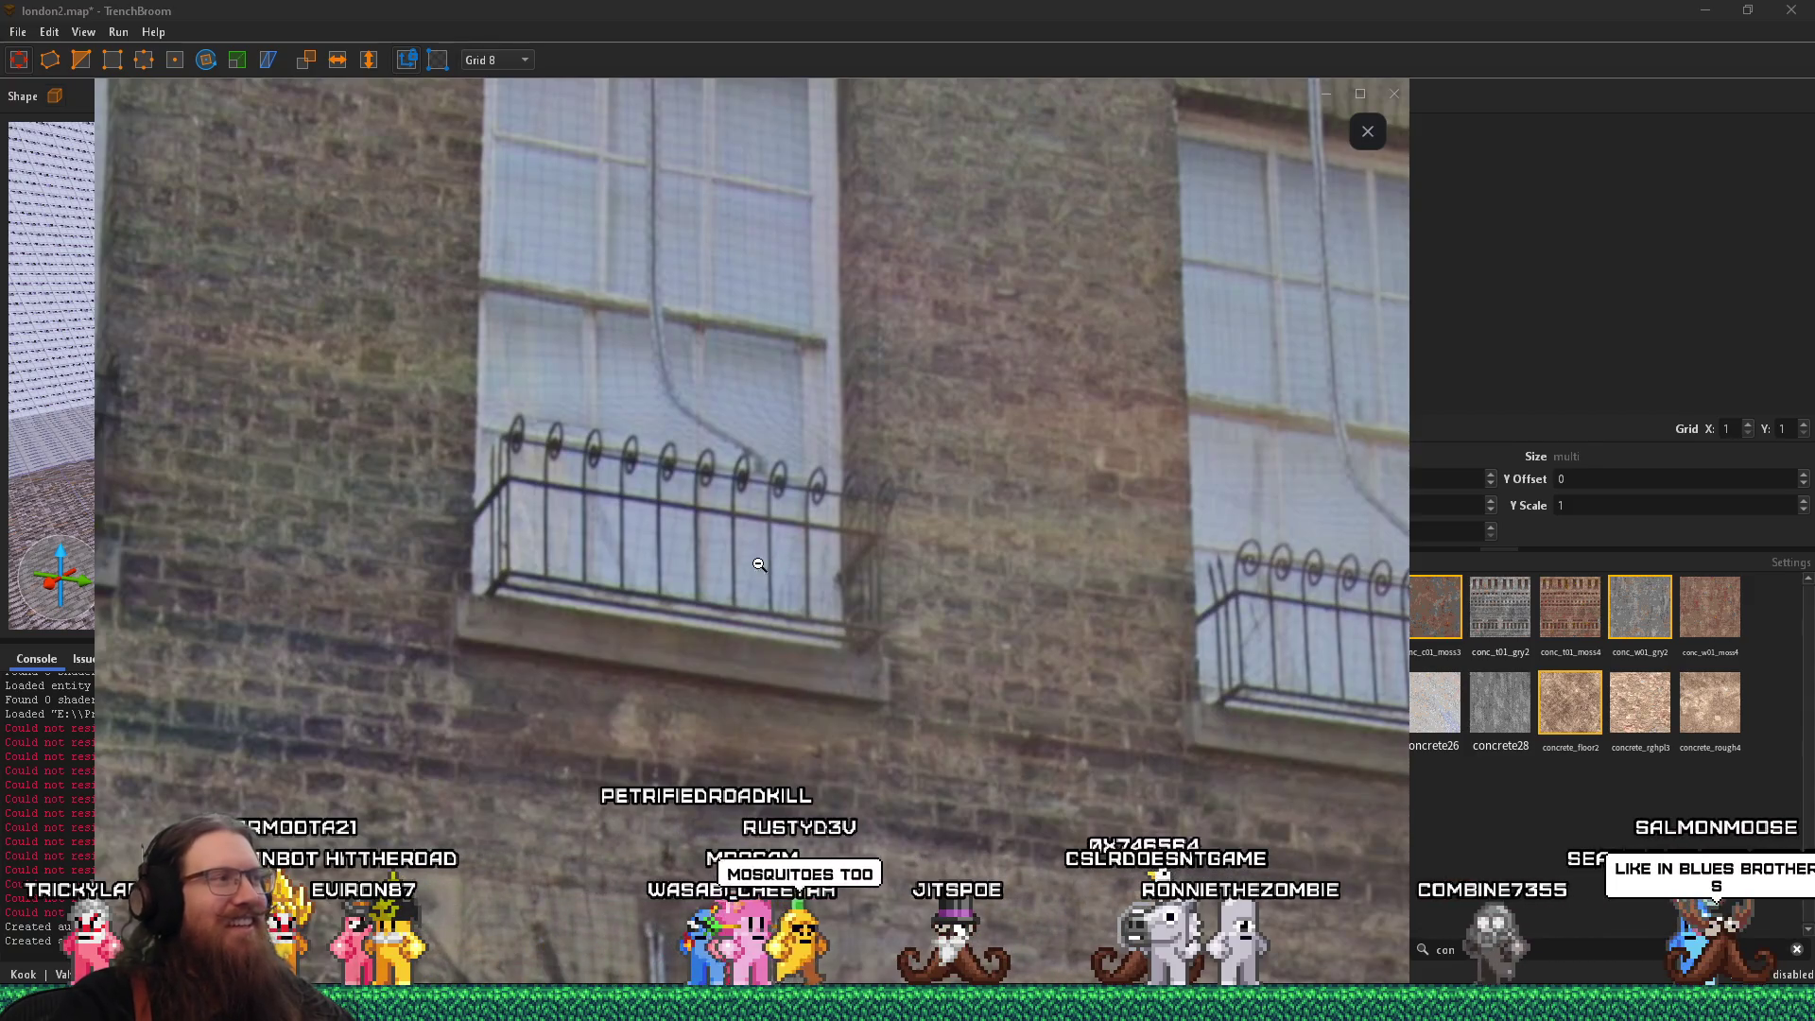
{"action": "left_click", "coordinate": [756, 675]}
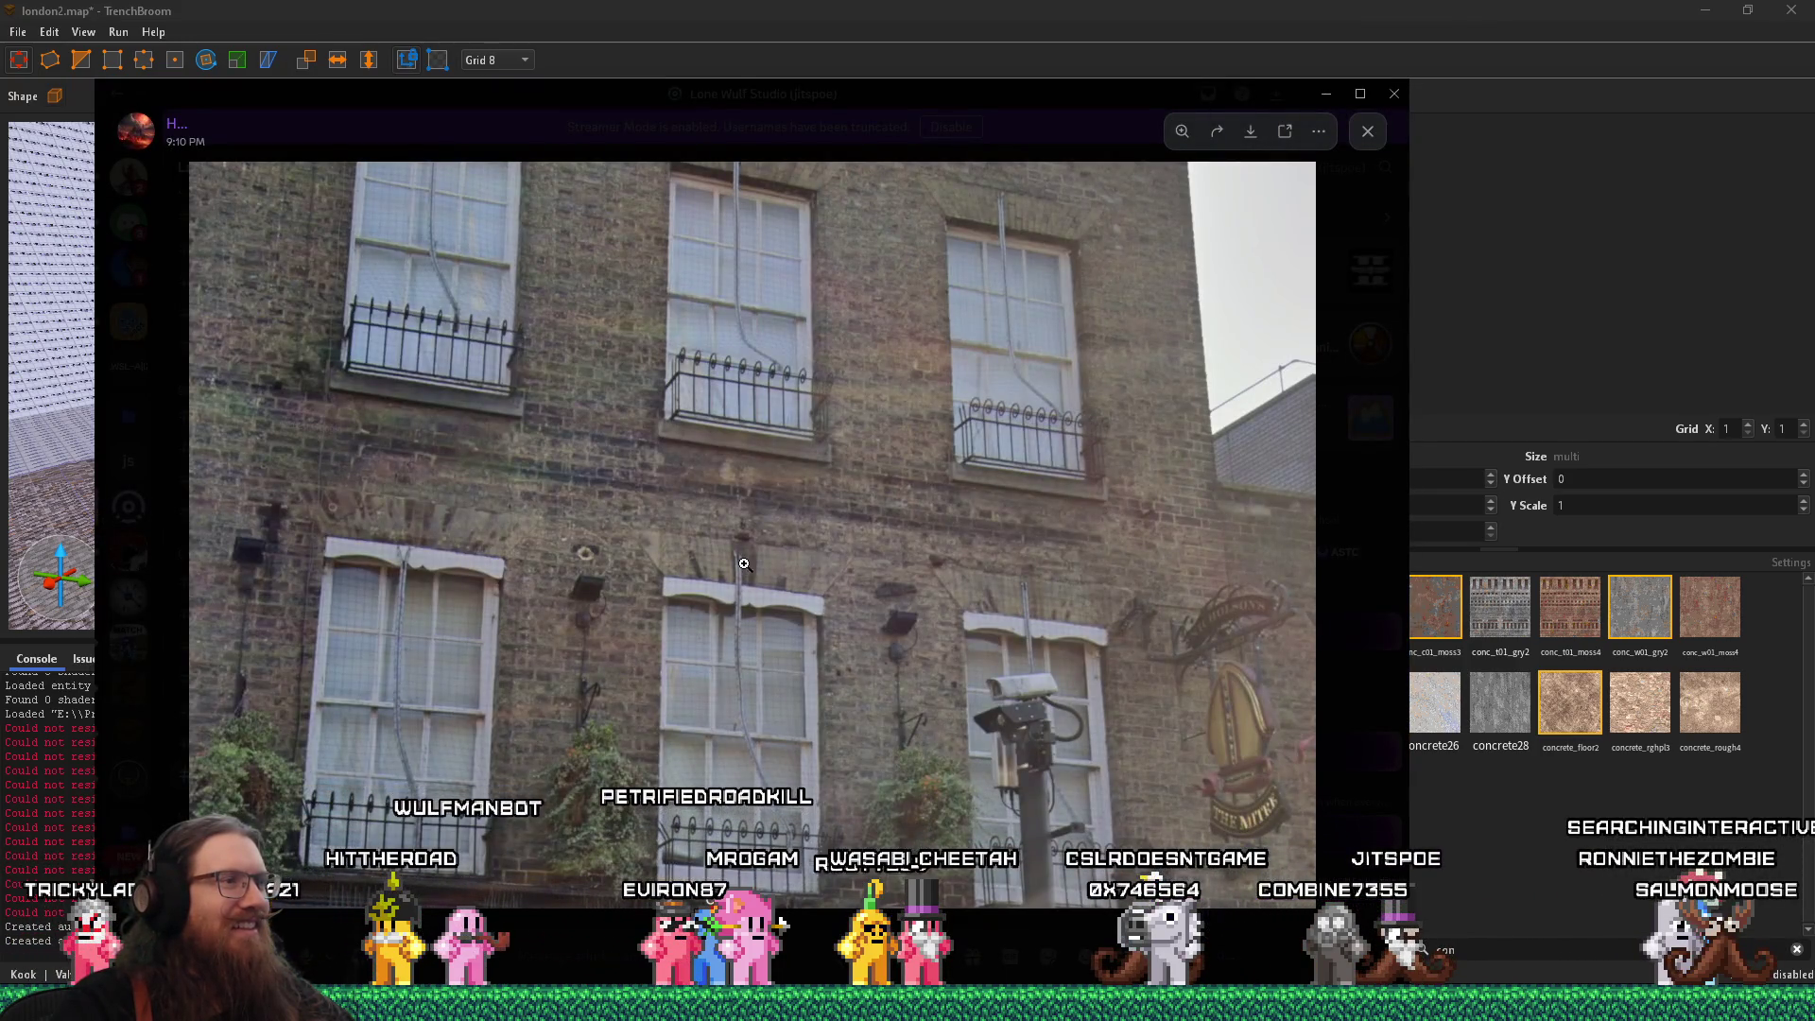
{"action": "left_click", "coordinate": [400, 565]}
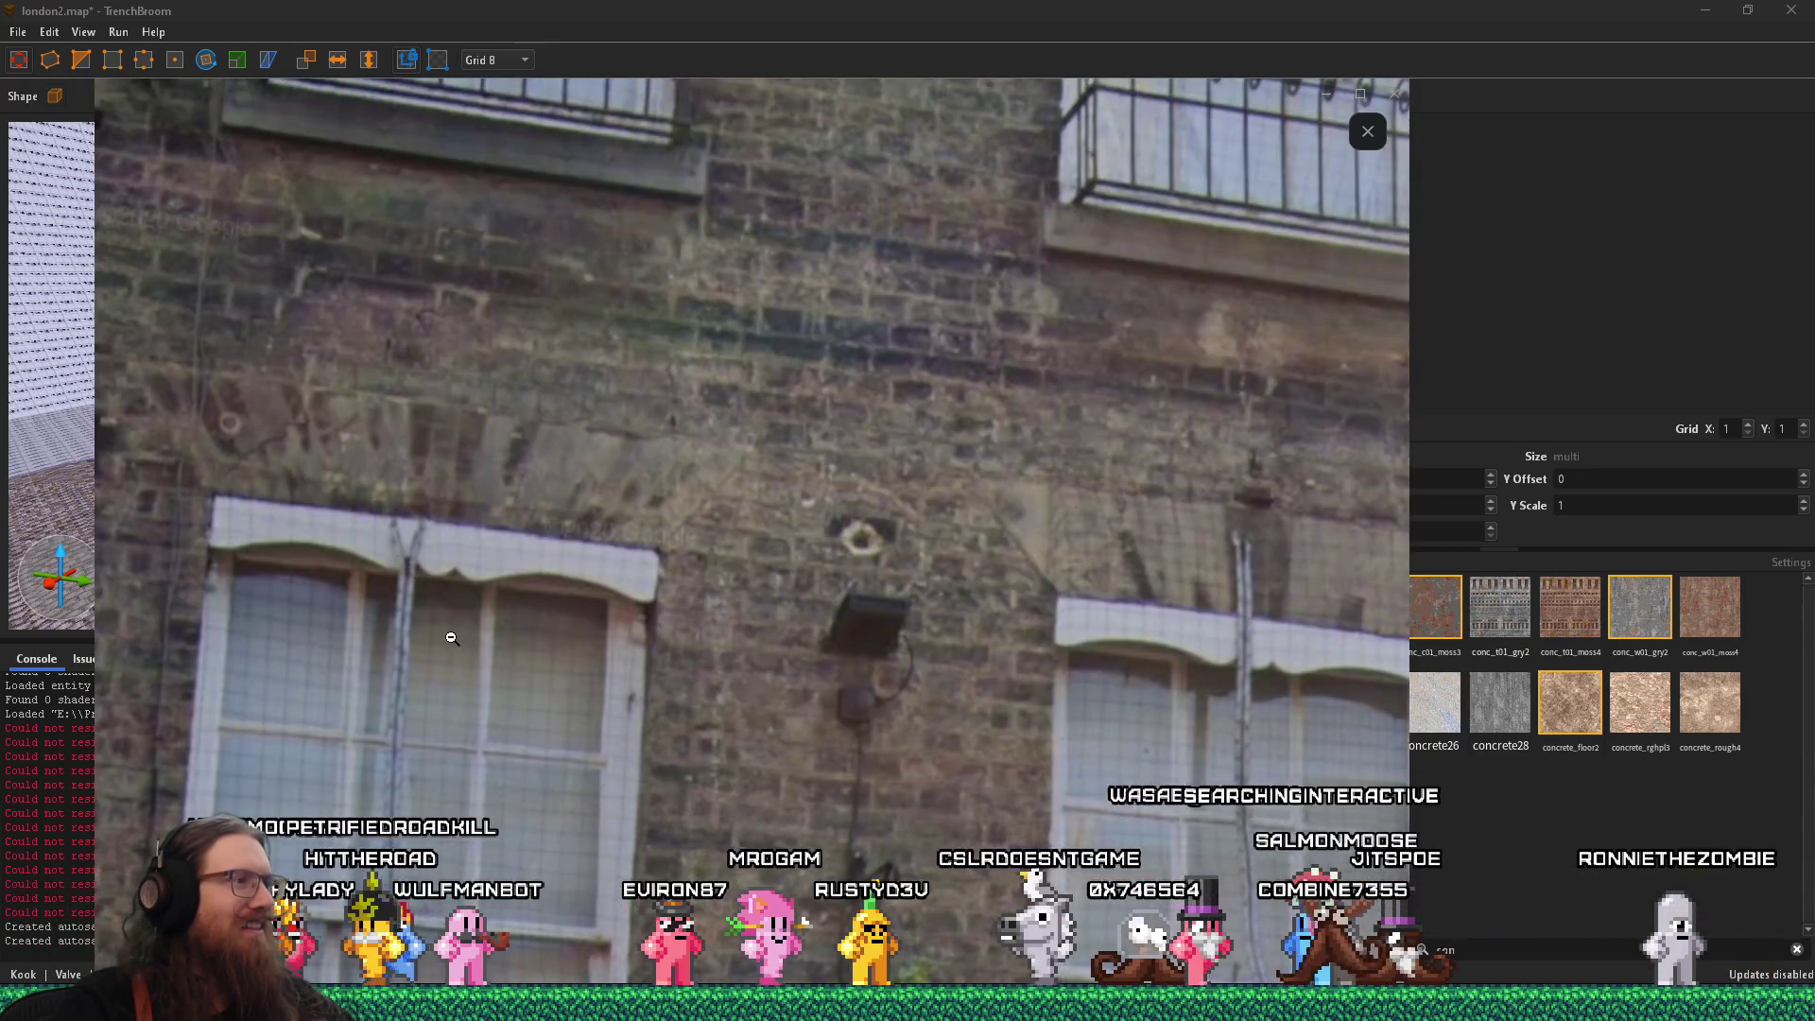
{"action": "left_click", "coordinate": [432, 689]}
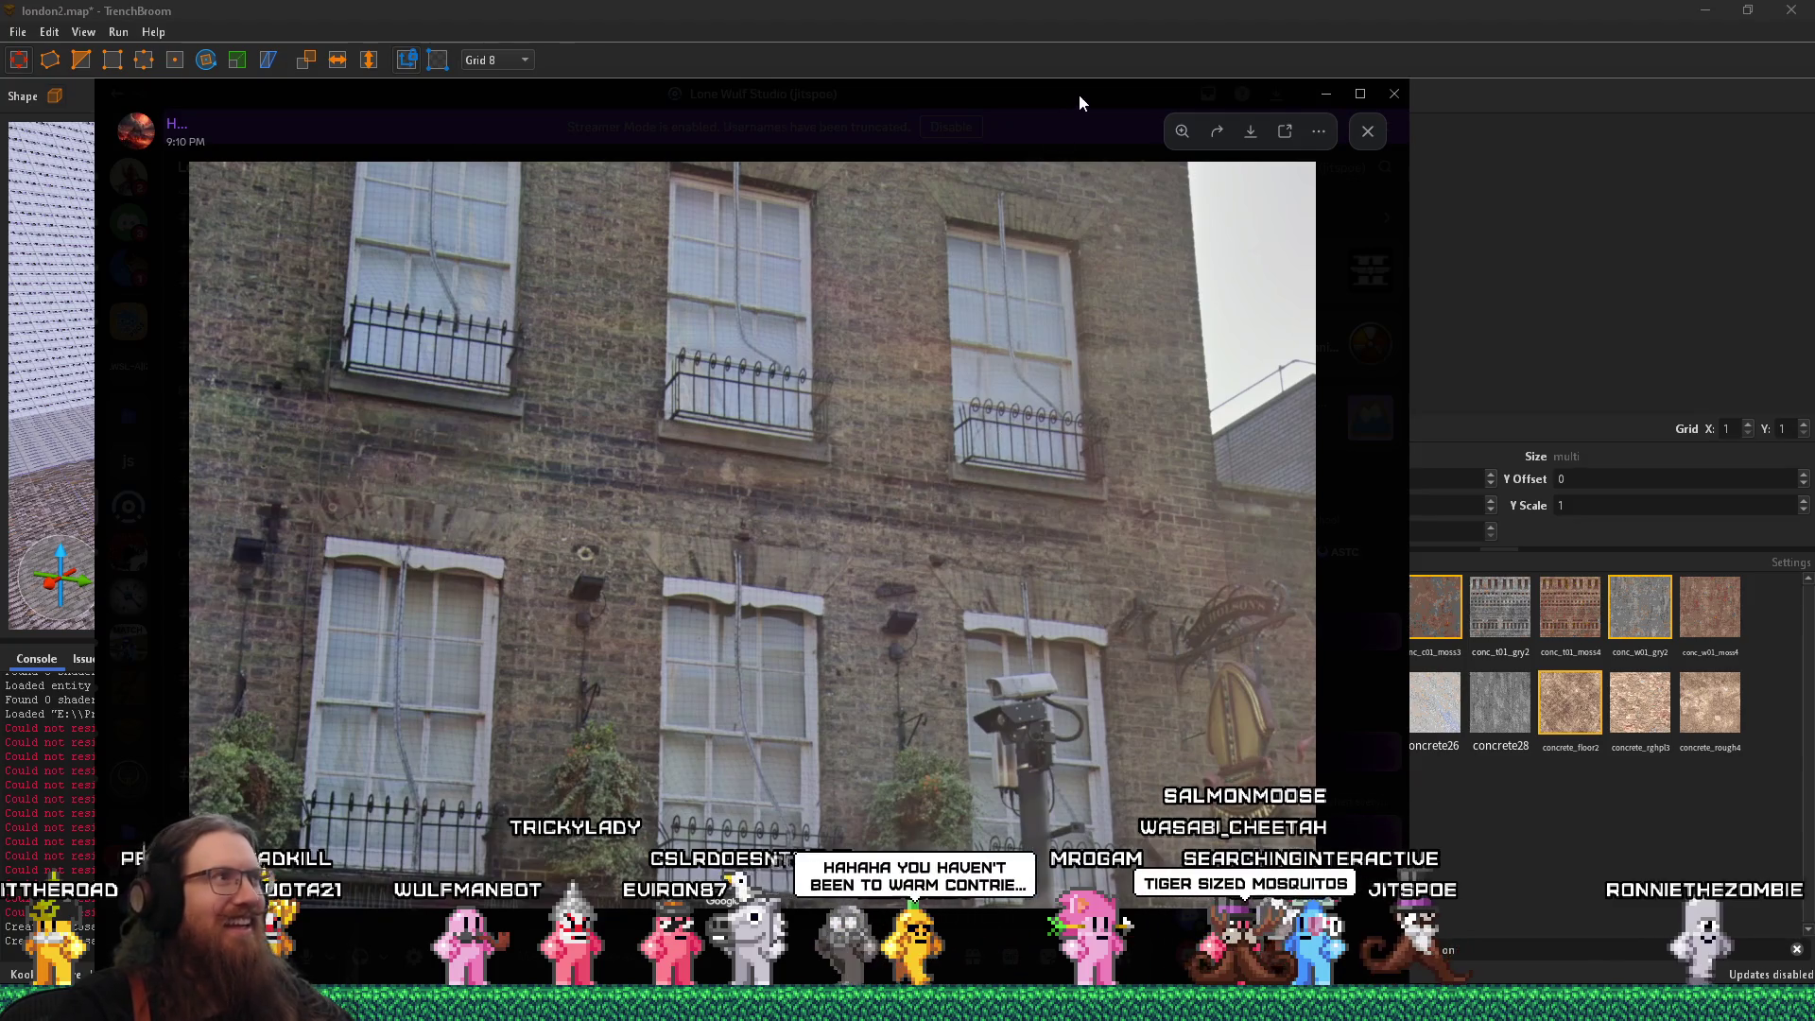
{"action": "left_click", "coordinate": [1325, 94]}
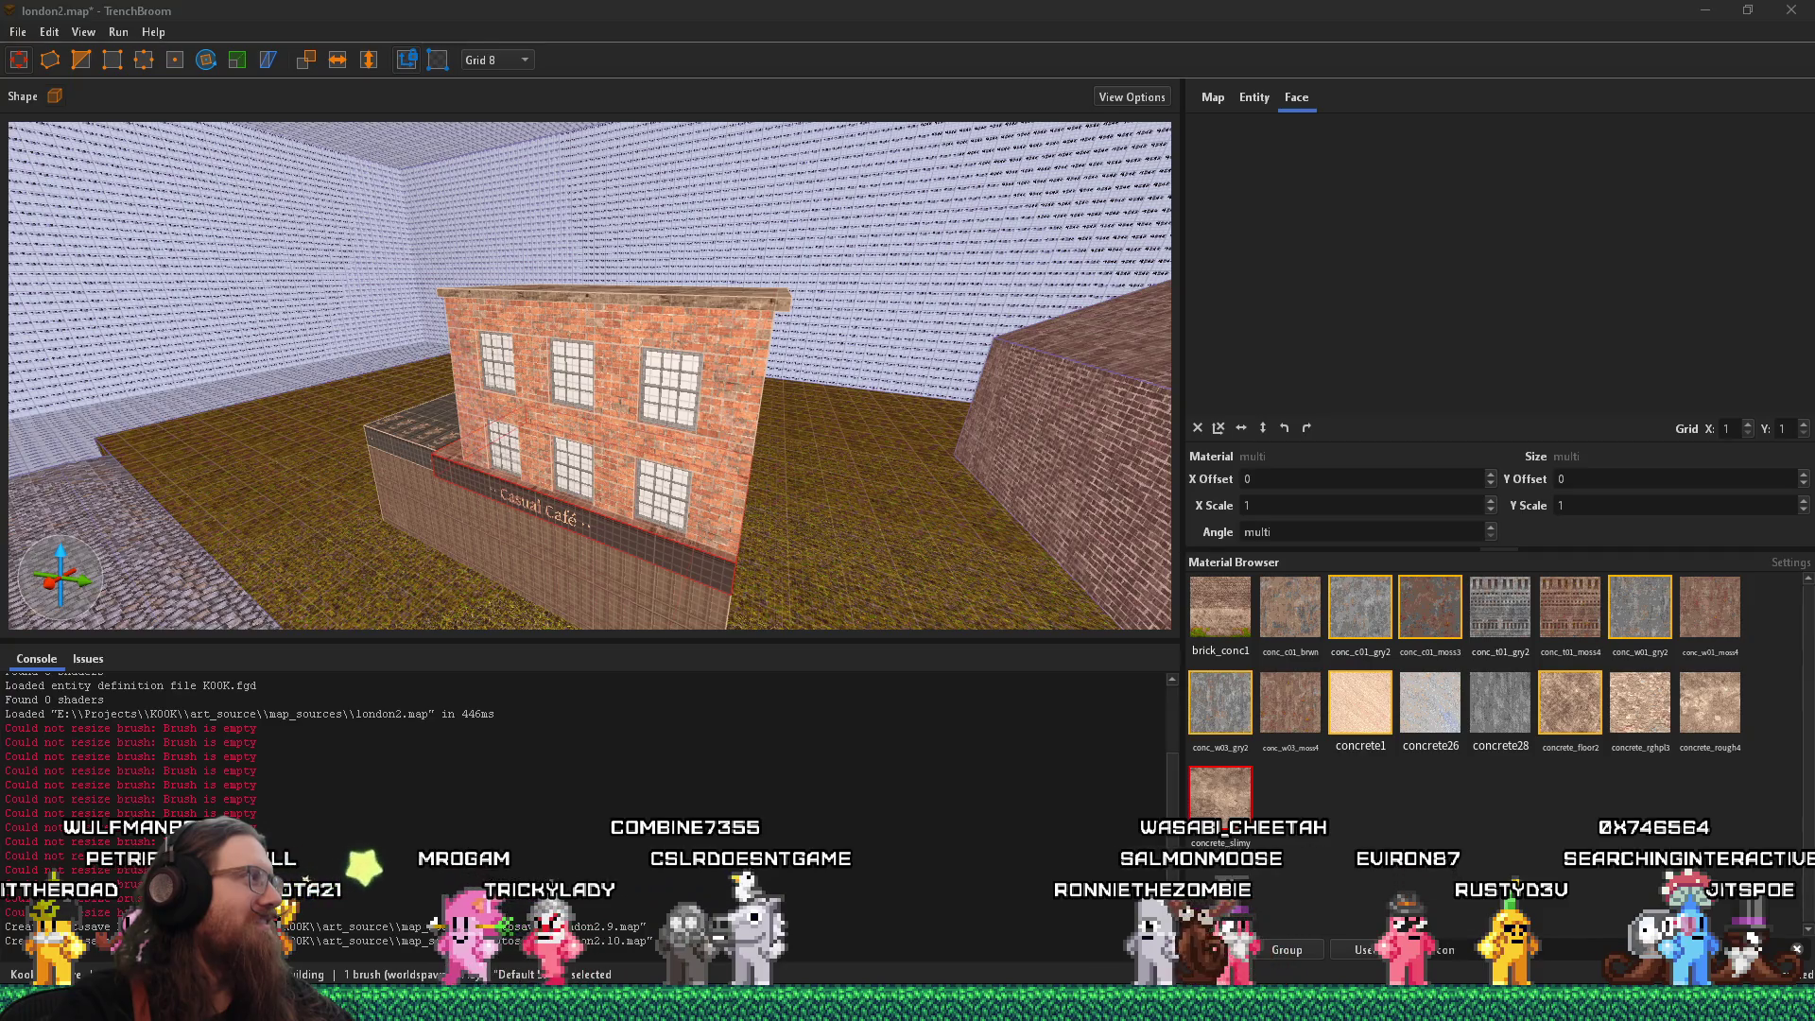
Orbit to the café facade, select its top ledge, then switch to the London photo
{"action": "key", "text": "alt+Tab"}
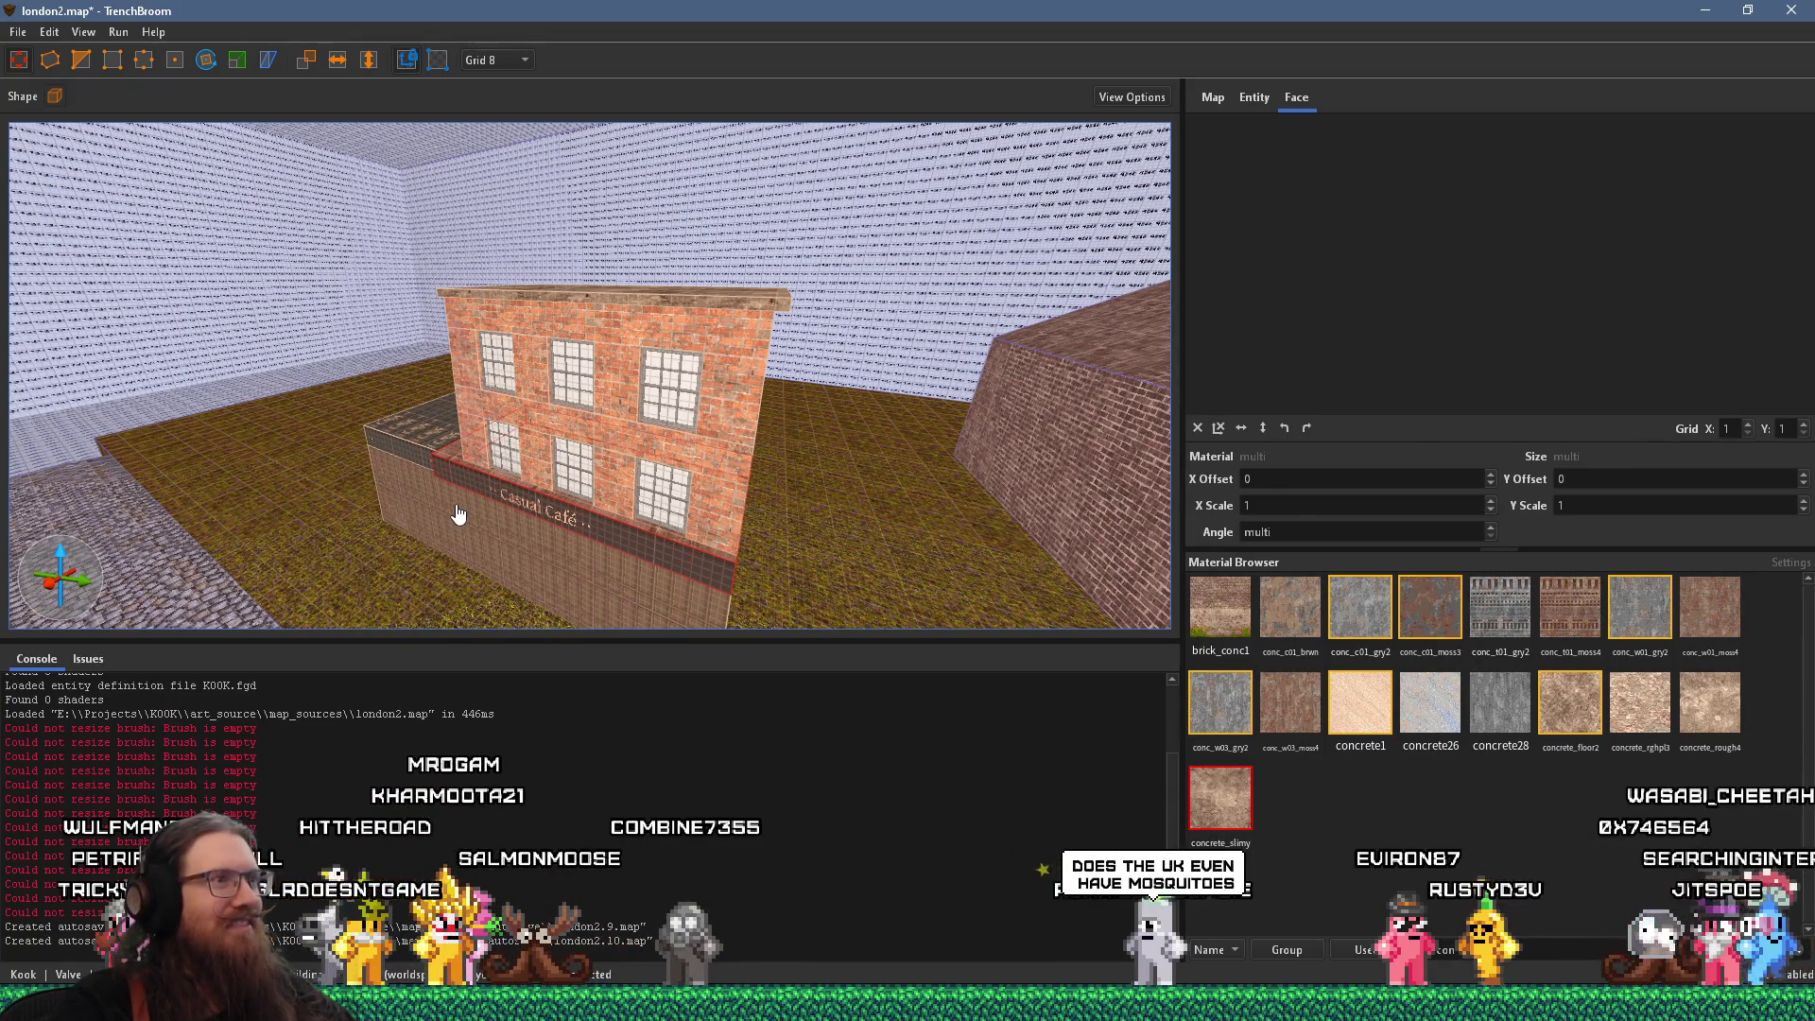
{"action": "scroll", "coordinate": [547, 468], "scroll_direction": "up", "scroll_amount": 5}
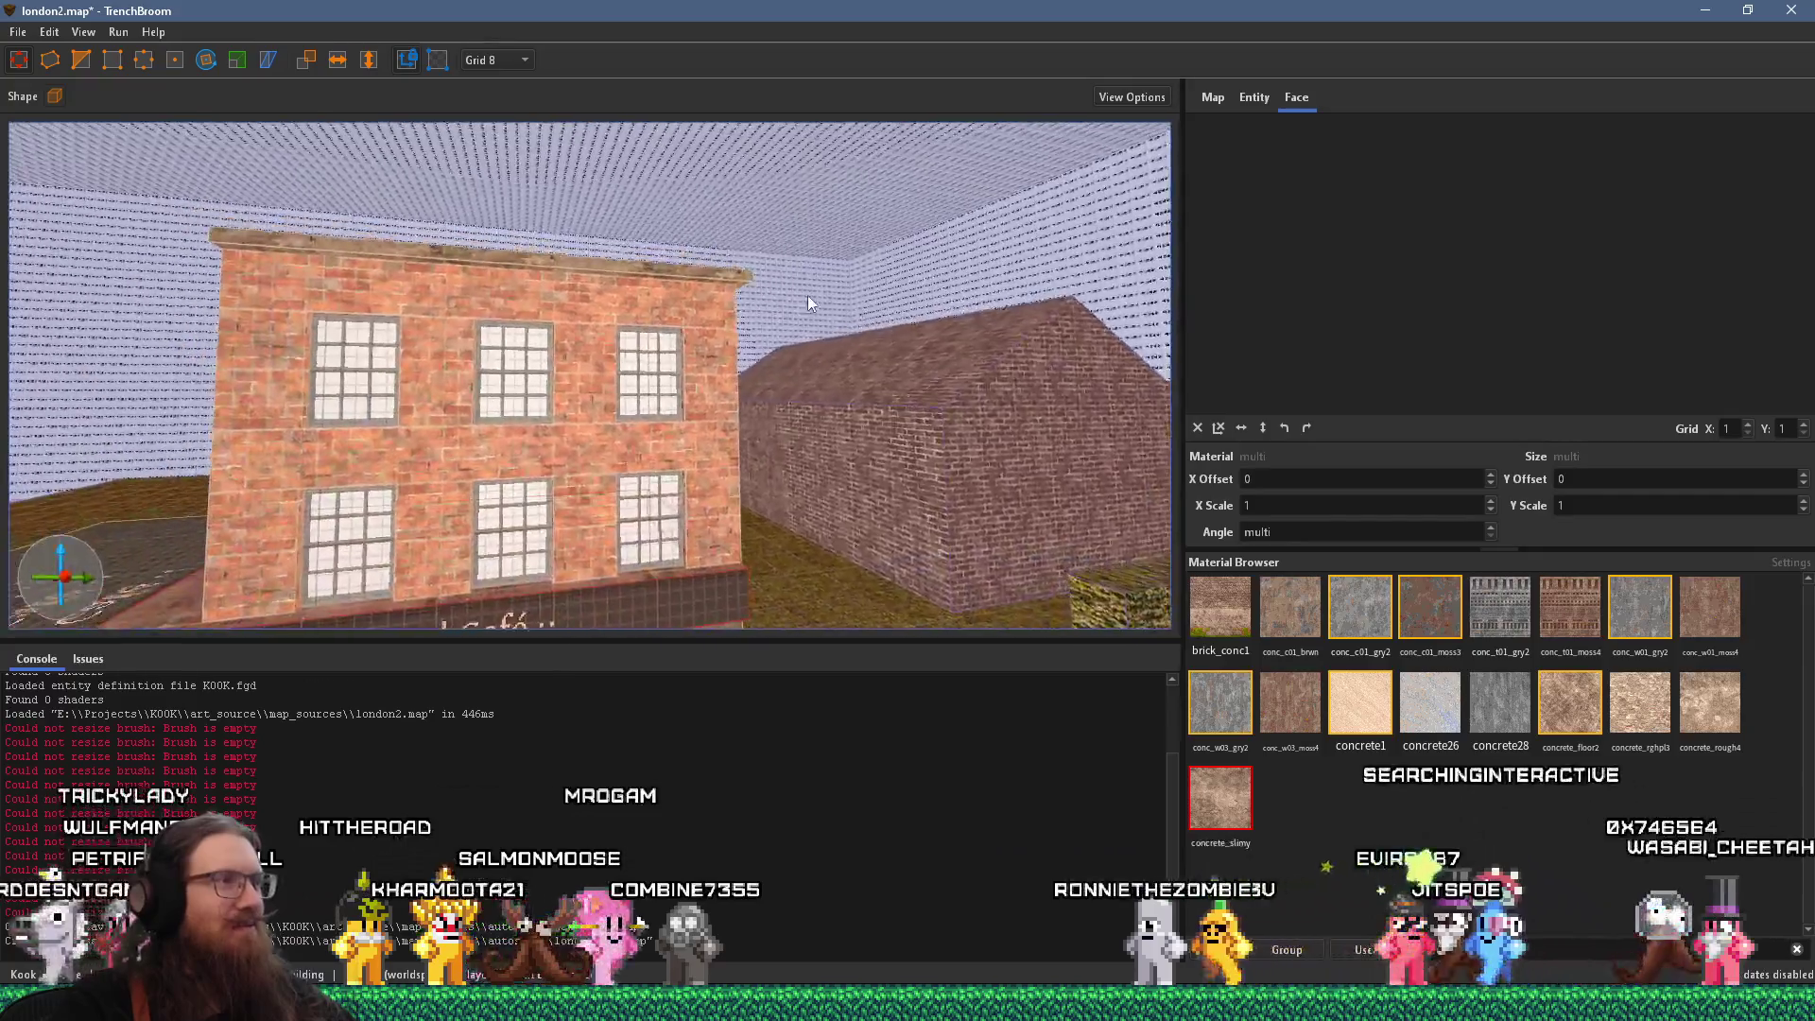
{"action": "mouse_move", "coordinate": [691, 388]}
{"action": "left_mouse_down"}
{"action": "mouse_move", "coordinate": [469, 417]}
{"action": "mouse_move", "coordinate": [488, 280]}
{"action": "mouse_move", "coordinate": [525, 353]}
{"action": "left_mouse_up"}
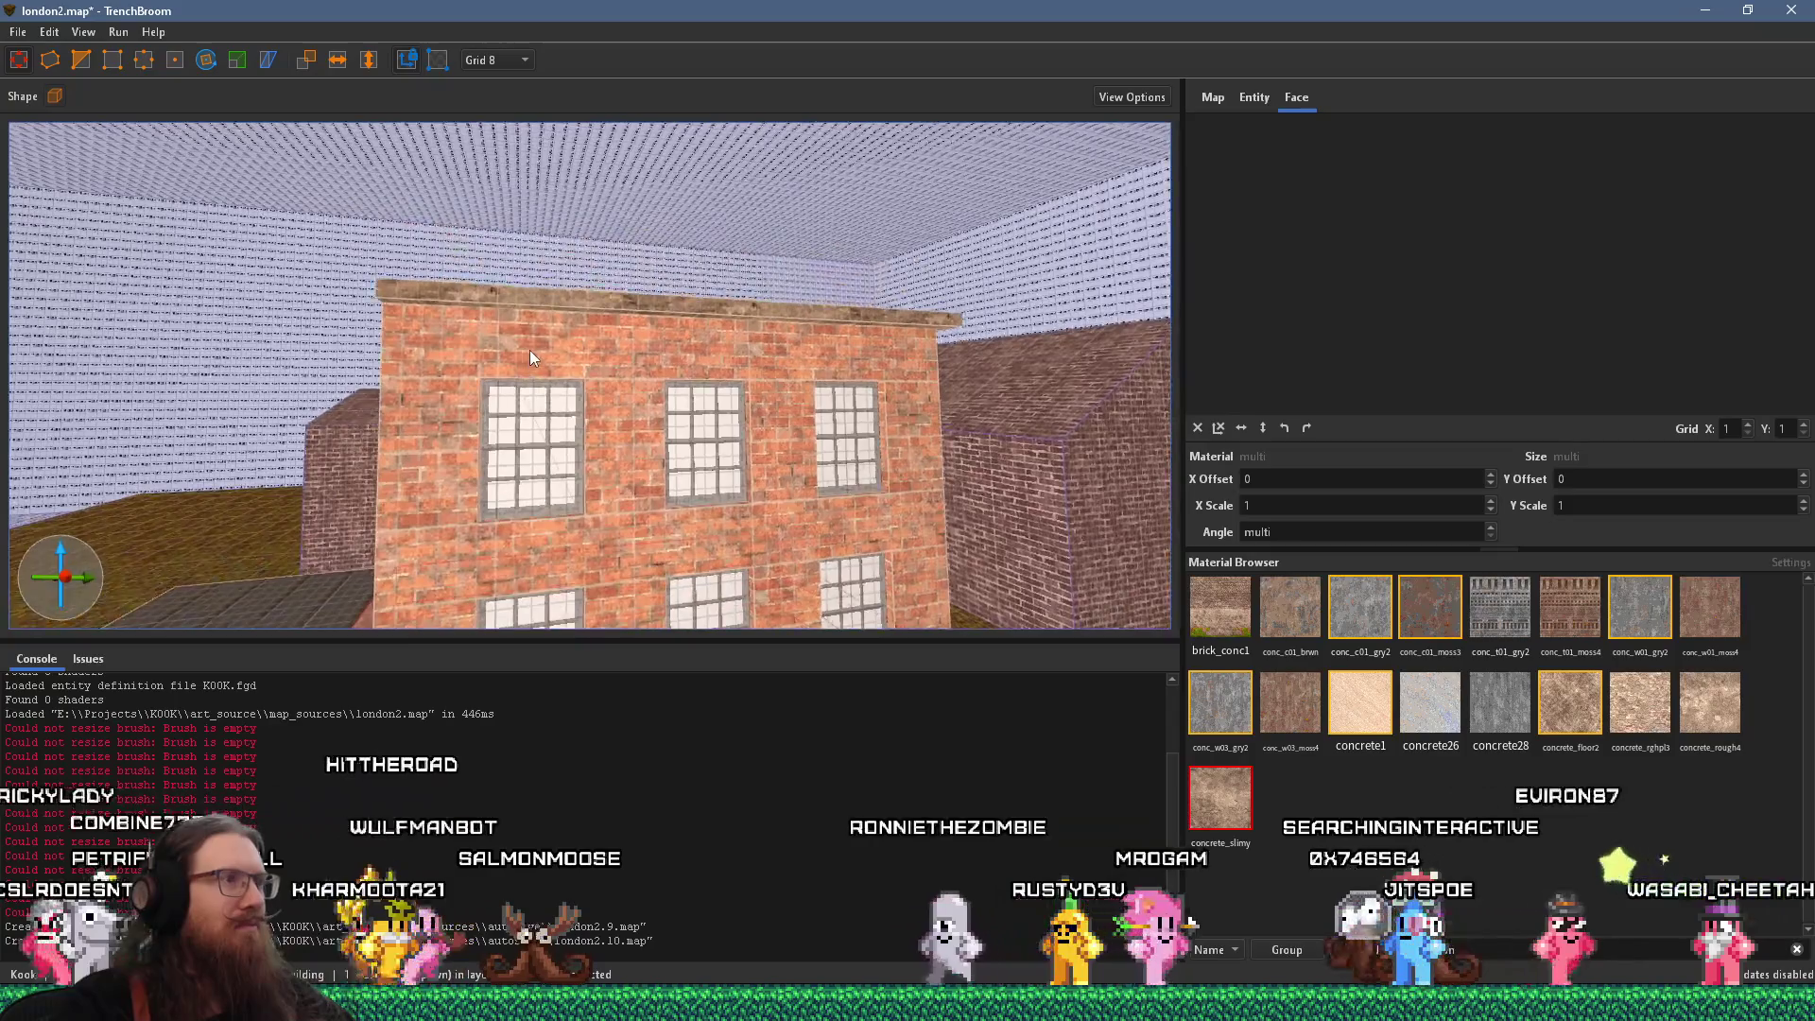
{"action": "left_click", "coordinate": [587, 304]}
{"action": "left_click_drag", "start_coordinate": [593, 331], "coordinate": [420, 275]}
{"action": "key", "text": "alt+Tab"}
{"action": "key", "text": "alt+Tab"}
{"action": "key", "text": "alt+Tab"}
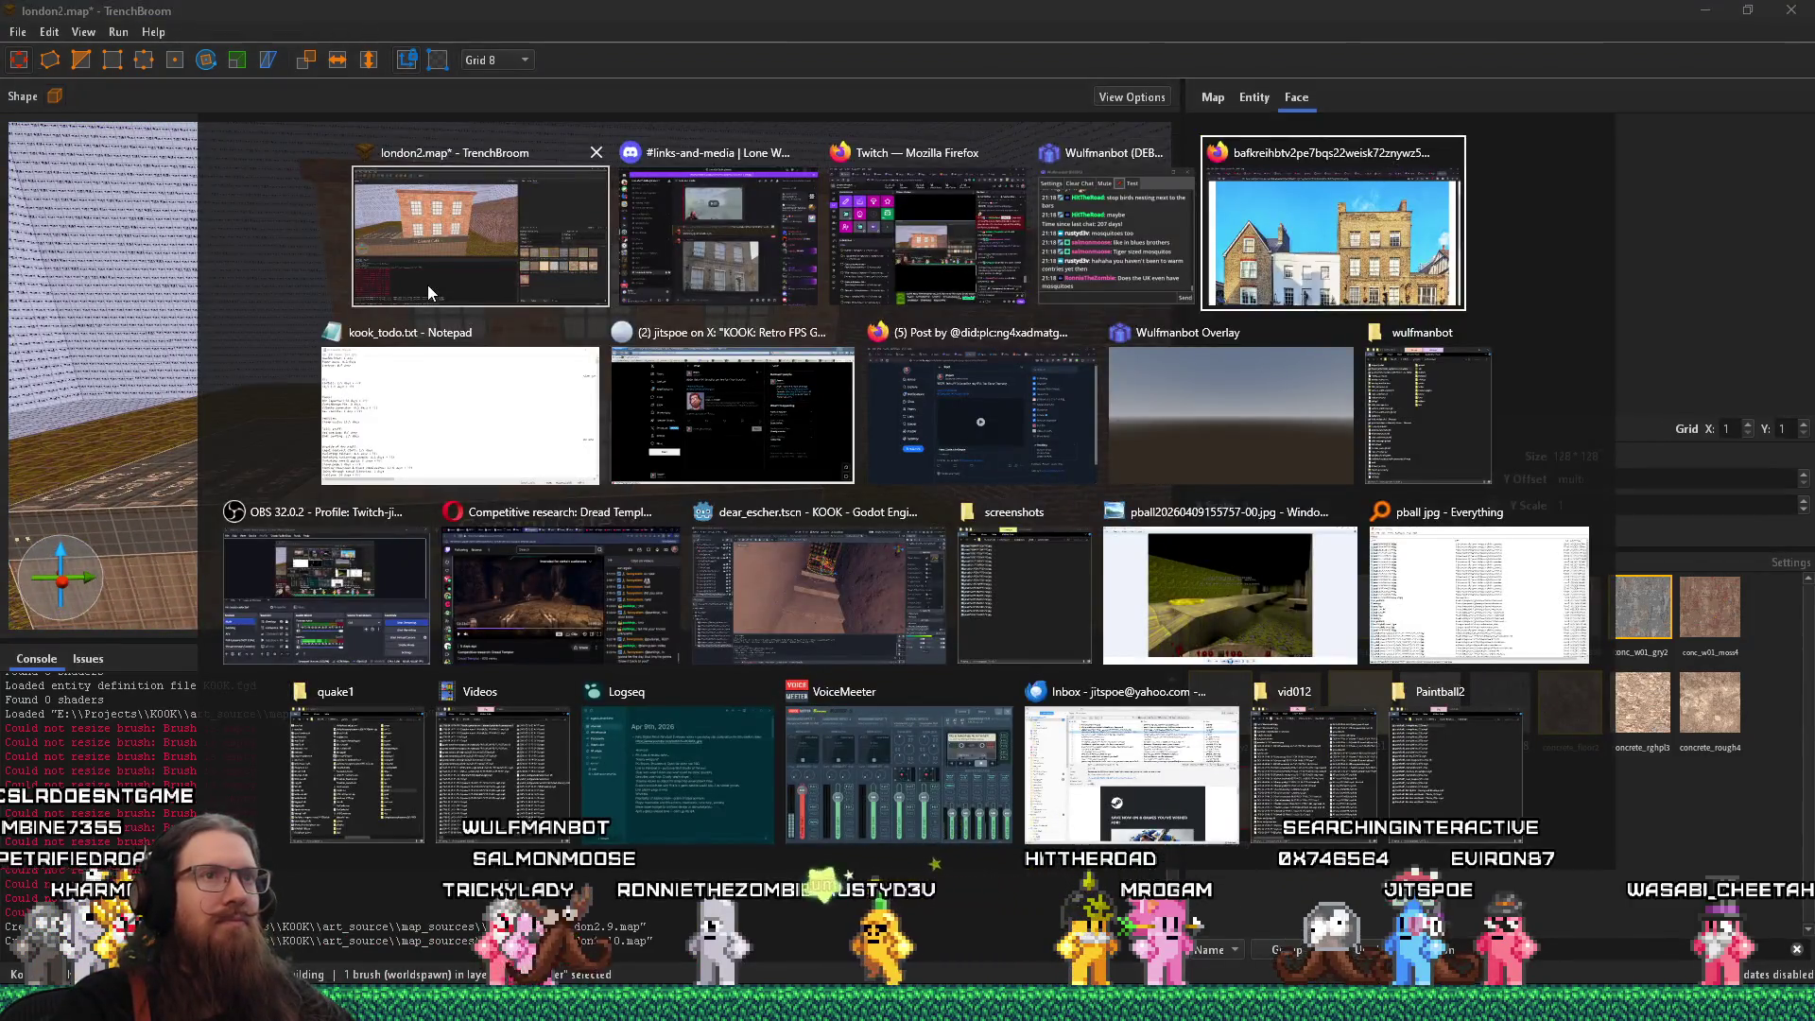
Apply brickyellow1 to the selected cornice, deselect, and compare it with the London photo
{"action": "key", "text": "alt+Tab"}
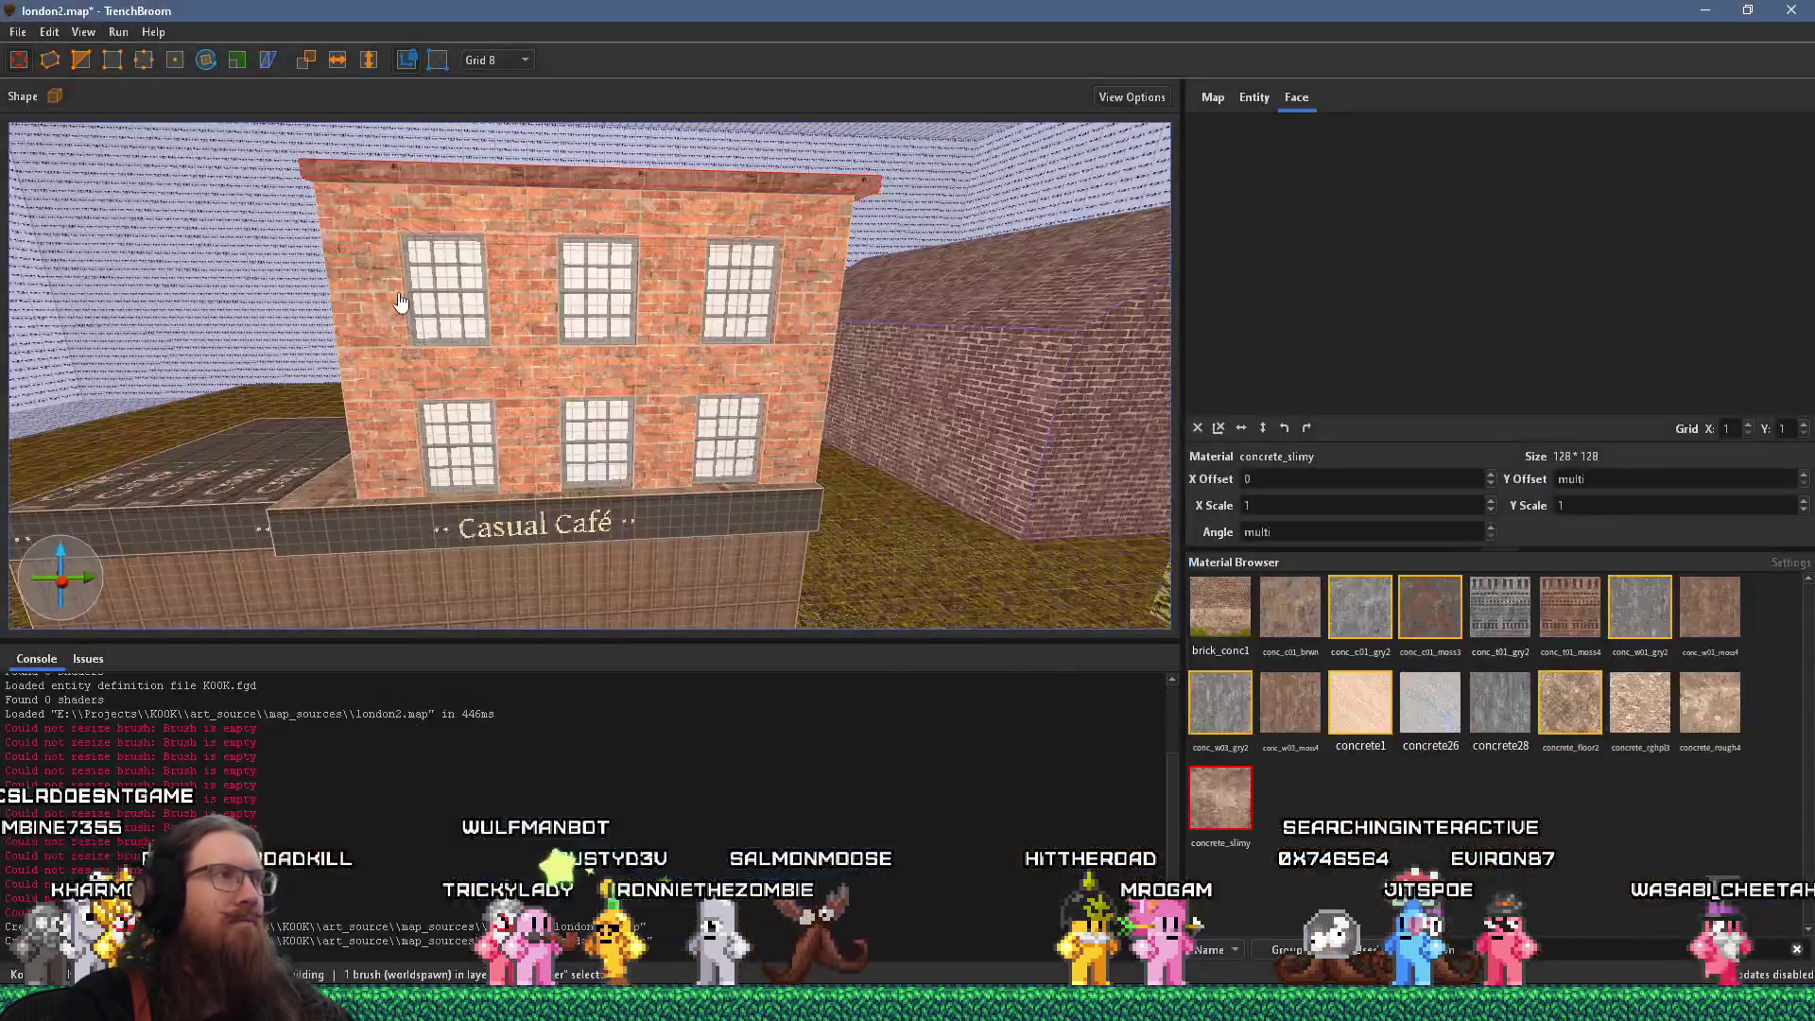
{"action": "key", "text": "ctrl+z"}
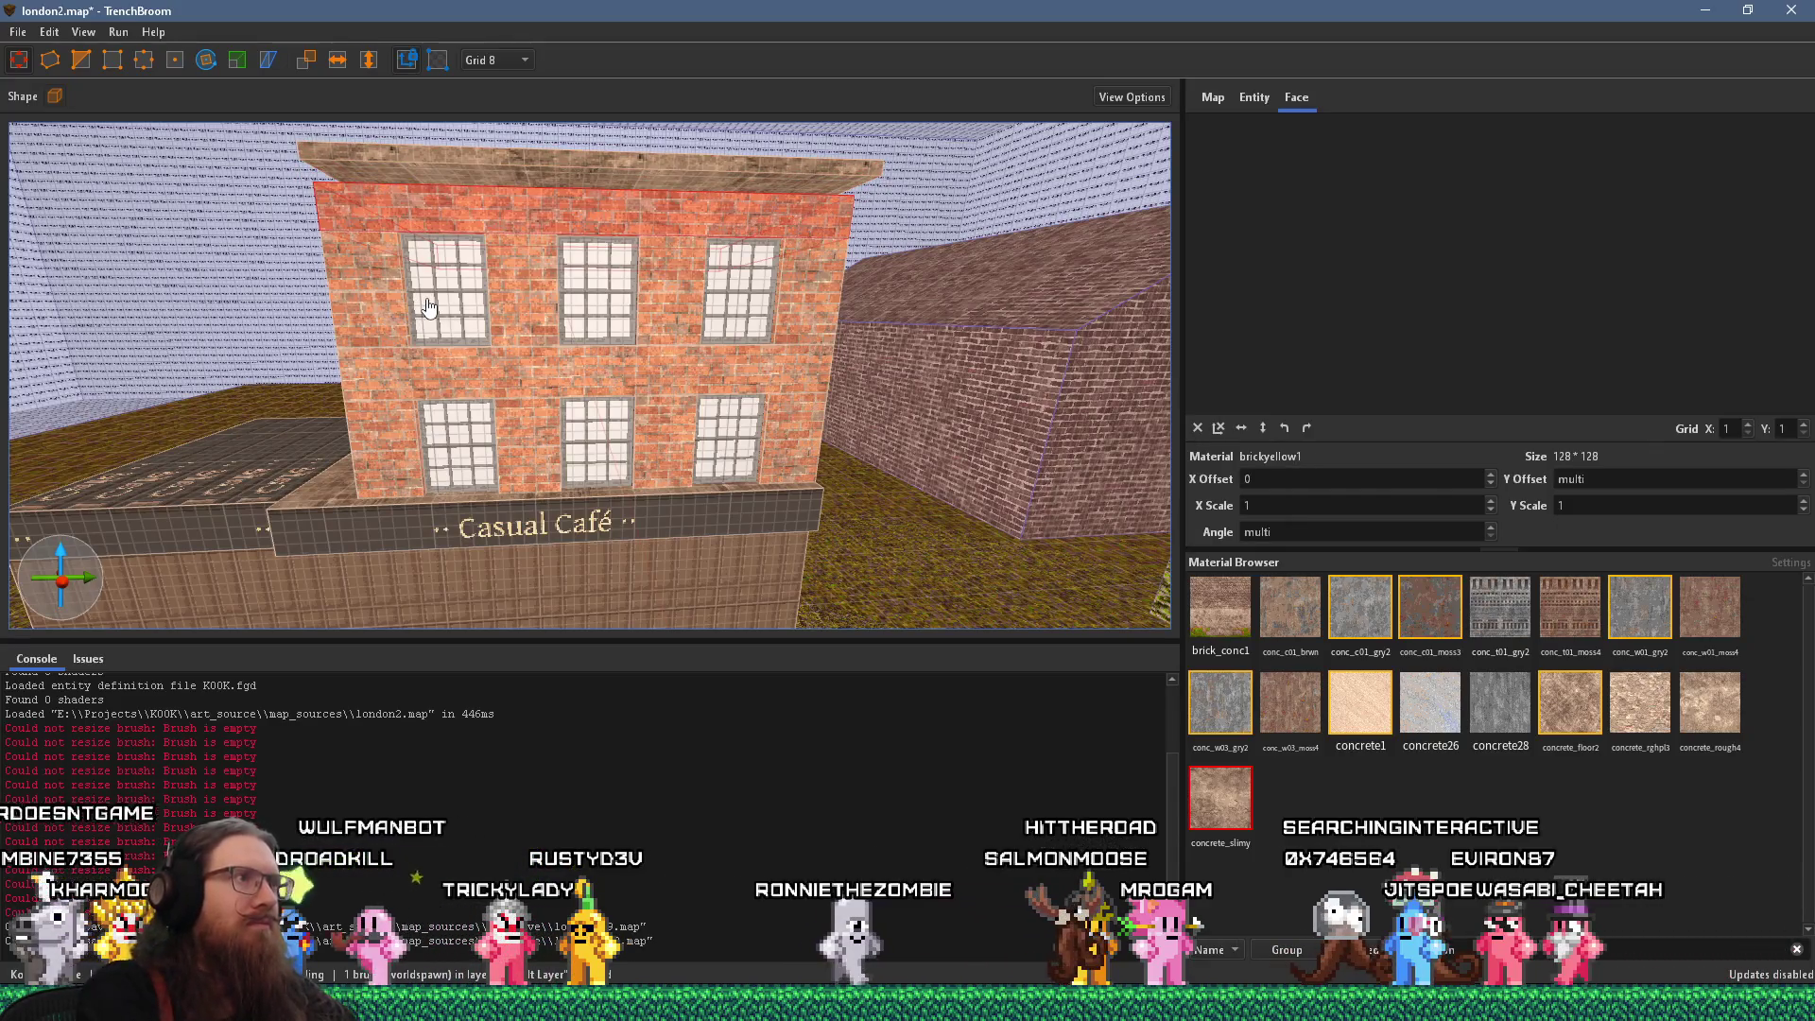
{"action": "key", "text": "ctrl+z"}
{"action": "key", "text": "alt+Tab"}
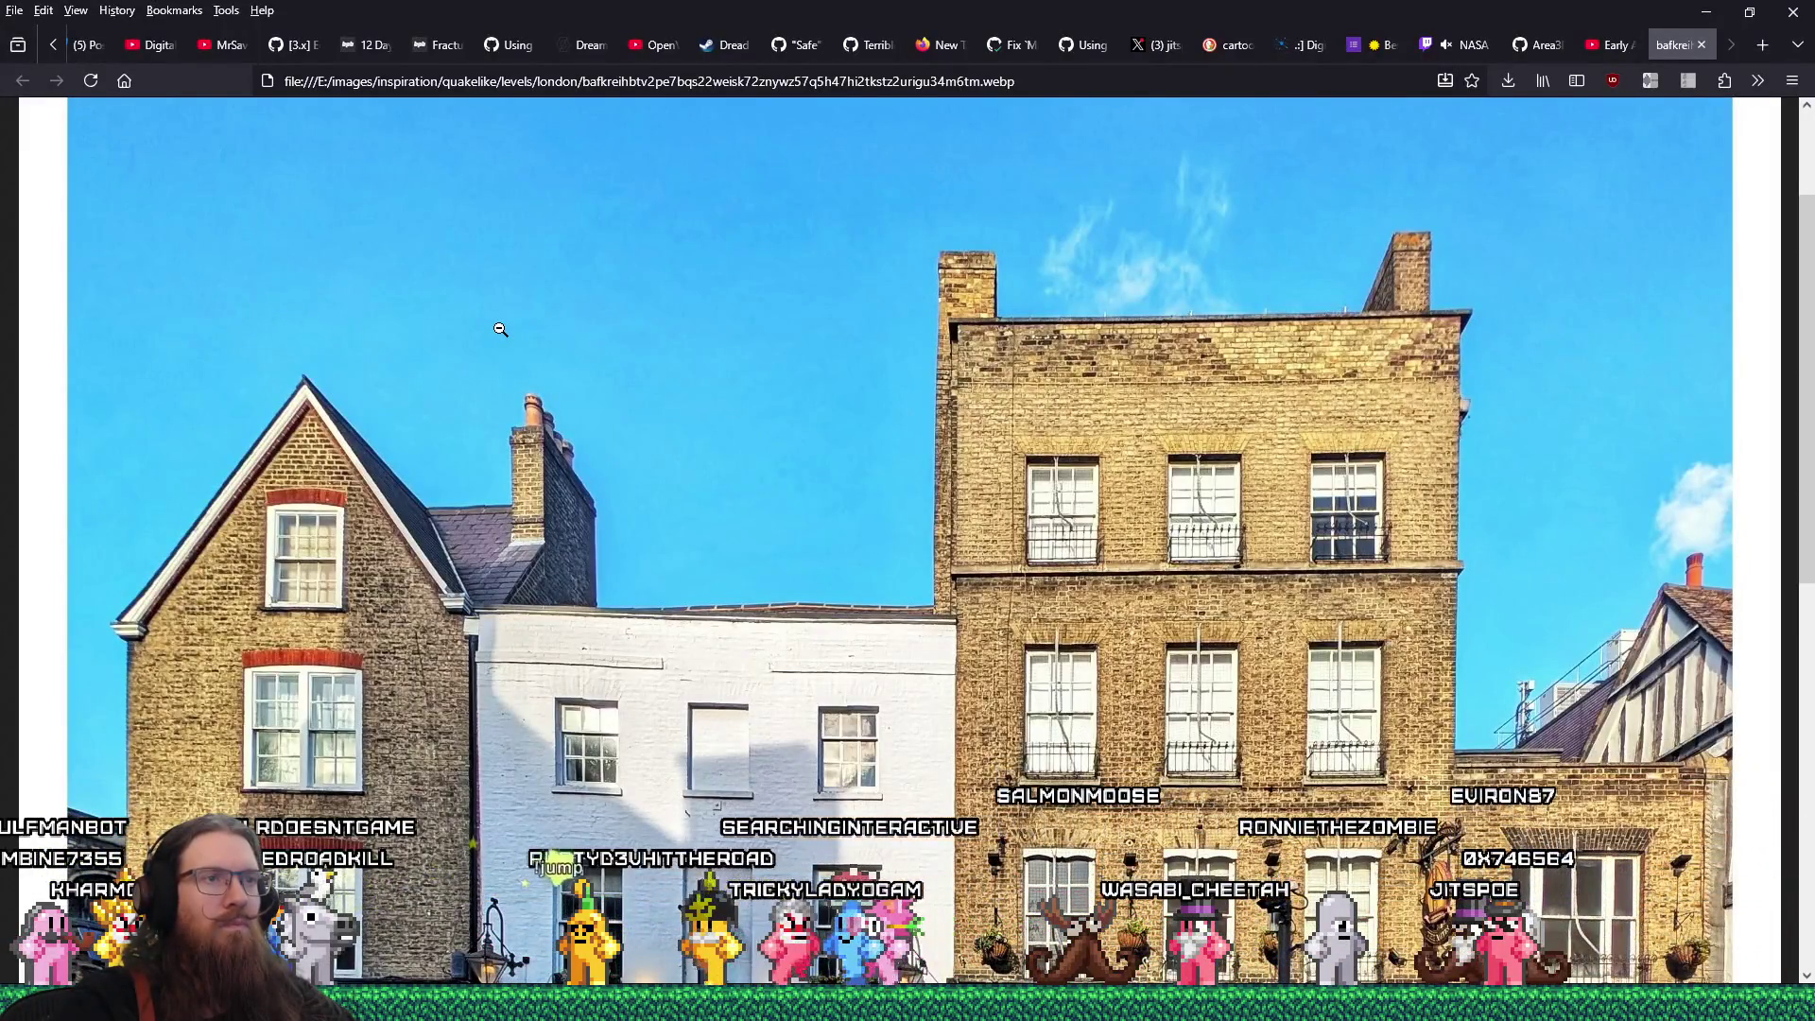
{"action": "key", "text": "alt+Tab"}
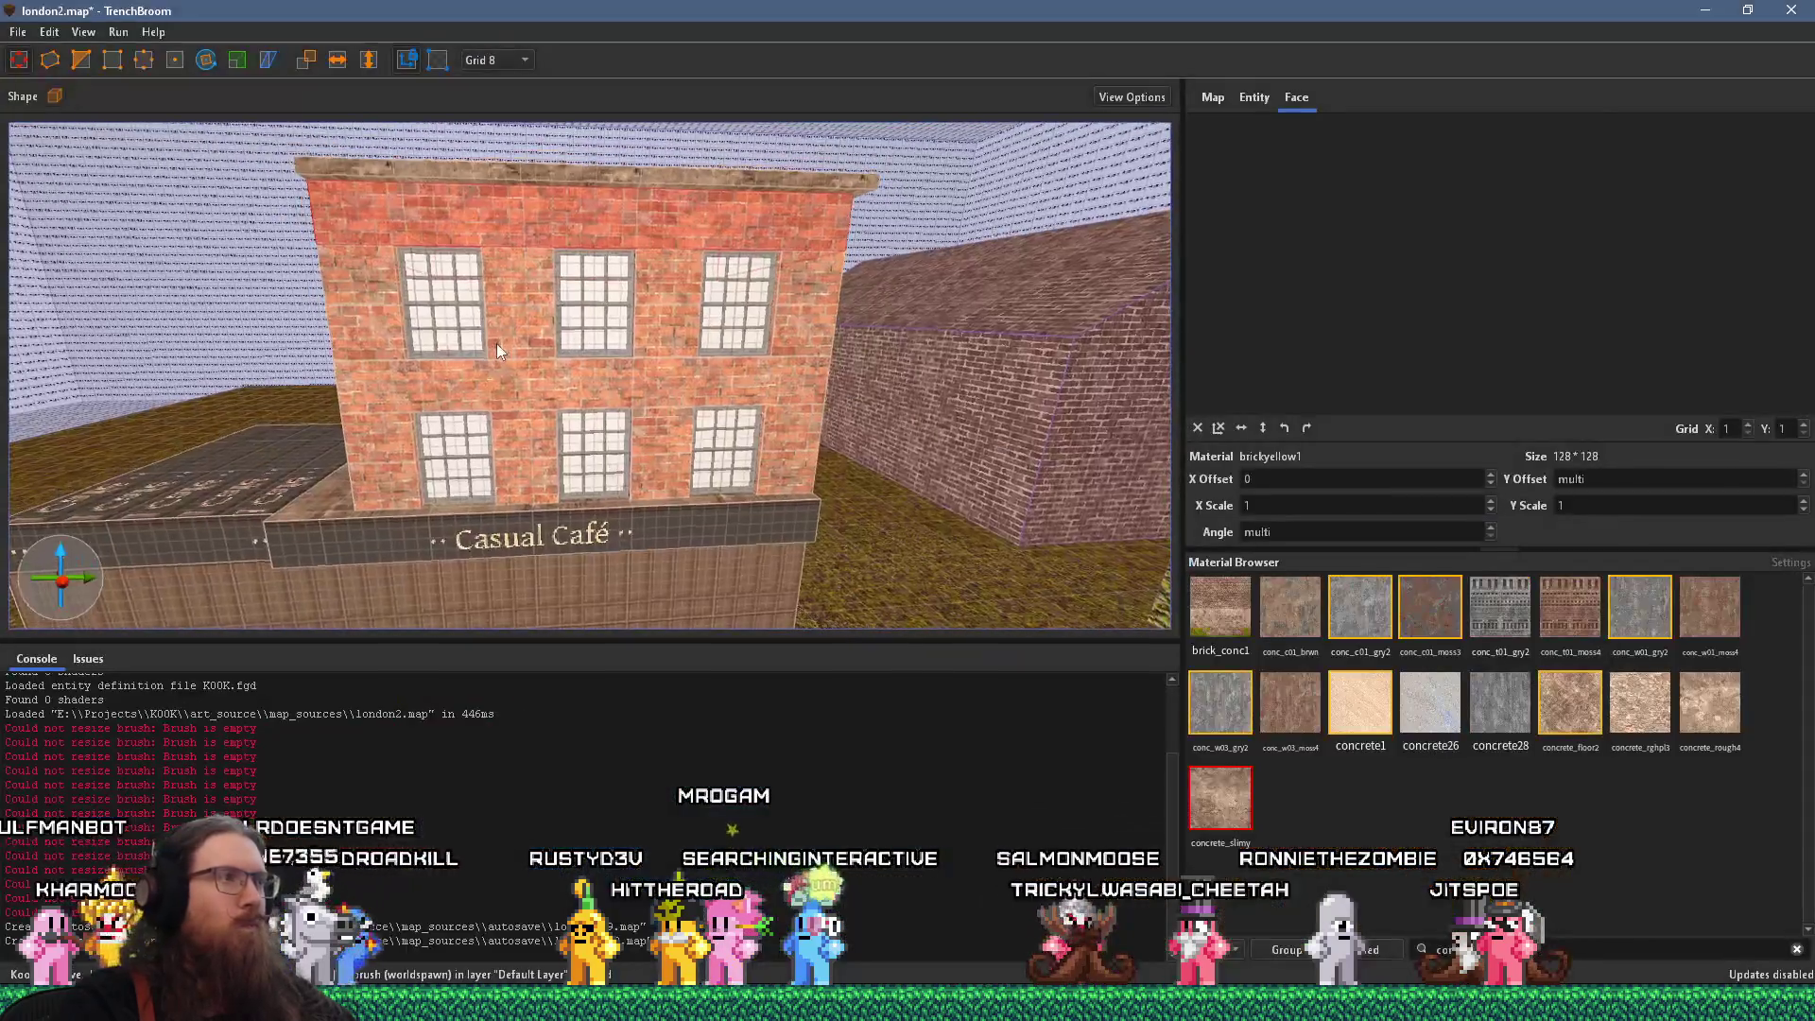
Select the café's upper-floor brushes and orbit above to view them from another angle
{"action": "mouse_move", "coordinate": [375, 303]}
{"action": "left_mouse_down"}
{"action": "mouse_move", "coordinate": [626, 254]}
{"action": "mouse_move", "coordinate": [713, 287]}
{"action": "left_mouse_up"}
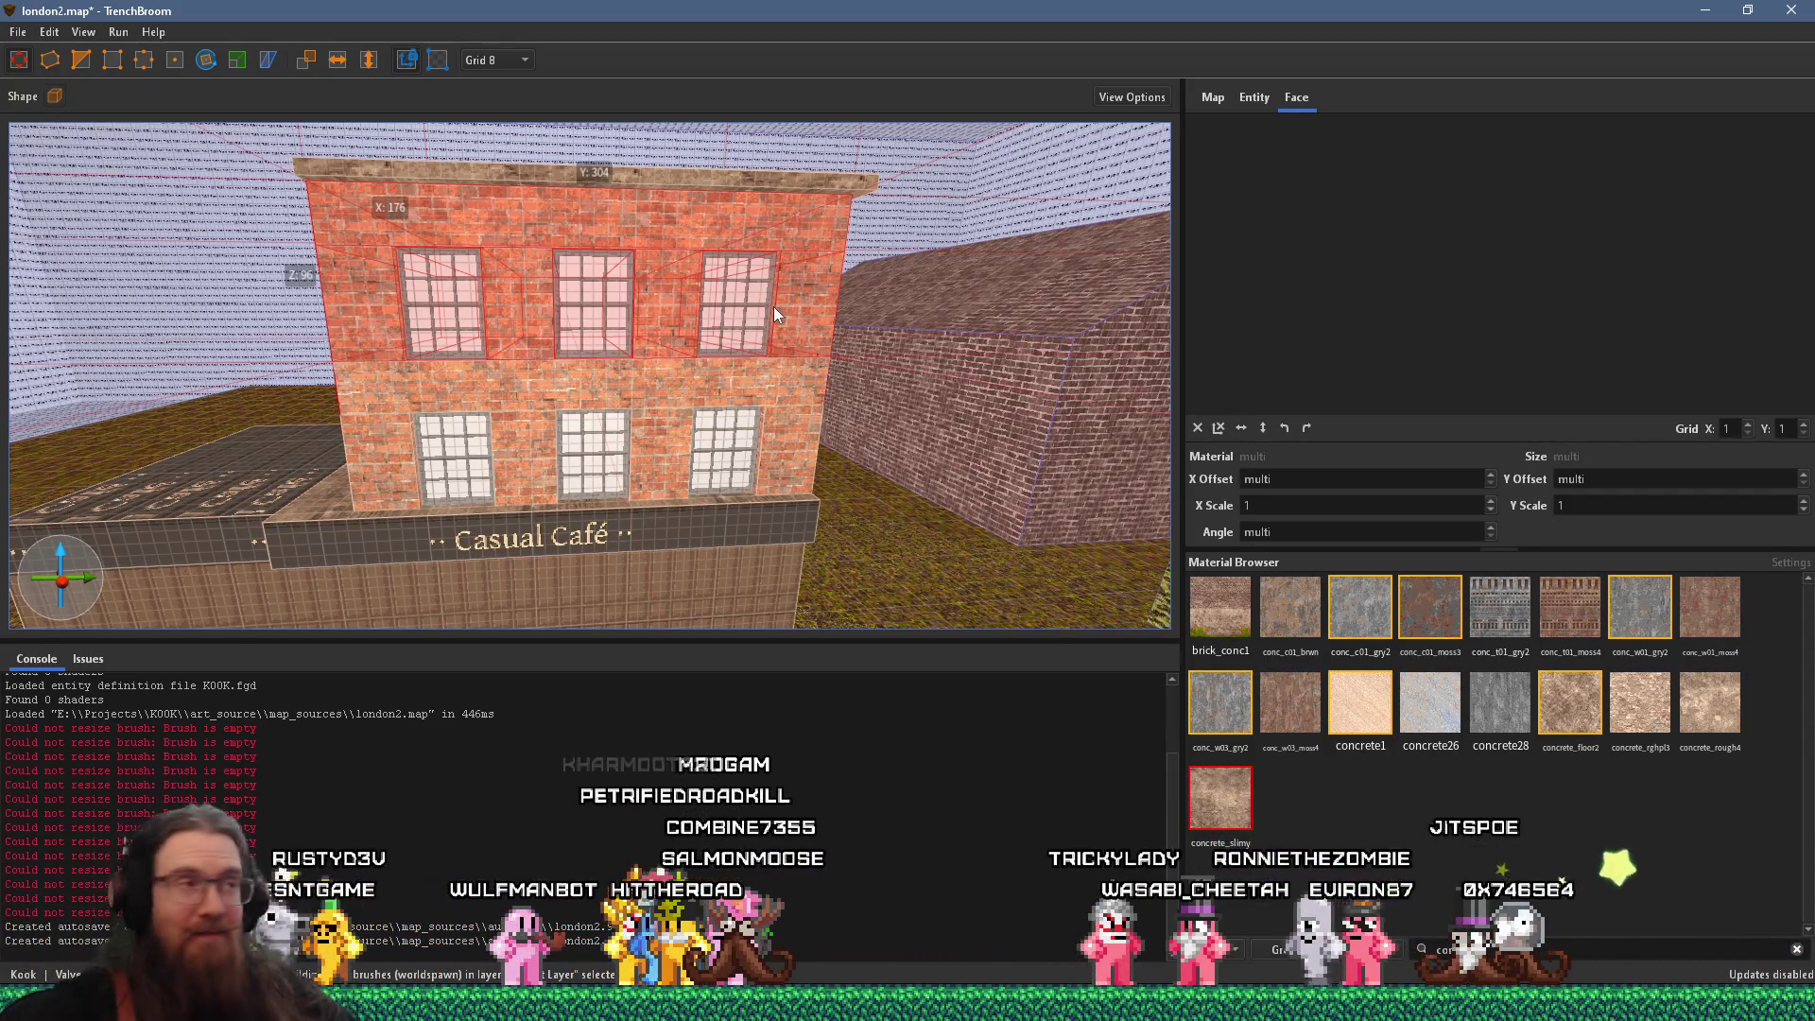
{"action": "left_click_drag", "start_coordinate": [678, 297], "coordinate": [678, 444]}
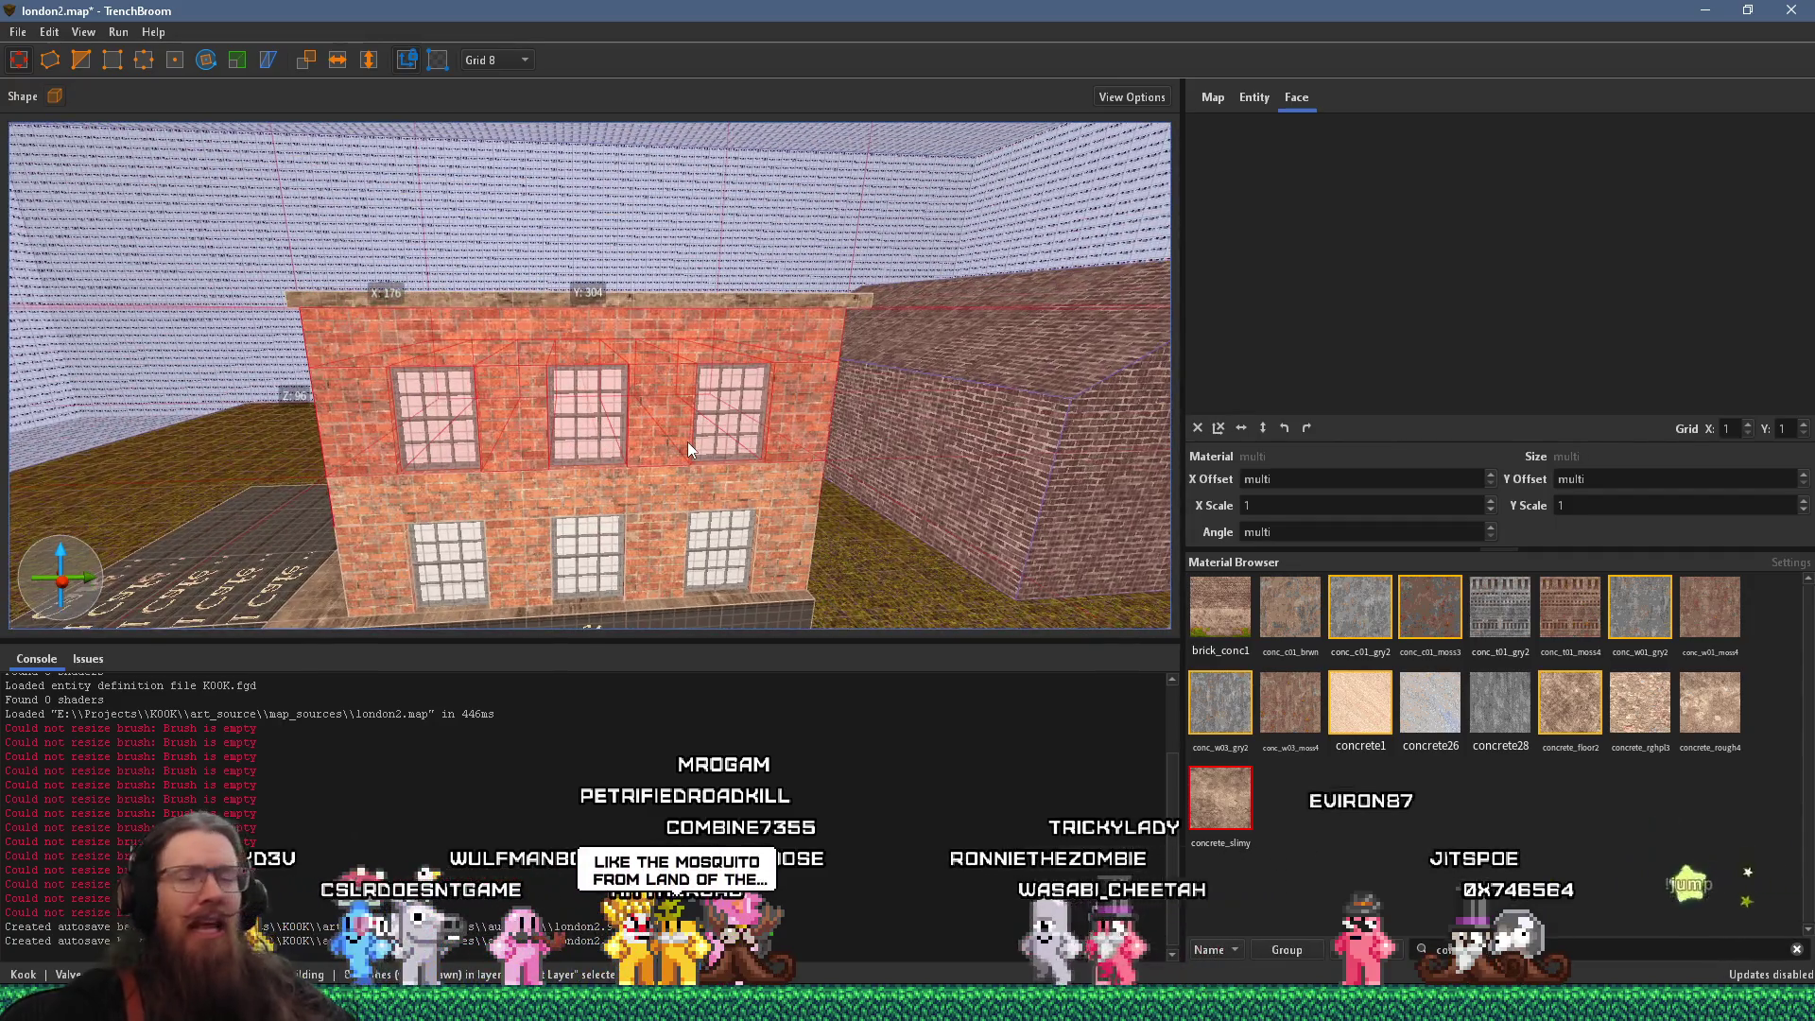
{"action": "mouse_move", "coordinate": [688, 441]}
{"action": "left_mouse_down"}
{"action": "mouse_move", "coordinate": [496, 431]}
{"action": "mouse_move", "coordinate": [671, 428]}
{"action": "mouse_move", "coordinate": [682, 232]}
{"action": "mouse_move", "coordinate": [590, 387]}
{"action": "mouse_move", "coordinate": [616, 411]}
{"action": "mouse_move", "coordinate": [745, 387]}
{"action": "left_mouse_up"}
{"action": "key", "text": "Escape"}
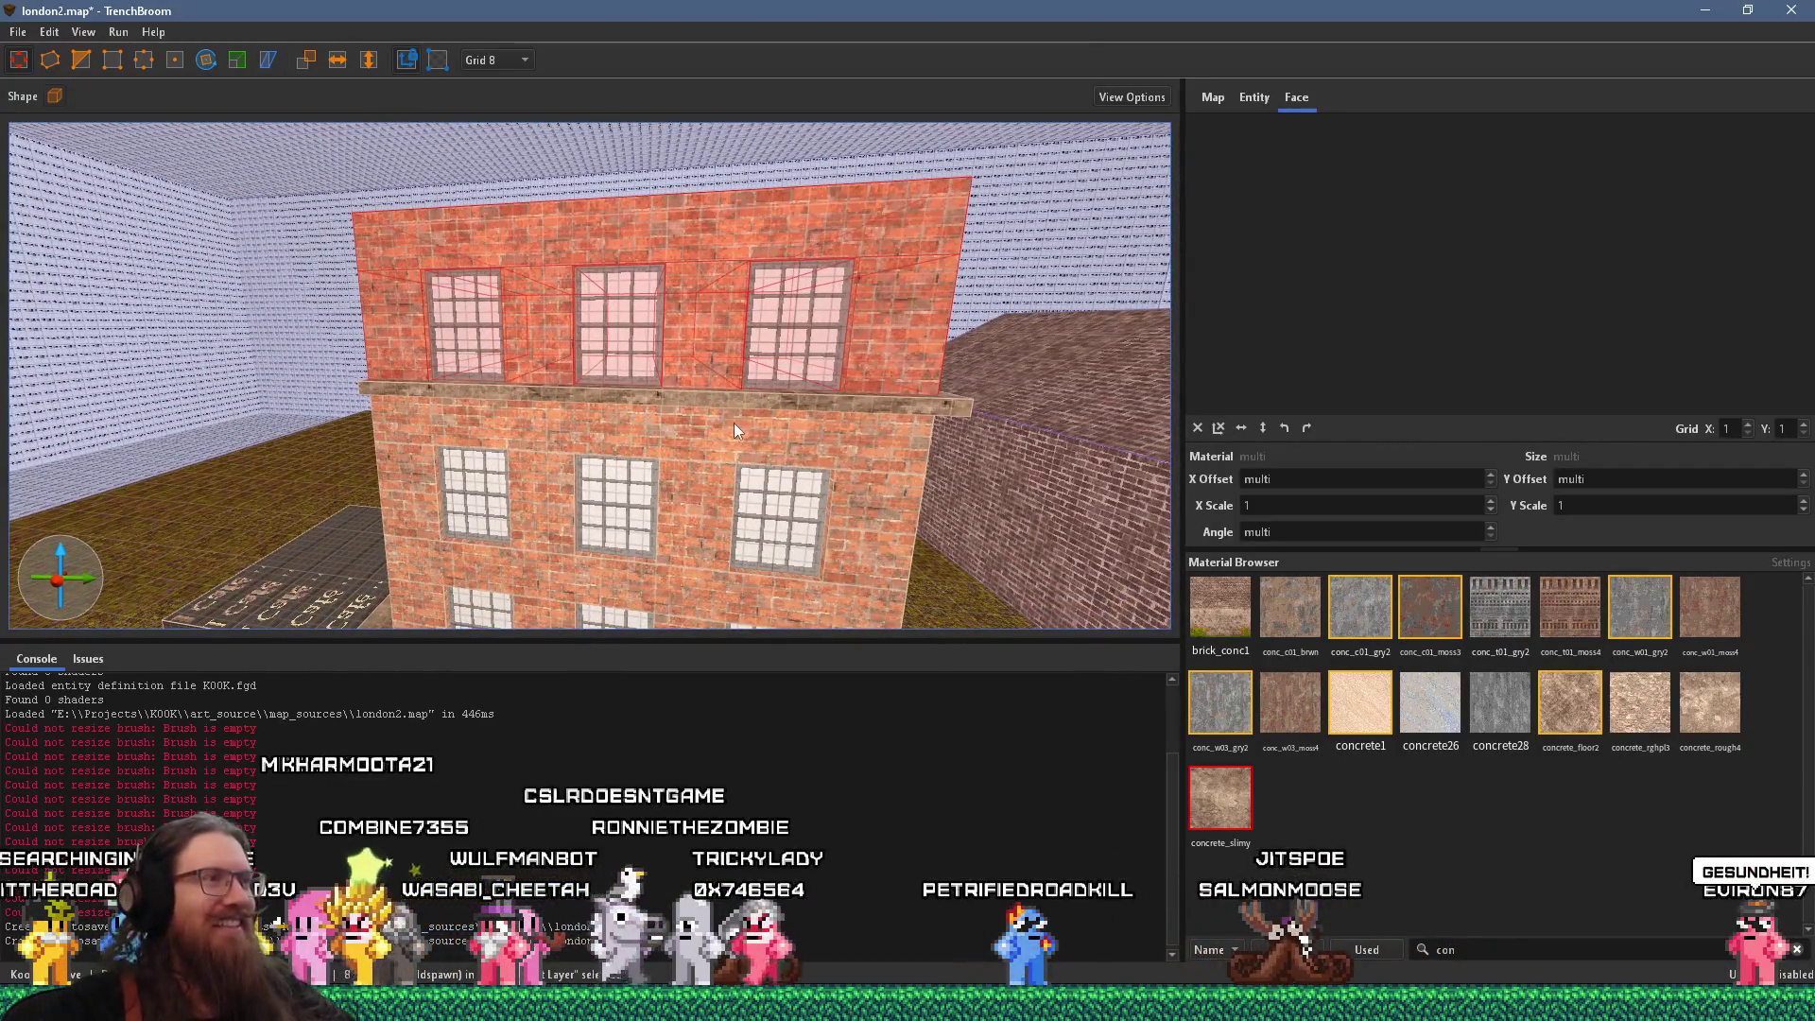
Select the brick face between the upper windows, centre the view on it, then bring up the photo
{"action": "left_click", "coordinate": [729, 429], "text": "shift"}
{"action": "left_click", "coordinate": [694, 322], "text": "shift"}
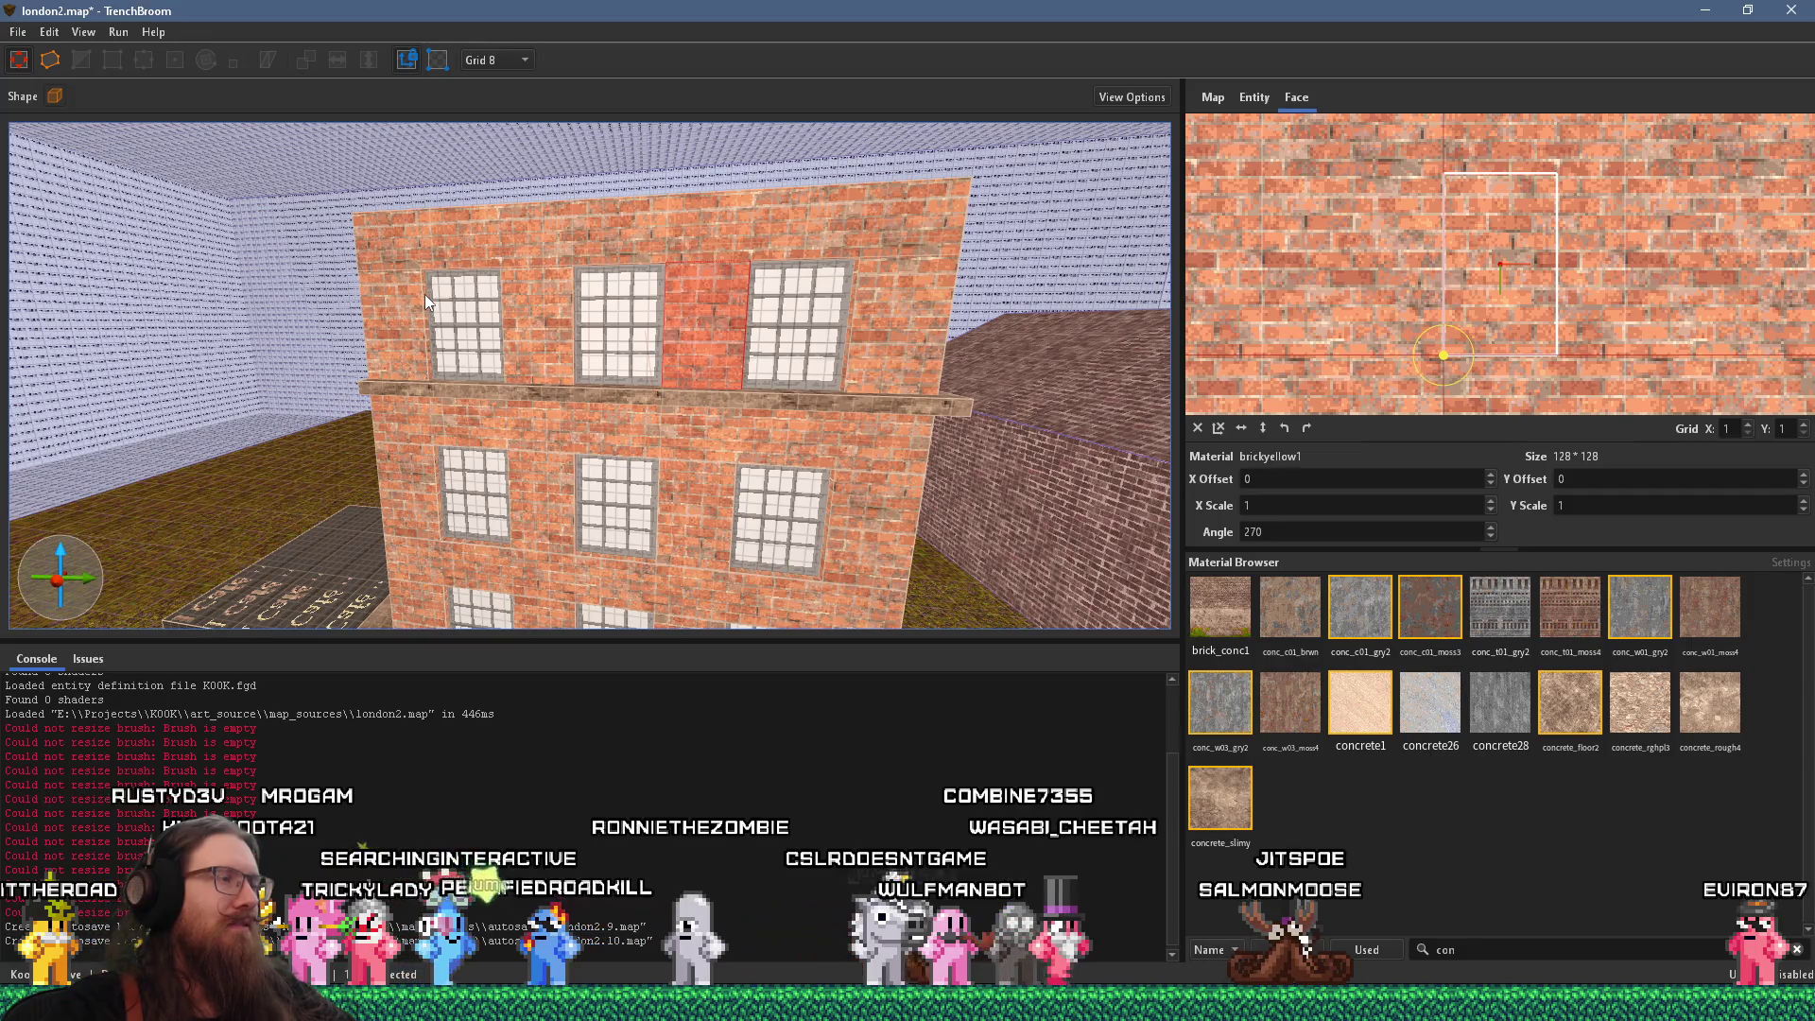
{"action": "key", "text": "ctrl+u"}
{"action": "scroll", "coordinate": [549, 372], "scroll_direction": "down", "scroll_amount": 8}
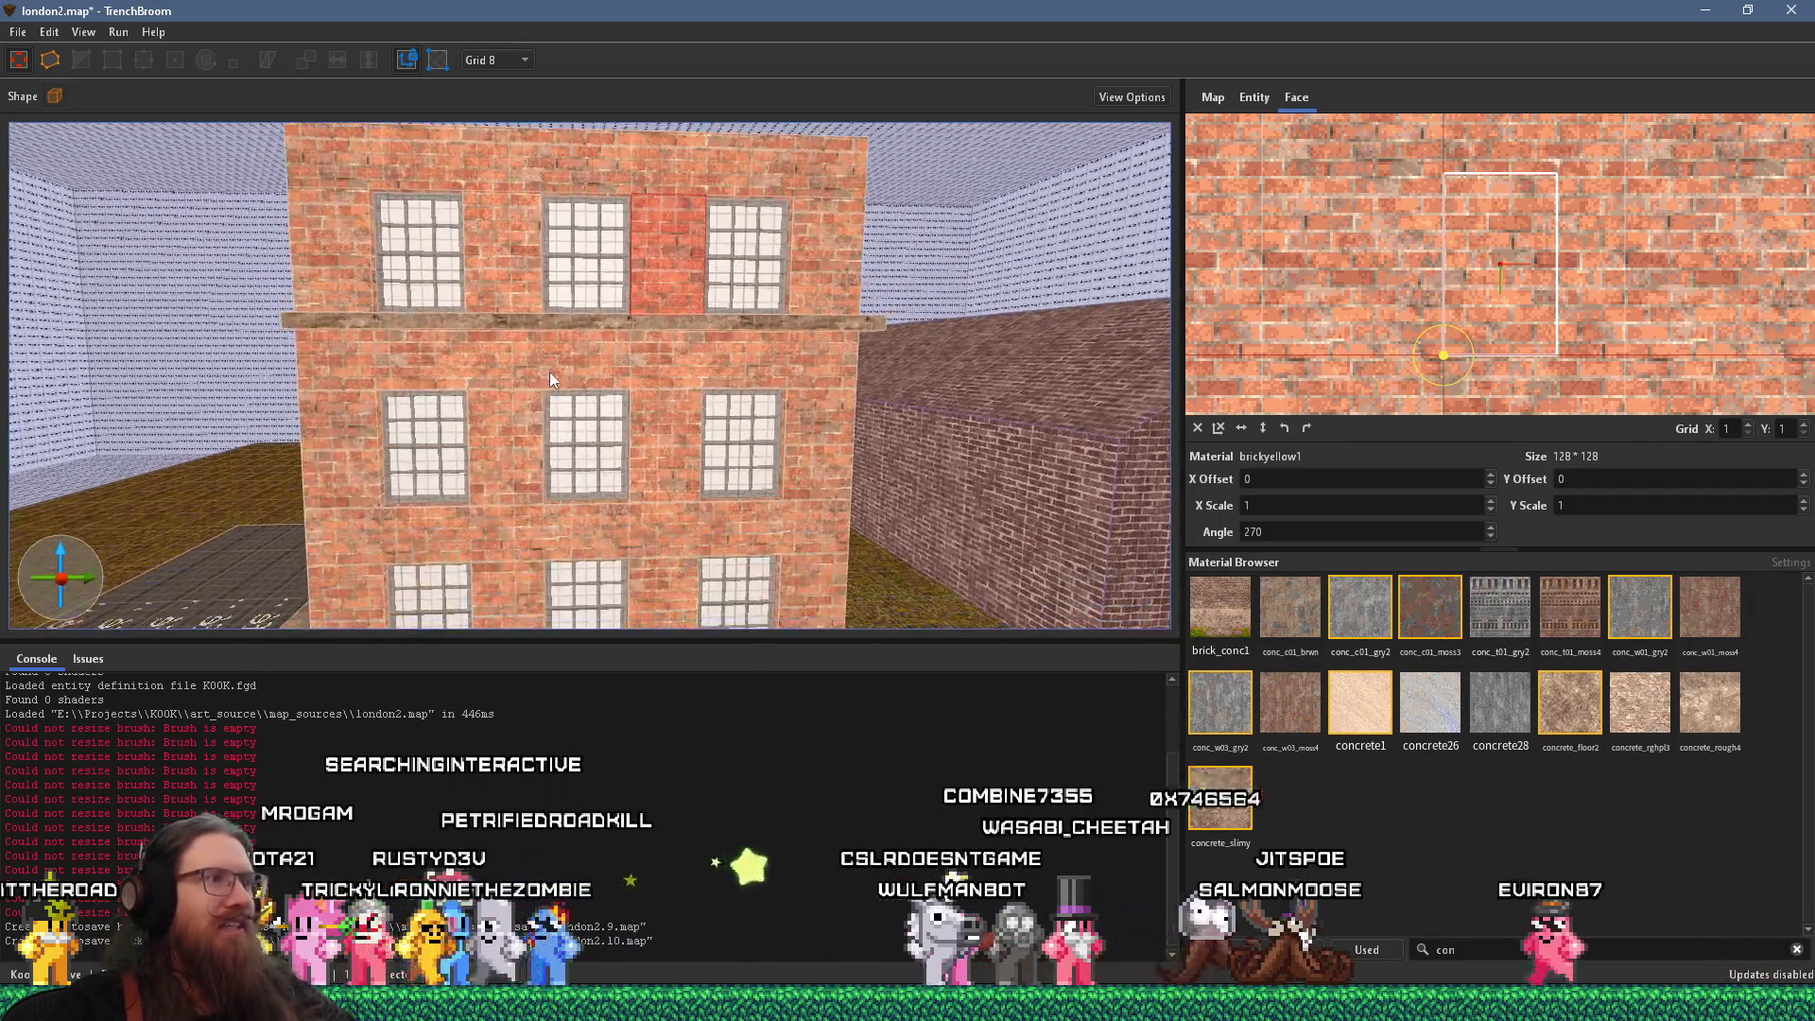
{"action": "key", "text": "alt+Tab"}
{"action": "left_click", "coordinate": [729, 322]}
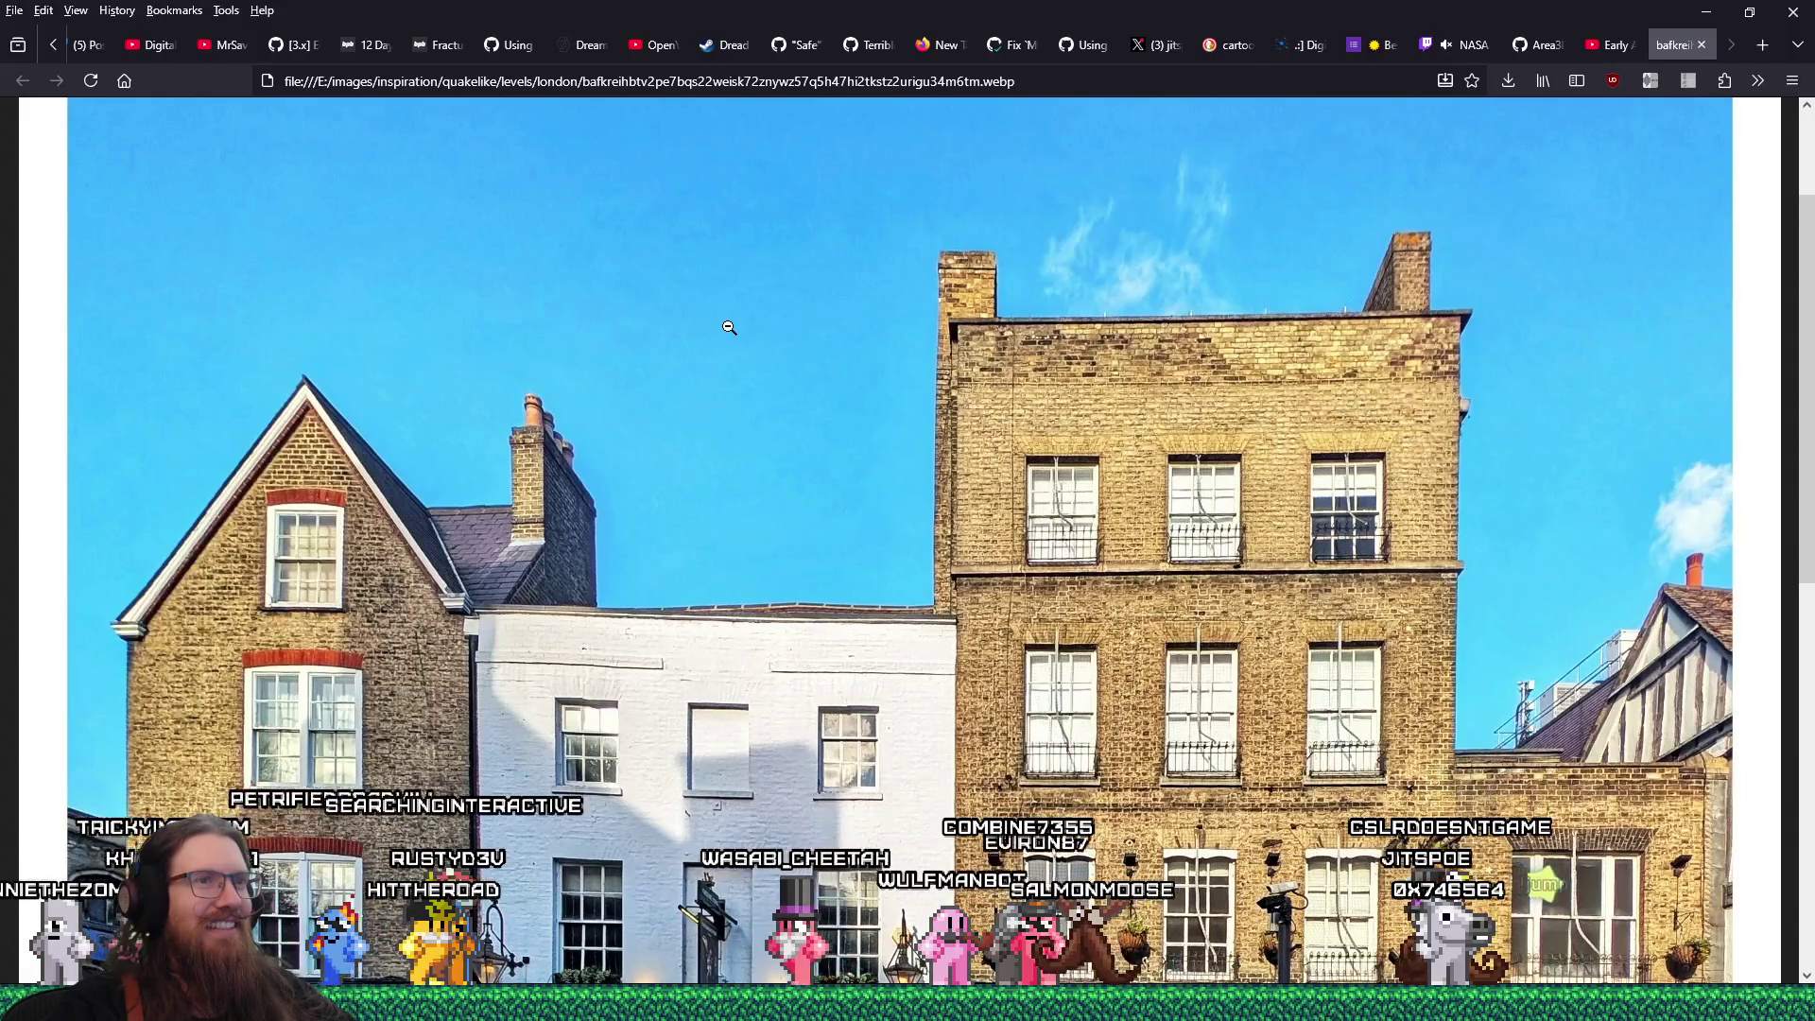
Compare the map with the London photo in Firefox, then nudge the brick building brush right
{"action": "key", "text": "alt+Tab"}
{"action": "scroll", "coordinate": [566, 596], "scroll_direction": "up", "scroll_amount": 6}
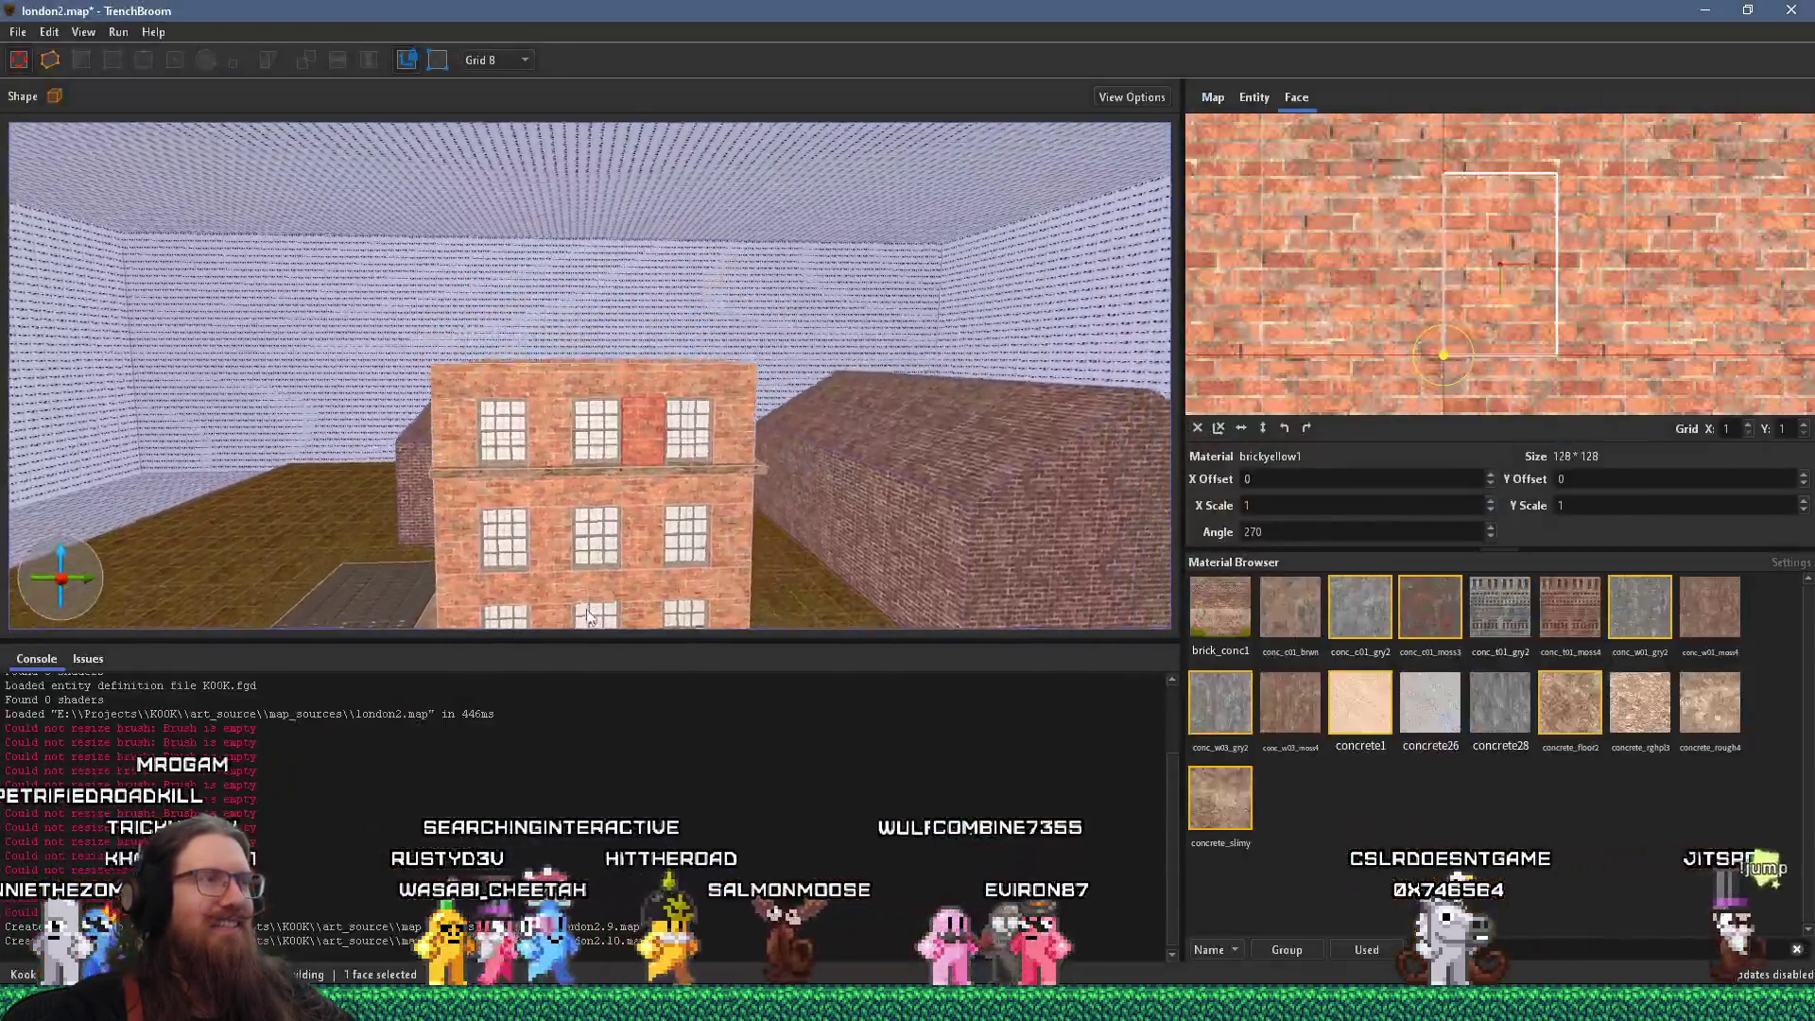
{"action": "scroll", "coordinate": [566, 596], "scroll_direction": "up", "scroll_amount": 3}
{"action": "key", "text": "alt+Tab"}
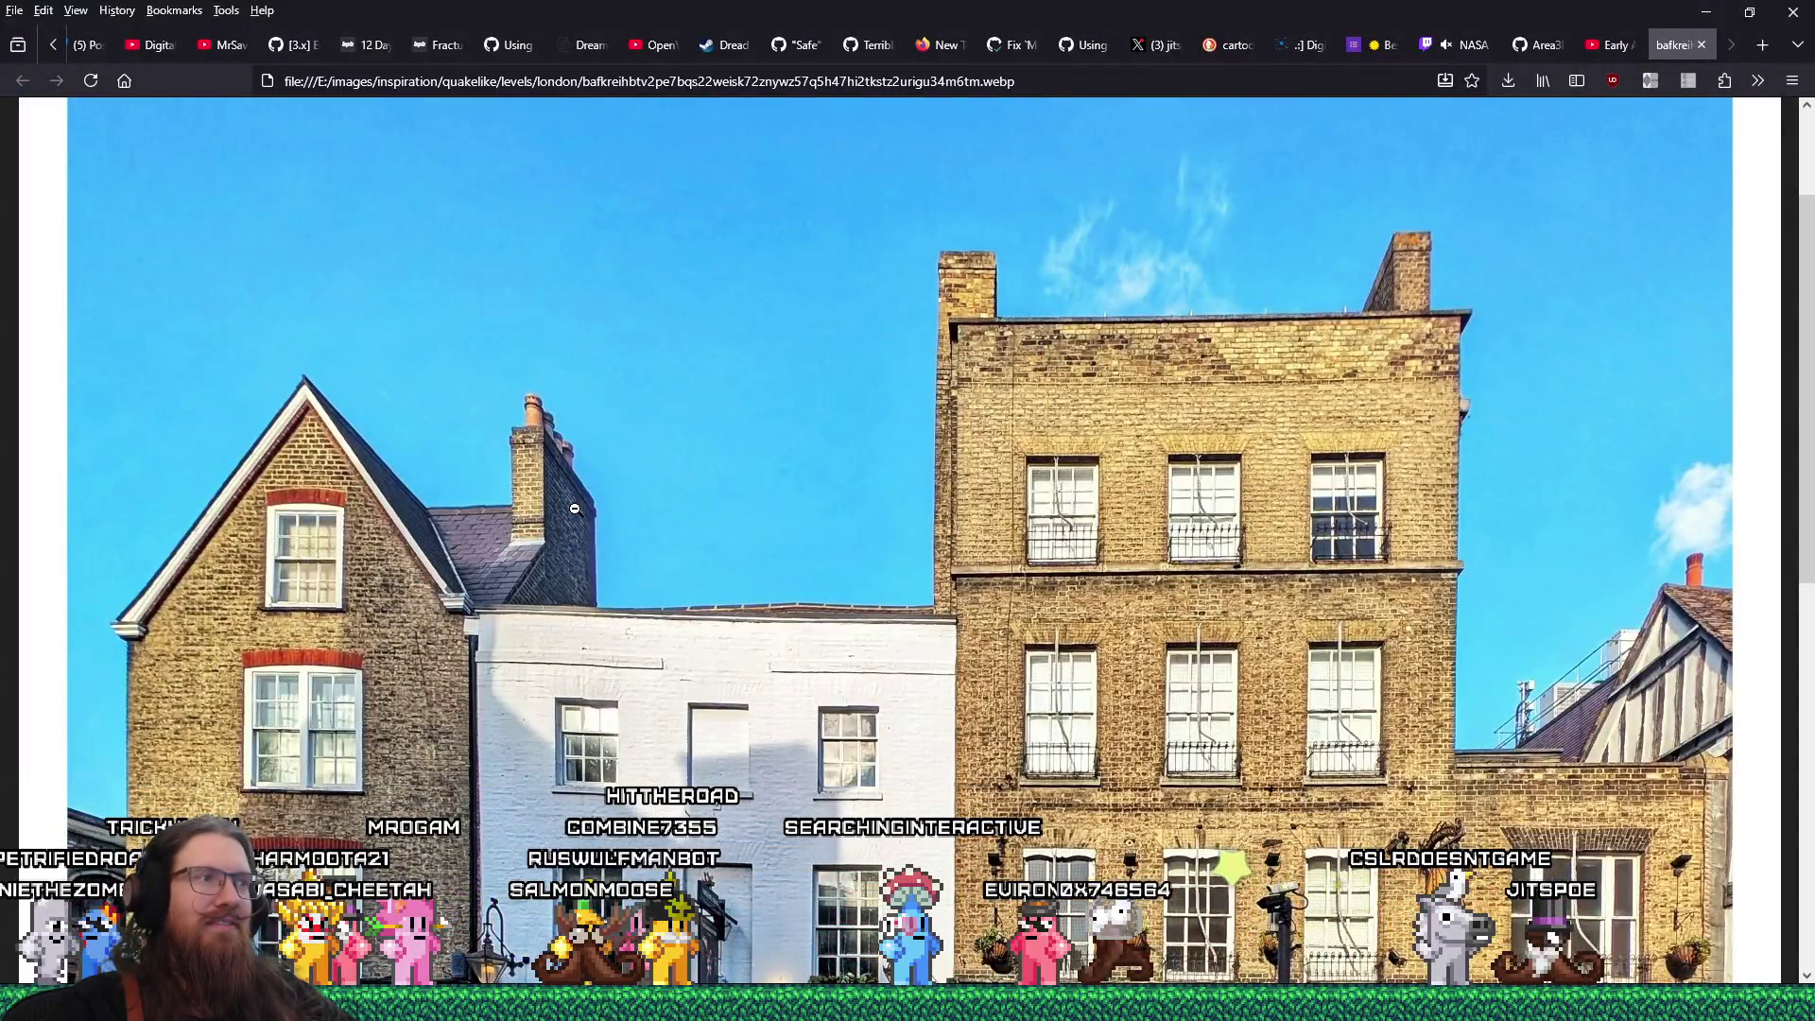
{"action": "key", "text": "alt+Tab"}
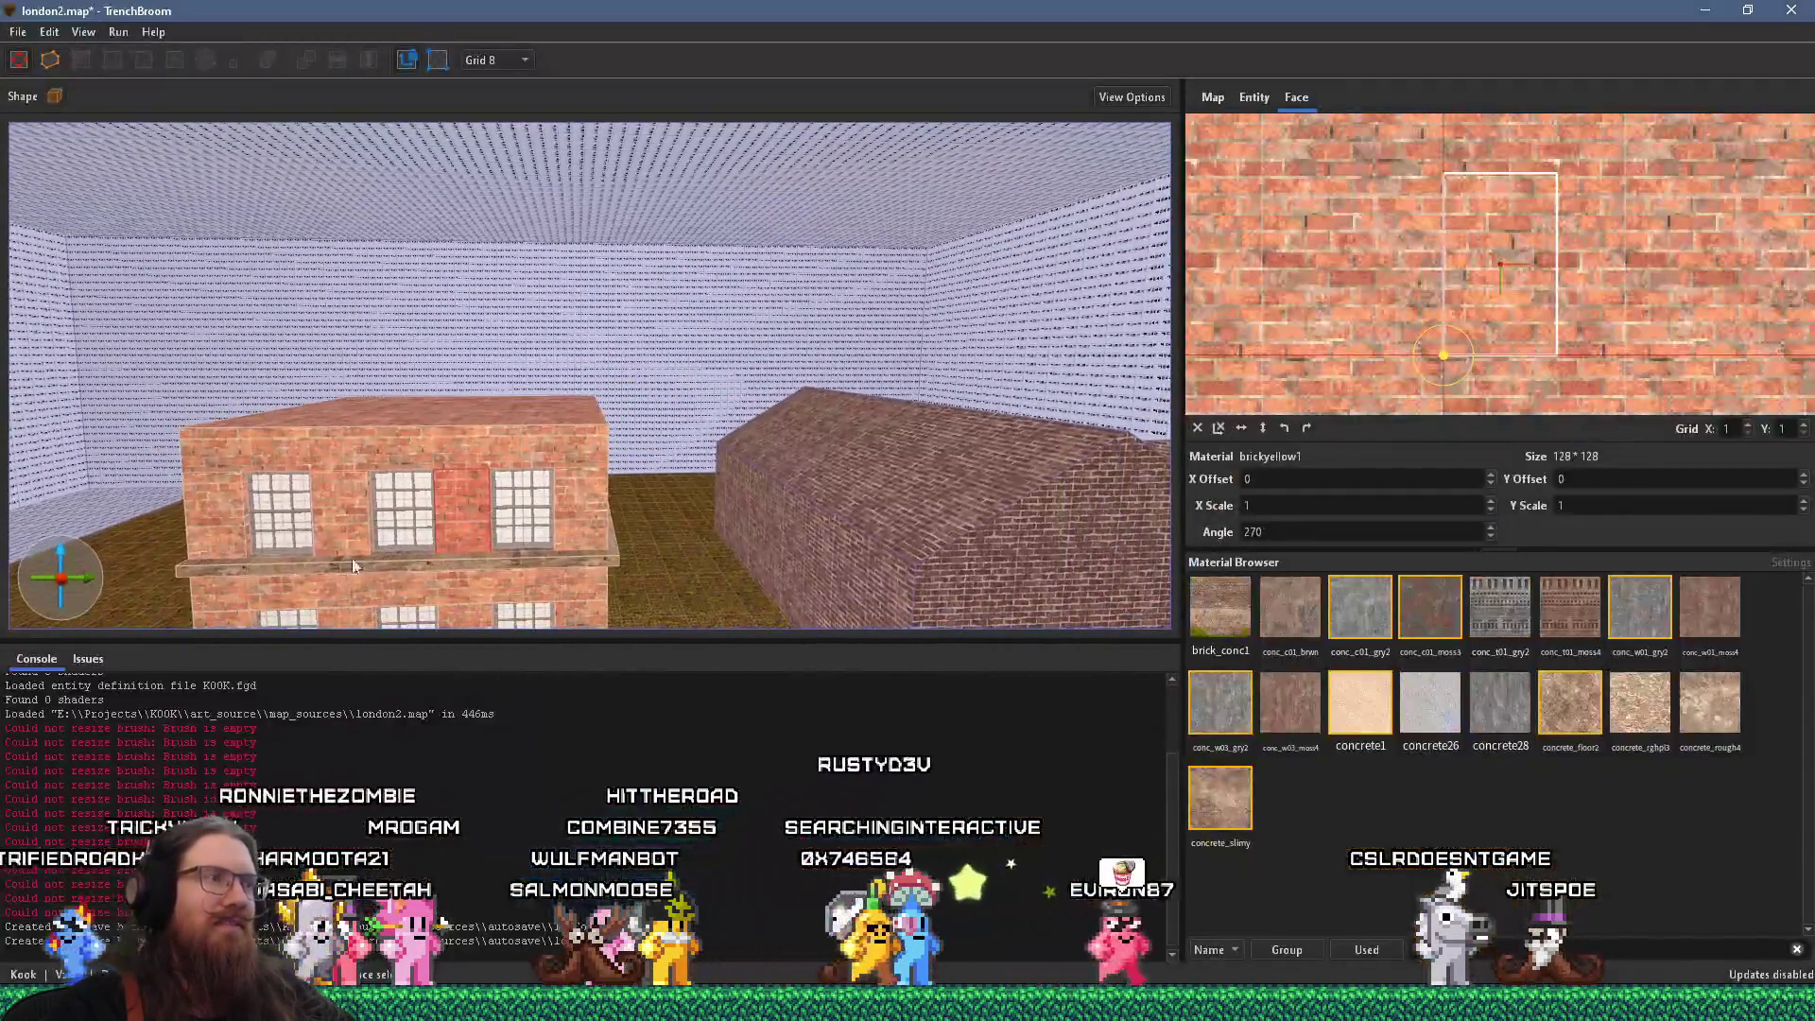
{"action": "mouse_move", "coordinate": [486, 416]}
{"action": "left_mouse_down"}
{"action": "mouse_move", "coordinate": [639, 458]}
{"action": "mouse_move", "coordinate": [697, 446]}
{"action": "mouse_move", "coordinate": [663, 410]}
{"action": "mouse_move", "coordinate": [683, 342]}
{"action": "left_mouse_up"}
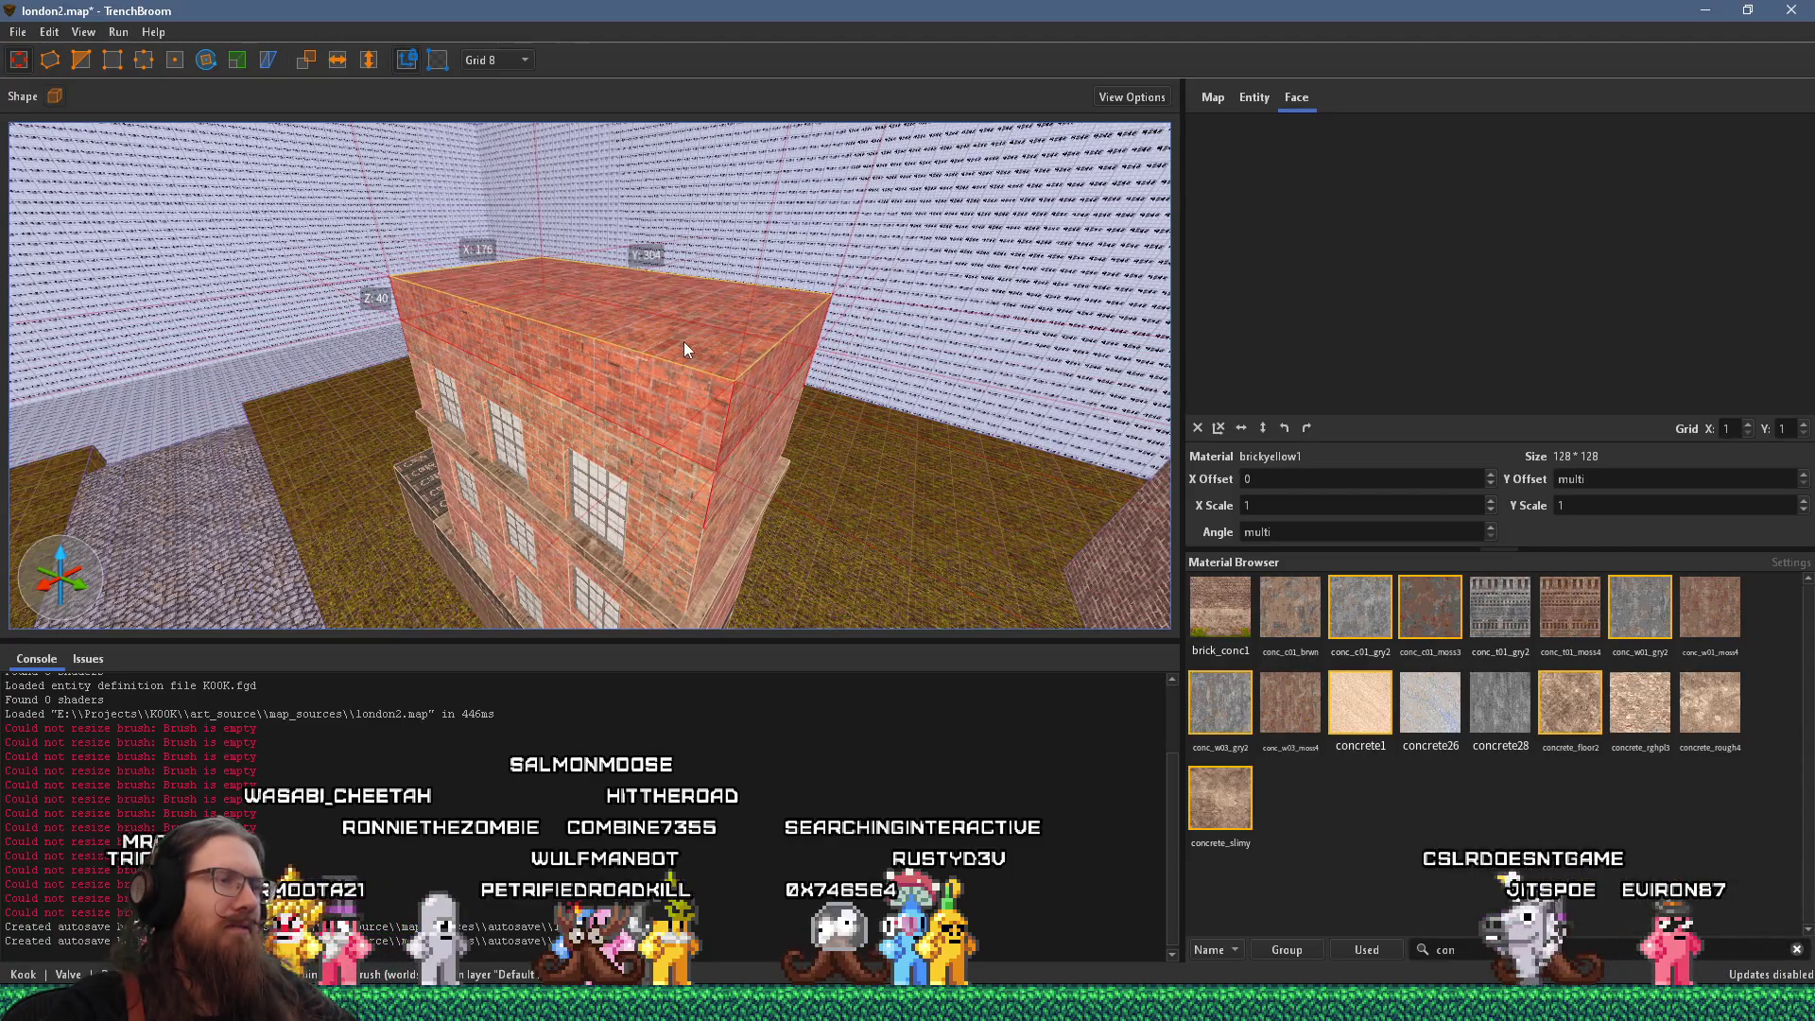
Raise the rooftop brickyellow1 block's top face so its height grows from 32 to 40 units
{"action": "scroll", "coordinate": [768, 357], "scroll_direction": "up", "scroll_amount": 3}
{"action": "scroll", "coordinate": [429, 197], "scroll_direction": "up", "scroll_amount": 5}
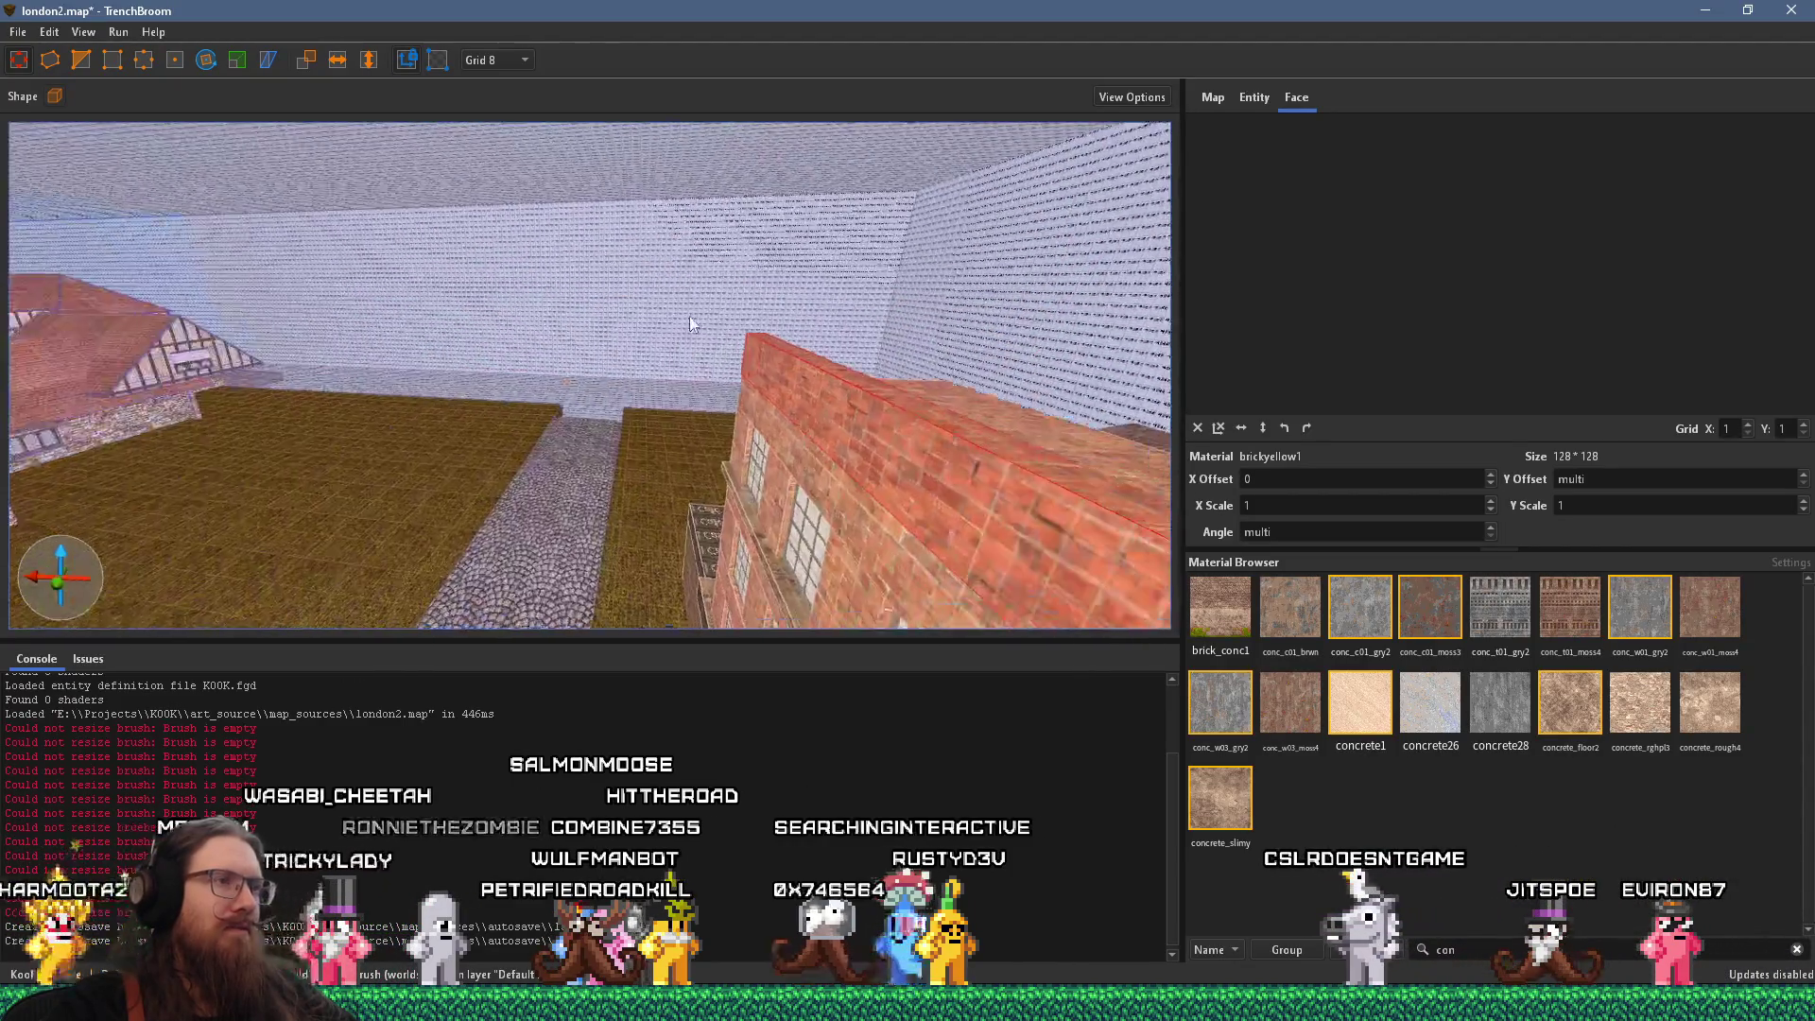
{"action": "scroll", "coordinate": [572, 366], "scroll_direction": "down", "scroll_amount": 5}
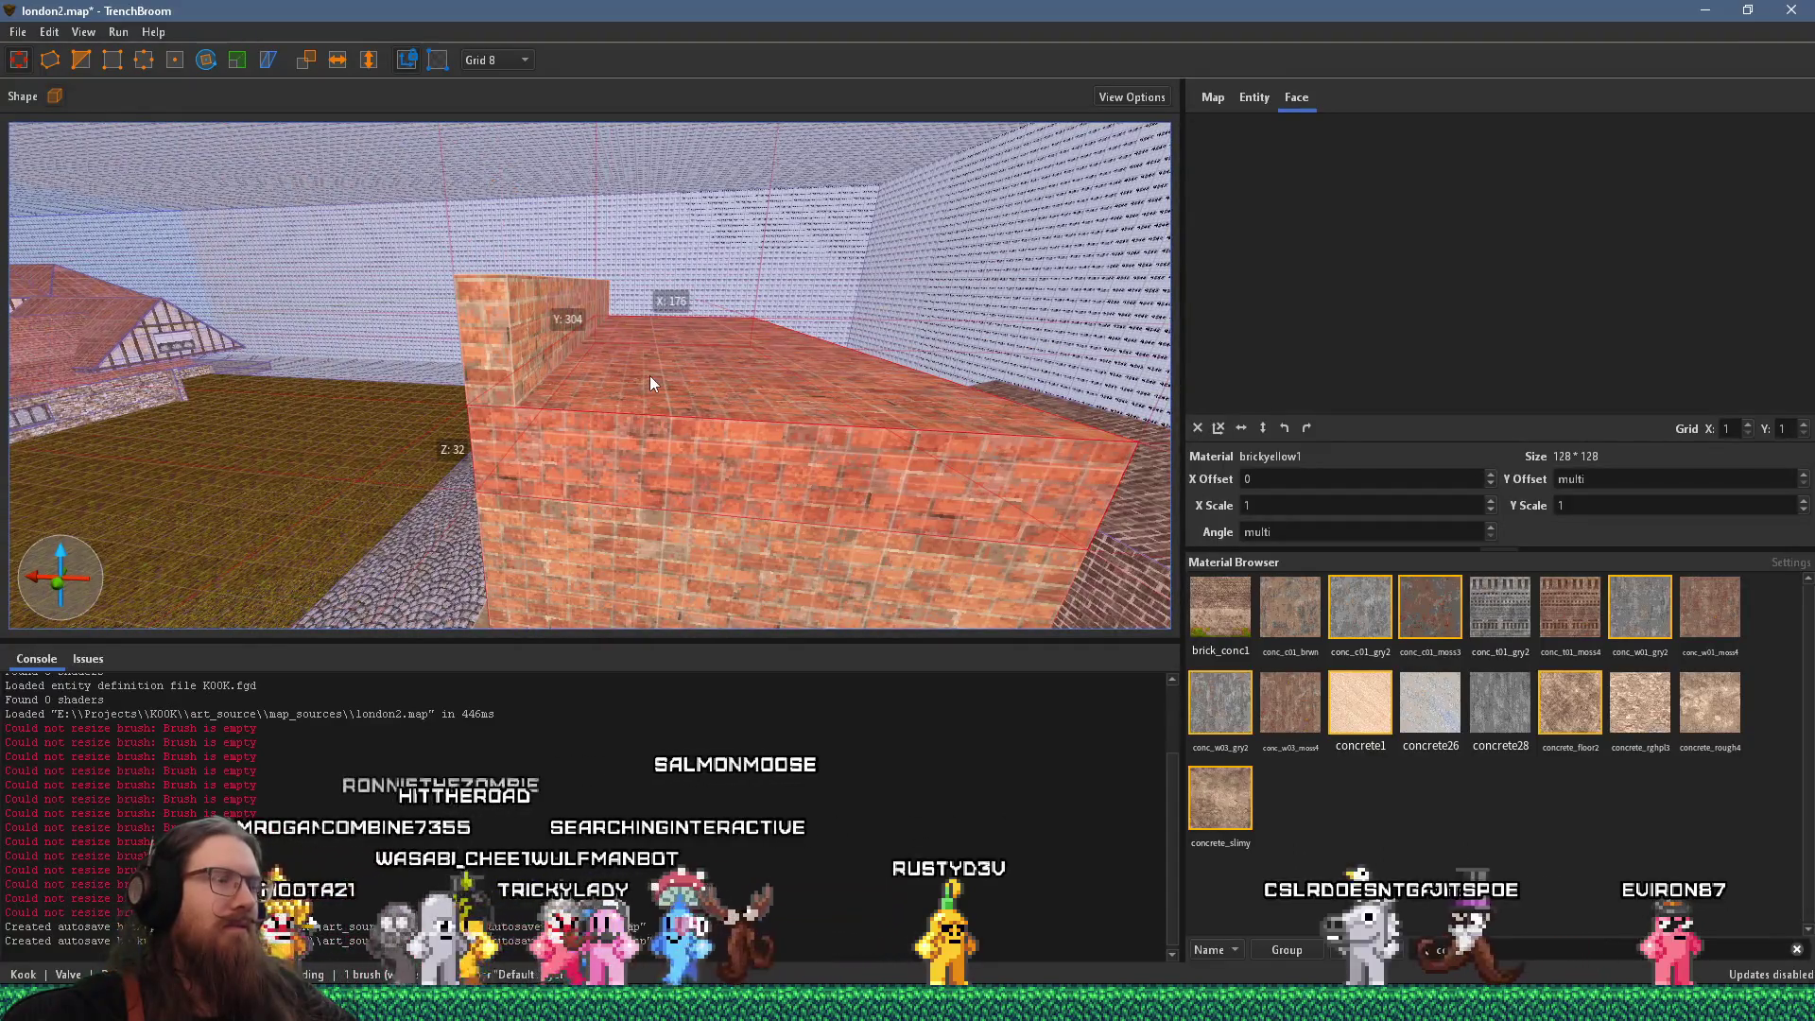
{"action": "left_click_drag", "start_coordinate": [650, 376], "coordinate": [667, 280]}
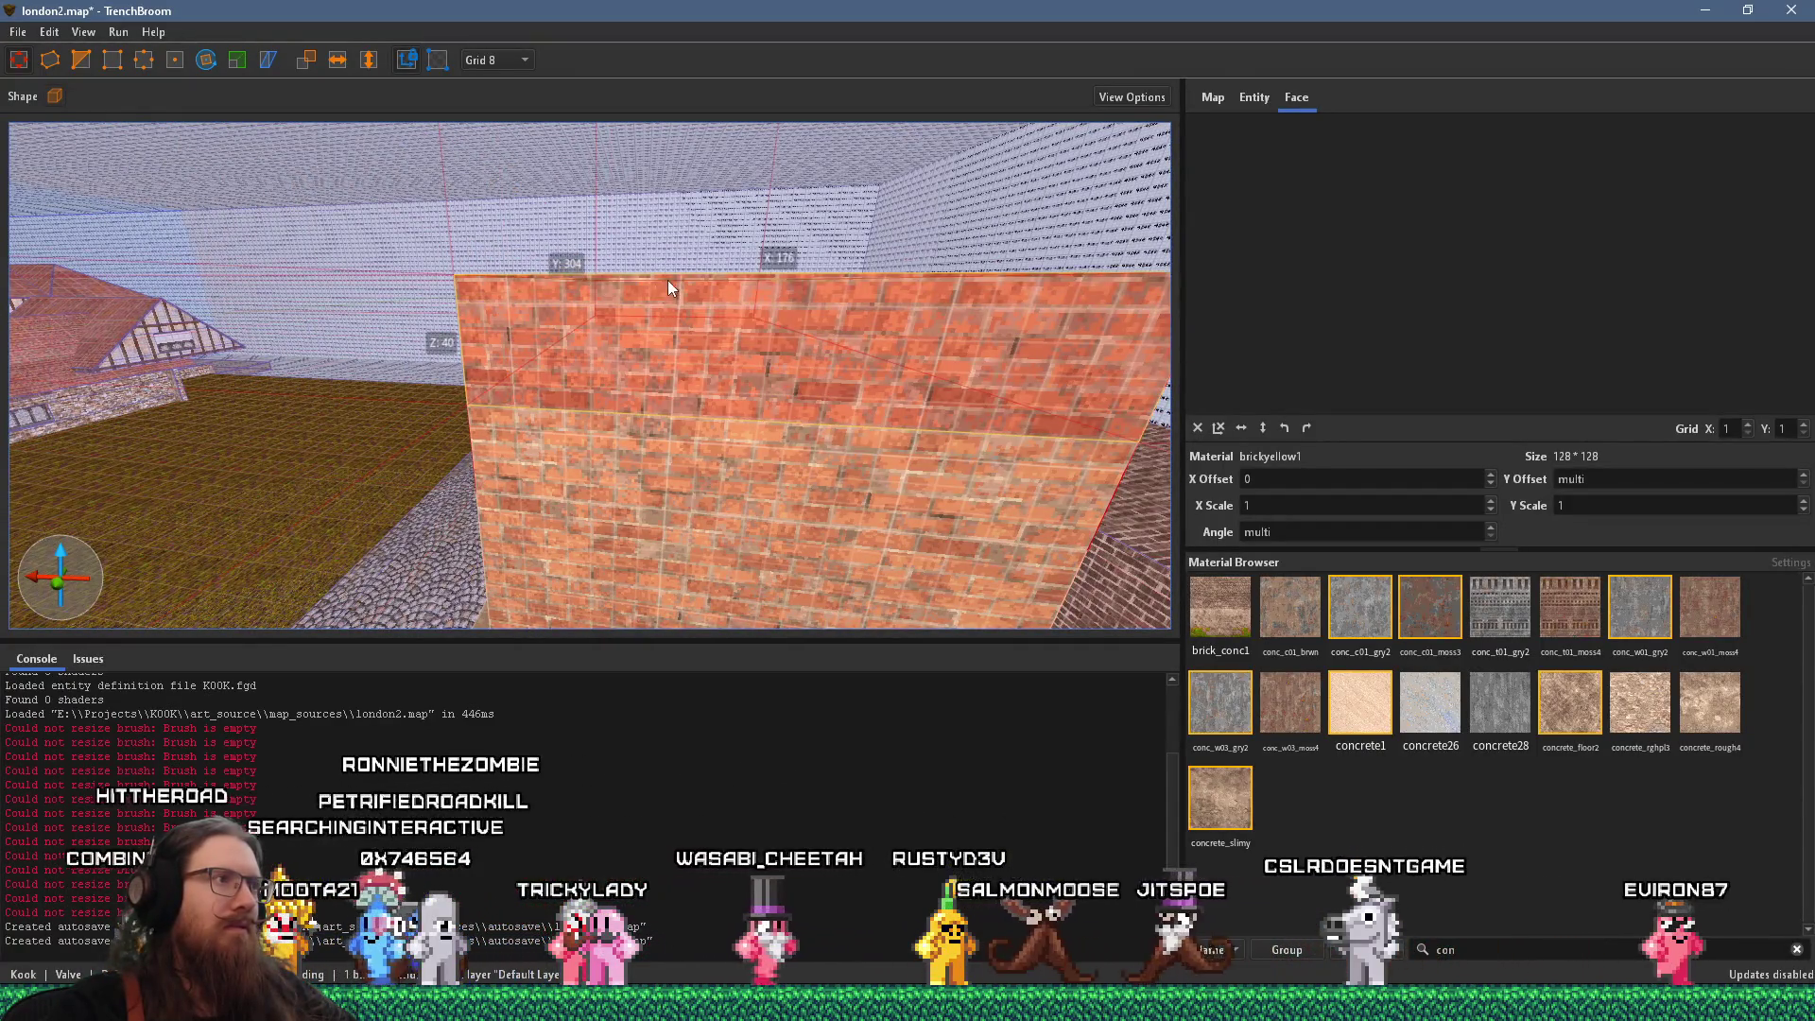
{"action": "mouse_move", "coordinate": [480, 360]}
{"action": "left_mouse_down"}
{"action": "mouse_move", "coordinate": [528, 398]}
{"action": "mouse_move", "coordinate": [592, 353]}
{"action": "mouse_move", "coordinate": [537, 379]}
{"action": "mouse_move", "coordinate": [561, 397]}
{"action": "mouse_move", "coordinate": [648, 366]}
{"action": "mouse_move", "coordinate": [371, 350]}
{"action": "mouse_move", "coordinate": [382, 314]}
{"action": "mouse_move", "coordinate": [209, 319]}
{"action": "mouse_move", "coordinate": [349, 327]}
{"action": "mouse_move", "coordinate": [138, 153]}
{"action": "left_mouse_up"}
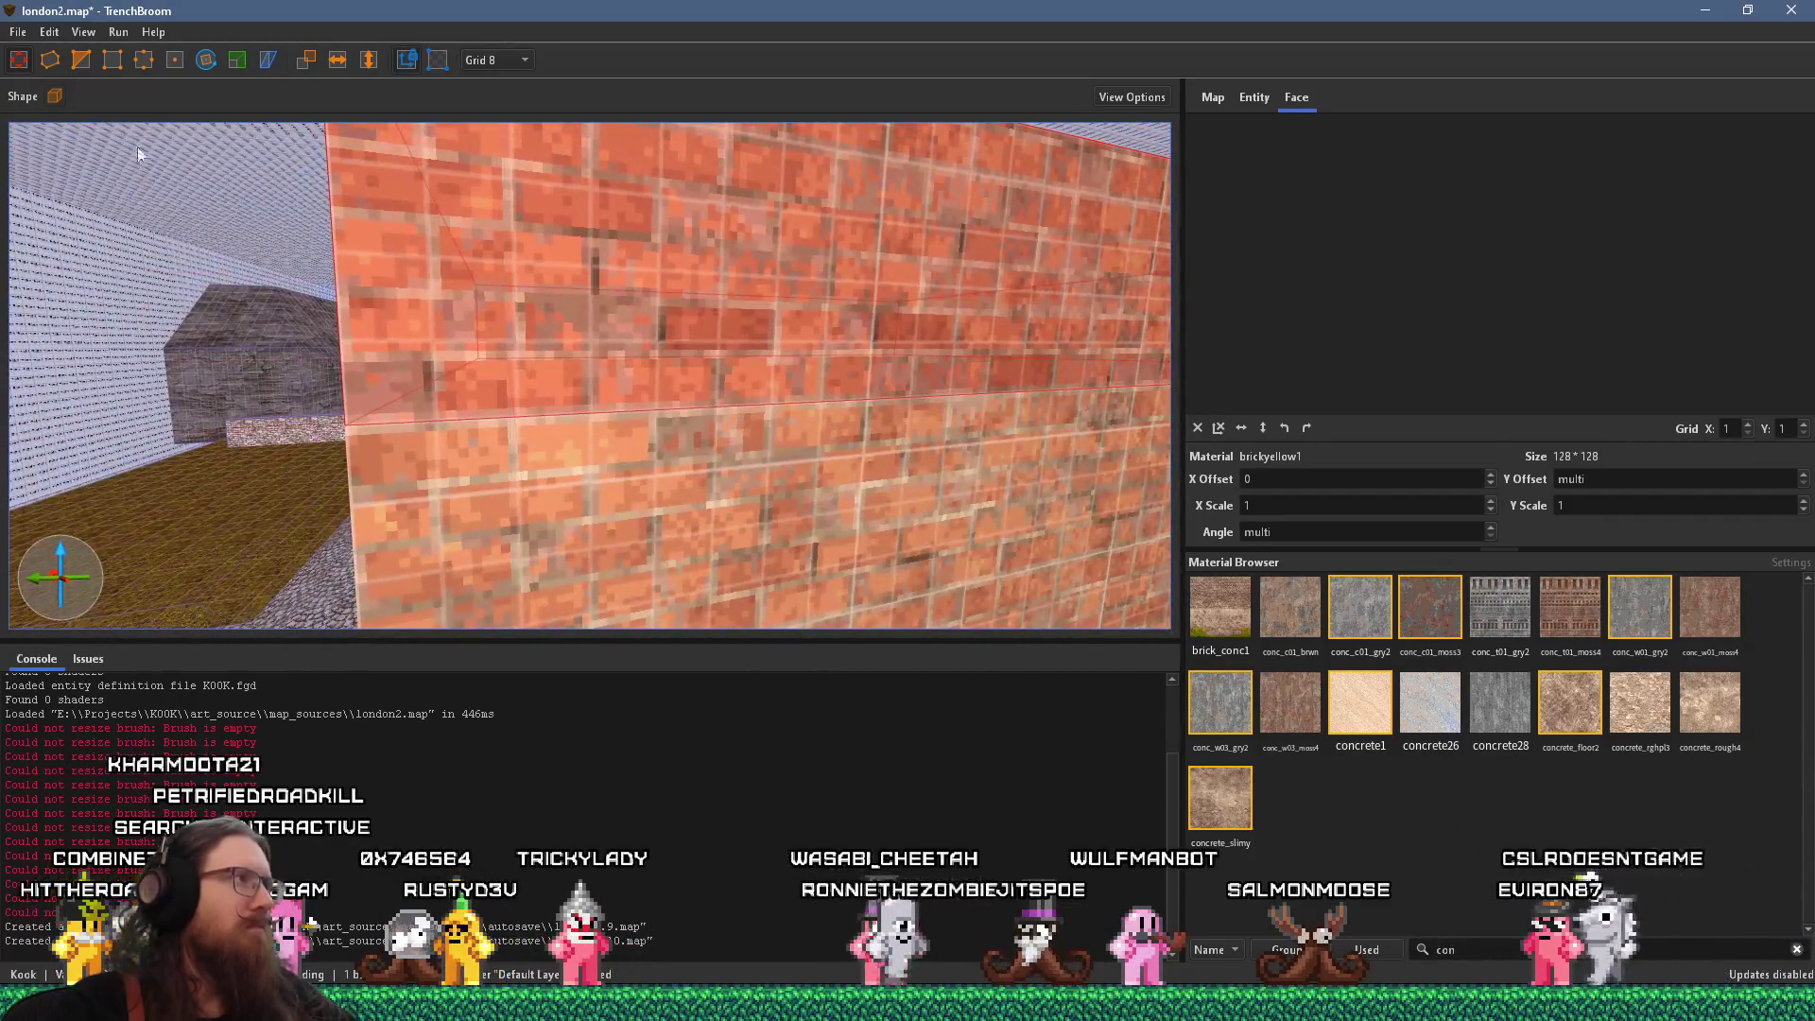
With the Clip tool, cut the first sloped side off the rooftop brick block
{"action": "left_click", "coordinate": [76, 59]}
{"action": "left_click", "coordinate": [371, 422]}
{"action": "left_click", "coordinate": [501, 364]}
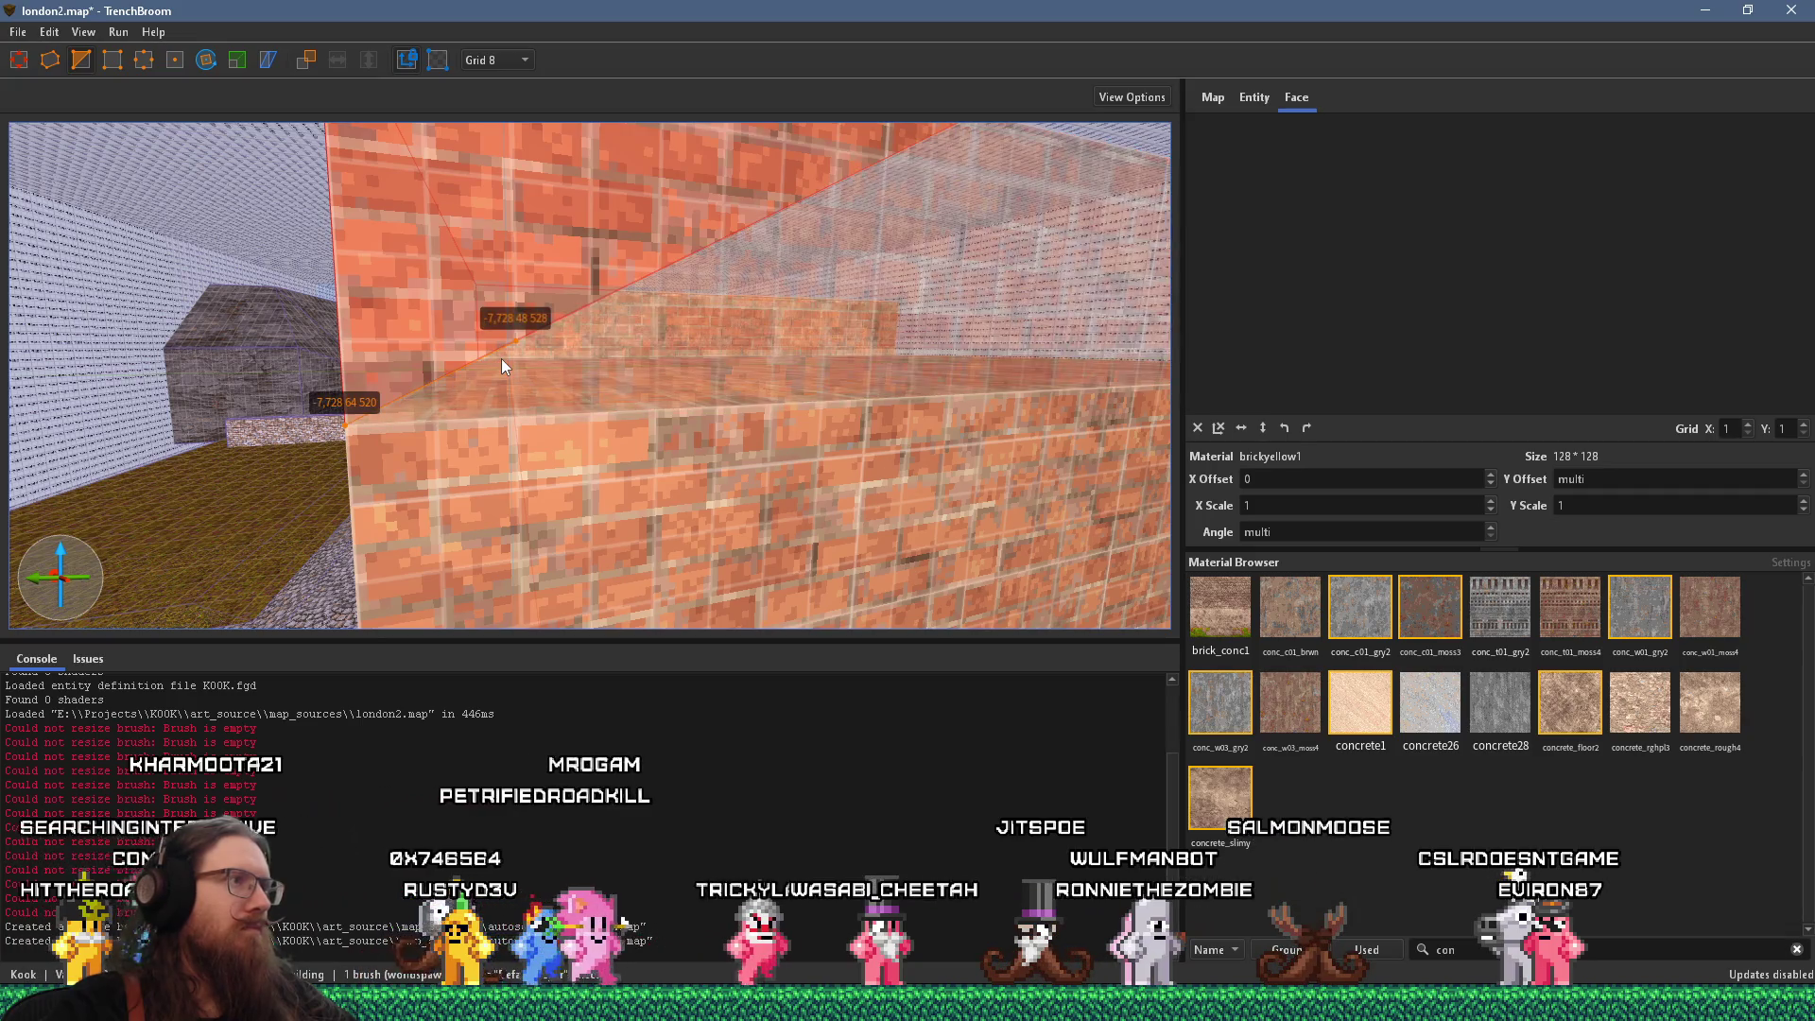
{"action": "key", "text": "Return"}
Clip the opposite slope to form the roof's second pitch
{"action": "key", "text": "s"}
{"action": "key", "text": "s"}
{"action": "key", "text": "s"}
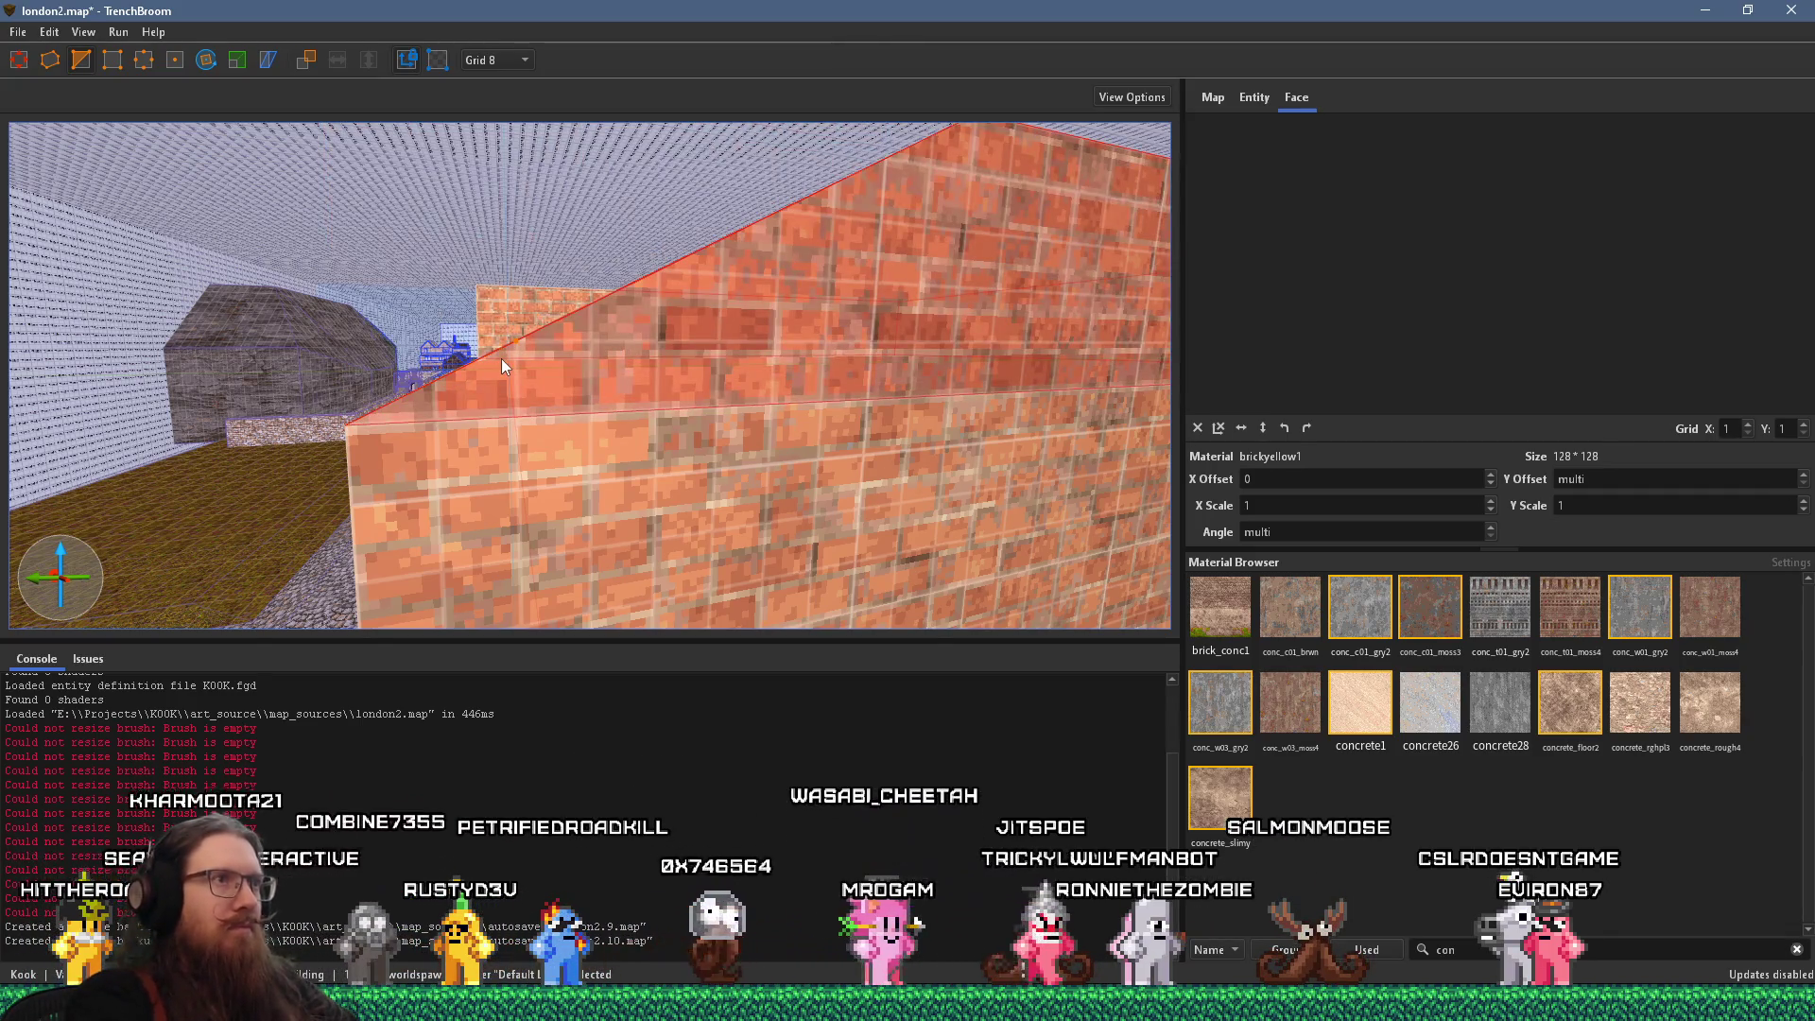
{"action": "key", "text": "w"}
{"action": "key", "text": "w"}
{"action": "key", "text": "w"}
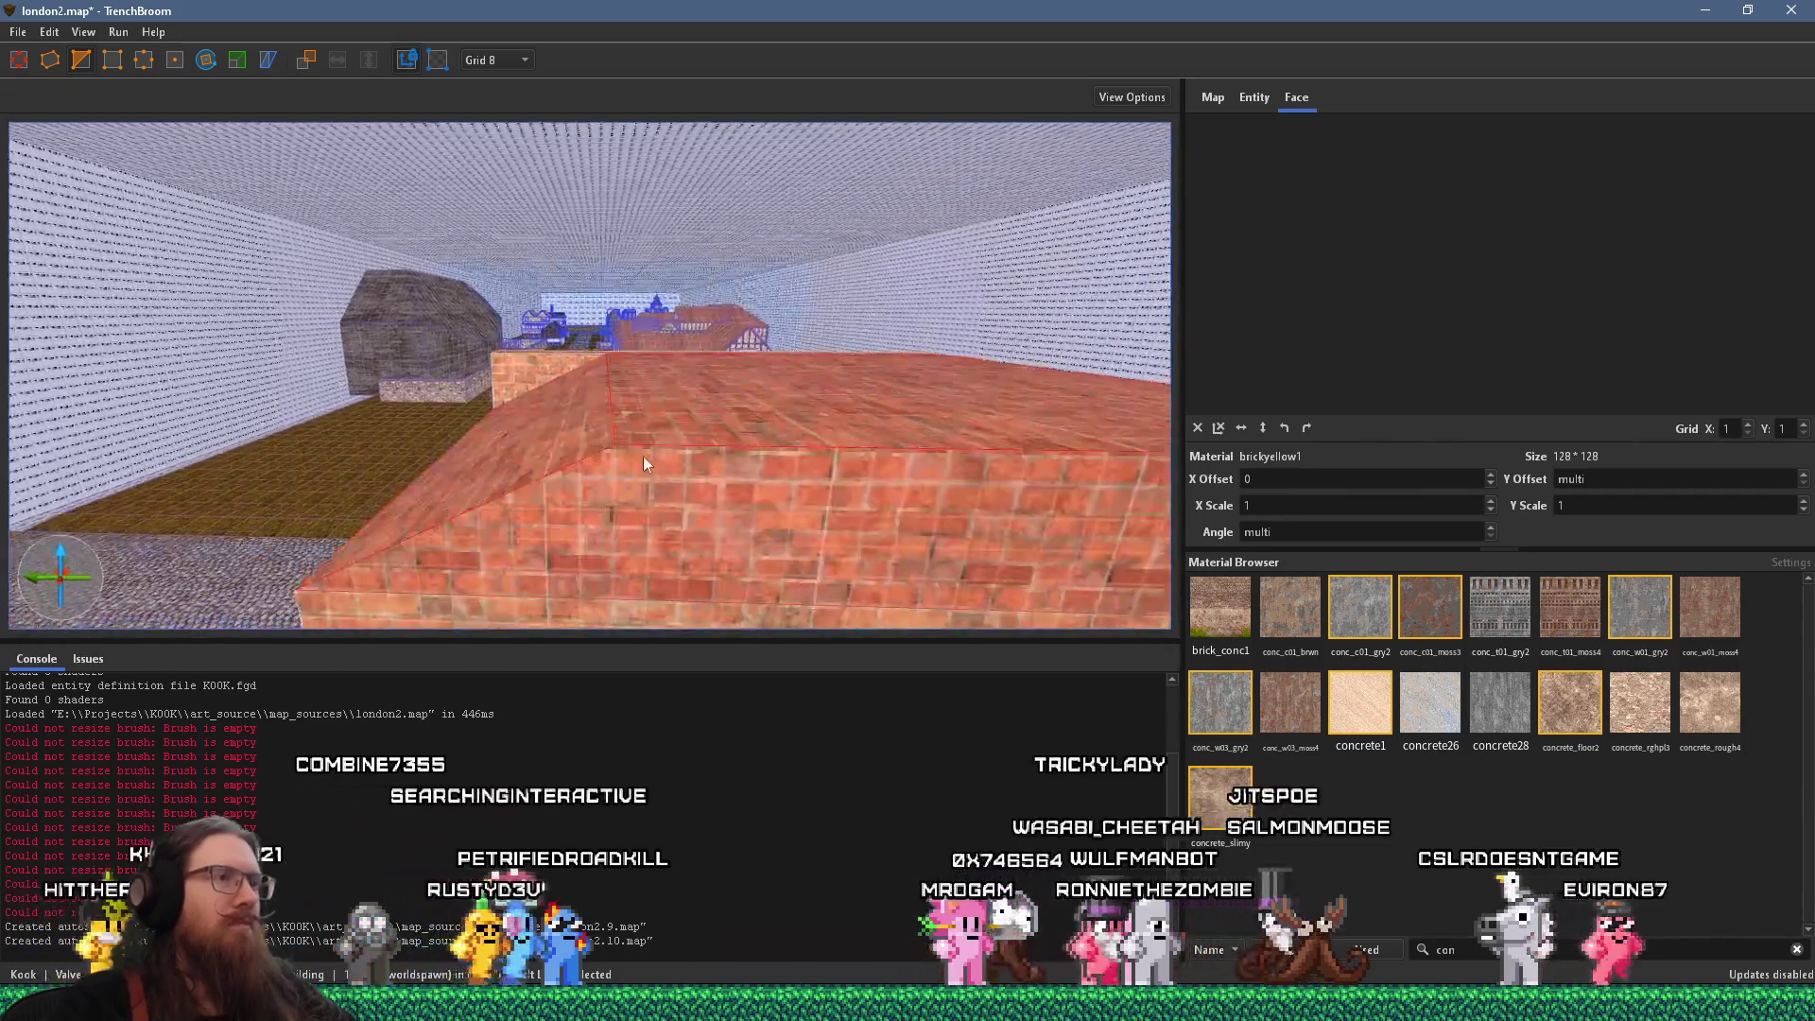
{"action": "key", "text": "w"}
{"action": "key", "text": "w"}
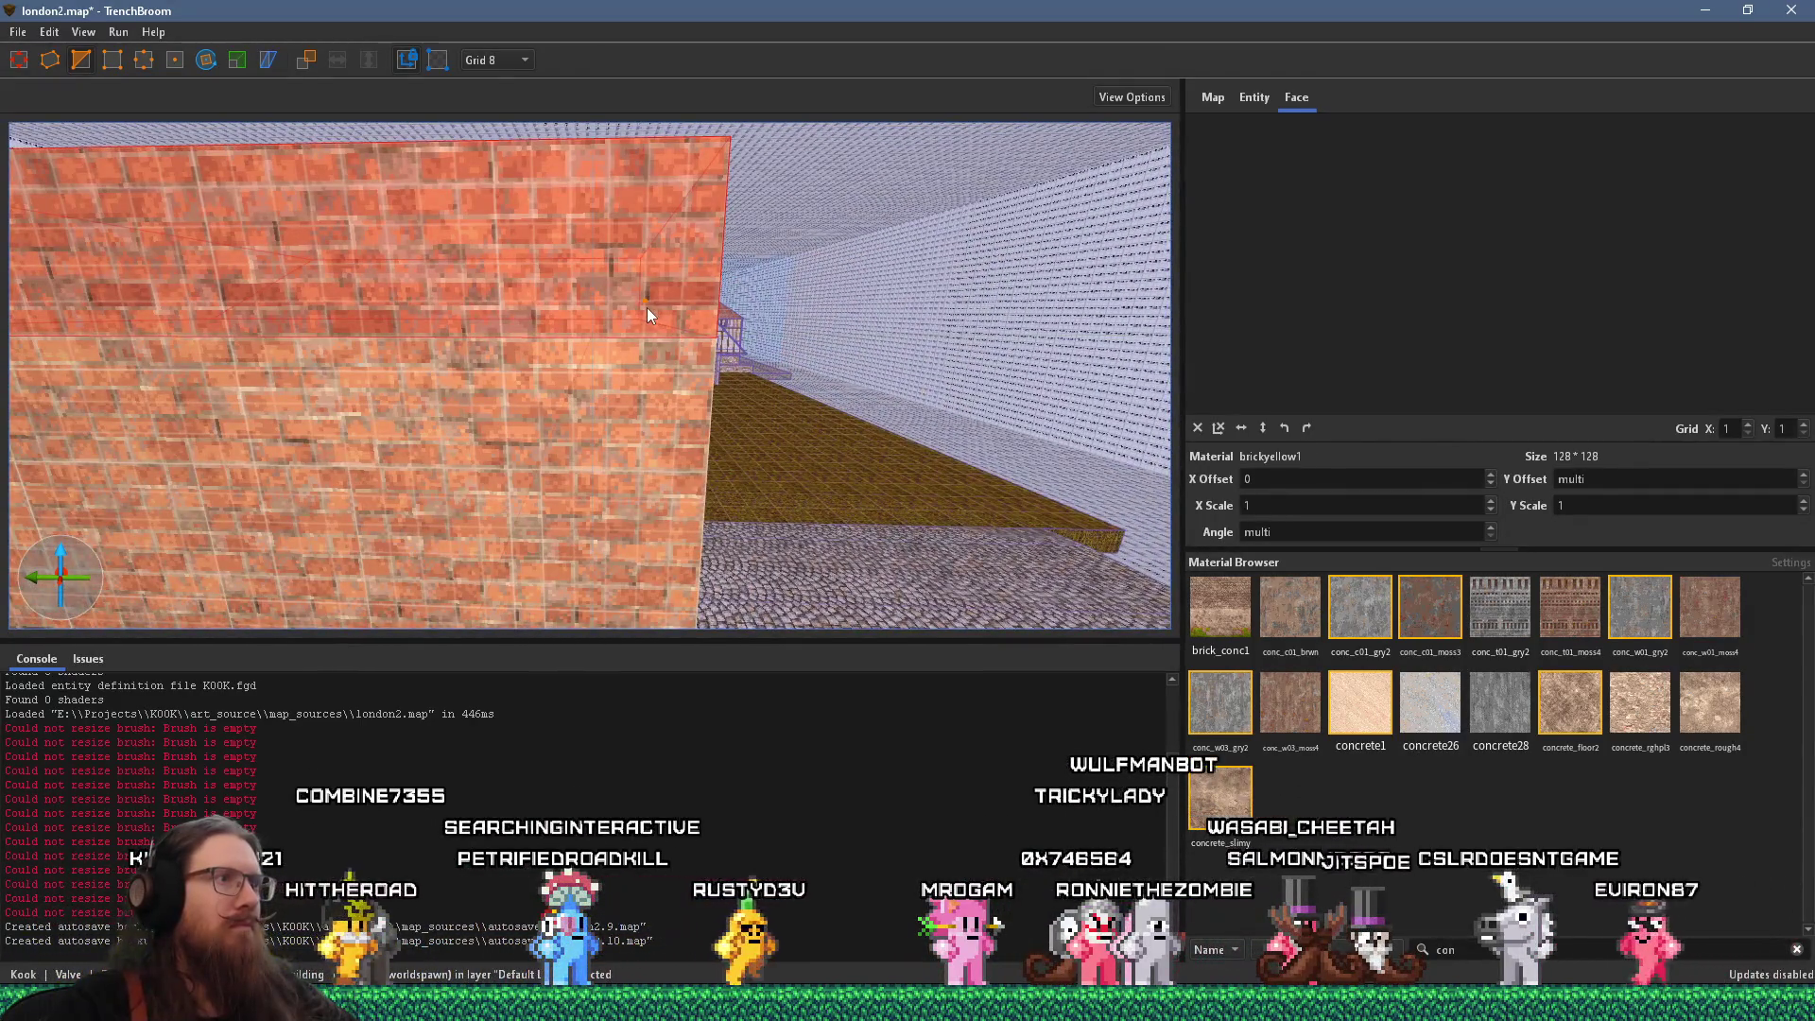
{"action": "left_click", "coordinate": [621, 308]}
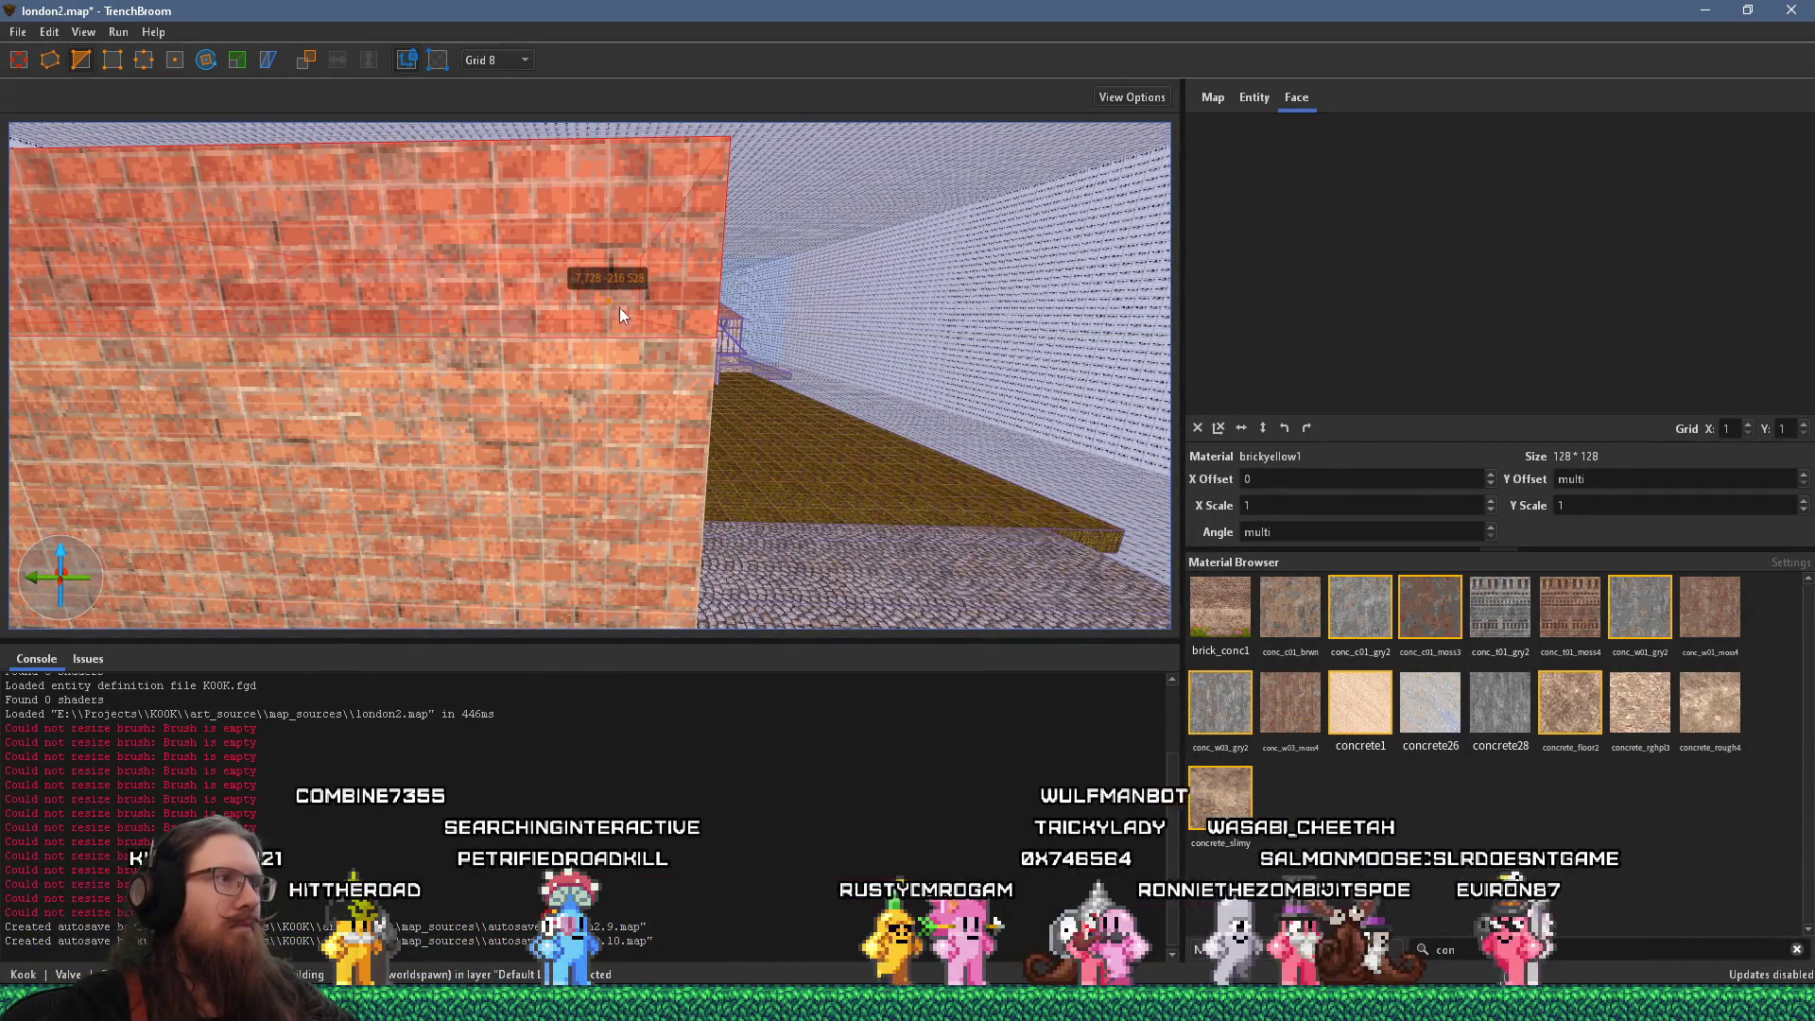
{"action": "left_click", "coordinate": [705, 329]}
{"action": "key", "text": "Return"}
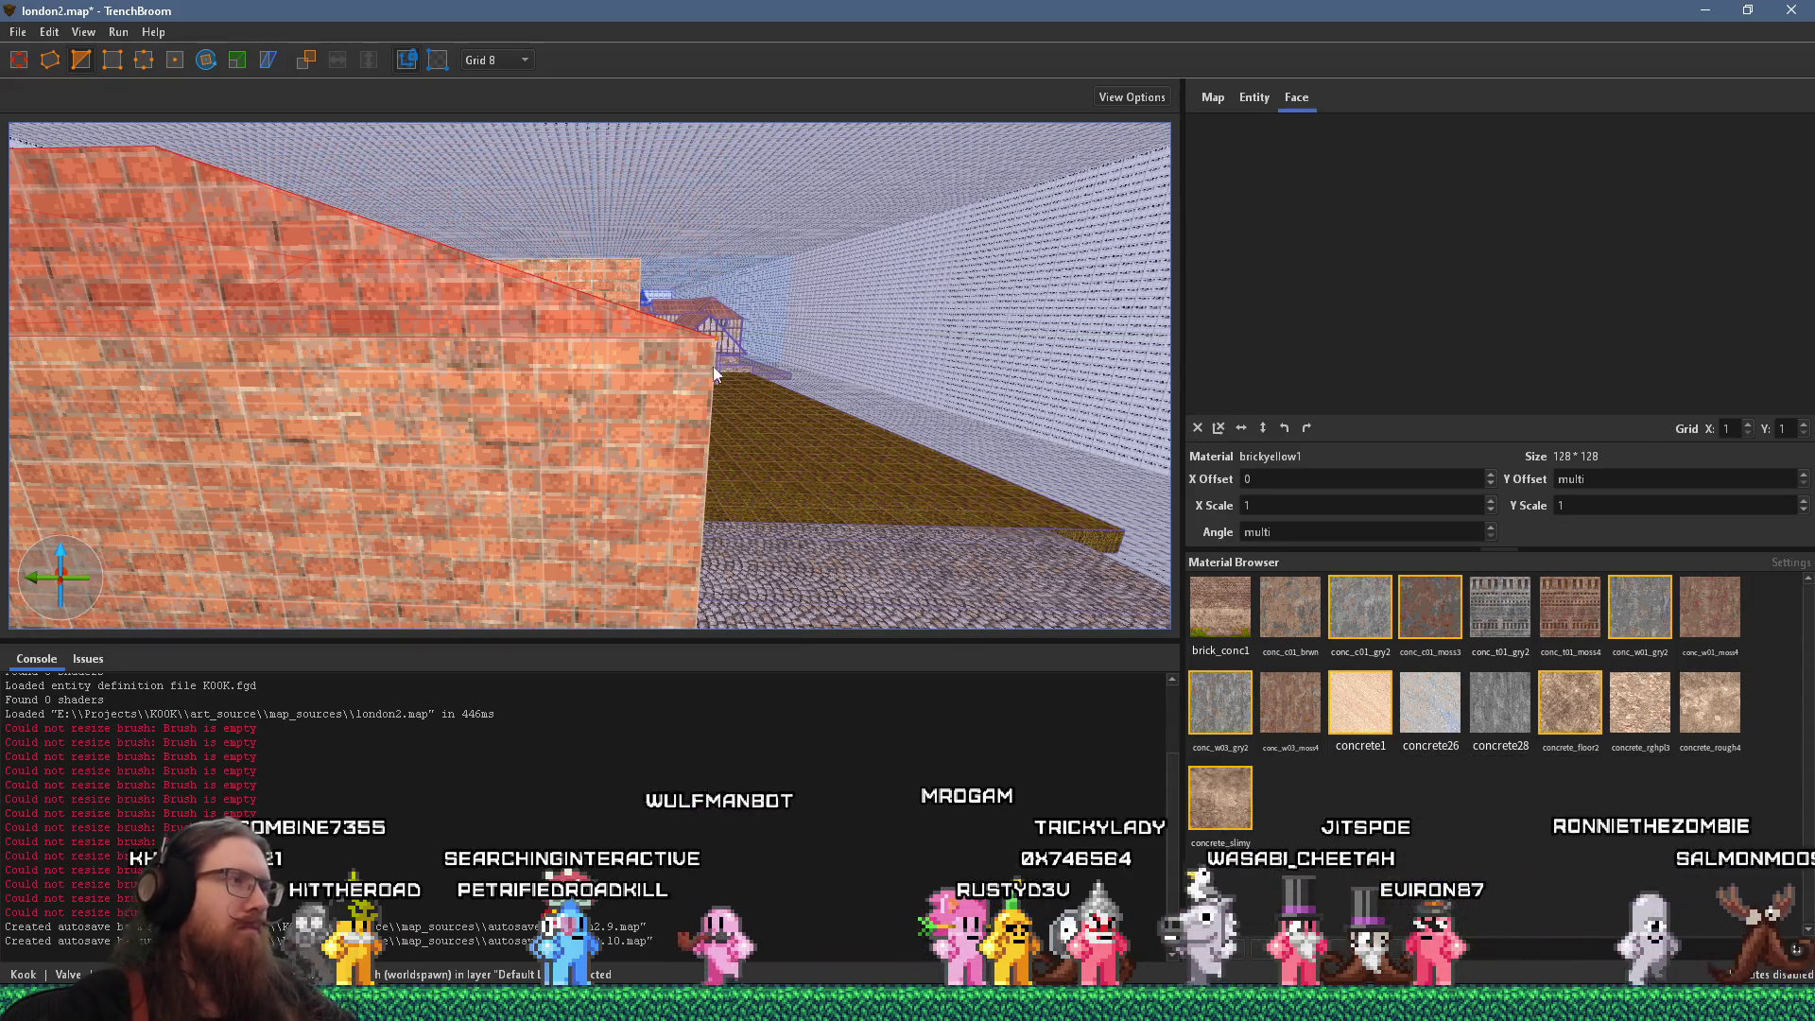
Place clip points on the block's end and drag the roof ridge's far end into shape
{"action": "key", "text": "s"}
{"action": "key", "text": "s"}
{"action": "key", "text": "s"}
{"action": "key", "text": "w"}
{"action": "key", "text": "w"}
{"action": "key", "text": "a"}
{"action": "key", "text": "a"}
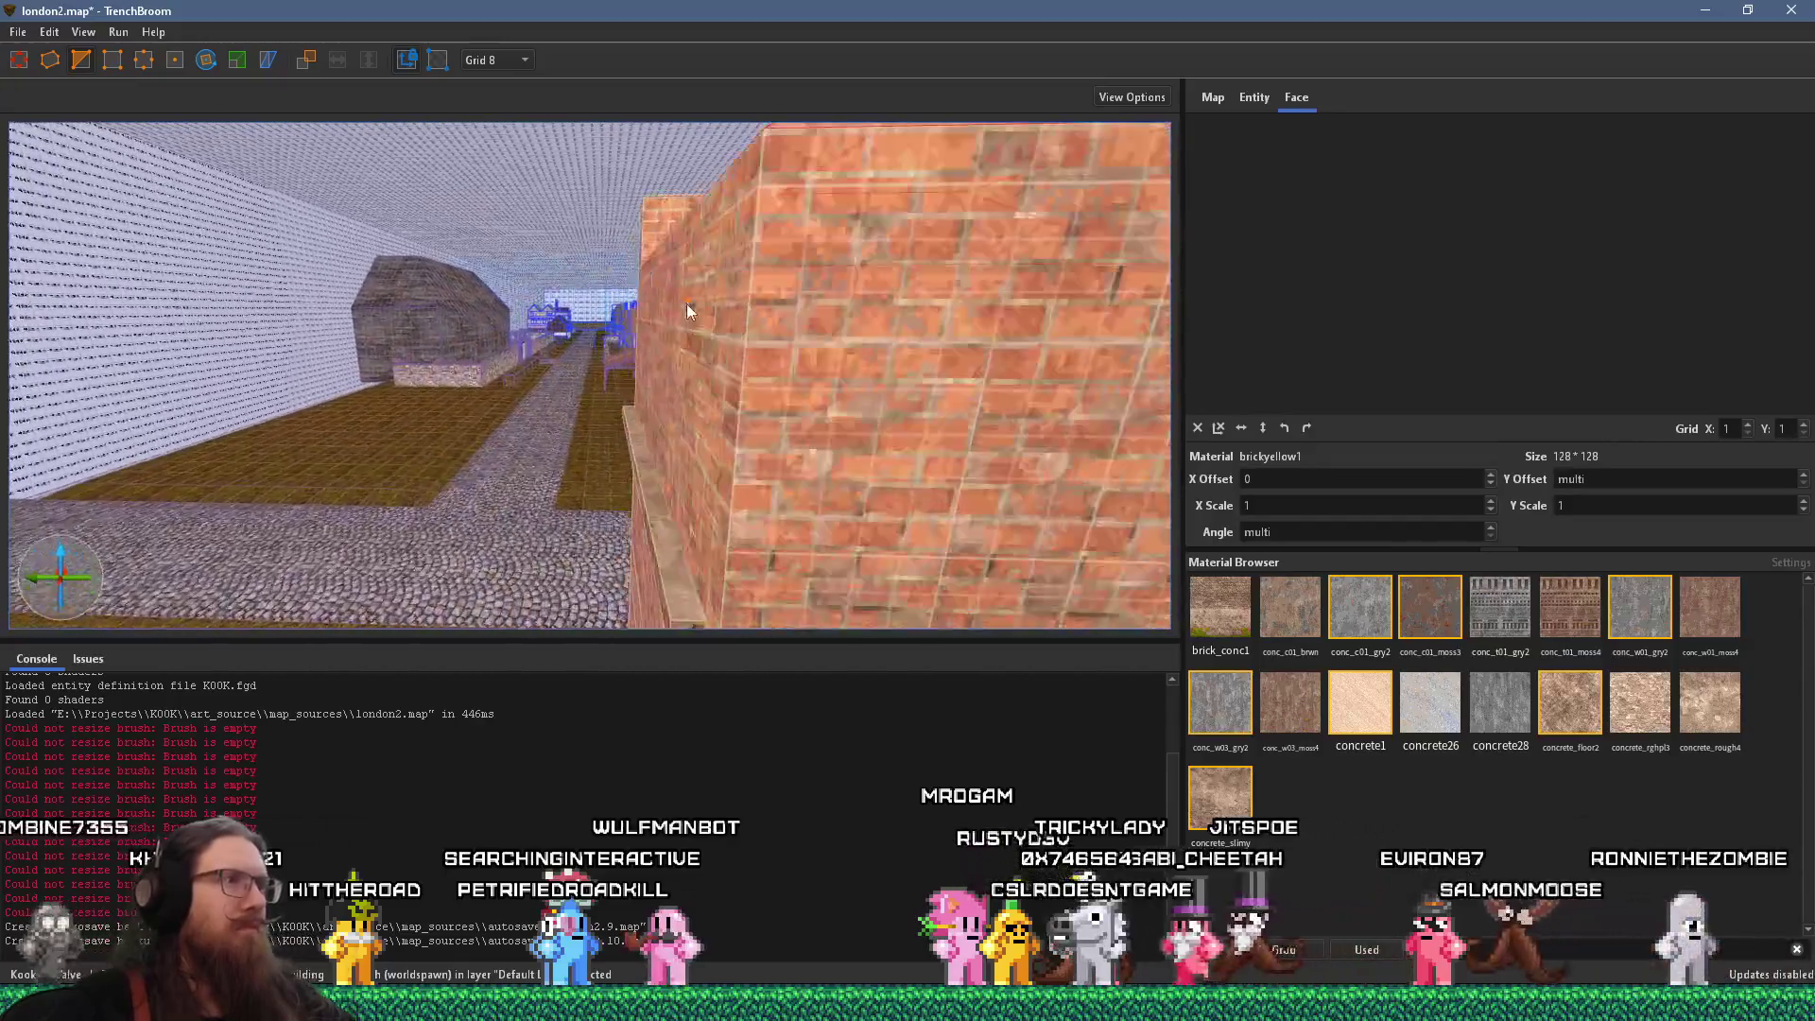
{"action": "left_click", "coordinate": [533, 280]}
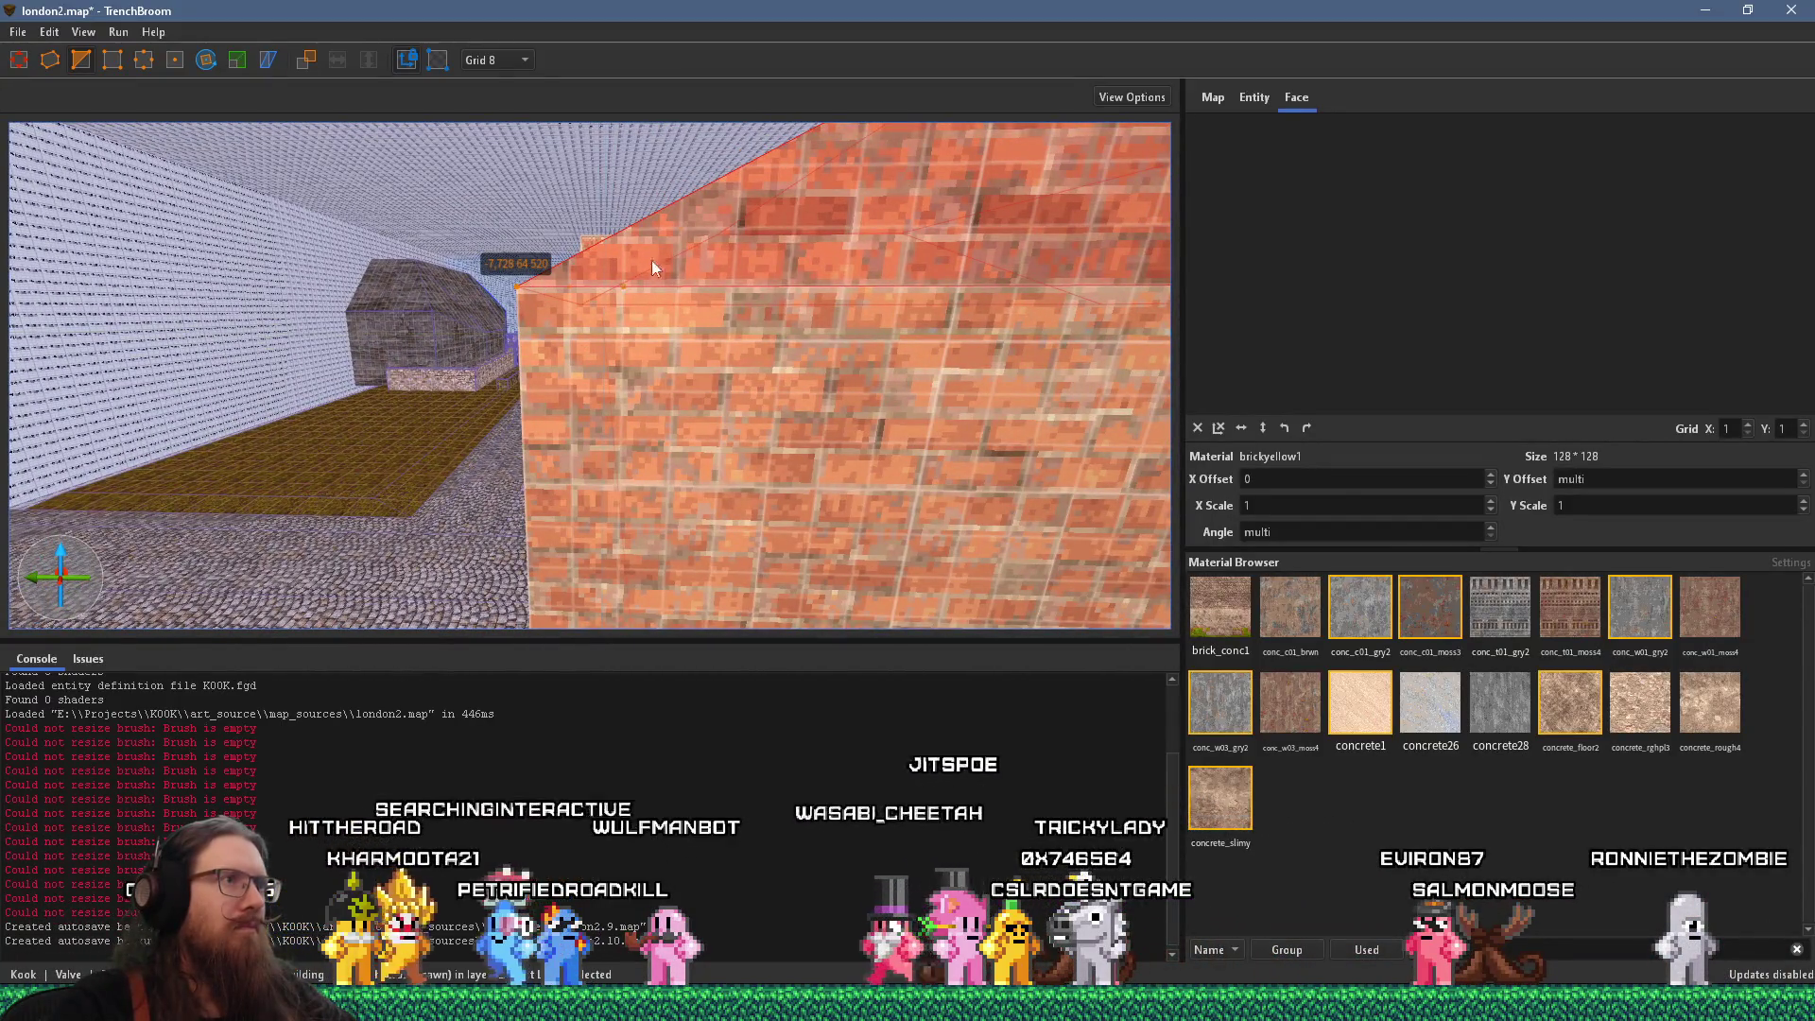
{"action": "left_click", "coordinate": [716, 236]}
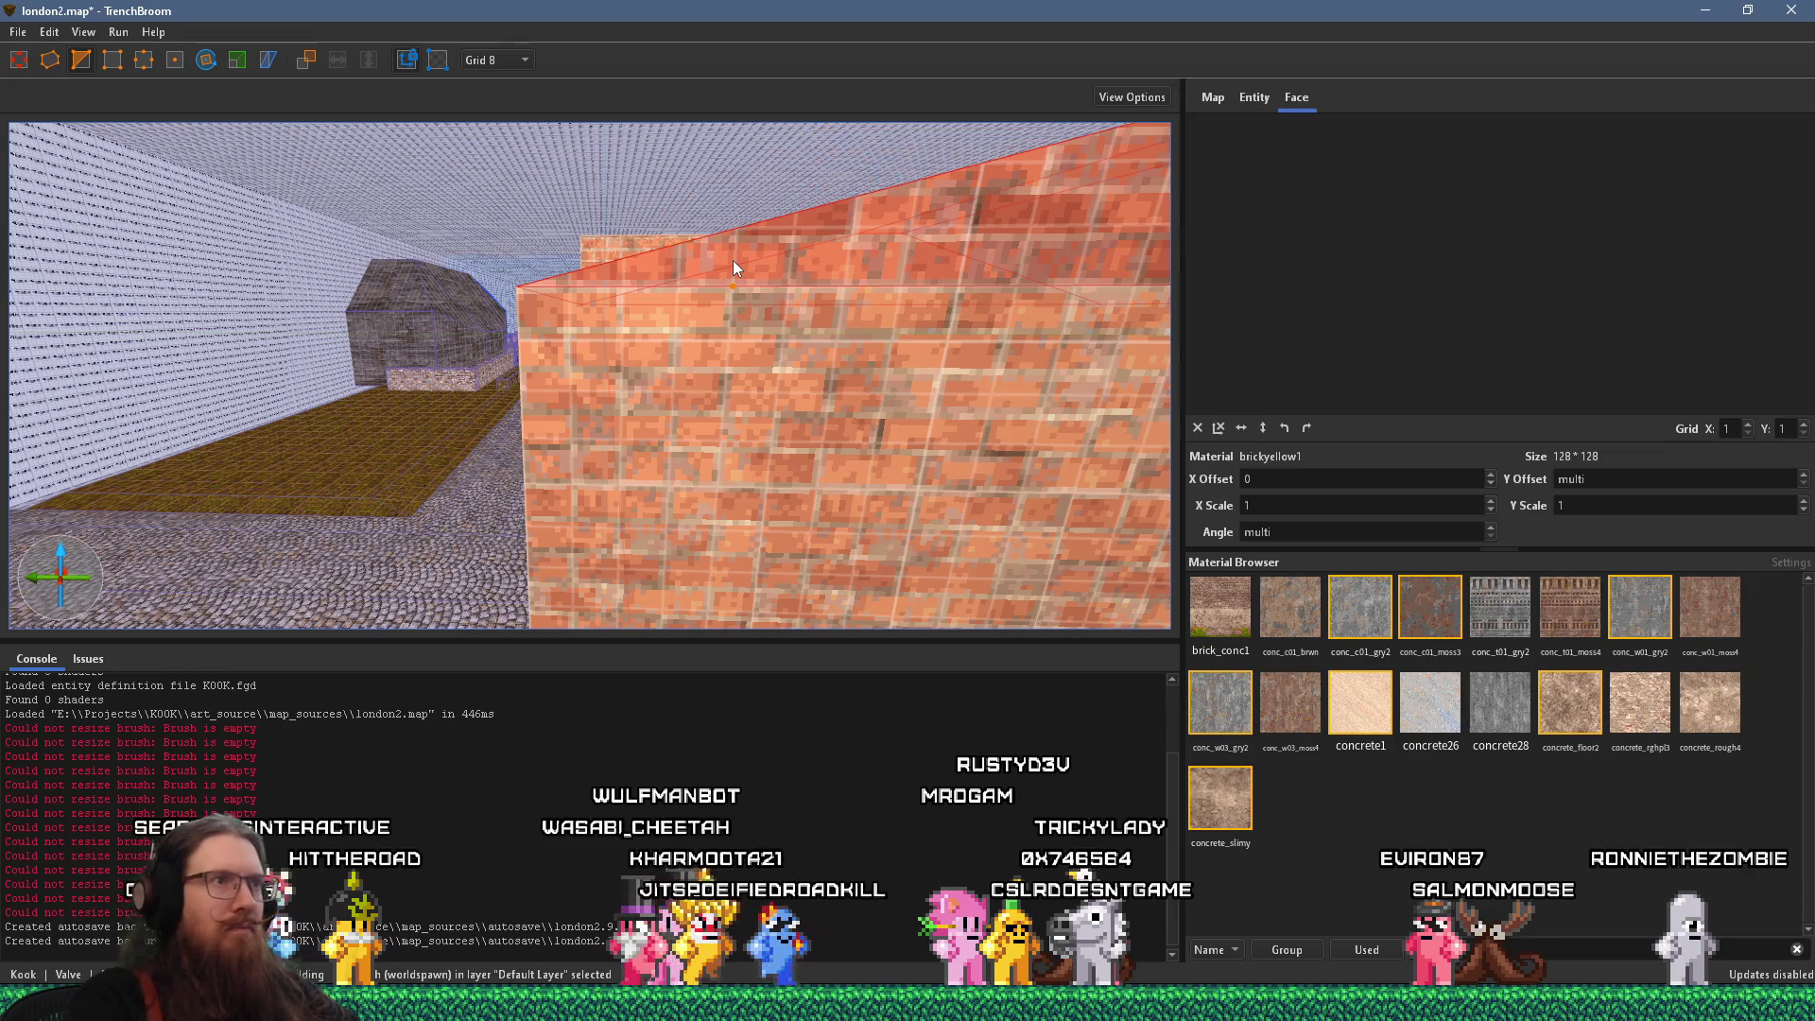
{"action": "key", "text": "ctrl+u"}
{"action": "scroll", "coordinate": [595, 467], "scroll_direction": "up", "scroll_amount": 5}
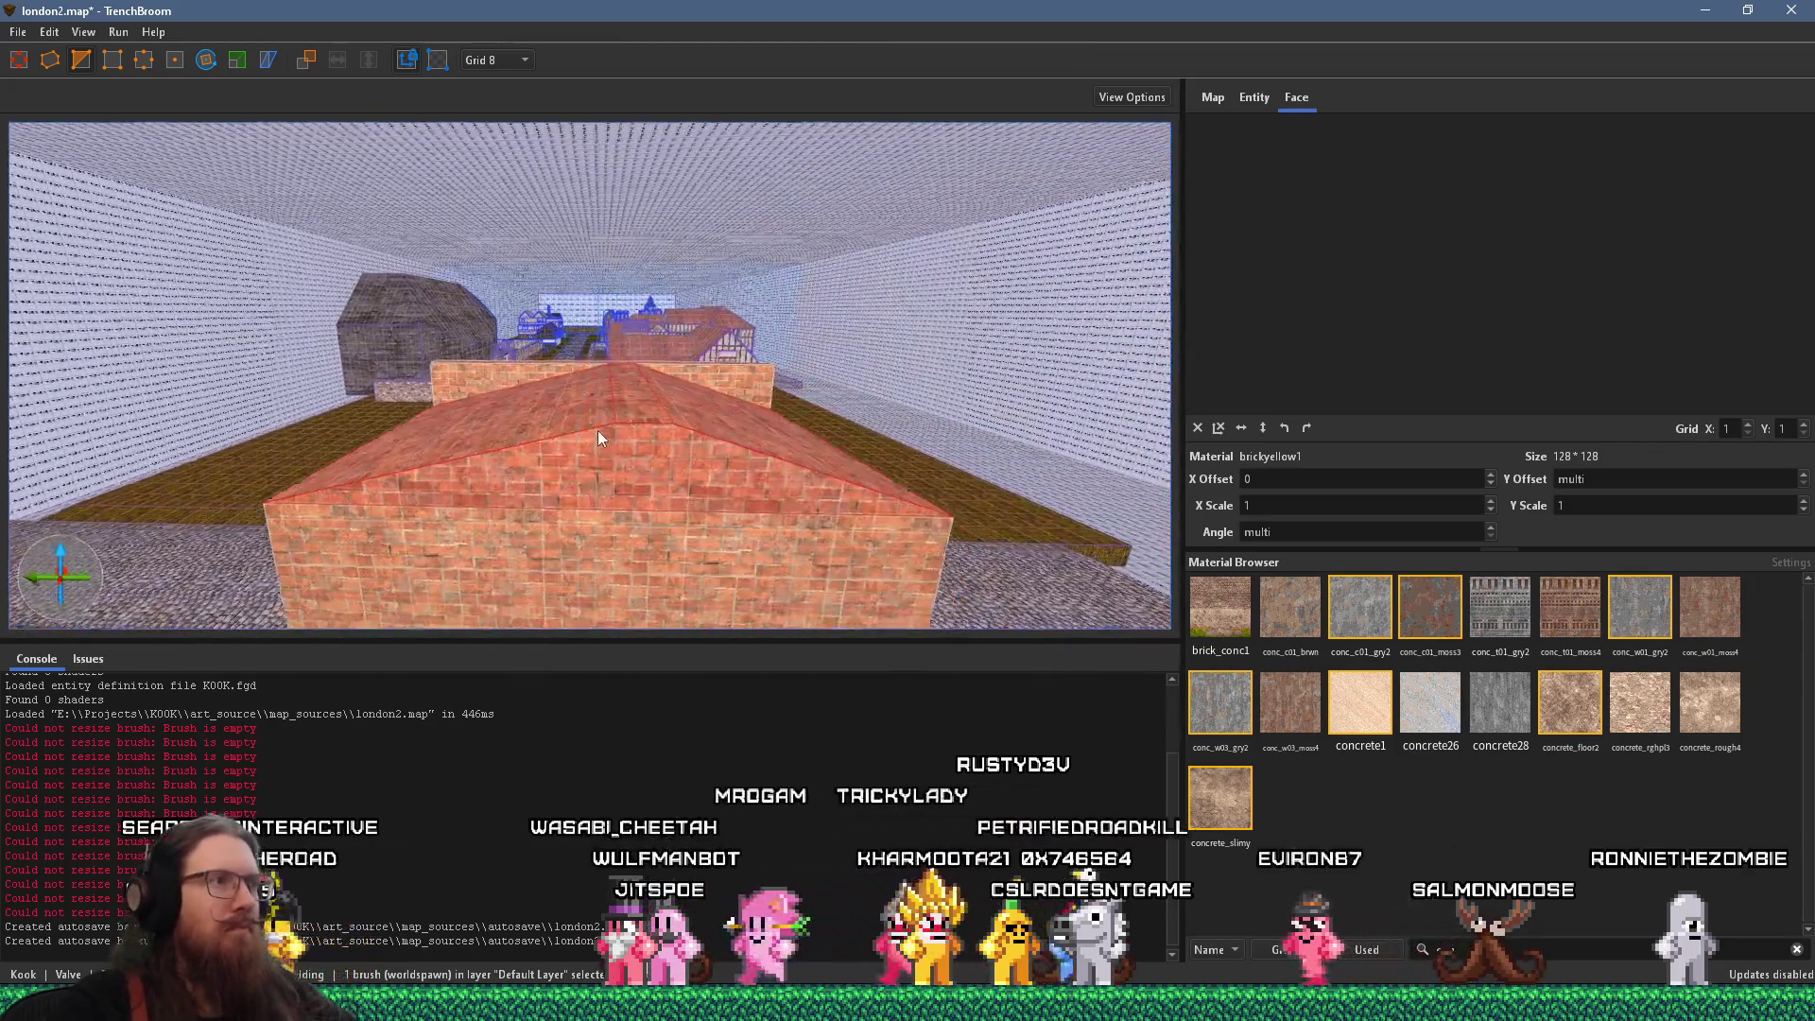
{"action": "mouse_move", "coordinate": [631, 327]}
{"action": "left_mouse_down"}
{"action": "mouse_move", "coordinate": [542, 473]}
{"action": "mouse_move", "coordinate": [410, 318]}
{"action": "mouse_move", "coordinate": [688, 372]}
{"action": "left_mouse_up"}
{"action": "scroll", "coordinate": [688, 372], "scroll_direction": "up", "scroll_amount": 3}
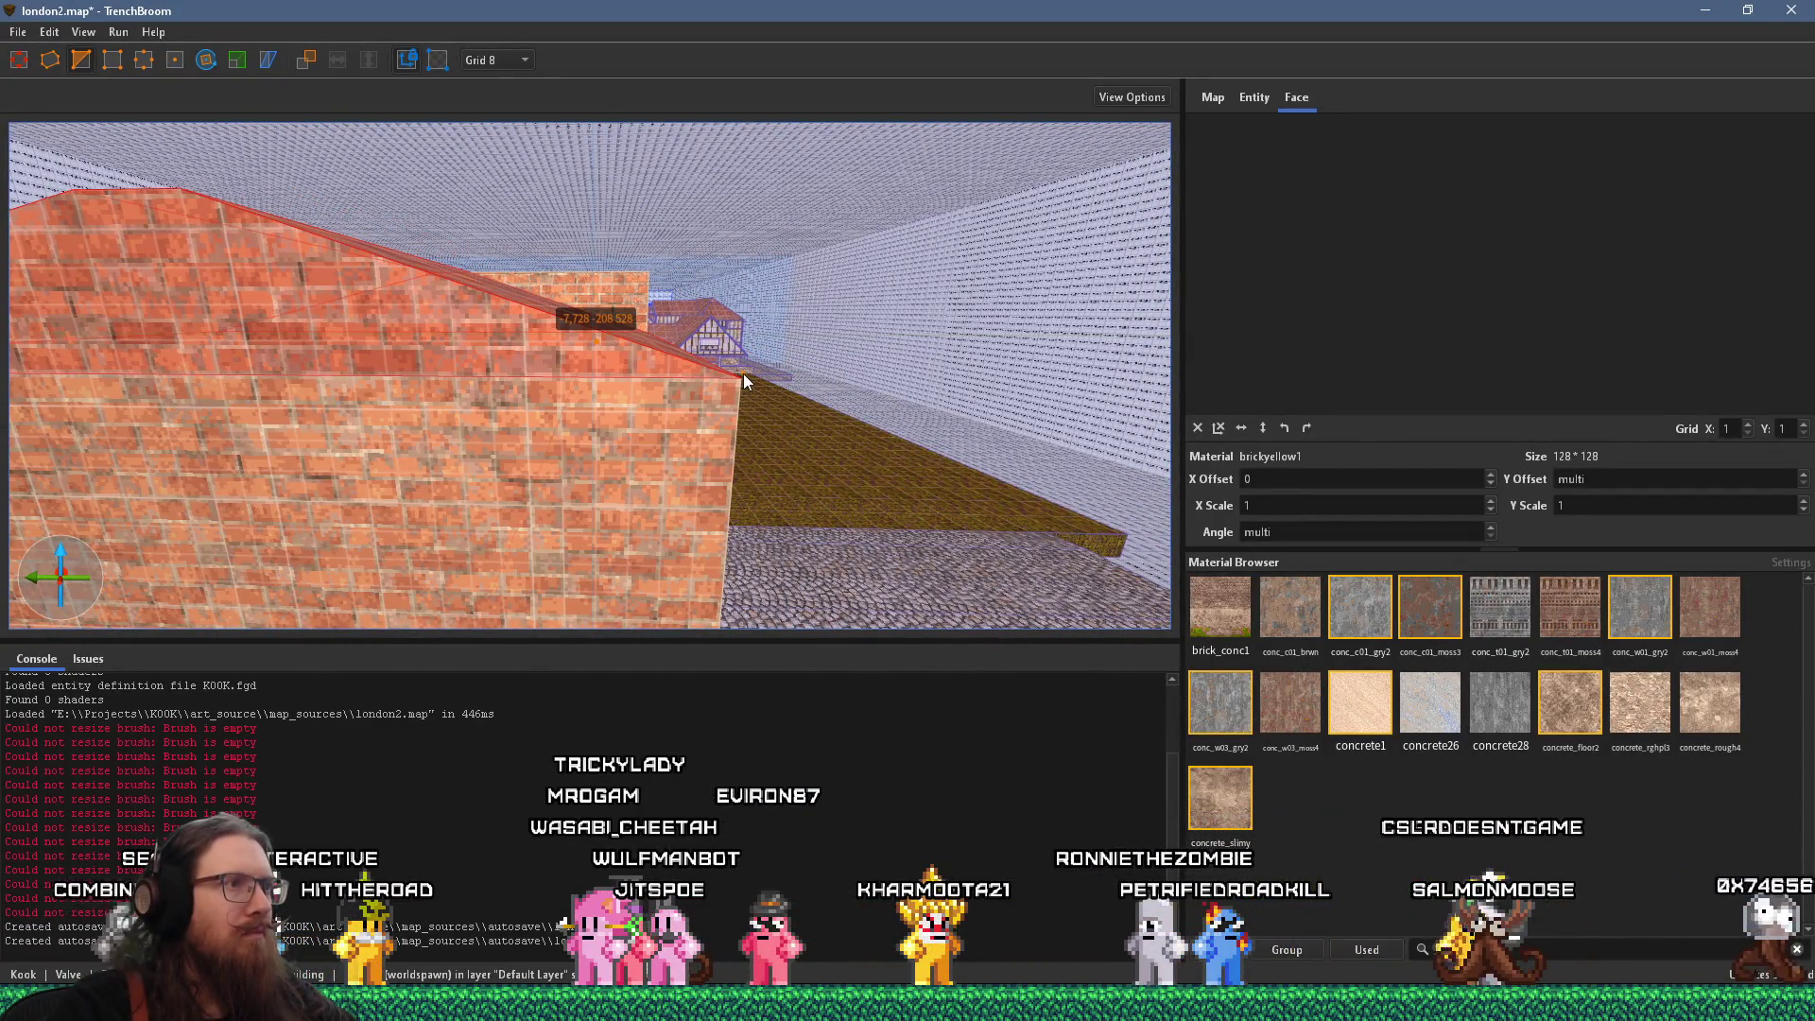
{"action": "mouse_move", "coordinate": [735, 377]}
{"action": "left_mouse_down"}
{"action": "mouse_move", "coordinate": [750, 402]}
{"action": "mouse_move", "coordinate": [518, 351]}
{"action": "mouse_move", "coordinate": [739, 442]}
{"action": "mouse_move", "coordinate": [518, 390]}
{"action": "mouse_move", "coordinate": [661, 378]}
{"action": "mouse_move", "coordinate": [822, 332]}
{"action": "left_mouse_up"}
{"action": "key", "text": "alt+Tab"}
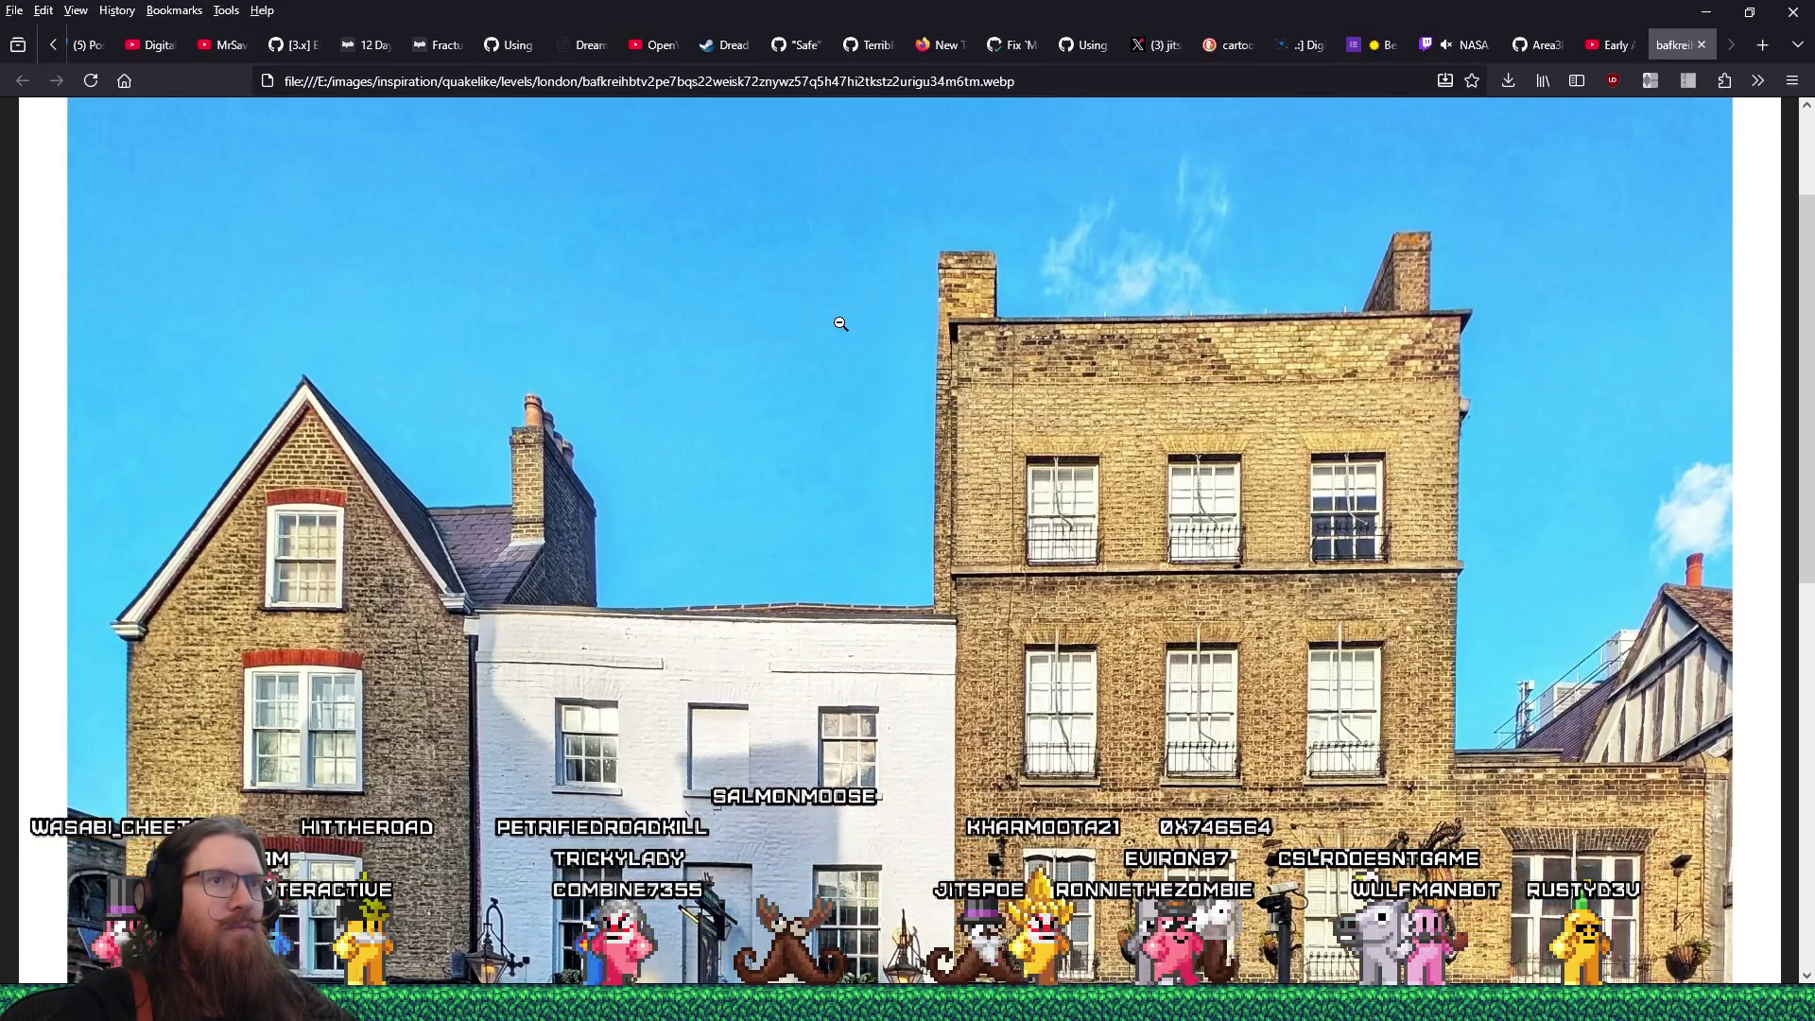
{"action": "key", "text": "alt+Tab"}
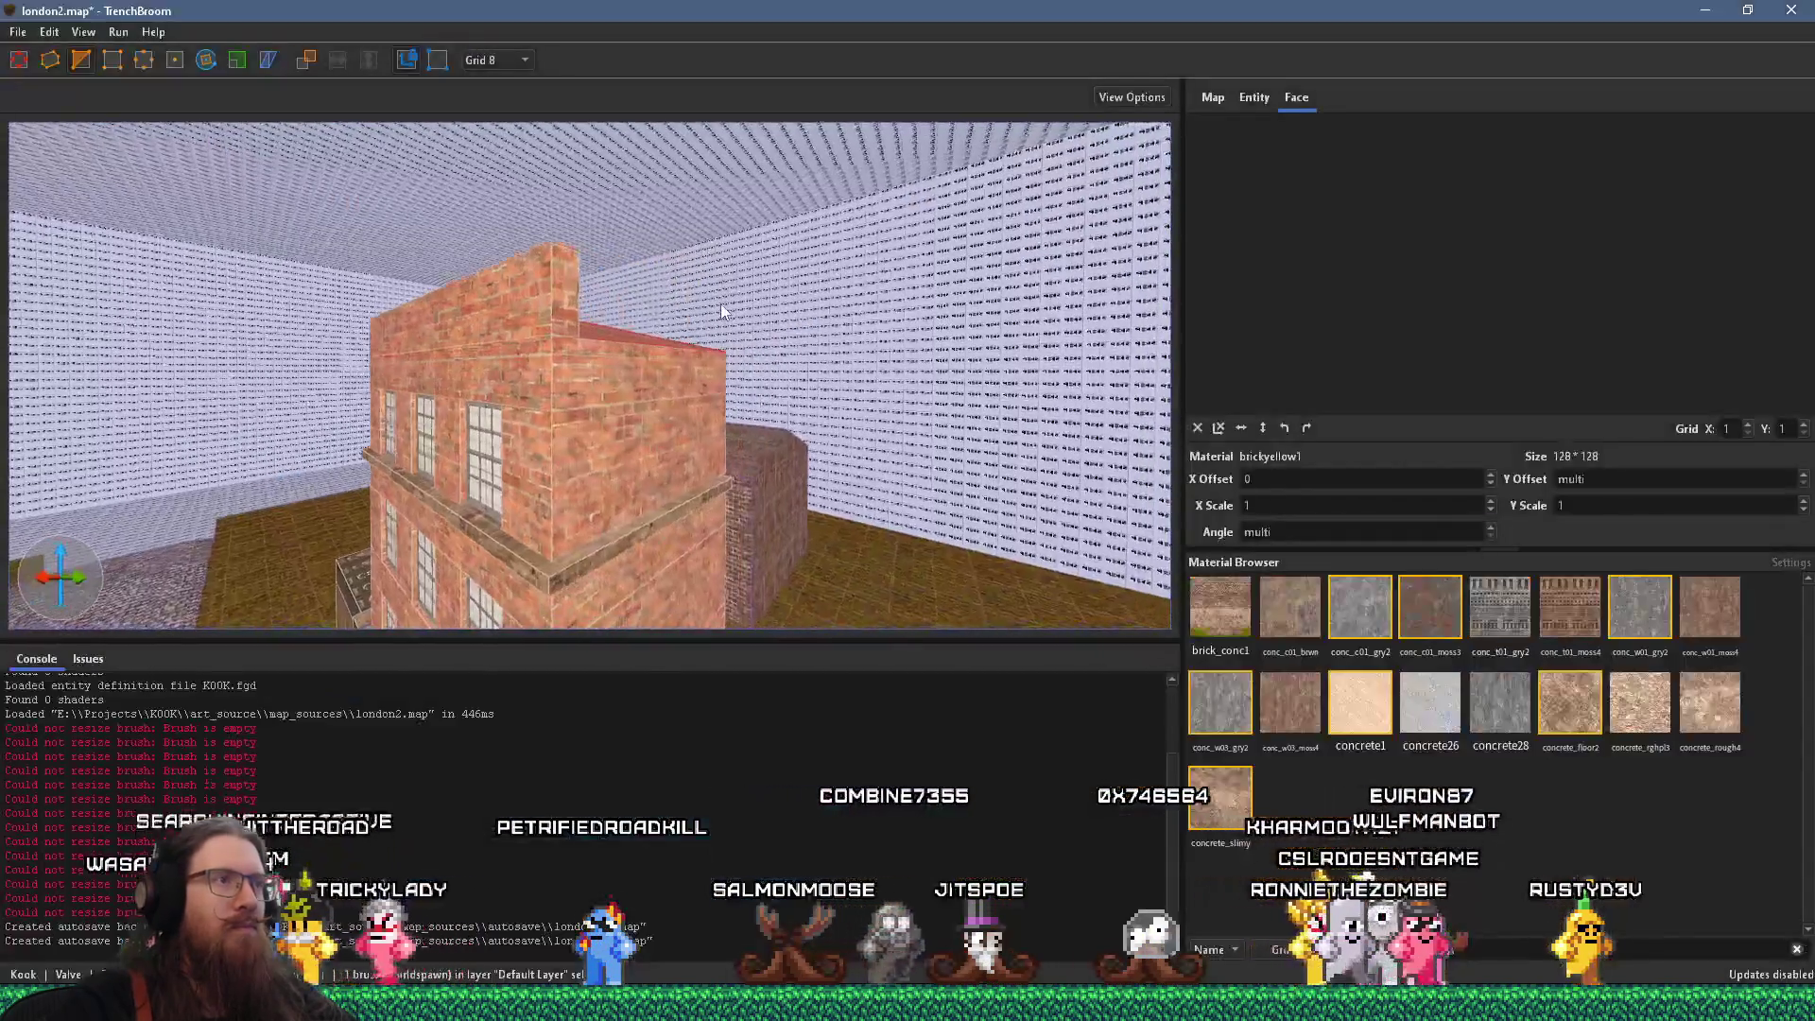
Stretch the concrete_slimy ledge brush up to the roofline and thin it to an 8-unit slab
{"action": "left_click", "coordinate": [598, 557]}
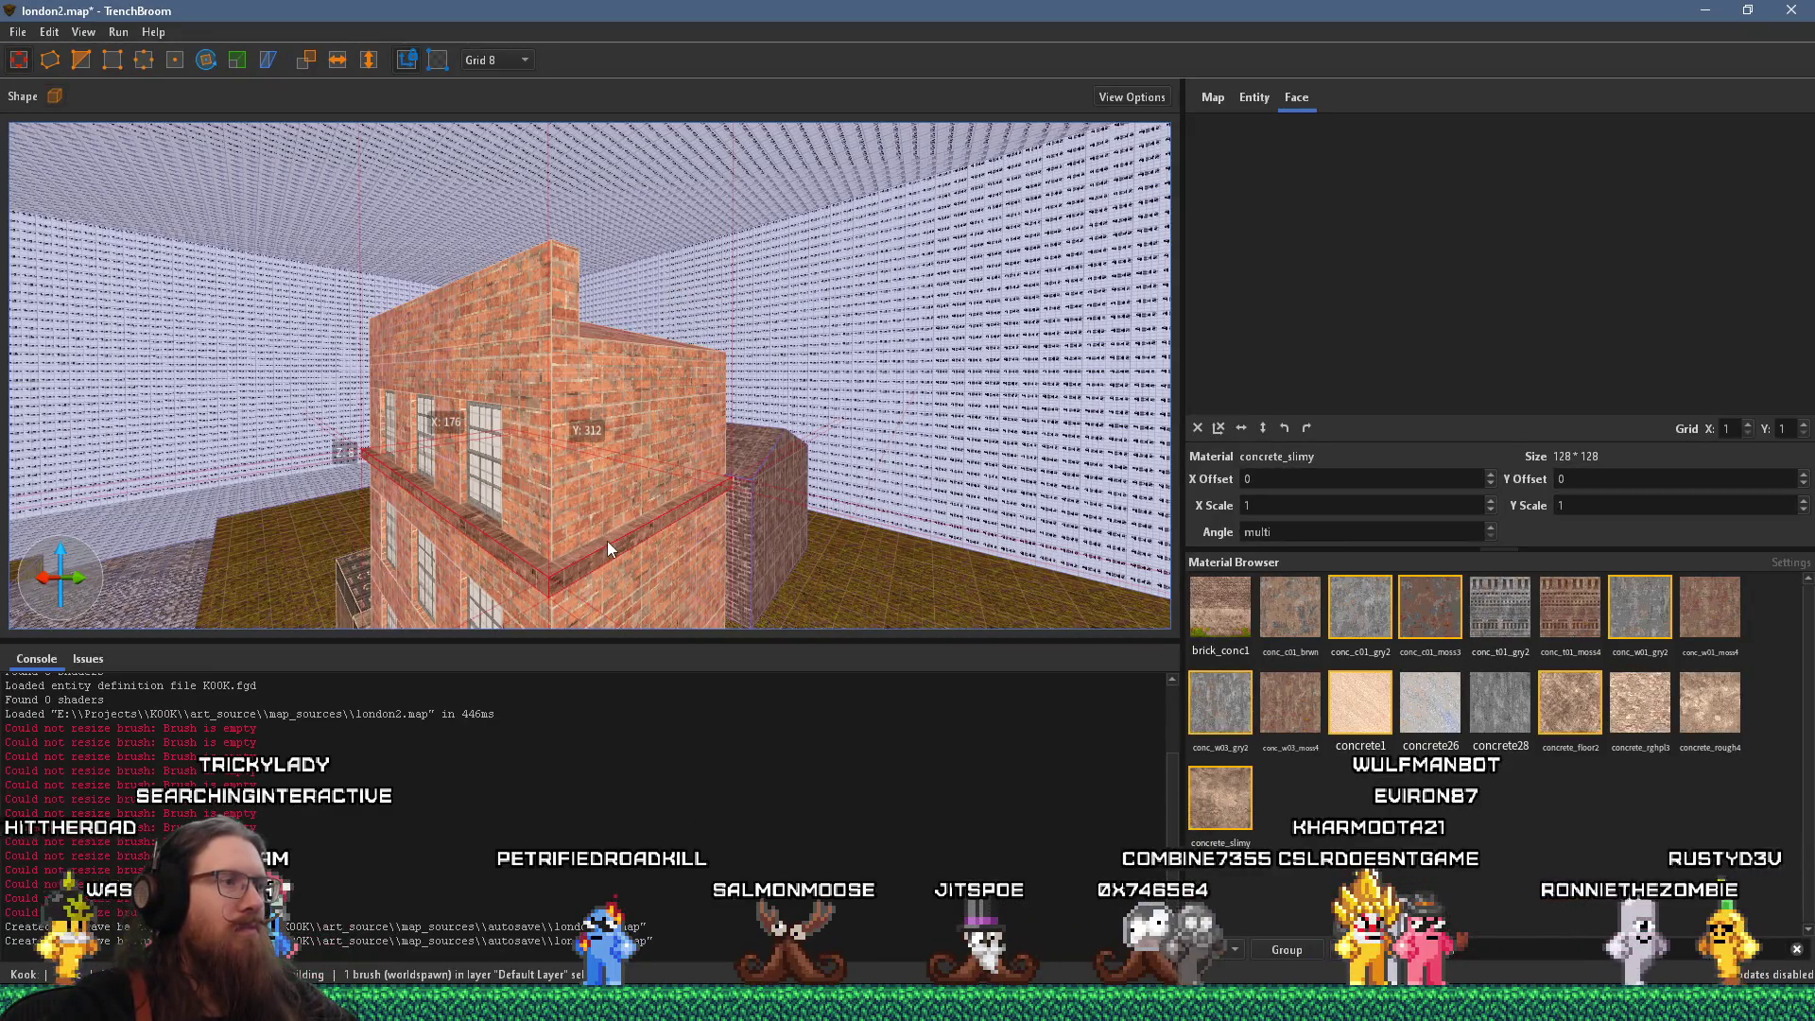
{"action": "mouse_move", "coordinate": [607, 541]}
{"action": "left_mouse_down"}
{"action": "mouse_move", "coordinate": [609, 269]}
{"action": "mouse_move", "coordinate": [615, 332]}
{"action": "left_mouse_up"}
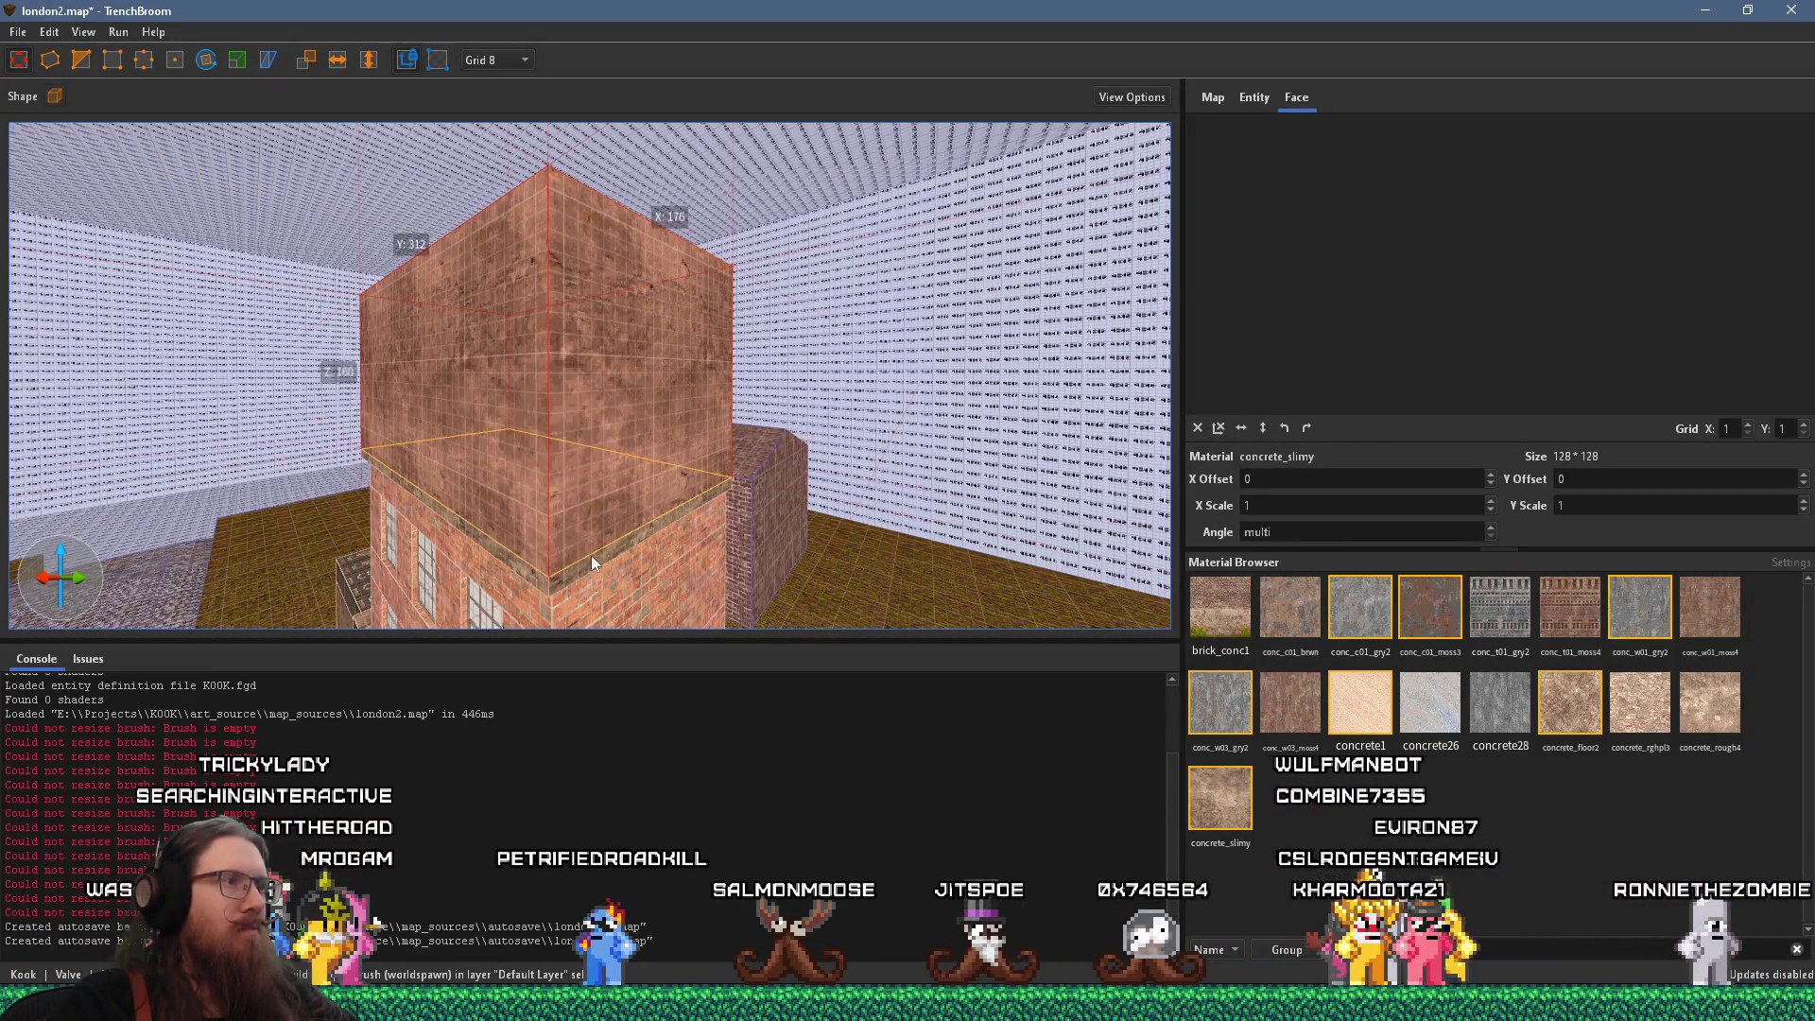
{"action": "left_click_drag", "start_coordinate": [590, 577], "coordinate": [595, 177]}
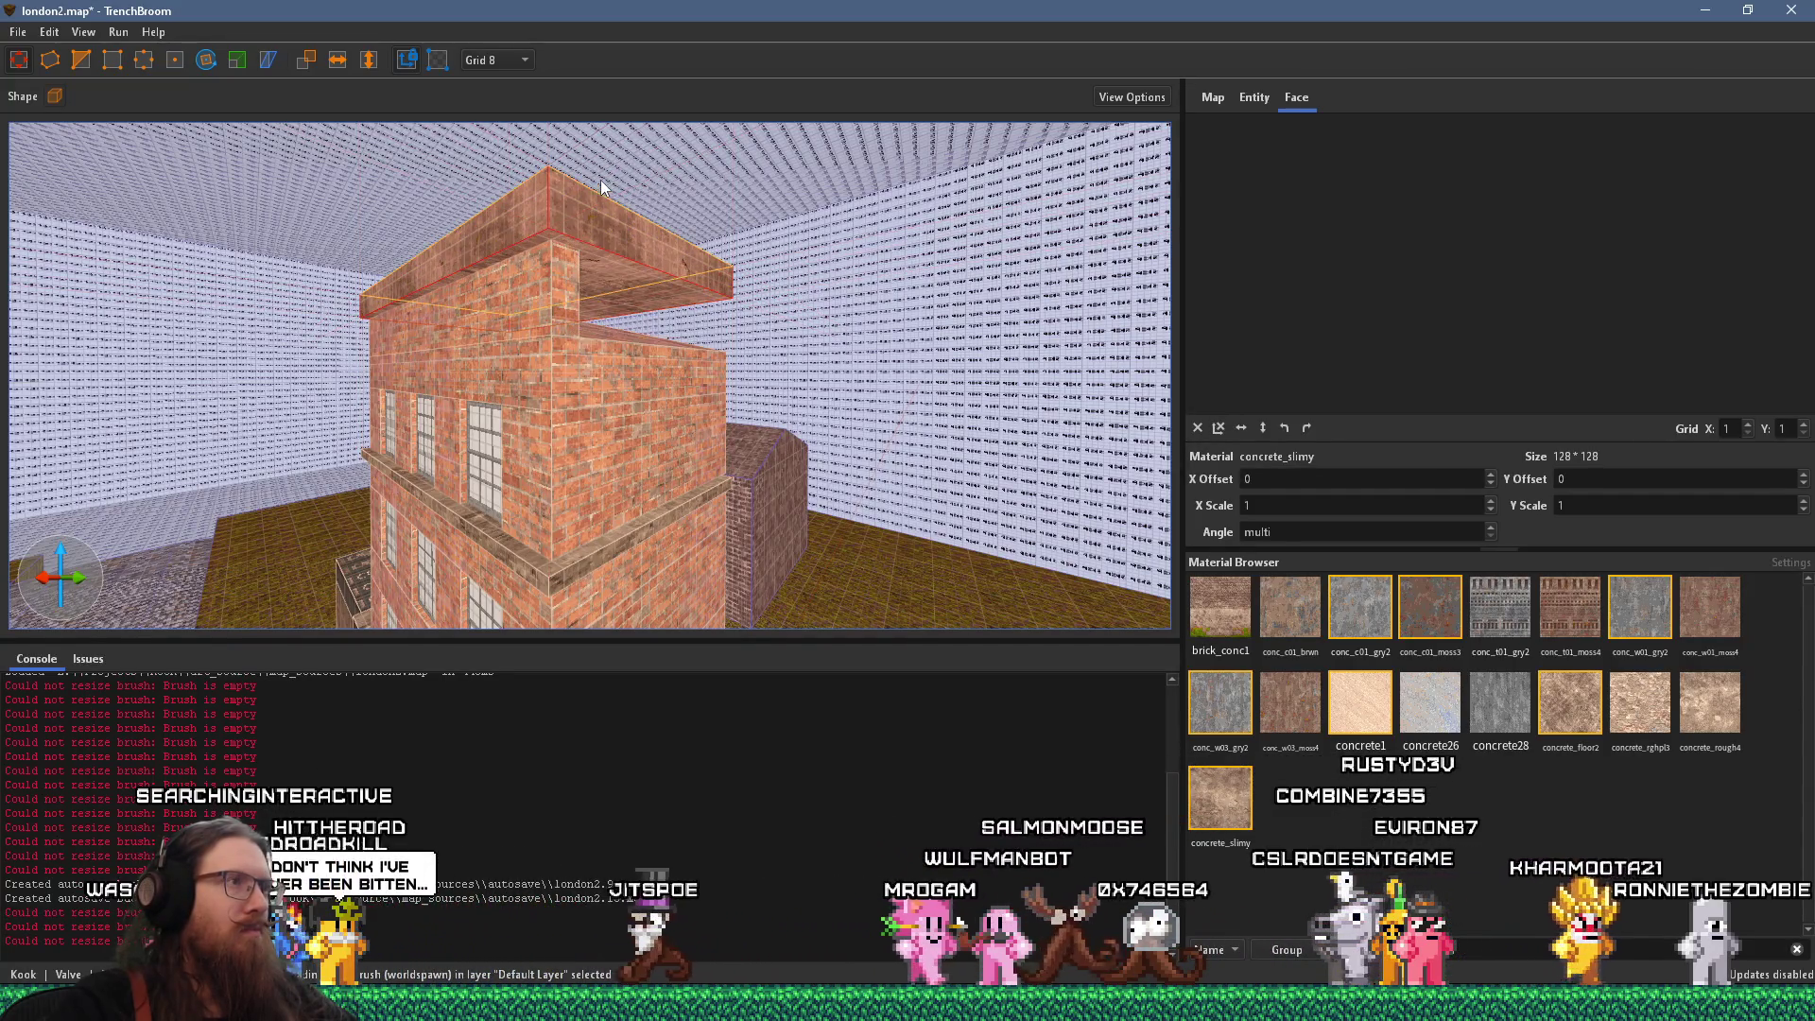
Swing around to the long windowed wall and select the face between the windows
{"action": "scroll", "coordinate": [548, 219], "scroll_direction": "up", "scroll_amount": 5}
{"action": "scroll", "coordinate": [548, 218], "scroll_direction": "down", "scroll_amount": 5}
{"action": "scroll", "coordinate": [694, 257], "scroll_direction": "up", "scroll_amount": 5}
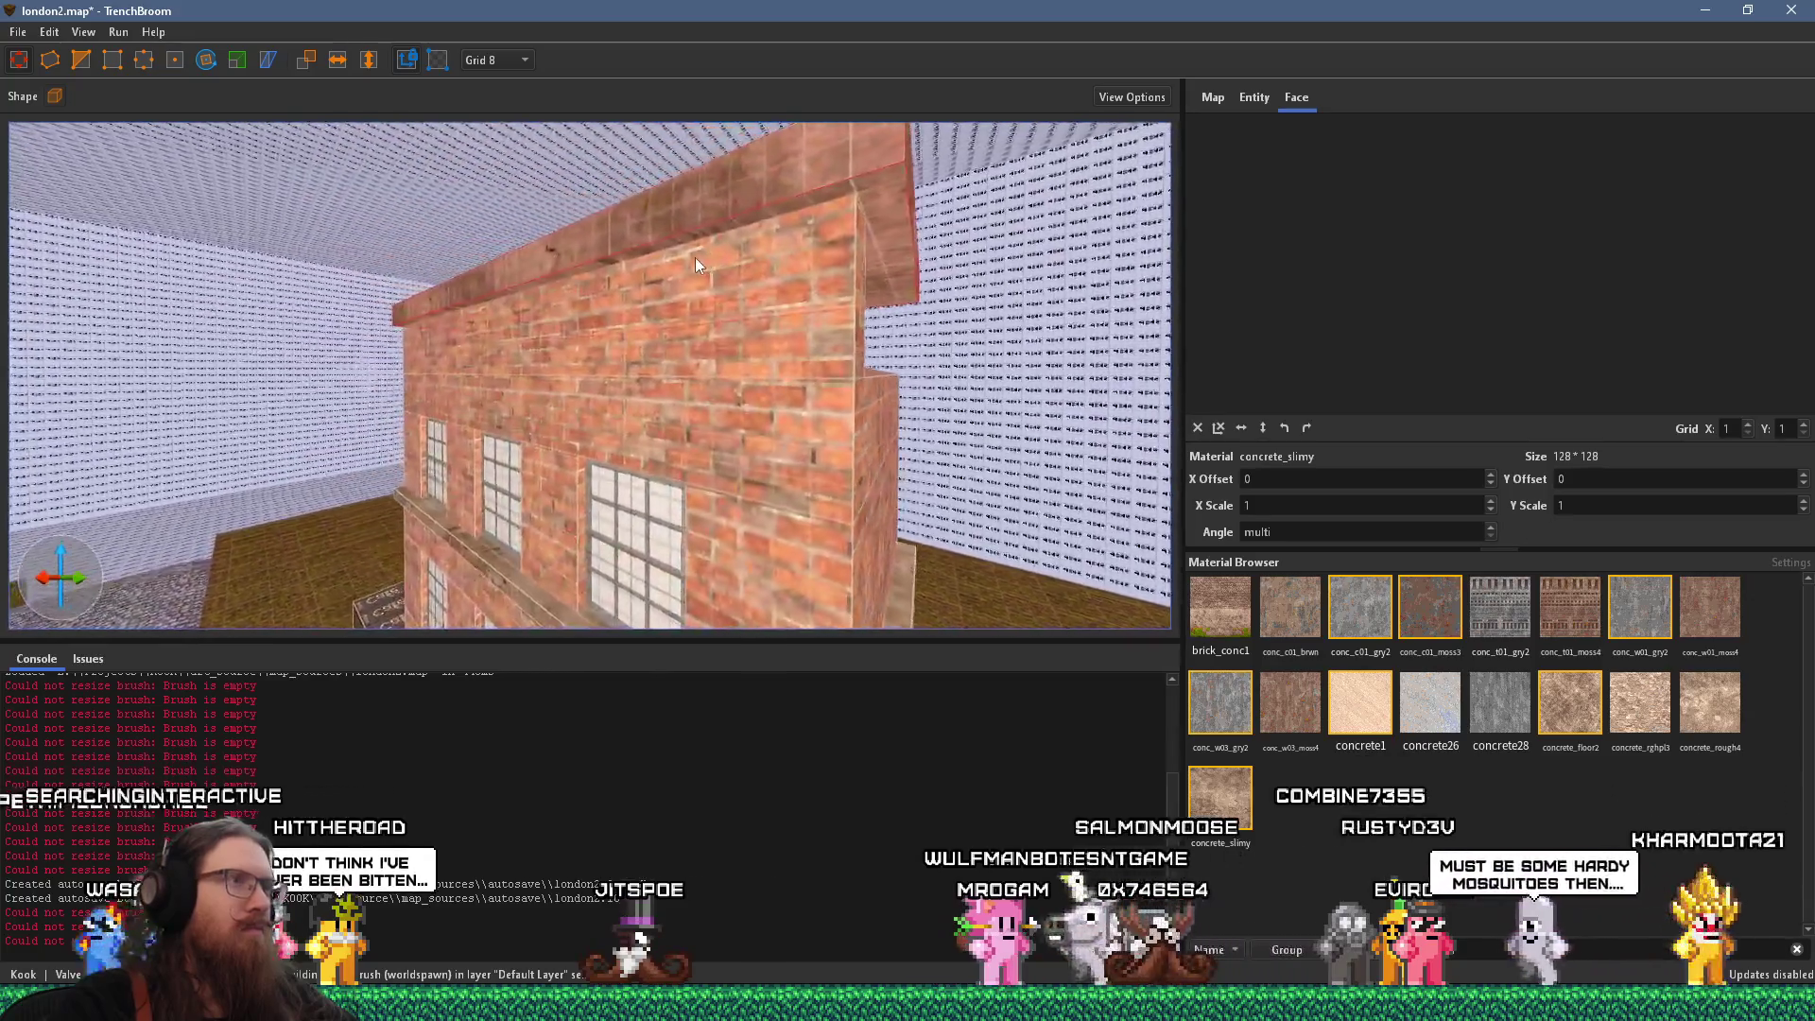
{"action": "scroll", "coordinate": [765, 326], "scroll_direction": "up", "scroll_amount": 5}
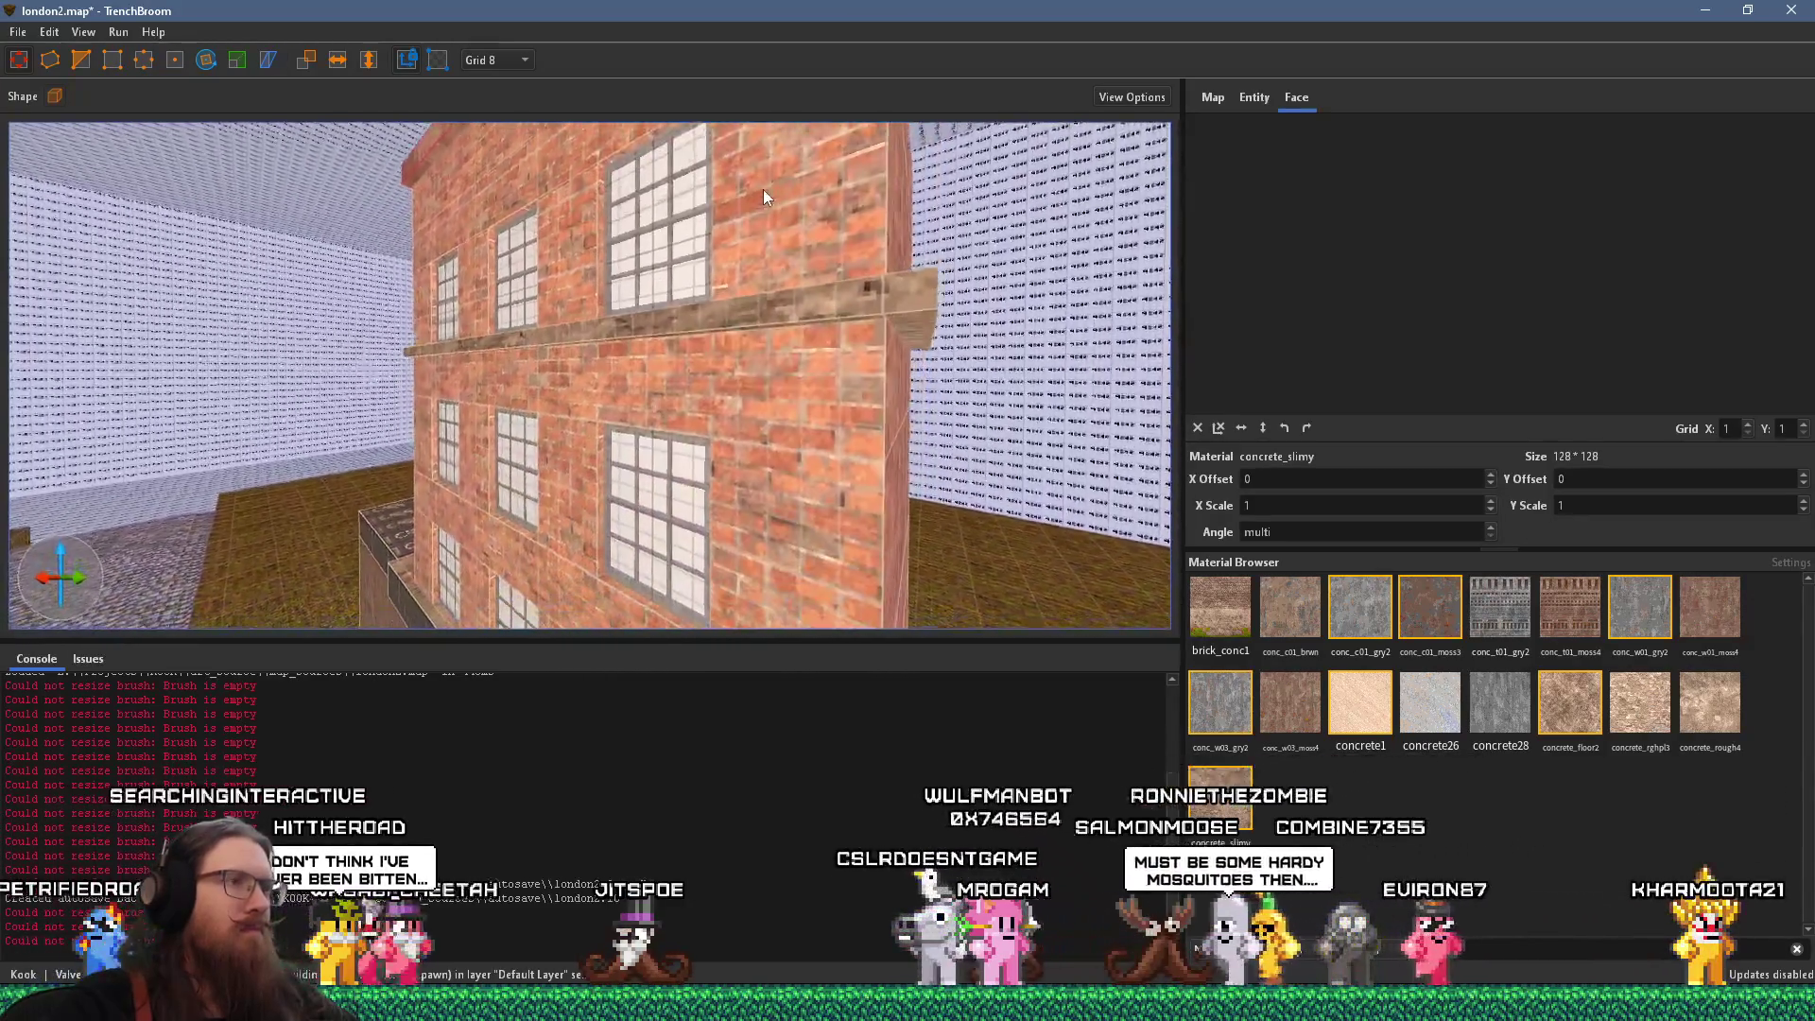
{"action": "mouse_move", "coordinate": [757, 290]}
{"action": "left_mouse_down"}
{"action": "mouse_move", "coordinate": [781, 304]}
{"action": "mouse_move", "coordinate": [809, 182]}
{"action": "mouse_move", "coordinate": [881, 384]}
{"action": "left_mouse_up"}
{"action": "left_click", "coordinate": [581, 339], "text": "shift"}
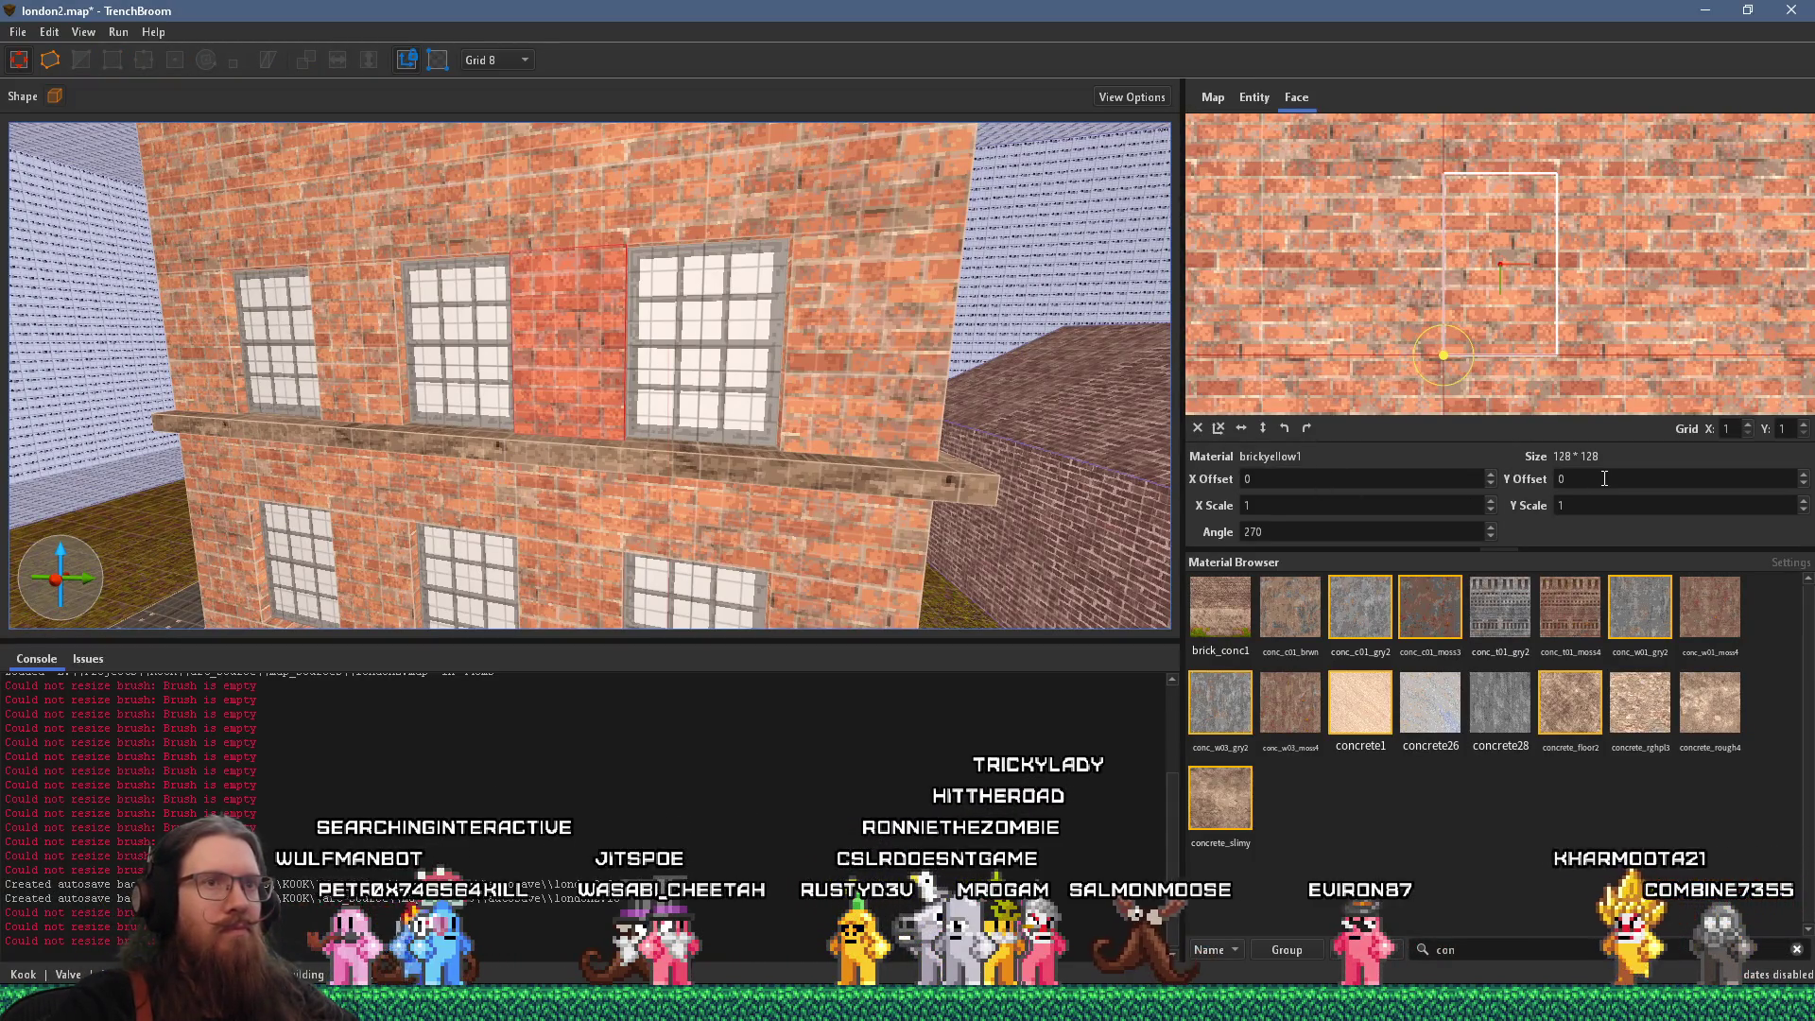
Select the upper brickyellow1 wall face and set its texture Y offset to -24
{"action": "scroll", "coordinate": [1604, 478], "scroll_direction": "down", "scroll_amount": 4}
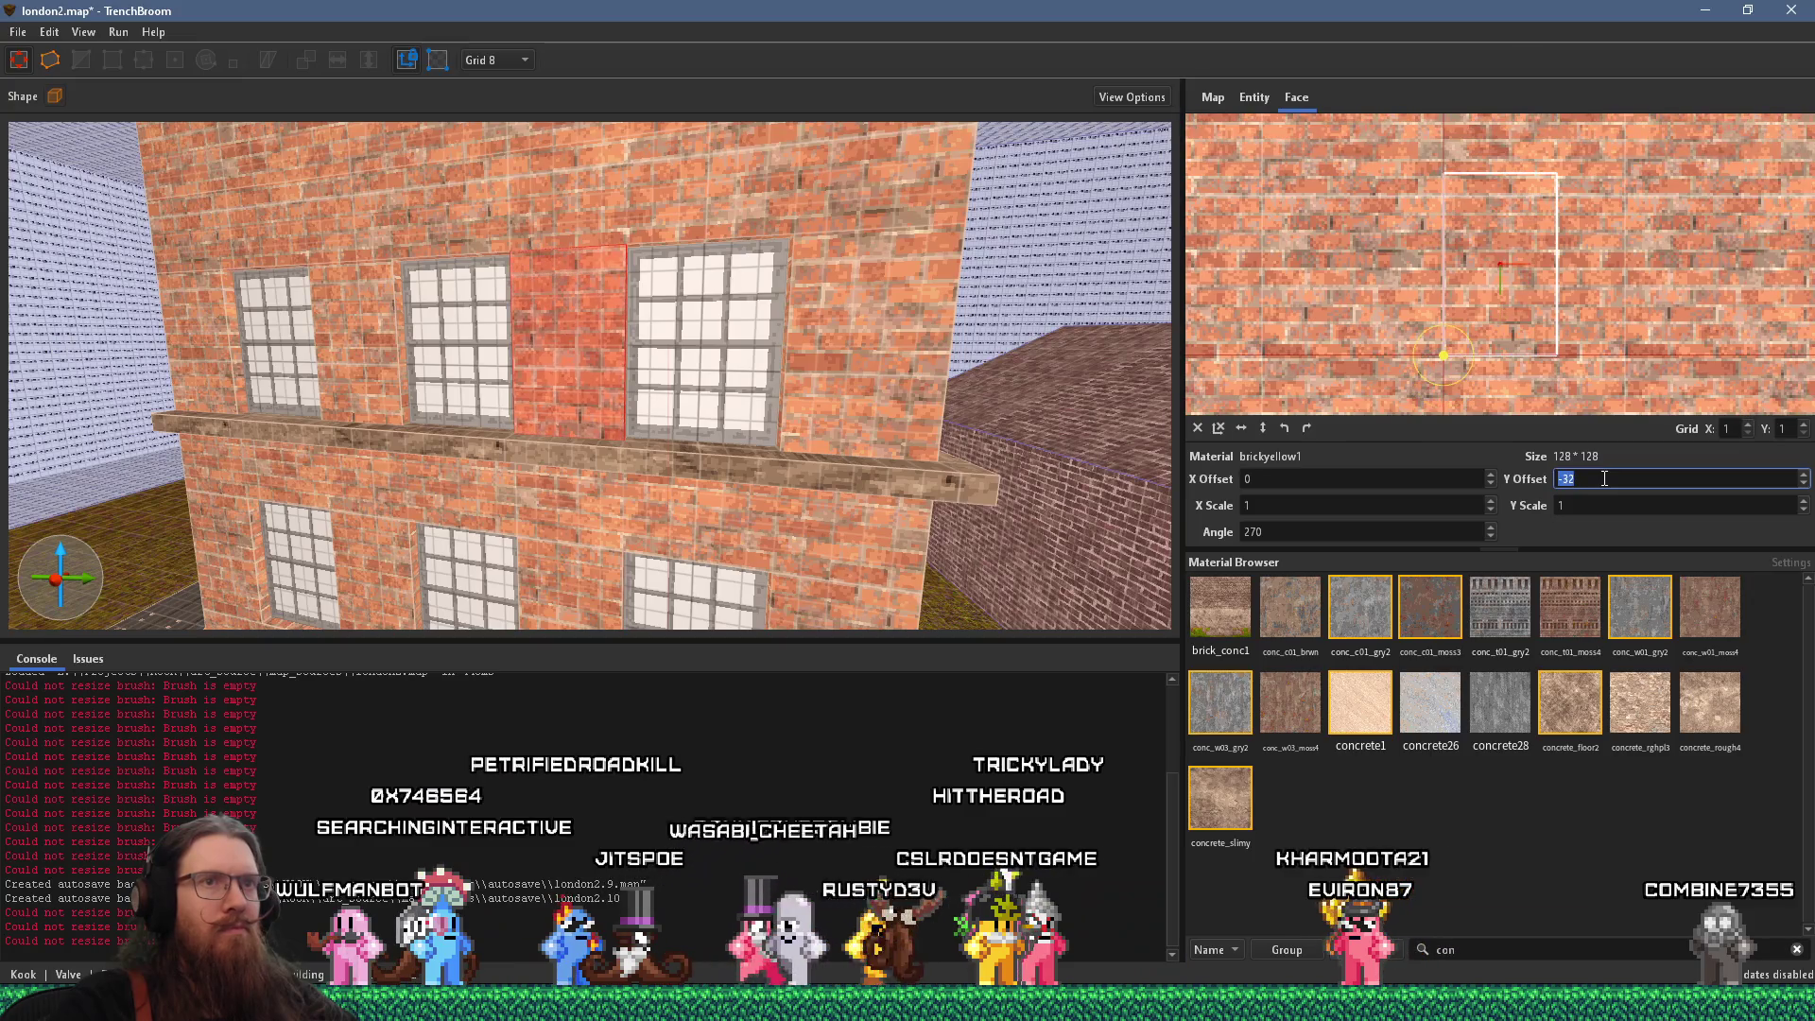
{"action": "scroll", "coordinate": [1604, 478], "scroll_direction": "up", "scroll_amount": 1}
{"action": "left_click_drag", "start_coordinate": [834, 348], "coordinate": [743, 404]}
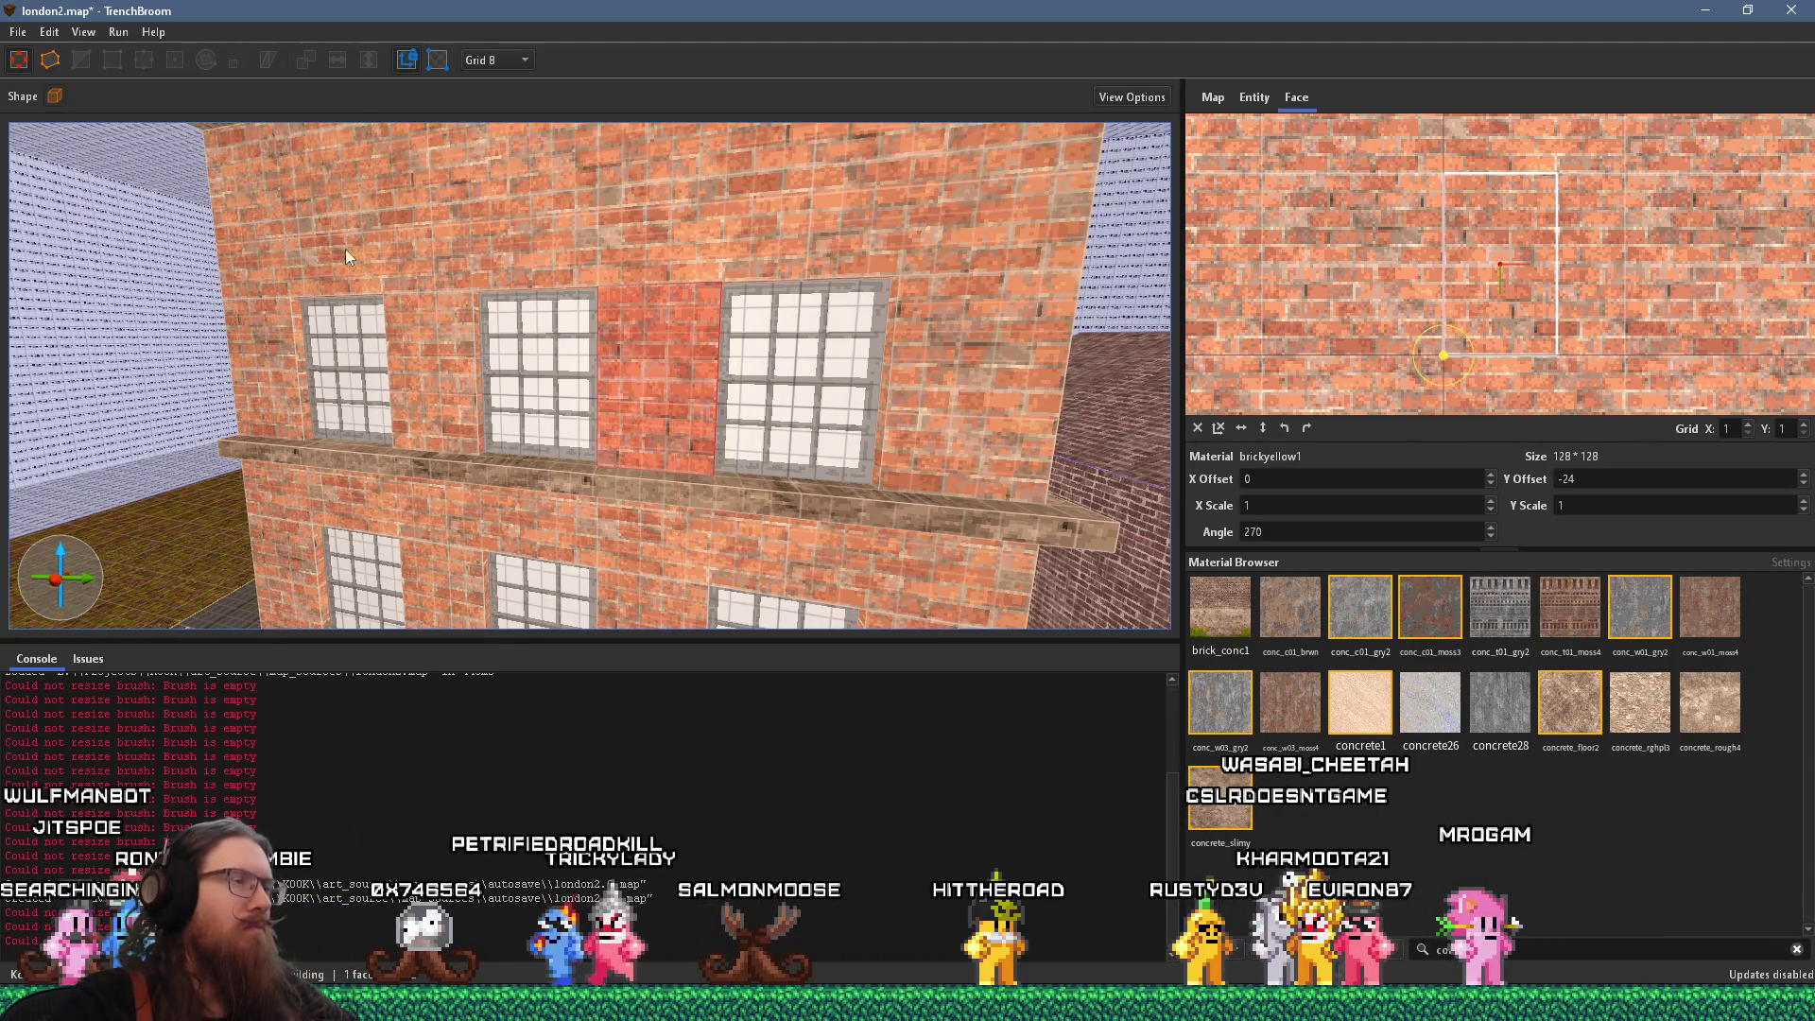
{"action": "key", "text": "s"}
{"action": "left_click", "coordinate": [495, 337], "text": "shift"}
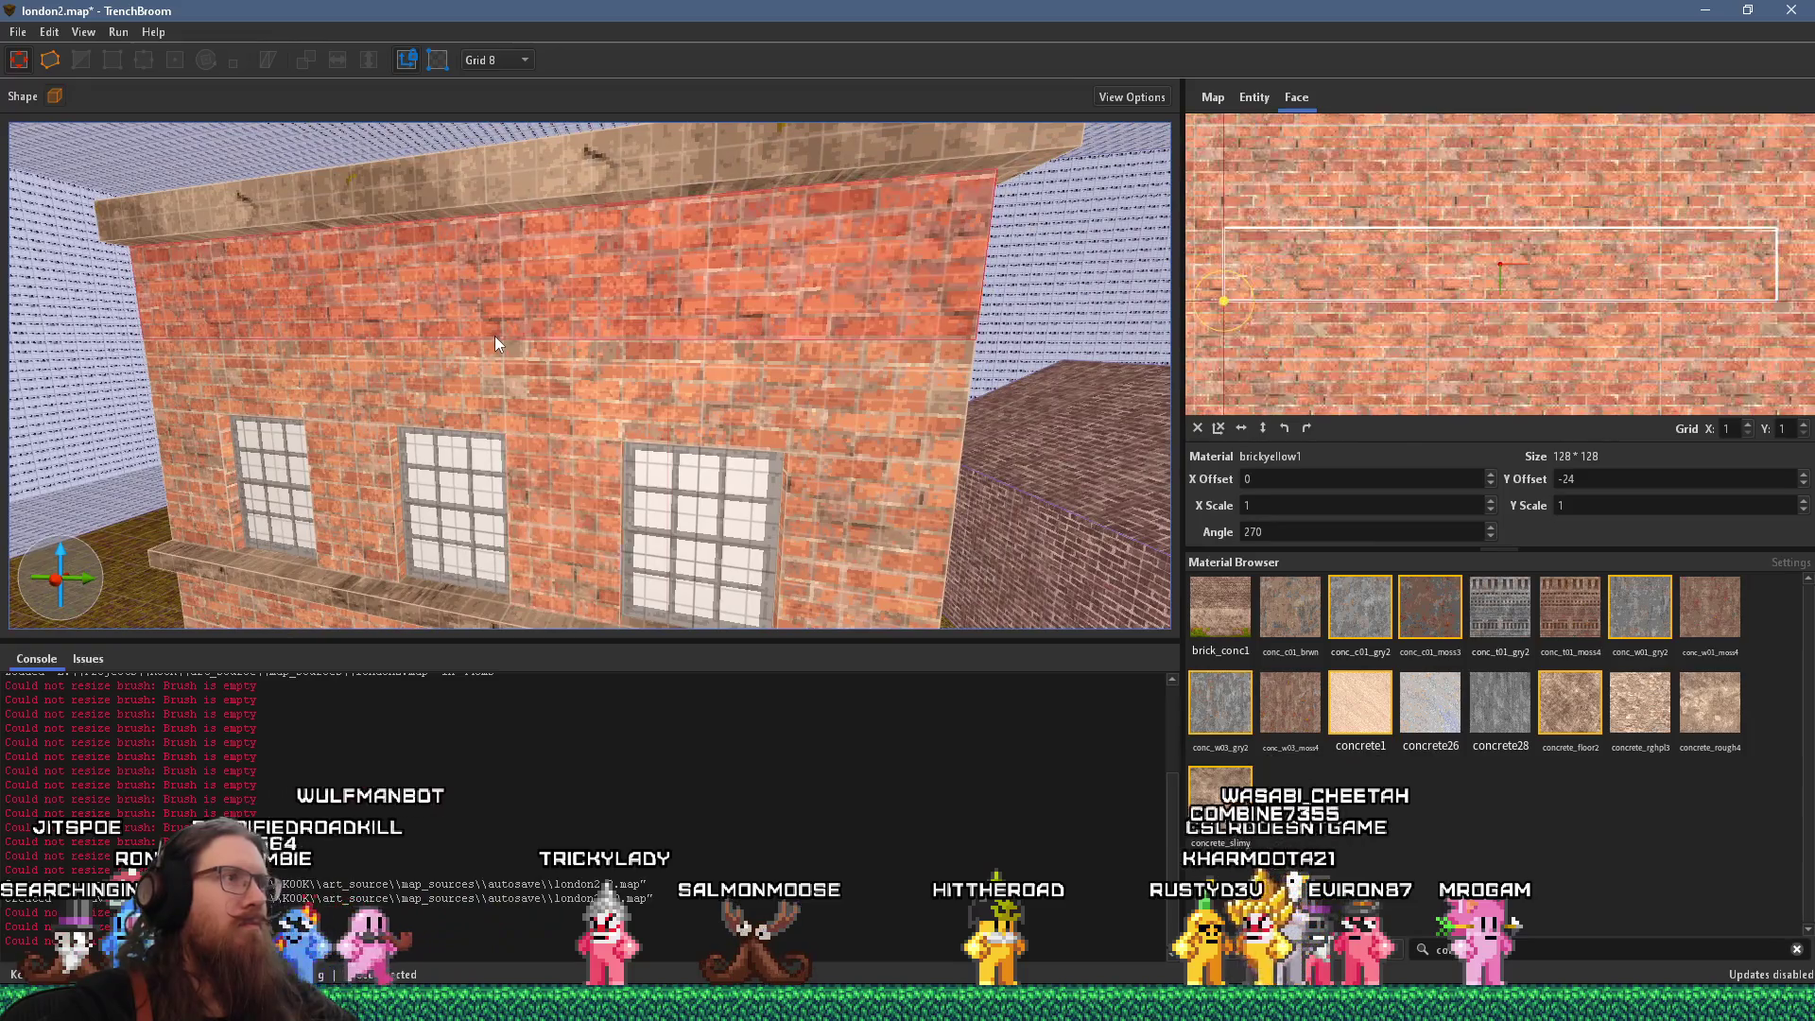
{"action": "left_click_drag", "start_coordinate": [665, 388], "coordinate": [640, 354]}
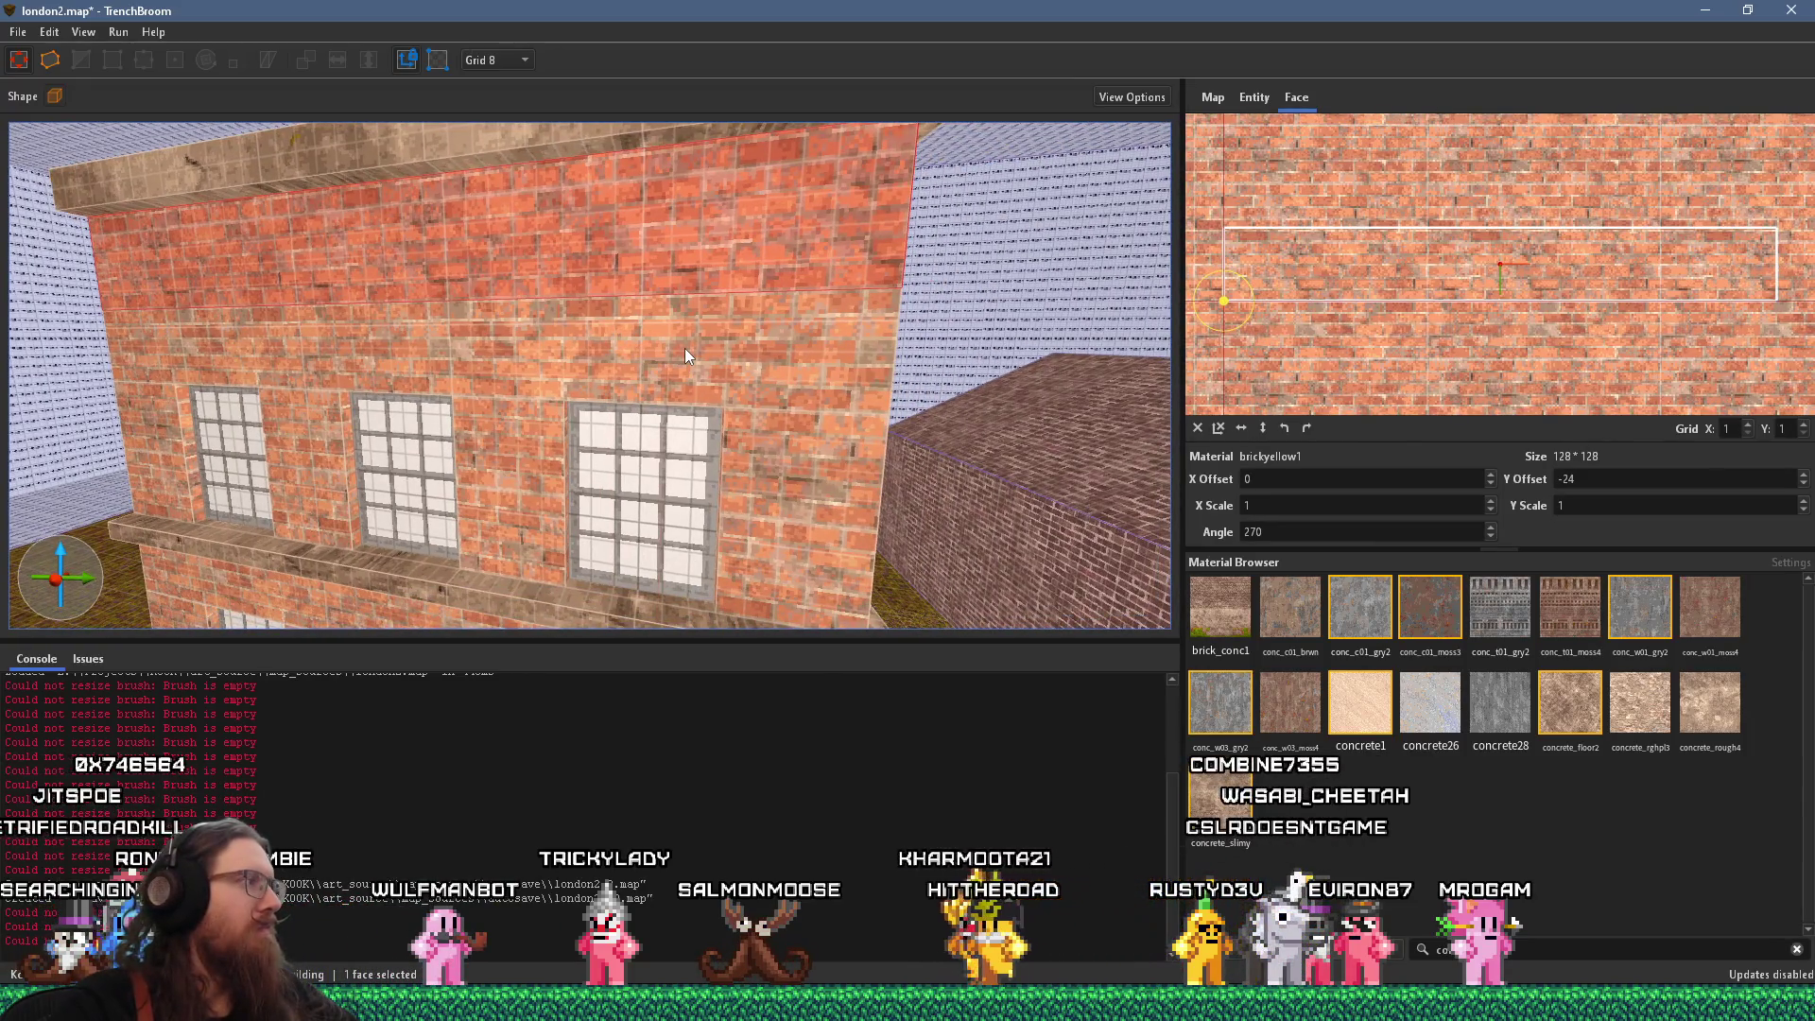
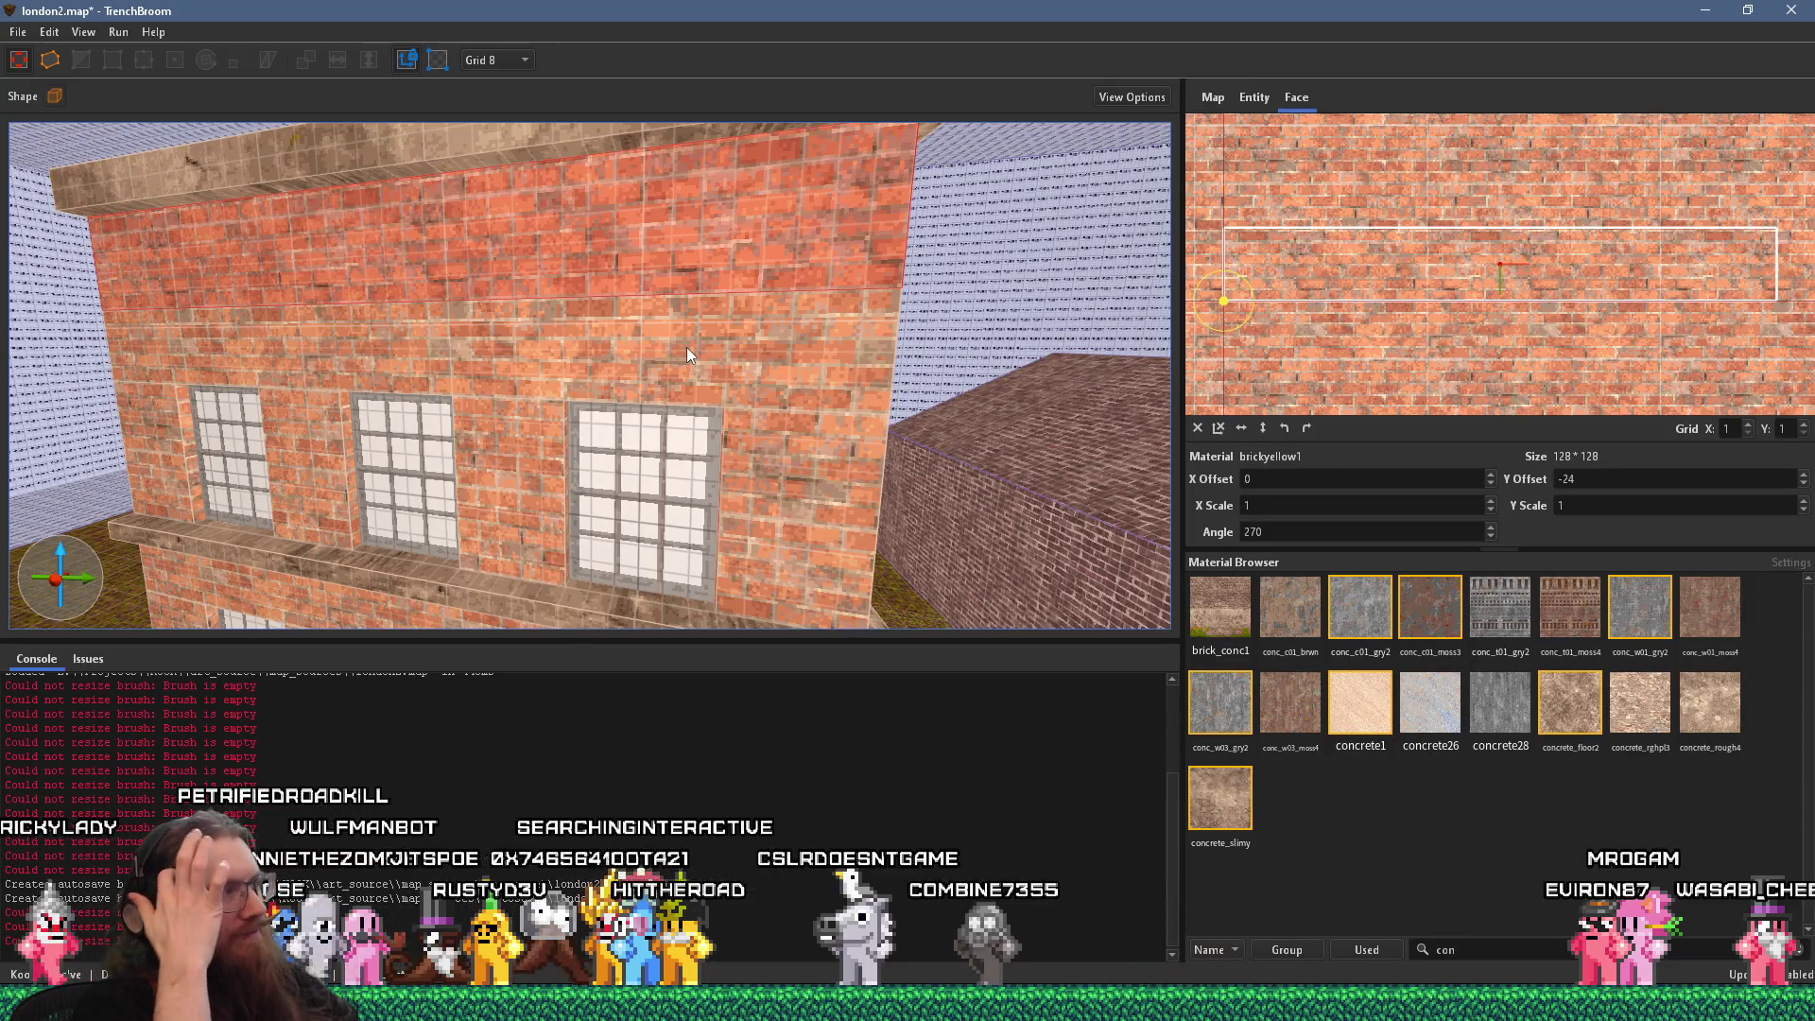
Raise the brick building's top face until it meets the ledge slab above it
{"action": "mouse_move", "coordinate": [744, 343]}
{"action": "left_mouse_down"}
{"action": "mouse_move", "coordinate": [553, 406]}
{"action": "mouse_move", "coordinate": [520, 346]}
{"action": "mouse_move", "coordinate": [406, 315]}
{"action": "left_mouse_up"}
{"action": "left_click", "coordinate": [605, 333]}
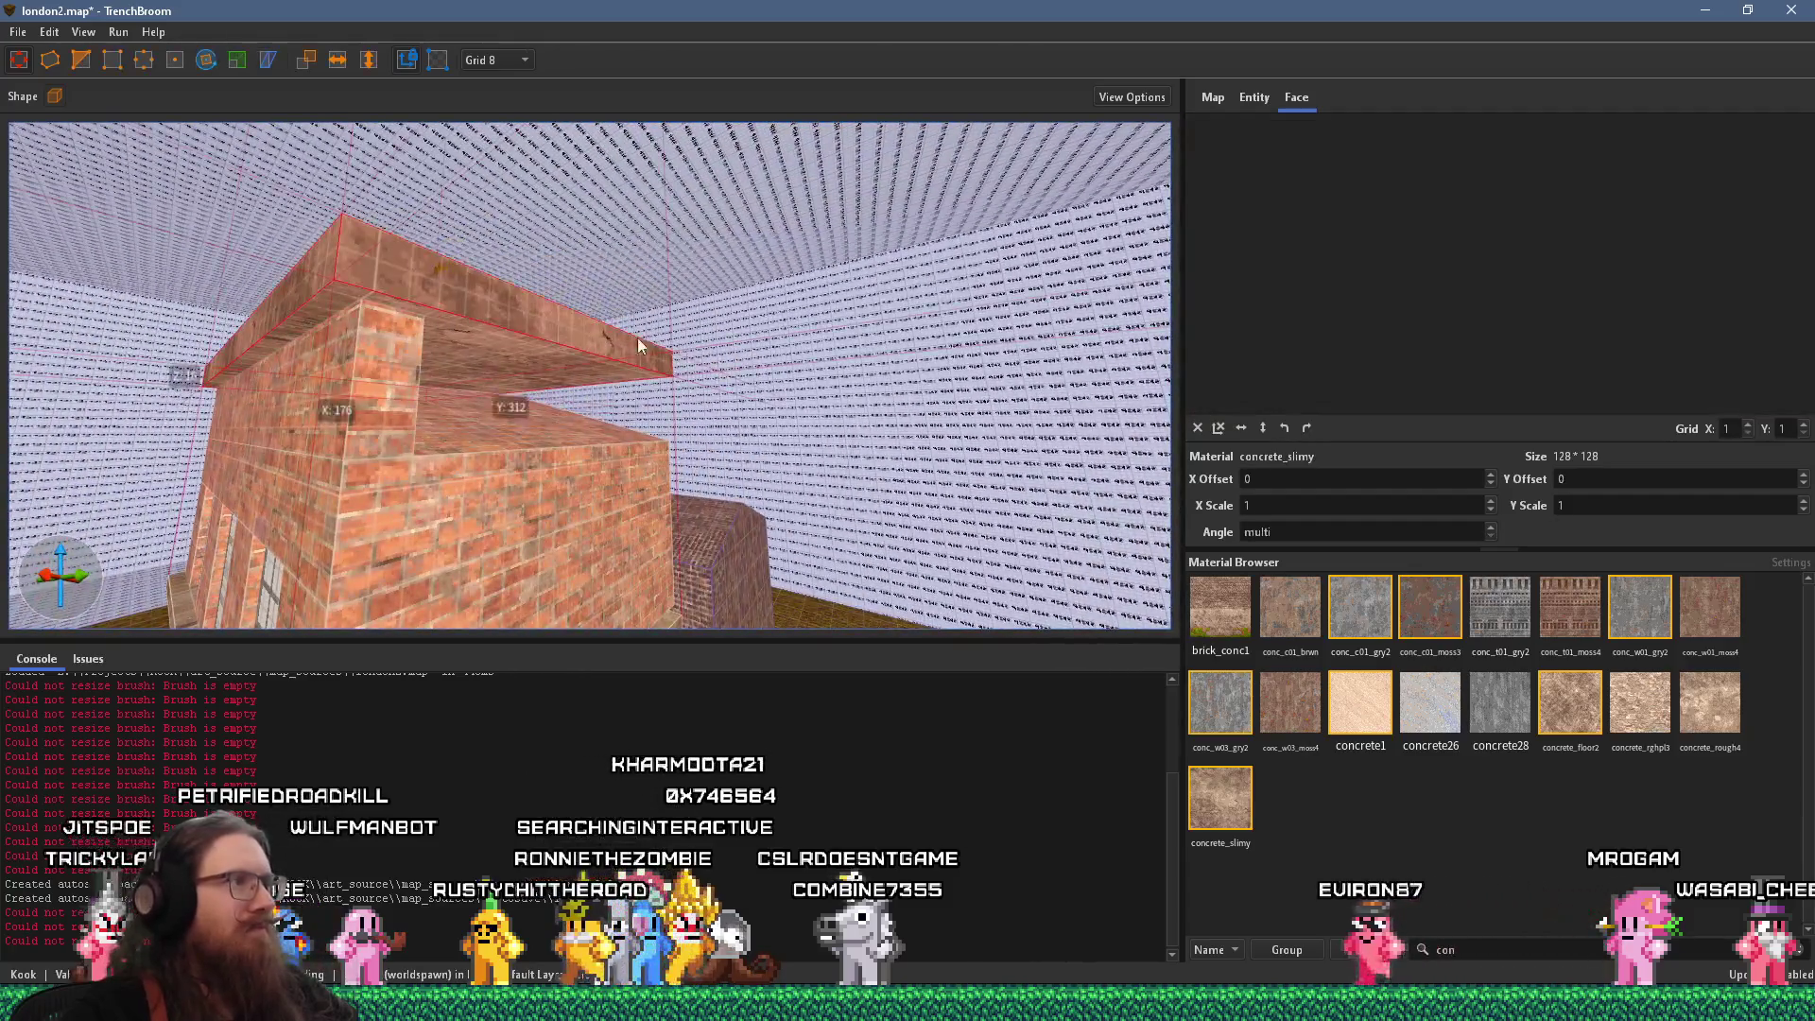
{"action": "mouse_move", "coordinate": [598, 326]}
{"action": "left_mouse_down"}
{"action": "mouse_move", "coordinate": [571, 264]}
{"action": "mouse_move", "coordinate": [452, 367]}
{"action": "mouse_move", "coordinate": [722, 310]}
{"action": "mouse_move", "coordinate": [637, 316]}
{"action": "mouse_move", "coordinate": [647, 241]}
{"action": "mouse_move", "coordinate": [706, 234]}
{"action": "mouse_move", "coordinate": [518, 280]}
{"action": "mouse_move", "coordinate": [694, 393]}
{"action": "mouse_move", "coordinate": [614, 338]}
{"action": "mouse_move", "coordinate": [717, 173]}
{"action": "mouse_move", "coordinate": [692, 261]}
{"action": "mouse_move", "coordinate": [652, 293]}
{"action": "left_mouse_up"}
{"action": "scroll", "coordinate": [624, 265], "scroll_direction": "down", "scroll_amount": 5}
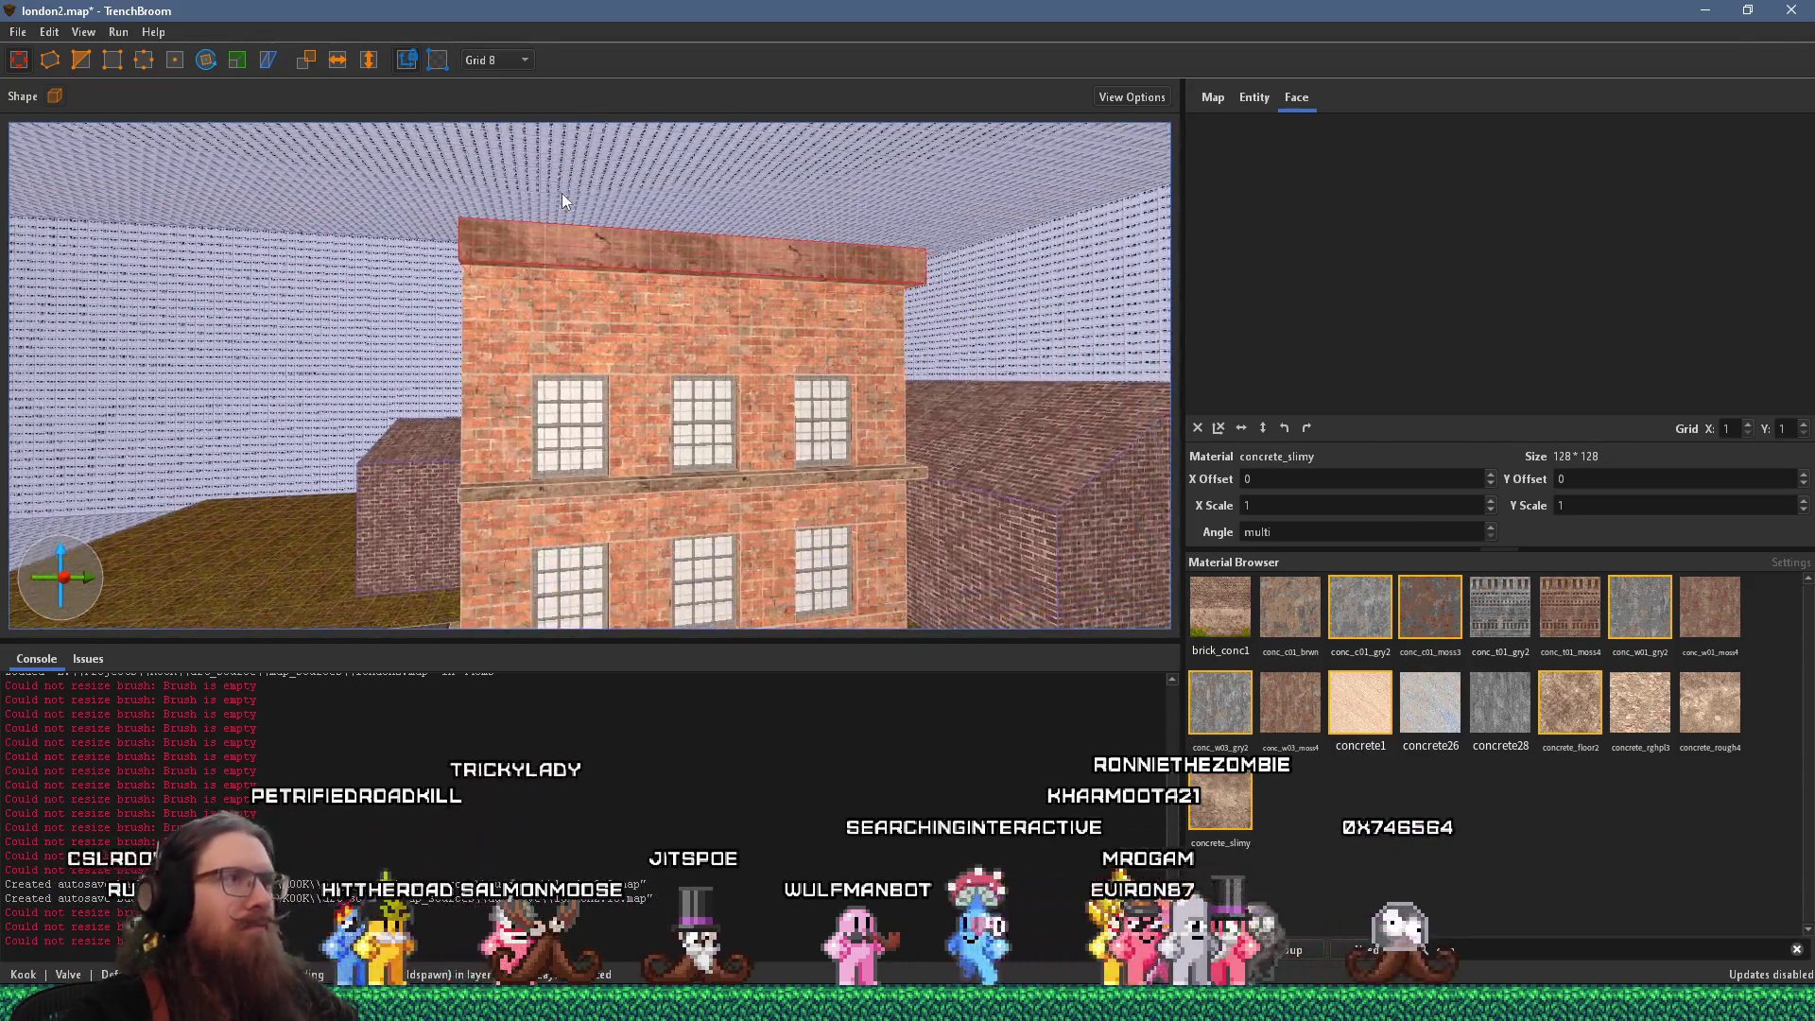
{"action": "key", "text": "alt+Tab"}
{"action": "key", "text": "alt+Tab"}
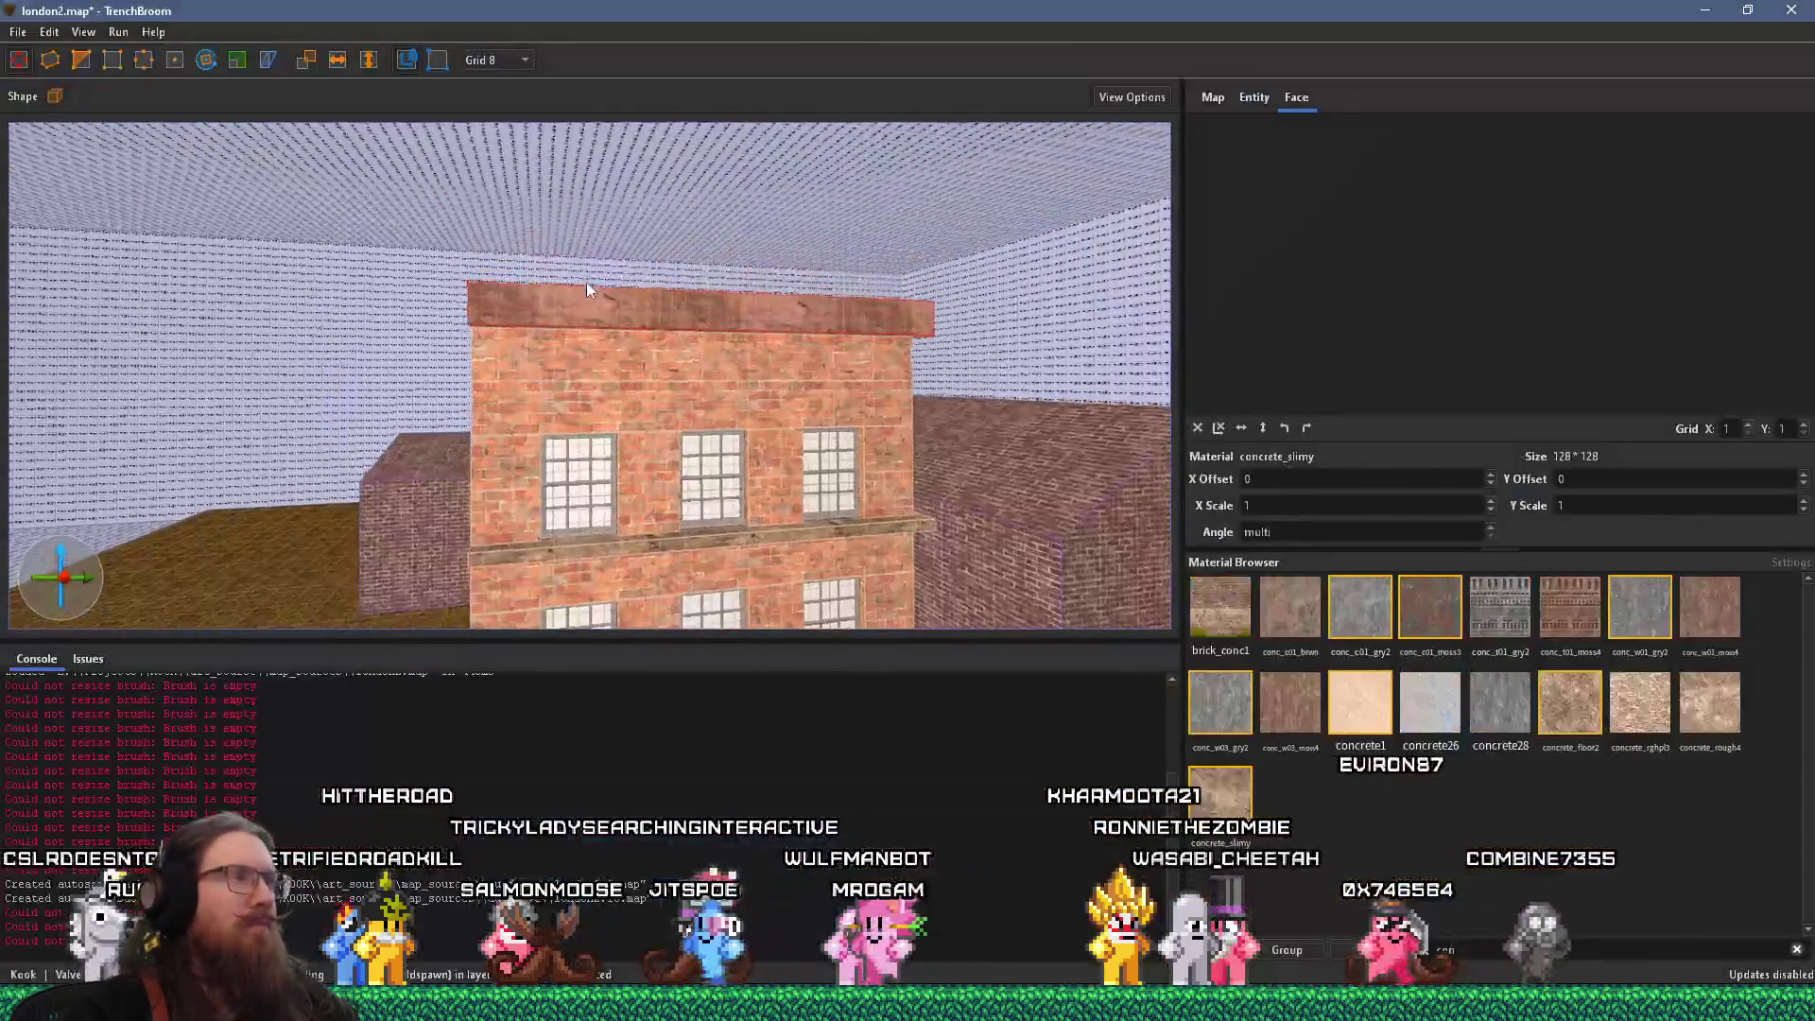
{"action": "left_click", "coordinate": [639, 323]}
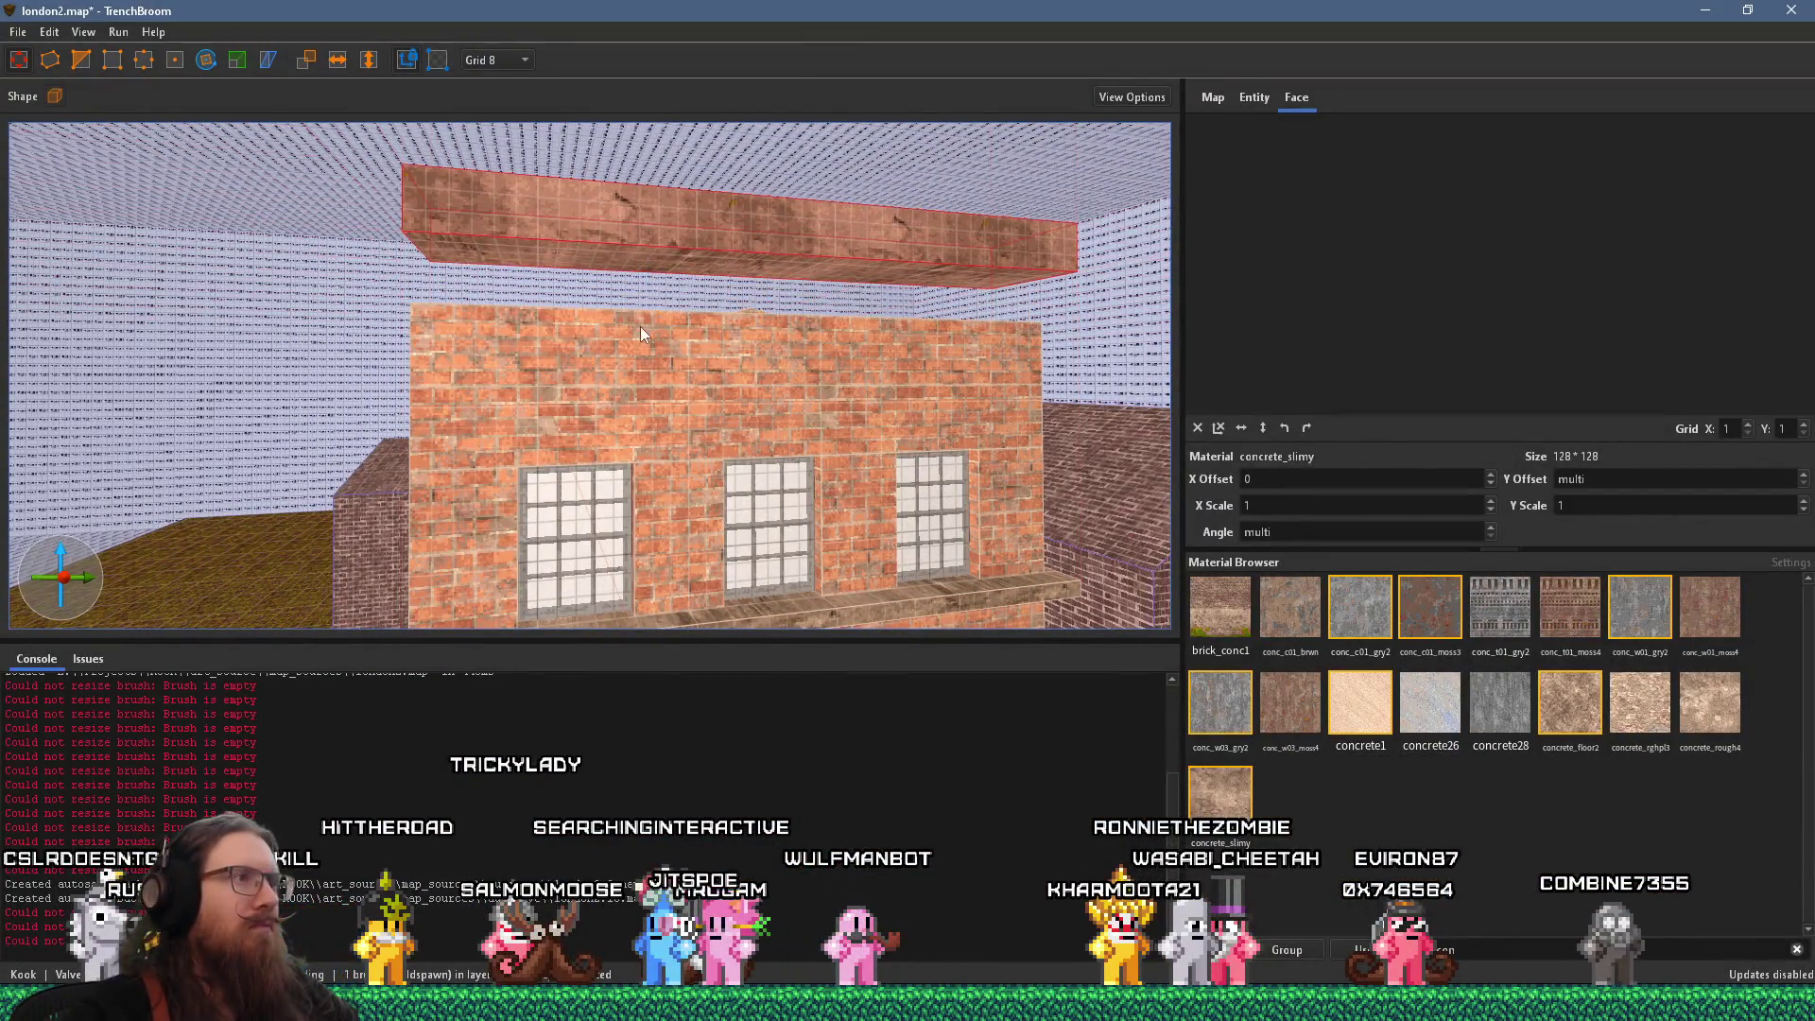
{"action": "left_click_drag", "start_coordinate": [629, 331], "coordinate": [635, 289]}
{"action": "scroll", "coordinate": [626, 289], "scroll_direction": "up", "scroll_amount": 3}
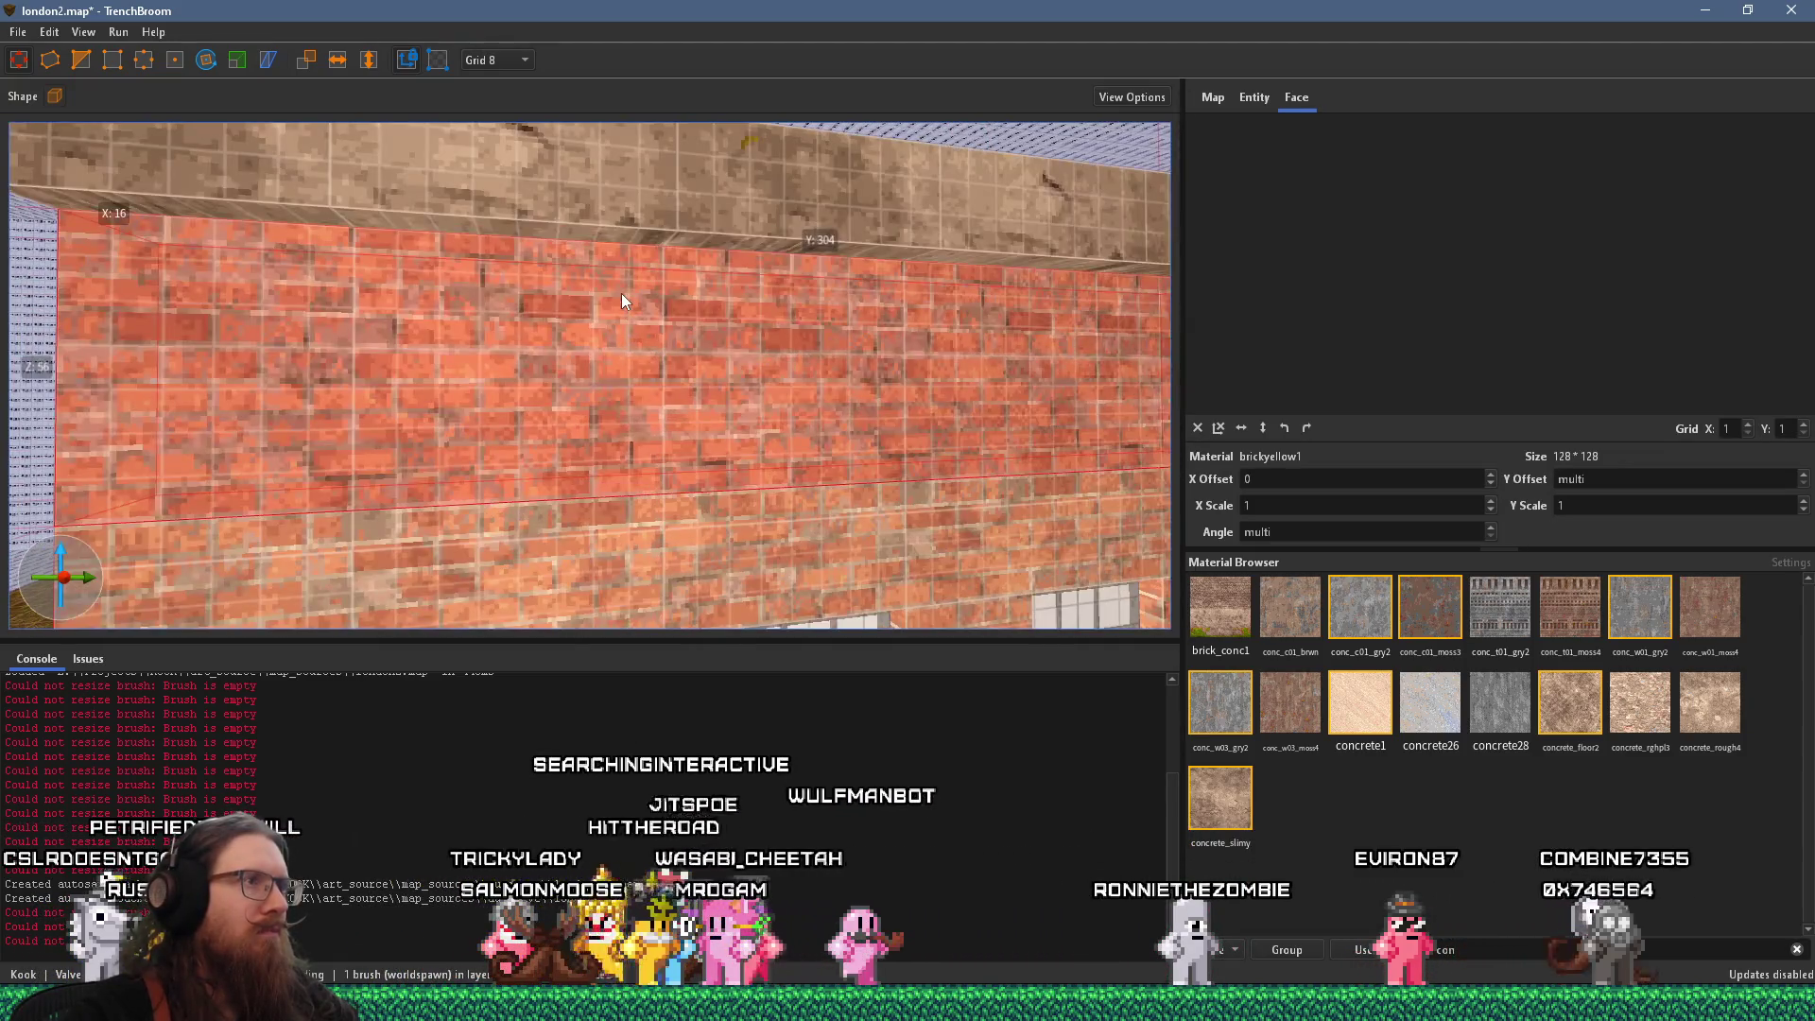
Check the raised building against the London street reference photo from several angles
{"action": "key", "text": "a"}
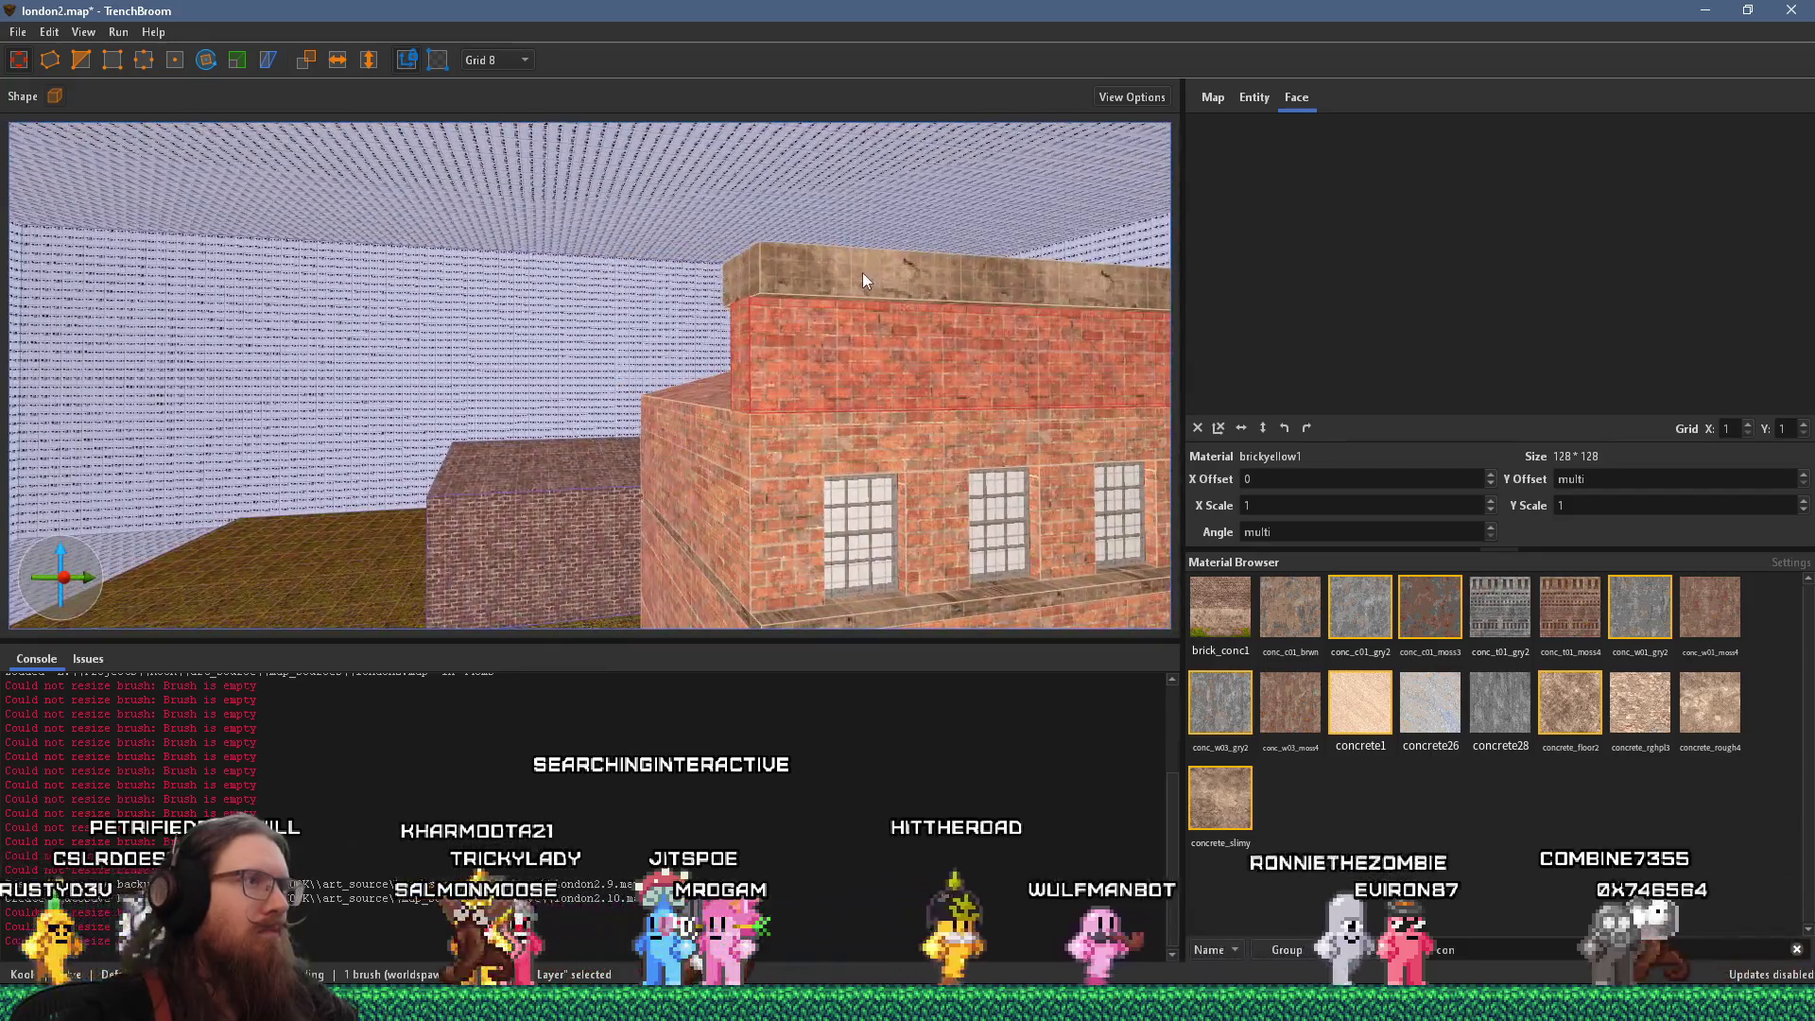
{"action": "key", "text": "alt+Tab"}
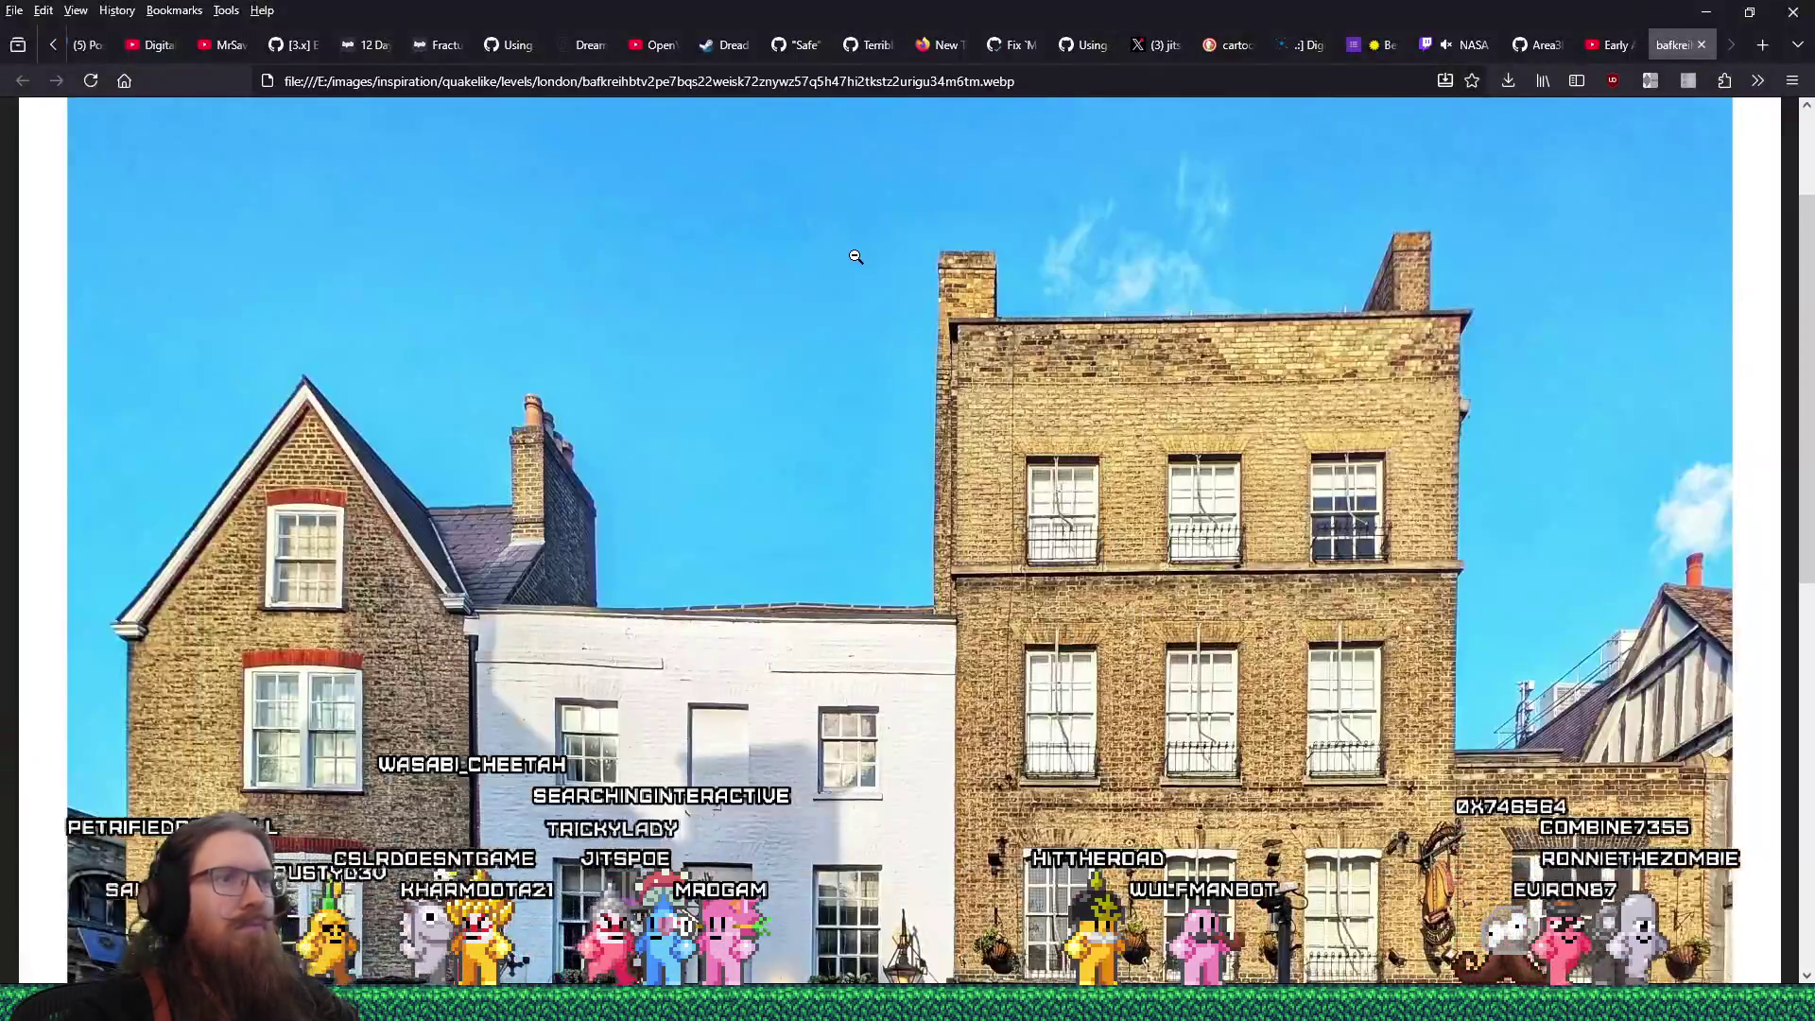
{"action": "key", "text": "alt+Tab"}
{"action": "scroll", "coordinate": [709, 336], "scroll_direction": "up", "scroll_amount": 3}
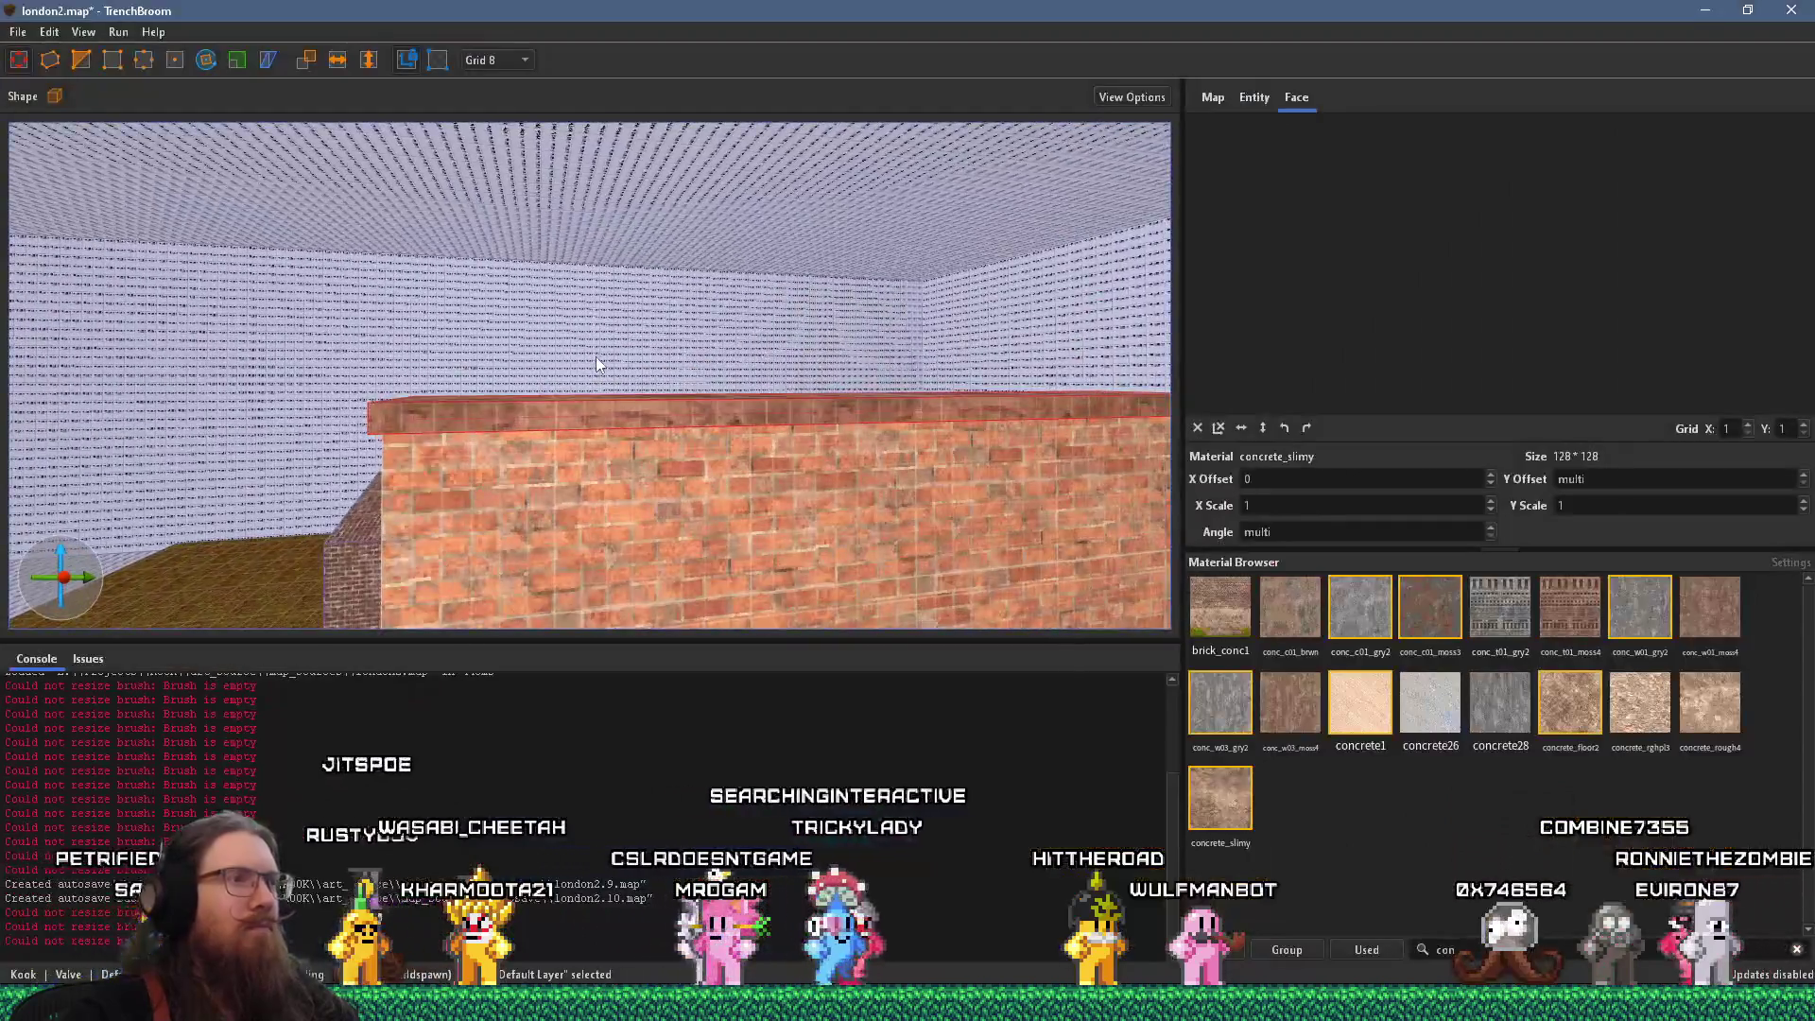
{"action": "key", "text": "a"}
{"action": "key", "text": "s"}
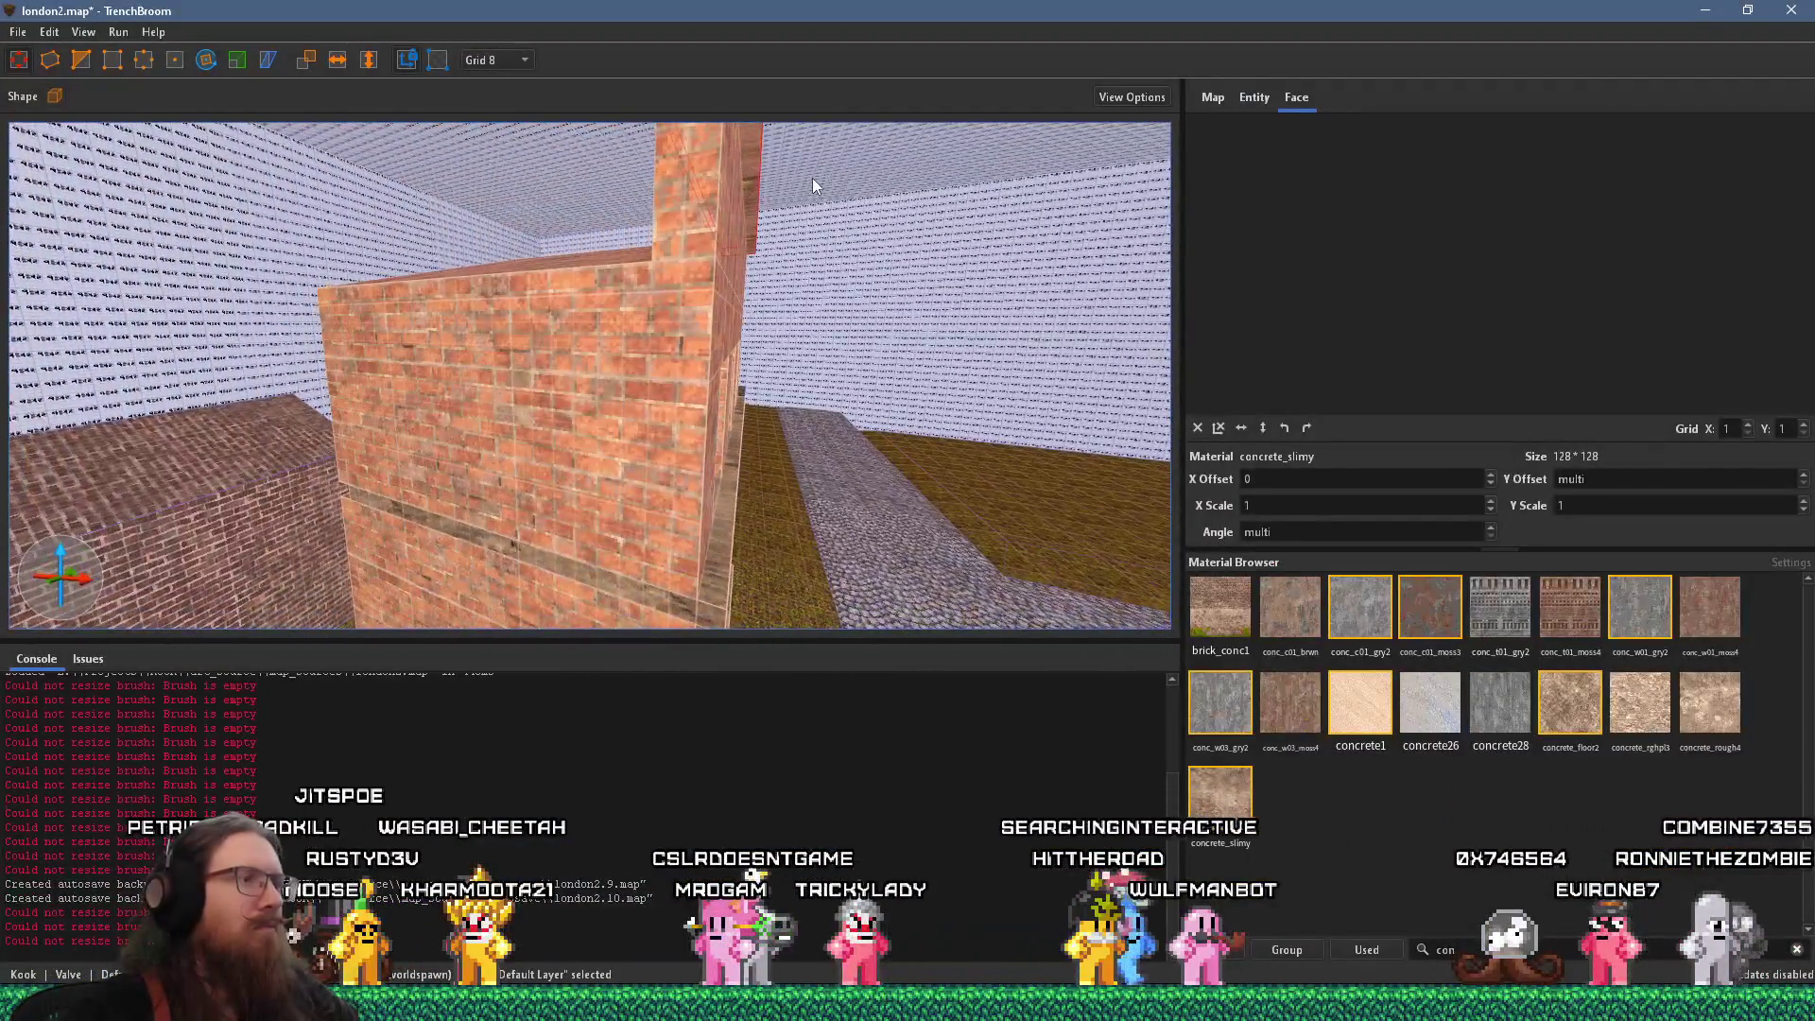
{"action": "key", "text": "a"}
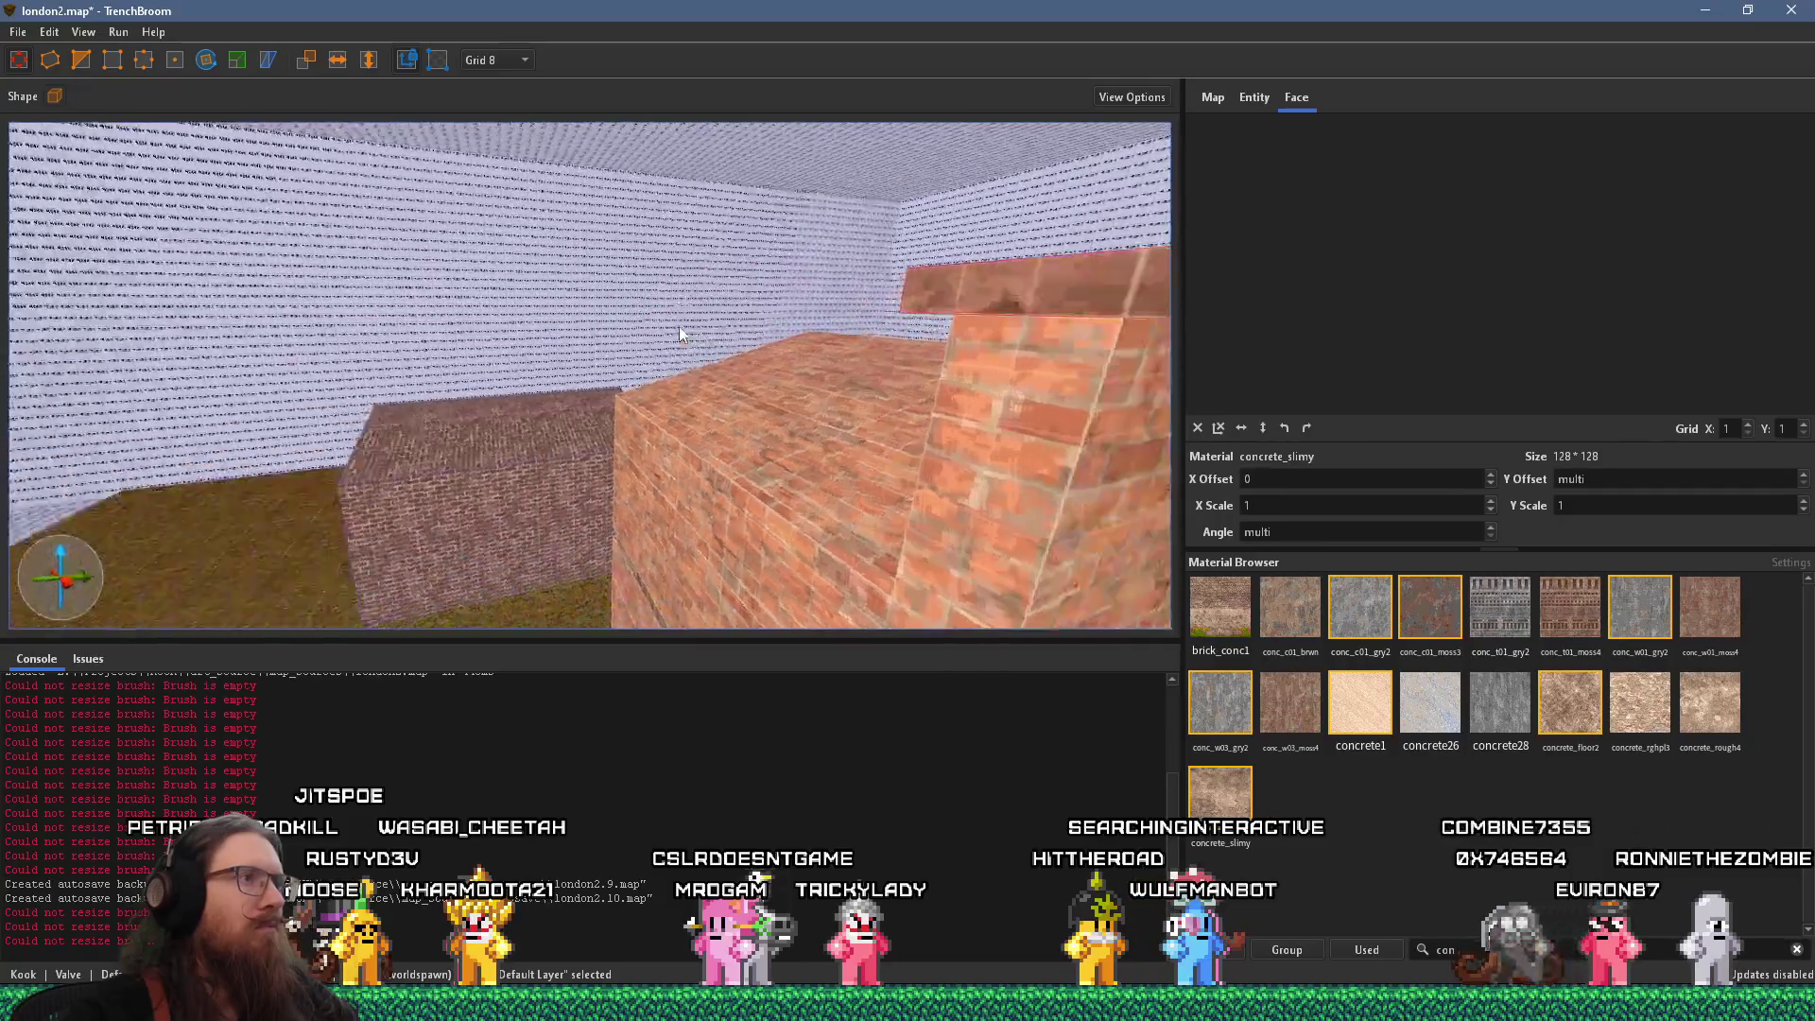
{"action": "key", "text": "a"}
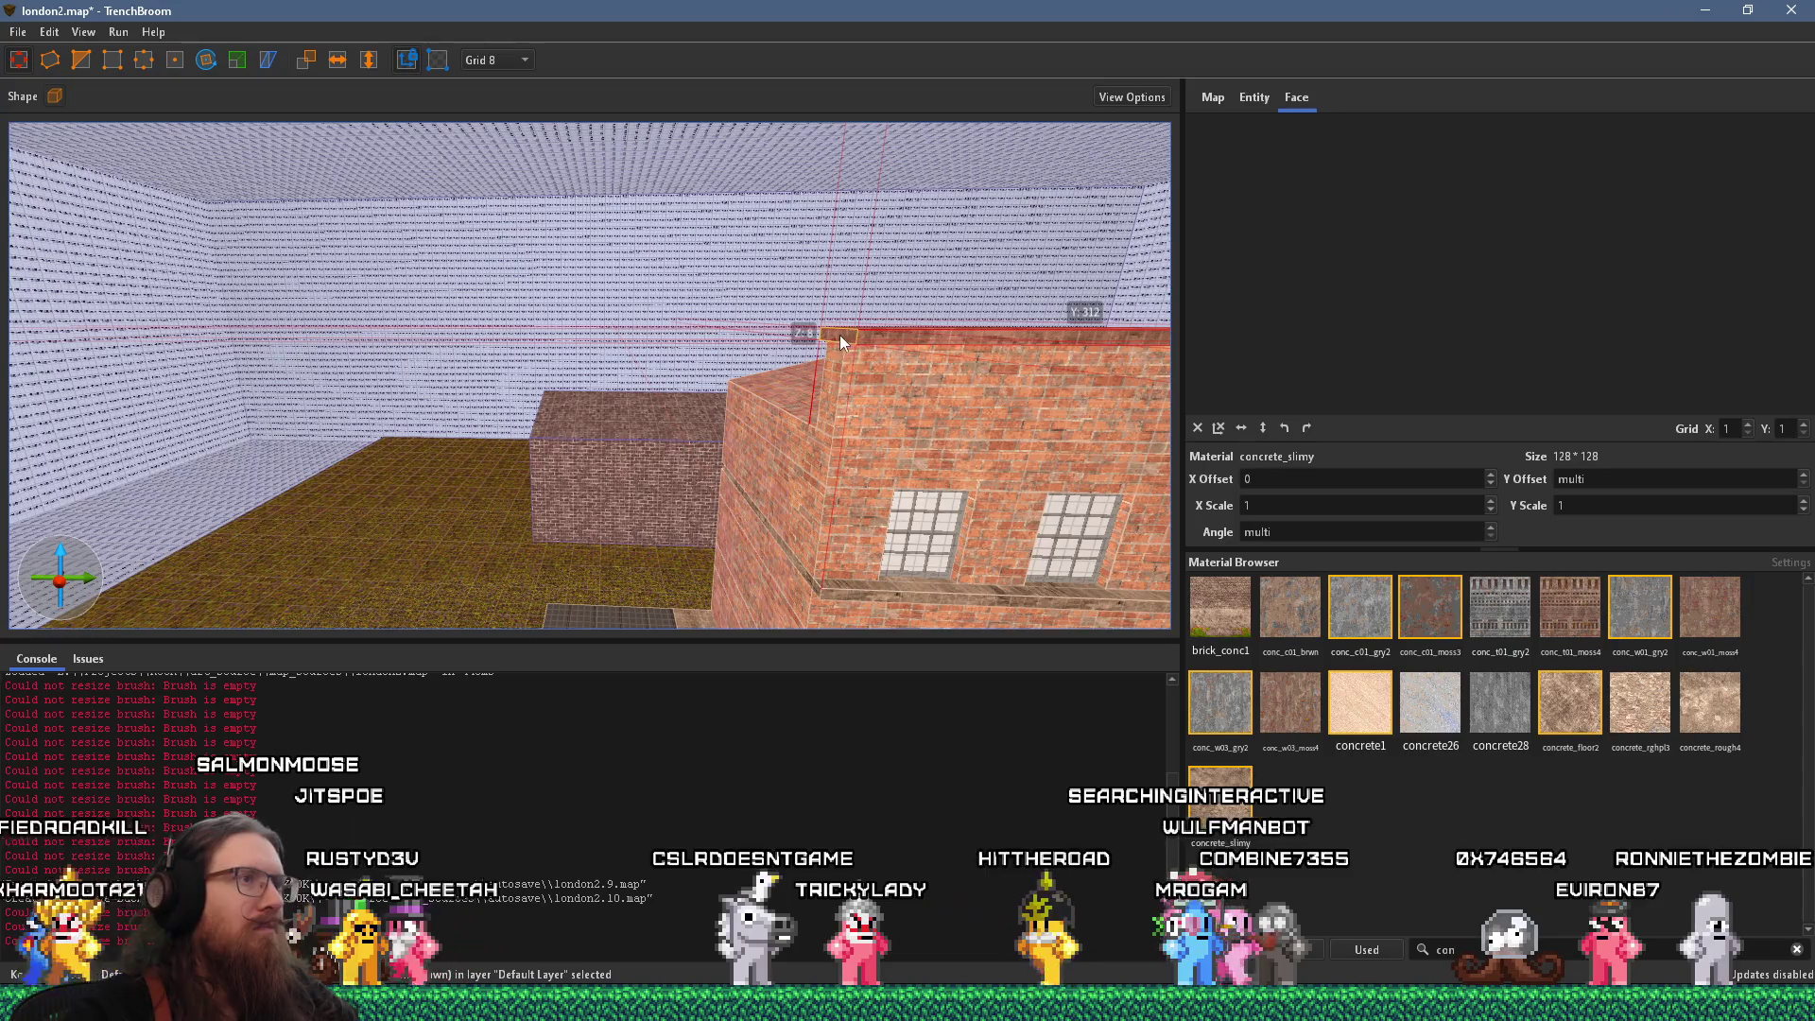
{"action": "key", "text": "w"}
Select the facade ledge, recheck the reference photo, then pick the brick face beside the café
{"action": "left_click", "coordinate": [818, 405]}
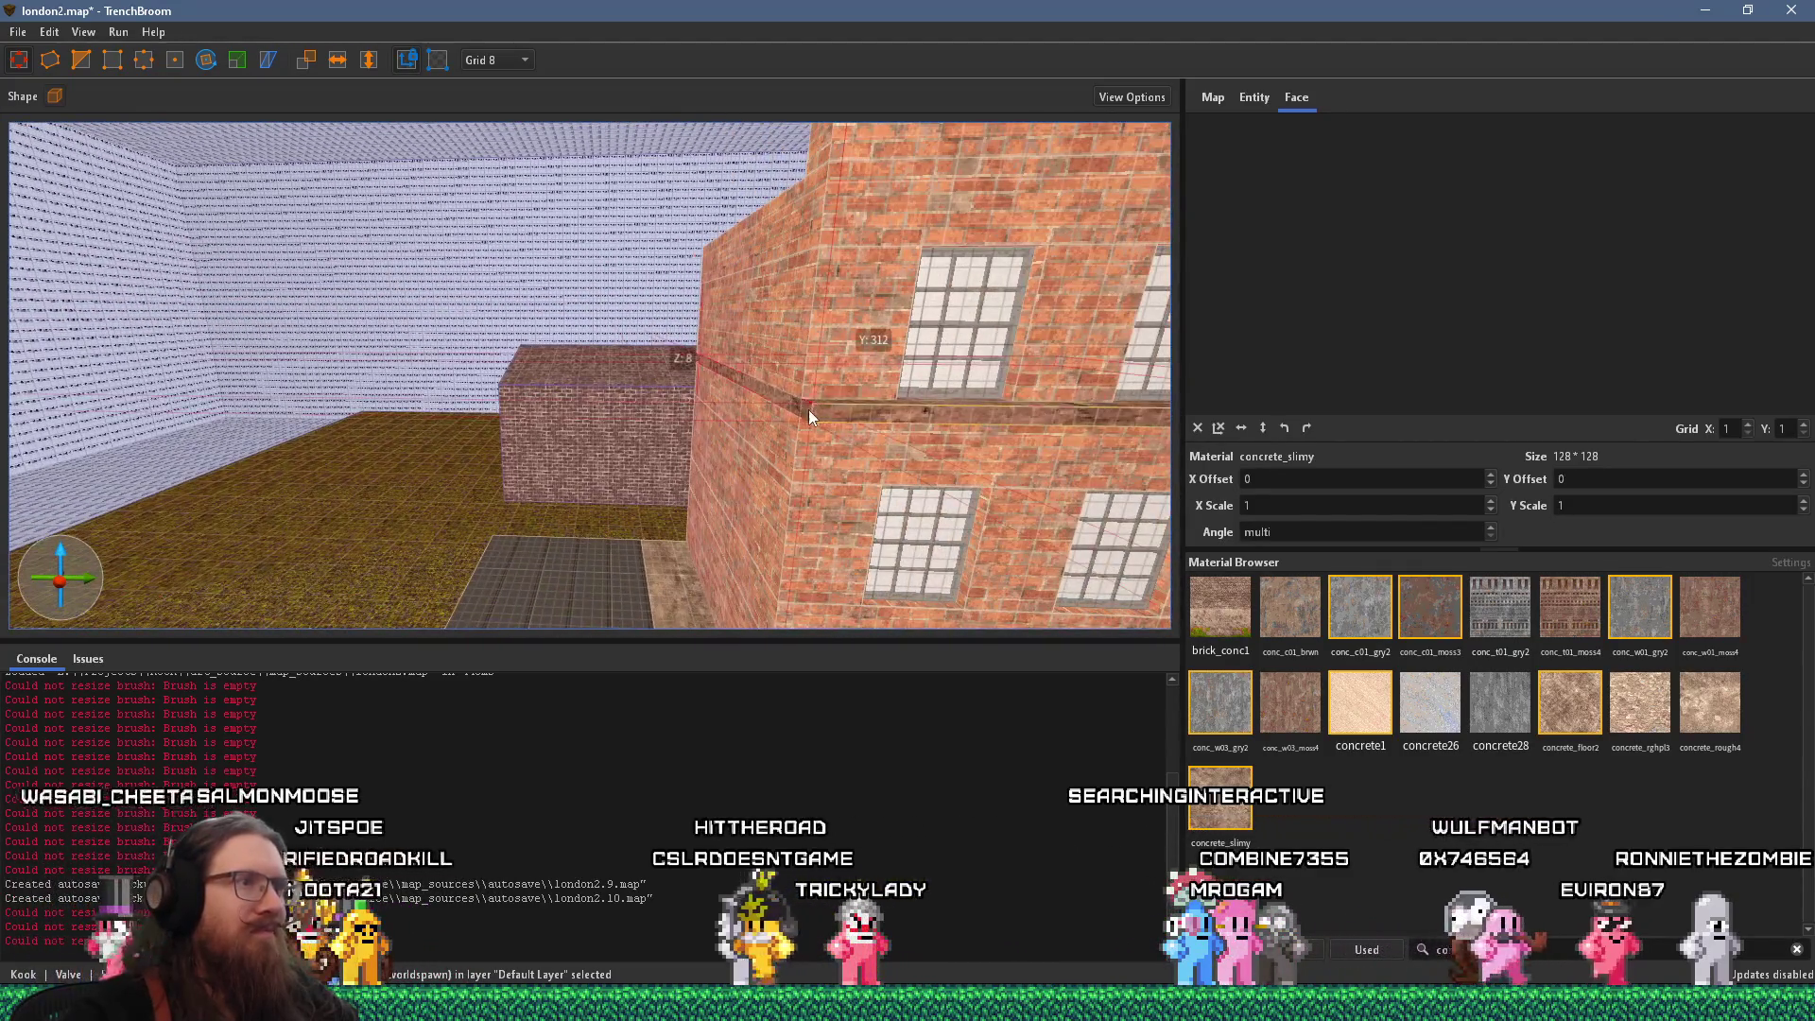
{"action": "key", "text": "s"}
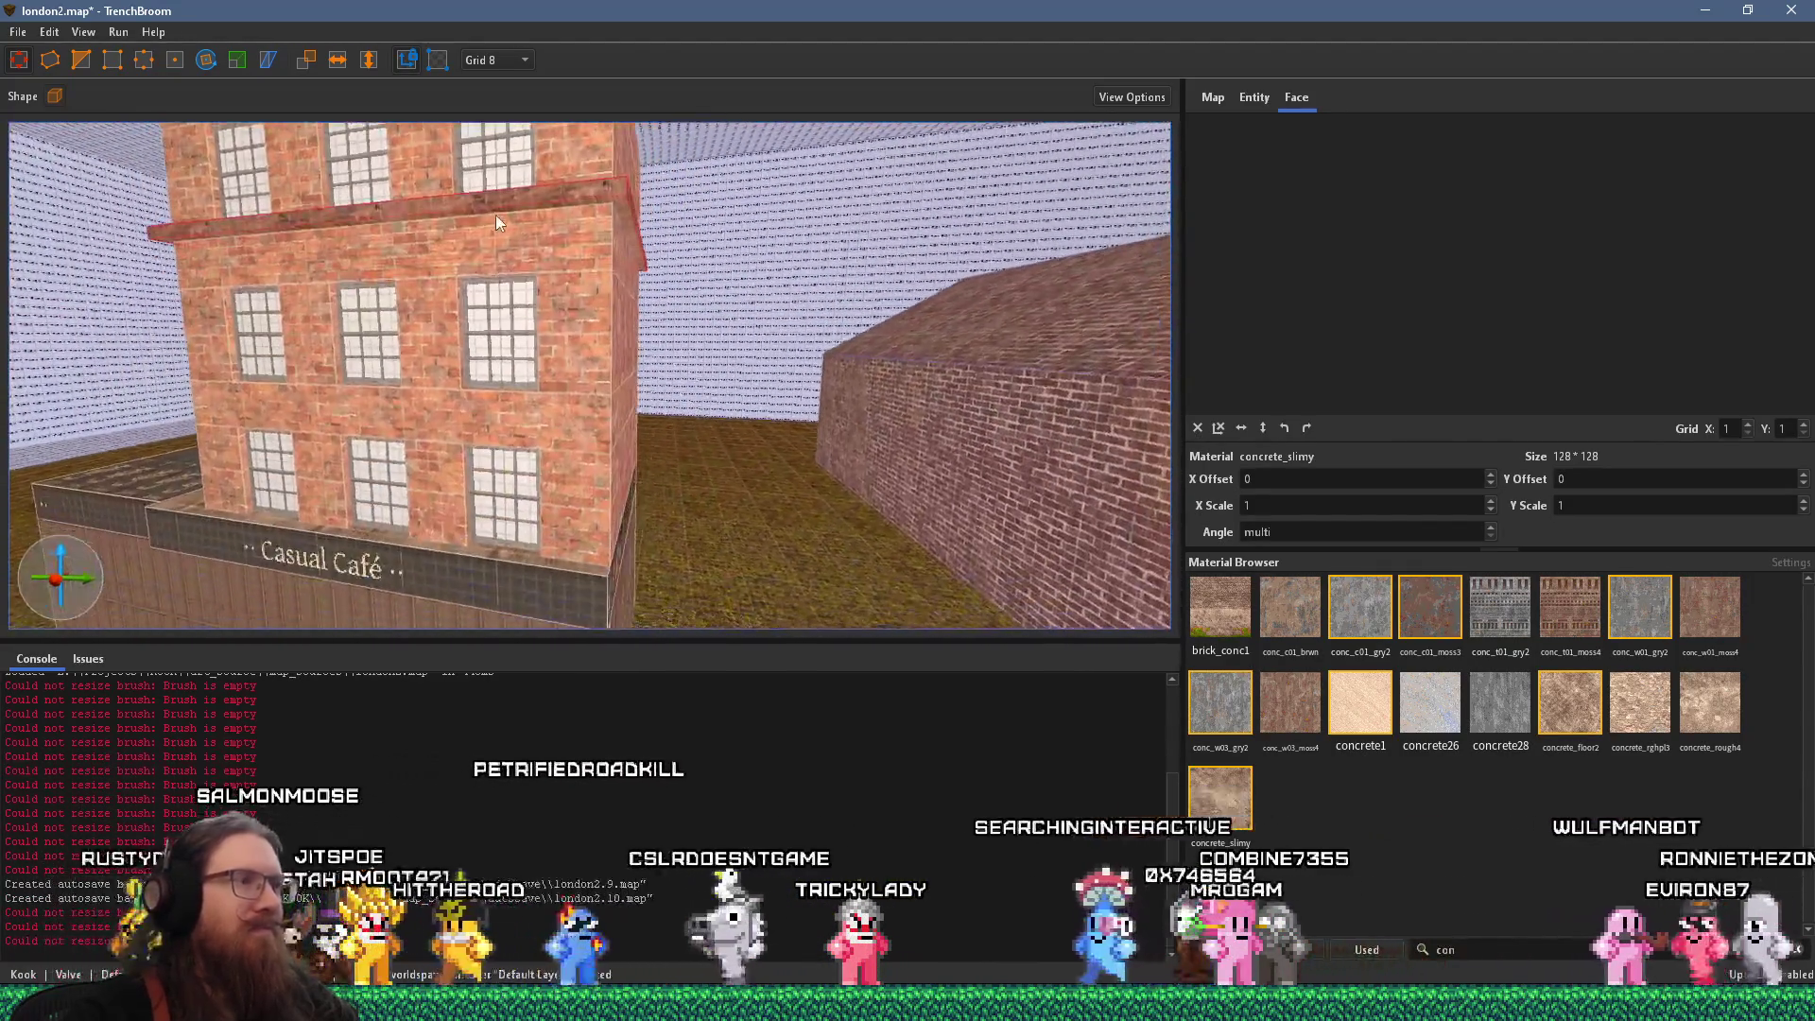
{"action": "key", "text": "alt+Tab"}
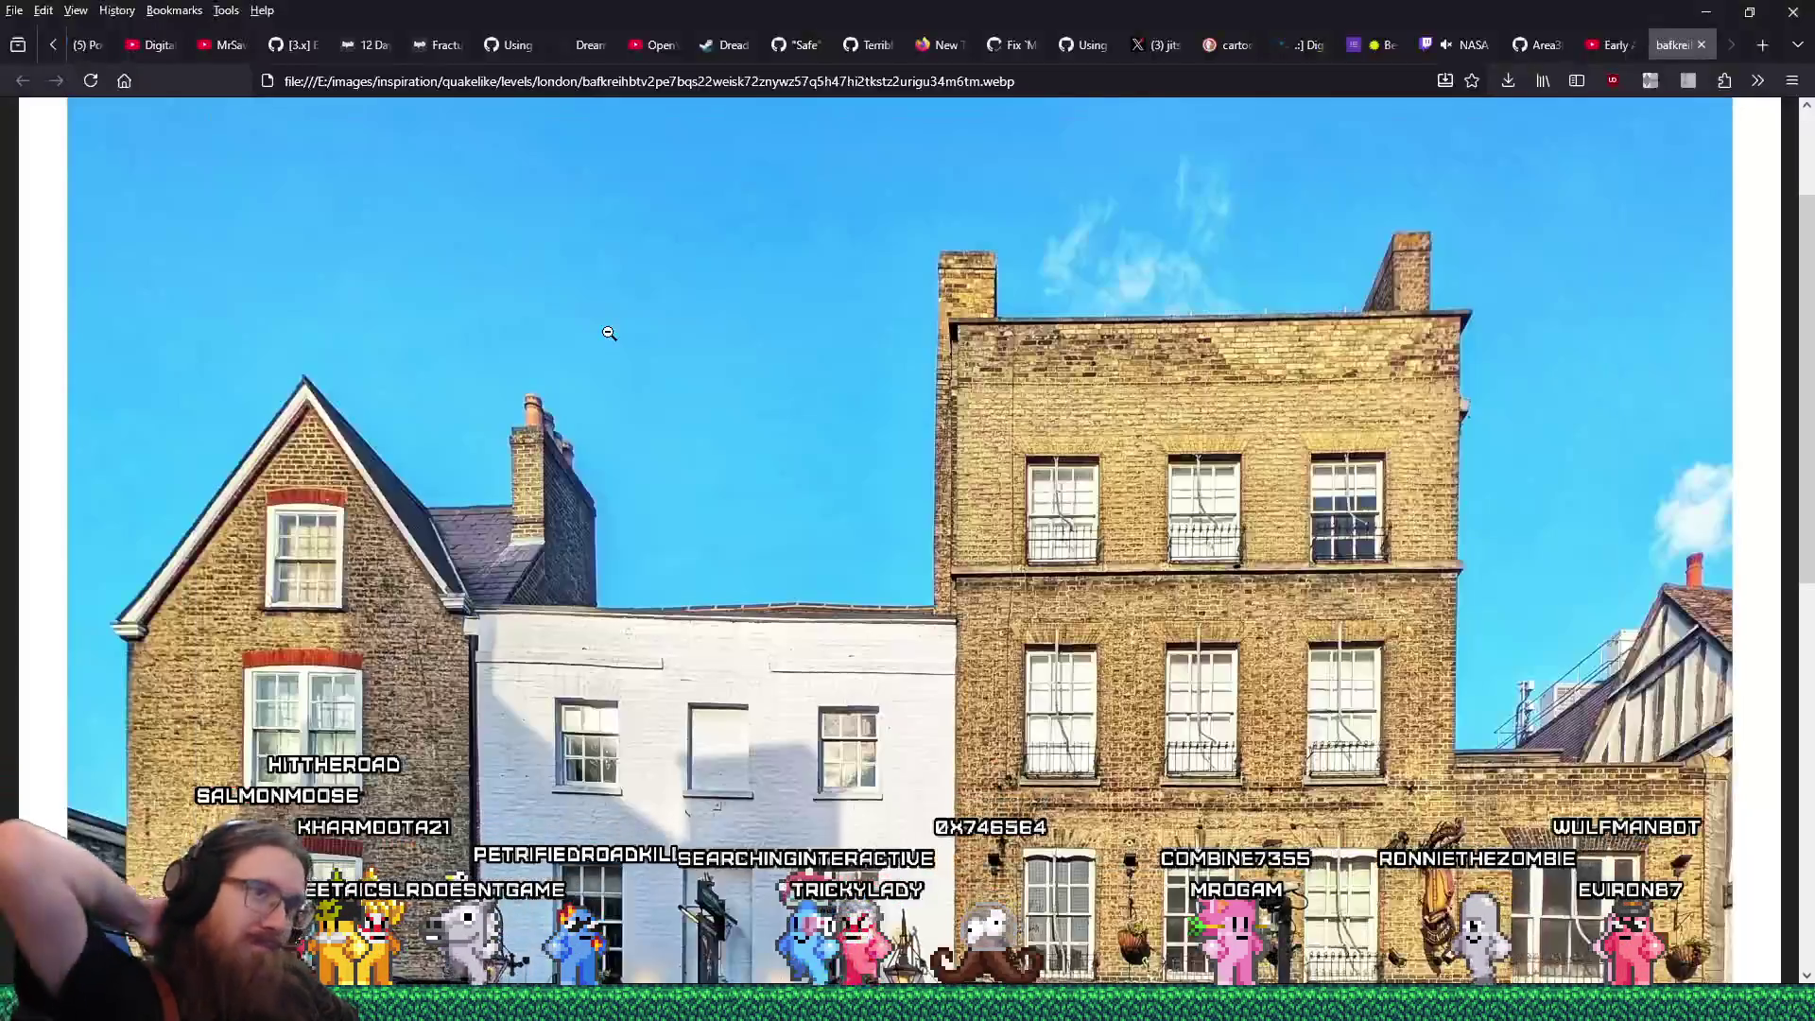
{"action": "scroll", "coordinate": [608, 333], "scroll_direction": "down", "scroll_amount": 3}
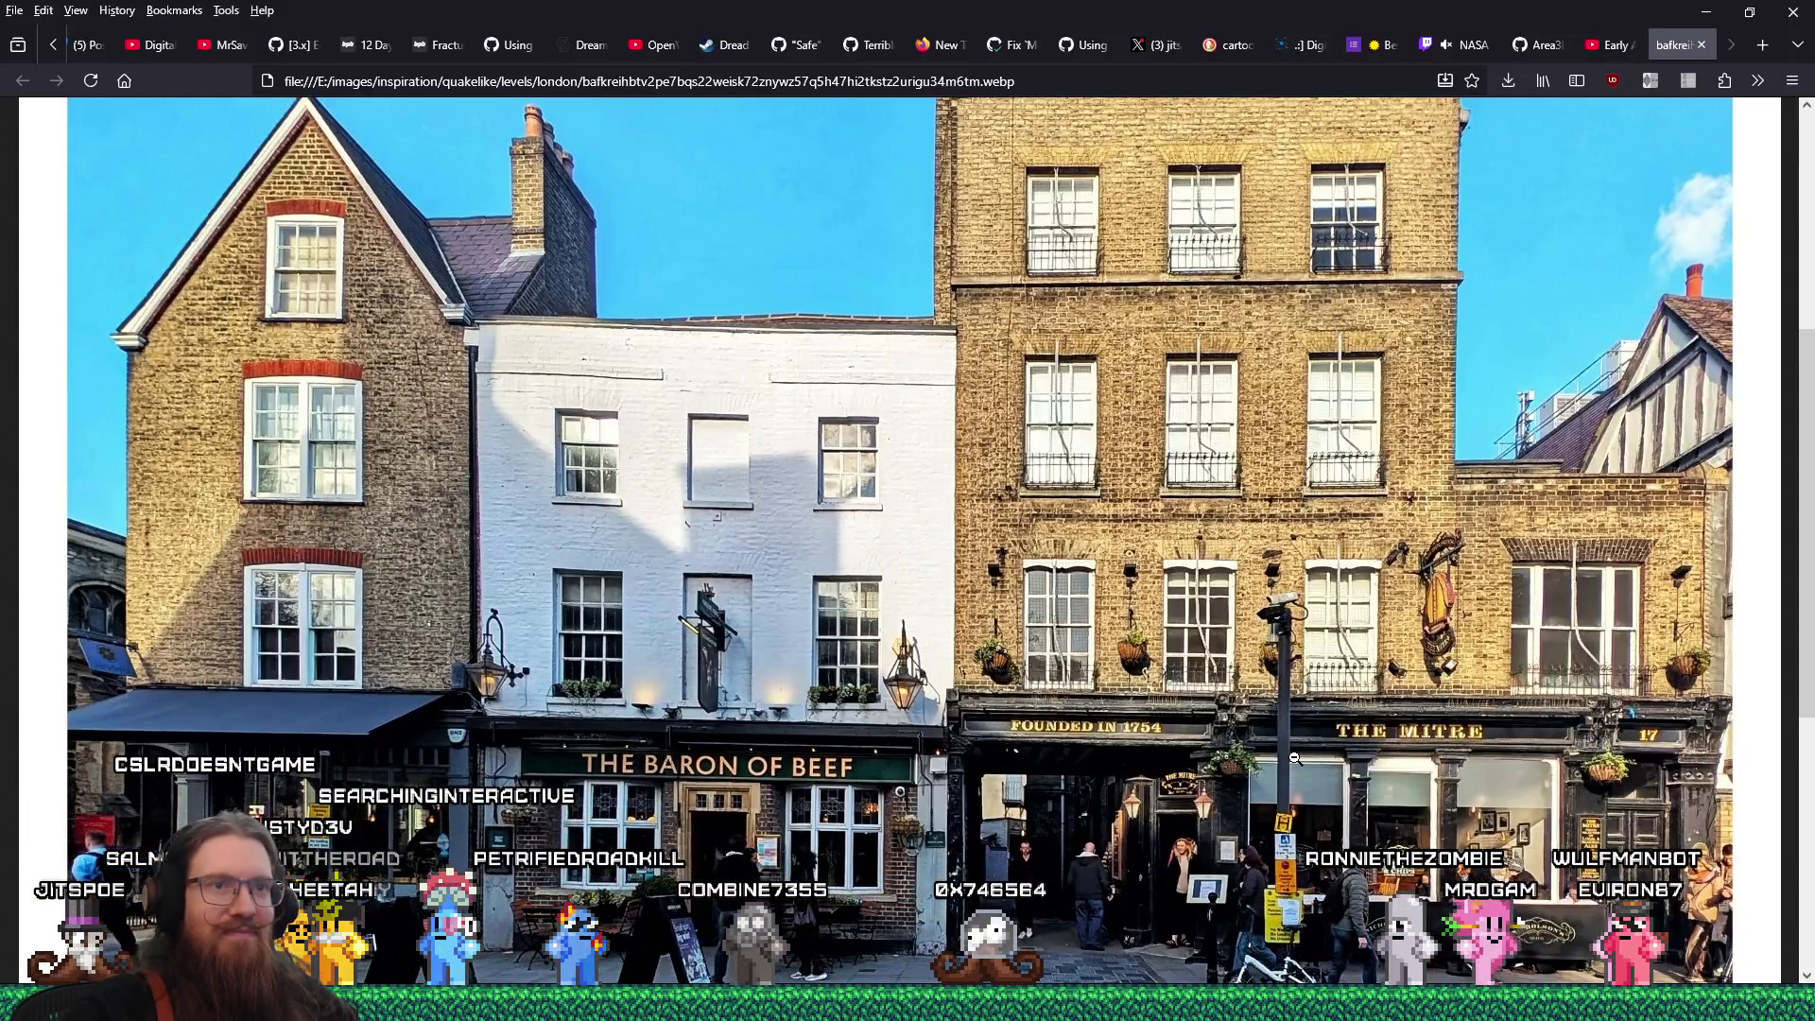
{"action": "key", "text": "alt+Tab"}
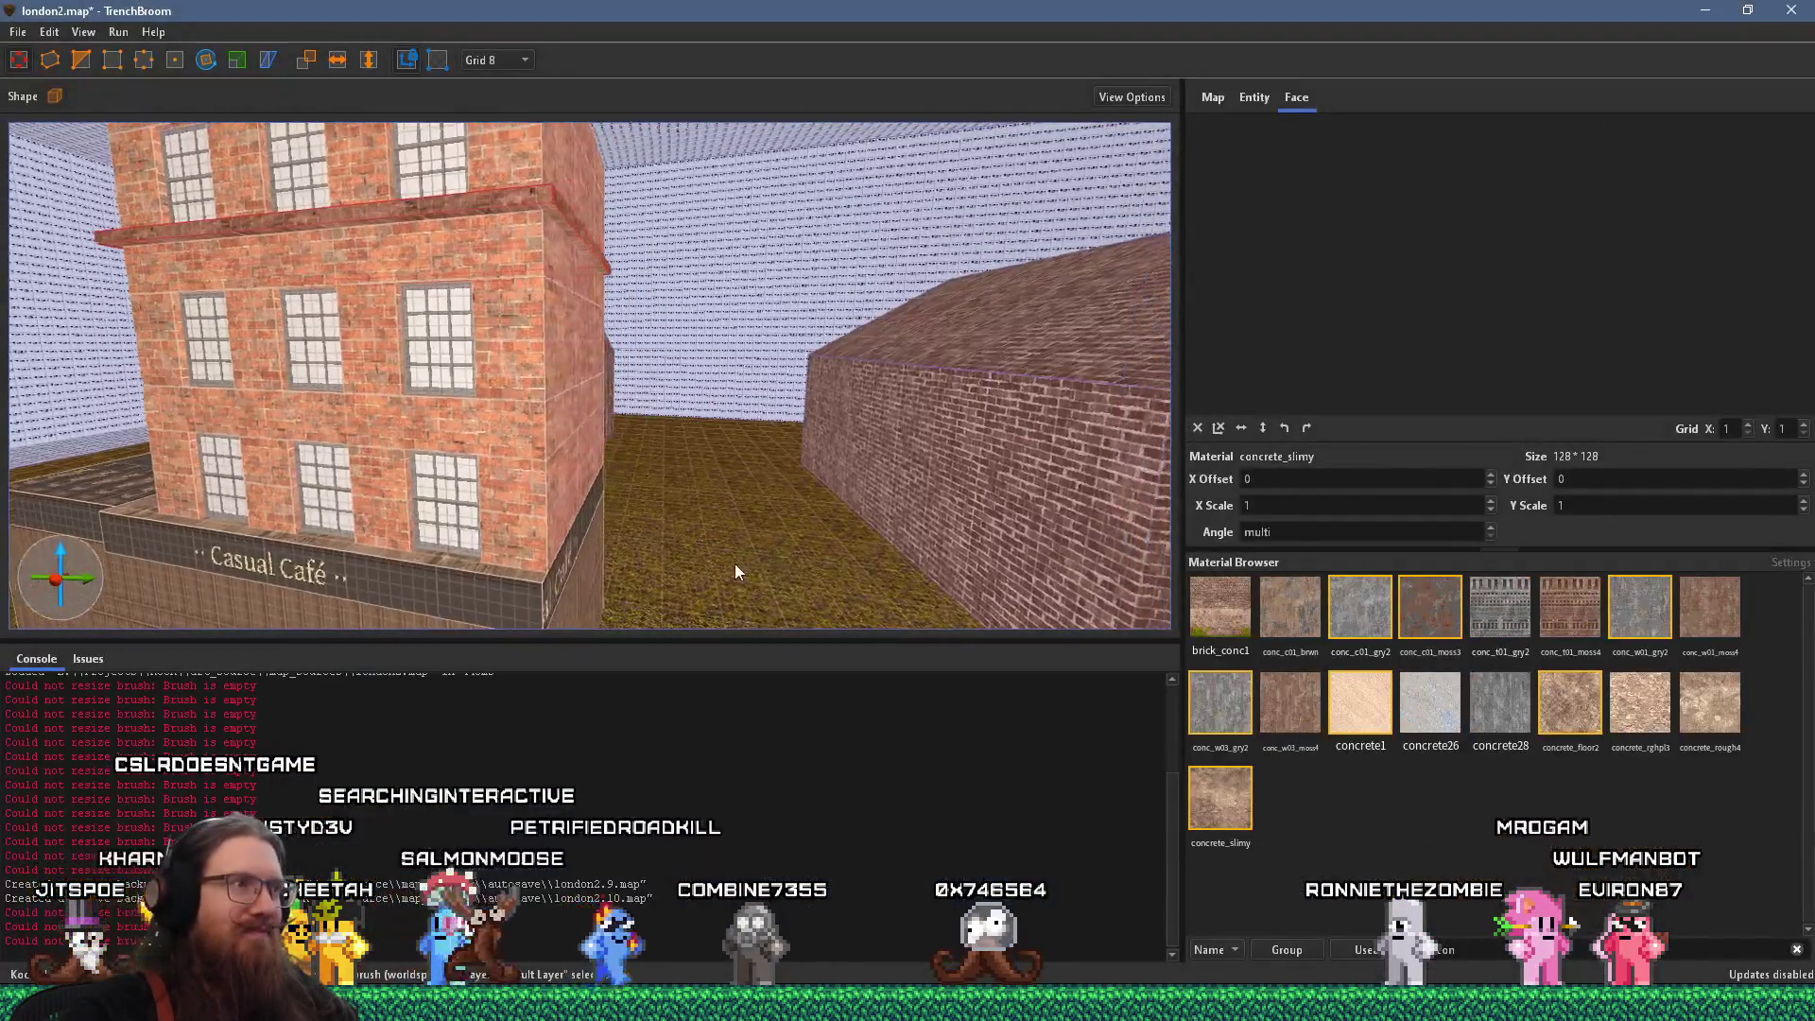
{"action": "left_click", "coordinate": [562, 497], "text": "shift"}
Try shrinking the side block's height from 64 to 24, then undo back to 64
{"action": "left_click", "coordinate": [567, 497]}
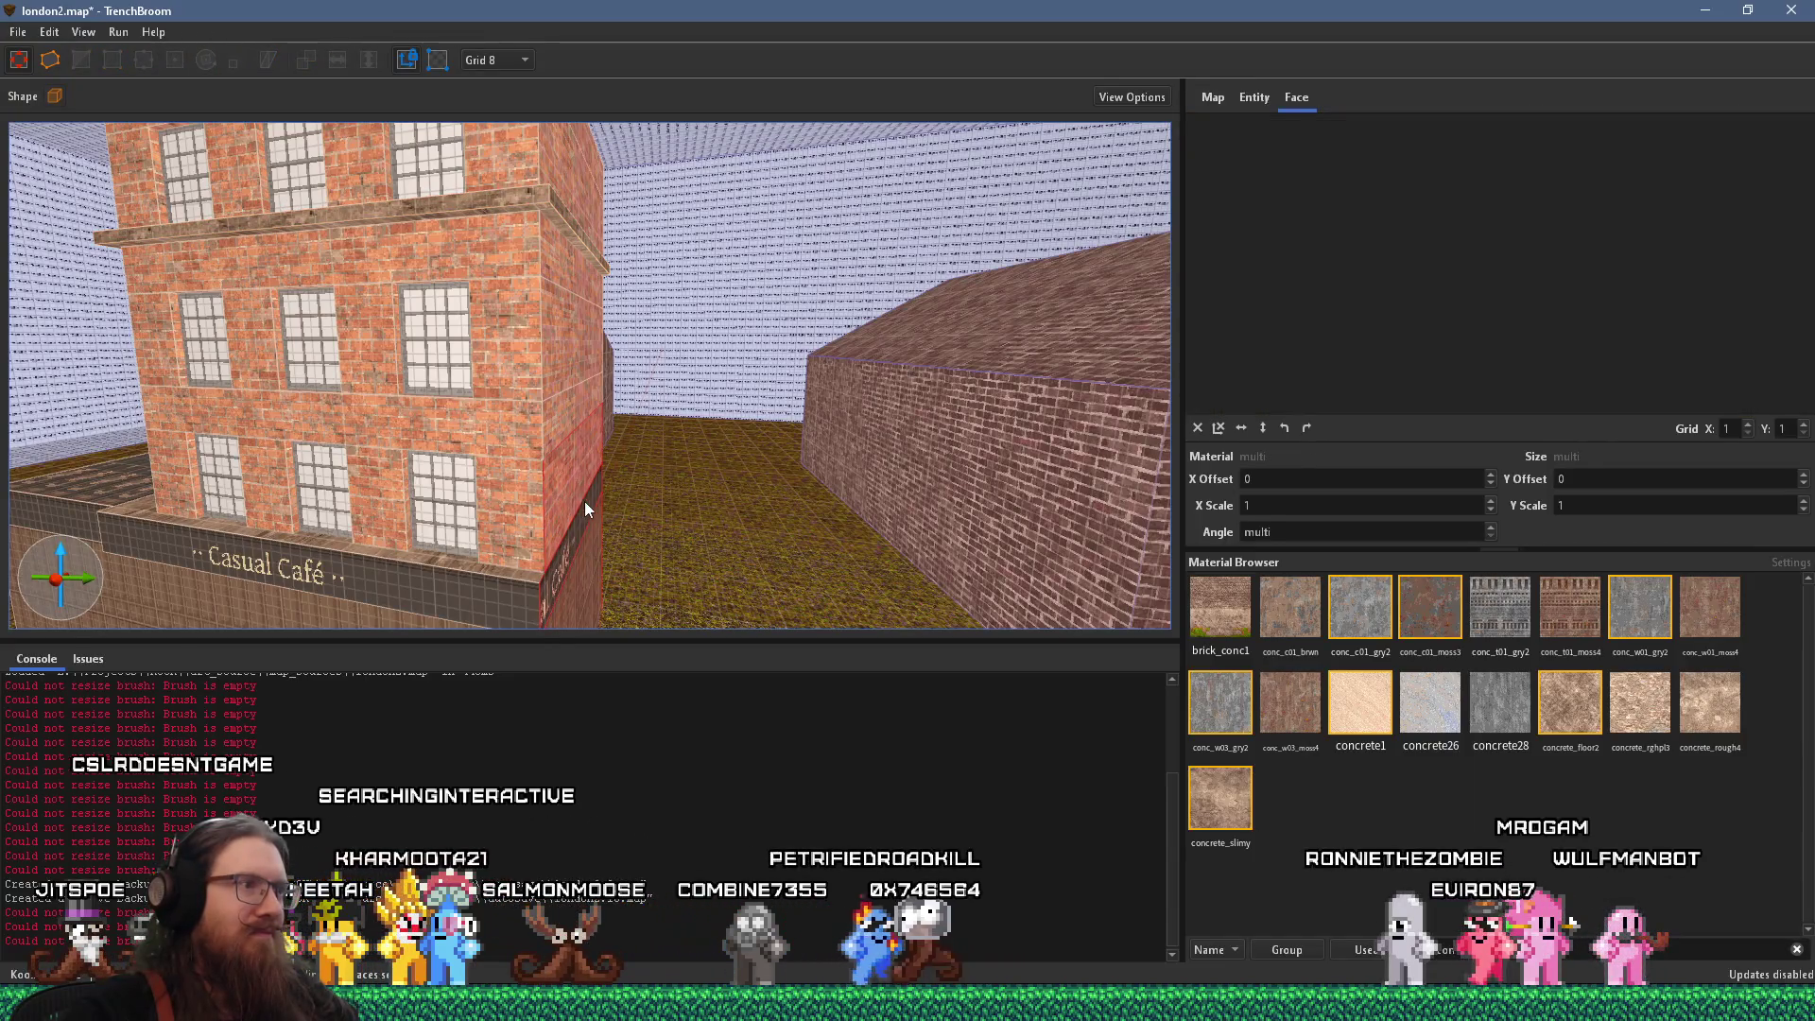
{"action": "left_click_drag", "start_coordinate": [624, 485], "coordinate": [607, 420]}
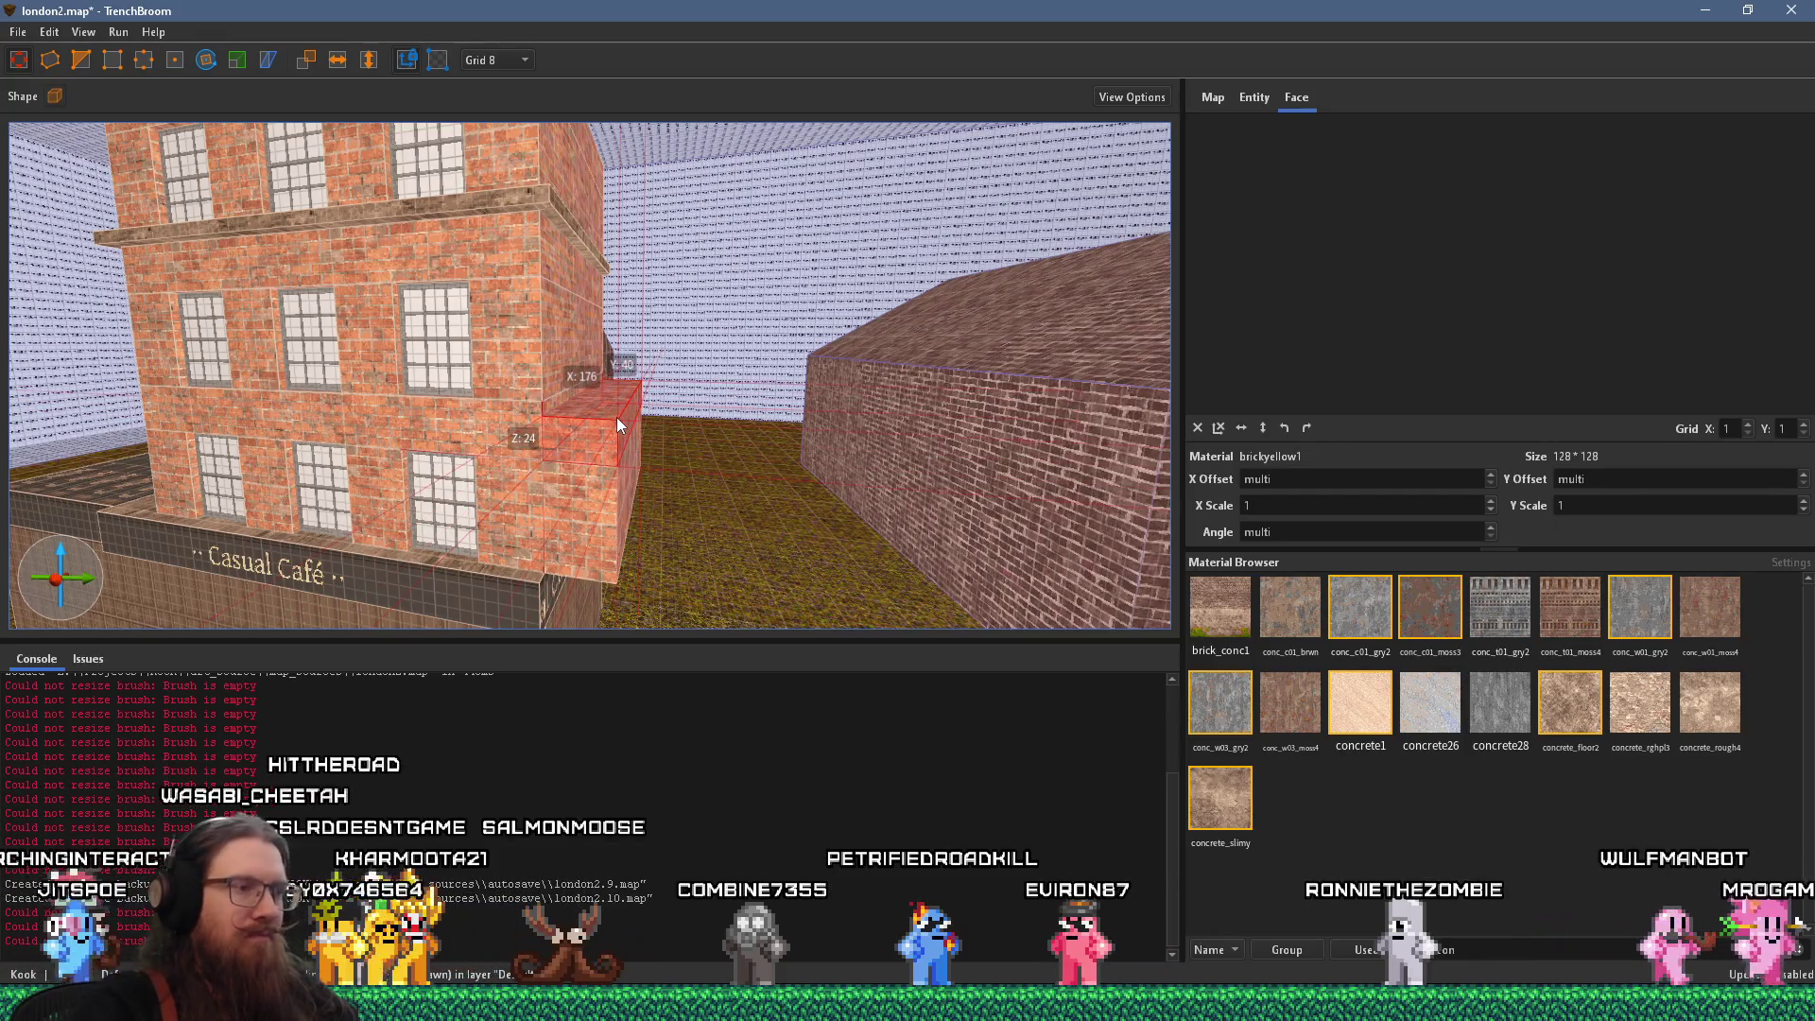
{"action": "key", "text": "ctrl+z"}
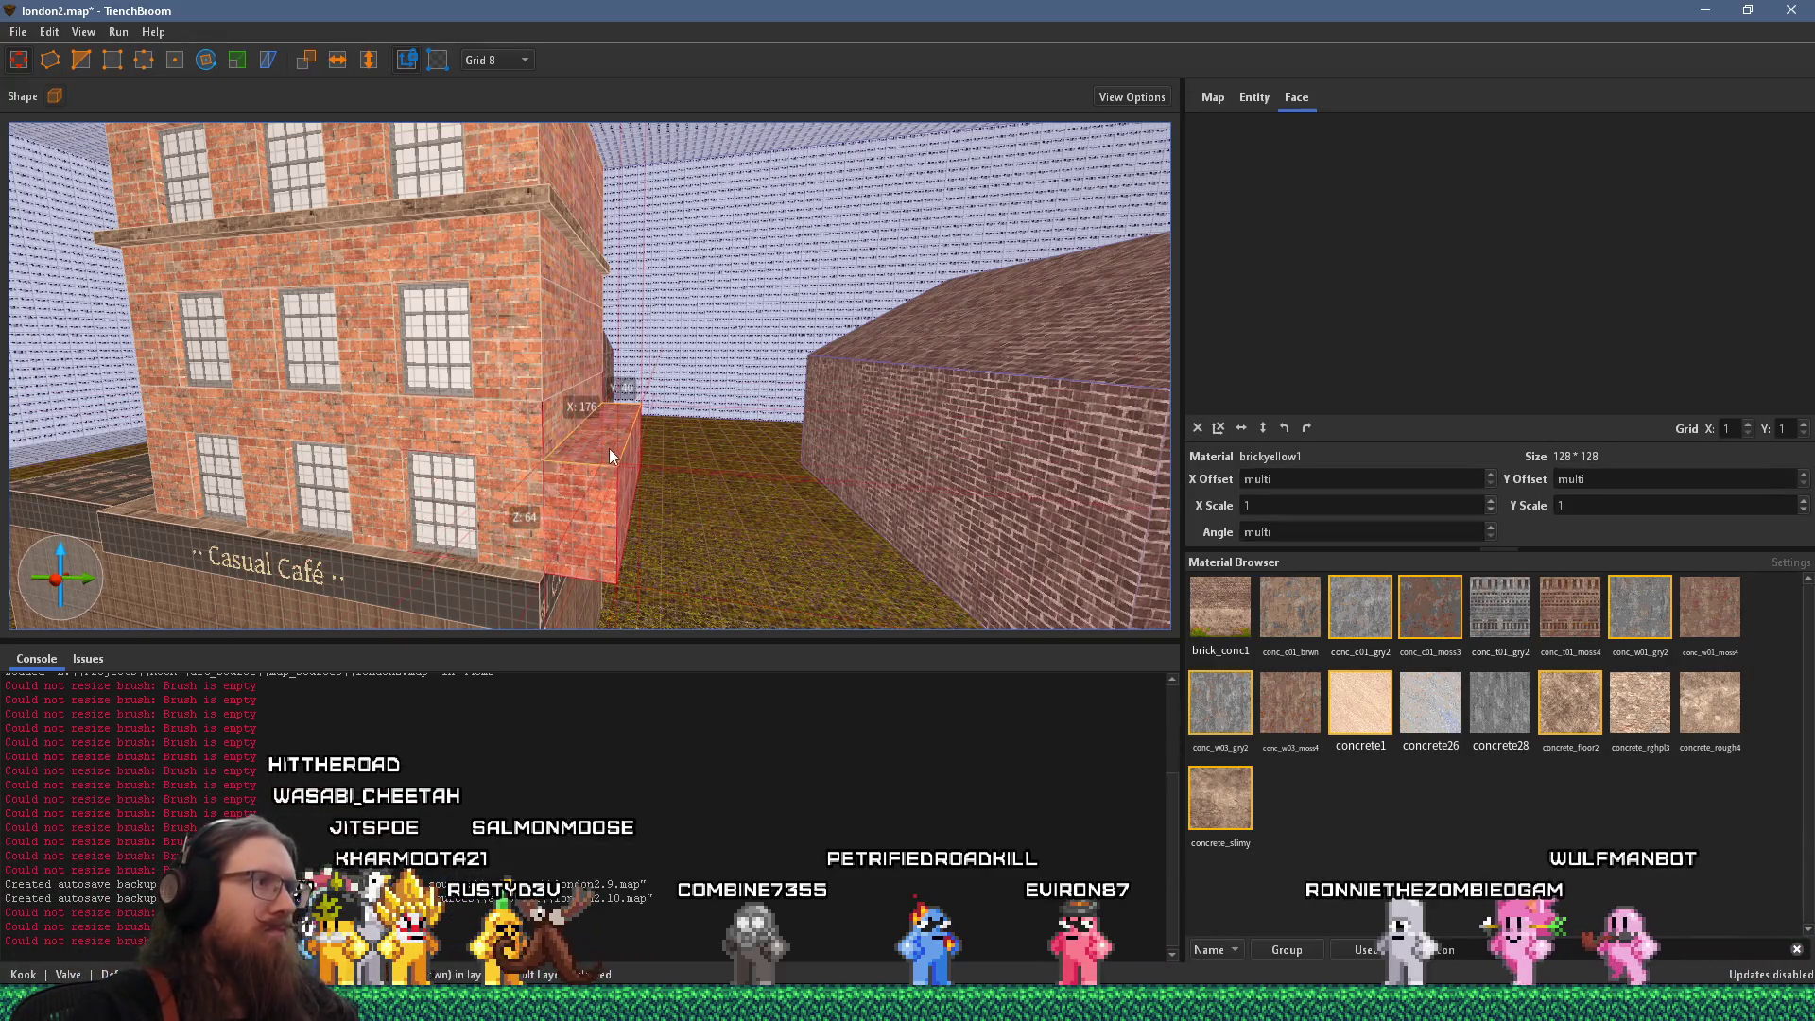
{"action": "key", "text": "alt+Tab"}
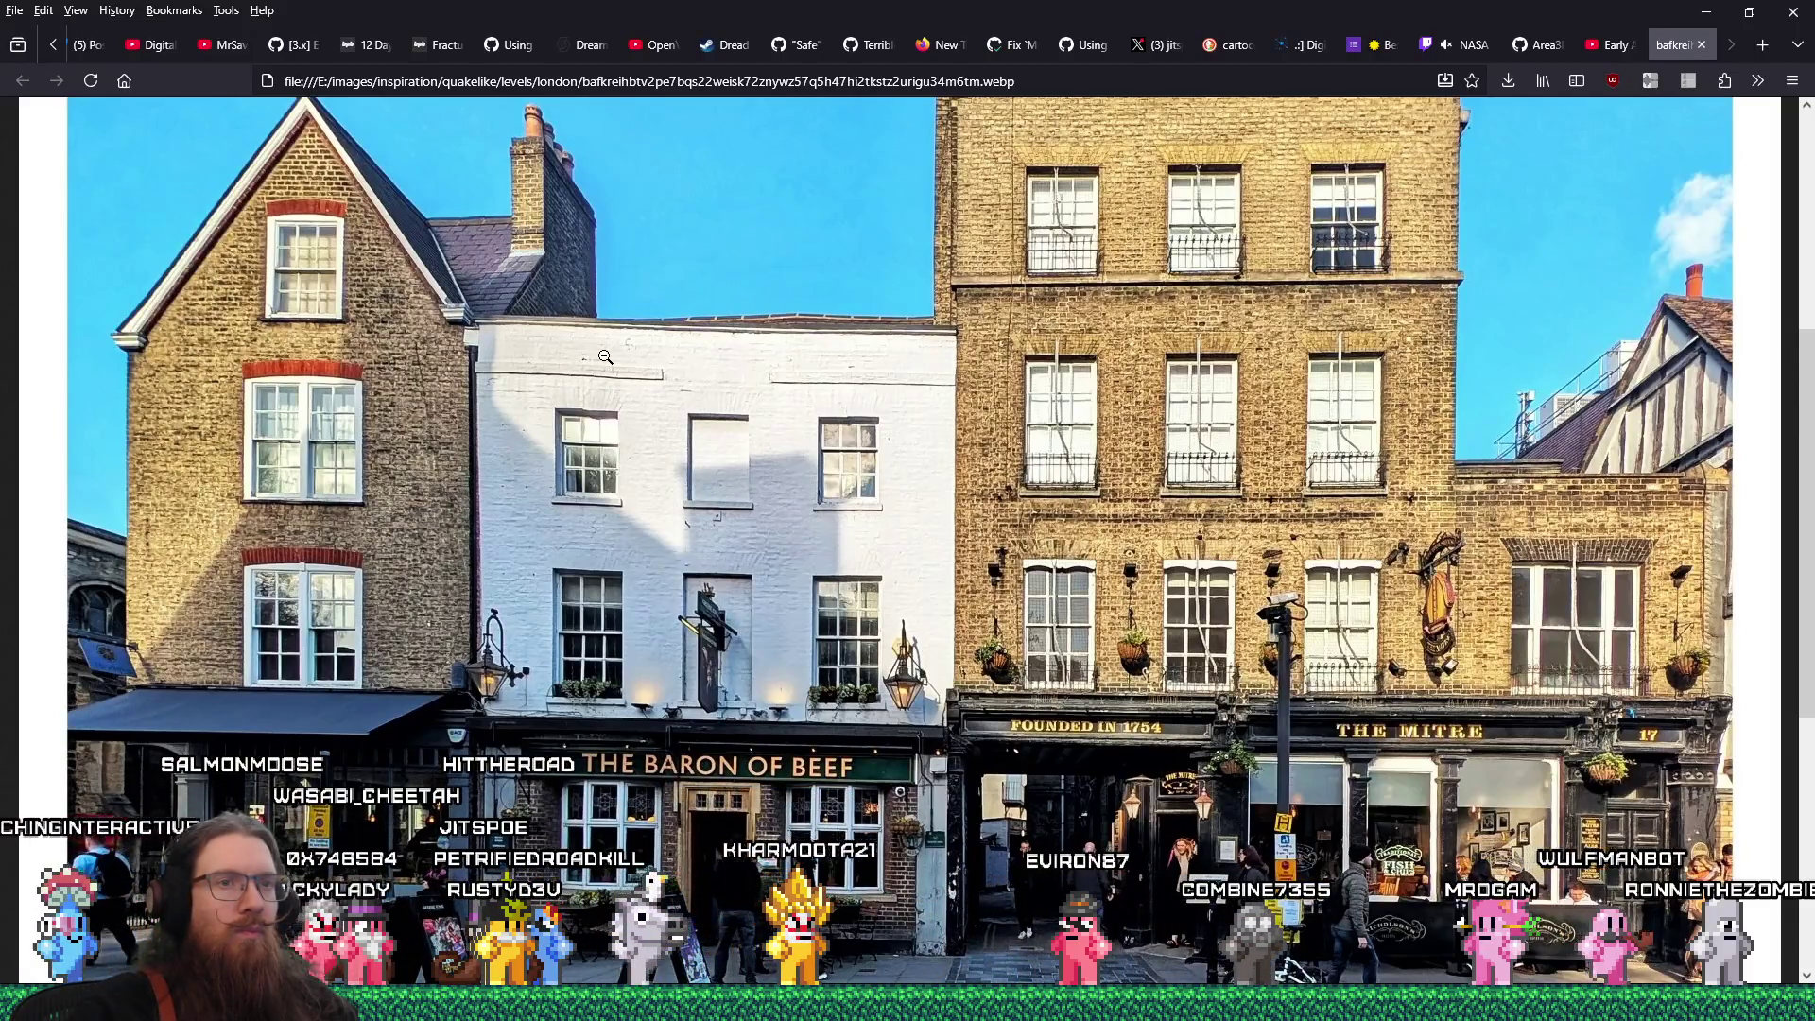
{"action": "key", "text": "alt+Tab"}
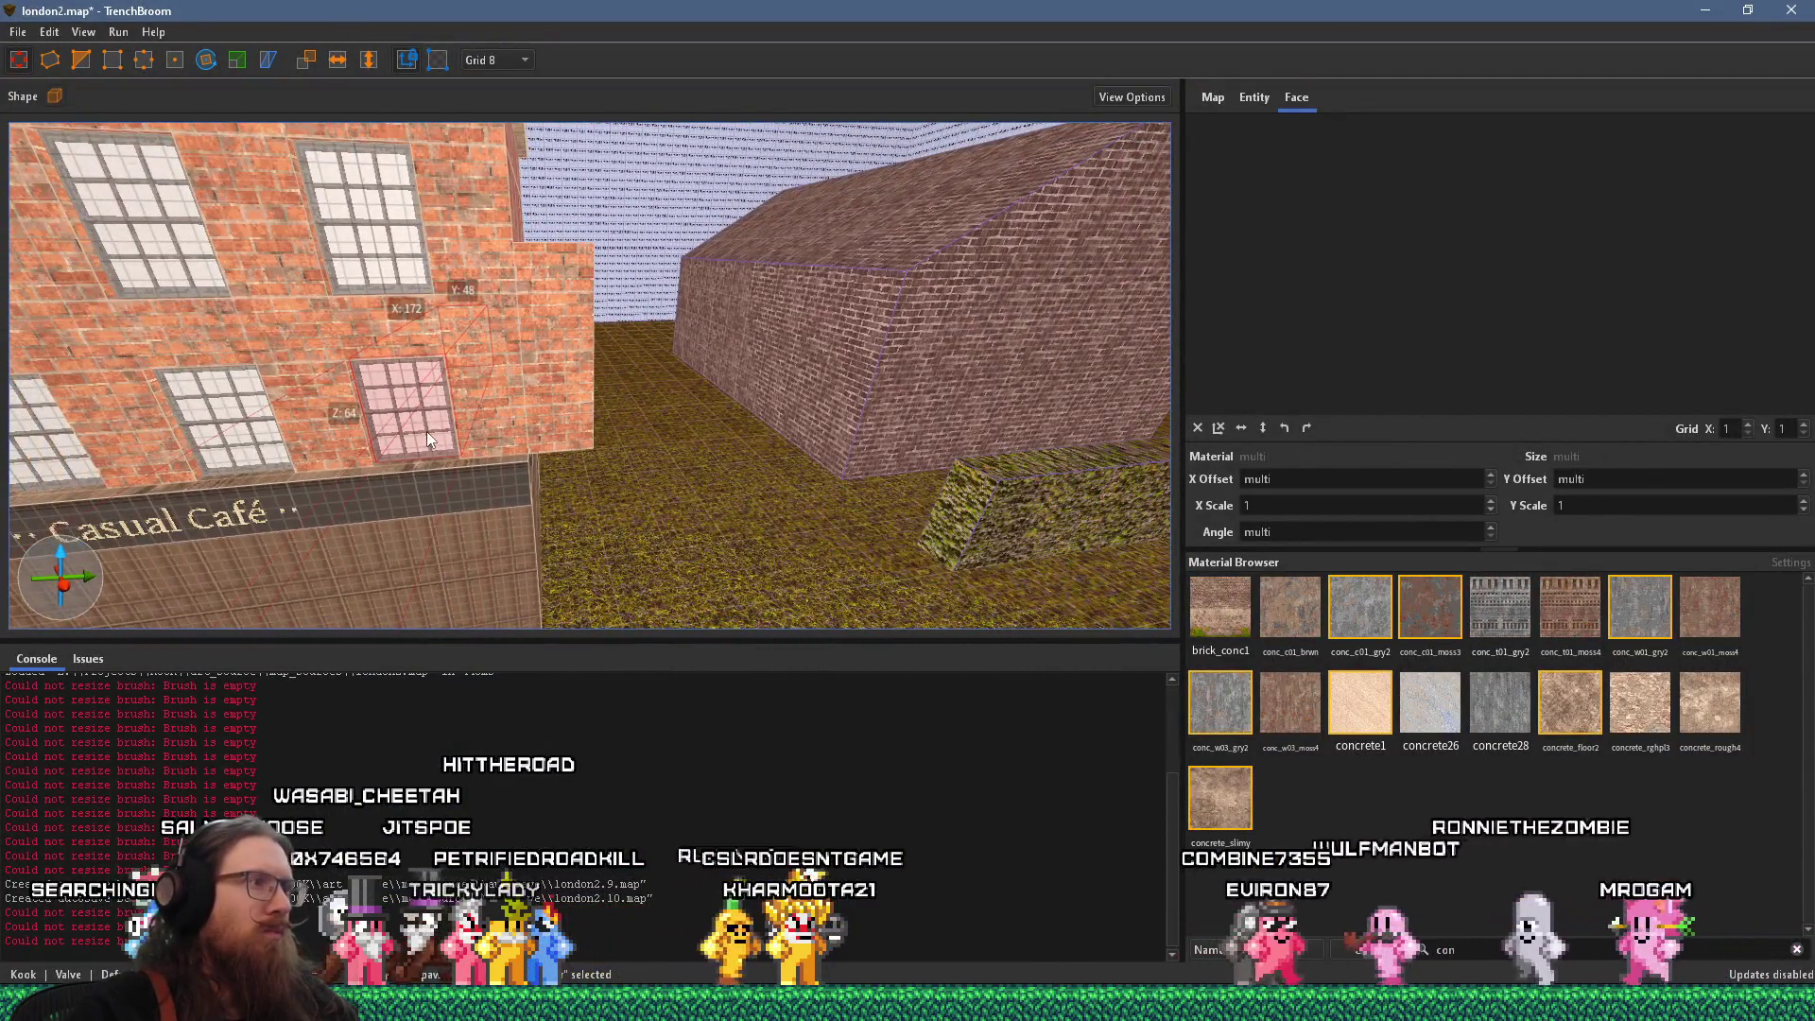
Duplicate the side block's window just to the right of the original
{"action": "left_click", "coordinate": [605, 431]}
{"action": "scroll", "coordinate": [505, 393], "scroll_direction": "up", "scroll_amount": 3}
{"action": "left_click_drag", "start_coordinate": [503, 393], "coordinate": [699, 372]}
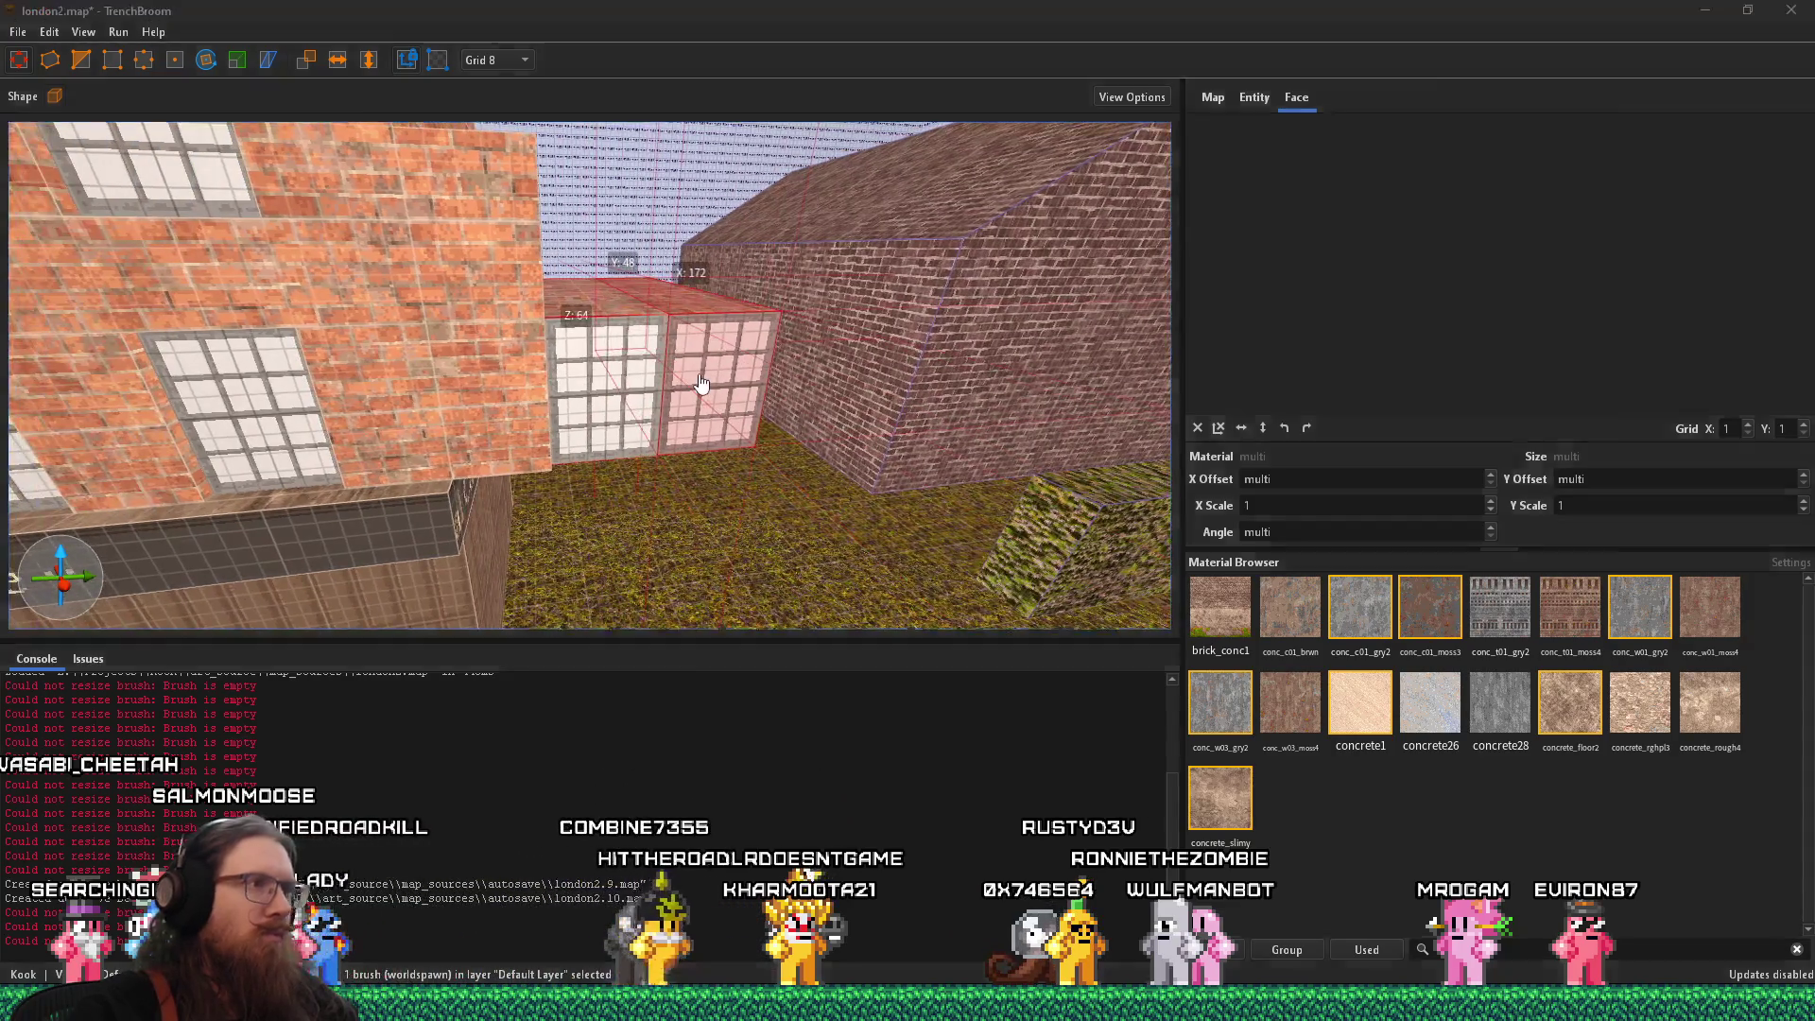
{"action": "key", "text": "alt+Tab"}
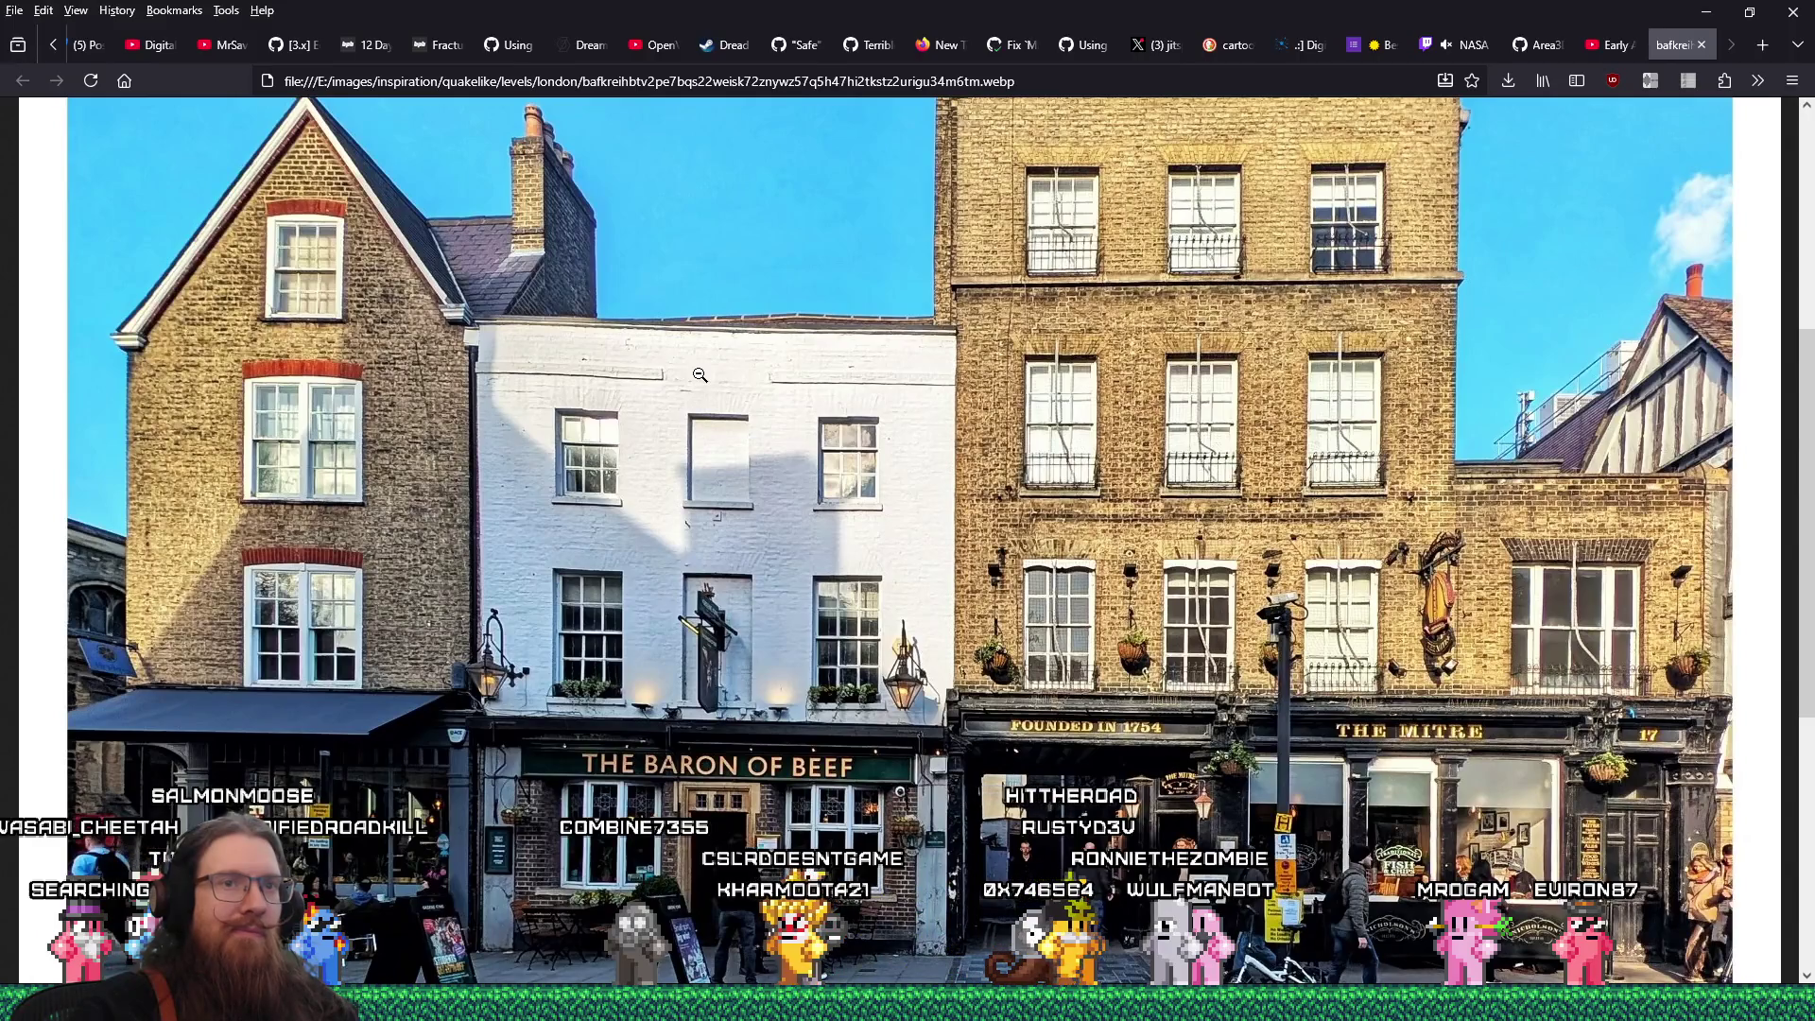
{"action": "key", "text": "alt+Tab"}
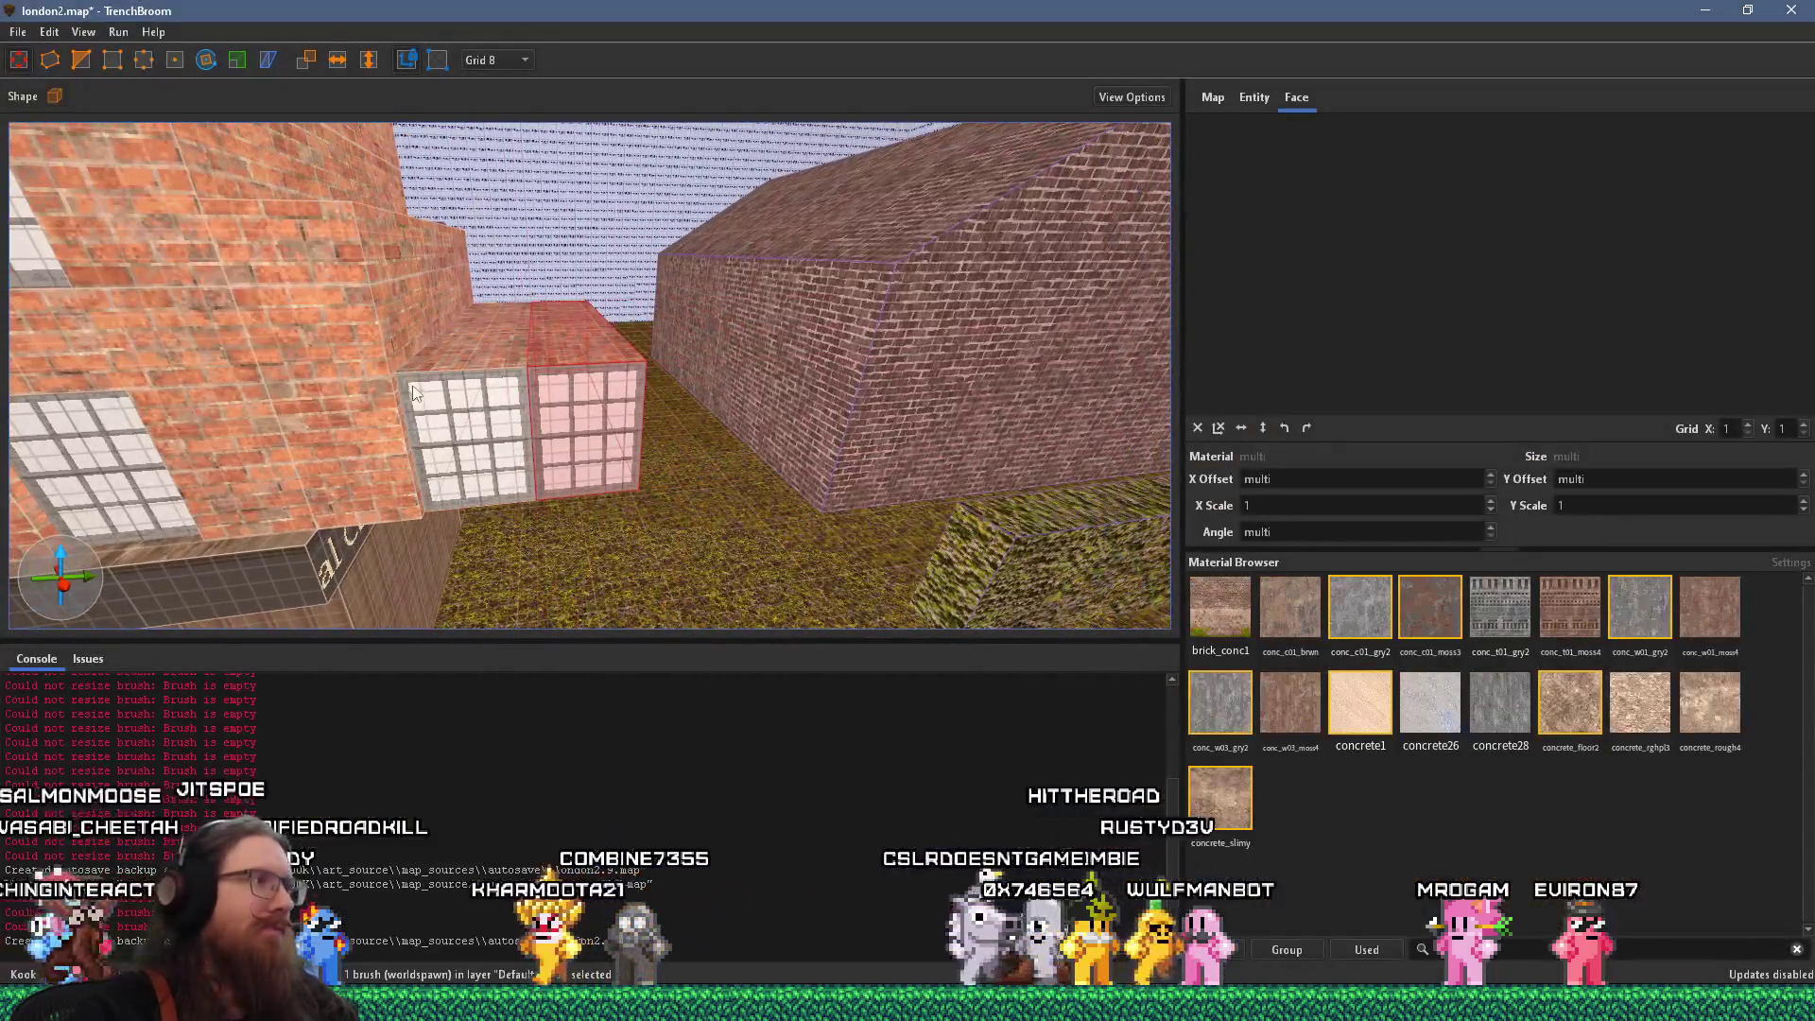
Select the wall faces beside the windows and compare their texture with the reference photo
{"action": "left_click", "coordinate": [433, 379]}
{"action": "mouse_move", "coordinate": [433, 379]}
{"action": "left_mouse_down"}
{"action": "mouse_move", "coordinate": [480, 298]}
{"action": "mouse_move", "coordinate": [820, 320]}
{"action": "mouse_move", "coordinate": [797, 333]}
{"action": "mouse_move", "coordinate": [774, 420]}
{"action": "mouse_move", "coordinate": [719, 343]}
{"action": "mouse_move", "coordinate": [733, 296]}
{"action": "mouse_move", "coordinate": [822, 252]}
{"action": "mouse_move", "coordinate": [596, 246]}
{"action": "left_mouse_up"}
{"action": "left_click", "coordinate": [826, 331]}
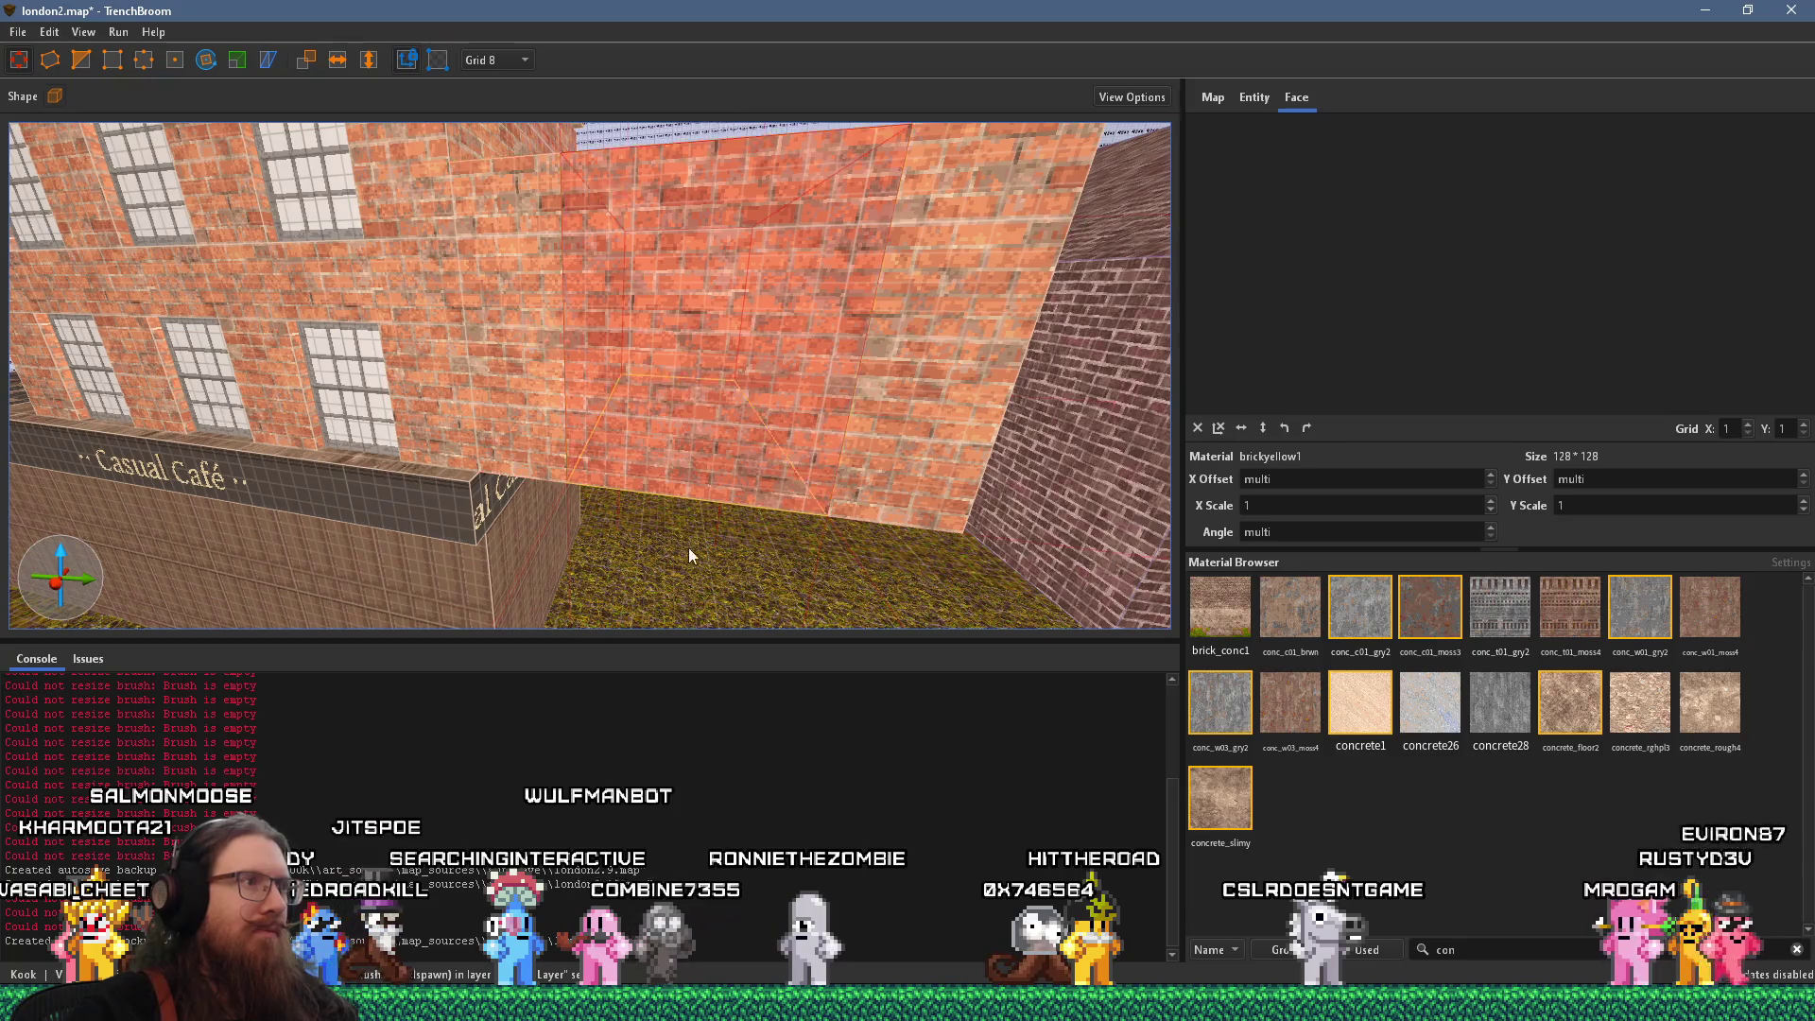
{"action": "left_click_drag", "start_coordinate": [688, 535], "coordinate": [684, 352]}
{"action": "key", "text": "Escape"}
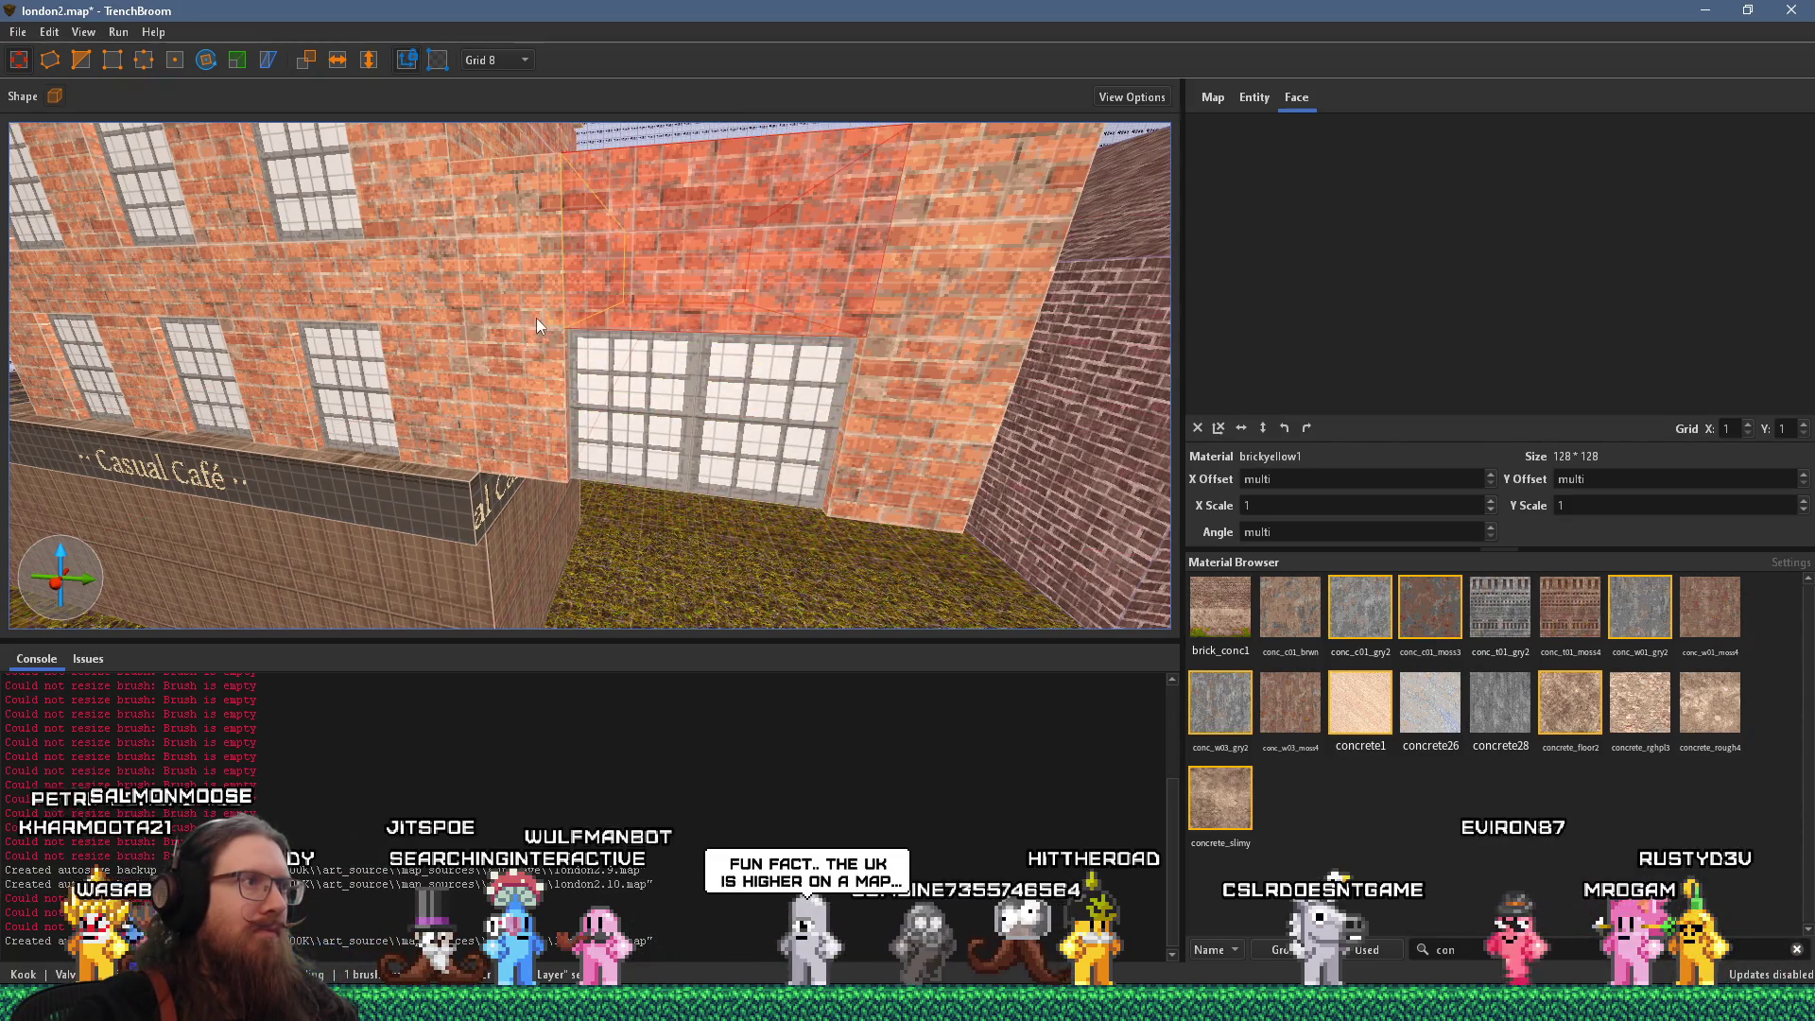
{"action": "left_click", "coordinate": [536, 318], "text": "shift"}
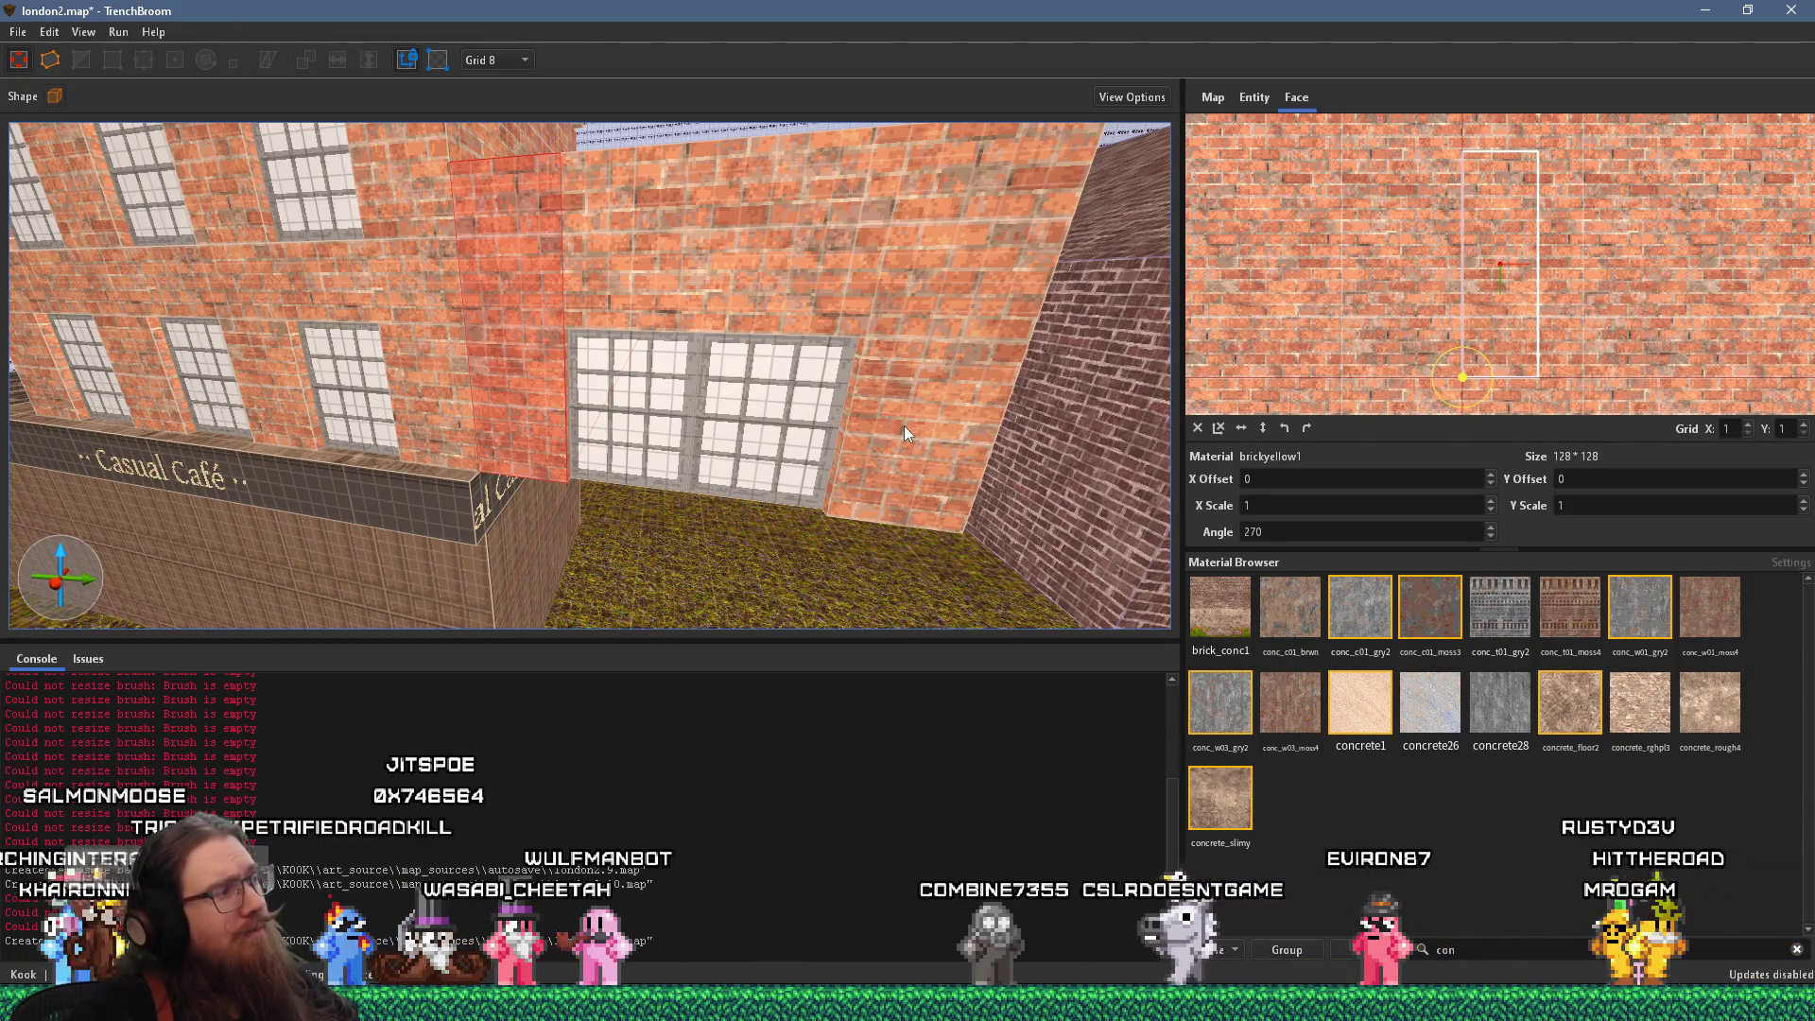
{"action": "scroll", "coordinate": [903, 425], "scroll_direction": "down", "scroll_amount": 10}
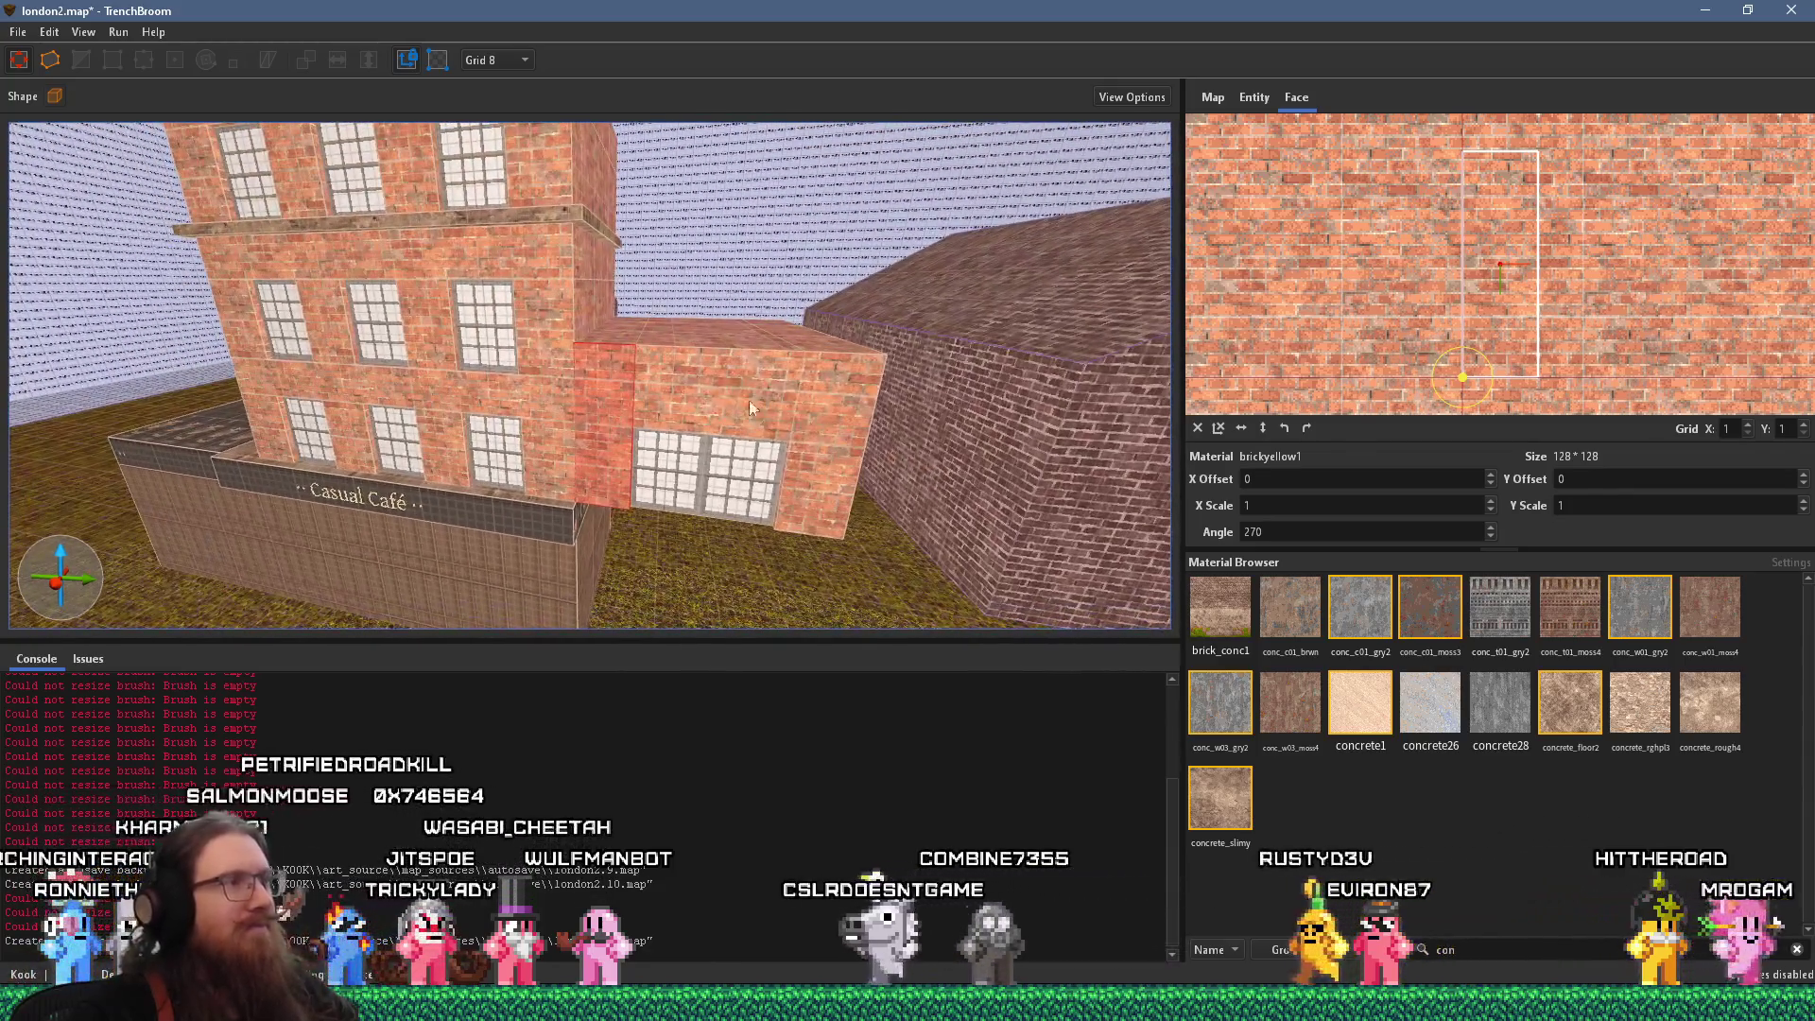
{"action": "key", "text": "alt+Tab"}
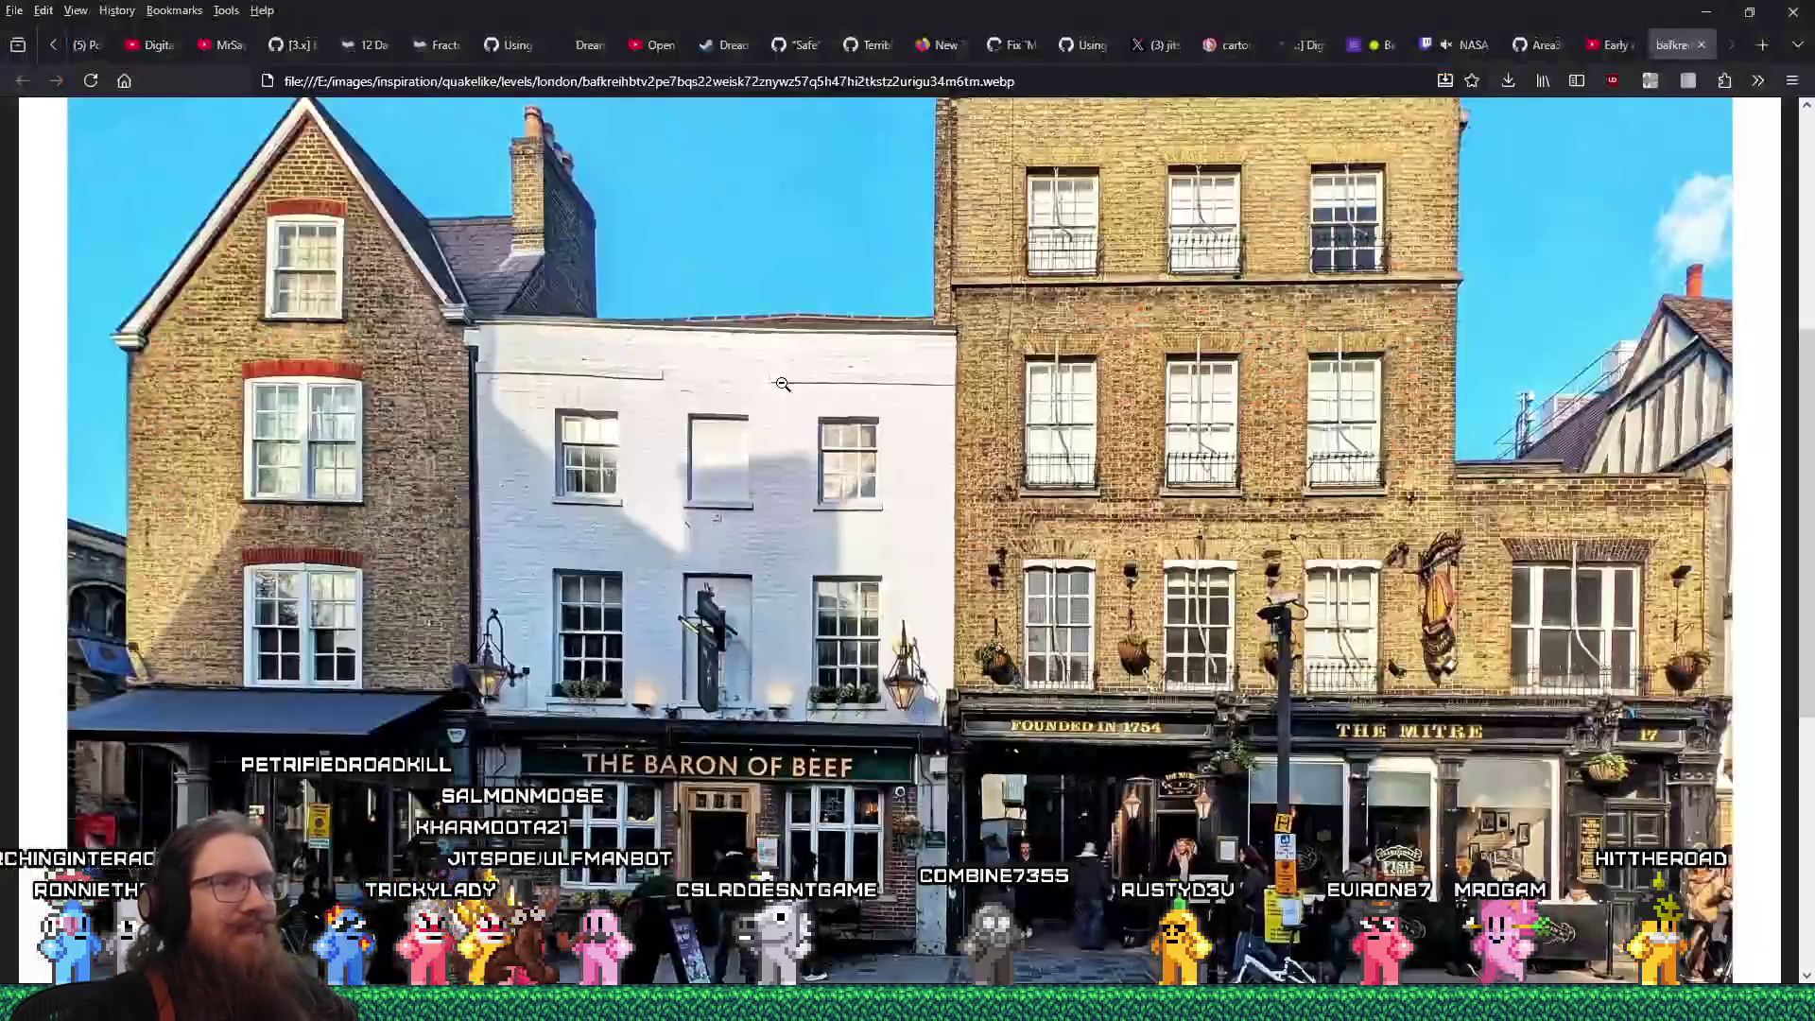
{"action": "key", "text": "alt+Tab"}
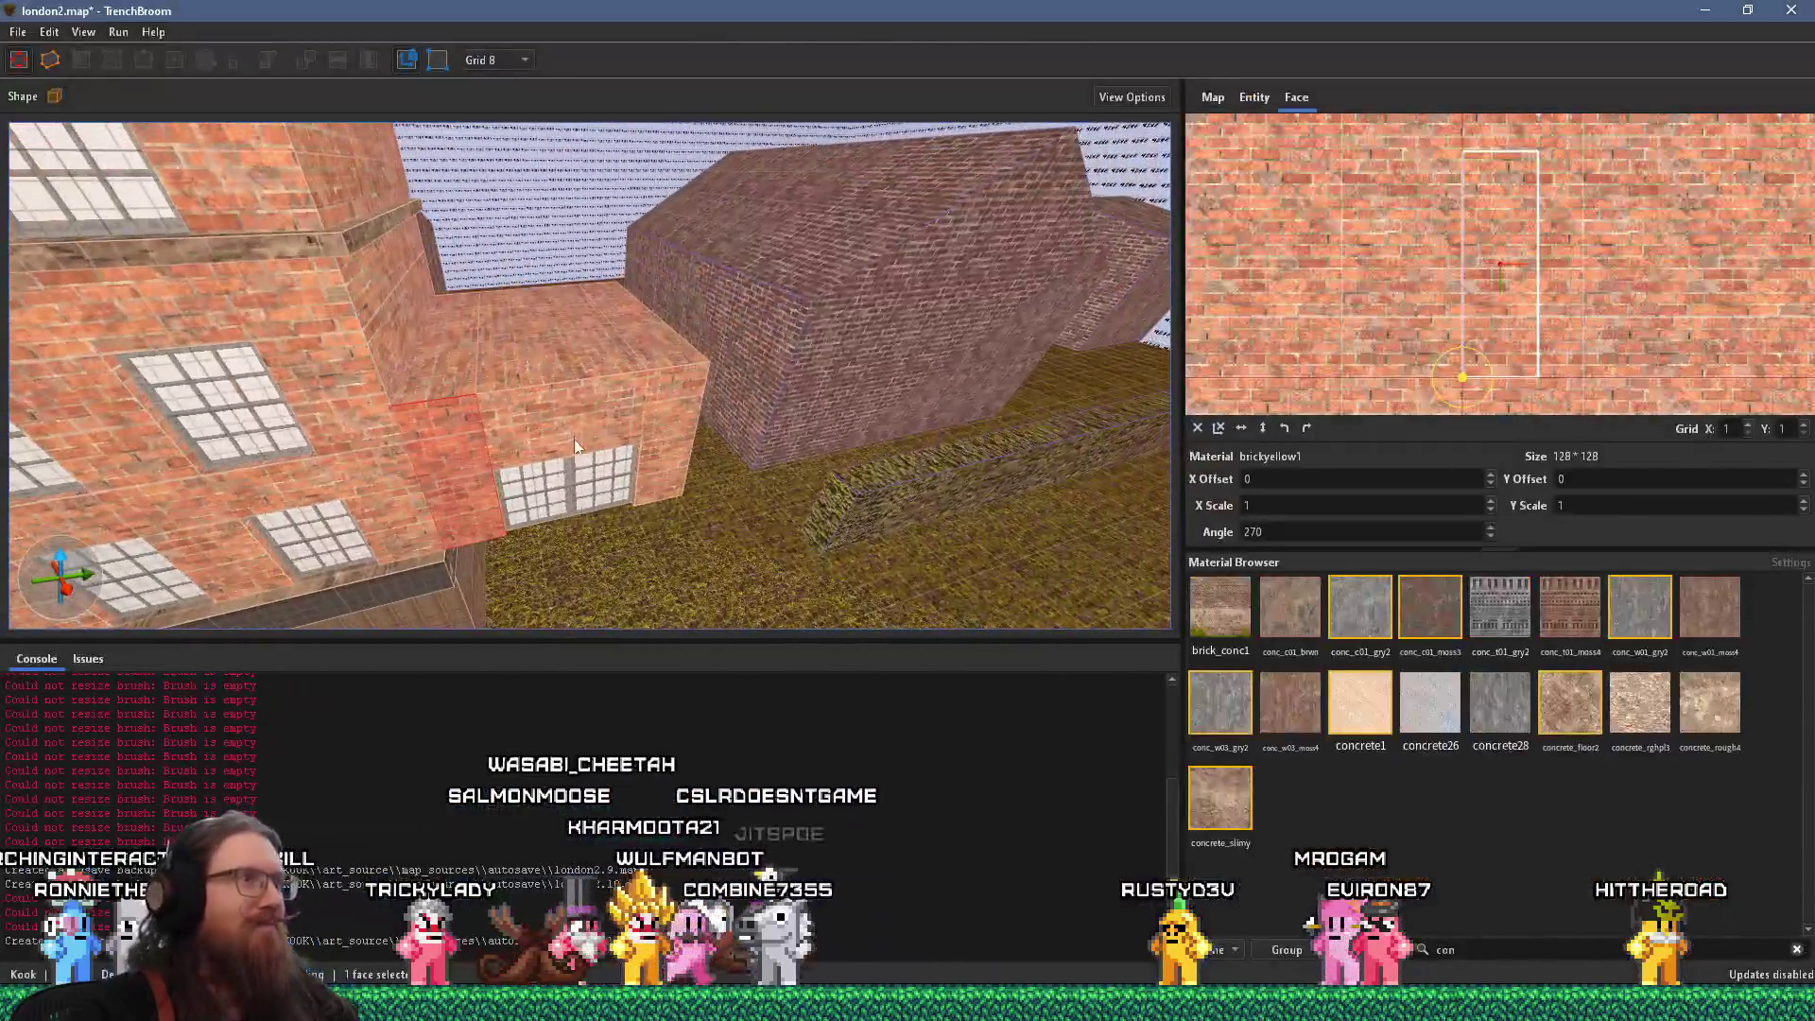
Draw a 176 by 176 slab on the lower roof and thin it from 8 to 4 units on grid 4
{"action": "left_click", "coordinate": [603, 376]}
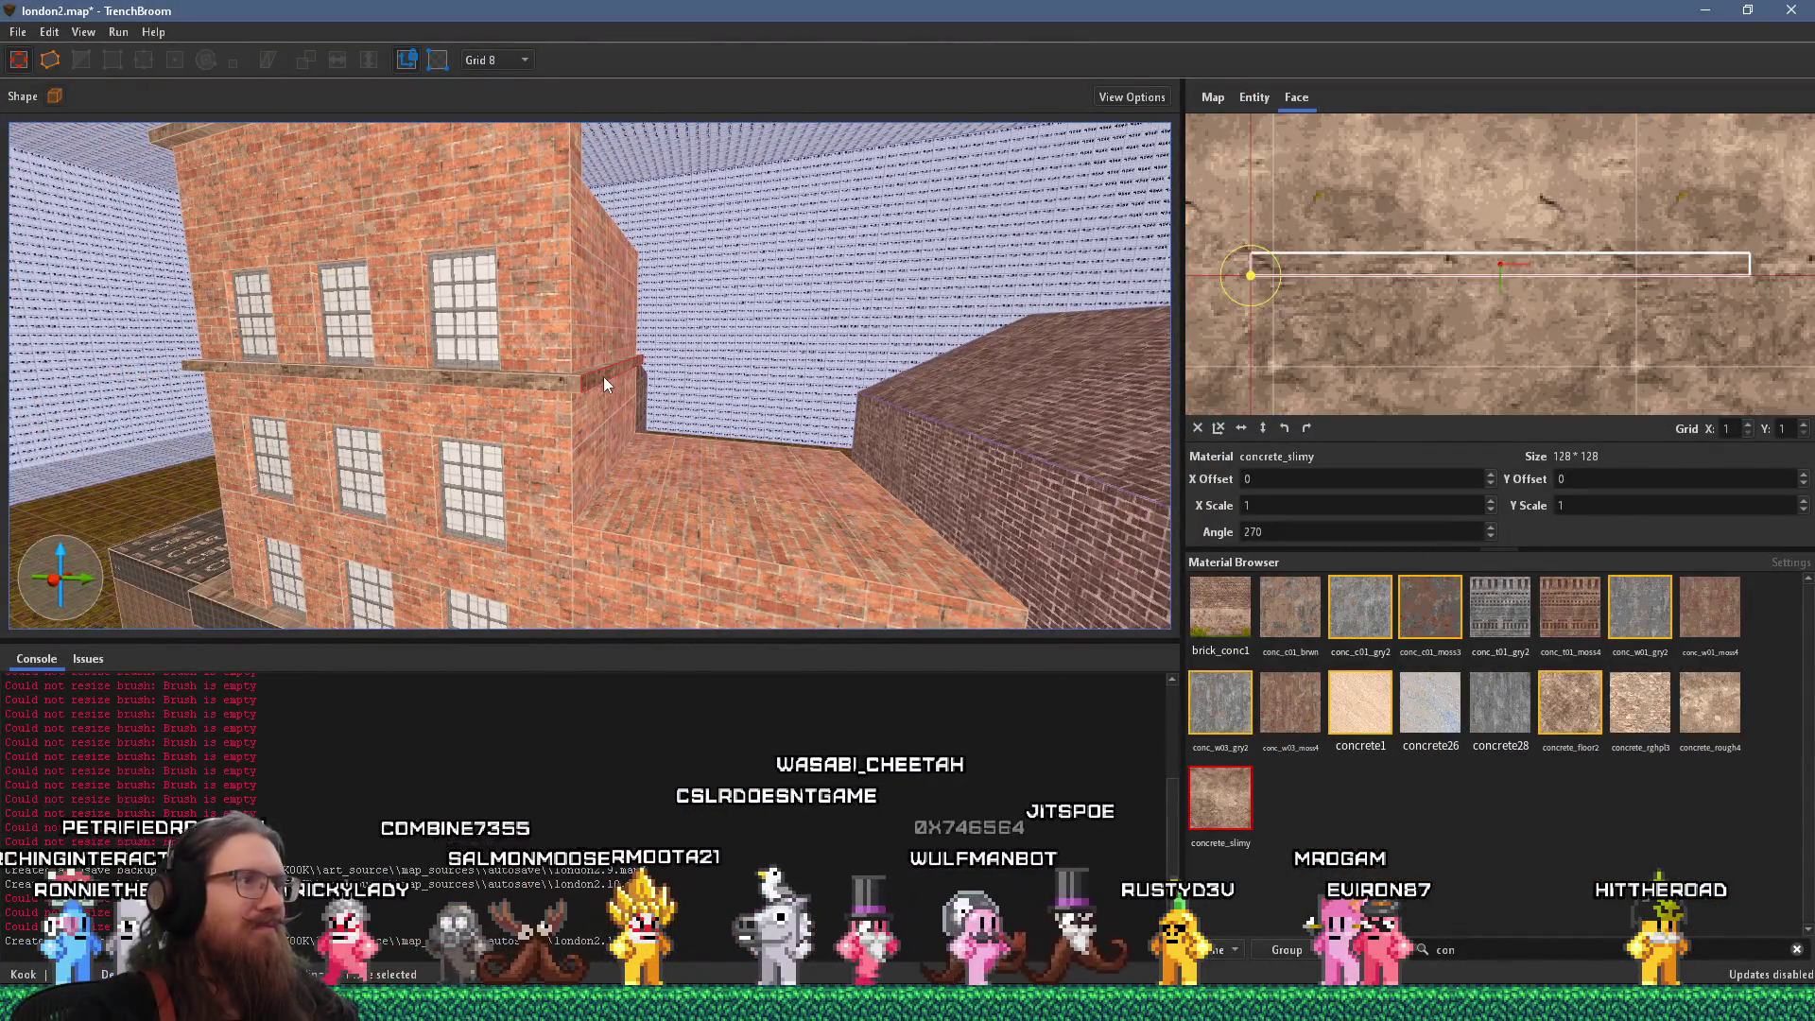
{"action": "key", "text": "Escape"}
{"action": "mouse_move", "coordinate": [762, 452]}
{"action": "left_mouse_down"}
{"action": "mouse_move", "coordinate": [860, 450]}
{"action": "mouse_move", "coordinate": [838, 454]}
{"action": "left_mouse_up"}
{"action": "key", "text": "alt+Tab"}
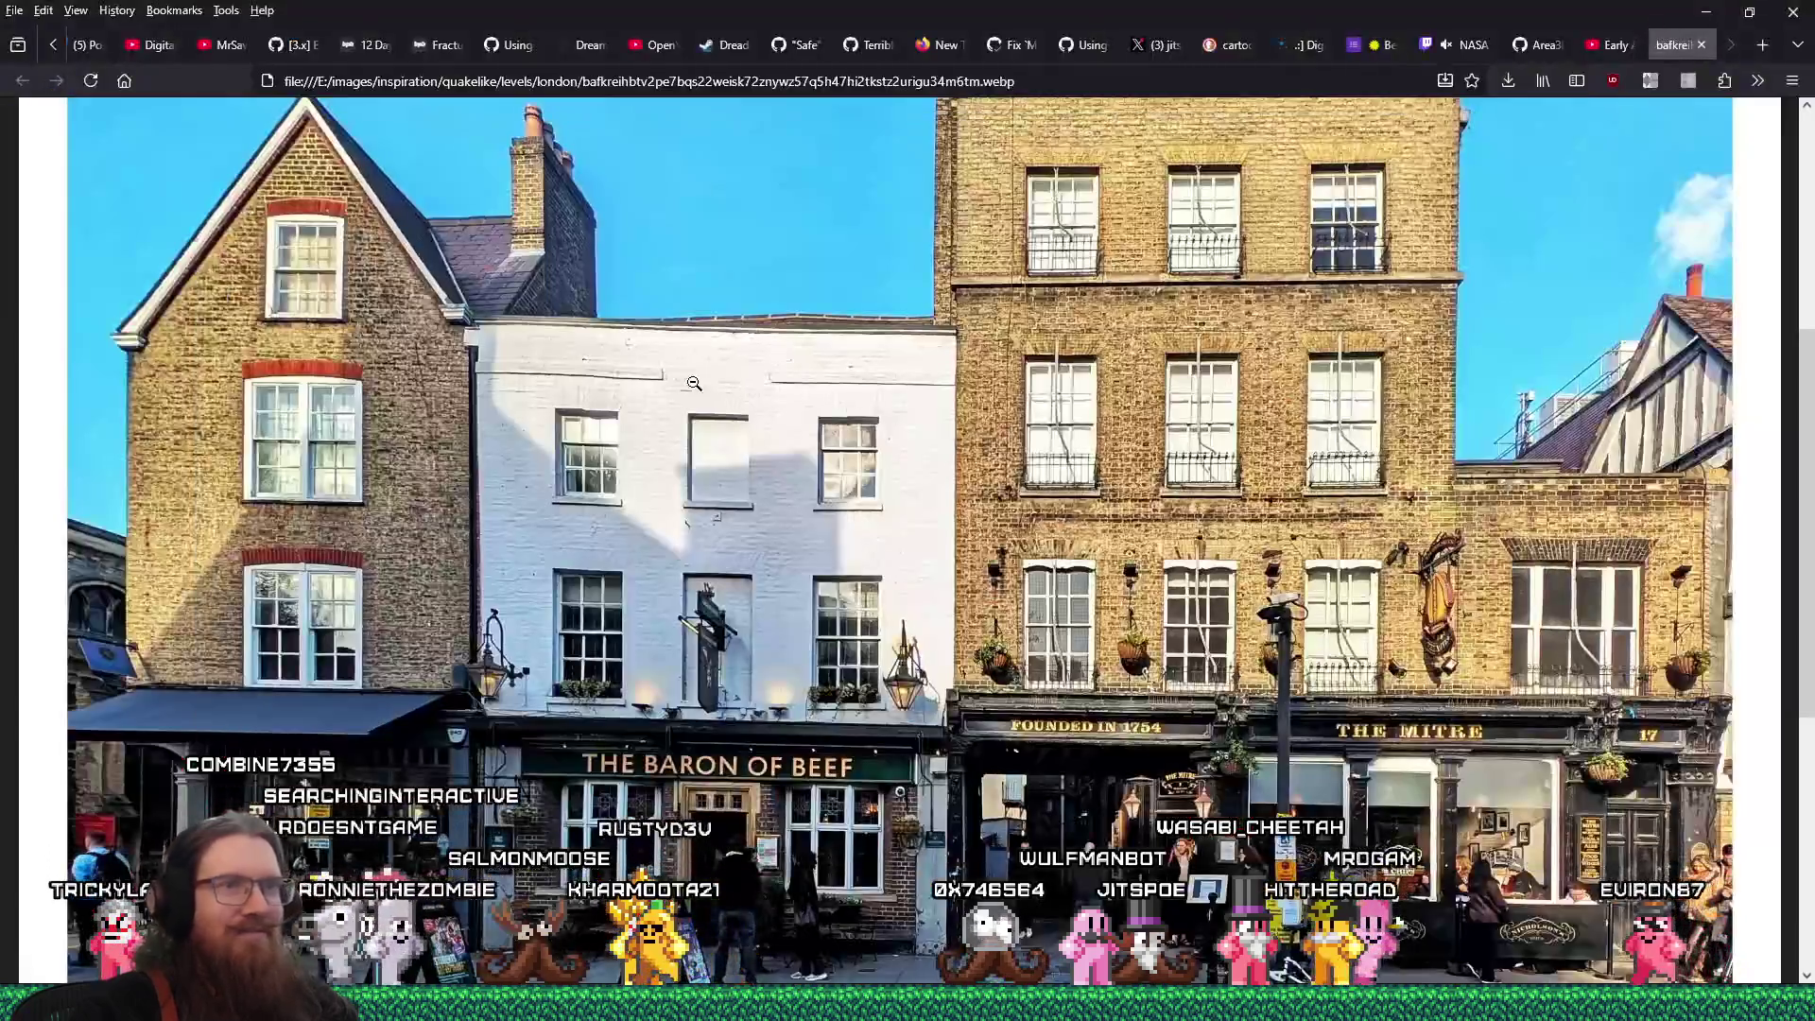
{"action": "key", "text": "alt+Tab"}
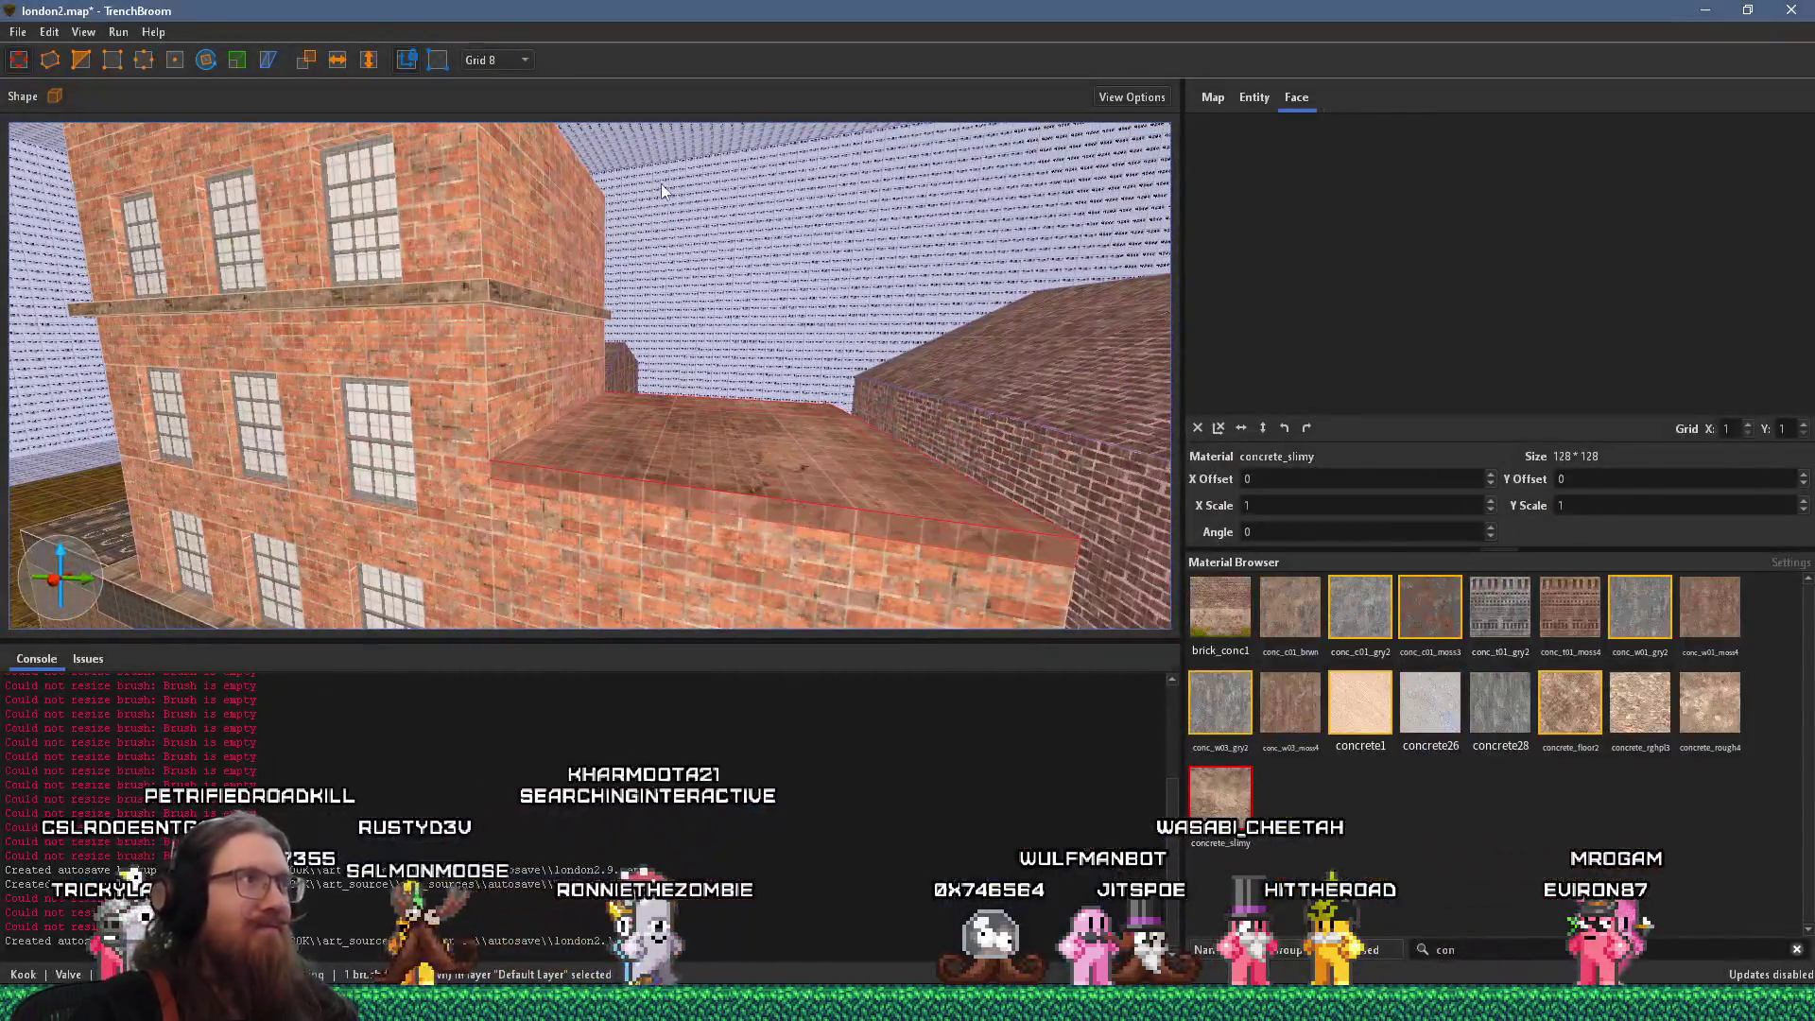
{"action": "left_click", "coordinate": [501, 126]}
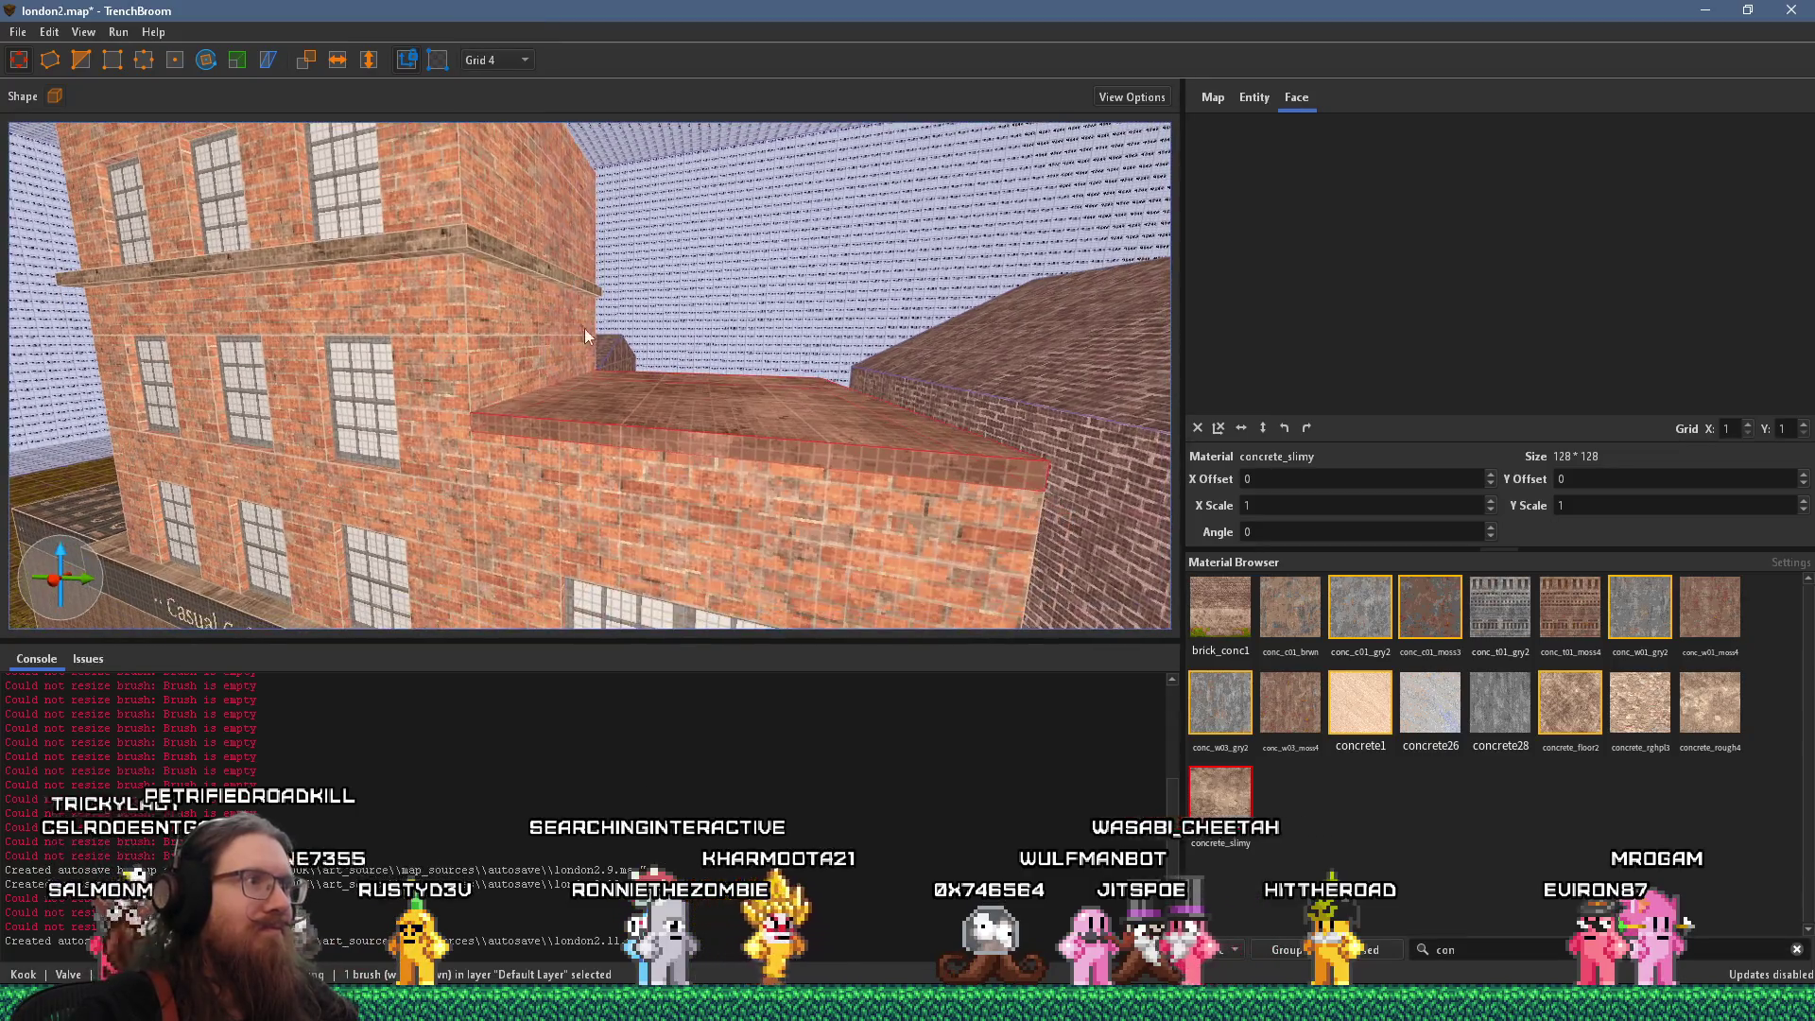
{"action": "left_click_drag", "start_coordinate": [594, 390], "coordinate": [604, 437]}
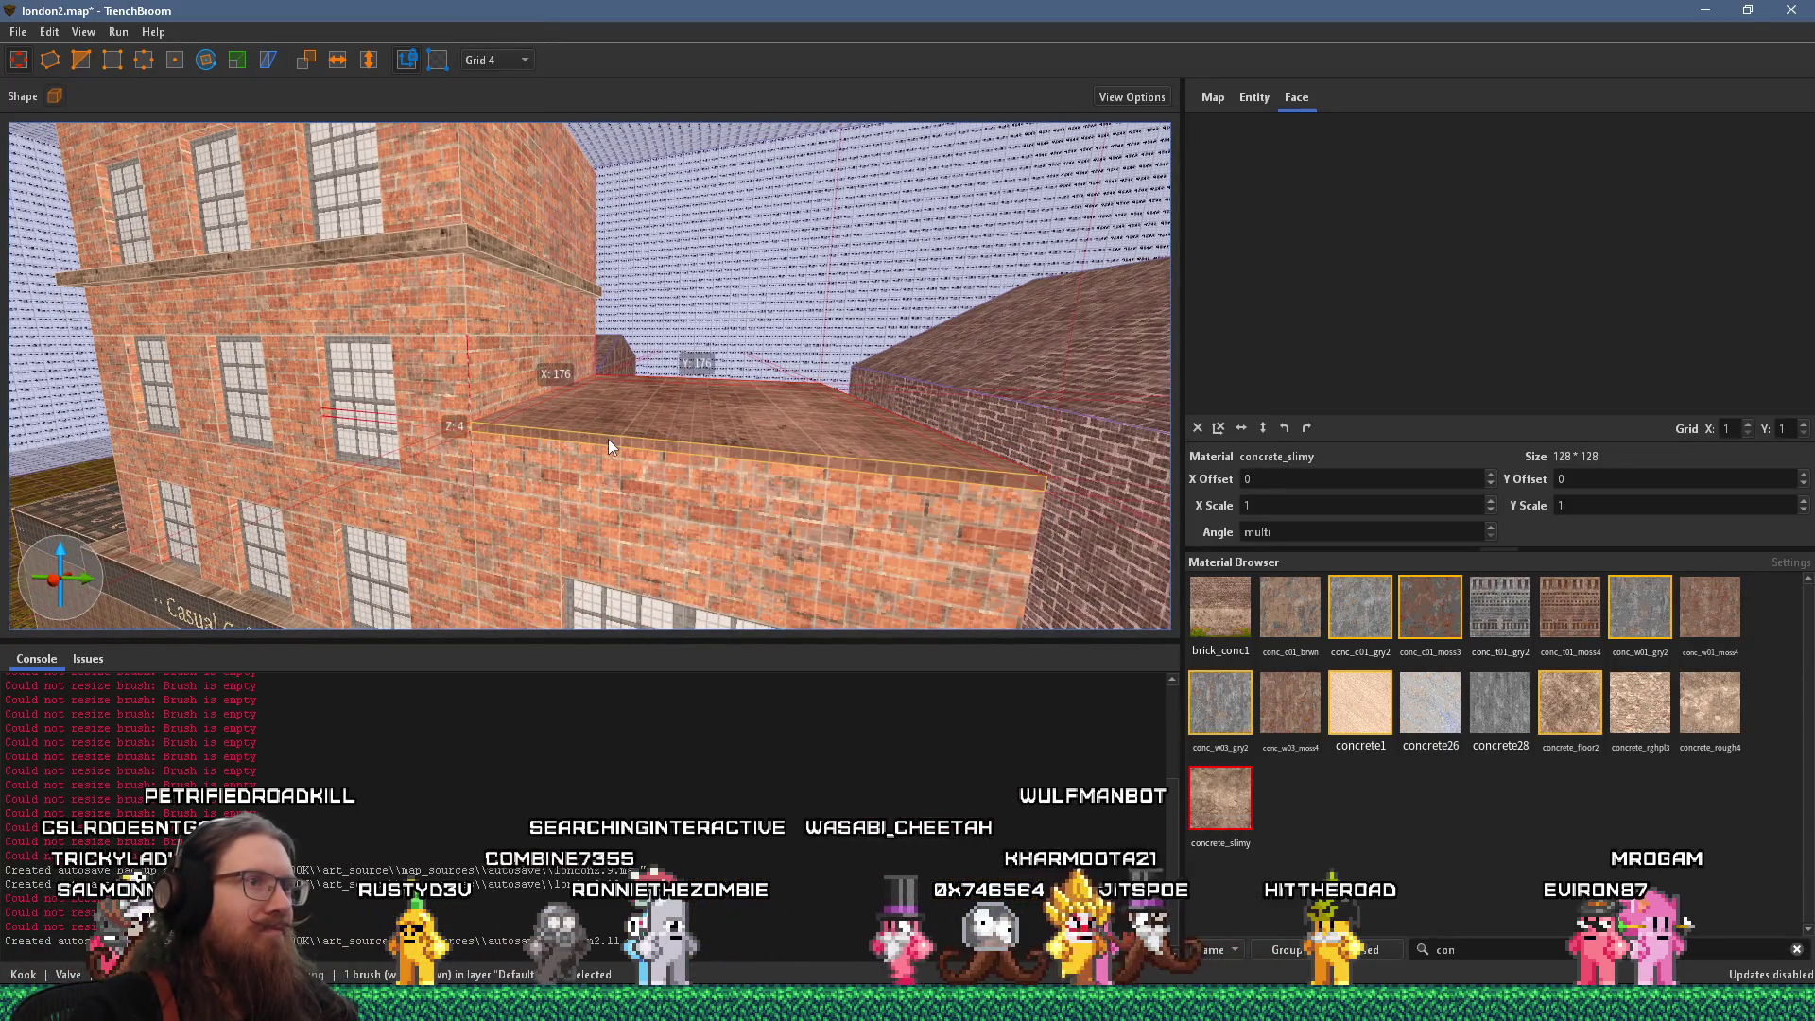
{"action": "scroll", "coordinate": [638, 422], "scroll_direction": "up", "scroll_amount": 5}
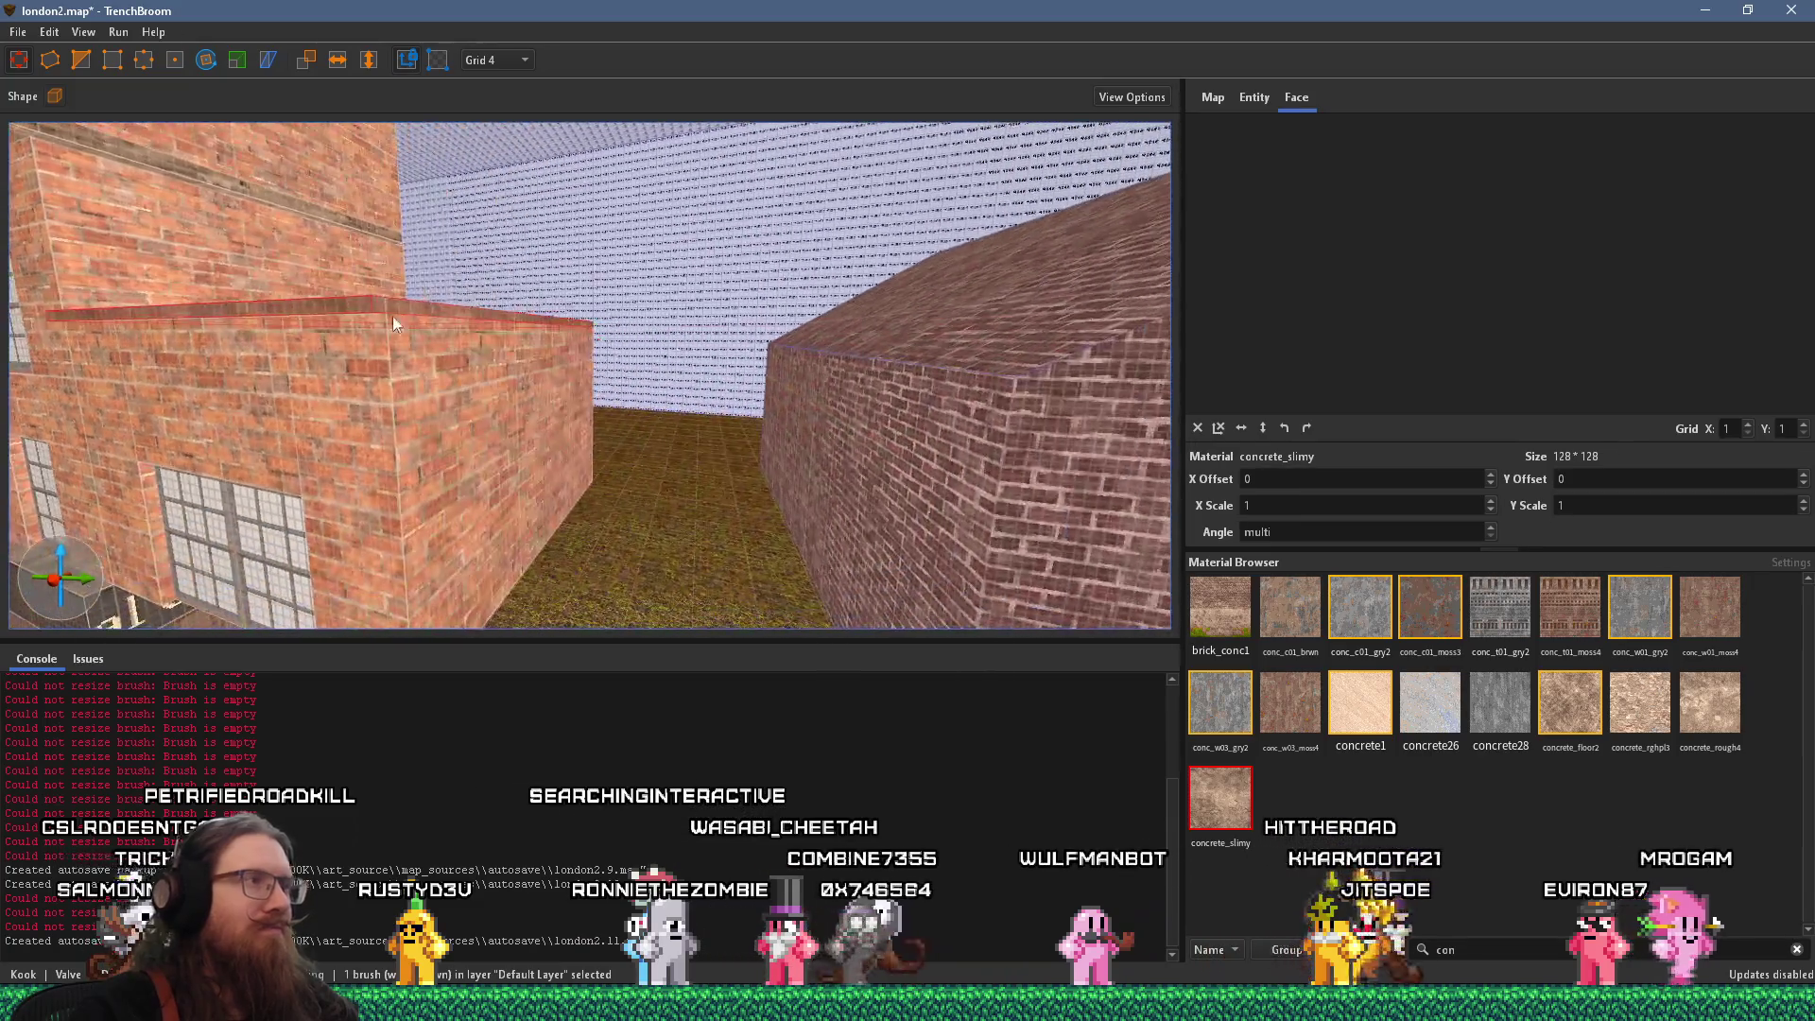
View the London reference photo at full size, then turn the map view toward the café front
{"action": "key", "text": "alt+Tab"}
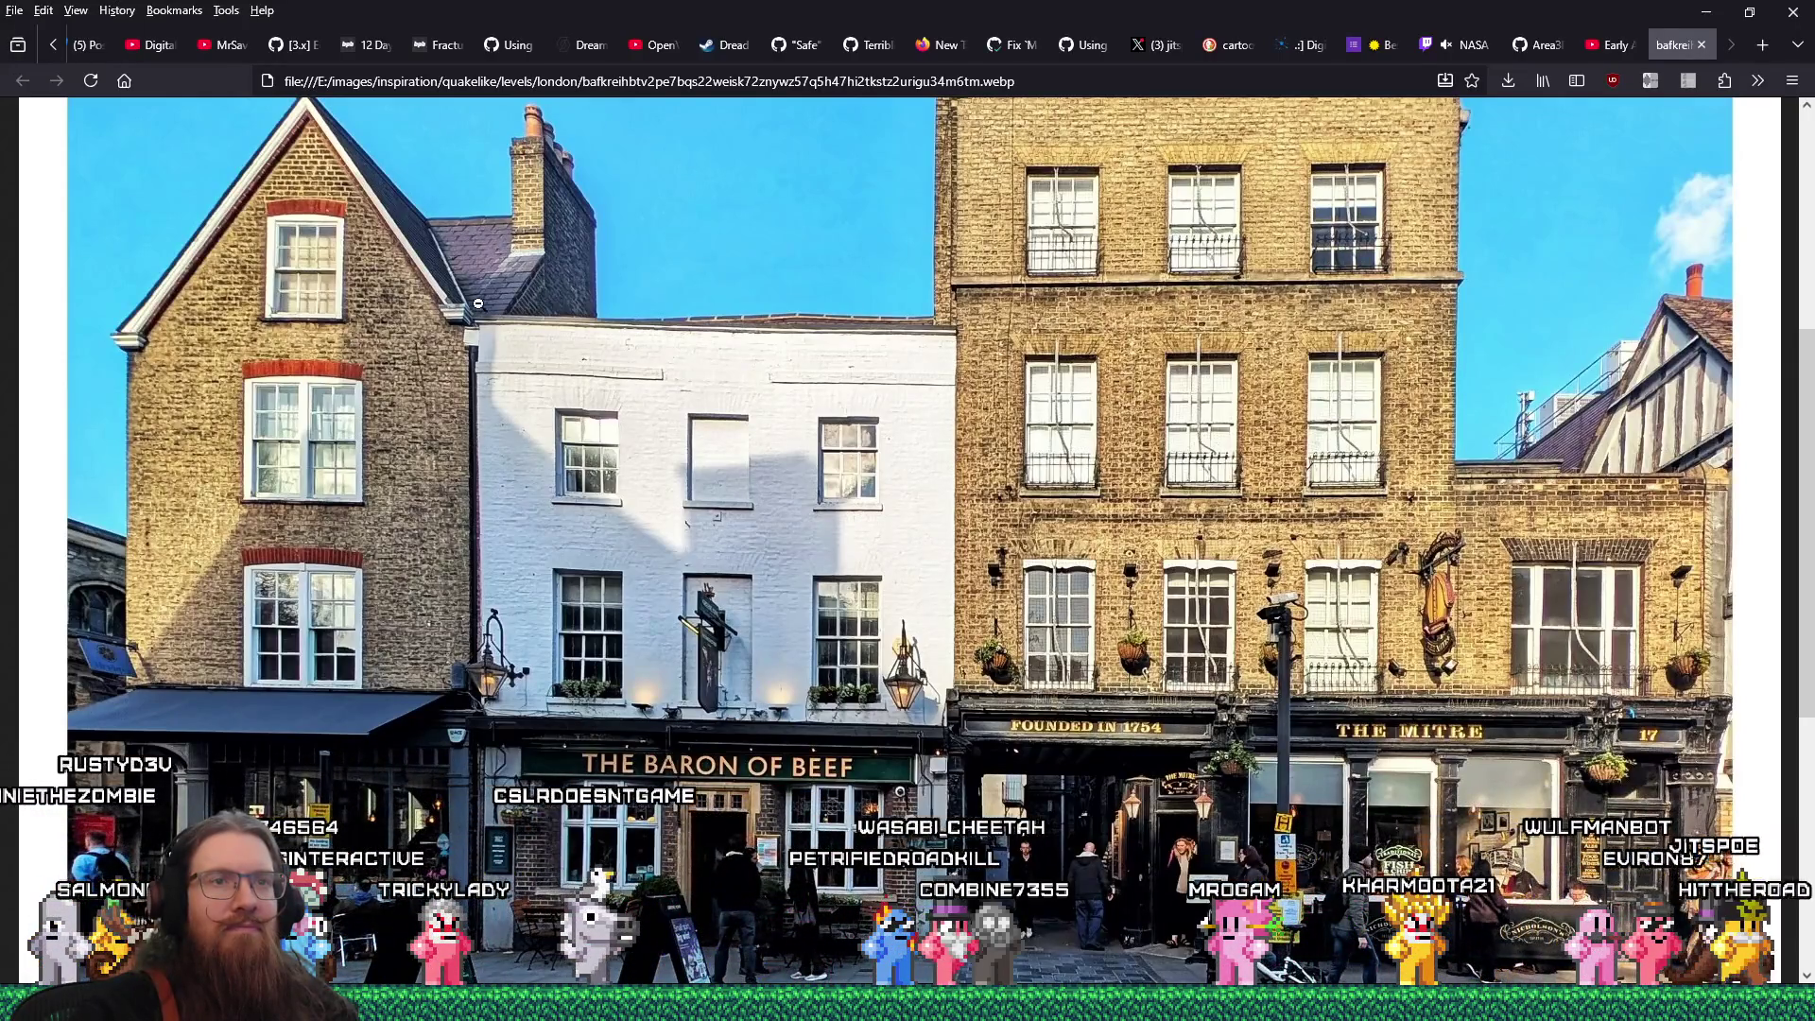
{"action": "left_click", "coordinate": [1532, 504]}
{"action": "left_click", "coordinate": [1441, 665]}
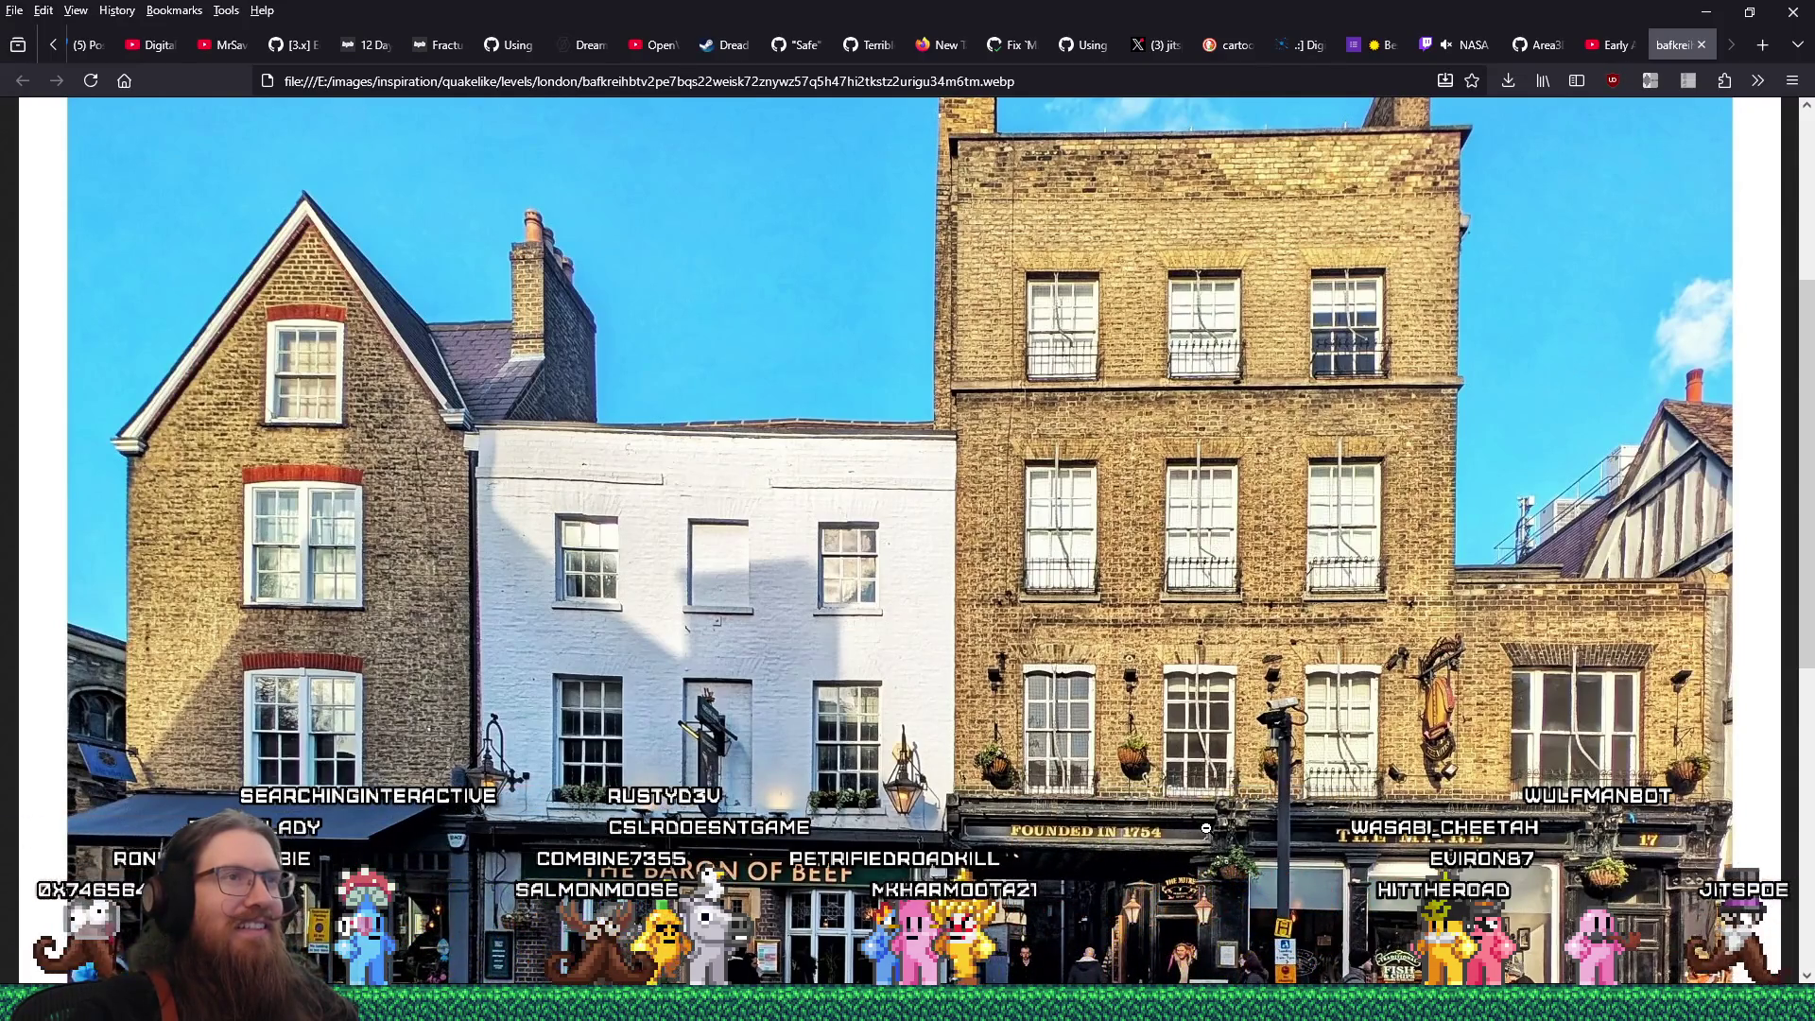
{"action": "key", "text": "alt+Tab"}
{"action": "mouse_move", "coordinate": [762, 605]}
{"action": "left_mouse_down"}
{"action": "mouse_move", "coordinate": [908, 426]}
{"action": "mouse_move", "coordinate": [1051, 423]}
{"action": "left_mouse_up"}
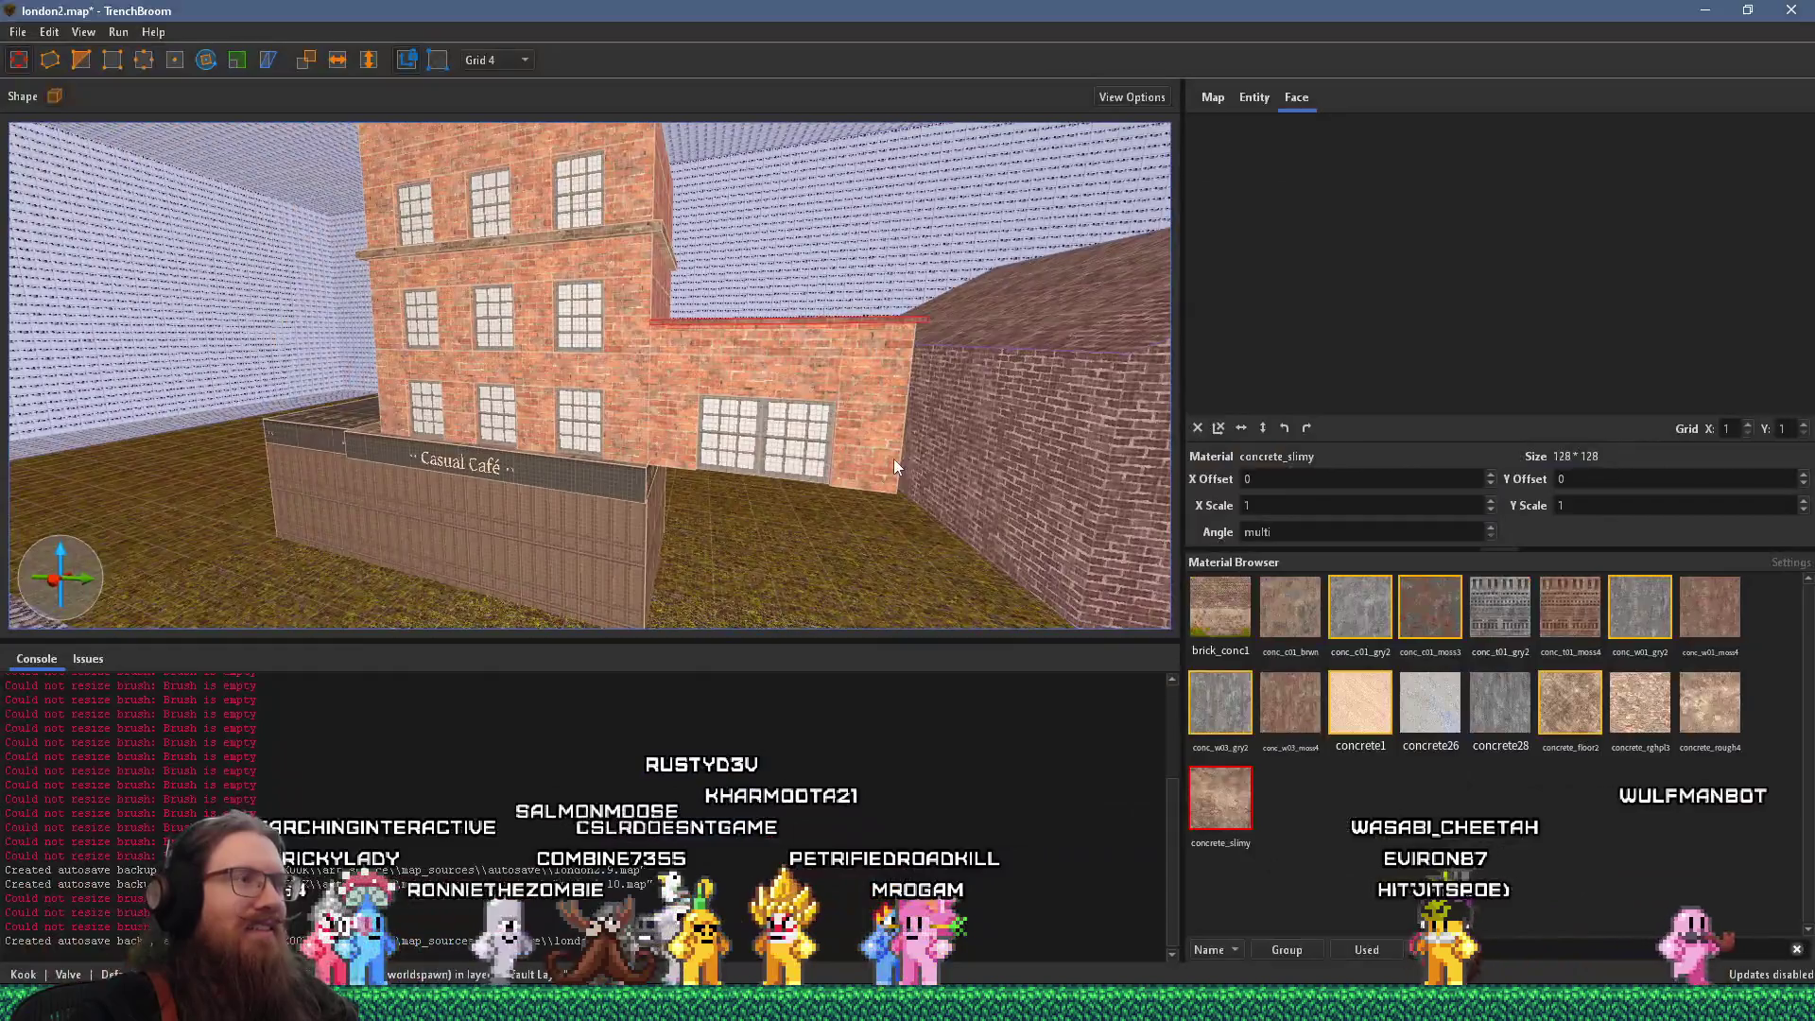
On grid 16, select and reposition the side section of the Casual Café sign band
{"action": "left_click_drag", "start_coordinate": [893, 458], "coordinate": [764, 423]}
{"action": "left_click", "coordinate": [490, 439], "text": "ctrl+shift"}
{"action": "scroll", "coordinate": [404, 365], "scroll_direction": "up", "scroll_amount": 5}
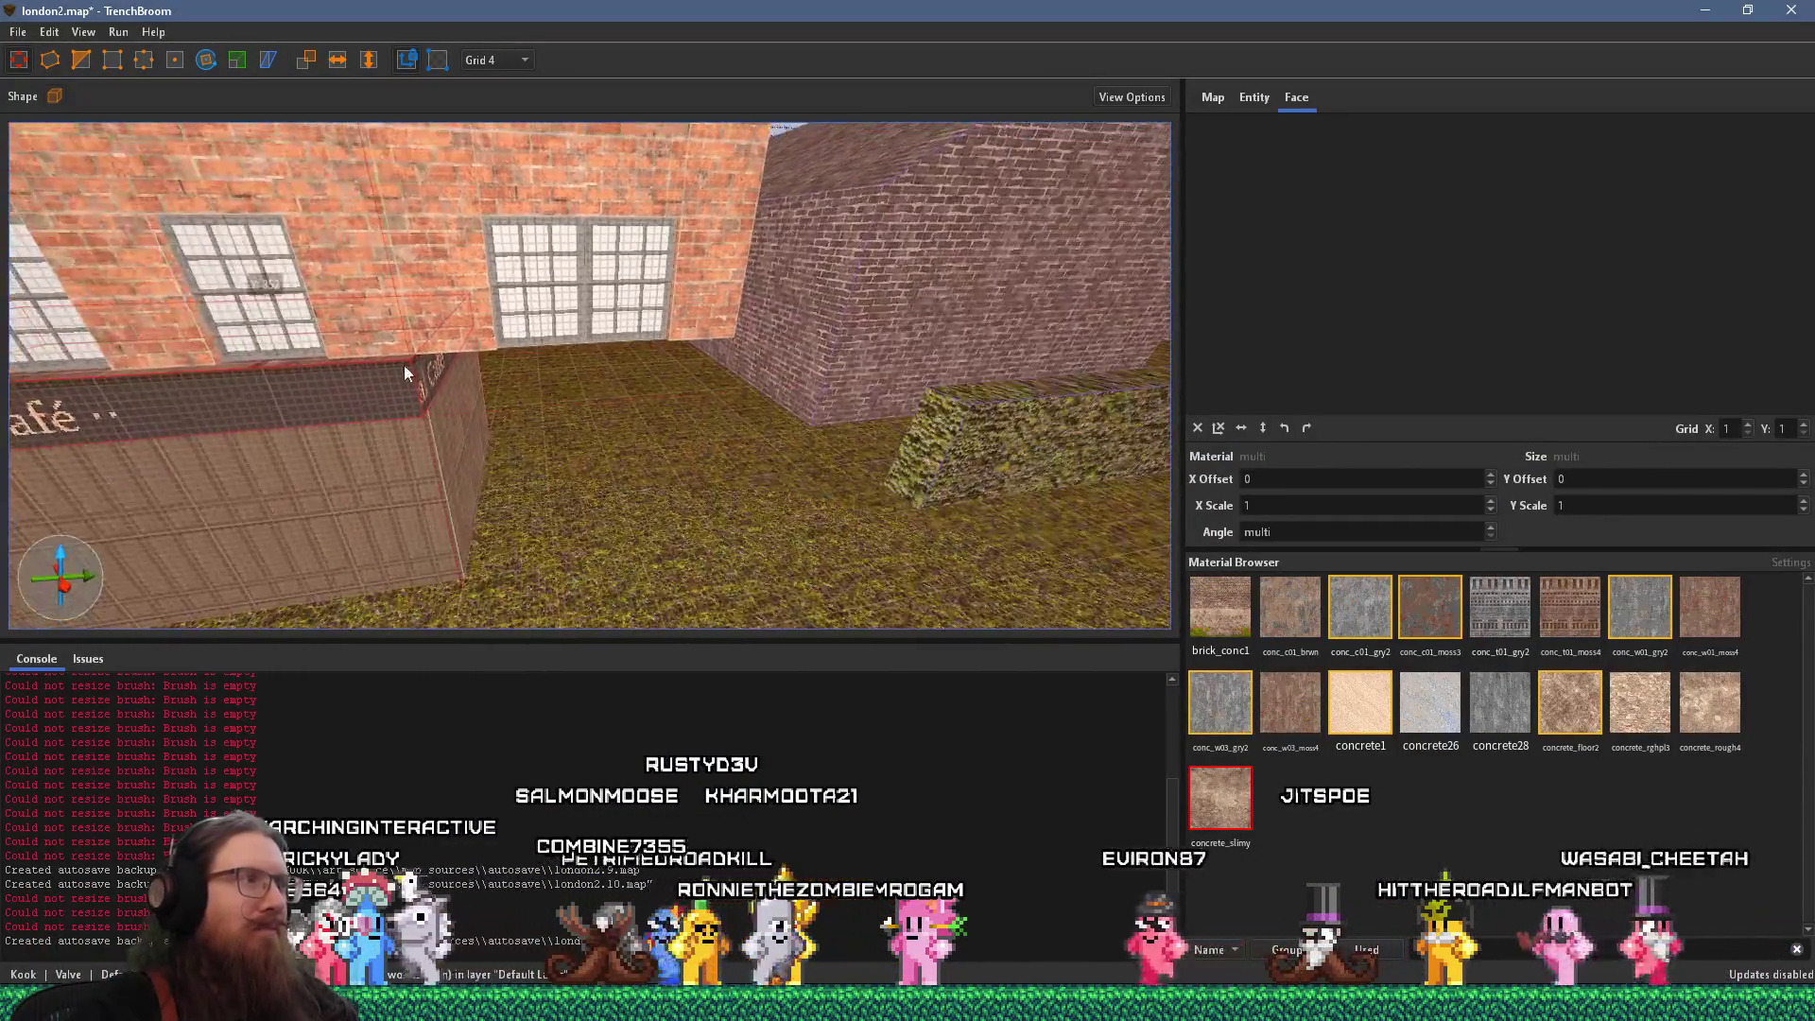
{"action": "scroll", "coordinate": [739, 399], "scroll_direction": "down", "scroll_amount": 5}
{"action": "left_click", "coordinate": [508, 60]}
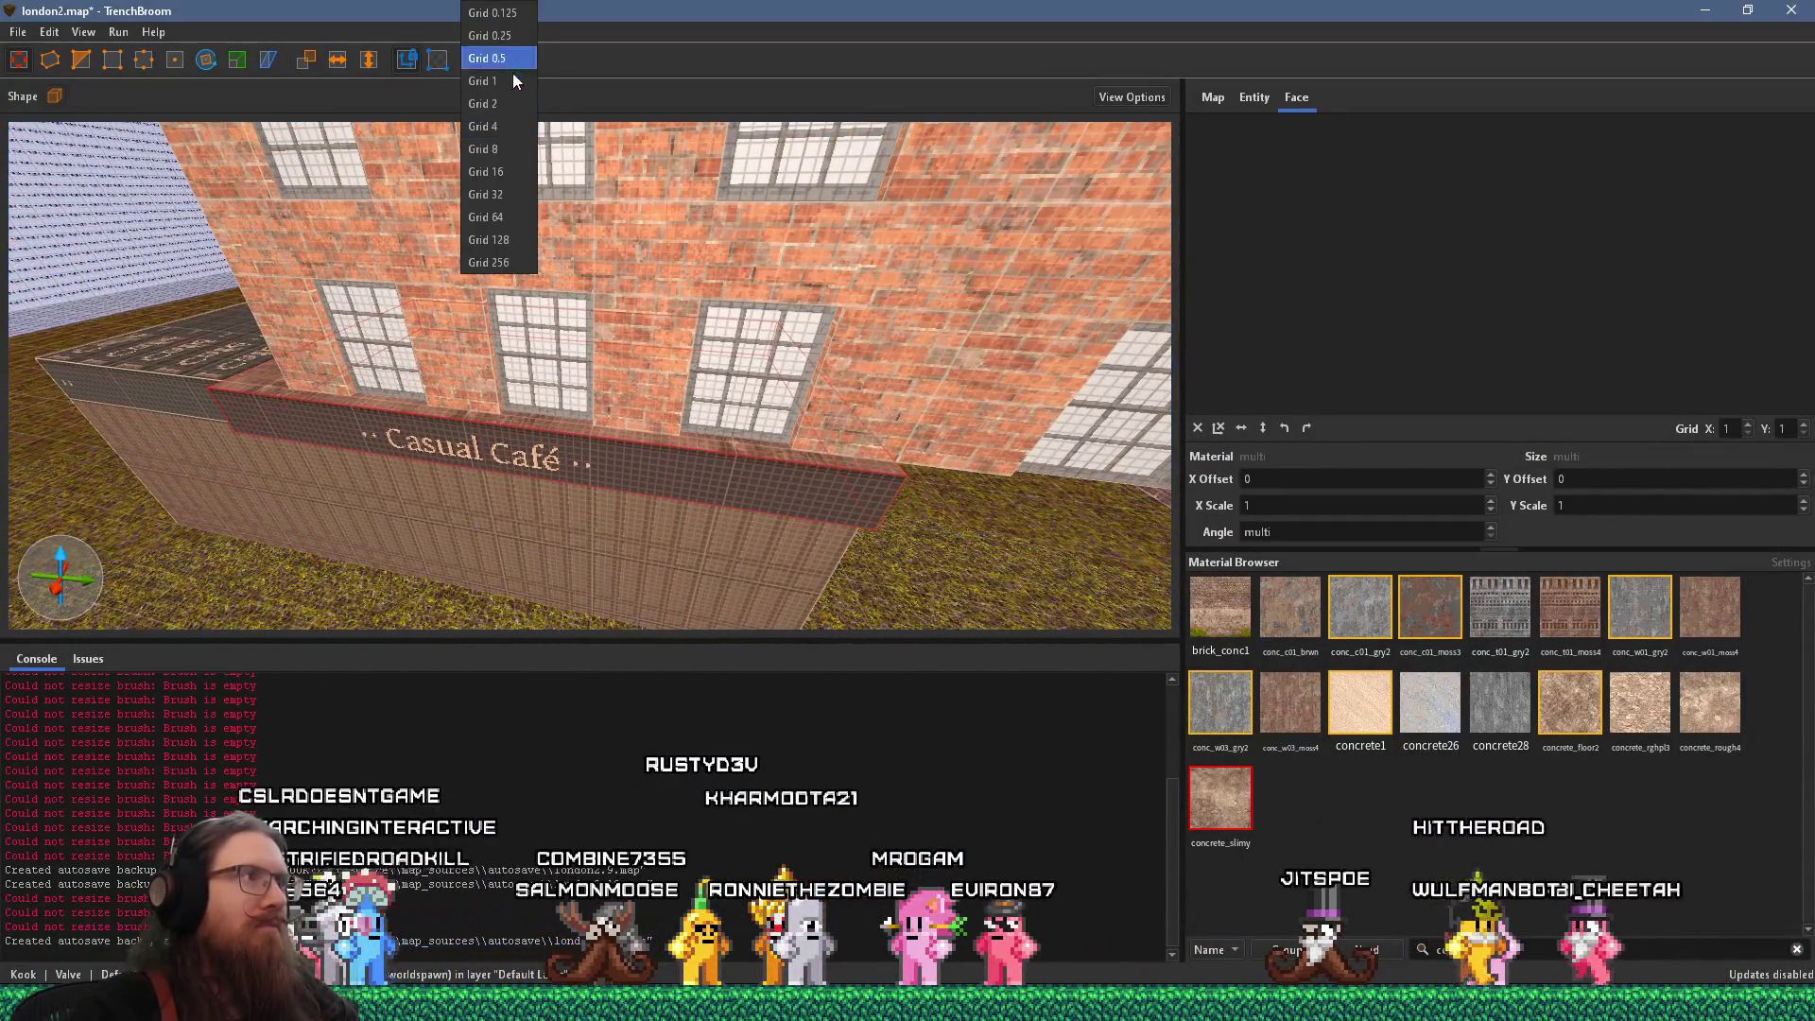
{"action": "left_click", "coordinate": [513, 174]}
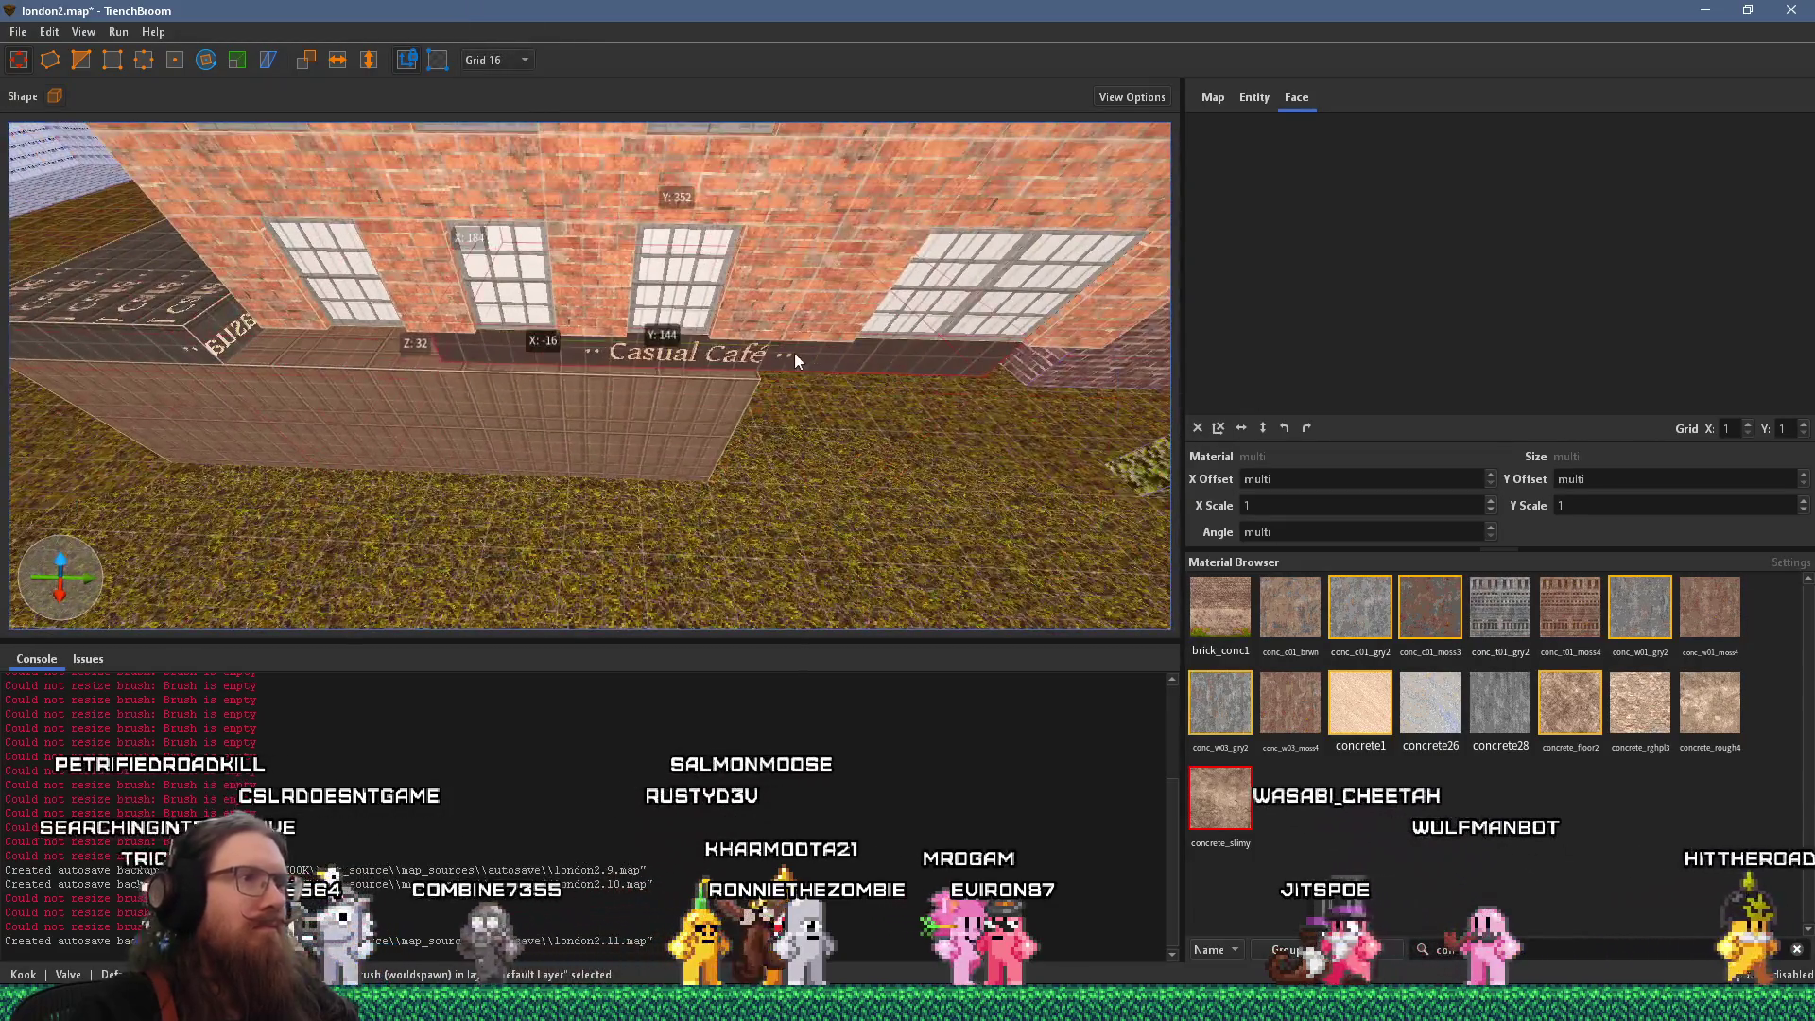
{"action": "left_click", "coordinate": [832, 359]}
{"action": "left_click", "coordinate": [811, 371]}
{"action": "scroll", "coordinate": [605, 299], "scroll_direction": "down", "scroll_amount": 5}
{"action": "left_click", "coordinate": [312, 281]}
{"action": "mouse_move", "coordinate": [295, 272]}
{"action": "left_mouse_down"}
{"action": "mouse_move", "coordinate": [553, 296]}
{"action": "mouse_move", "coordinate": [597, 282]}
{"action": "mouse_move", "coordinate": [559, 285]}
{"action": "left_mouse_up"}
{"action": "scroll", "coordinate": [538, 330], "scroll_direction": "up", "scroll_amount": 3}
On grid 4, pull the side sign piece's left end inward
{"action": "left_click", "coordinate": [511, 59]}
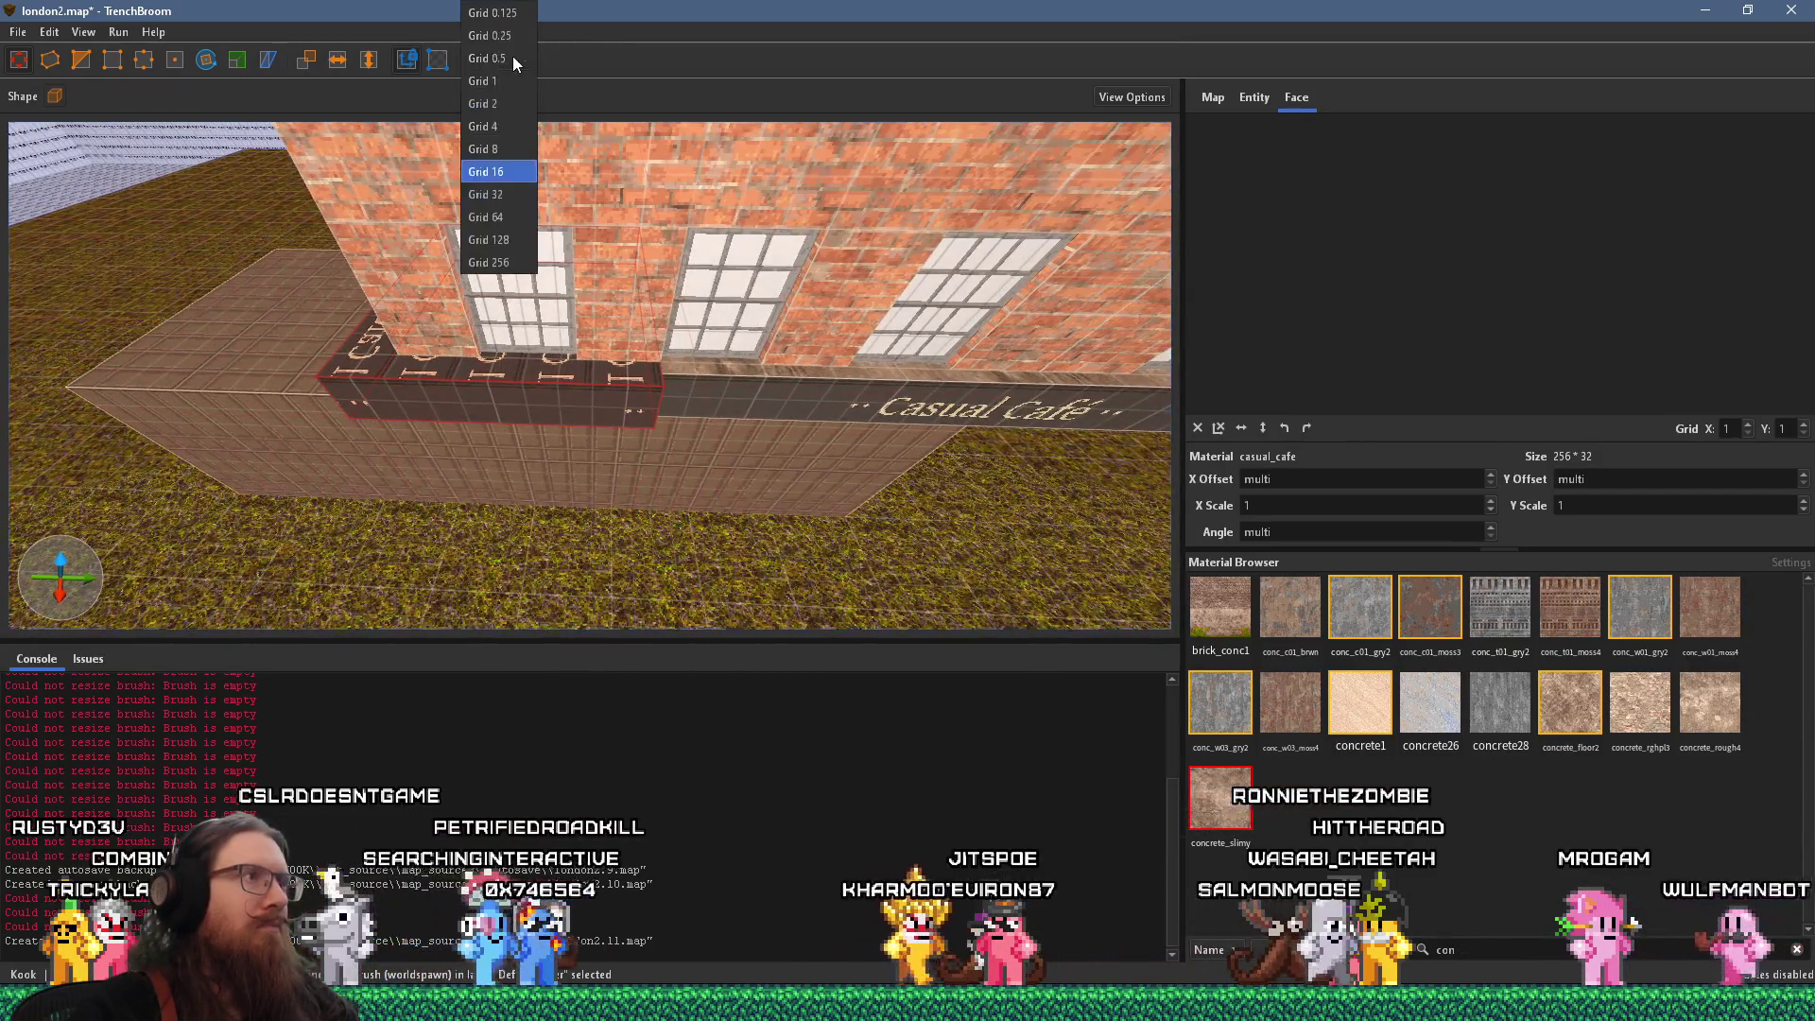
{"action": "left_click", "coordinate": [484, 126]}
{"action": "scroll", "coordinate": [573, 366], "scroll_direction": "up", "scroll_amount": 3}
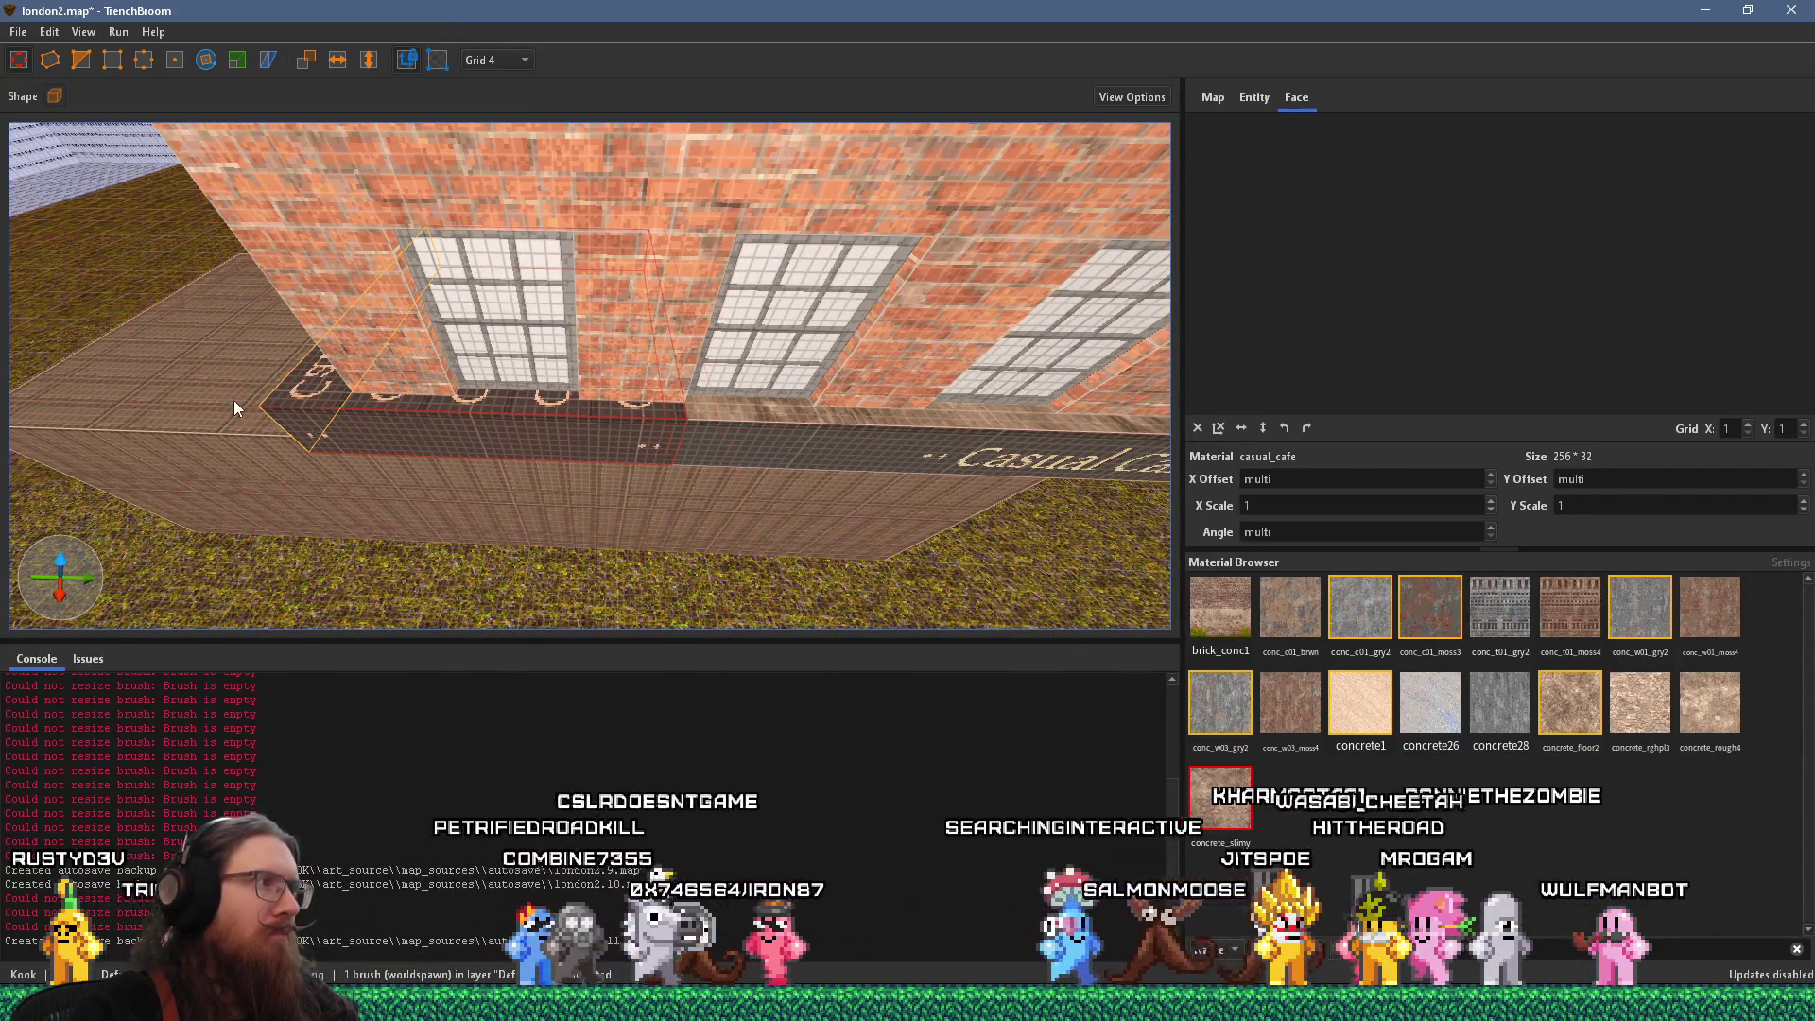
{"action": "left_click_drag", "start_coordinate": [234, 399], "coordinate": [305, 396]}
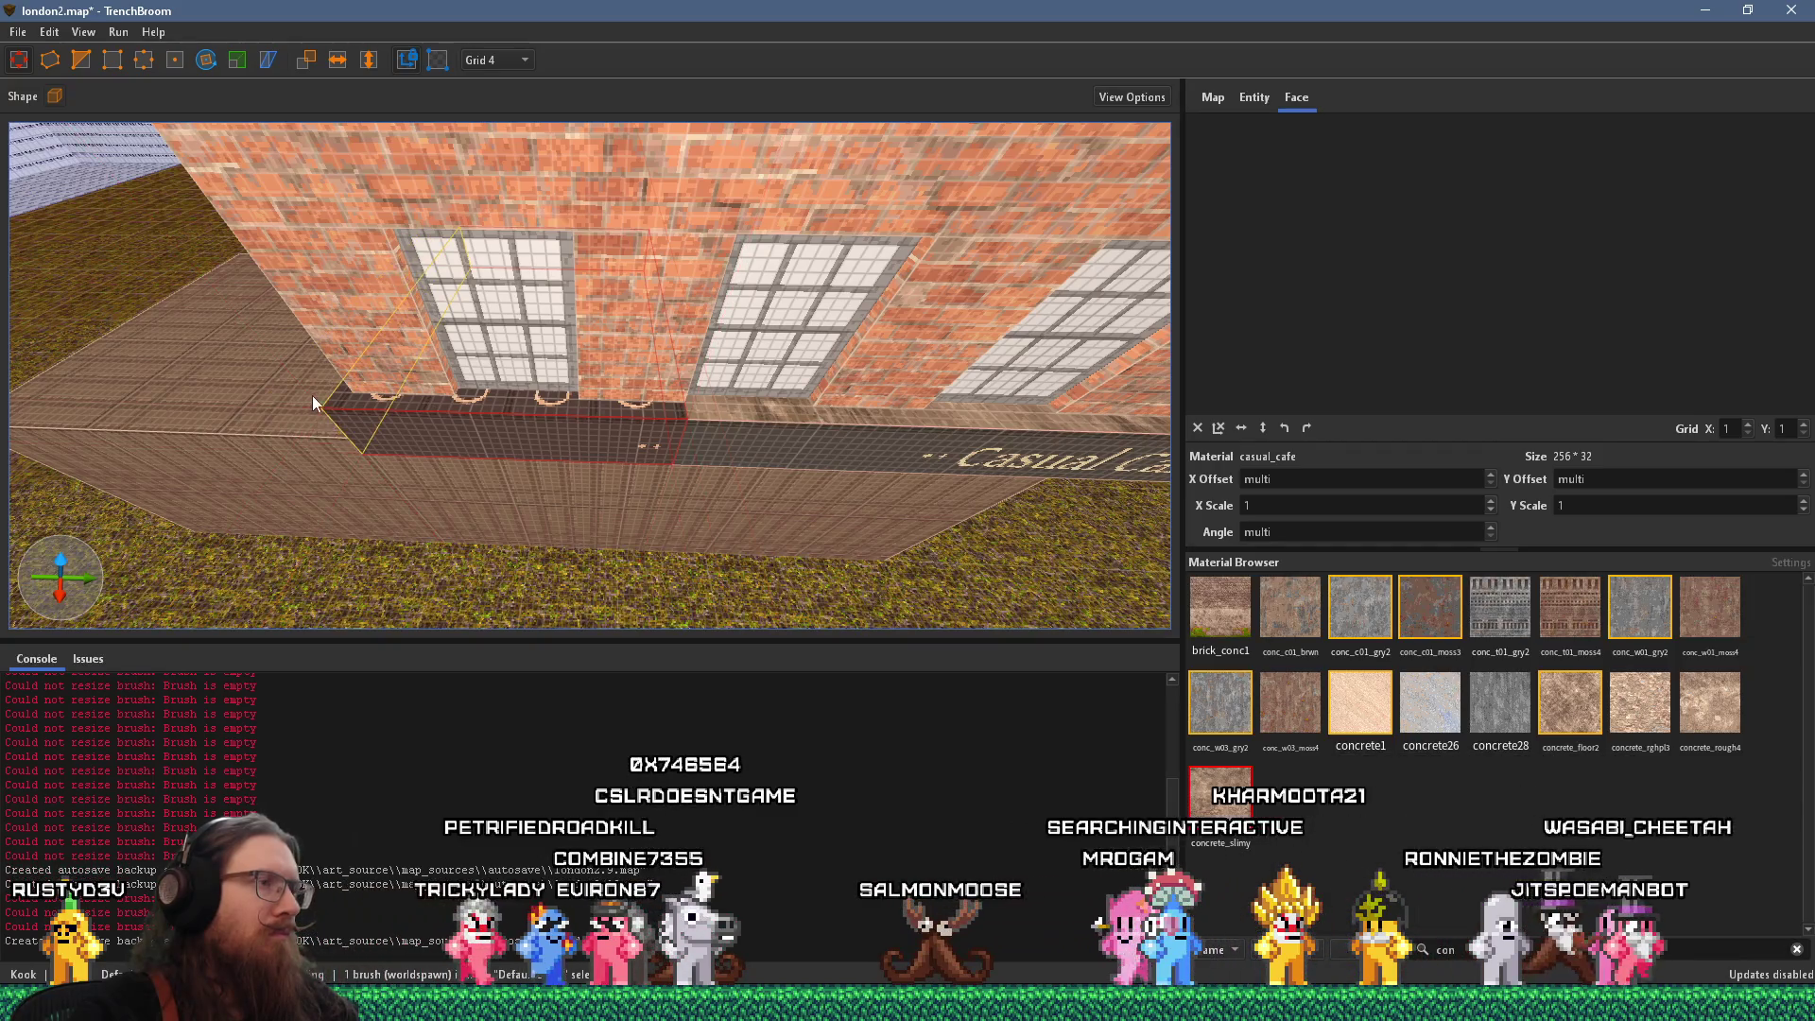
Inspect the sill under the windows and its top face, then bring up the reference photo
{"action": "left_click", "coordinate": [577, 422]}
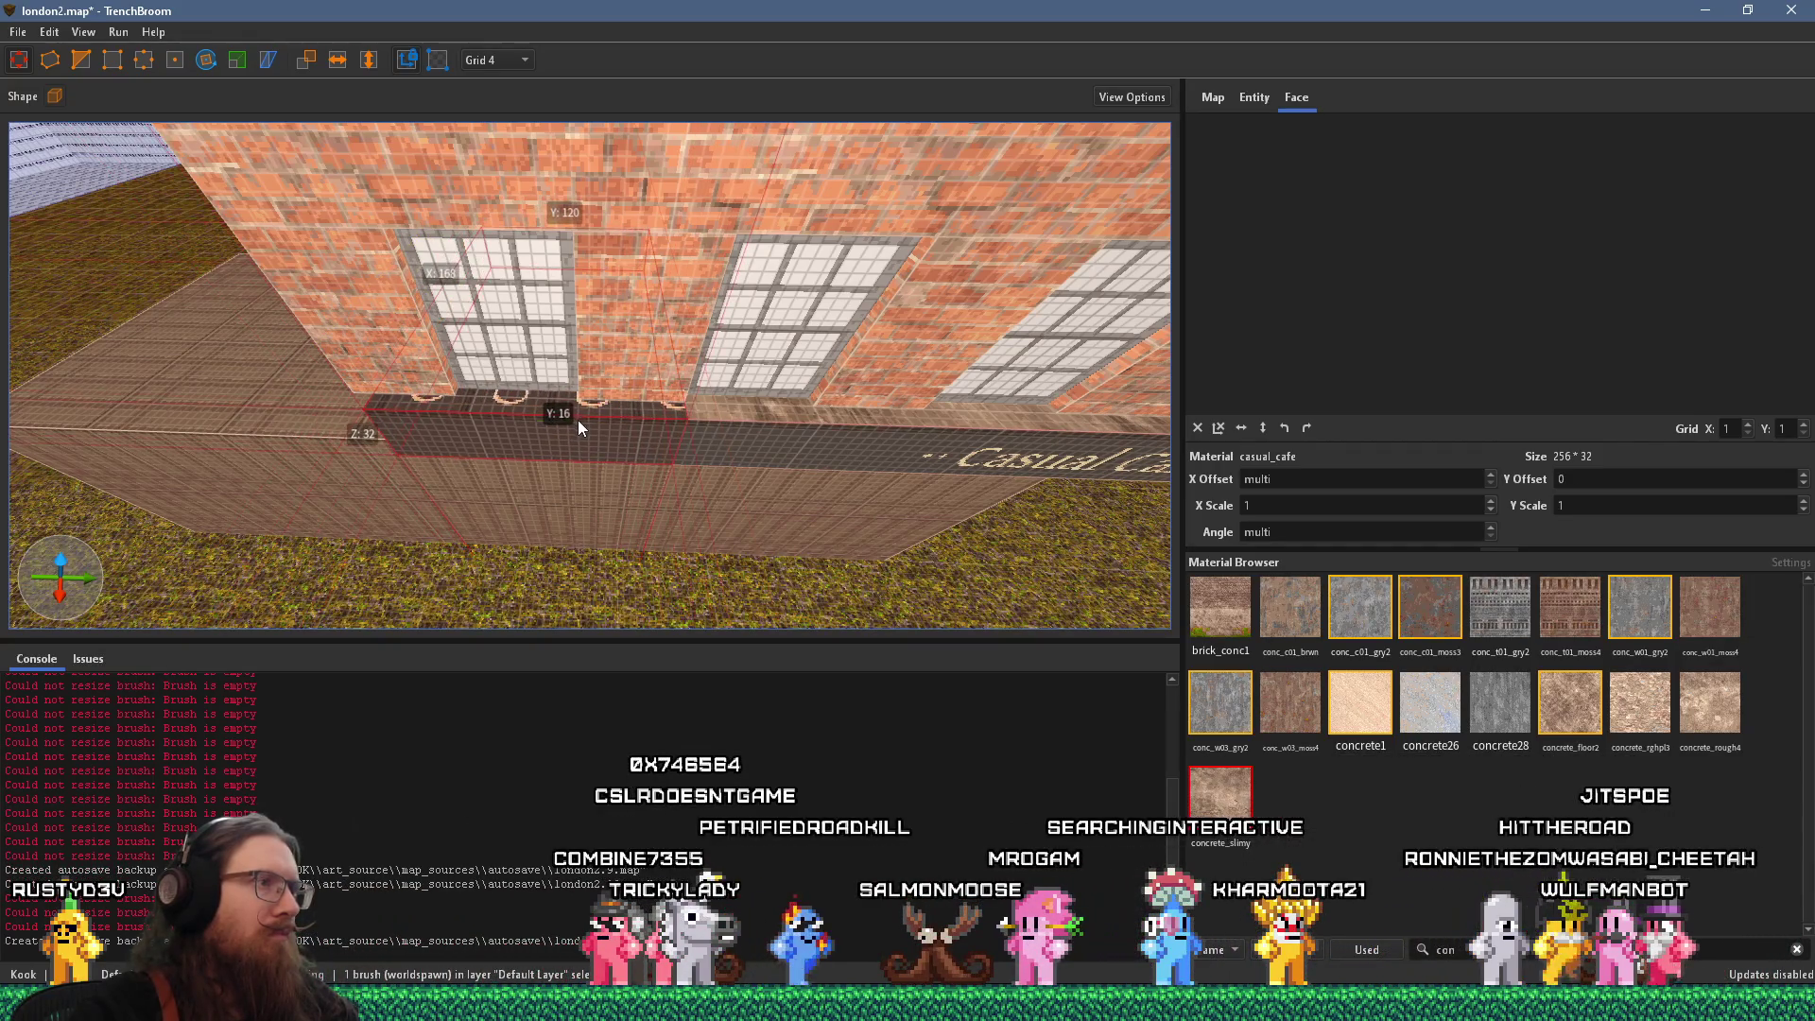
{"action": "mouse_move", "coordinate": [581, 420]}
{"action": "left_mouse_down"}
{"action": "mouse_move", "coordinate": [639, 374]}
{"action": "mouse_move", "coordinate": [479, 274]}
{"action": "mouse_move", "coordinate": [428, 257]}
{"action": "mouse_move", "coordinate": [375, 304]}
{"action": "mouse_move", "coordinate": [564, 401]}
{"action": "mouse_move", "coordinate": [484, 299]}
{"action": "mouse_move", "coordinate": [482, 145]}
{"action": "left_mouse_up"}
{"action": "left_click", "coordinate": [563, 397], "text": "shift"}
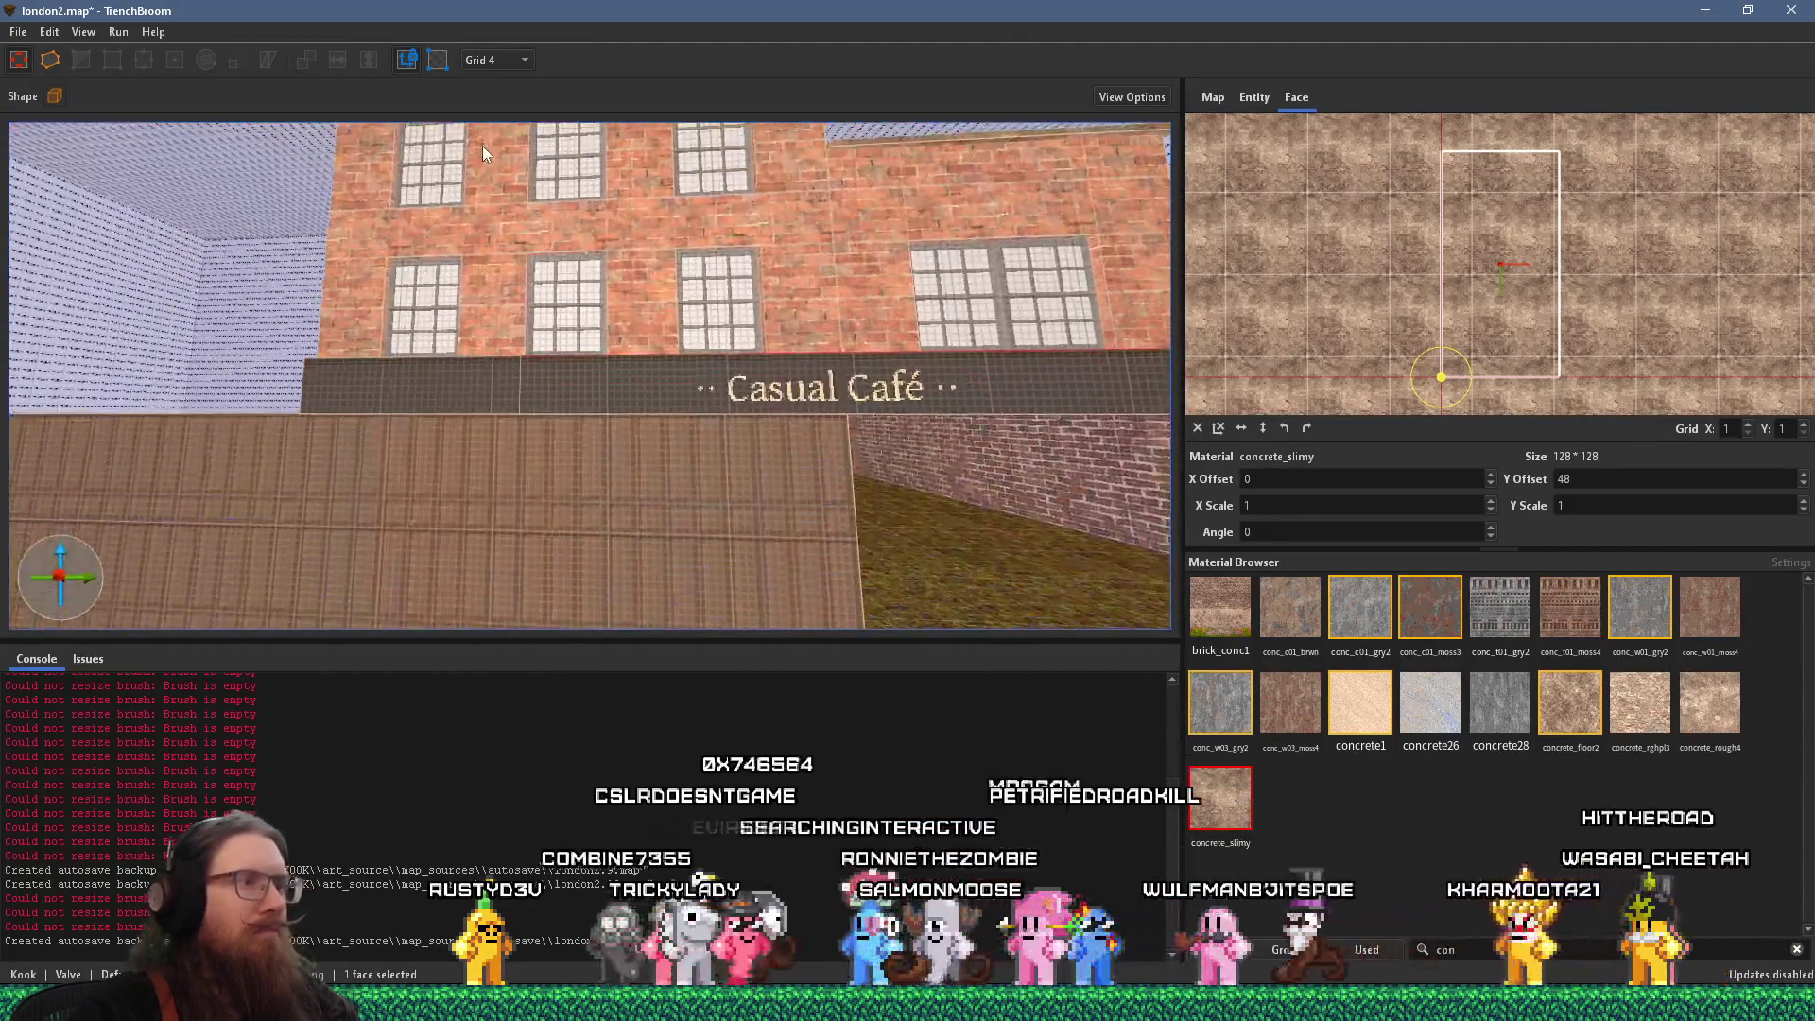
{"action": "scroll", "coordinate": [497, 228], "scroll_direction": "down", "scroll_amount": 3}
{"action": "scroll", "coordinate": [448, 393], "scroll_direction": "down", "scroll_amount": 5}
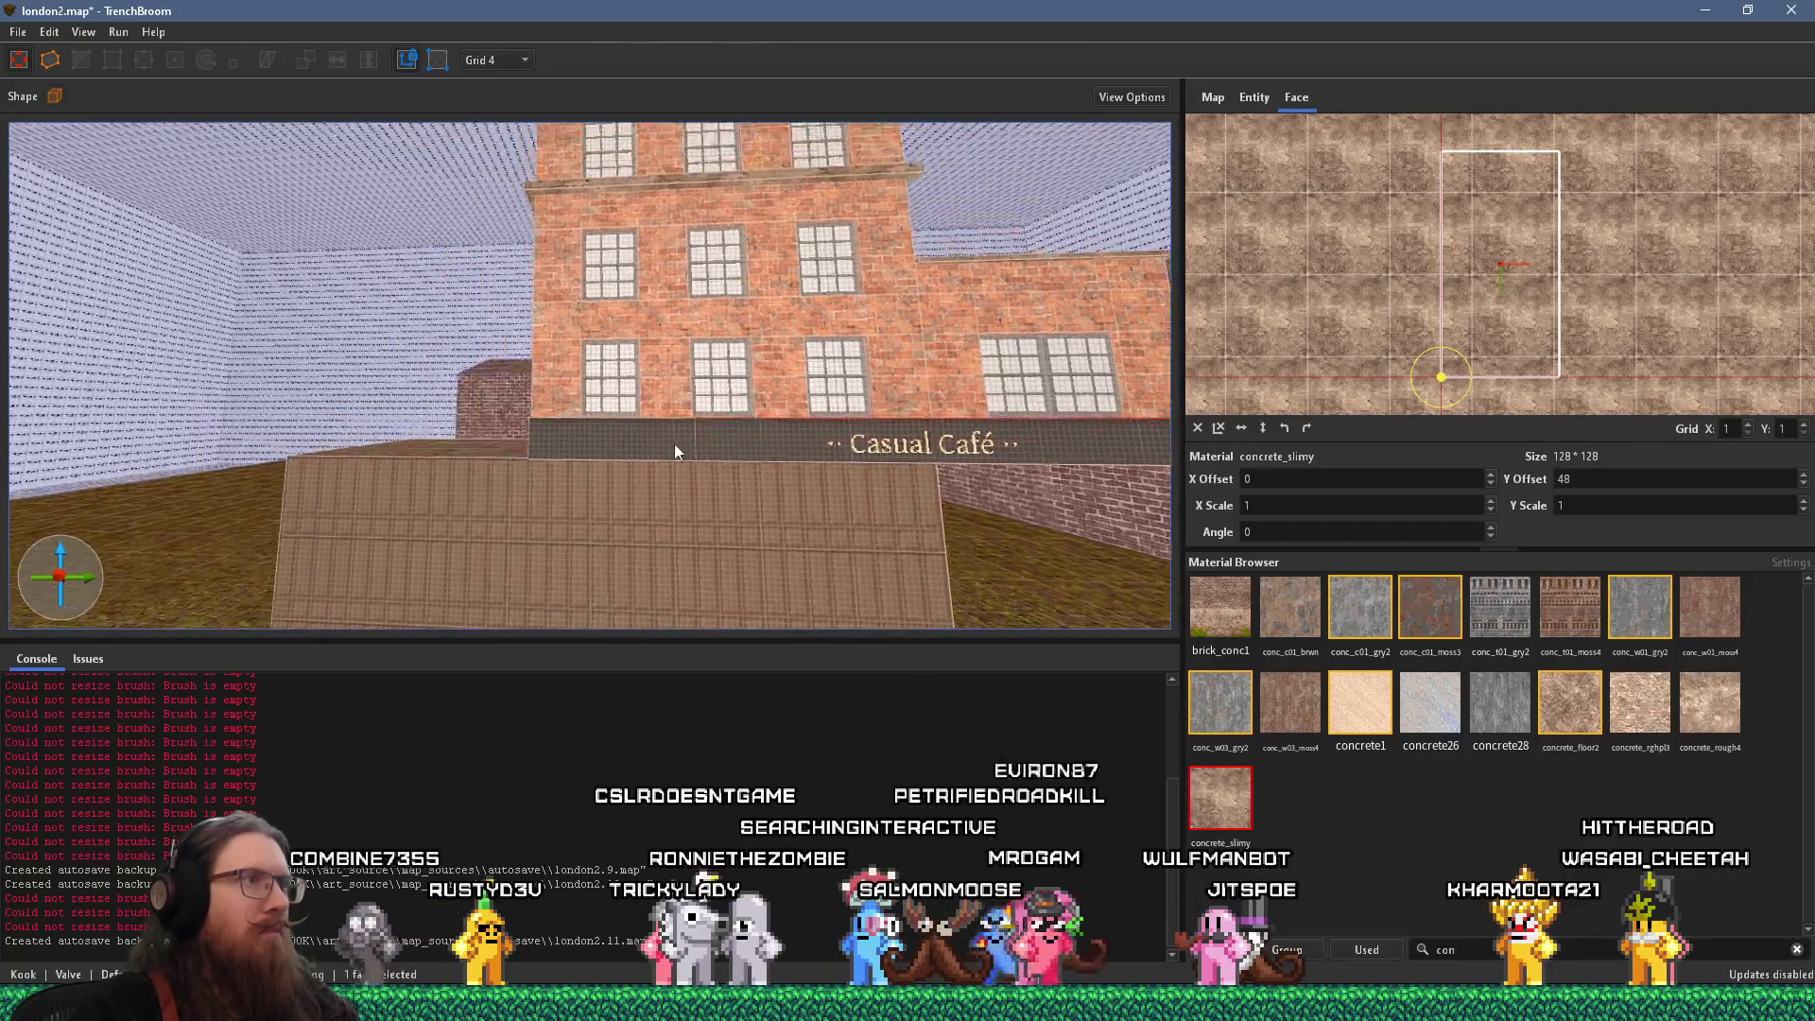
{"action": "mouse_move", "coordinate": [288, 458]}
{"action": "left_mouse_down"}
{"action": "mouse_move", "coordinate": [577, 438]}
{"action": "mouse_move", "coordinate": [648, 376]}
{"action": "mouse_move", "coordinate": [347, 581]}
{"action": "mouse_move", "coordinate": [541, 368]}
{"action": "left_mouse_up"}
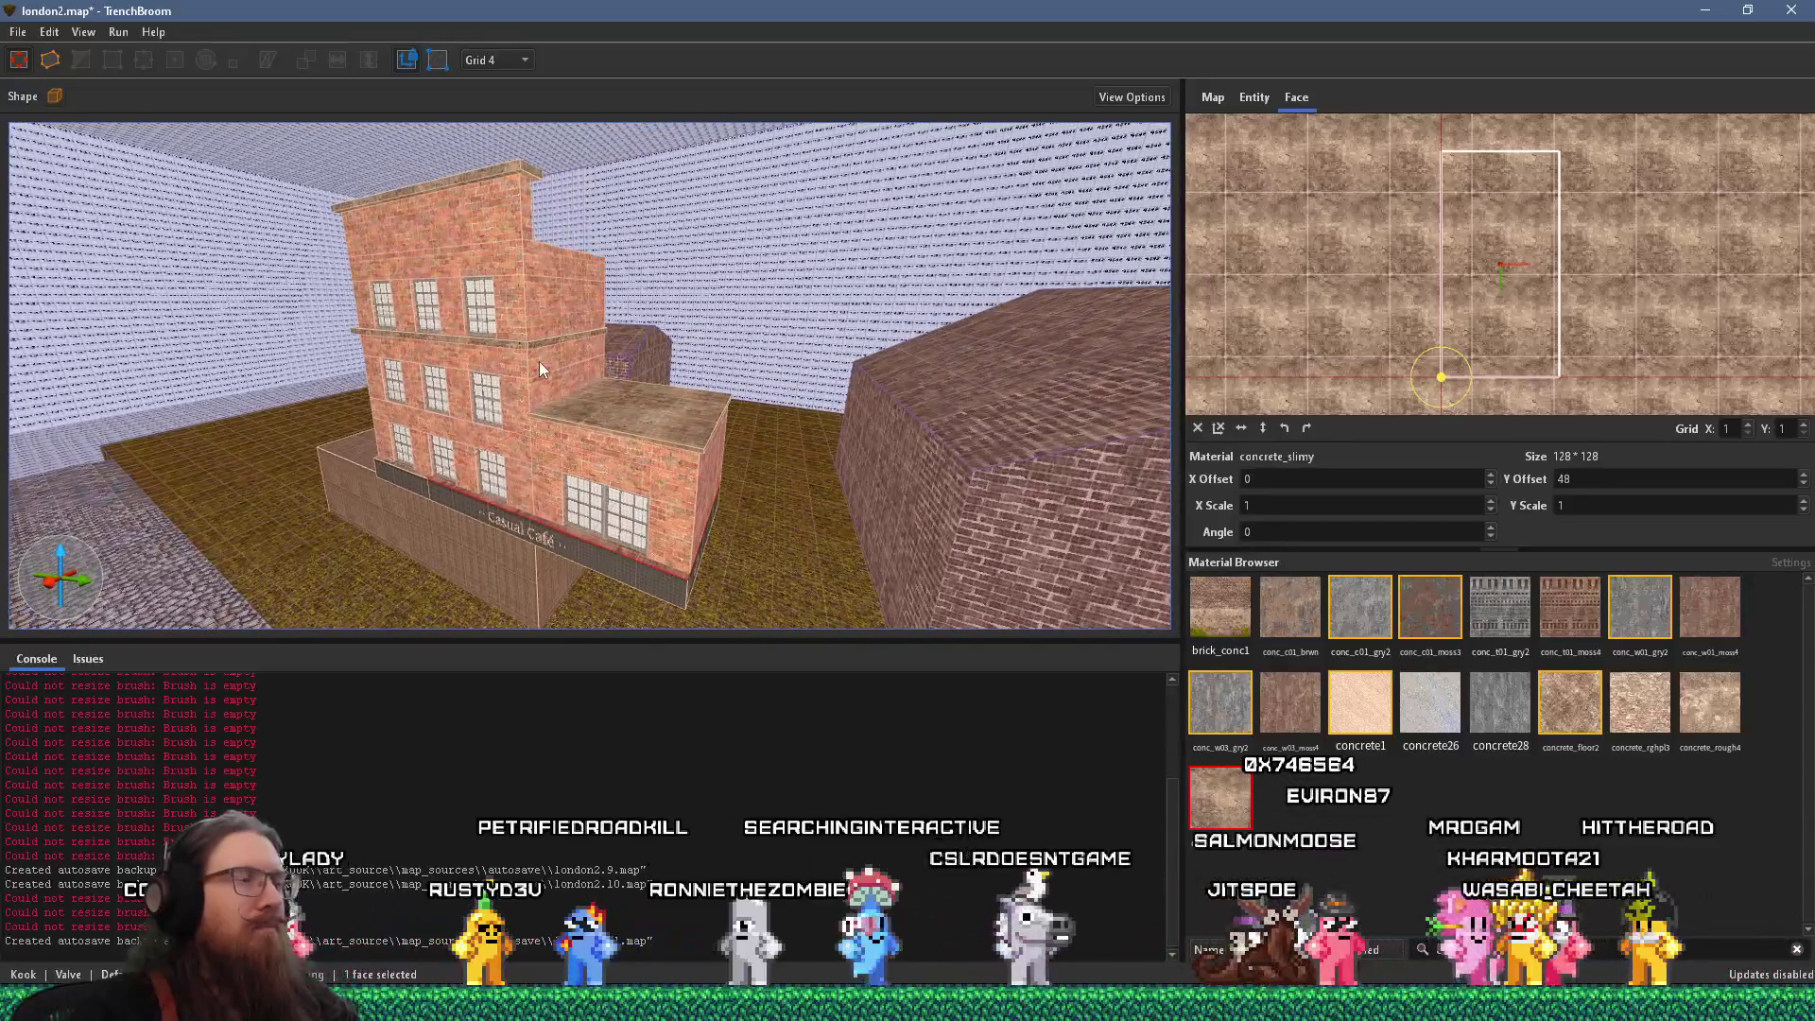
{"action": "key", "text": "alt+Tab"}
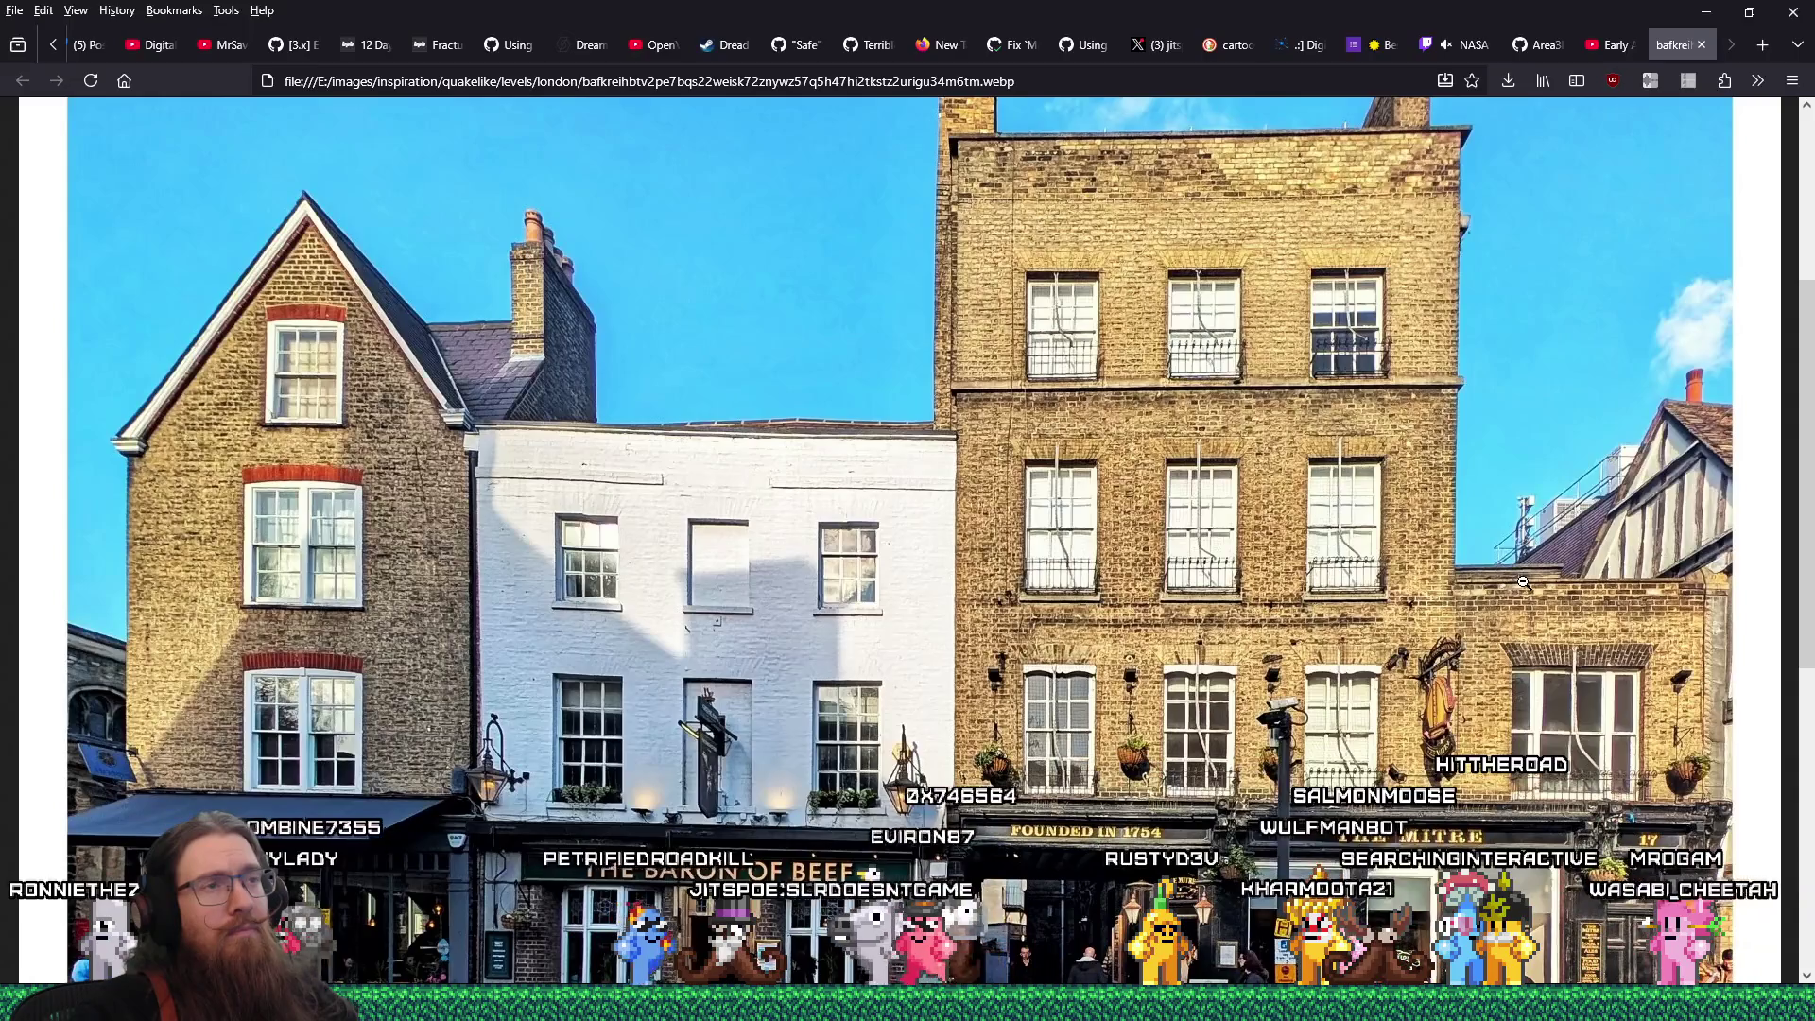
Return from the reference photo to the TrenchBroom café map
{"action": "key", "text": "alt+Tab"}
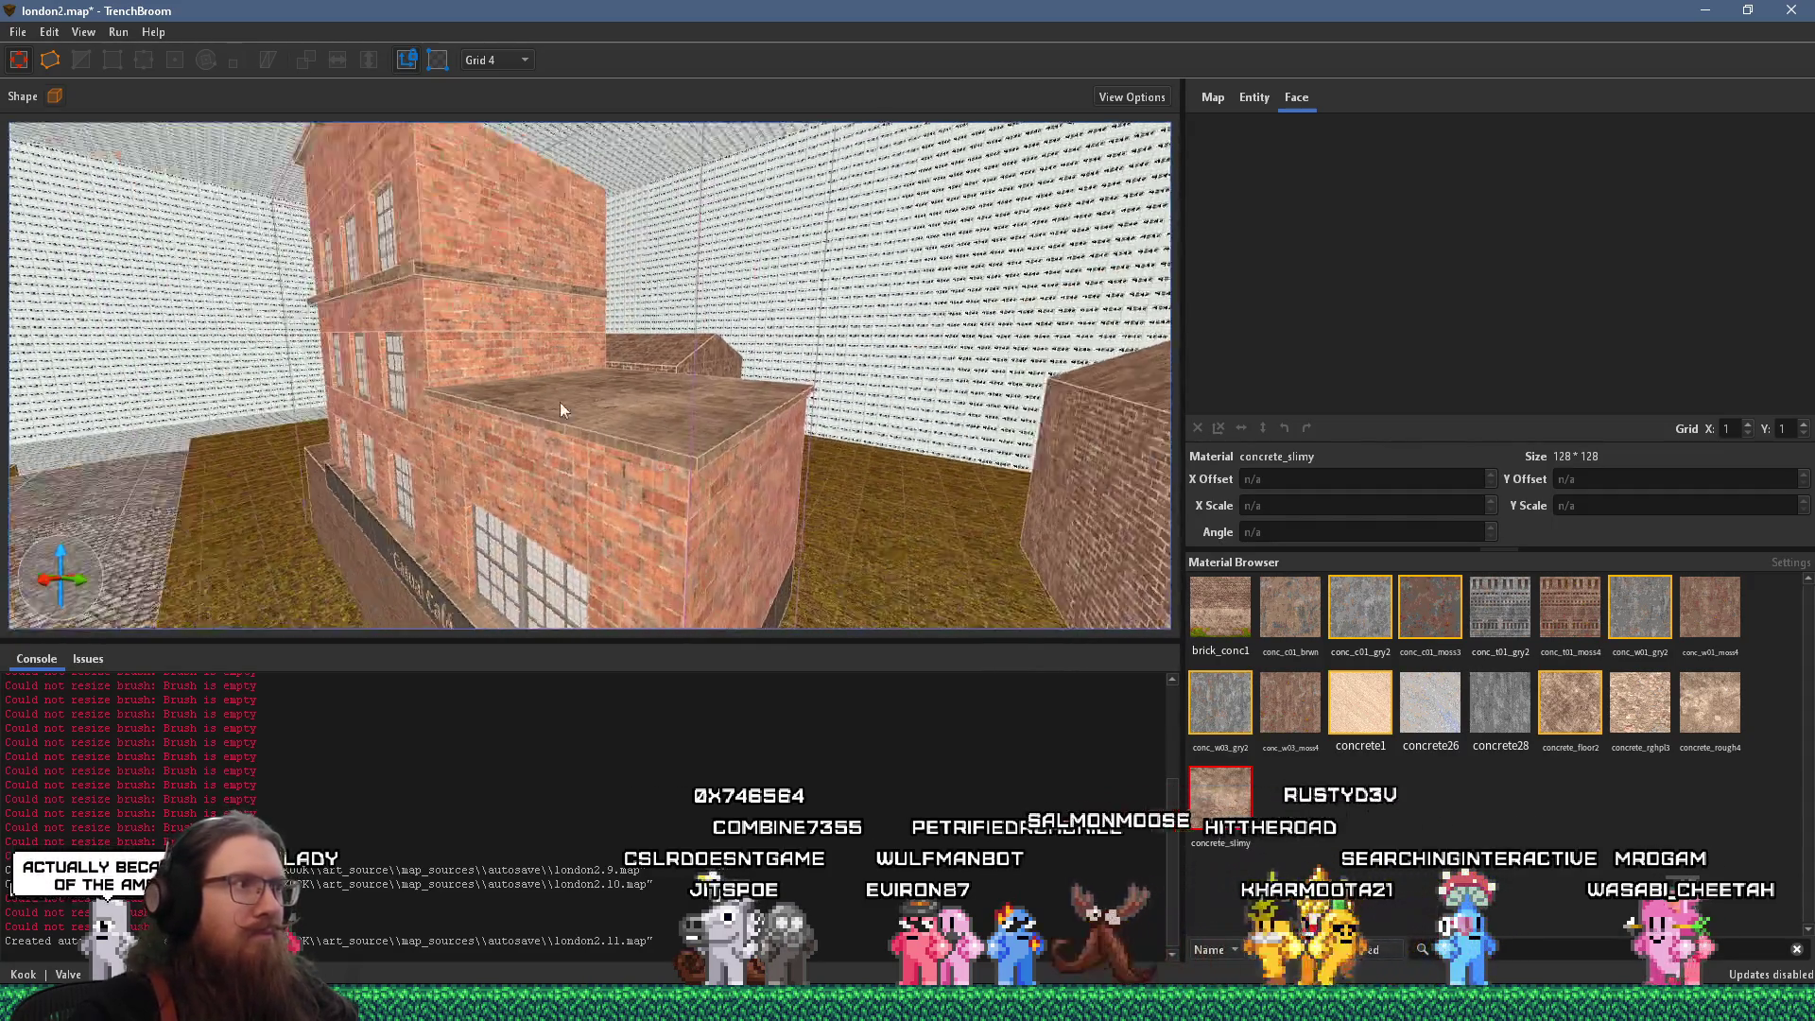
{"action": "left_click", "coordinate": [559, 438]}
{"action": "double_click", "coordinate": [609, 411]}
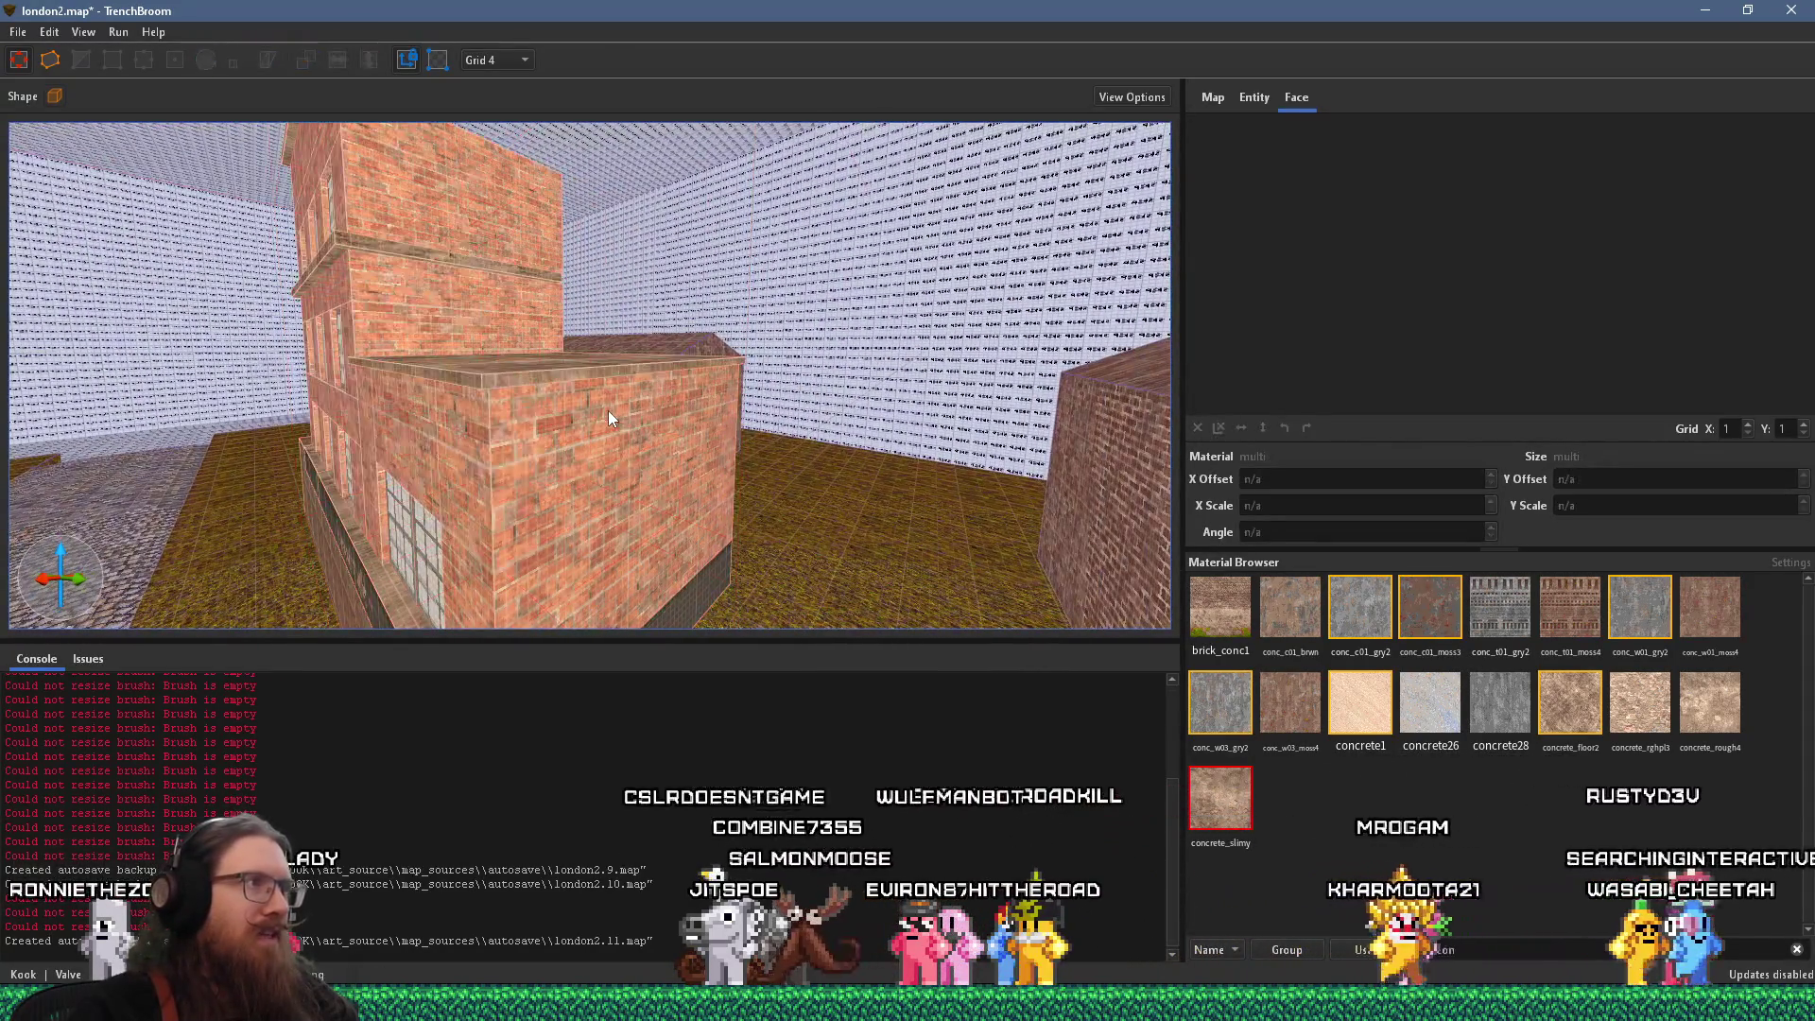
{"action": "key", "text": "0"}
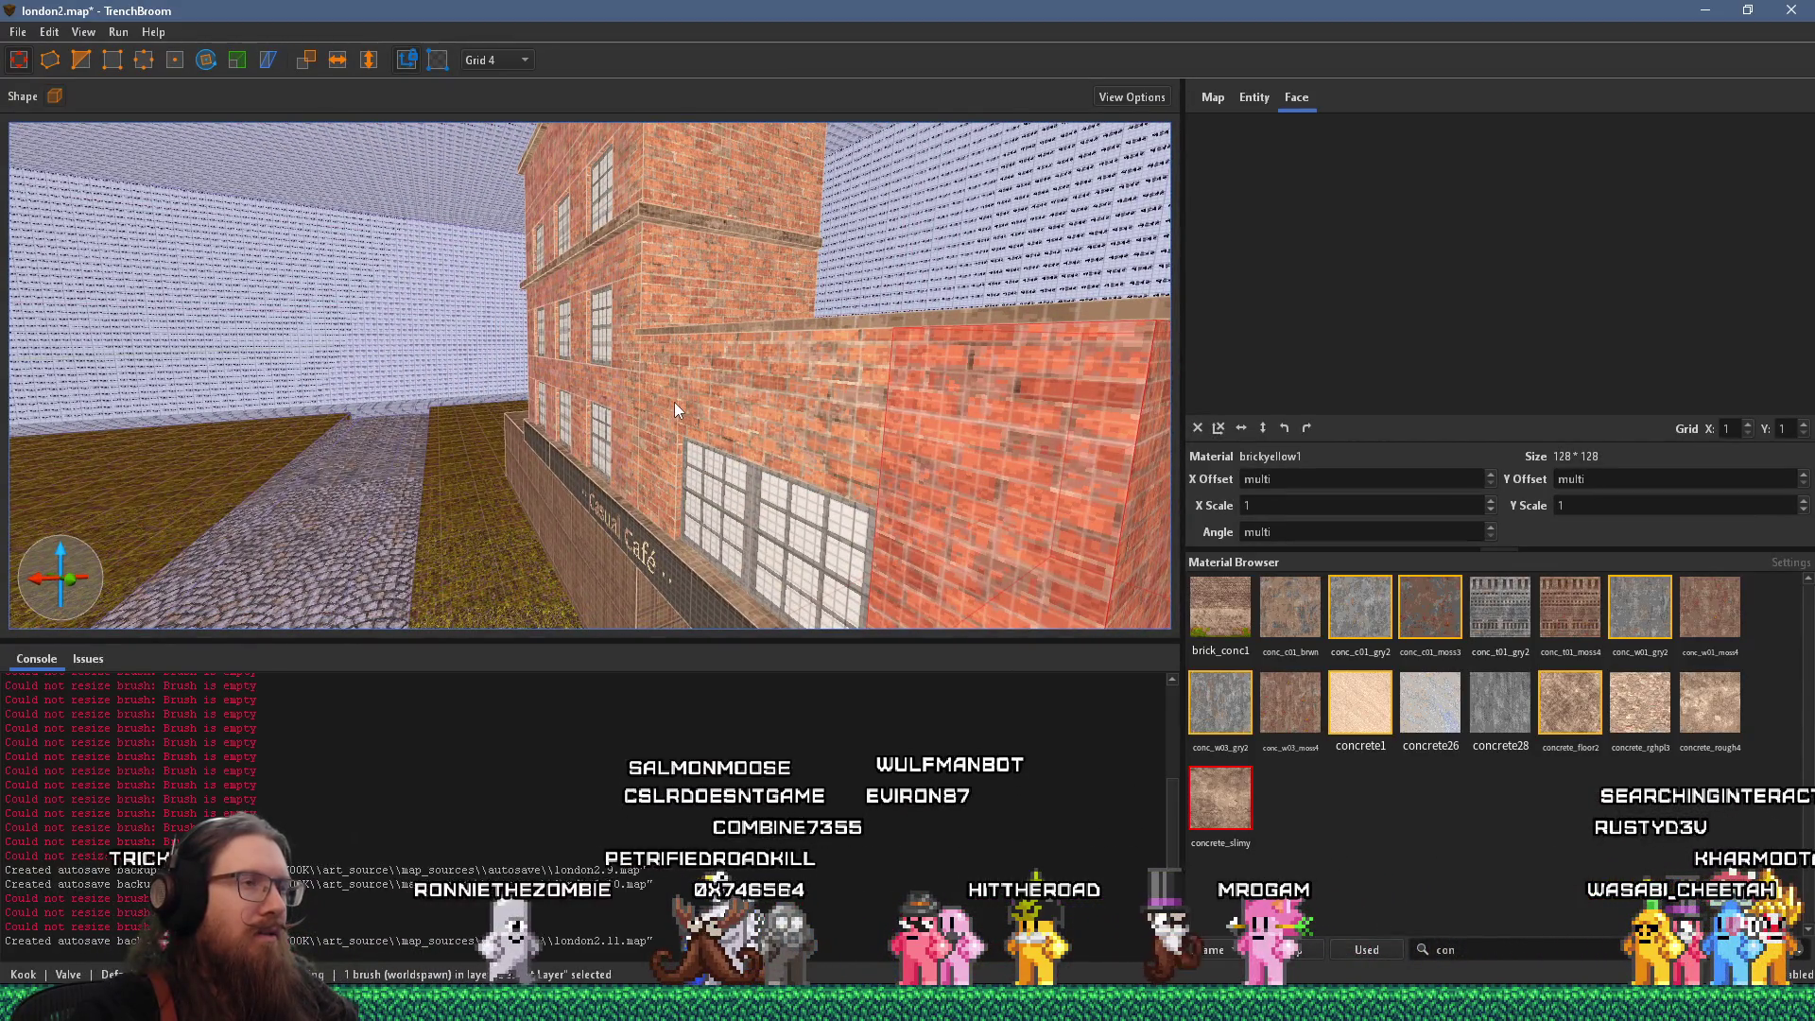
{"action": "key", "text": "ctrl+u"}
{"action": "left_click", "coordinate": [530, 460], "text": "ctrl"}
{"action": "left_click_drag", "start_coordinate": [929, 257], "coordinate": [925, 386]}
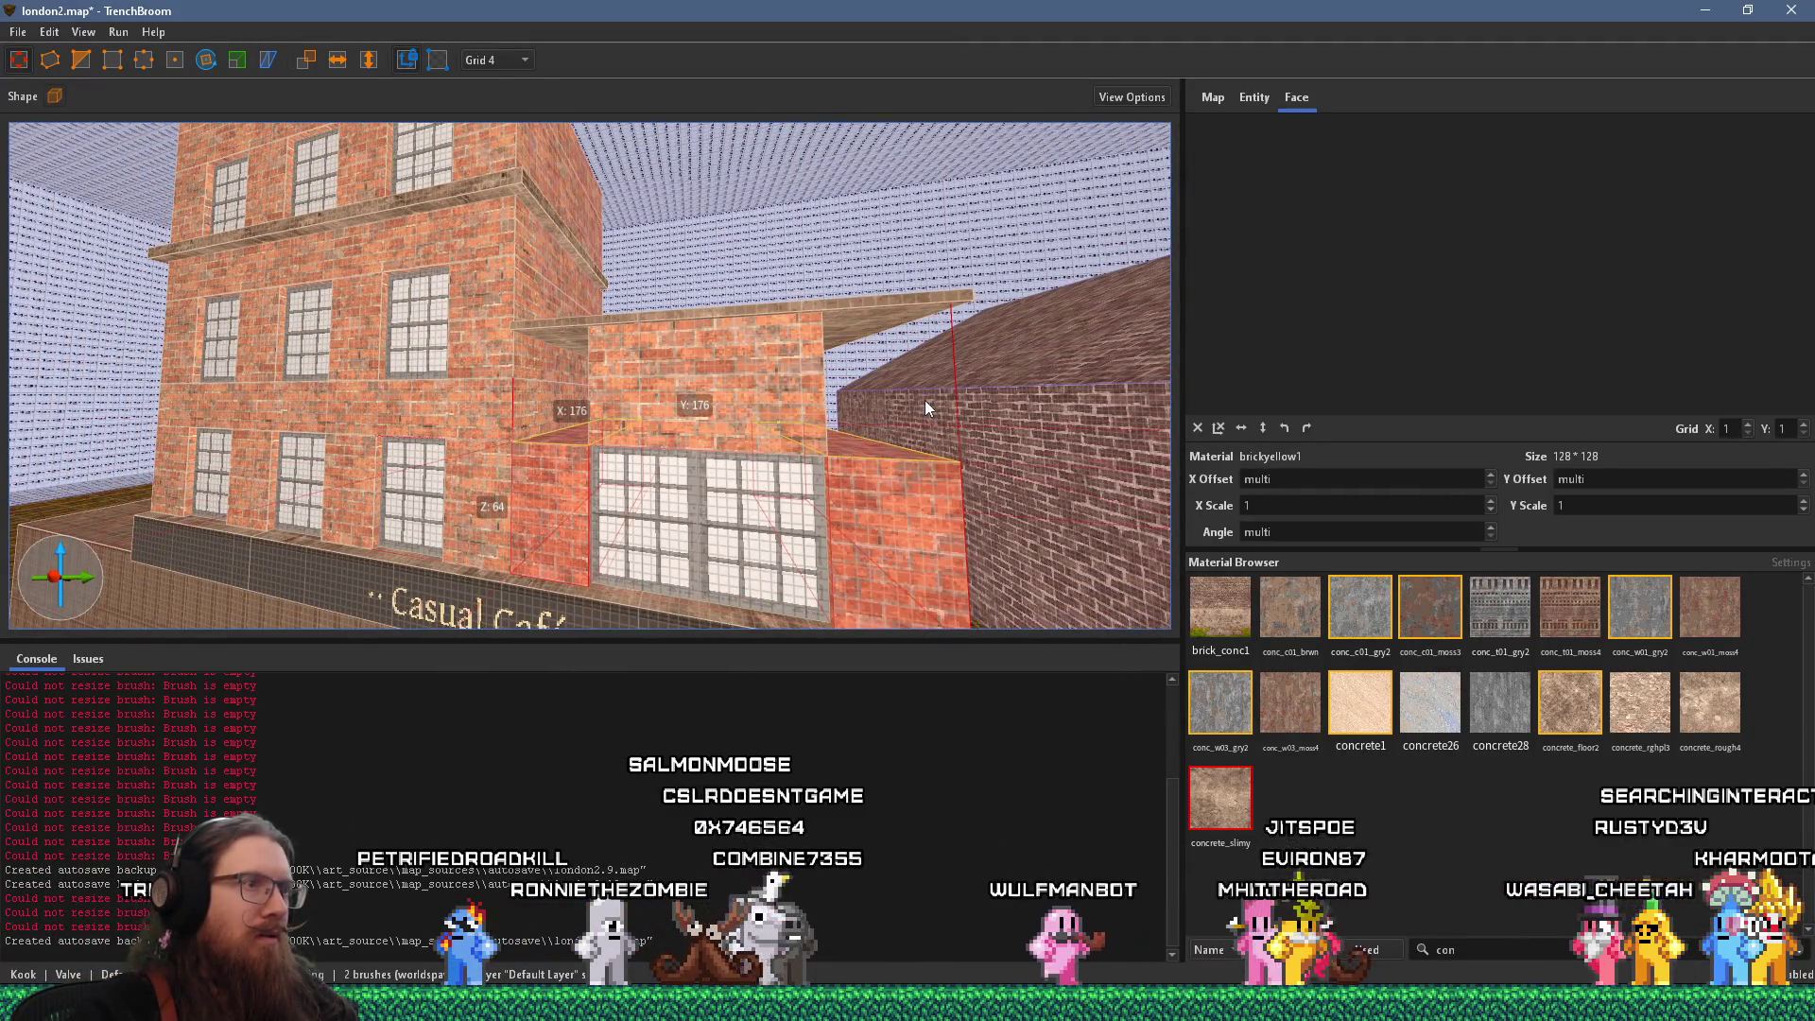
{"action": "left_click", "coordinate": [530, 361]}
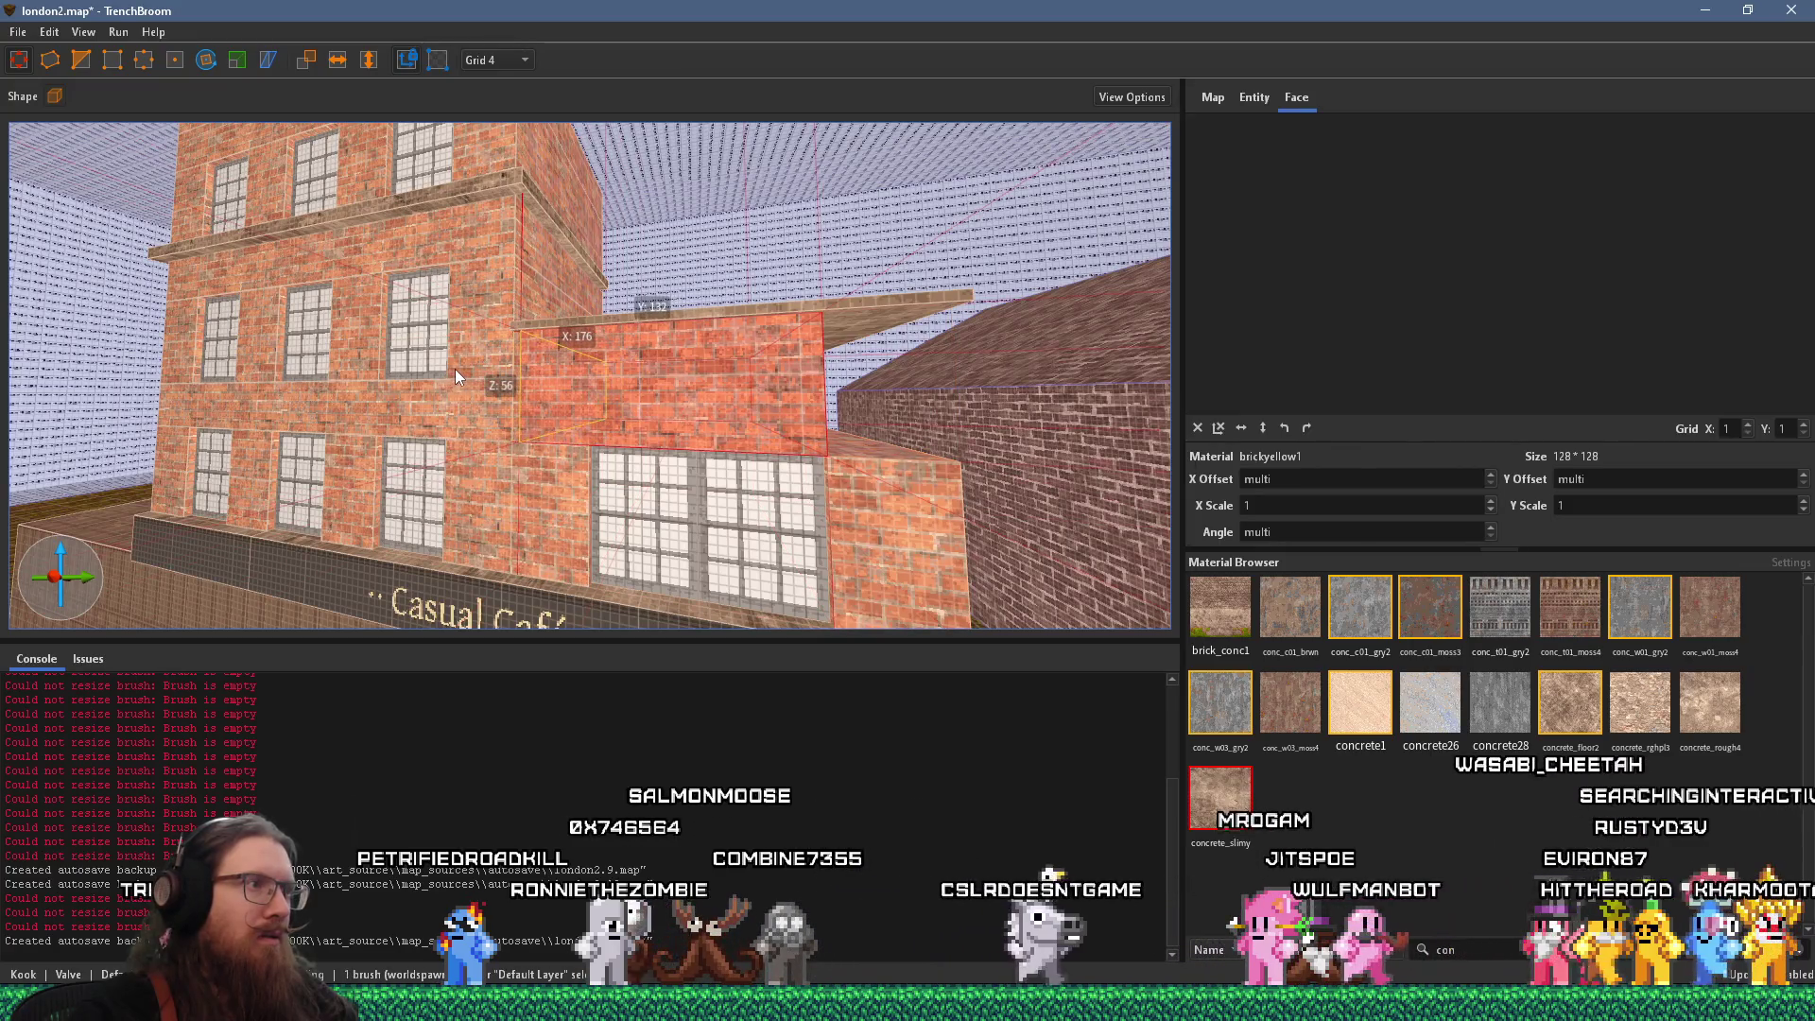
{"action": "key", "text": "d"}
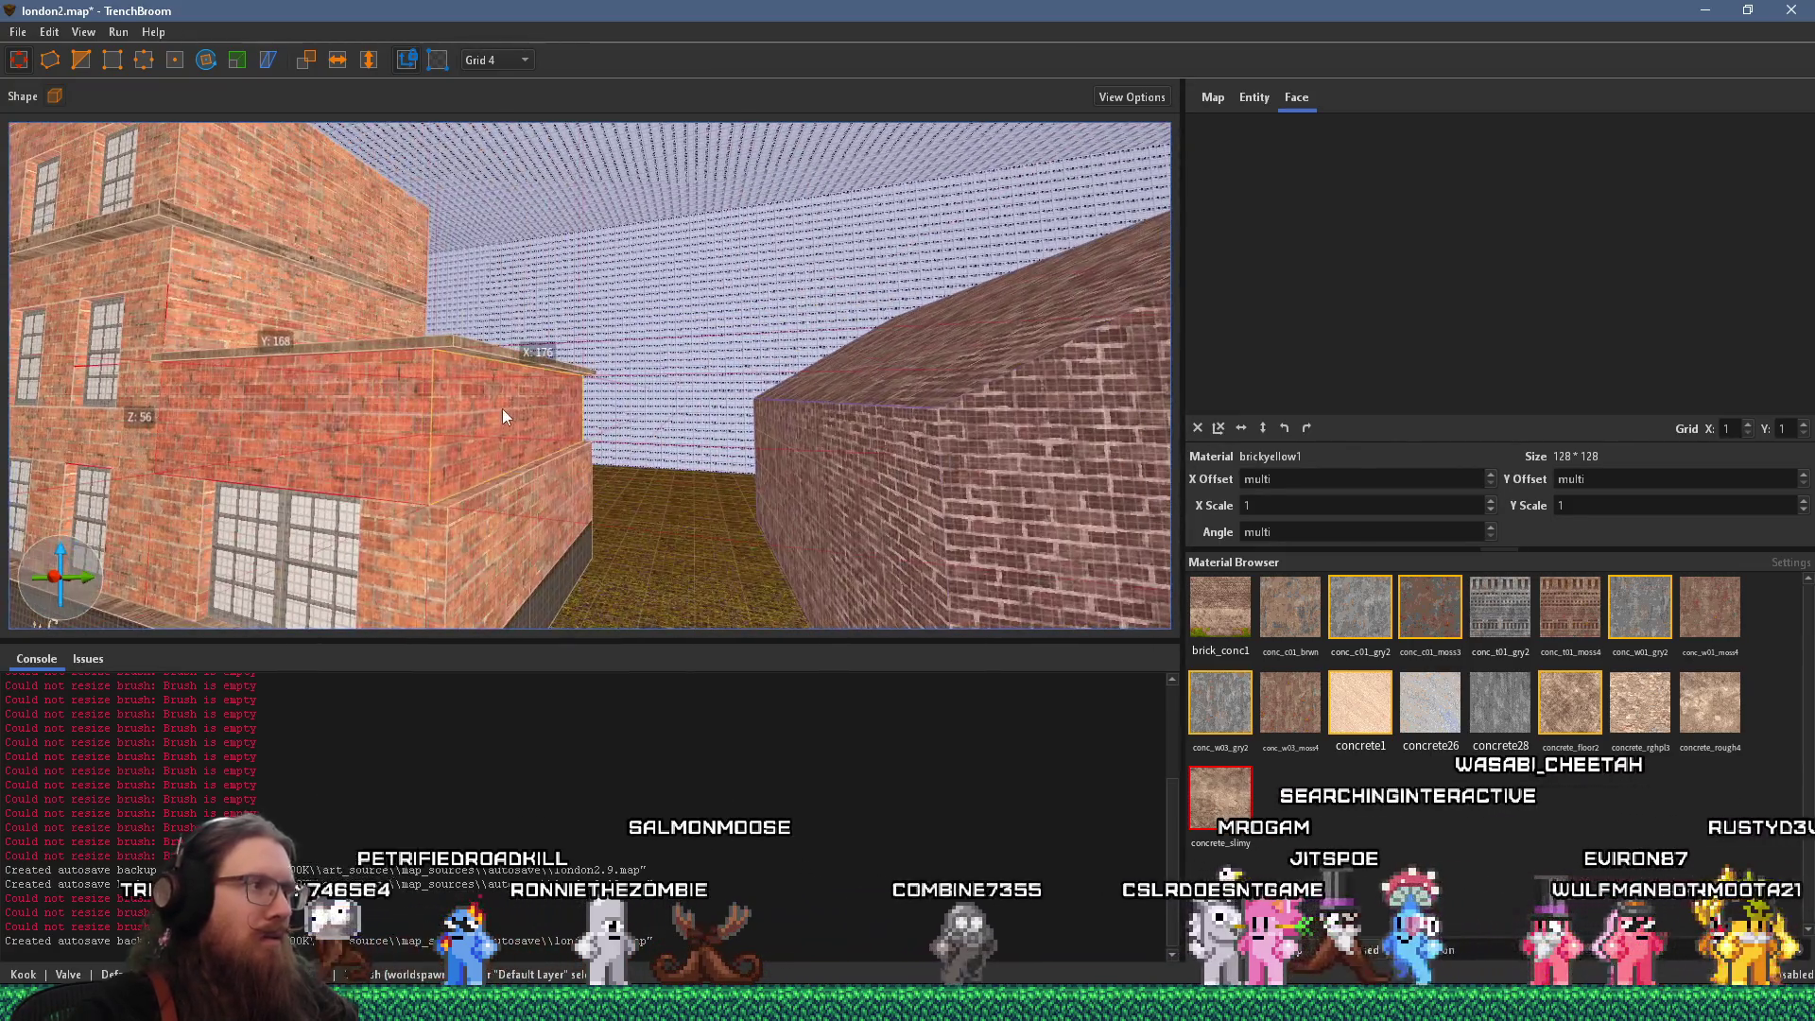
{"action": "key", "text": "s"}
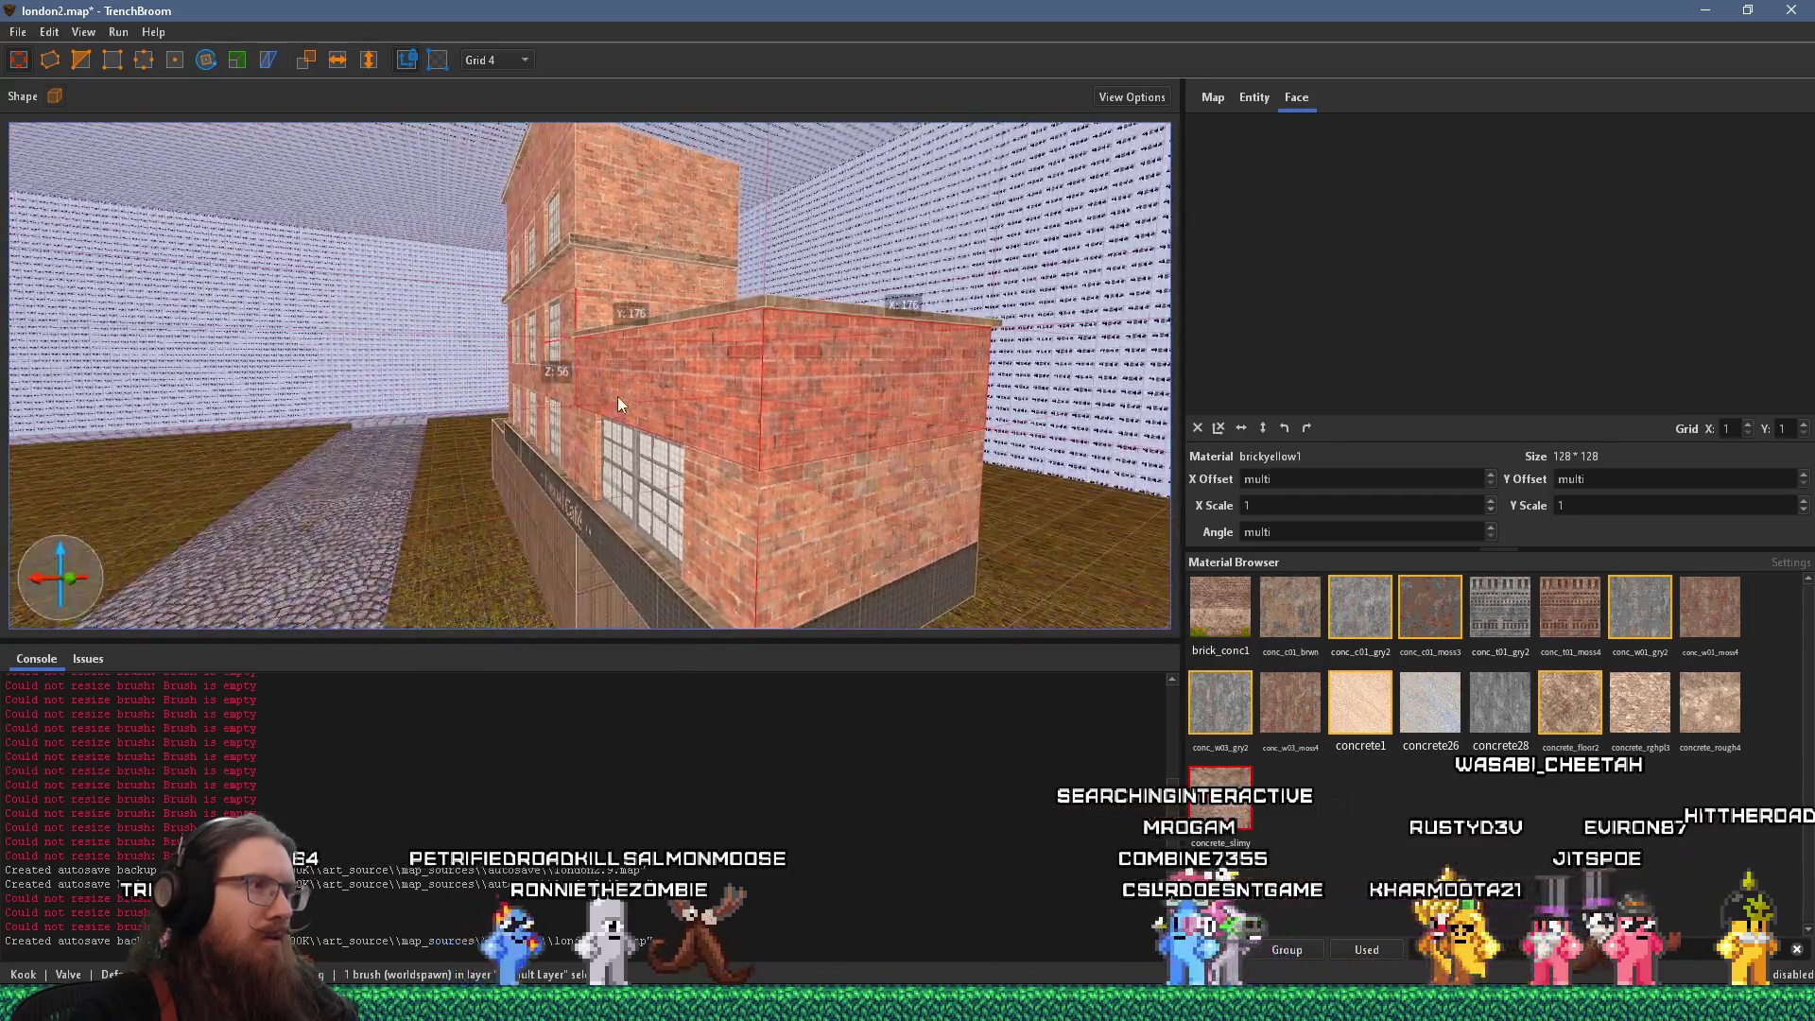
{"action": "mouse_move", "coordinate": [724, 308]}
{"action": "left_mouse_down"}
{"action": "mouse_move", "coordinate": [768, 286]}
{"action": "mouse_move", "coordinate": [757, 365]}
{"action": "mouse_move", "coordinate": [764, 326]}
{"action": "mouse_move", "coordinate": [883, 331]}
{"action": "left_mouse_up"}
{"action": "key", "text": "w"}
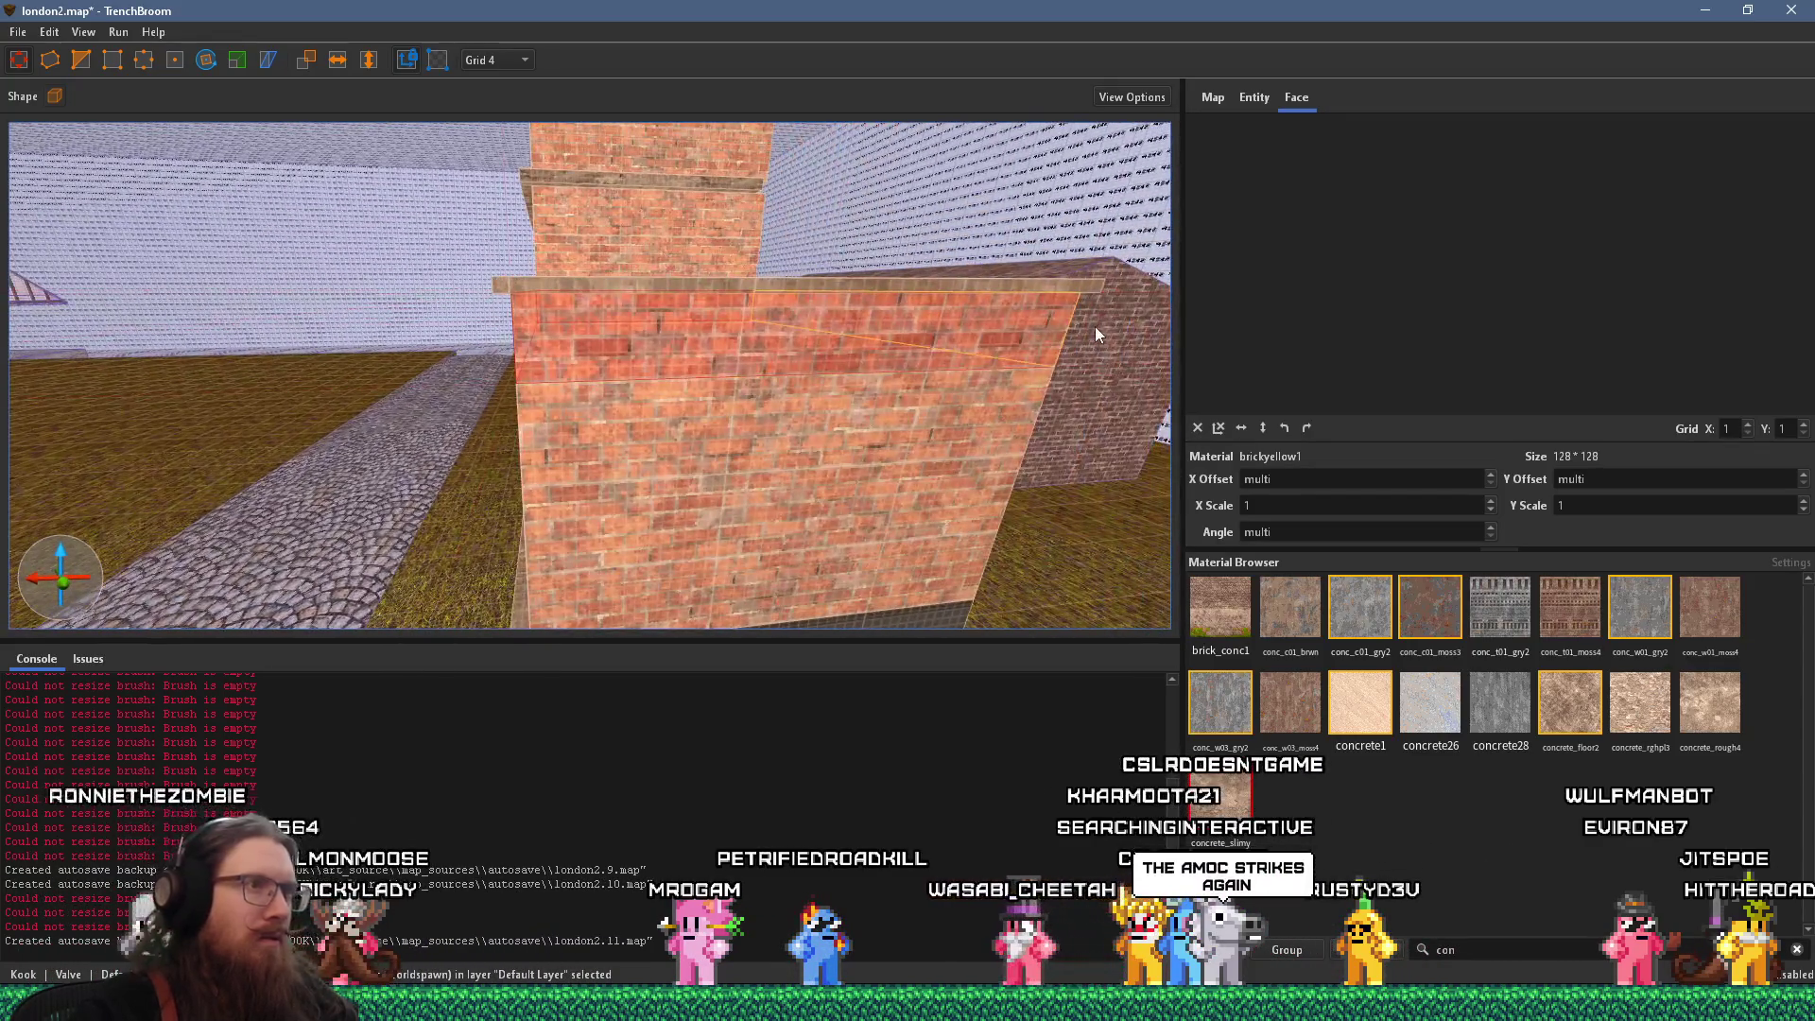
{"action": "key", "text": "s"}
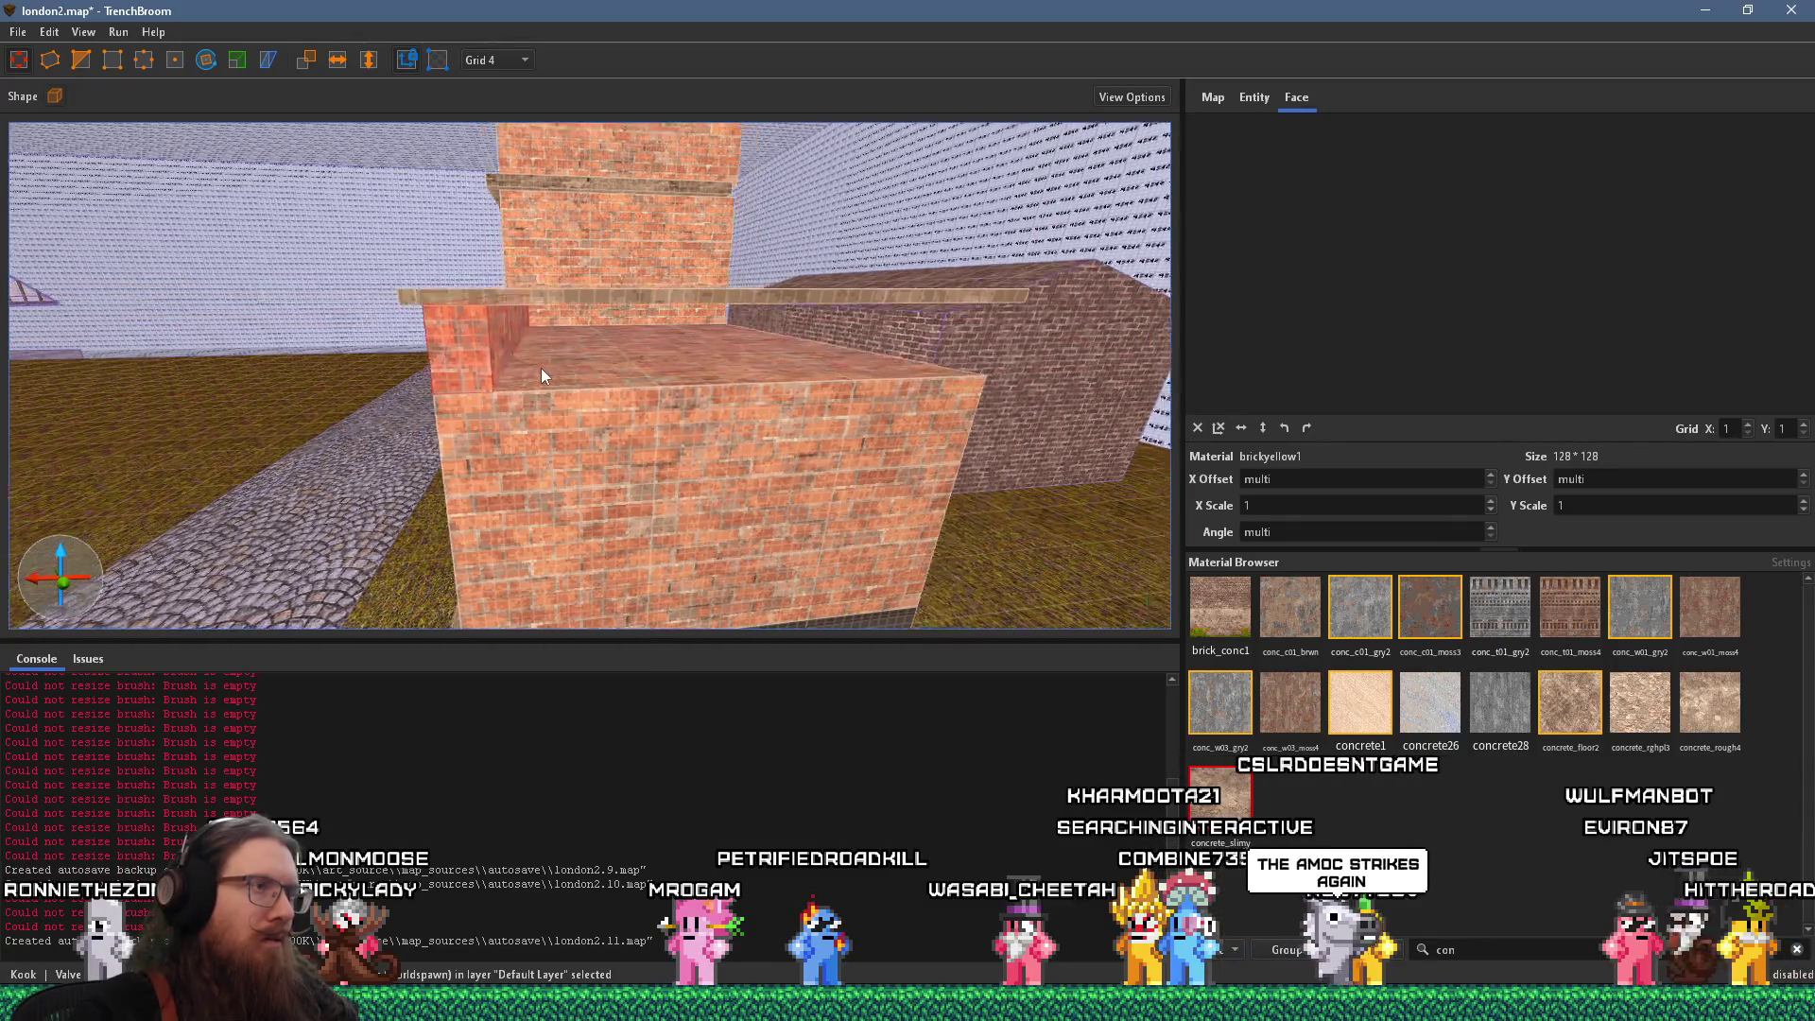
{"action": "left_click_drag", "start_coordinate": [661, 382], "coordinate": [665, 325]}
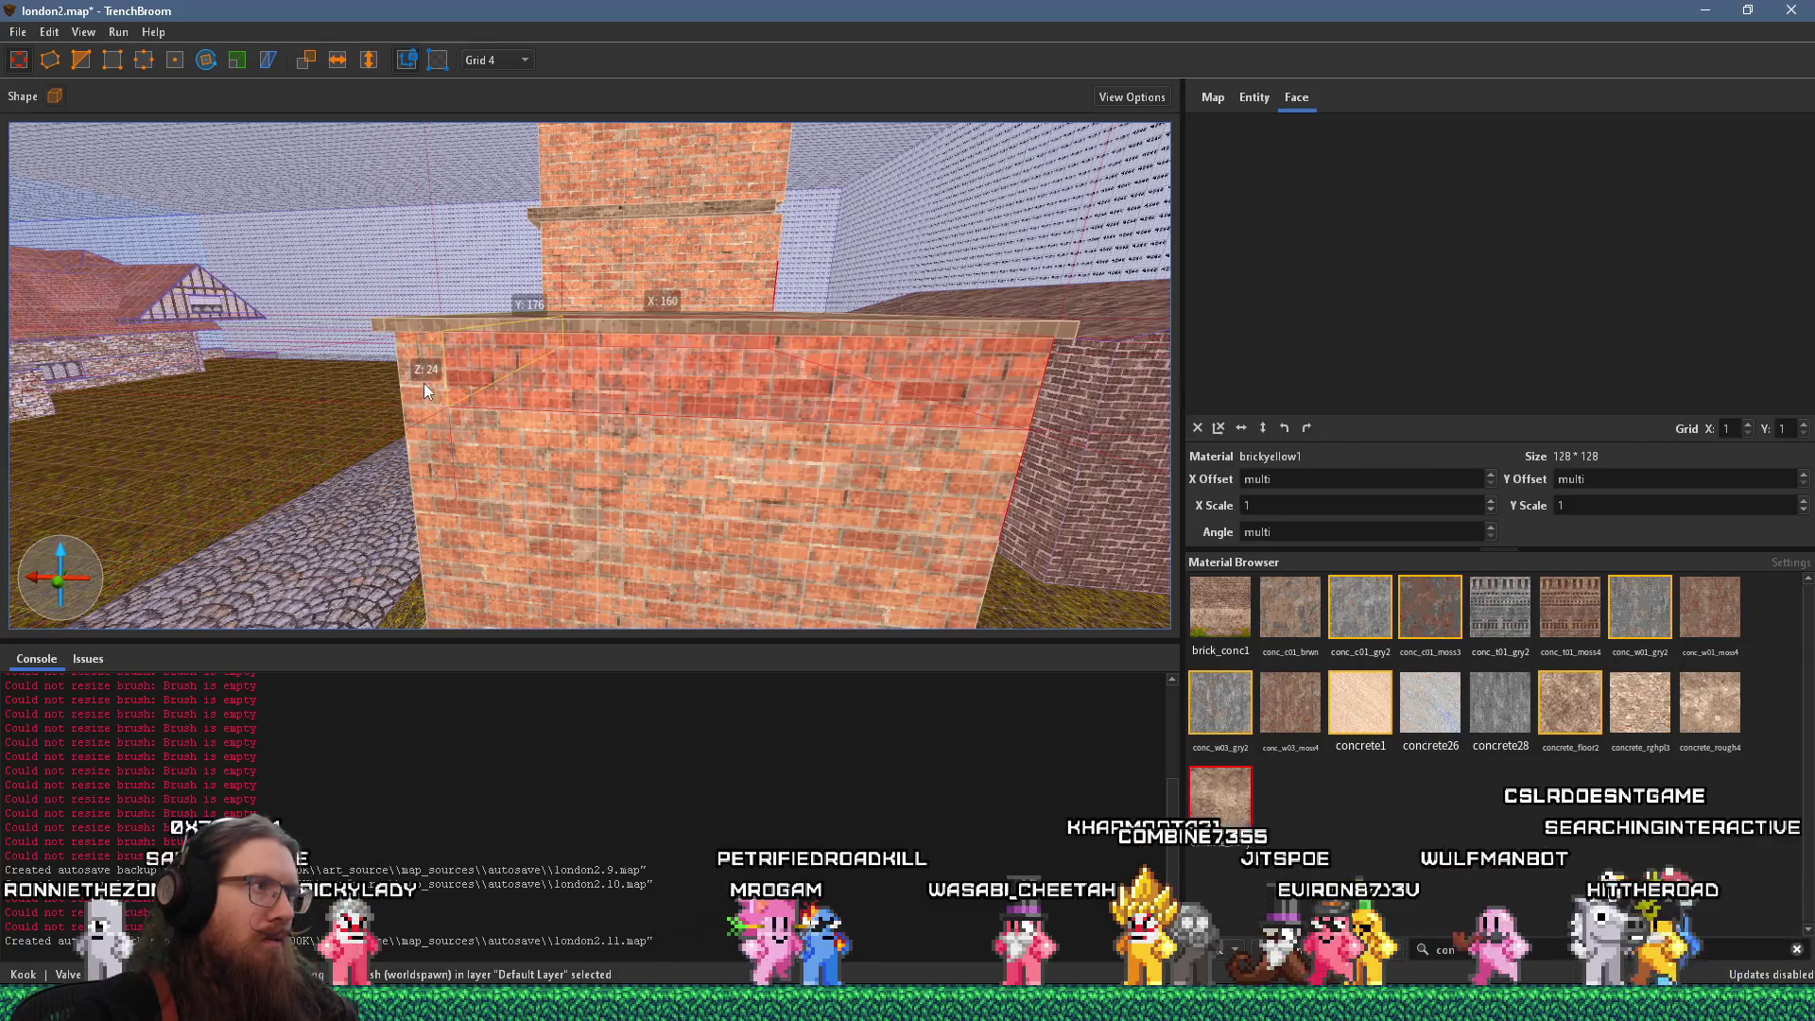
{"action": "key", "text": "w"}
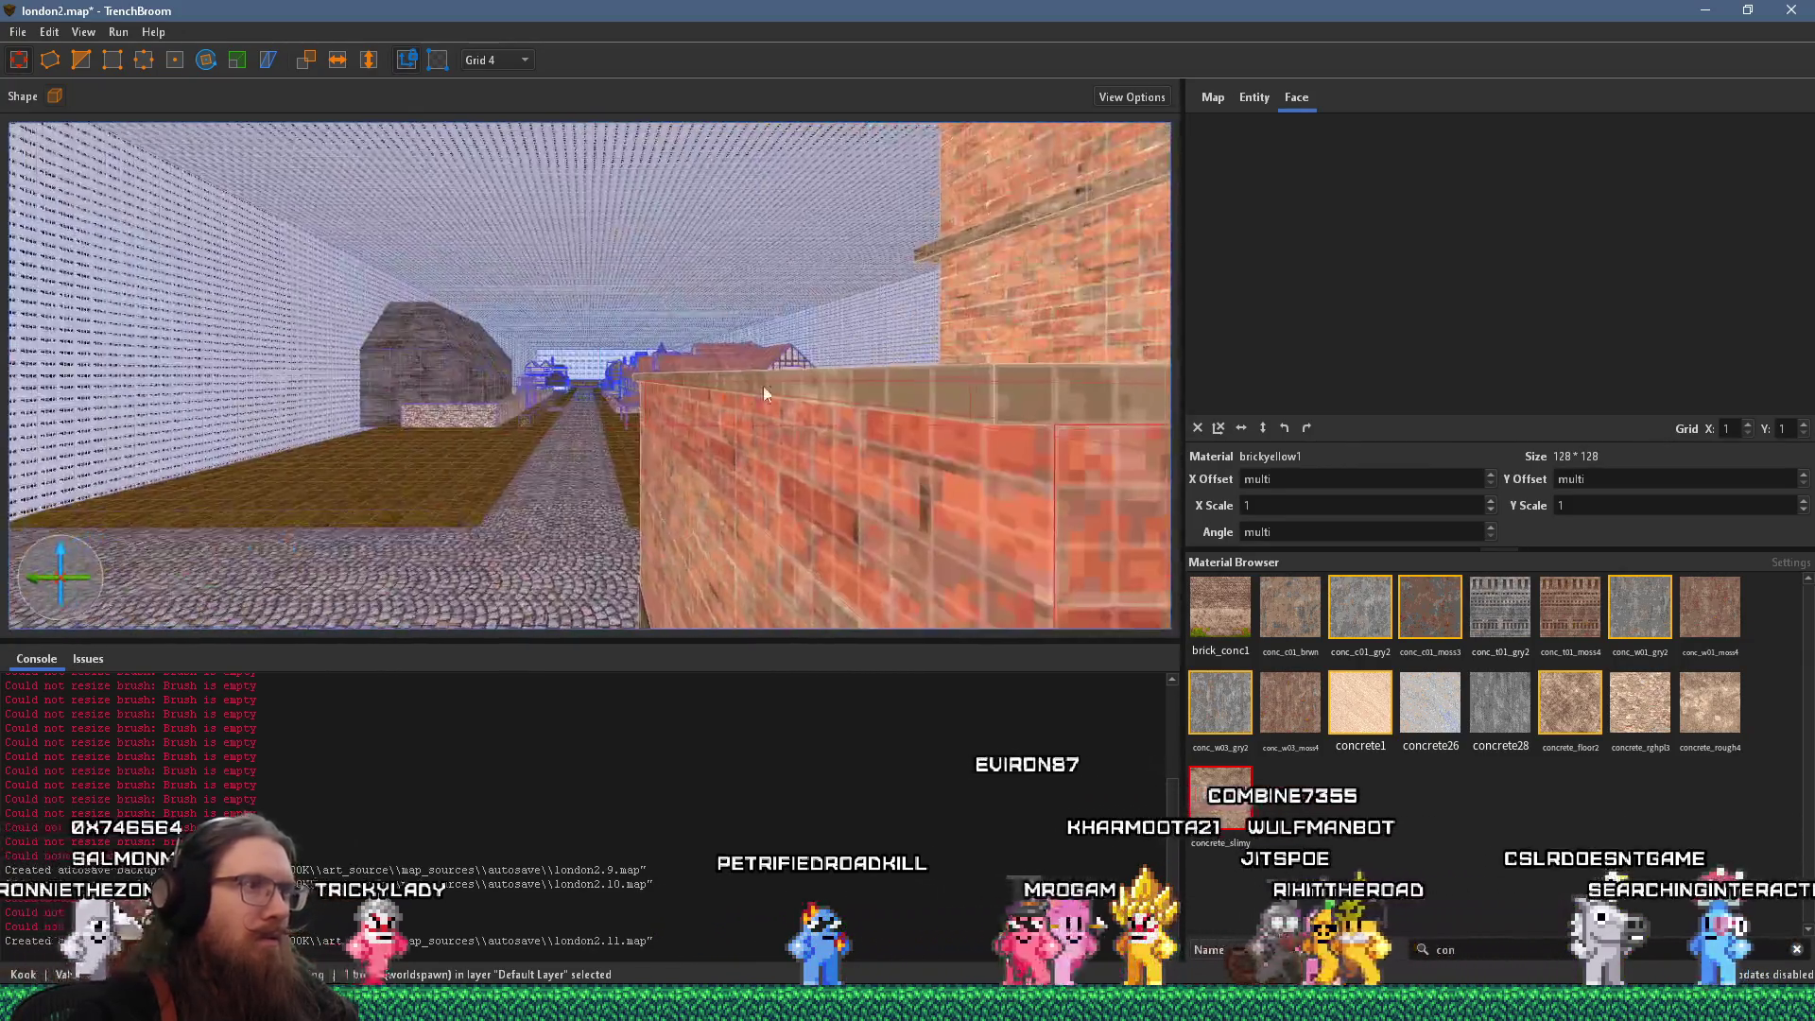
{"action": "key", "text": "d"}
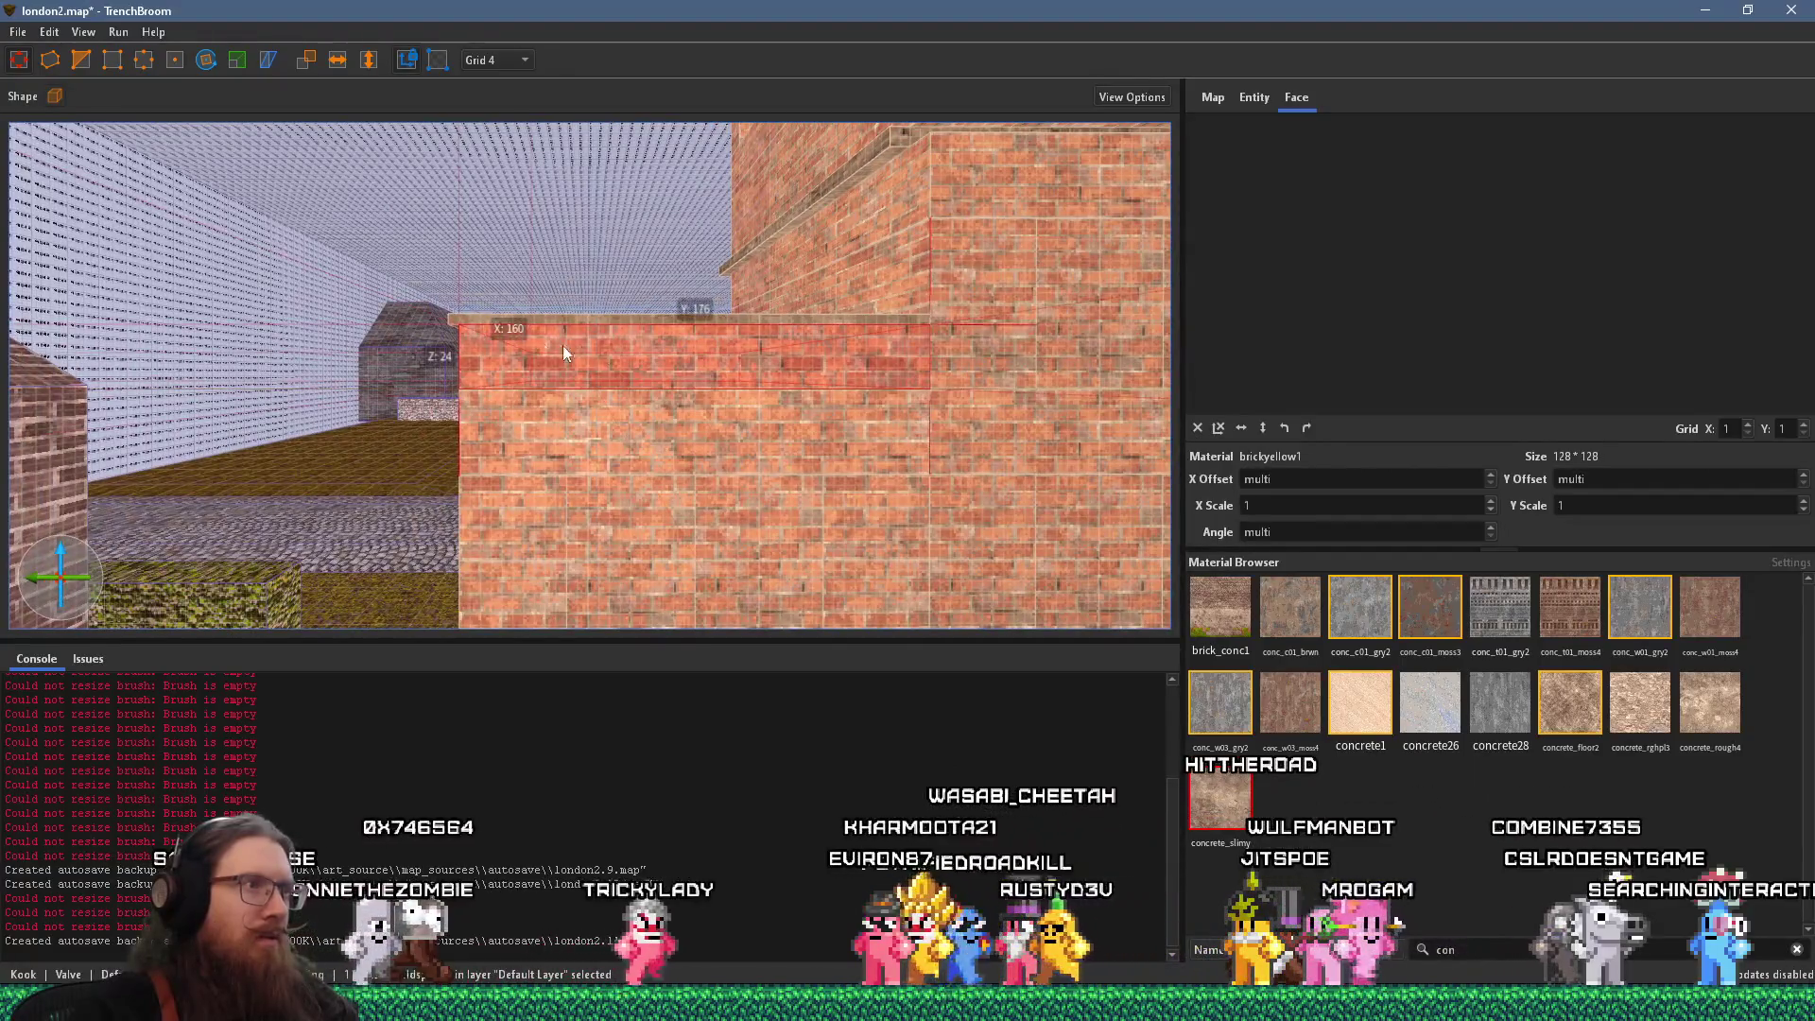
{"action": "key", "text": "s"}
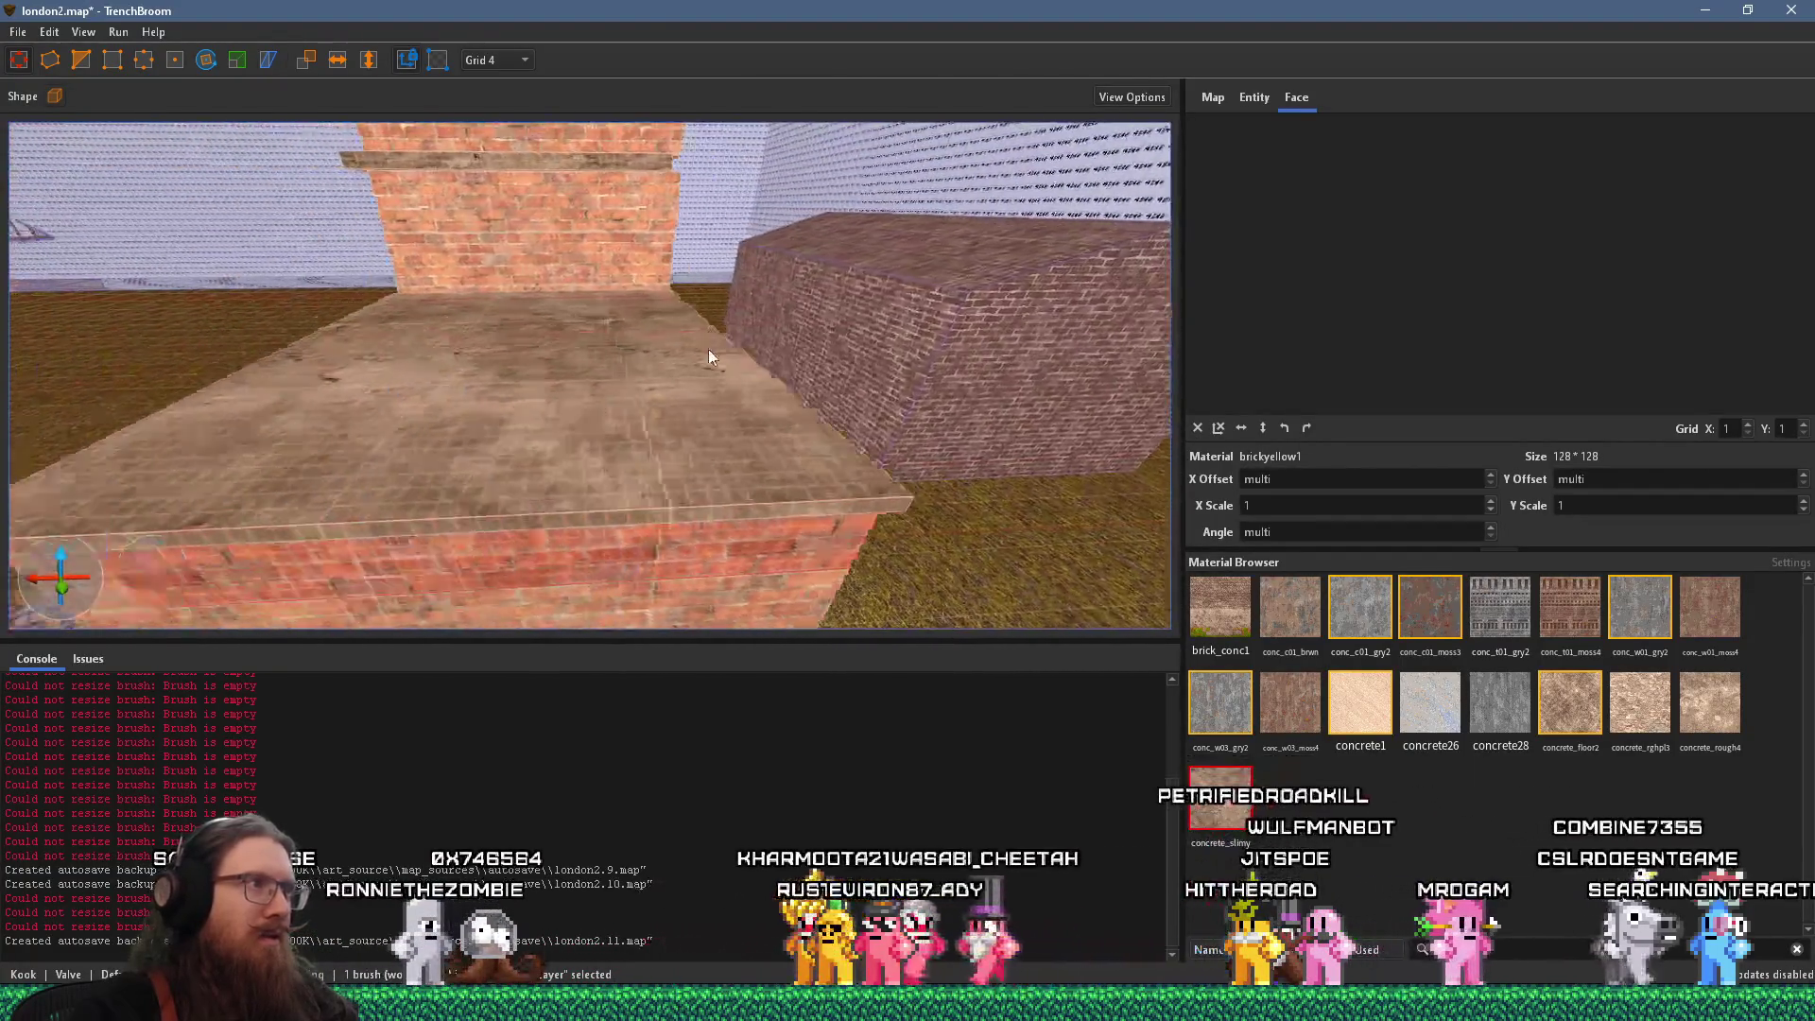
{"action": "left_click", "coordinate": [480, 348]}
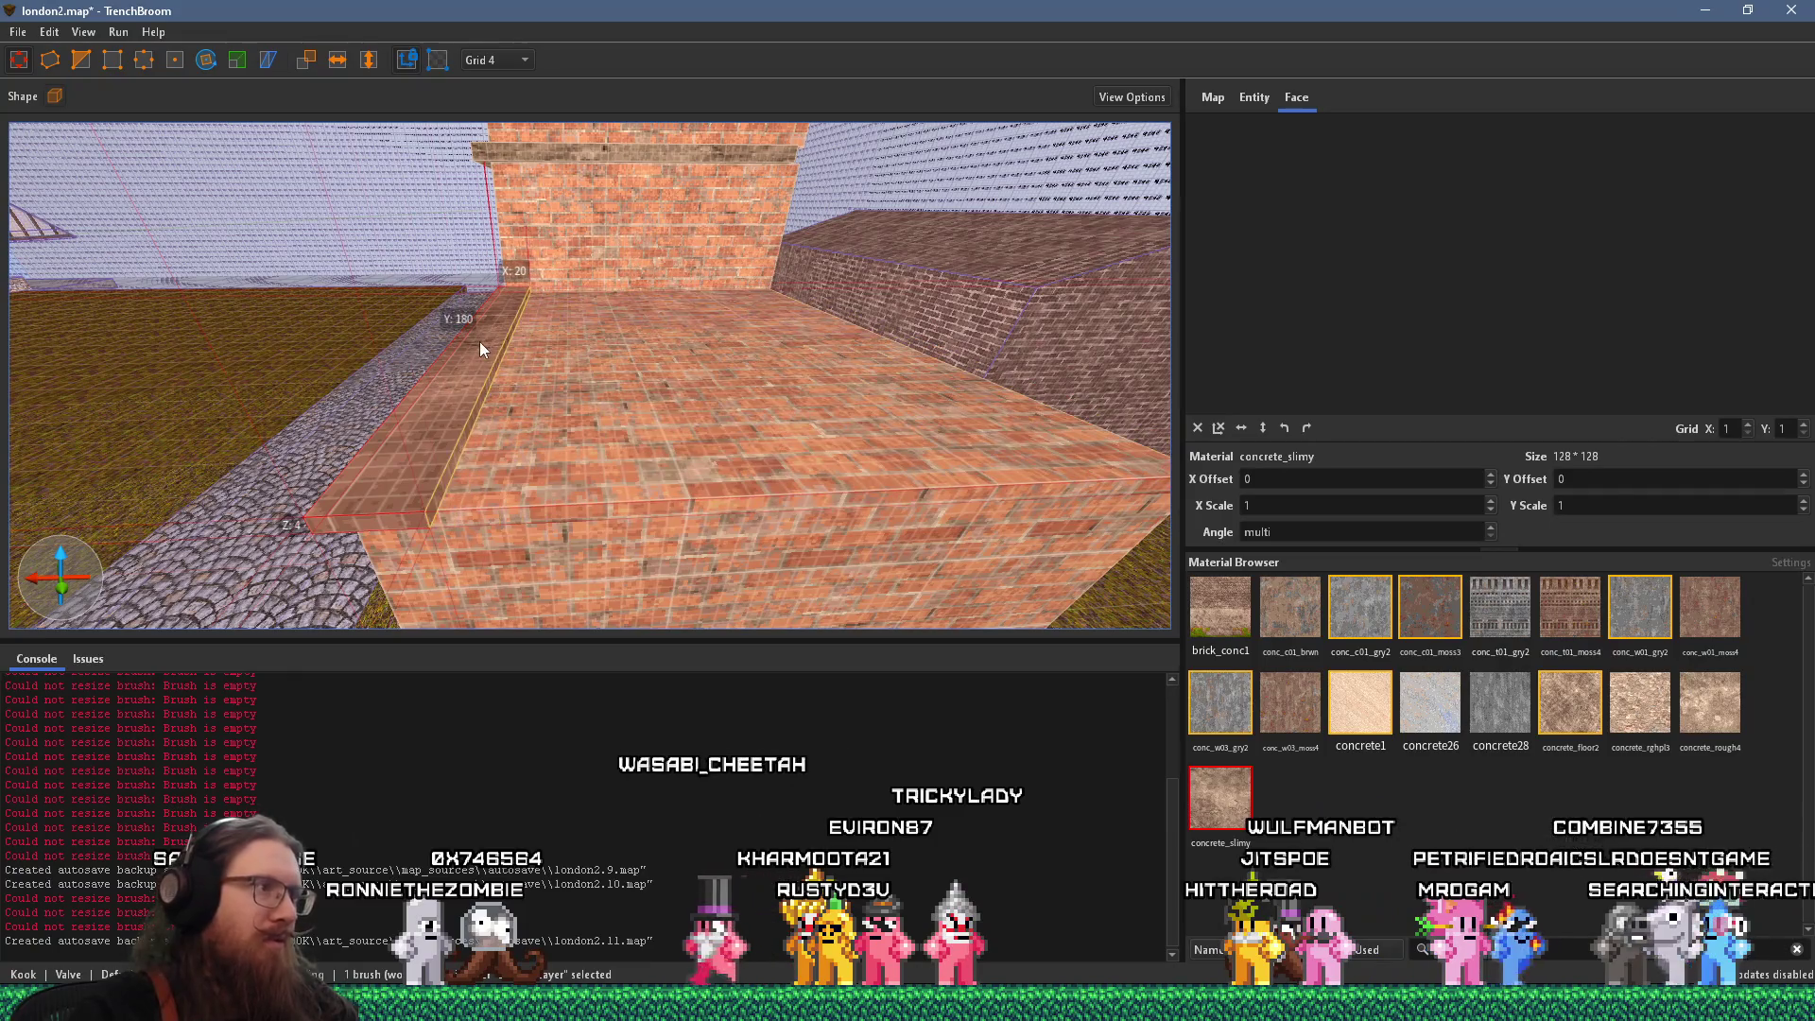
Reshape the larger brick block by dragging one of its corner vertices
{"action": "left_click", "coordinate": [483, 345]}
{"action": "mouse_move", "coordinate": [677, 348]}
{"action": "left_mouse_down"}
{"action": "mouse_move", "coordinate": [509, 304]}
{"action": "mouse_move", "coordinate": [433, 254]}
{"action": "mouse_move", "coordinate": [467, 291]}
{"action": "left_mouse_up"}
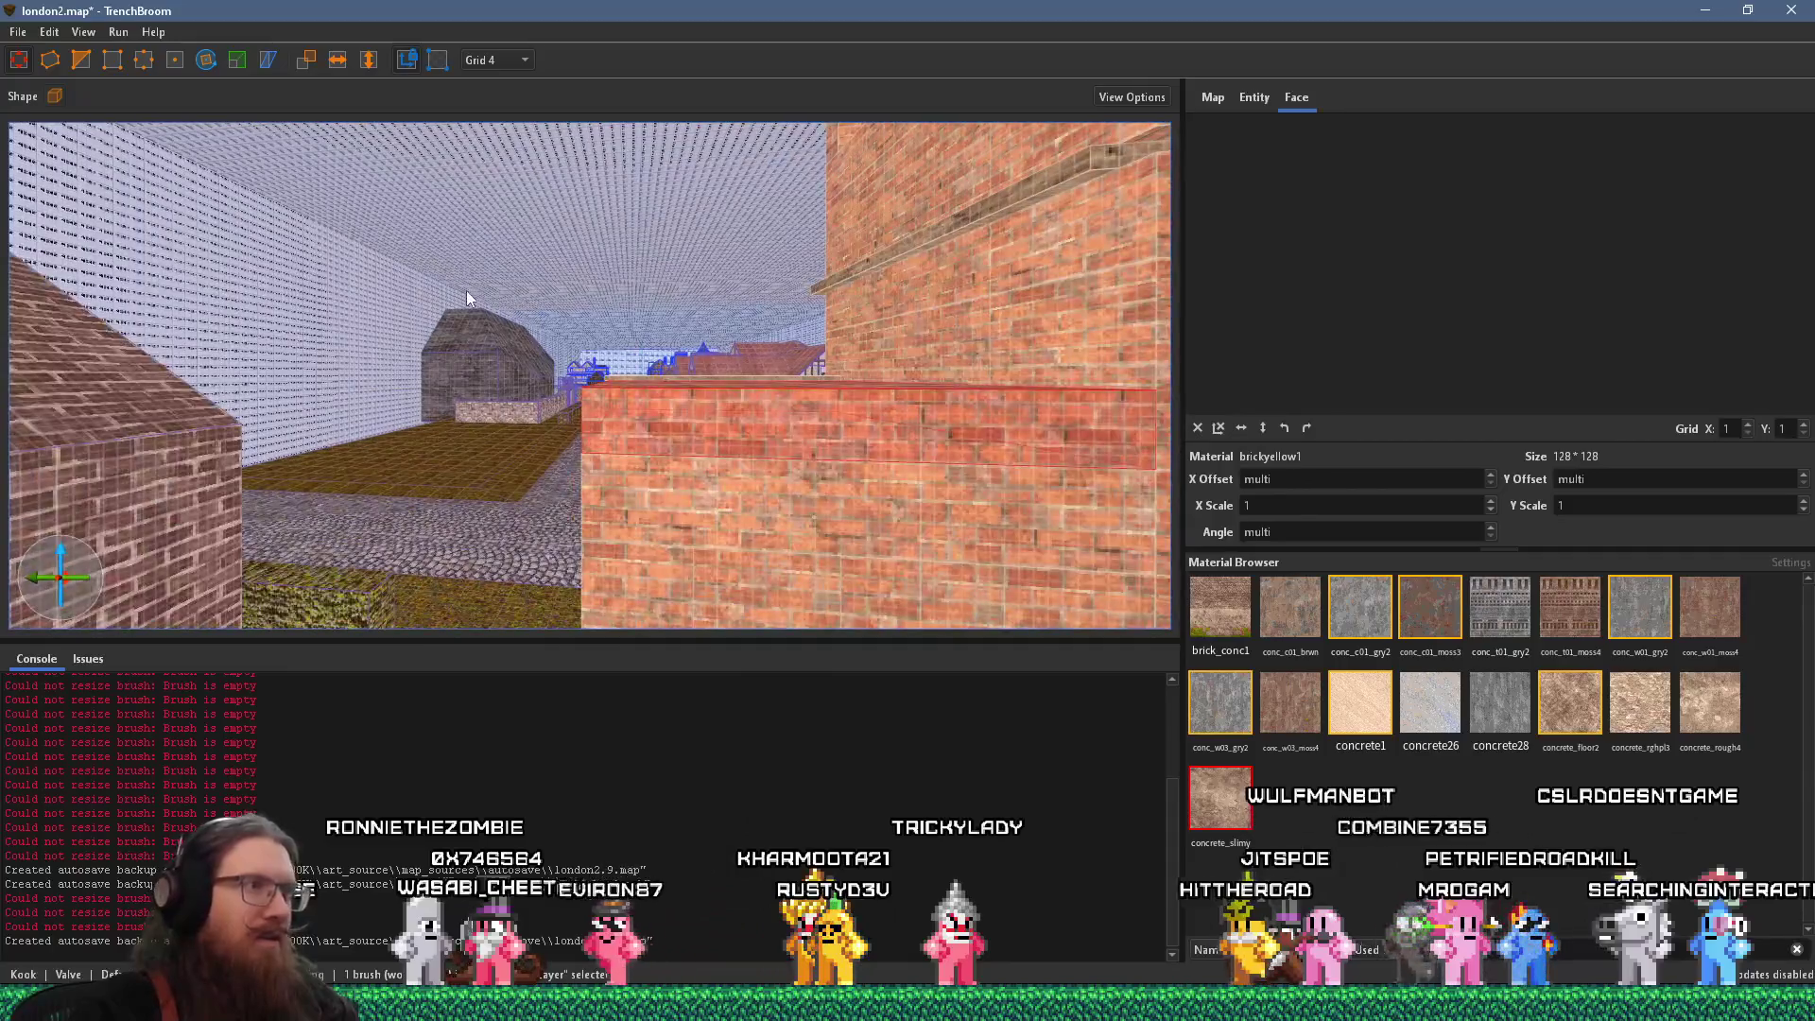
{"action": "scroll", "coordinate": [626, 382], "scroll_direction": "up", "scroll_amount": 5}
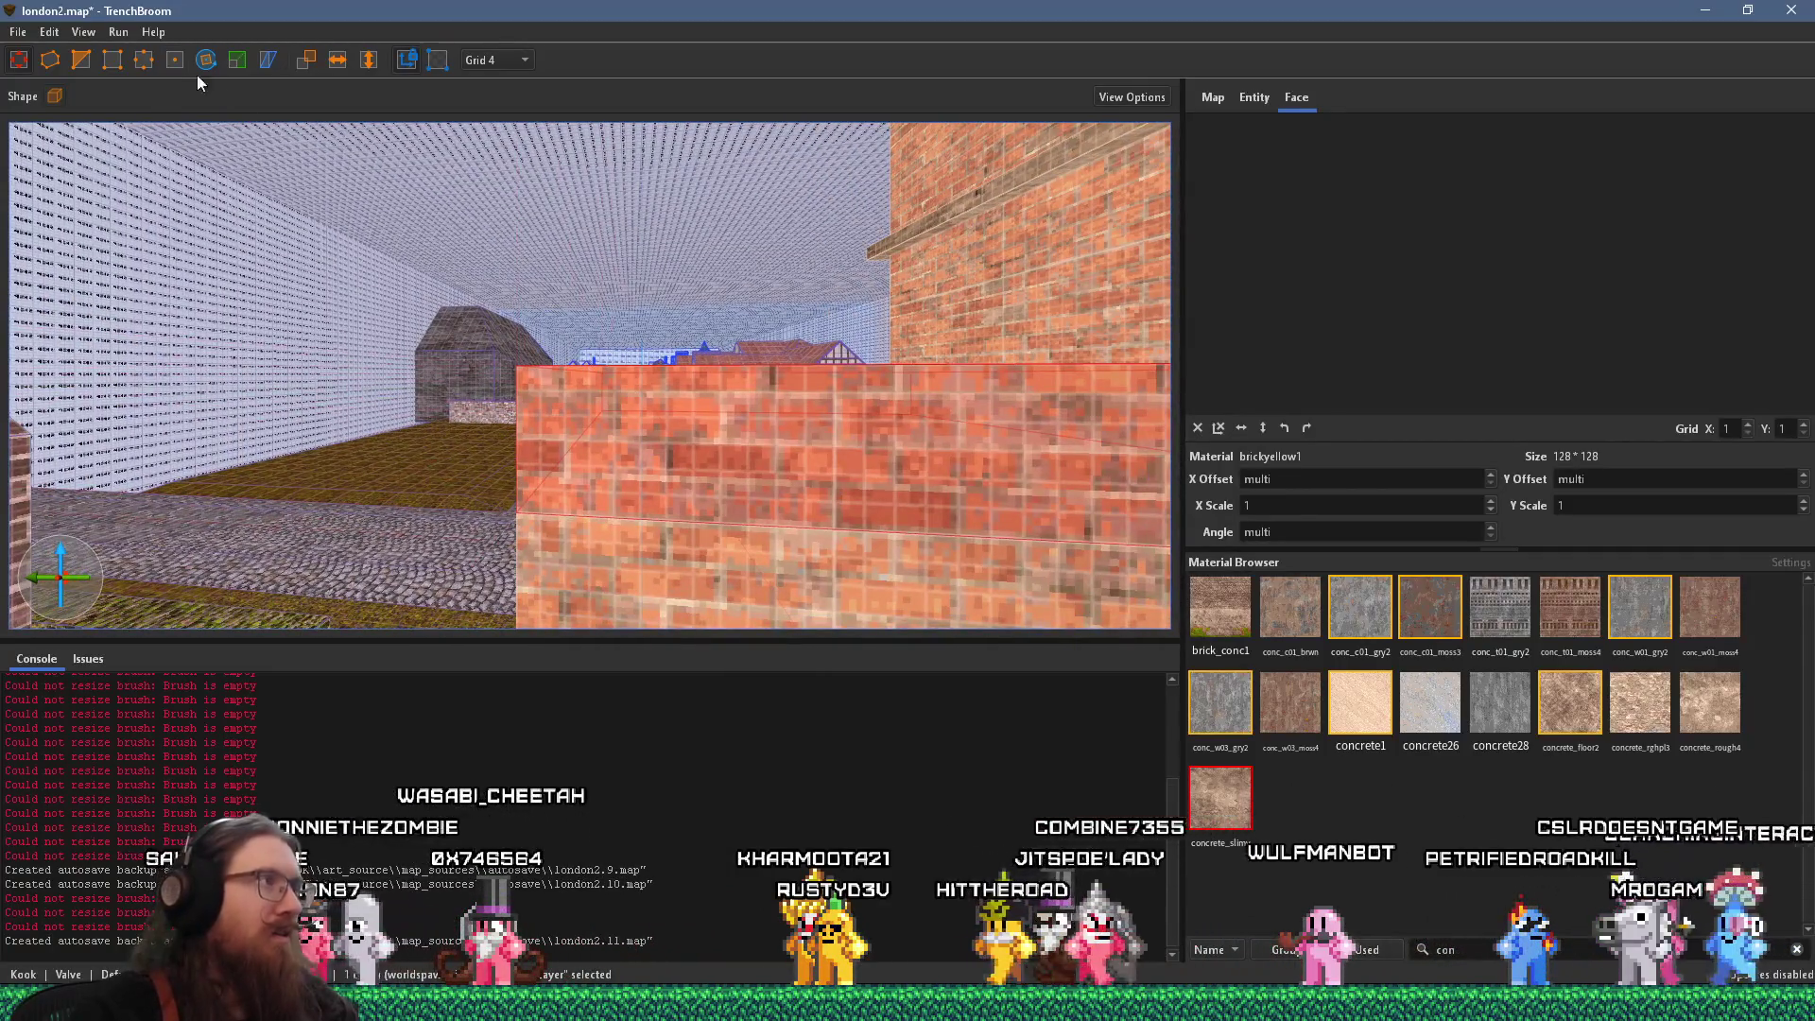
{"action": "left_click", "coordinate": [83, 60]}
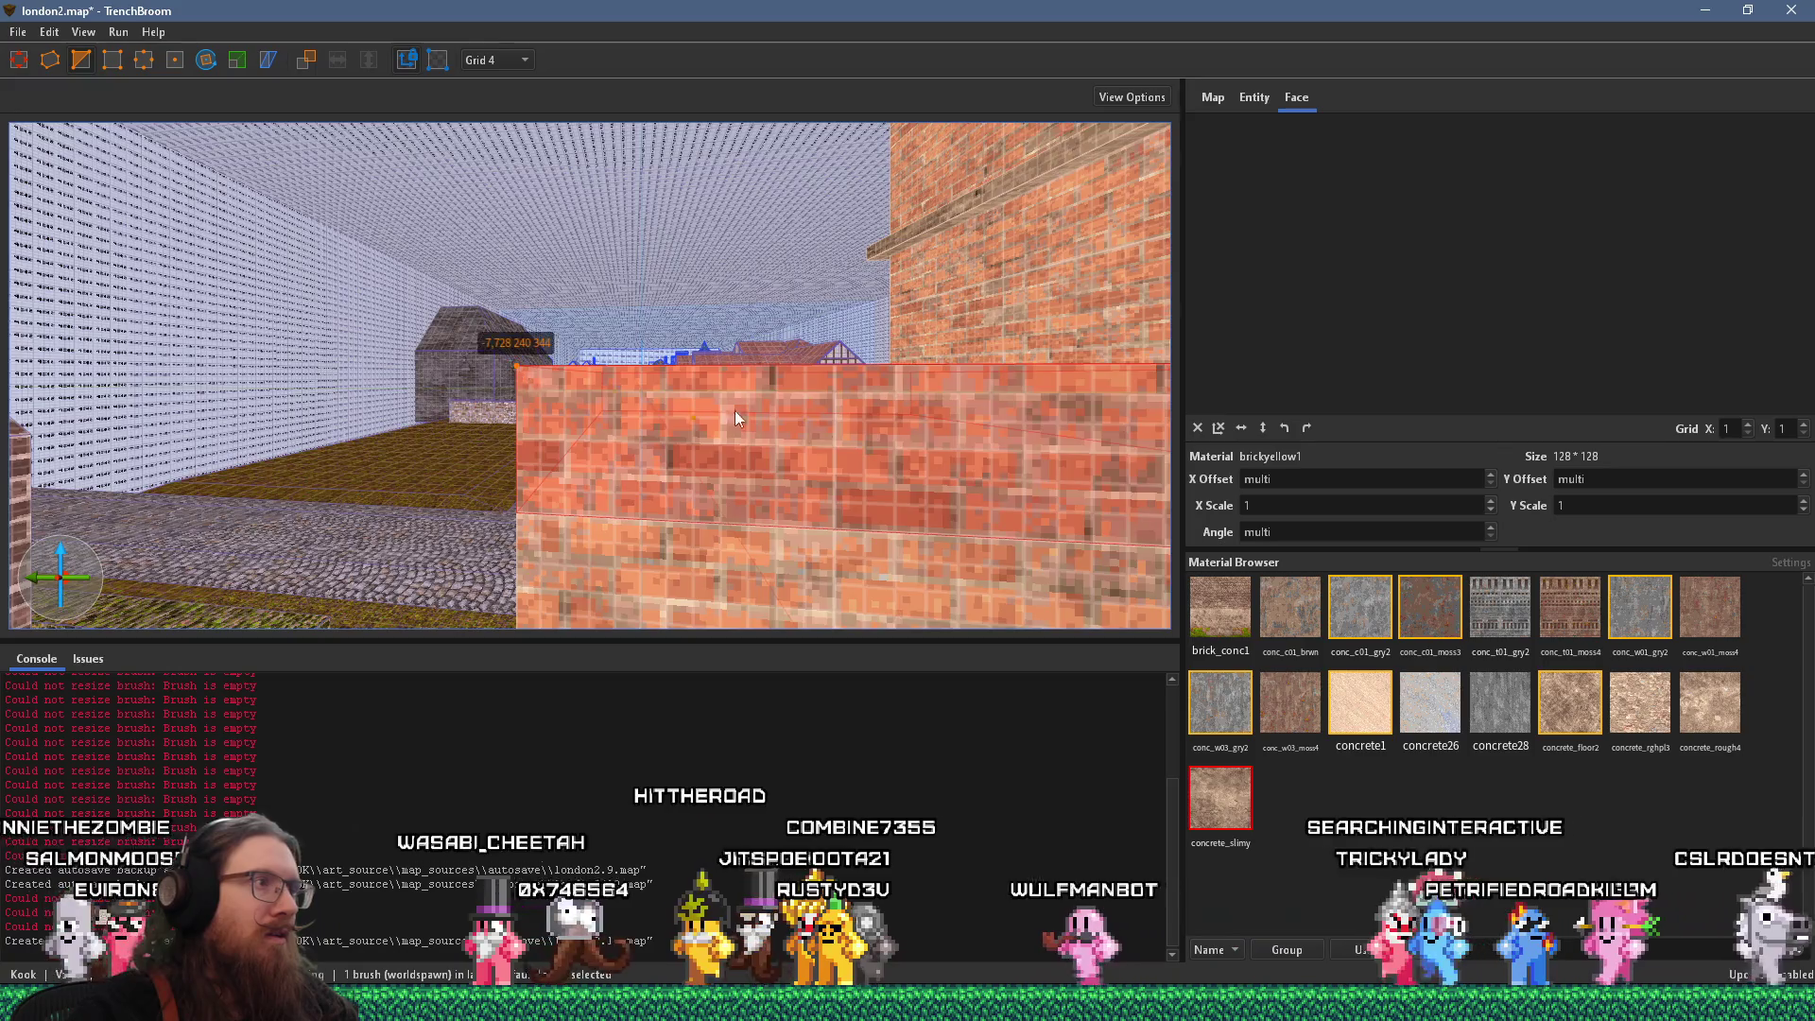
{"action": "scroll", "coordinate": [679, 403], "scroll_direction": "up", "scroll_amount": 8}
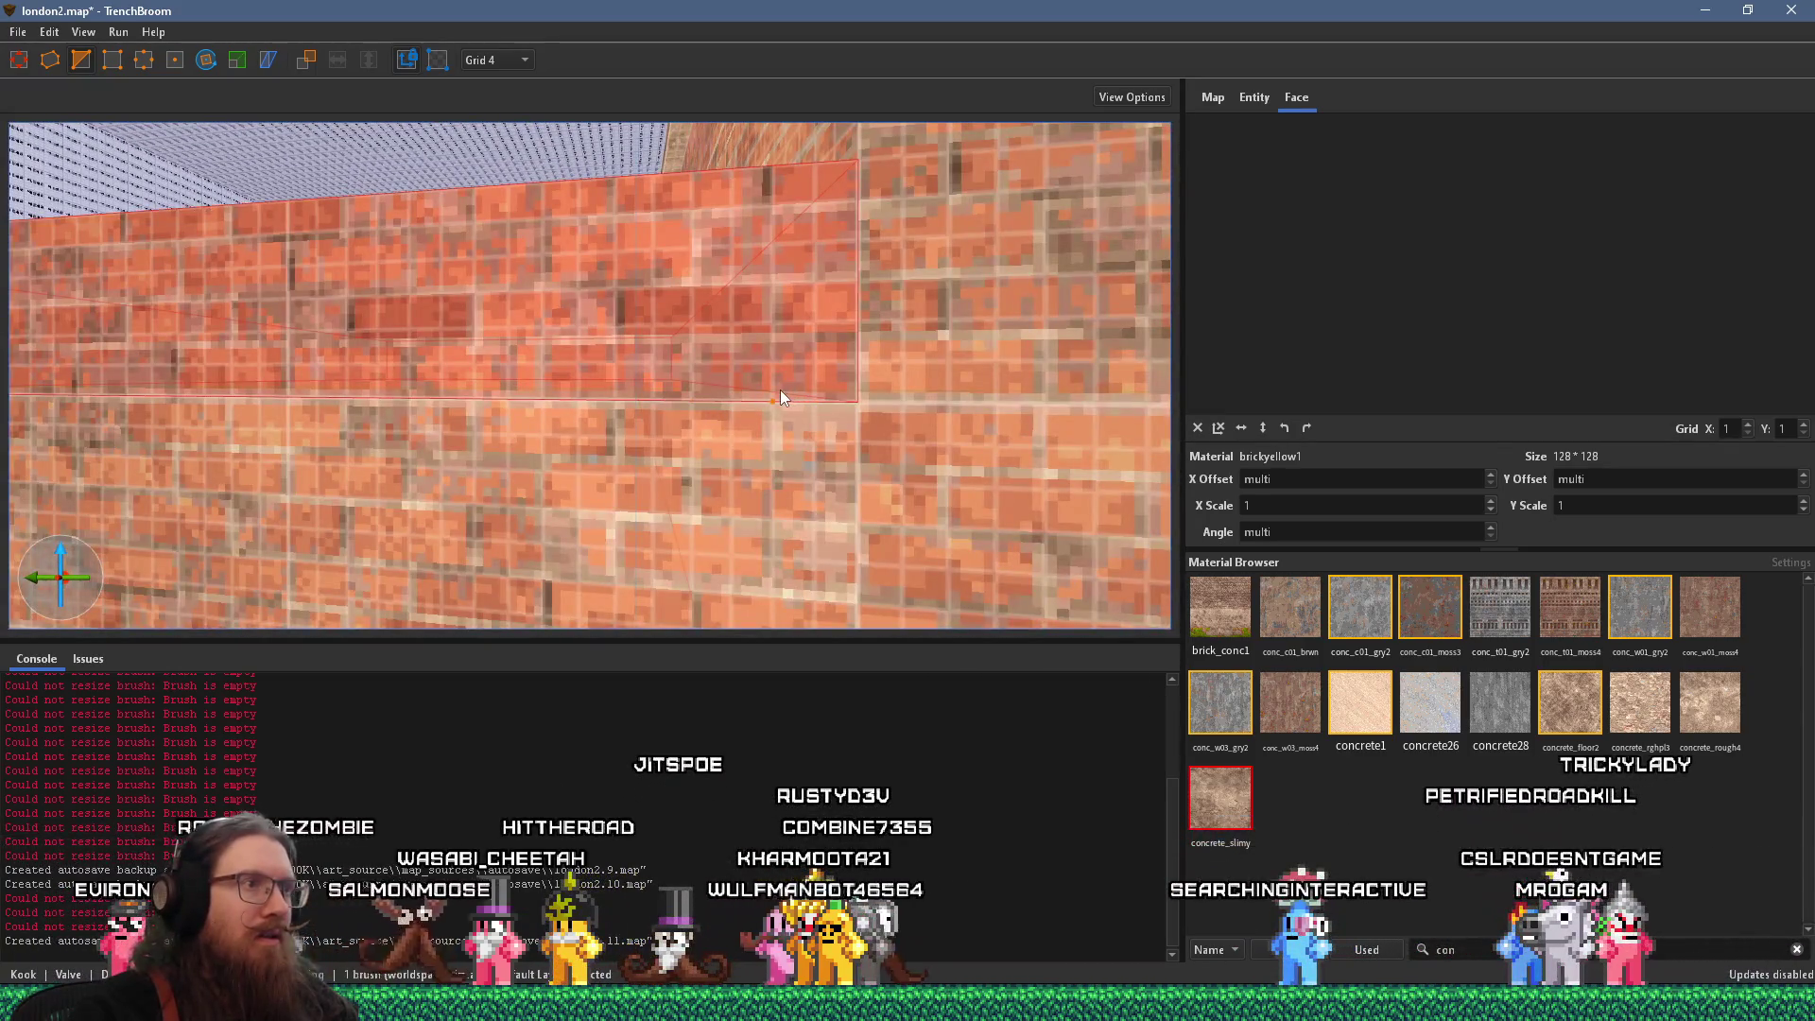
{"action": "left_click_drag", "start_coordinate": [779, 397], "coordinate": [789, 390]}
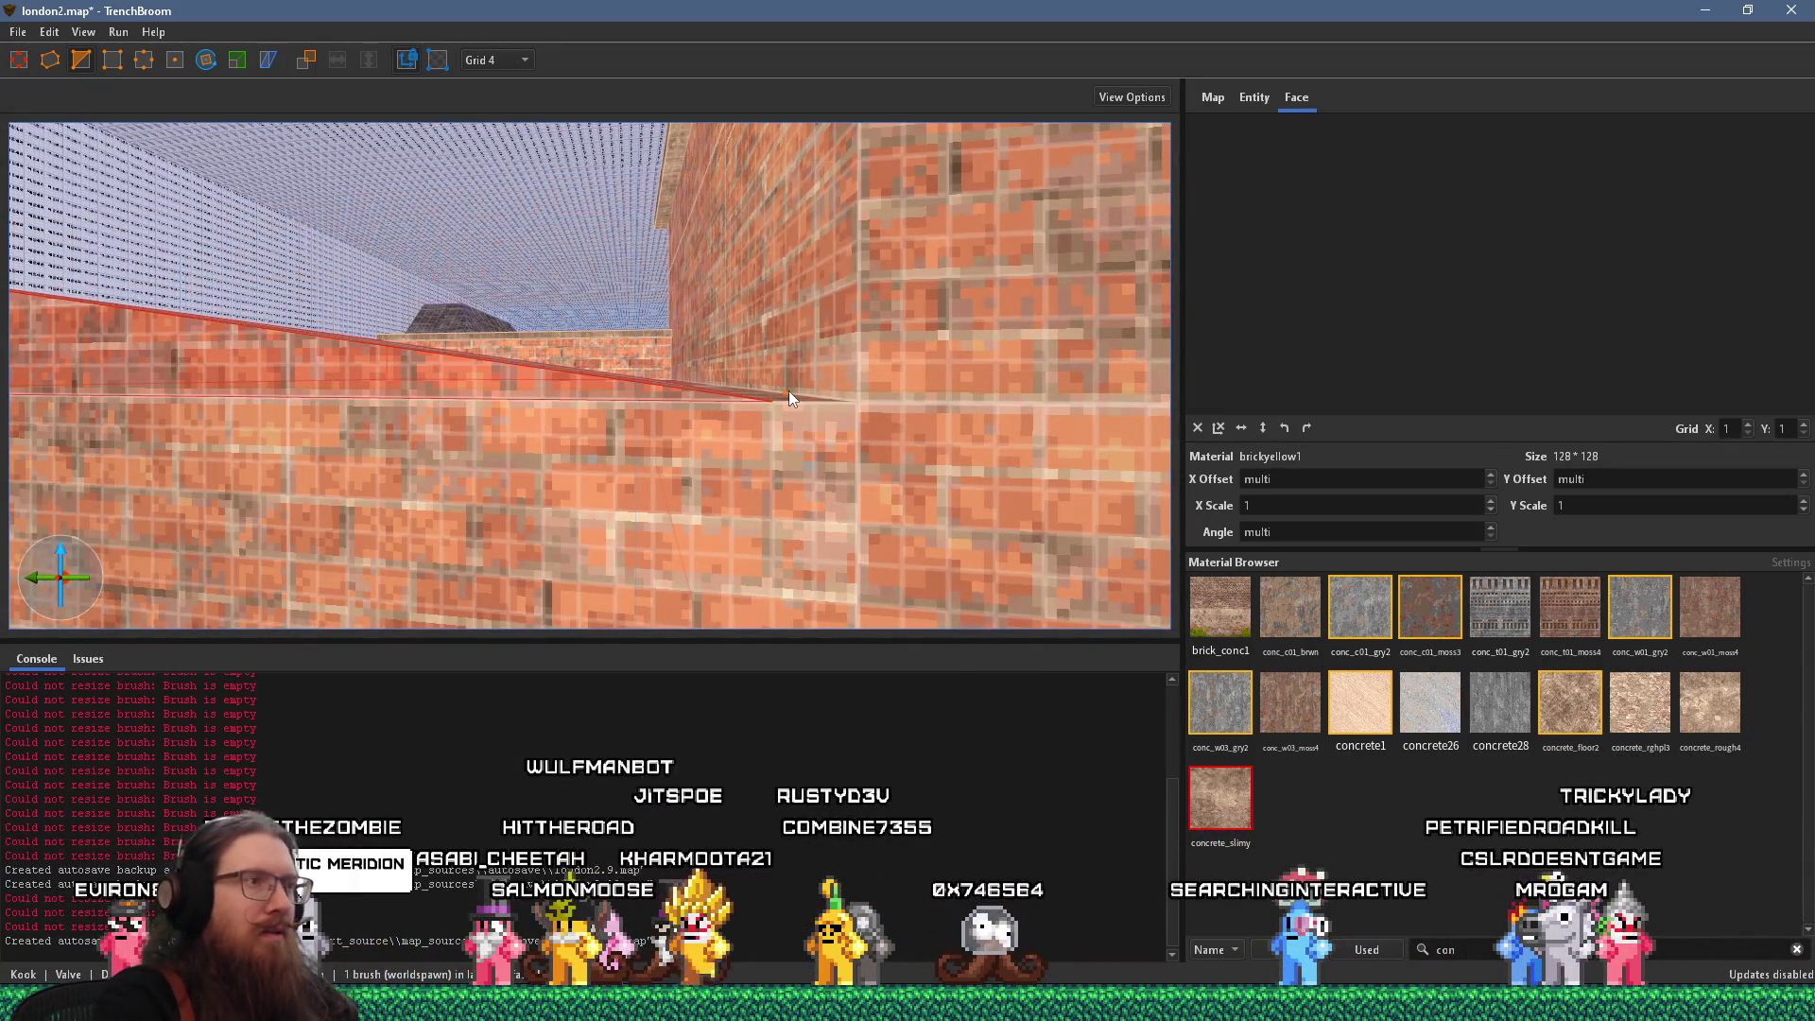
{"action": "scroll", "coordinate": [859, 369], "scroll_direction": "down", "scroll_amount": 5}
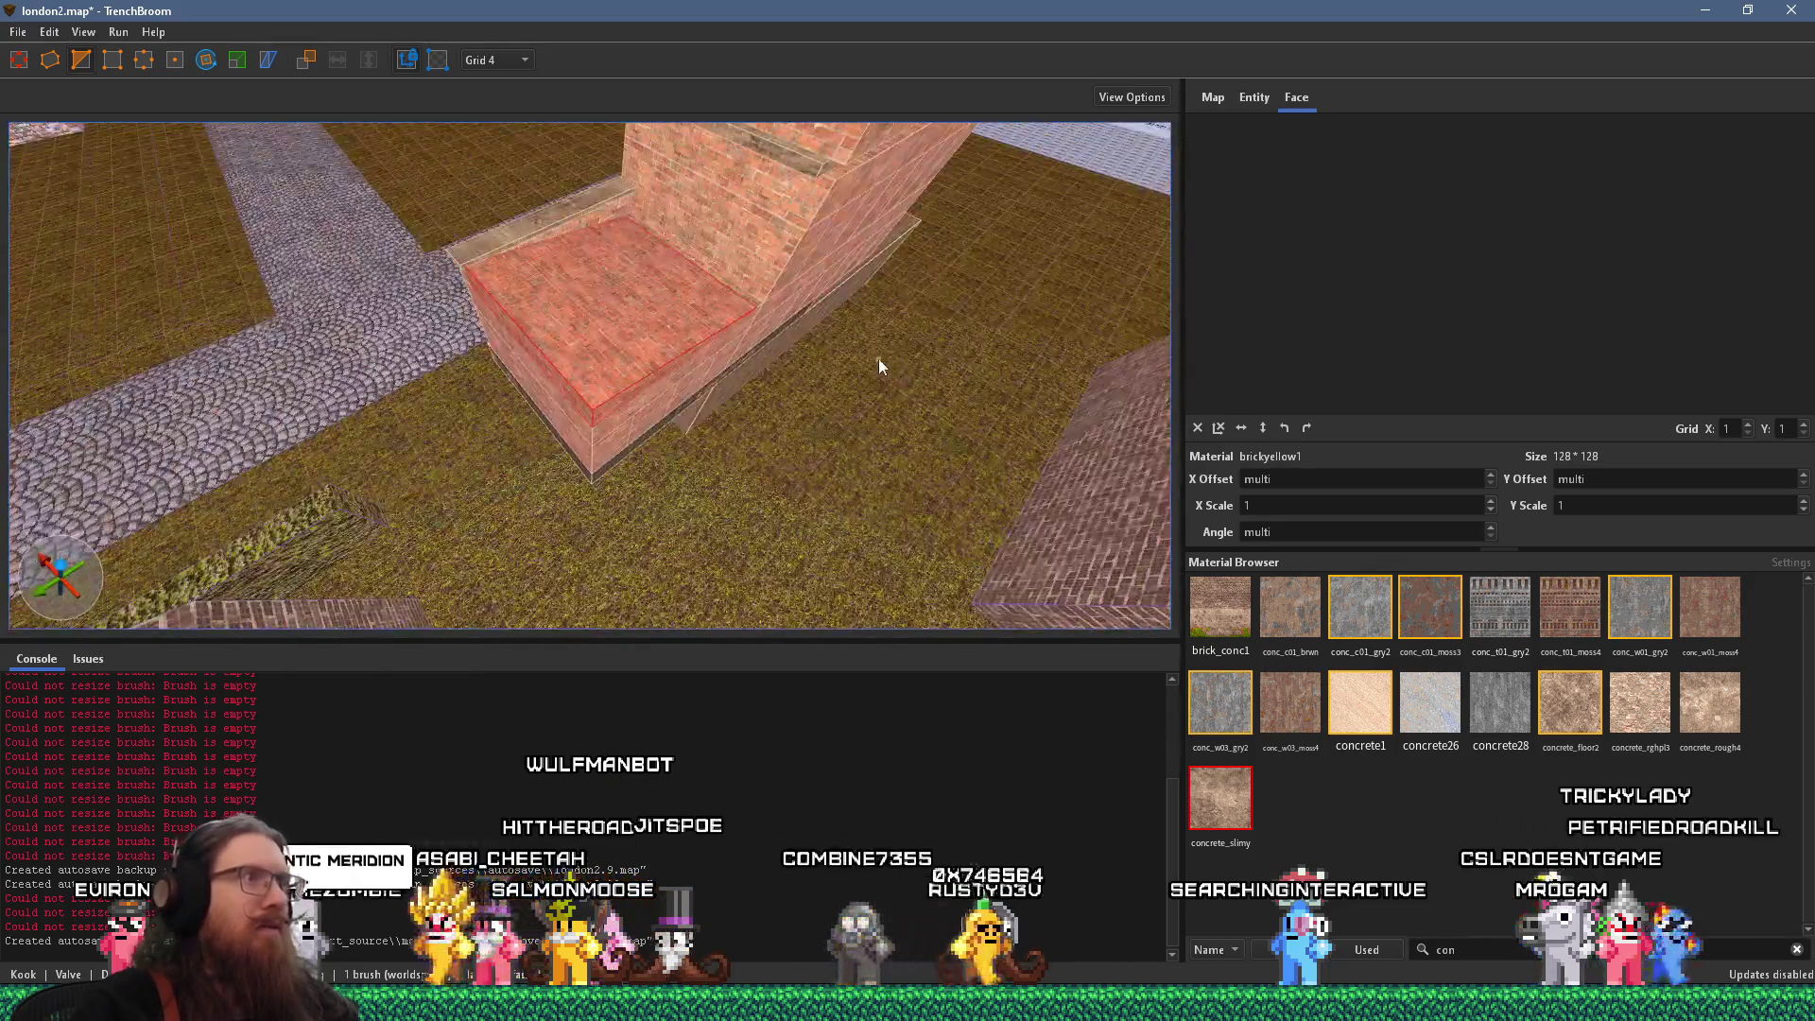
{"action": "mouse_move", "coordinate": [628, 344]}
{"action": "left_mouse_down"}
{"action": "mouse_move", "coordinate": [839, 221]}
{"action": "mouse_move", "coordinate": [764, 155]}
{"action": "mouse_move", "coordinate": [598, 253]}
{"action": "mouse_move", "coordinate": [588, 330]}
{"action": "mouse_move", "coordinate": [491, 386]}
{"action": "mouse_move", "coordinate": [561, 380]}
{"action": "mouse_move", "coordinate": [597, 412]}
{"action": "mouse_move", "coordinate": [490, 398]}
{"action": "left_mouse_up"}
Set the grid to 16 and inspect the brick block's wall-top and side faces
{"action": "left_click", "coordinate": [542, 388]}
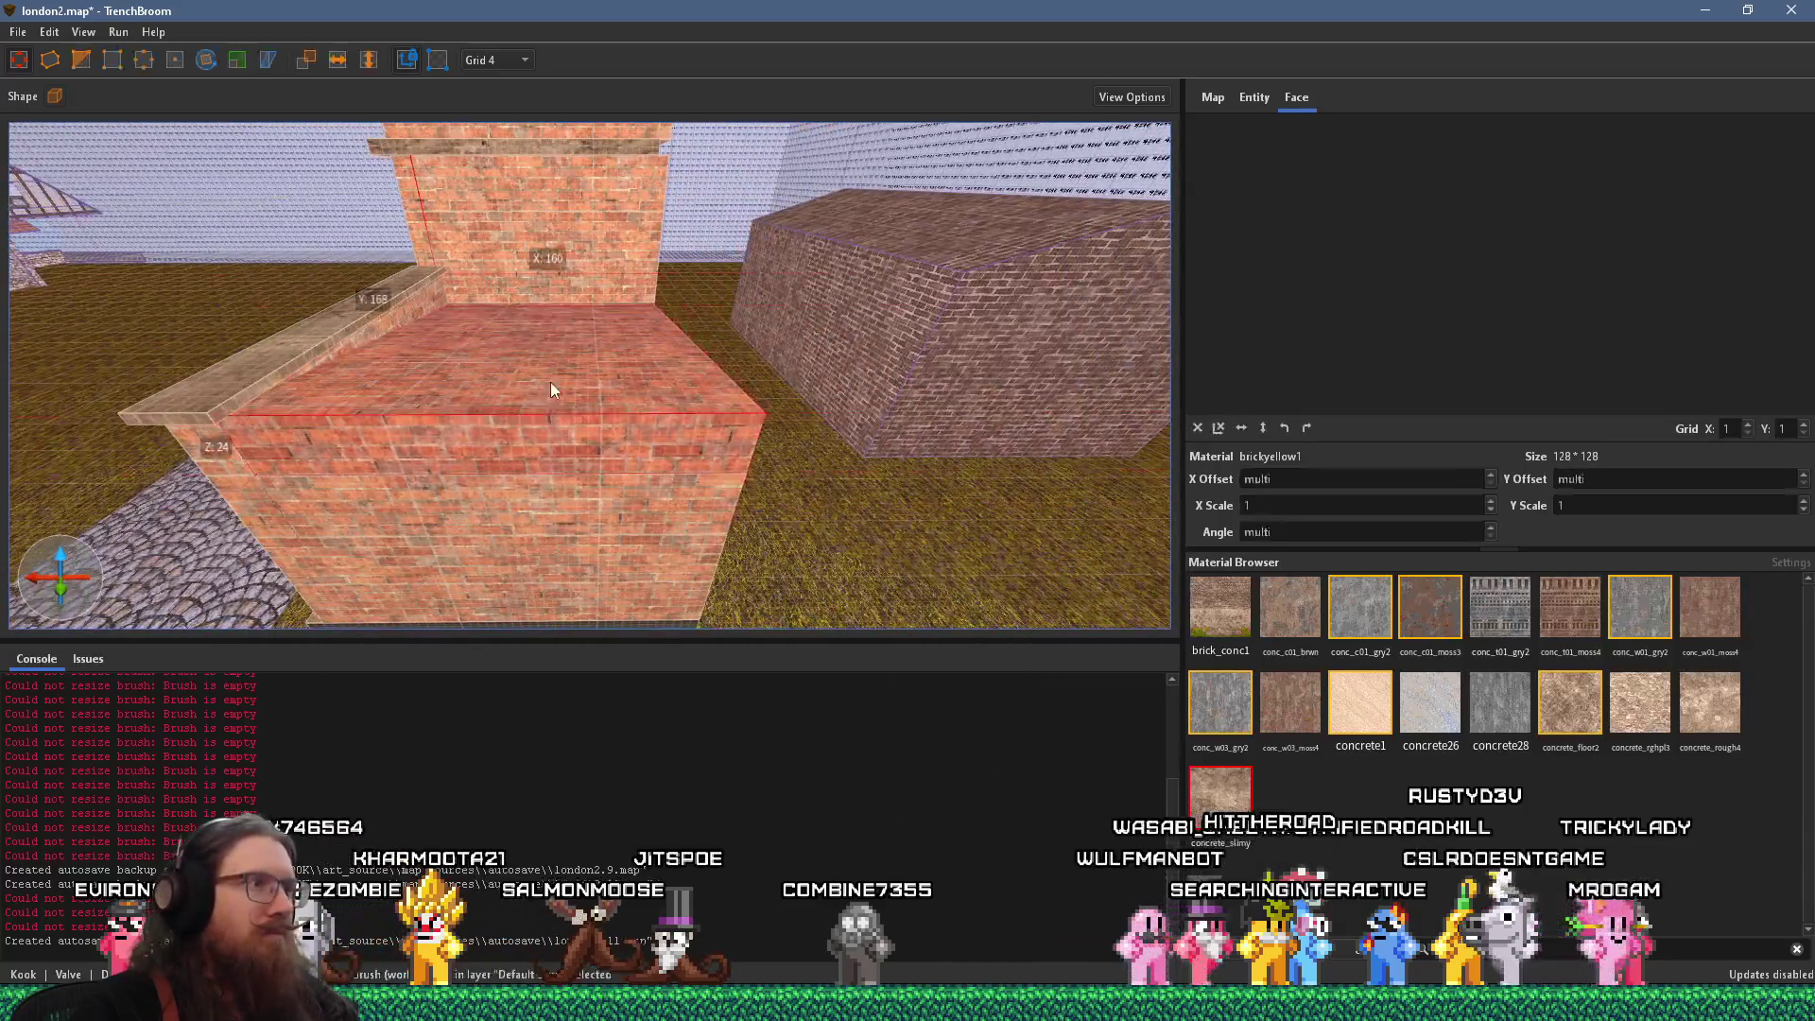
{"action": "left_click", "coordinate": [523, 60]}
{"action": "left_click", "coordinate": [485, 172]}
{"action": "left_click_drag", "start_coordinate": [485, 171], "coordinate": [813, 252]}
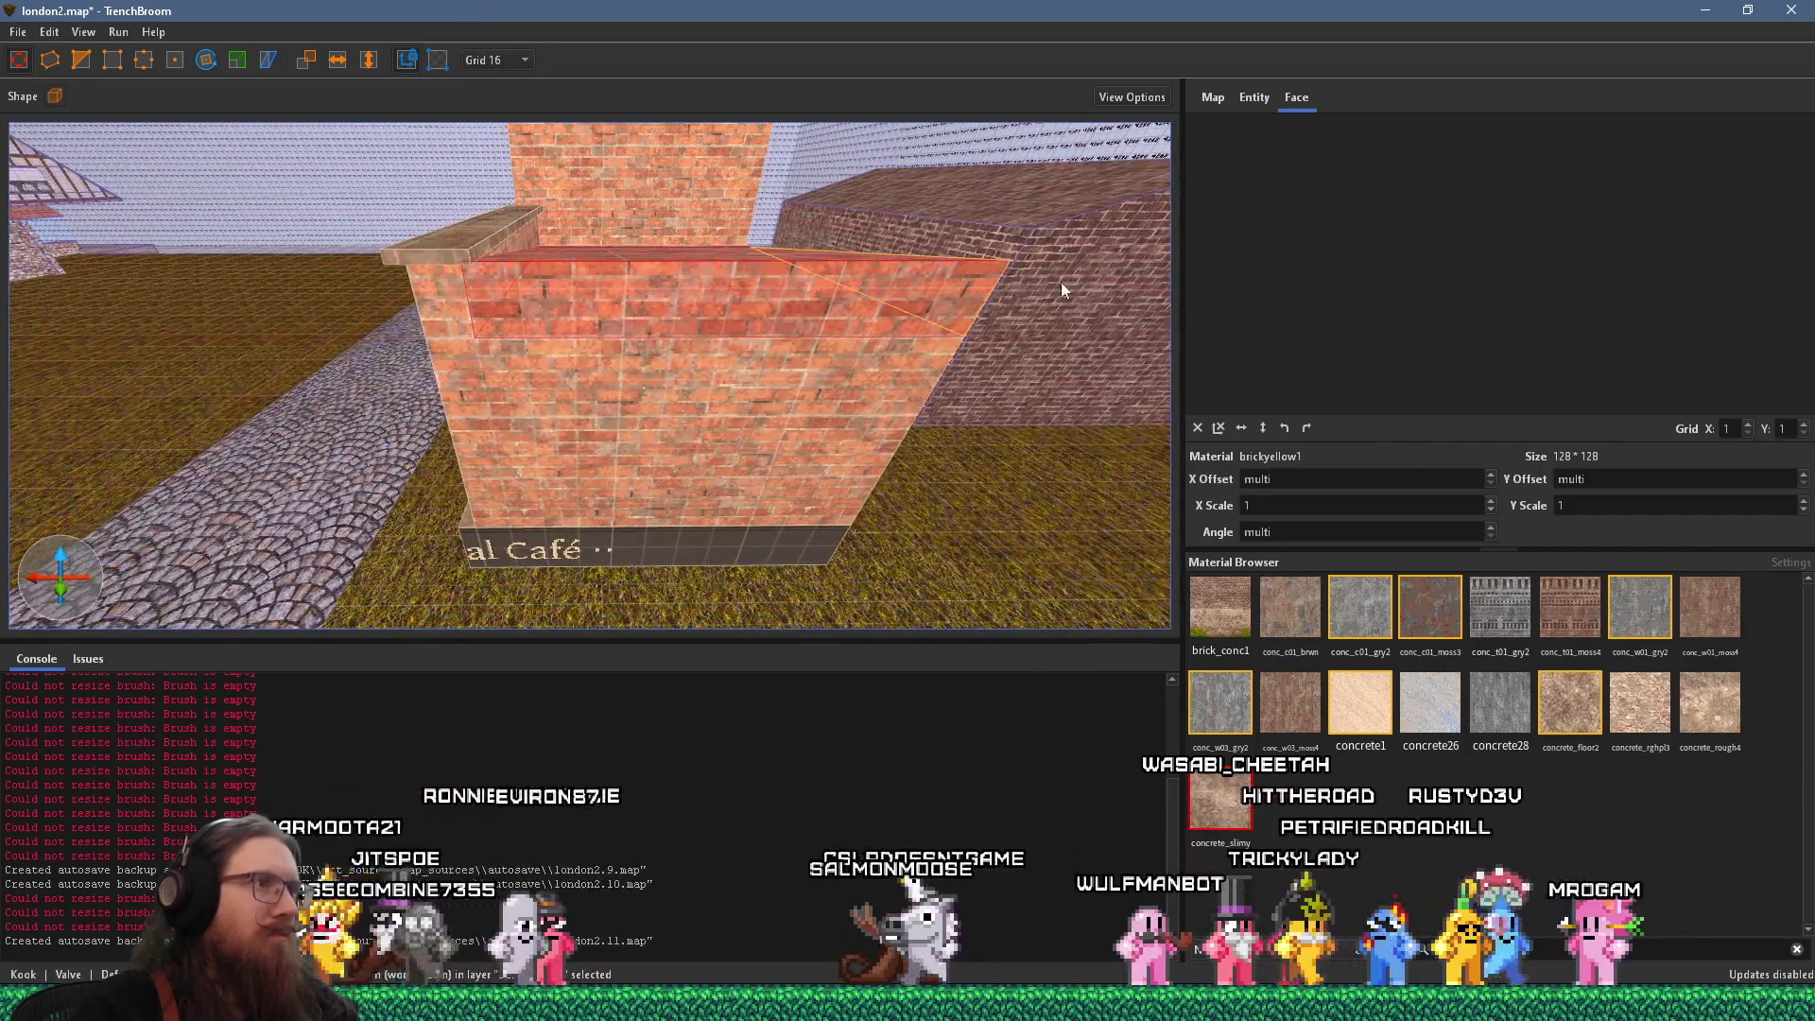
{"action": "scroll", "coordinate": [983, 284], "scroll_direction": "up", "scroll_amount": 3}
{"action": "mouse_move", "coordinate": [995, 280]}
{"action": "left_mouse_down"}
{"action": "mouse_move", "coordinate": [428, 289]}
{"action": "mouse_move", "coordinate": [450, 242]}
{"action": "mouse_move", "coordinate": [534, 252]}
{"action": "mouse_move", "coordinate": [376, 293]}
{"action": "left_mouse_up"}
{"action": "left_click", "coordinate": [766, 348]}
{"action": "mouse_move", "coordinate": [853, 359]}
{"action": "left_mouse_down"}
{"action": "mouse_move", "coordinate": [768, 292]}
{"action": "mouse_move", "coordinate": [565, 323]}
{"action": "left_mouse_up"}
{"action": "left_click", "coordinate": [565, 323], "text": "shift"}
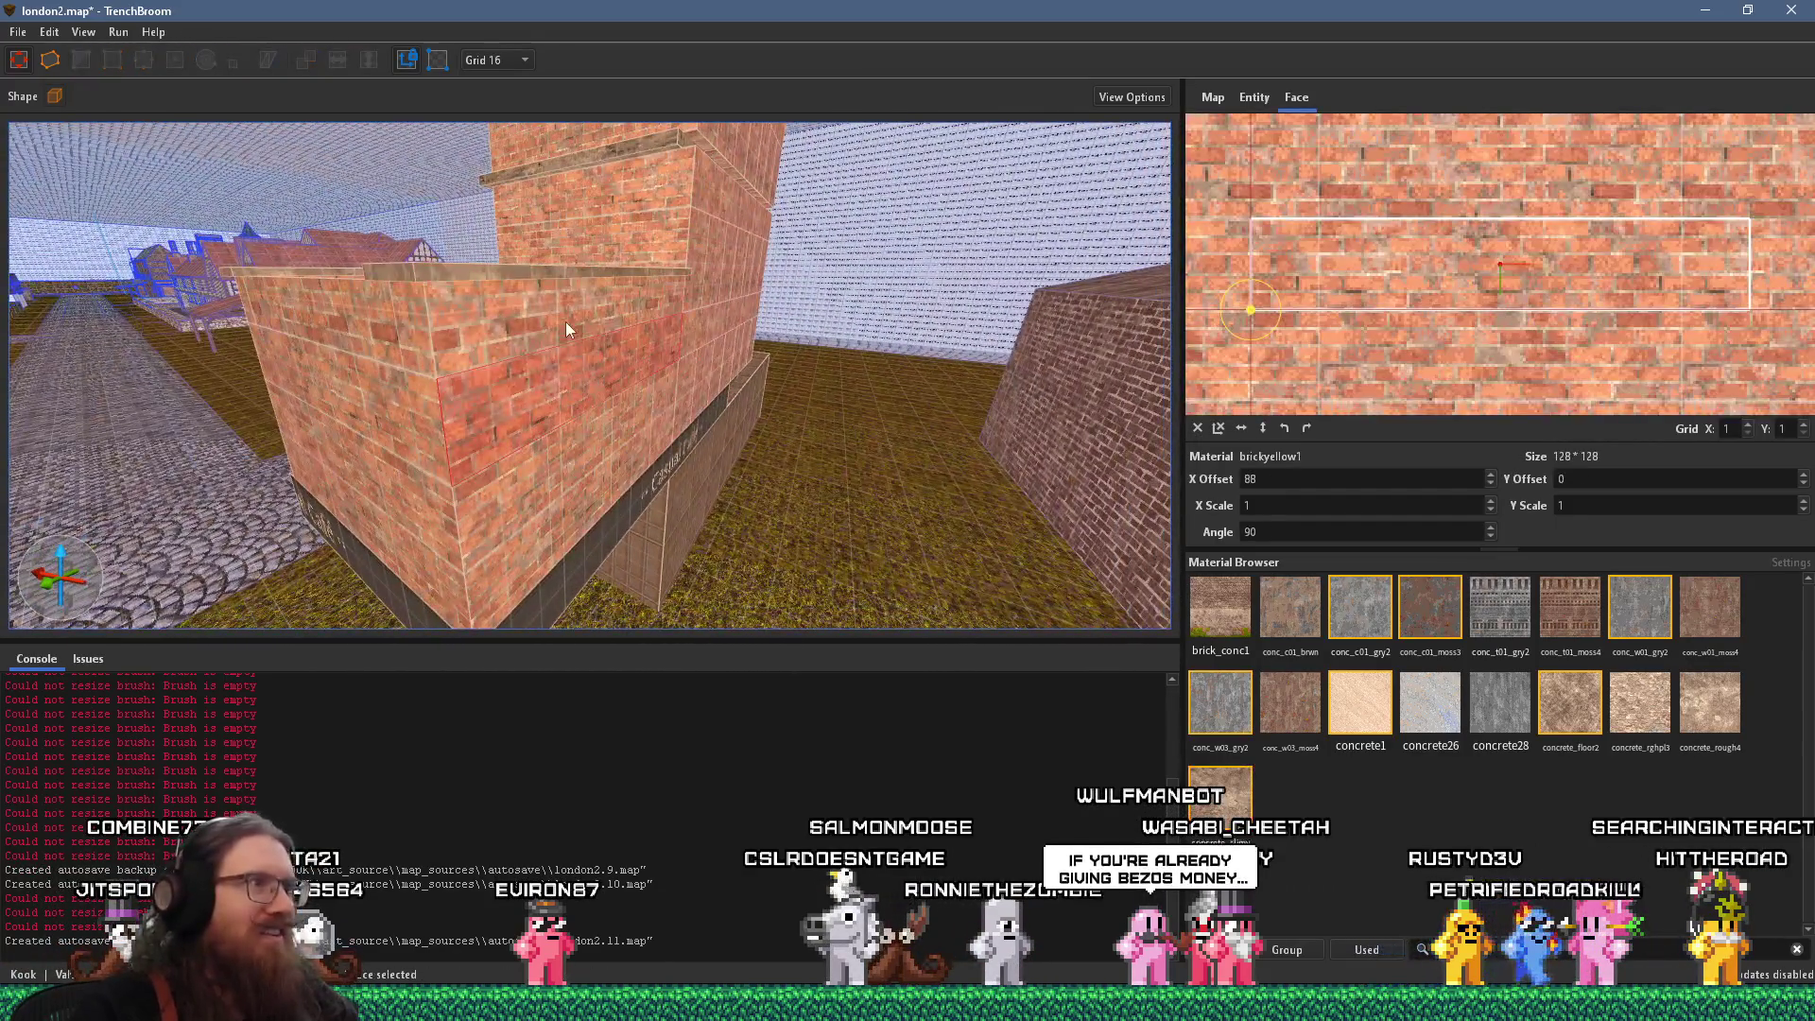
{"action": "mouse_move", "coordinate": [404, 349]}
{"action": "left_mouse_down"}
{"action": "mouse_move", "coordinate": [361, 321]}
{"action": "mouse_move", "coordinate": [649, 439]}
{"action": "mouse_move", "coordinate": [620, 478]}
{"action": "mouse_move", "coordinate": [673, 428]}
{"action": "mouse_move", "coordinate": [350, 422]}
{"action": "left_mouse_up"}
Search materials for 'roof' and apply roof_tiles_1 to the selected roof face
{"action": "left_click", "coordinate": [352, 422], "text": "shift"}
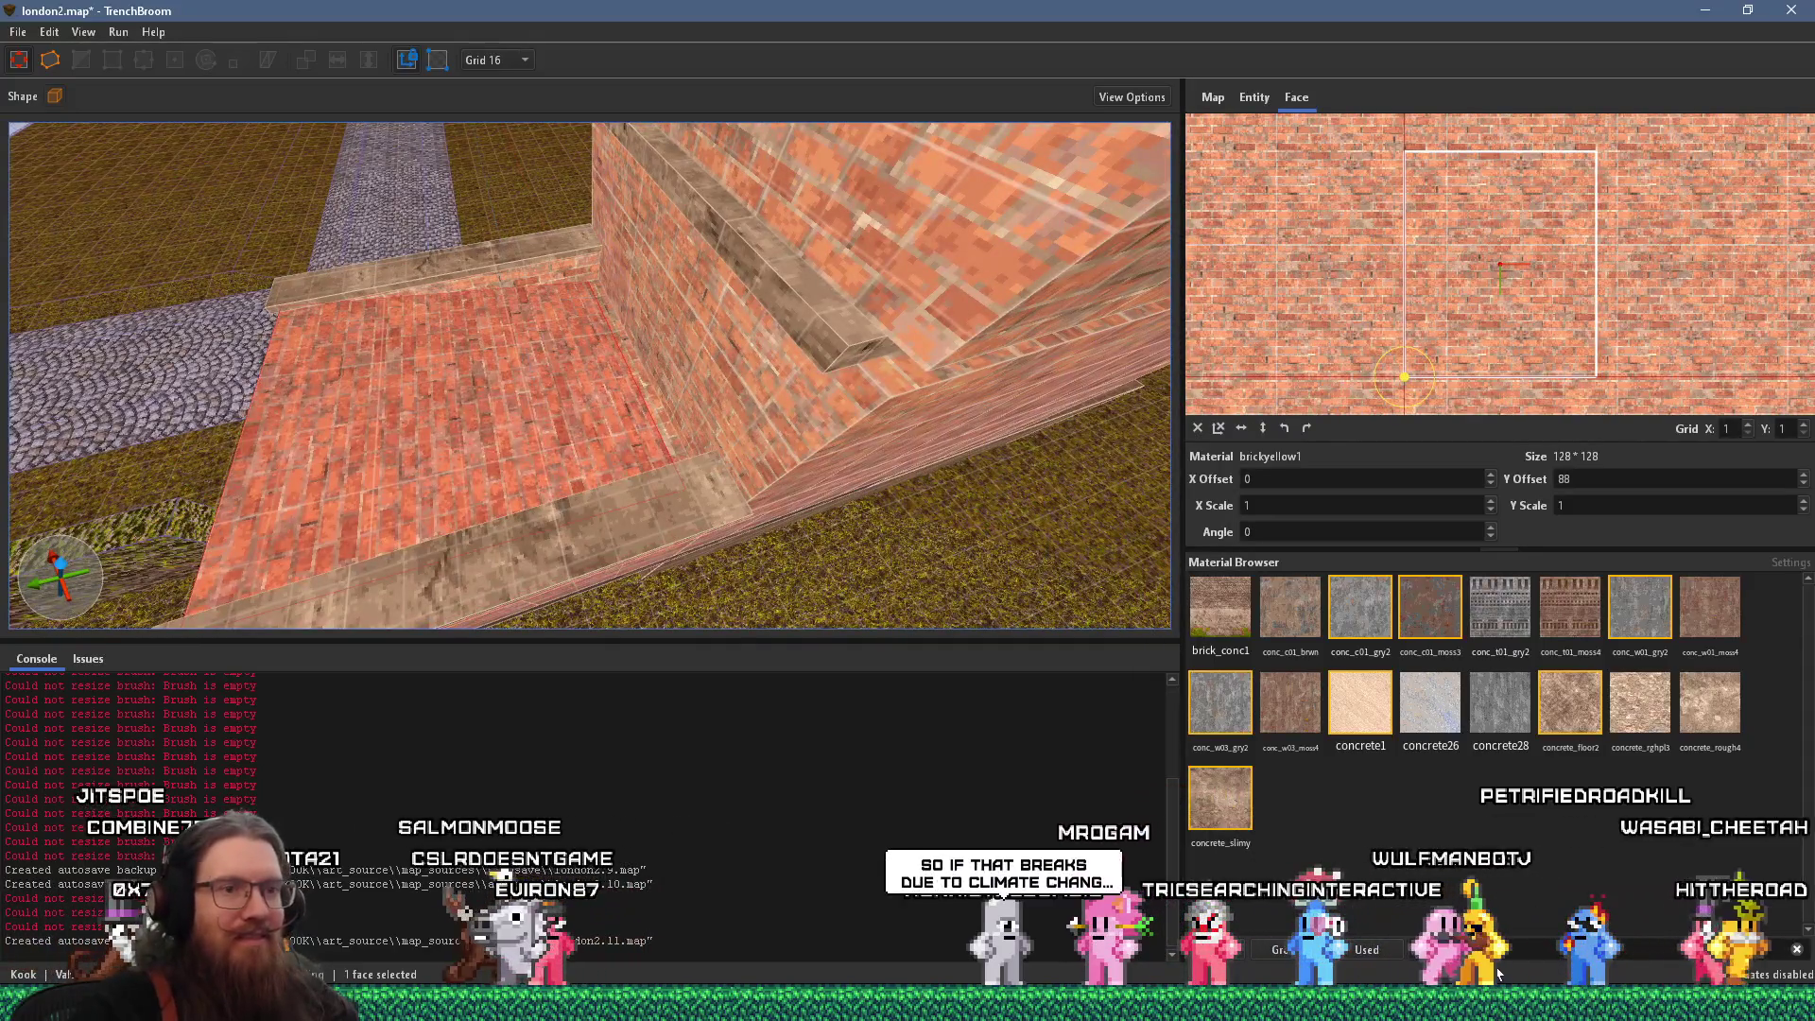
{"action": "double_click", "coordinate": [1442, 949]}
{"action": "type", "text": "roof"}
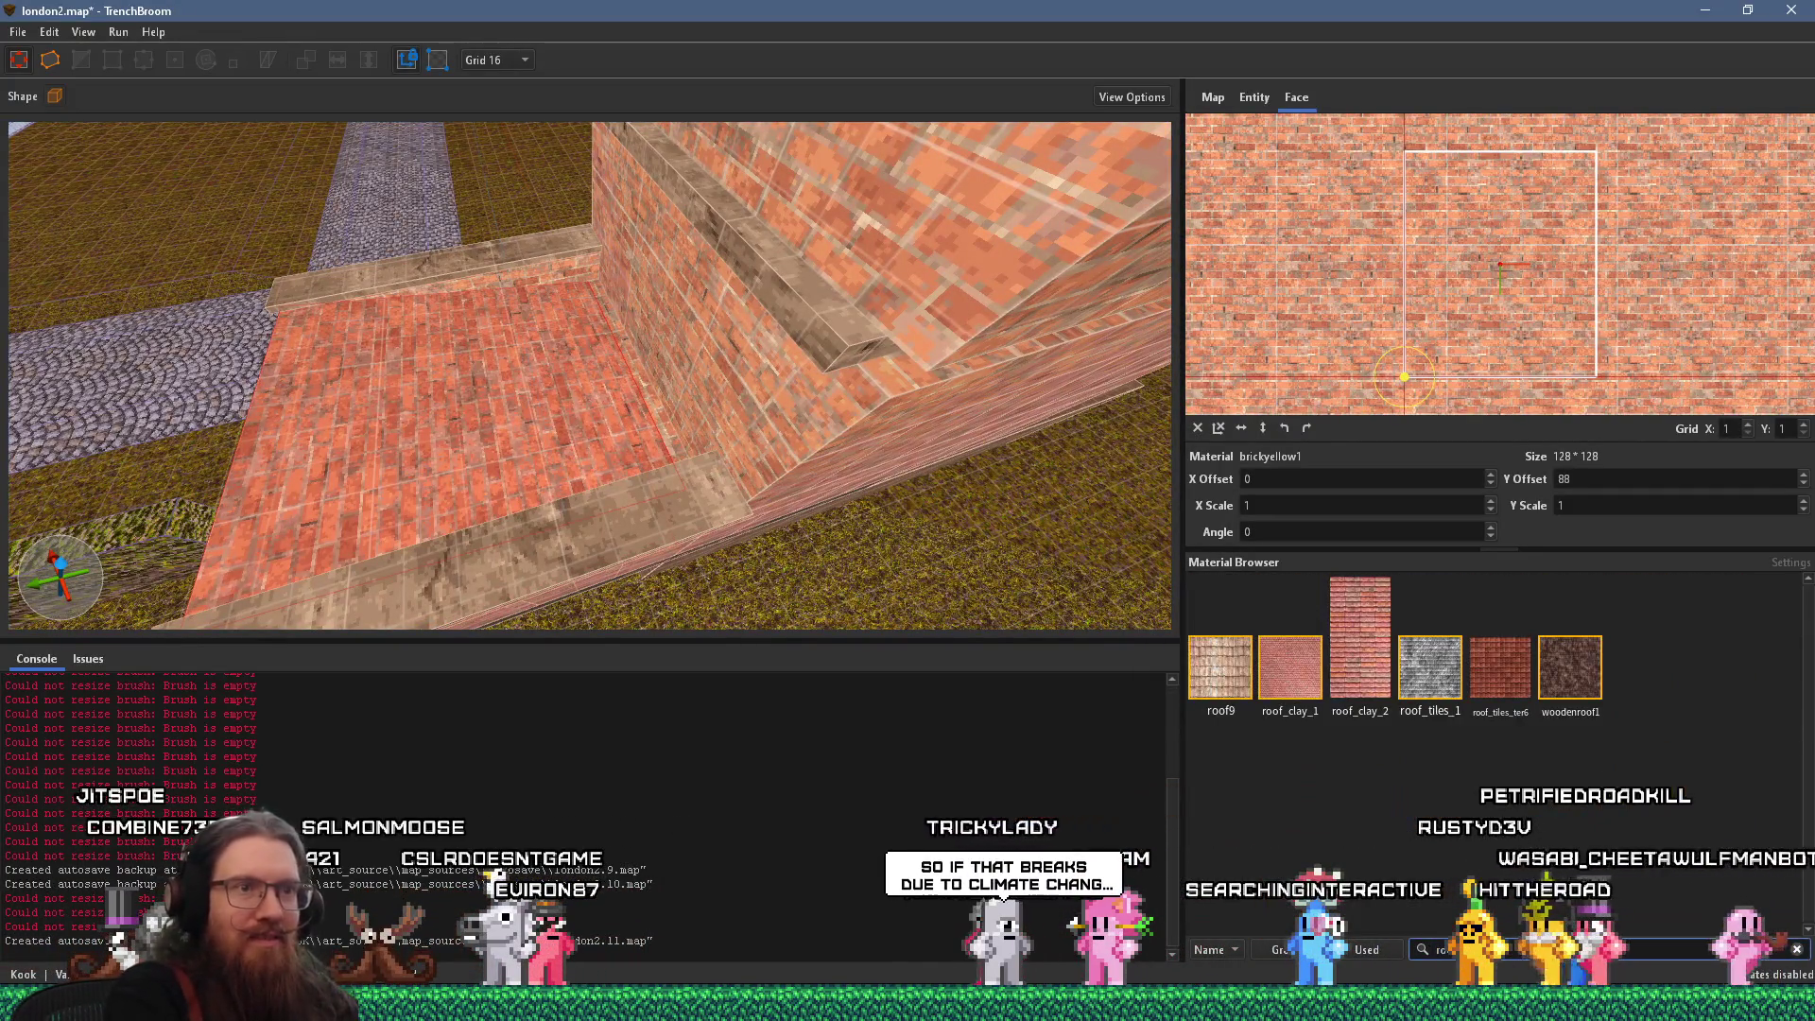
{"action": "left_click", "coordinate": [1425, 690]}
{"action": "mouse_move", "coordinate": [624, 368]}
{"action": "left_mouse_down"}
{"action": "mouse_move", "coordinate": [693, 416]}
{"action": "mouse_move", "coordinate": [628, 509]}
{"action": "mouse_move", "coordinate": [638, 487]}
{"action": "mouse_move", "coordinate": [512, 592]}
{"action": "mouse_move", "coordinate": [713, 403]}
{"action": "left_mouse_up"}
Flip the roof tiles vertically and apply roof_tiles_1 to the other roof slope
{"action": "left_click", "coordinate": [773, 367]}
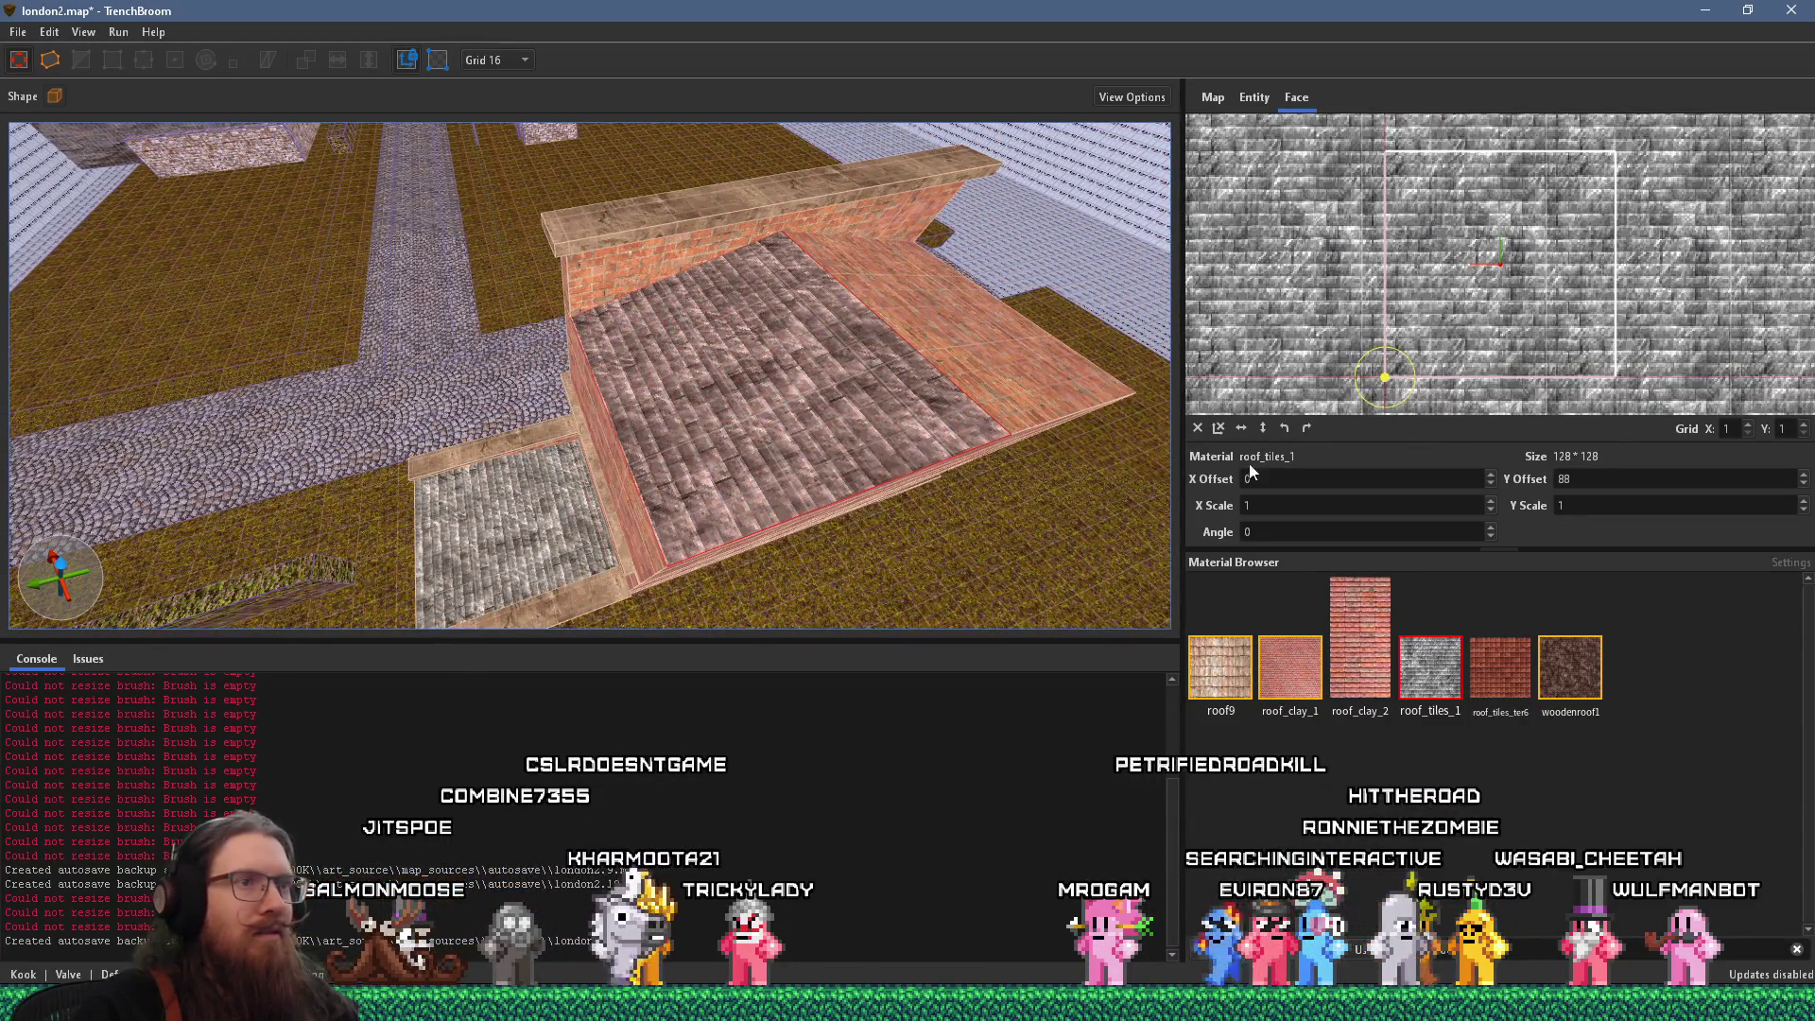
{"action": "left_click", "coordinate": [1198, 427]}
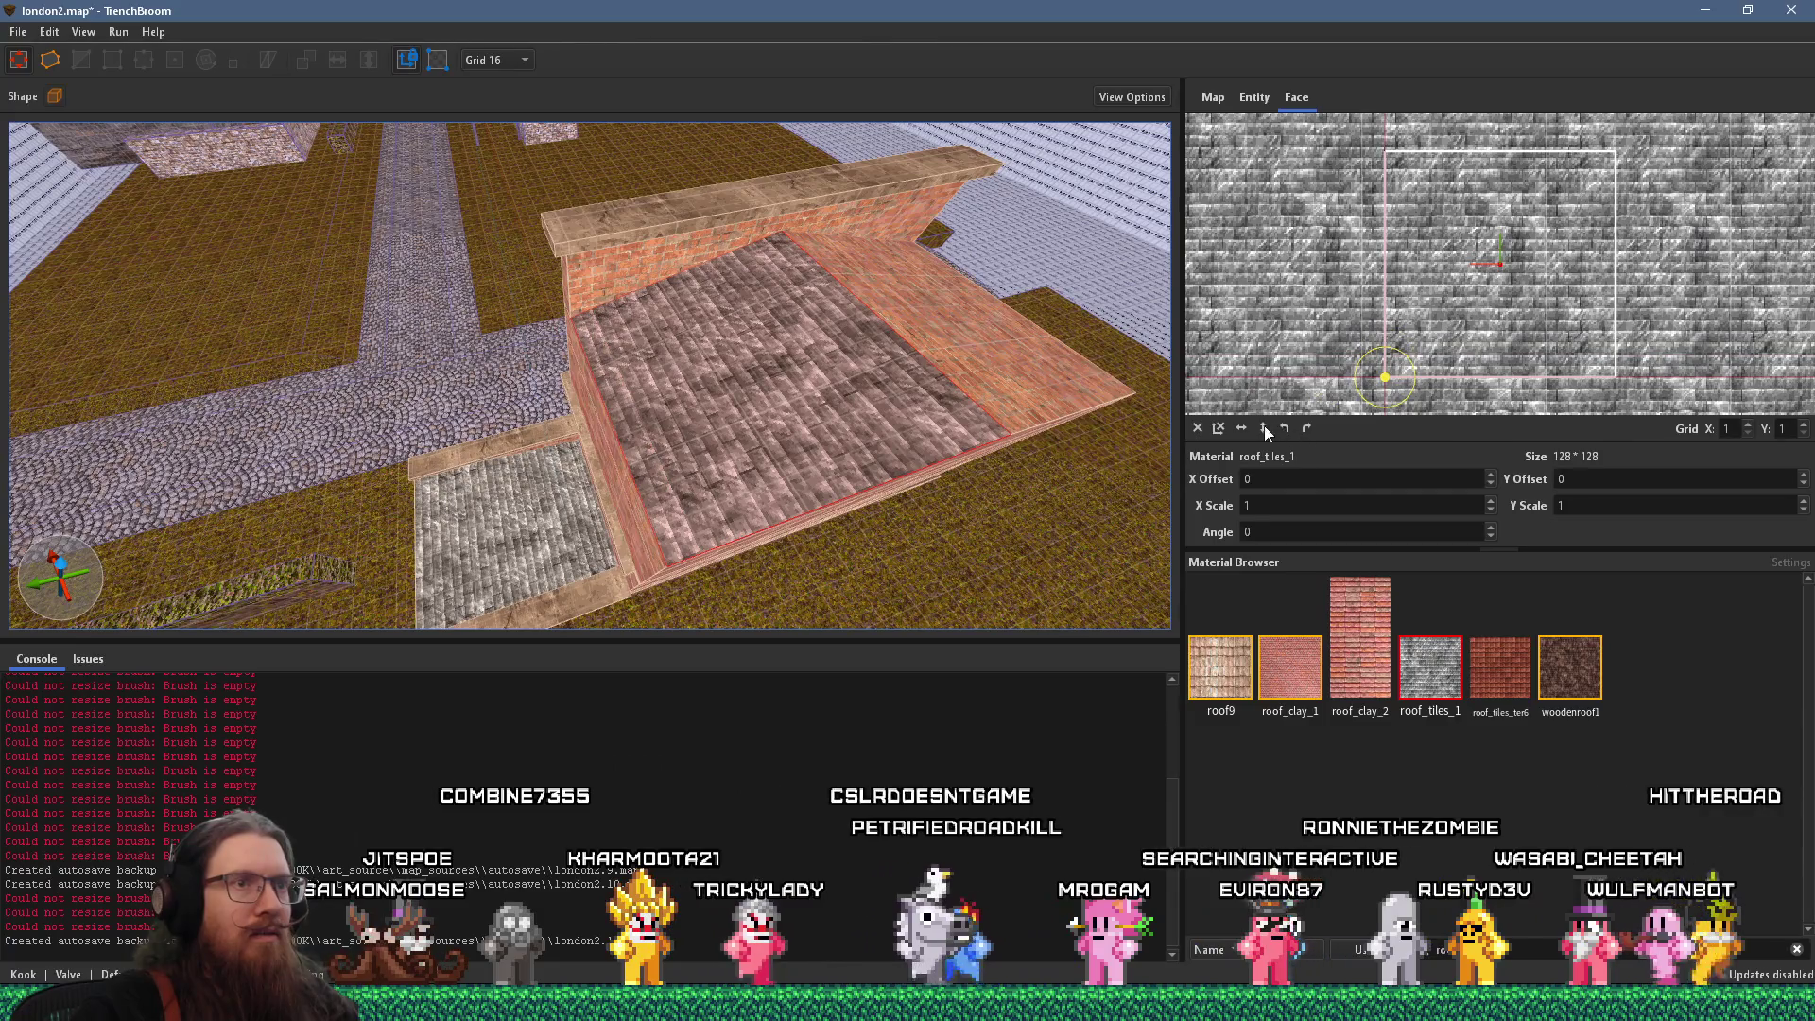
{"action": "left_click", "coordinate": [1263, 428]}
{"action": "scroll", "coordinate": [886, 407], "scroll_direction": "up", "scroll_amount": 5}
{"action": "left_click_drag", "start_coordinate": [859, 356], "coordinate": [582, 473]}
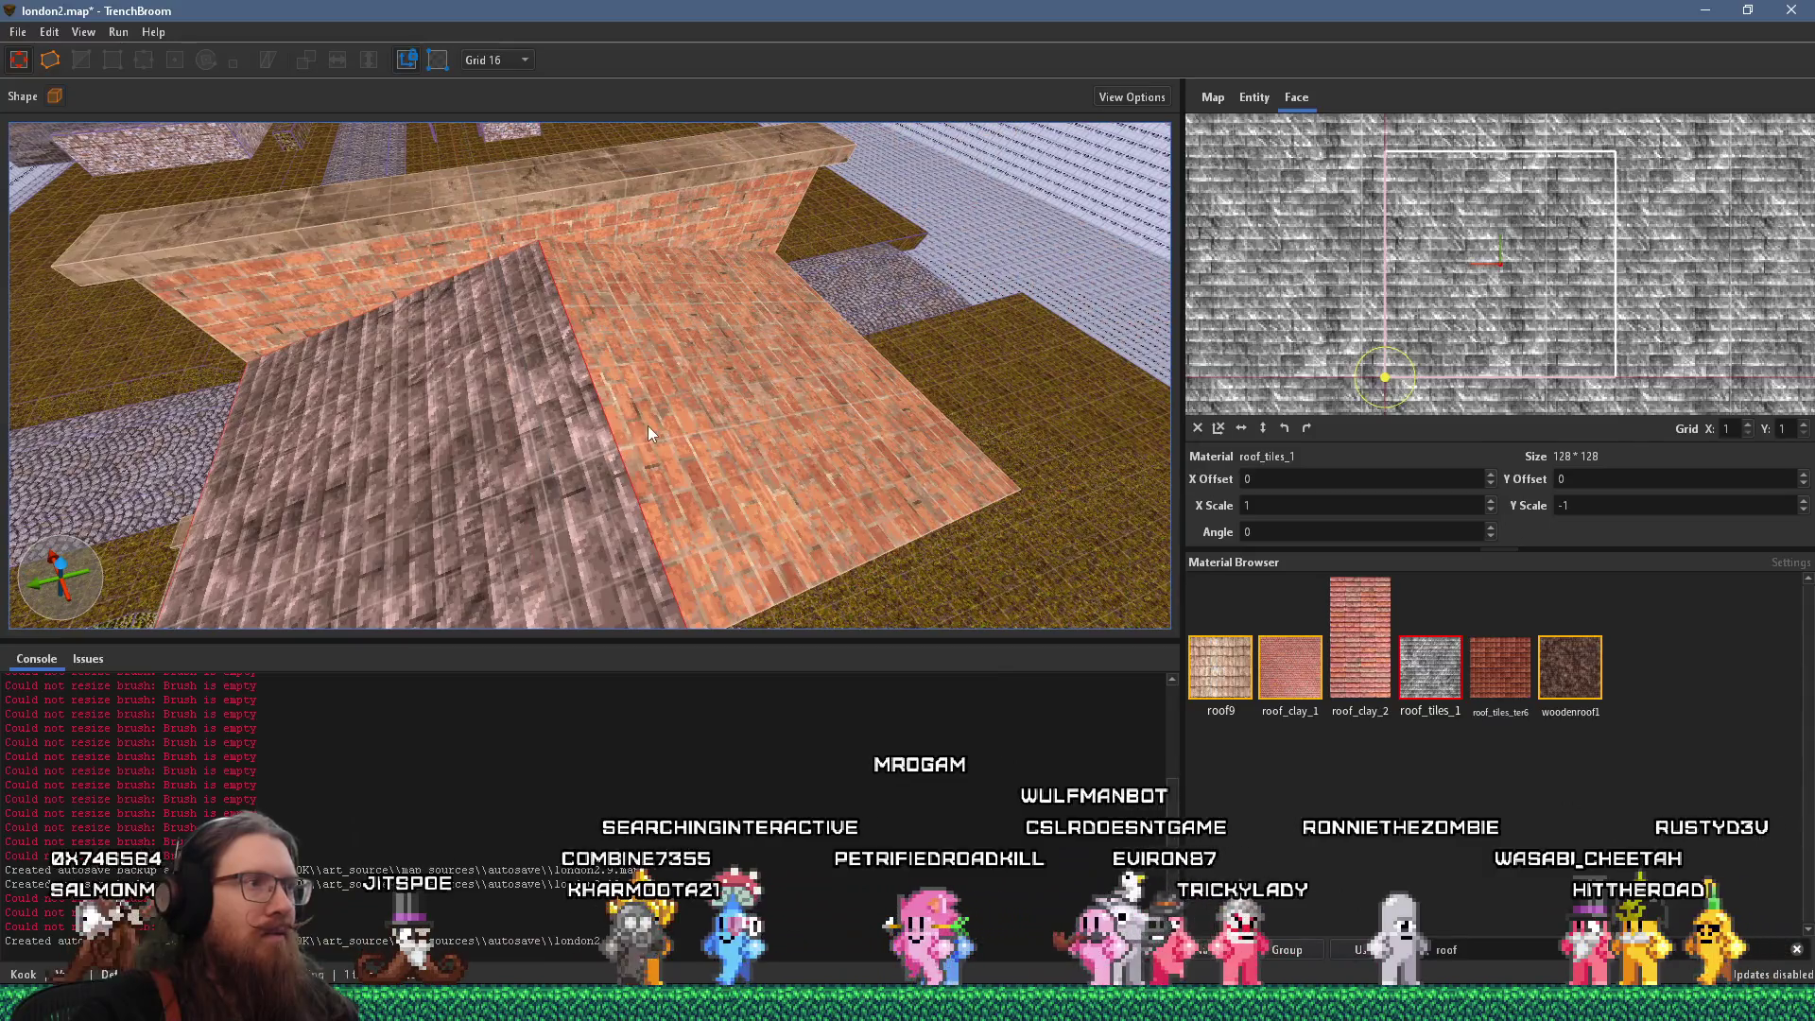
{"action": "left_click", "coordinate": [656, 421], "text": "alt+shift"}
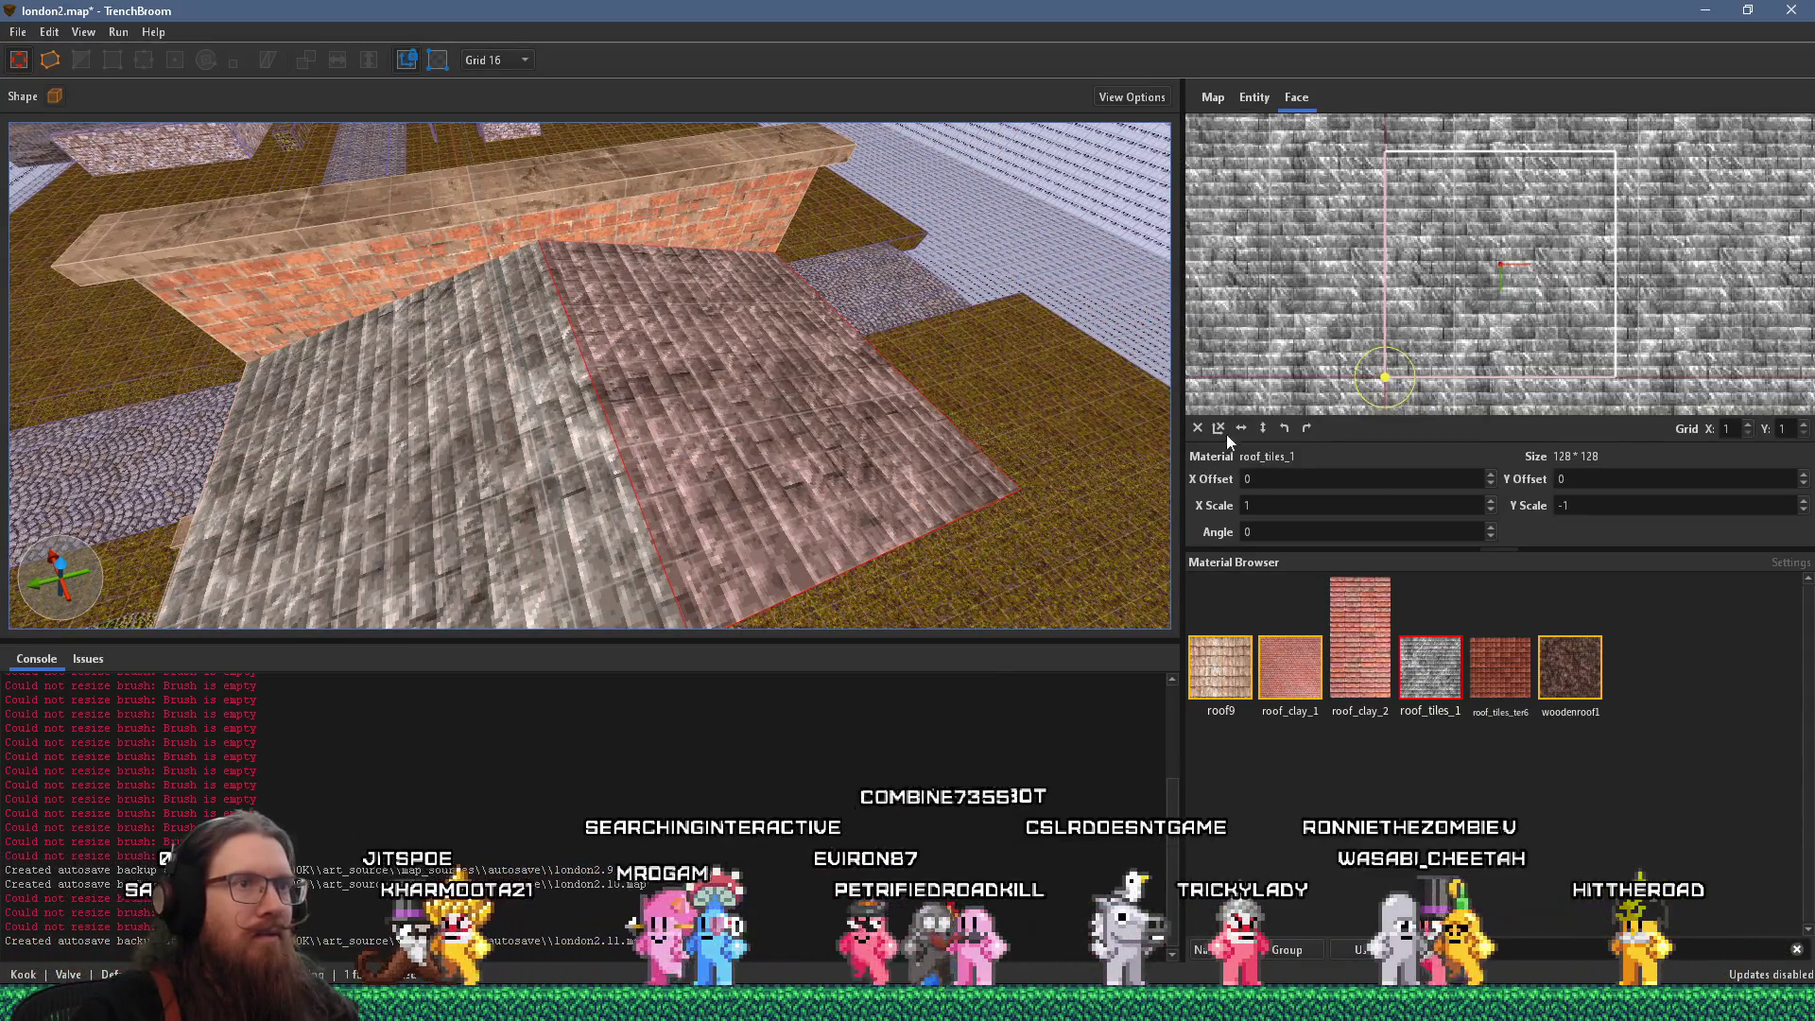
{"action": "key", "text": "Escape"}
{"action": "mouse_move", "coordinate": [1076, 444]}
{"action": "left_mouse_down"}
{"action": "mouse_move", "coordinate": [862, 439]}
{"action": "mouse_move", "coordinate": [527, 278]}
{"action": "mouse_move", "coordinate": [584, 319]}
{"action": "mouse_move", "coordinate": [785, 349]}
{"action": "mouse_move", "coordinate": [741, 413]}
{"action": "mouse_move", "coordinate": [853, 382]}
{"action": "mouse_move", "coordinate": [1040, 265]}
{"action": "mouse_move", "coordinate": [683, 261]}
{"action": "left_mouse_up"}
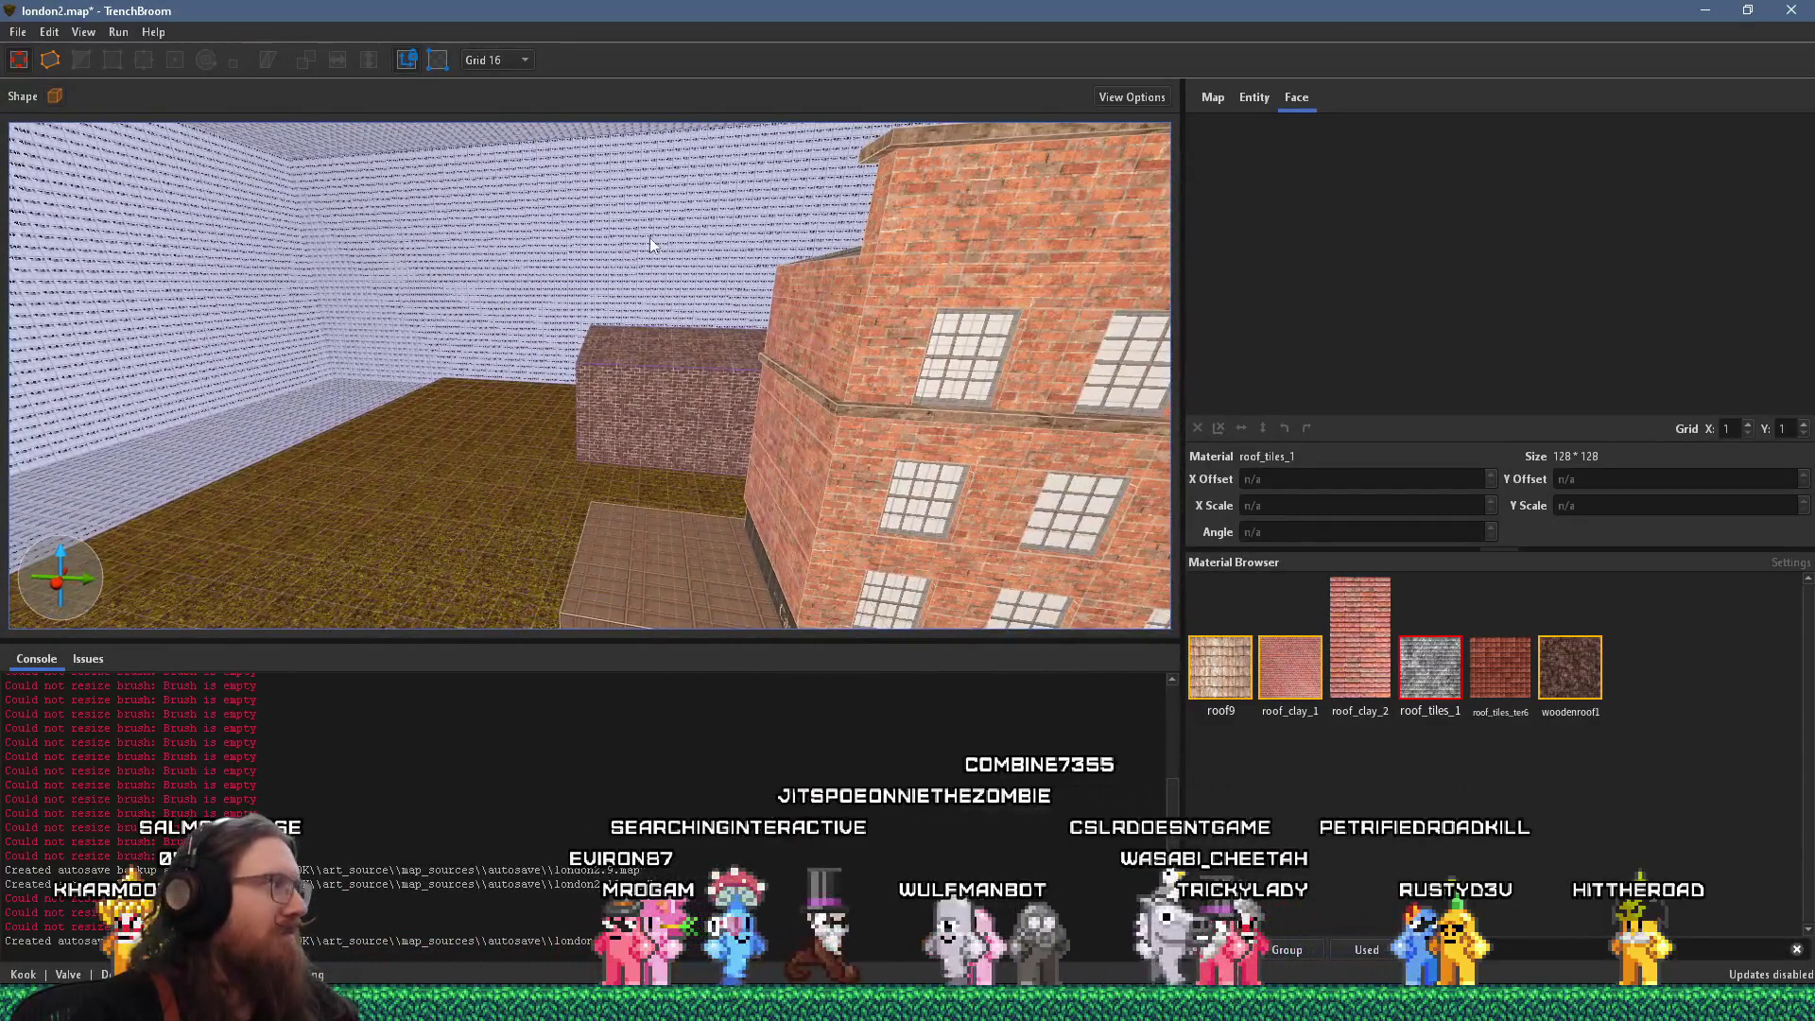
Save the london2 map and turn the view toward the café building
{"action": "left_click", "coordinate": [19, 34]}
{"action": "left_click", "coordinate": [42, 142]}
{"action": "mouse_move", "coordinate": [438, 271]}
{"action": "left_mouse_down"}
{"action": "mouse_move", "coordinate": [567, 326]}
{"action": "mouse_move", "coordinate": [23, 428]}
{"action": "mouse_move", "coordinate": [128, 446]}
{"action": "mouse_move", "coordinate": [325, 403]}
{"action": "mouse_move", "coordinate": [541, 444]}
{"action": "mouse_move", "coordinate": [549, 461]}
{"action": "left_mouse_up"}
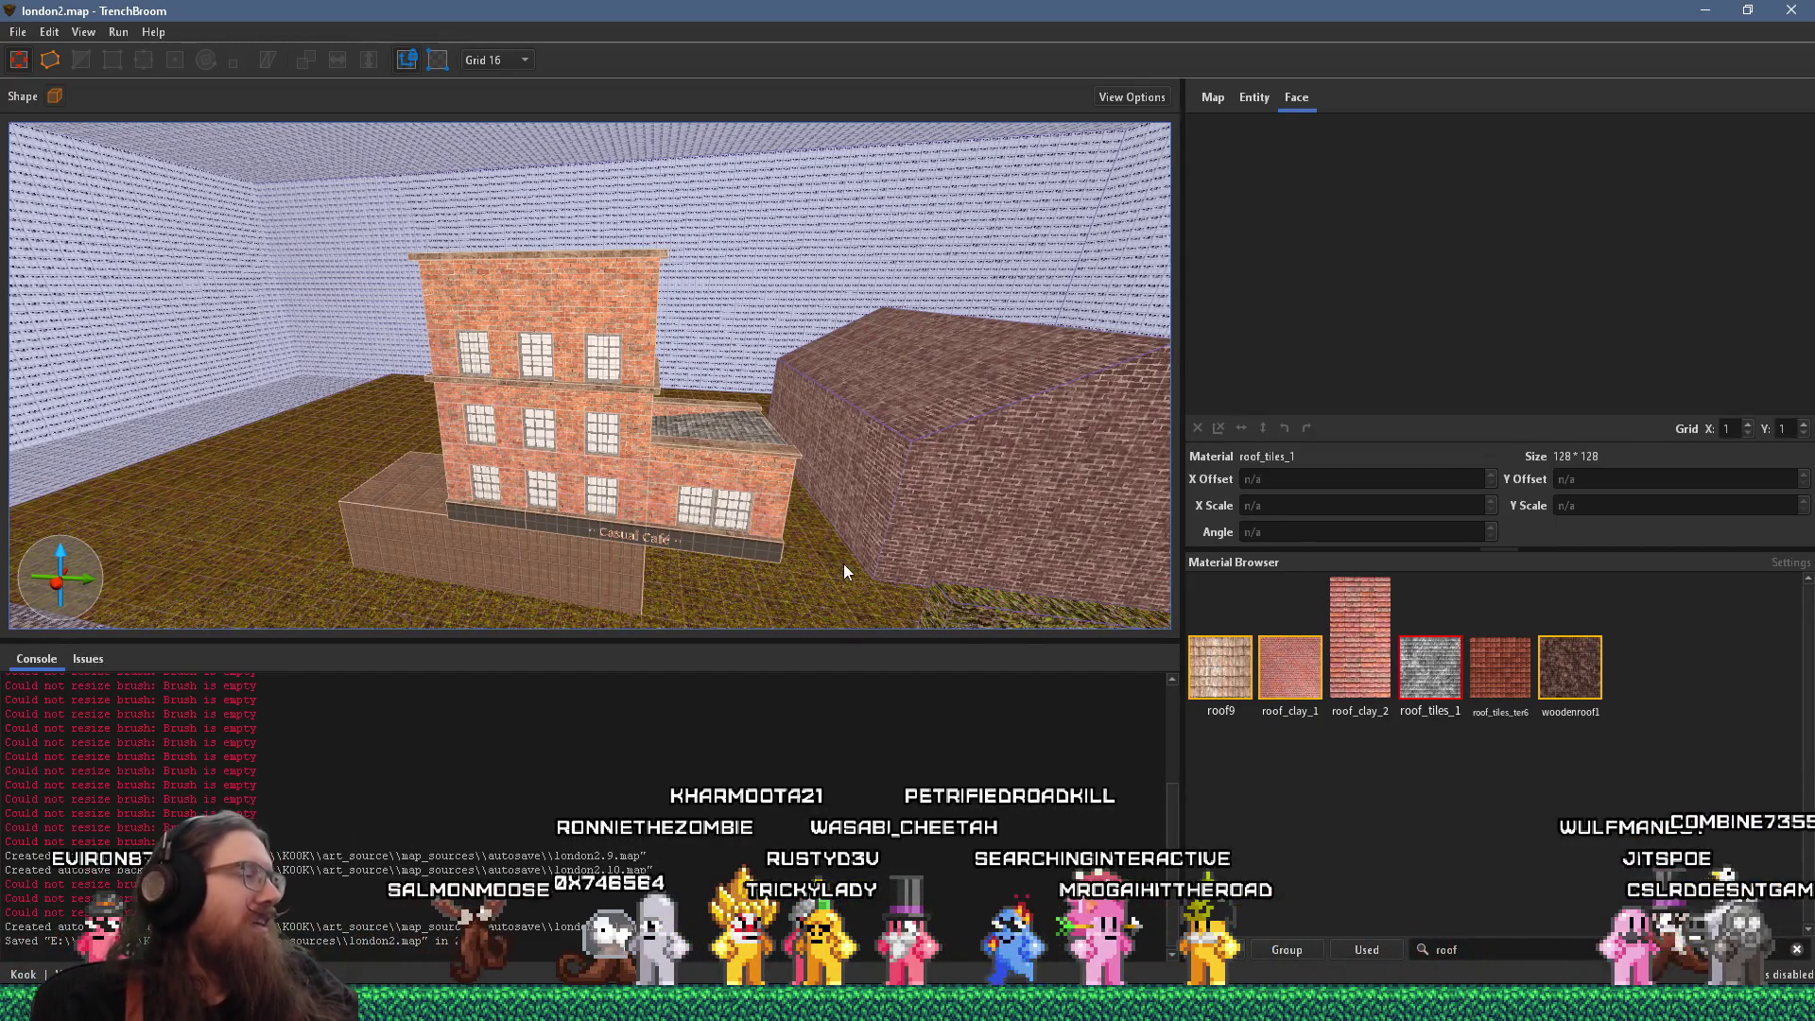
Filter the material browser by 'met' to list metal materials
{"action": "scroll", "coordinate": [664, 403], "scroll_direction": "up", "scroll_amount": 3}
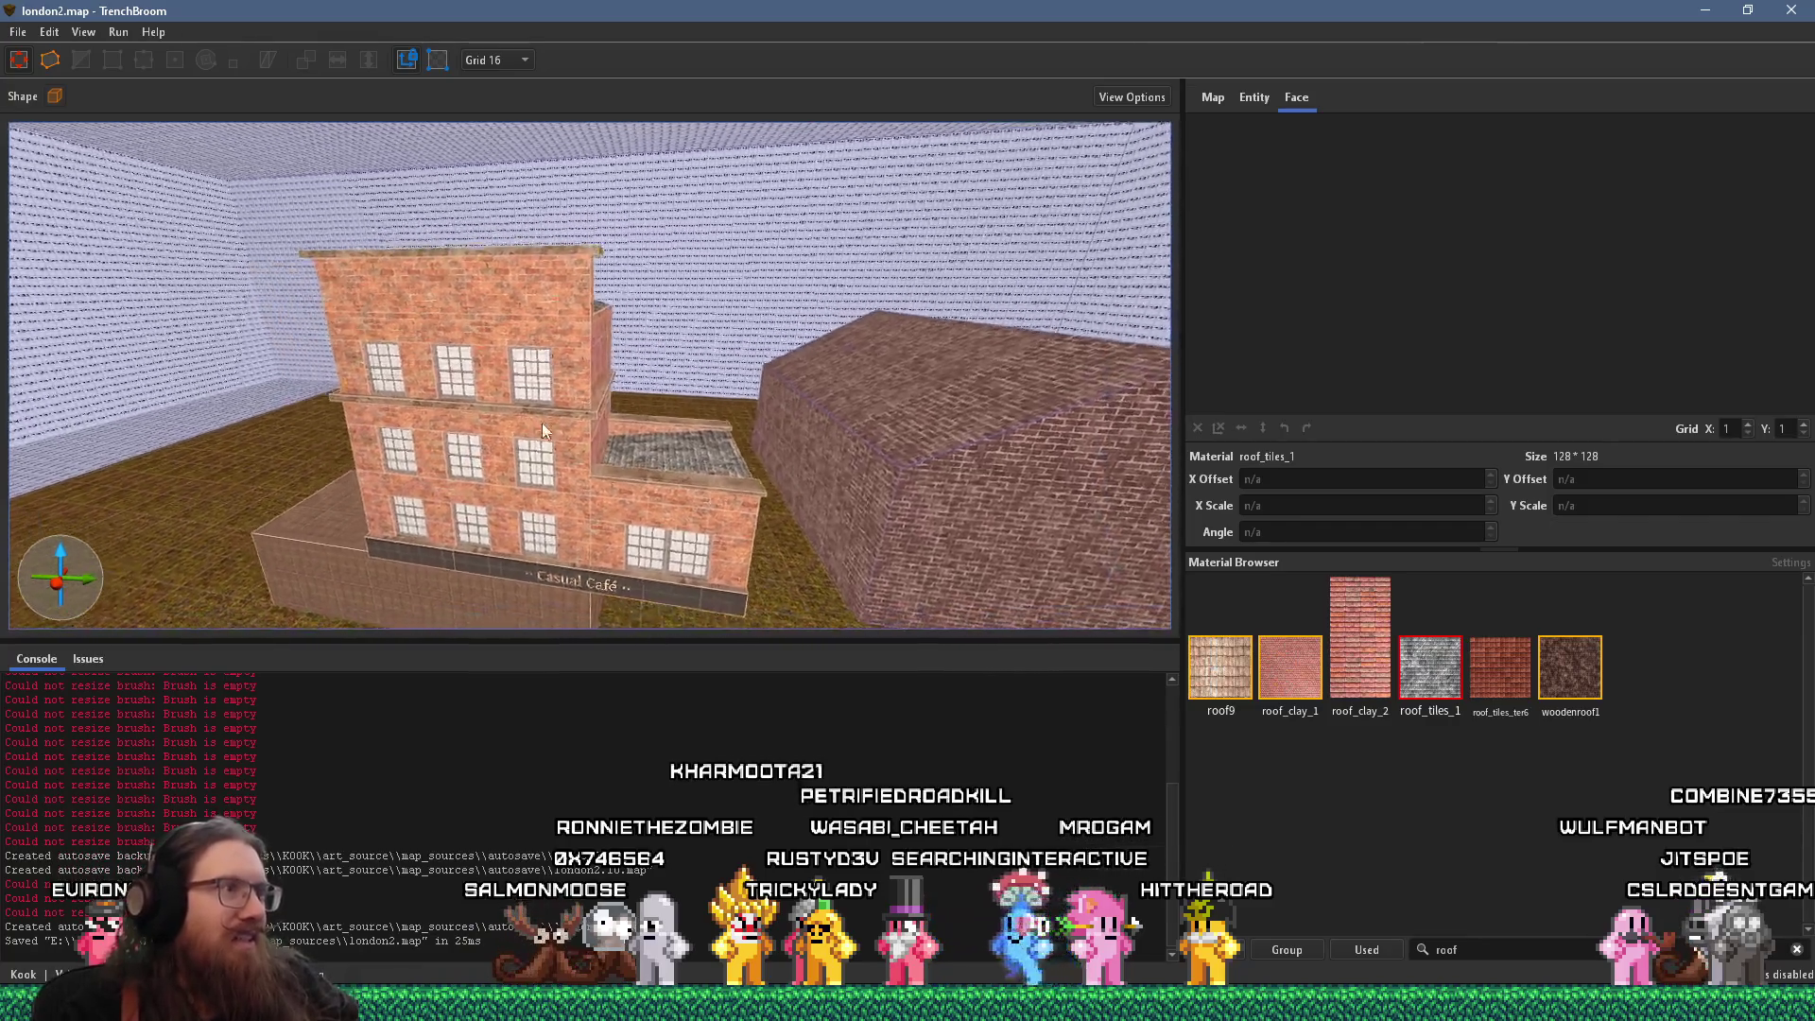
{"action": "scroll", "coordinate": [539, 412], "scroll_direction": "up", "scroll_amount": 5}
{"action": "scroll", "coordinate": [558, 509], "scroll_direction": "down", "scroll_amount": 2}
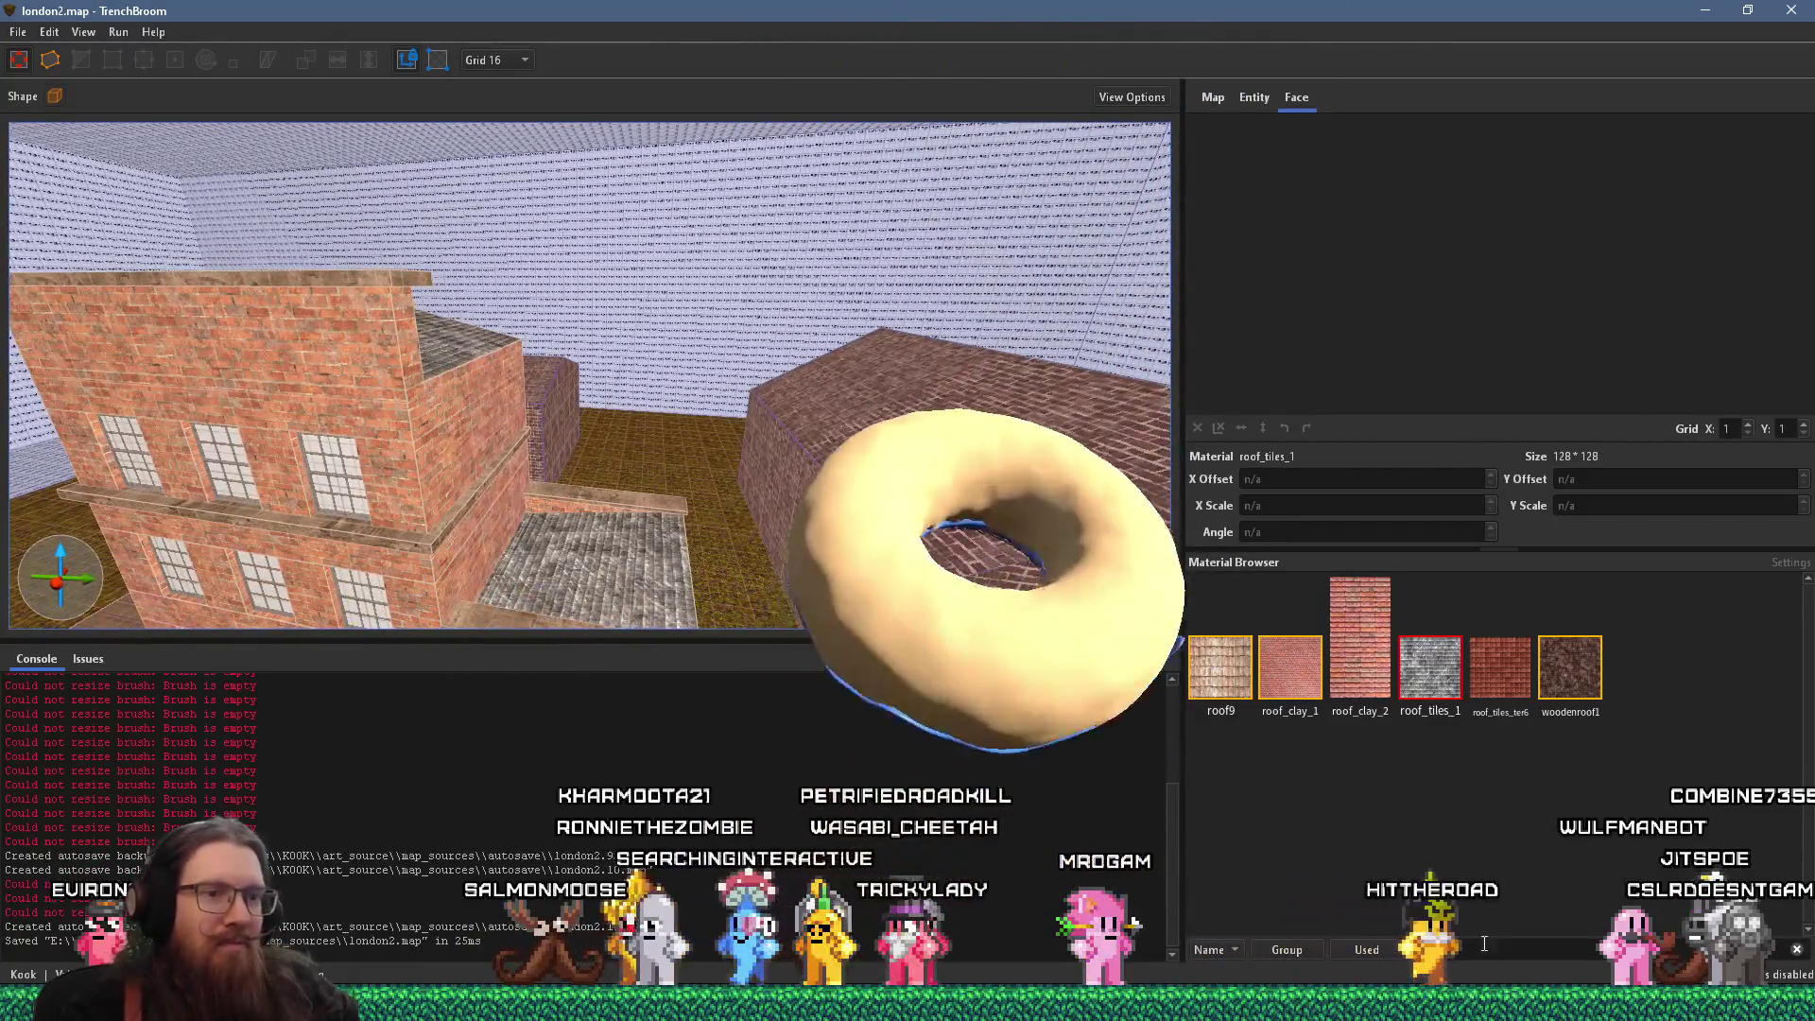
{"action": "type", "text": "met"}
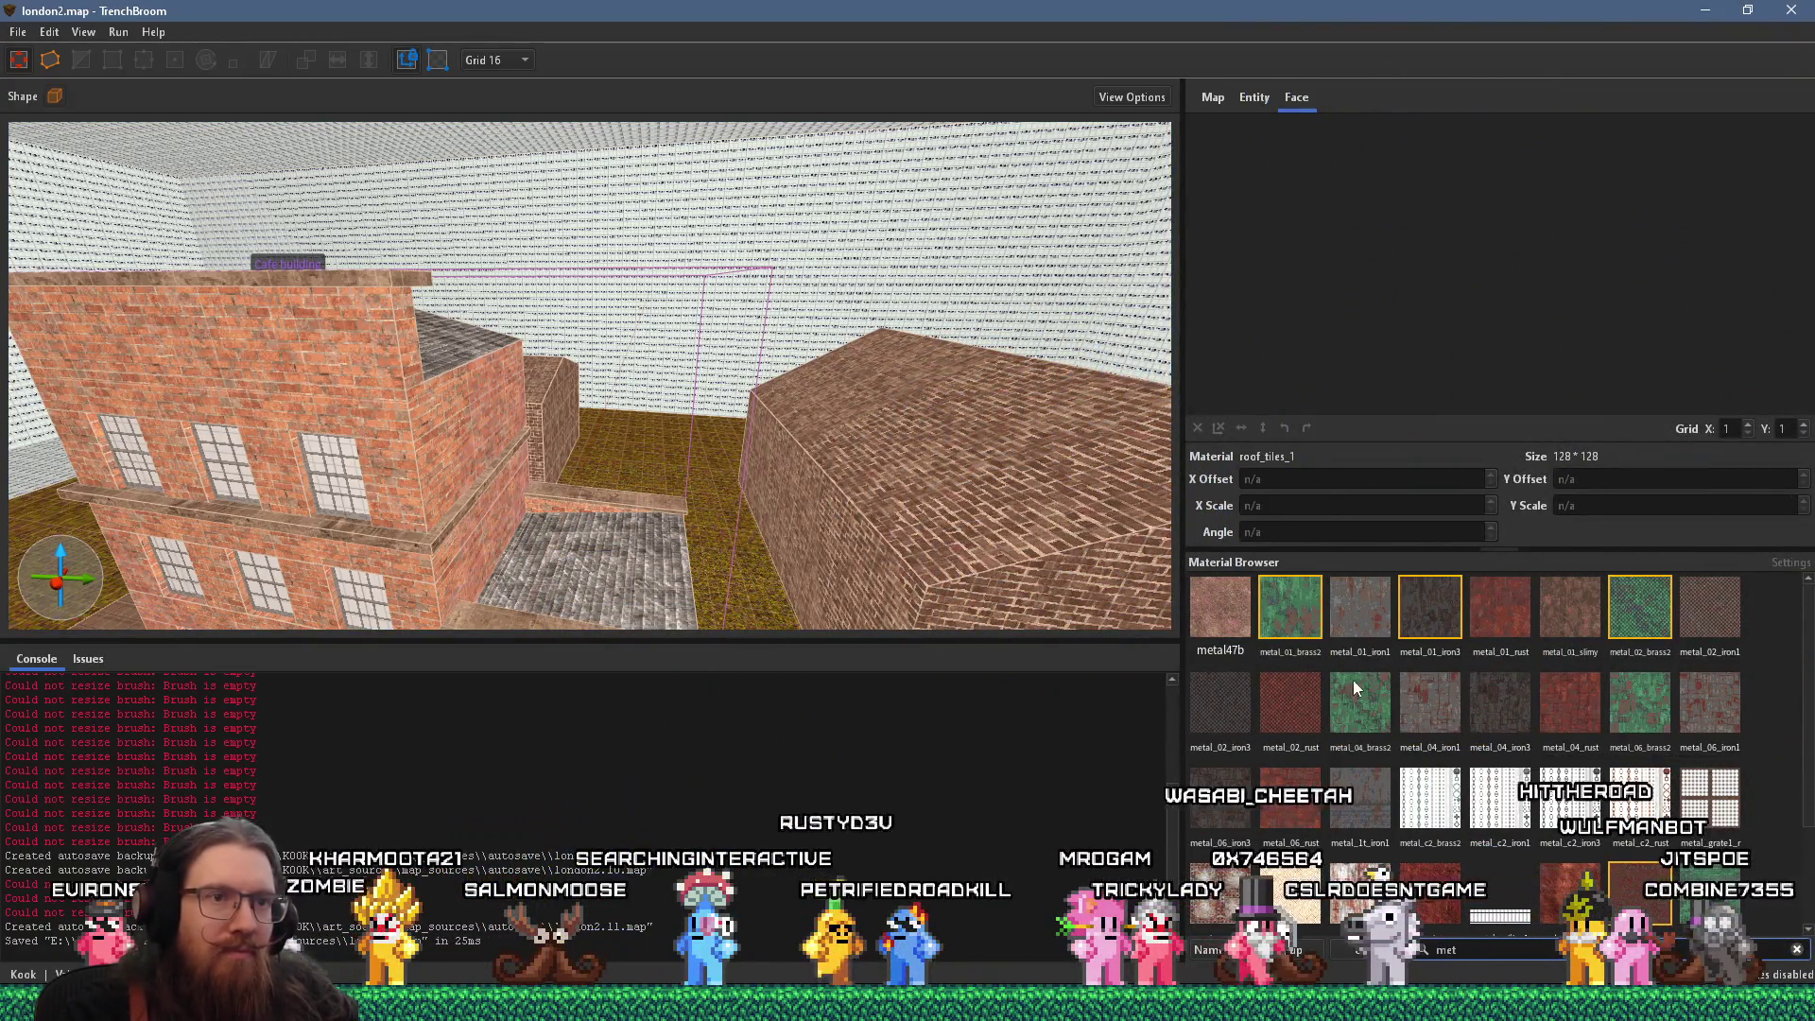
Draw a metal_01_iron3 brush along the brick wall top and set the grid to 8
{"action": "left_click", "coordinate": [1426, 625]}
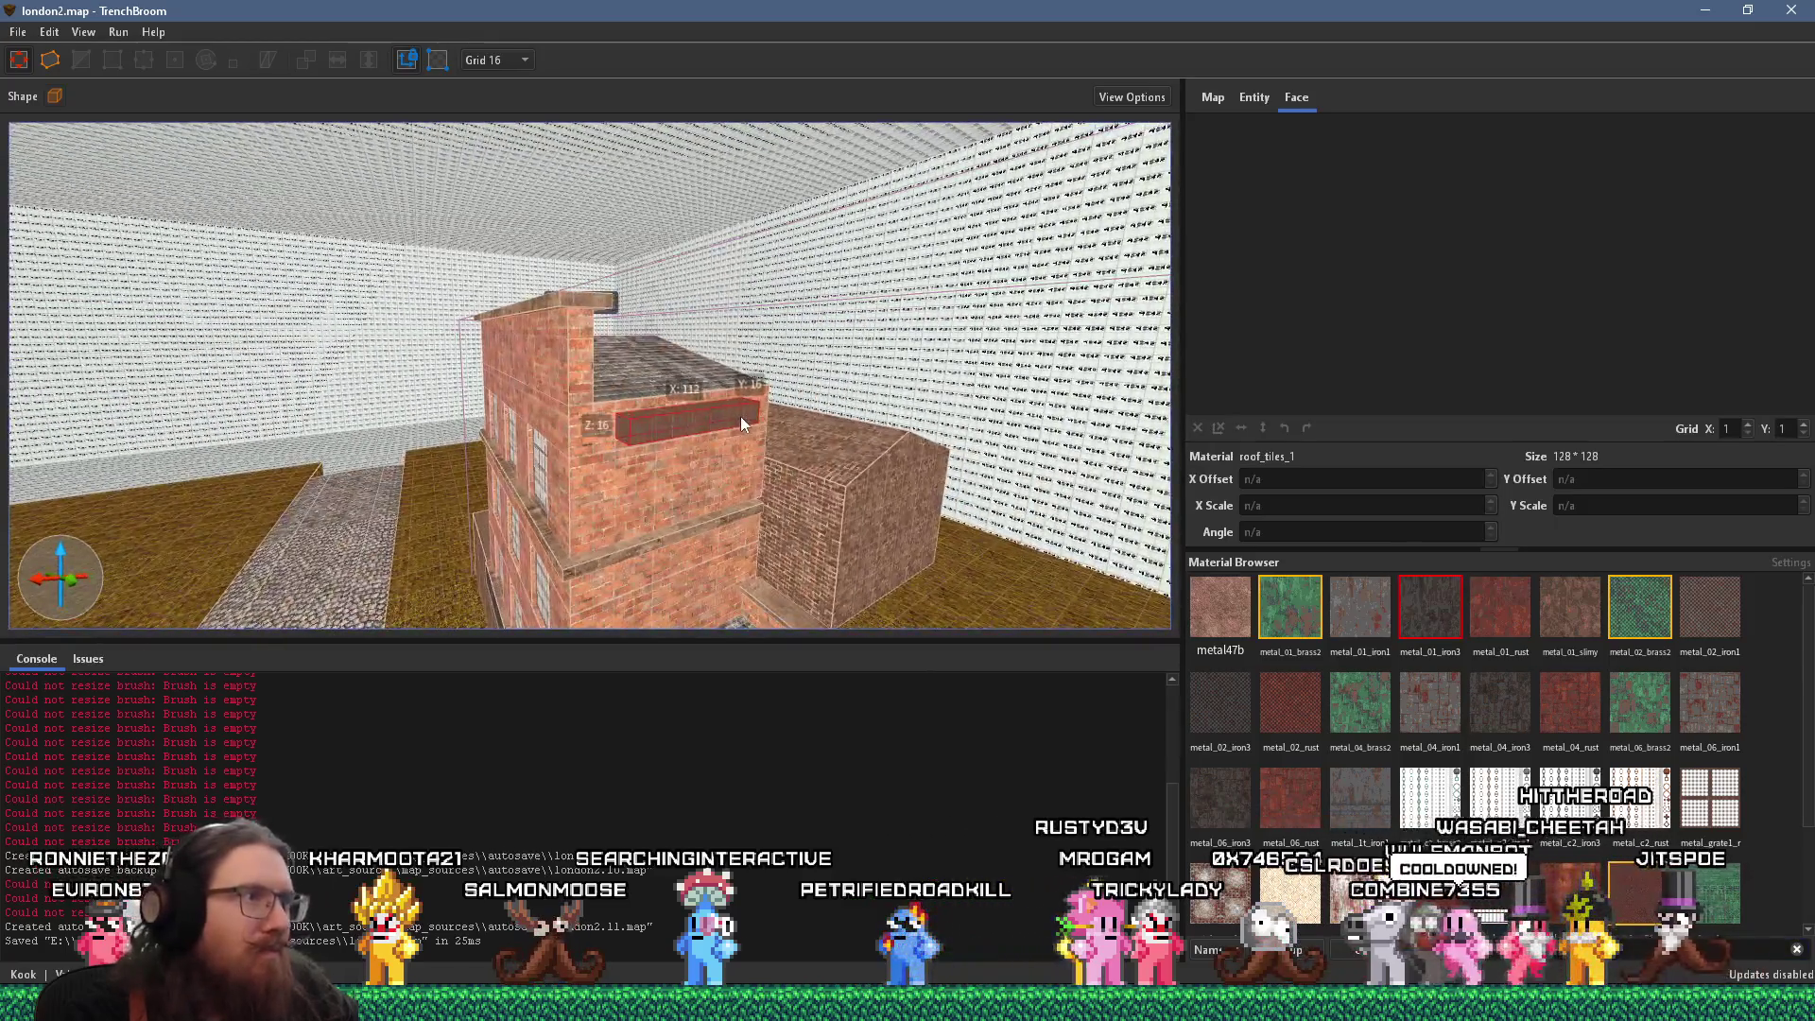
{"action": "left_click_drag", "start_coordinate": [734, 422], "coordinate": [736, 418]}
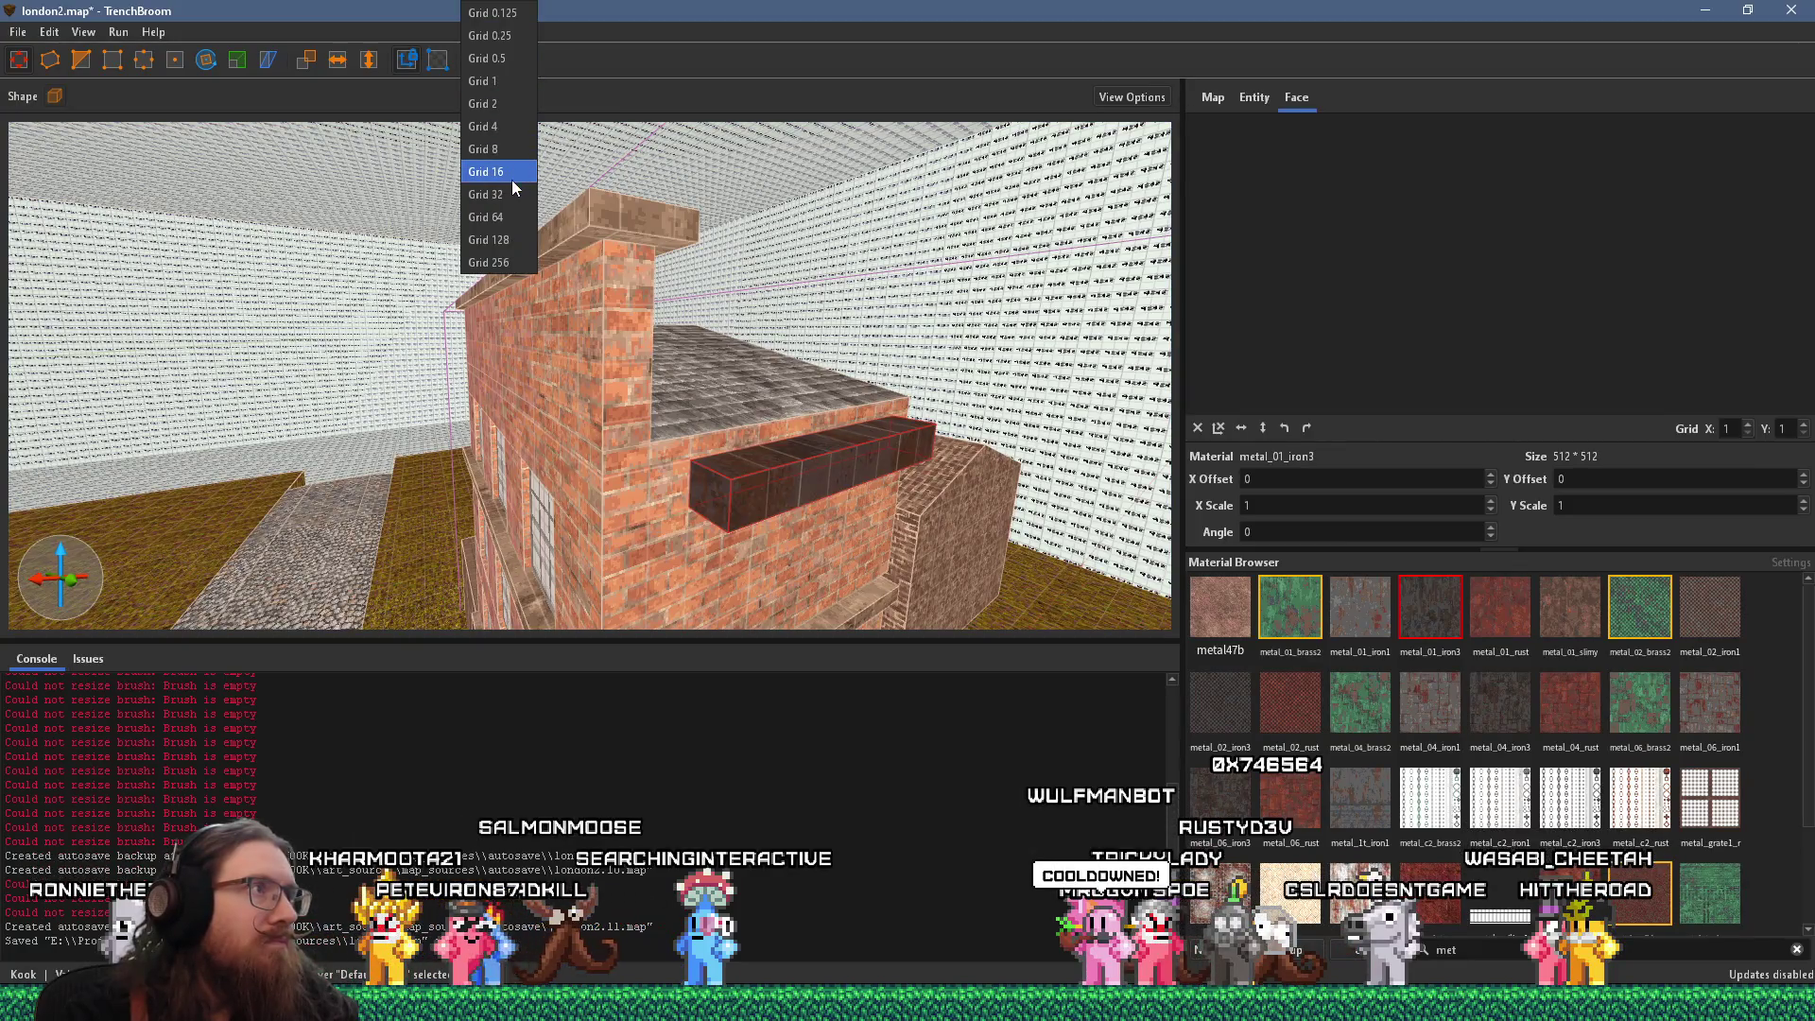
{"action": "left_click", "coordinate": [496, 155]}
Stretch the metal_01_iron3 strip leftward along the lower block's top edge, checking the photo
{"action": "left_click_drag", "start_coordinate": [936, 399], "coordinate": [864, 427]}
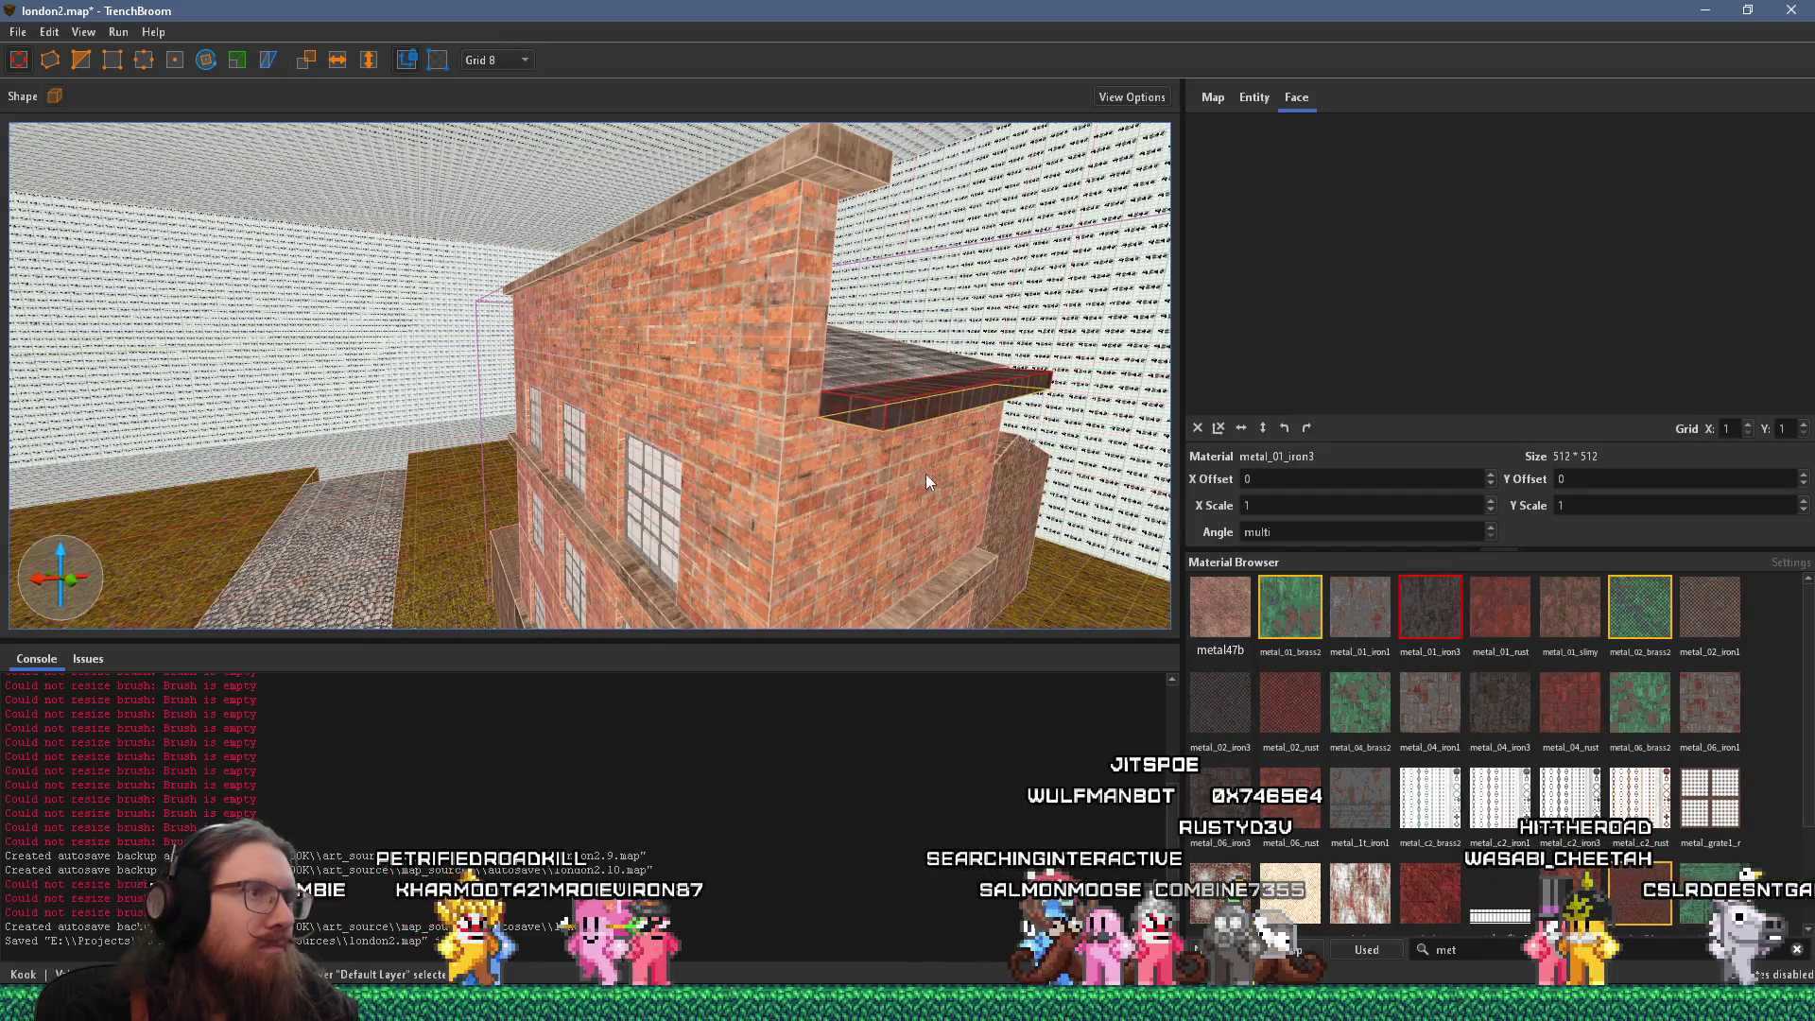
{"action": "key", "text": "alt+Tab"}
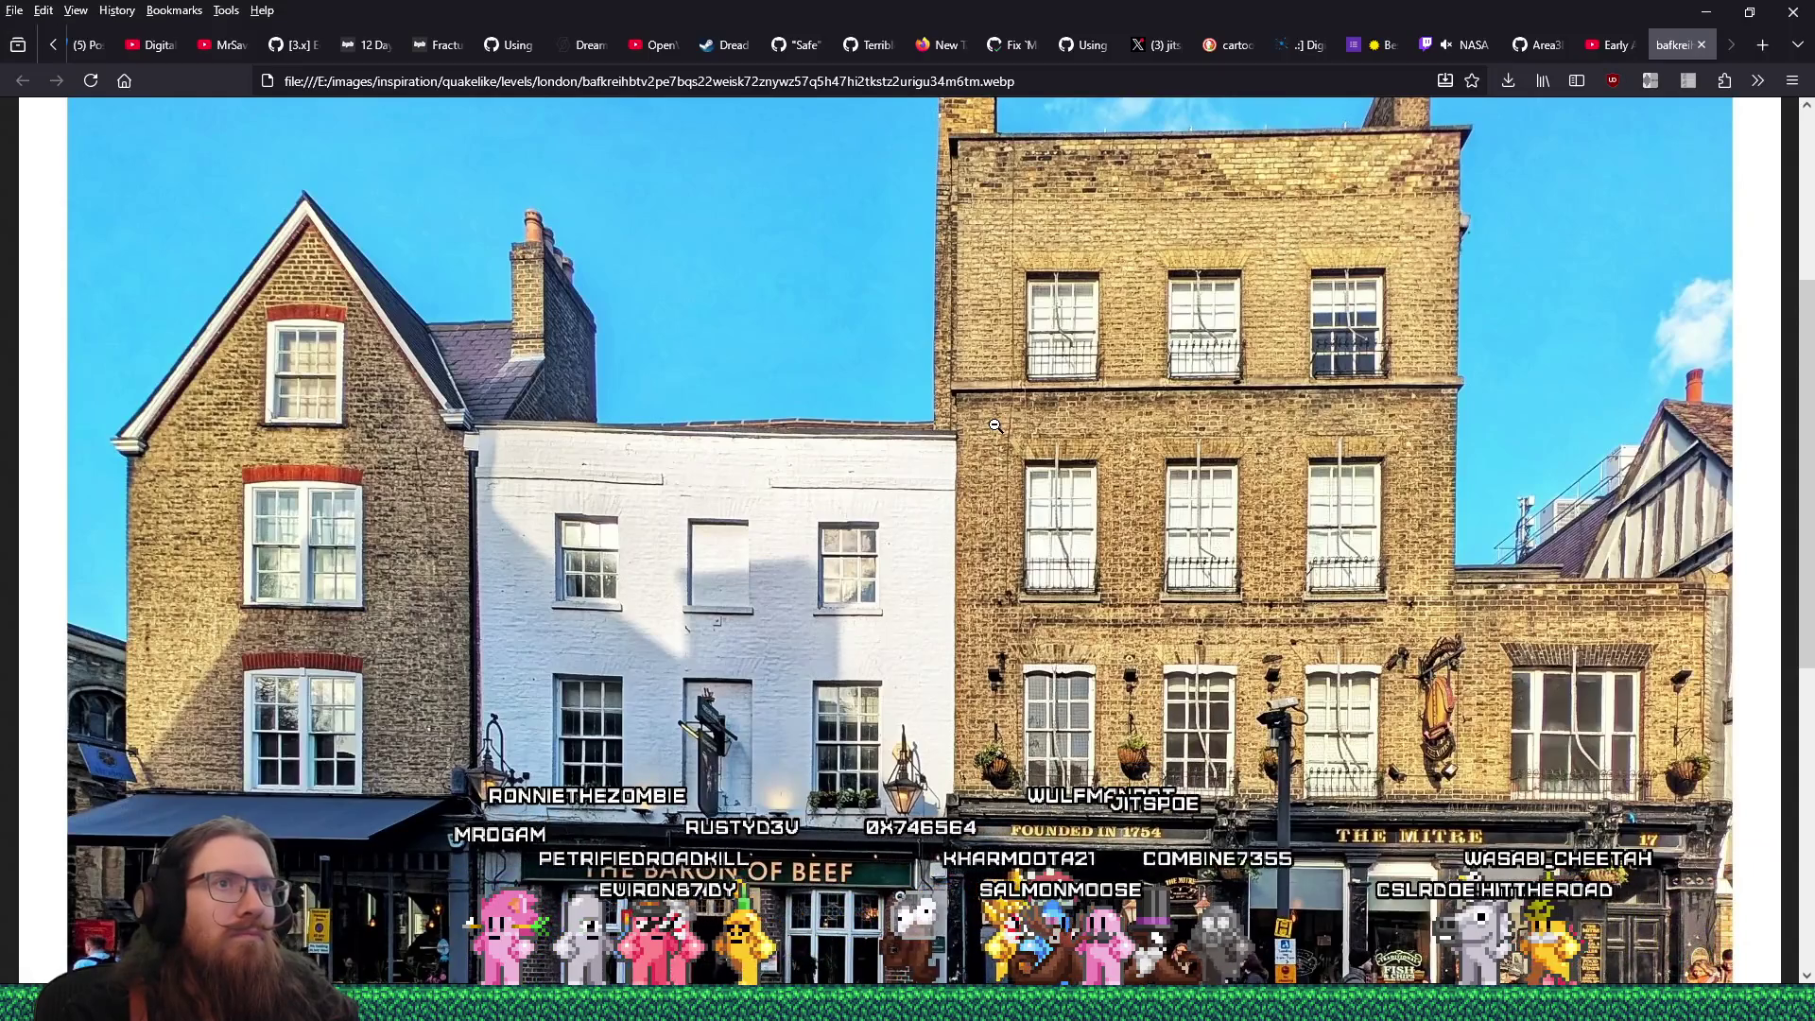
{"action": "key", "text": "alt+Tab"}
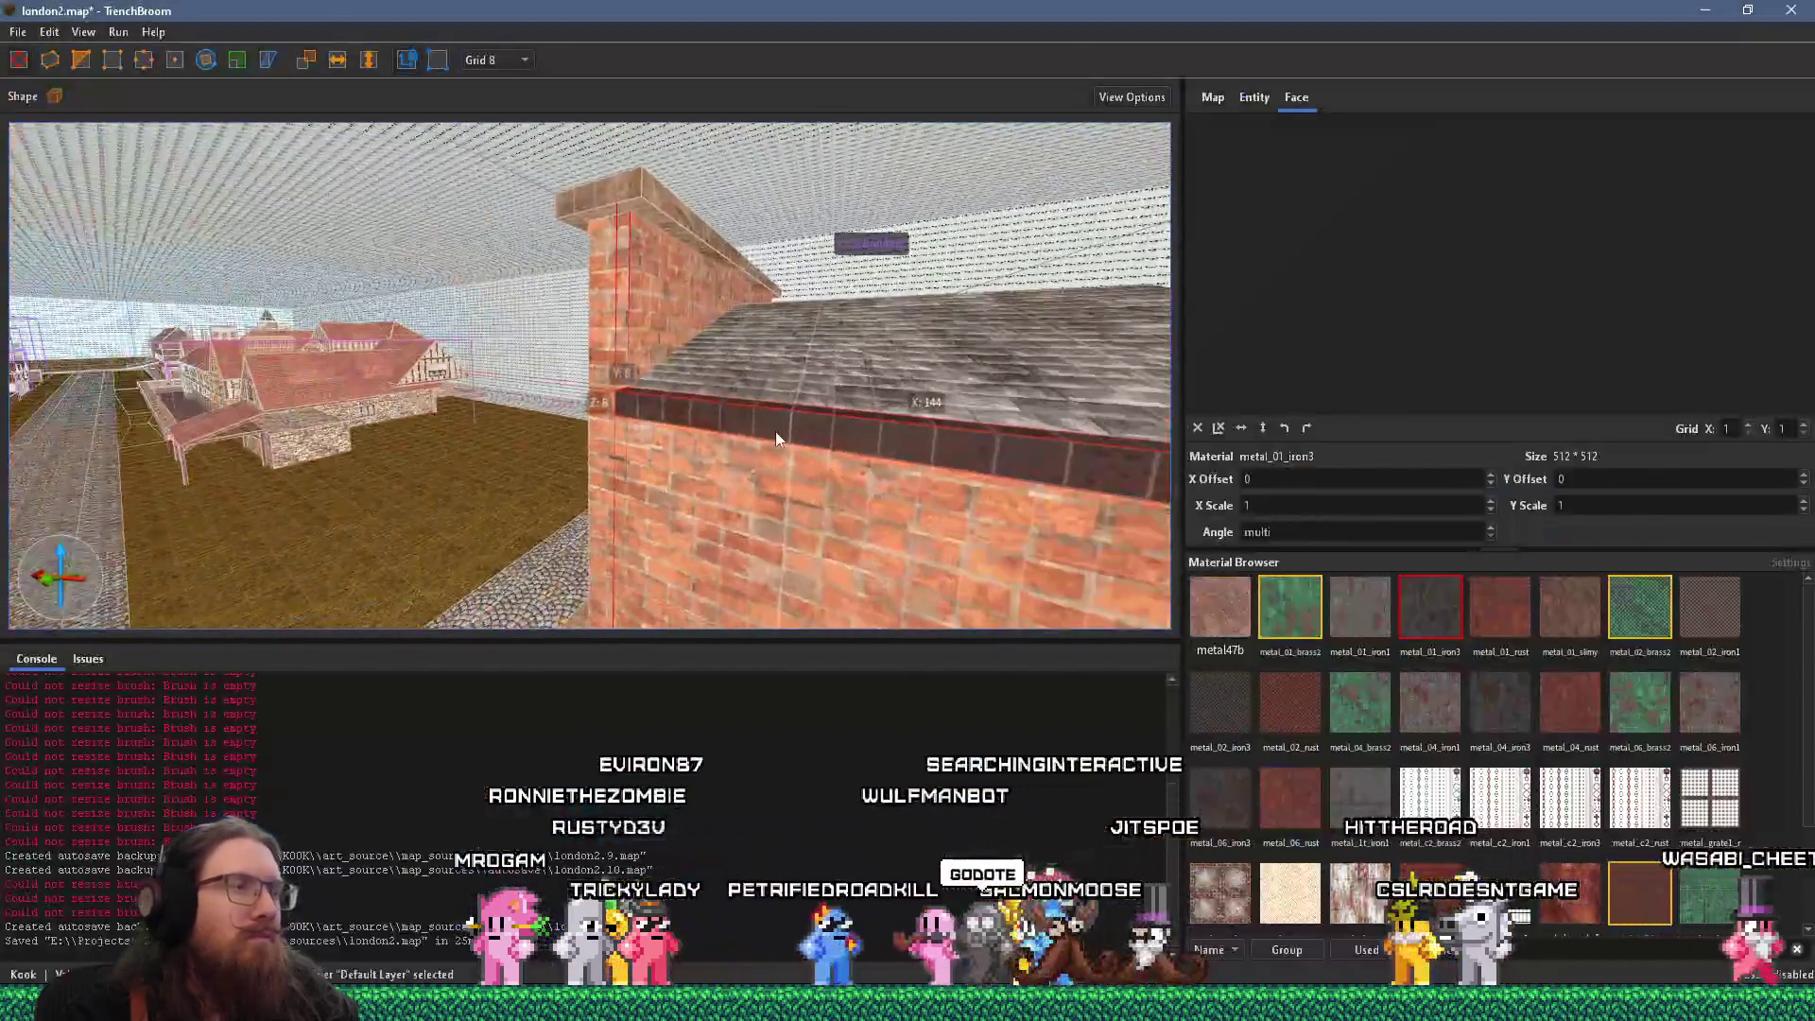
{"action": "scroll", "coordinate": [493, 385], "scroll_direction": "down", "scroll_amount": 5}
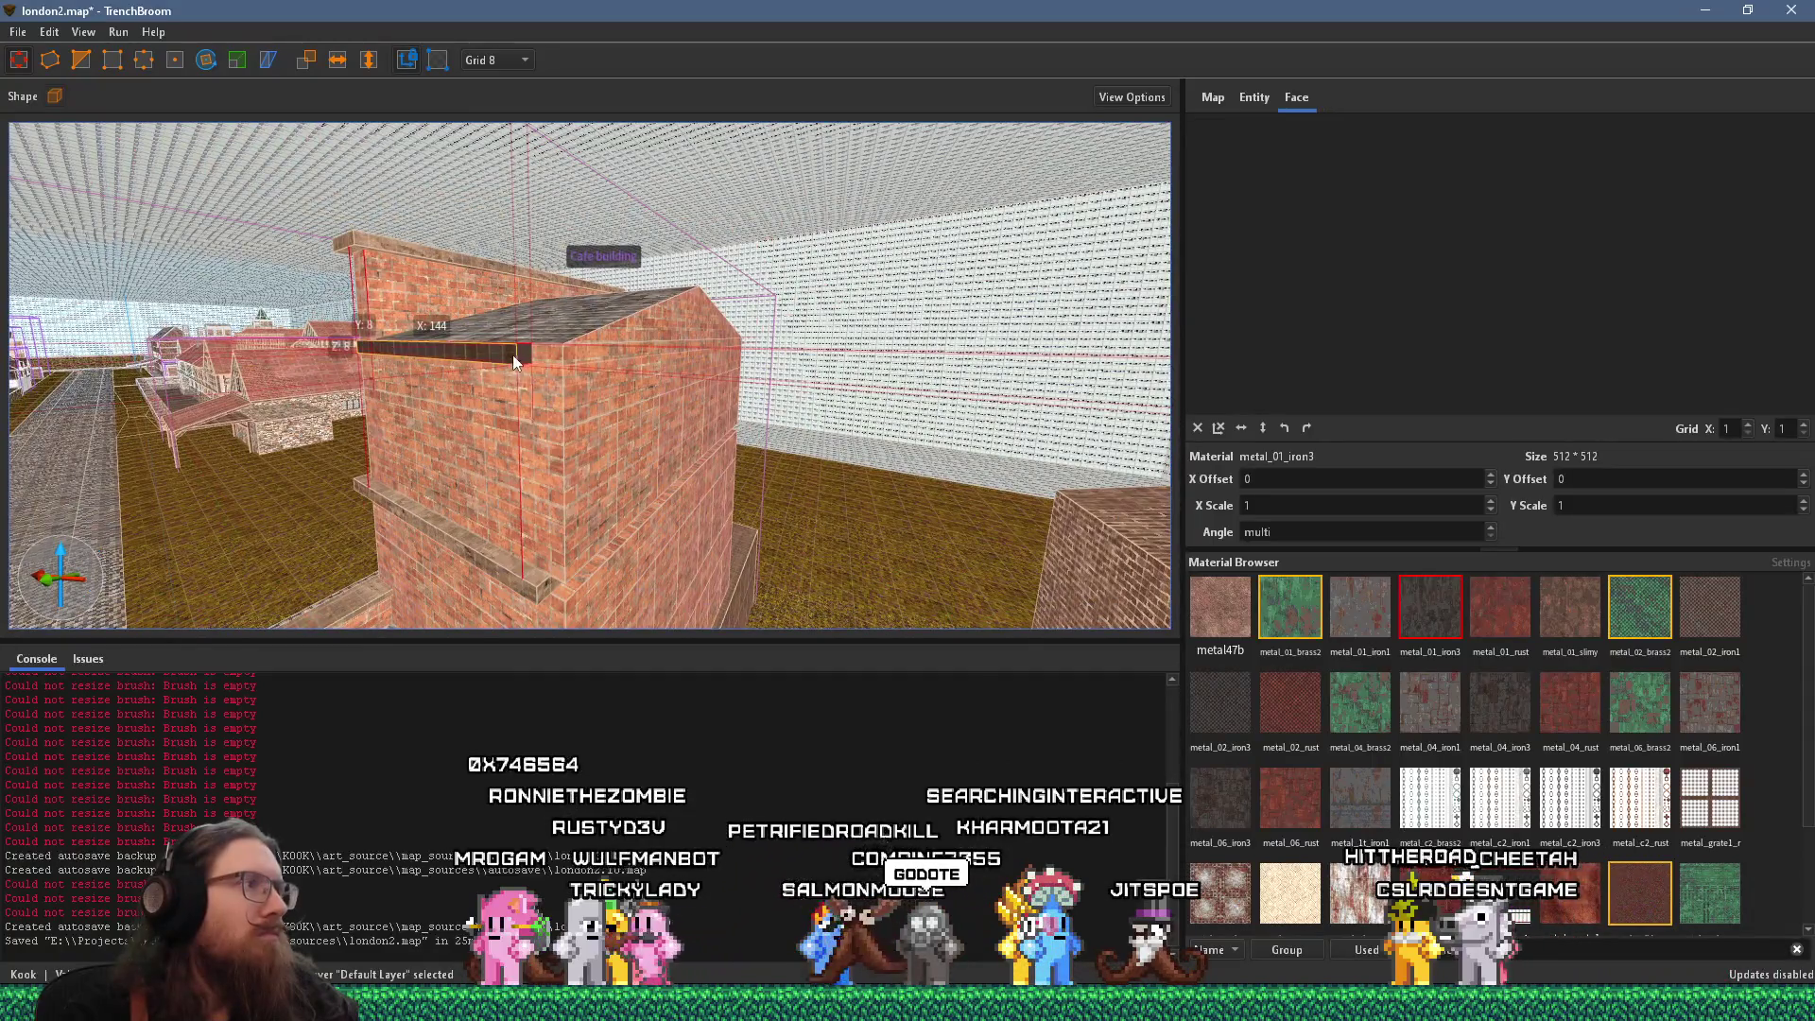
{"action": "scroll", "coordinate": [552, 349], "scroll_direction": "up", "scroll_amount": 6}
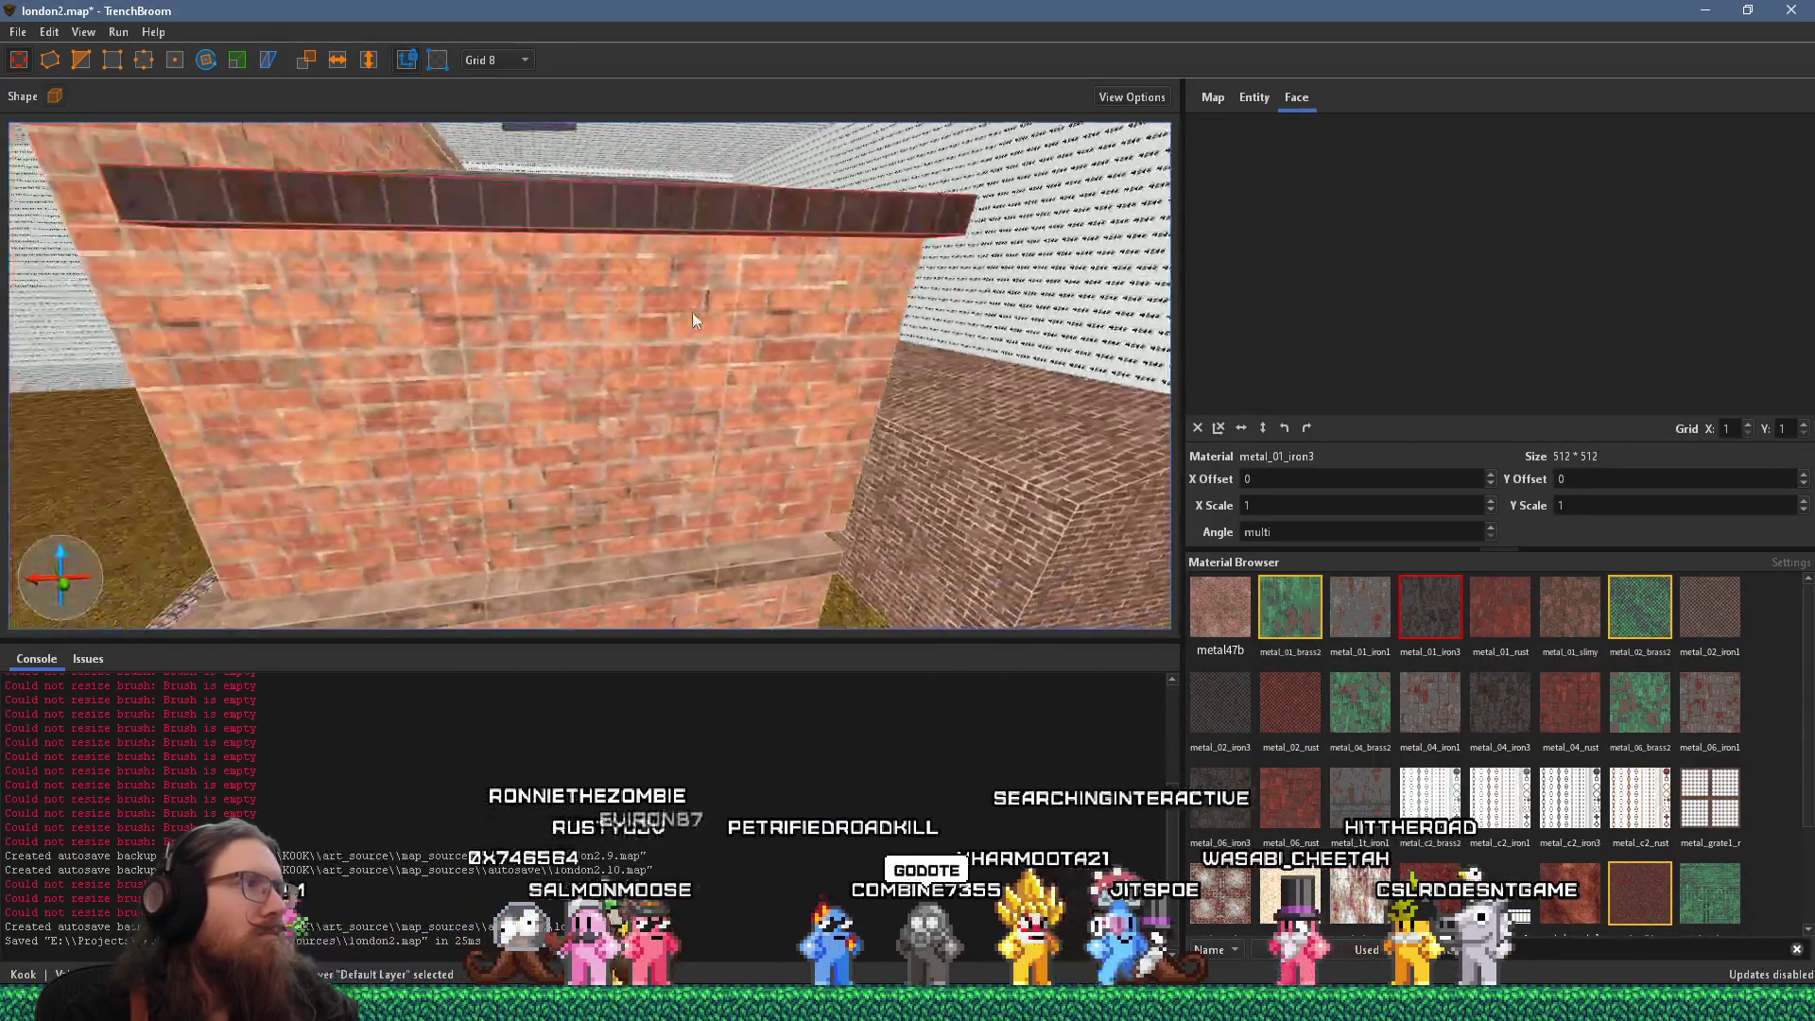
{"action": "scroll", "coordinate": [461, 336], "scroll_direction": "down", "scroll_amount": 3}
Start a new brush box near the building top, lengthening it to 304 along Y
{"action": "left_click", "coordinate": [730, 412]}
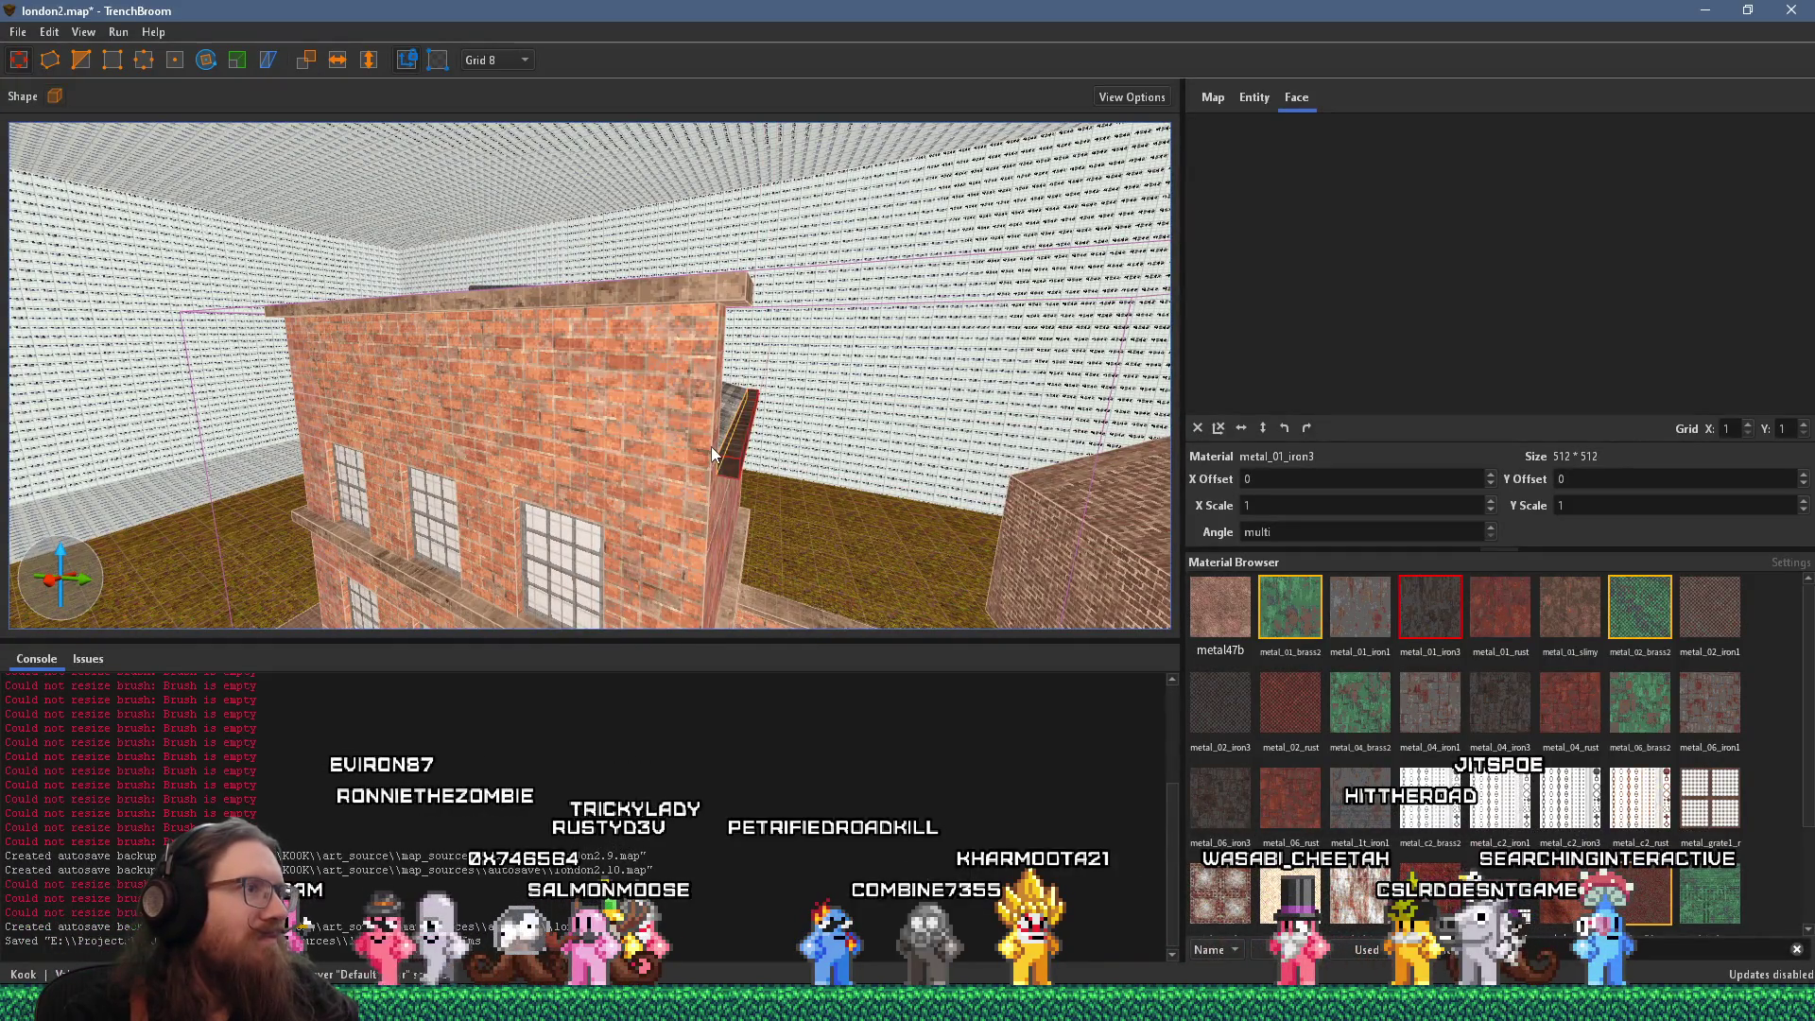
{"action": "left_click", "coordinate": [267, 409]}
{"action": "mouse_move", "coordinate": [267, 408]}
{"action": "left_mouse_down"}
{"action": "mouse_move", "coordinate": [590, 438]}
{"action": "mouse_move", "coordinate": [393, 405]}
{"action": "mouse_move", "coordinate": [695, 429]}
{"action": "mouse_move", "coordinate": [872, 375]}
{"action": "mouse_move", "coordinate": [677, 394]}
{"action": "mouse_move", "coordinate": [746, 340]}
{"action": "mouse_move", "coordinate": [724, 350]}
{"action": "mouse_move", "coordinate": [717, 395]}
{"action": "left_mouse_up"}
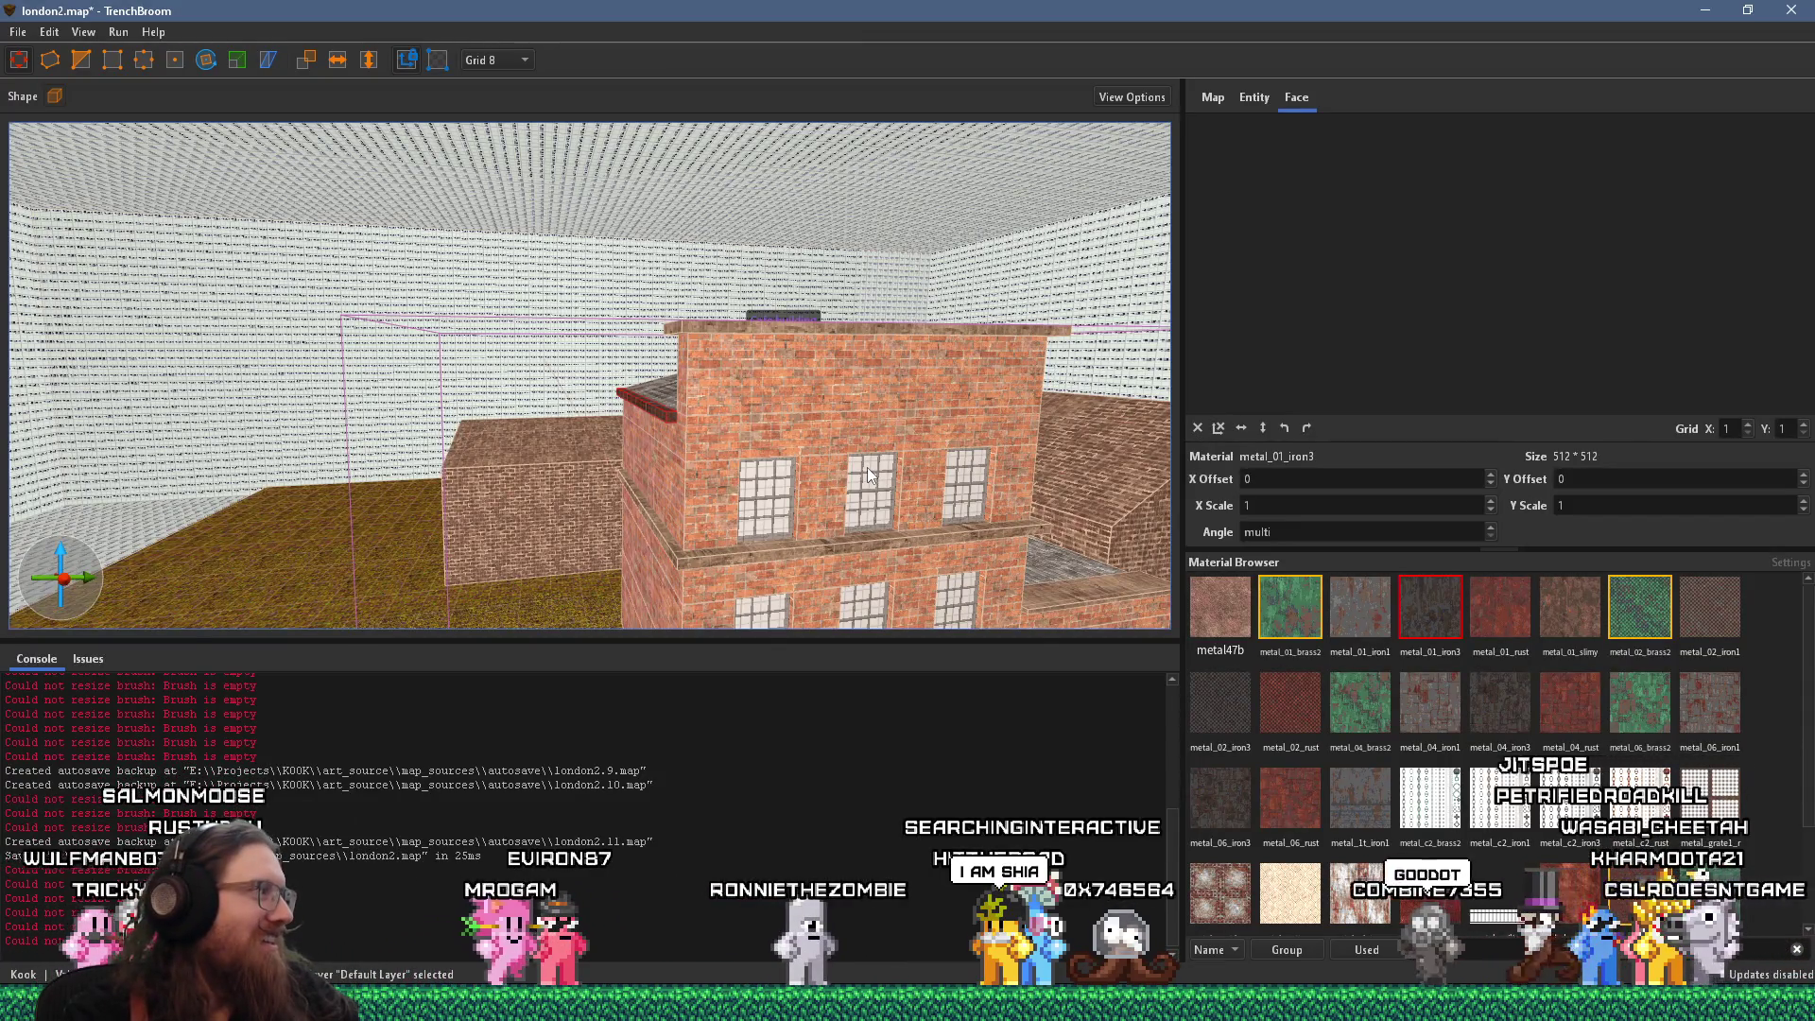
Fly around the brick café building's corner and roof, then select the dark block on its wall
{"action": "mouse_move", "coordinate": [868, 472]}
{"action": "left_mouse_down"}
{"action": "mouse_move", "coordinate": [755, 428]}
{"action": "mouse_move", "coordinate": [523, 447]}
{"action": "mouse_move", "coordinate": [552, 410]}
{"action": "mouse_move", "coordinate": [718, 544]}
{"action": "mouse_move", "coordinate": [316, 604]}
{"action": "mouse_move", "coordinate": [545, 529]}
{"action": "mouse_move", "coordinate": [601, 486]}
{"action": "mouse_move", "coordinate": [345, 444]}
{"action": "mouse_move", "coordinate": [380, 435]}
{"action": "mouse_move", "coordinate": [303, 416]}
{"action": "mouse_move", "coordinate": [450, 423]}
{"action": "left_mouse_up"}
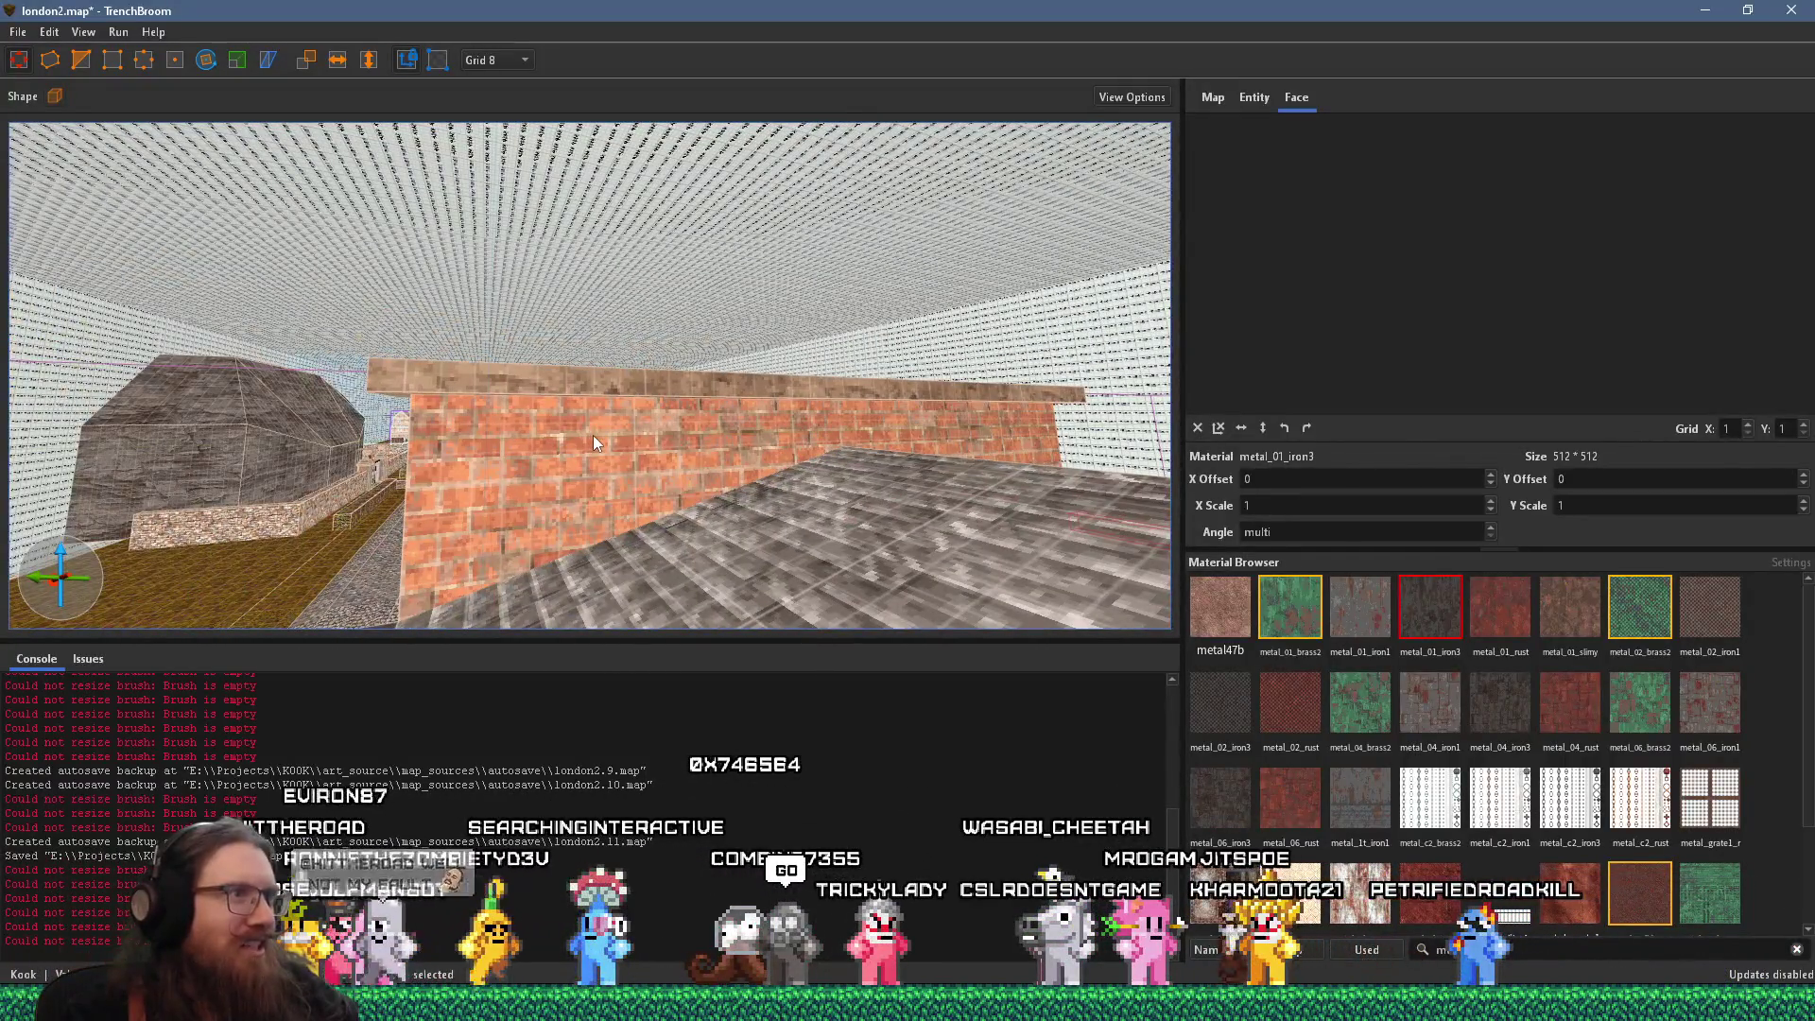
{"action": "left_click_drag", "start_coordinate": [592, 435], "coordinate": [448, 446]}
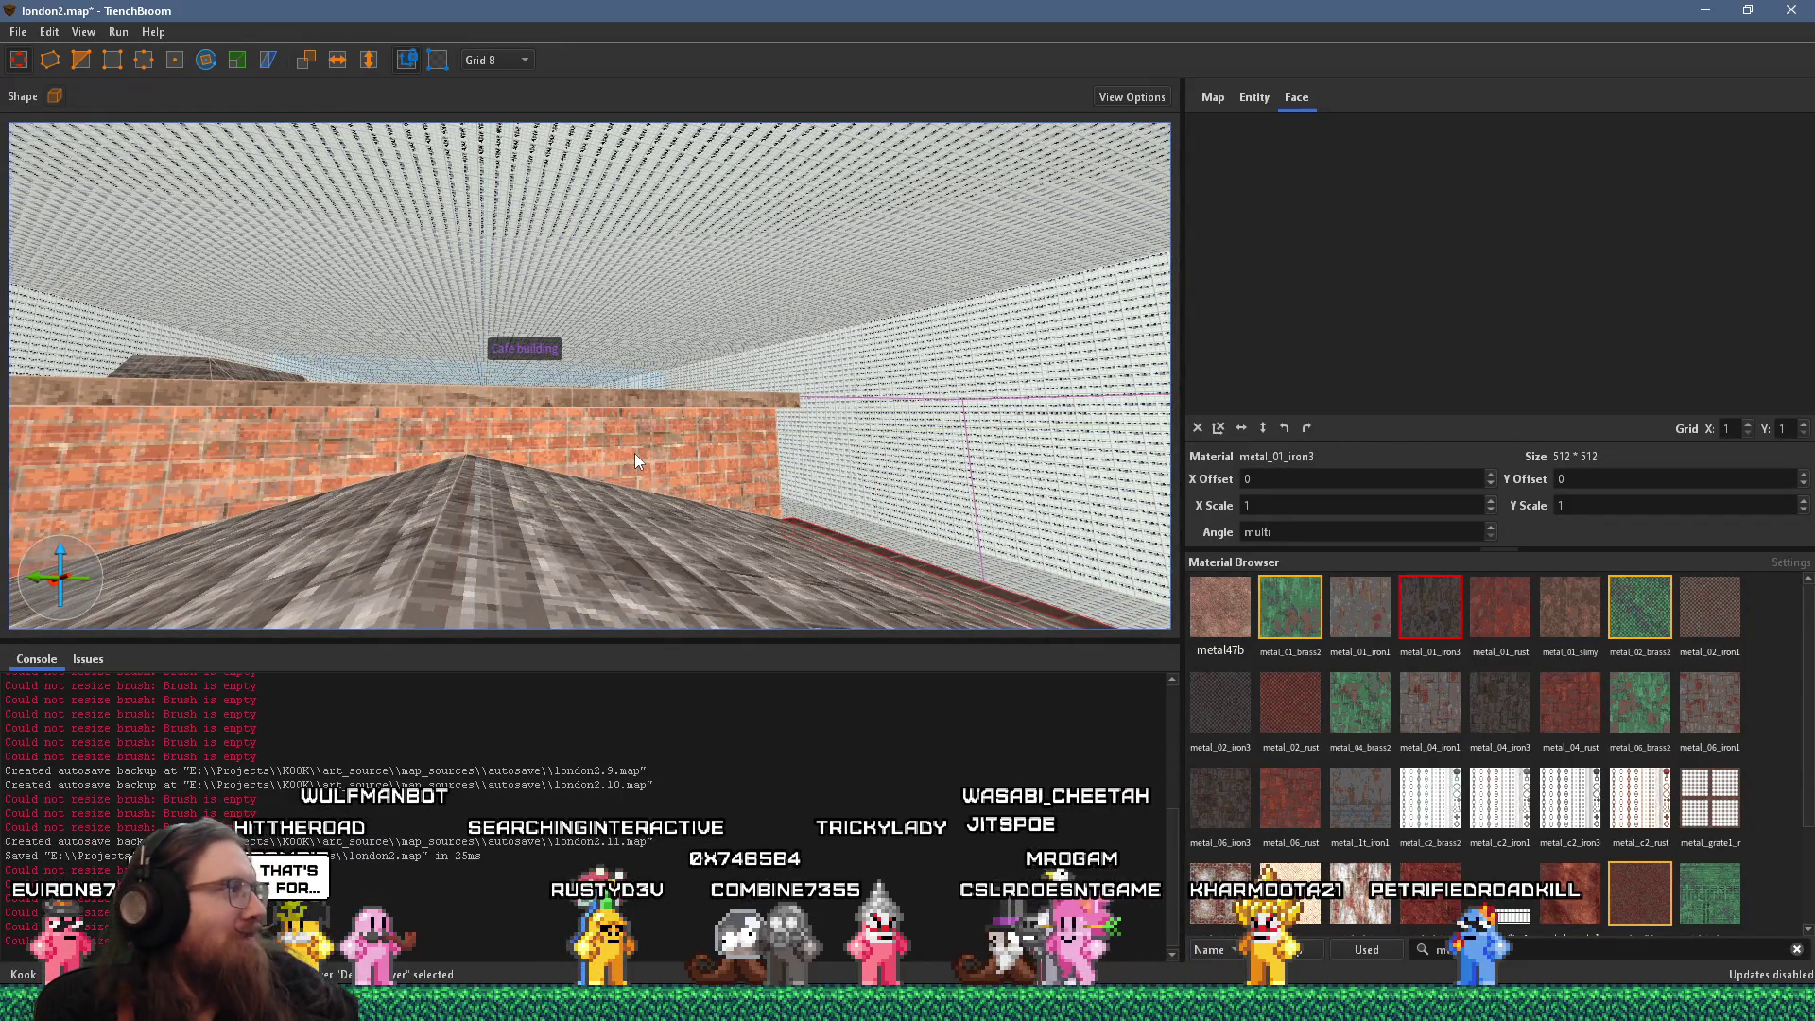
{"action": "mouse_move", "coordinate": [665, 427]}
{"action": "left_mouse_down"}
{"action": "mouse_move", "coordinate": [552, 473]}
{"action": "mouse_move", "coordinate": [652, 490]}
{"action": "mouse_move", "coordinate": [382, 483]}
{"action": "mouse_move", "coordinate": [623, 441]}
{"action": "mouse_move", "coordinate": [628, 410]}
{"action": "mouse_move", "coordinate": [727, 377]}
{"action": "mouse_move", "coordinate": [619, 407]}
{"action": "mouse_move", "coordinate": [496, 273]}
{"action": "mouse_move", "coordinate": [592, 416]}
{"action": "mouse_move", "coordinate": [549, 384]}
{"action": "mouse_move", "coordinate": [891, 399]}
{"action": "mouse_move", "coordinate": [585, 451]}
{"action": "mouse_move", "coordinate": [439, 337]}
{"action": "mouse_move", "coordinate": [503, 401]}
{"action": "mouse_move", "coordinate": [450, 366]}
{"action": "mouse_move", "coordinate": [440, 332]}
{"action": "mouse_move", "coordinate": [599, 406]}
{"action": "mouse_move", "coordinate": [637, 393]}
{"action": "mouse_move", "coordinate": [536, 252]}
{"action": "mouse_move", "coordinate": [563, 456]}
{"action": "mouse_move", "coordinate": [729, 420]}
{"action": "mouse_move", "coordinate": [600, 426]}
{"action": "mouse_move", "coordinate": [529, 291]}
{"action": "mouse_move", "coordinate": [522, 340]}
{"action": "mouse_move", "coordinate": [410, 327]}
{"action": "mouse_move", "coordinate": [489, 316]}
{"action": "mouse_move", "coordinate": [535, 373]}
{"action": "mouse_move", "coordinate": [507, 495]}
{"action": "left_mouse_up"}
{"action": "left_click", "coordinate": [495, 236], "text": "shift"}
{"action": "left_click", "coordinate": [527, 371]}
Review the Casual Café sign wall from a wider view, then switch to the London photo in Firefox
{"action": "scroll", "coordinate": [528, 388], "scroll_direction": "up", "scroll_amount": 5}
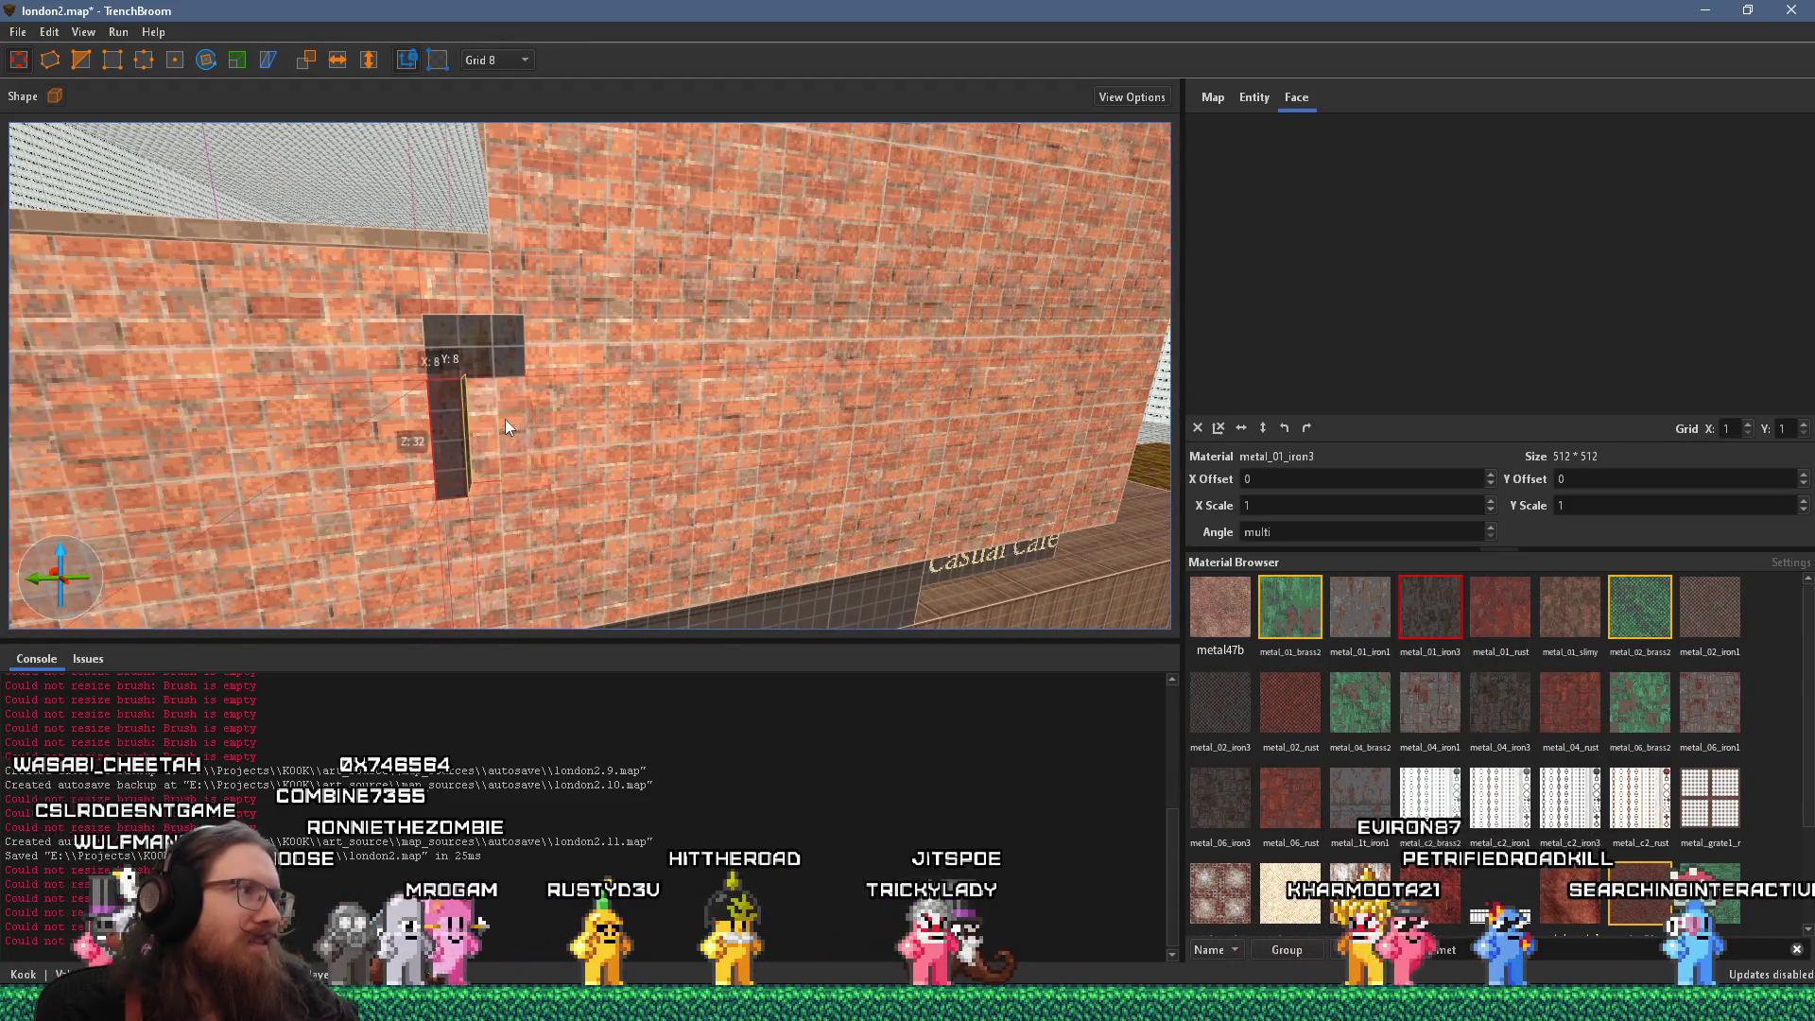
{"action": "left_click_drag", "start_coordinate": [465, 414], "coordinate": [764, 264]}
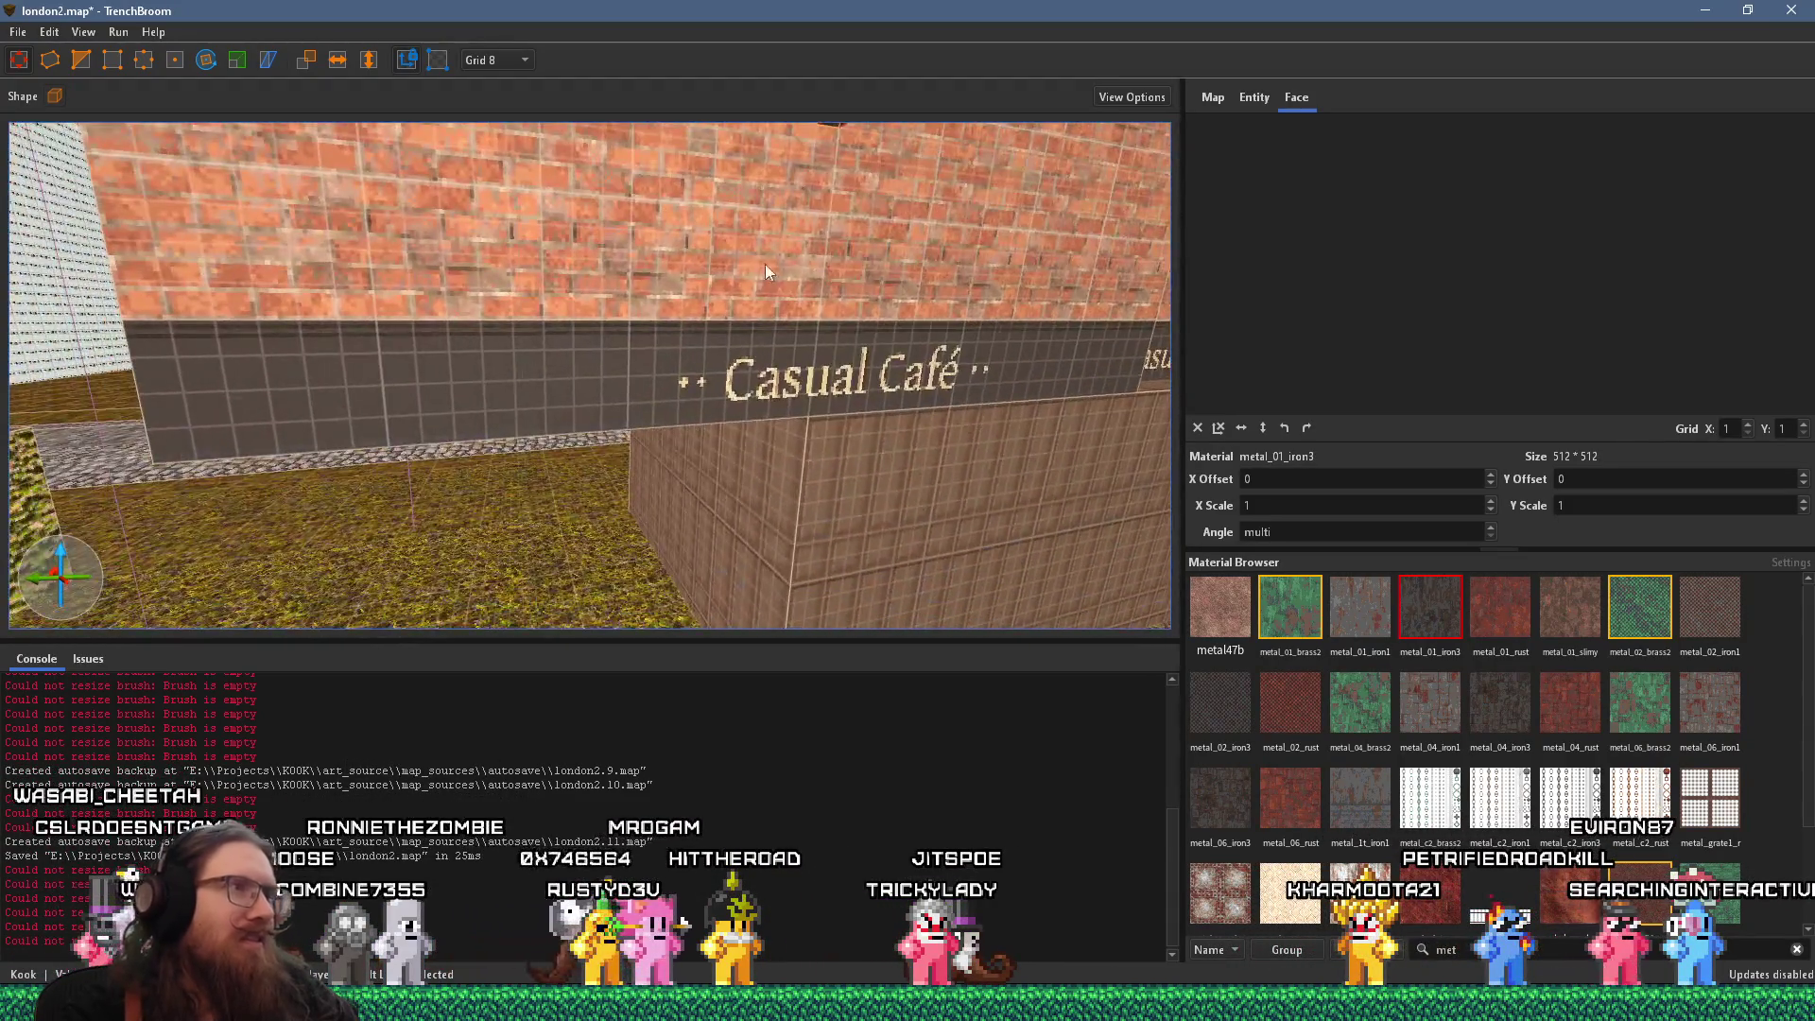
{"action": "scroll", "coordinate": [826, 152], "scroll_direction": "down", "scroll_amount": 8}
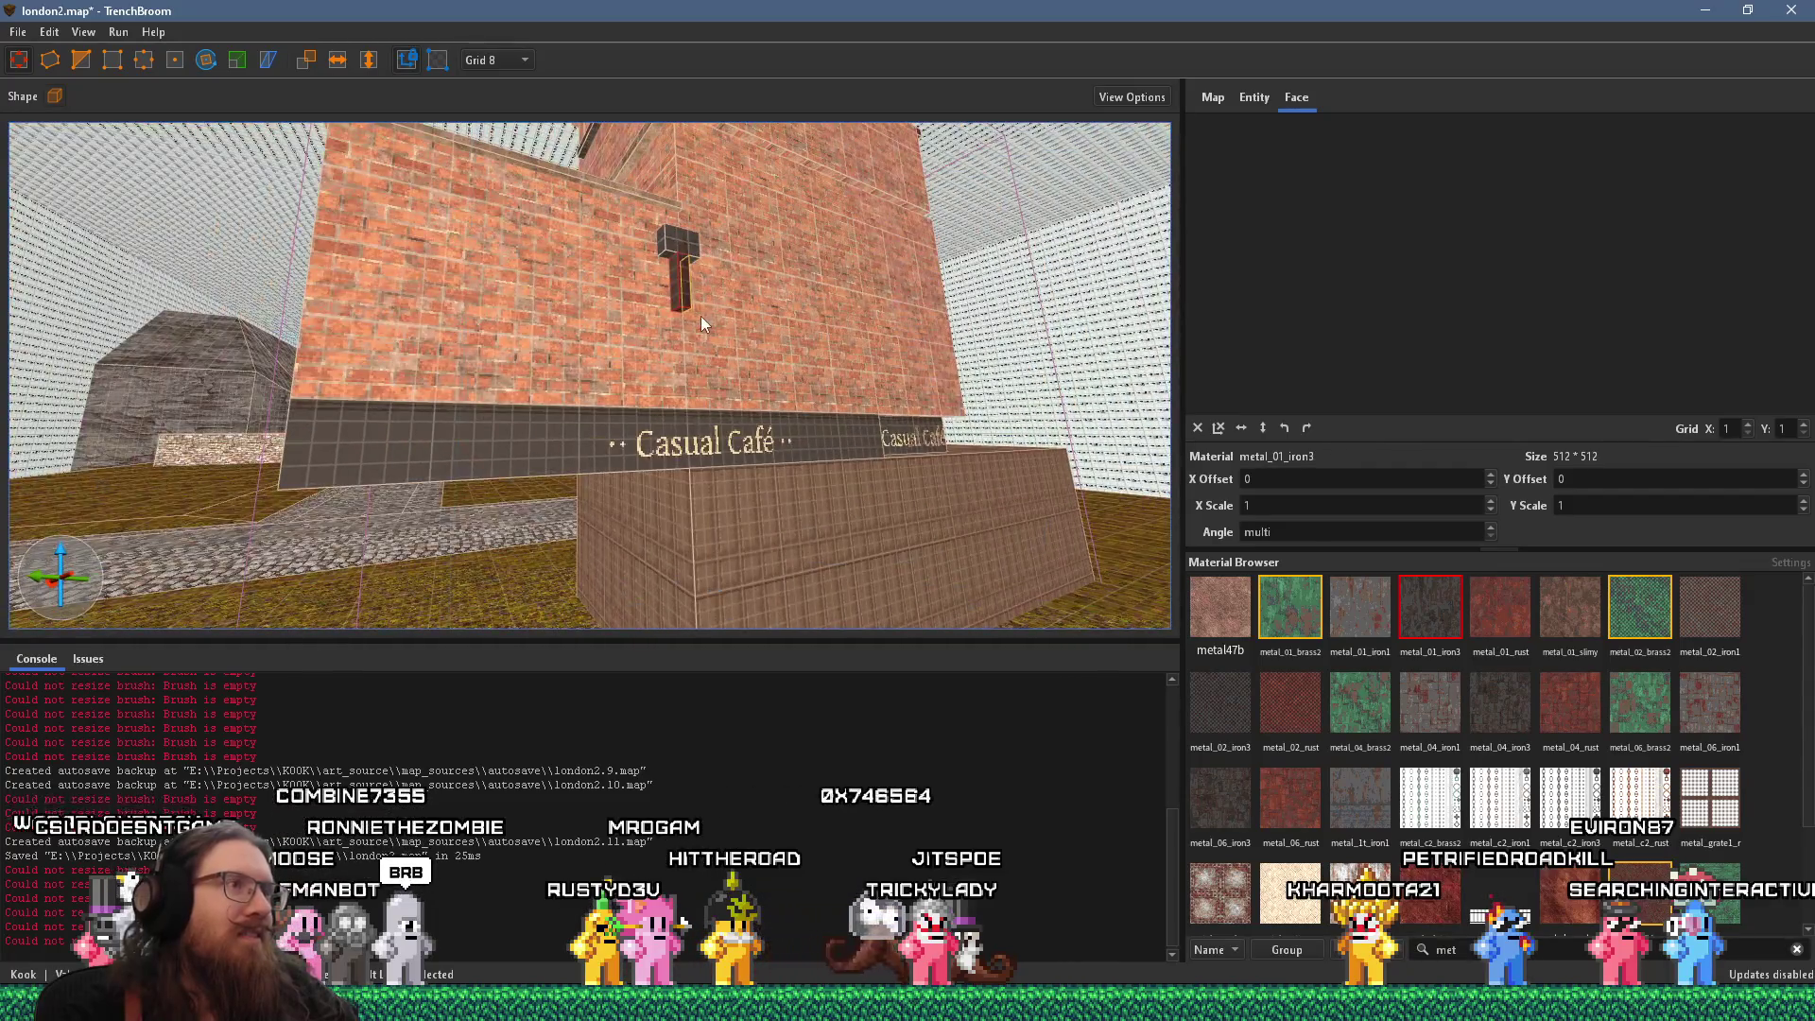
{"action": "mouse_move", "coordinate": [608, 412]}
{"action": "left_mouse_down"}
{"action": "mouse_move", "coordinate": [597, 444]}
{"action": "mouse_move", "coordinate": [894, 554]}
{"action": "mouse_move", "coordinate": [1021, 442]}
{"action": "mouse_move", "coordinate": [597, 431]}
{"action": "mouse_move", "coordinate": [997, 348]}
{"action": "left_mouse_up"}
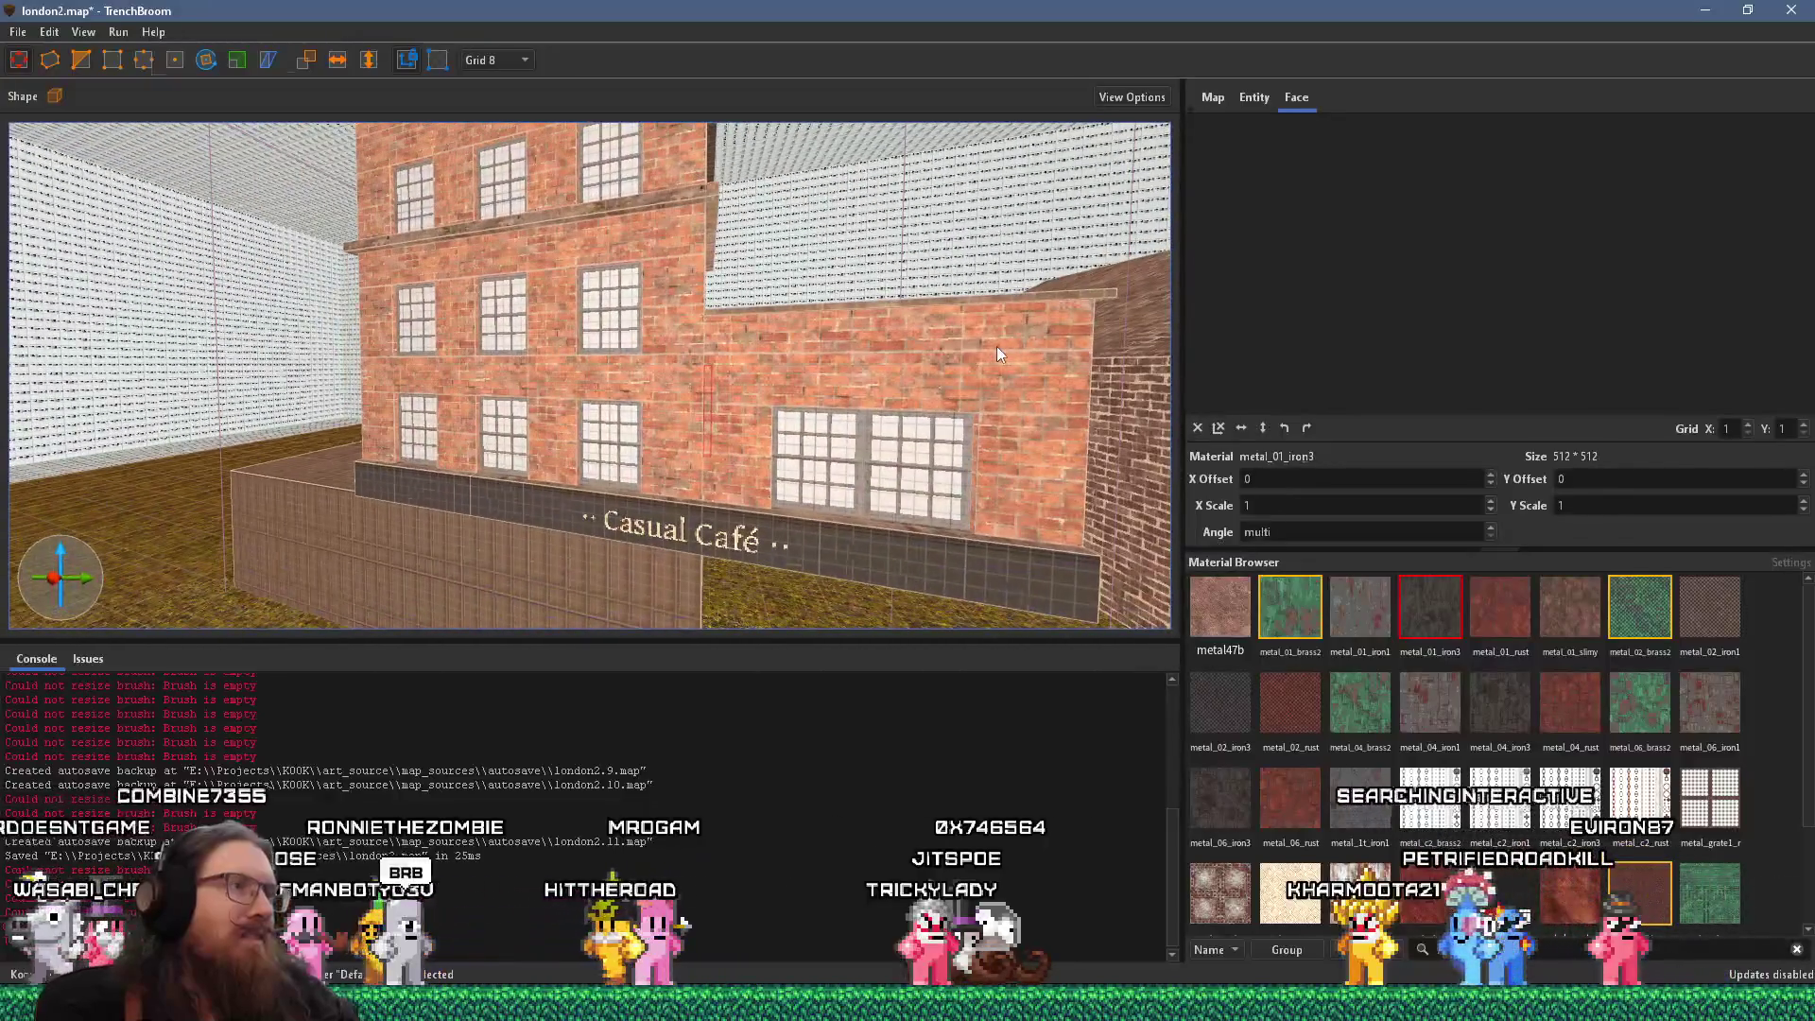
{"action": "key", "text": "alt+Tab"}
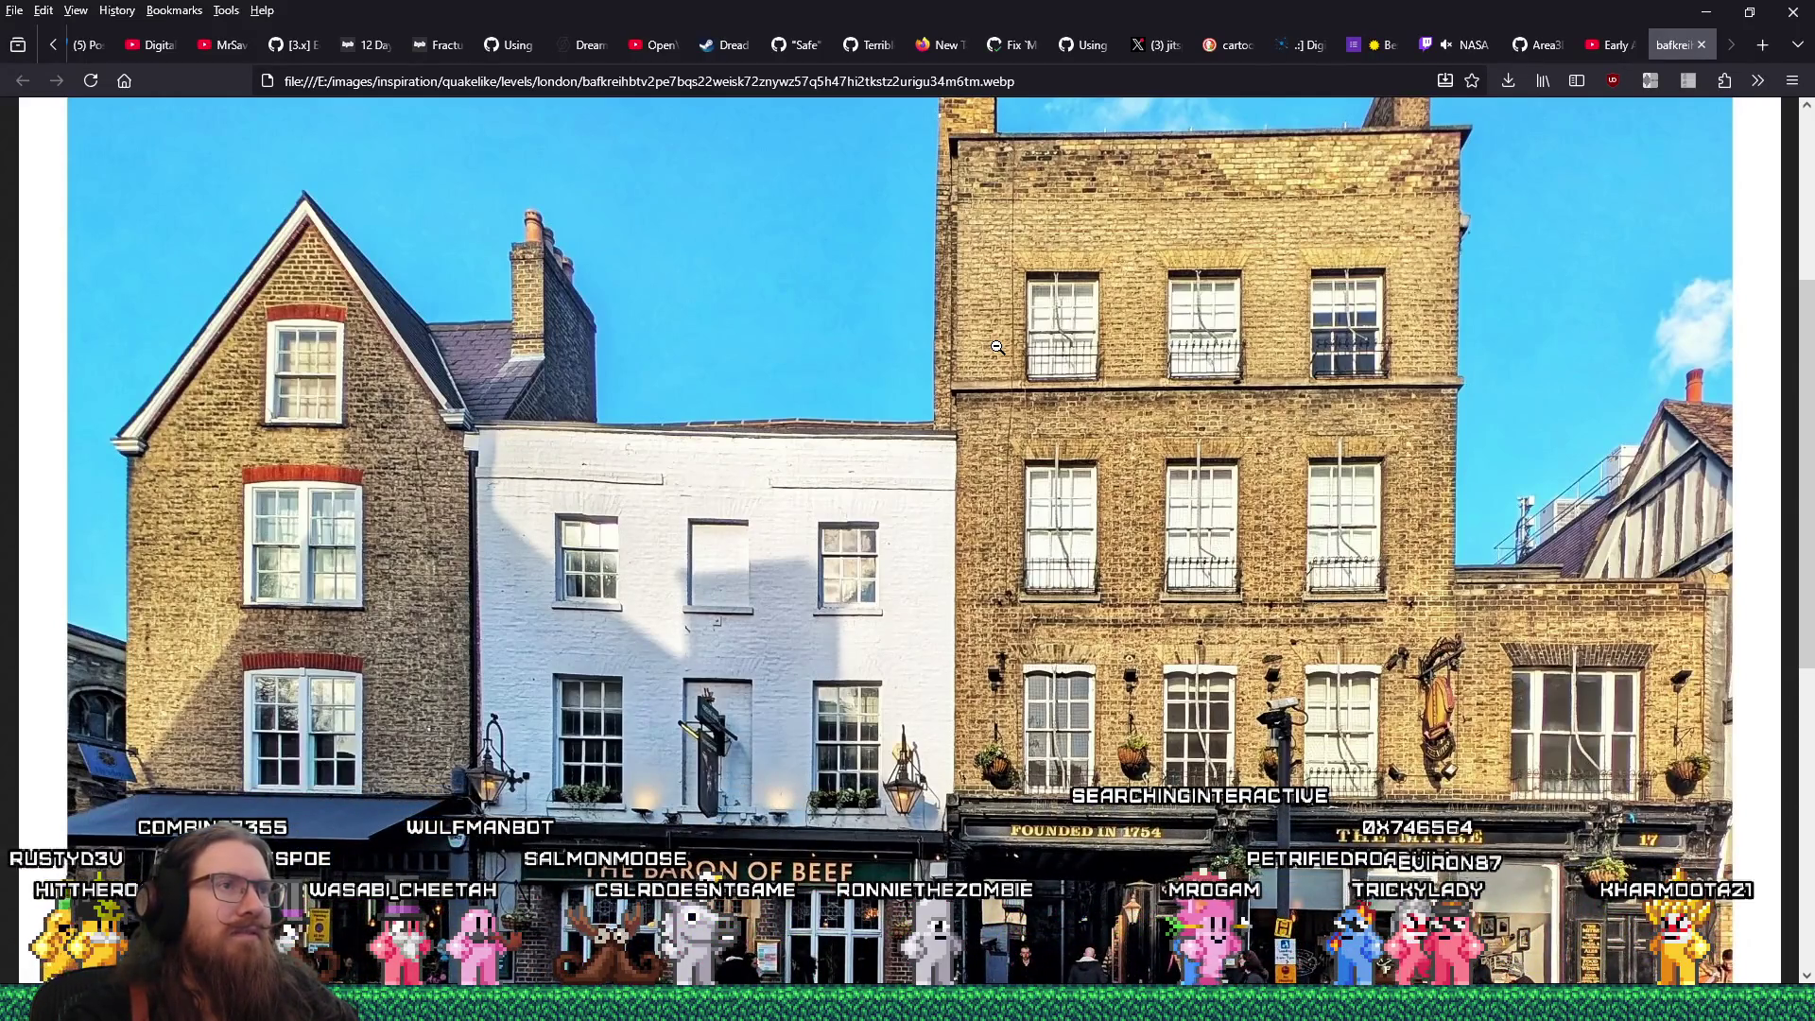
{"action": "left_click", "coordinate": [961, 166]}
{"action": "left_click", "coordinate": [934, 277]}
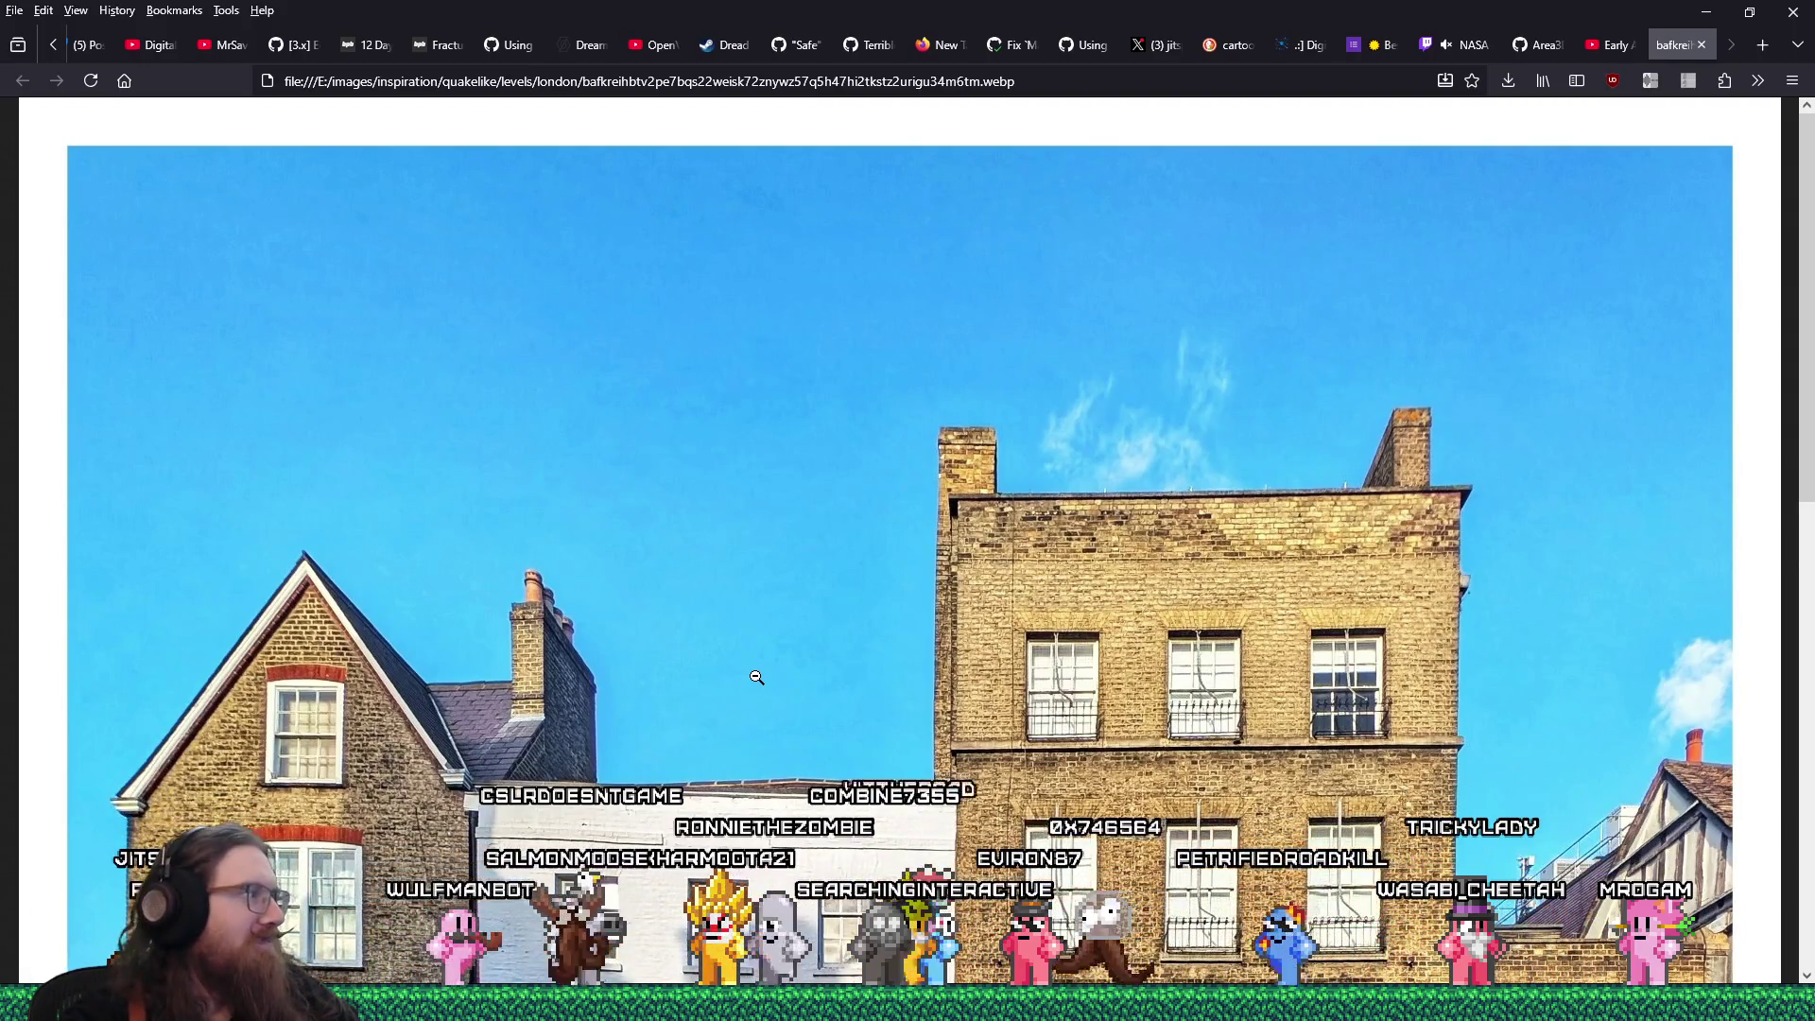
{"action": "scroll", "coordinate": [756, 677], "scroll_direction": "down", "scroll_amount": 5}
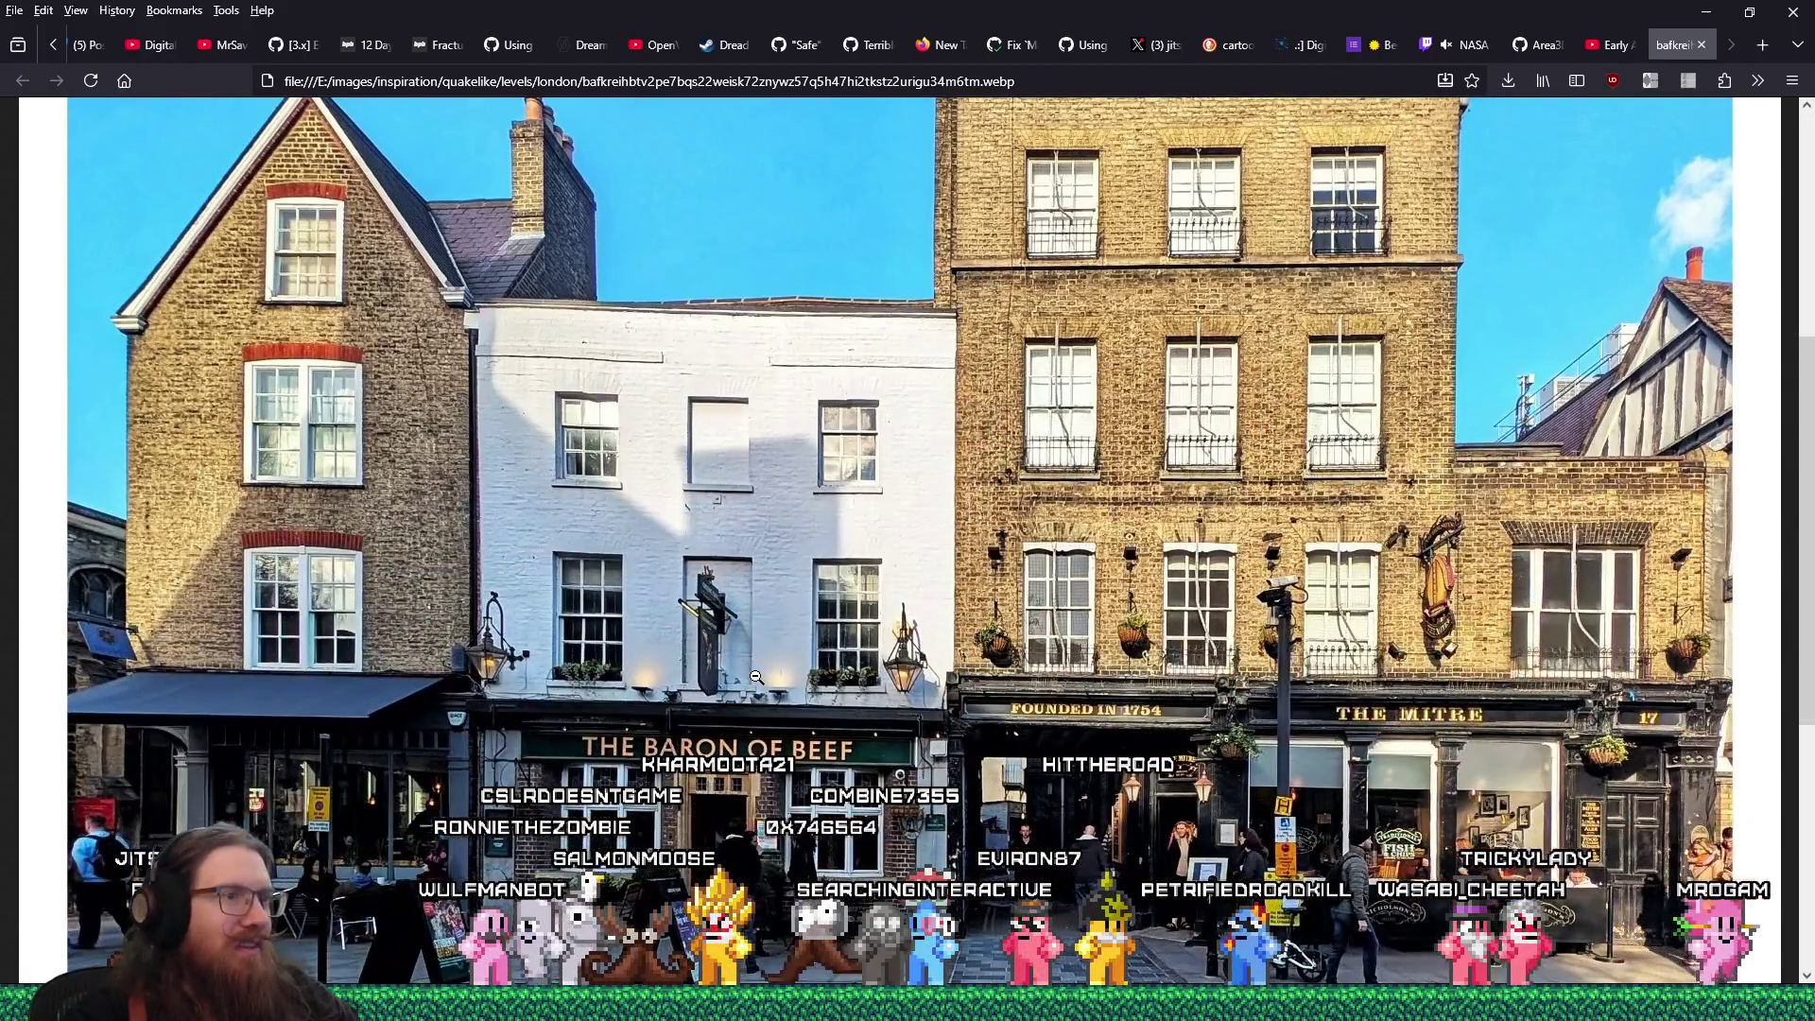
{"action": "scroll", "coordinate": [756, 677], "scroll_direction": "down", "scroll_amount": 5}
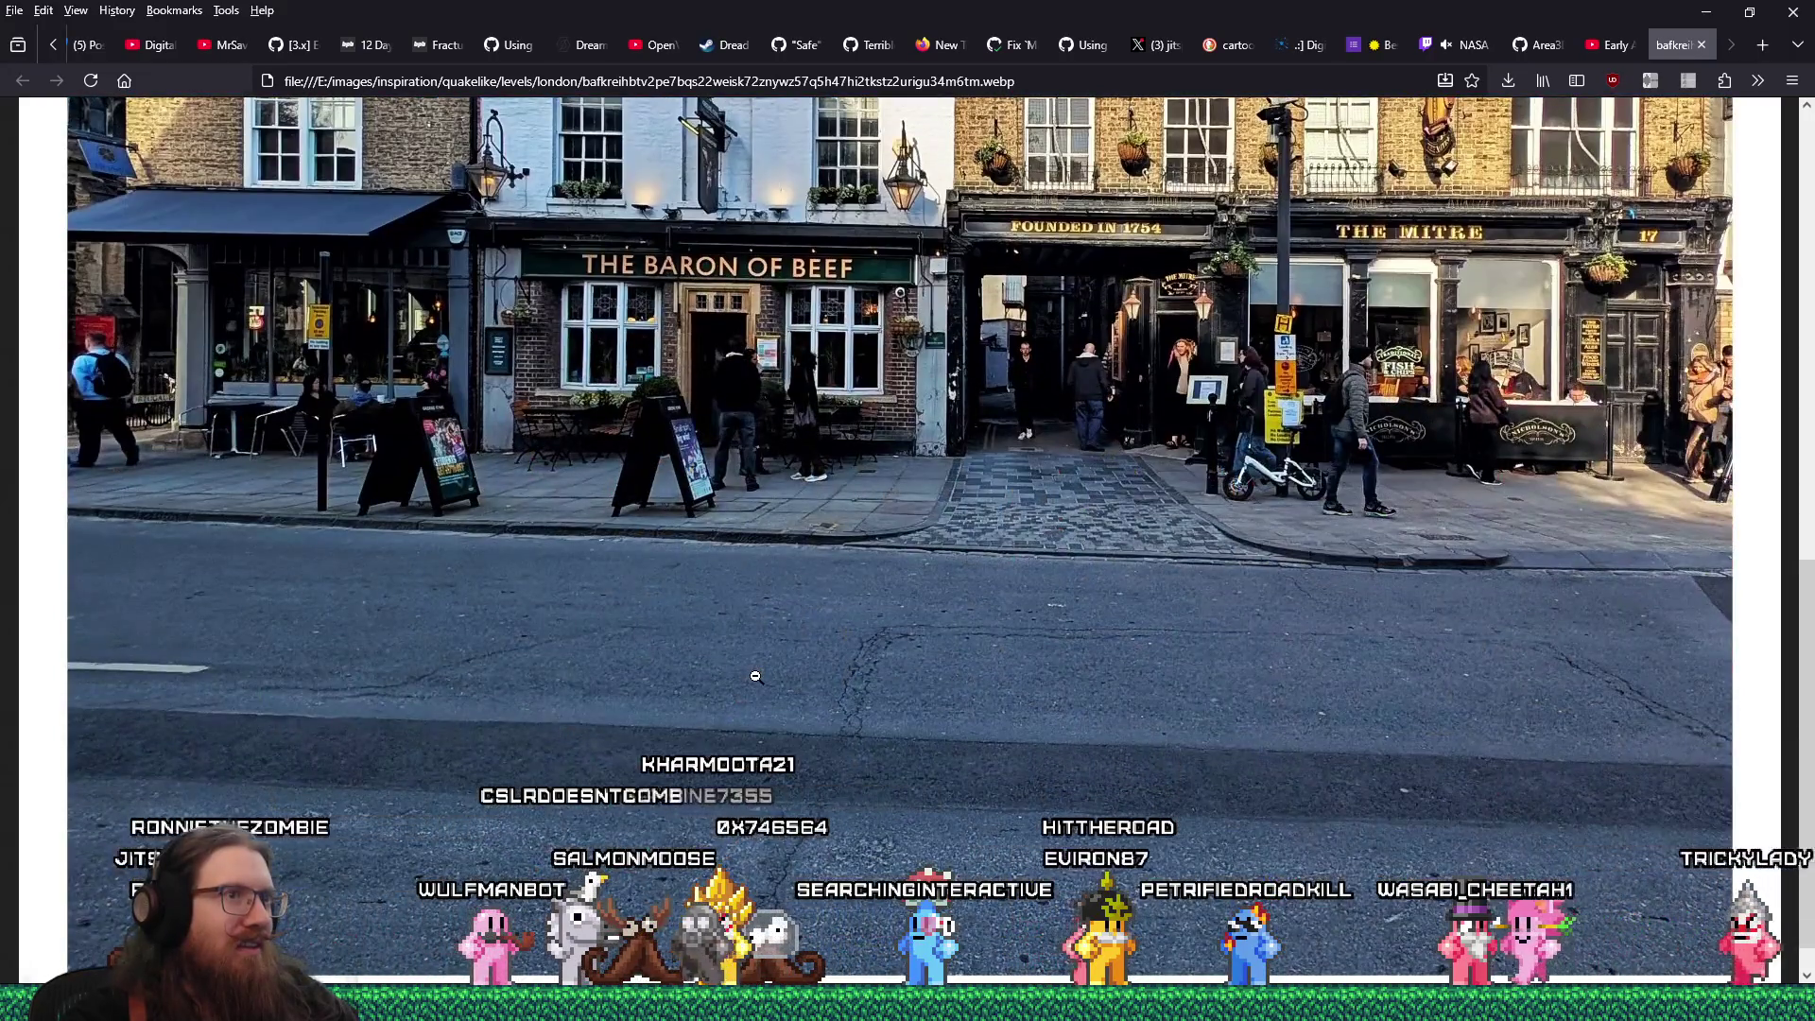
{"action": "scroll", "coordinate": [757, 677], "scroll_direction": "up", "scroll_amount": 7}
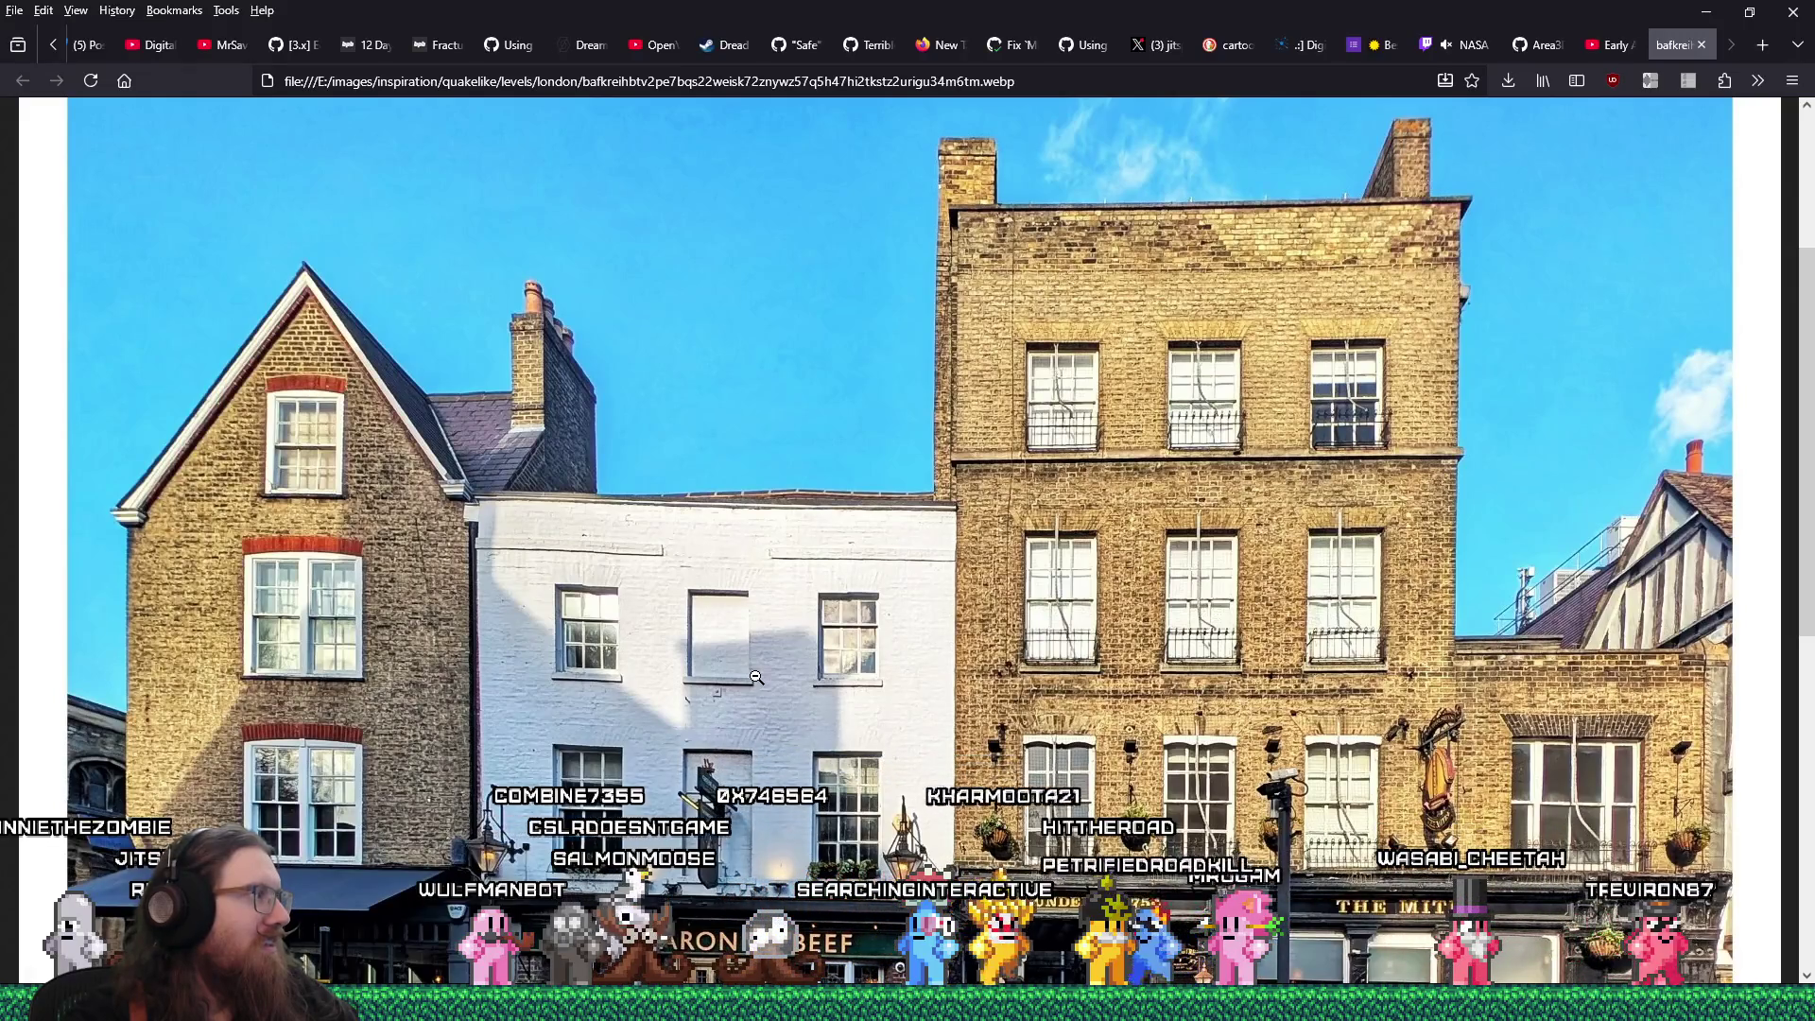
{"action": "scroll", "coordinate": [756, 677], "scroll_direction": "down", "scroll_amount": 5}
{"action": "scroll", "coordinate": [756, 677], "scroll_direction": "up", "scroll_amount": 8}
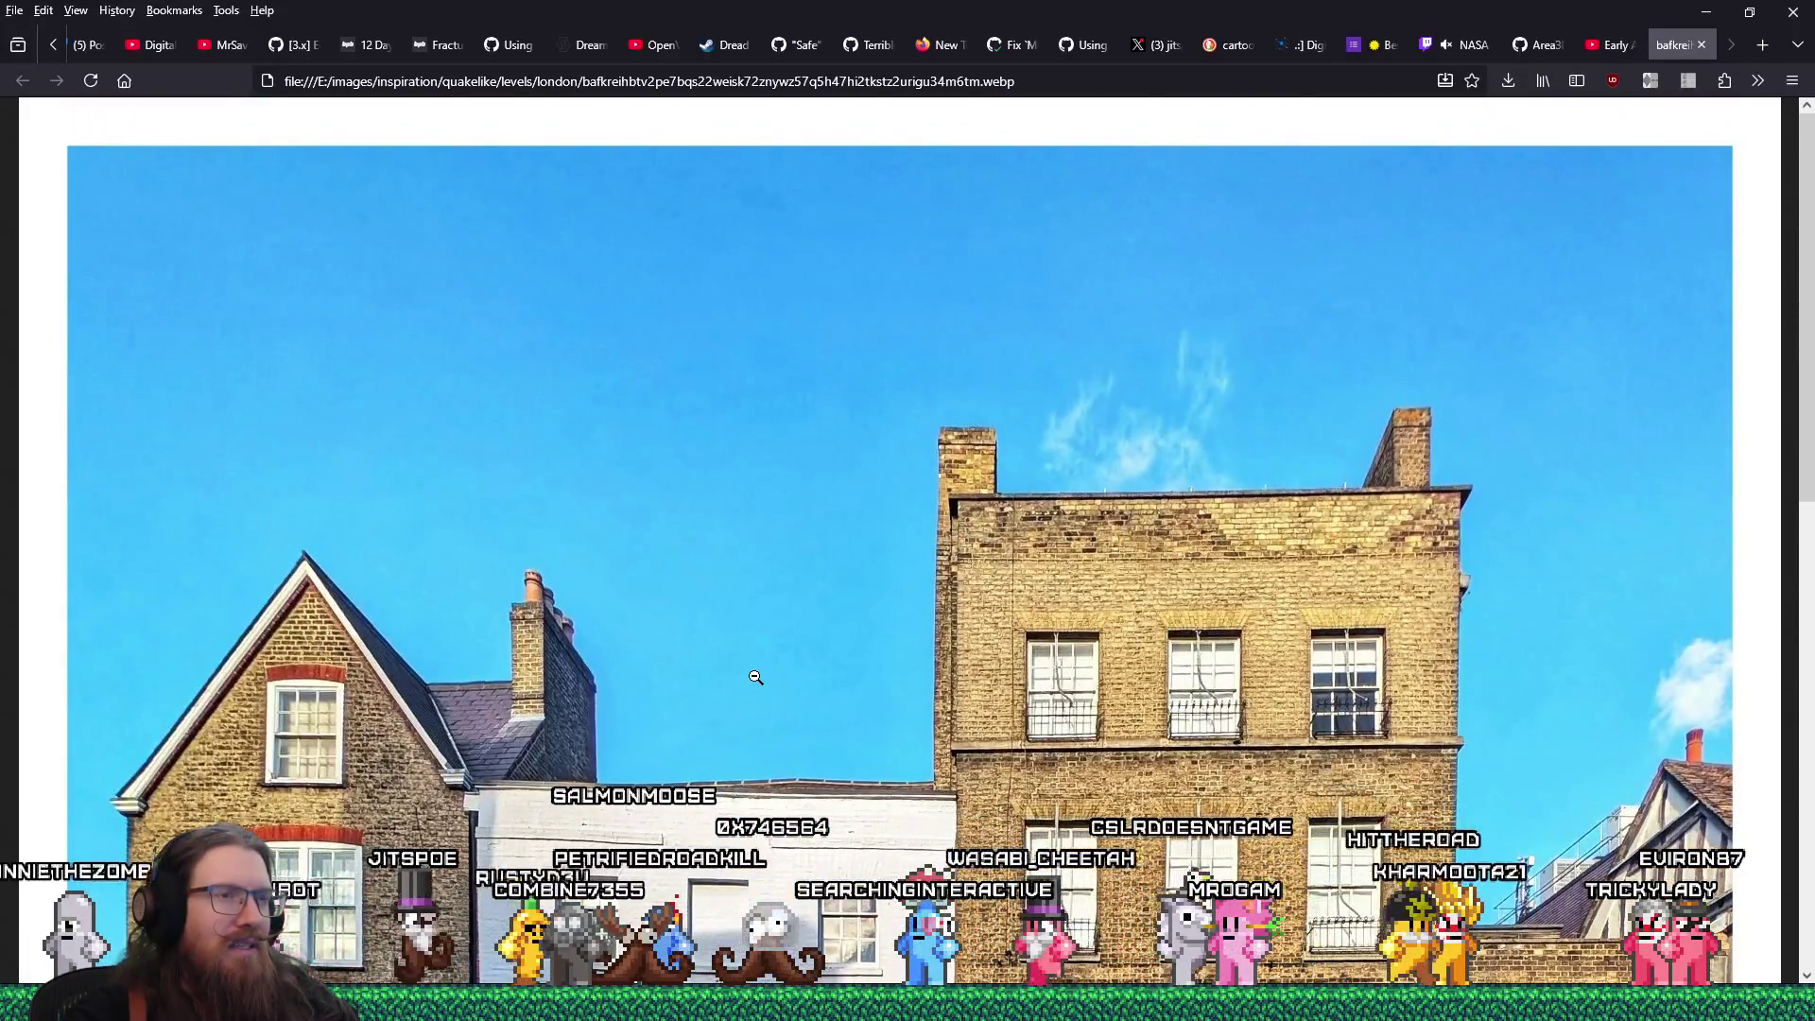
{"action": "scroll", "coordinate": [756, 677], "scroll_direction": "down", "scroll_amount": 5}
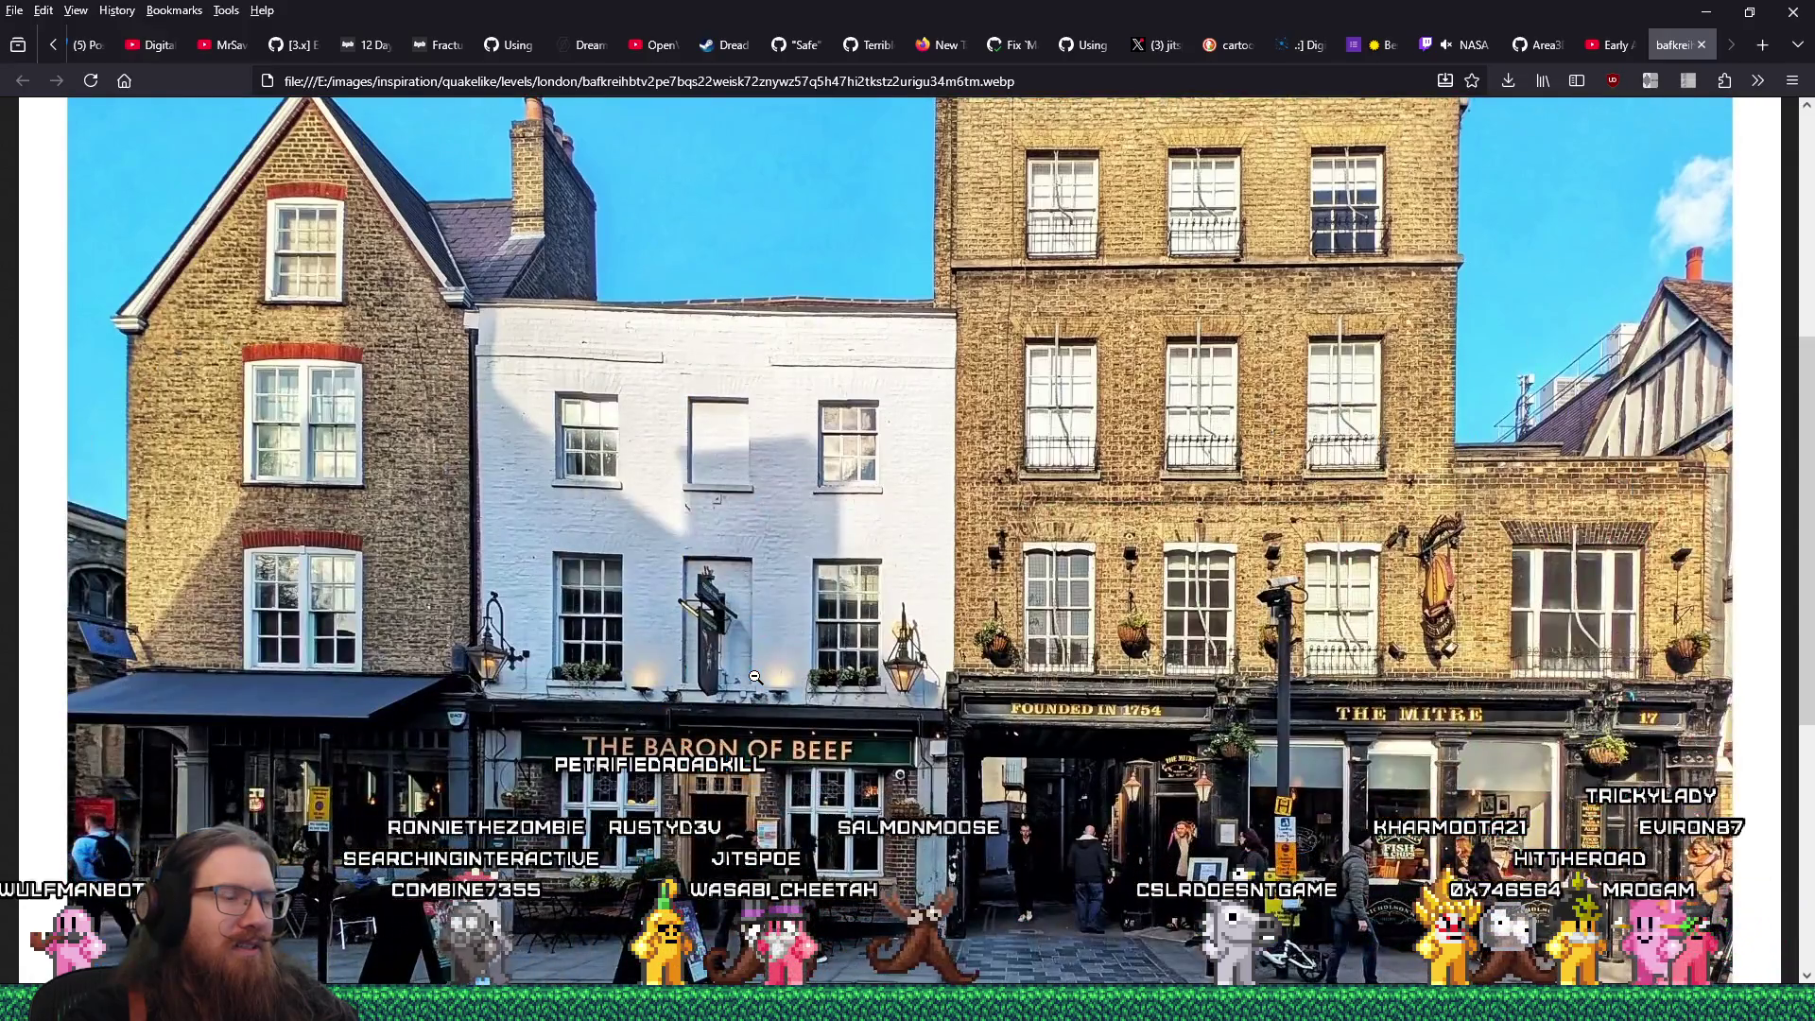
{"action": "scroll", "coordinate": [755, 677], "scroll_direction": "up", "scroll_amount": 5}
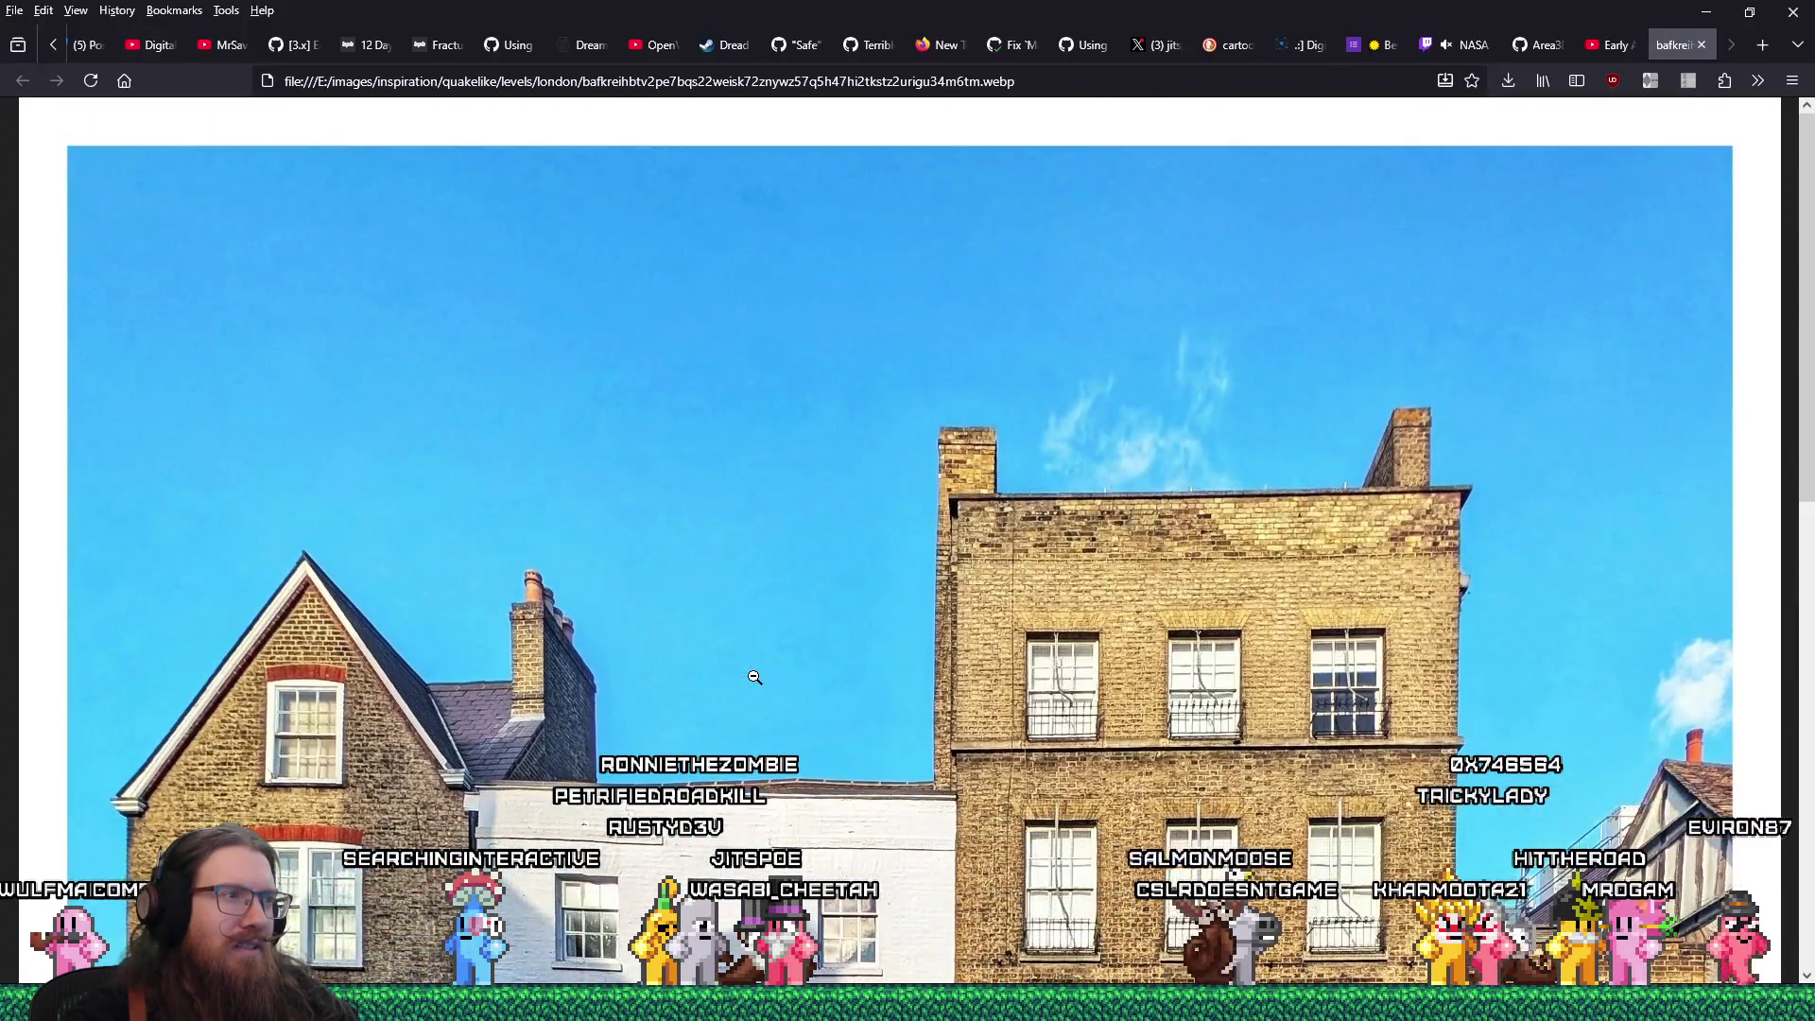
{"action": "scroll", "coordinate": [755, 677], "scroll_direction": "down", "scroll_amount": 5}
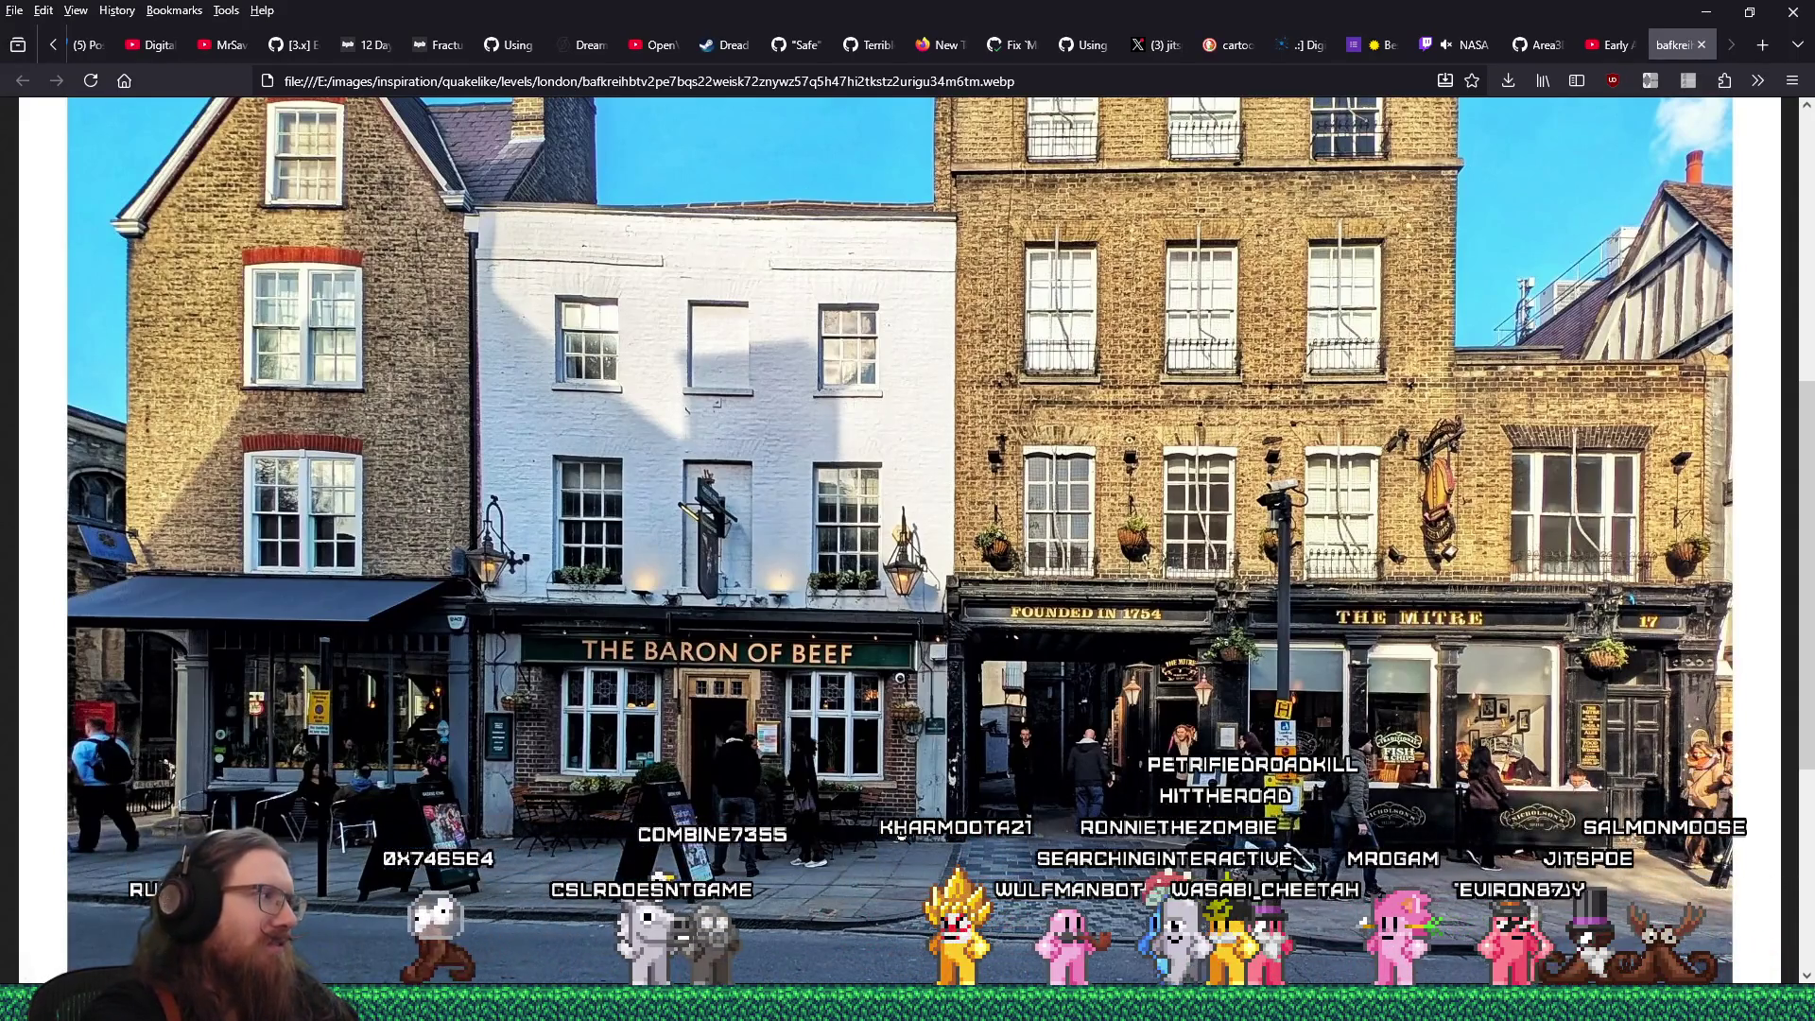
Enter the e:\projects\paintball2\ path in the Run dialog and dismiss the path suggestions
{"action": "key", "text": "super+r"}
{"action": "type", "text": "e:\\projects\\paint"}
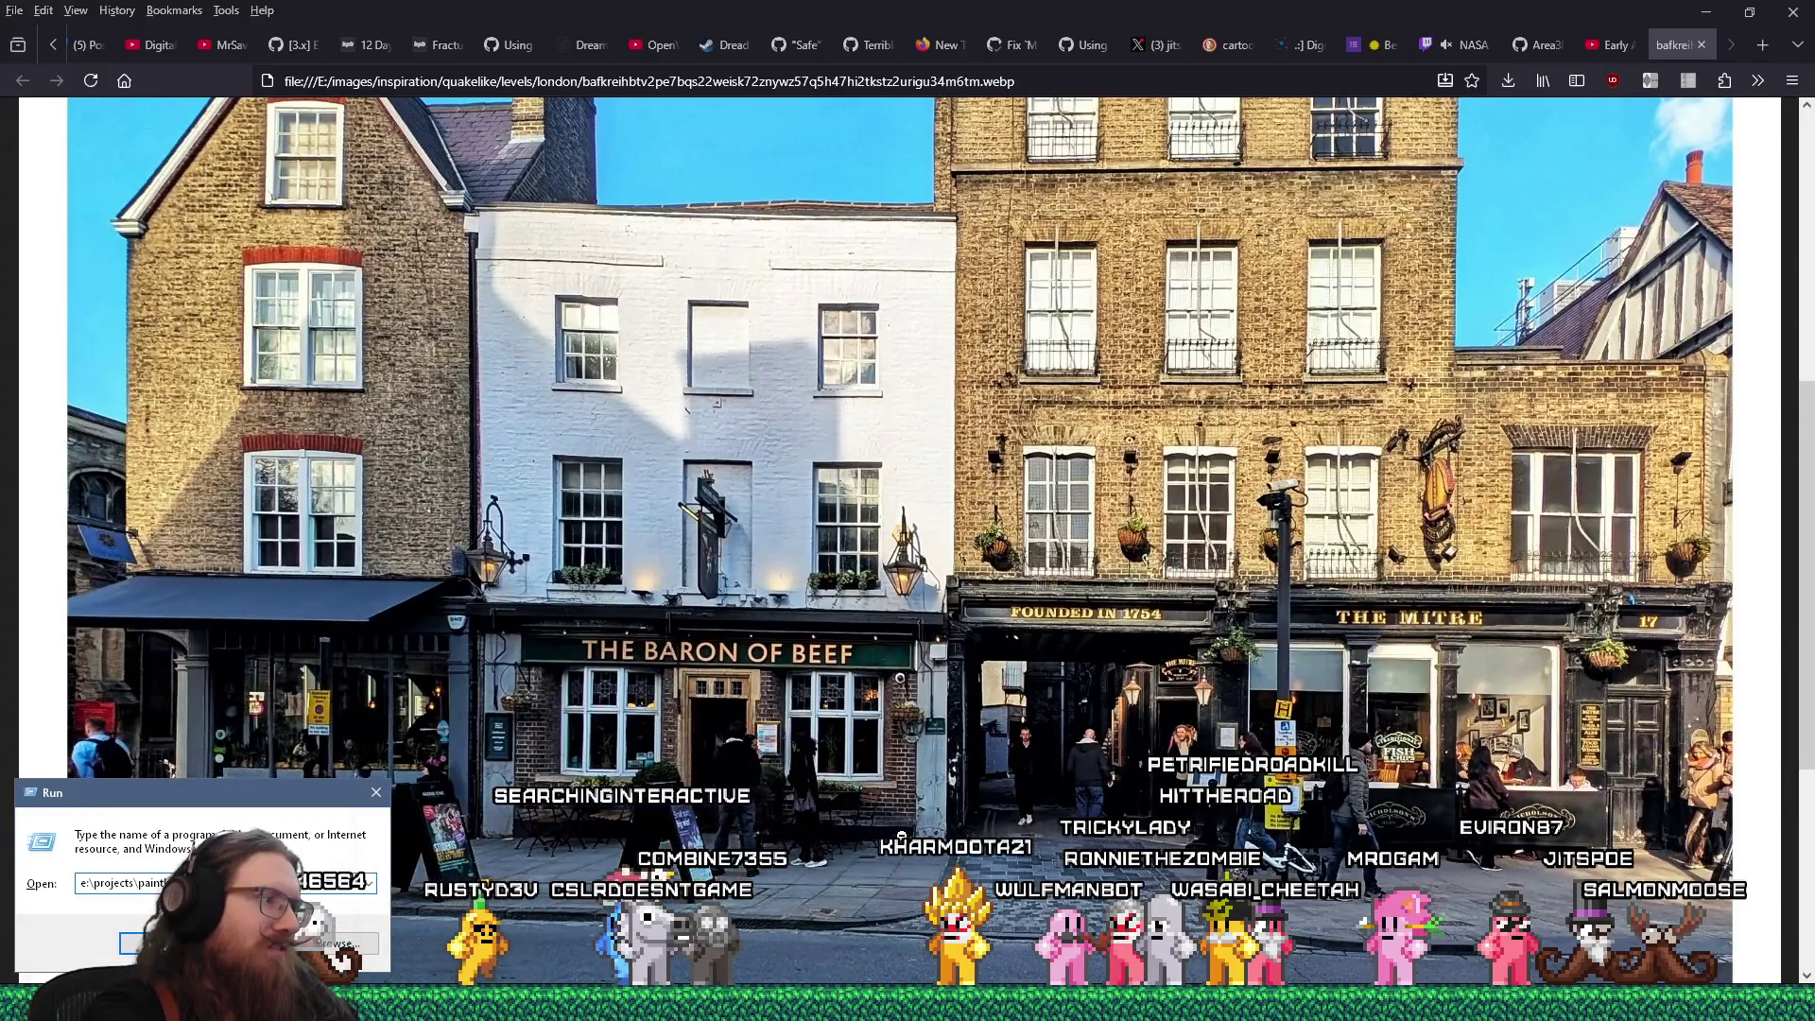
{"action": "type", "text": "ball2\\"}
{"action": "key", "text": "Escape"}
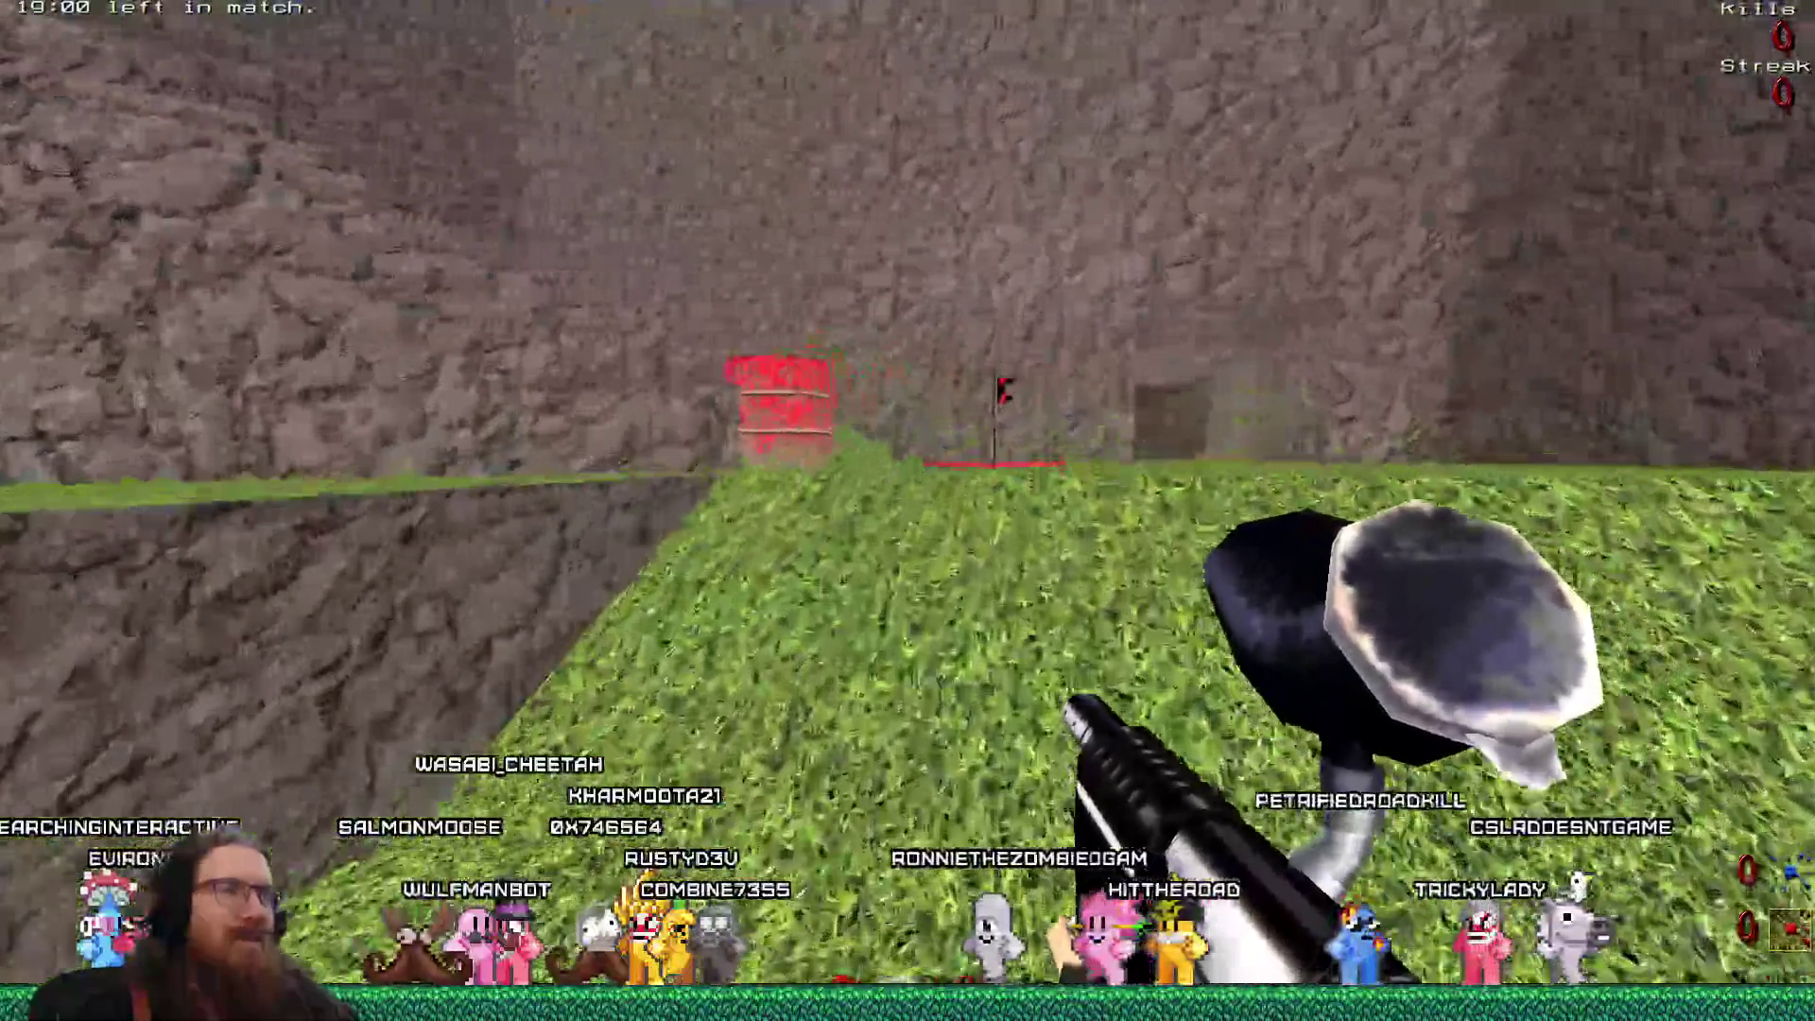
Walk the grassy corridors past the red barrel and crates to the blue barrel, then return to Firefox
{"action": "key", "text": "w"}
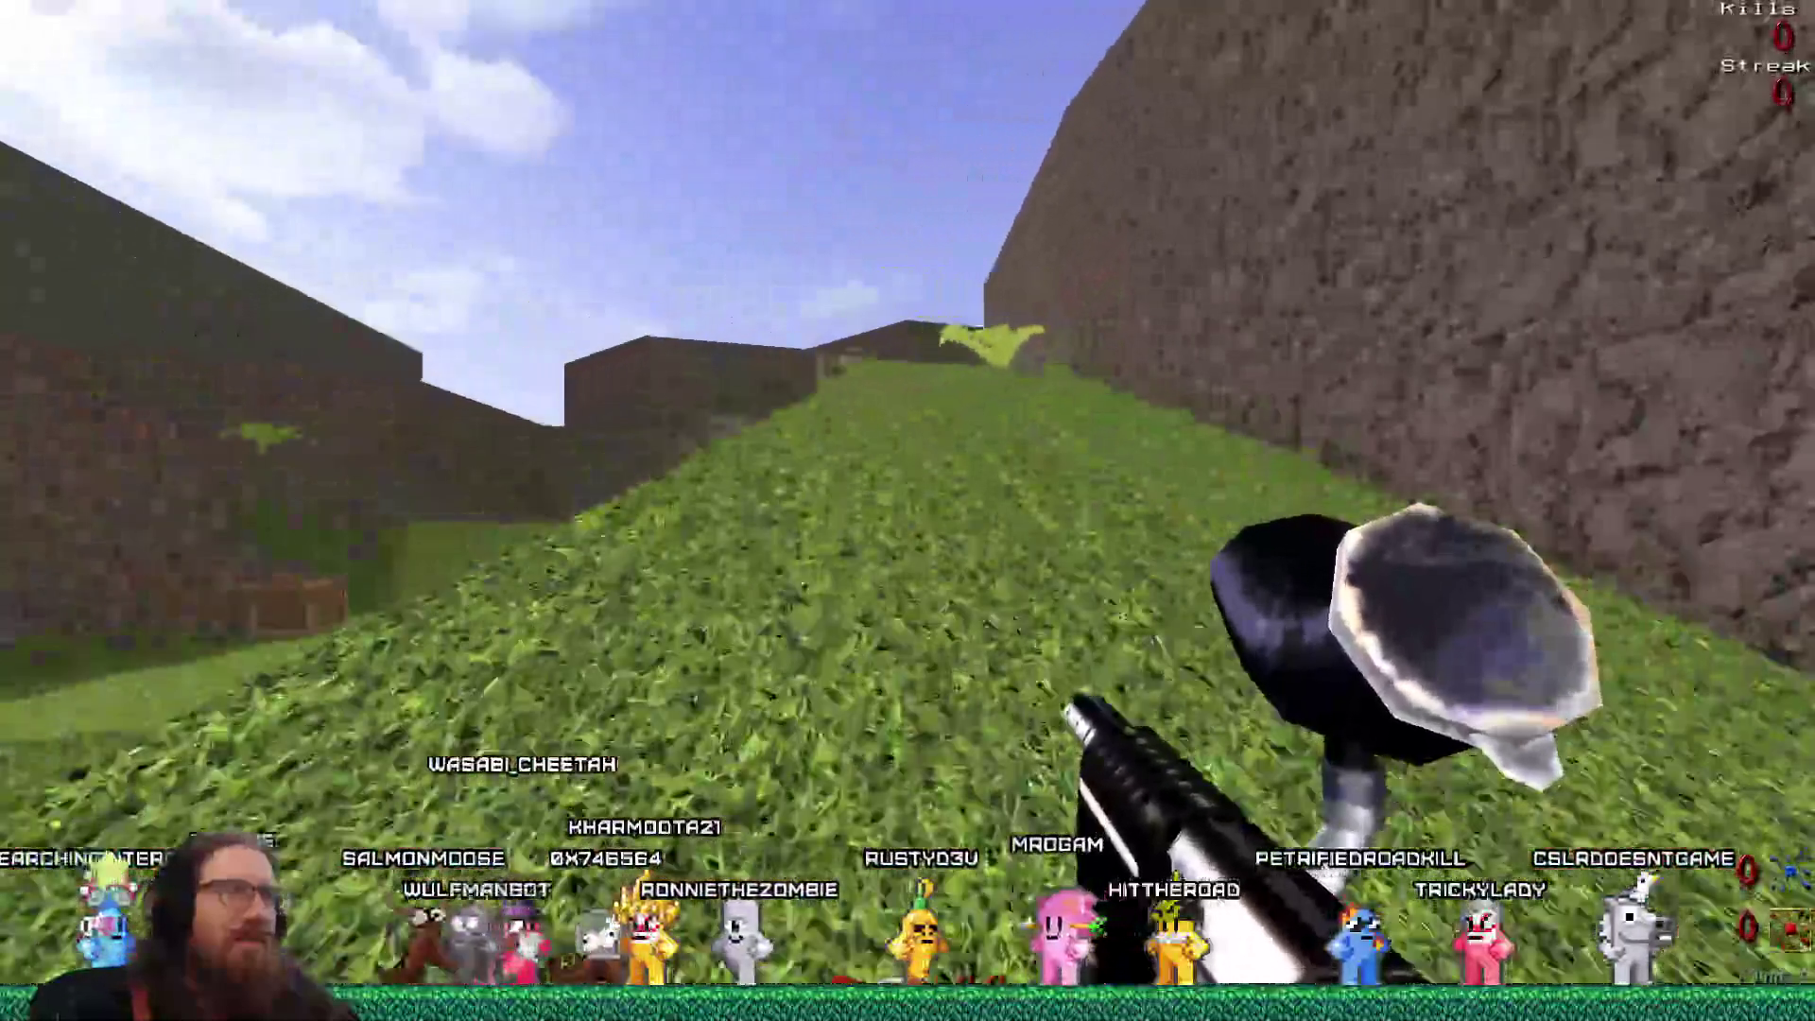
{"action": "key", "text": "w"}
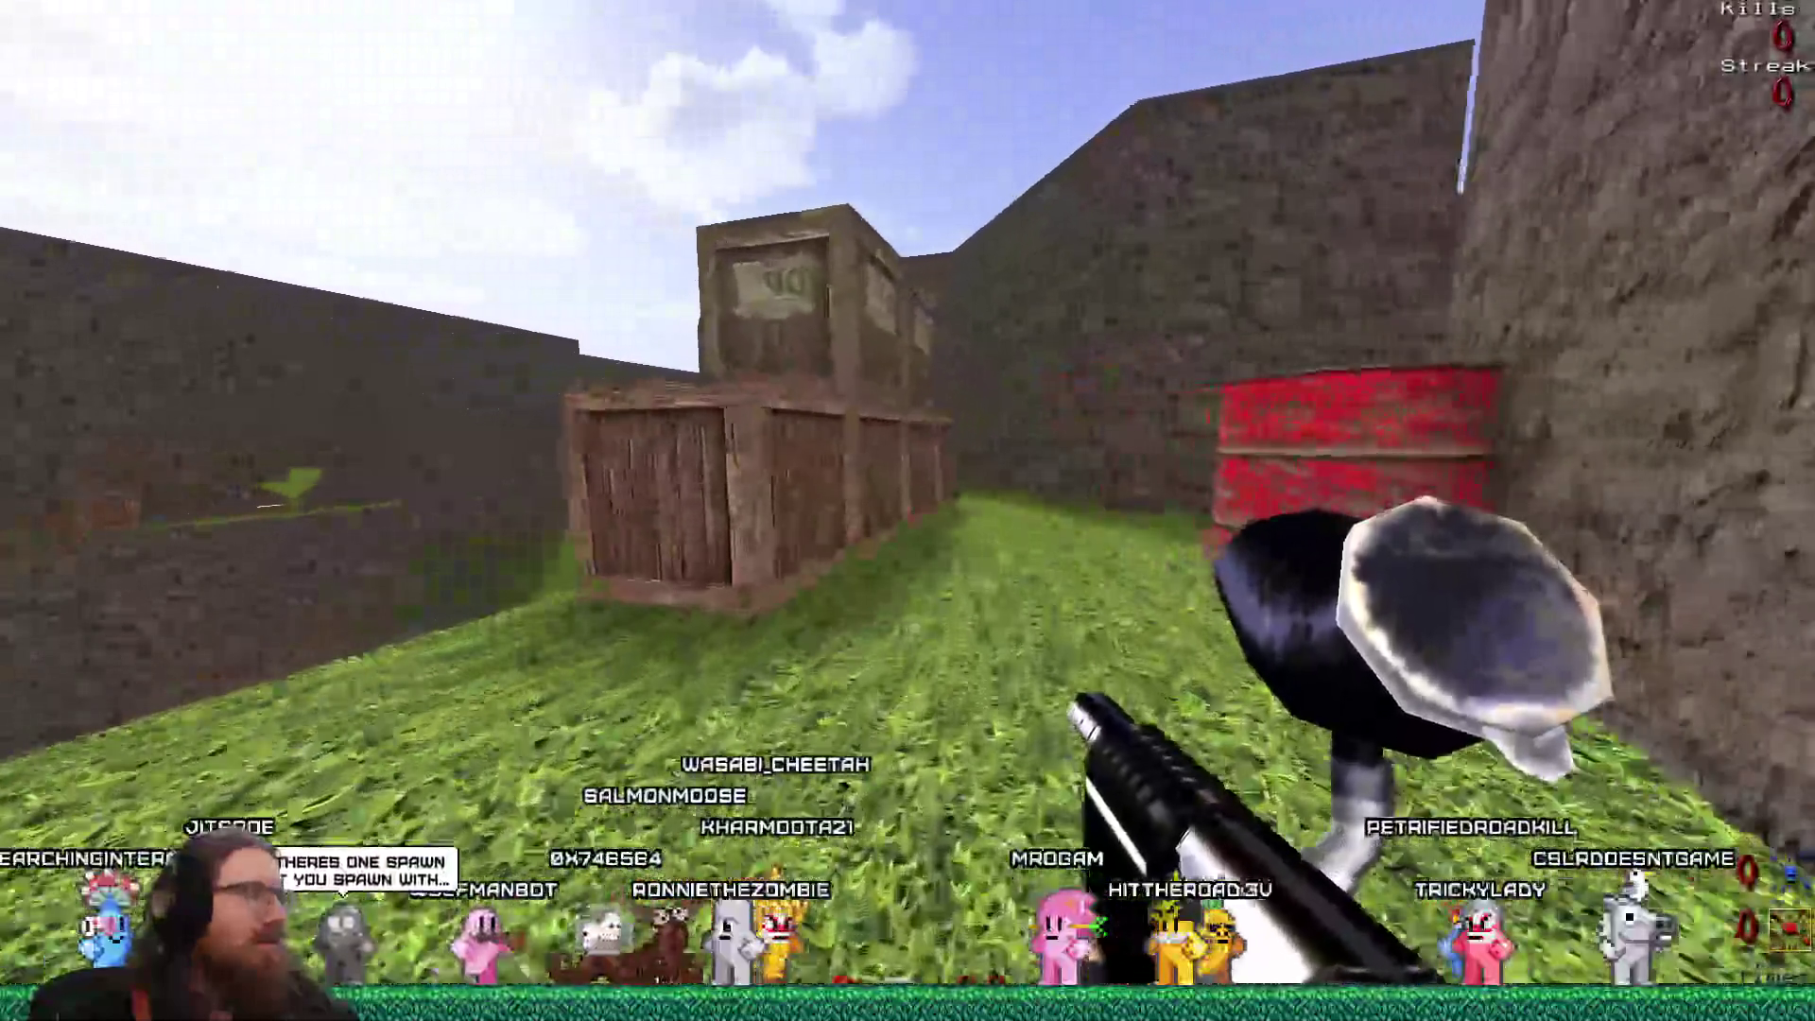
{"action": "key", "text": "w"}
{"action": "key", "text": "w"}
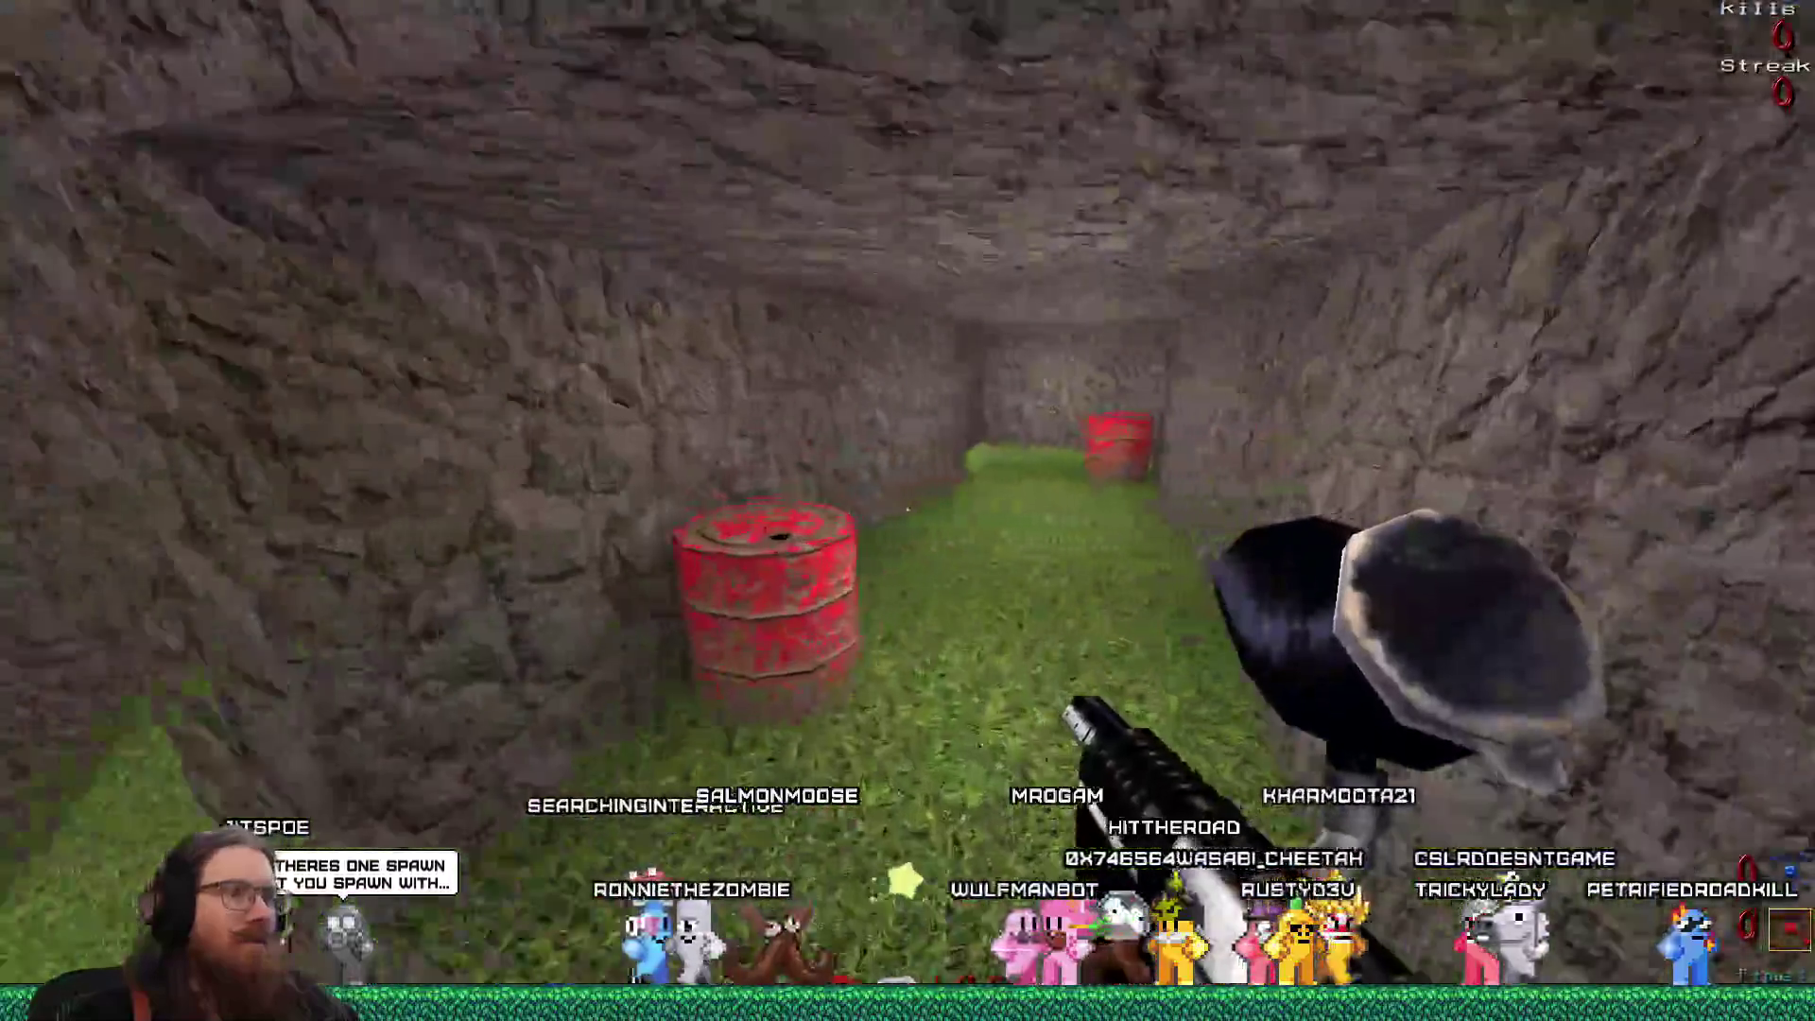
{"action": "key", "text": "w"}
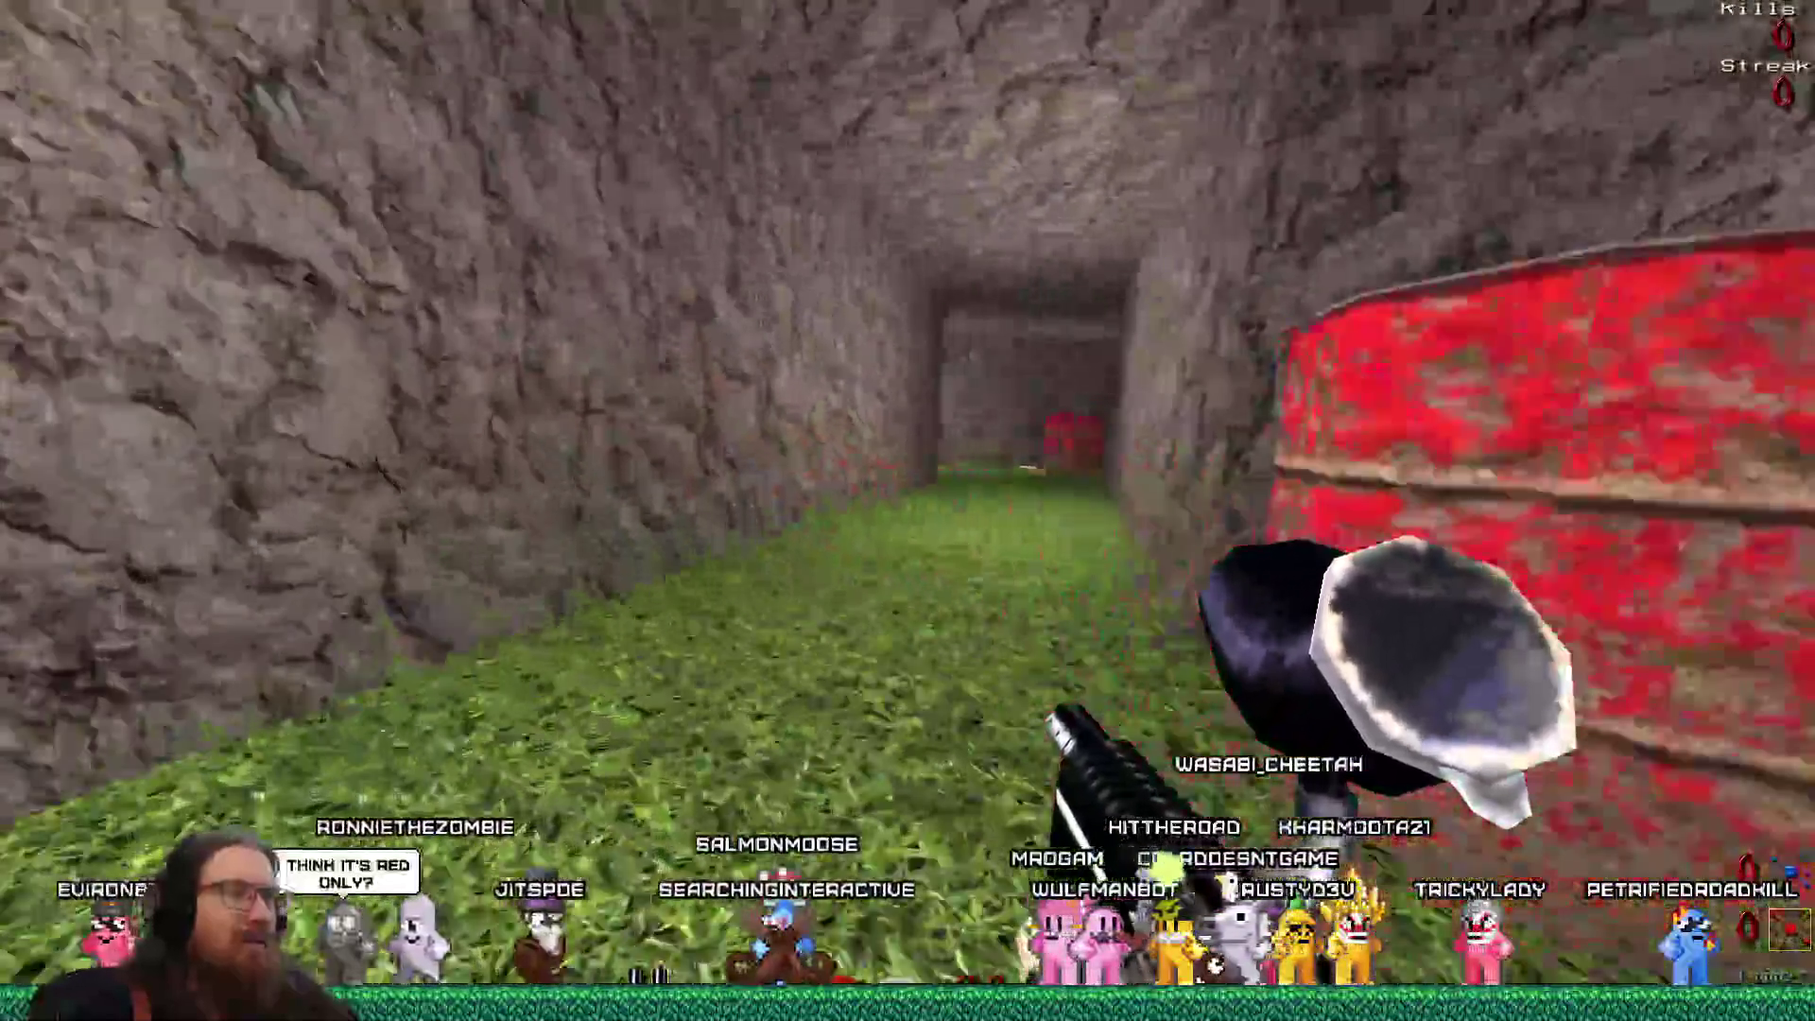
{"action": "key", "text": "w"}
{"action": "key", "text": "w"}
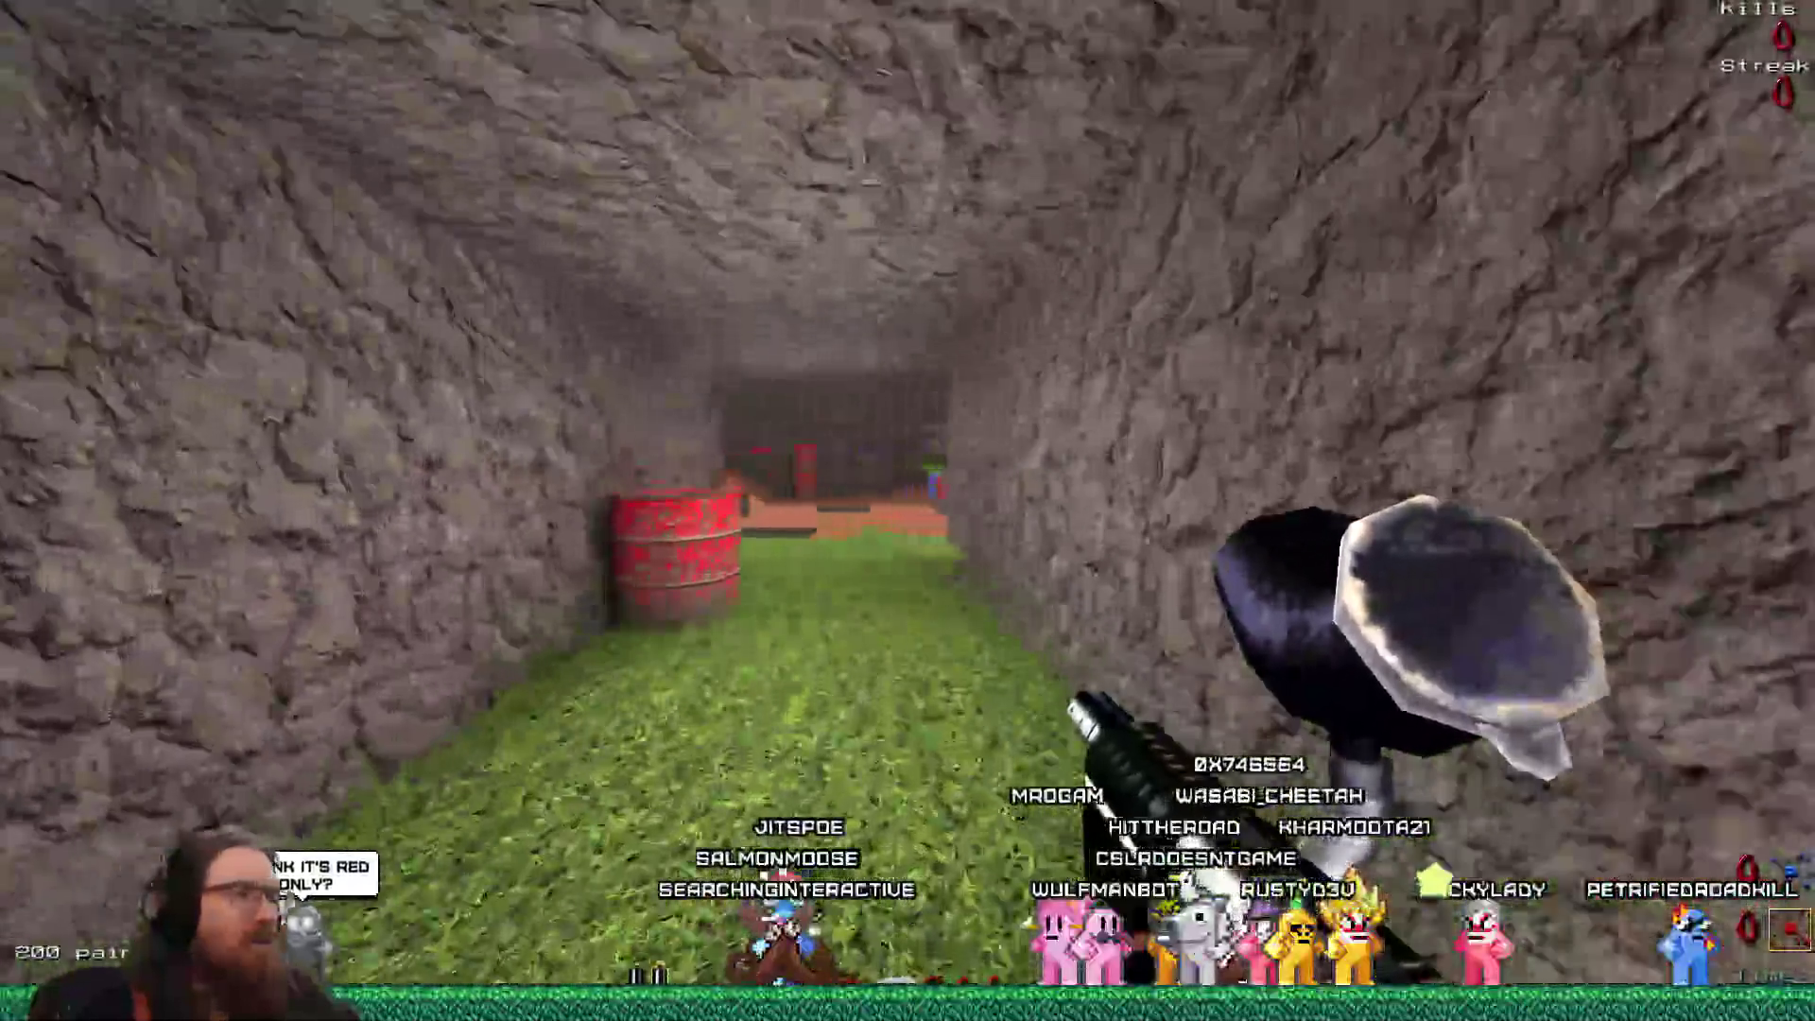
{"action": "key", "text": "w"}
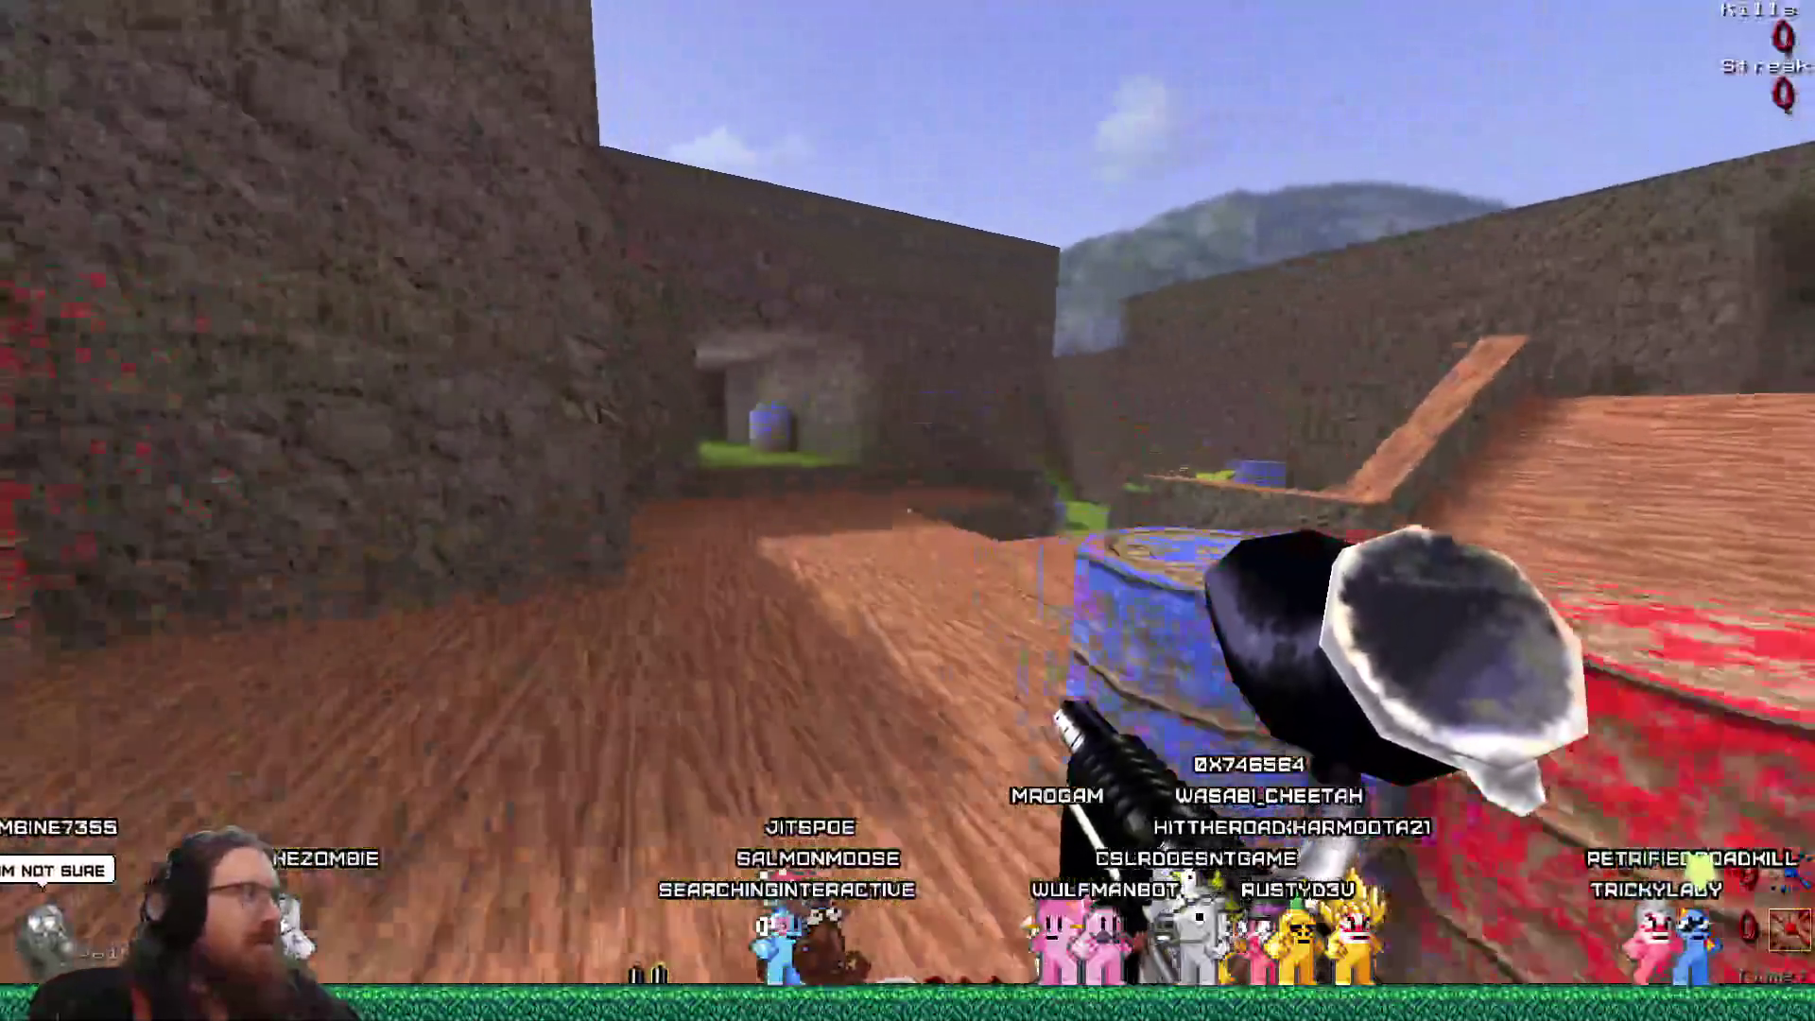
{"action": "key", "text": "w"}
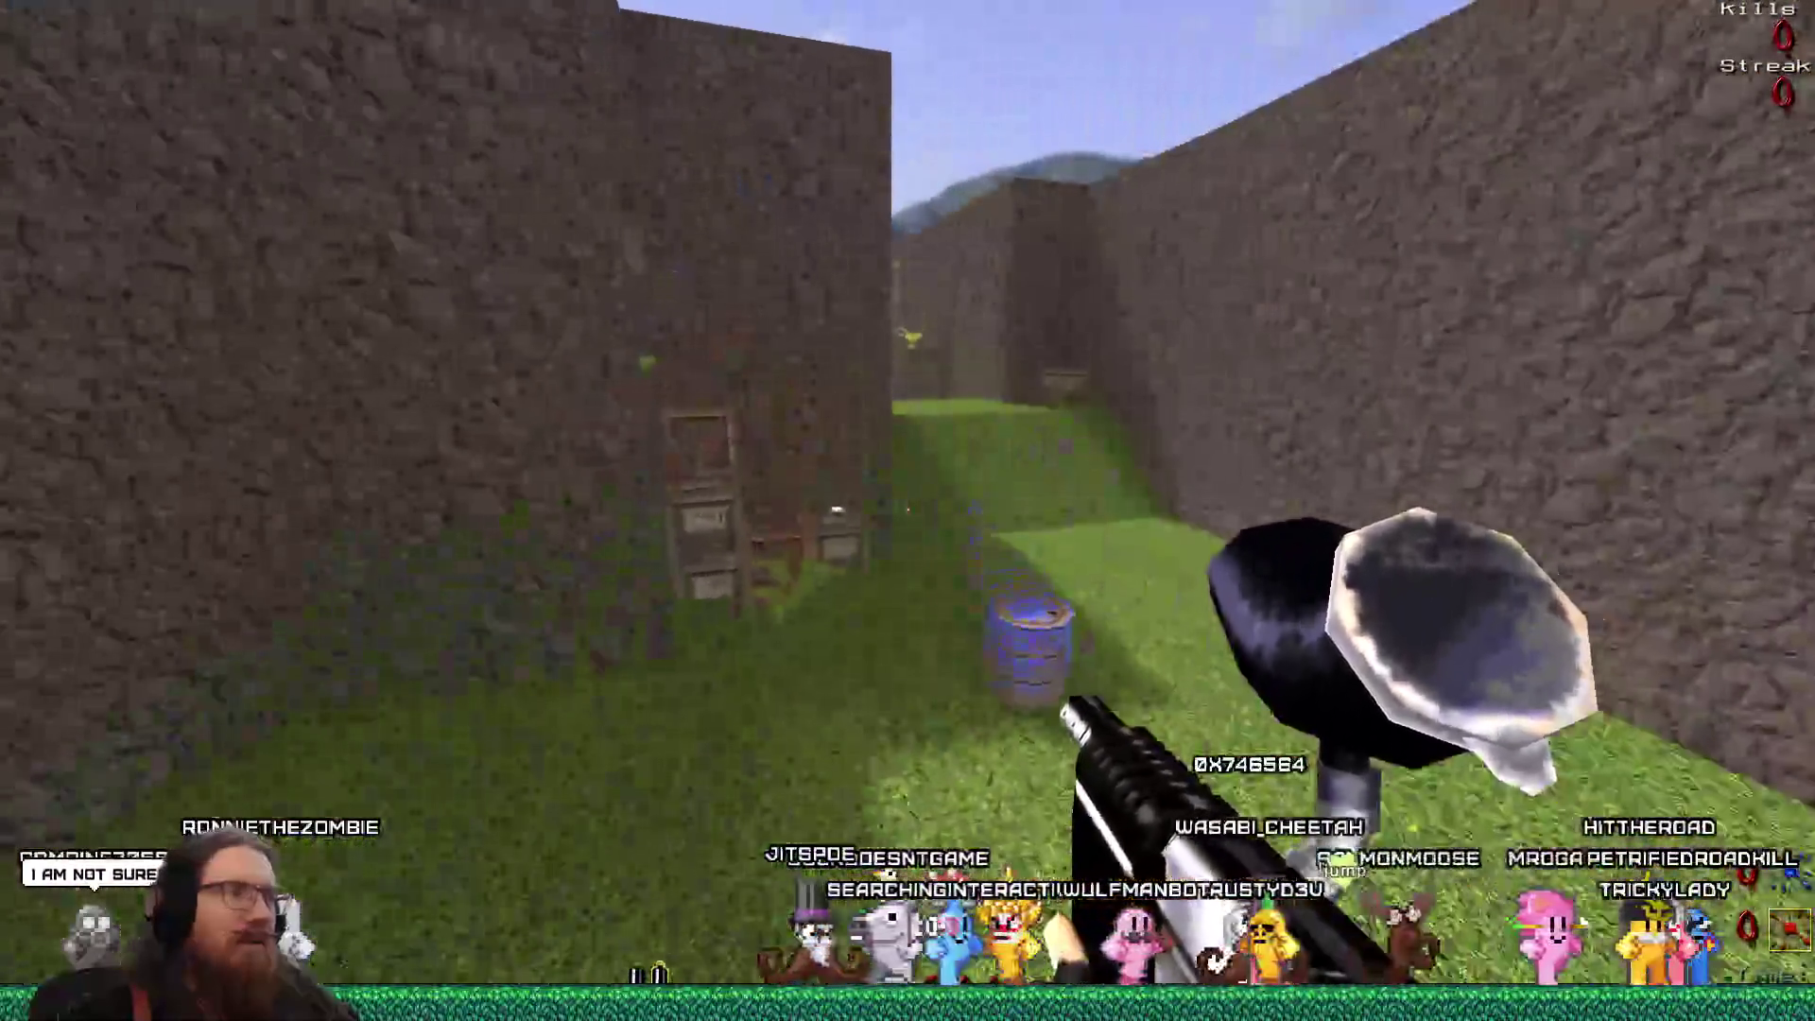
{"action": "key", "text": "w"}
{"action": "key", "text": "w"}
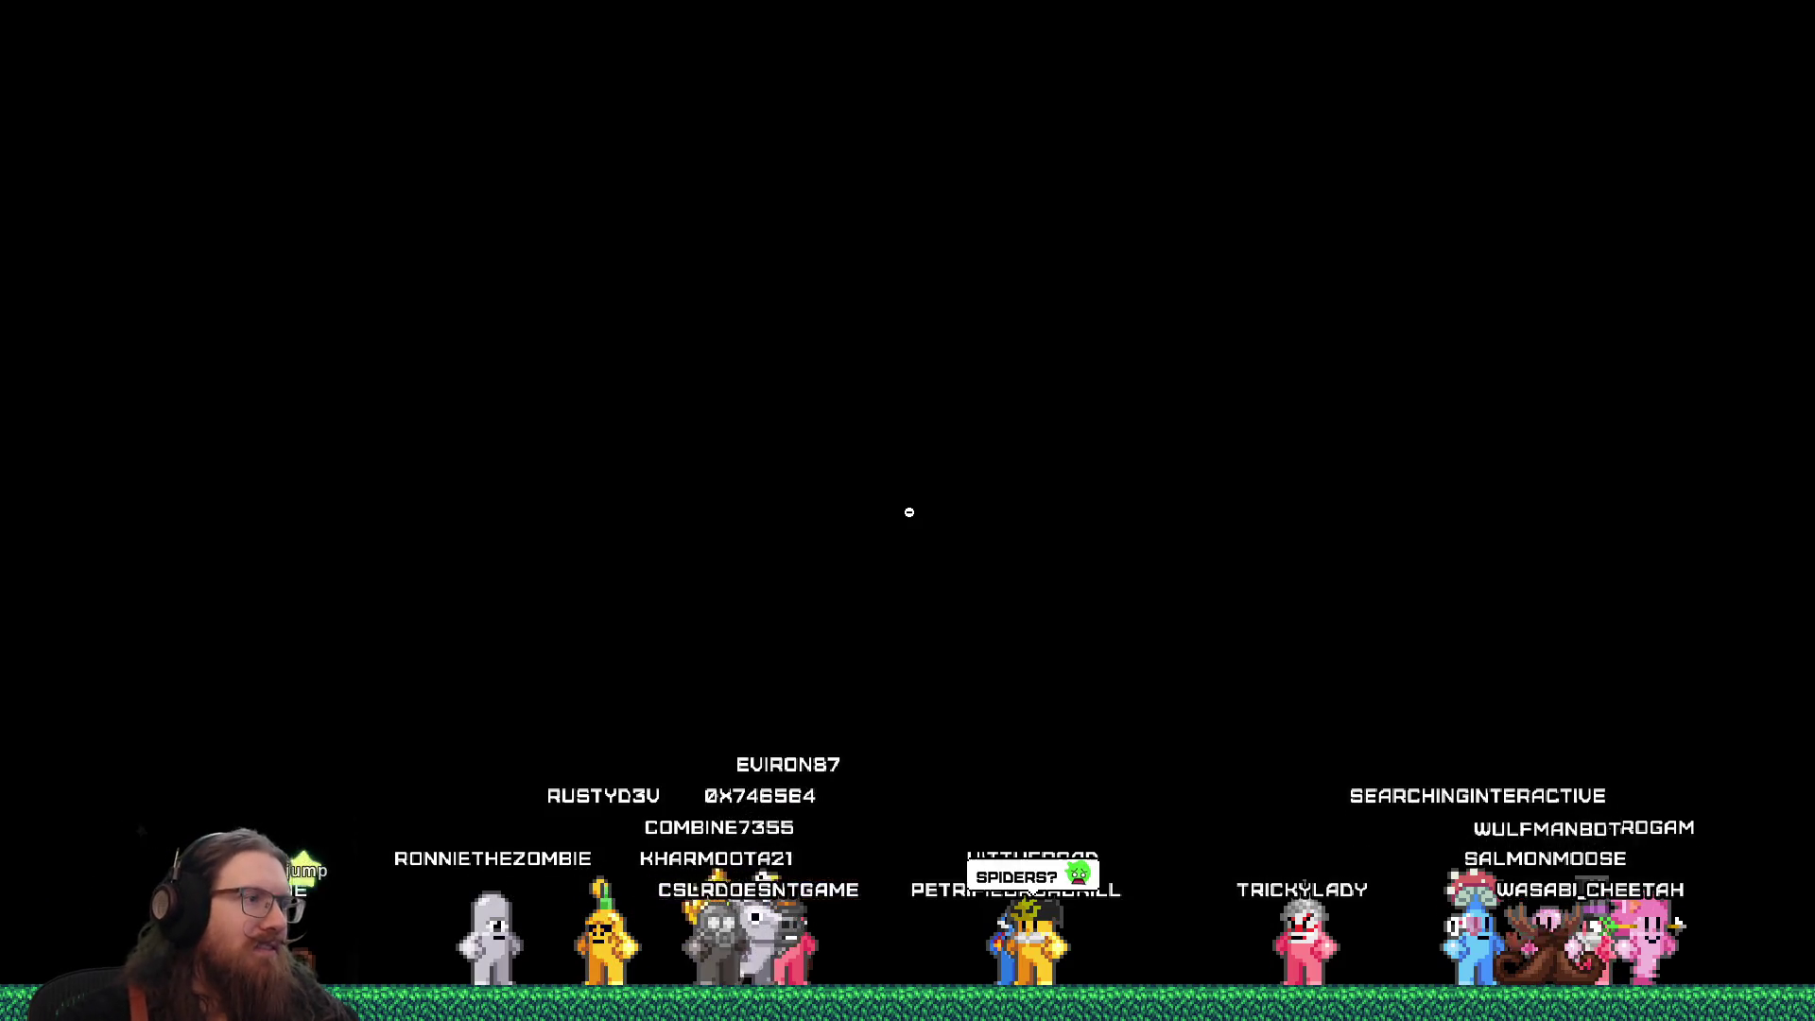
{"action": "key", "text": "alt+Tab"}
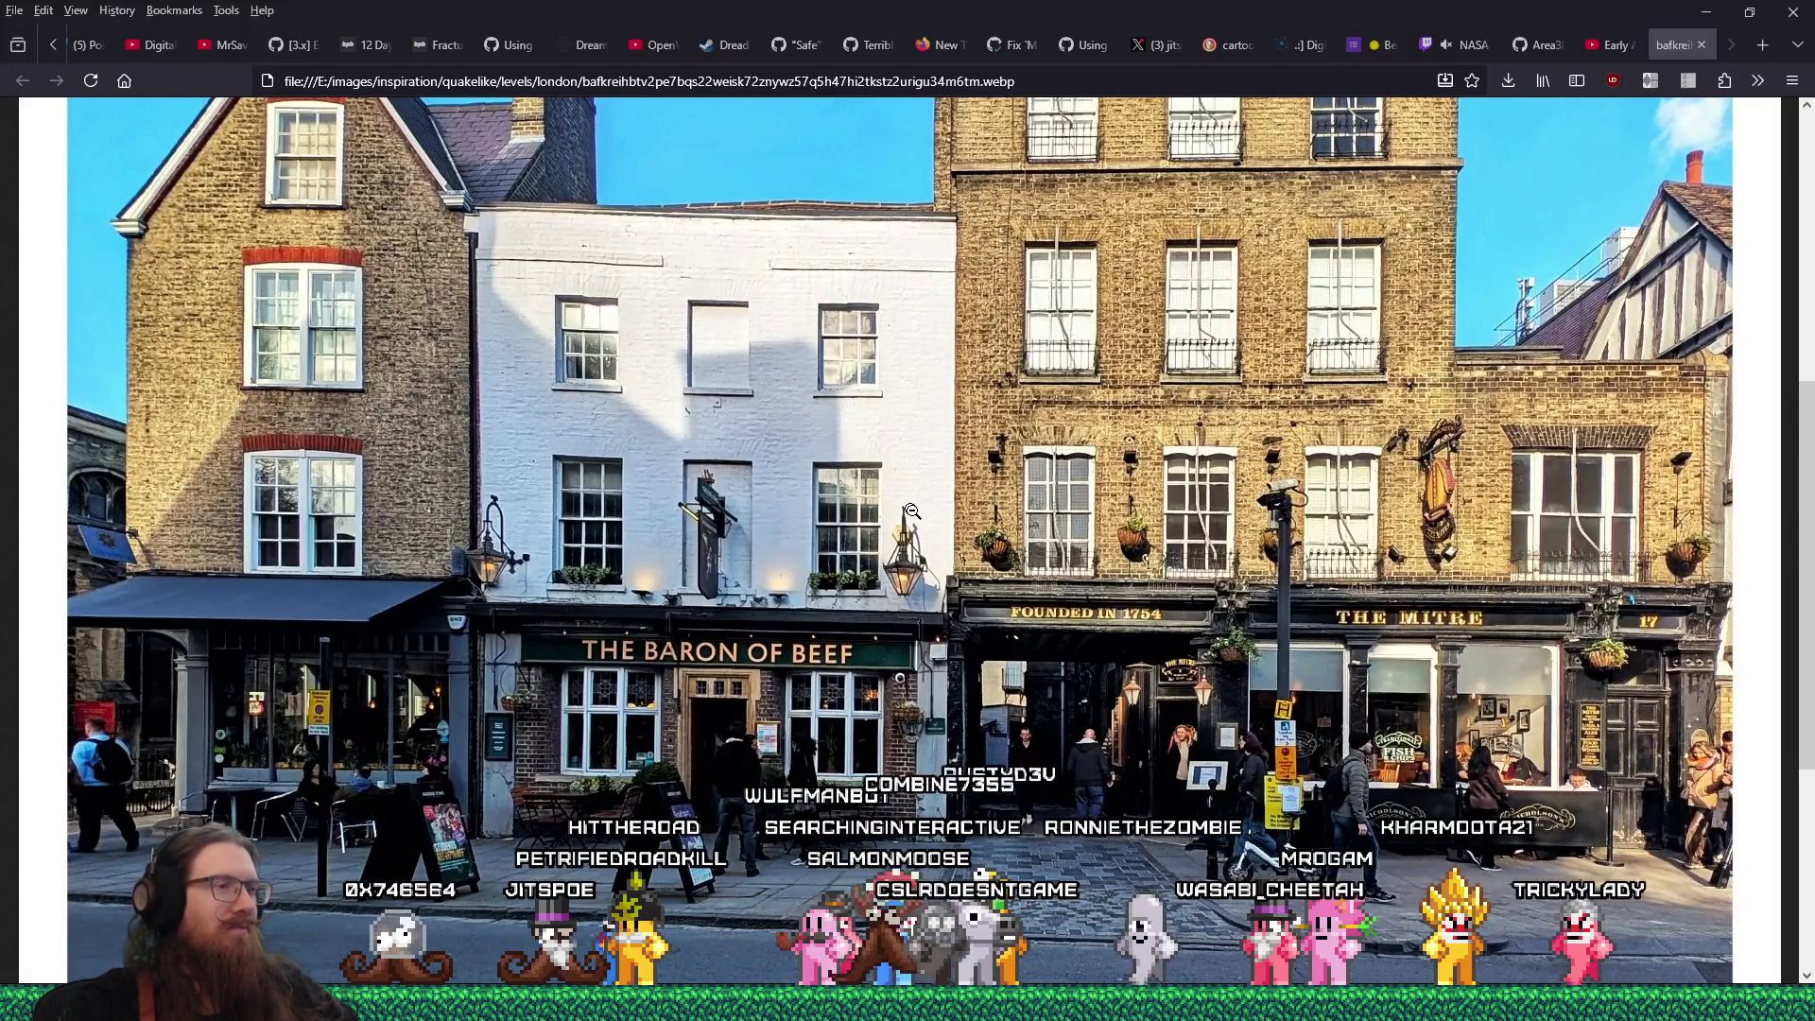
{"action": "key", "text": "alt+Tab"}
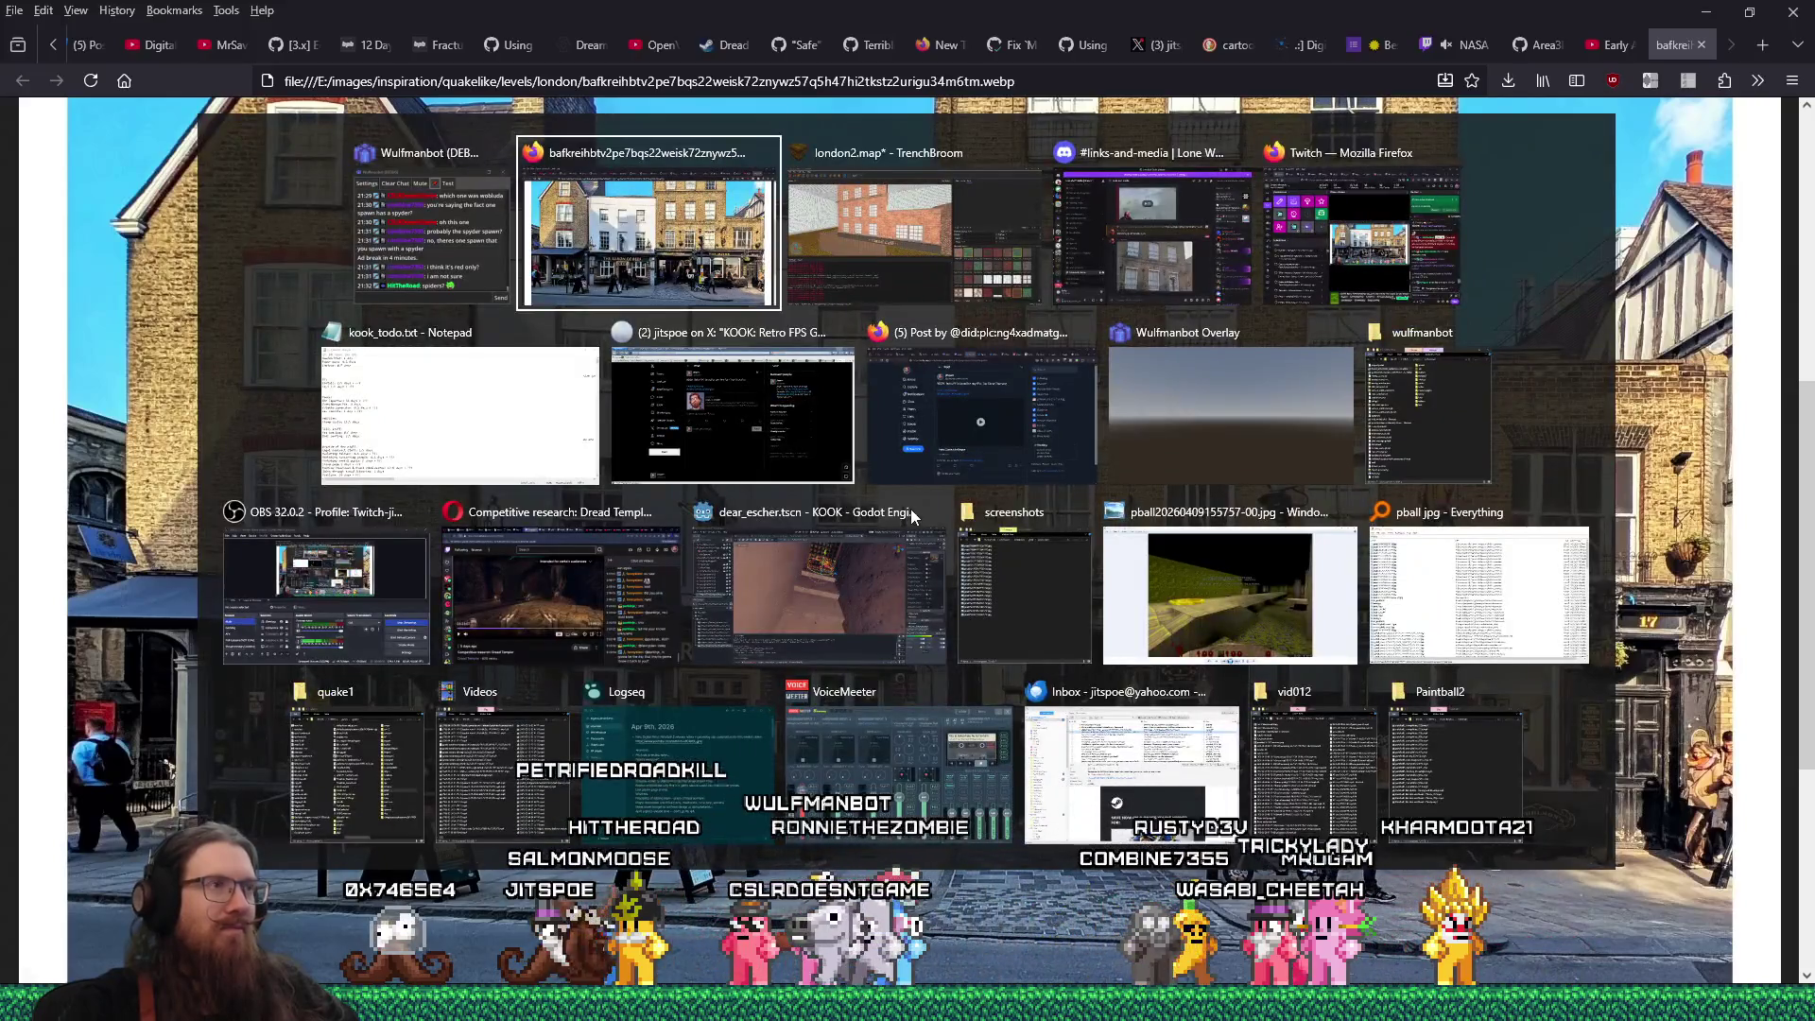
{"action": "key", "text": "Tab"}
{"action": "key", "text": "Escape"}
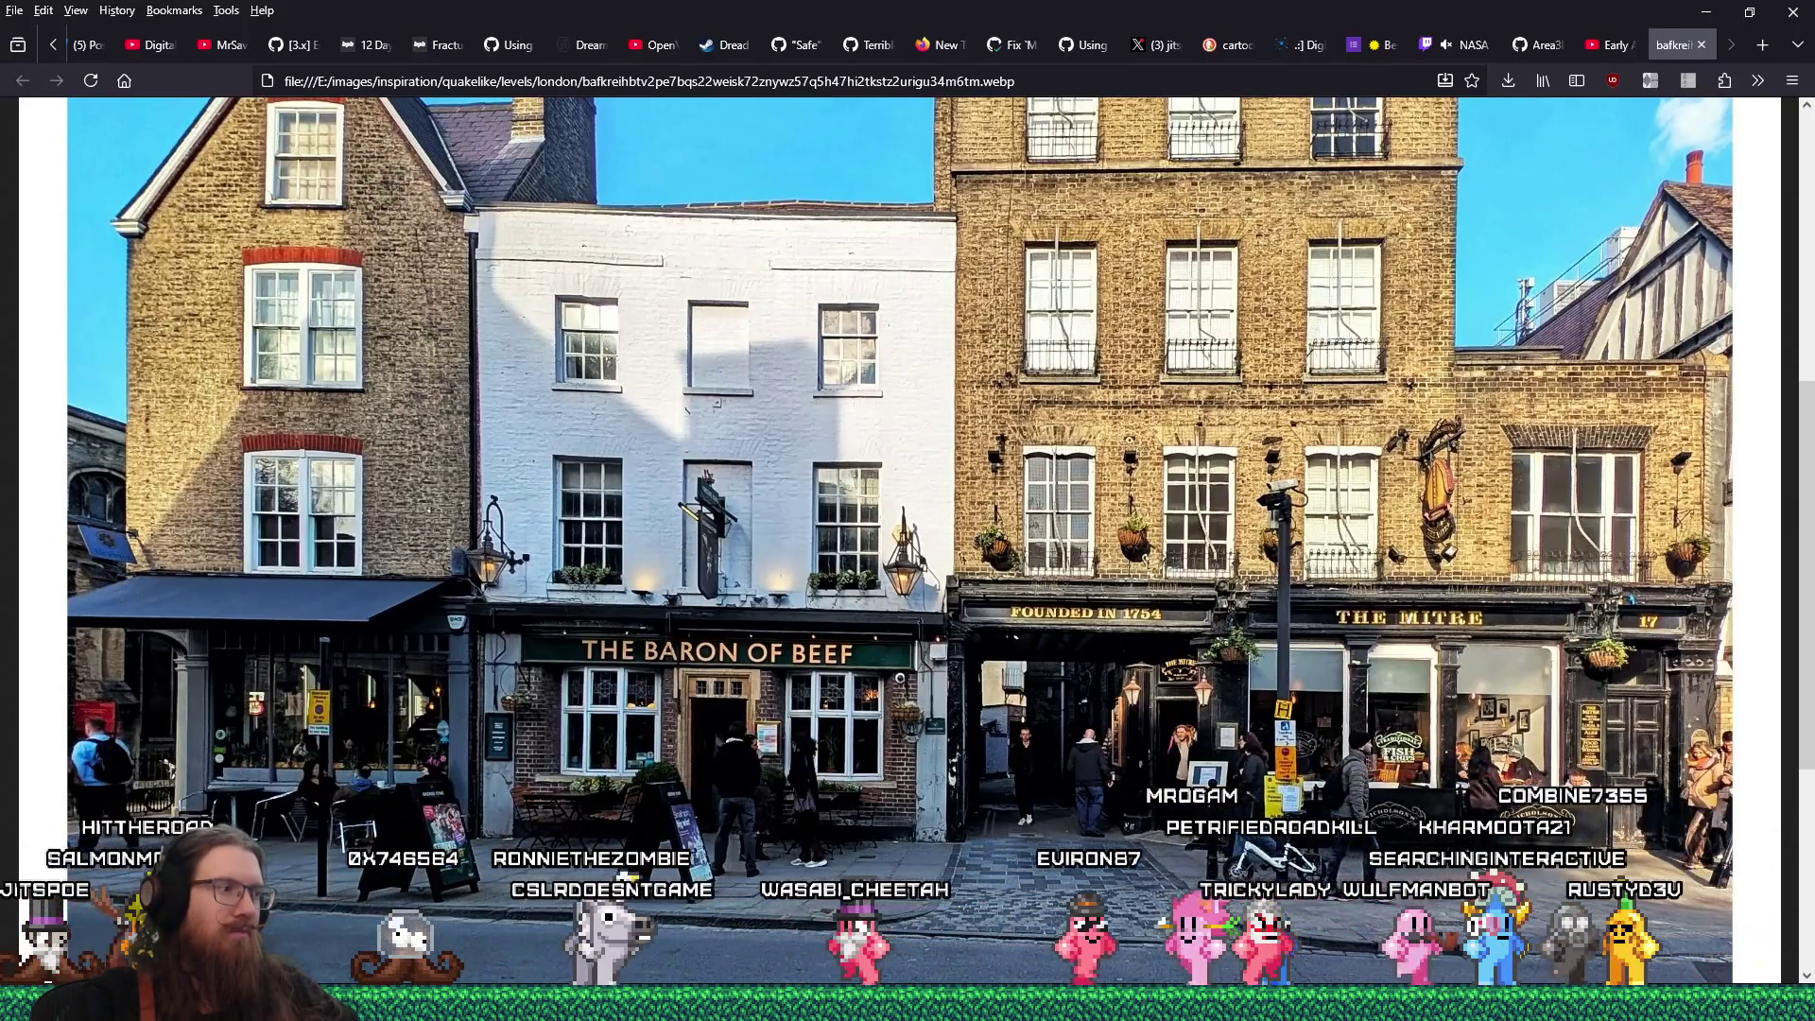
{"action": "key", "text": "super"}
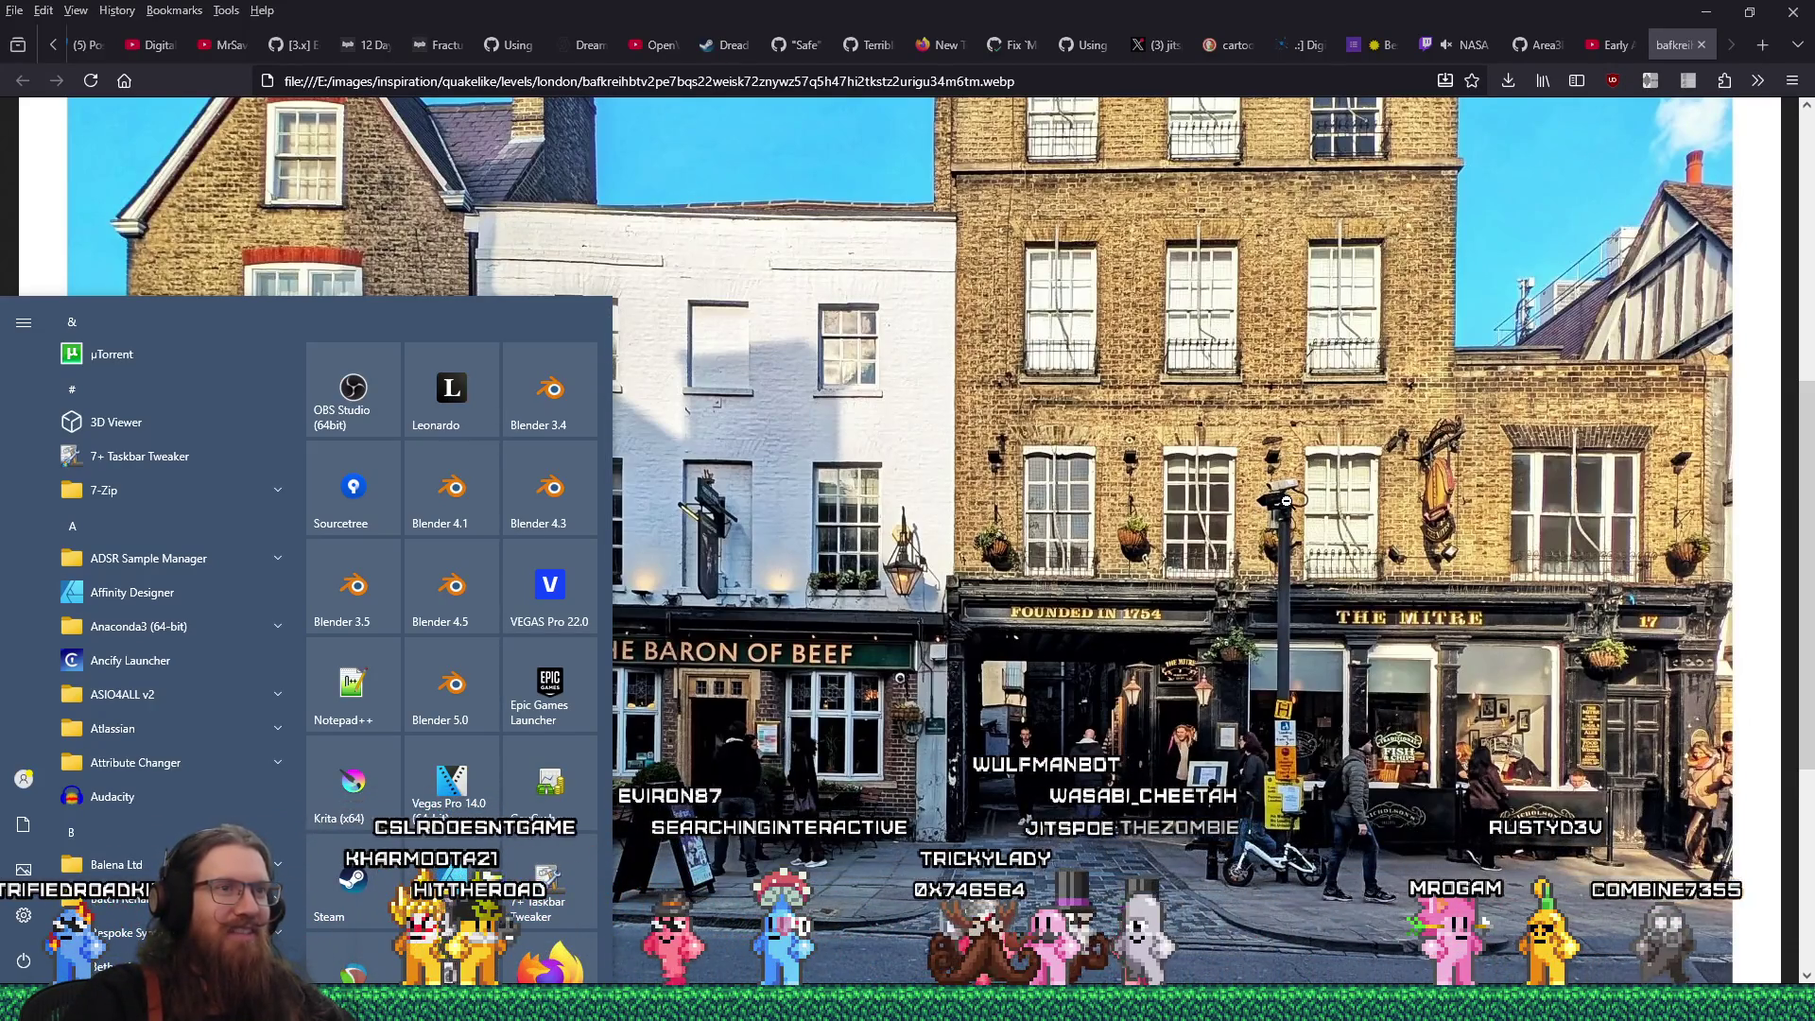
{"action": "left_click", "coordinate": [1285, 501]}
{"action": "left_click", "coordinate": [945, 393]}
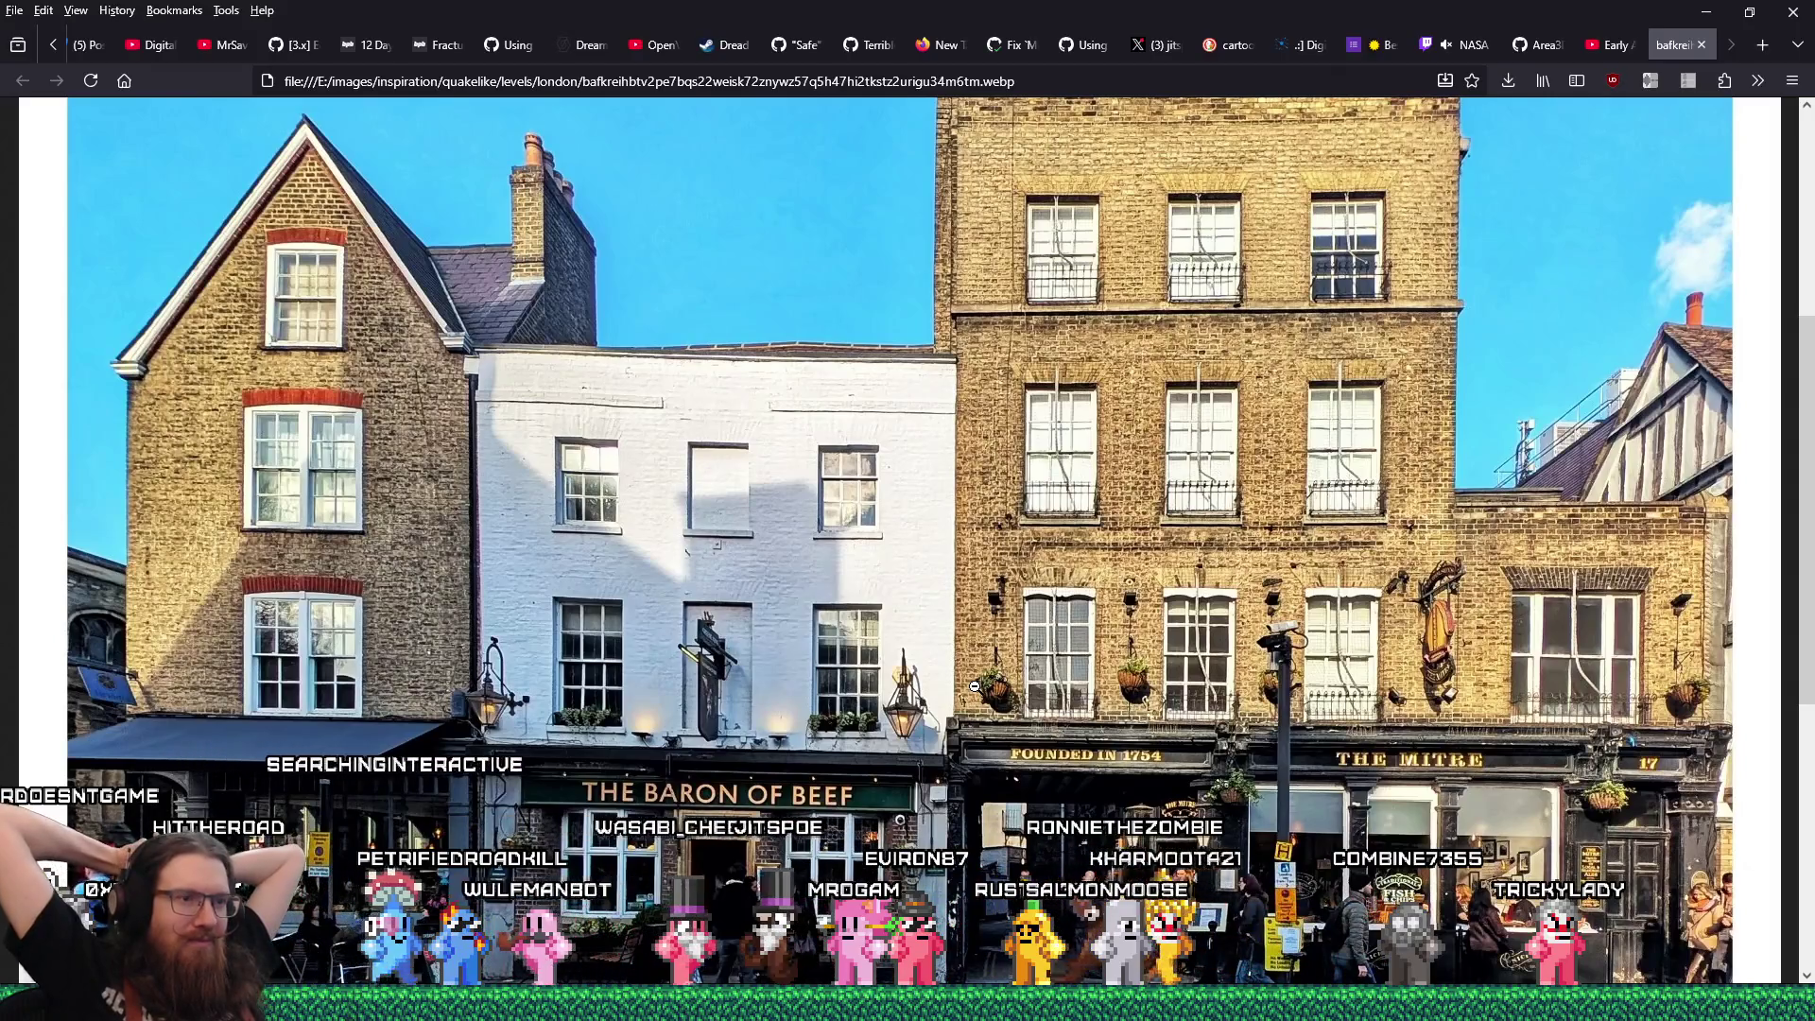
{"action": "scroll", "coordinate": [975, 686], "scroll_direction": "down", "scroll_amount": 5}
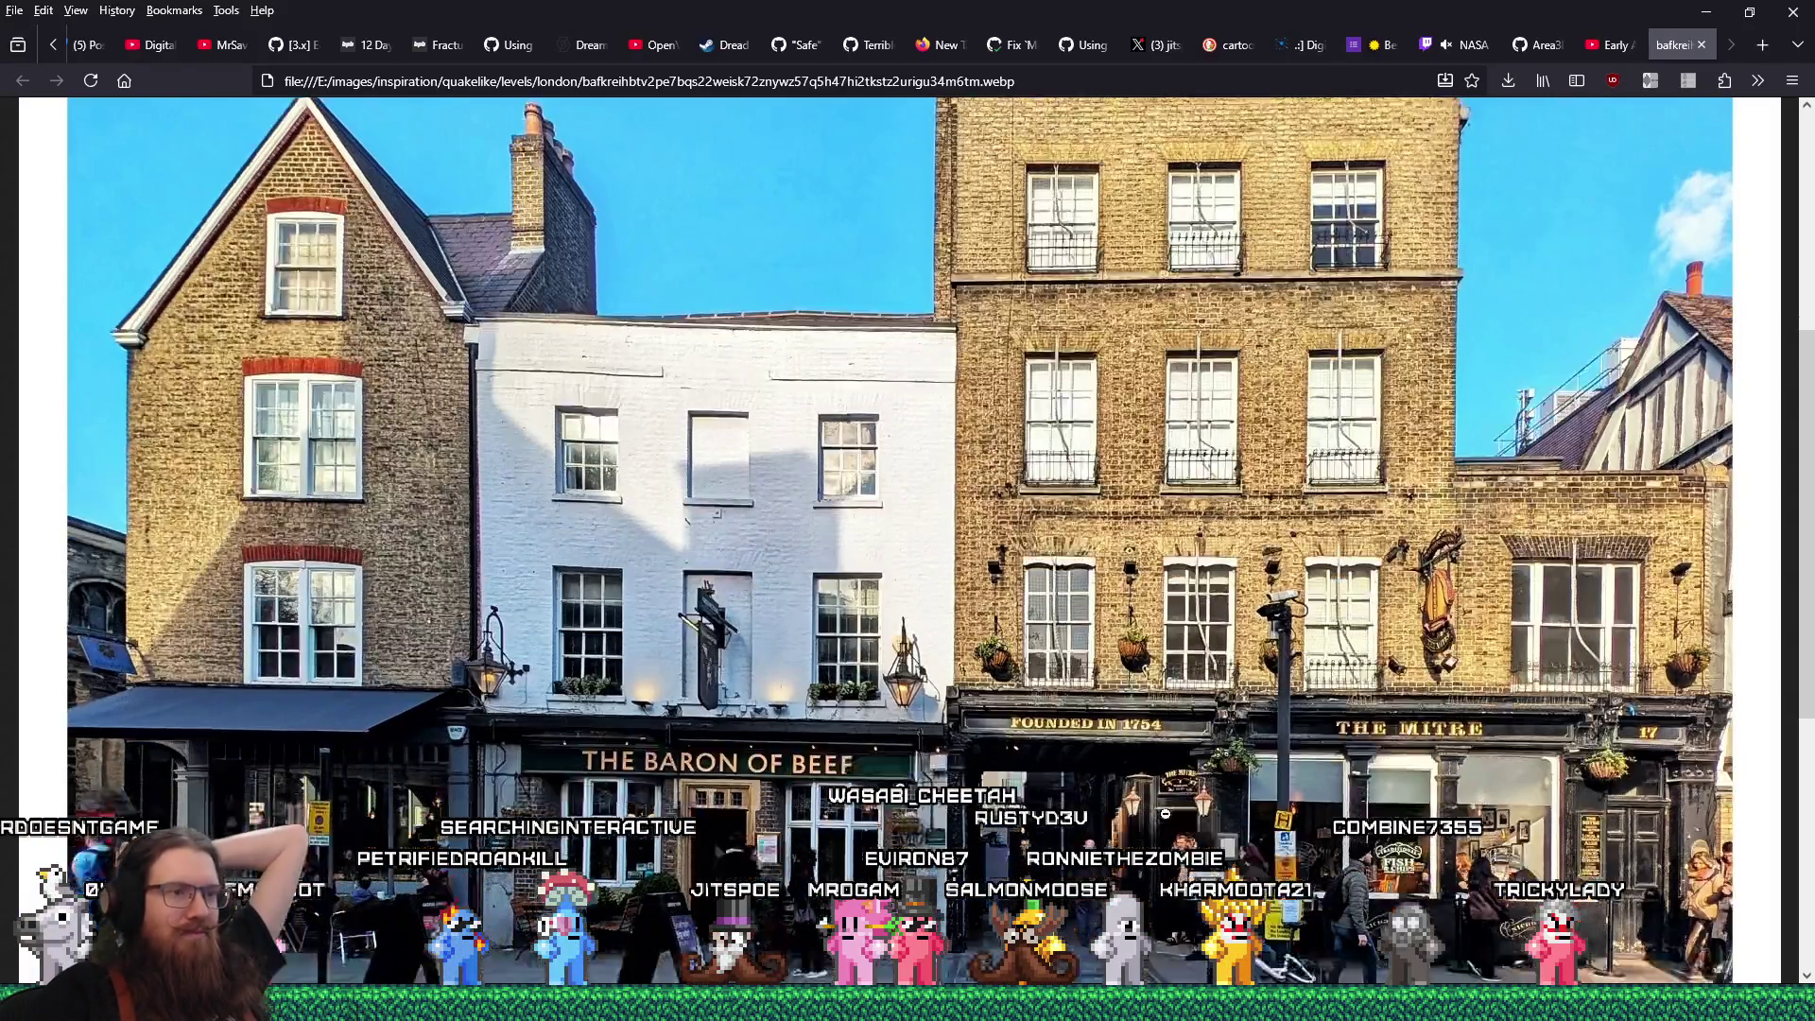
{"action": "scroll", "coordinate": [1166, 804], "scroll_direction": "up", "scroll_amount": 3}
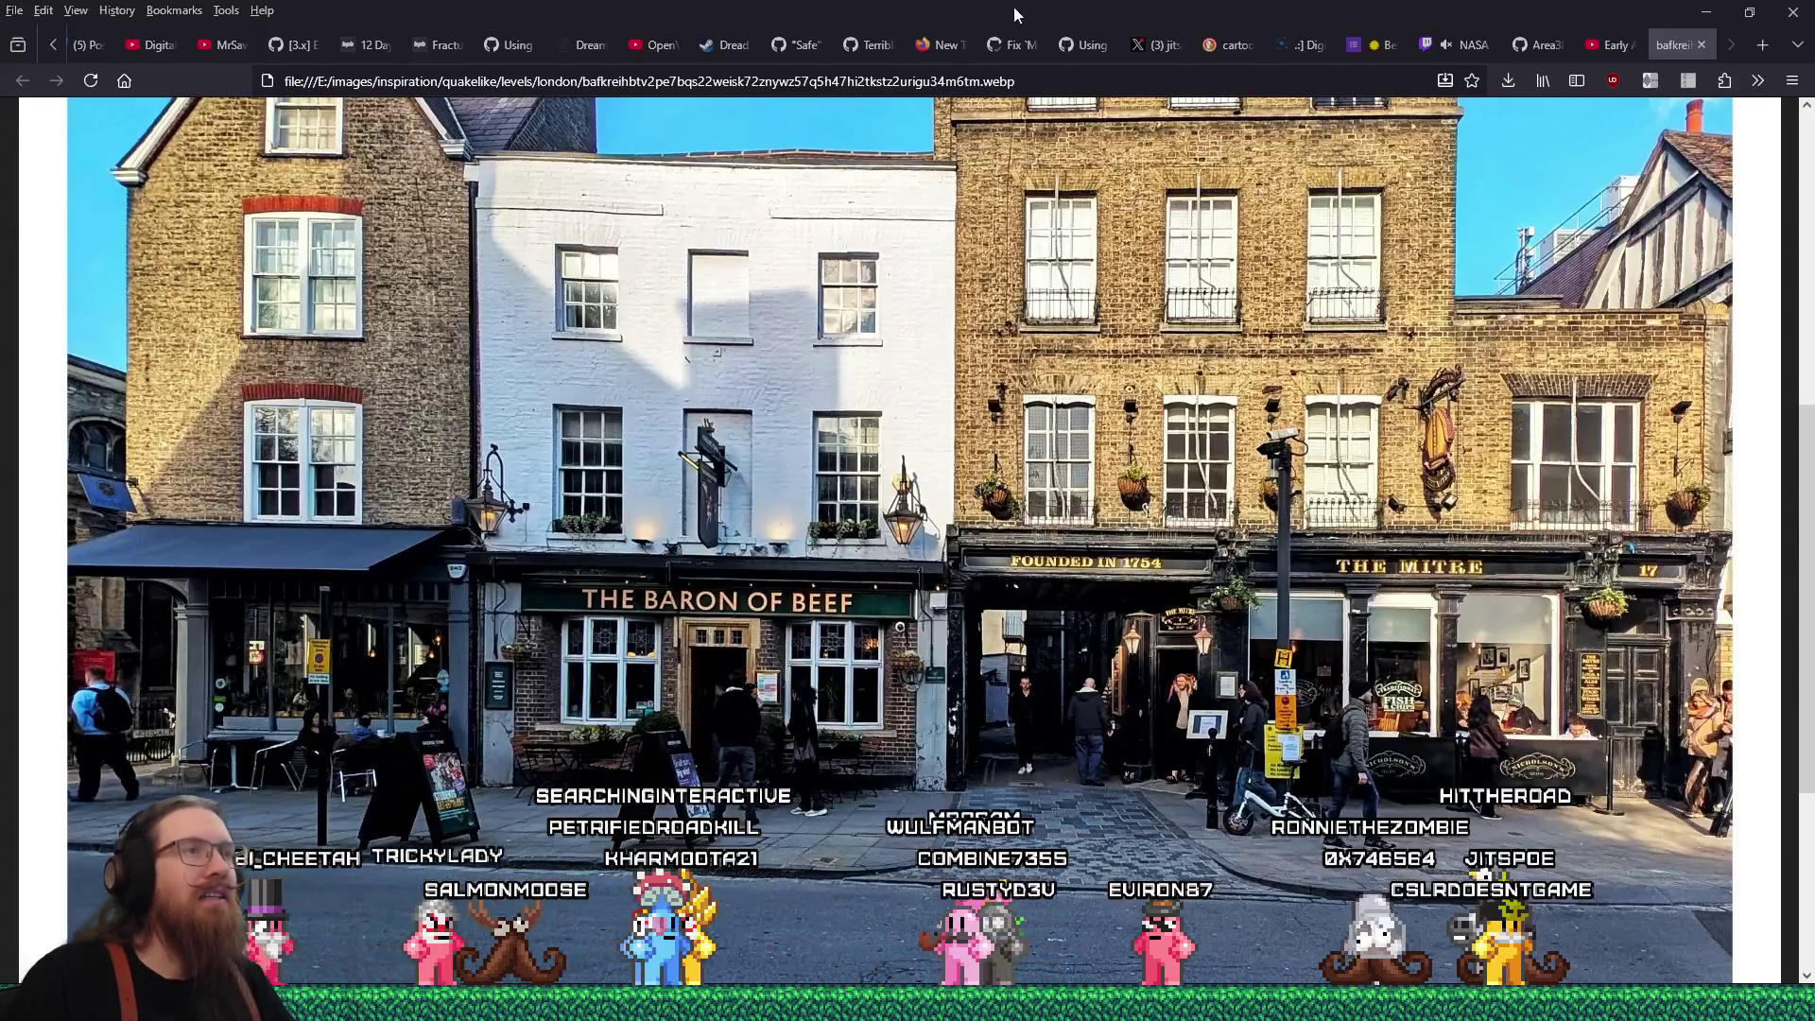
Switch to the 'Fix MaterialStorage' shader race condition pull request and scroll through it
{"action": "left_click", "coordinate": [1016, 38]}
{"action": "scroll", "coordinate": [1331, 439], "scroll_direction": "up", "scroll_amount": 5}
{"action": "scroll", "coordinate": [1386, 469], "scroll_direction": "up", "scroll_amount": 10}
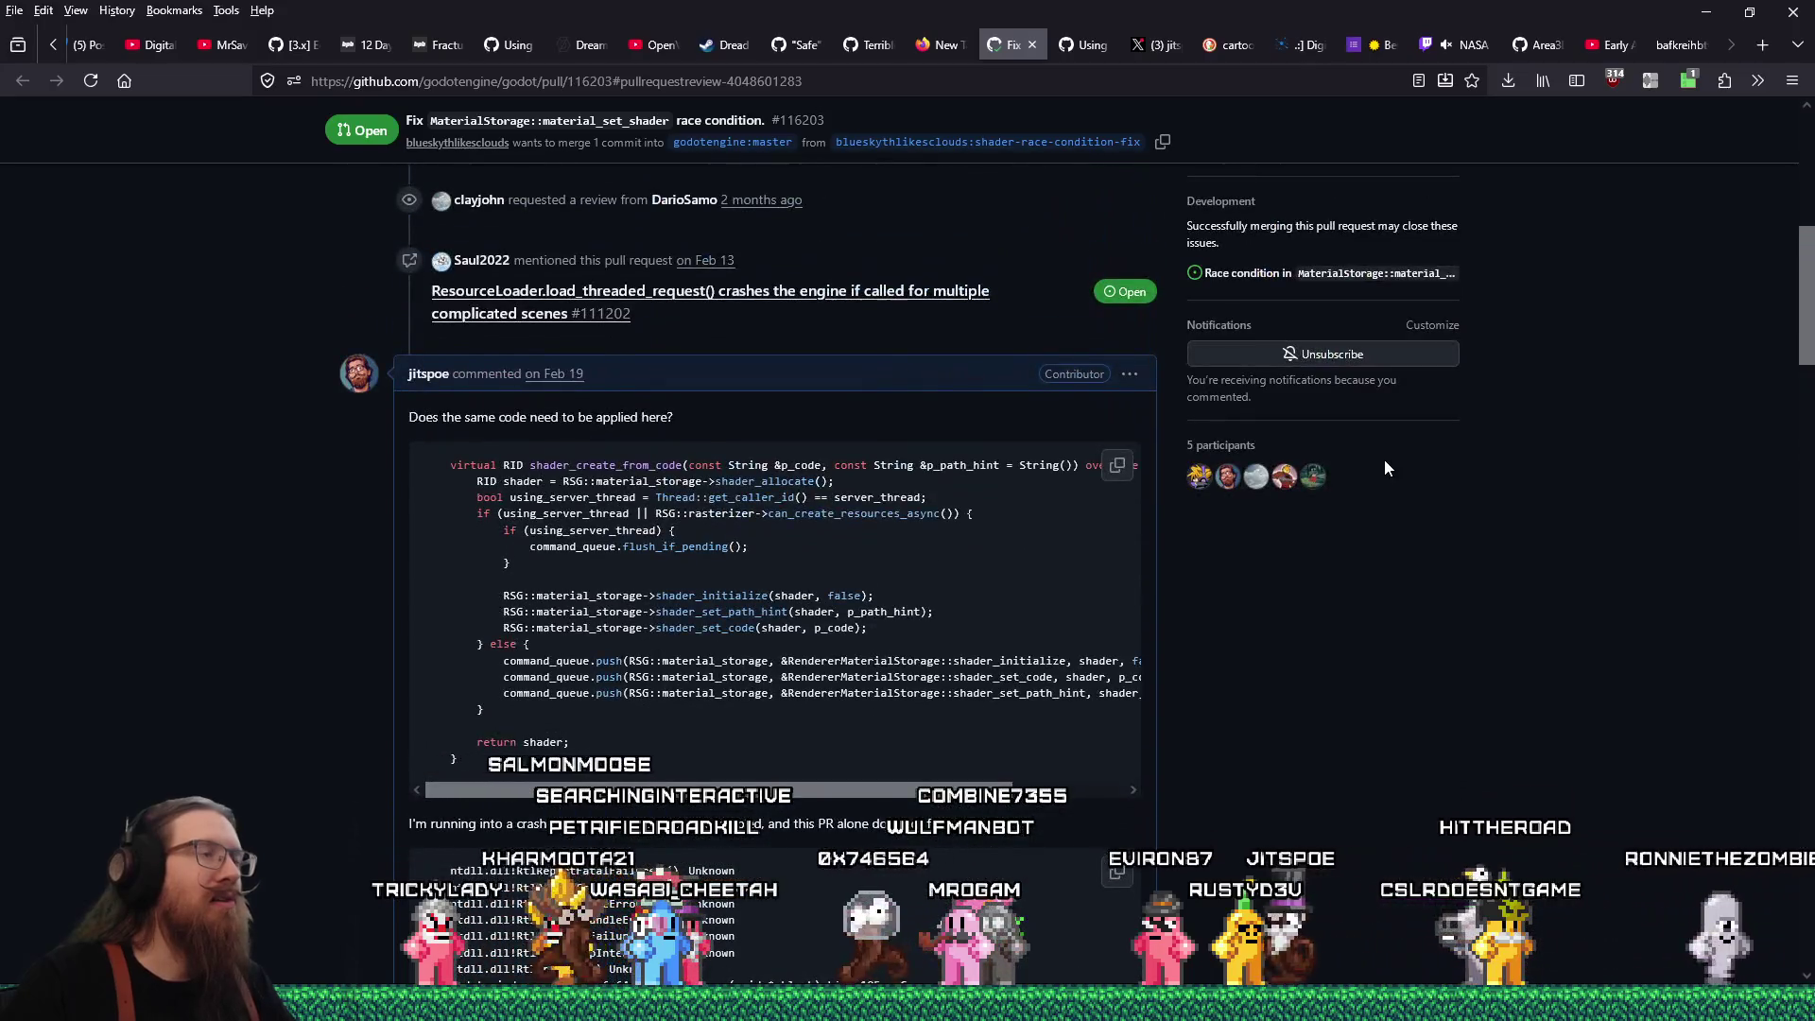
{"action": "scroll", "coordinate": [1385, 462], "scroll_direction": "up", "scroll_amount": 10}
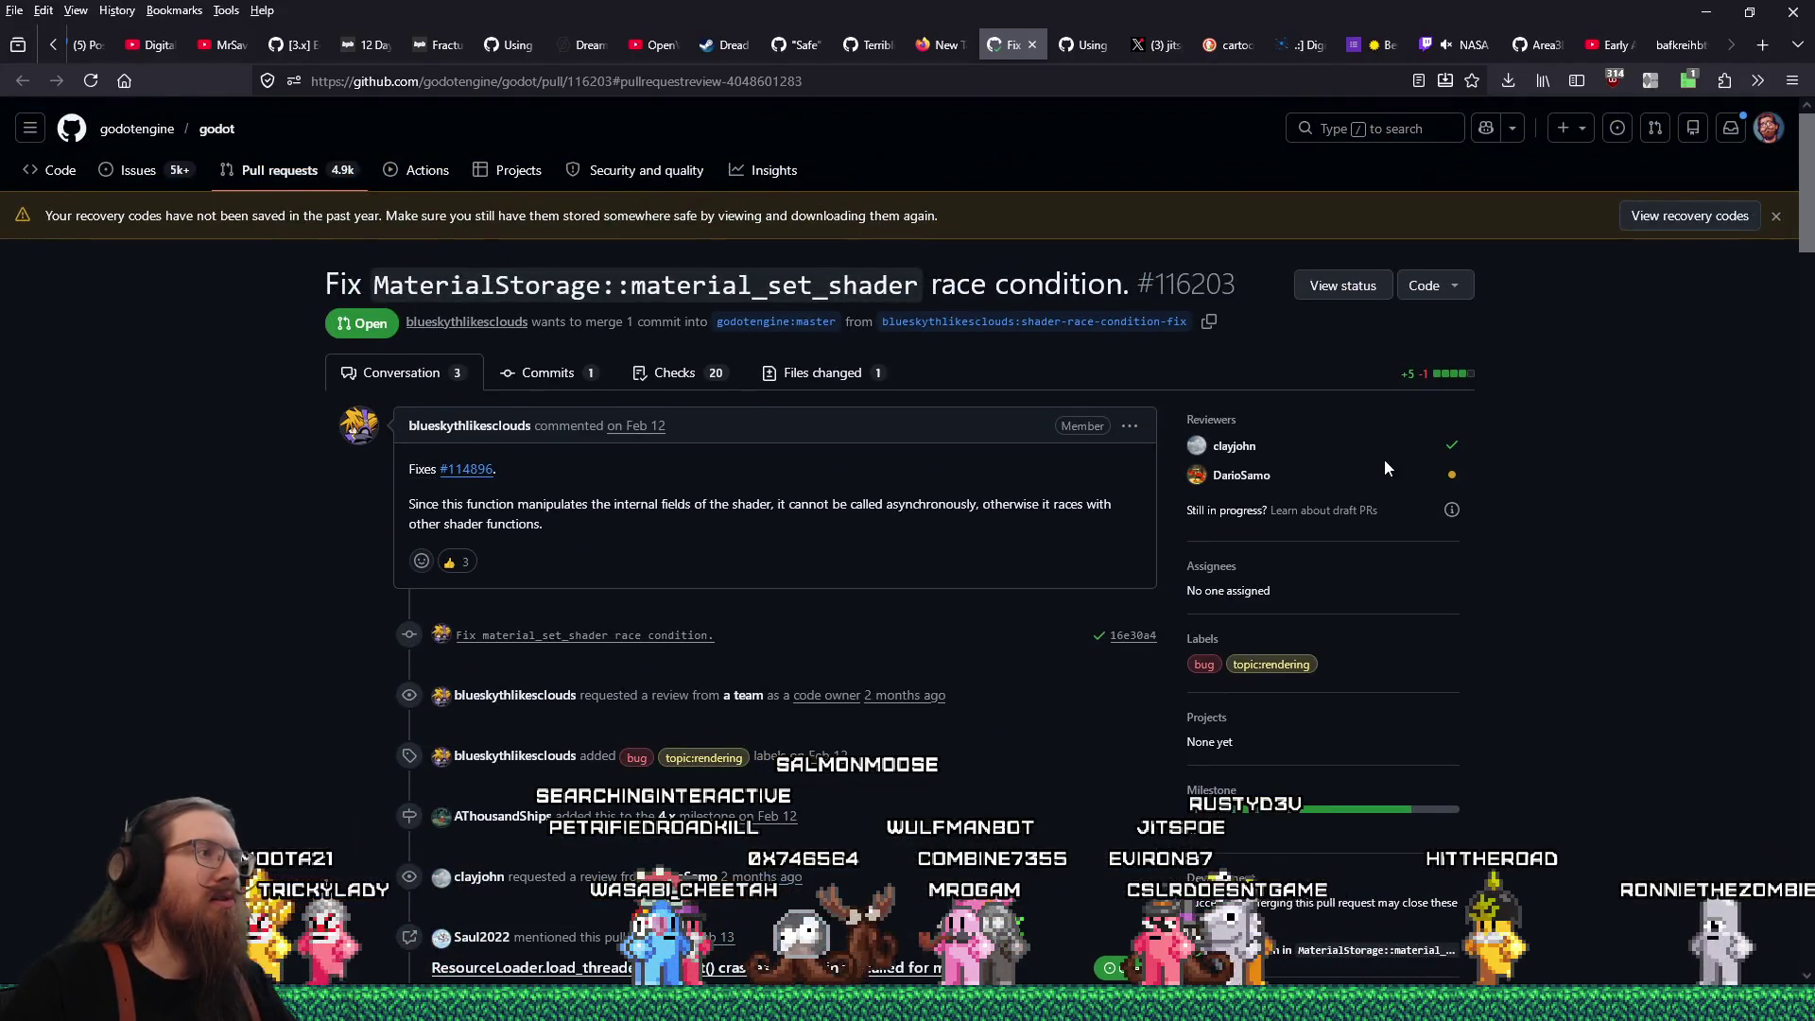
{"action": "scroll", "coordinate": [1386, 468], "scroll_direction": "down", "scroll_amount": 10}
{"action": "scroll", "coordinate": [1386, 468], "scroll_direction": "up", "scroll_amount": 5}
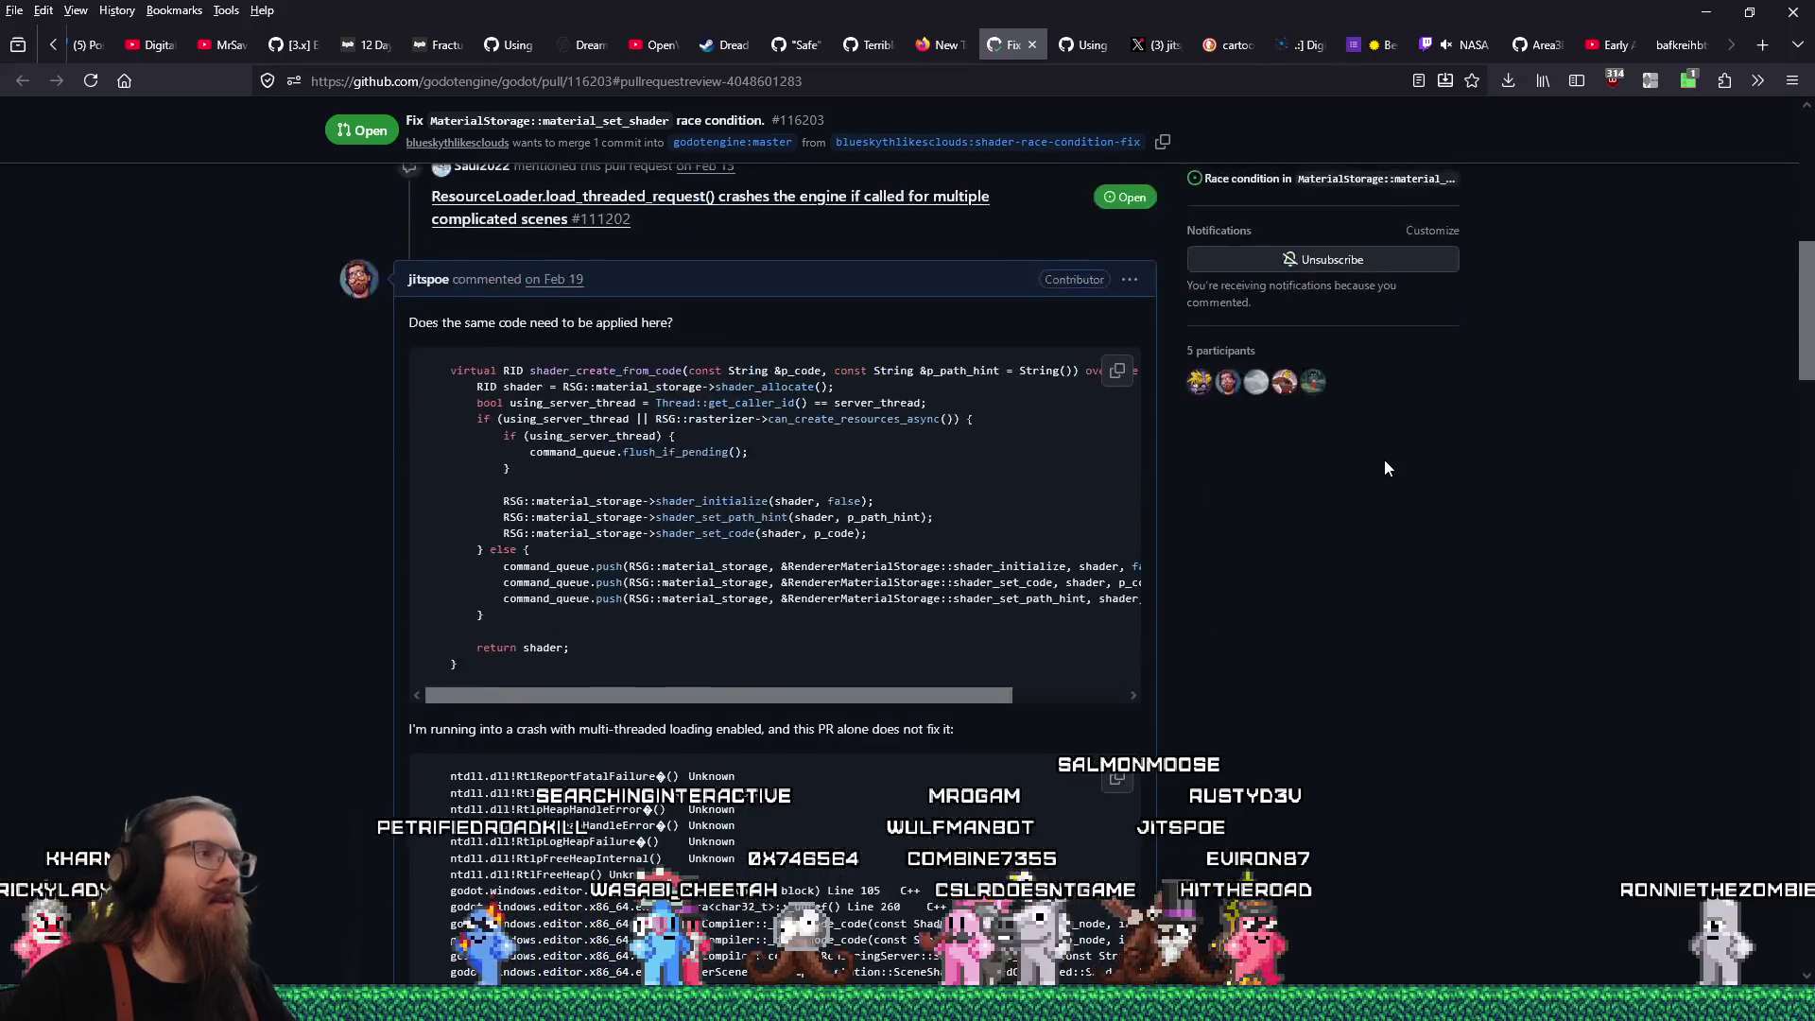
{"action": "scroll", "coordinate": [1386, 468], "scroll_direction": "up", "scroll_amount": 3}
{"action": "scroll", "coordinate": [1385, 469], "scroll_direction": "up", "scroll_amount": 5}
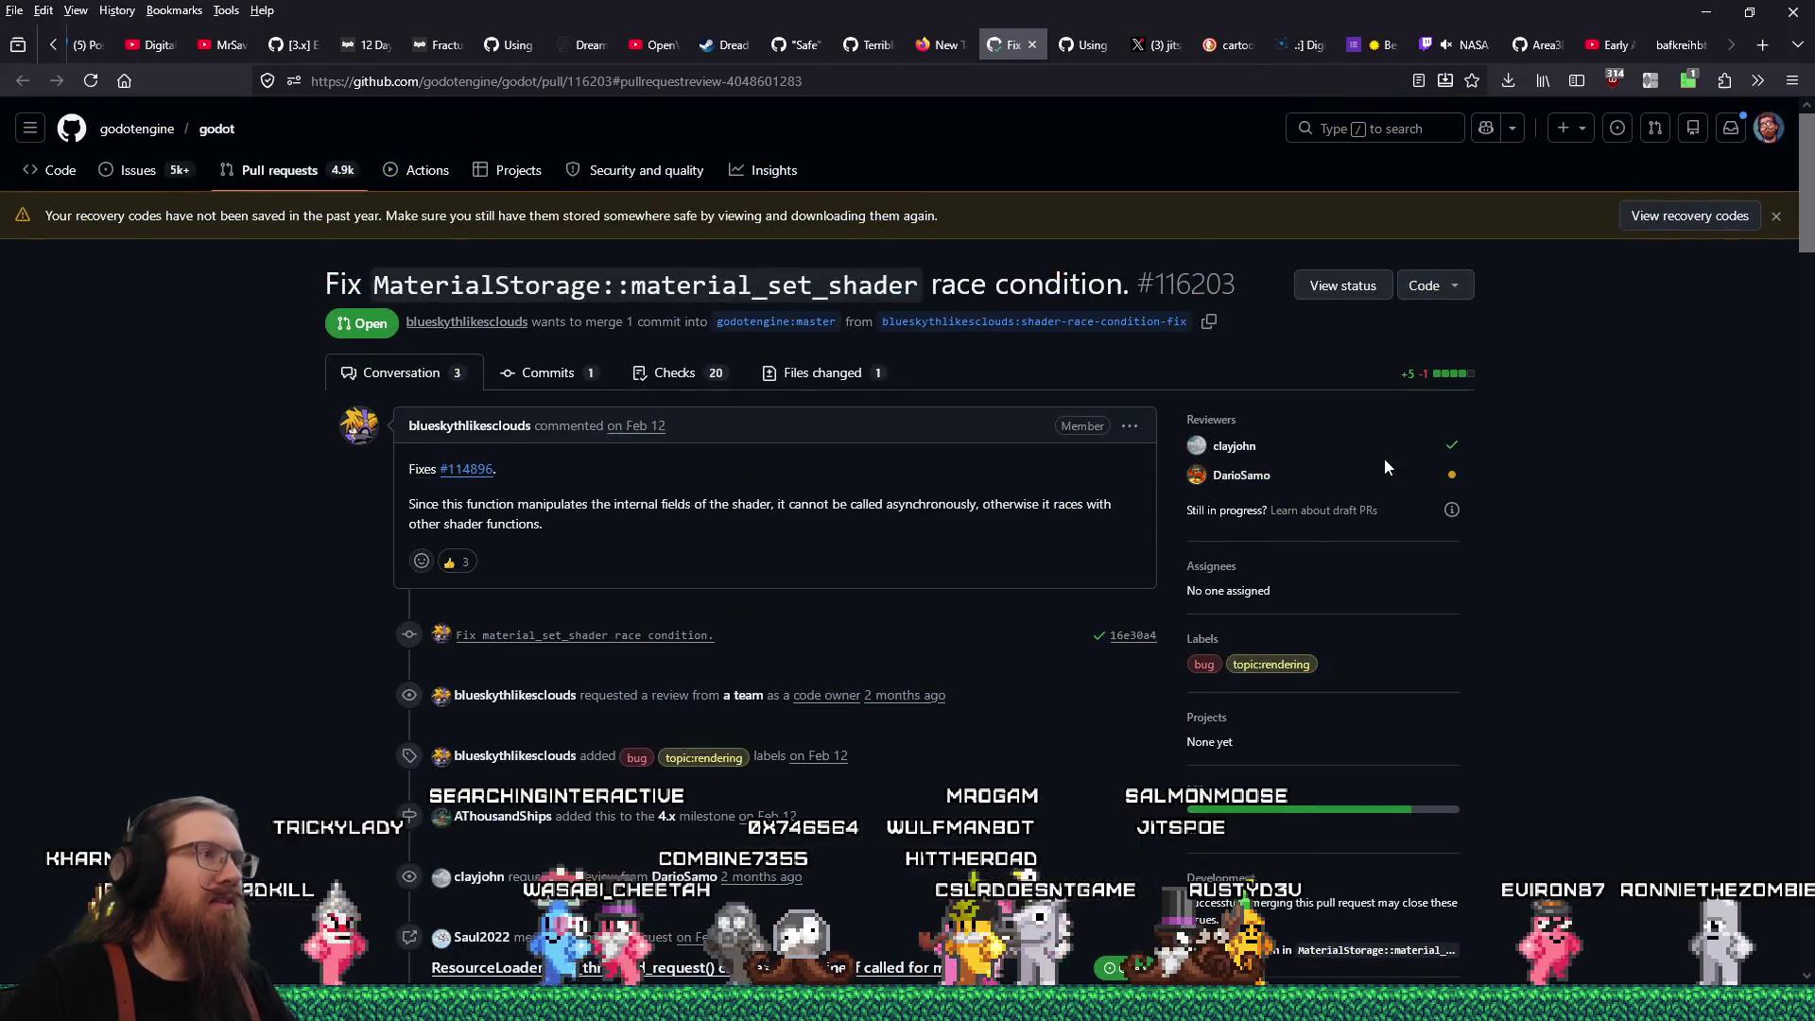
{"action": "scroll", "coordinate": [1384, 457], "scroll_direction": "down", "scroll_amount": 15}
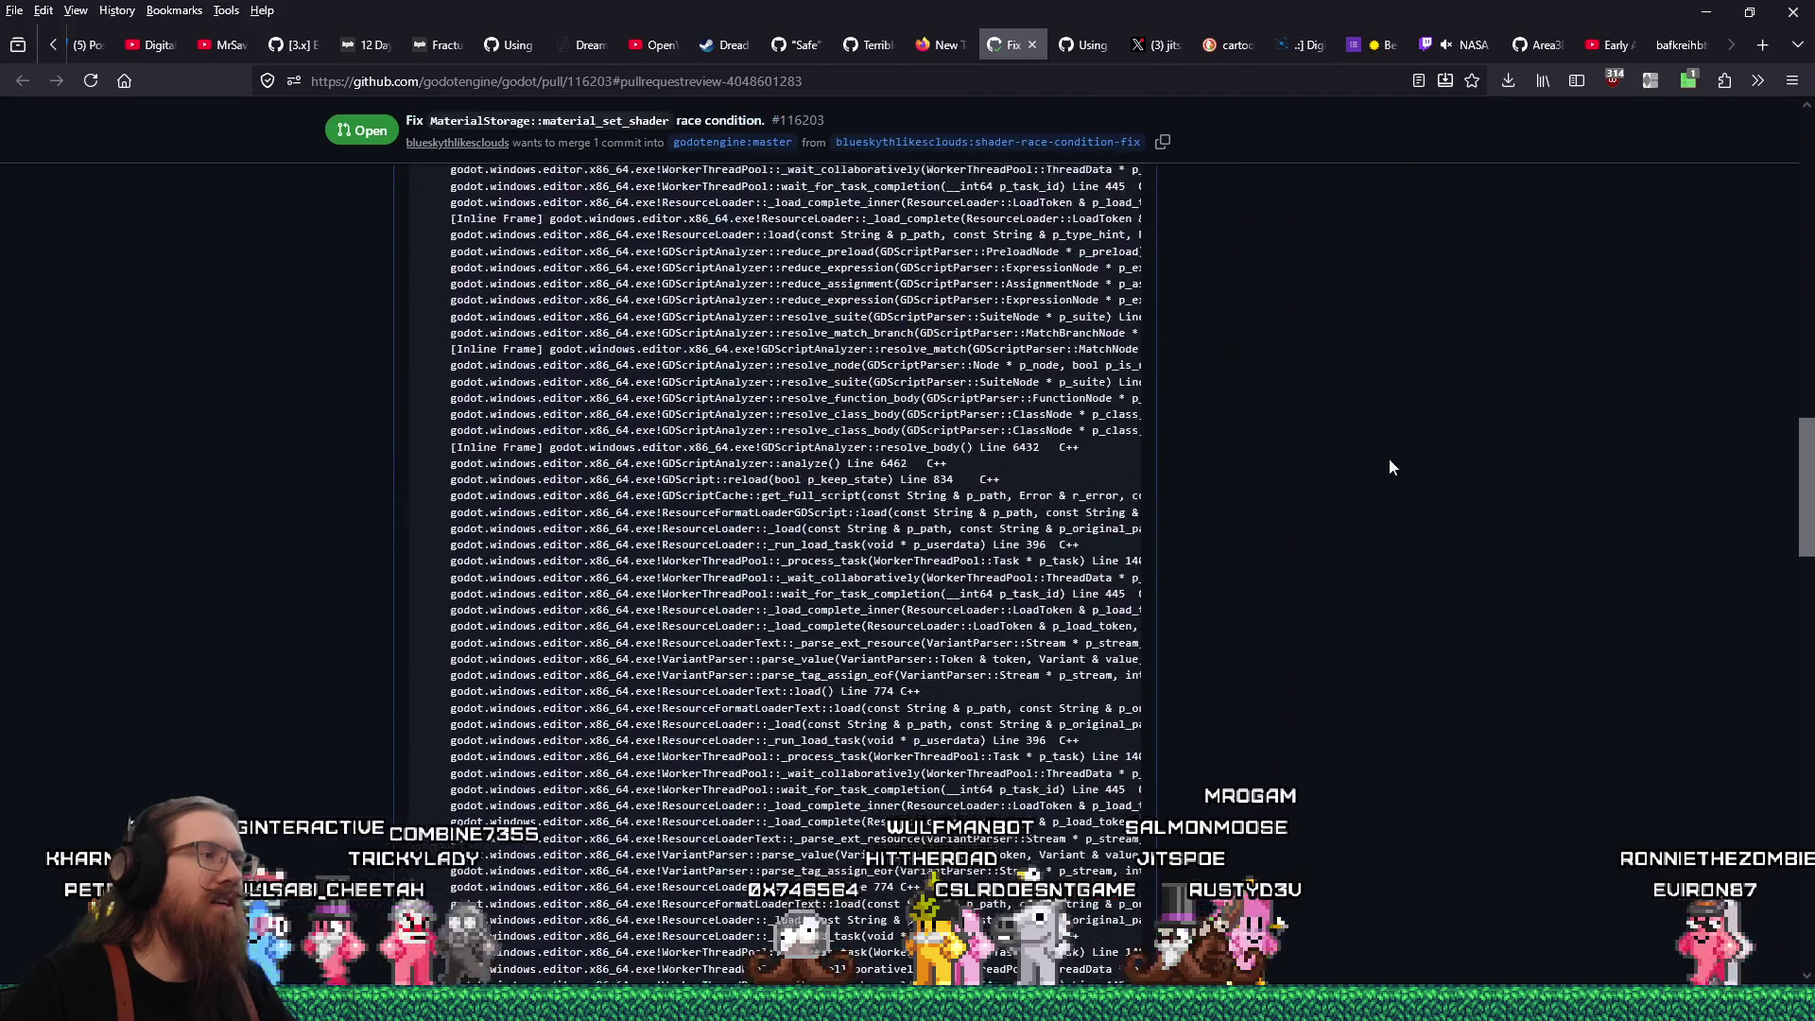
{"action": "mouse_move", "coordinate": [1809, 541]}
{"action": "left_mouse_down"}
{"action": "mouse_move", "coordinate": [1807, 863]}
{"action": "mouse_move", "coordinate": [1766, 372]}
{"action": "mouse_move", "coordinate": [1781, 262]}
{"action": "left_mouse_up"}
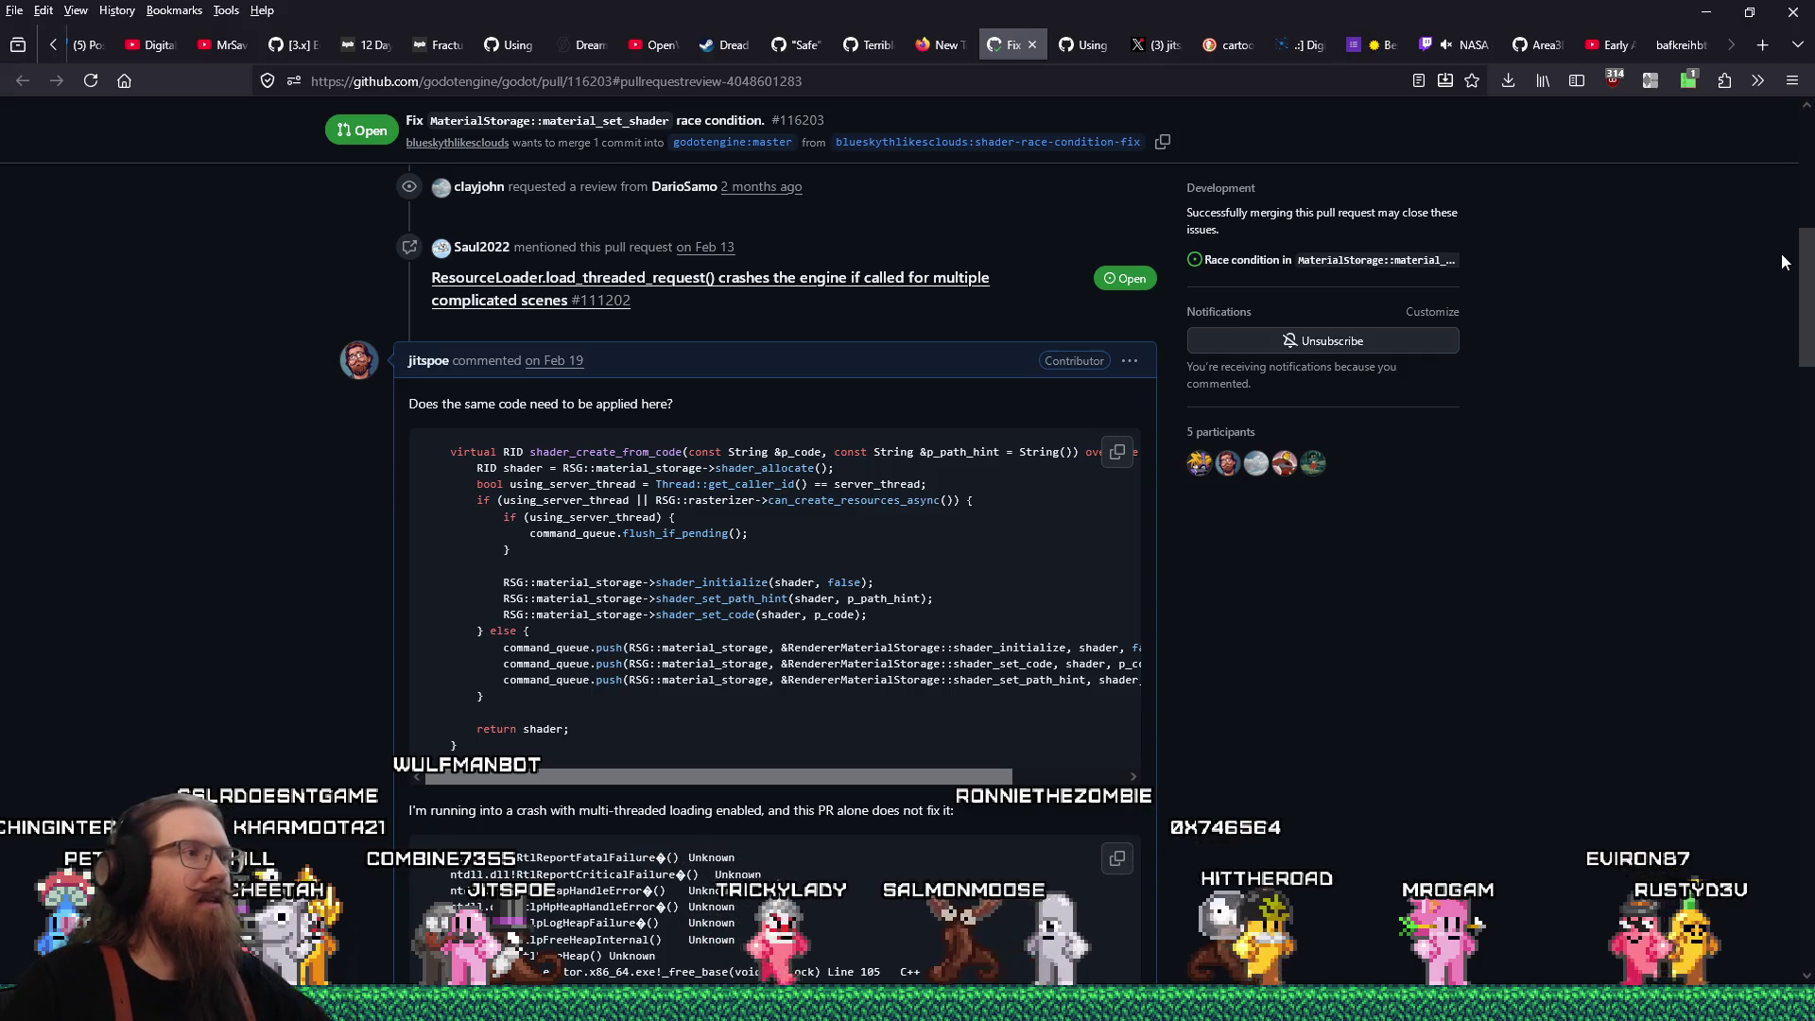
{"action": "left_click_drag", "start_coordinate": [1781, 253], "coordinate": [1773, 742]}
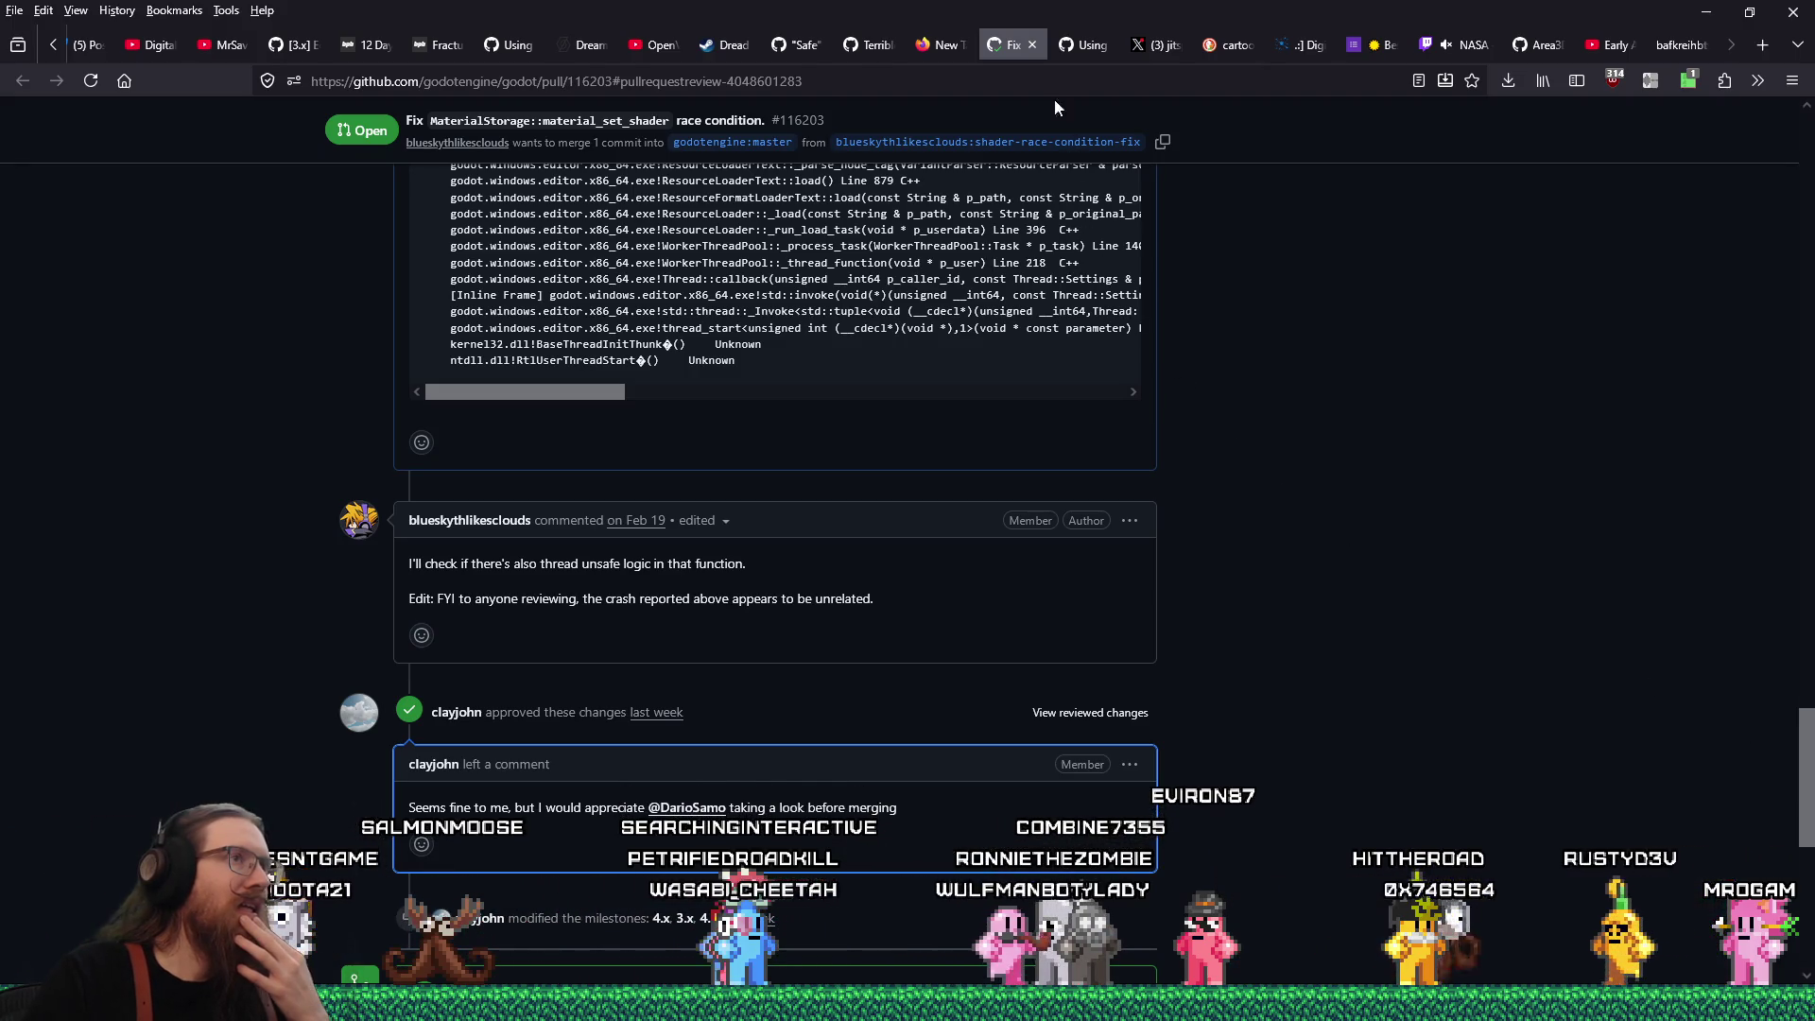
Close the pull request tab, then open and discard a blank new tab
{"action": "left_click", "coordinate": [1030, 45]}
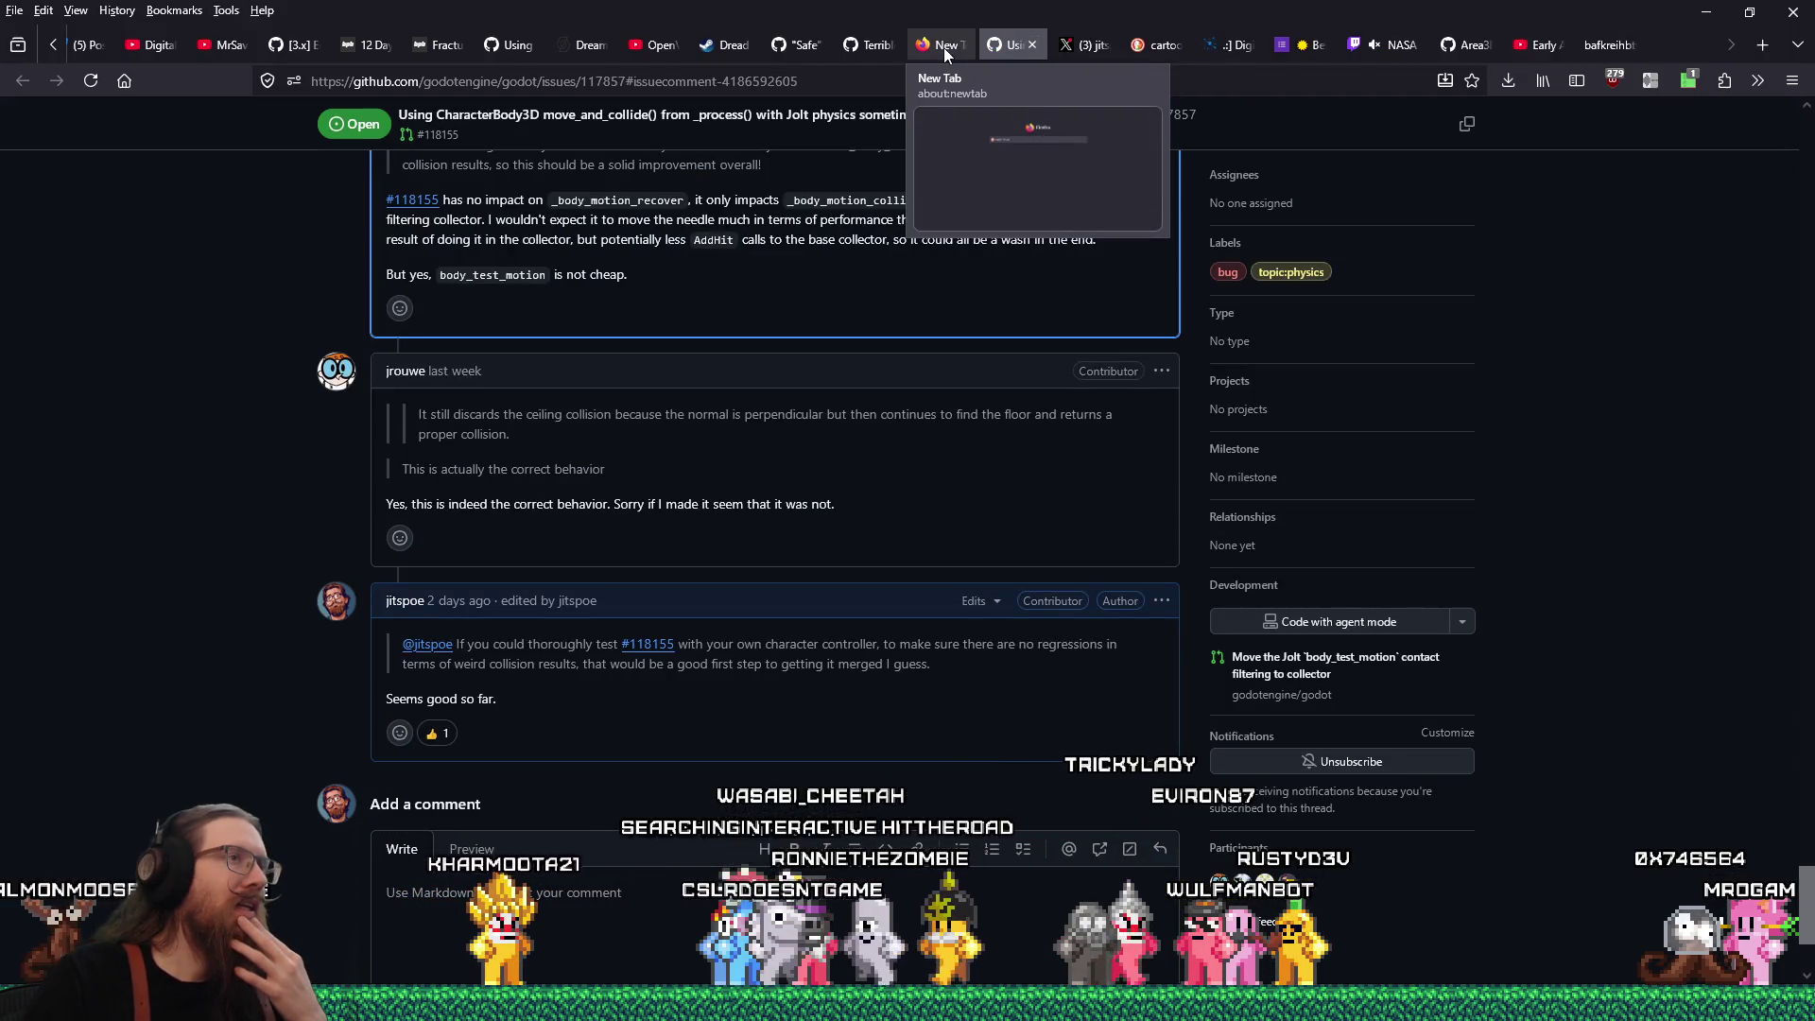
{"action": "left_click", "coordinate": [944, 47]}
{"action": "middle_click", "coordinate": [943, 47]}
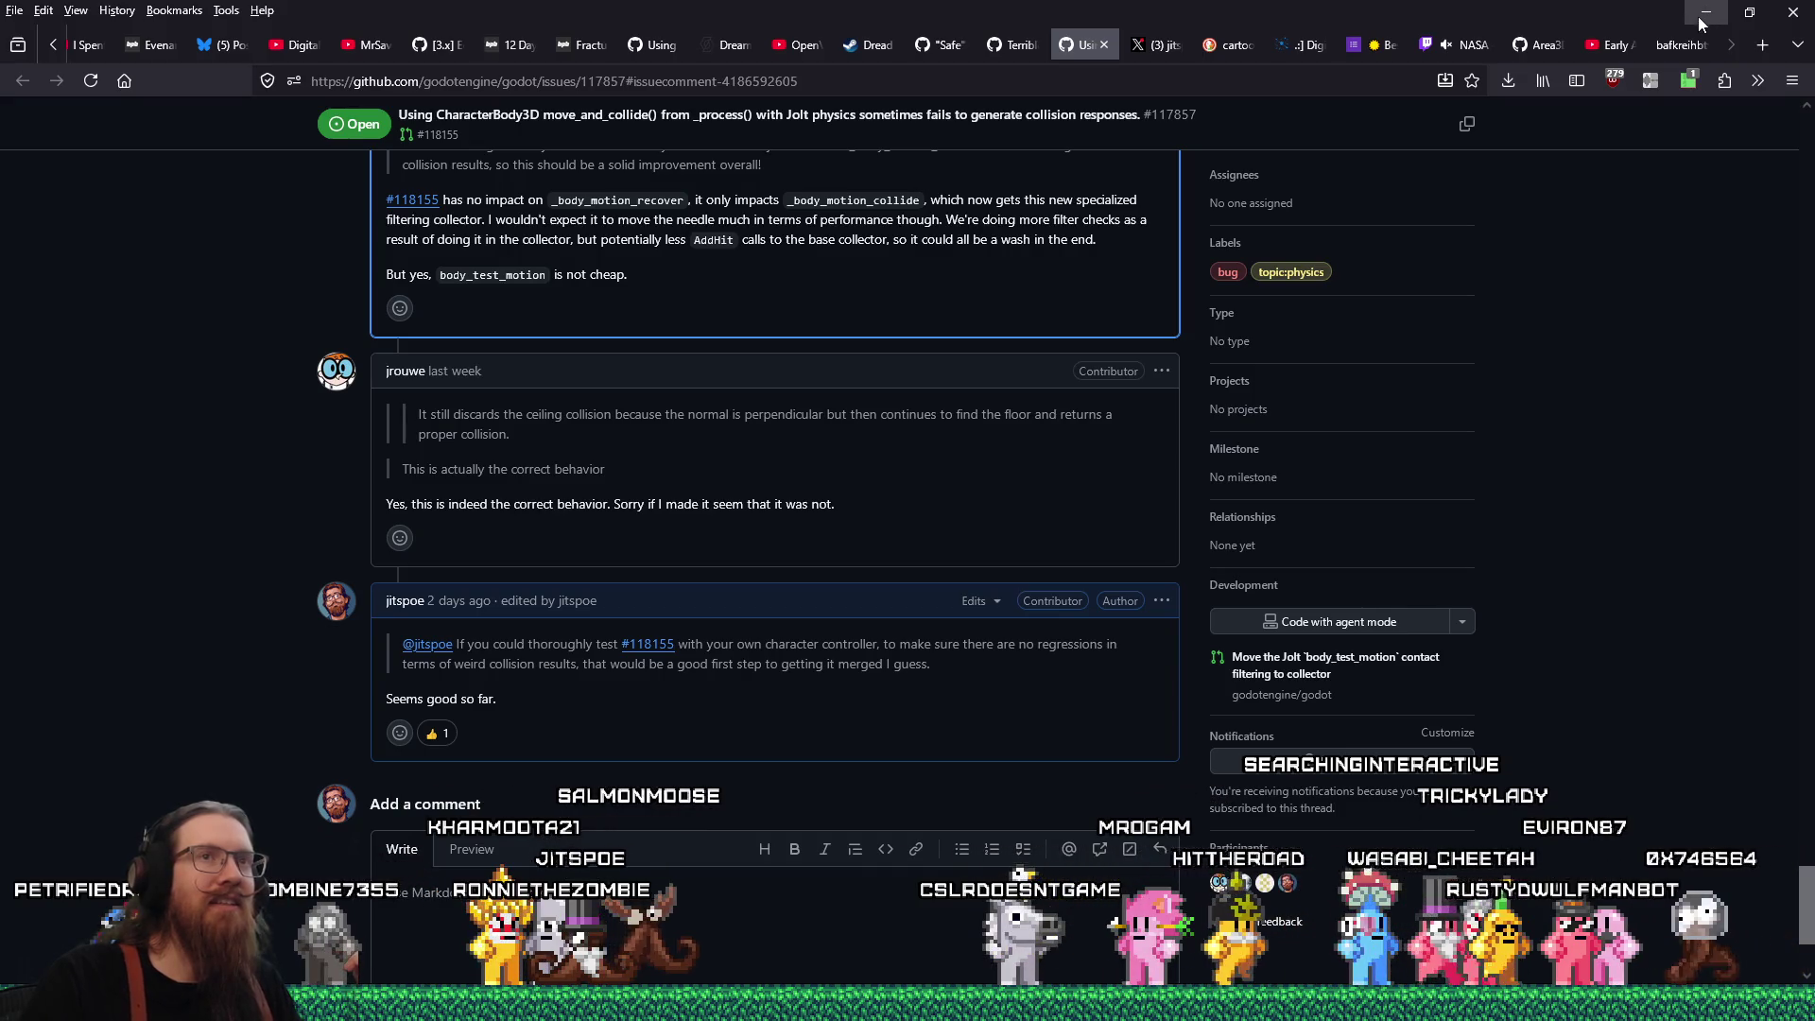
Return to the London street photo tab and bring up the Start menu
{"action": "left_click", "coordinate": [1687, 47]}
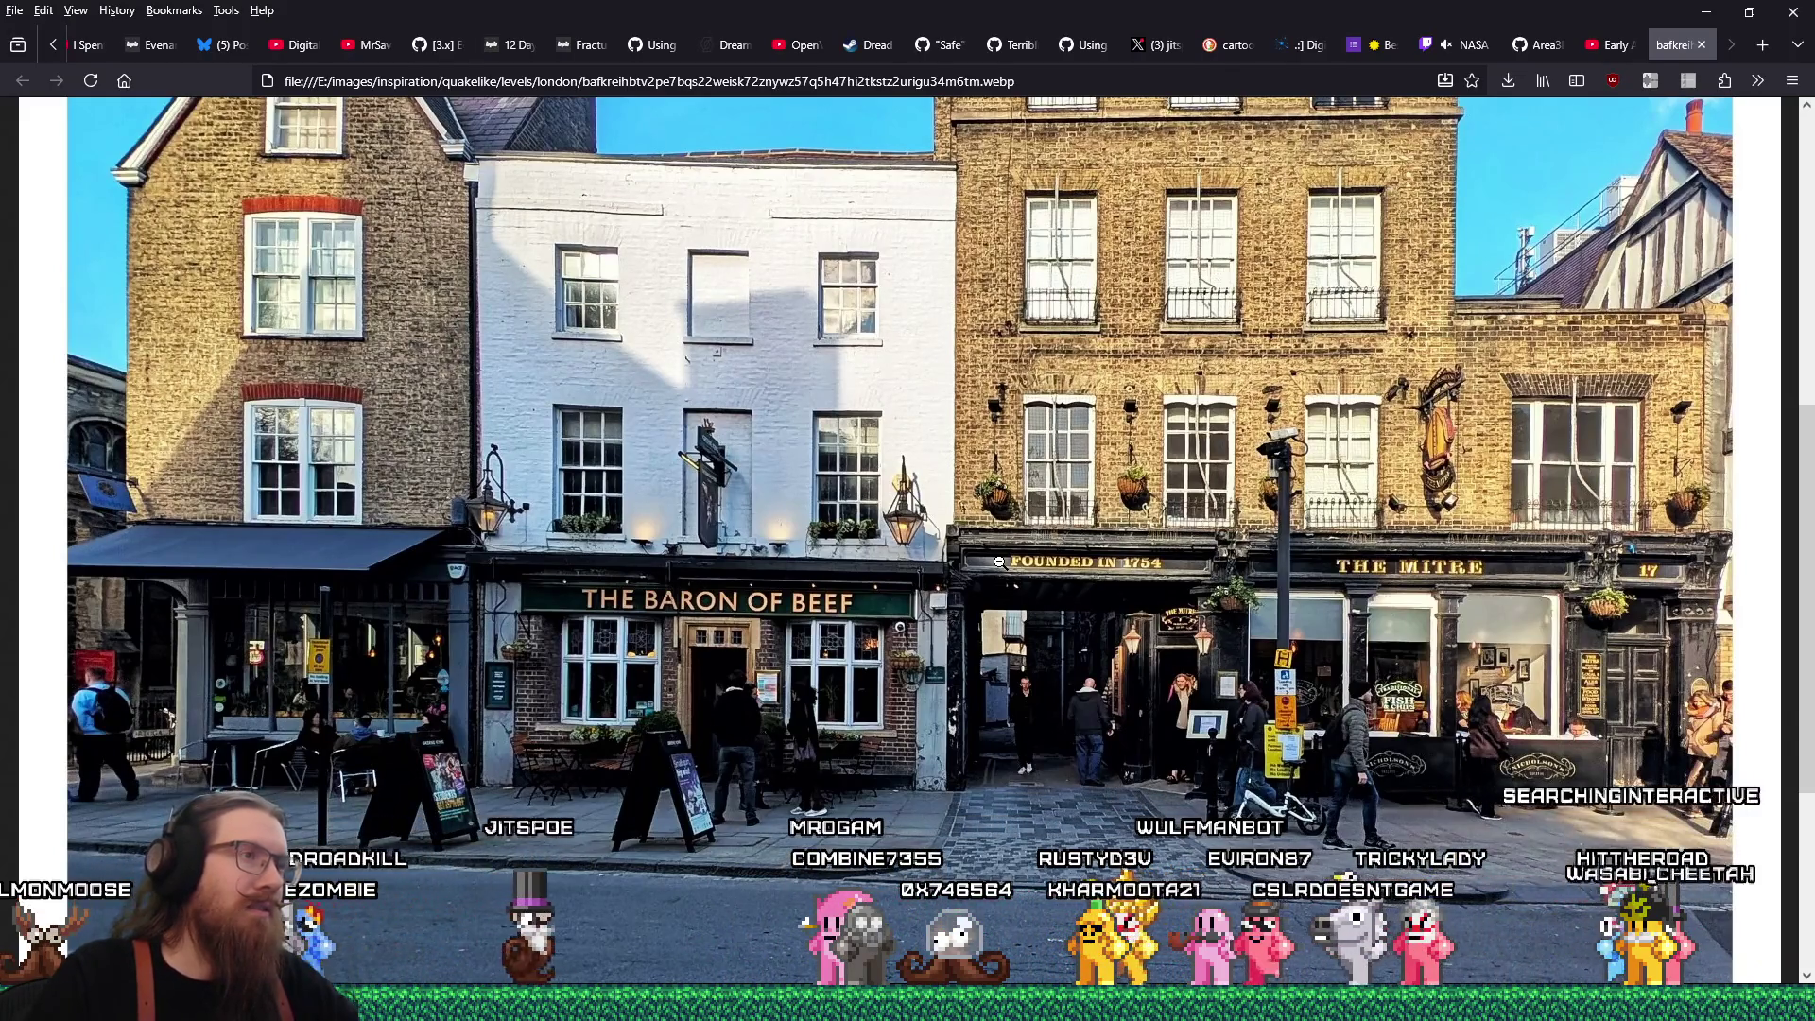
{"action": "key", "text": "super"}
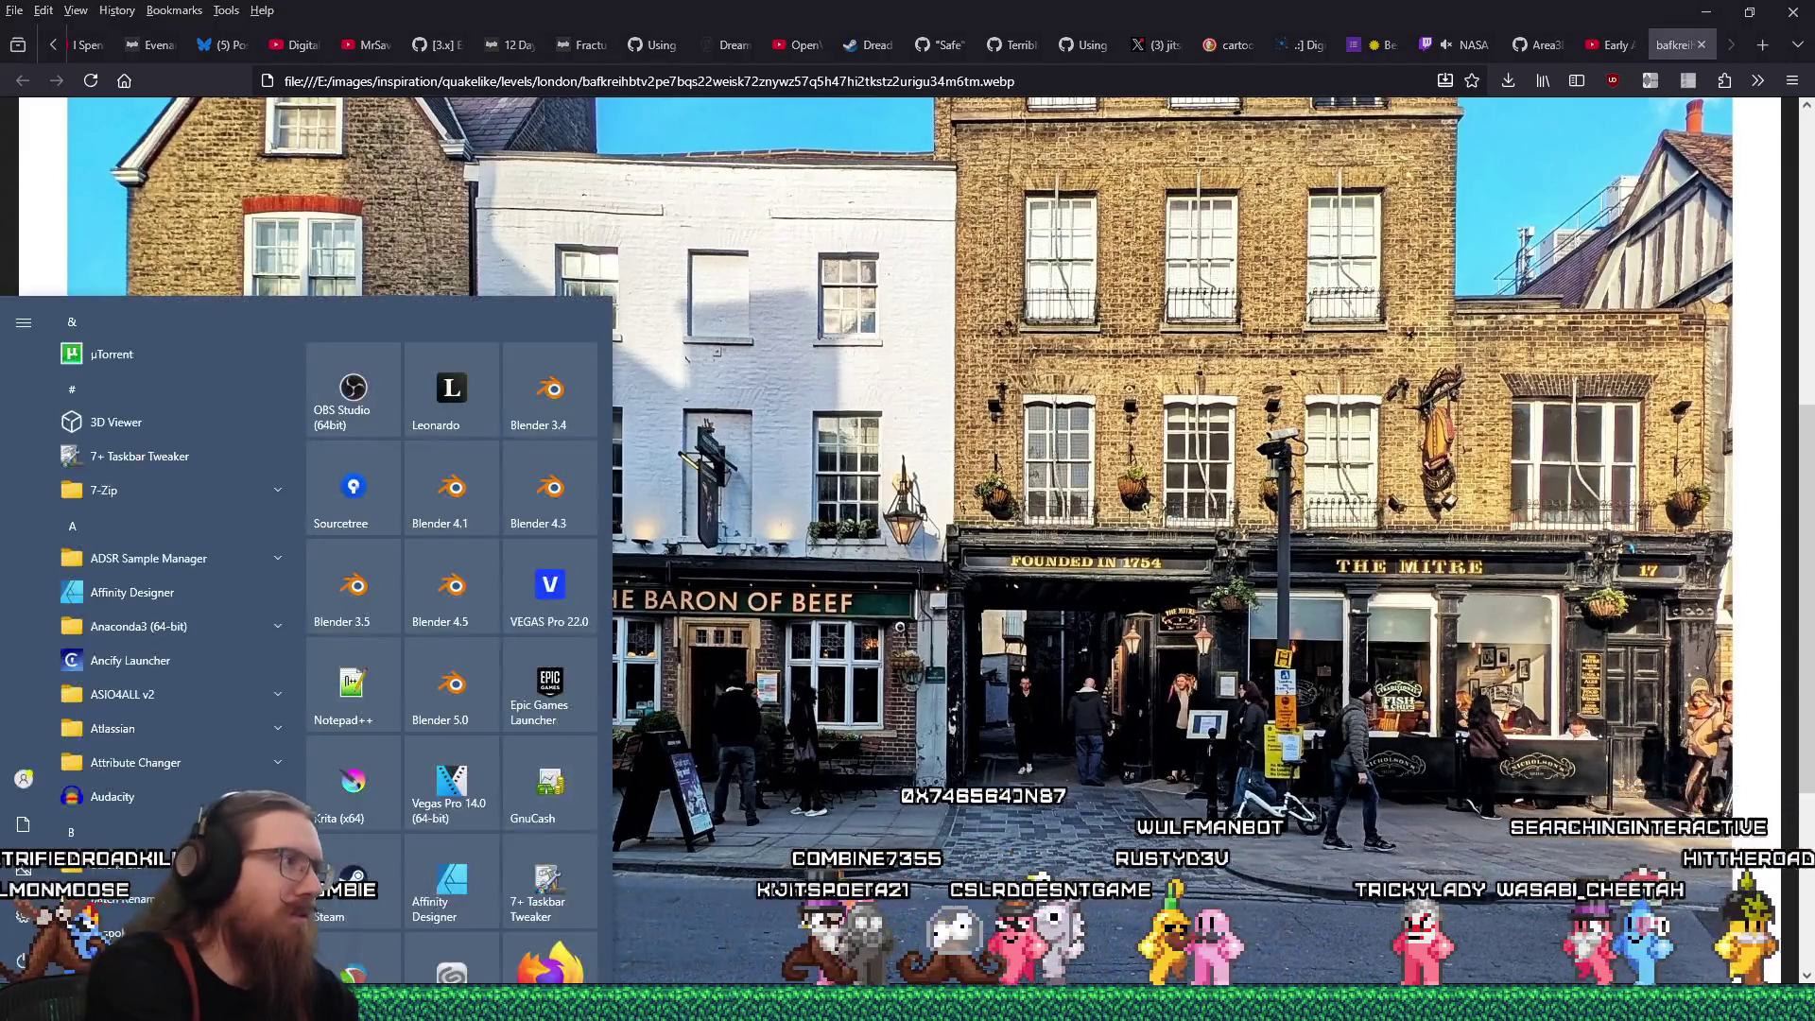
Launch Filter Forge 13 via a 'filter' Start search and decline the update check
{"action": "type", "text": "filter"}
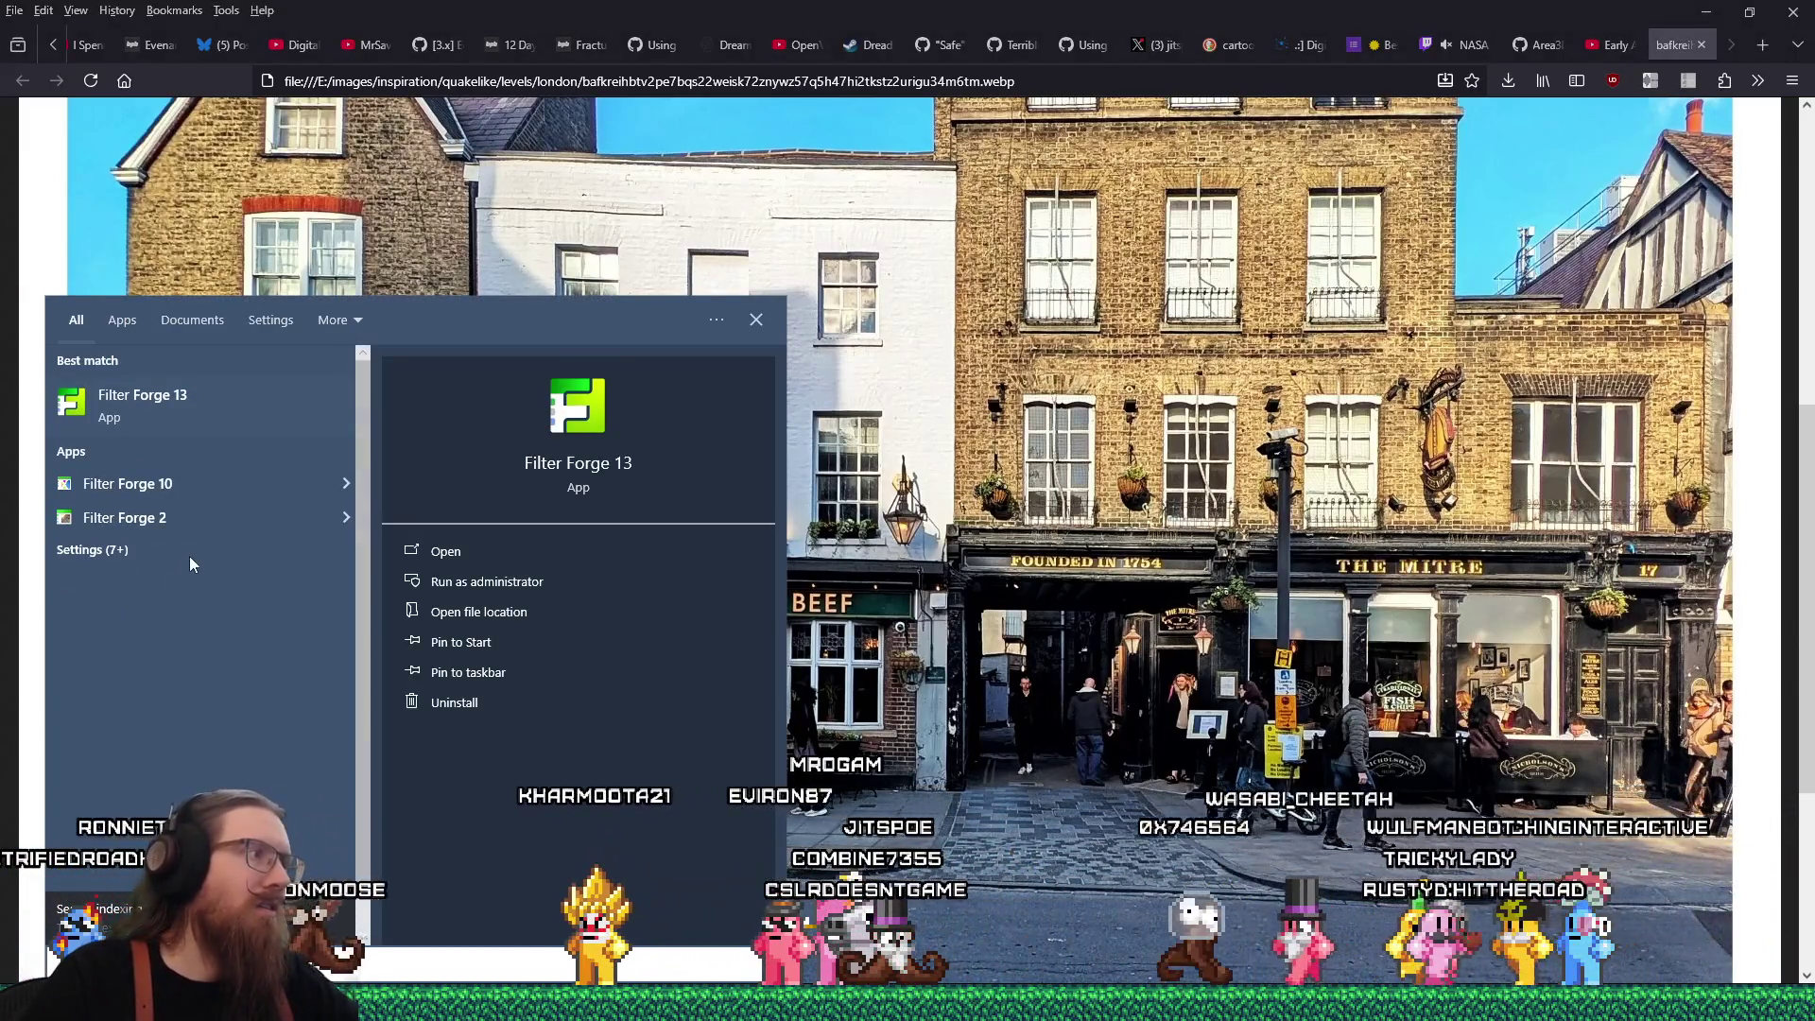
{"action": "key", "text": "Return"}
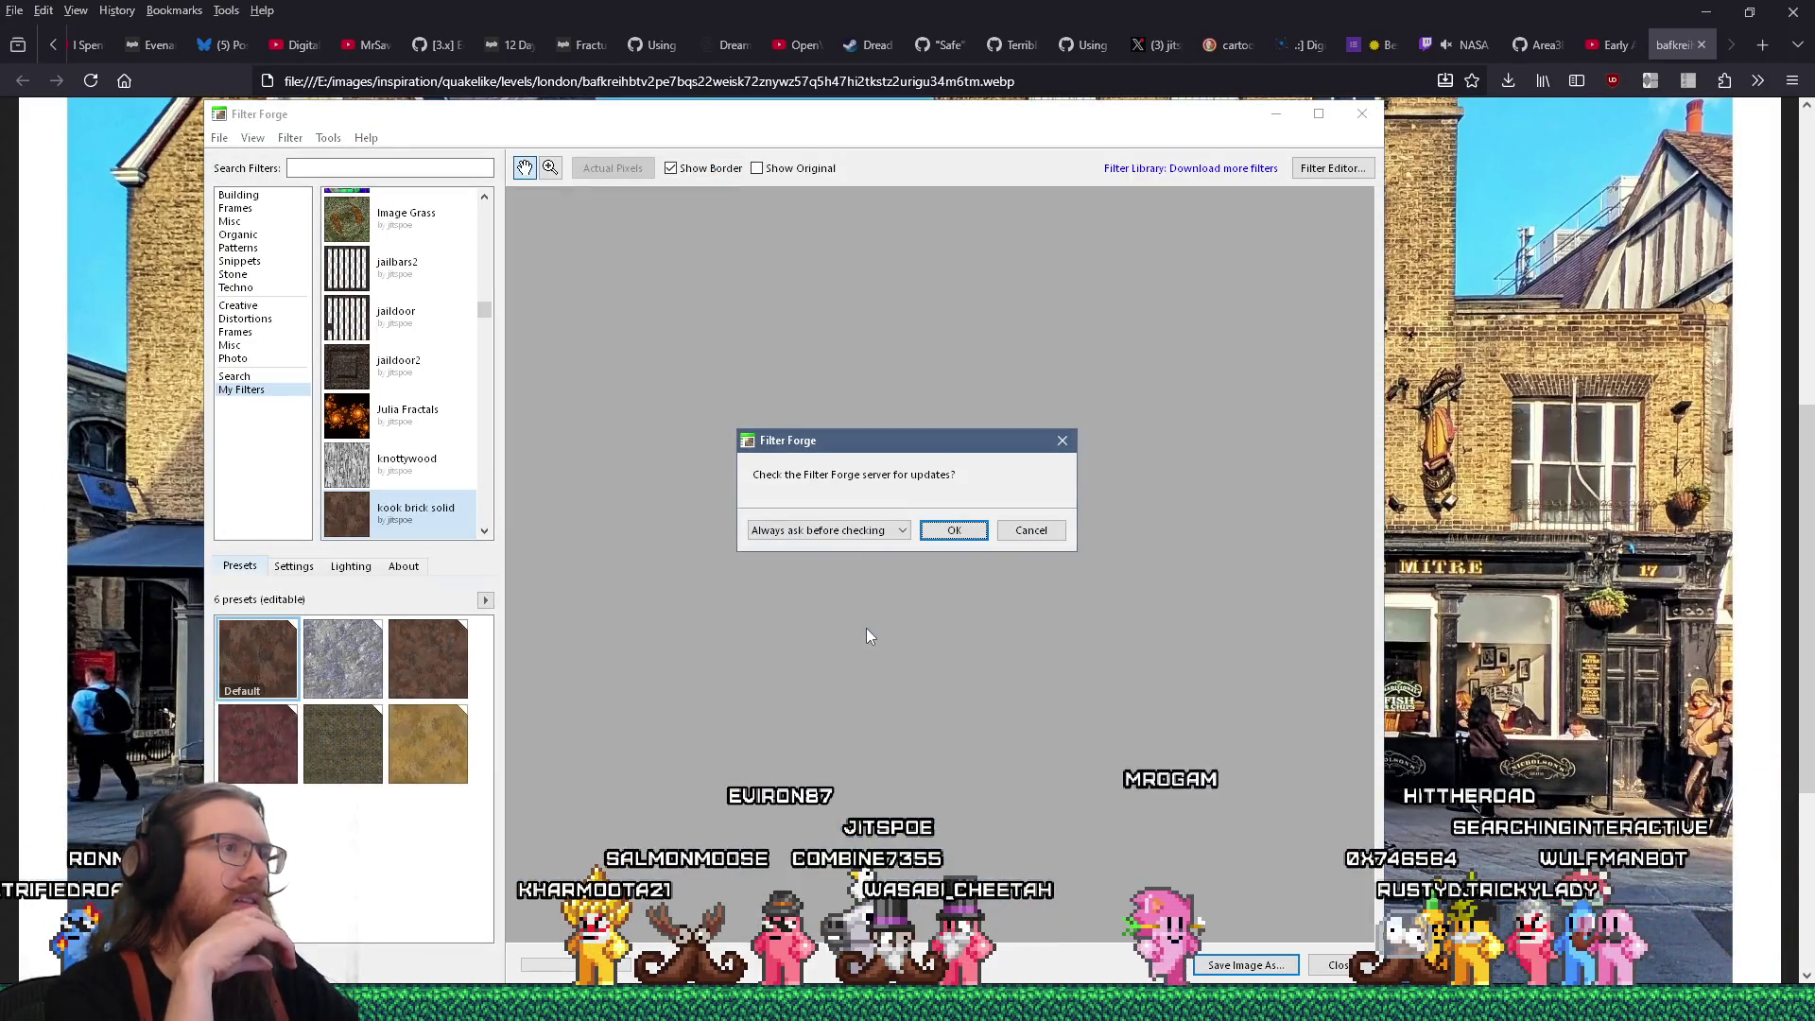
{"action": "left_click", "coordinate": [1031, 530]}
Open the Kook bricks 1 filter from My Filters in the filter editor
{"action": "scroll", "coordinate": [489, 321], "scroll_direction": "down", "scroll_amount": 2}
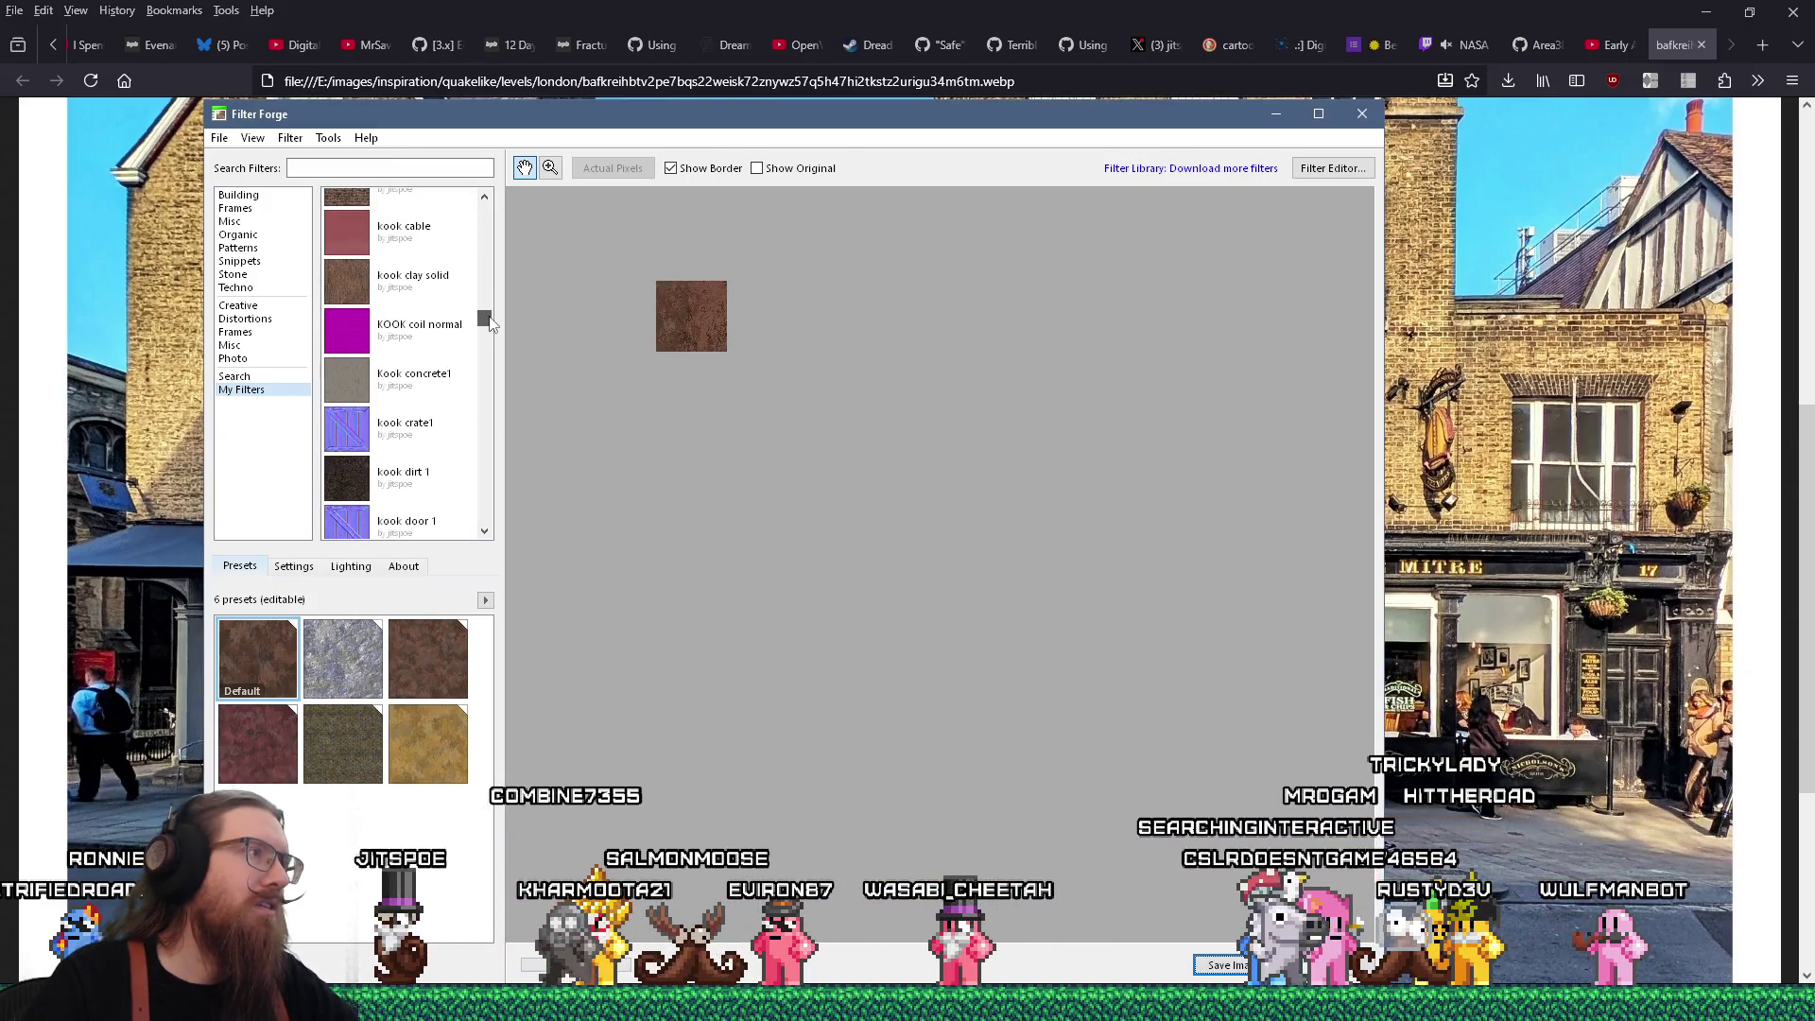
{"action": "scroll", "coordinate": [430, 255], "scroll_direction": "up", "scroll_amount": 3}
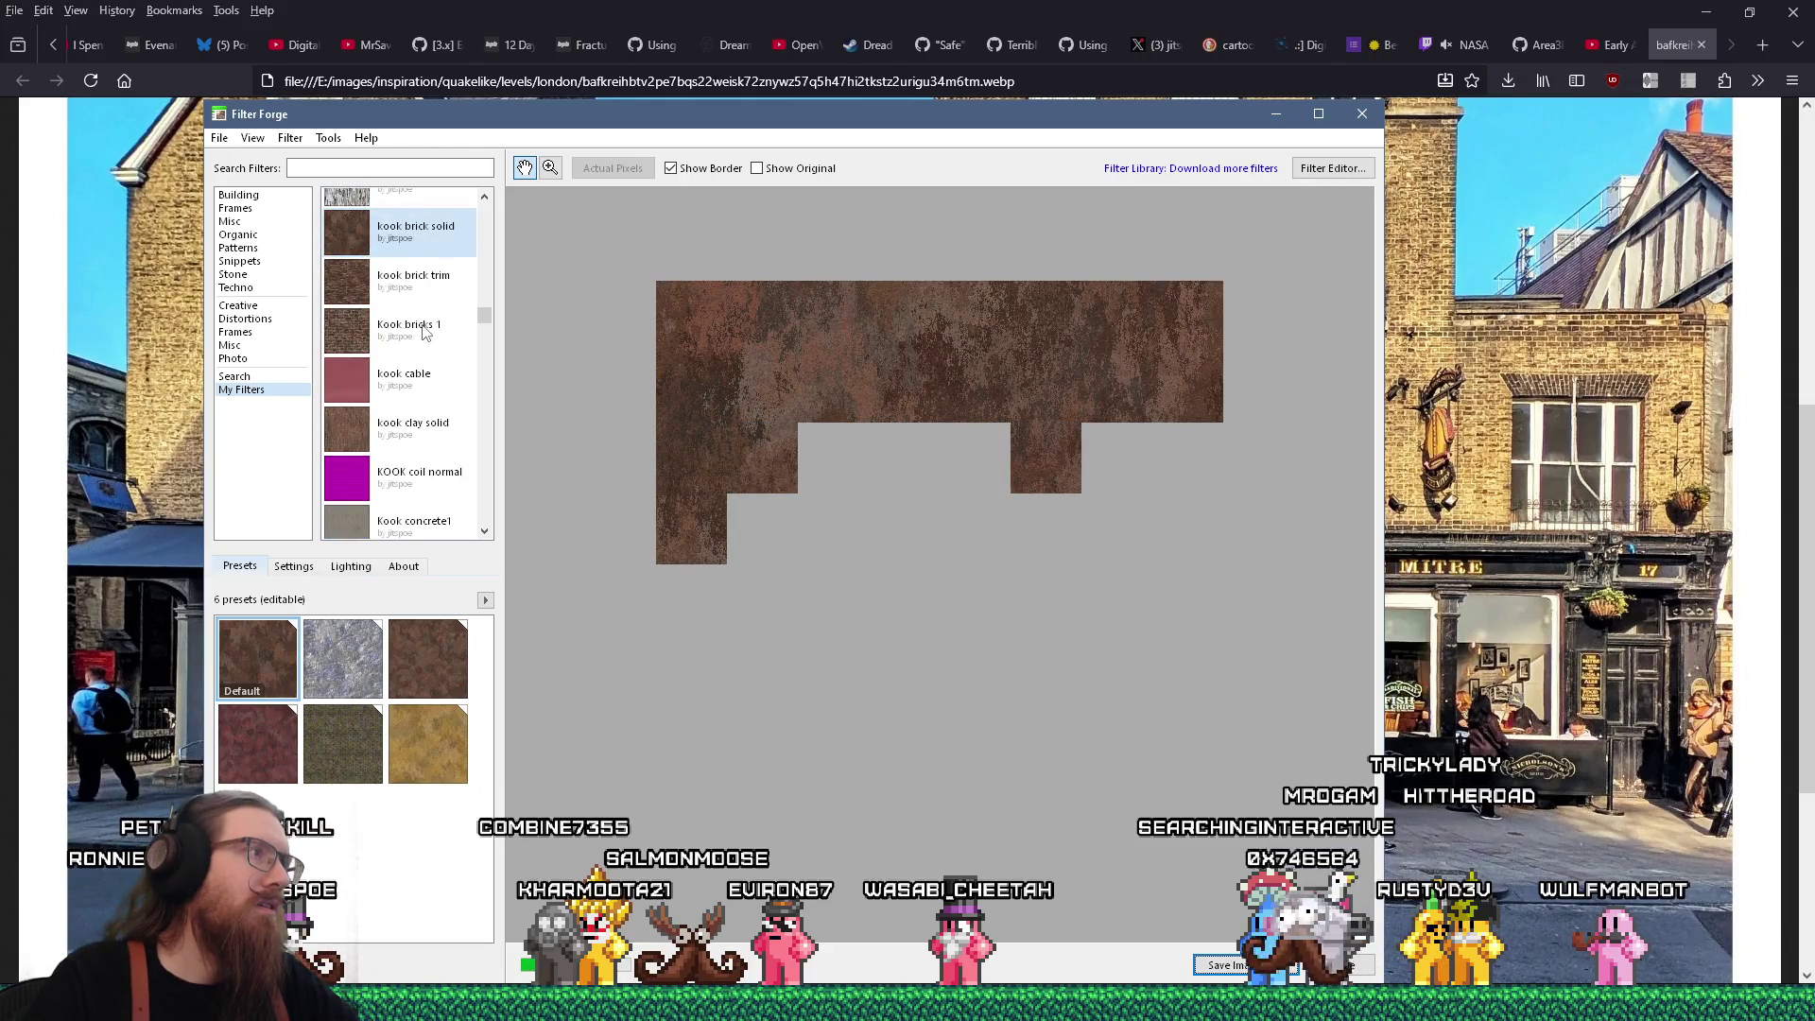
{"action": "left_click", "coordinate": [407, 329]}
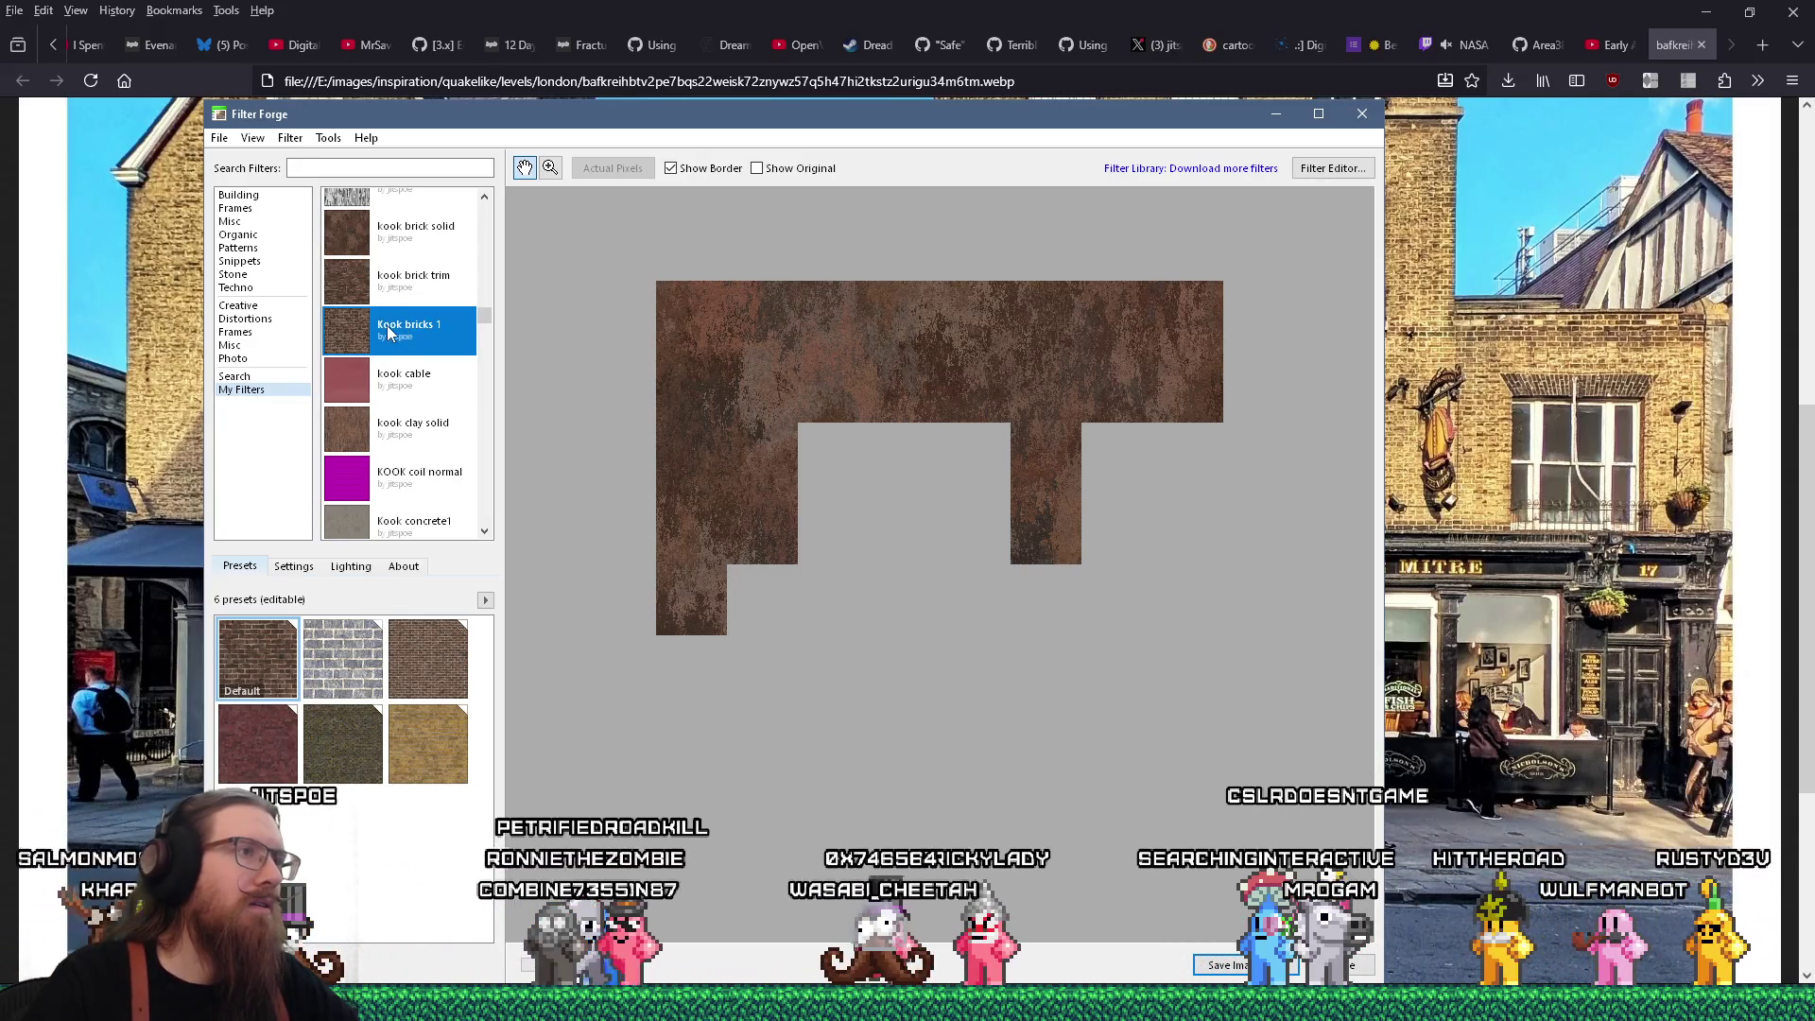
{"action": "right_click", "coordinate": [374, 332]}
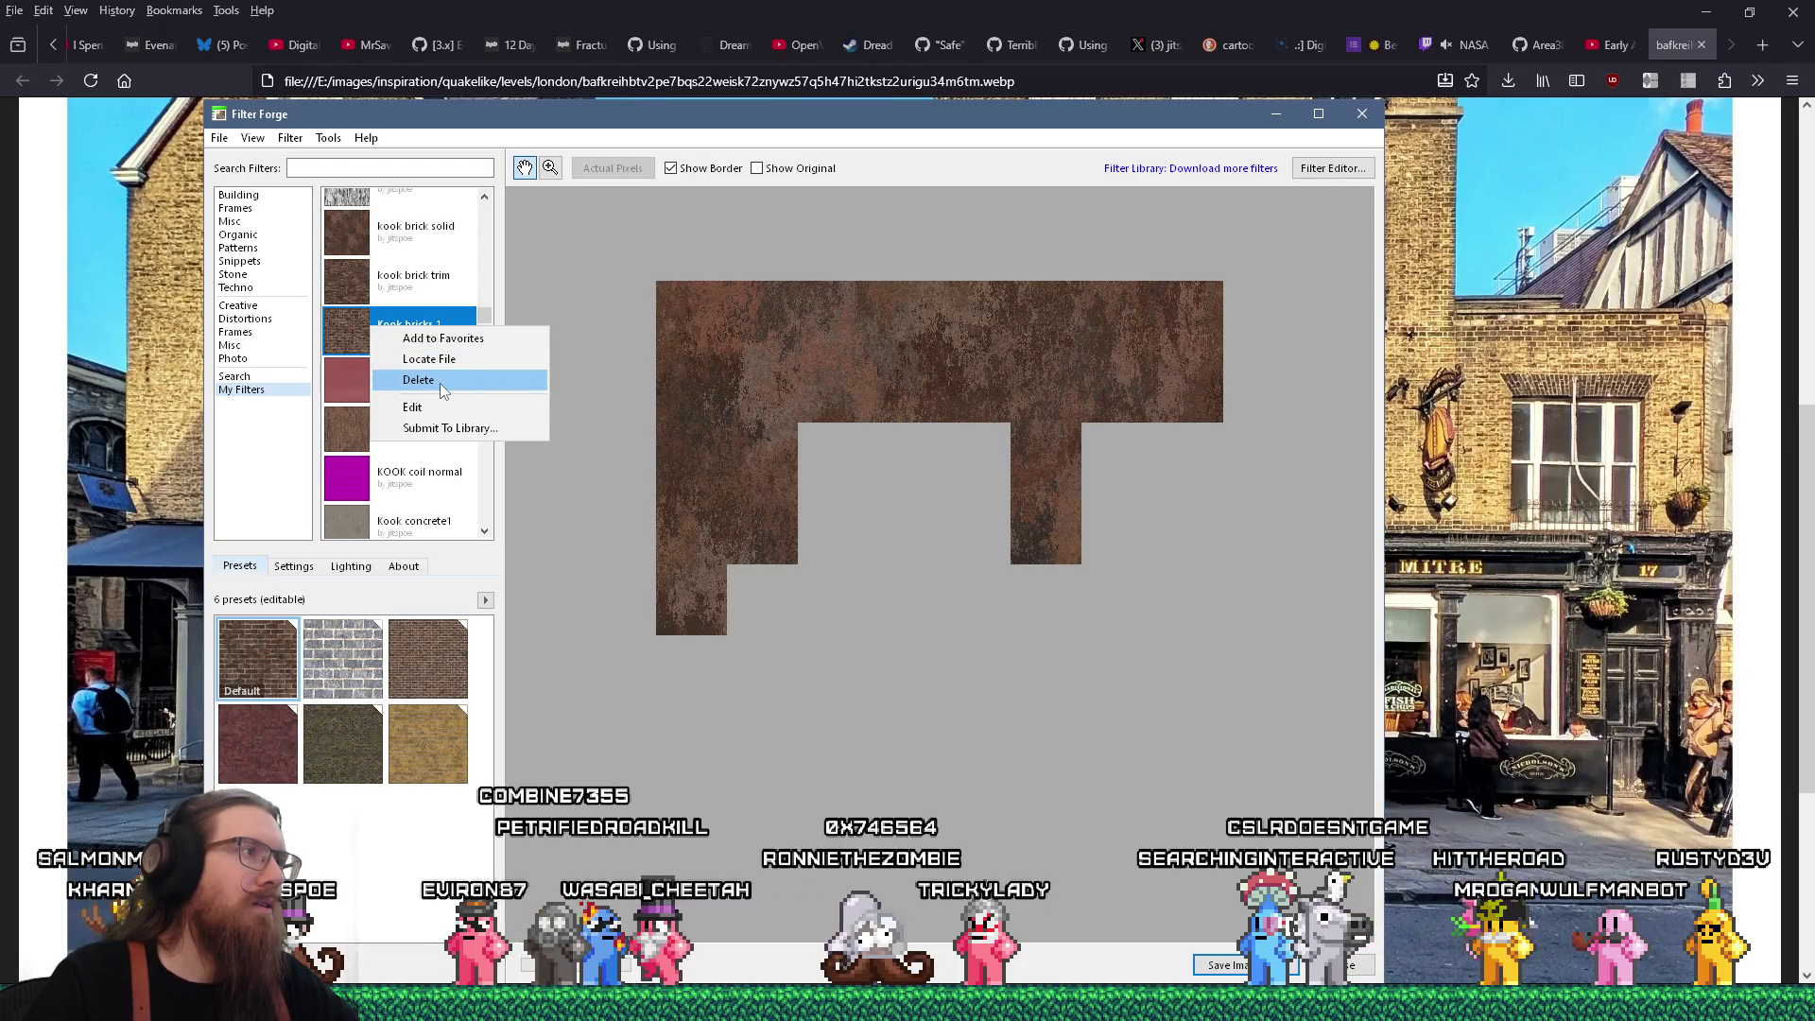
{"action": "left_click", "coordinate": [395, 407]}
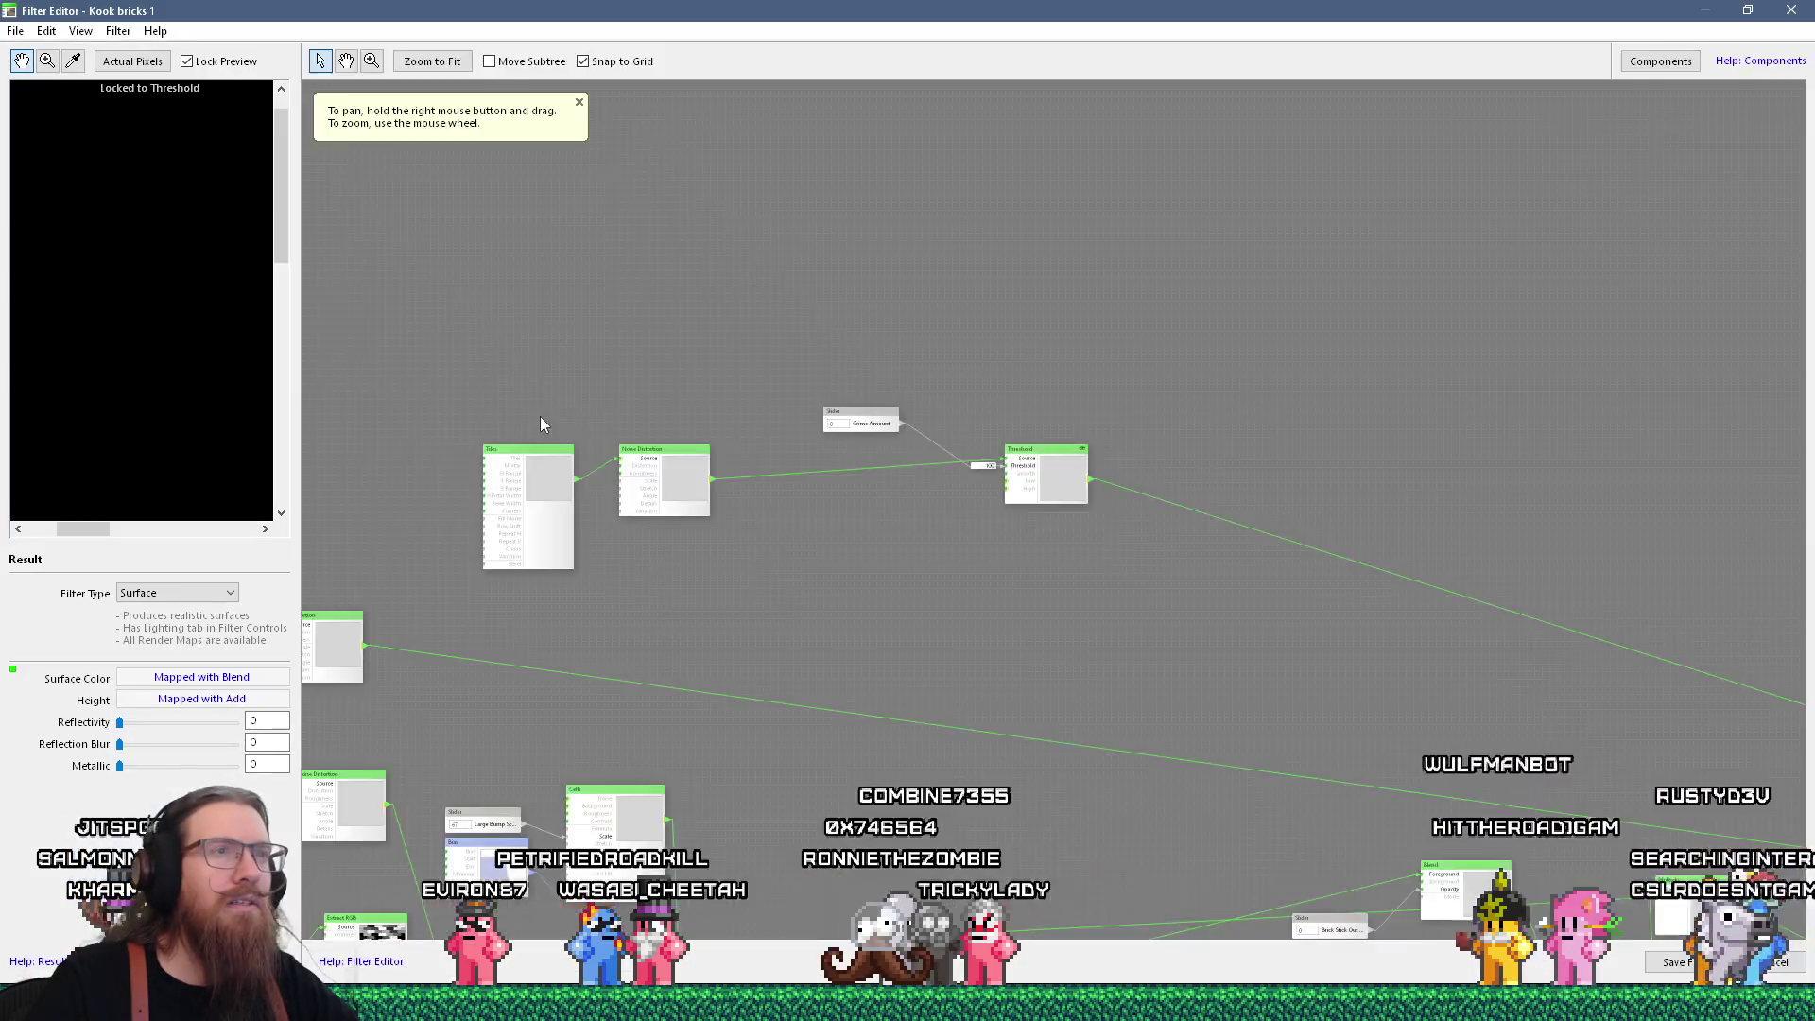
Save the filter as a new copy named 'Kook bricks painted'
{"action": "scroll", "coordinate": [1137, 438], "scroll_direction": "down", "scroll_amount": 5}
{"action": "scroll", "coordinate": [874, 433], "scroll_direction": "up", "scroll_amount": 5}
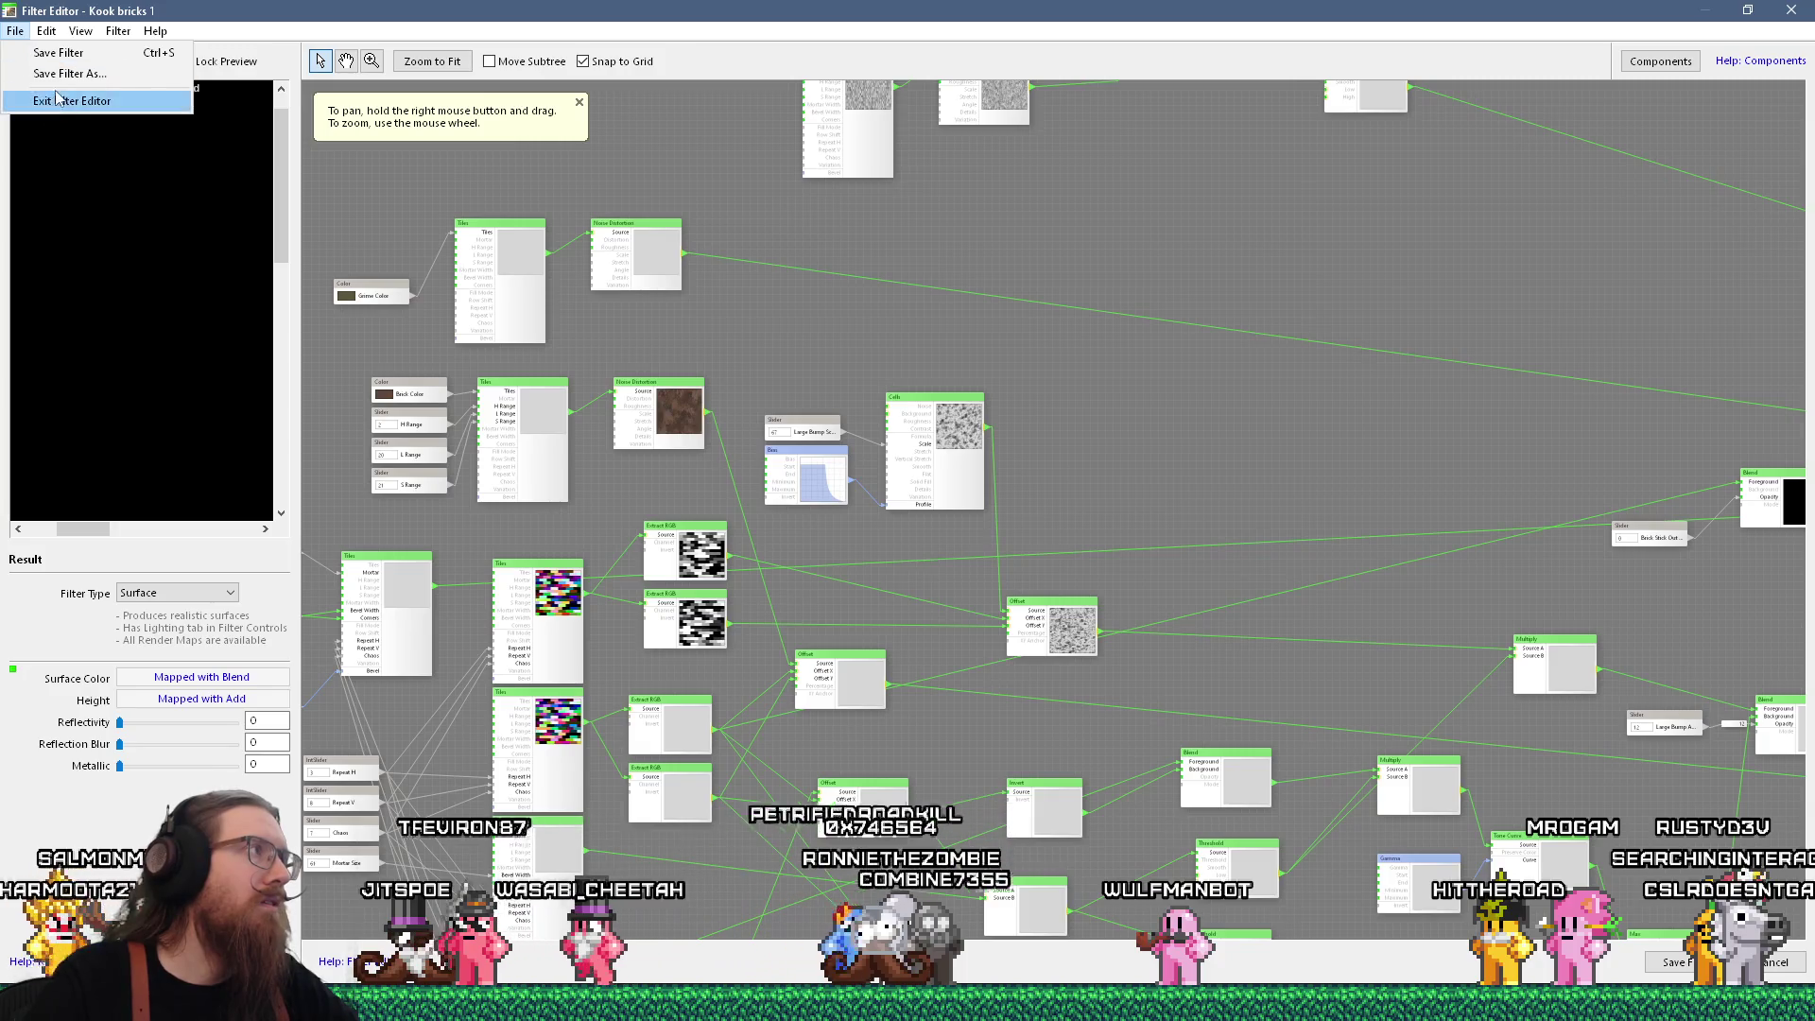
{"action": "left_click", "coordinate": [57, 99]}
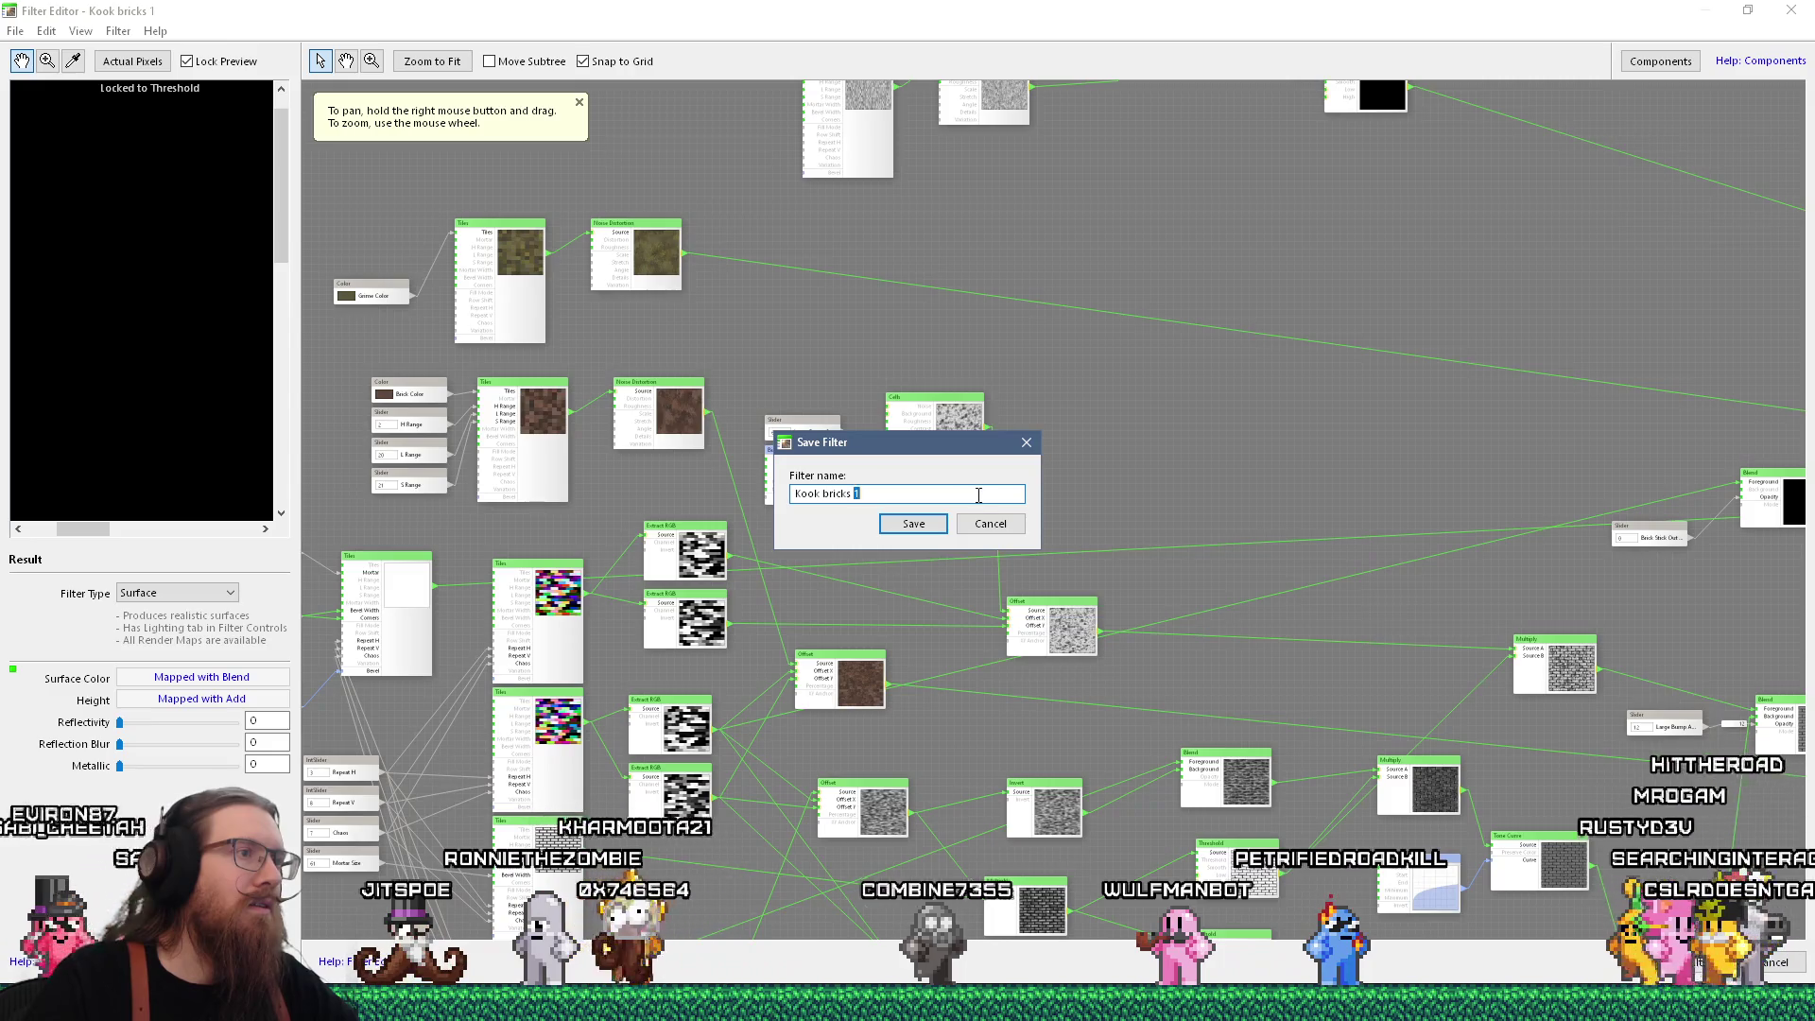
{"action": "type", "text": "painted"}
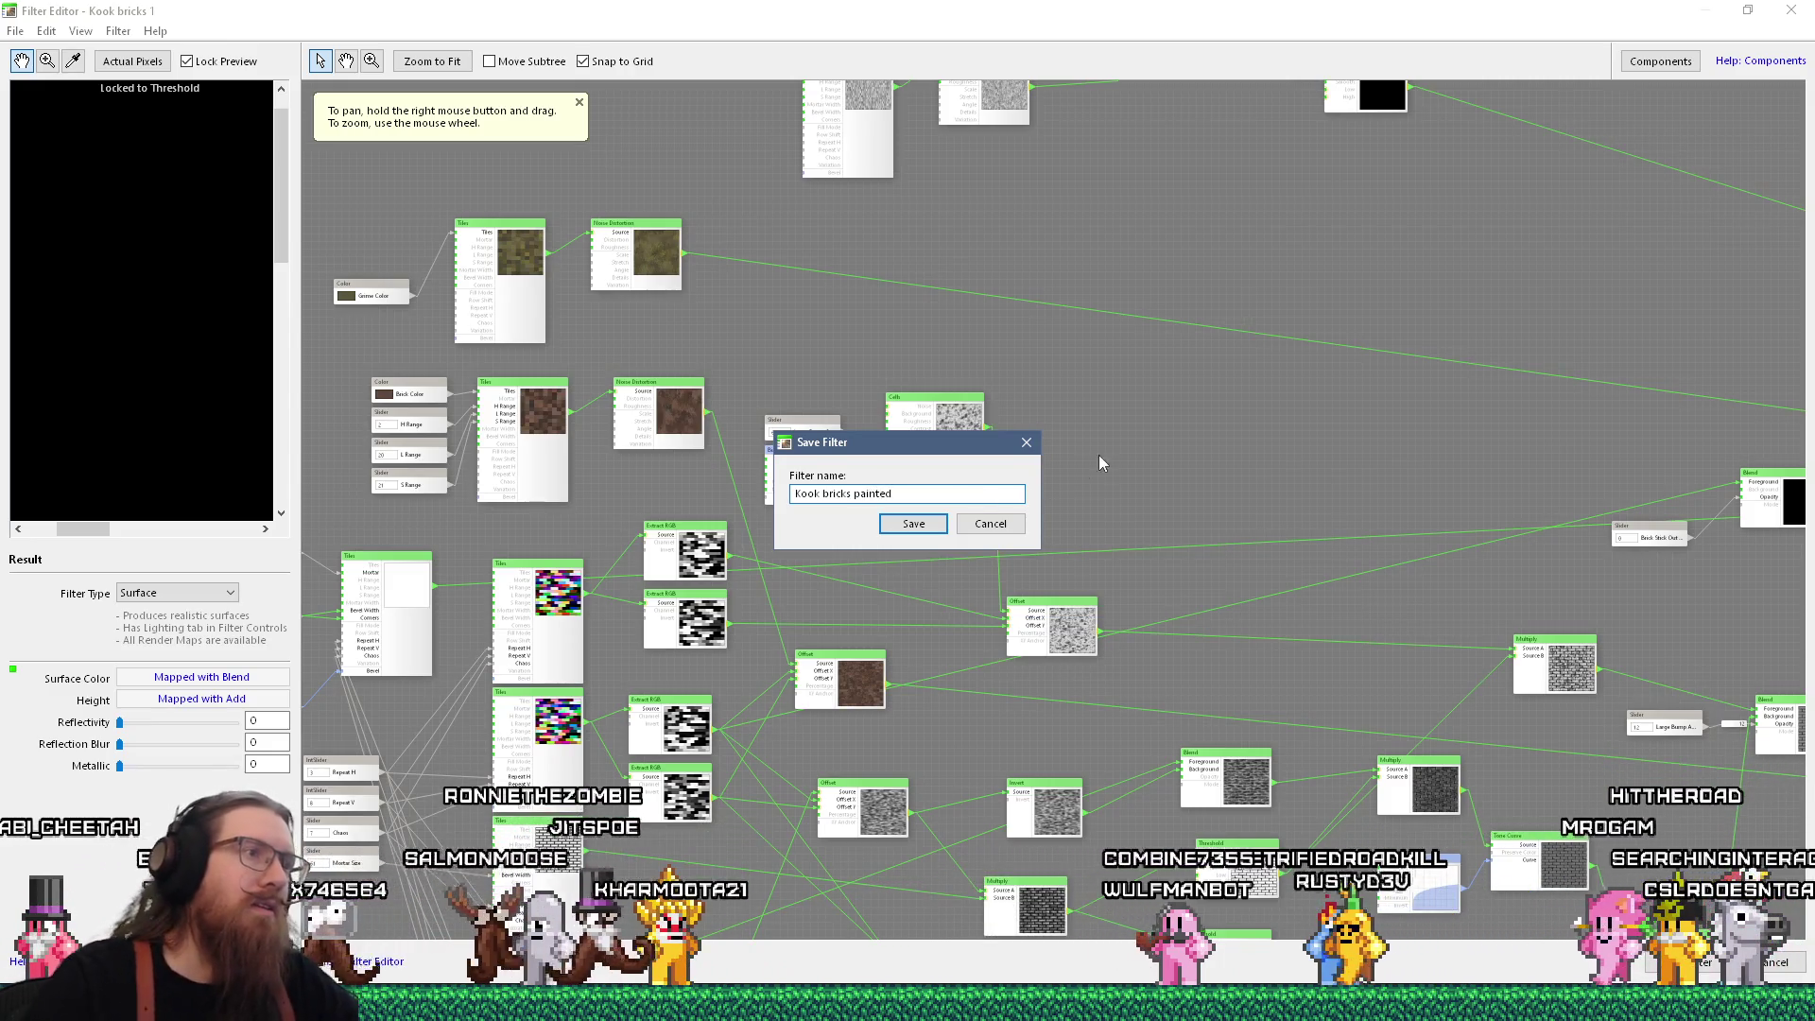
{"action": "left_click", "coordinate": [942, 531]}
Move the Result node up and right, then select the Add node near Tiles and Noise Distortion
{"action": "scroll", "coordinate": [941, 531], "scroll_direction": "down", "scroll_amount": 5}
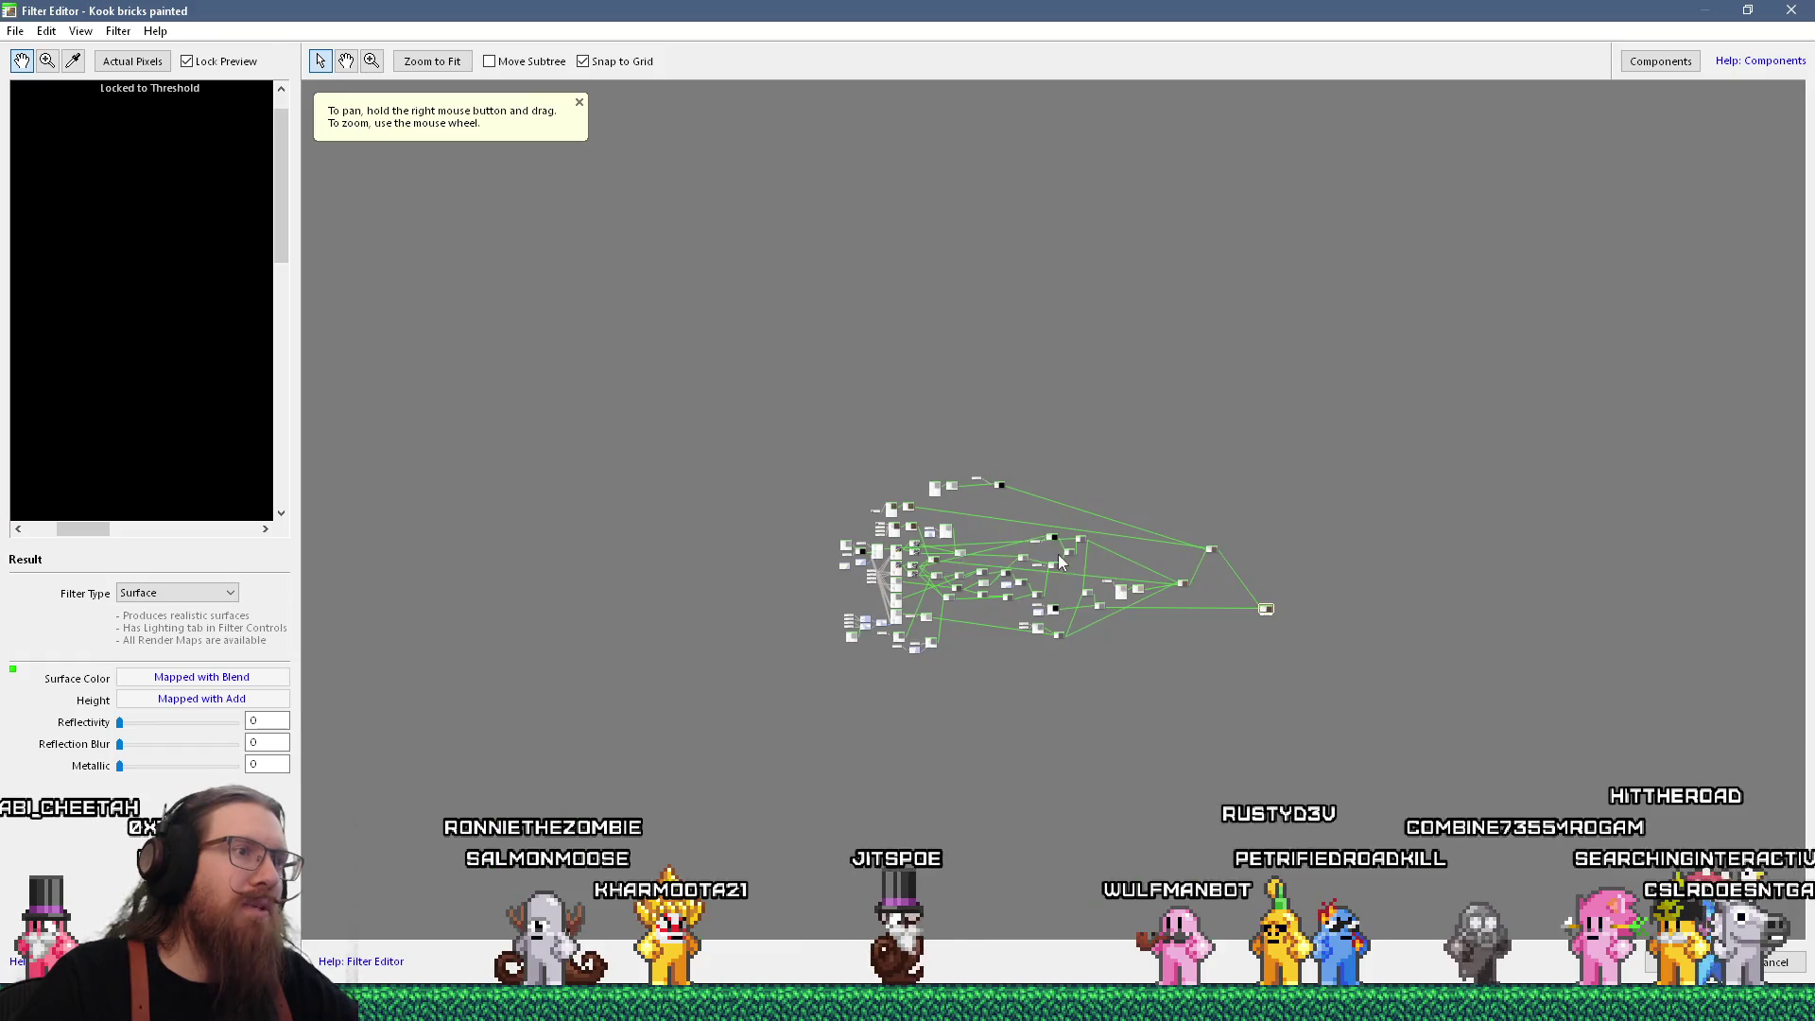
{"action": "scroll", "coordinate": [983, 530], "scroll_direction": "up", "scroll_amount": 5}
{"action": "left_click_drag", "start_coordinate": [977, 514], "coordinate": [640, 438]}
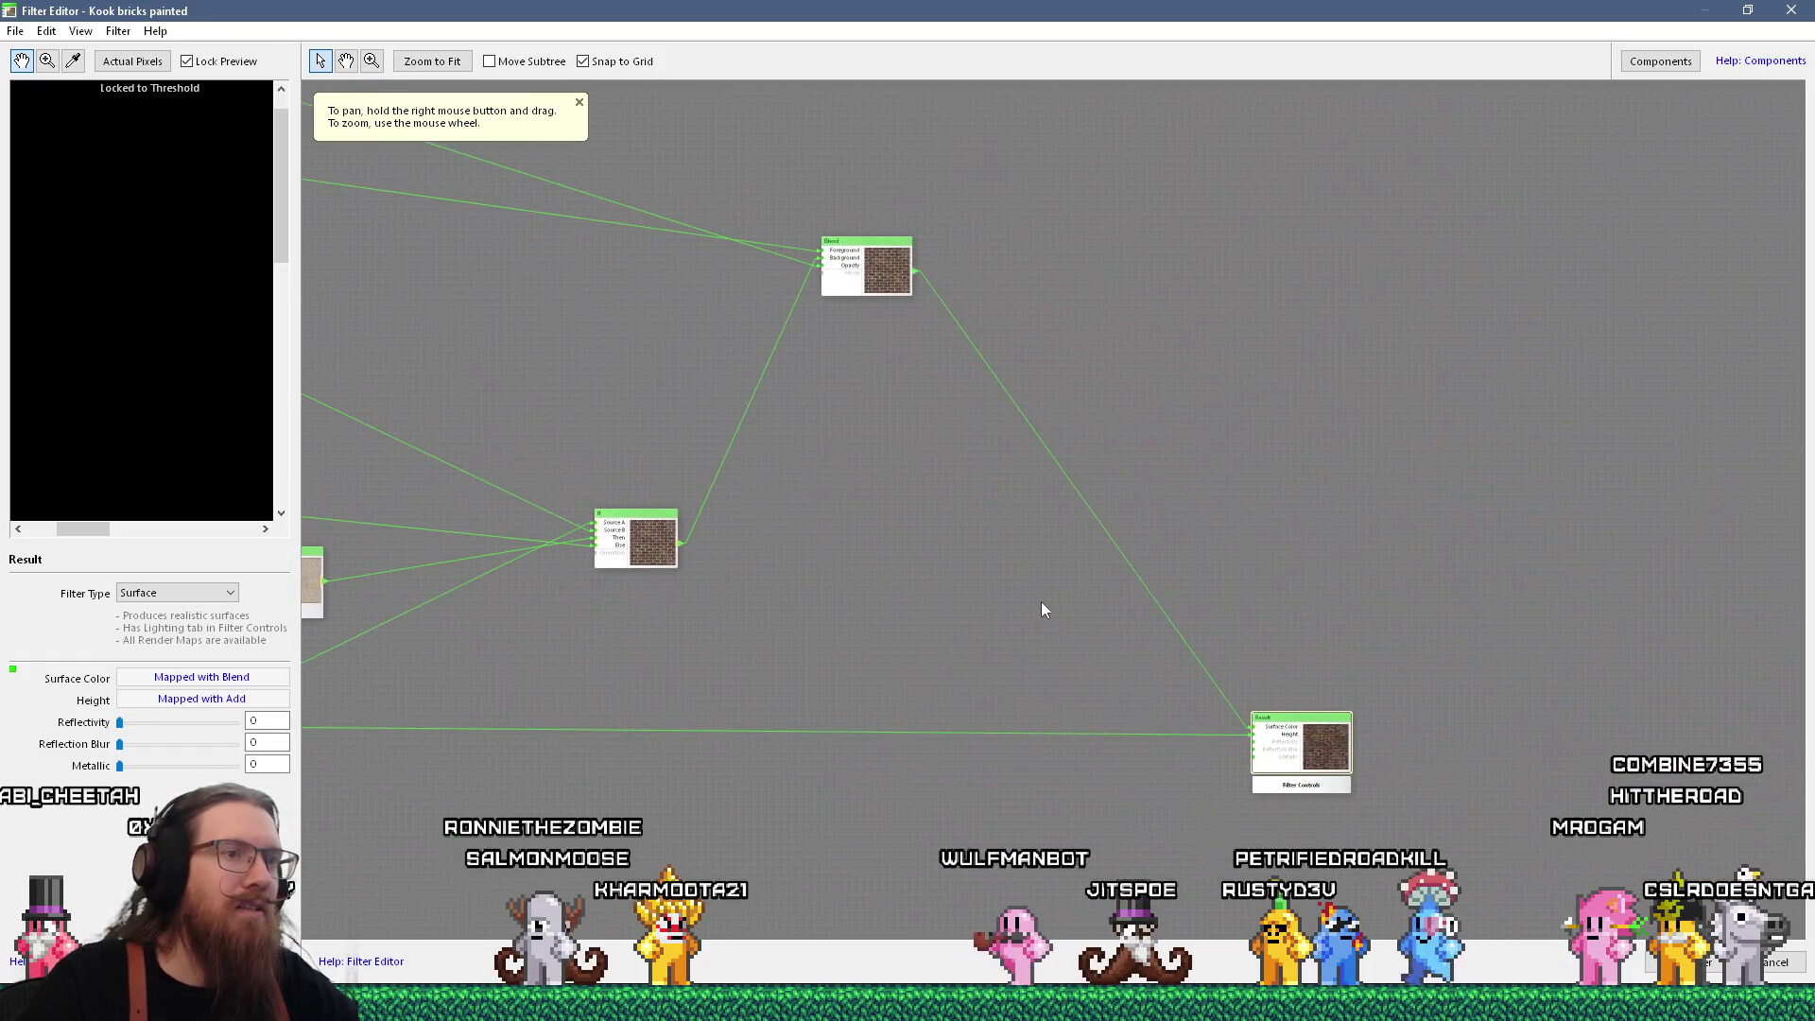
{"action": "mouse_move", "coordinate": [1317, 728]}
{"action": "left_mouse_down"}
{"action": "mouse_move", "coordinate": [1434, 586]}
{"action": "mouse_move", "coordinate": [1378, 569]}
{"action": "left_mouse_up"}
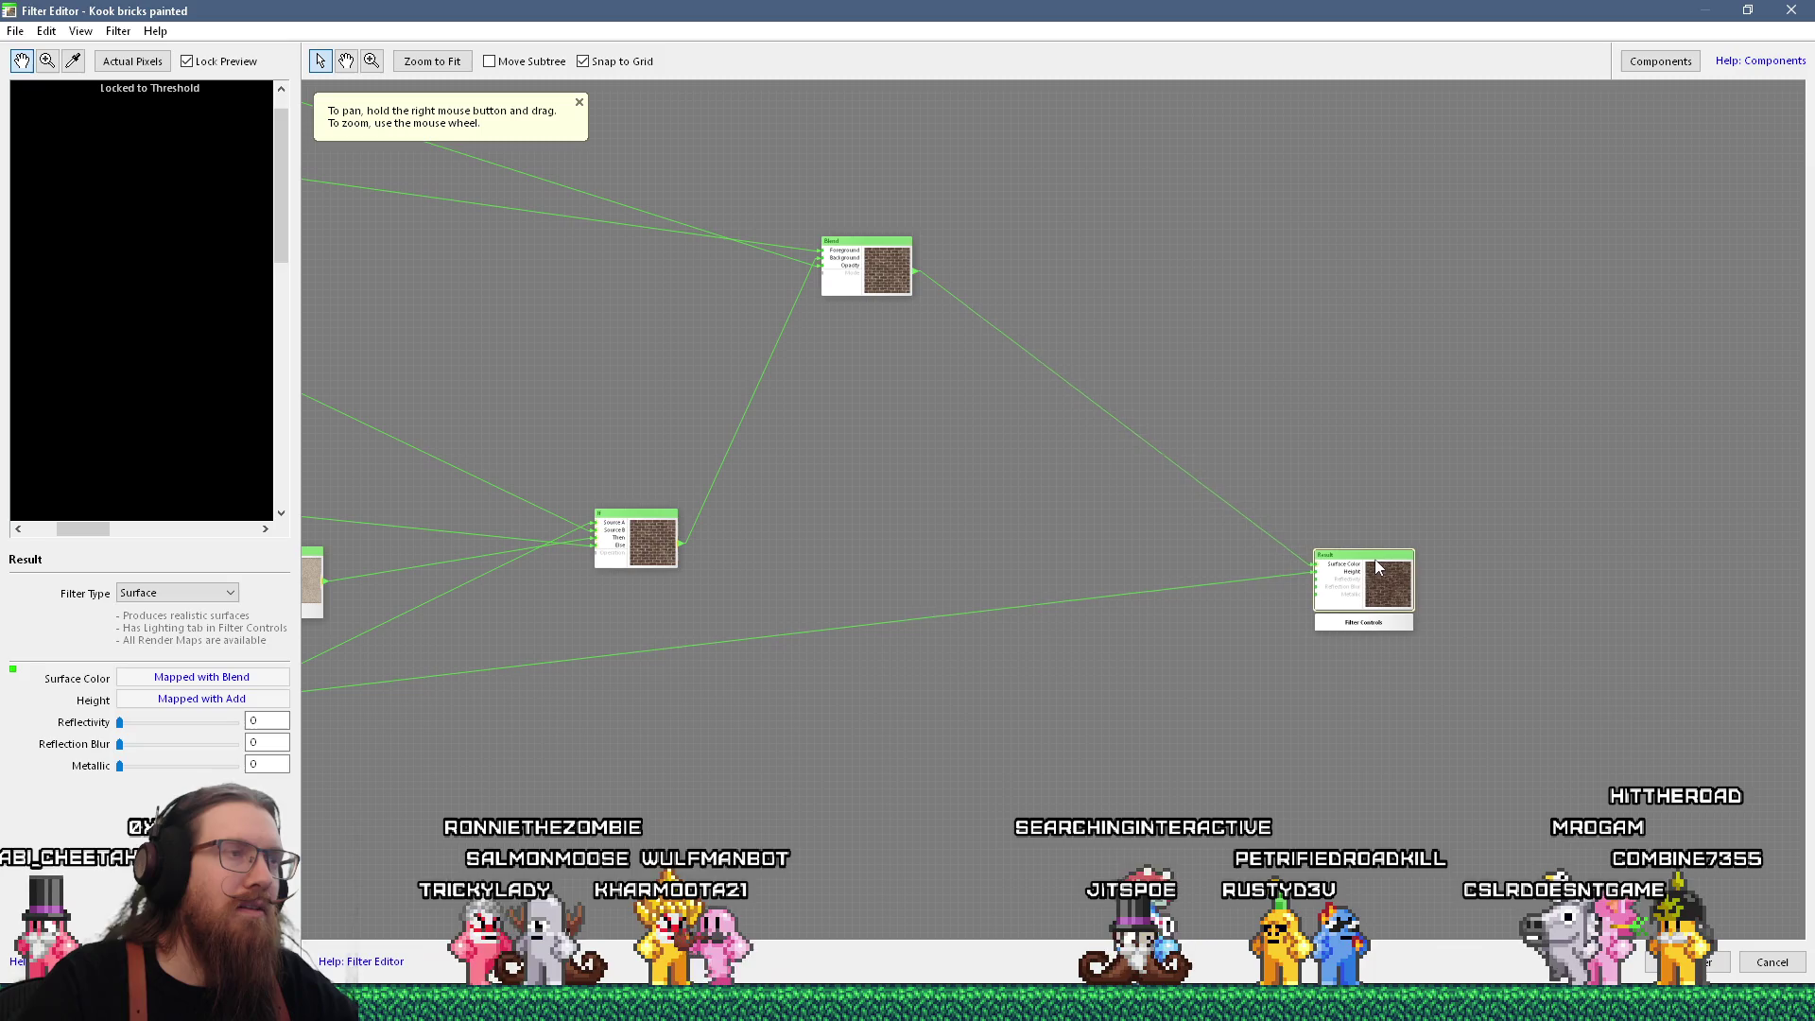
{"action": "mouse_move", "coordinate": [868, 431]}
{"action": "left_mouse_down"}
{"action": "mouse_move", "coordinate": [1268, 427]}
{"action": "mouse_move", "coordinate": [1291, 376]}
{"action": "mouse_move", "coordinate": [1078, 299]}
{"action": "left_mouse_up"}
{"action": "left_click_drag", "start_coordinate": [644, 445], "coordinate": [1037, 473]}
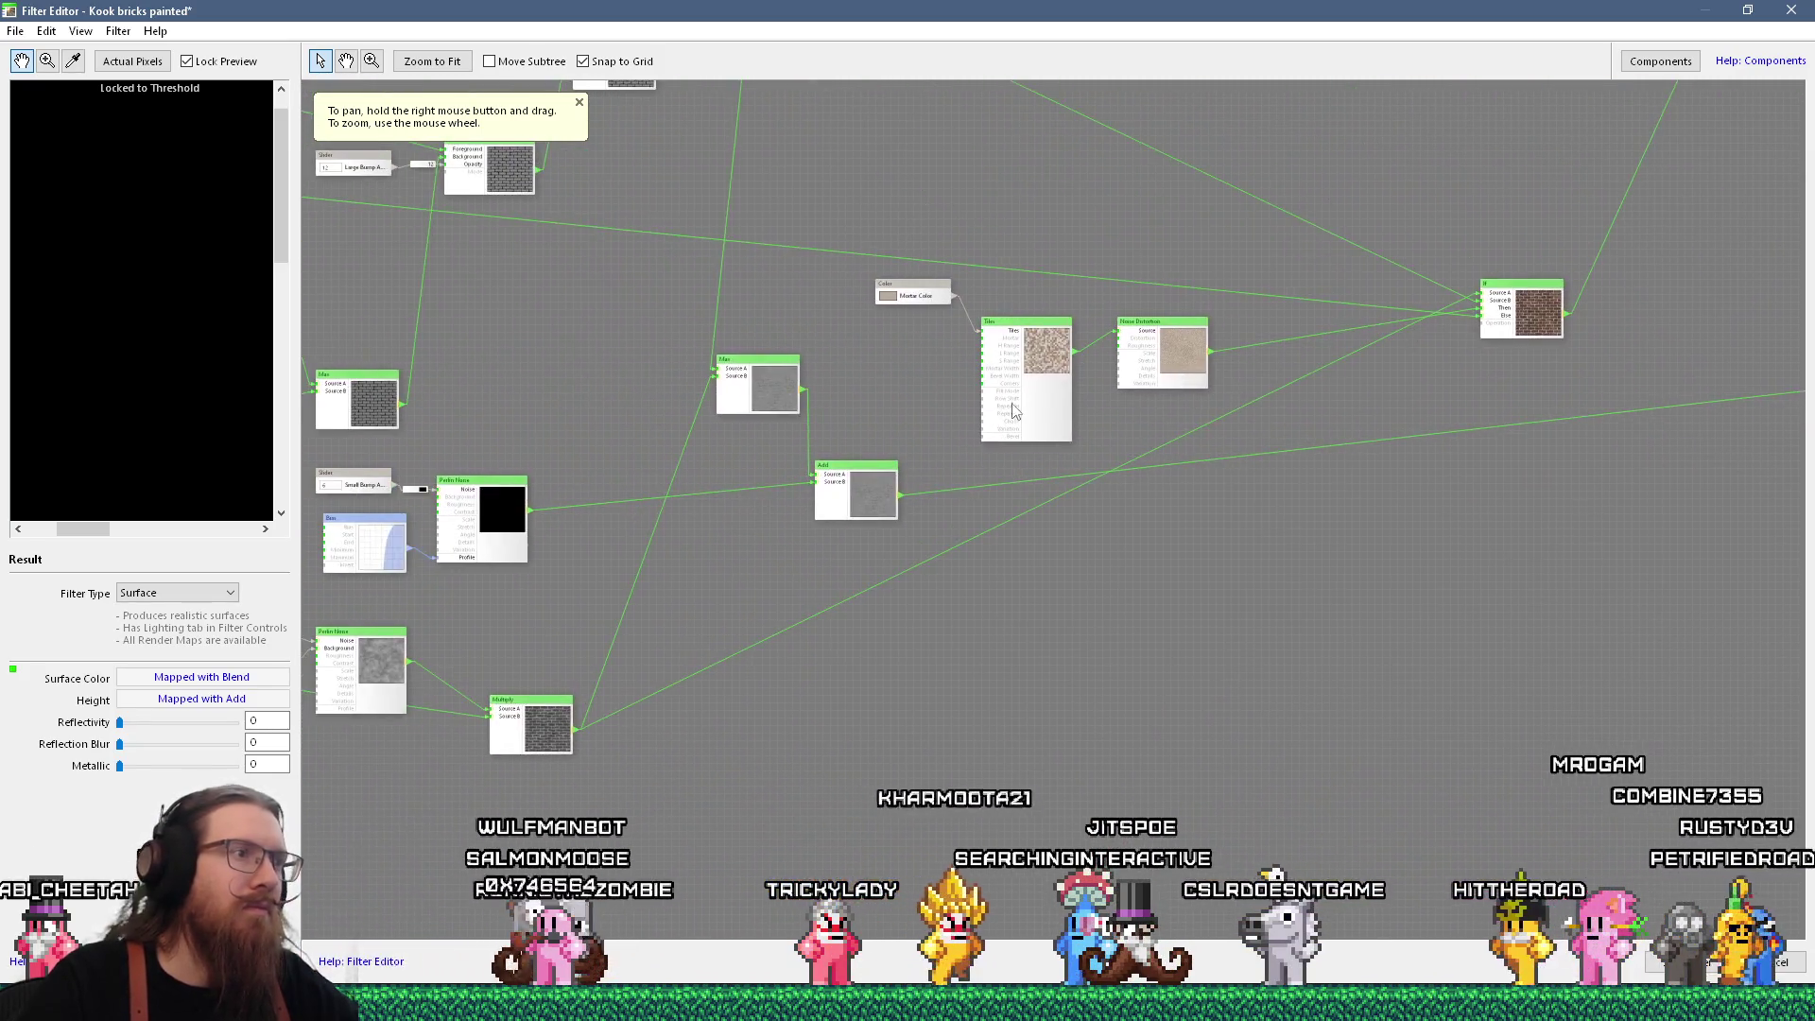
{"action": "scroll", "coordinate": [830, 478], "scroll_direction": "up", "scroll_amount": 3}
{"action": "left_click", "coordinate": [768, 455]}
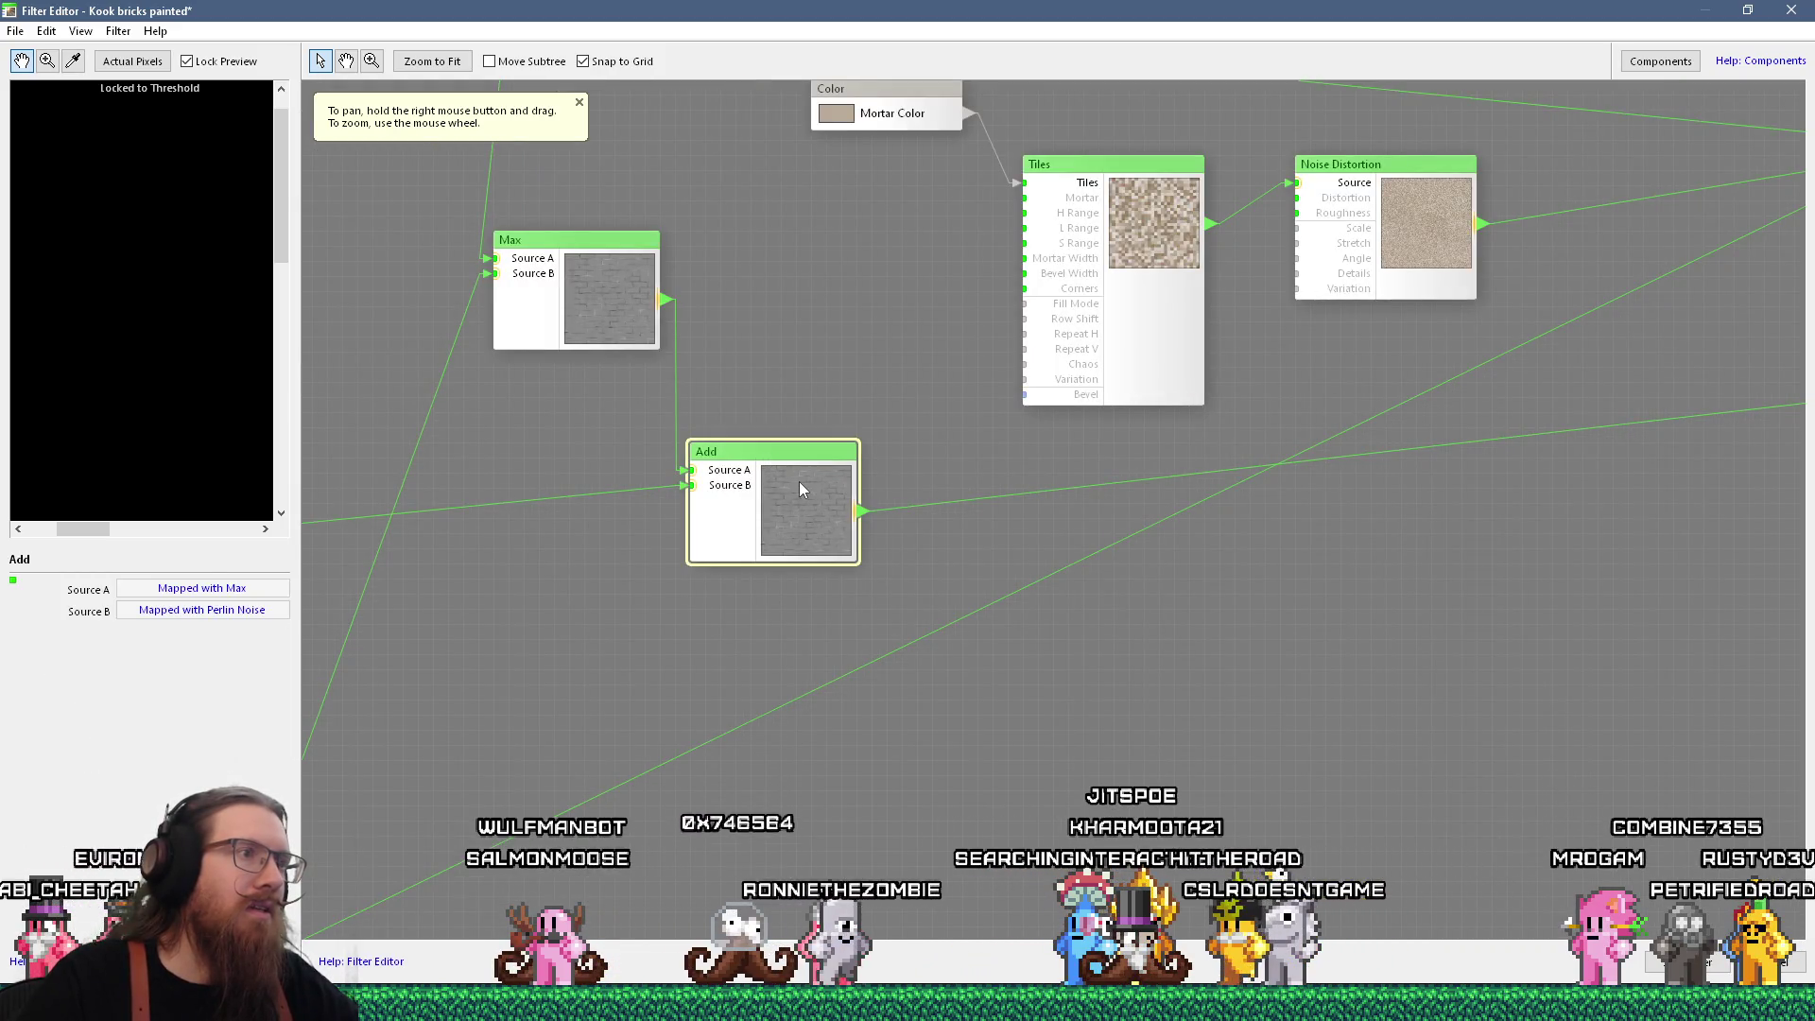
Browse the Components library categories down to Processing
{"action": "scroll", "coordinate": [134, 312], "scroll_direction": "down", "scroll_amount": 2}
{"action": "scroll", "coordinate": [133, 312], "scroll_direction": "up", "scroll_amount": 2}
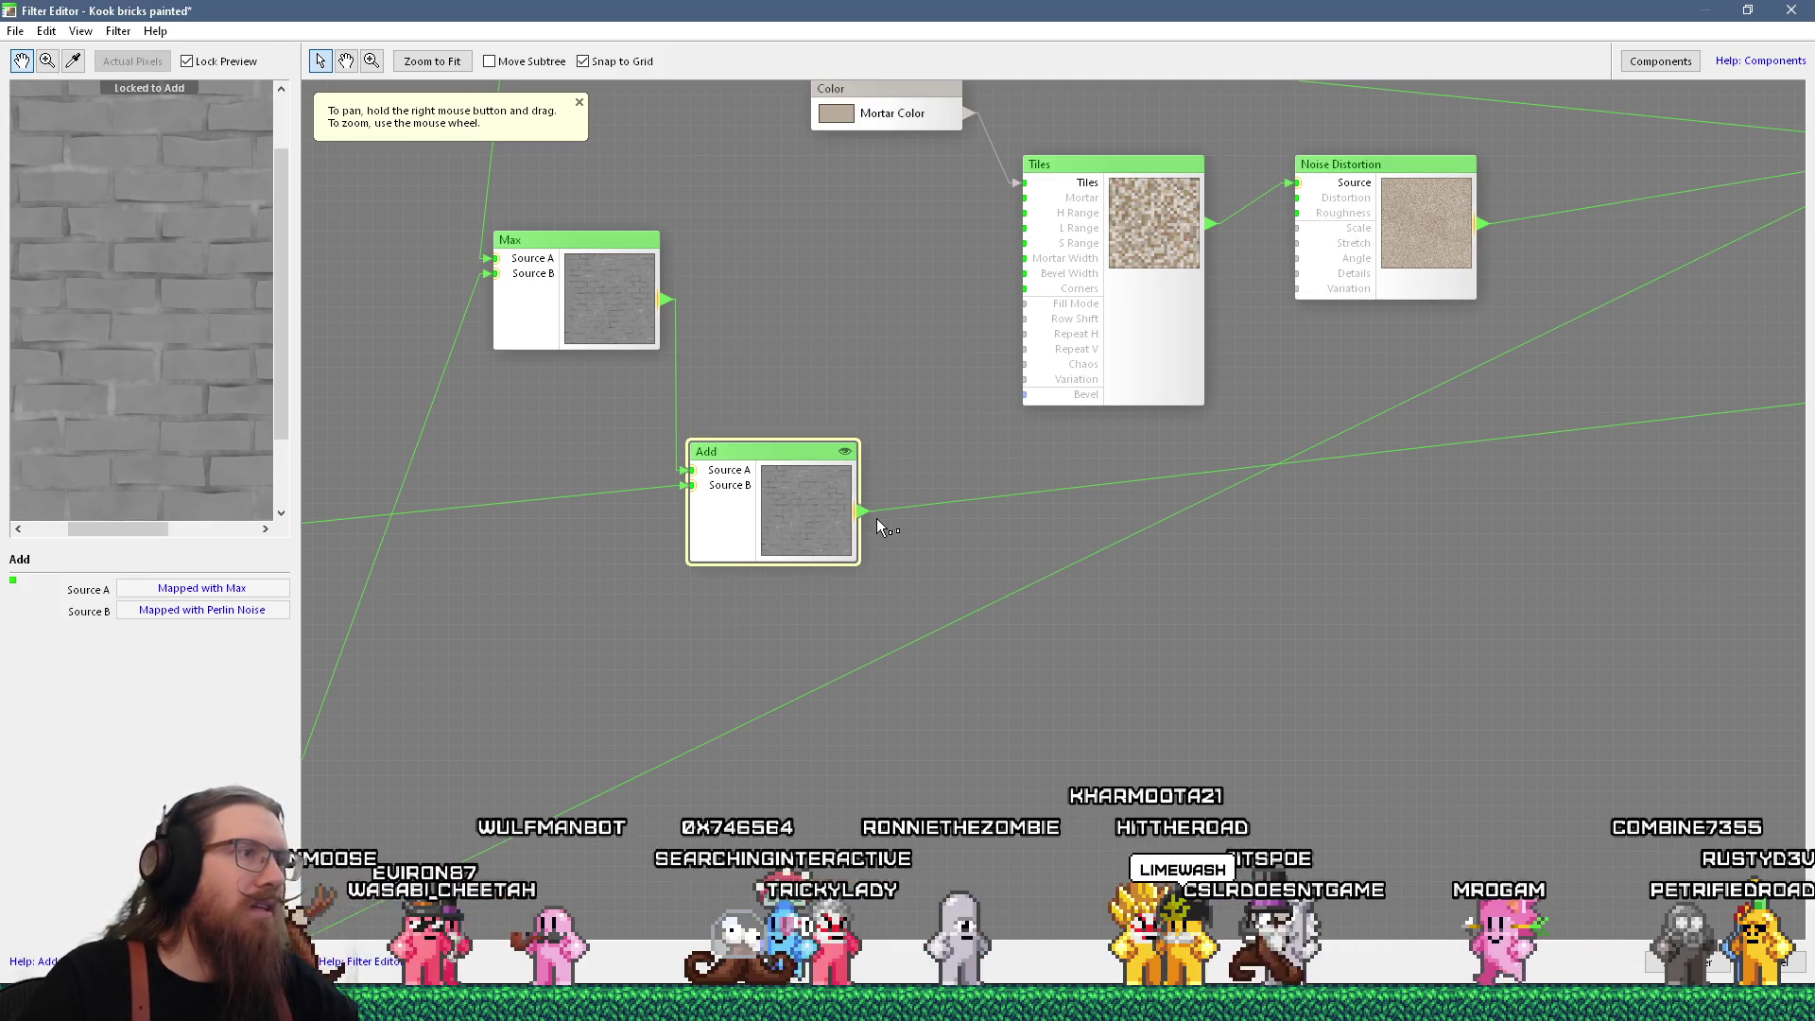
{"action": "left_click_drag", "start_coordinate": [996, 520], "coordinate": [1032, 526]}
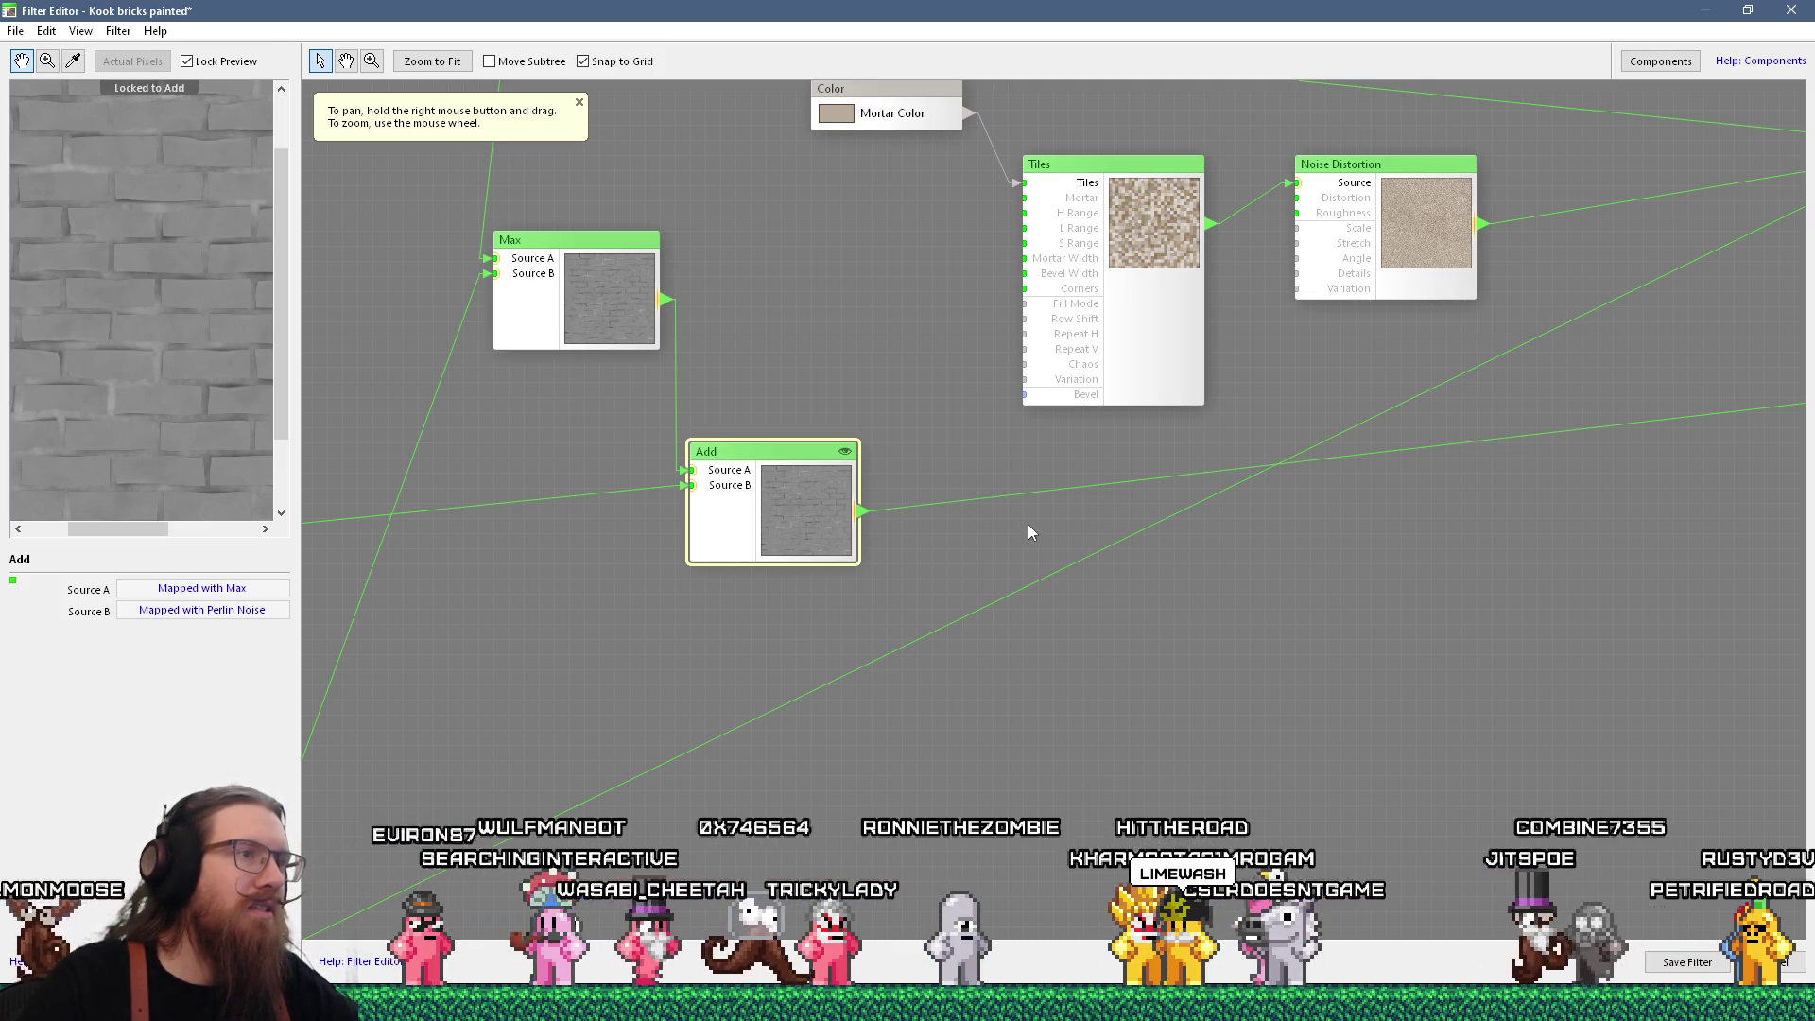
{"action": "left_click", "coordinate": [1661, 63]}
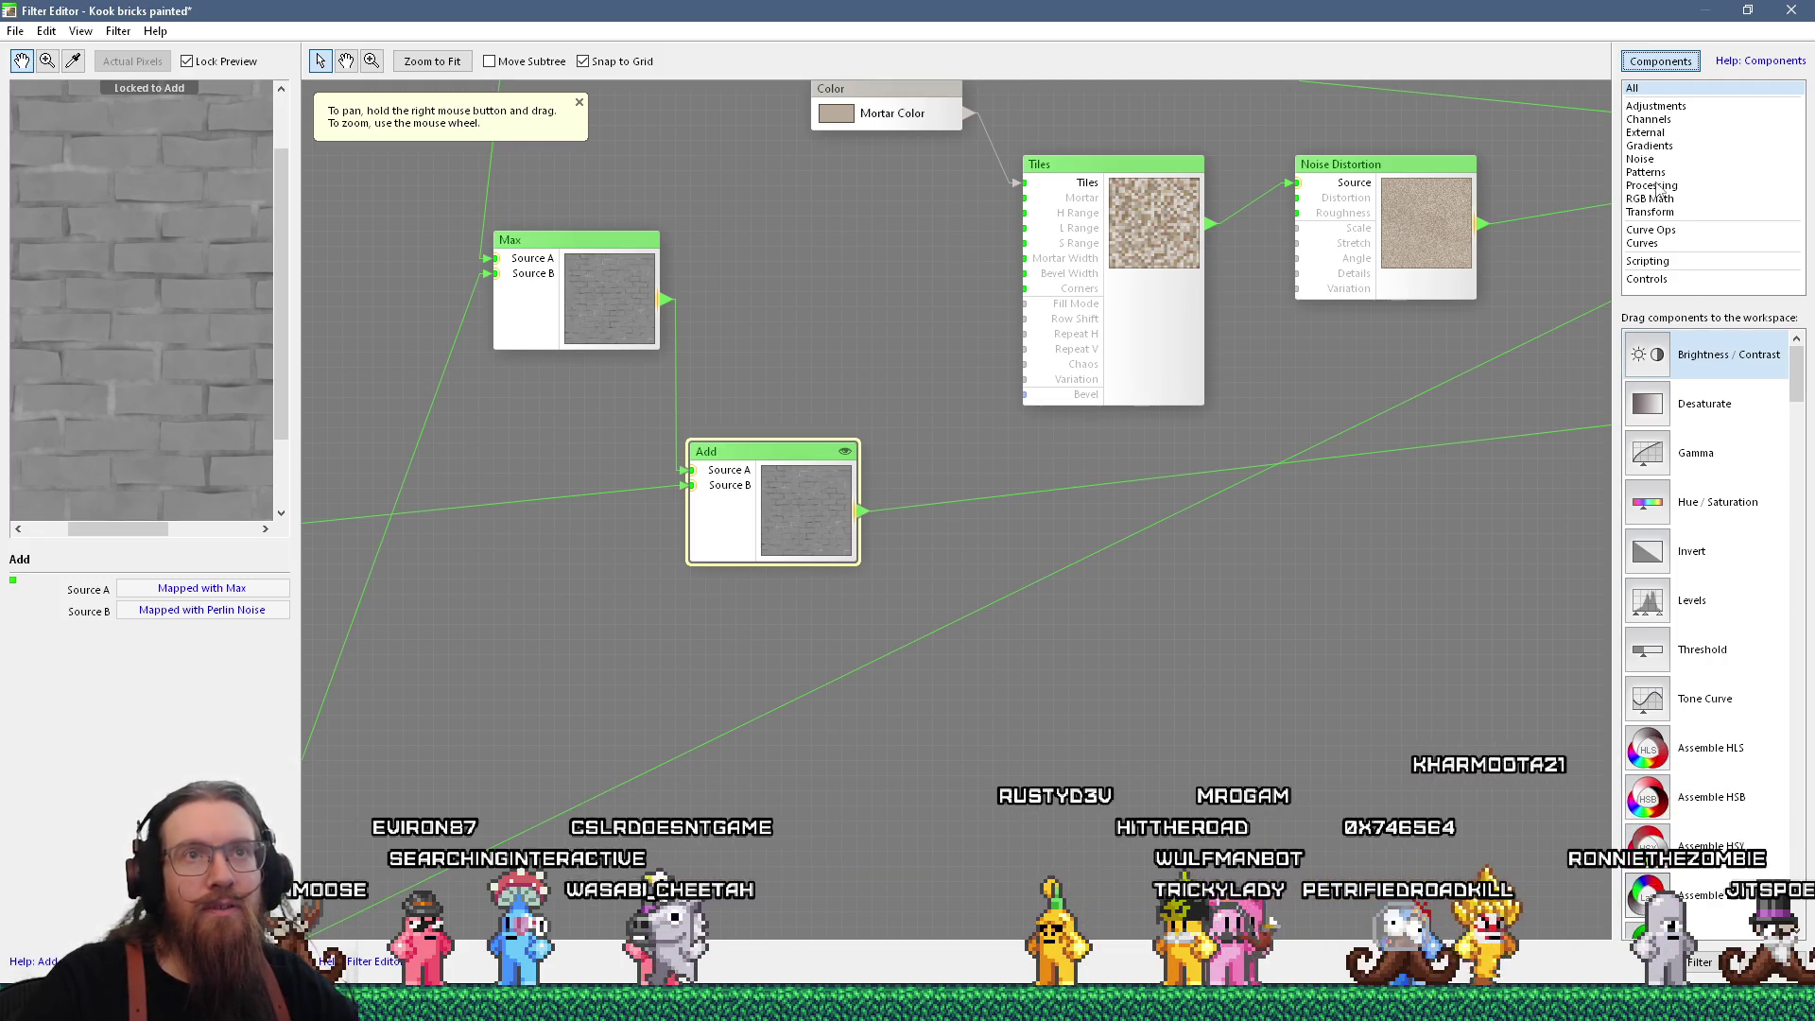
{"action": "left_click", "coordinate": [1655, 120]}
{"action": "left_click", "coordinate": [1646, 132]}
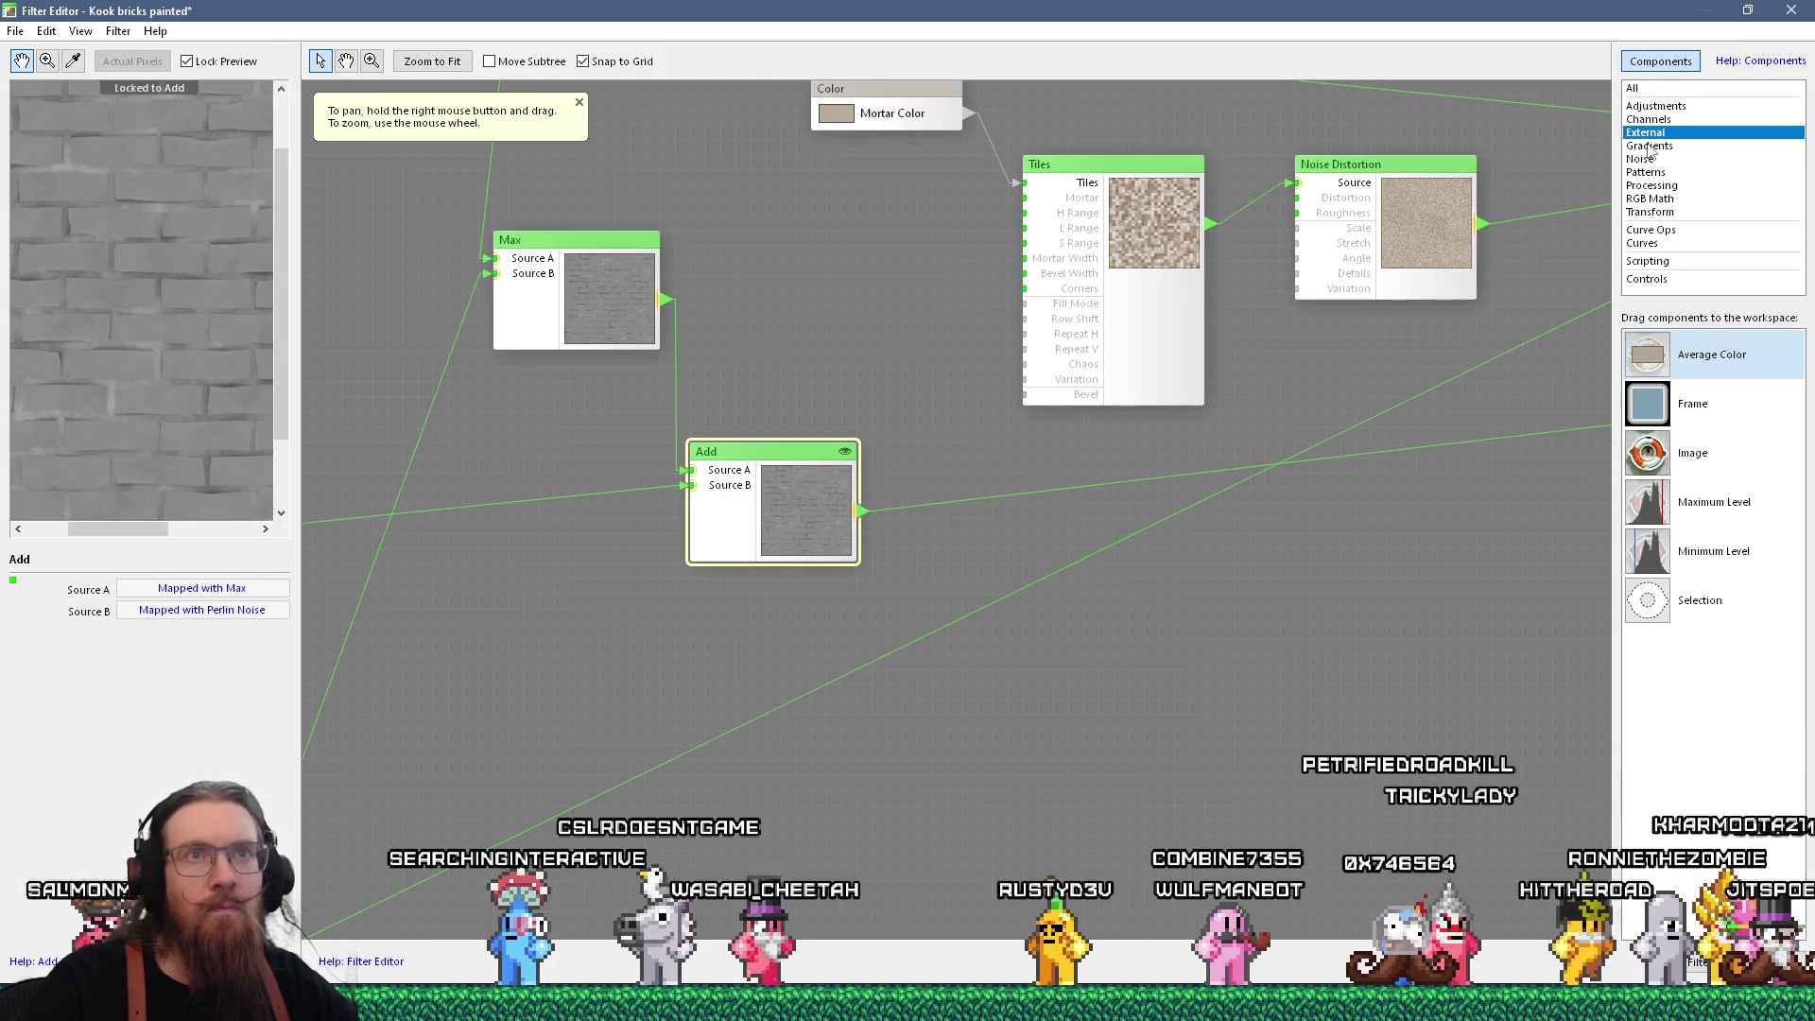
{"action": "left_click", "coordinate": [1643, 159]}
{"action": "left_click", "coordinate": [1646, 172]}
{"action": "left_click", "coordinate": [1650, 186]}
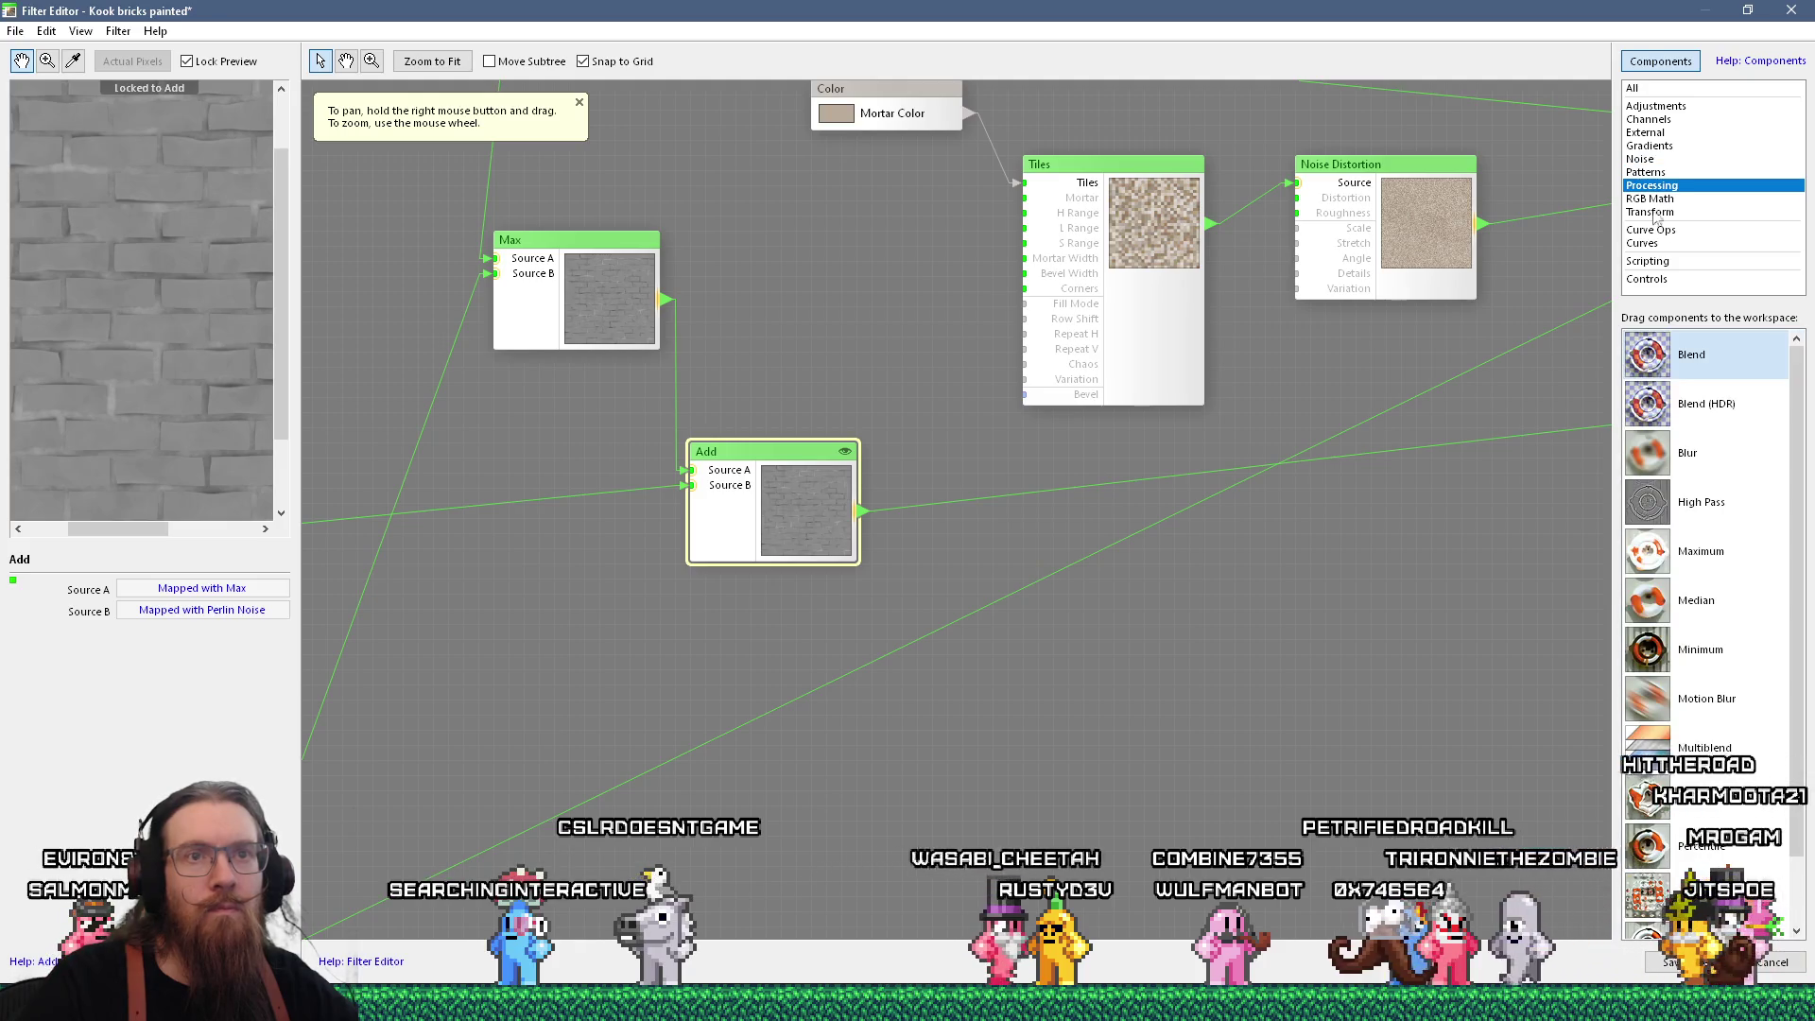
Place a Blur component after the Add node, then bring Perlin Noise and Multiply into view
{"action": "mouse_move", "coordinate": [1683, 459]}
{"action": "left_mouse_down"}
{"action": "mouse_move", "coordinate": [946, 487]}
{"action": "mouse_move", "coordinate": [1060, 527]}
{"action": "left_mouse_up"}
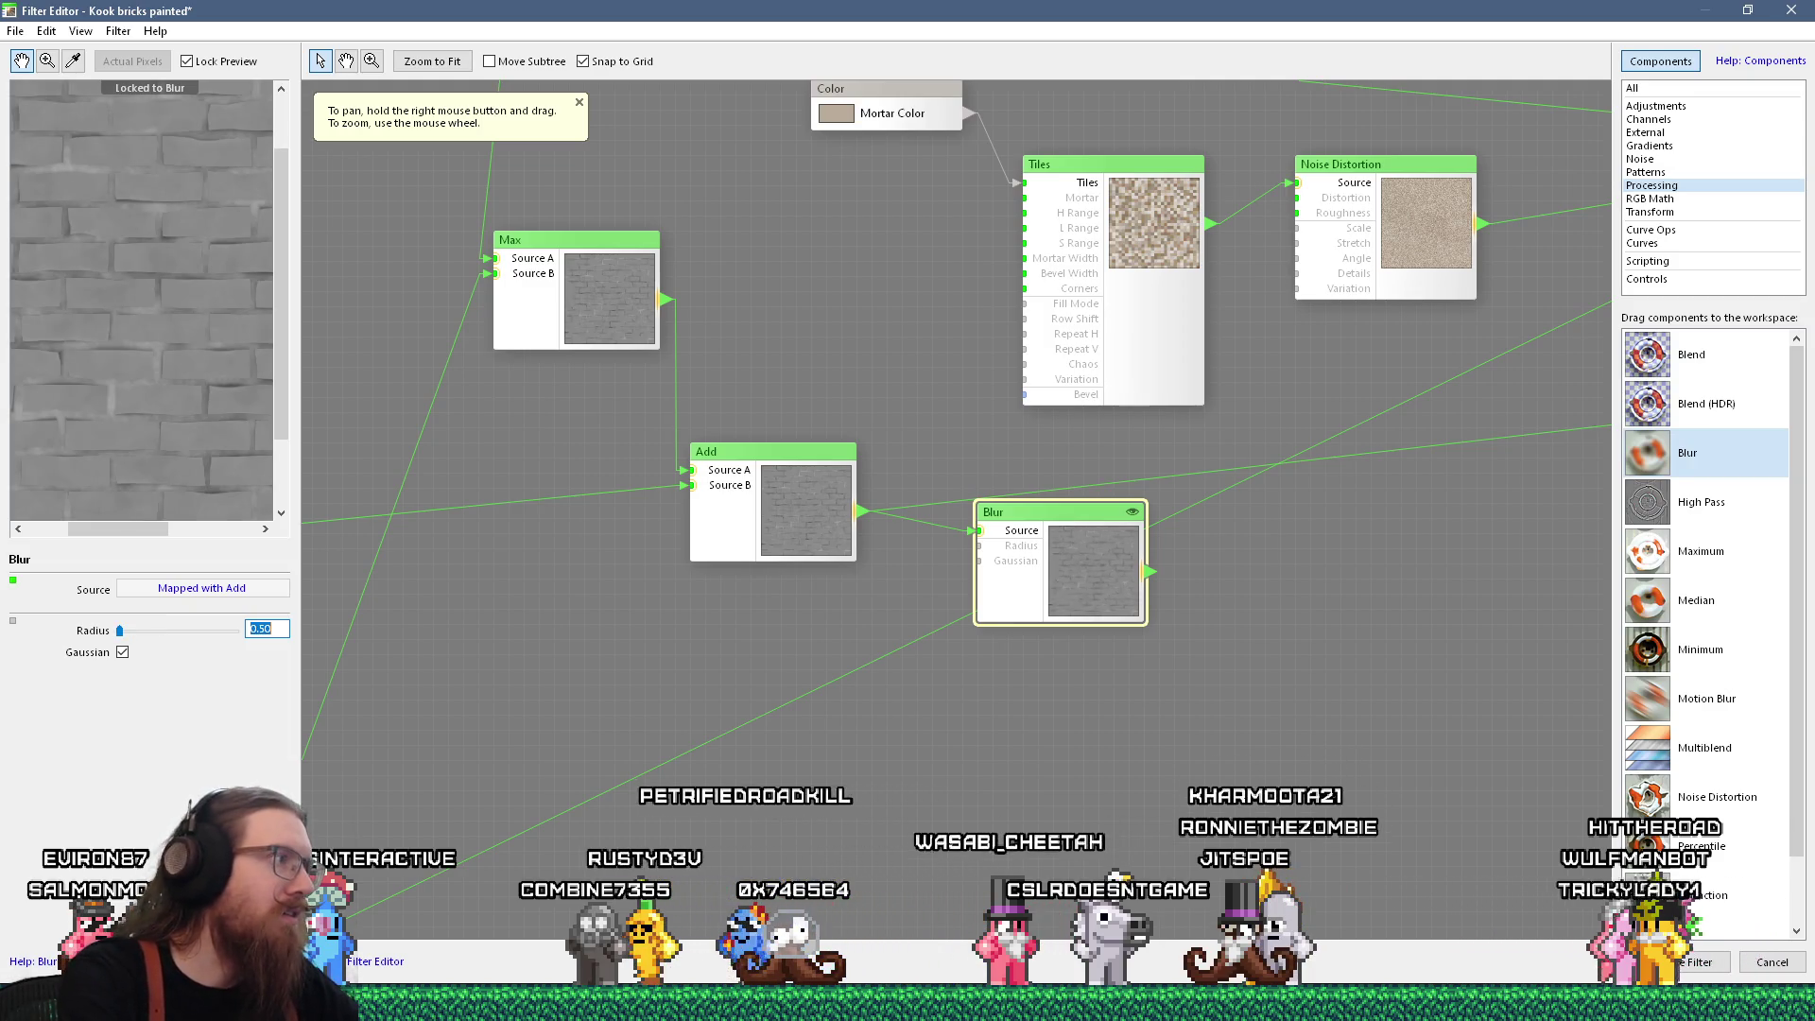
{"action": "scroll", "coordinate": [154, 412], "scroll_direction": "up", "scroll_amount": 1}
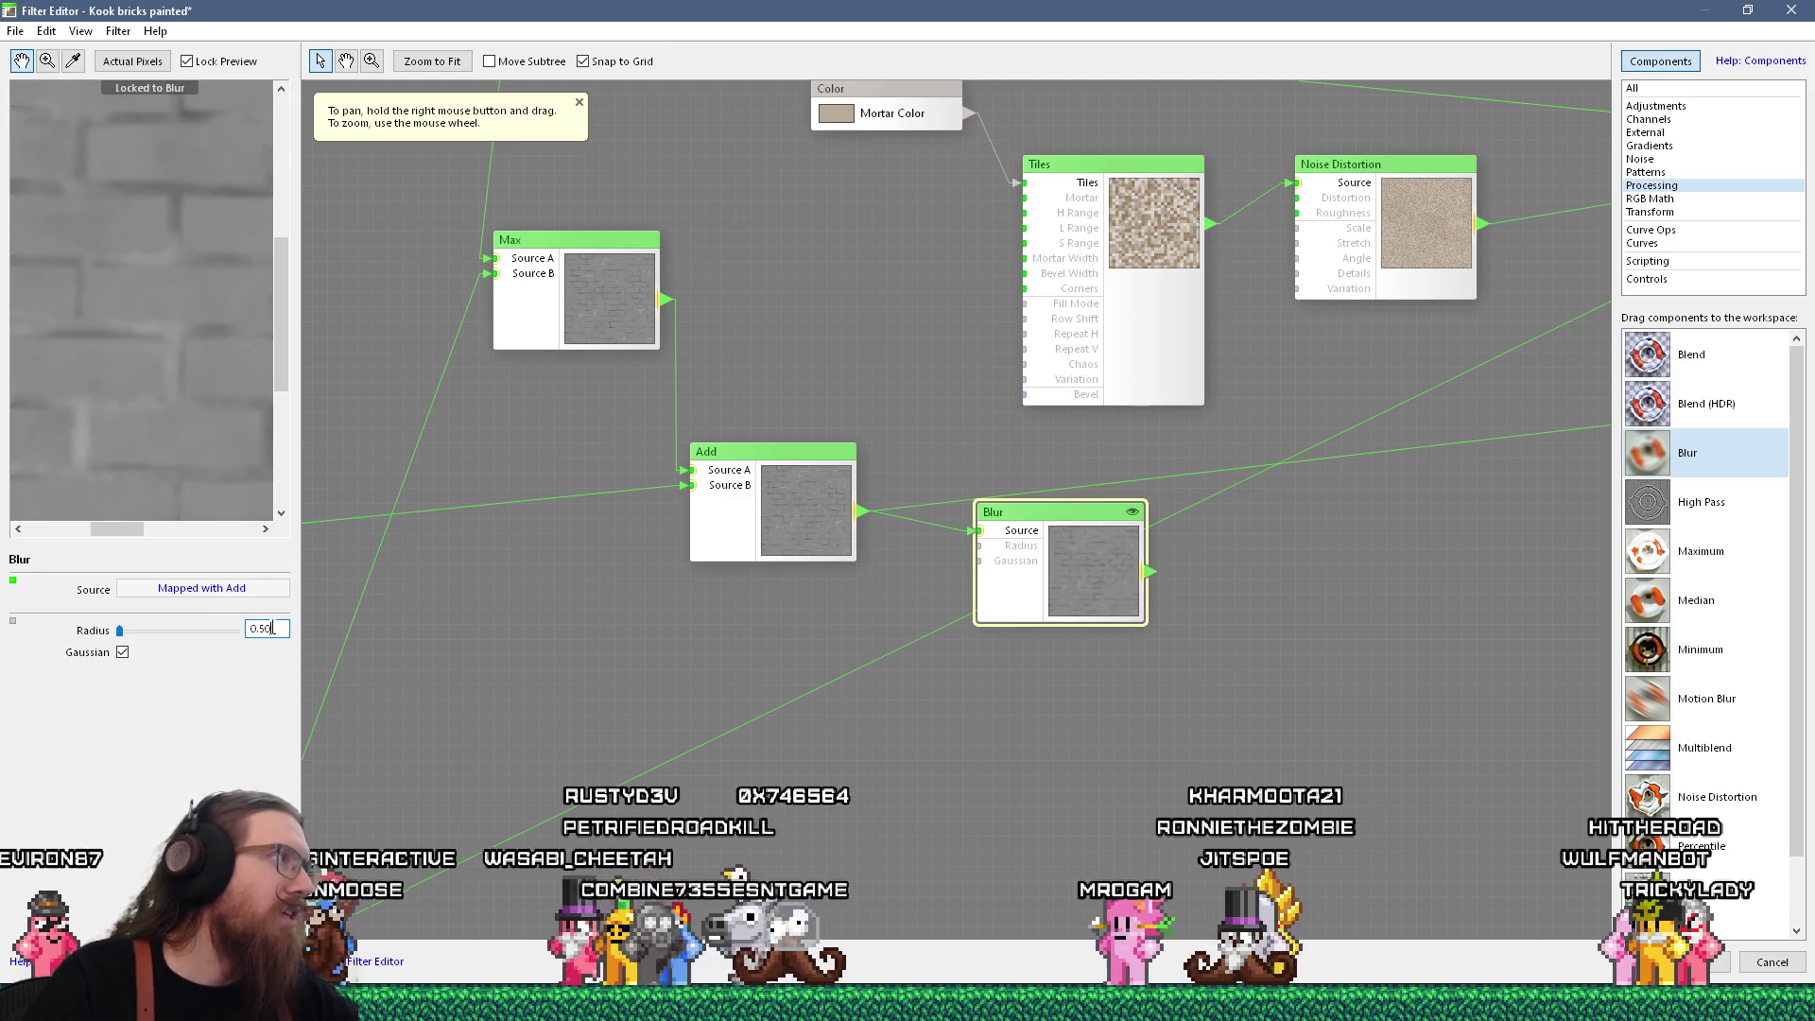
{"action": "scroll", "coordinate": [149, 398], "scroll_direction": "down", "scroll_amount": 2}
{"action": "scroll", "coordinate": [121, 357], "scroll_direction": "up", "scroll_amount": 1}
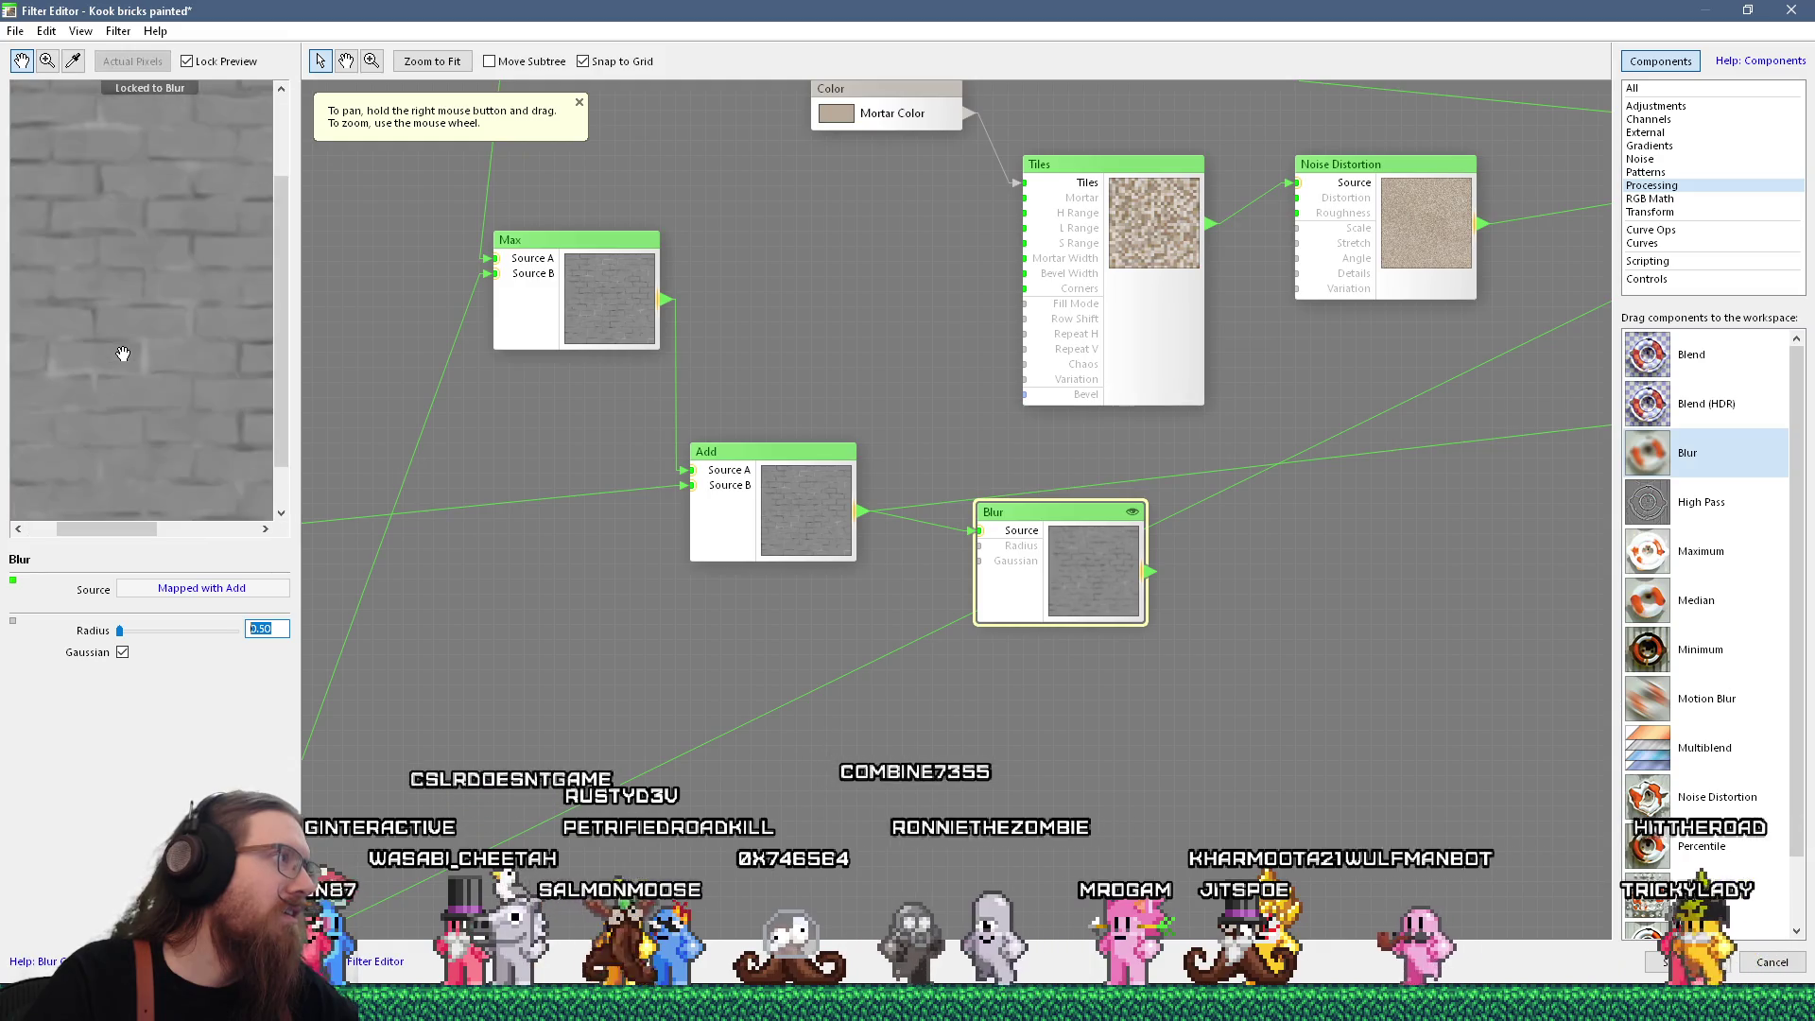
{"action": "mouse_move", "coordinate": [321, 529]}
{"action": "left_mouse_down"}
{"action": "mouse_move", "coordinate": [662, 473]}
{"action": "mouse_move", "coordinate": [893, 360]}
{"action": "left_mouse_up"}
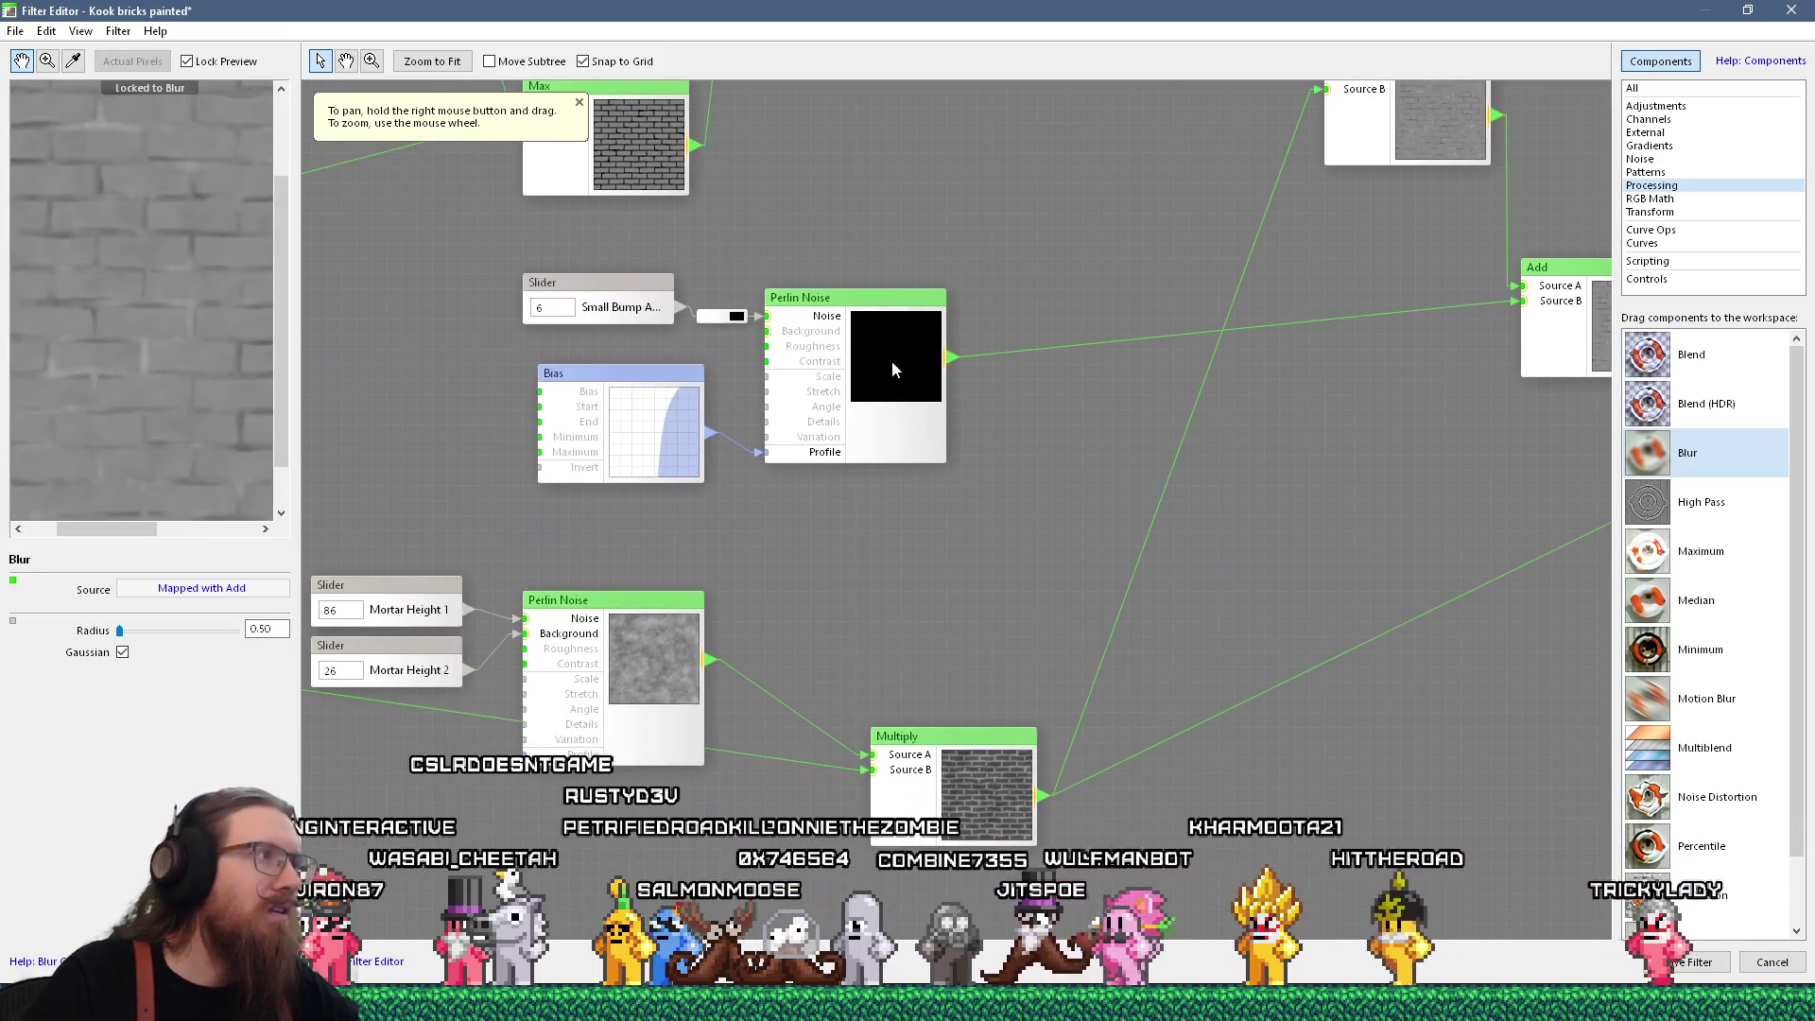
Lower the Mortor Distortion slider node's value from 53 to 20
{"action": "left_click_drag", "start_coordinate": [750, 592], "coordinate": [955, 474]}
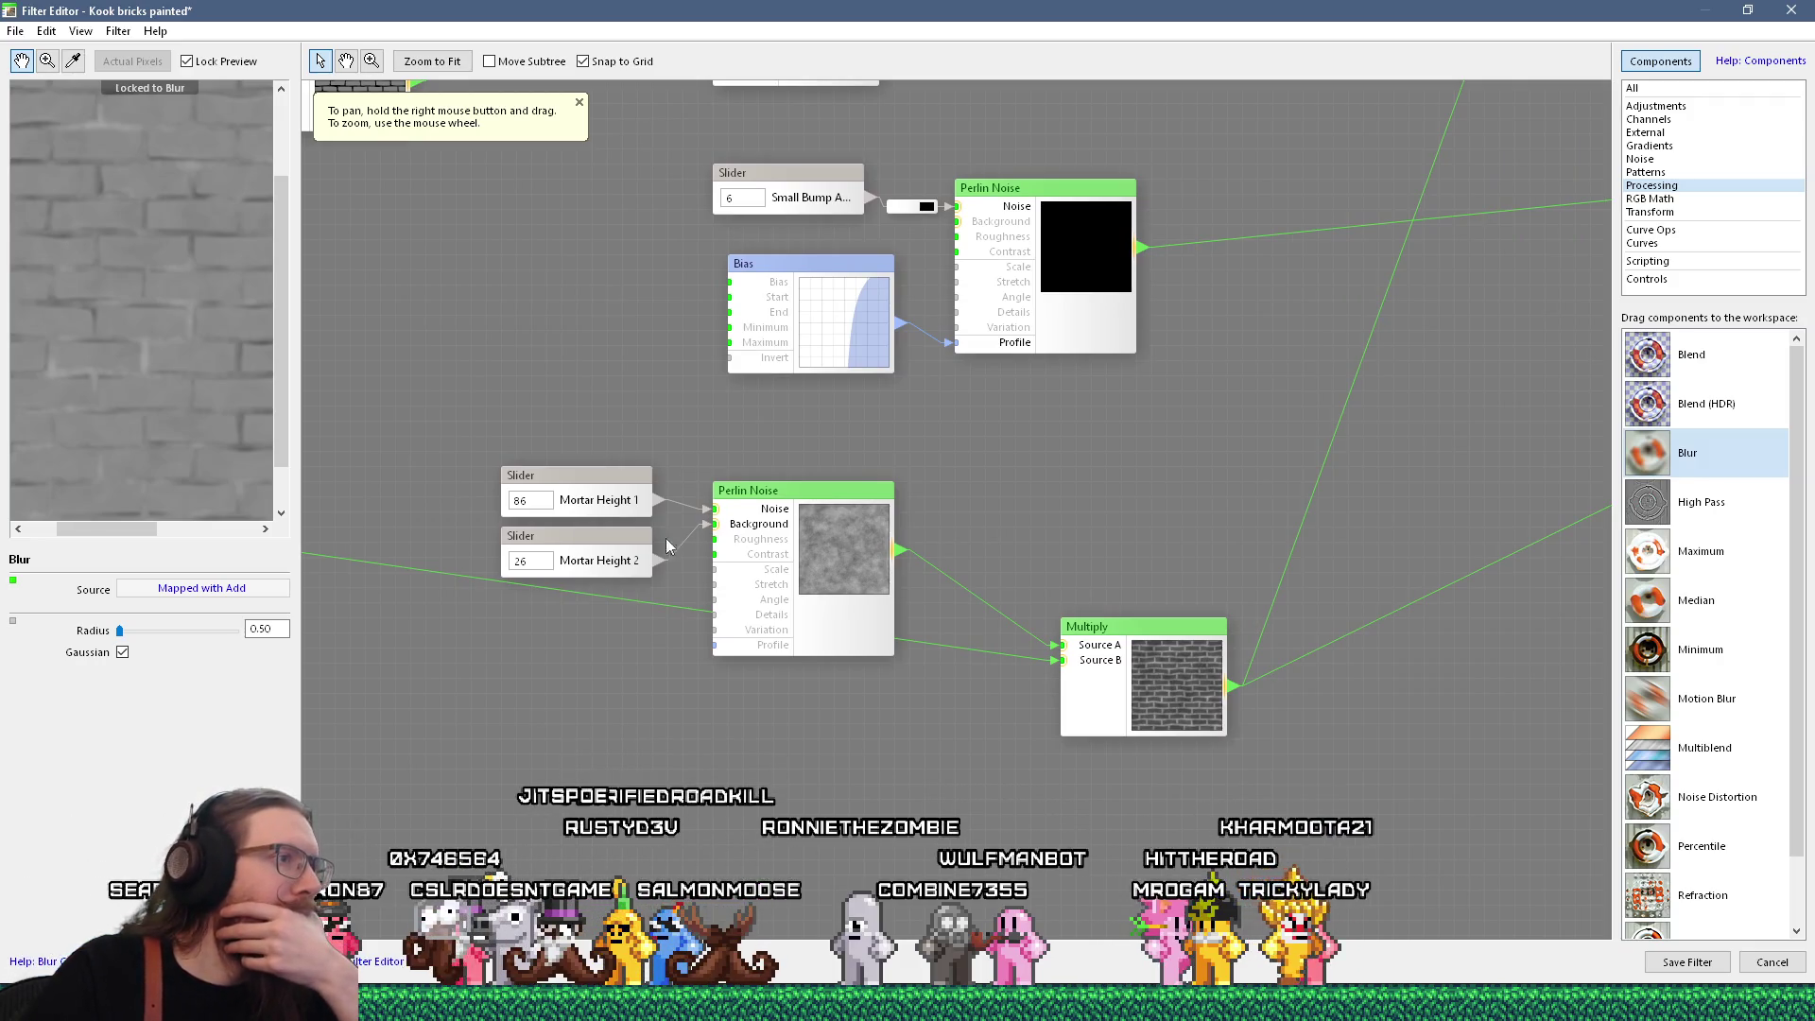
{"action": "scroll", "coordinate": [243, 426], "scroll_direction": "up", "scroll_amount": 1}
{"action": "scroll", "coordinate": [163, 317], "scroll_direction": "up", "scroll_amount": 2}
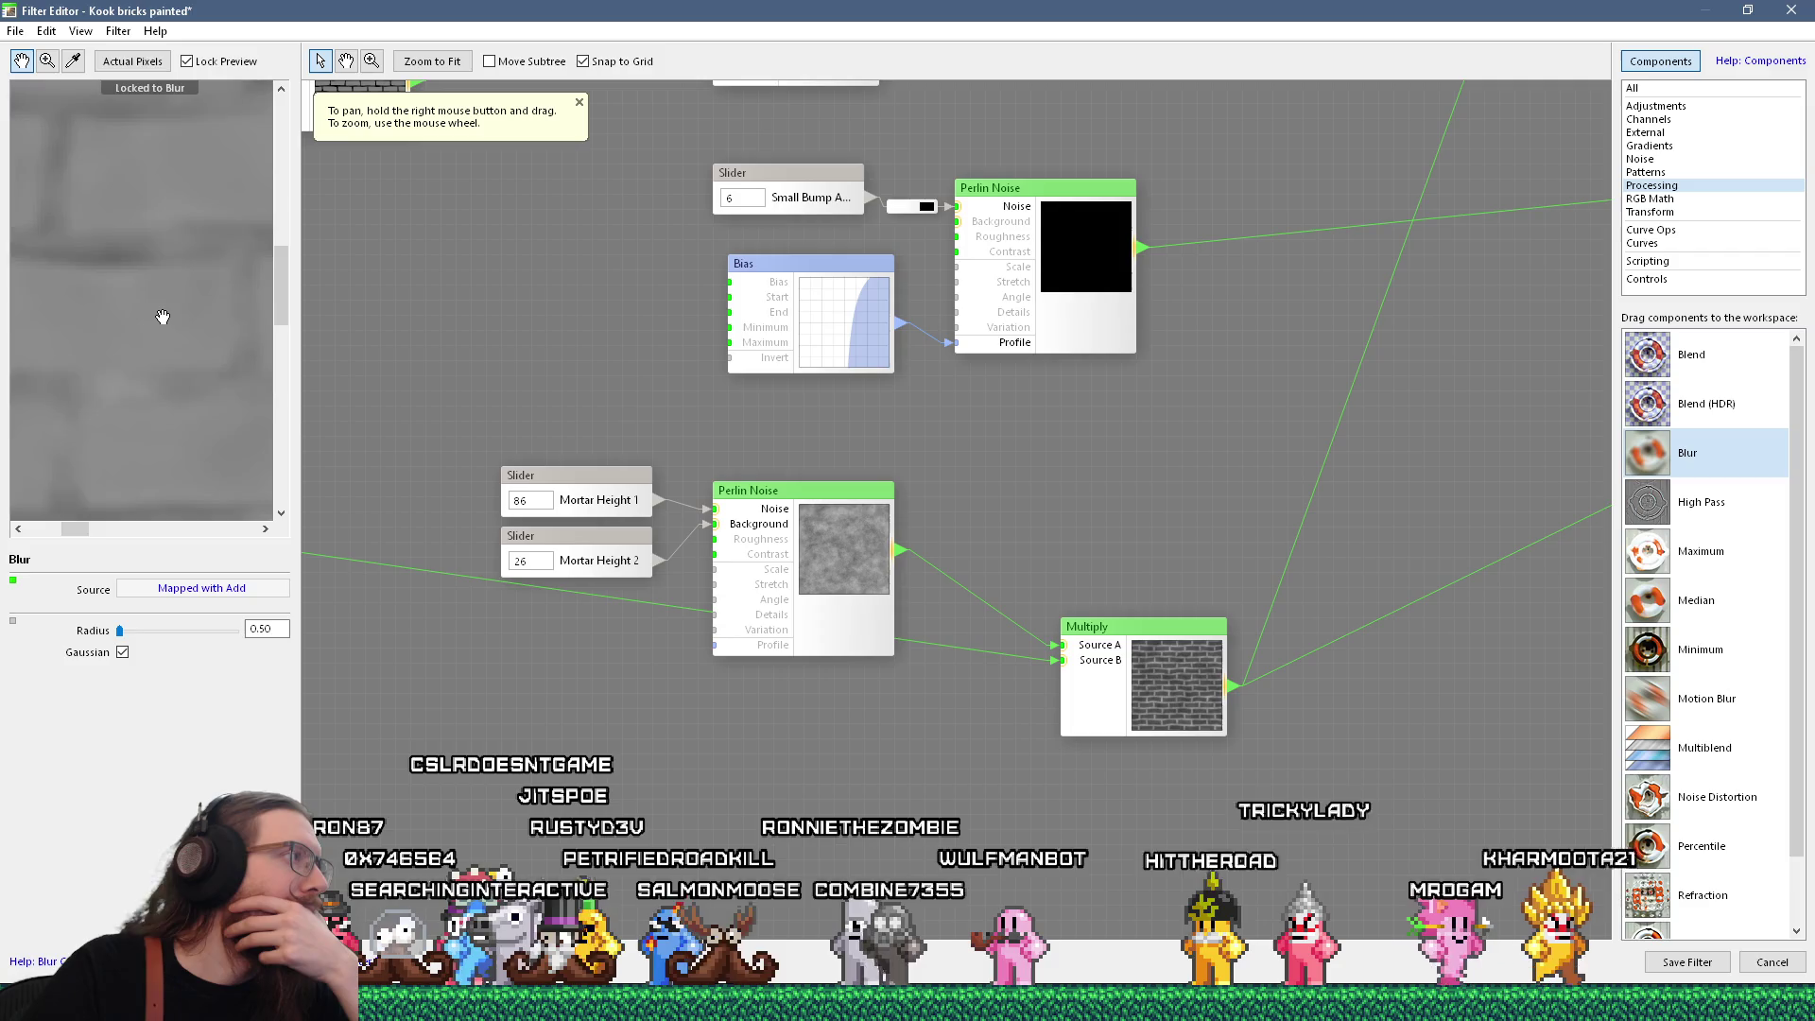
{"action": "scroll", "coordinate": [163, 316], "scroll_direction": "down", "scroll_amount": 3}
{"action": "left_click_drag", "start_coordinate": [934, 462], "coordinate": [1140, 477]}
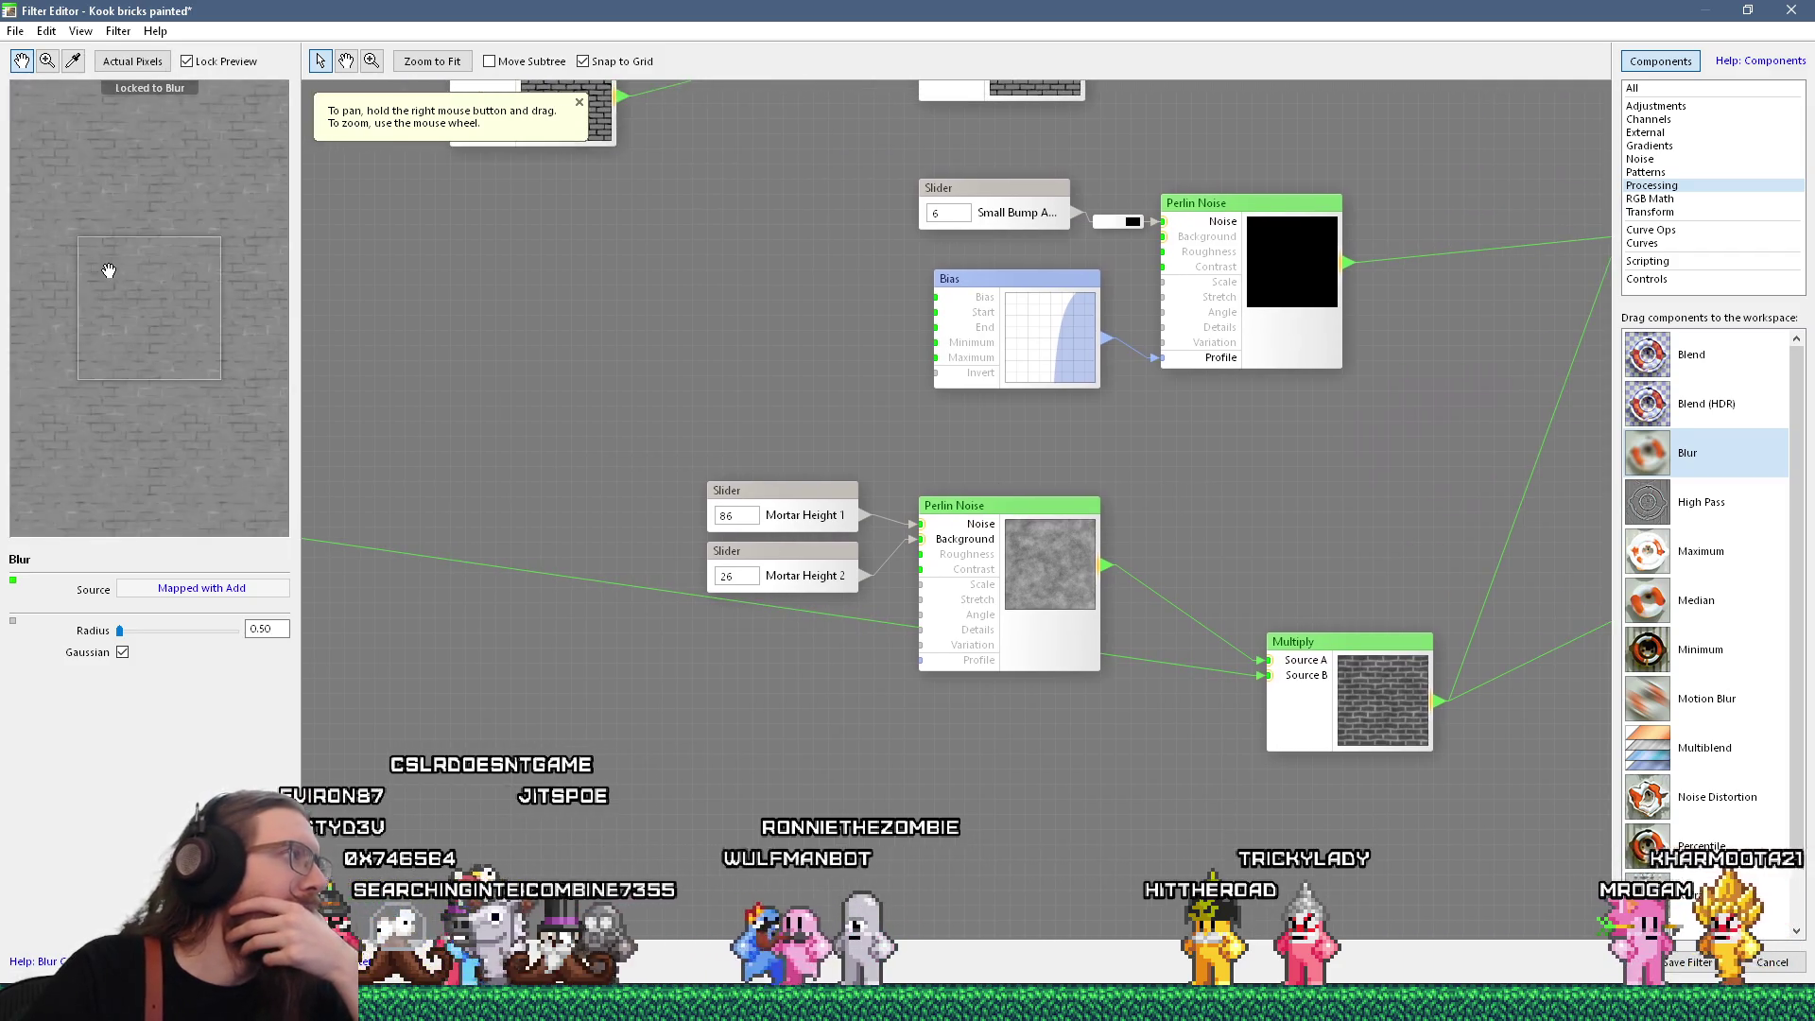
{"action": "scroll", "coordinate": [112, 272], "scroll_direction": "up", "scroll_amount": 3}
{"action": "left_click_drag", "start_coordinate": [164, 339], "coordinate": [174, 230]}
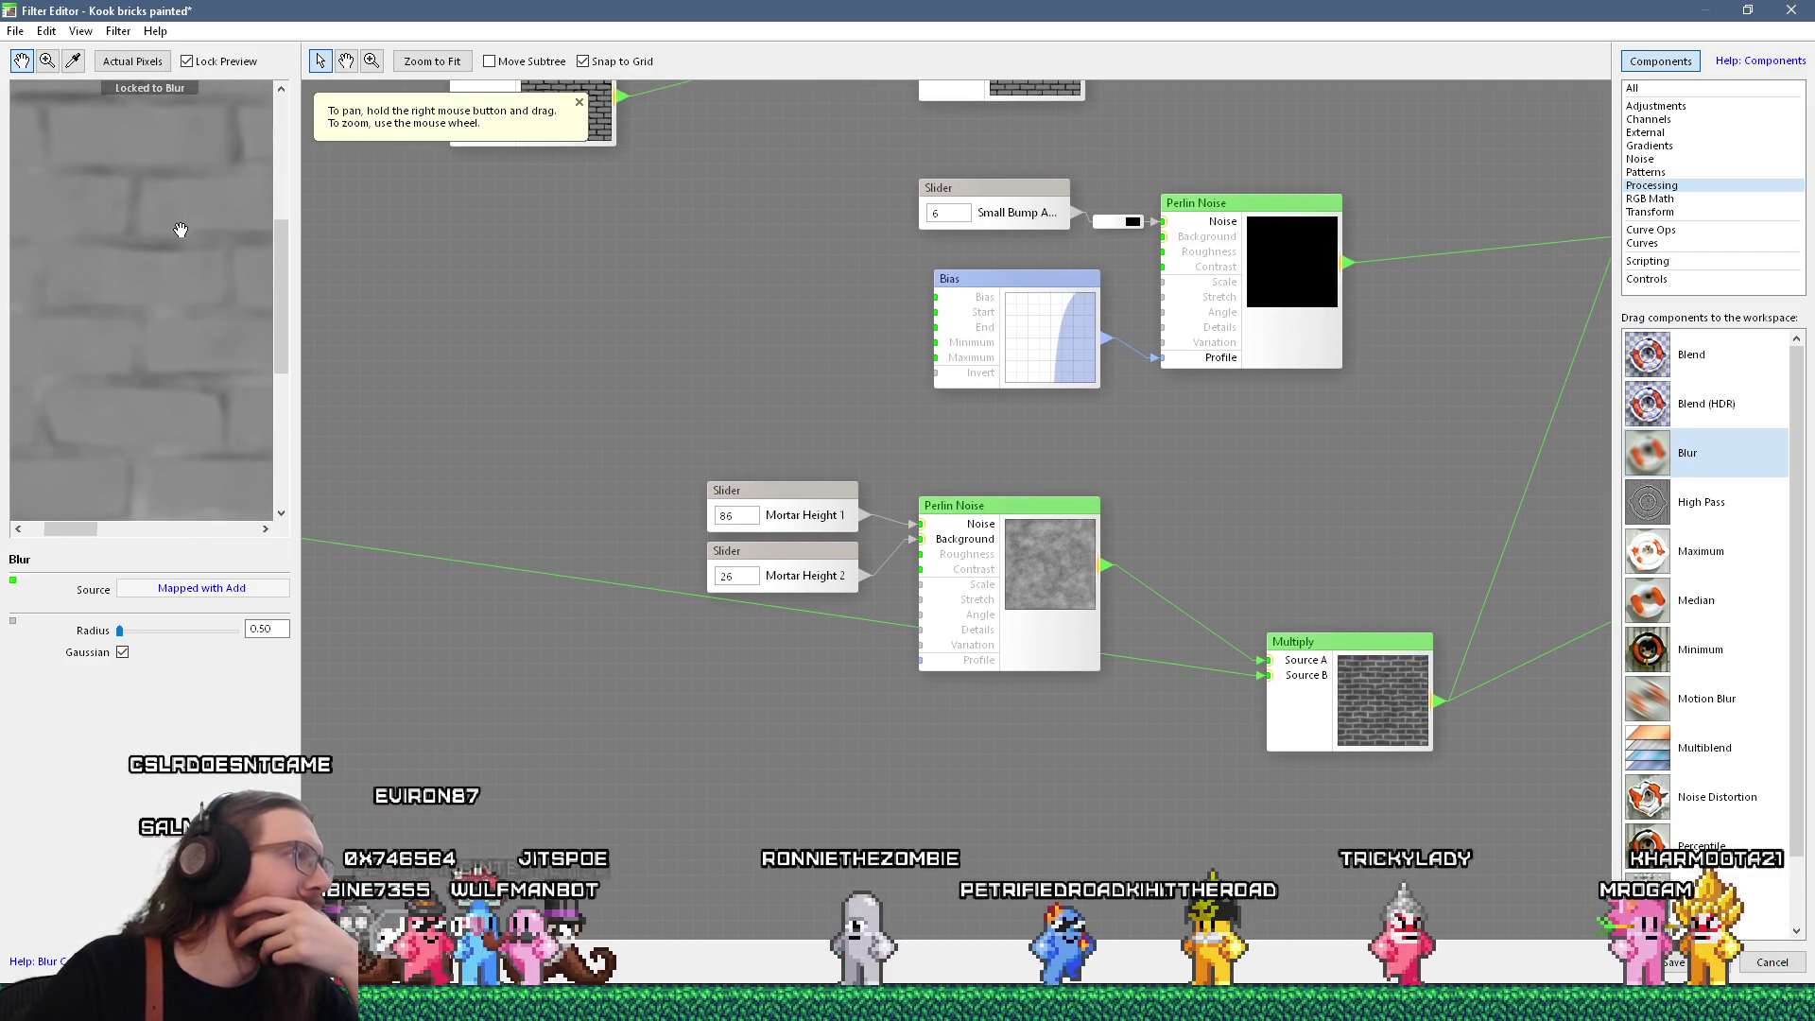
{"action": "scroll", "coordinate": [977, 616], "scroll_direction": "down", "scroll_amount": 3}
{"action": "scroll", "coordinate": [884, 563], "scroll_direction": "up", "scroll_amount": 6}
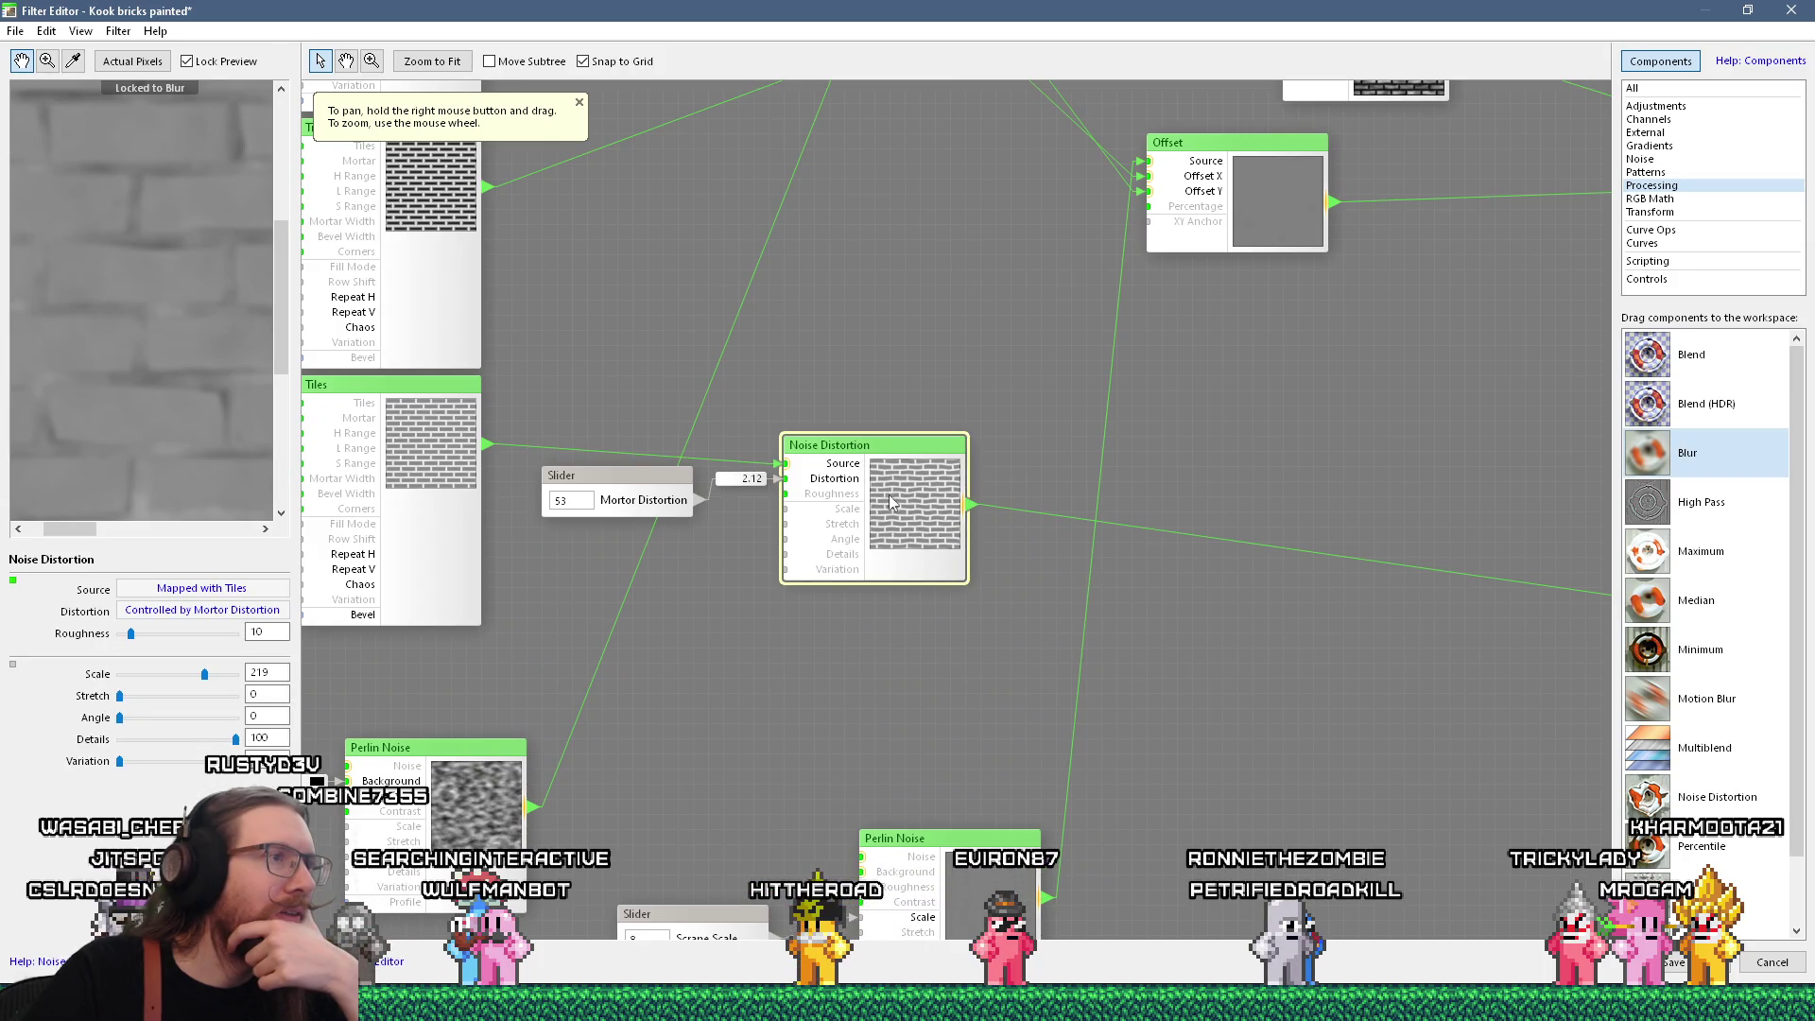
{"action": "scroll", "coordinate": [891, 493], "scroll_direction": "down", "scroll_amount": 5}
{"action": "scroll", "coordinate": [1011, 528], "scroll_direction": "up", "scroll_amount": 3}
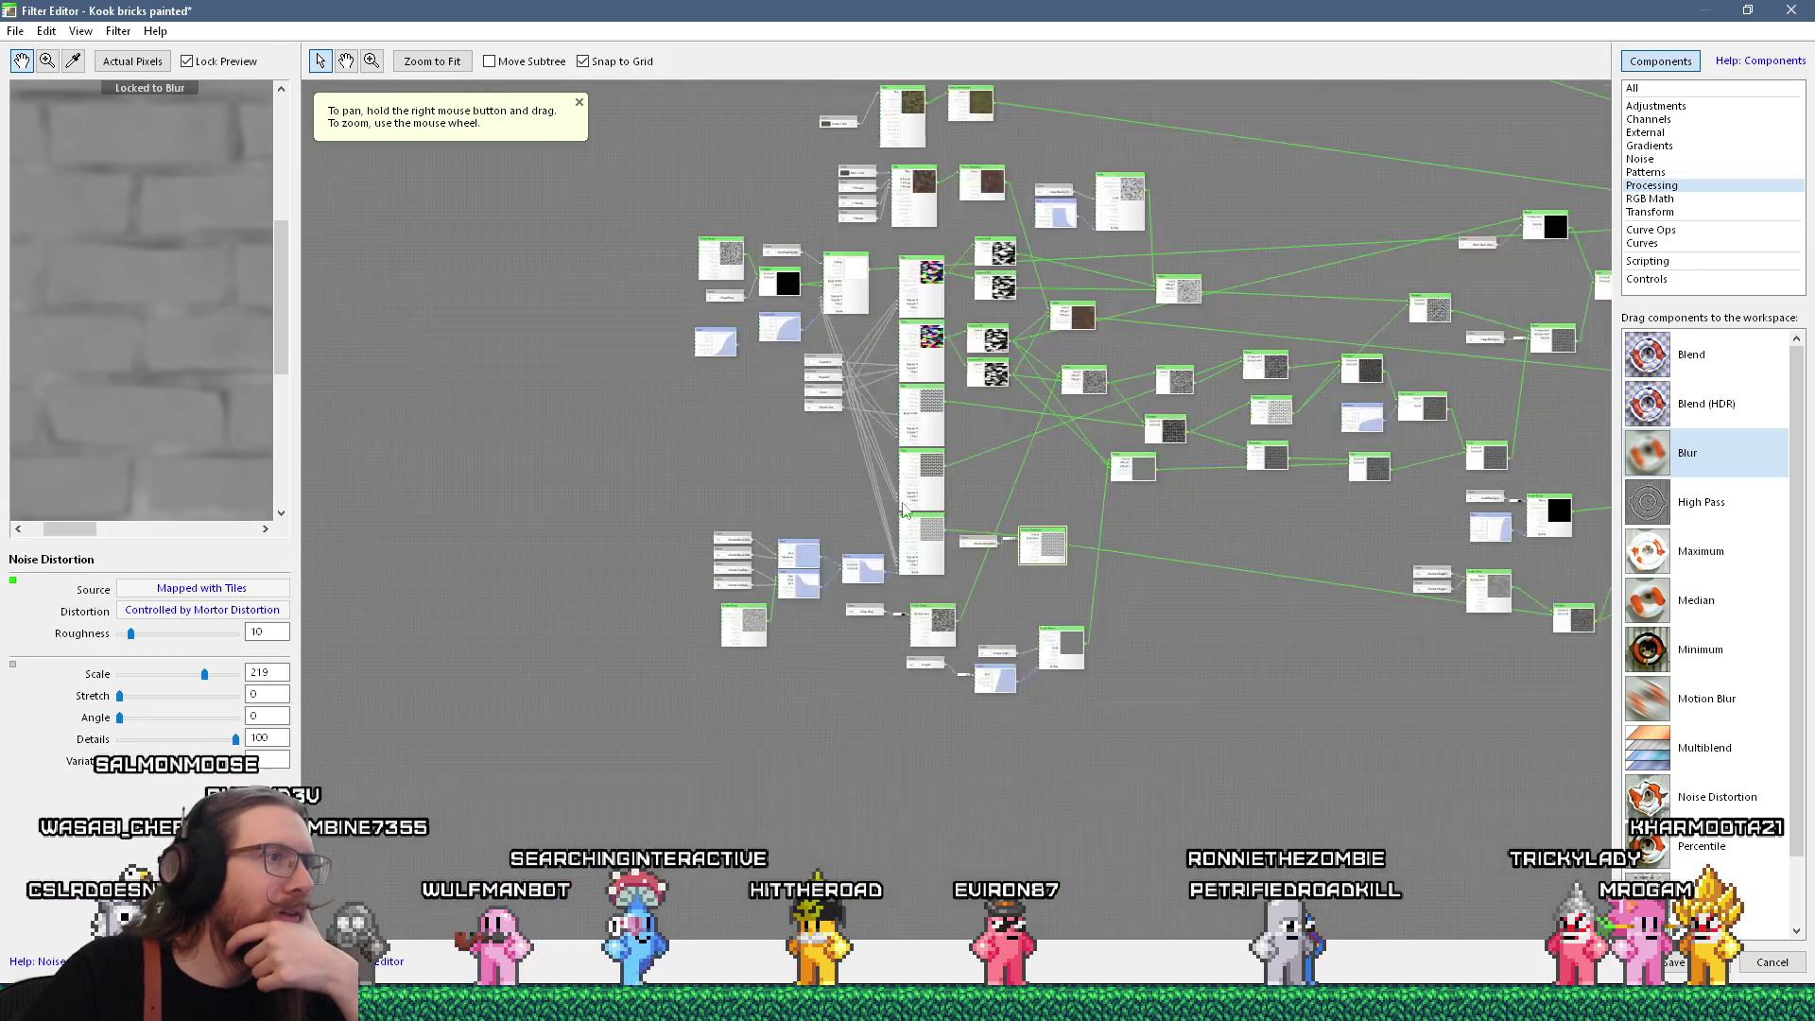
{"action": "scroll", "coordinate": [1012, 529], "scroll_direction": "up", "scroll_amount": 2}
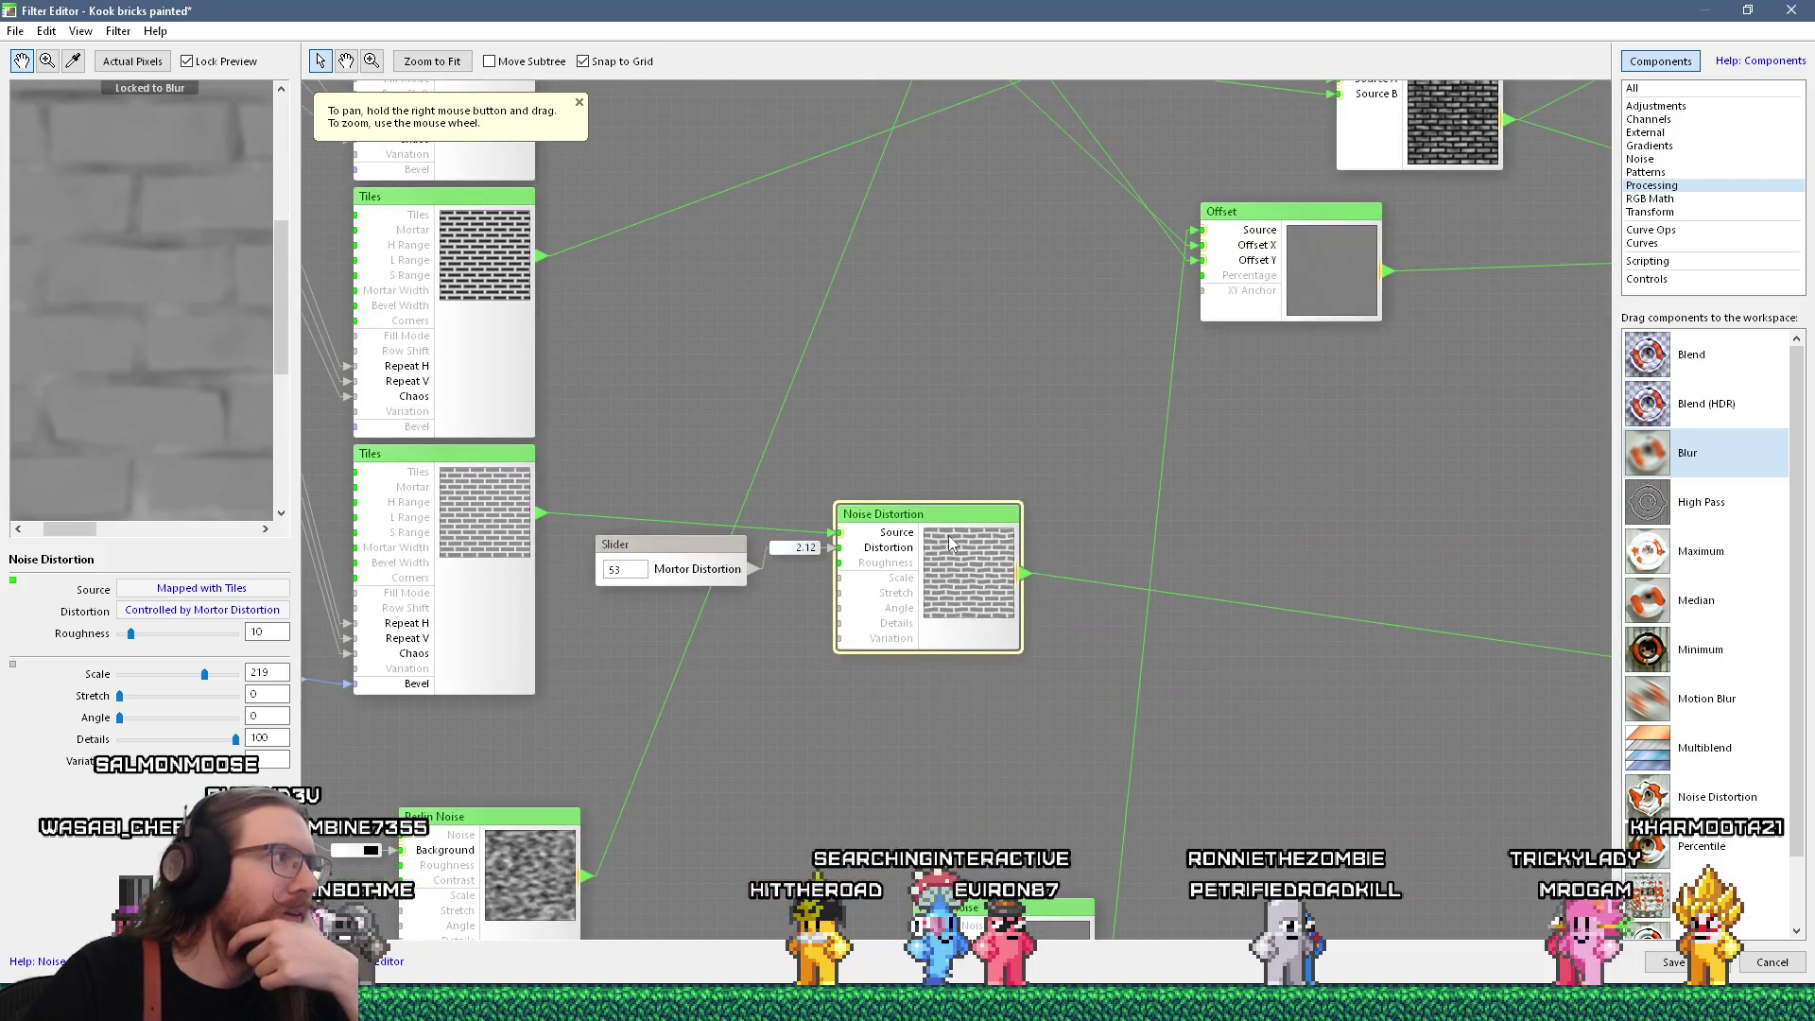
{"action": "left_click", "coordinate": [645, 577]}
{"action": "left_click_drag", "start_coordinate": [147, 623], "coordinate": [143, 626]}
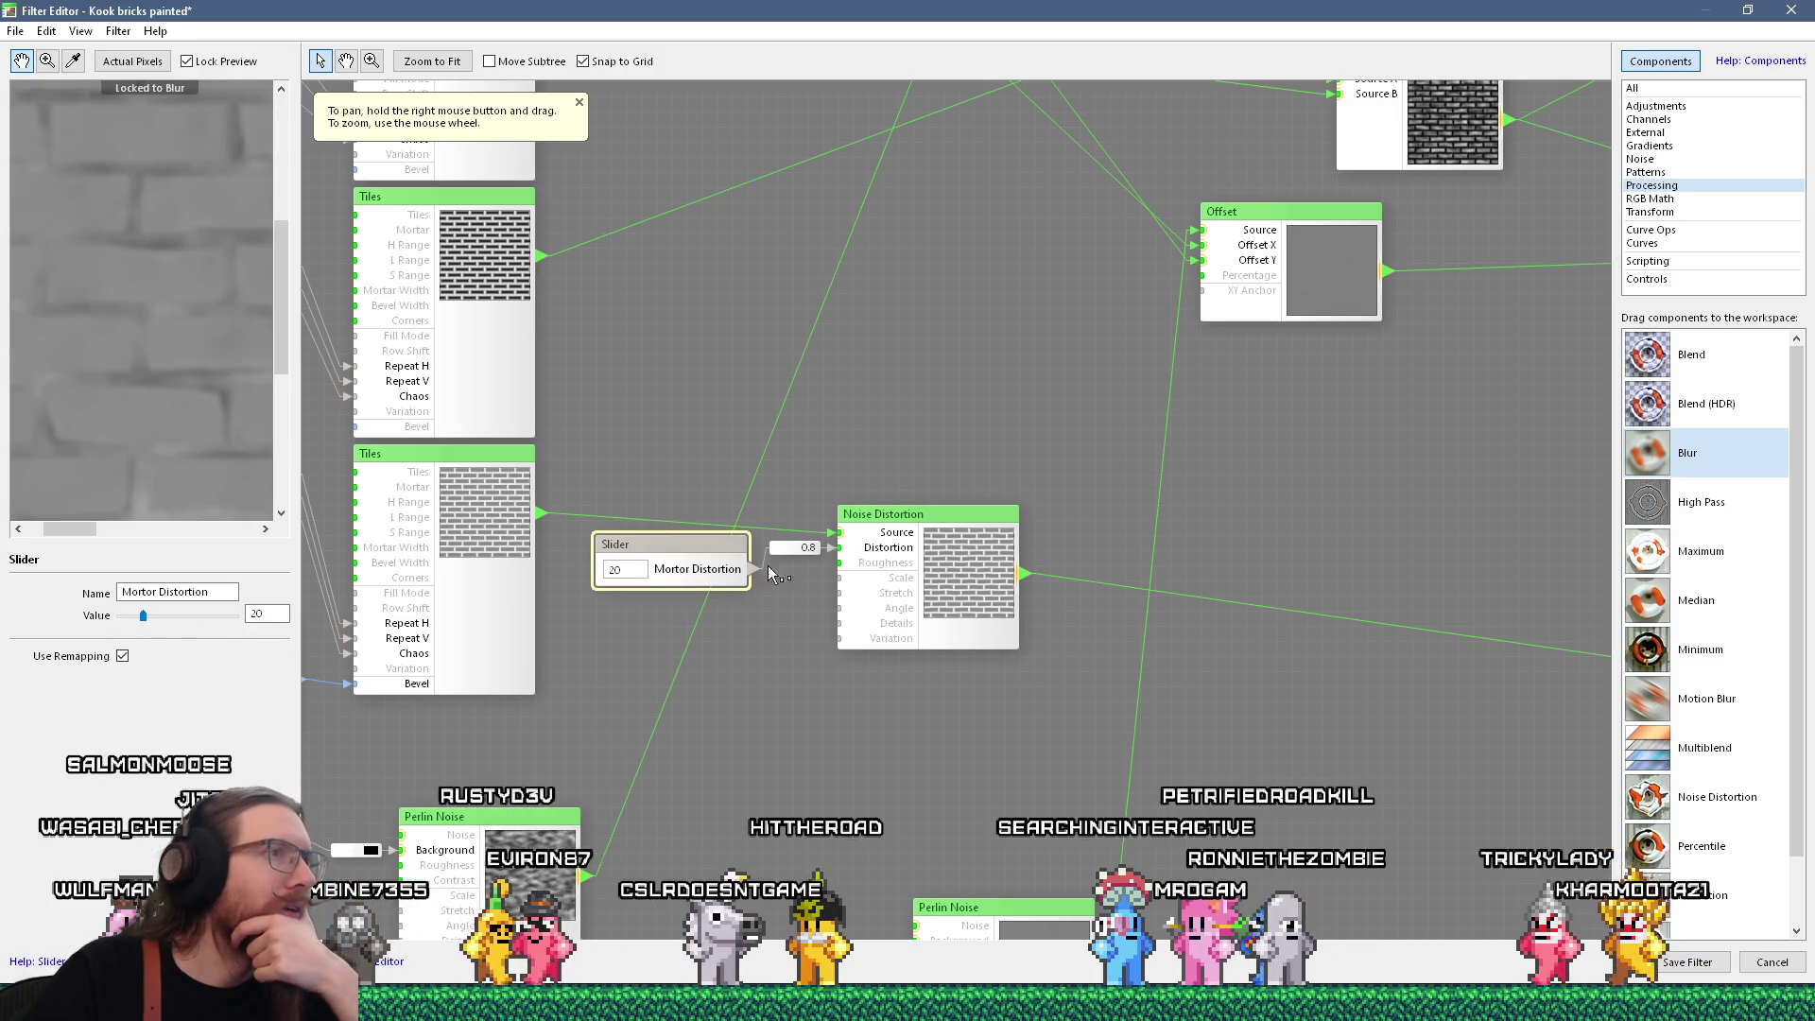
Survey the Slider, Noise Distortion, Min, Max and Perlin Noise nodes and preview Multiply's output
{"action": "scroll", "coordinate": [431, 499], "scroll_direction": "down", "scroll_amount": 4}
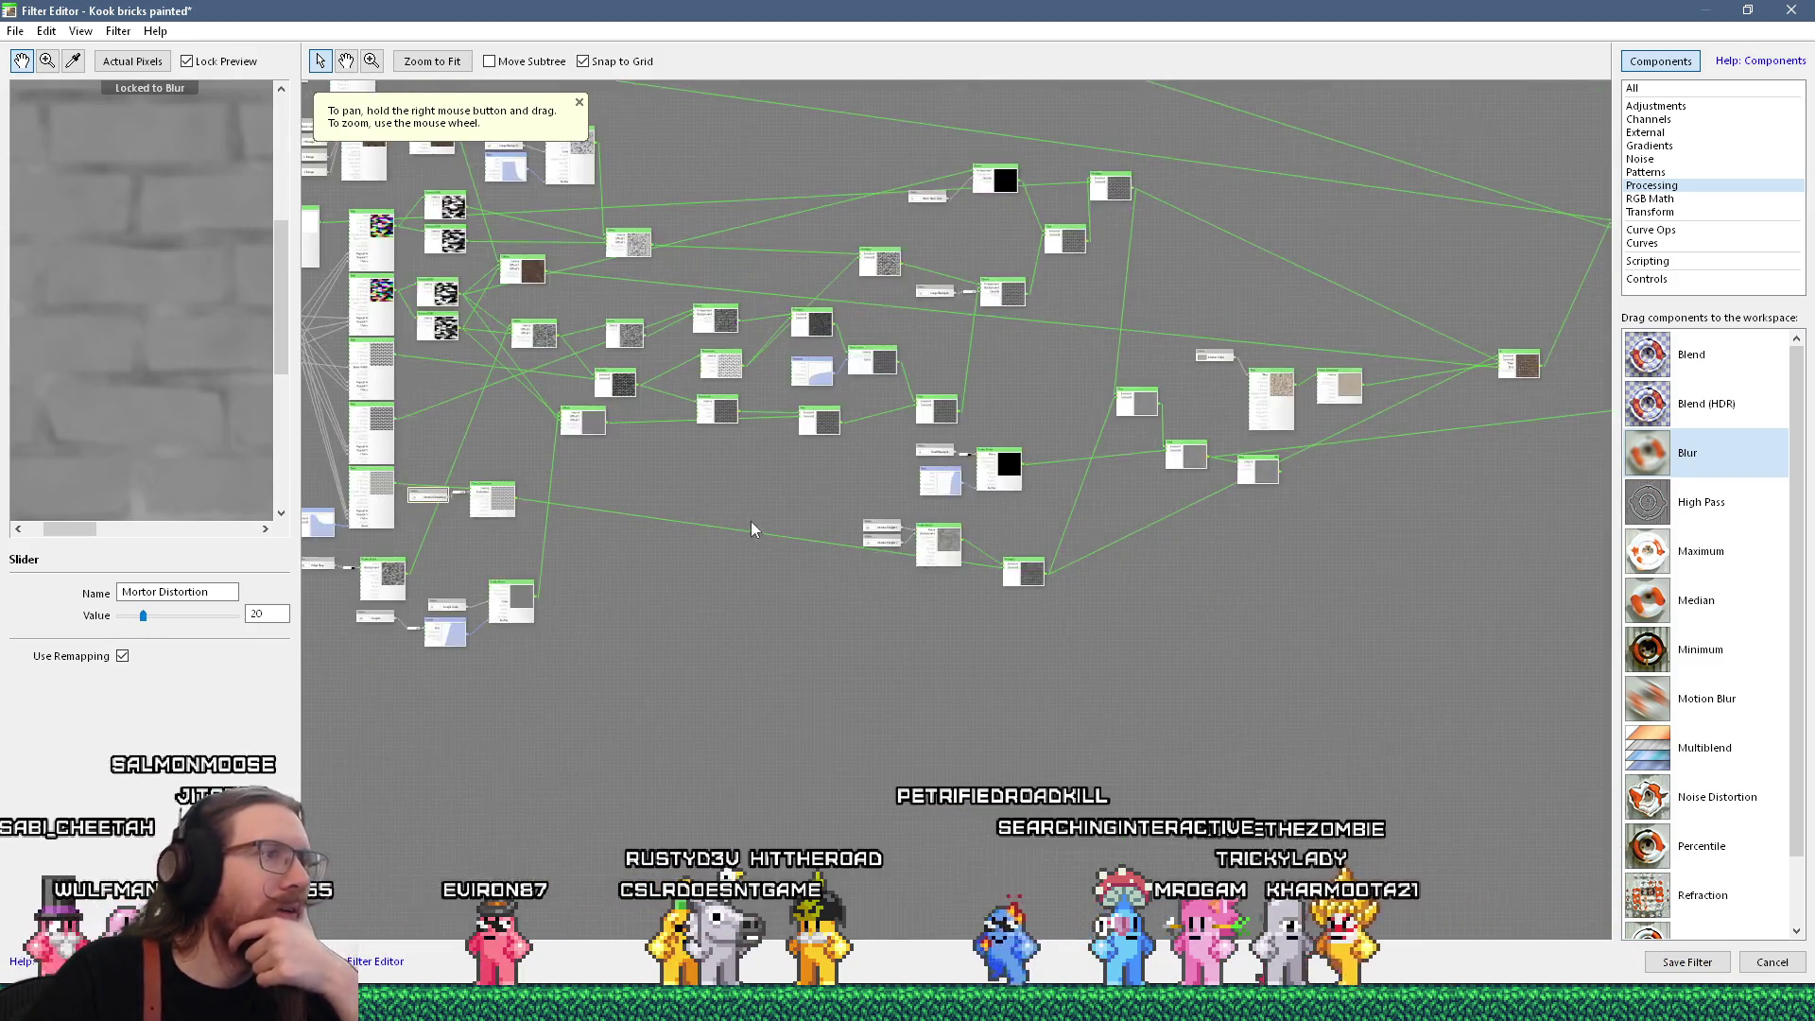
{"action": "scroll", "coordinate": [756, 523], "scroll_direction": "up", "scroll_amount": 5}
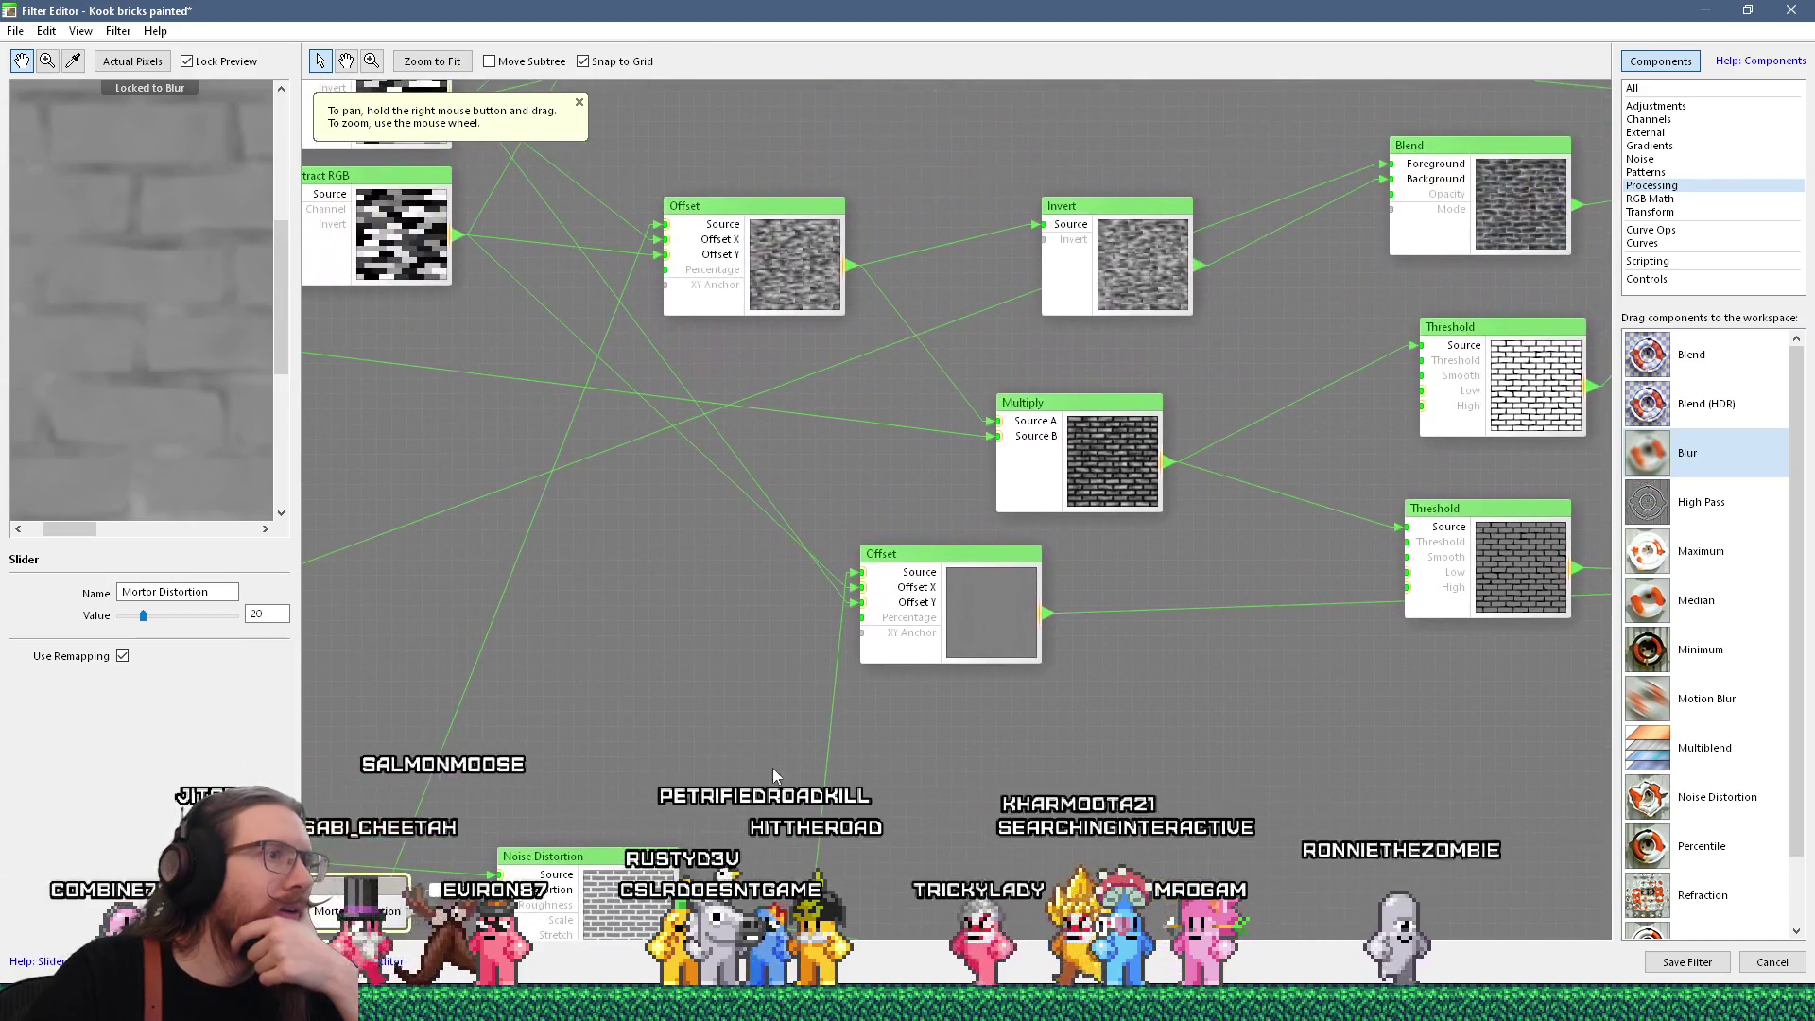
{"action": "mouse_move", "coordinate": [741, 690]}
{"action": "left_mouse_down"}
{"action": "mouse_move", "coordinate": [656, 608]}
{"action": "mouse_move", "coordinate": [393, 661]}
{"action": "mouse_move", "coordinate": [427, 562]}
{"action": "mouse_move", "coordinate": [781, 319]}
{"action": "left_mouse_up"}
{"action": "left_click_drag", "start_coordinate": [468, 768], "coordinate": [667, 455]}
{"action": "mouse_move", "coordinate": [759, 376]}
{"action": "left_mouse_down"}
{"action": "mouse_move", "coordinate": [1331, 389]}
{"action": "mouse_move", "coordinate": [784, 713]}
{"action": "mouse_move", "coordinate": [881, 536]}
{"action": "mouse_move", "coordinate": [662, 425]}
{"action": "mouse_move", "coordinate": [758, 635]}
{"action": "mouse_move", "coordinate": [695, 510]}
{"action": "left_mouse_up"}
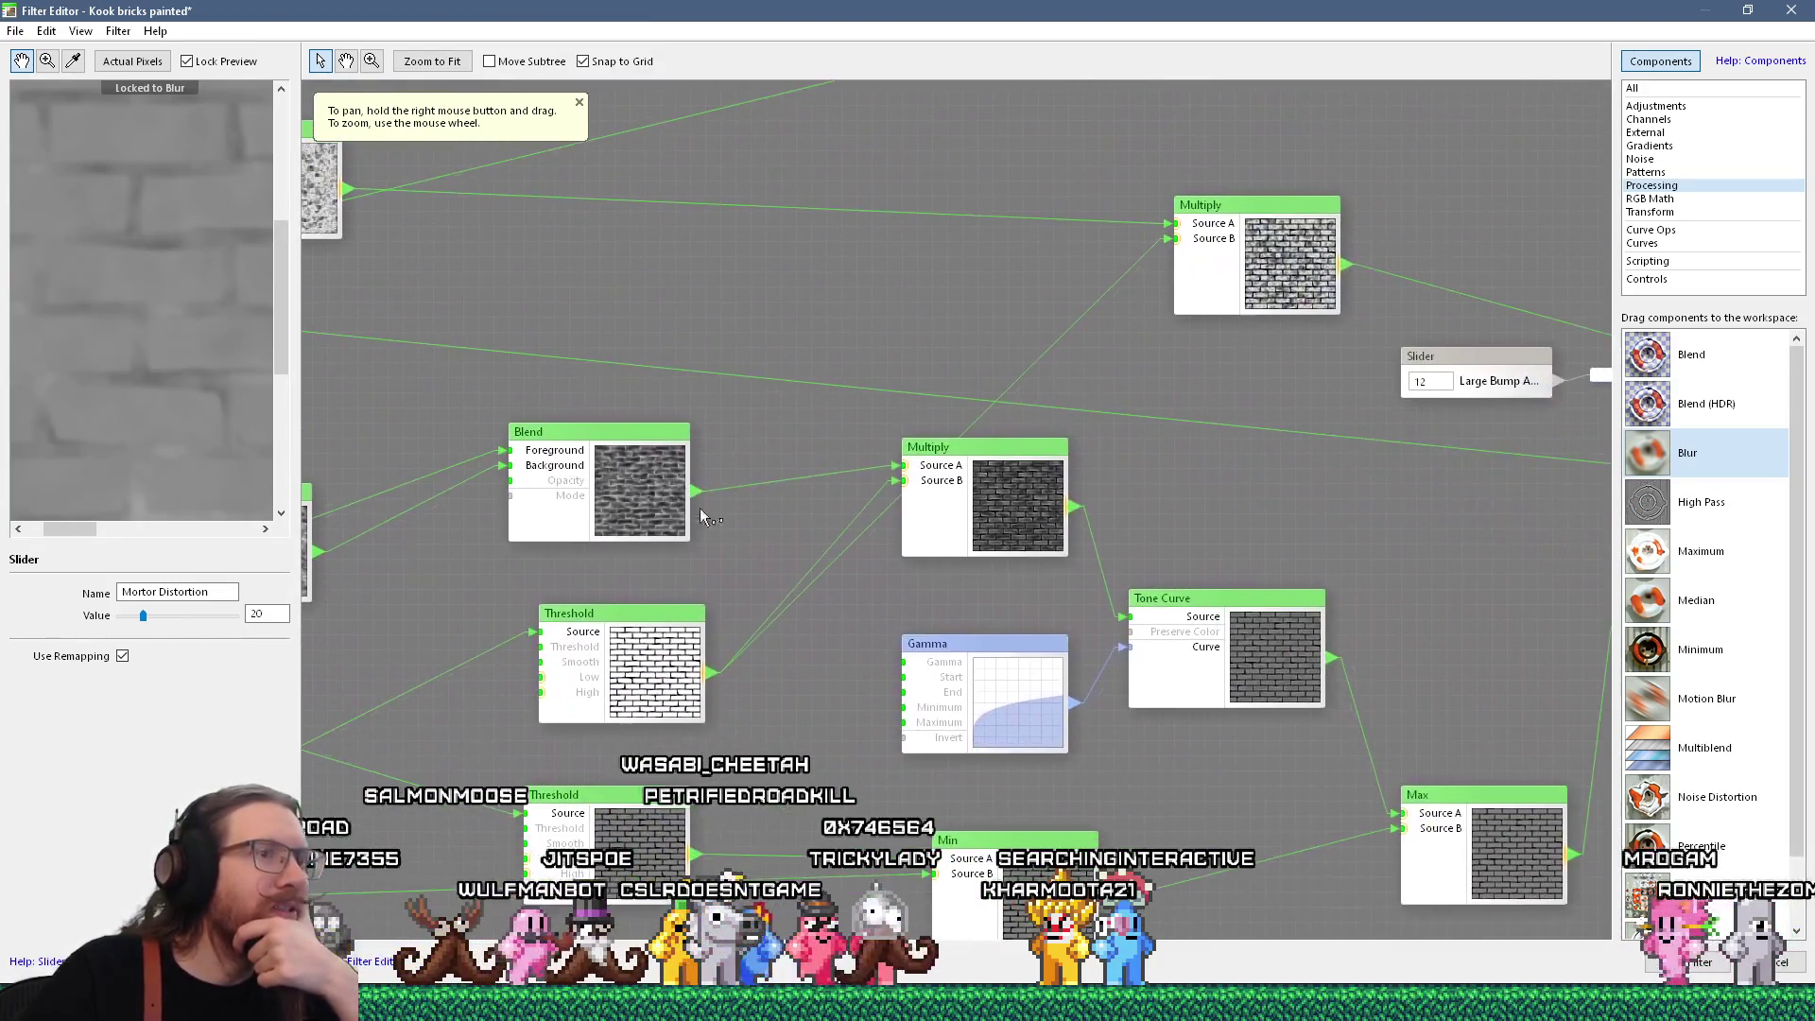
{"action": "left_click_drag", "start_coordinate": [915, 699], "coordinate": [547, 583]}
{"action": "mouse_move", "coordinate": [883, 534]}
{"action": "left_mouse_down"}
{"action": "mouse_move", "coordinate": [828, 582]}
{"action": "mouse_move", "coordinate": [839, 649]}
{"action": "mouse_move", "coordinate": [784, 728]}
{"action": "mouse_move", "coordinate": [720, 704]}
{"action": "mouse_move", "coordinate": [530, 851]}
{"action": "mouse_move", "coordinate": [537, 728]}
{"action": "mouse_move", "coordinate": [937, 574]}
{"action": "mouse_move", "coordinate": [718, 624]}
{"action": "mouse_move", "coordinate": [1293, 527]}
{"action": "mouse_move", "coordinate": [887, 530]}
{"action": "mouse_move", "coordinate": [1284, 596]}
{"action": "mouse_move", "coordinate": [344, 457]}
{"action": "mouse_move", "coordinate": [490, 580]}
{"action": "mouse_move", "coordinate": [1196, 584]}
{"action": "left_mouse_up"}
{"action": "scroll", "coordinate": [771, 738], "scroll_direction": "down", "scroll_amount": 2}
{"action": "scroll", "coordinate": [937, 574], "scroll_direction": "up", "scroll_amount": 2}
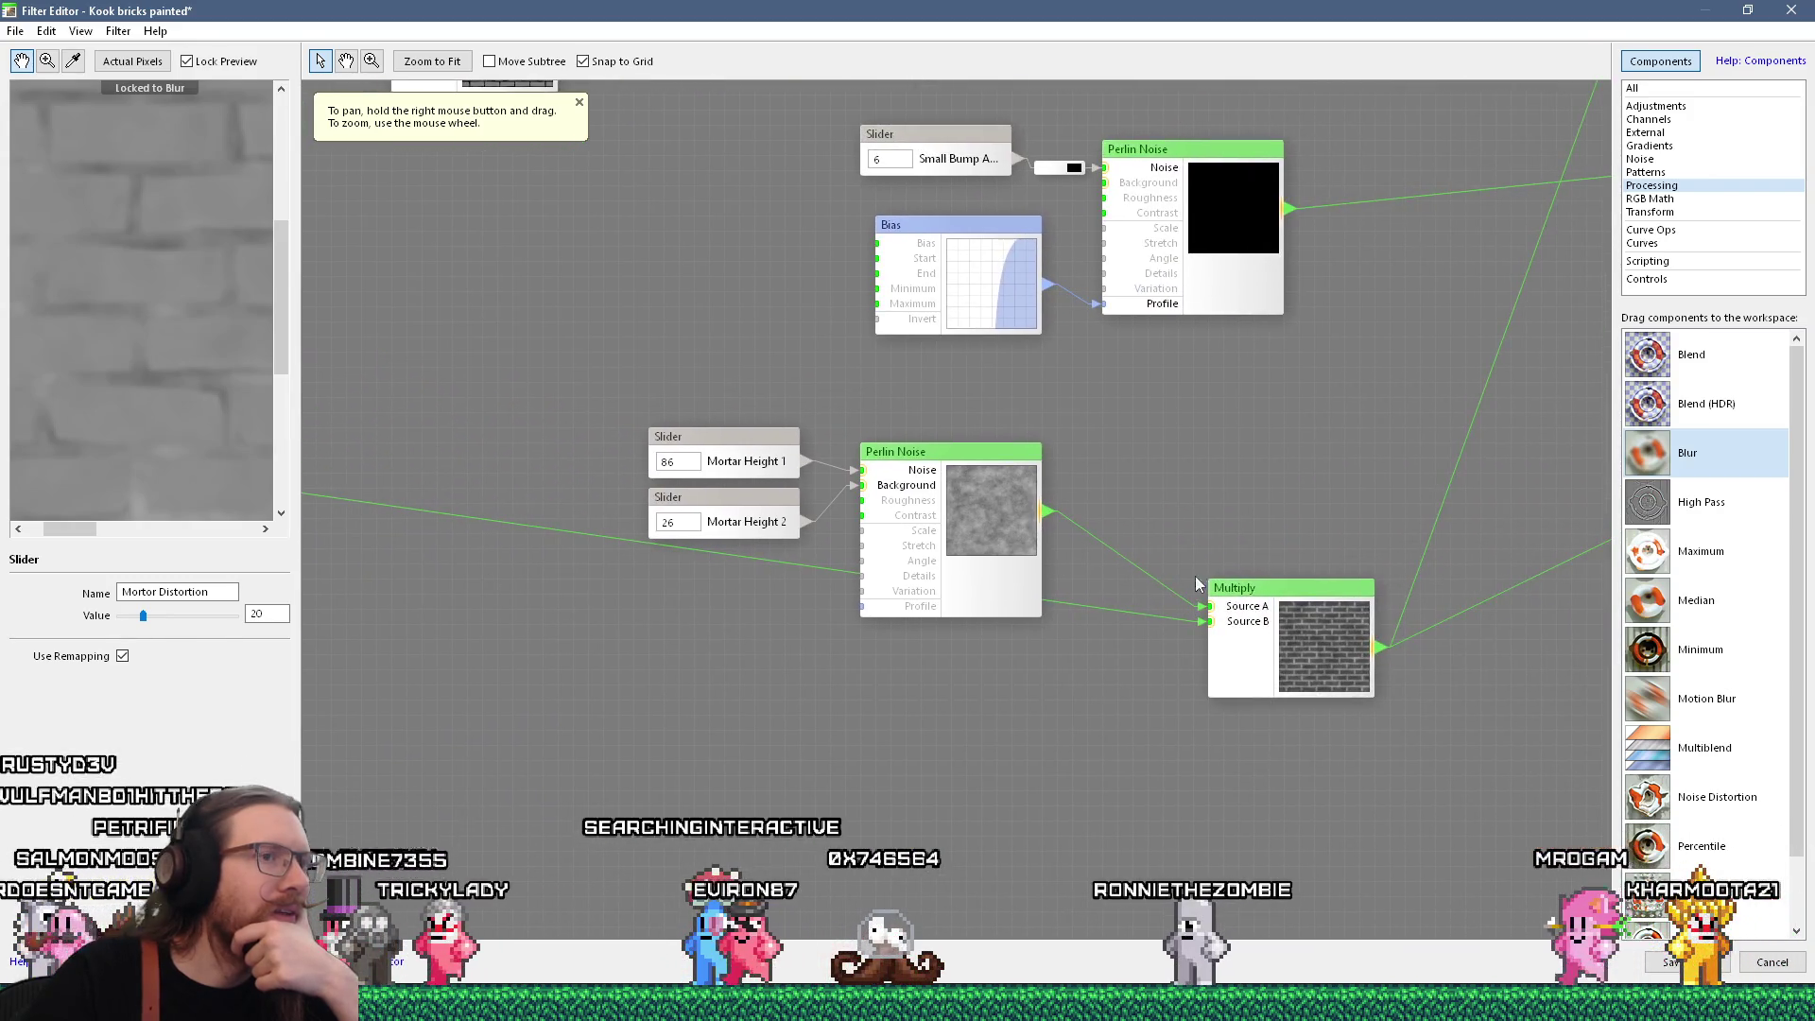
{"action": "left_click", "coordinate": [1291, 606]}
Preview the outputs of the Noise Distortion node and the middle Tiles node
{"action": "scroll", "coordinate": [152, 309], "scroll_direction": "down", "scroll_amount": 2}
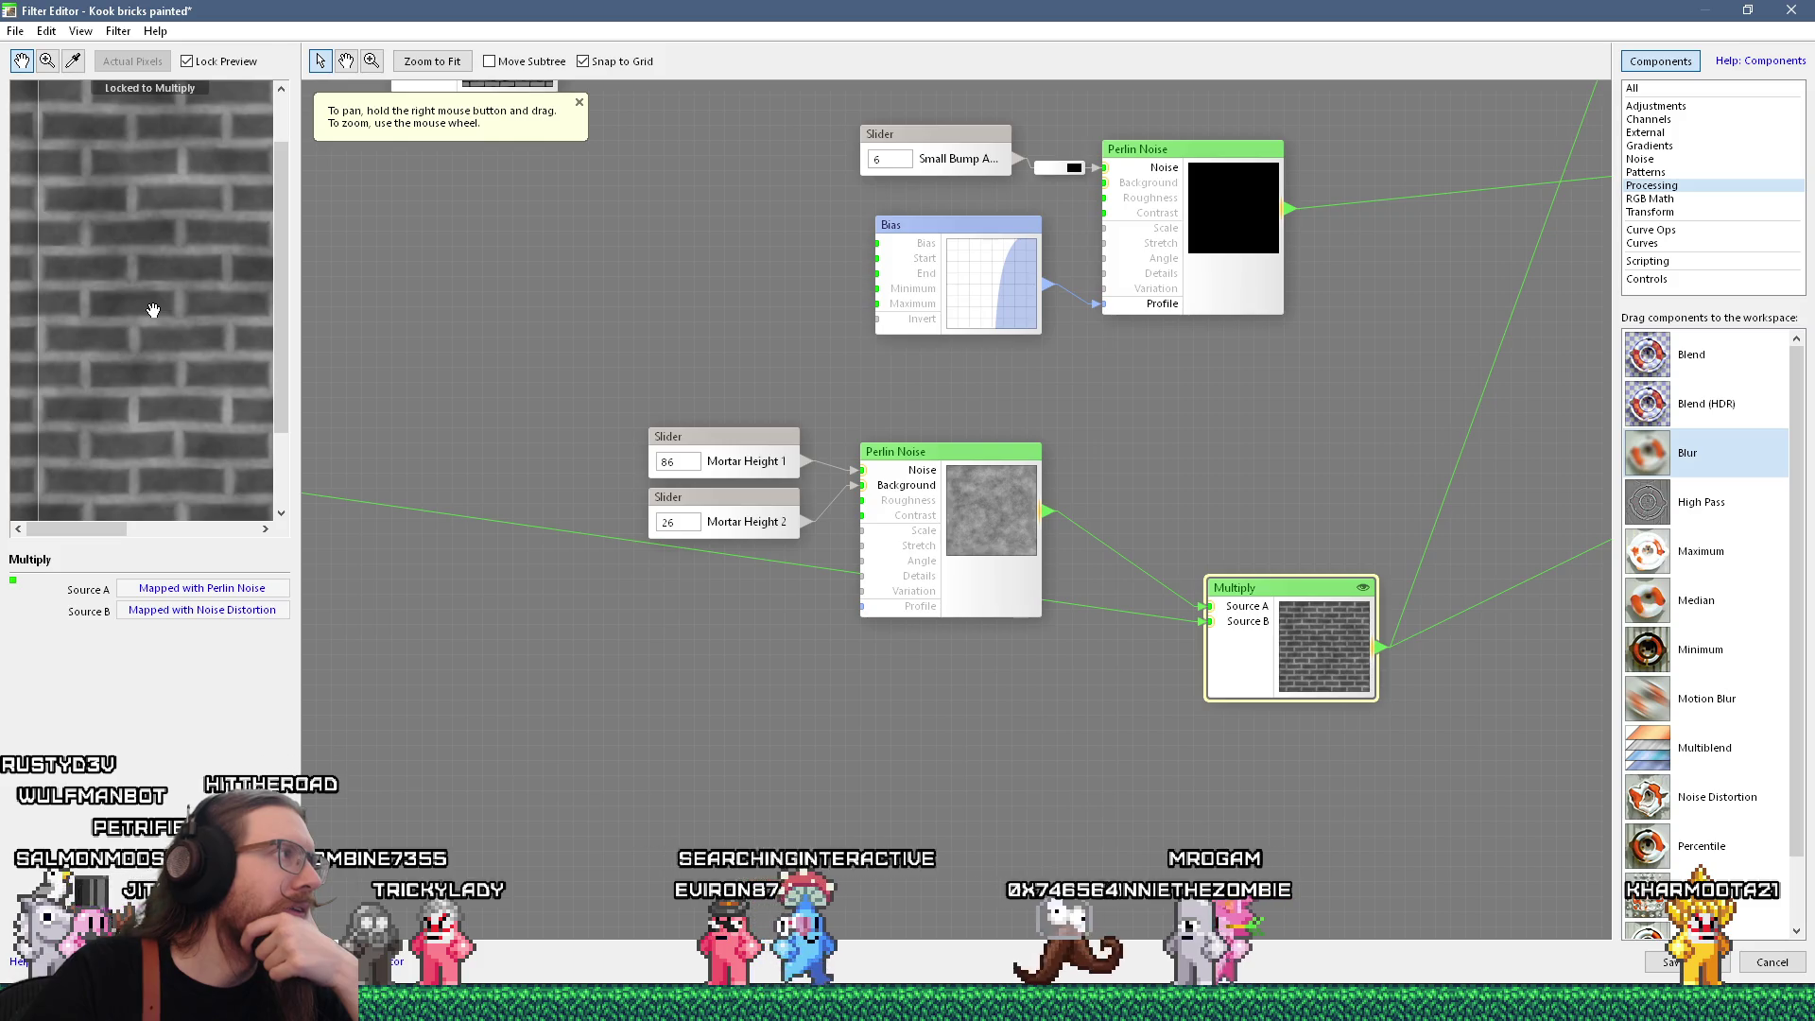
{"action": "mouse_move", "coordinate": [592, 463]}
{"action": "left_mouse_down"}
{"action": "mouse_move", "coordinate": [701, 466]}
{"action": "mouse_move", "coordinate": [536, 513]}
{"action": "mouse_move", "coordinate": [976, 535]}
{"action": "mouse_move", "coordinate": [762, 454]}
{"action": "mouse_move", "coordinate": [764, 567]}
{"action": "left_mouse_up"}
{"action": "scroll", "coordinate": [764, 567], "scroll_direction": "down", "scroll_amount": 4}
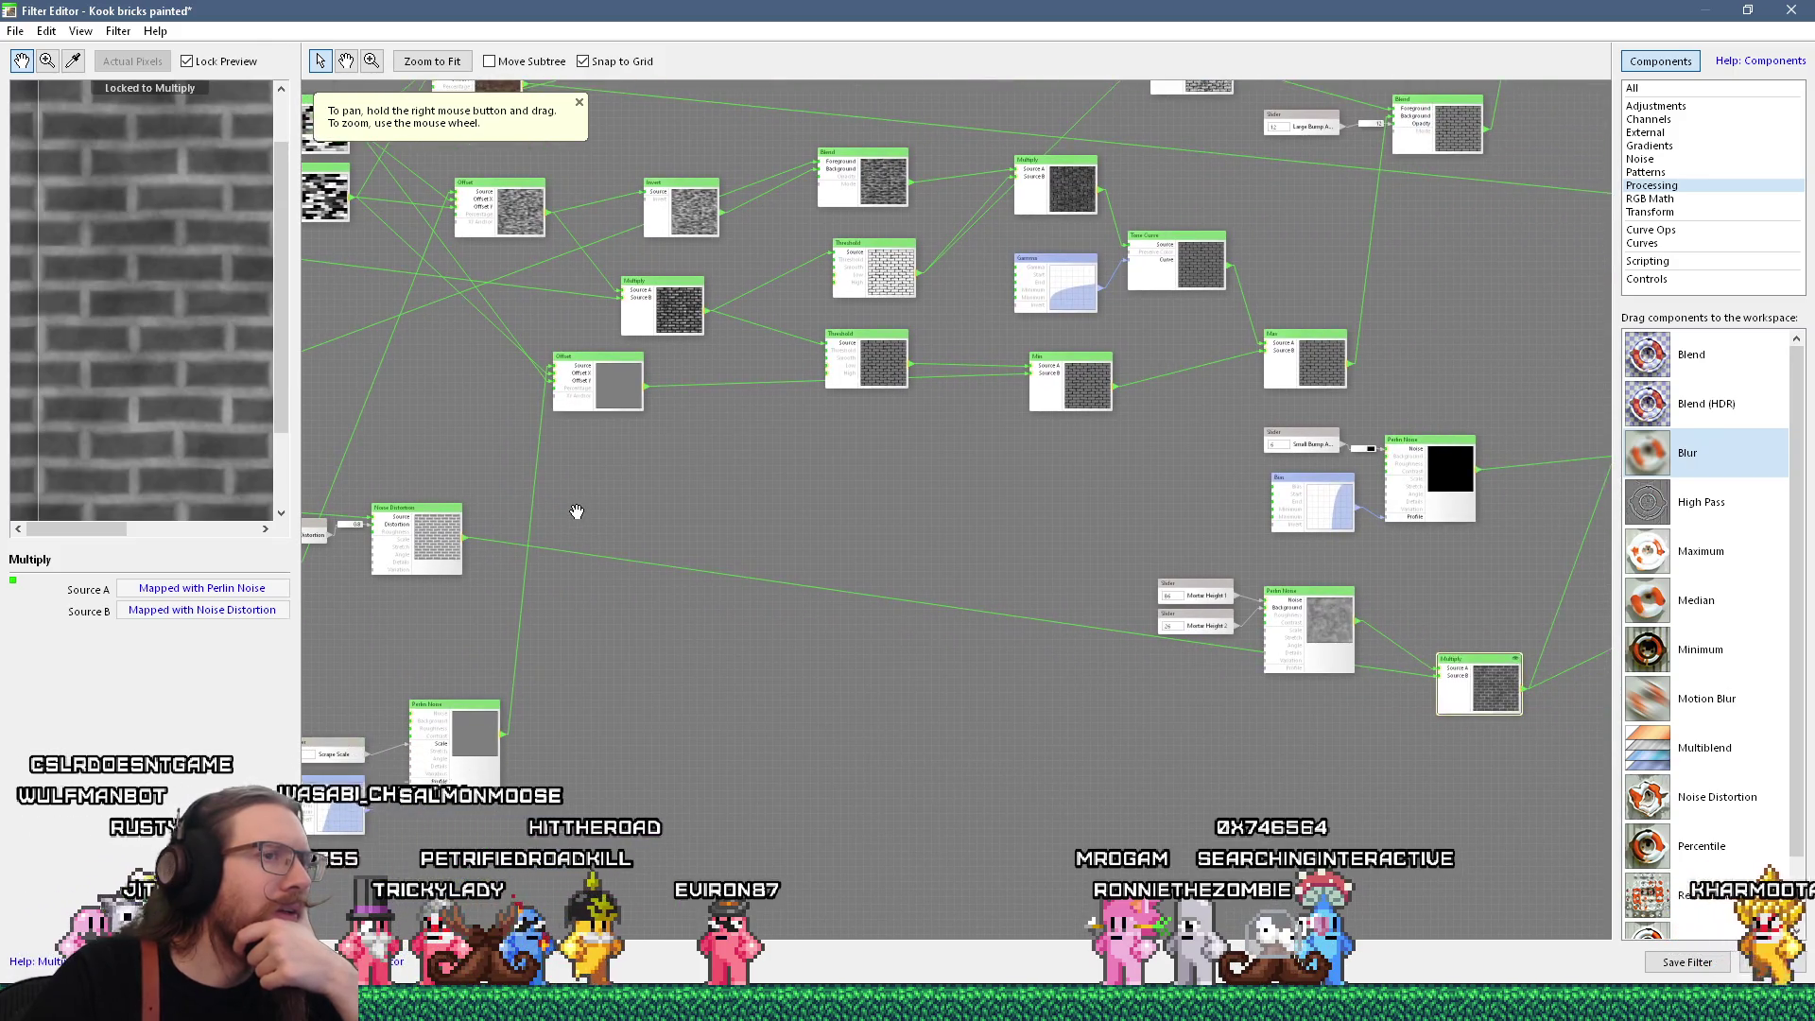
{"action": "left_click_drag", "start_coordinate": [576, 512], "coordinate": [927, 494]}
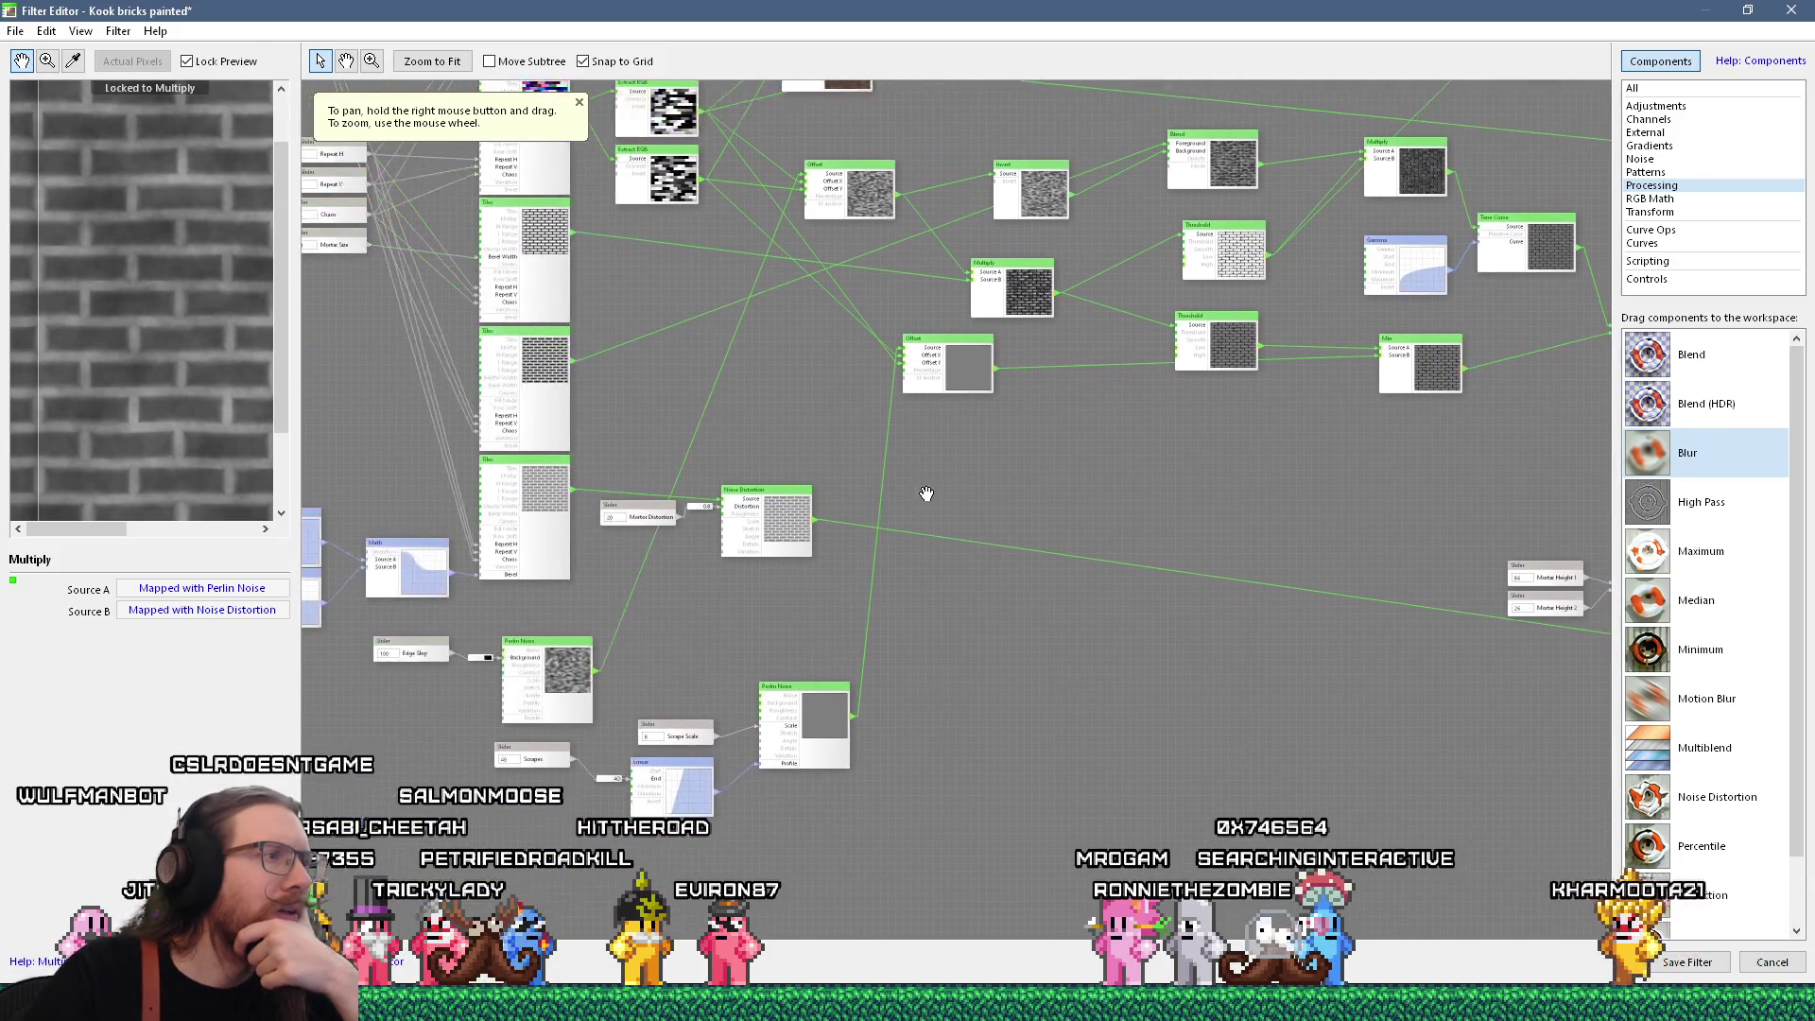
{"action": "left_click", "coordinate": [749, 499]}
{"action": "double_click", "coordinate": [750, 498]}
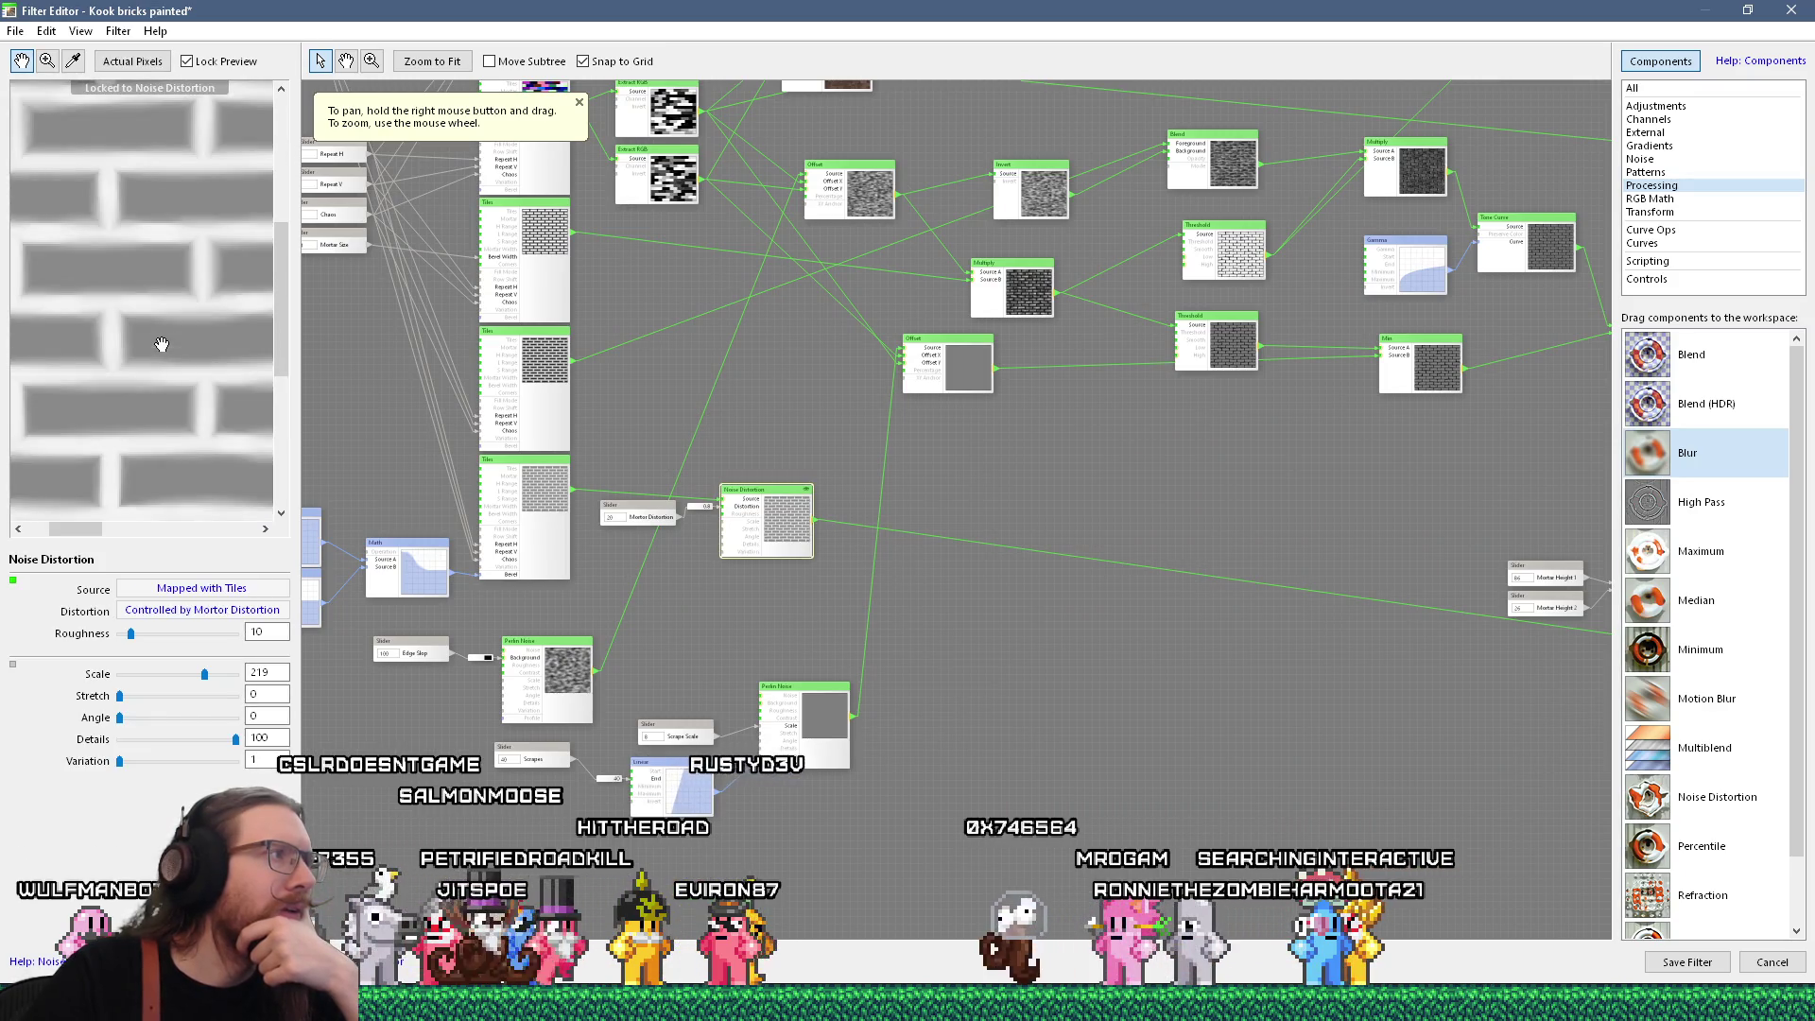
{"action": "scroll", "coordinate": [732, 517], "scroll_direction": "up", "scroll_amount": 3}
{"action": "left_click_drag", "start_coordinate": [650, 475], "coordinate": [1013, 533]}
{"action": "scroll", "coordinate": [232, 373], "scroll_direction": "down", "scroll_amount": 2}
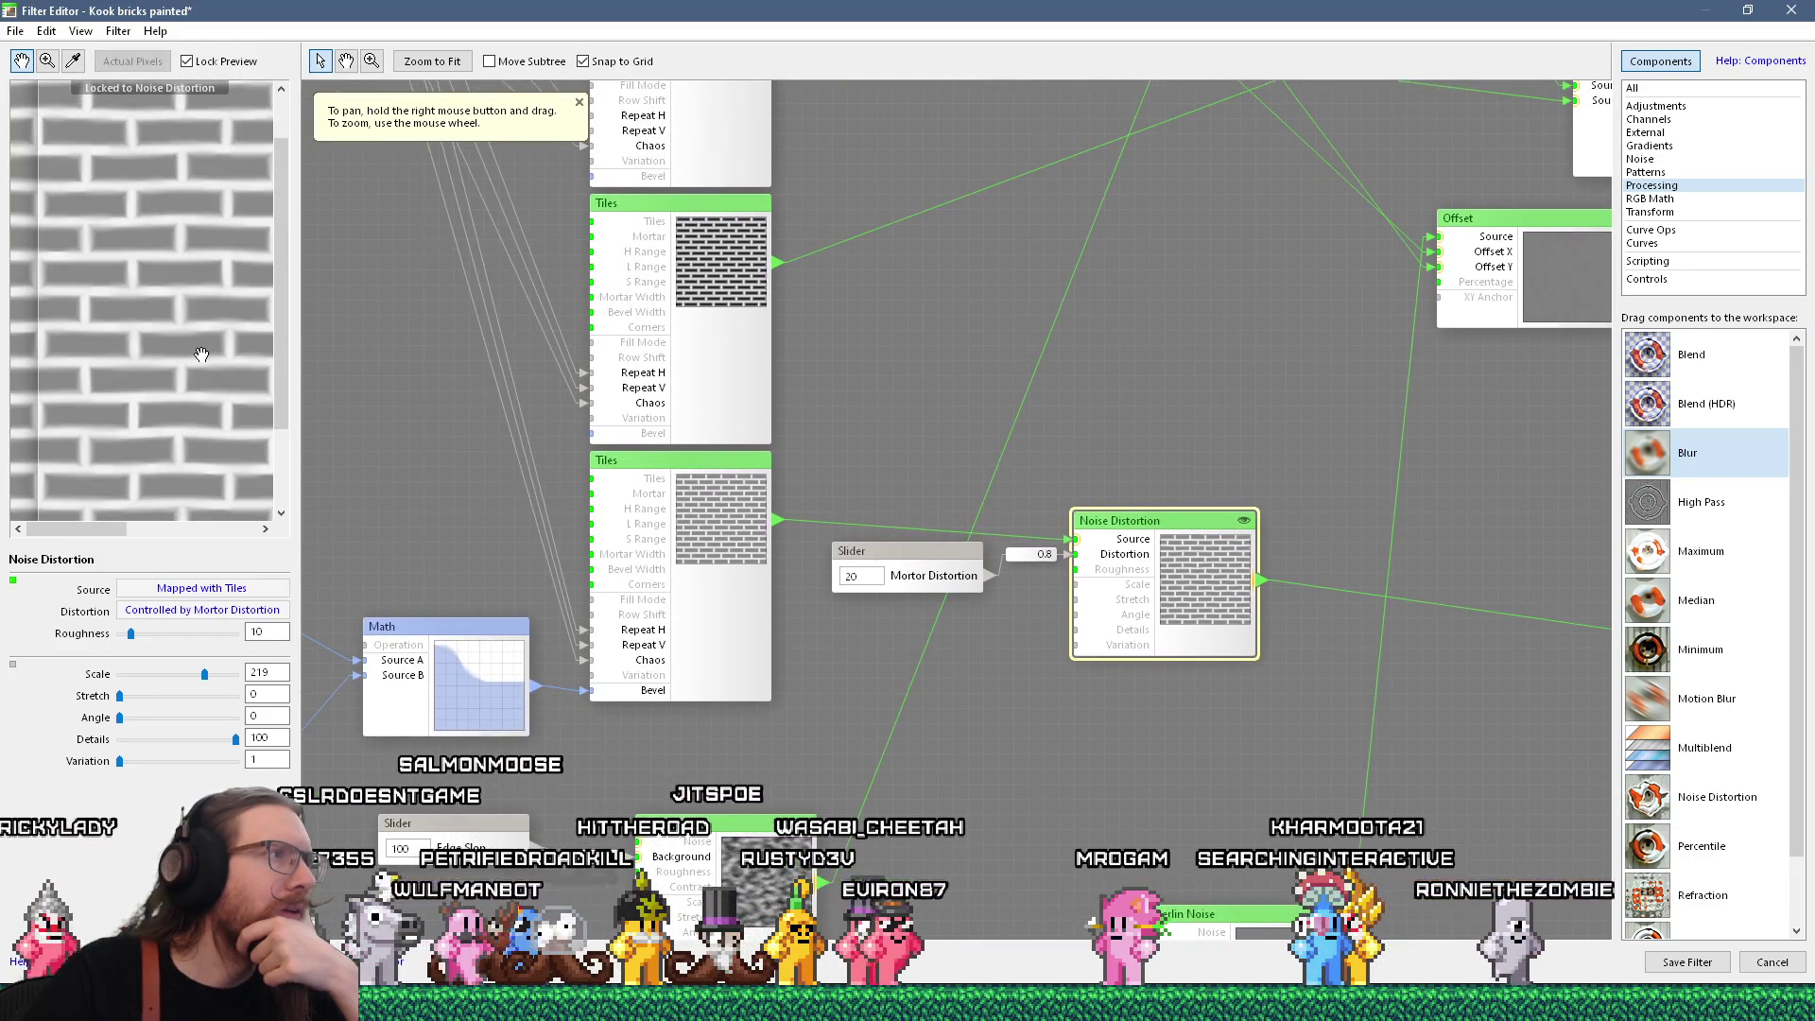
{"action": "left_click_drag", "start_coordinate": [921, 360], "coordinate": [907, 514]}
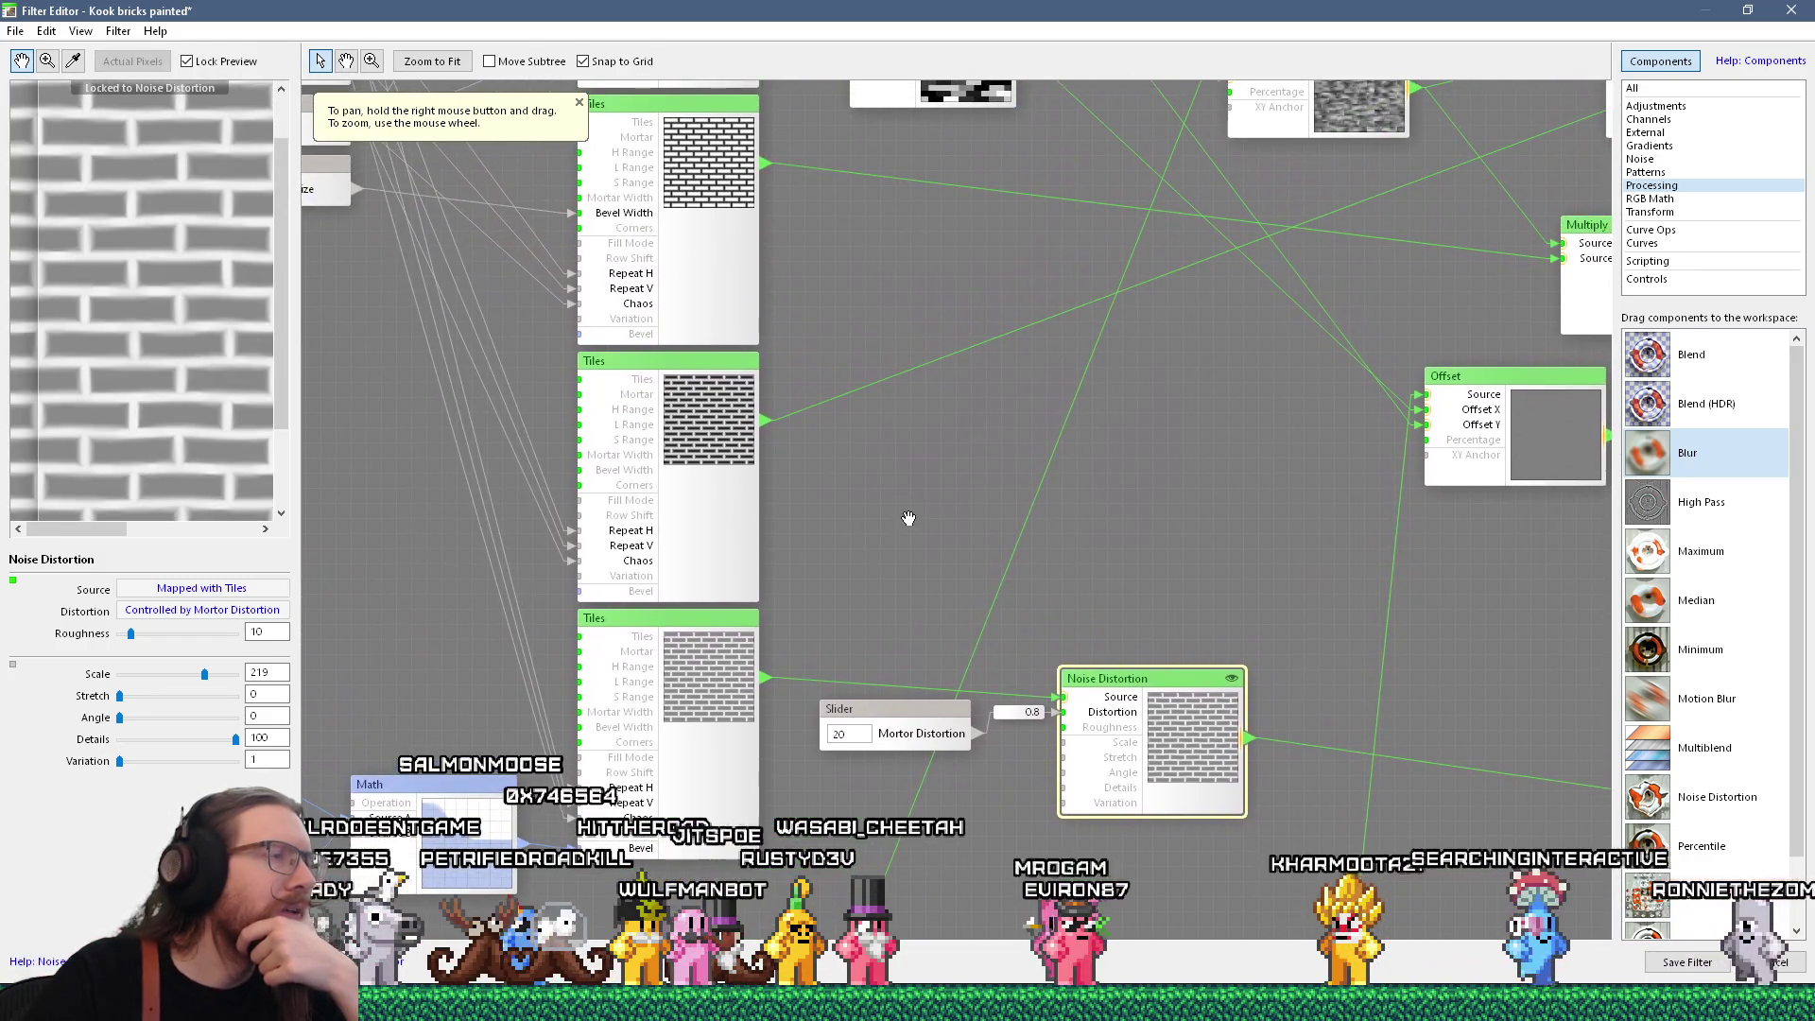
{"action": "double_click", "coordinate": [722, 513]}
{"action": "mouse_move", "coordinate": [756, 590]}
{"action": "left_mouse_down"}
{"action": "mouse_move", "coordinate": [887, 524]}
{"action": "mouse_move", "coordinate": [654, 673]}
{"action": "mouse_move", "coordinate": [598, 548]}
{"action": "mouse_move", "coordinate": [573, 624]}
{"action": "mouse_move", "coordinate": [579, 587]}
{"action": "left_mouse_up"}
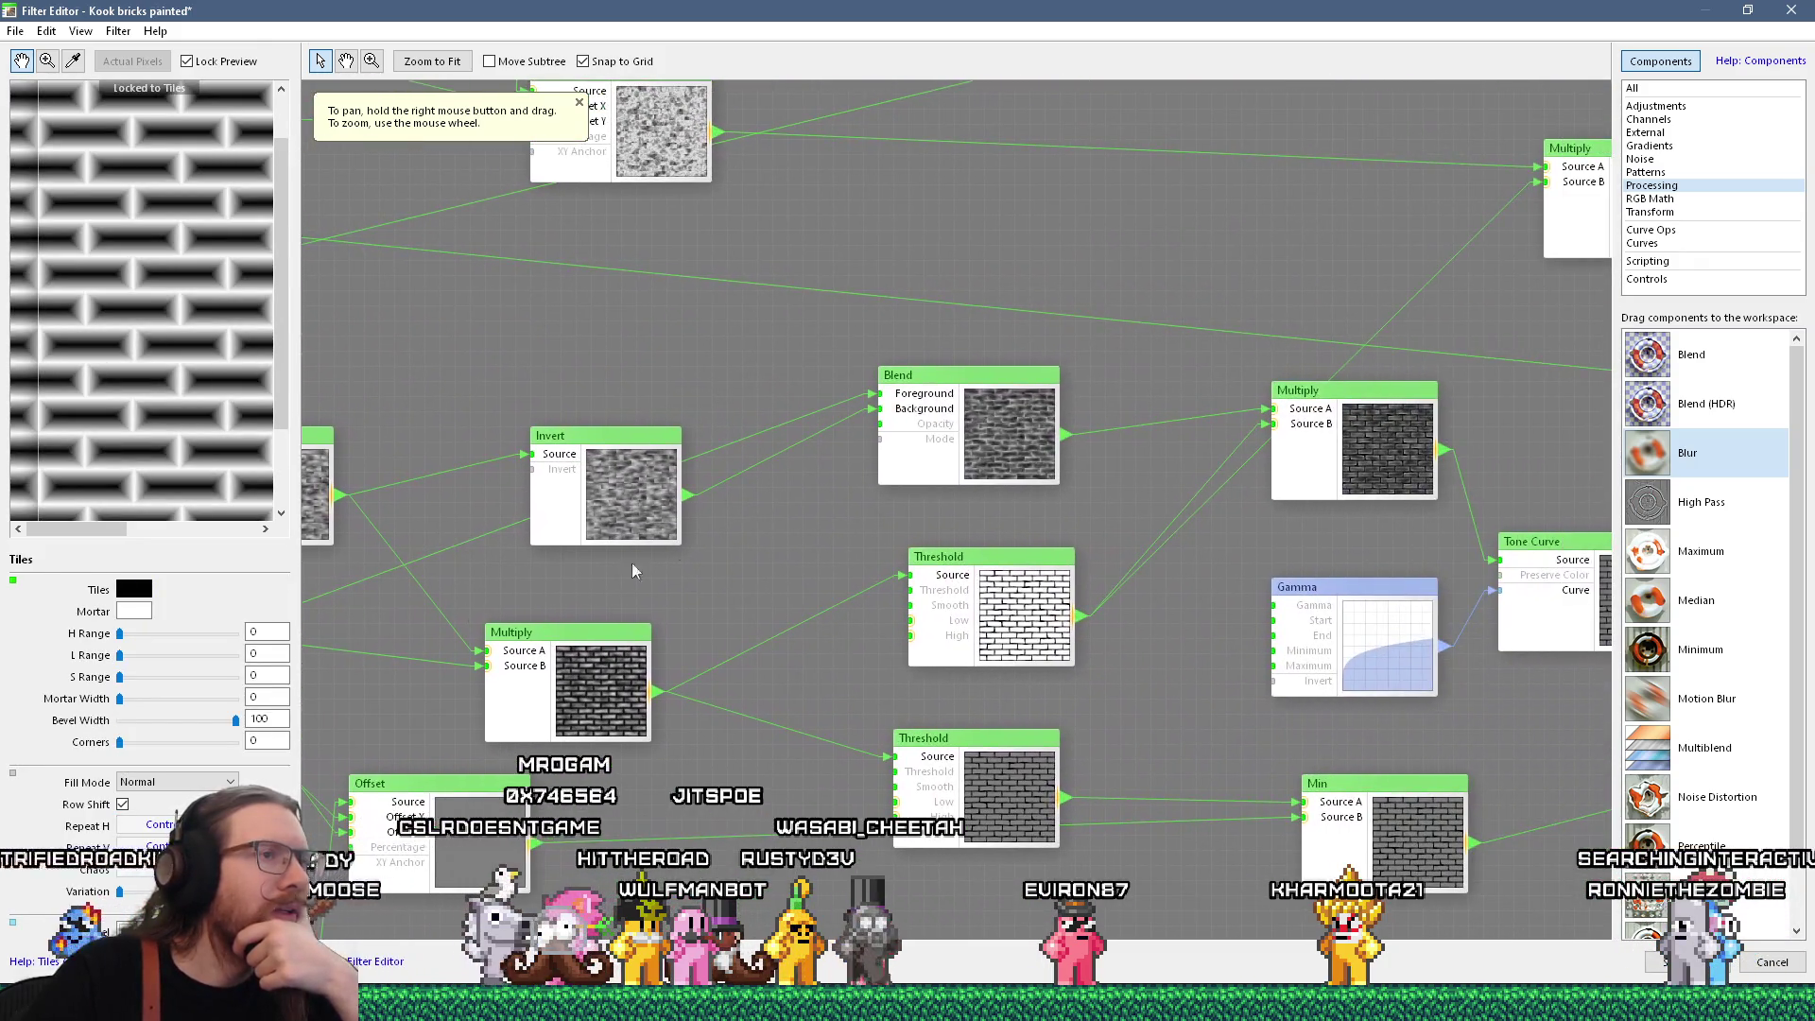
Preview the Blend, Multiply and upper Threshold nodes' outputs in turn
{"action": "double_click", "coordinate": [942, 444]}
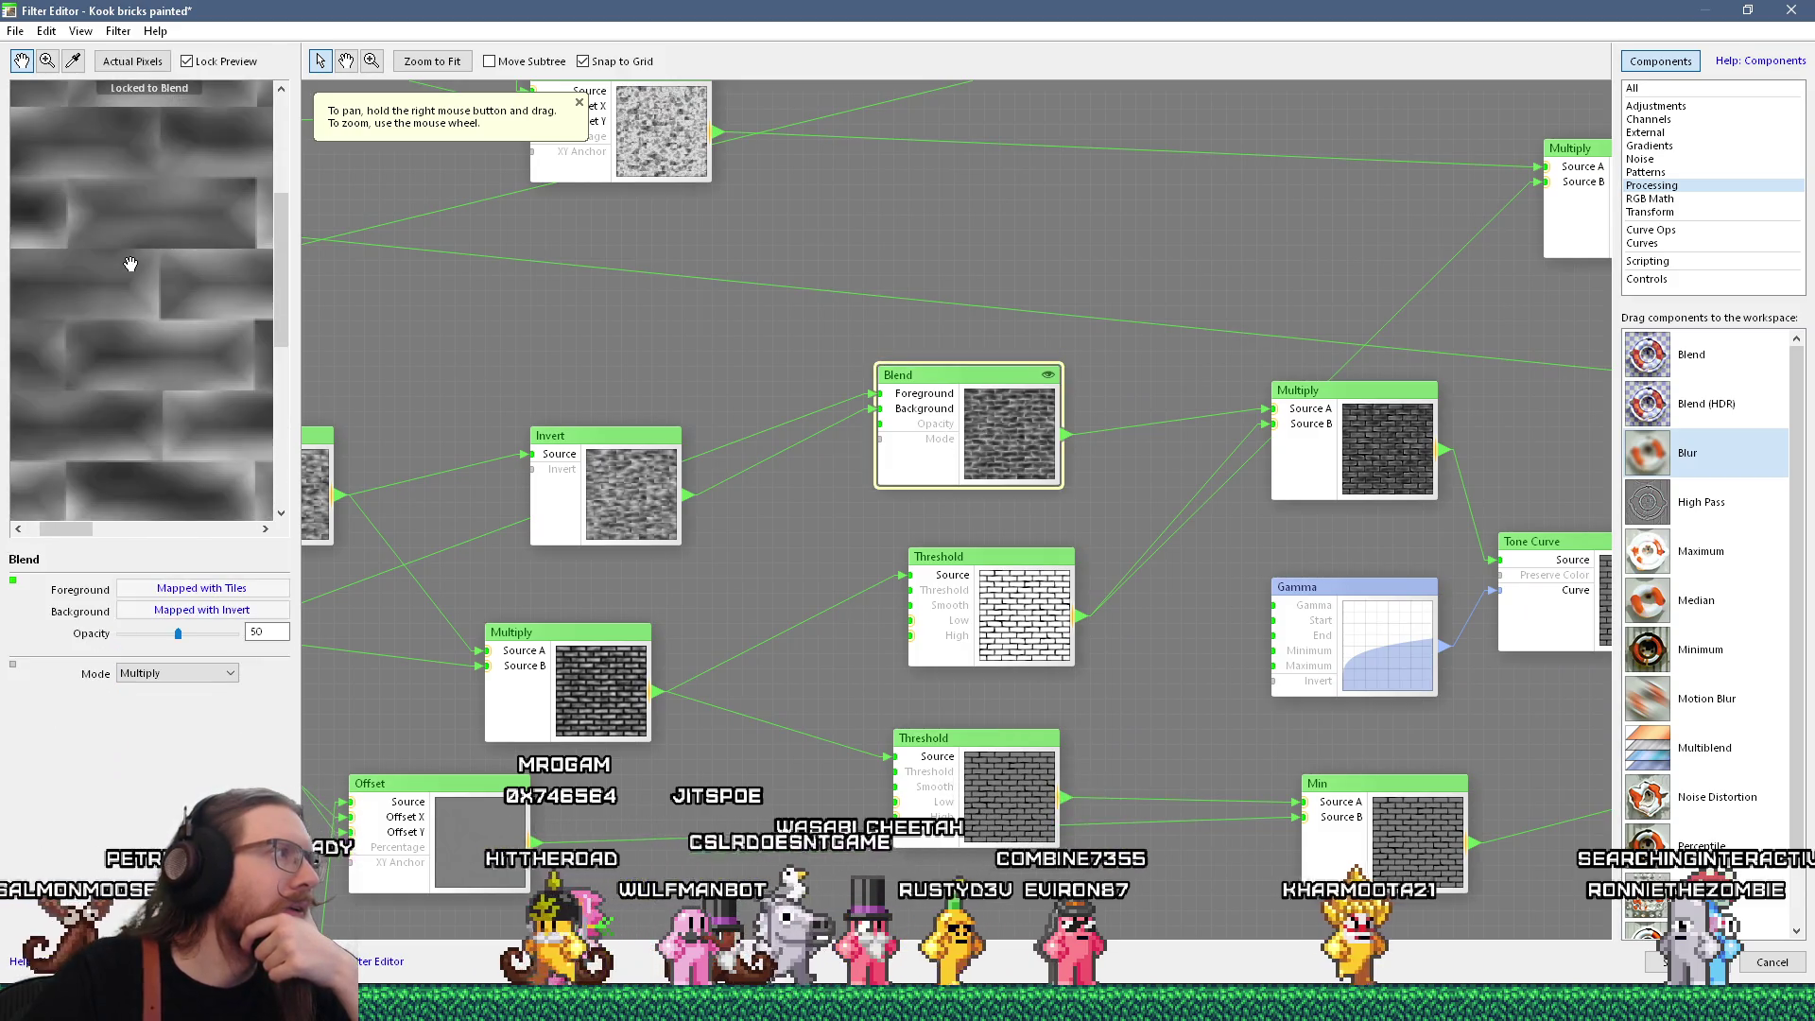
{"action": "left_click_drag", "start_coordinate": [459, 330], "coordinate": [662, 358]}
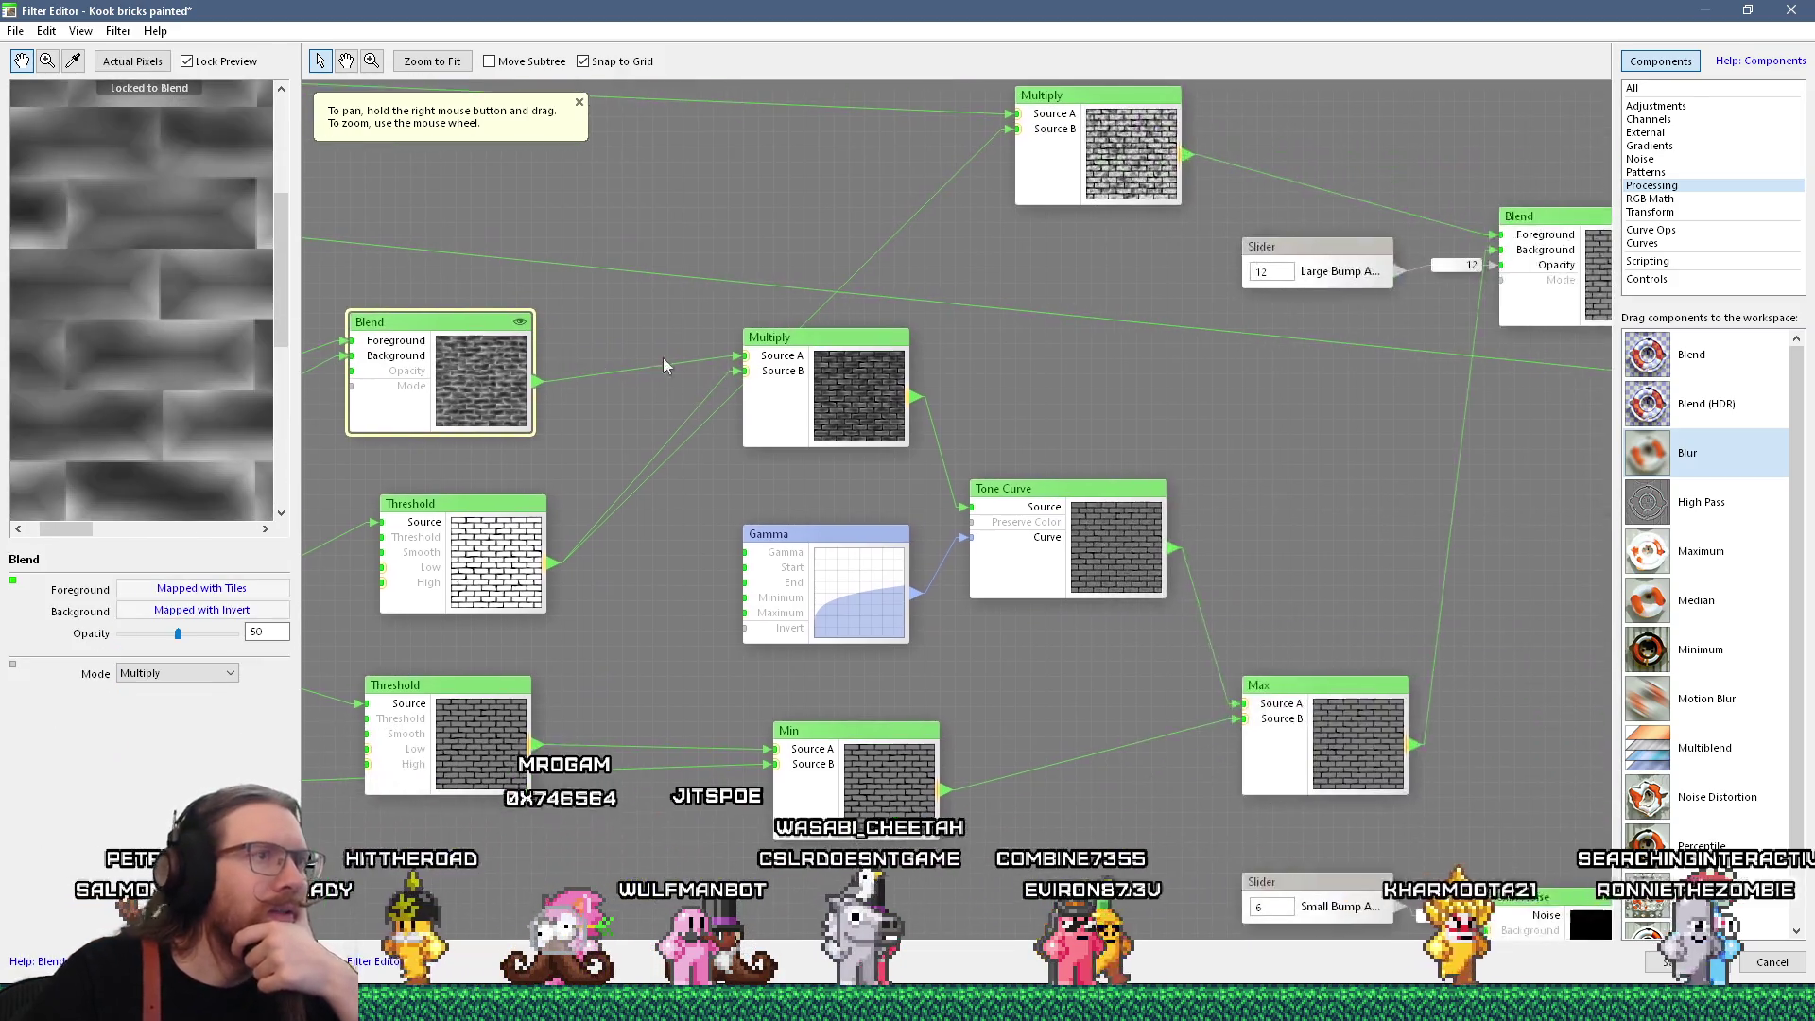
{"action": "double_click", "coordinate": [846, 359]}
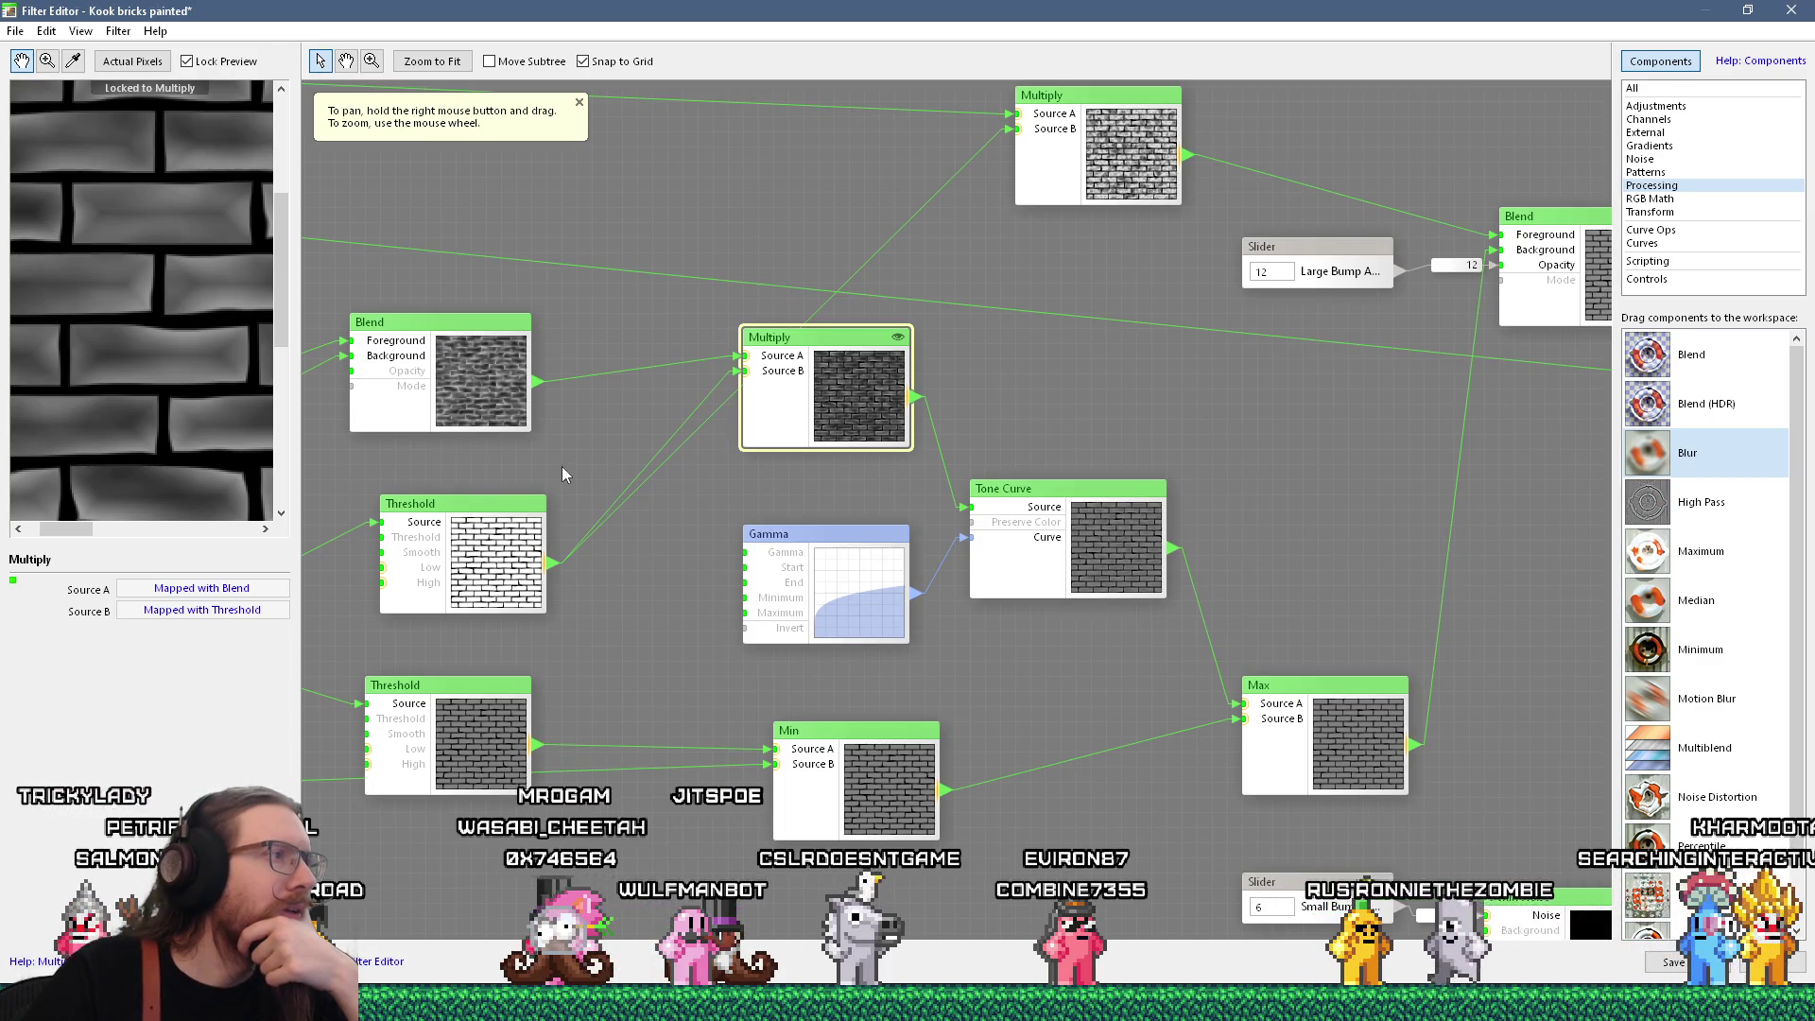
{"action": "left_click_drag", "start_coordinate": [554, 497], "coordinate": [917, 365]}
{"action": "scroll", "coordinate": [907, 378], "scroll_direction": "down", "scroll_amount": 5}
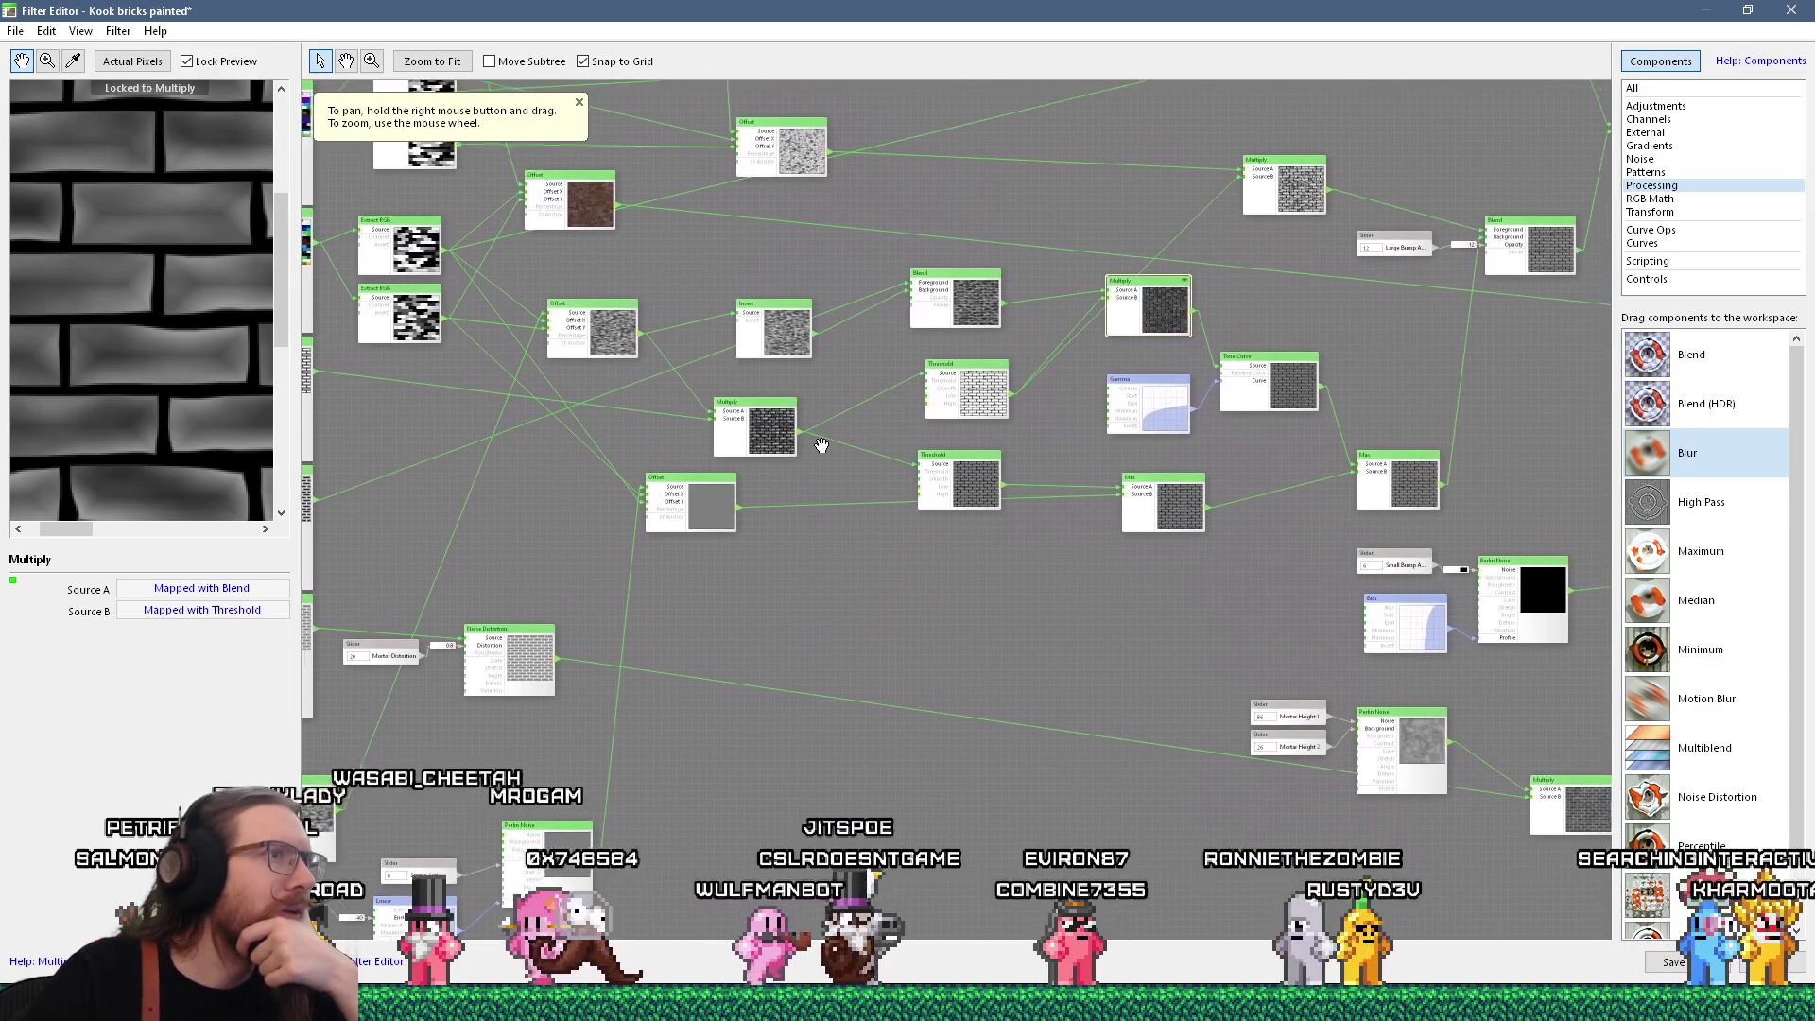
{"action": "scroll", "coordinate": [1178, 322], "scroll_direction": "up", "scroll_amount": 5}
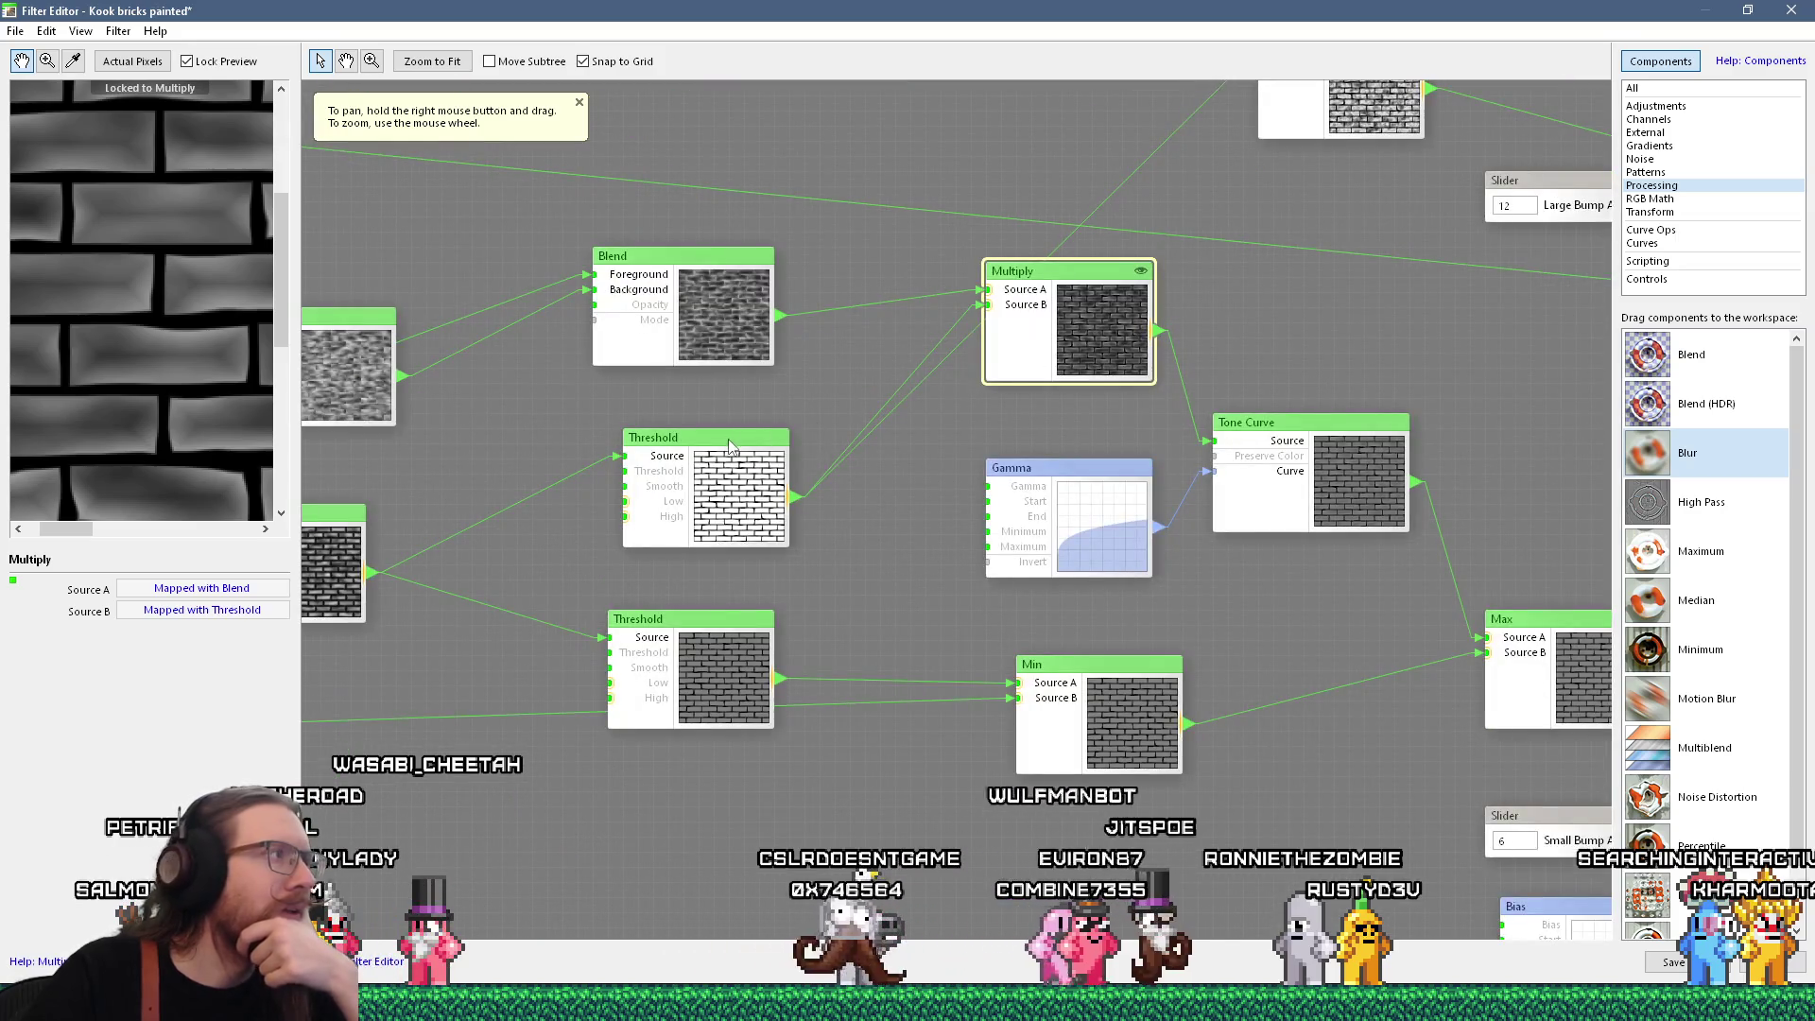
{"action": "left_click", "coordinate": [661, 491]}
Preview more Multiply and Threshold outputs, ending on the white Threshold brick mask
{"action": "mouse_move", "coordinate": [591, 501]}
{"action": "left_mouse_down"}
{"action": "mouse_move", "coordinate": [1043, 343]}
{"action": "mouse_move", "coordinate": [1089, 341]}
{"action": "mouse_move", "coordinate": [1234, 421]}
{"action": "mouse_move", "coordinate": [1281, 402]}
{"action": "left_mouse_up"}
{"action": "left_click", "coordinate": [989, 448]}
{"action": "mouse_move", "coordinate": [662, 450]}
{"action": "left_mouse_down"}
{"action": "mouse_move", "coordinate": [753, 445]}
{"action": "mouse_move", "coordinate": [822, 406]}
{"action": "mouse_move", "coordinate": [1040, 452]}
{"action": "mouse_move", "coordinate": [406, 429]}
{"action": "left_mouse_up"}
{"action": "left_click", "coordinate": [1133, 400]}
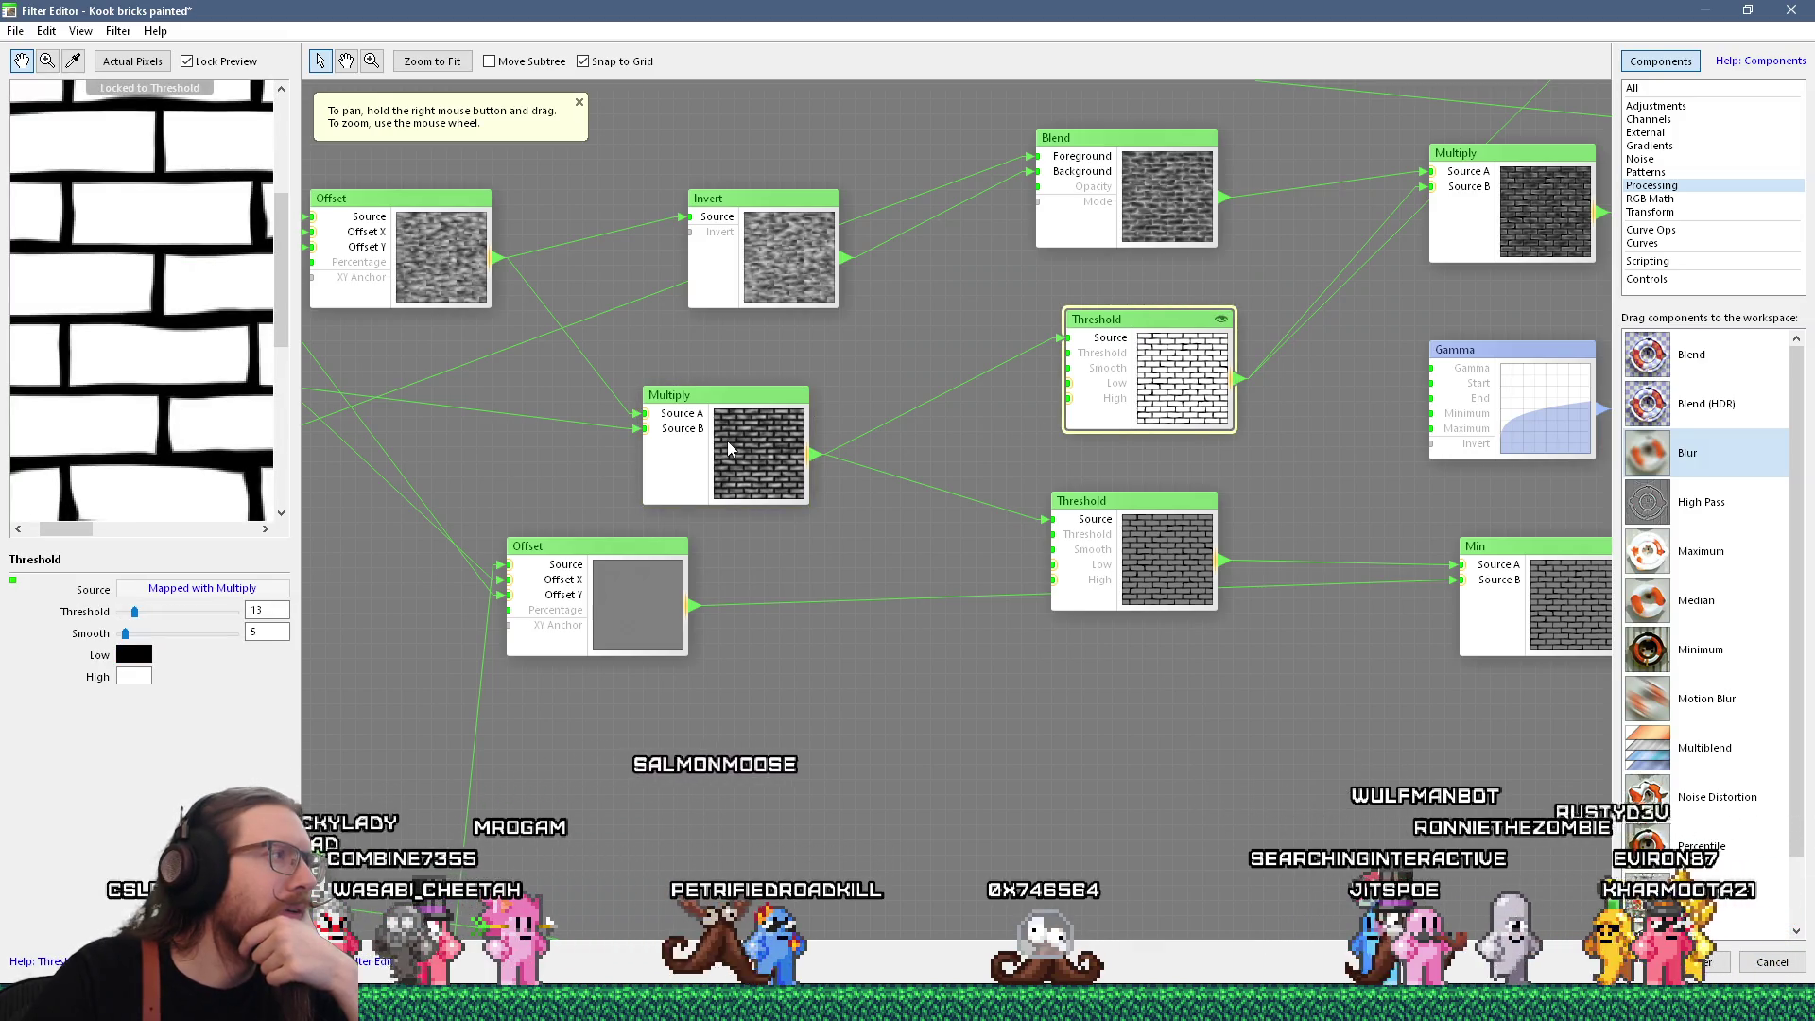
{"action": "left_click_drag", "start_coordinate": [106, 378], "coordinate": [103, 236]}
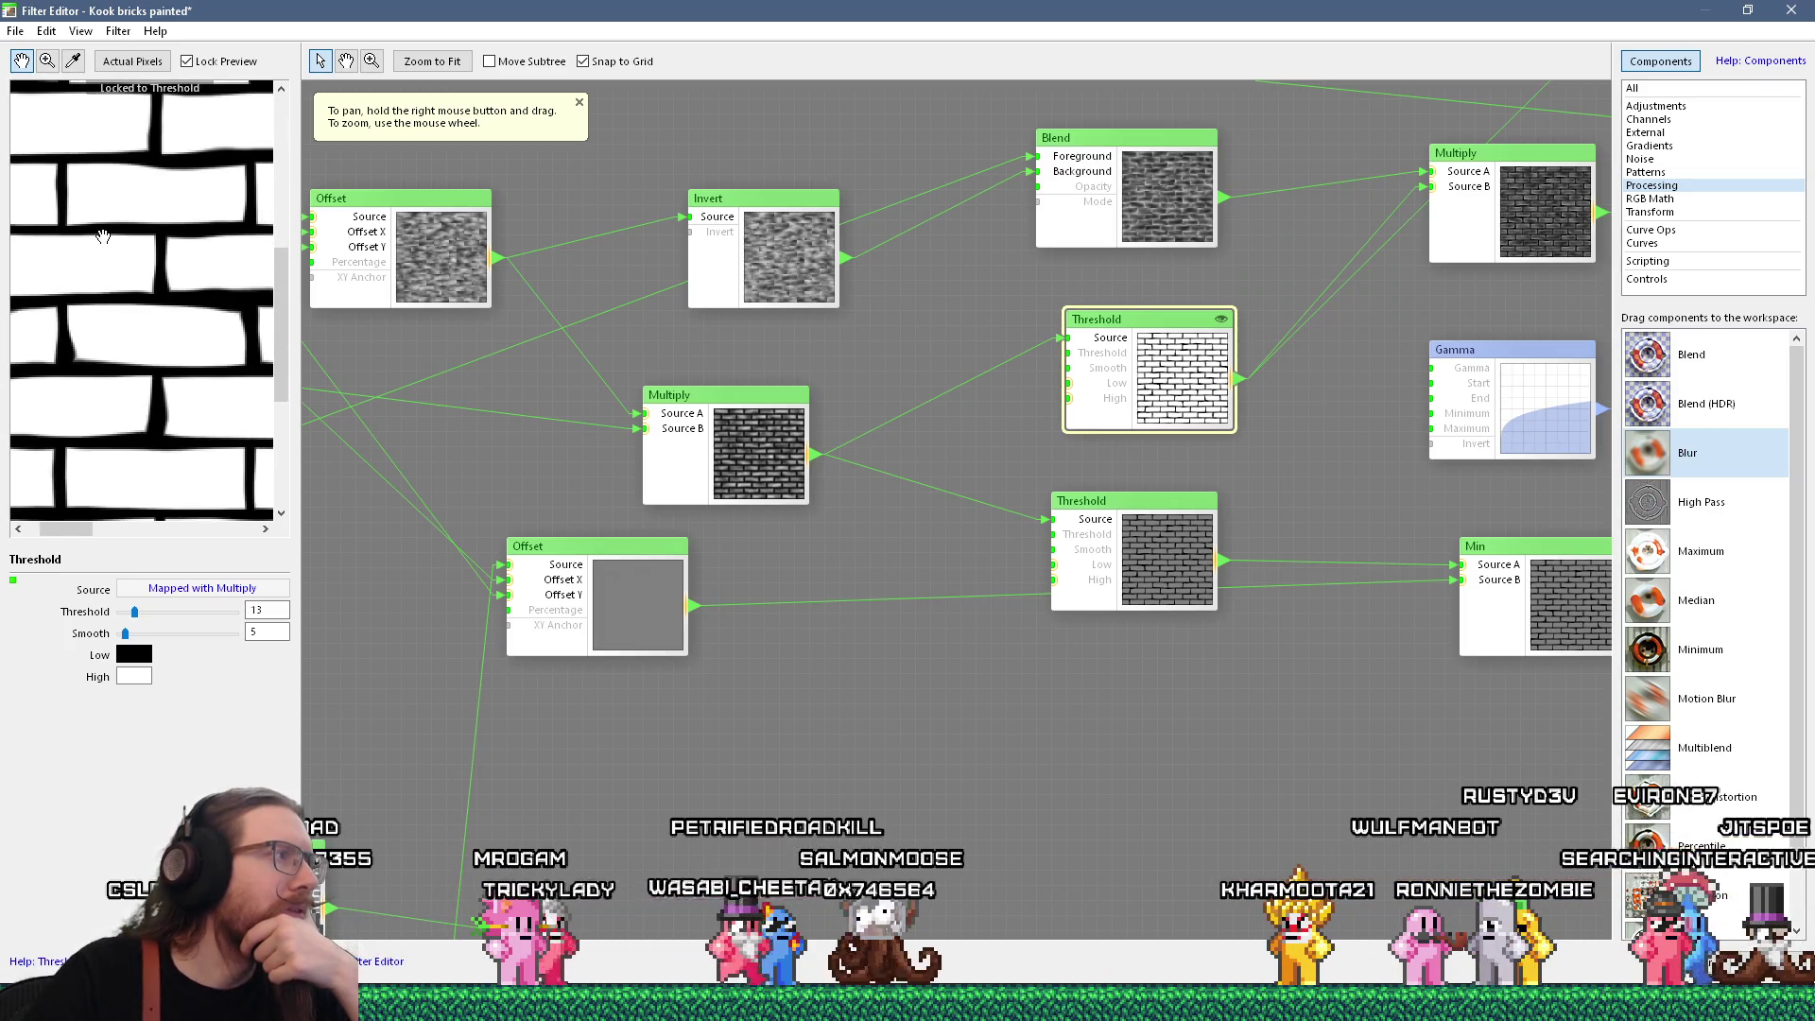
{"action": "left_click", "coordinate": [715, 438]}
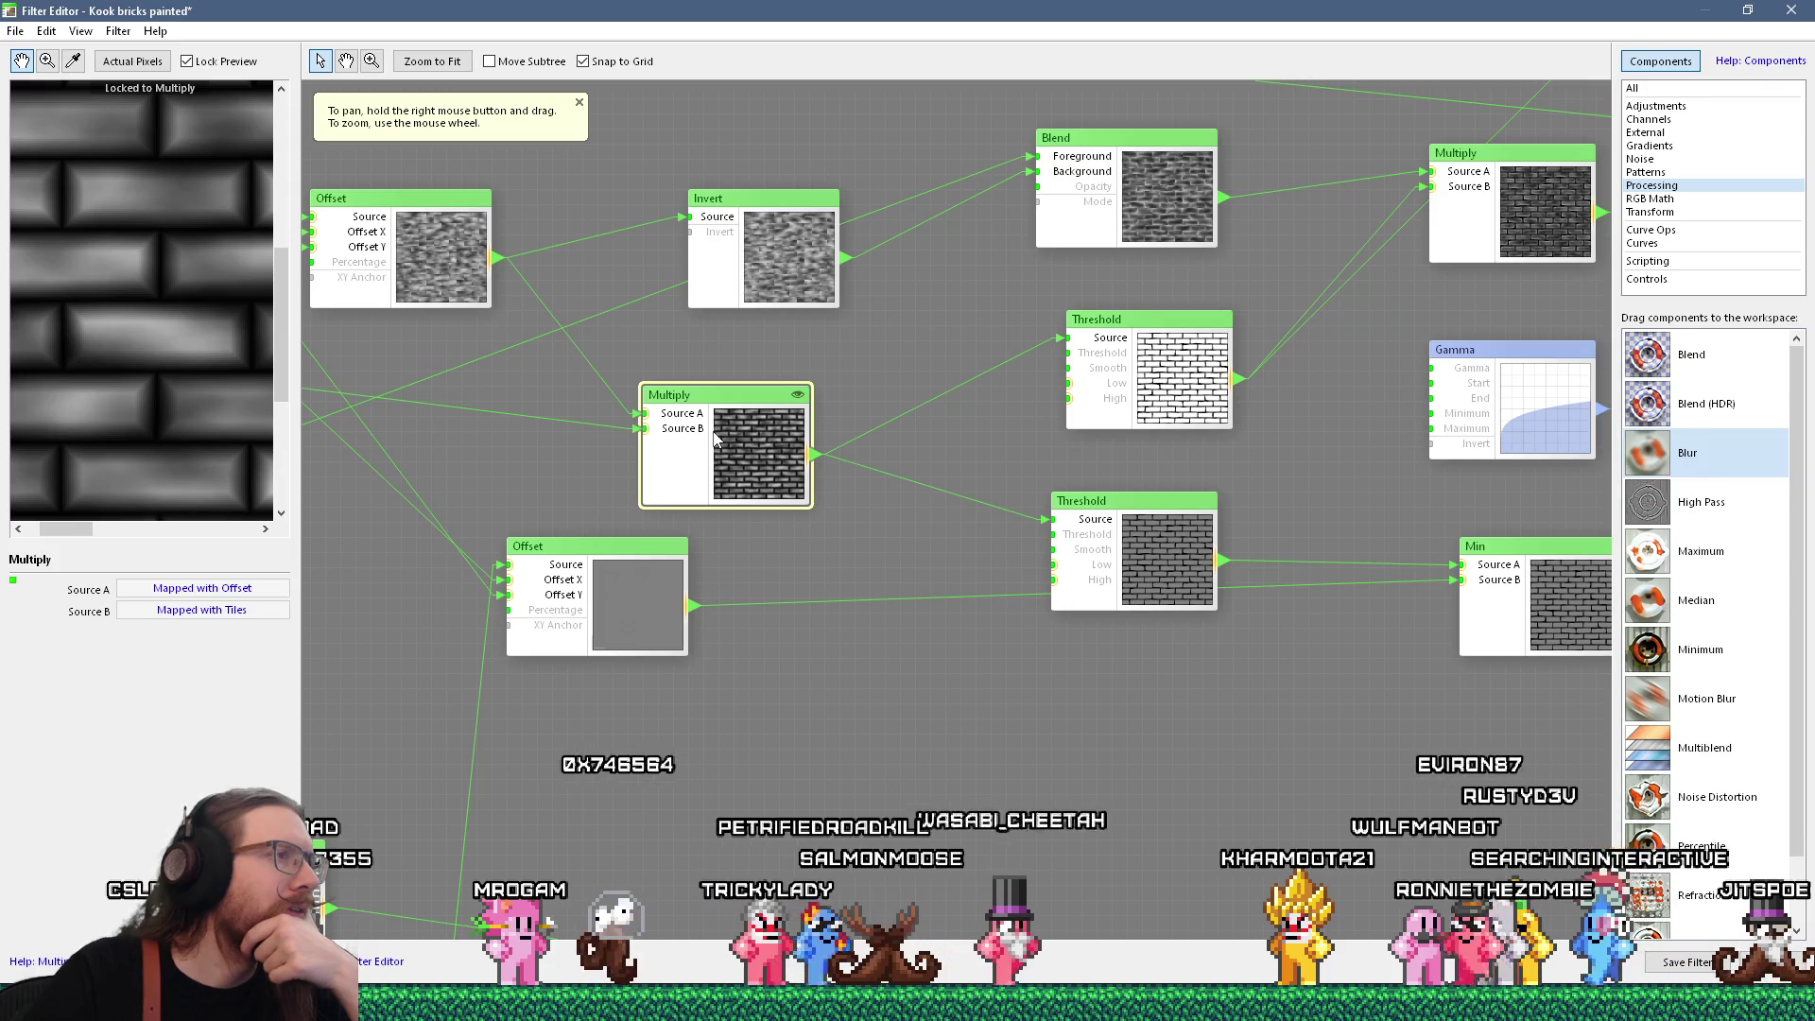
{"action": "left_click", "coordinate": [1182, 373]}
{"action": "left_click_drag", "start_coordinate": [111, 276], "coordinate": [126, 274]}
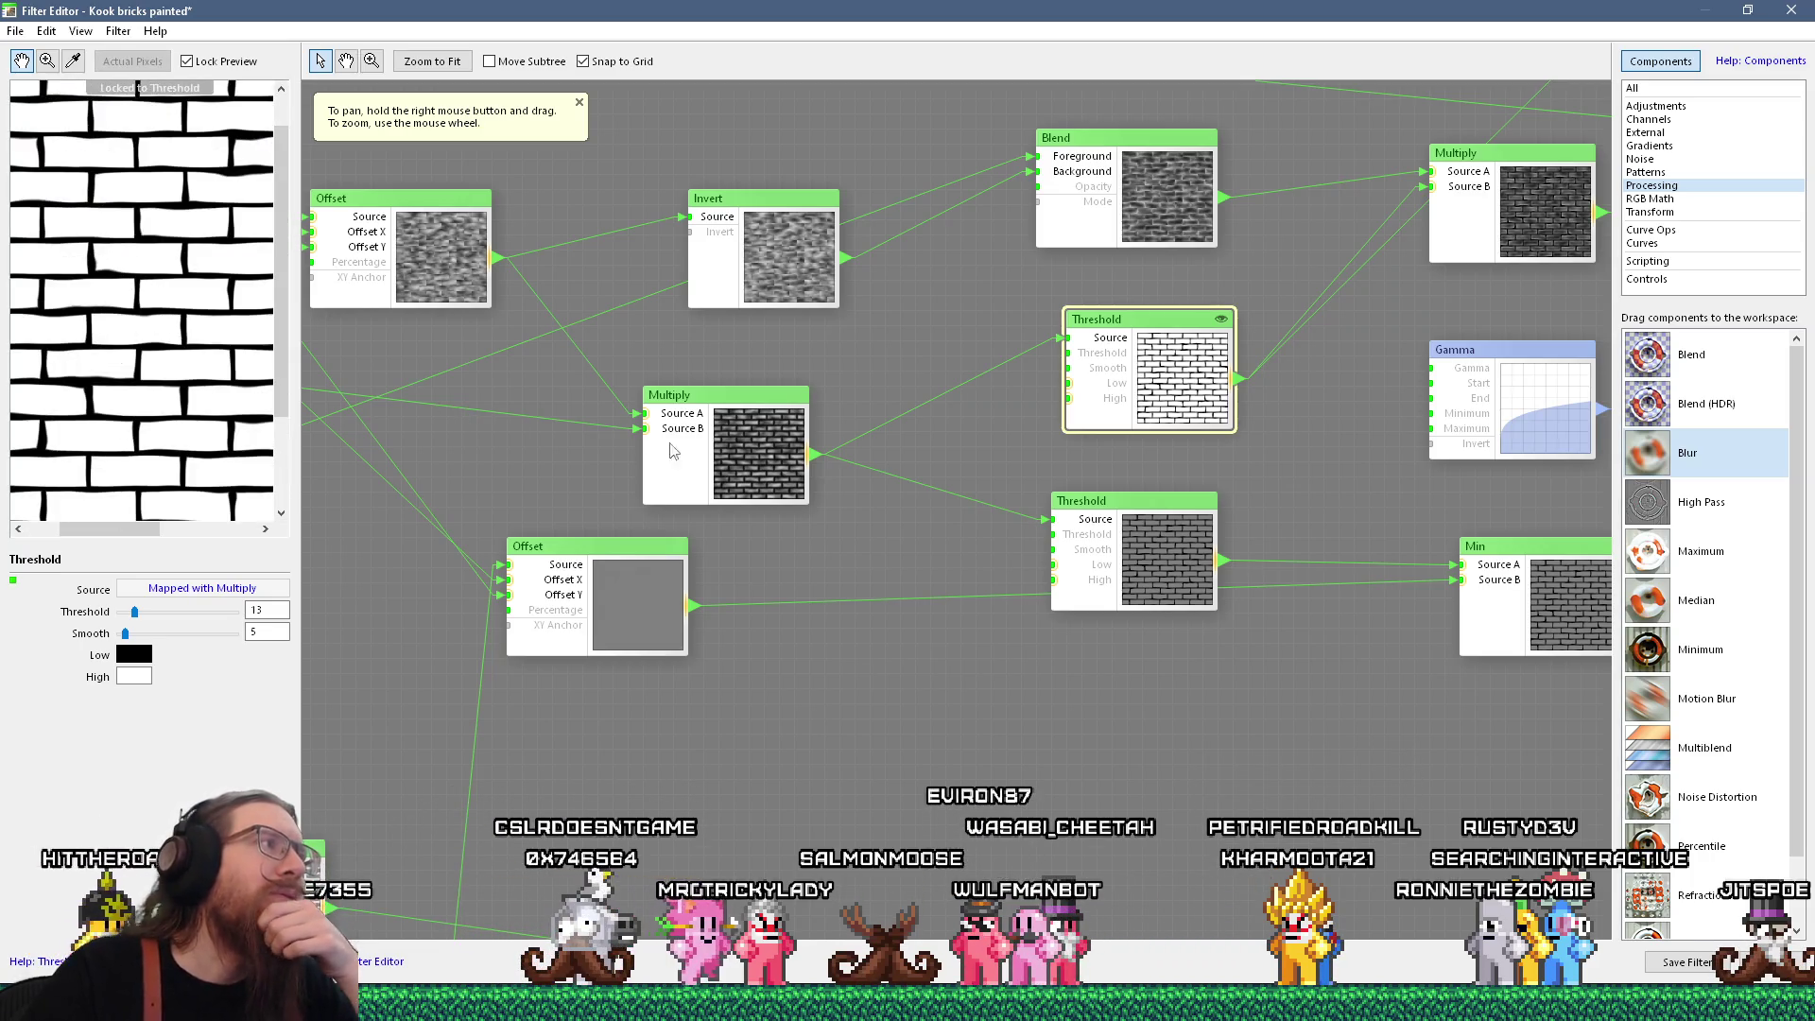
{"action": "scroll", "coordinate": [783, 477], "scroll_direction": "down", "scroll_amount": 2}
{"action": "scroll", "coordinate": [908, 501], "scroll_direction": "down", "scroll_amount": 3}
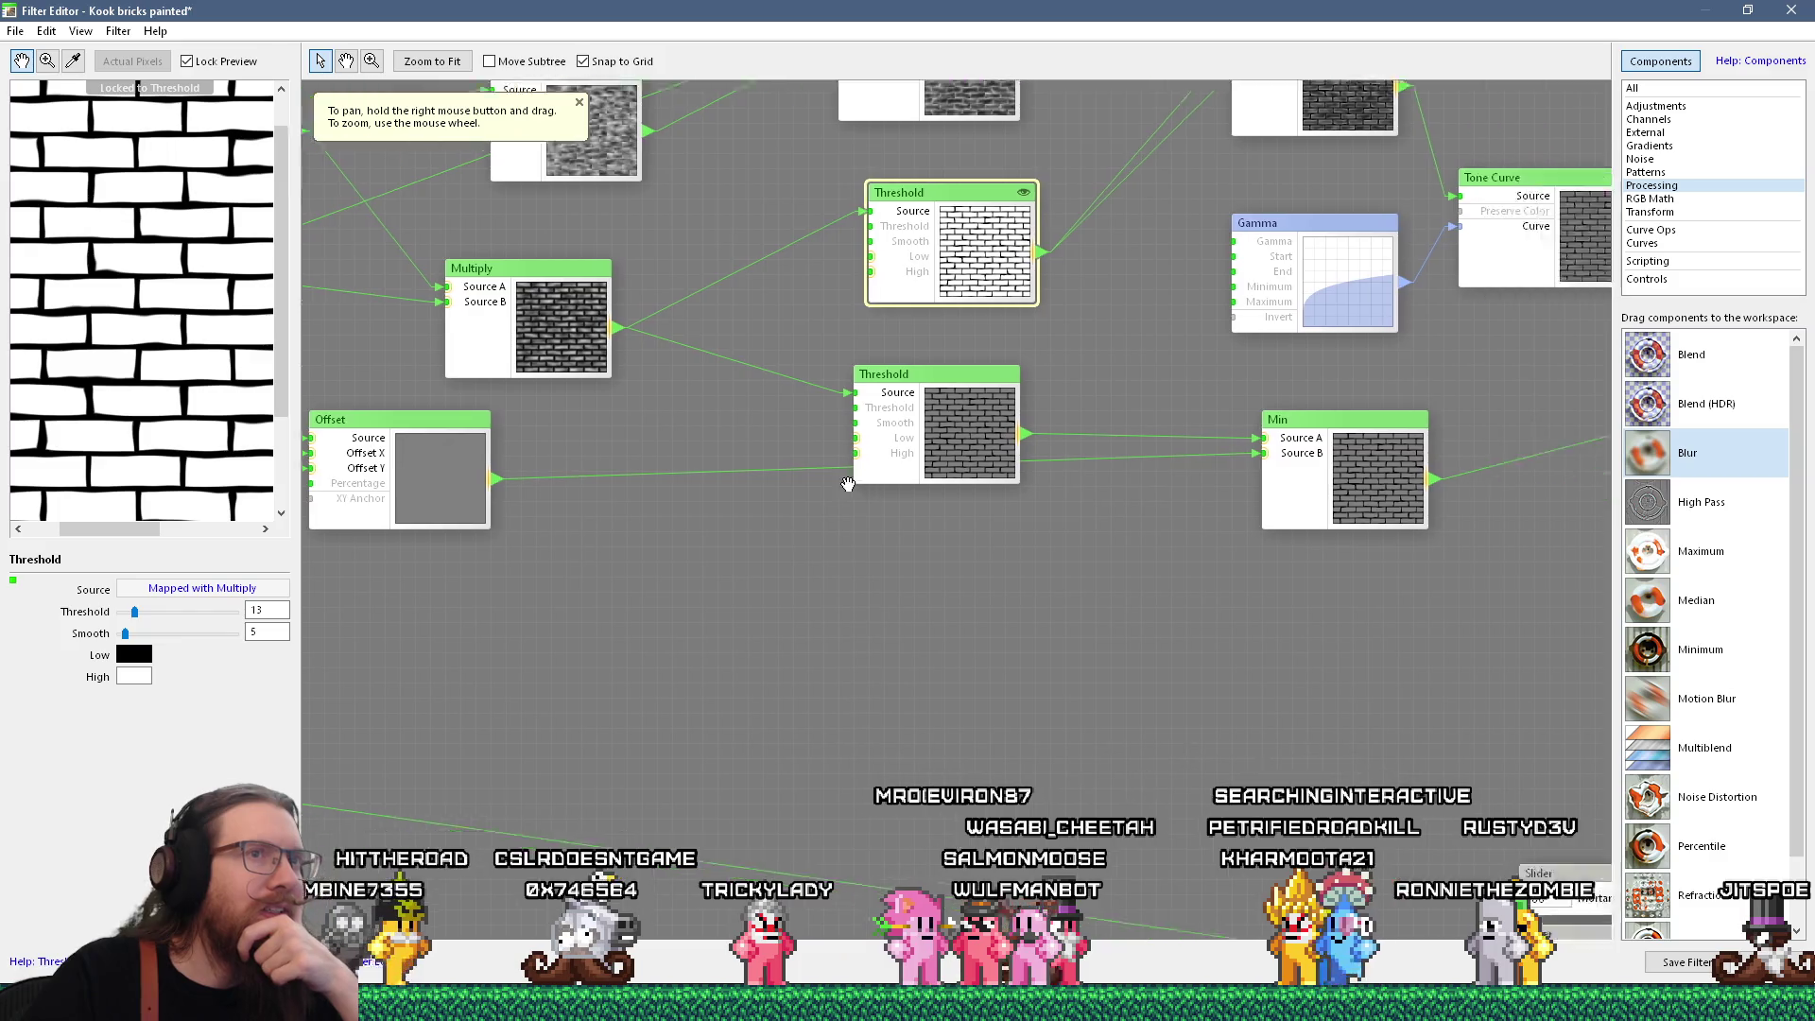
Bring the Noise Distortion, Color and Tiles nodes into view and preview the Blur node's final bricks
{"action": "left_click_drag", "start_coordinate": [961, 516], "coordinate": [1178, 396]}
{"action": "scroll", "coordinate": [649, 575], "scroll_direction": "up", "scroll_amount": 3}
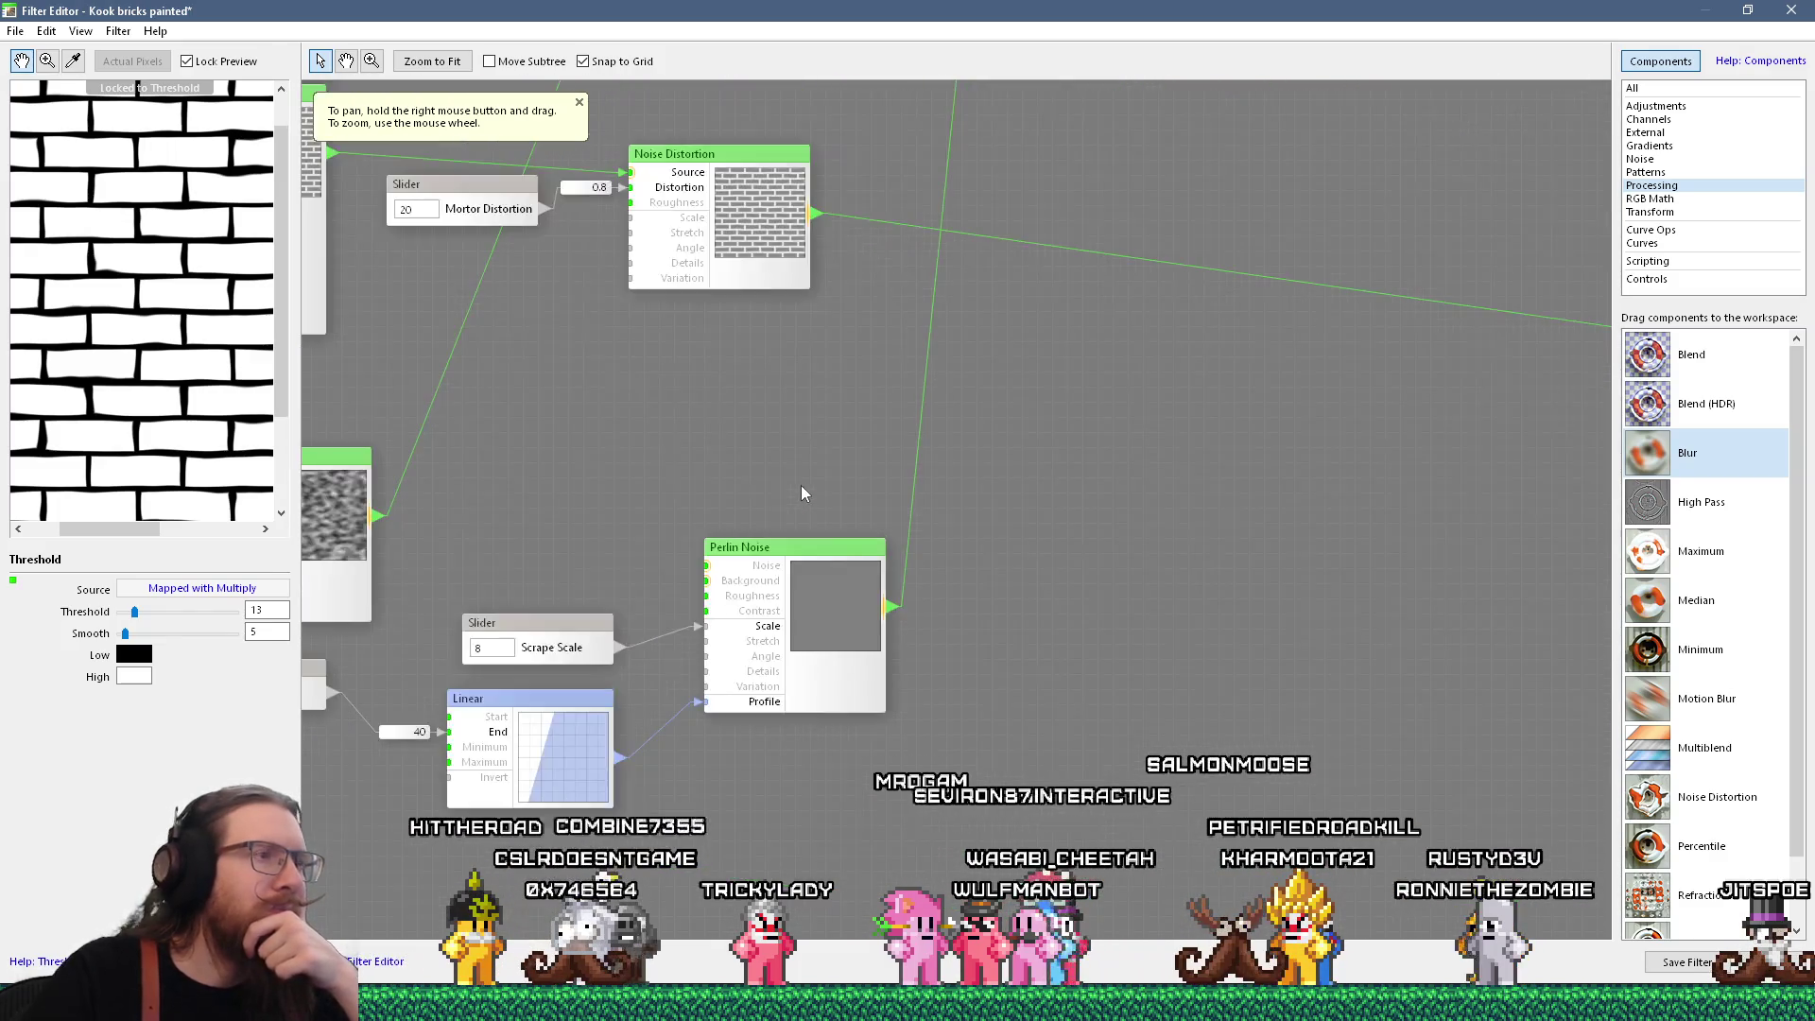
{"action": "mouse_move", "coordinate": [777, 510]}
{"action": "left_mouse_down"}
{"action": "mouse_move", "coordinate": [1106, 517]}
{"action": "mouse_move", "coordinate": [1115, 536]}
{"action": "mouse_move", "coordinate": [1000, 489]}
{"action": "mouse_move", "coordinate": [1138, 656]}
{"action": "mouse_move", "coordinate": [1061, 636]}
{"action": "mouse_move", "coordinate": [864, 435]}
{"action": "left_mouse_up"}
{"action": "mouse_move", "coordinate": [735, 460]}
{"action": "left_mouse_down"}
{"action": "mouse_move", "coordinate": [438, 563]}
{"action": "mouse_move", "coordinate": [920, 486]}
{"action": "mouse_move", "coordinate": [1138, 575]}
{"action": "left_mouse_up"}
{"action": "scroll", "coordinate": [1138, 575], "scroll_direction": "down", "scroll_amount": 6}
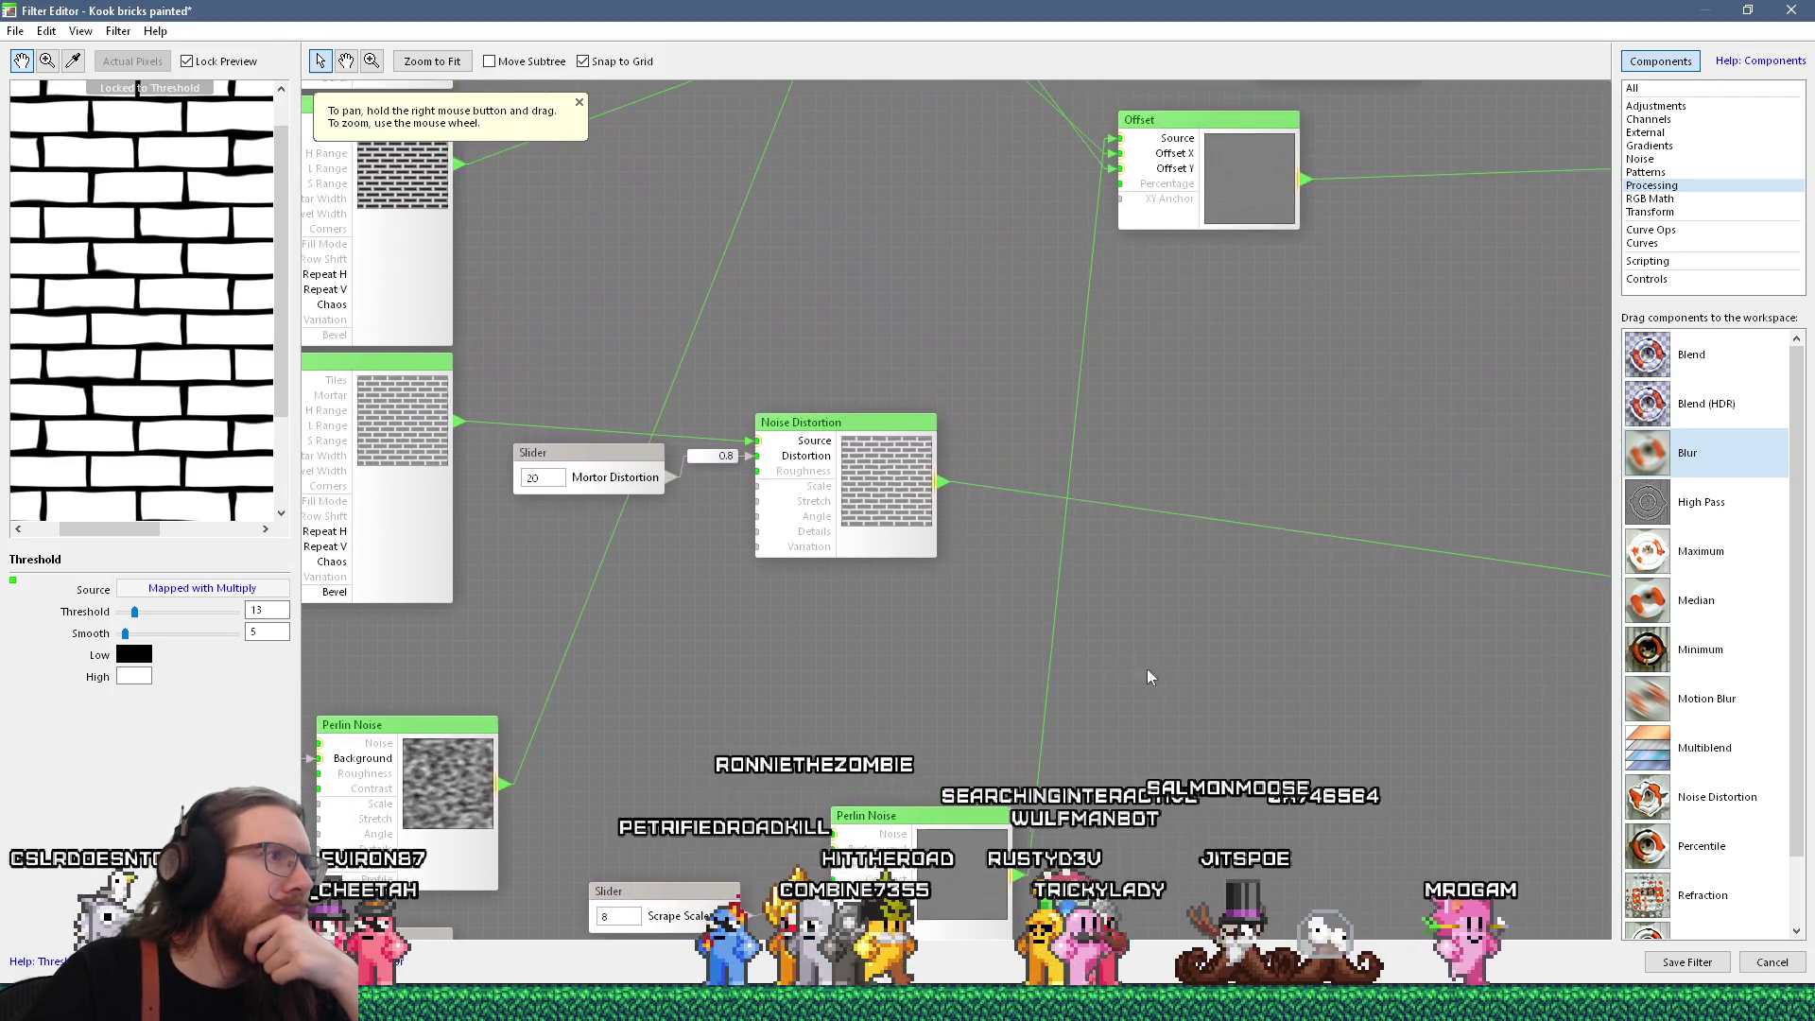
{"action": "scroll", "coordinate": [830, 308], "scroll_direction": "up", "scroll_amount": 4}
{"action": "mouse_move", "coordinate": [830, 308]}
{"action": "left_mouse_down"}
{"action": "mouse_move", "coordinate": [1120, 600]}
{"action": "mouse_move", "coordinate": [1107, 697]}
{"action": "mouse_move", "coordinate": [1087, 681]}
{"action": "mouse_move", "coordinate": [1135, 514]}
{"action": "mouse_move", "coordinate": [576, 381]}
{"action": "left_mouse_up"}
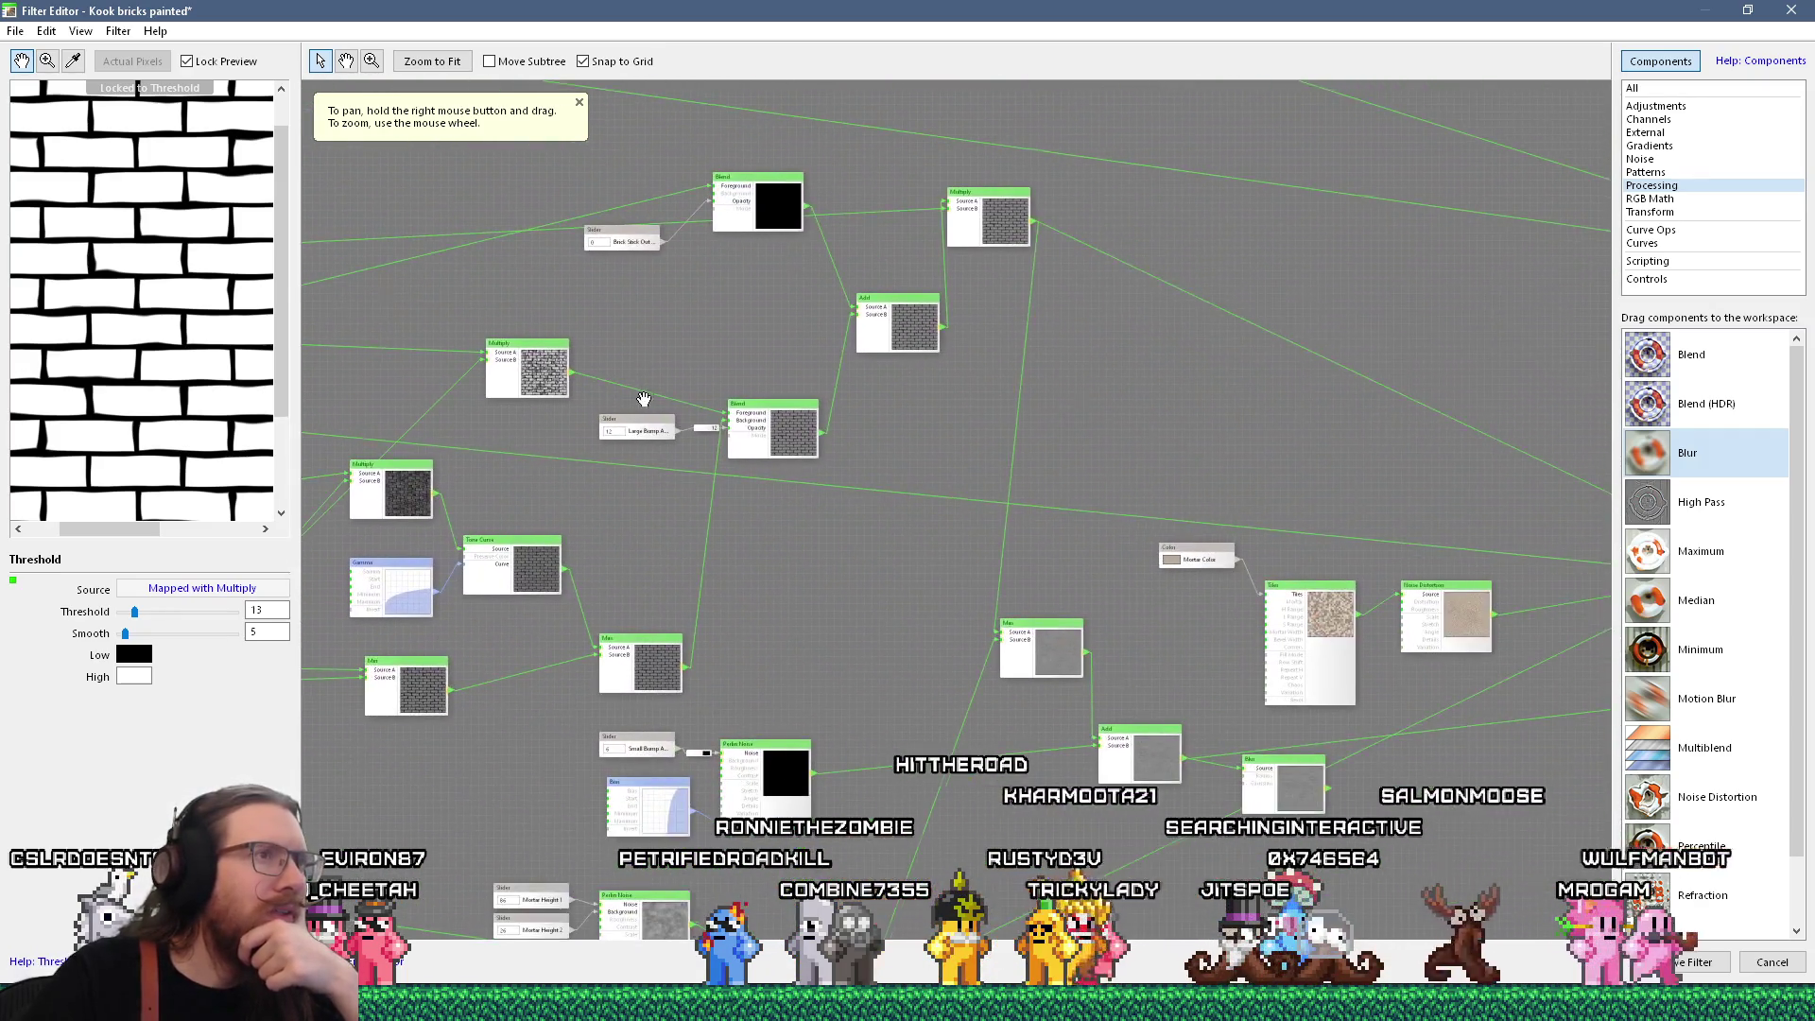
{"action": "scroll", "coordinate": [881, 416], "scroll_direction": "up", "scroll_amount": 3}
{"action": "mouse_move", "coordinate": [881, 416]}
{"action": "left_mouse_down"}
{"action": "mouse_move", "coordinate": [526, 316]}
{"action": "mouse_move", "coordinate": [765, 320]}
{"action": "mouse_move", "coordinate": [829, 240]}
{"action": "left_mouse_up"}
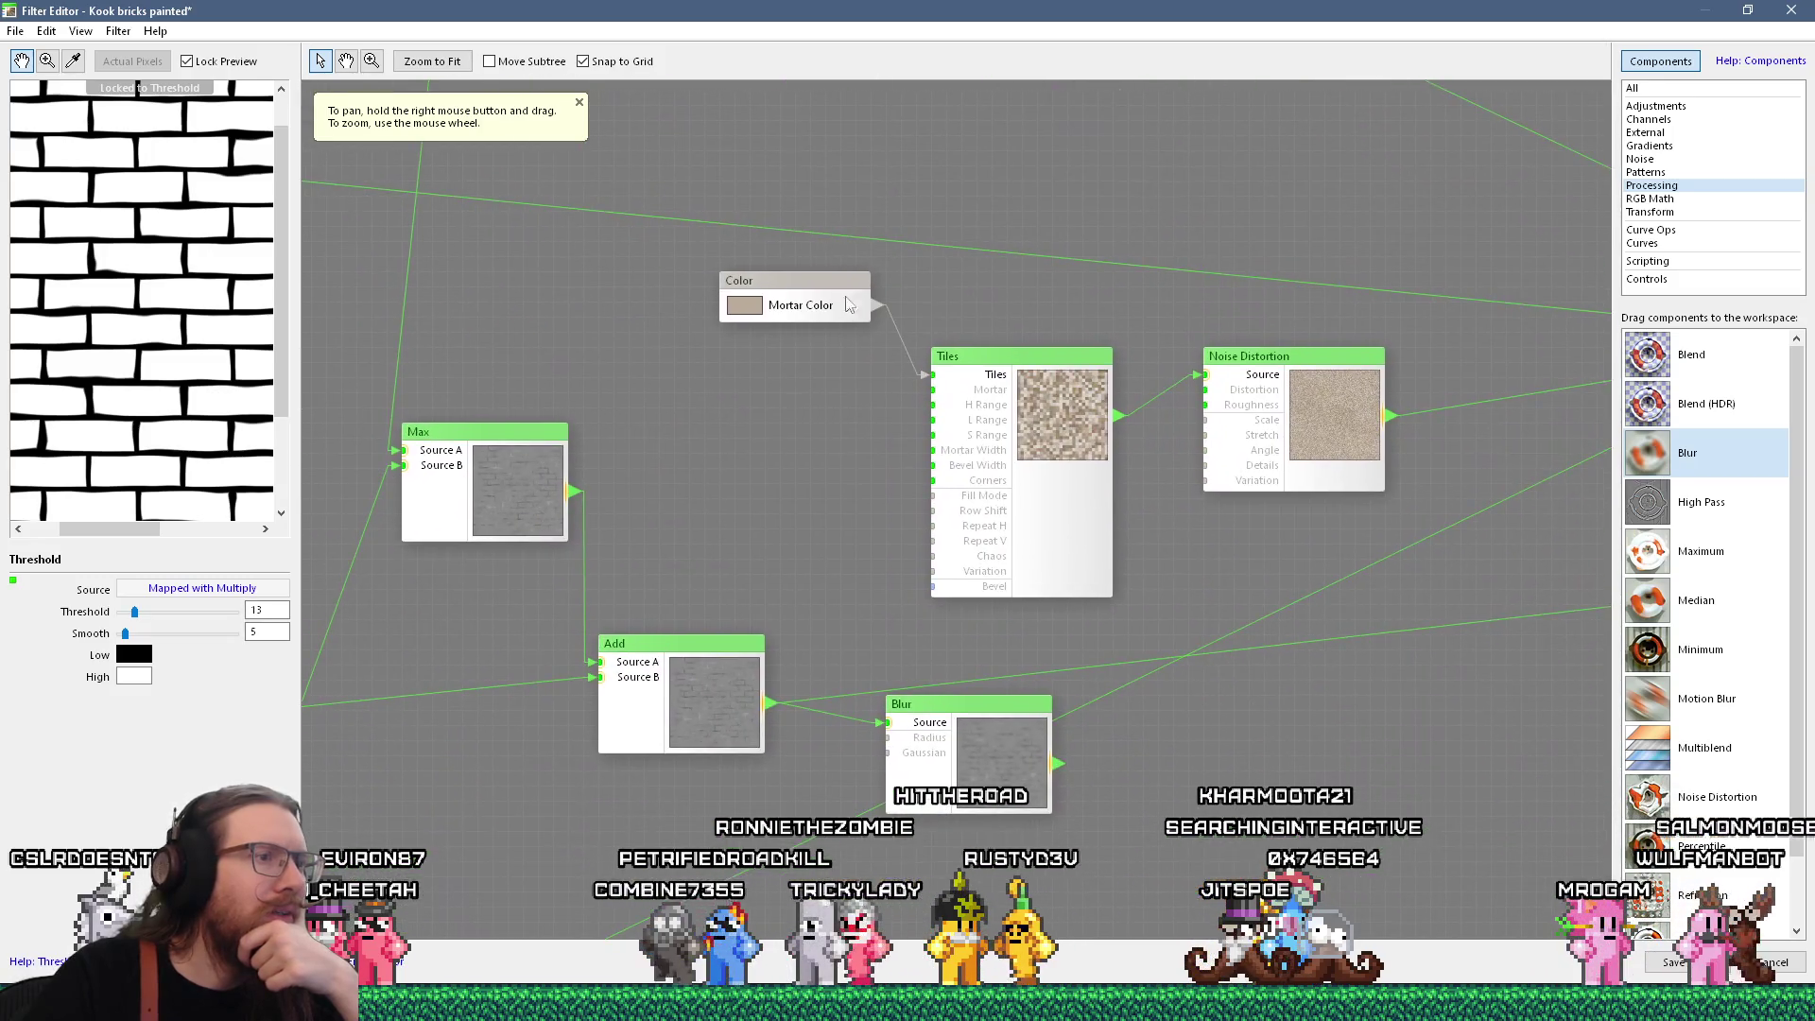
{"action": "left_click", "coordinate": [964, 728]}
Bring the Mortar Height sliders (86 and 26) into view and select Mortar Height 1
{"action": "mouse_move", "coordinate": [432, 445]}
{"action": "left_mouse_down"}
{"action": "mouse_move", "coordinate": [919, 360]}
{"action": "mouse_move", "coordinate": [1267, 234]}
{"action": "left_mouse_up"}
{"action": "mouse_move", "coordinate": [387, 585]}
{"action": "left_mouse_down"}
{"action": "mouse_move", "coordinate": [499, 509]}
{"action": "mouse_move", "coordinate": [813, 406]}
{"action": "left_mouse_up"}
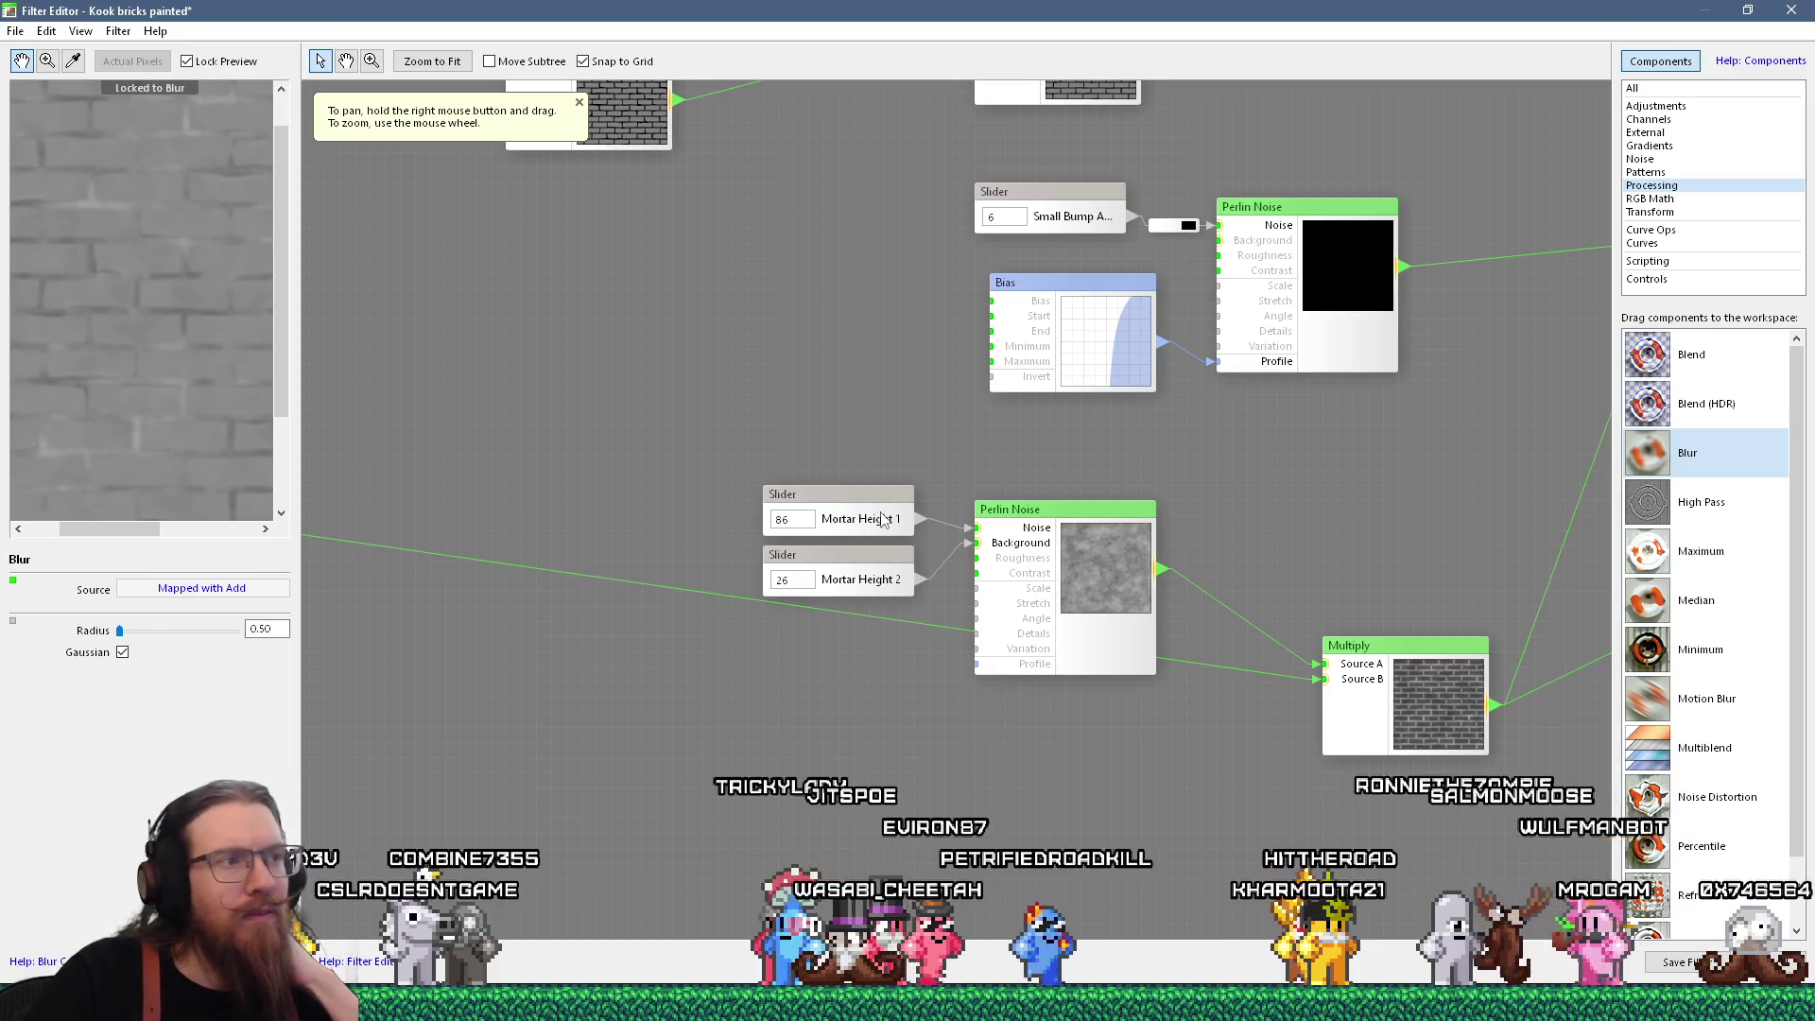
{"action": "left_click", "coordinate": [877, 517]}
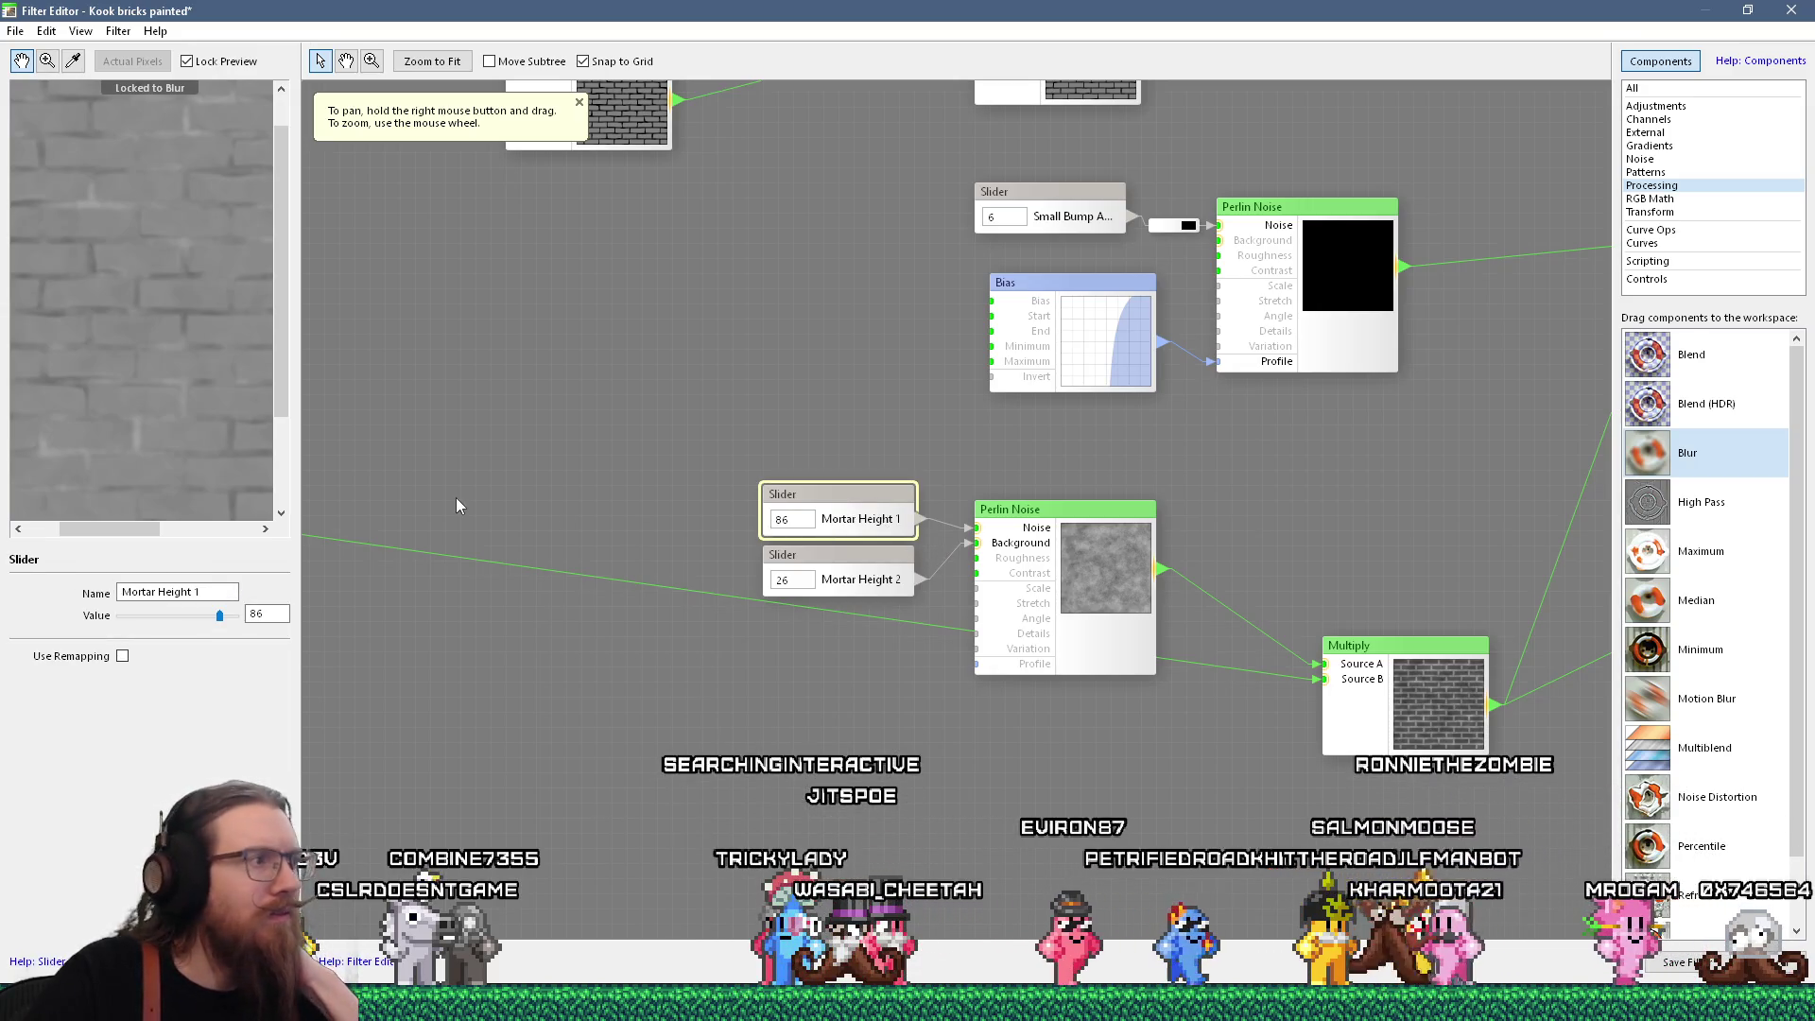
Set Mortar Height 1 to 64 and Mortar Height 2 to 41
{"action": "left_click", "coordinate": [195, 615]}
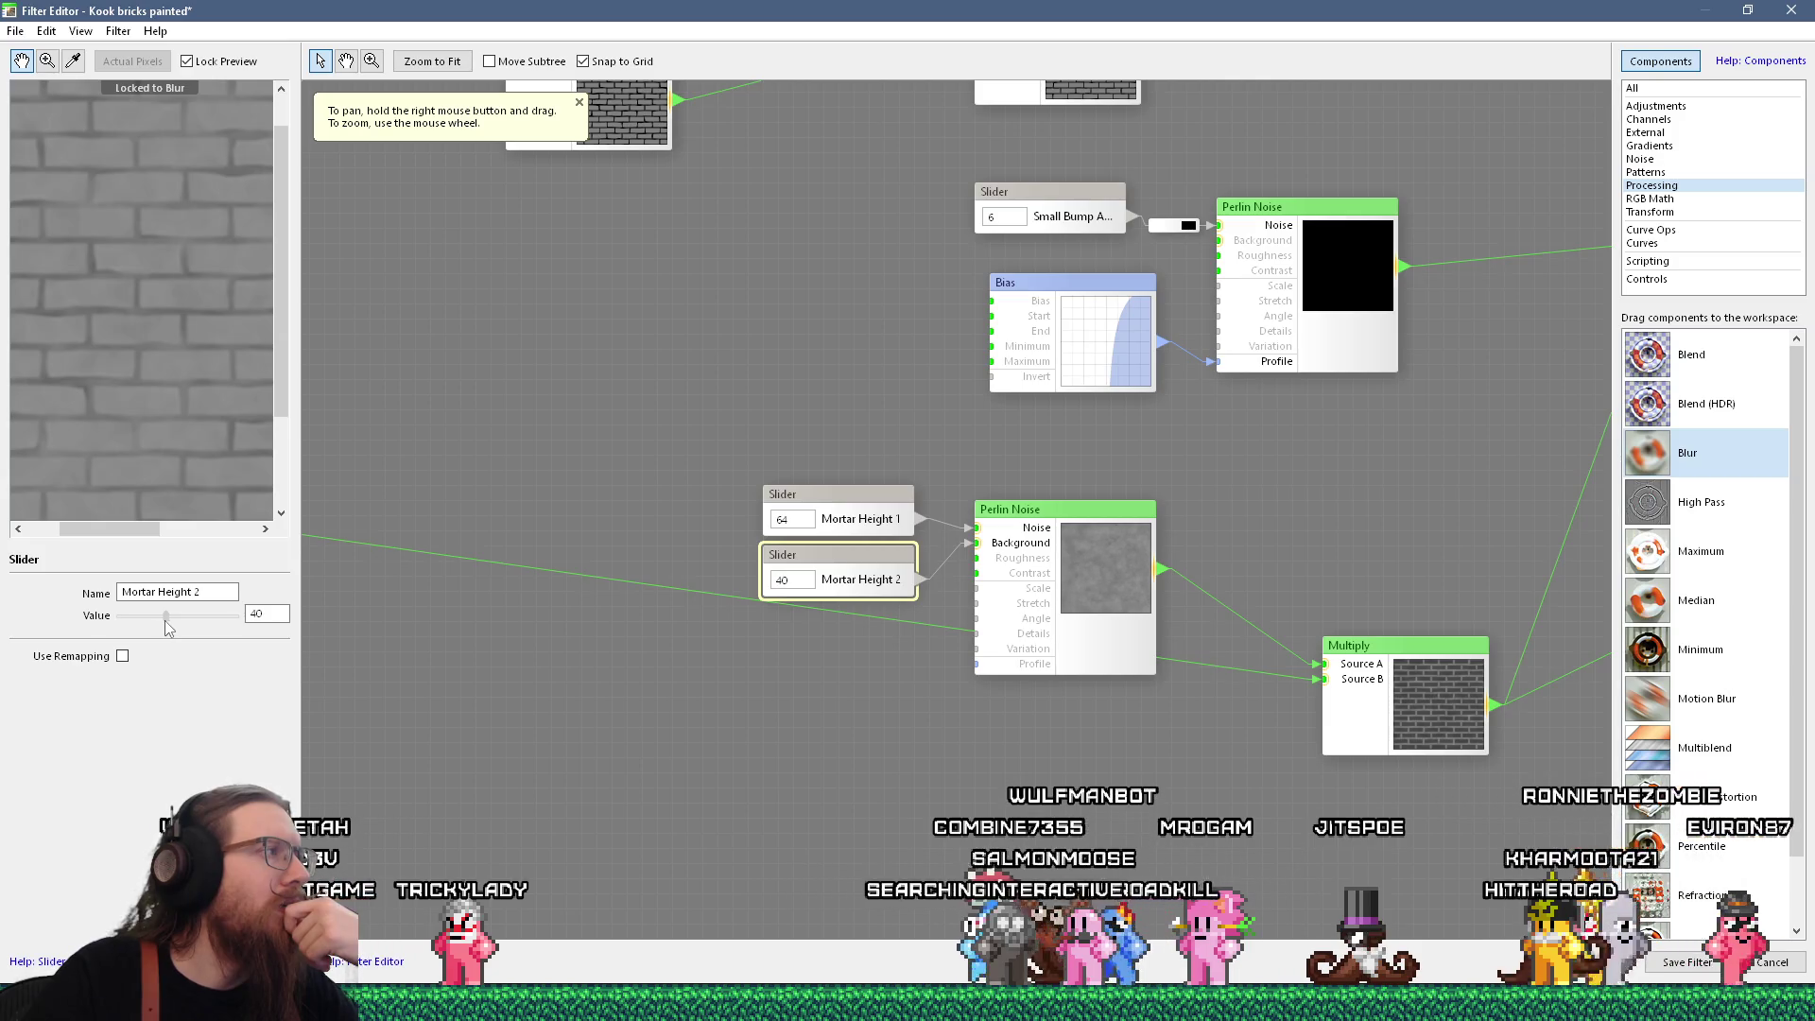
{"action": "scroll", "coordinate": [131, 420], "scroll_direction": "down", "scroll_amount": 1}
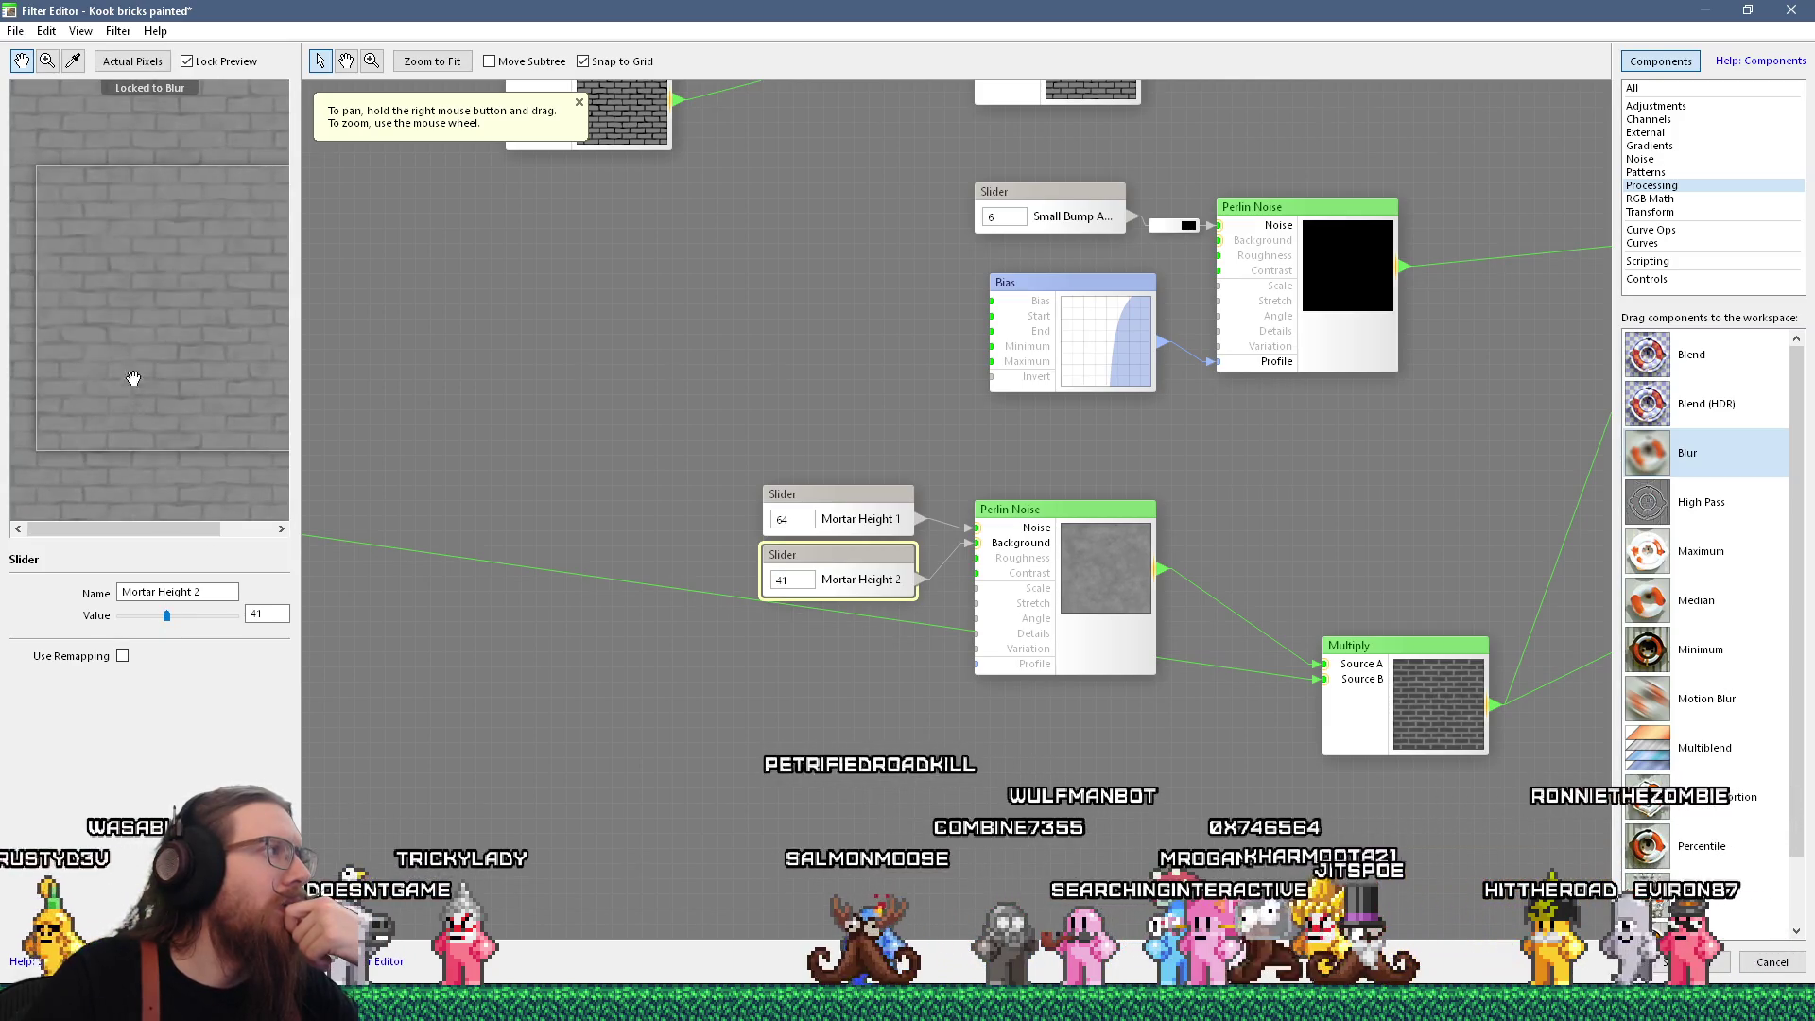
{"action": "scroll", "coordinate": [115, 334], "scroll_direction": "up", "scroll_amount": 1}
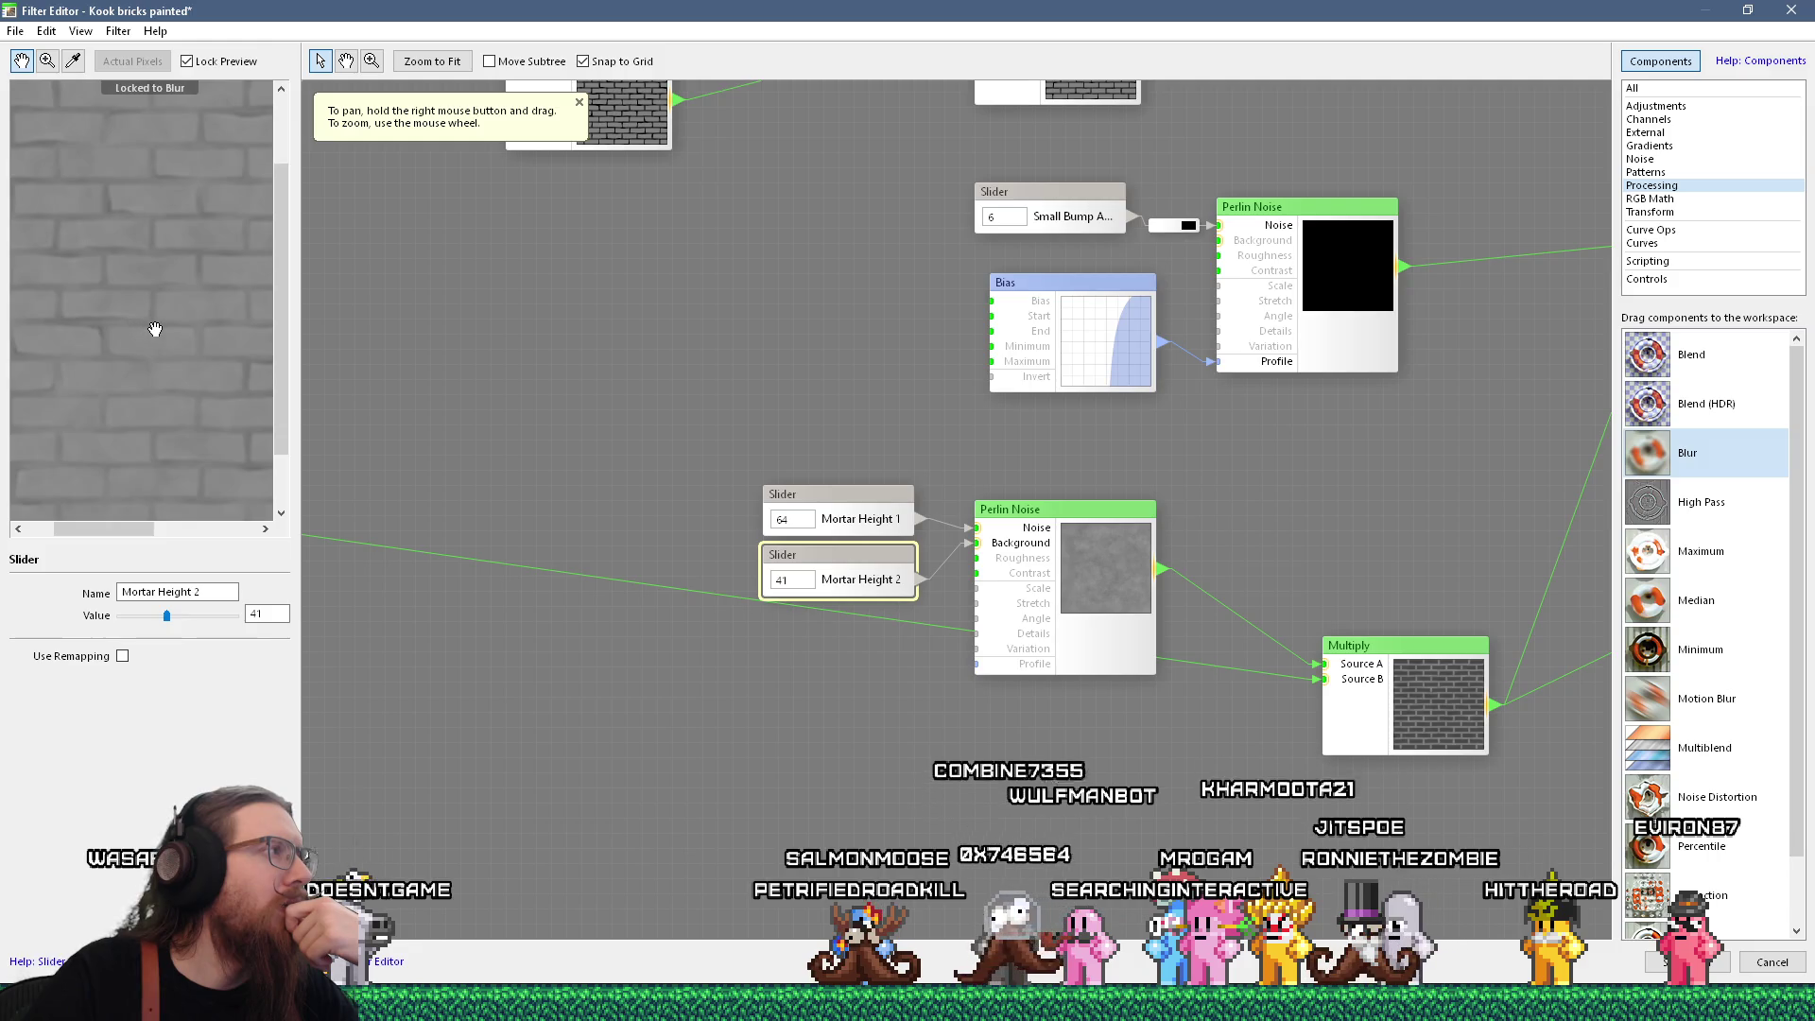
{"action": "mouse_move", "coordinate": [716, 477]}
{"action": "left_mouse_down"}
{"action": "mouse_move", "coordinate": [620, 446]}
{"action": "mouse_move", "coordinate": [616, 473]}
{"action": "mouse_move", "coordinate": [772, 681]}
{"action": "left_mouse_up"}
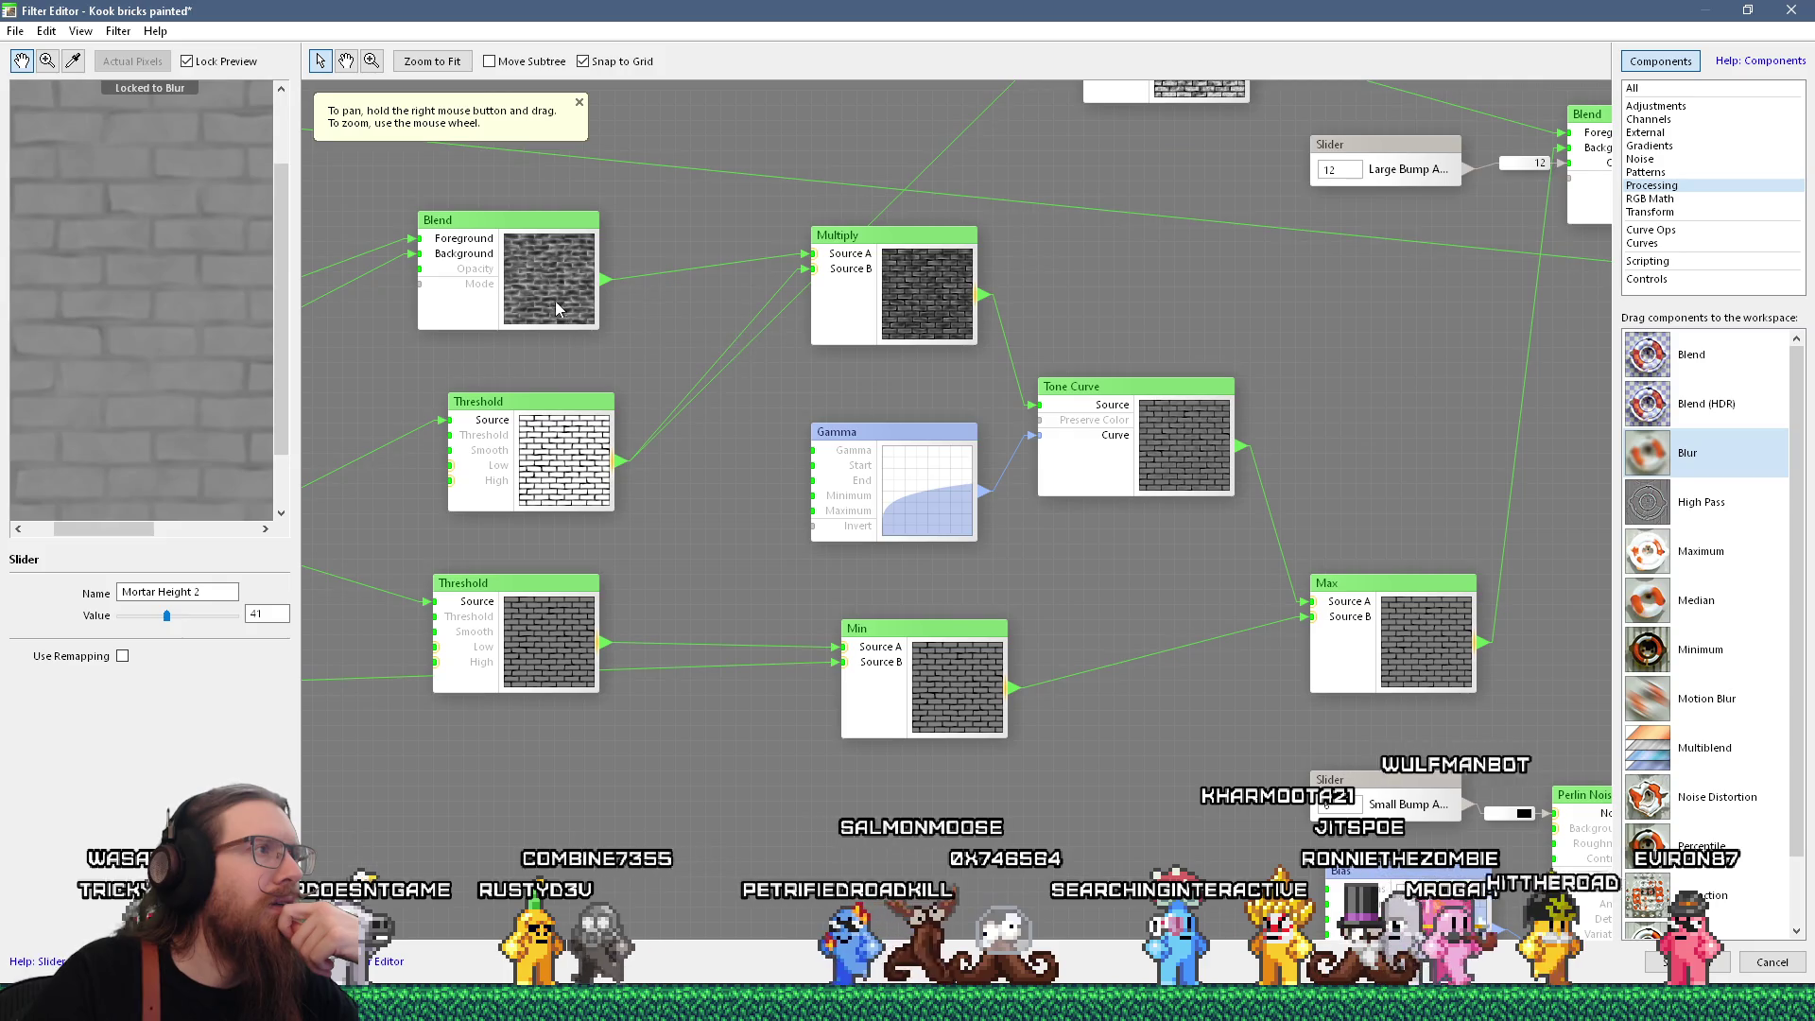
{"action": "left_click_drag", "start_coordinate": [520, 327], "coordinate": [826, 376]}
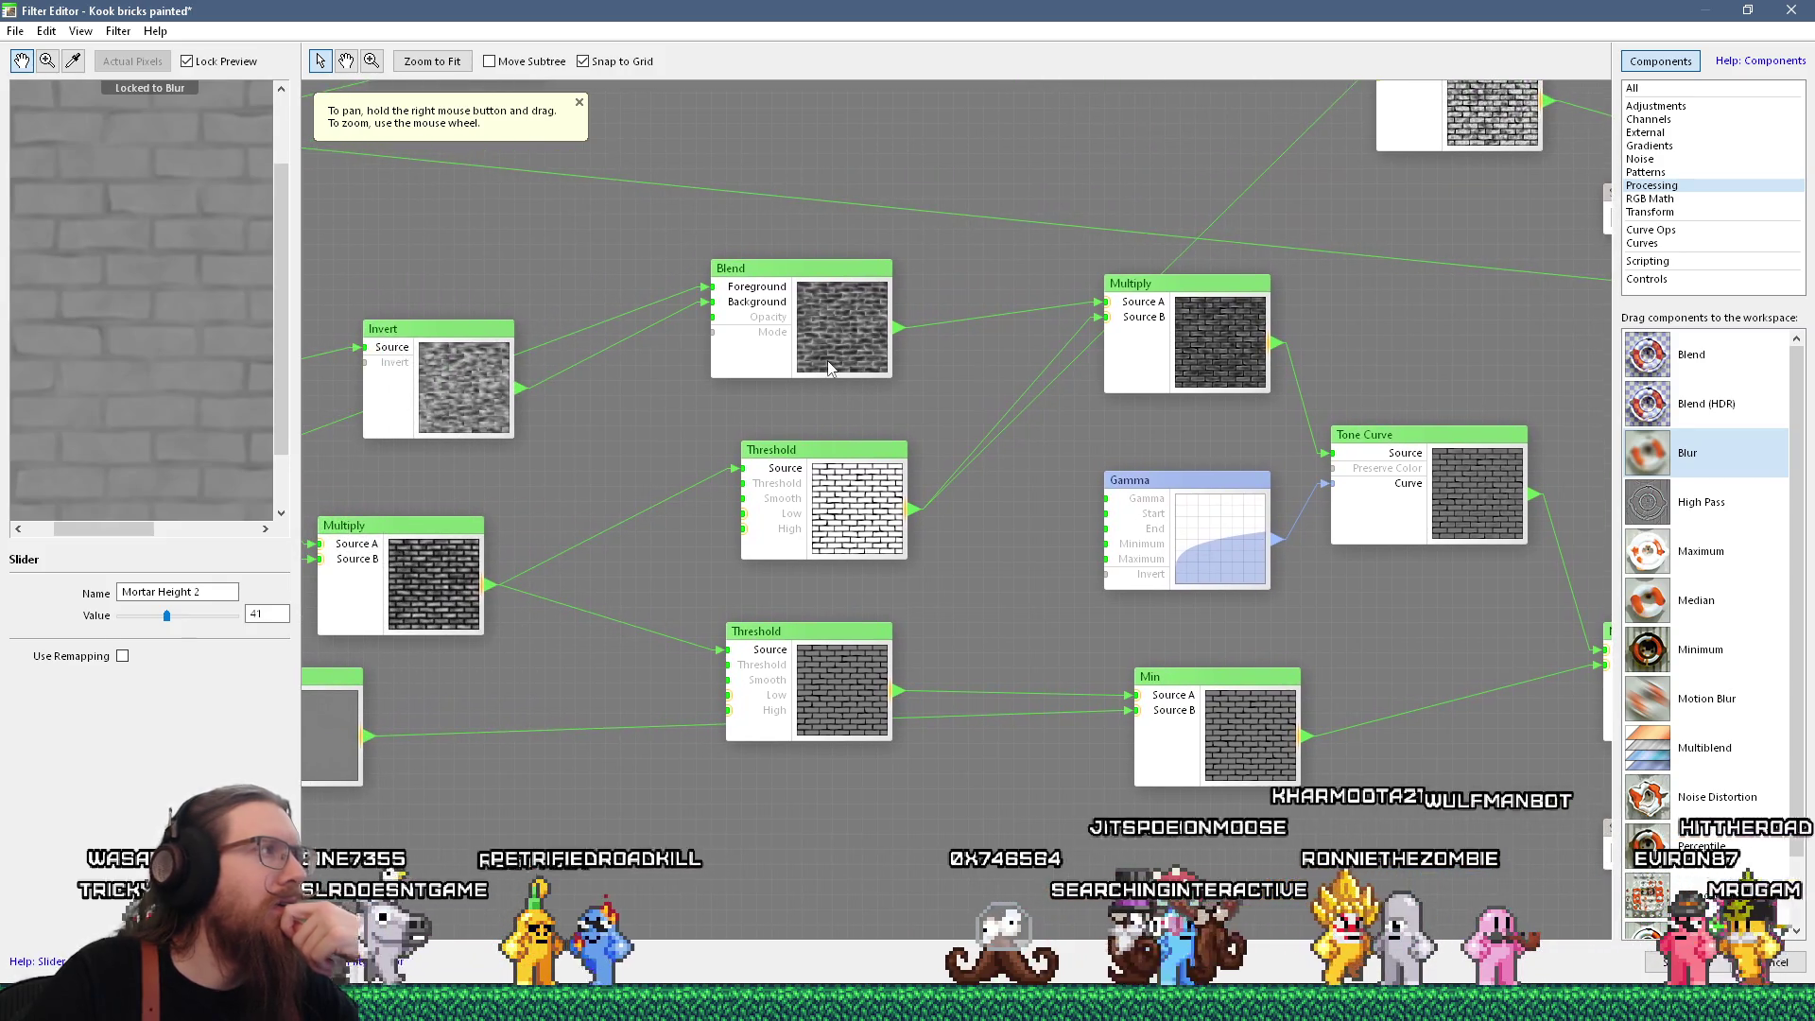
Preview the Blend, Invert and Multiply node outputs in turn
{"action": "left_click", "coordinate": [828, 367]}
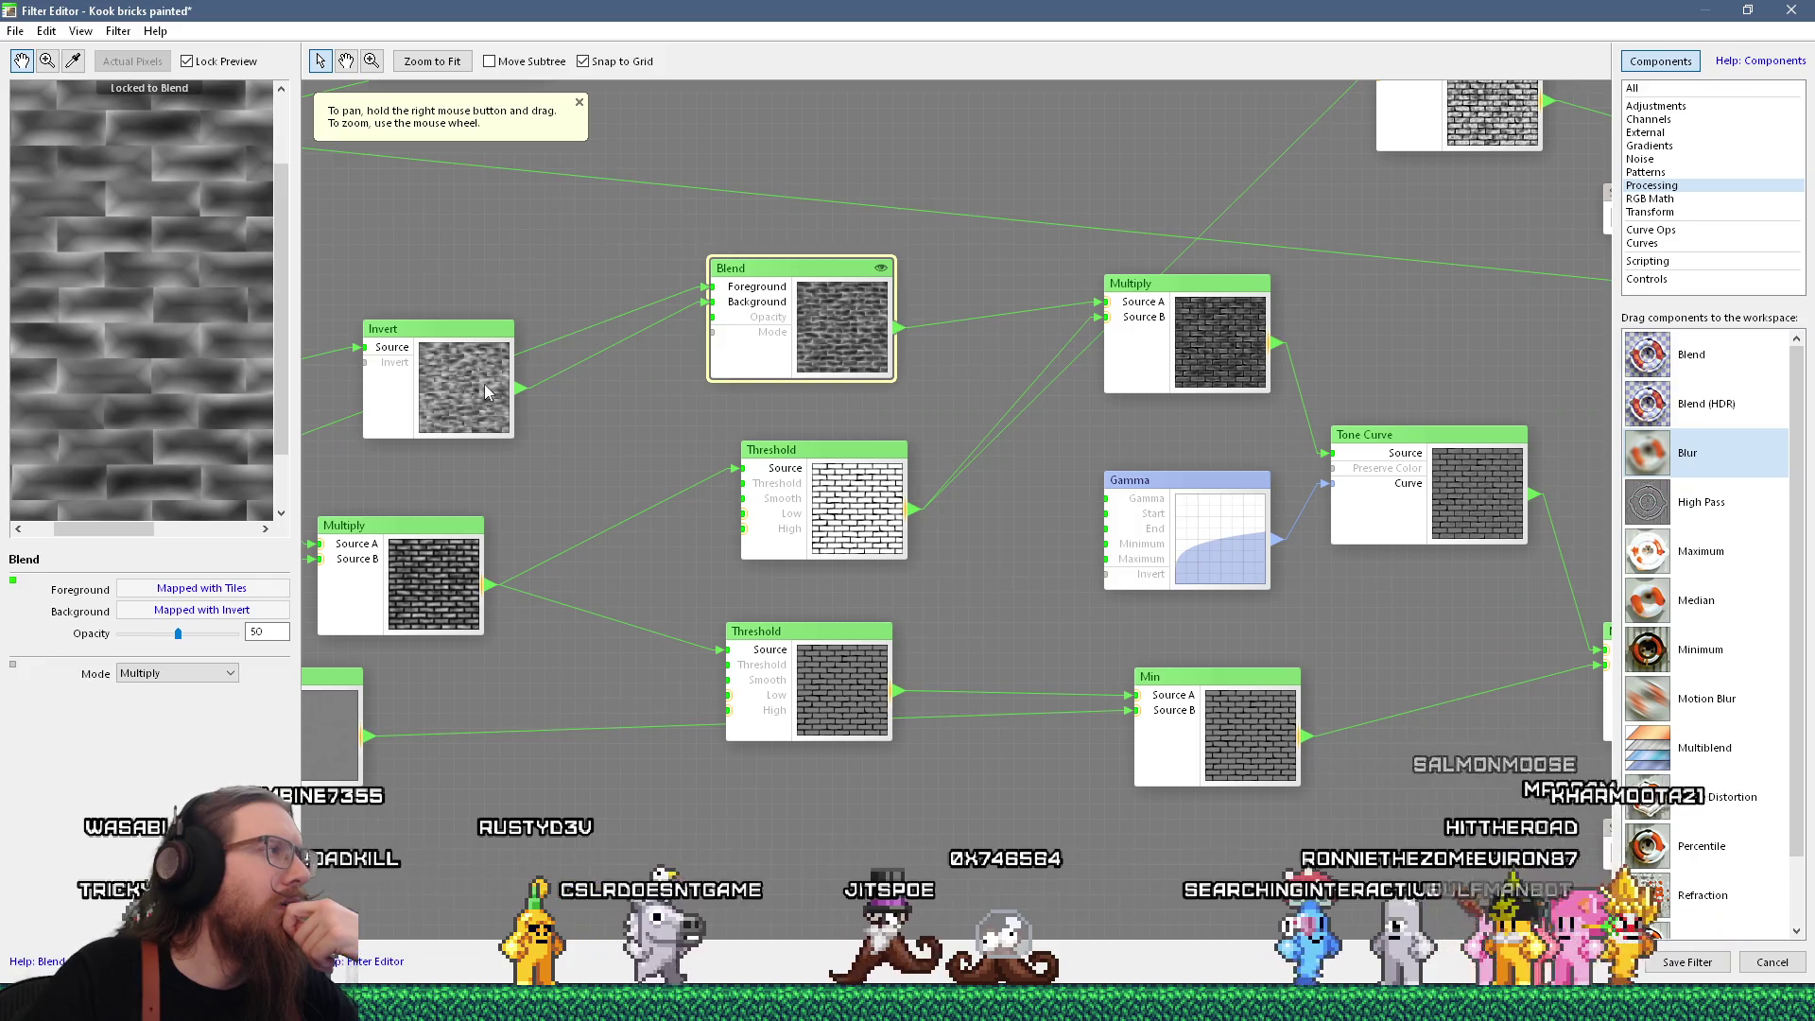
{"action": "left_click", "coordinate": [486, 391]}
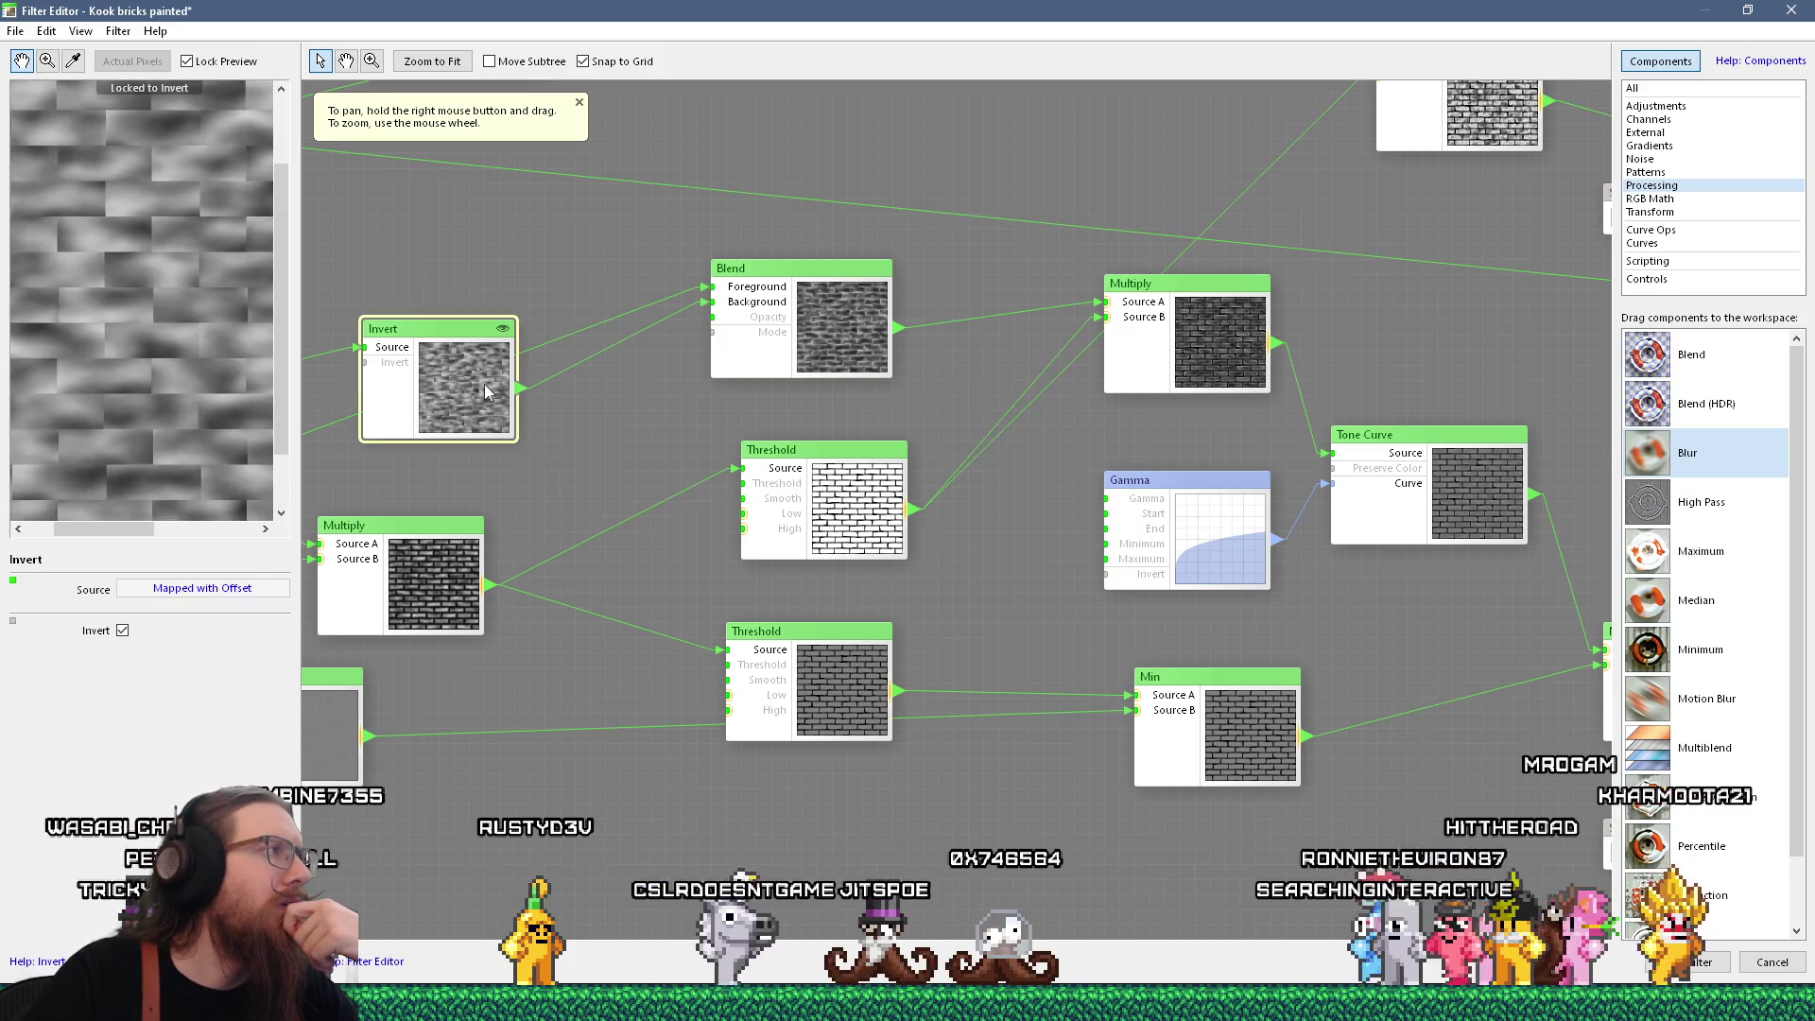
{"action": "left_click", "coordinate": [786, 364]}
{"action": "mouse_move", "coordinate": [878, 392]}
{"action": "left_mouse_down"}
{"action": "mouse_move", "coordinate": [600, 394]}
{"action": "mouse_move", "coordinate": [546, 374]}
{"action": "left_mouse_up"}
{"action": "left_click", "coordinate": [743, 355]}
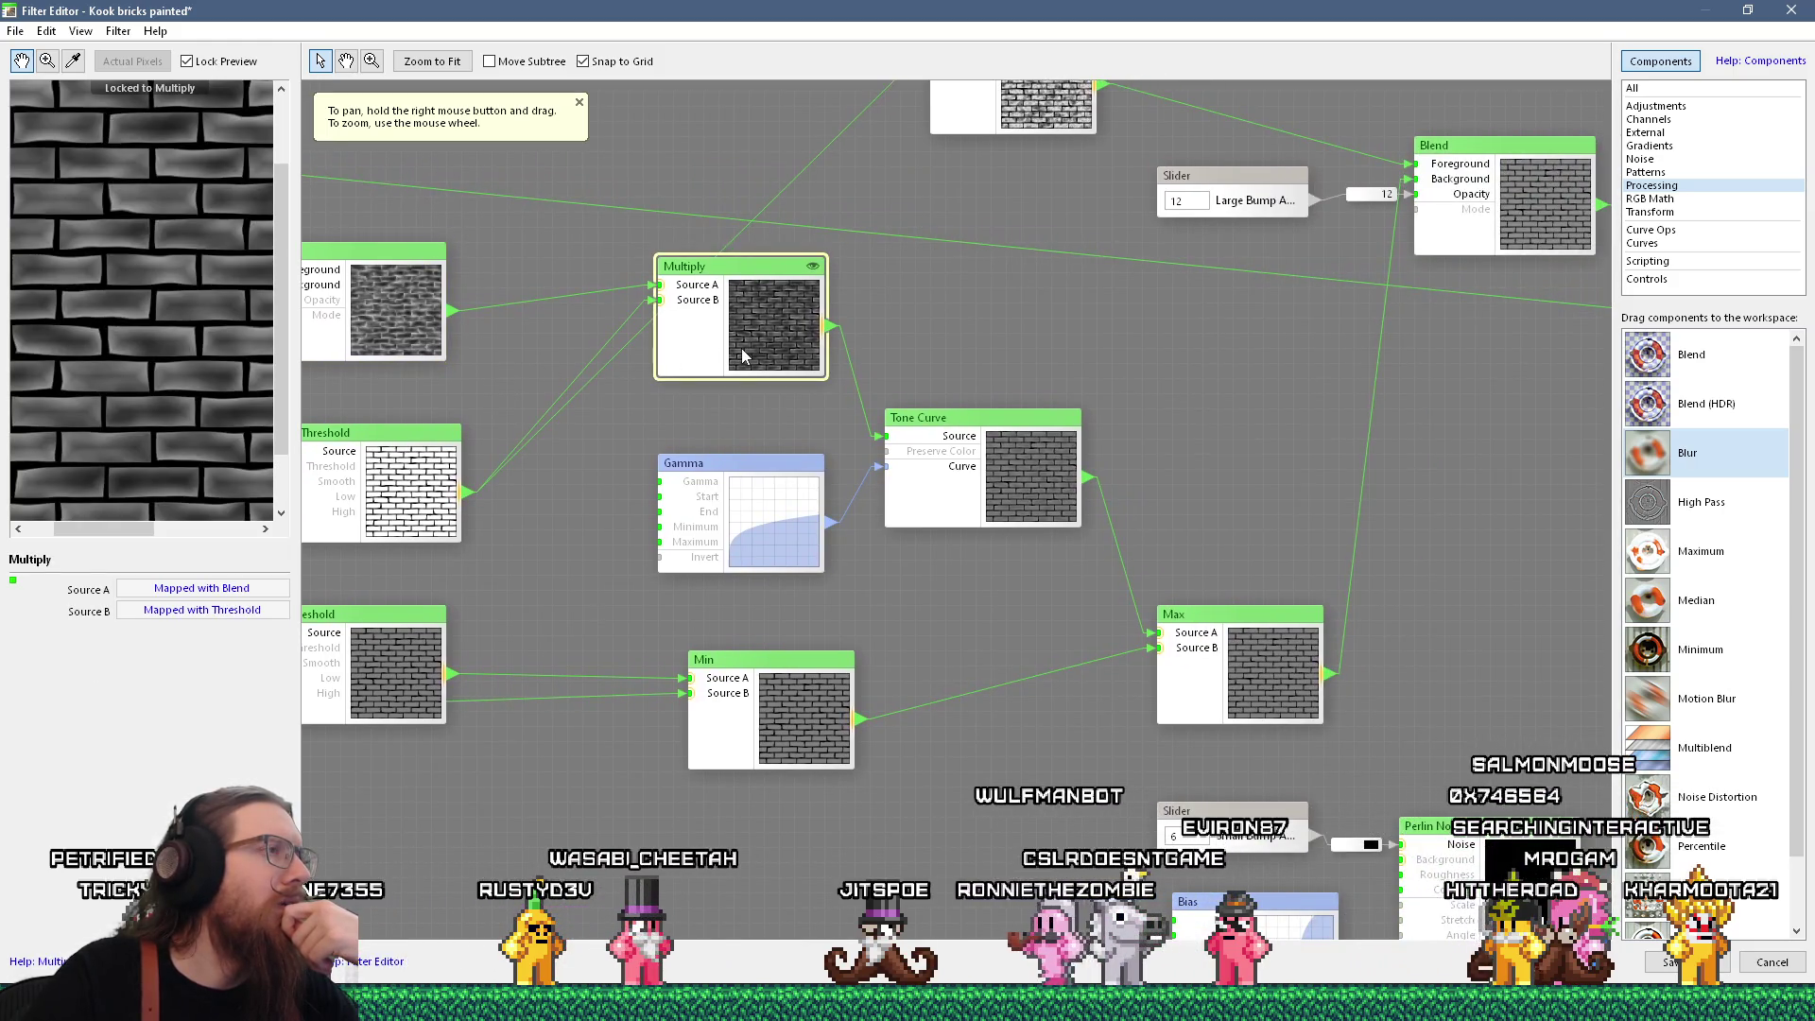
Preview another set of Blend, Multiply and Threshold node outputs
{"action": "left_click_drag", "start_coordinate": [574, 455], "coordinate": [971, 405]}
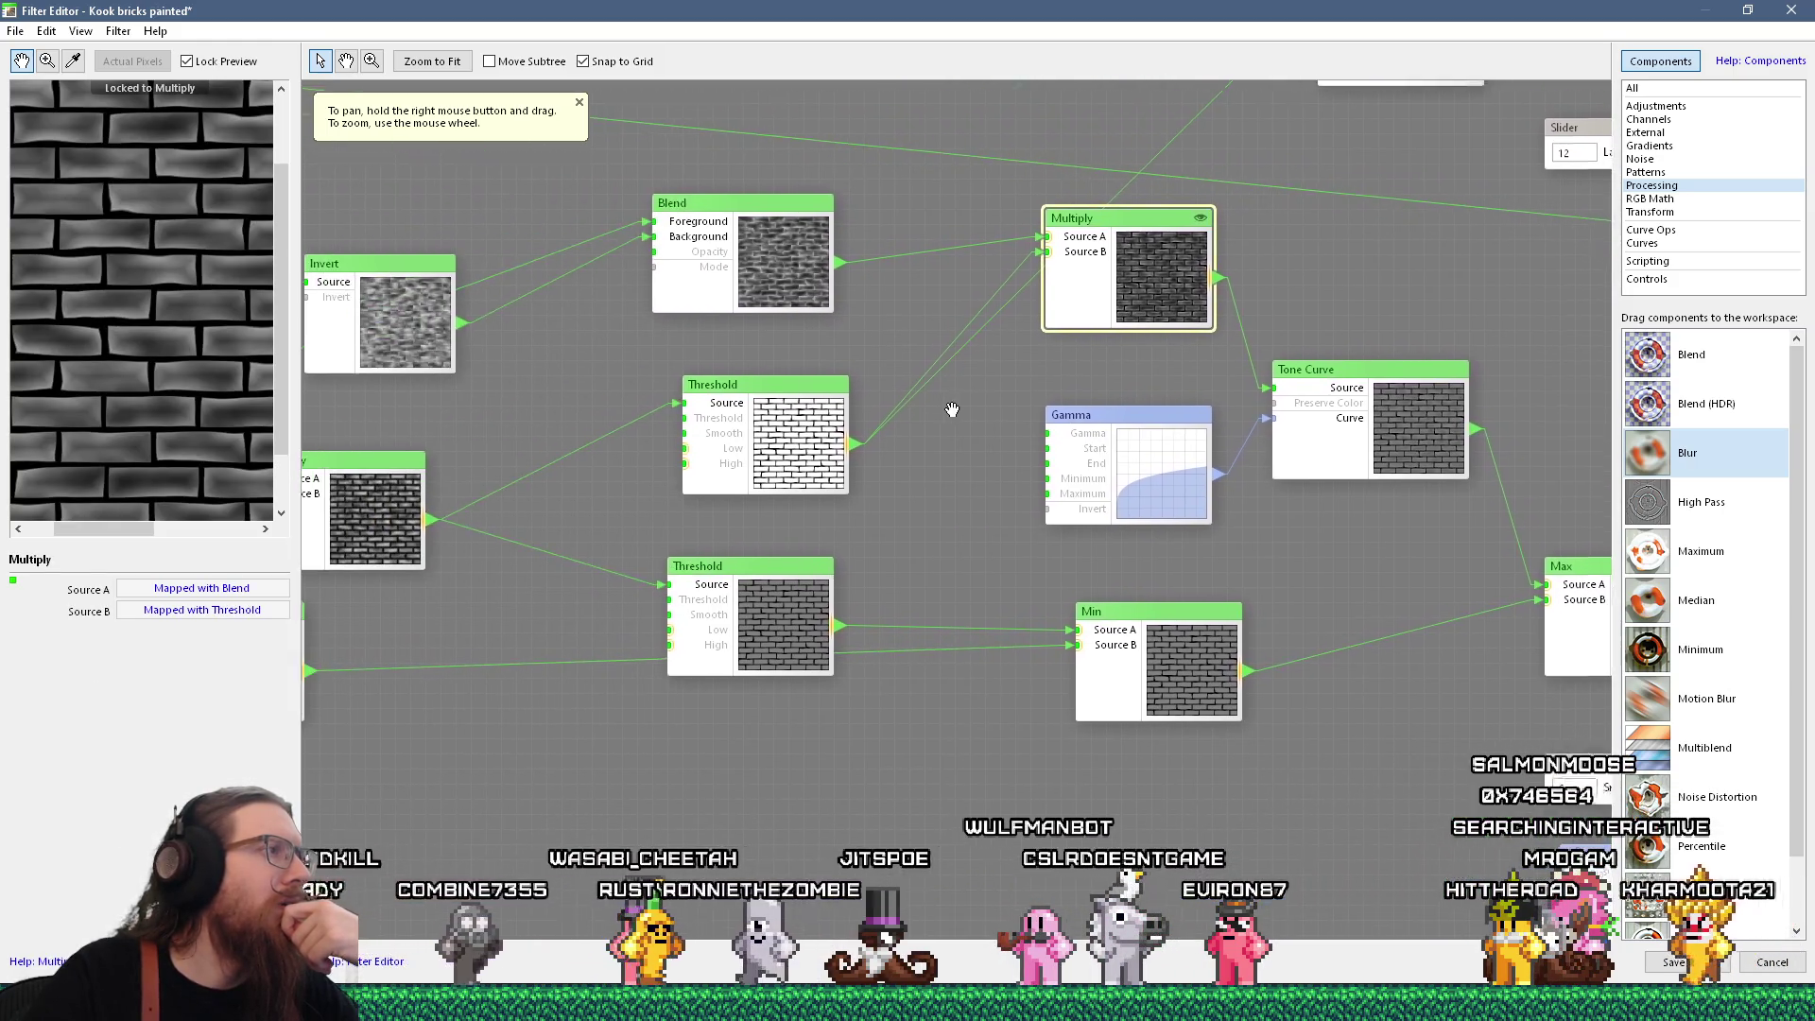
{"action": "mouse_move", "coordinate": [531, 473]}
{"action": "left_mouse_down"}
{"action": "mouse_move", "coordinate": [842, 401]}
{"action": "mouse_move", "coordinate": [723, 423]}
{"action": "left_mouse_up"}
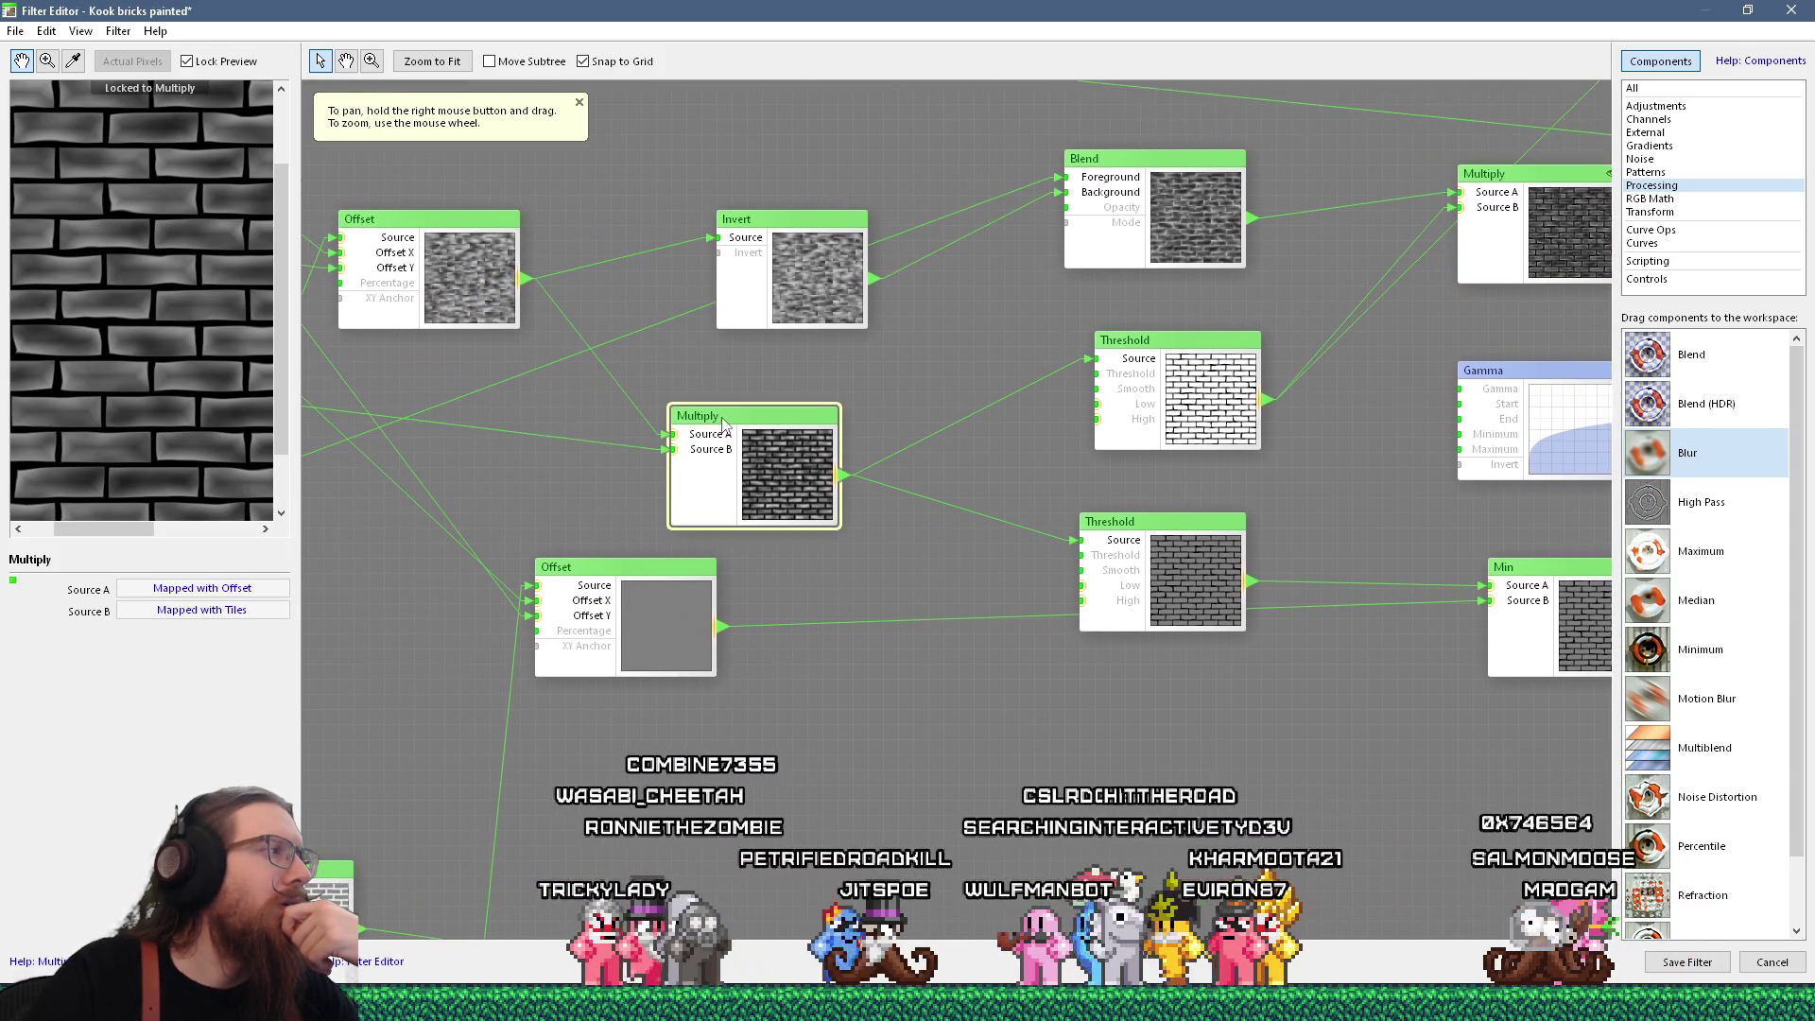
{"action": "mouse_move", "coordinate": [470, 323]}
{"action": "left_mouse_down"}
{"action": "mouse_move", "coordinate": [564, 287]}
{"action": "mouse_move", "coordinate": [806, 470]}
{"action": "mouse_move", "coordinate": [1086, 515]}
{"action": "mouse_move", "coordinate": [1191, 431]}
{"action": "mouse_move", "coordinate": [1186, 473]}
{"action": "mouse_move", "coordinate": [521, 421]}
{"action": "mouse_move", "coordinate": [665, 635]}
{"action": "mouse_move", "coordinate": [584, 456]}
{"action": "left_mouse_up"}
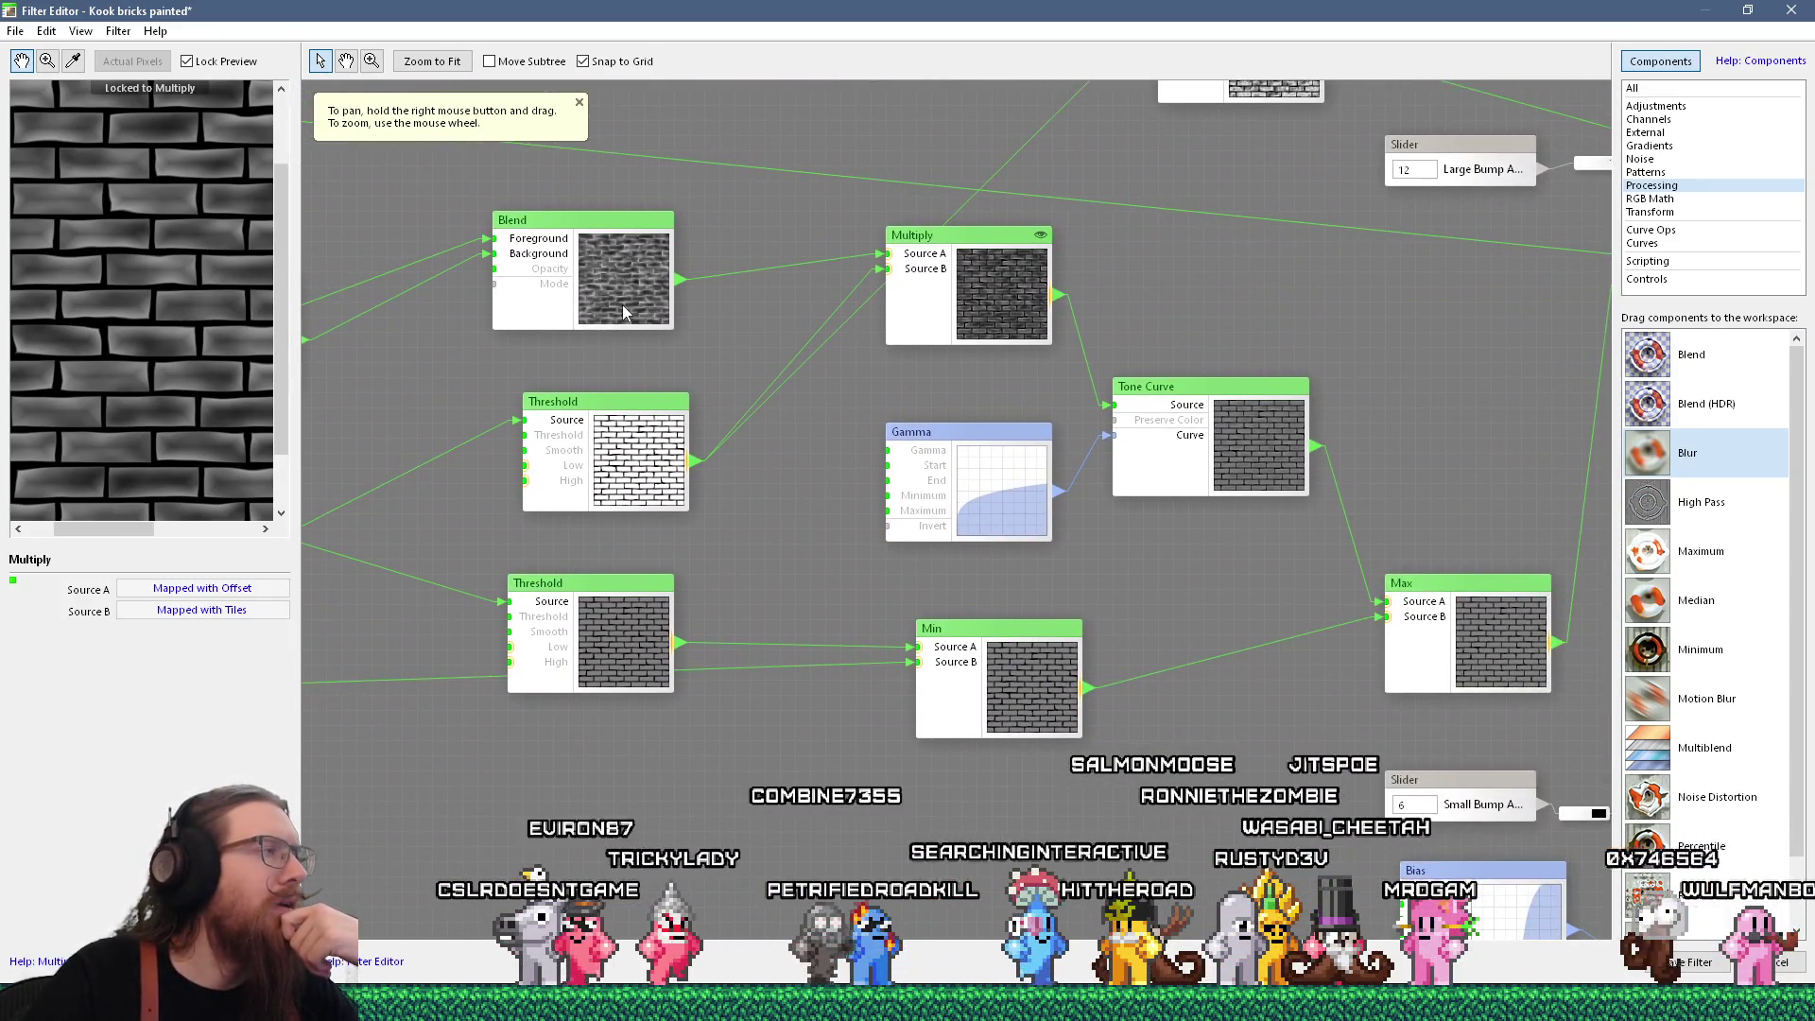
{"action": "left_click", "coordinate": [623, 313]}
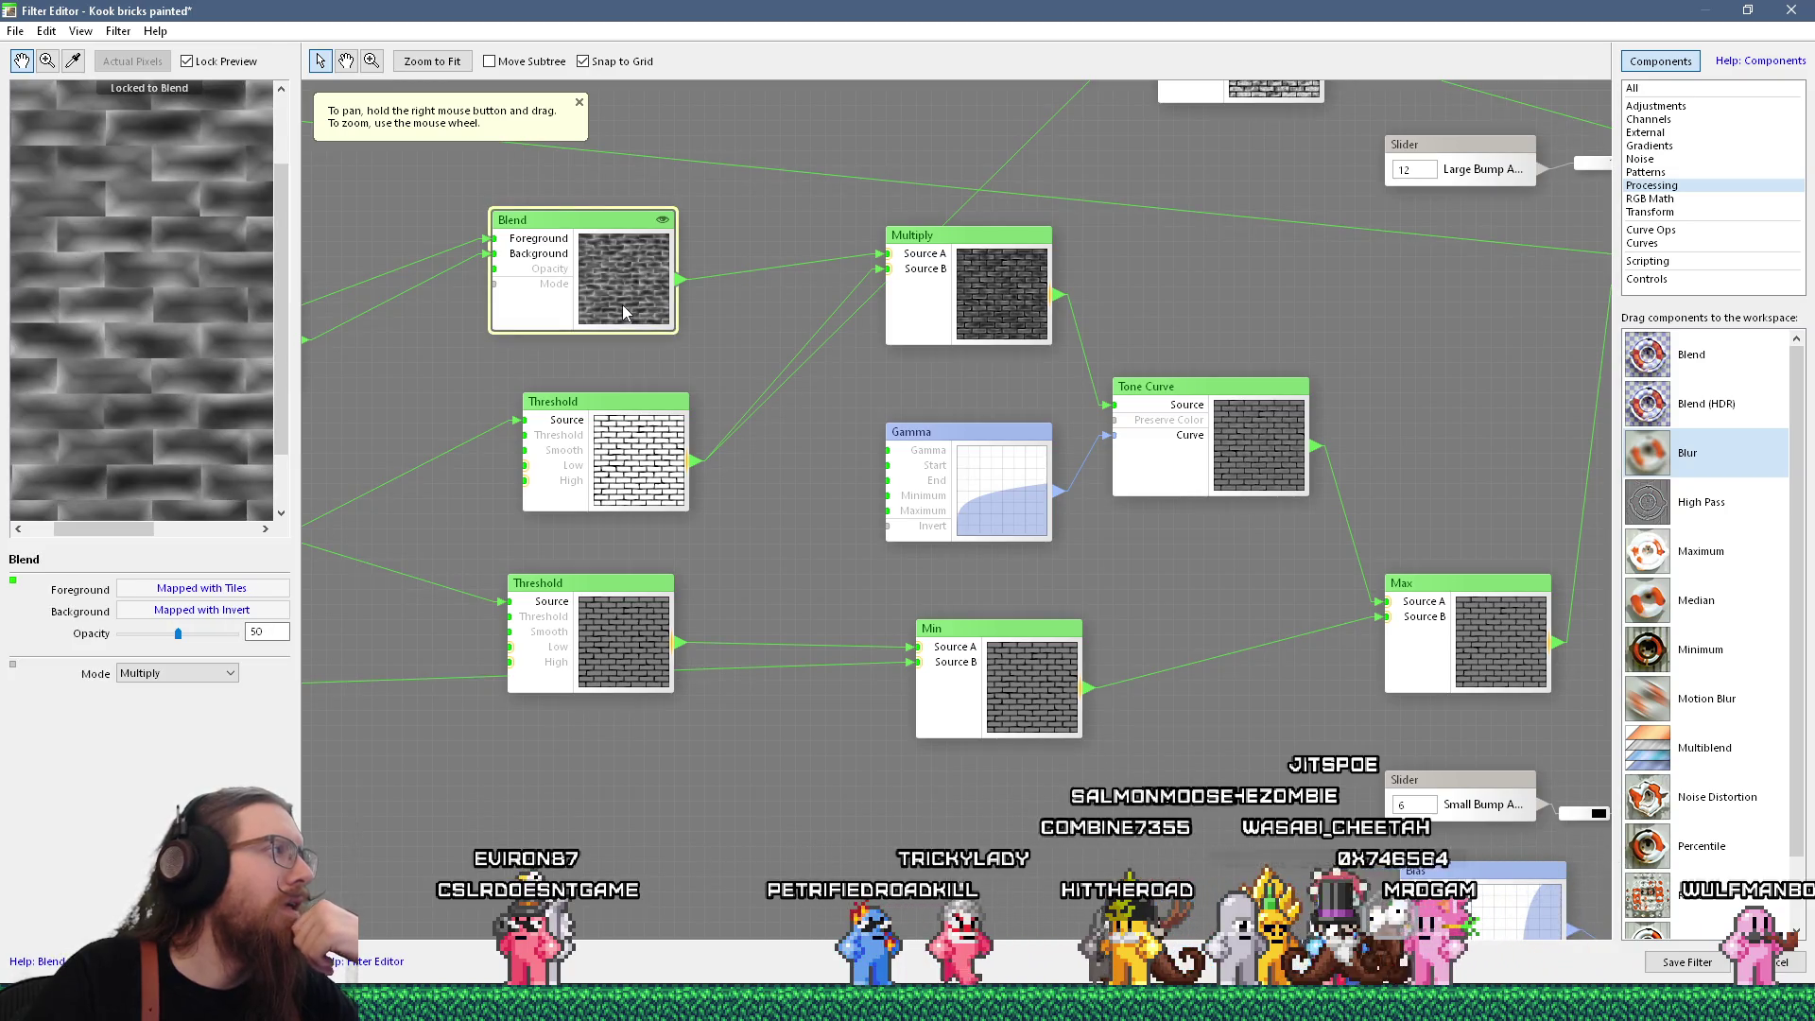
{"action": "left_click", "coordinate": [992, 327]}
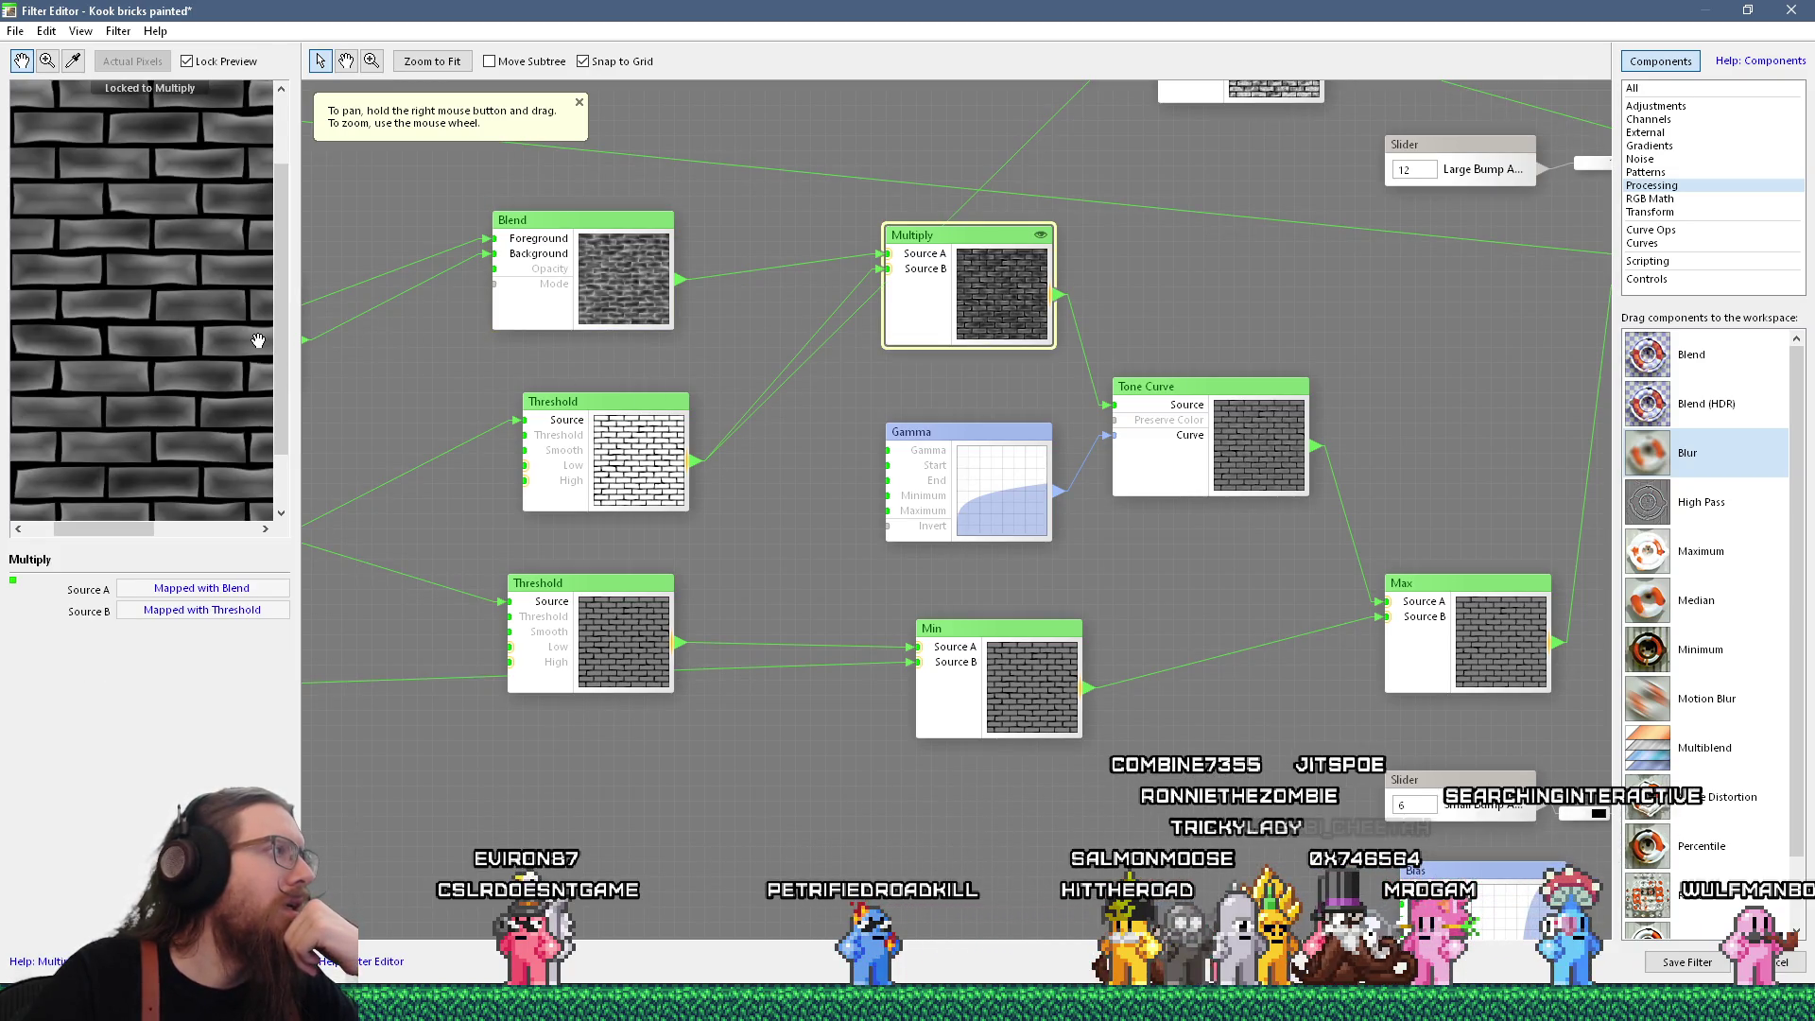
{"action": "left_click", "coordinate": [617, 422]}
{"action": "mouse_move", "coordinate": [617, 422]}
{"action": "left_mouse_down"}
{"action": "mouse_move", "coordinate": [847, 406]}
{"action": "mouse_move", "coordinate": [724, 422]}
{"action": "left_mouse_up"}
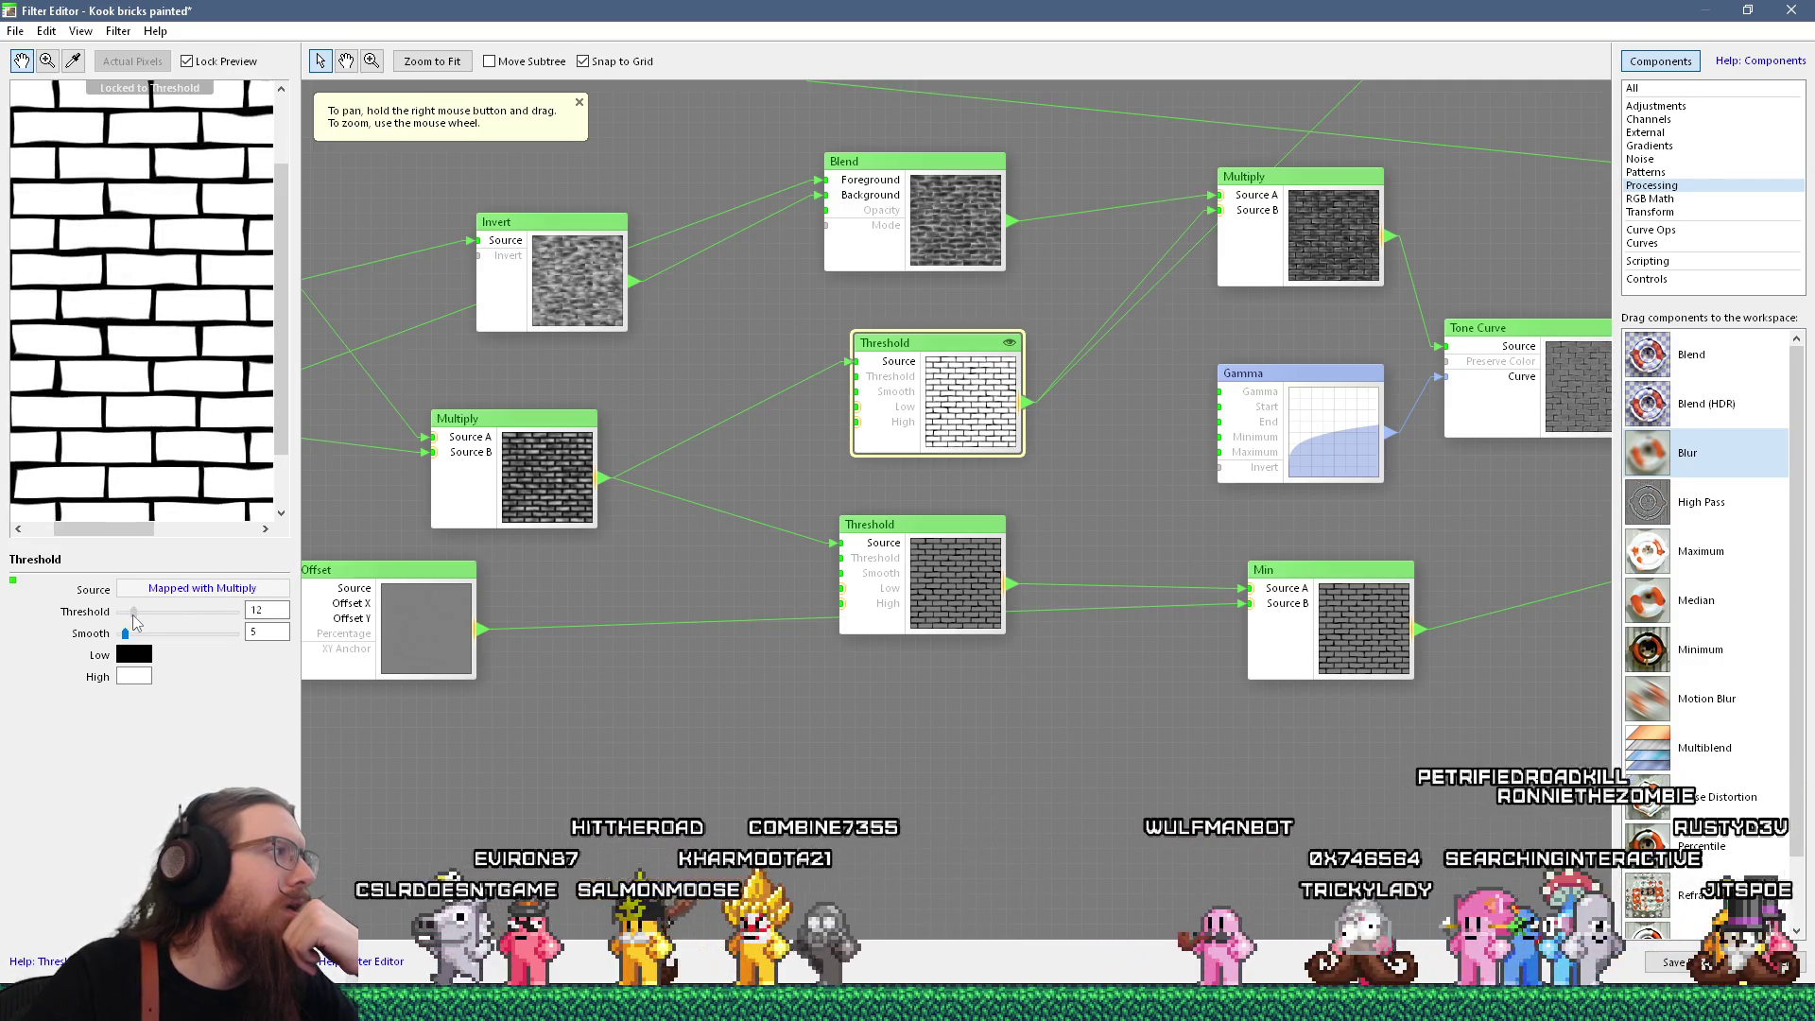
Bring the Color, Add and Blur nodes into view in the node graph
{"action": "scroll", "coordinate": [132, 620], "scroll_direction": "down", "scroll_amount": 1}
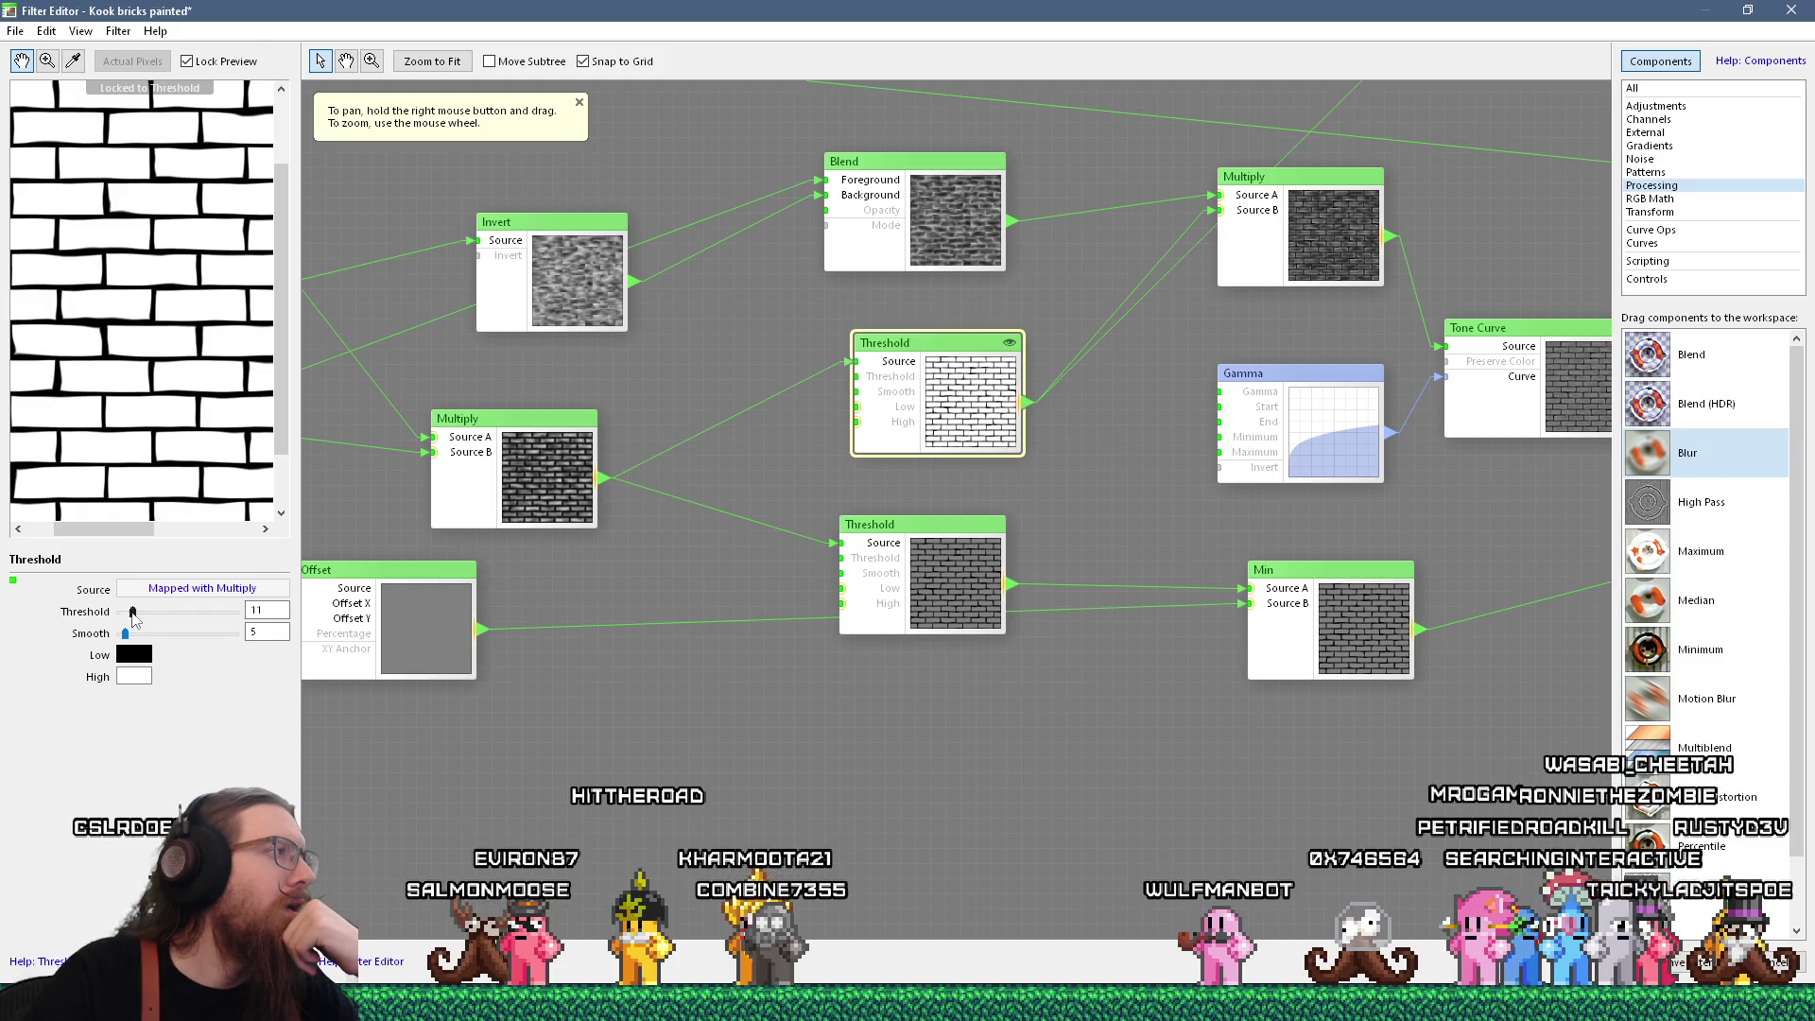
{"action": "scroll", "coordinate": [161, 383], "scroll_direction": "down", "scroll_amount": 1}
{"action": "scroll", "coordinate": [617, 527], "scroll_direction": "right", "scroll_amount": 15}
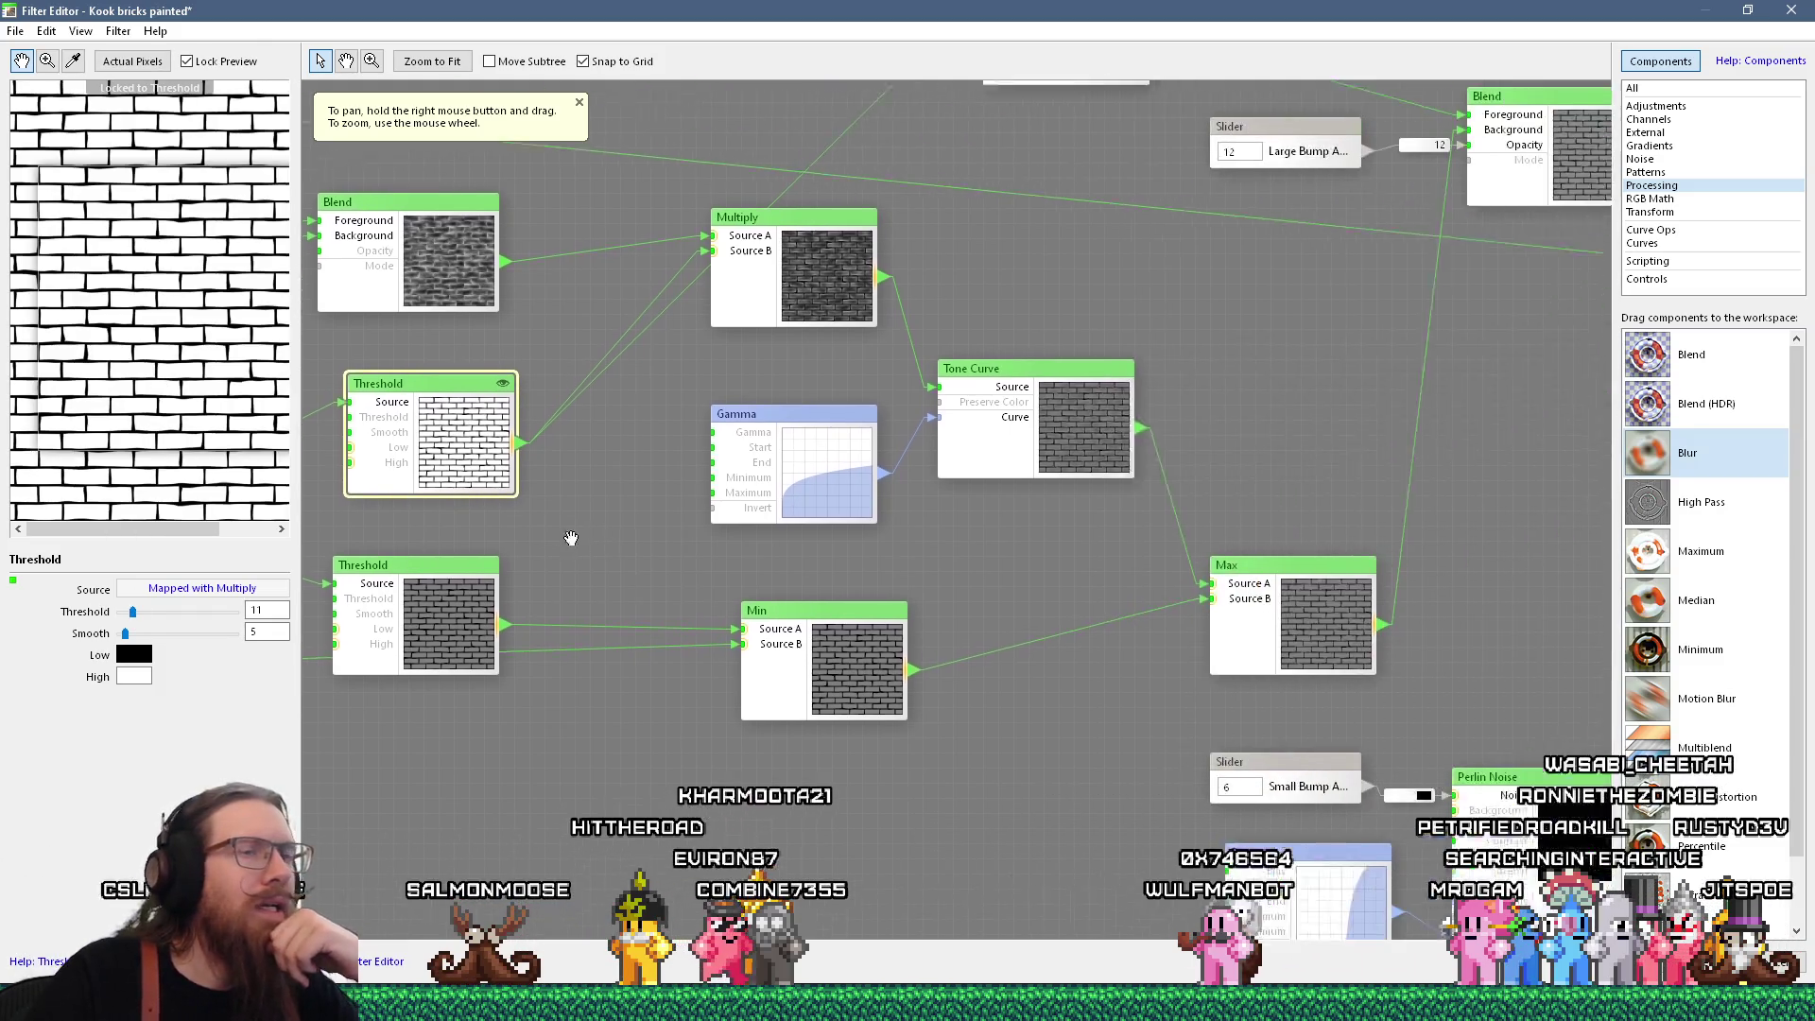
{"action": "scroll", "coordinate": [931, 696], "scroll_direction": "right", "scroll_amount": 15}
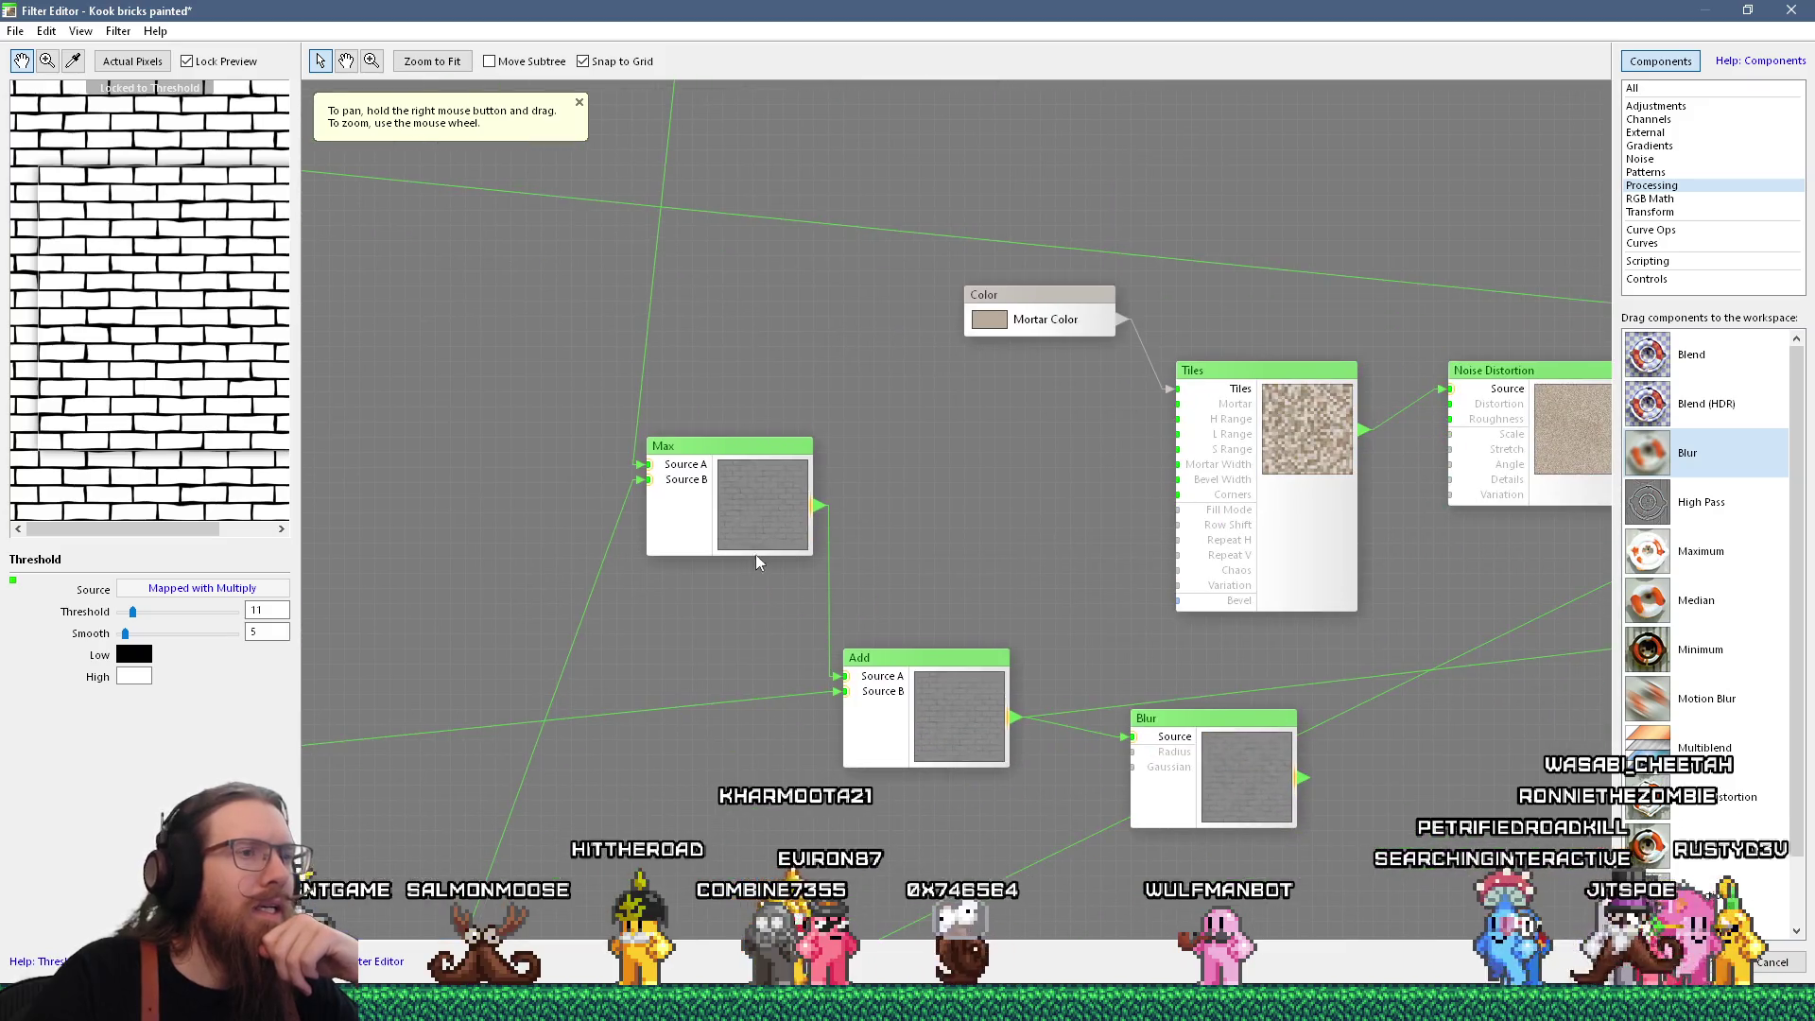
{"action": "left_click_drag", "start_coordinate": [723, 557], "coordinate": [557, 580]}
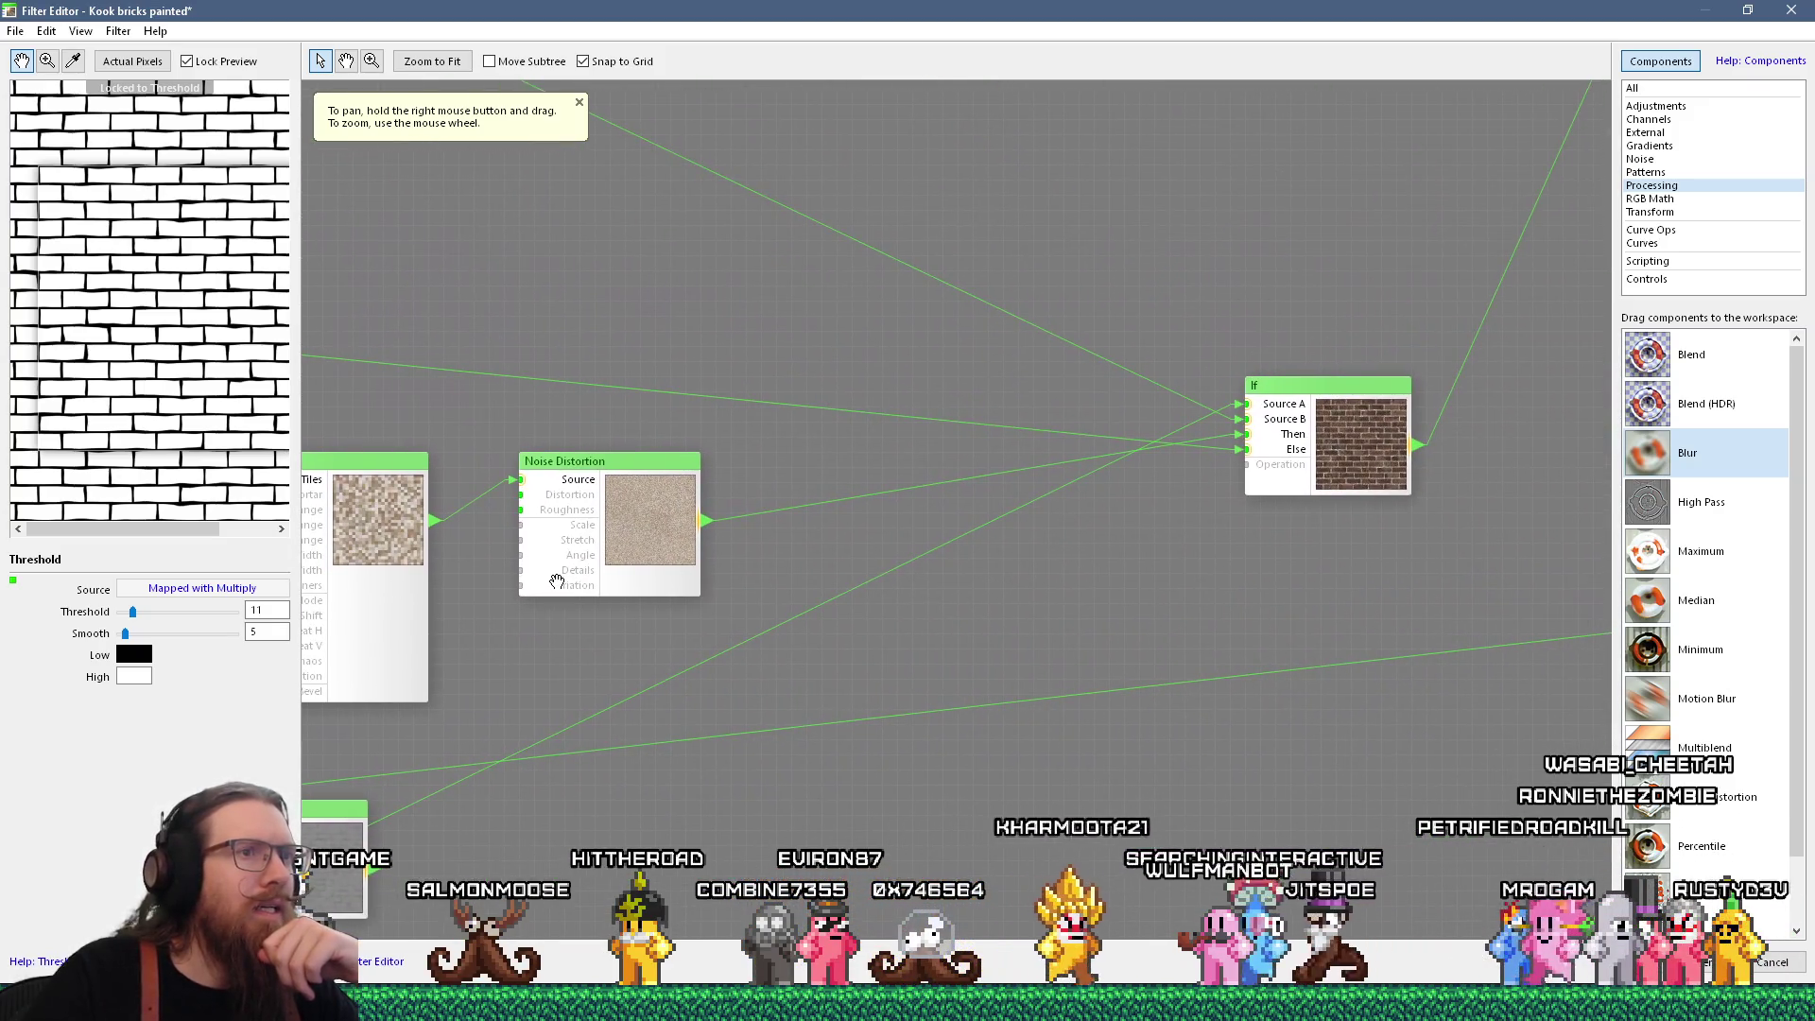
{"action": "scroll", "coordinate": [960, 567], "scroll_direction": "down", "scroll_amount": 5}
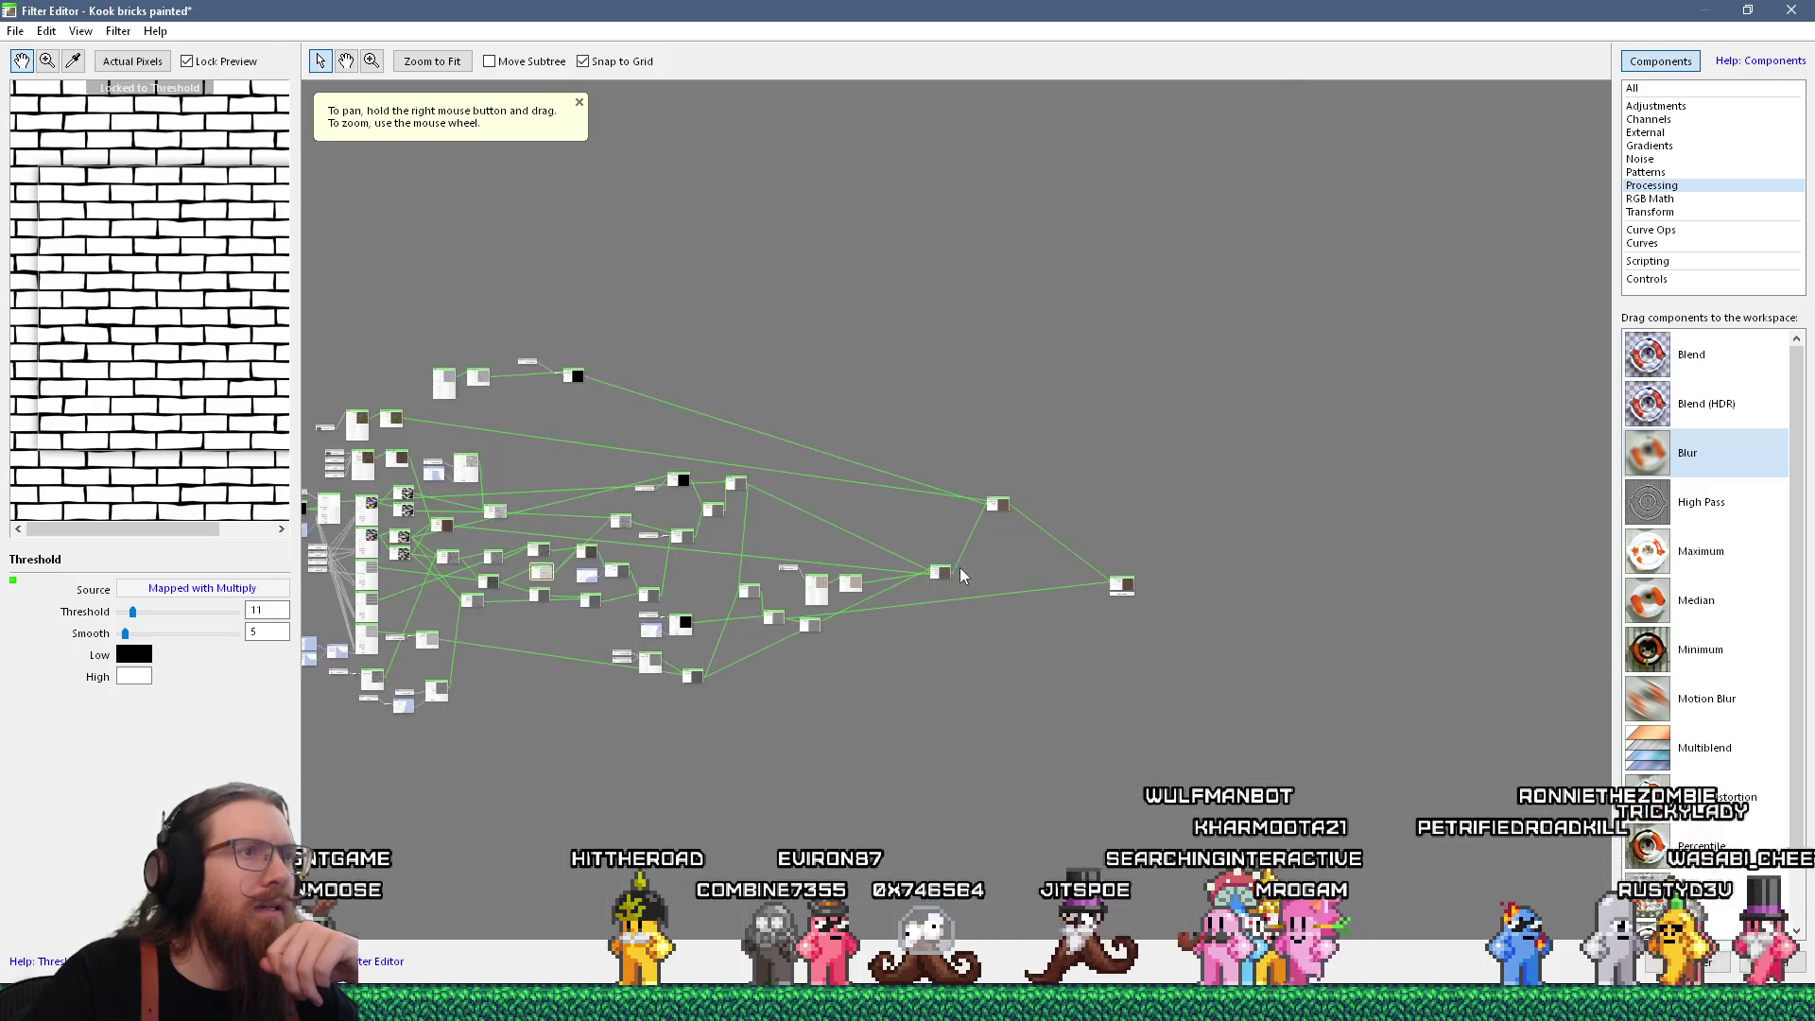
{"action": "scroll", "coordinate": [967, 535], "scroll_direction": "up", "scroll_amount": 3}
{"action": "mouse_move", "coordinate": [955, 532]}
{"action": "left_mouse_down"}
{"action": "mouse_move", "coordinate": [956, 457]}
{"action": "mouse_move", "coordinate": [1133, 432]}
{"action": "left_mouse_up"}
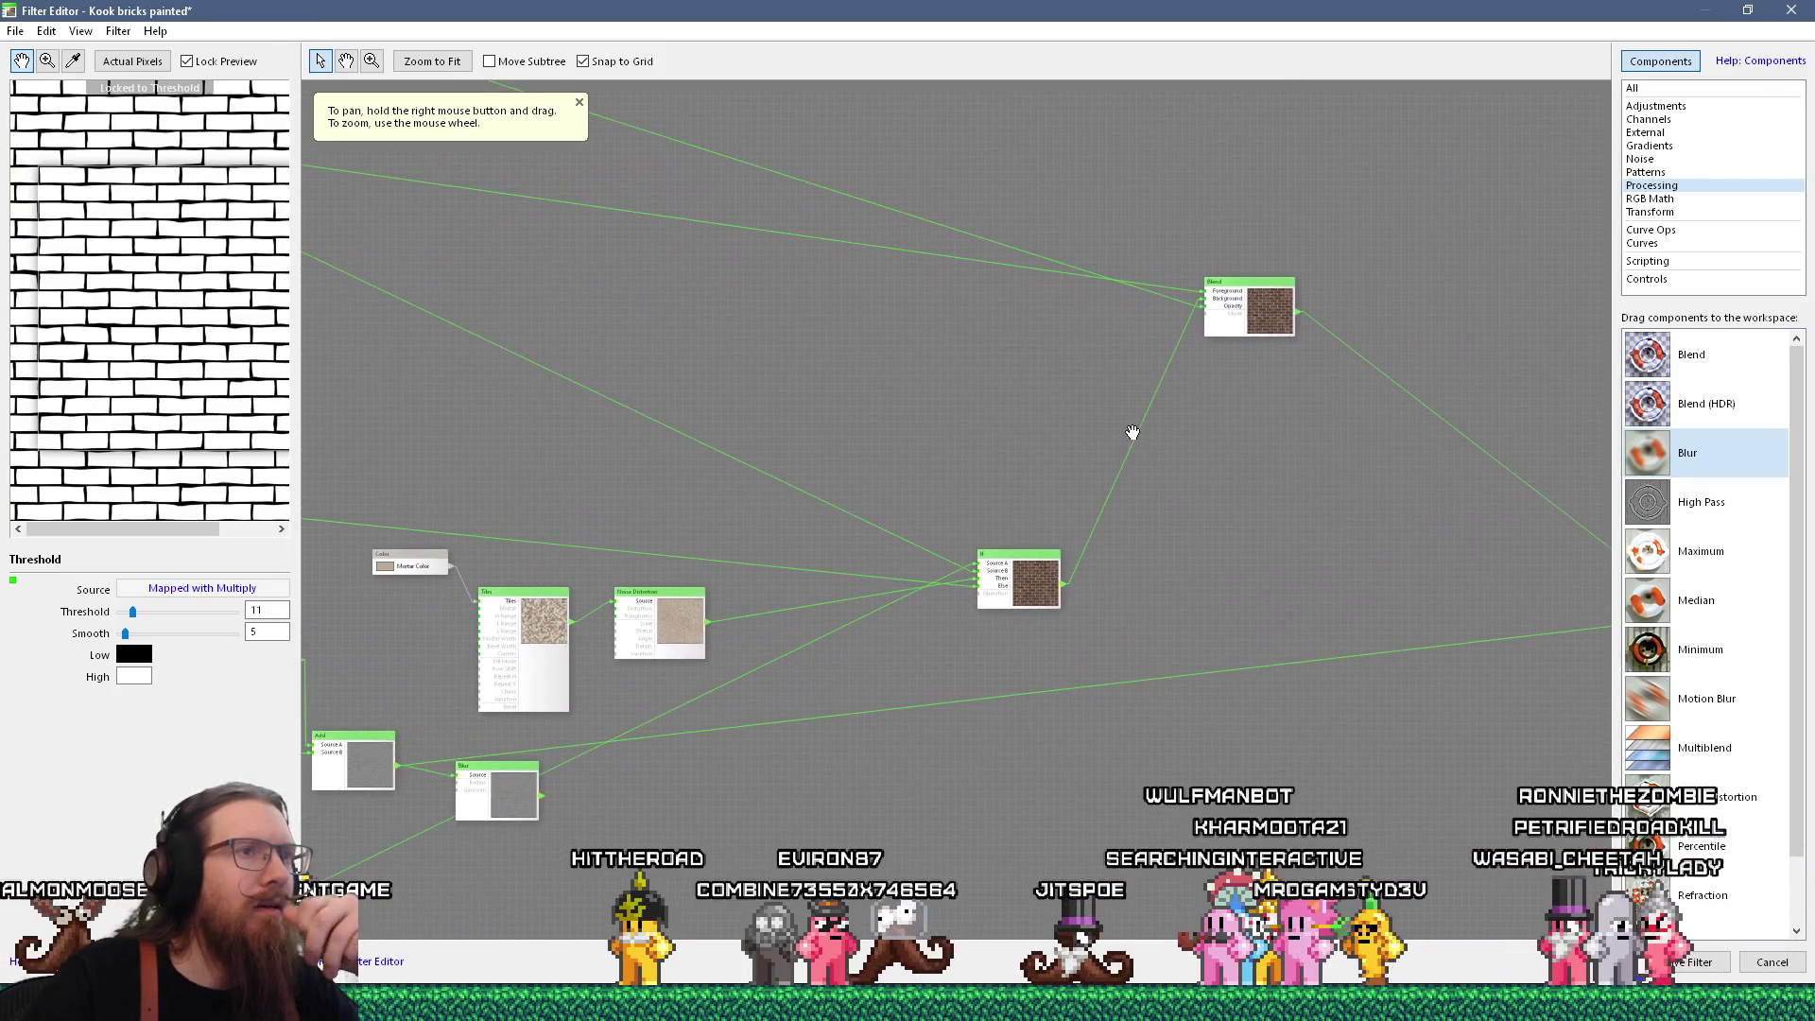
{"action": "scroll", "coordinate": [945, 453], "scroll_direction": "down", "scroll_amount": 3}
{"action": "scroll", "coordinate": [979, 466], "scroll_direction": "up", "scroll_amount": 3}
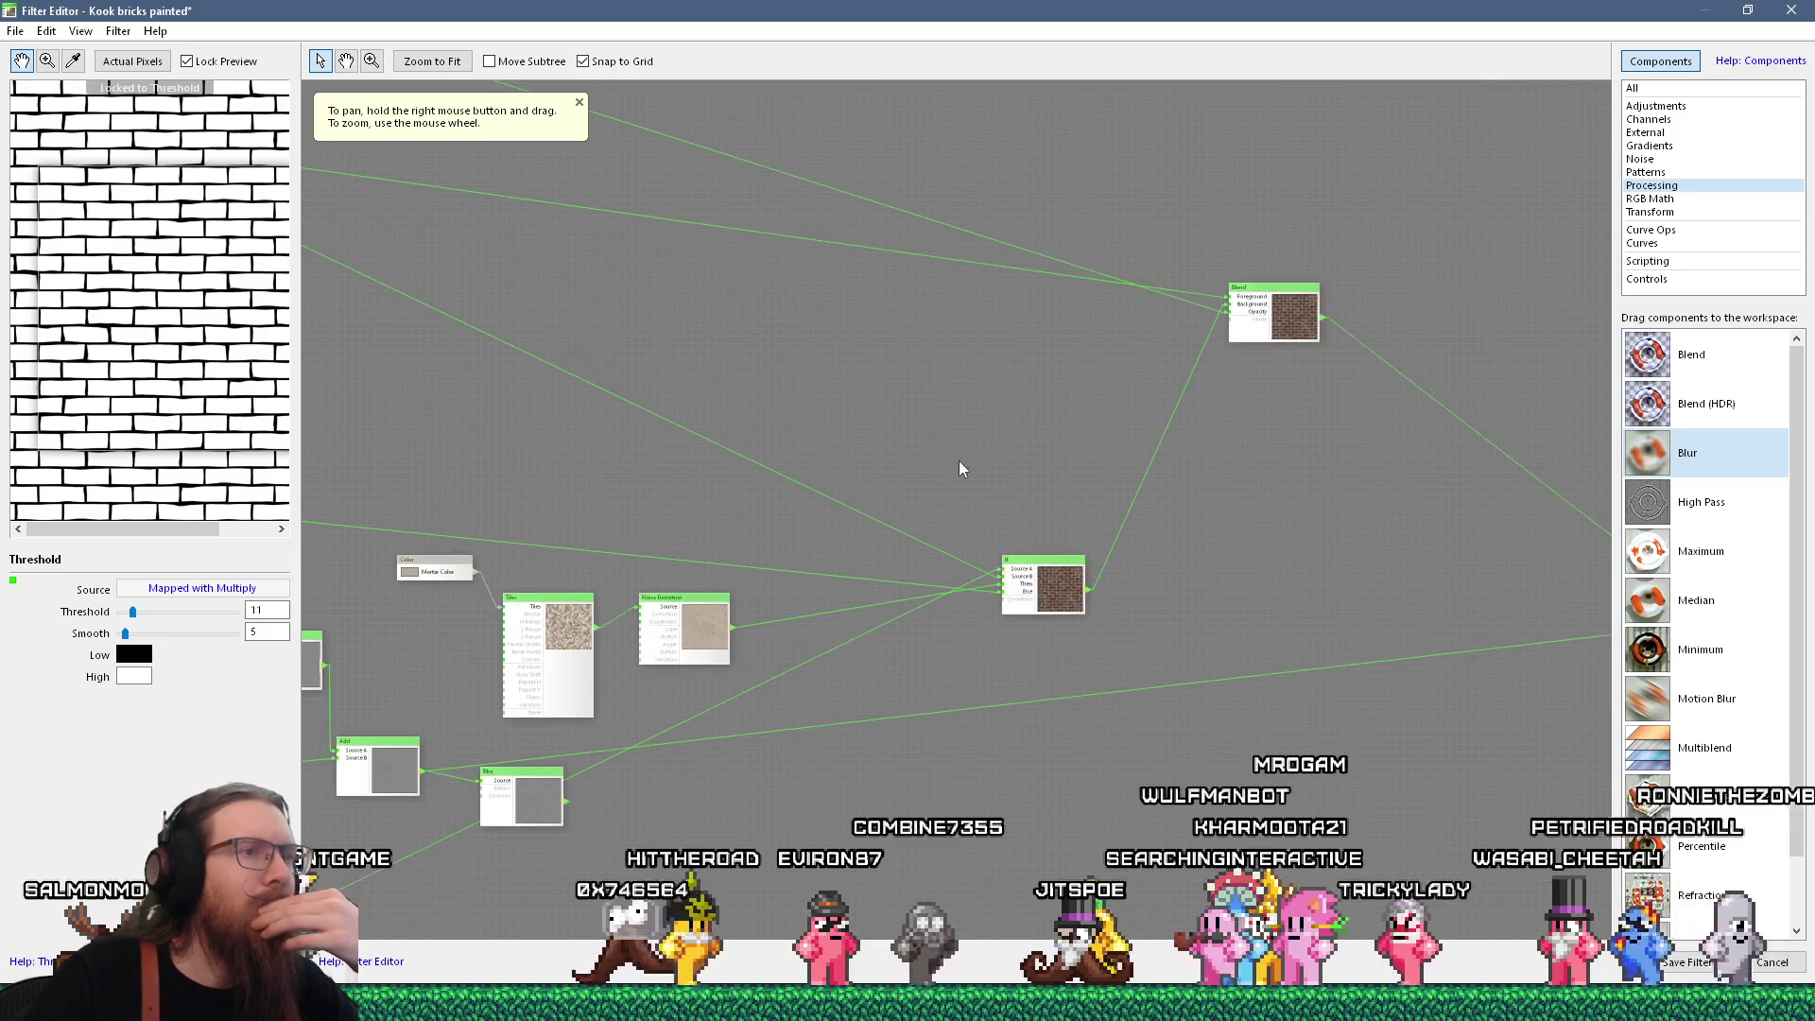
Lock the preview to the Result node, showing red-brown bricks with Height from Blur
{"action": "mouse_move", "coordinate": [1052, 455]}
{"action": "left_mouse_down"}
{"action": "mouse_move", "coordinate": [600, 438]}
{"action": "mouse_move", "coordinate": [1028, 509]}
{"action": "left_mouse_up"}
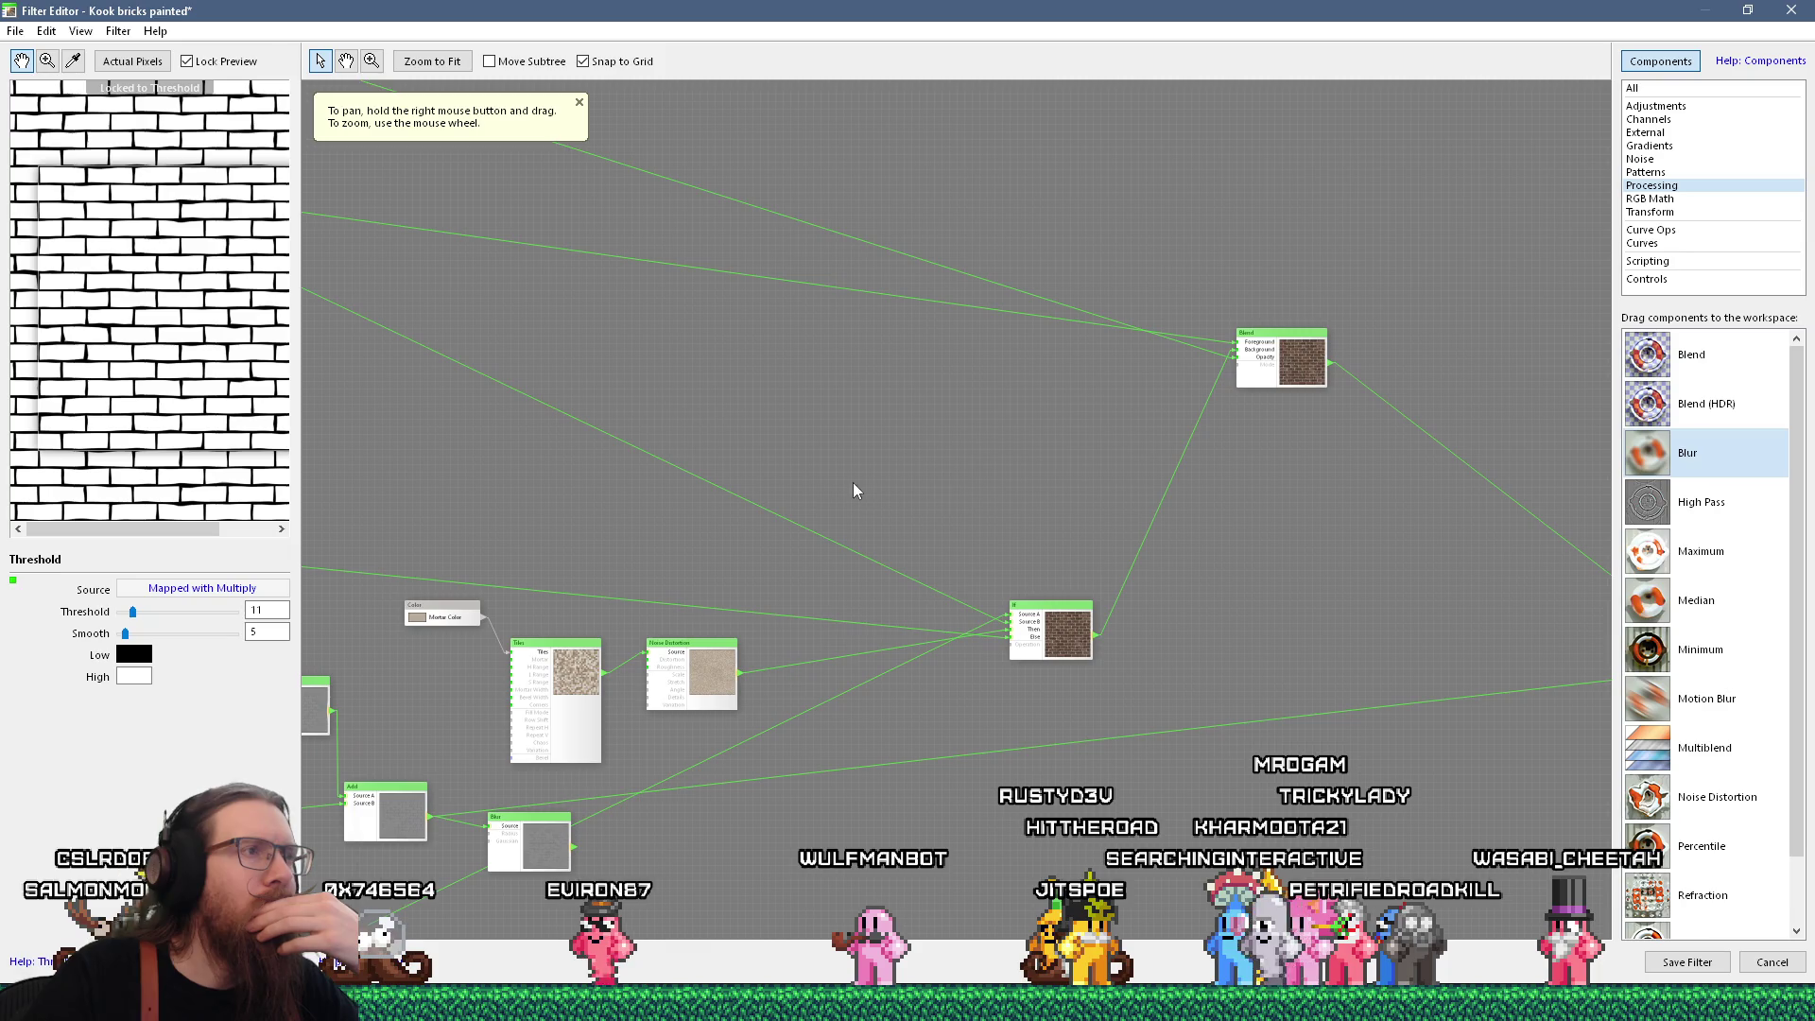
{"action": "scroll", "coordinate": [858, 478], "scroll_direction": "down", "scroll_amount": 5}
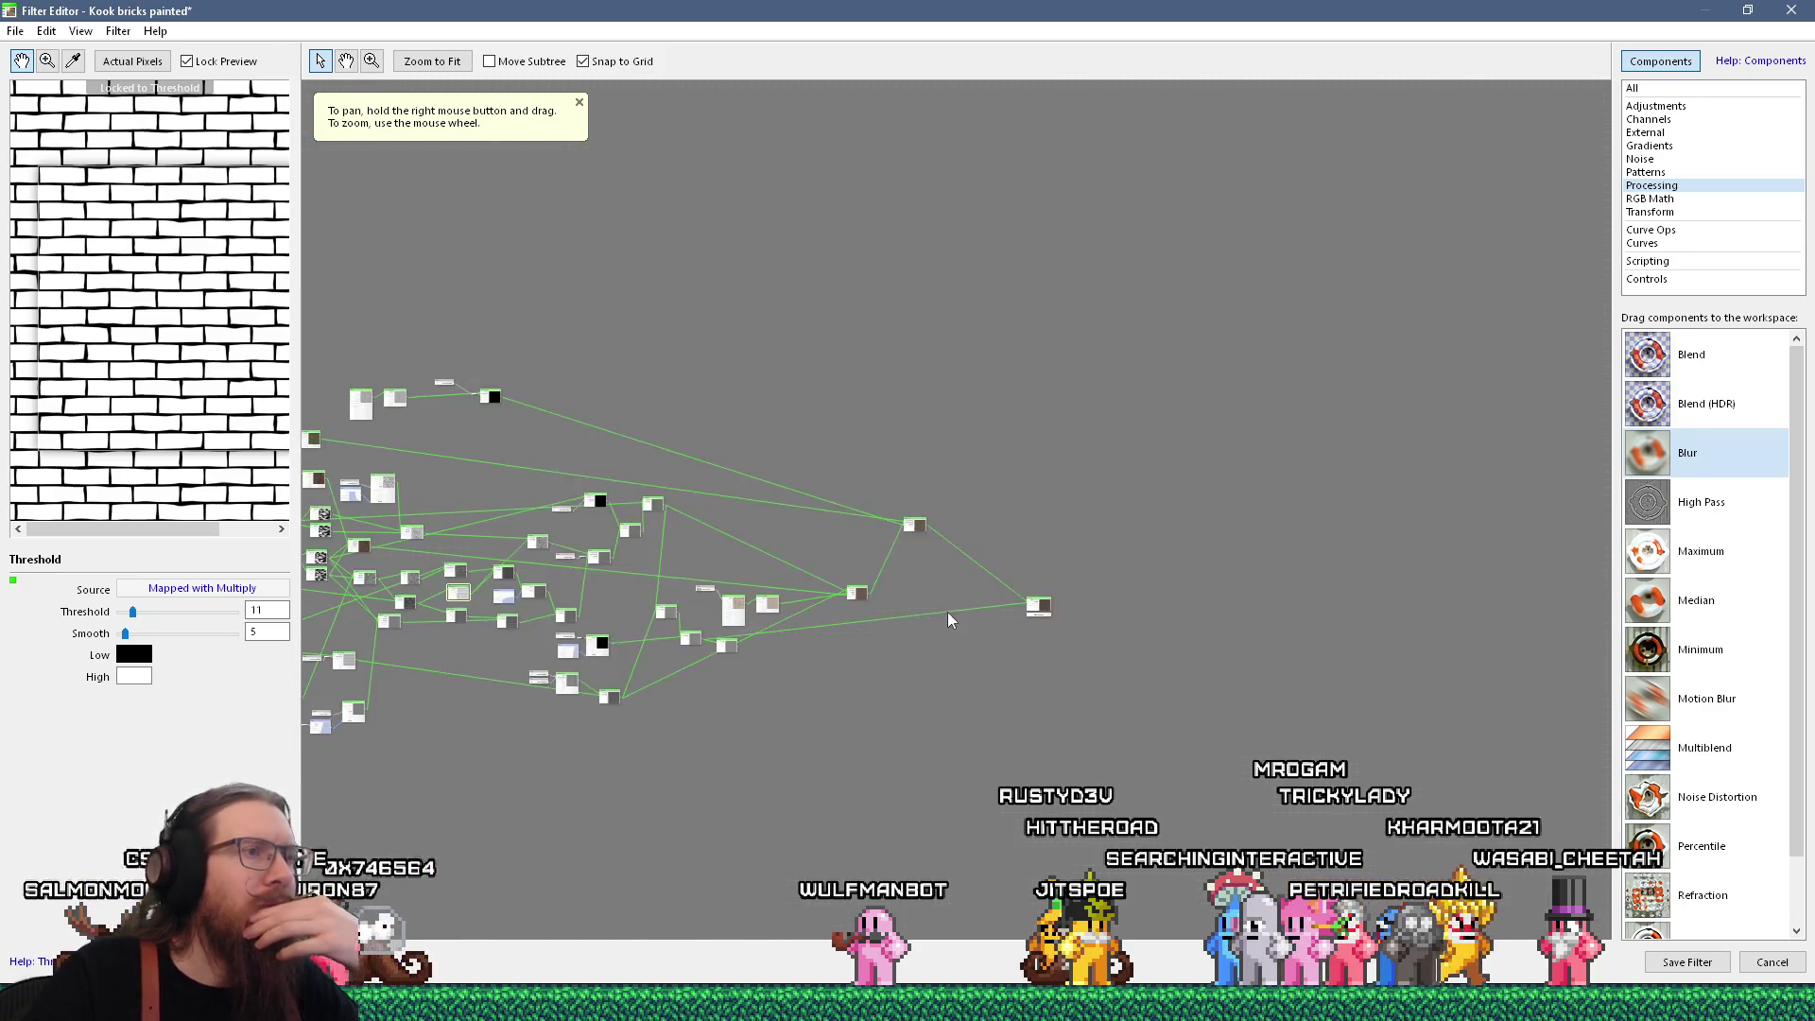
{"action": "scroll", "coordinate": [993, 467], "scroll_direction": "up", "scroll_amount": 5}
{"action": "left_click_drag", "start_coordinate": [1054, 480], "coordinate": [1220, 461]}
{"action": "scroll", "coordinate": [711, 541], "scroll_direction": "down", "scroll_amount": 2}
{"action": "scroll", "coordinate": [711, 549], "scroll_direction": "down", "scroll_amount": 3}
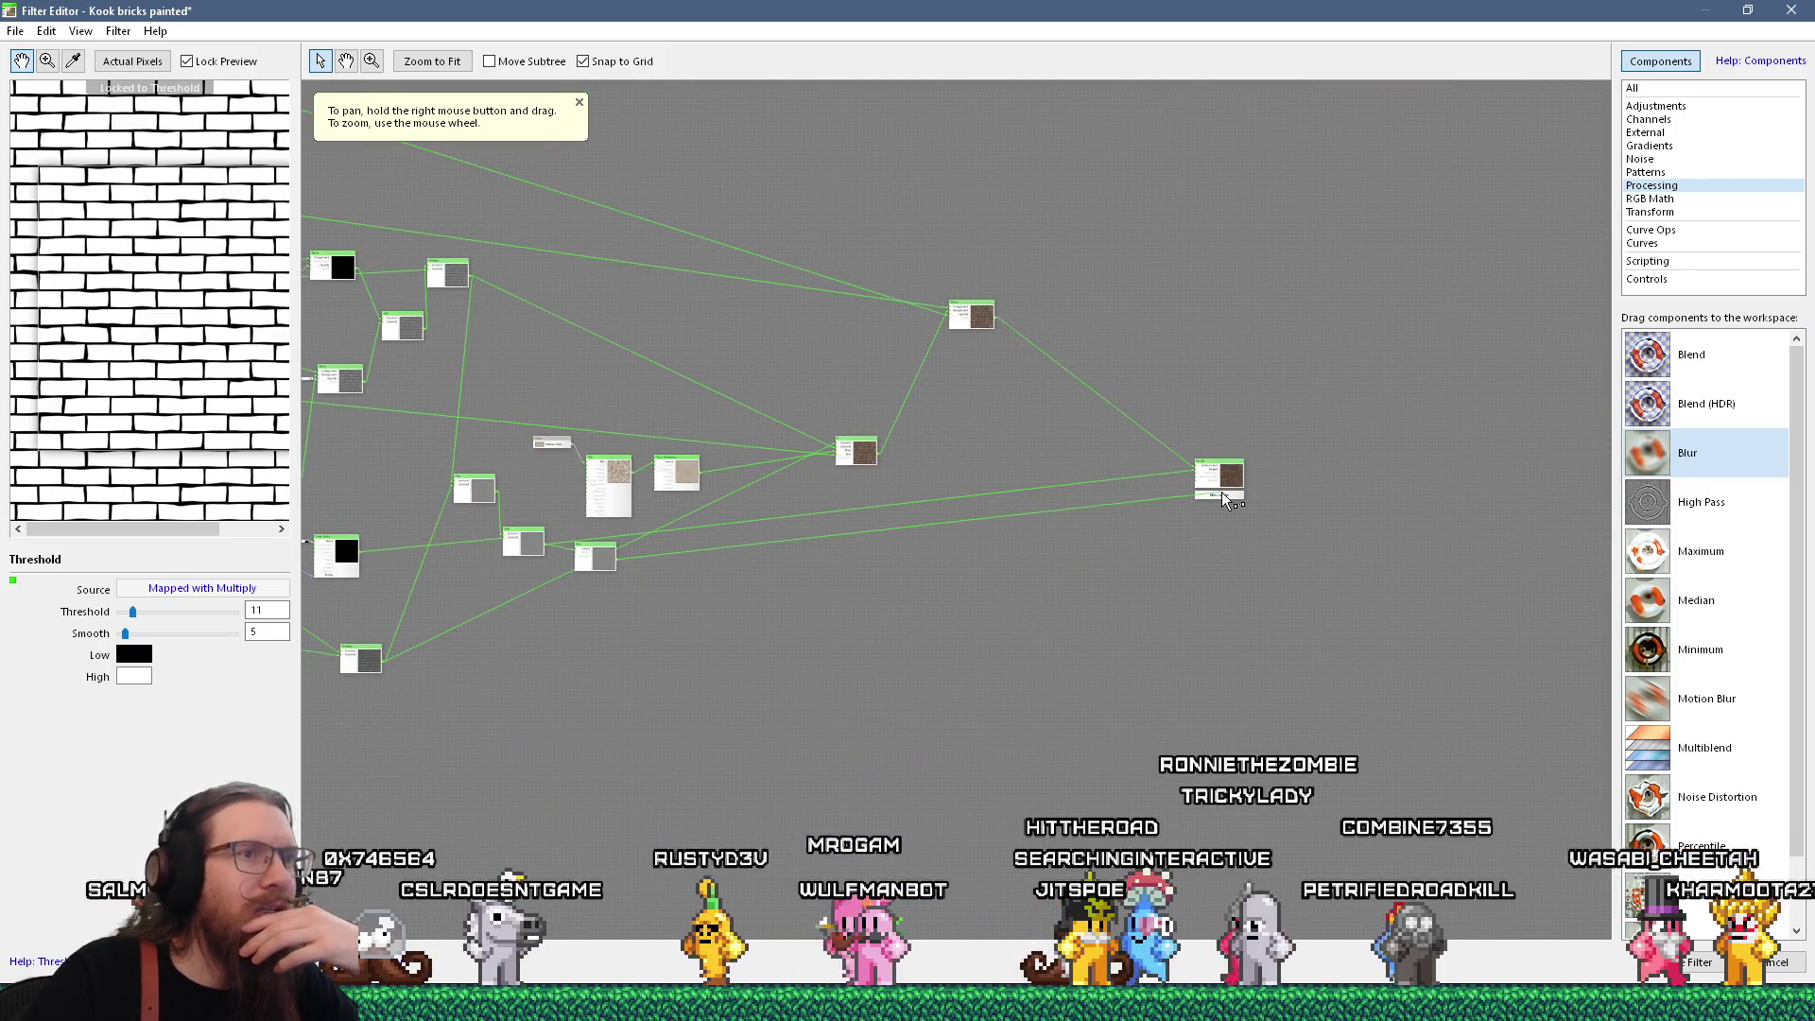
{"action": "left_click", "coordinate": [1224, 478]}
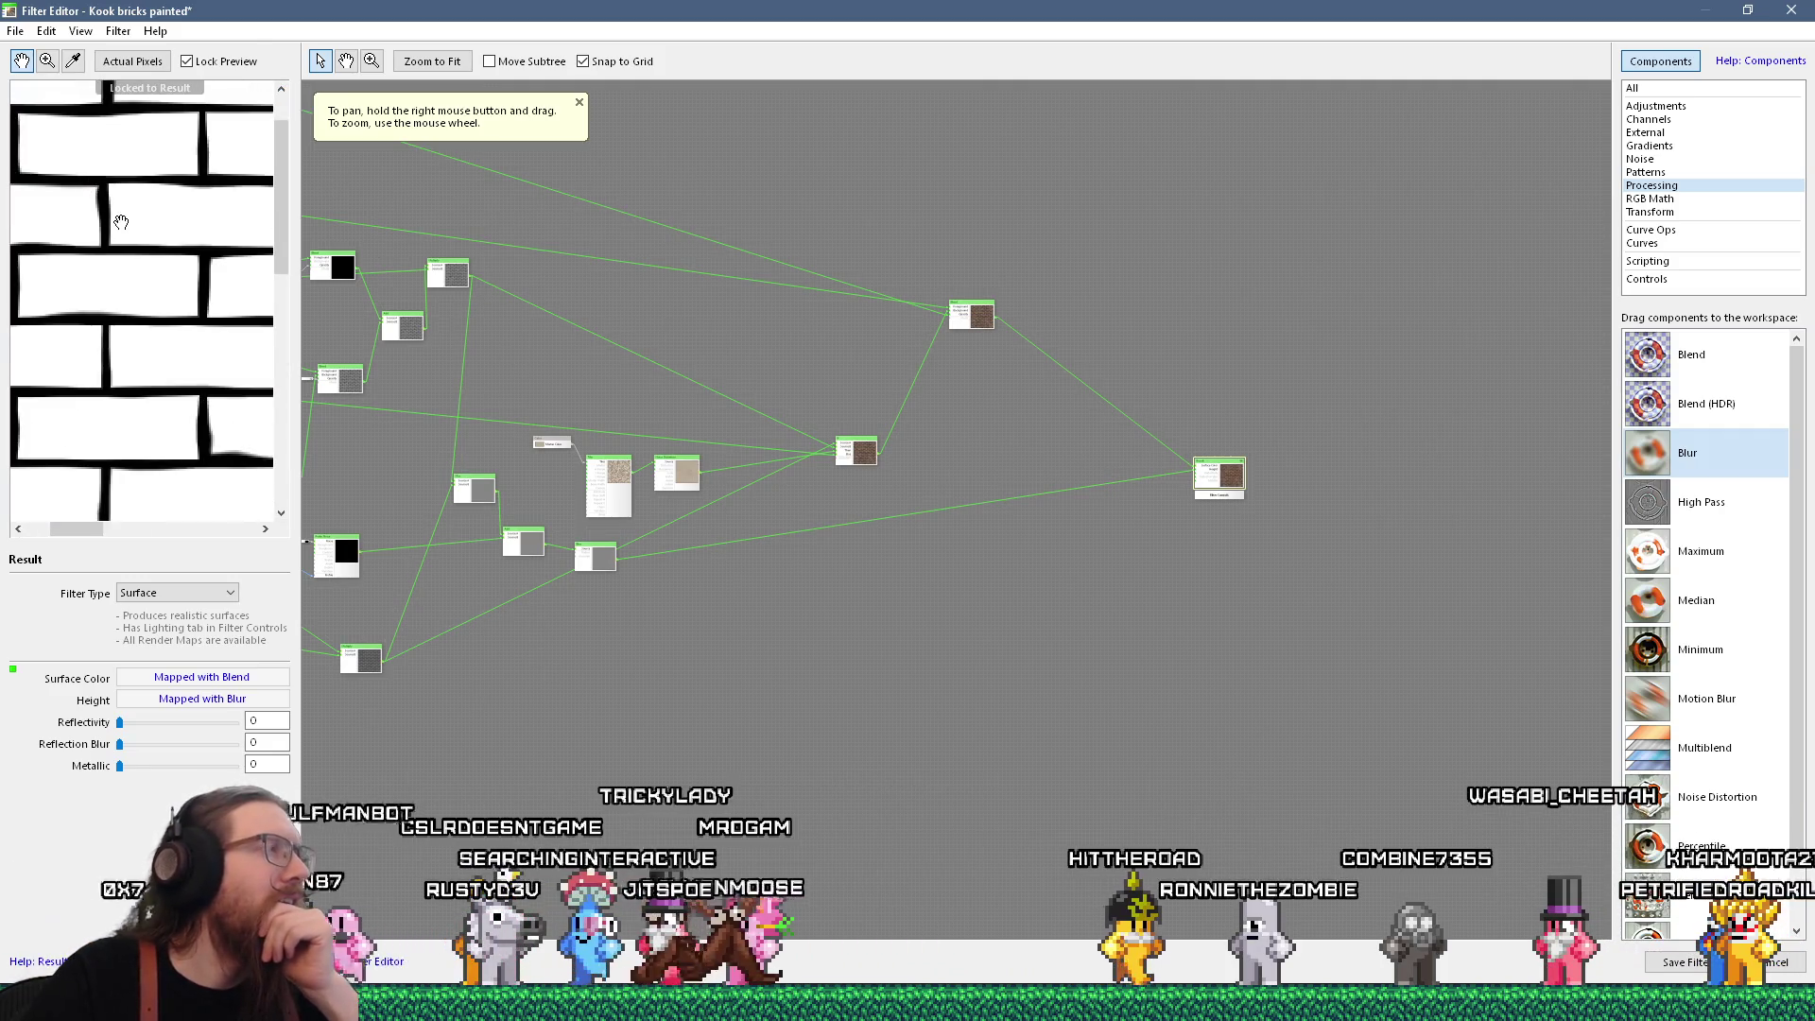
{"action": "scroll", "coordinate": [939, 377], "scroll_direction": "up", "scroll_amount": 5}
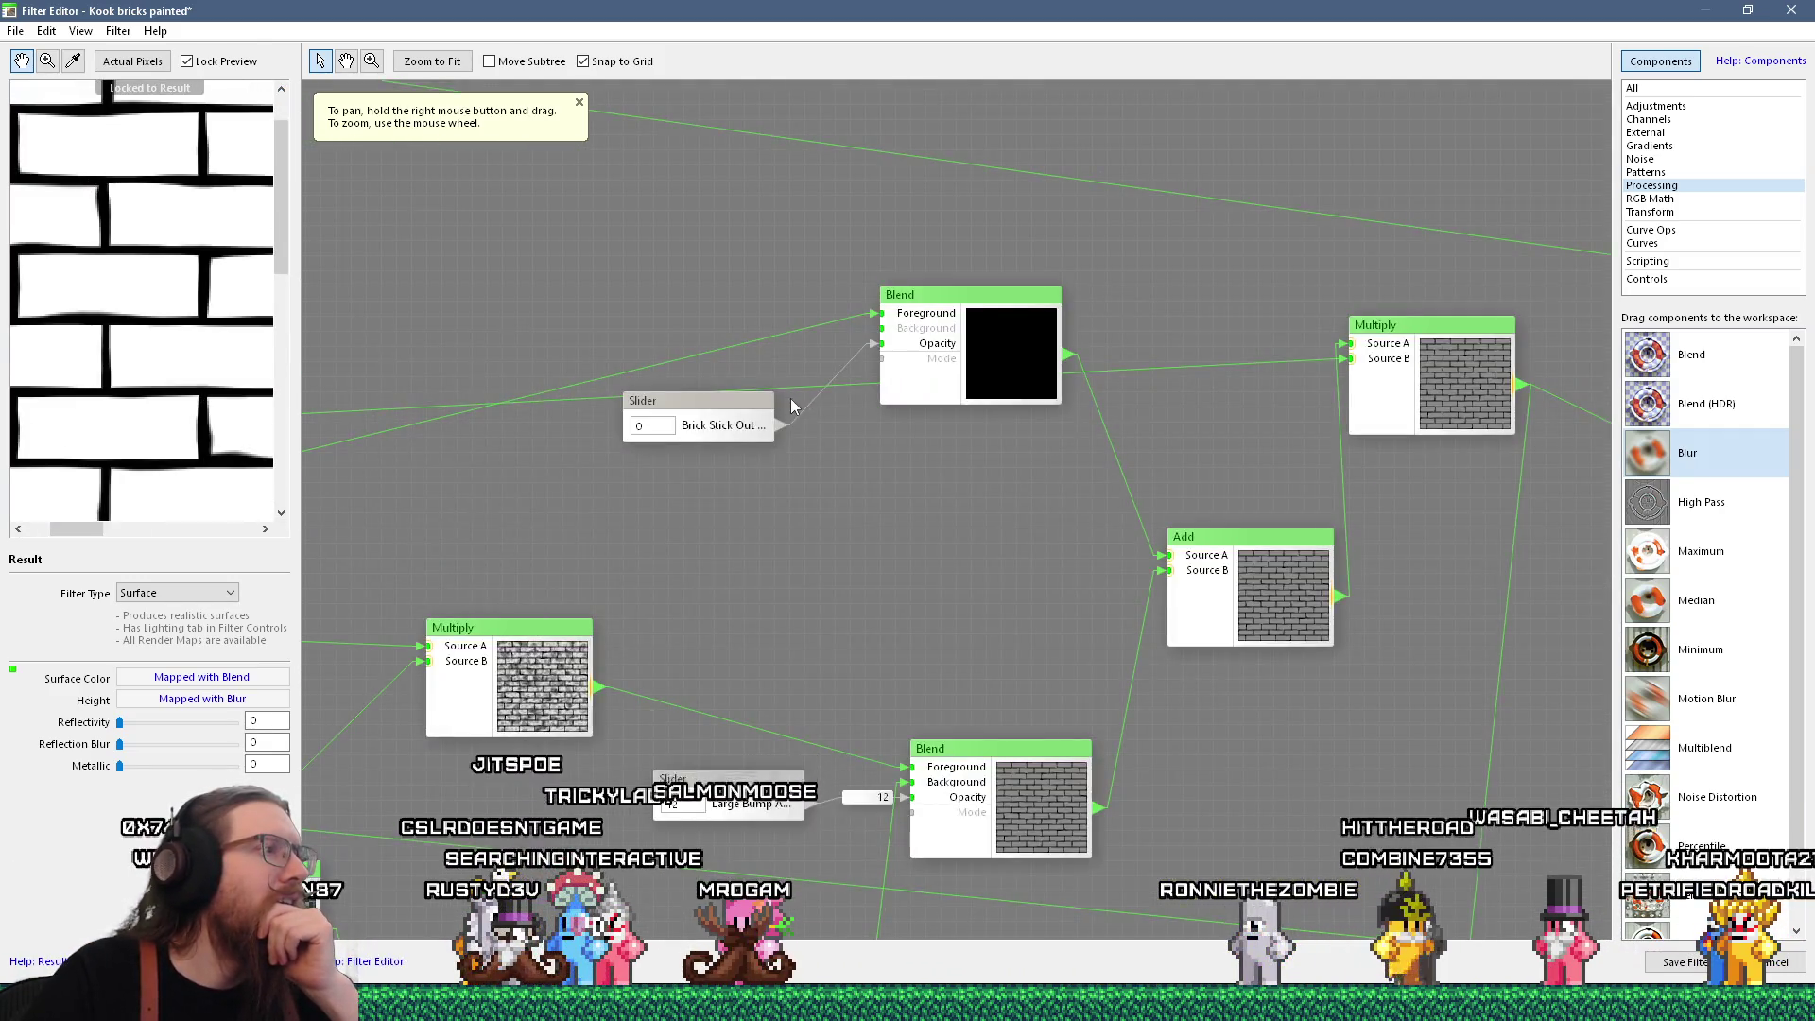
{"action": "scroll", "coordinate": [736, 416], "scroll_direction": "down", "scroll_amount": 5}
{"action": "scroll", "coordinate": [694, 532], "scroll_direction": "up", "scroll_amount": 5}
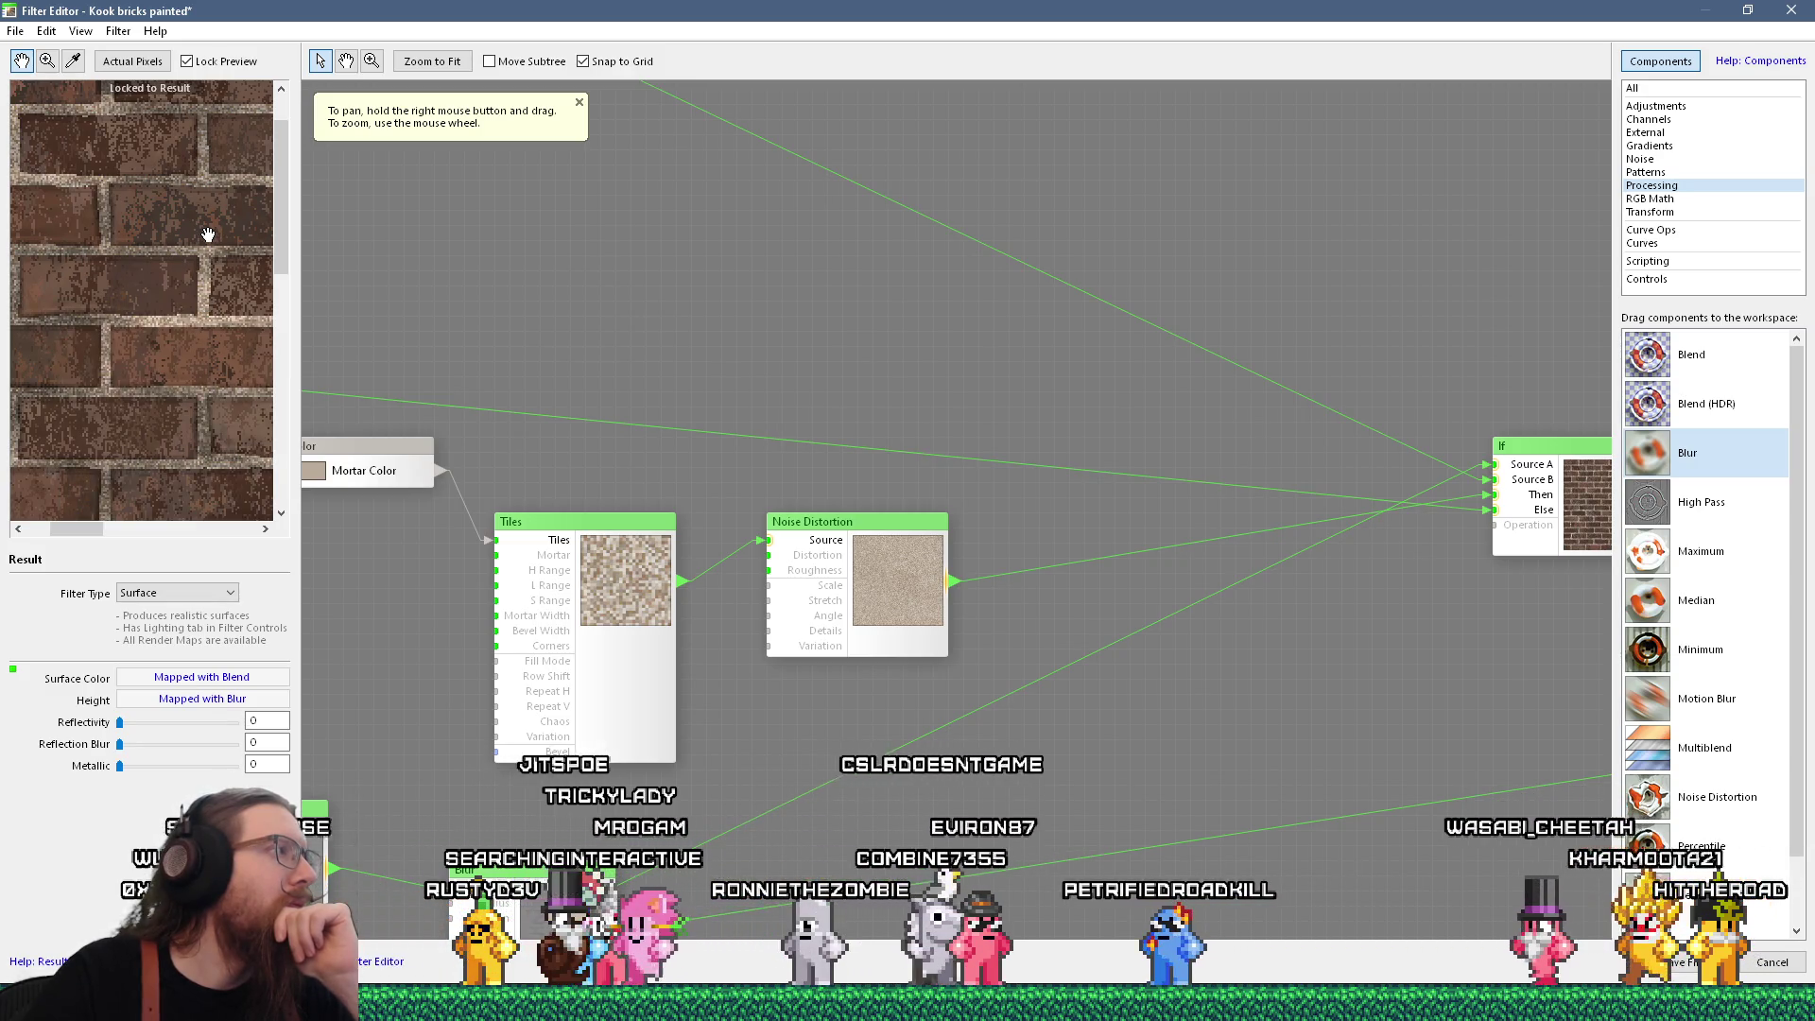
{"action": "scroll", "coordinate": [208, 233], "scroll_direction": "down", "scroll_amount": 2}
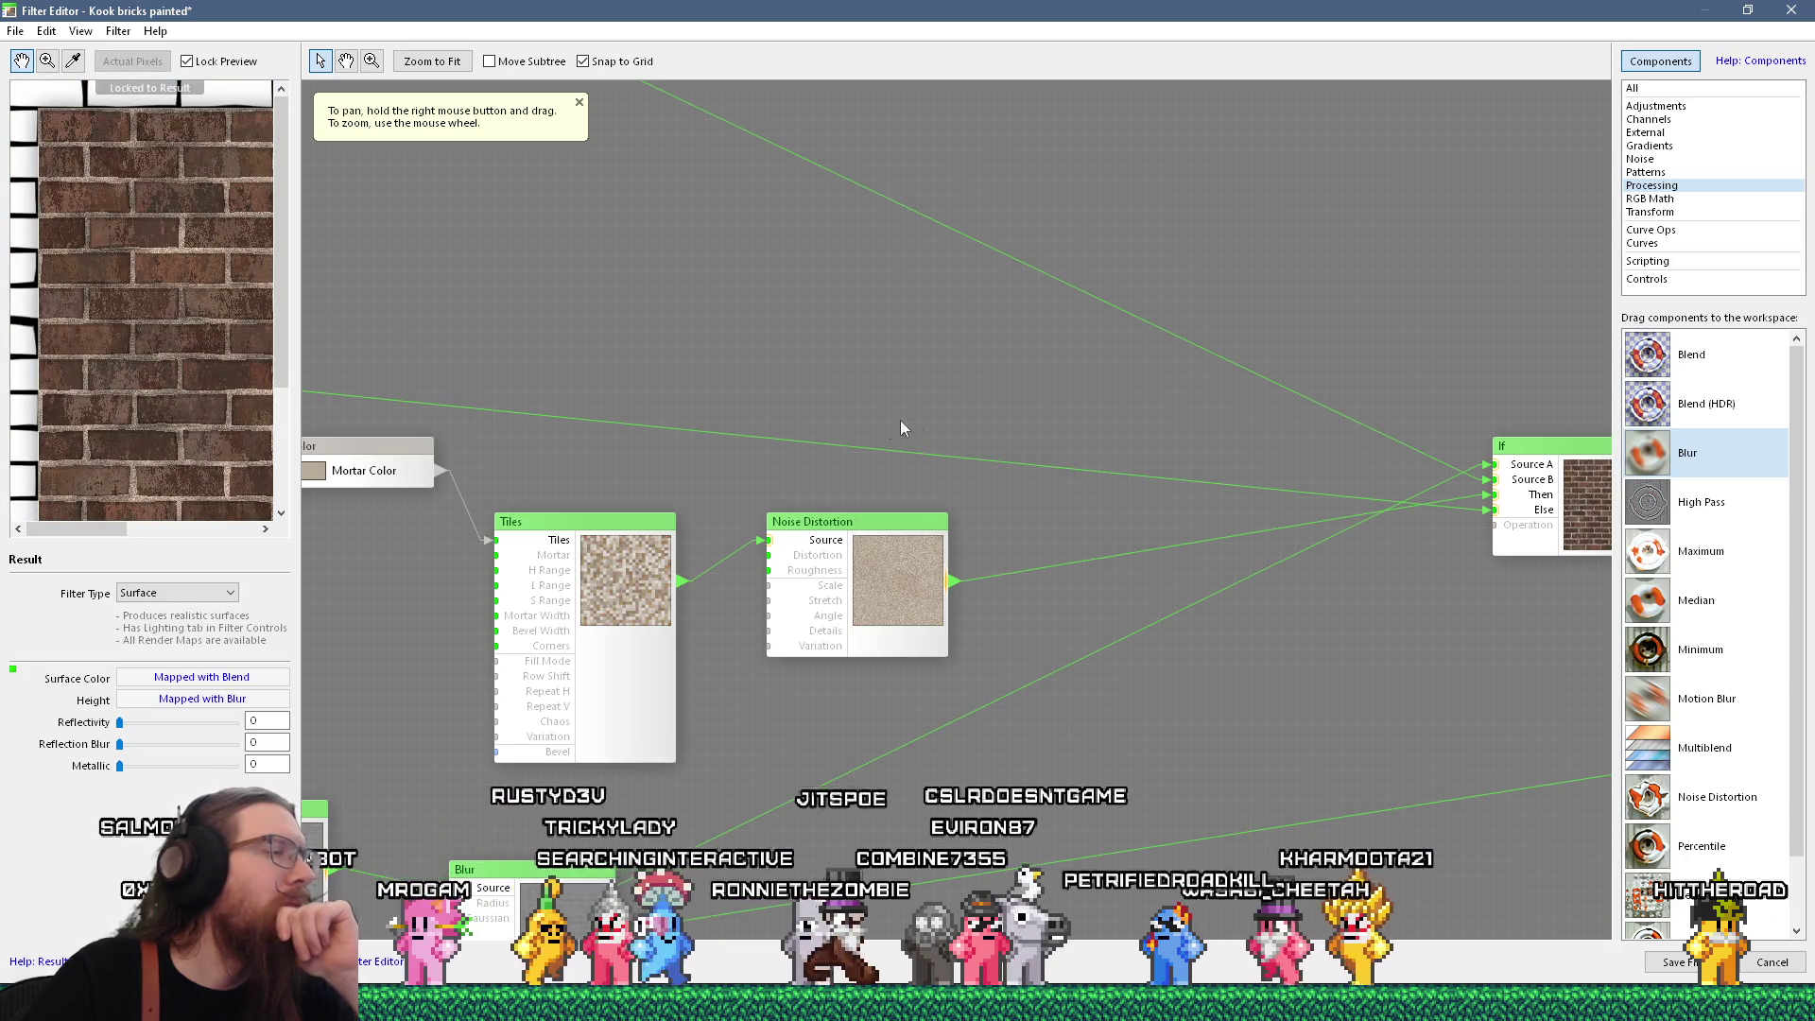
{"action": "left_click_drag", "start_coordinate": [883, 423], "coordinate": [619, 338]}
{"action": "scroll", "coordinate": [701, 520], "scroll_direction": "down", "scroll_amount": 2}
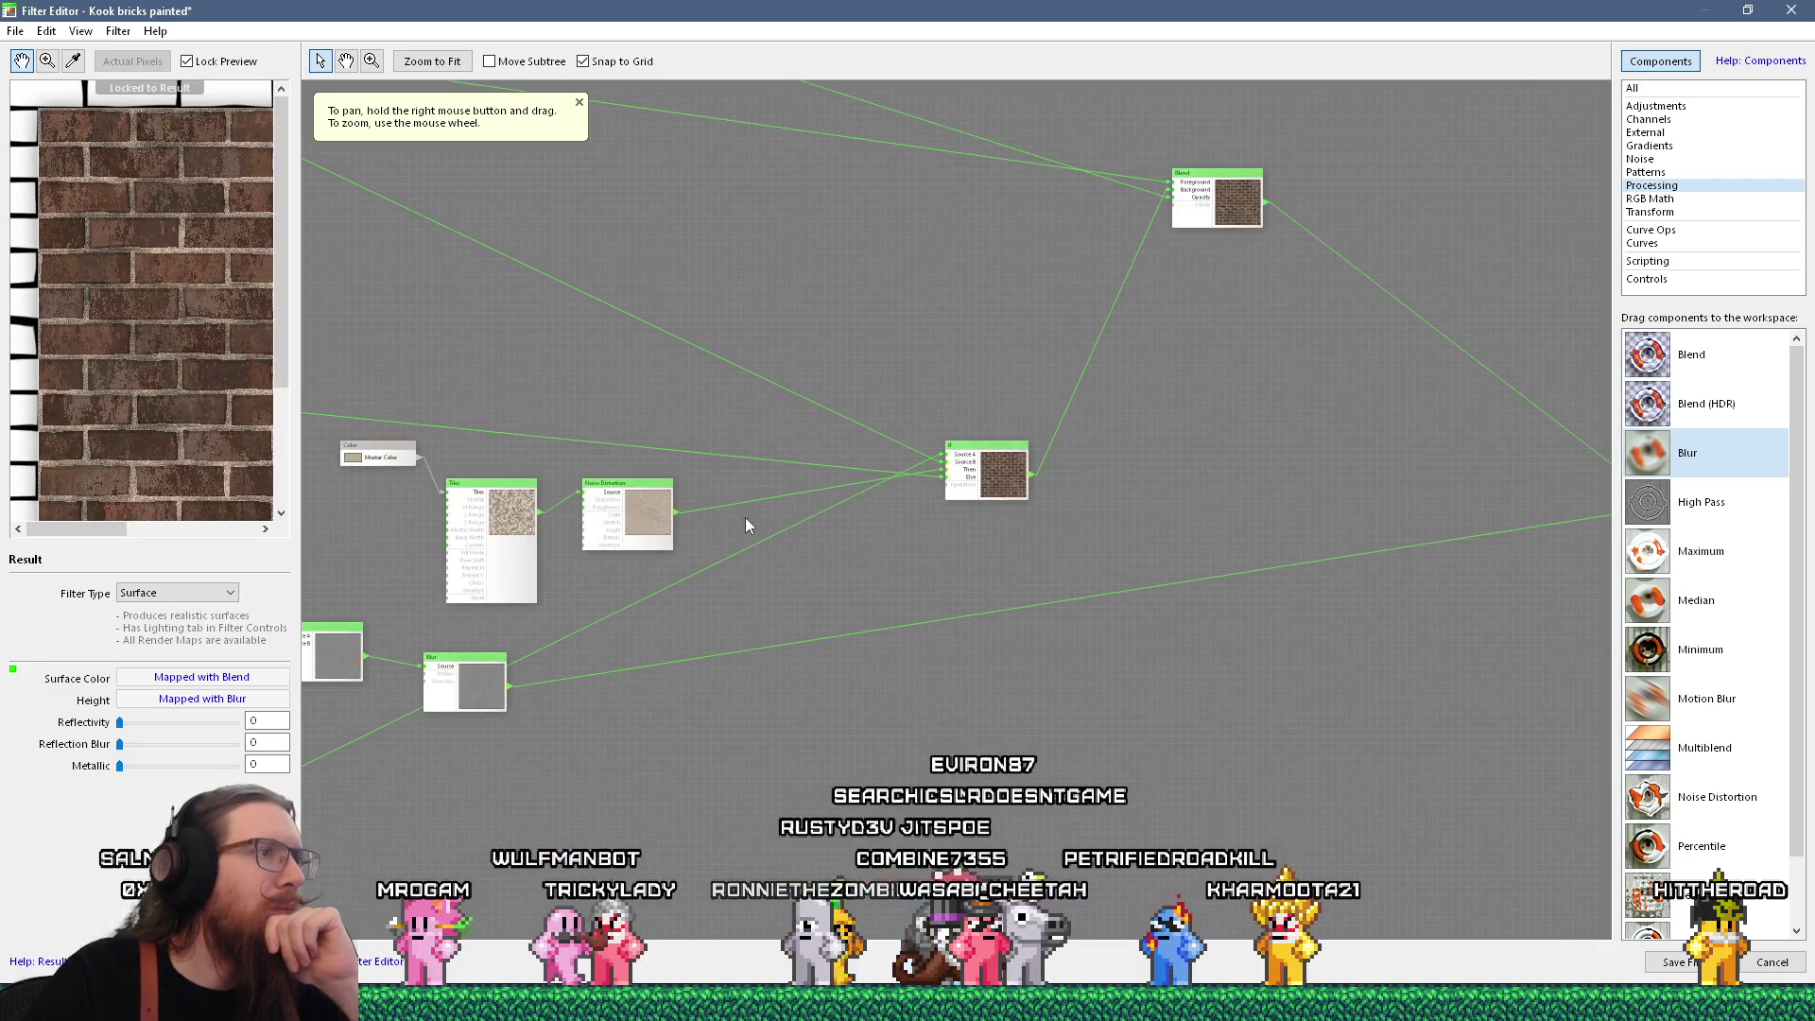
Rename the Mortar Color component feeding the Tiles node to 'Paint Color'
{"action": "left_click", "coordinate": [633, 499]}
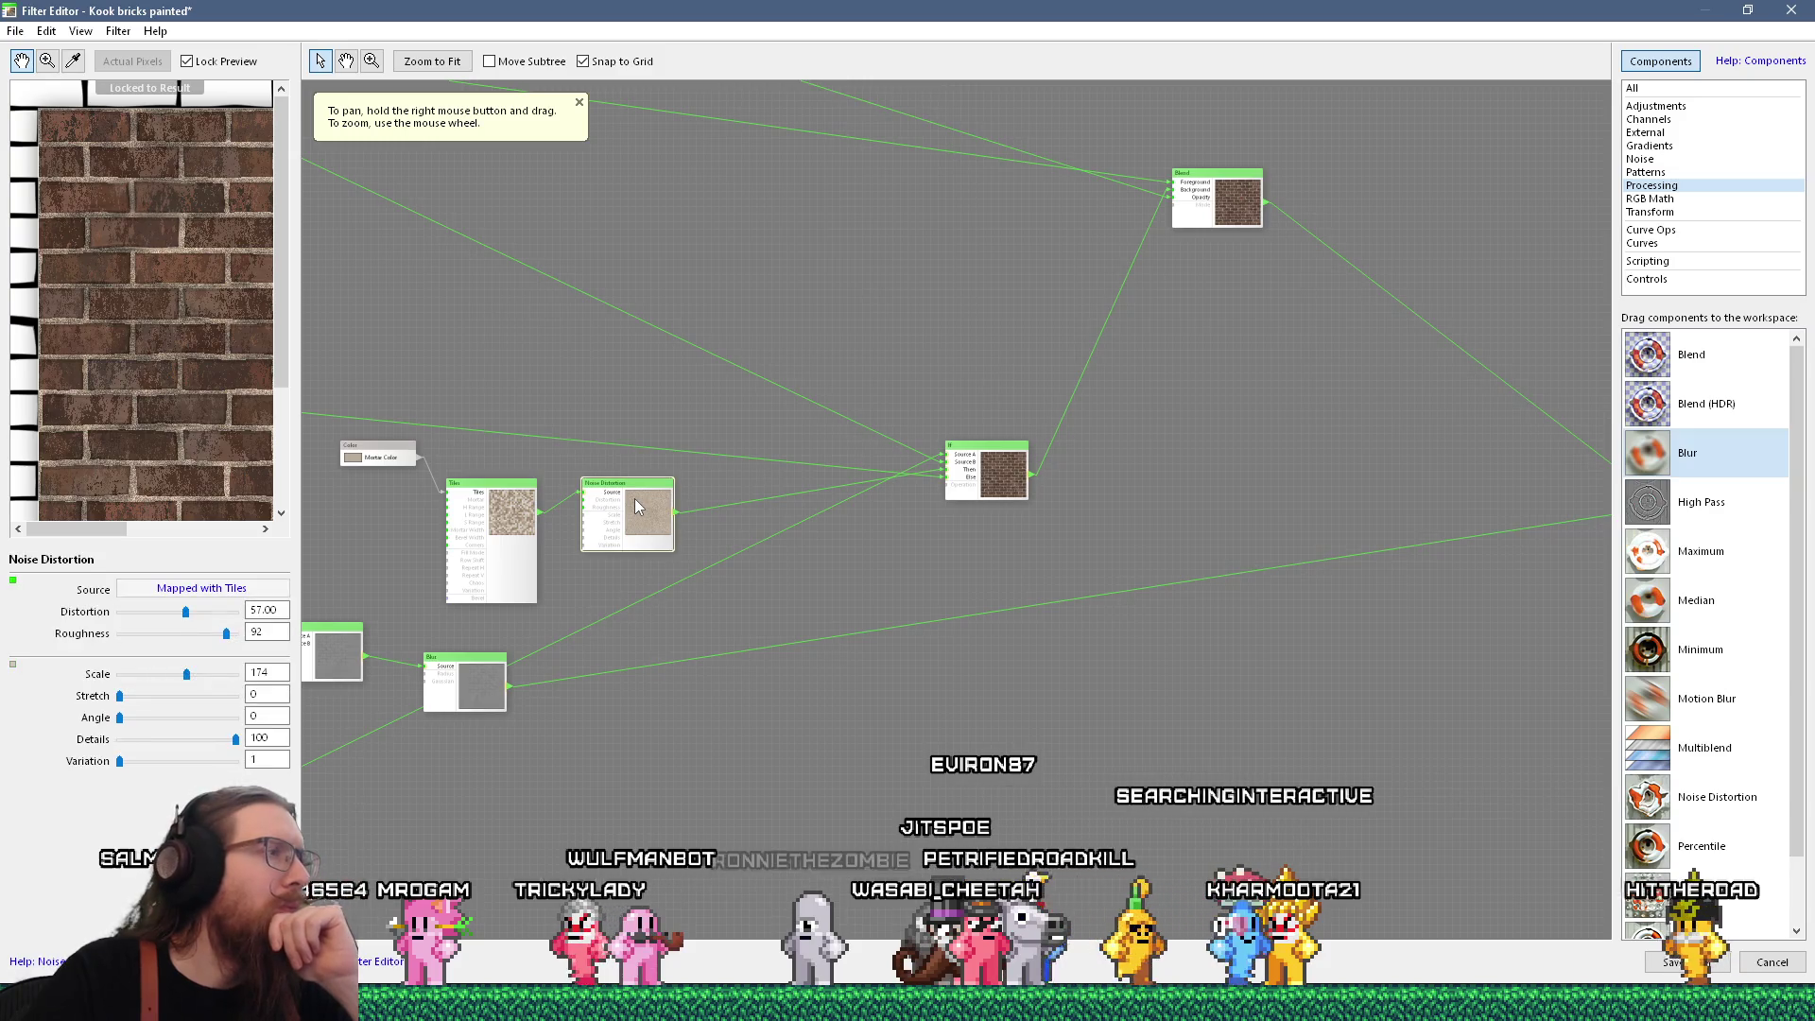
{"action": "mouse_move", "coordinate": [501, 431]}
{"action": "left_mouse_down"}
{"action": "mouse_move", "coordinate": [769, 433]}
{"action": "mouse_move", "coordinate": [794, 475]}
{"action": "left_mouse_up"}
{"action": "left_click", "coordinate": [761, 534]}
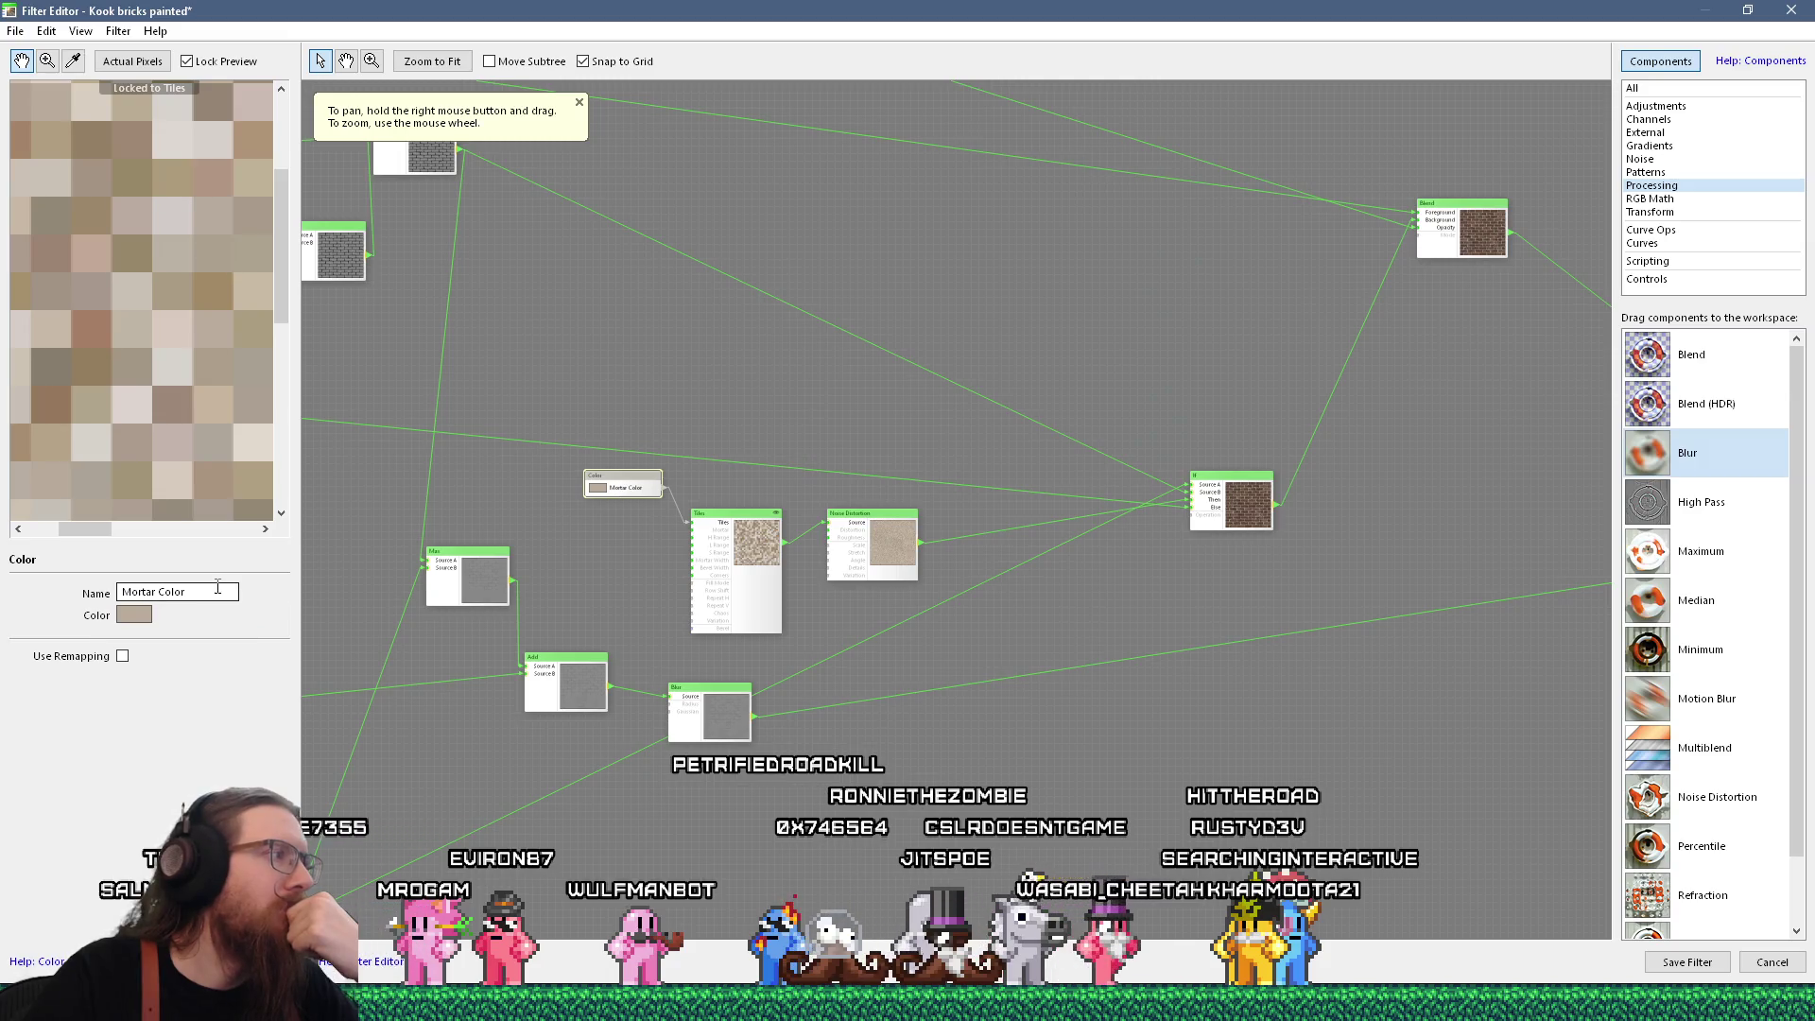
{"action": "type", "text": "Pai"}
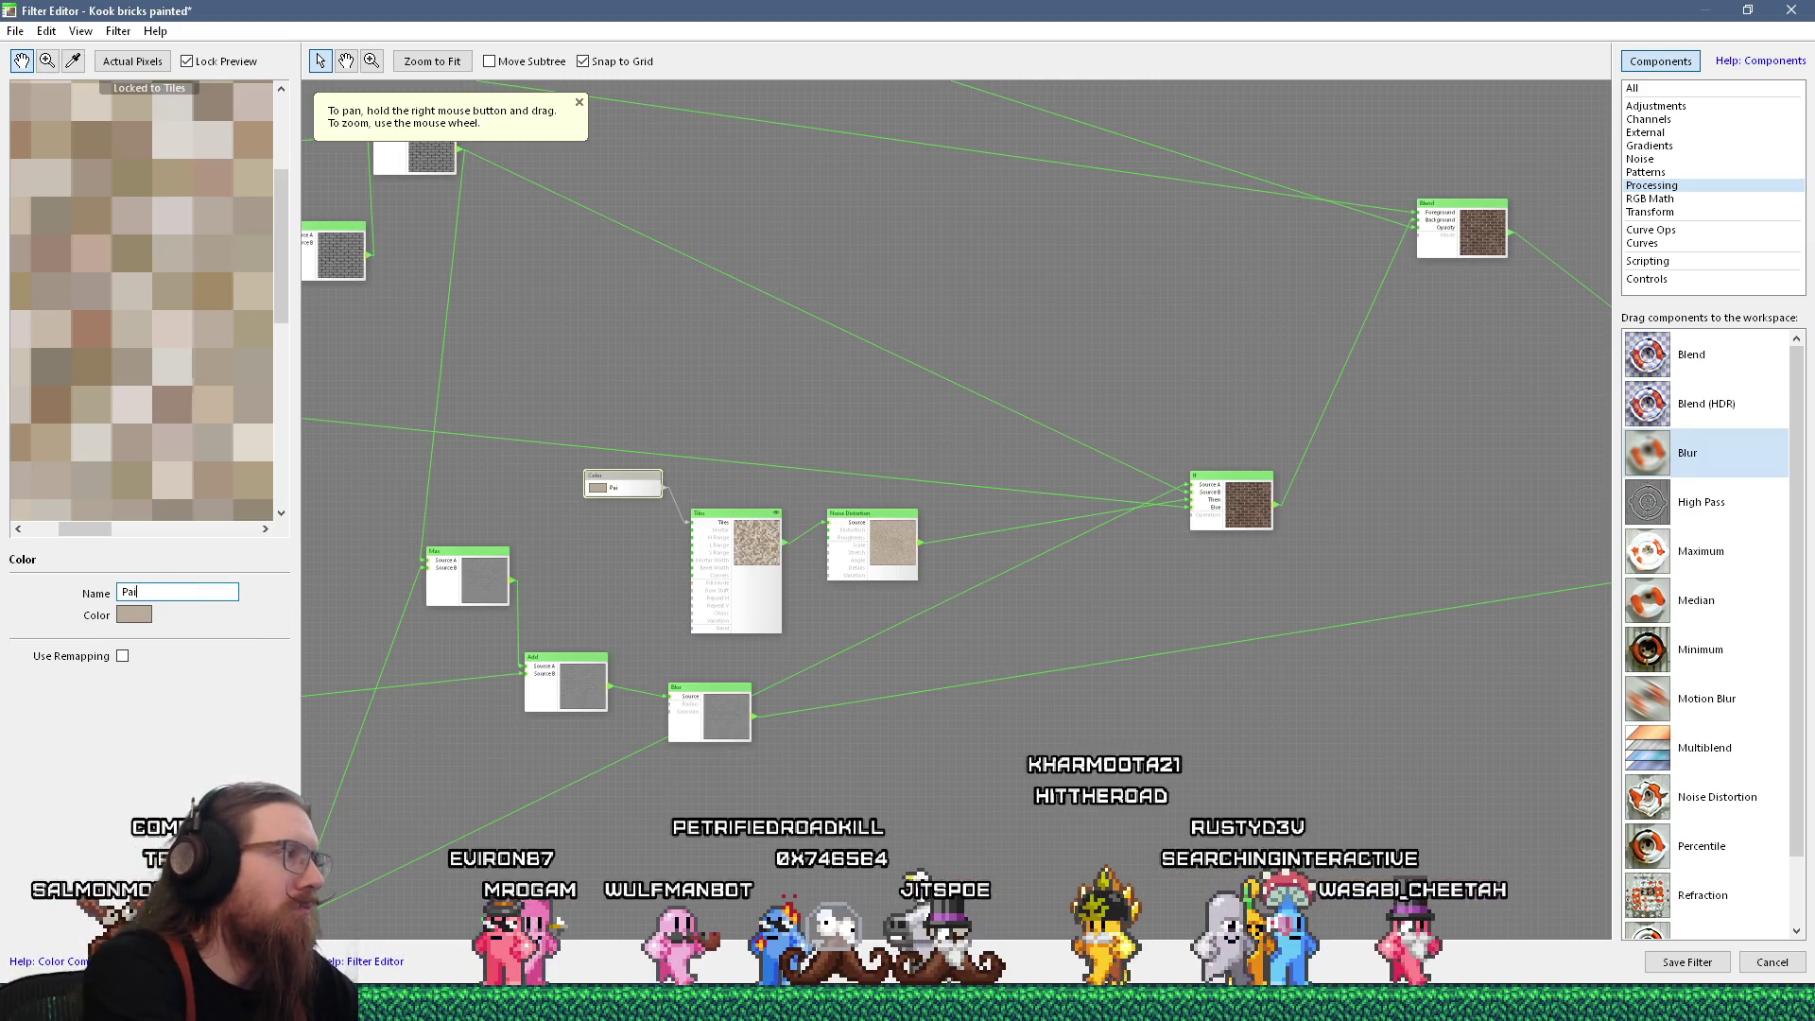
{"action": "type", "text": "nt Color"}
{"action": "key", "text": "Return"}
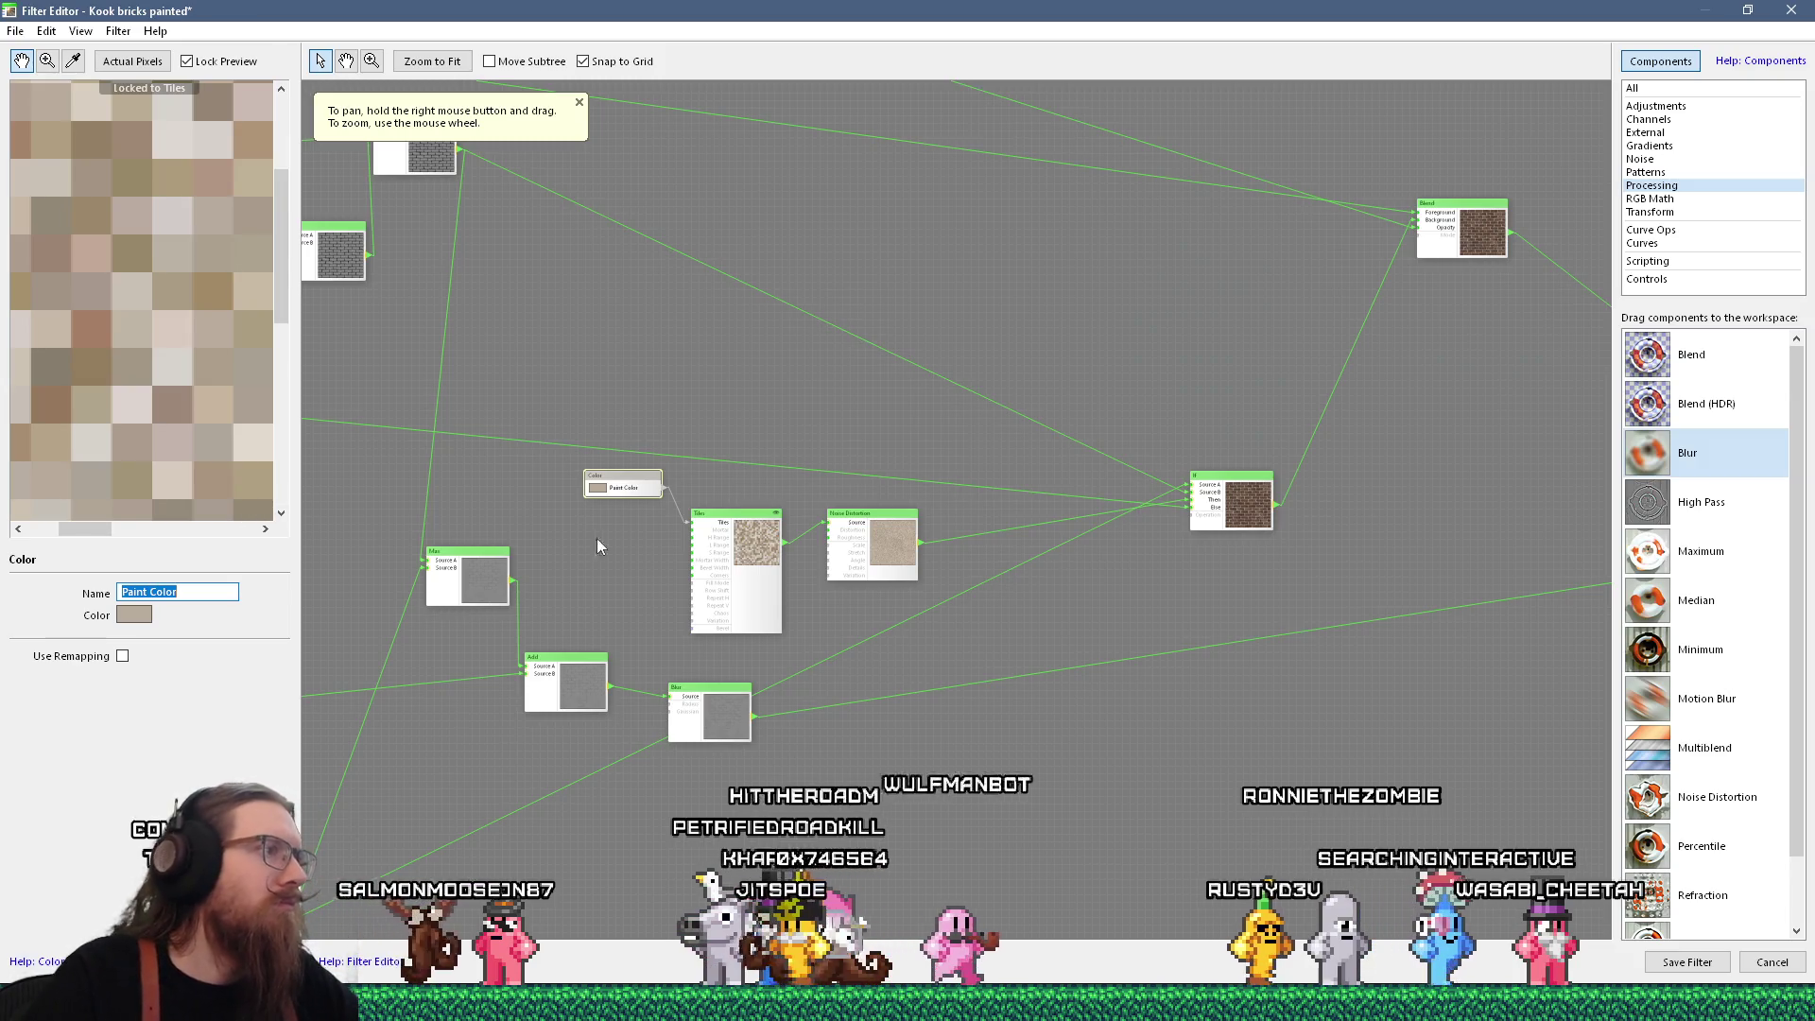
{"action": "scroll", "coordinate": [699, 561], "scroll_direction": "up", "scroll_amount": 2}
{"action": "left_click_drag", "start_coordinate": [822, 471], "coordinate": [822, 475]}
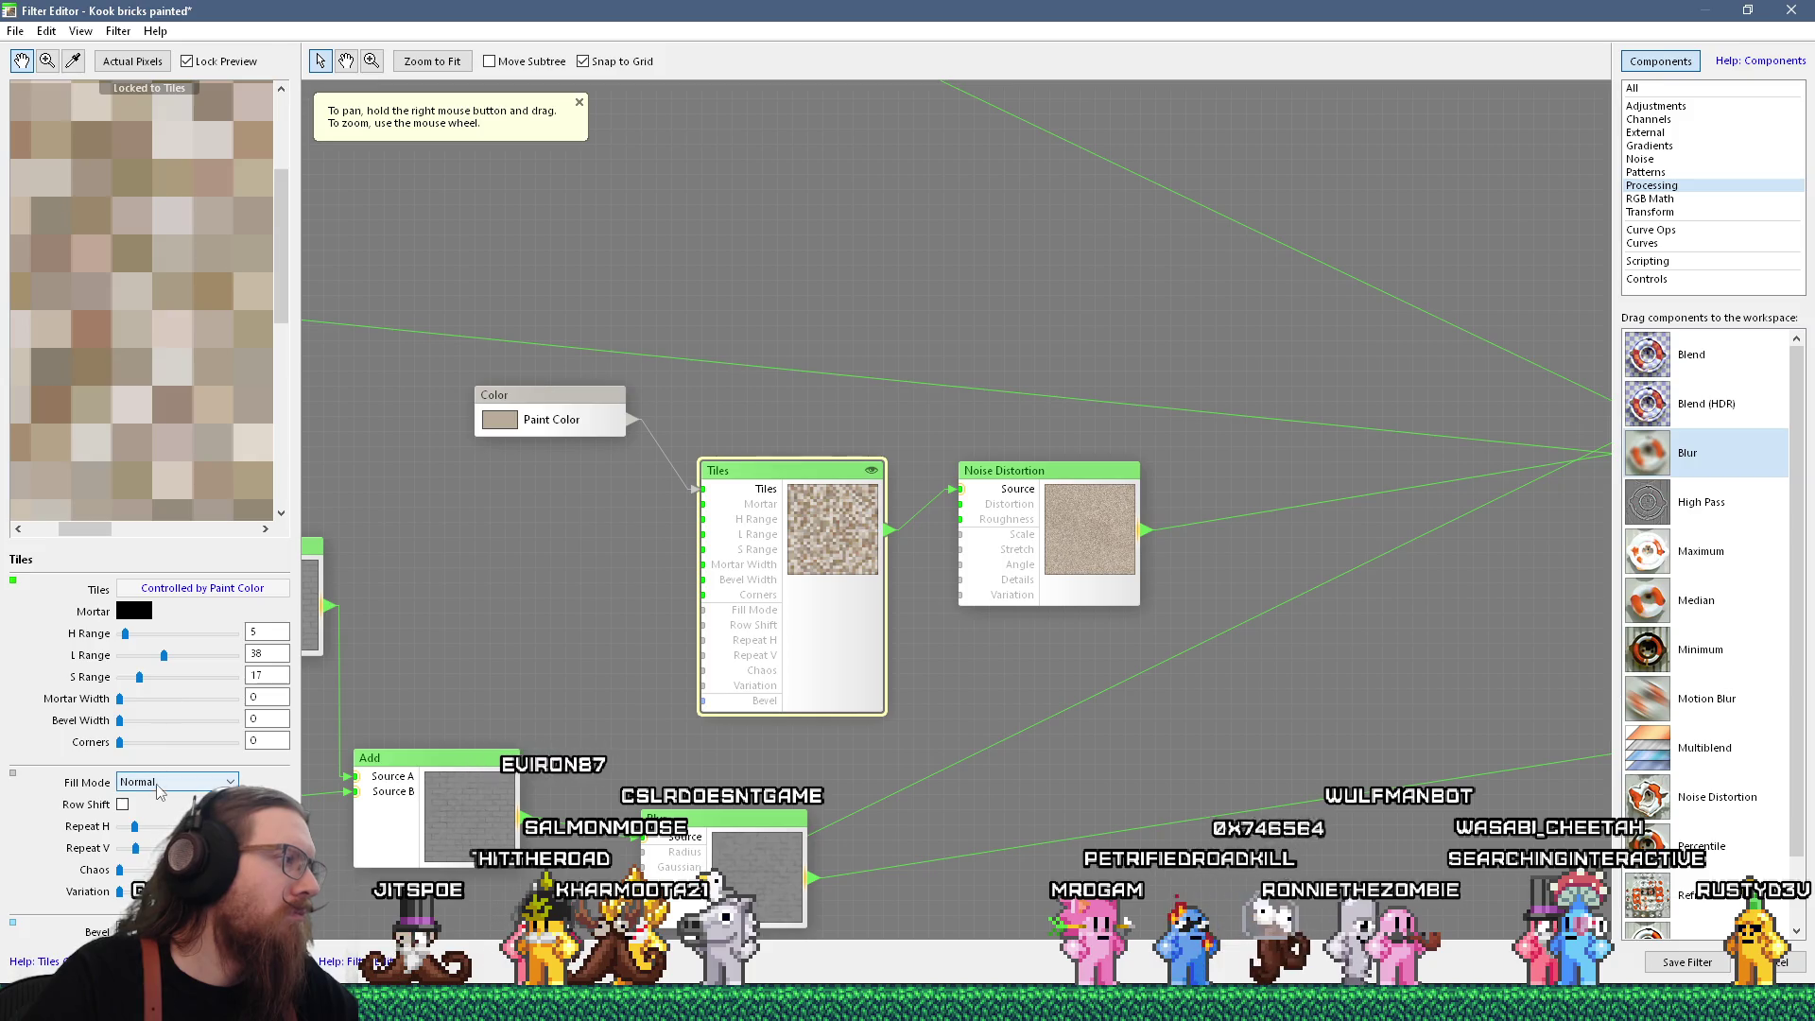
Lower the Tiles colour variation to H Range 2, L Range 11 and S Range 8
{"action": "mouse_move", "coordinate": [135, 826]}
{"action": "left_mouse_down"}
{"action": "mouse_move", "coordinate": [130, 850]}
{"action": "mouse_move", "coordinate": [125, 828]}
{"action": "left_mouse_up"}
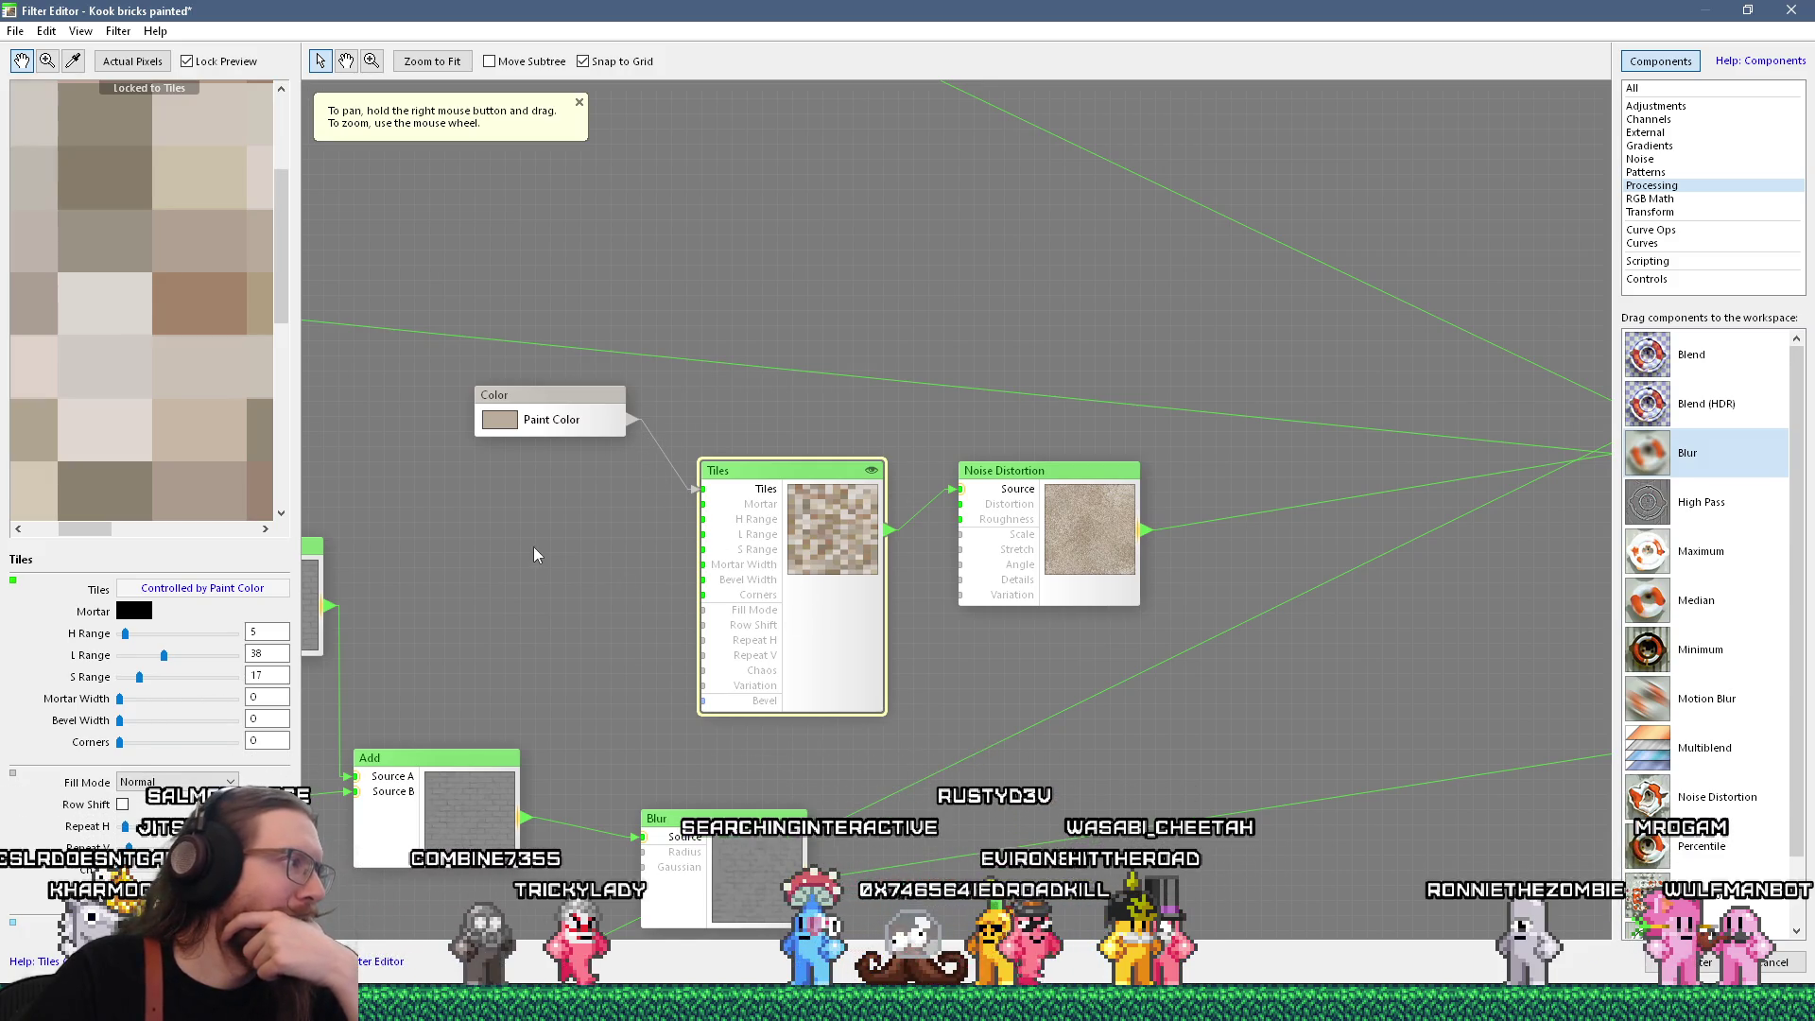
{"action": "left_click_drag", "start_coordinate": [163, 655], "coordinate": [129, 677]}
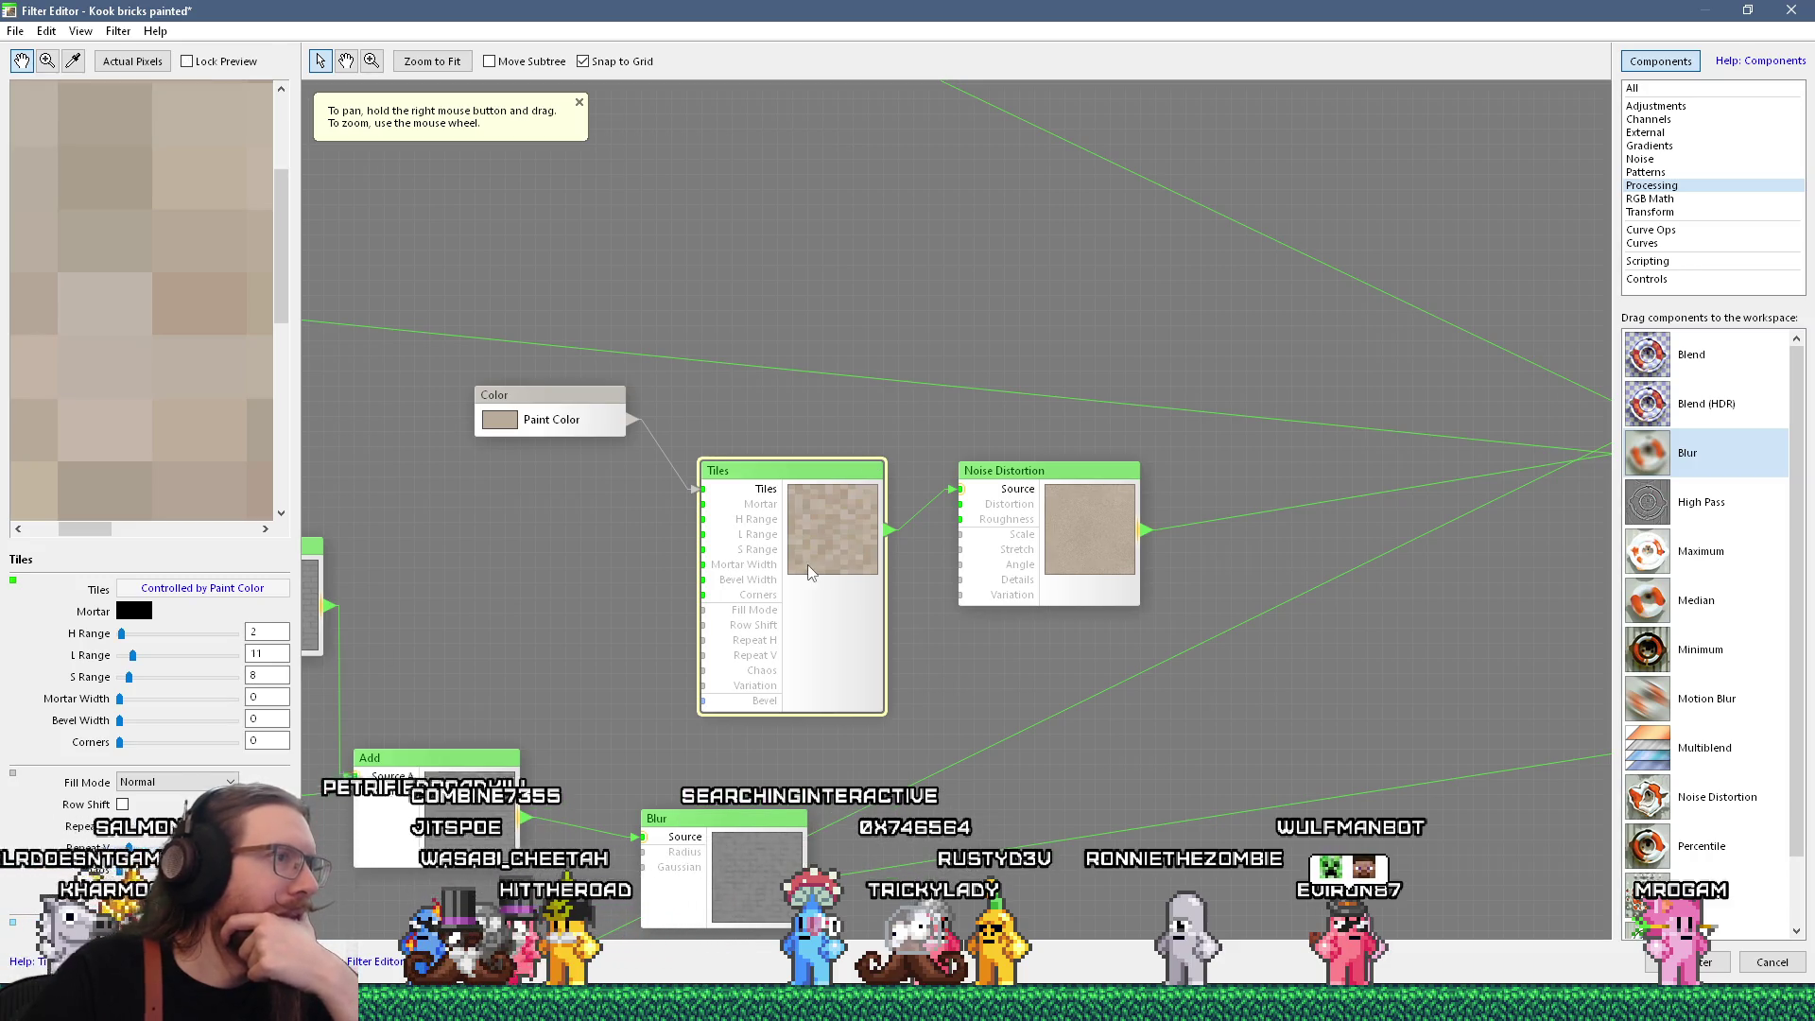
{"action": "left_click", "coordinate": [1074, 535]}
Set the Noise Distortion Stretch to 30 and Angle to 90
{"action": "scroll", "coordinate": [206, 375], "scroll_direction": "up", "scroll_amount": 2}
{"action": "left_click_drag", "start_coordinate": [187, 275], "coordinate": [200, 373]}
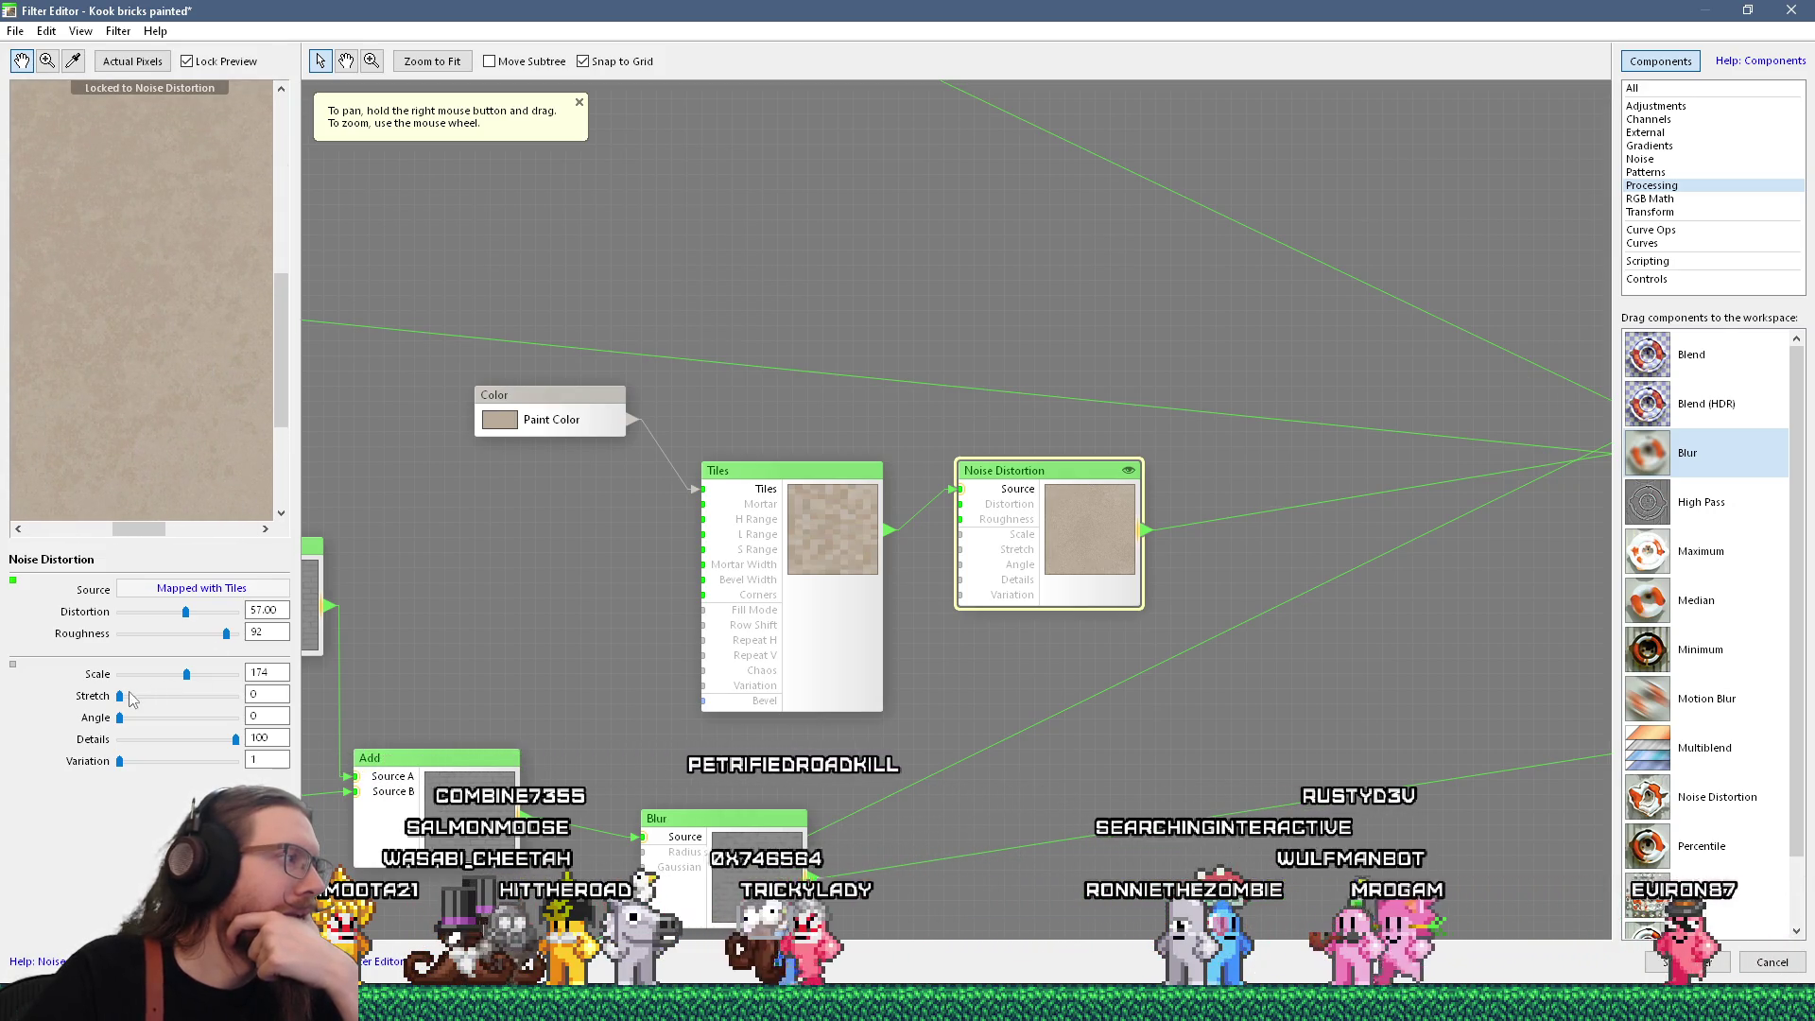
{"action": "left_click_drag", "start_coordinate": [120, 696], "coordinate": [155, 694]}
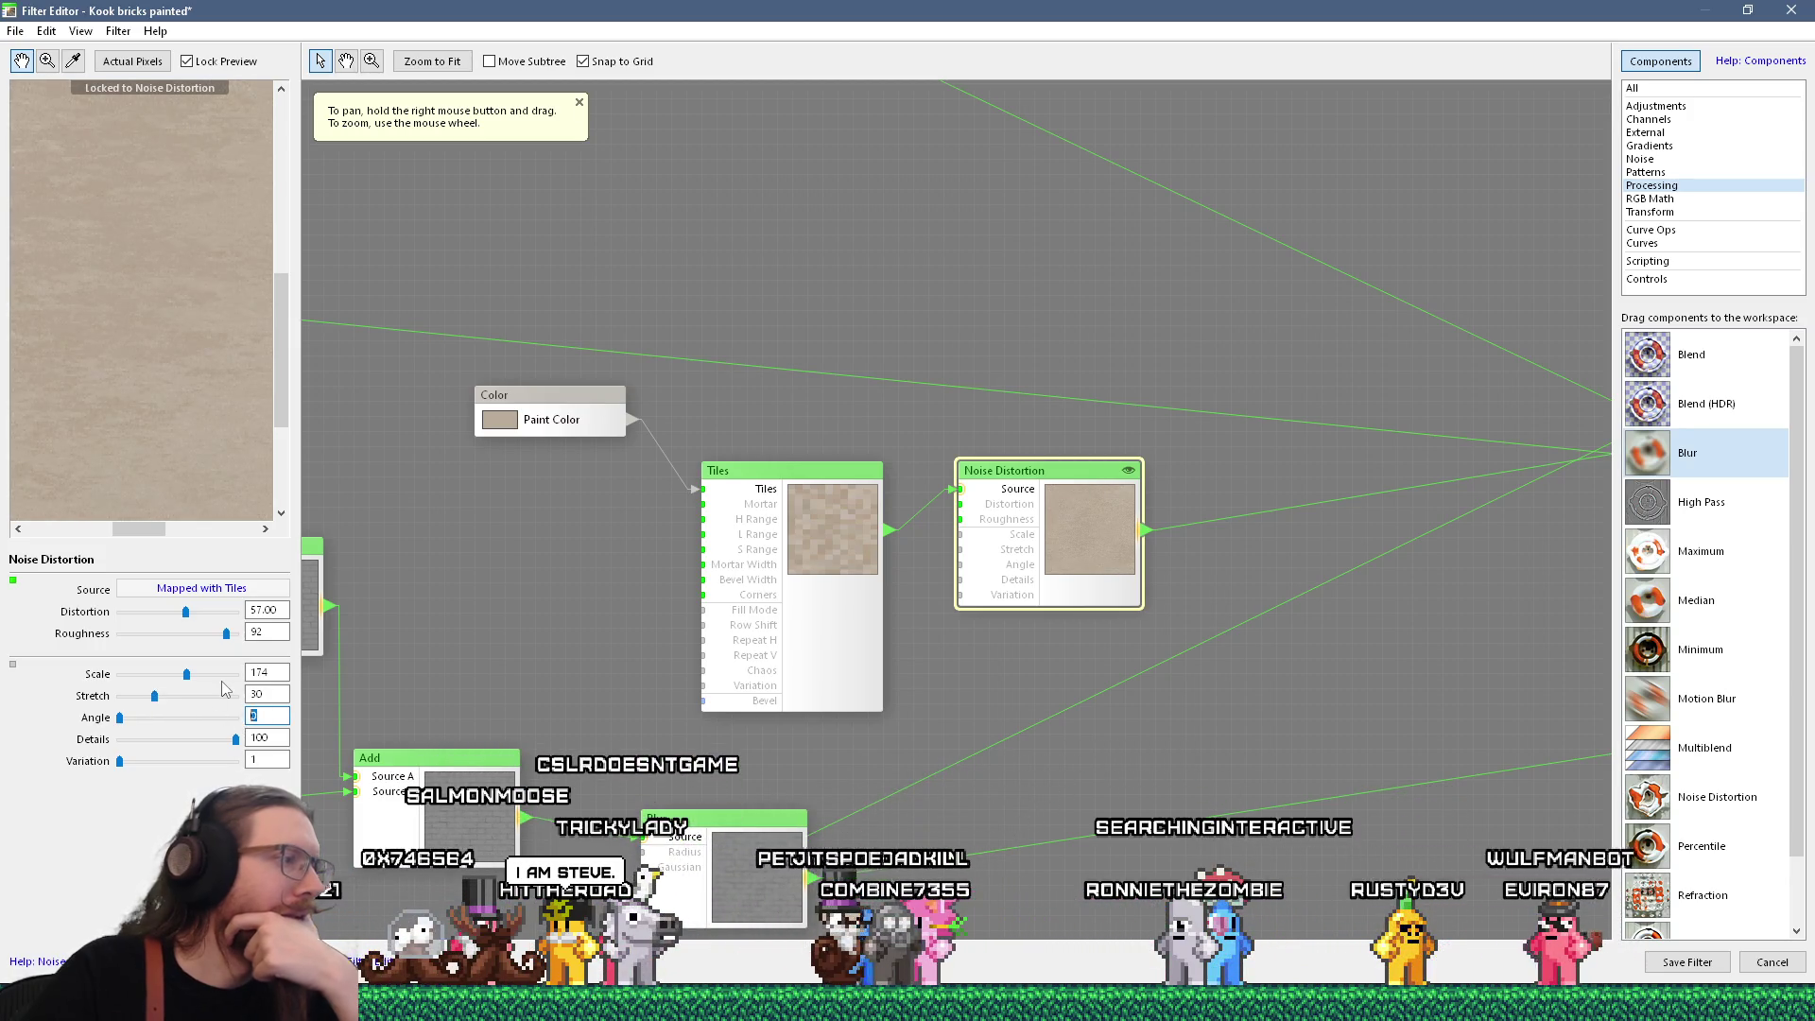
{"action": "type", "text": "90"}
{"action": "key", "text": "Return"}
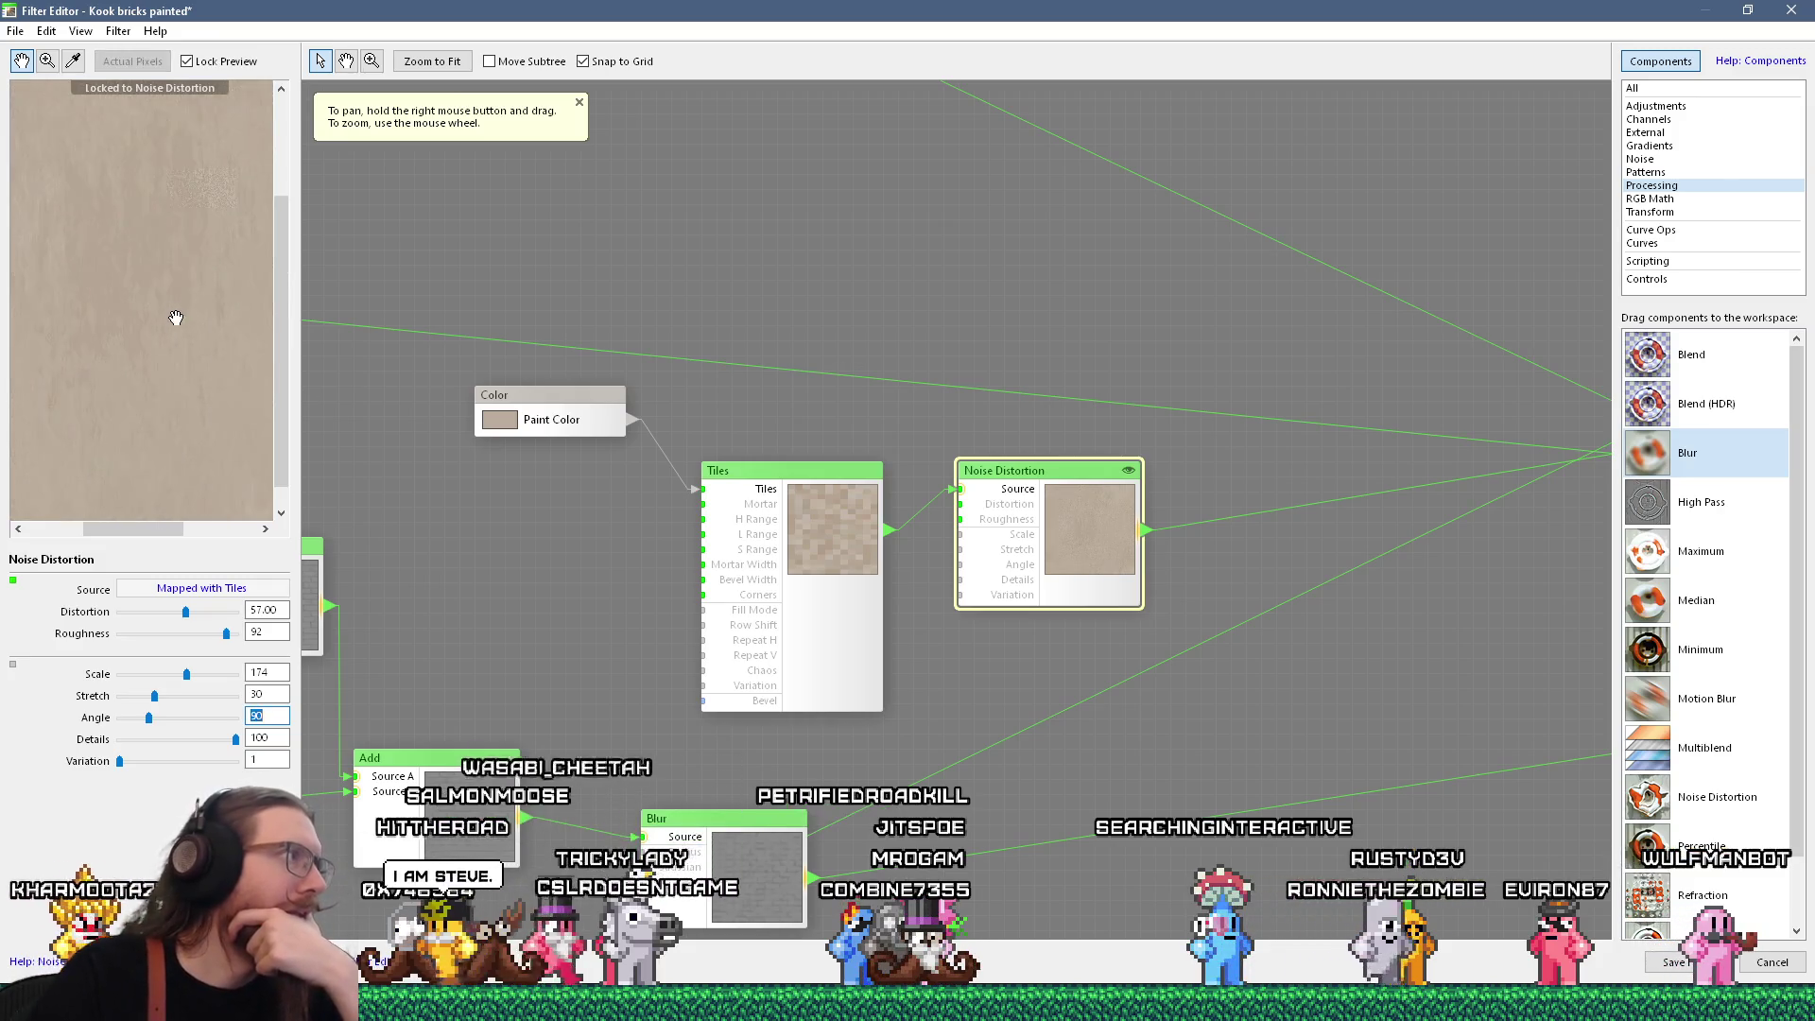
Change Paint Color to pale grey (R 206.57, G 202.49, B 197.76)
{"action": "left_click_drag", "start_coordinate": [177, 321], "coordinate": [180, 420]}
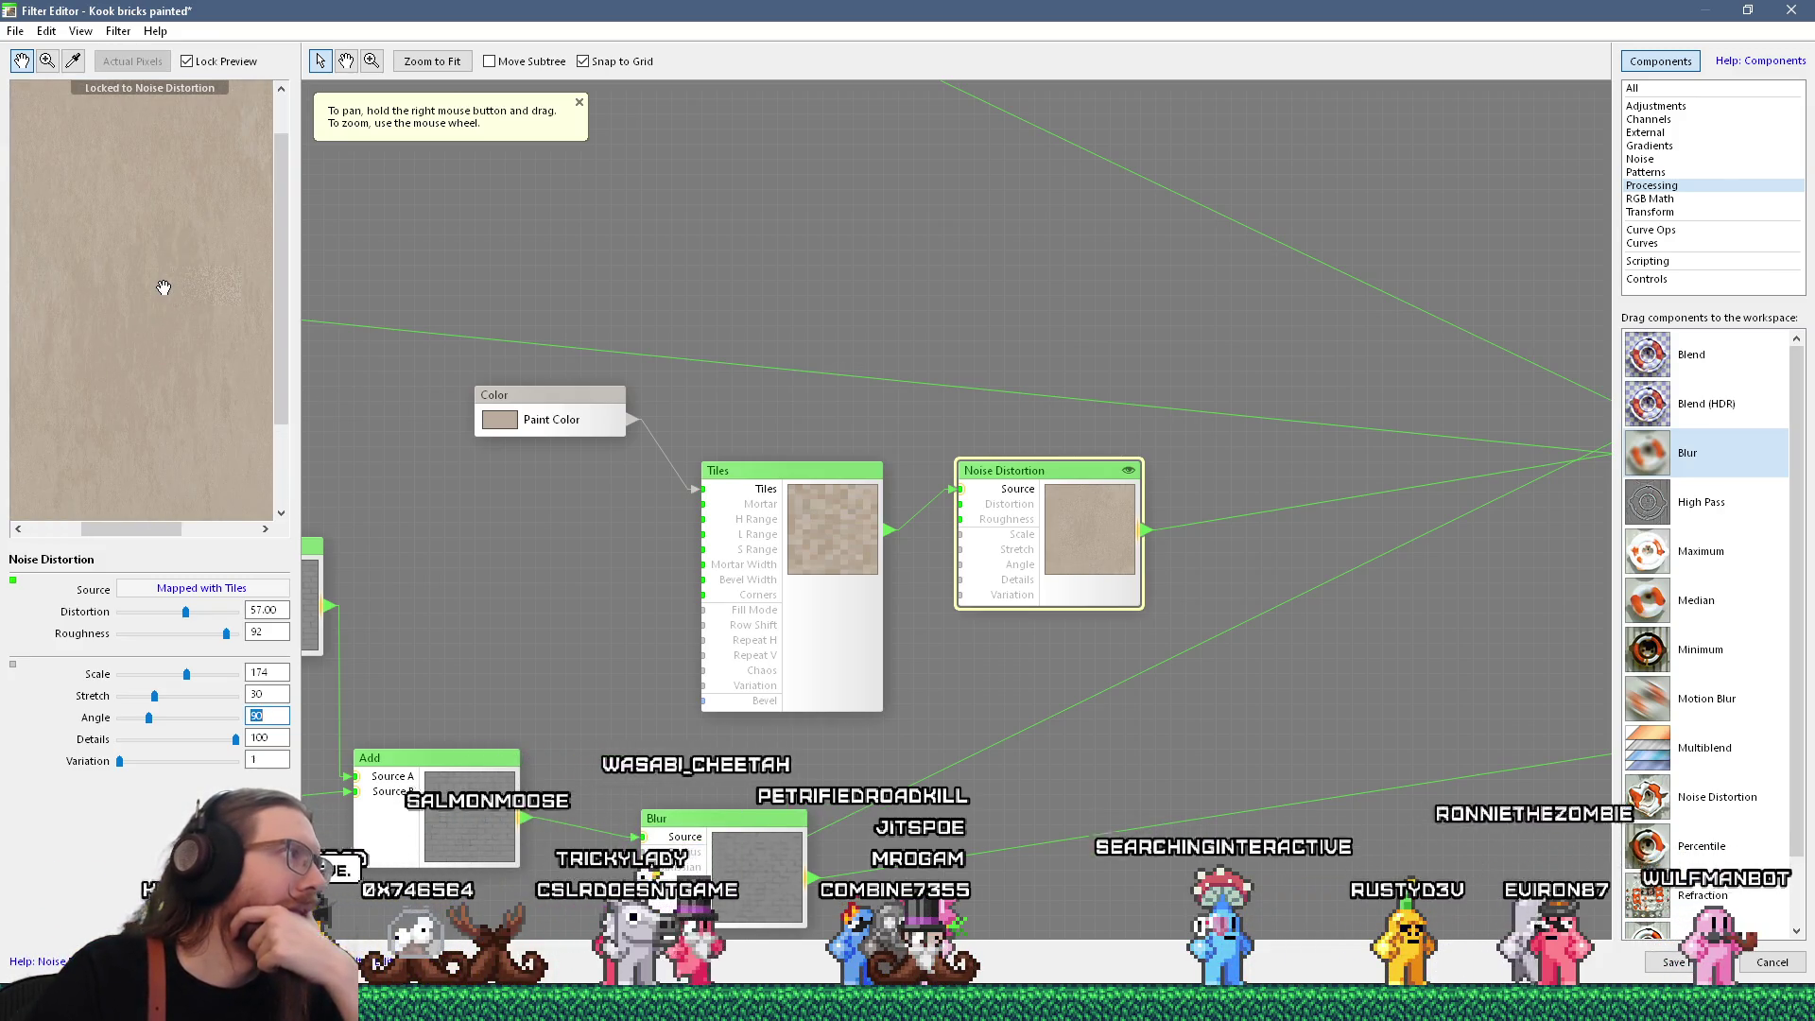
{"action": "left_click", "coordinate": [508, 424]}
{"action": "left_click", "coordinate": [134, 616]}
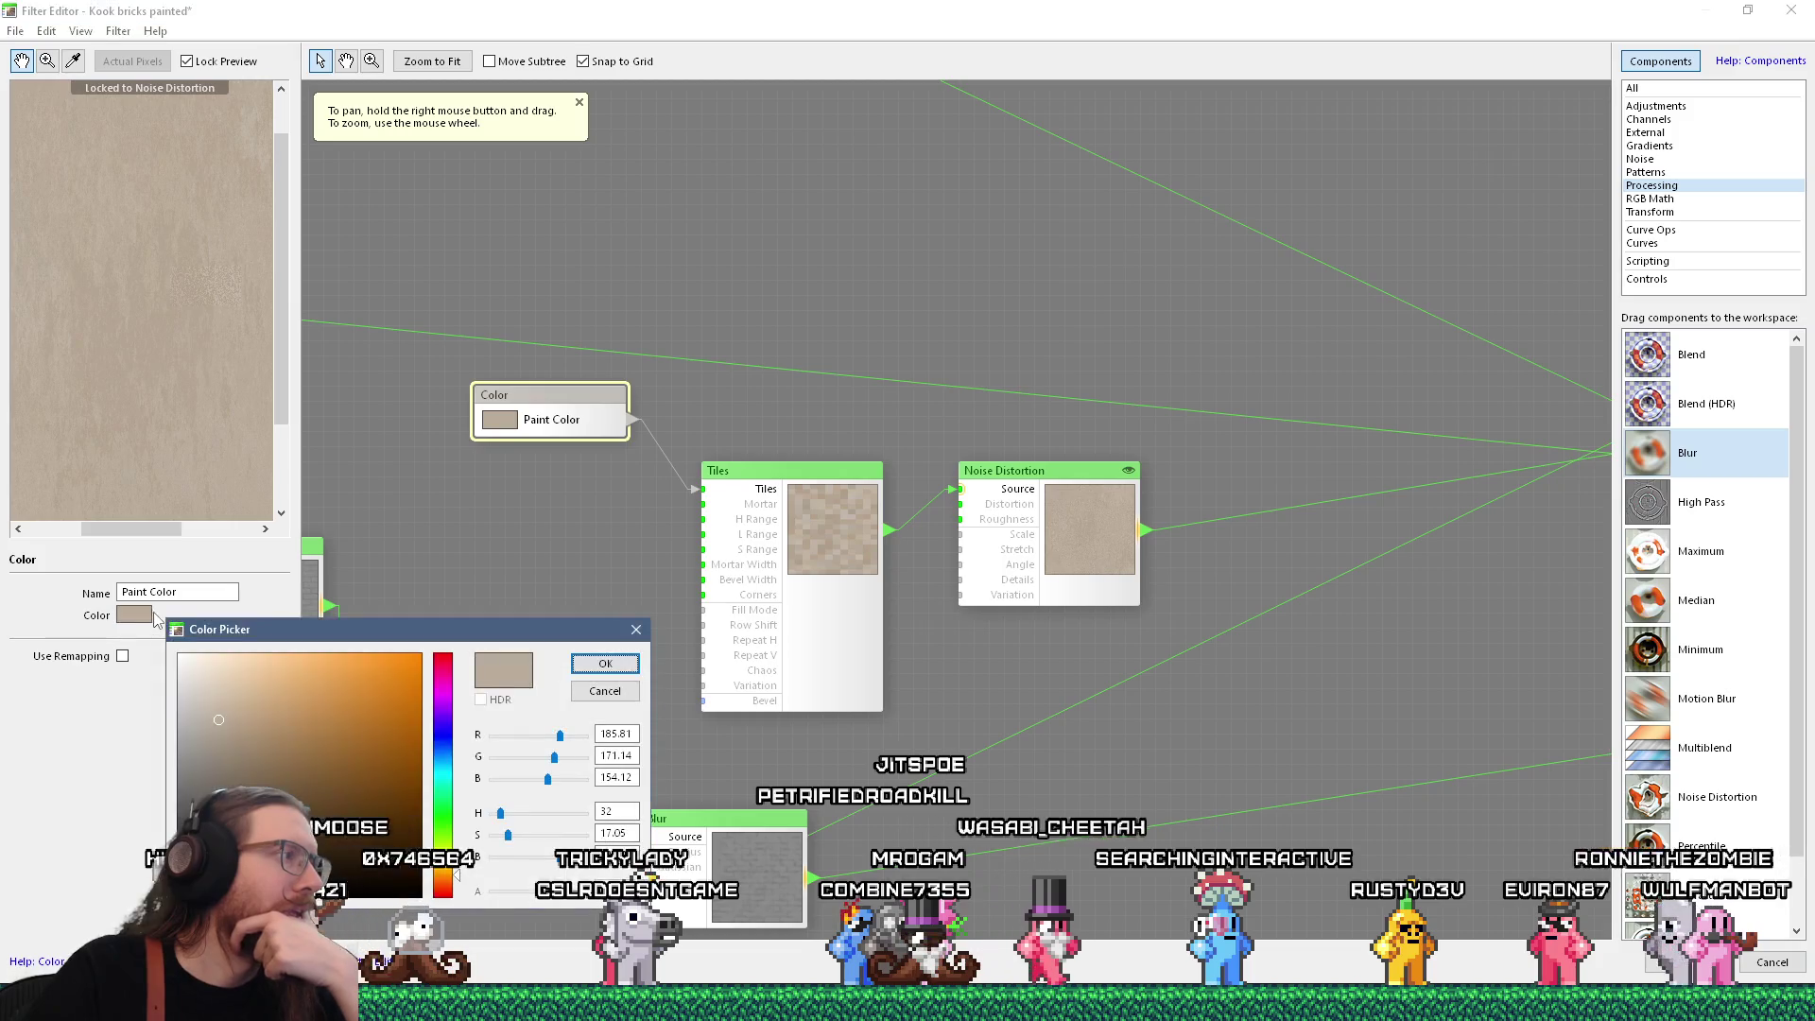
{"action": "left_click", "coordinate": [187, 718]}
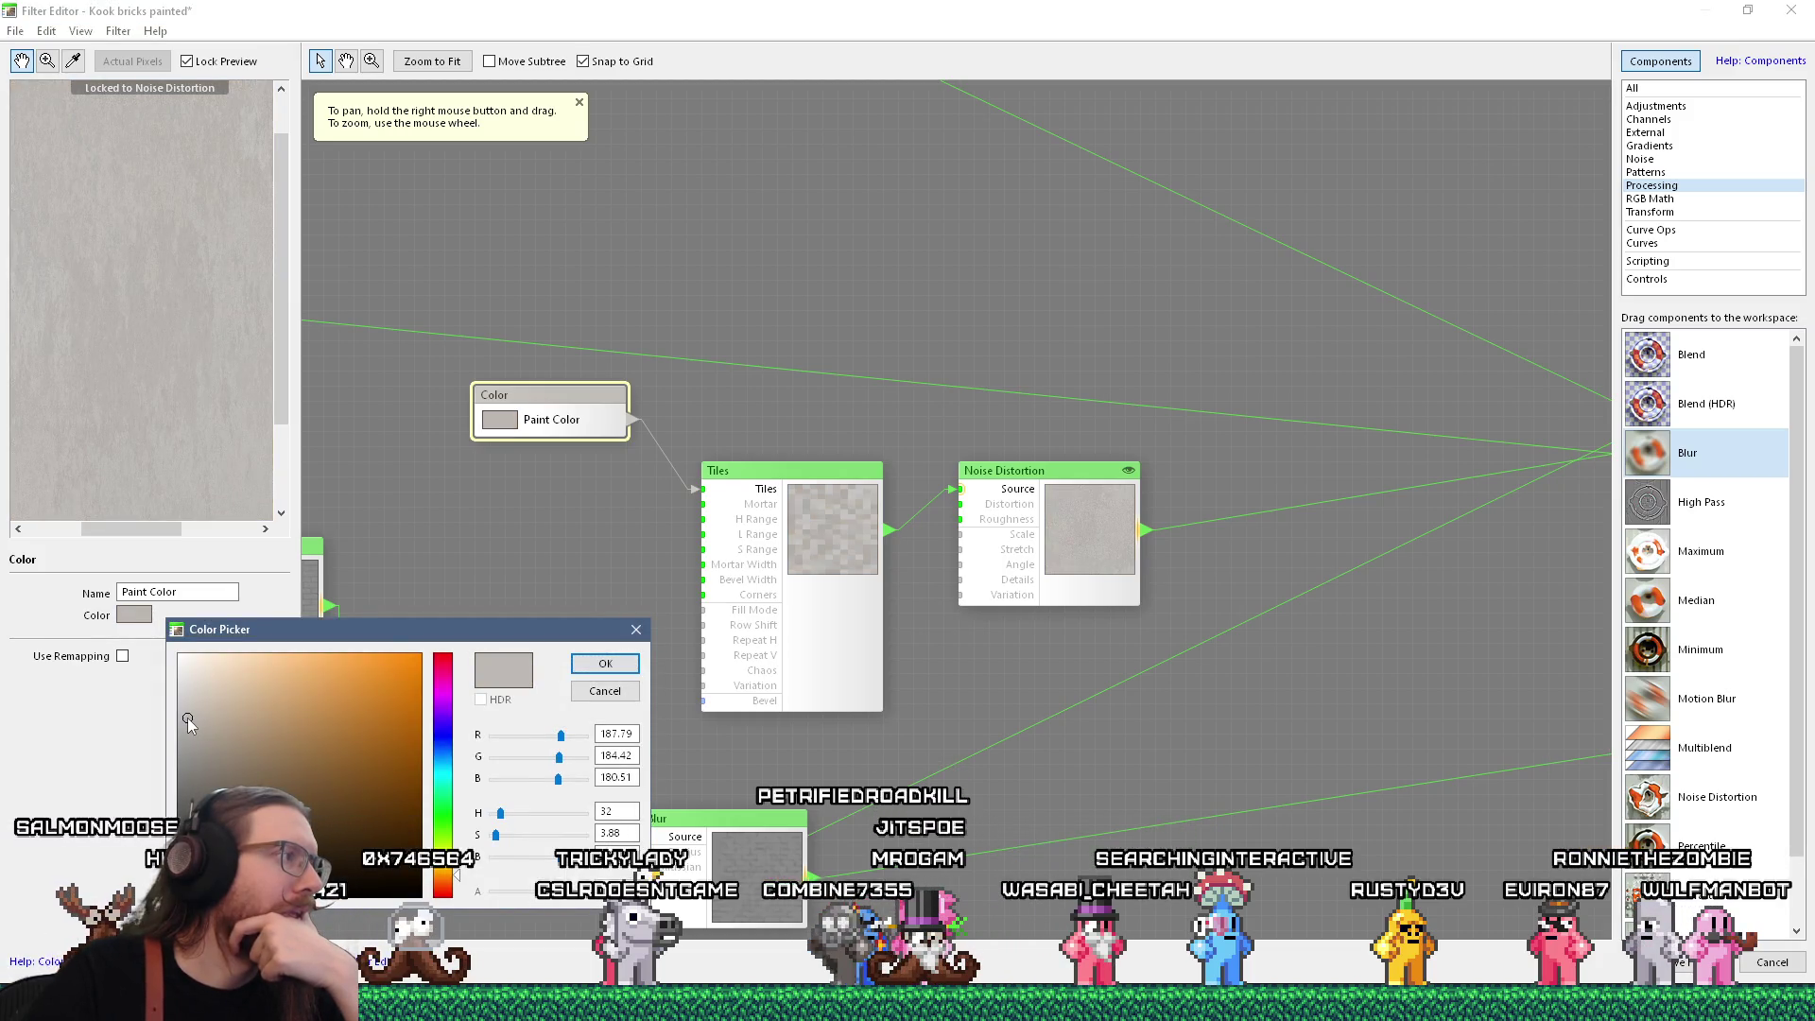
{"action": "left_click_drag", "start_coordinate": [187, 717], "coordinate": [187, 701]}
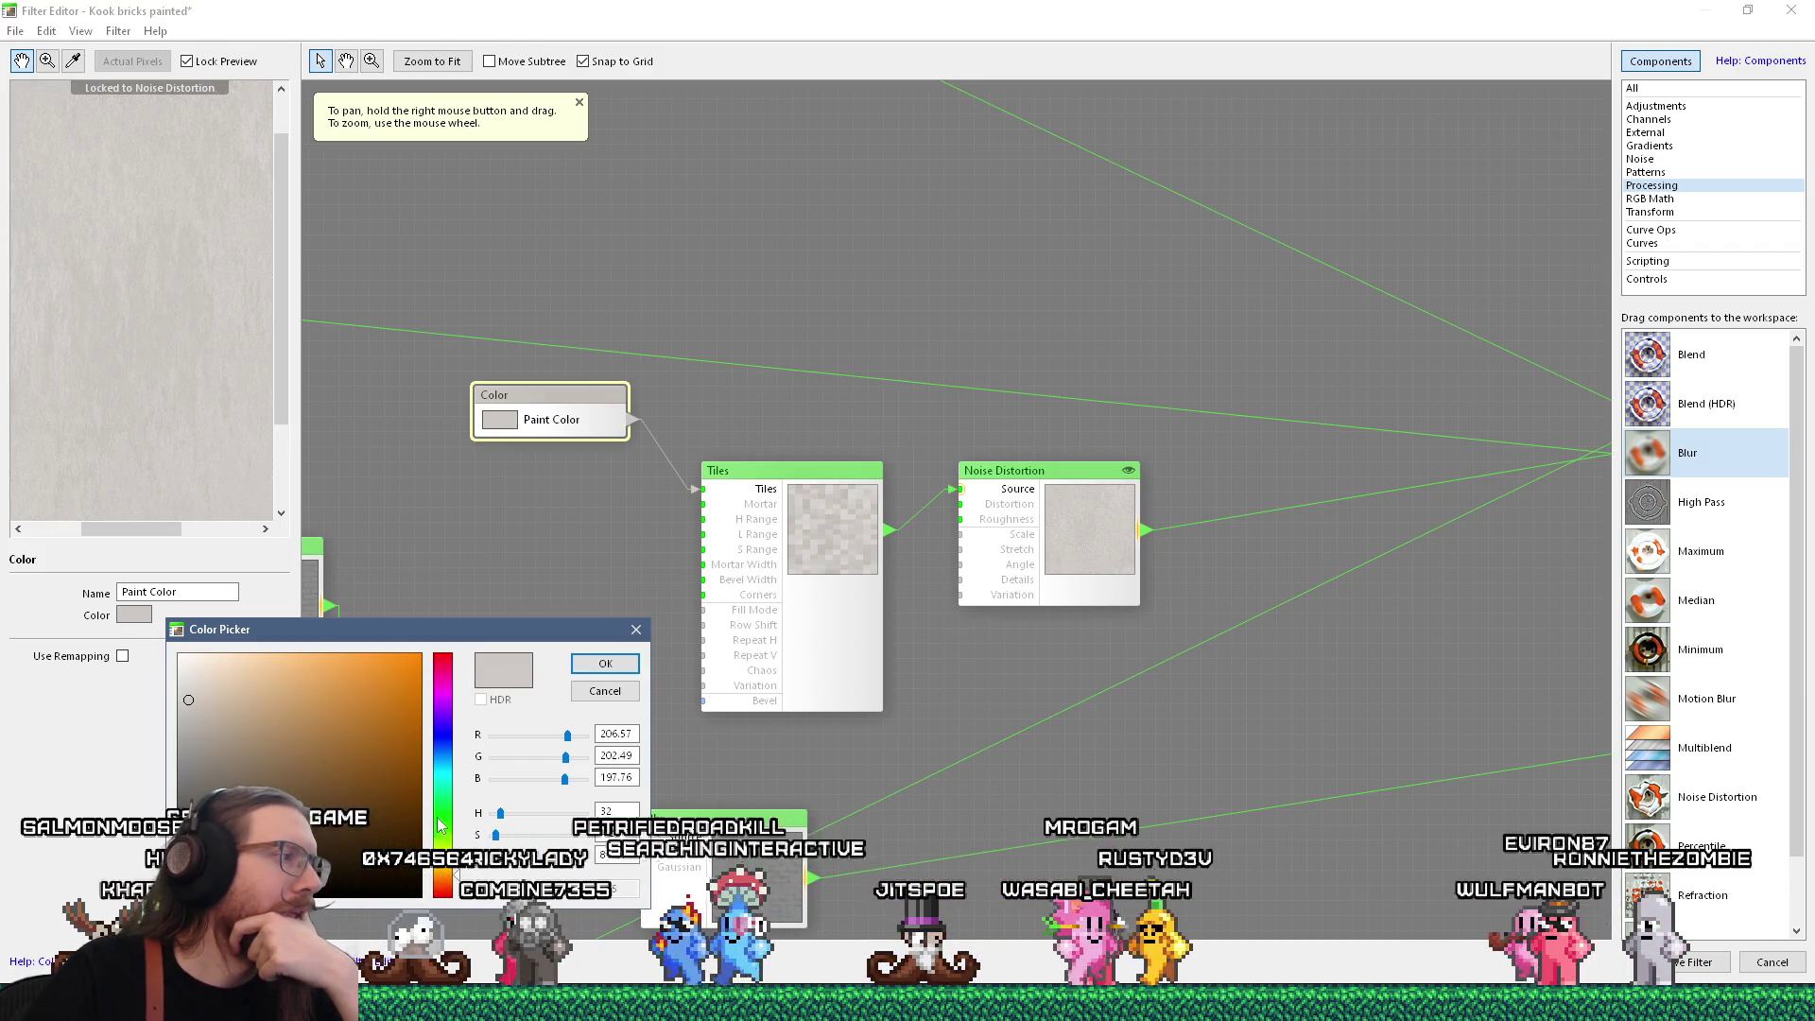
{"action": "left_click", "coordinate": [606, 665]}
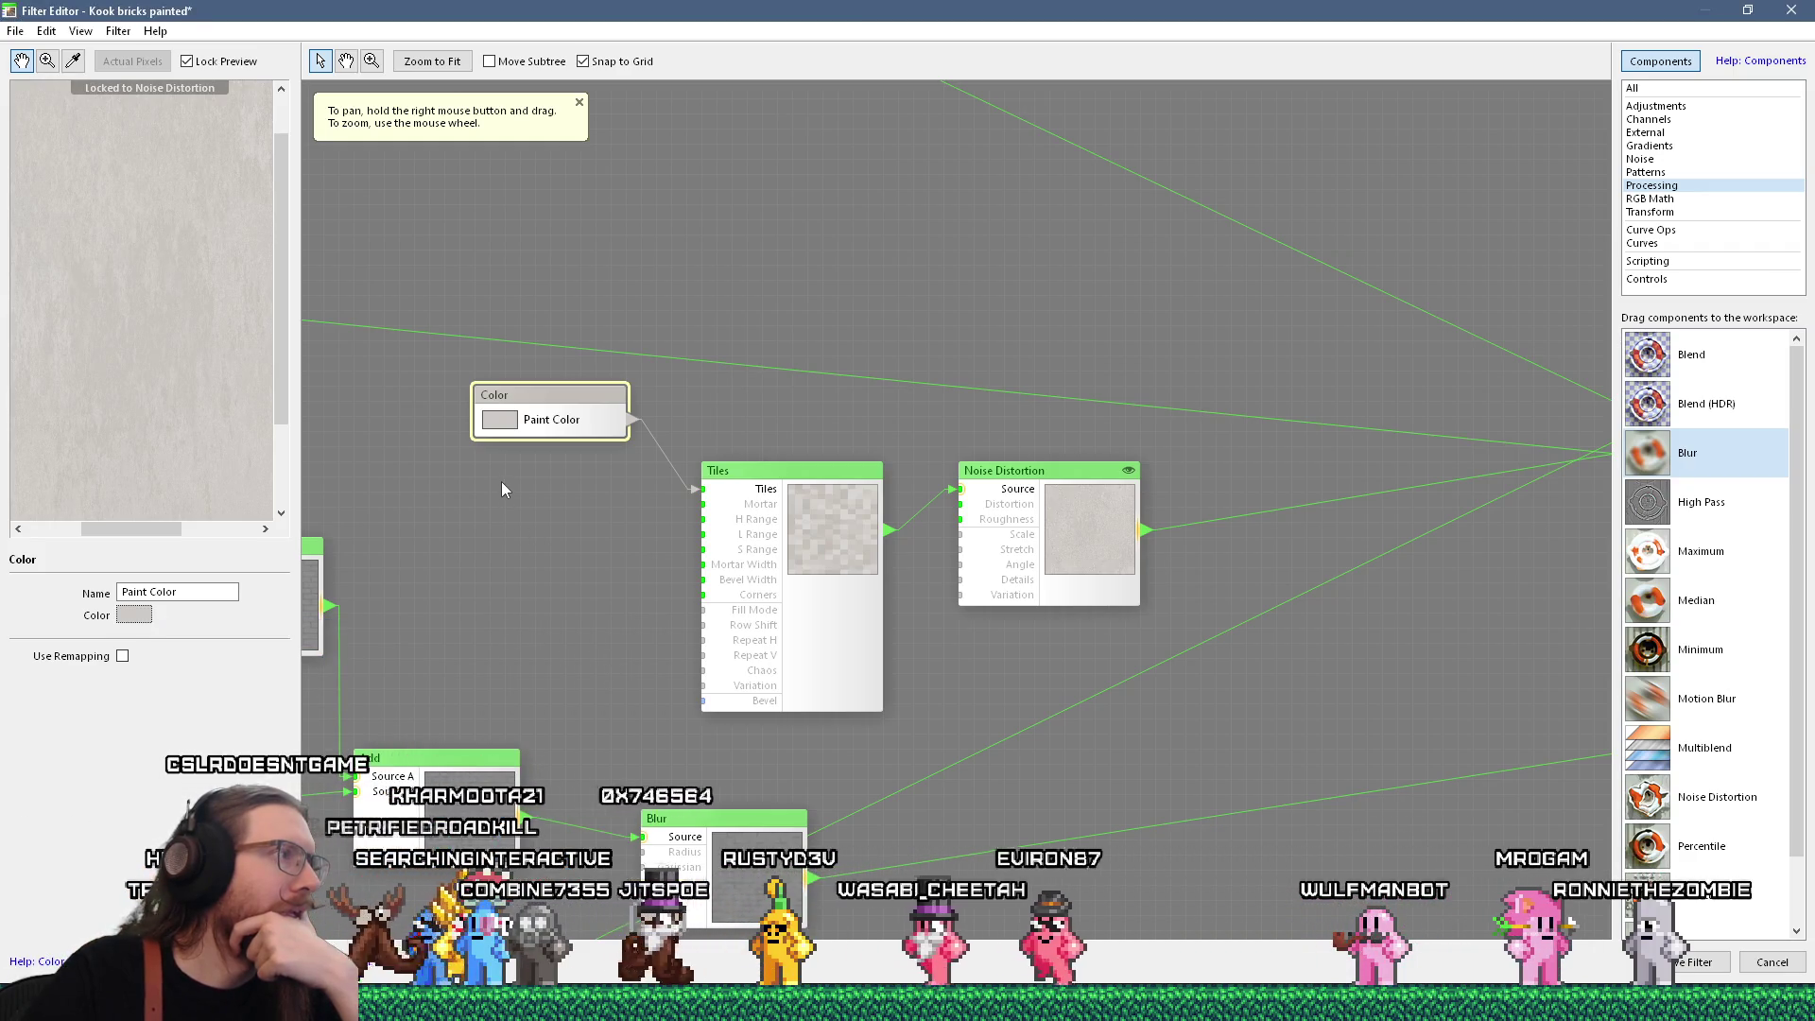
{"action": "scroll", "coordinate": [203, 304], "scroll_direction": "down", "scroll_amount": 3}
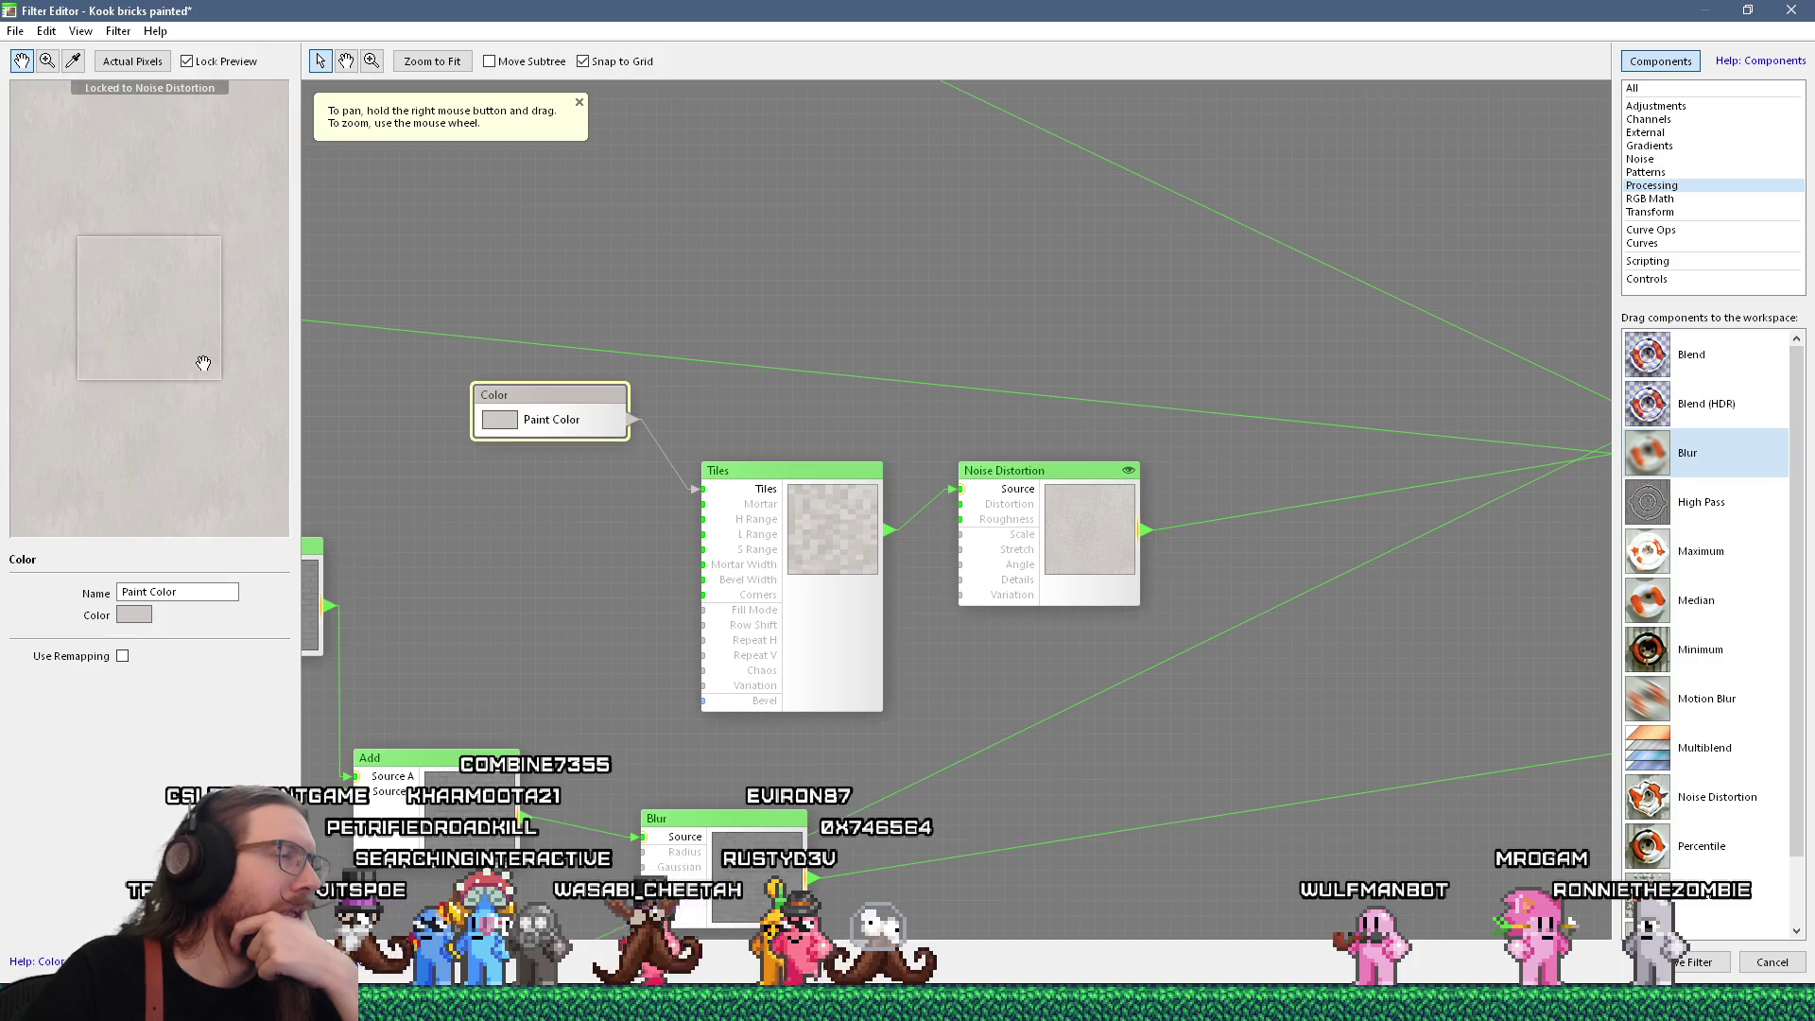
Connect Noise Distortion directly to the Result's Surface Color input and preview Result
{"action": "left_click_drag", "start_coordinate": [953, 503], "coordinate": [480, 499]}
{"action": "scroll", "coordinate": [480, 499], "scroll_direction": "down", "scroll_amount": 3}
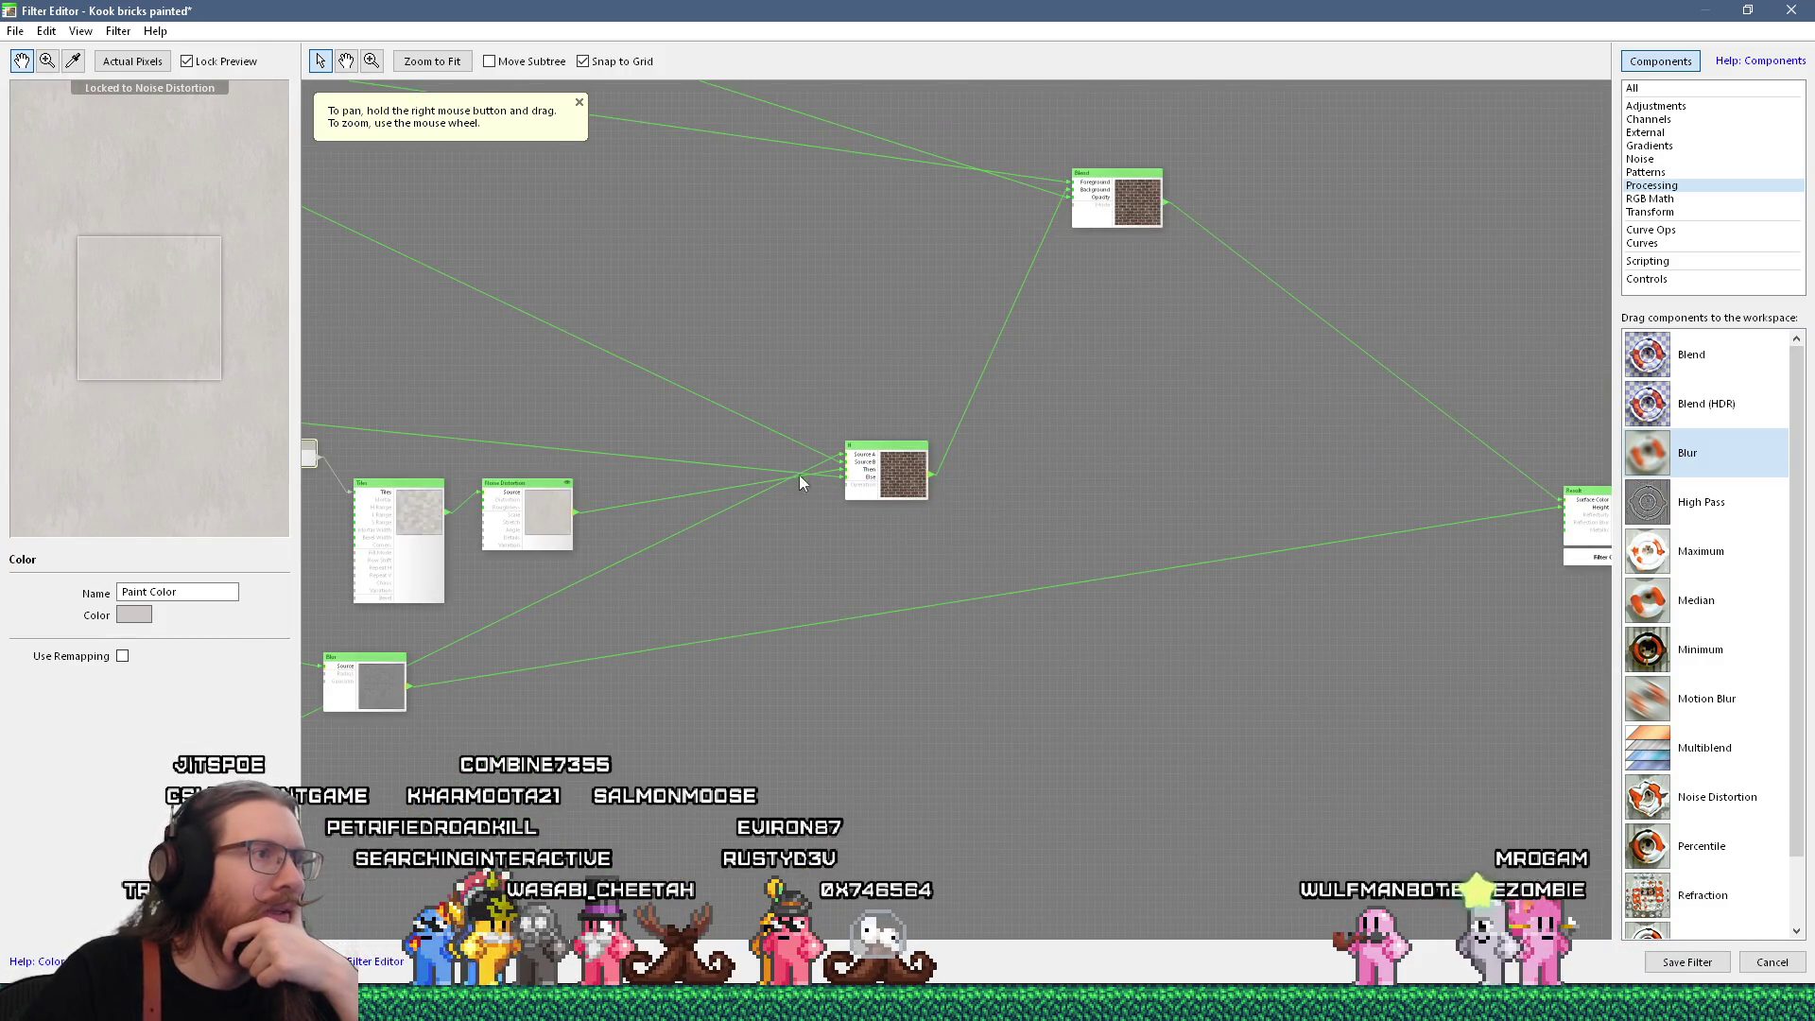
{"action": "mouse_move", "coordinate": [878, 462]}
{"action": "left_mouse_down"}
{"action": "mouse_move", "coordinate": [851, 480]}
{"action": "mouse_move", "coordinate": [1196, 560]}
{"action": "left_mouse_up"}
{"action": "left_click_drag", "start_coordinate": [1392, 538], "coordinate": [1563, 501]}
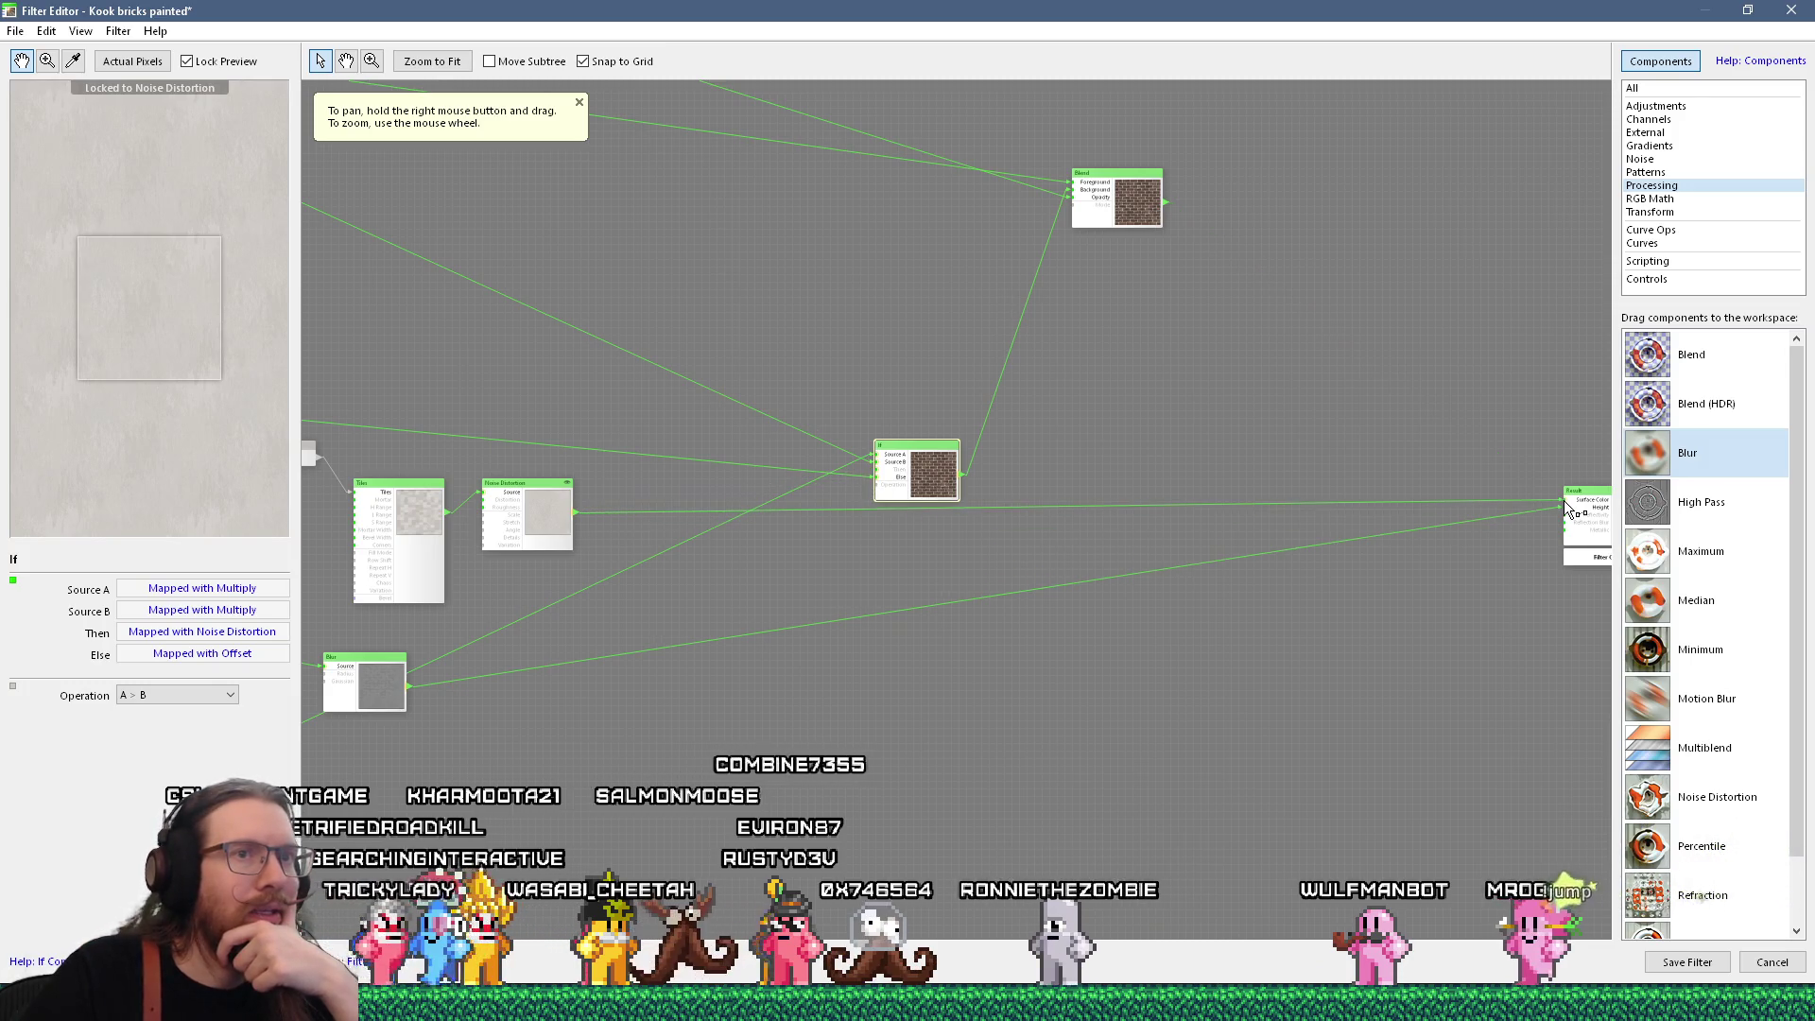
{"action": "left_click_drag", "start_coordinate": [963, 461], "coordinate": [968, 367]}
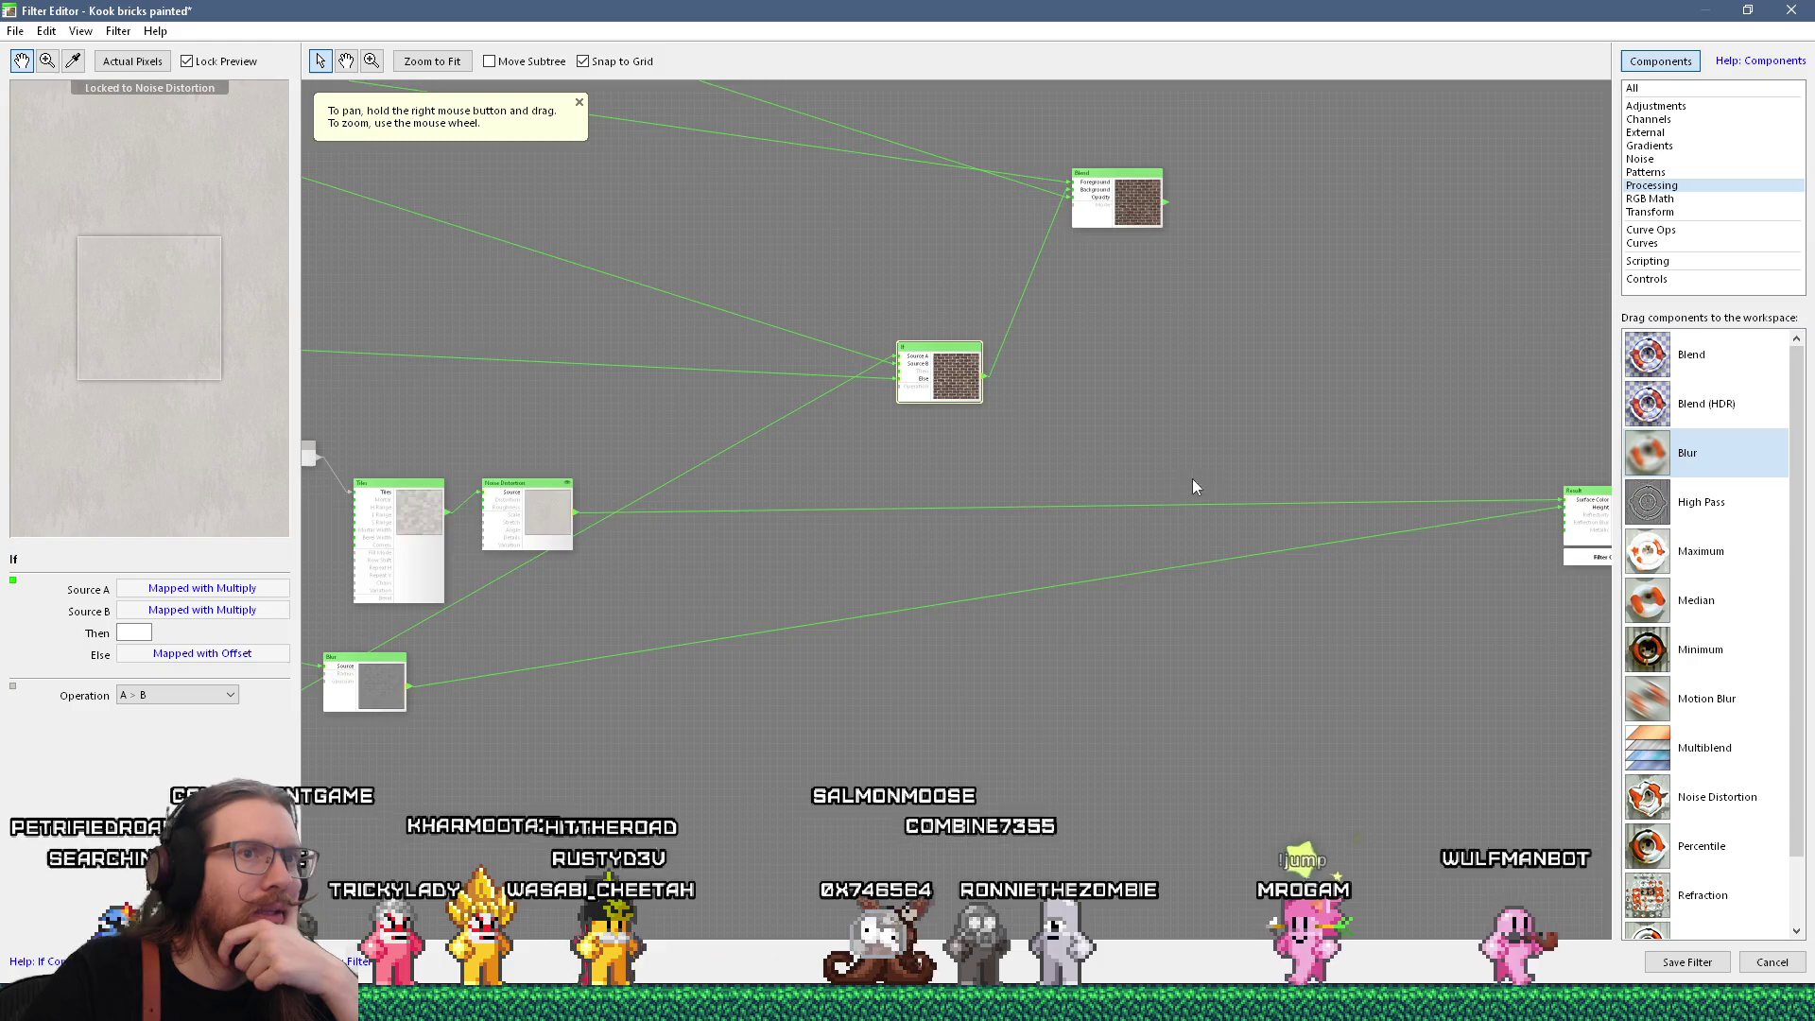
{"action": "left_click_drag", "start_coordinate": [1641, 510], "coordinate": [1172, 522]}
{"action": "left_click", "coordinate": [1171, 523]}
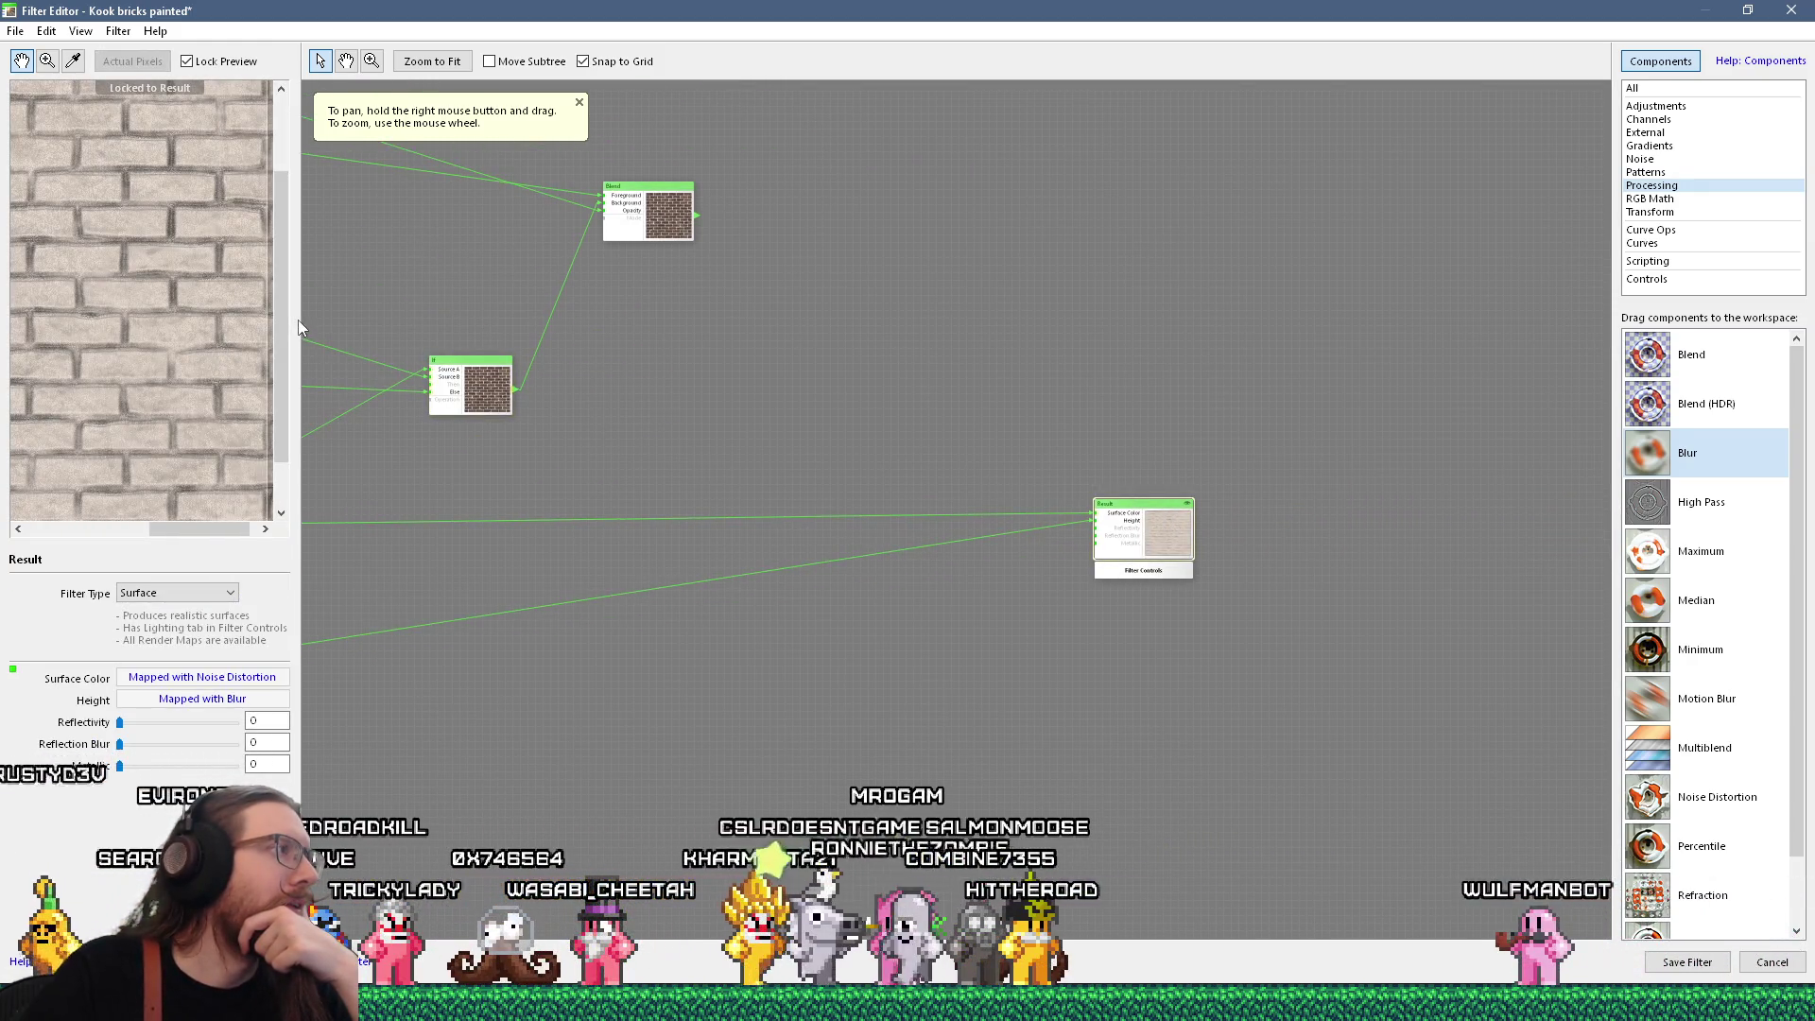
Zoom in on the Tiles, Add and Blur nodes and select Blur to inspect its radius
{"action": "scroll", "coordinate": [190, 288], "scroll_direction": "up", "scroll_amount": 3}
{"action": "scroll", "coordinate": [190, 289], "scroll_direction": "down", "scroll_amount": 3}
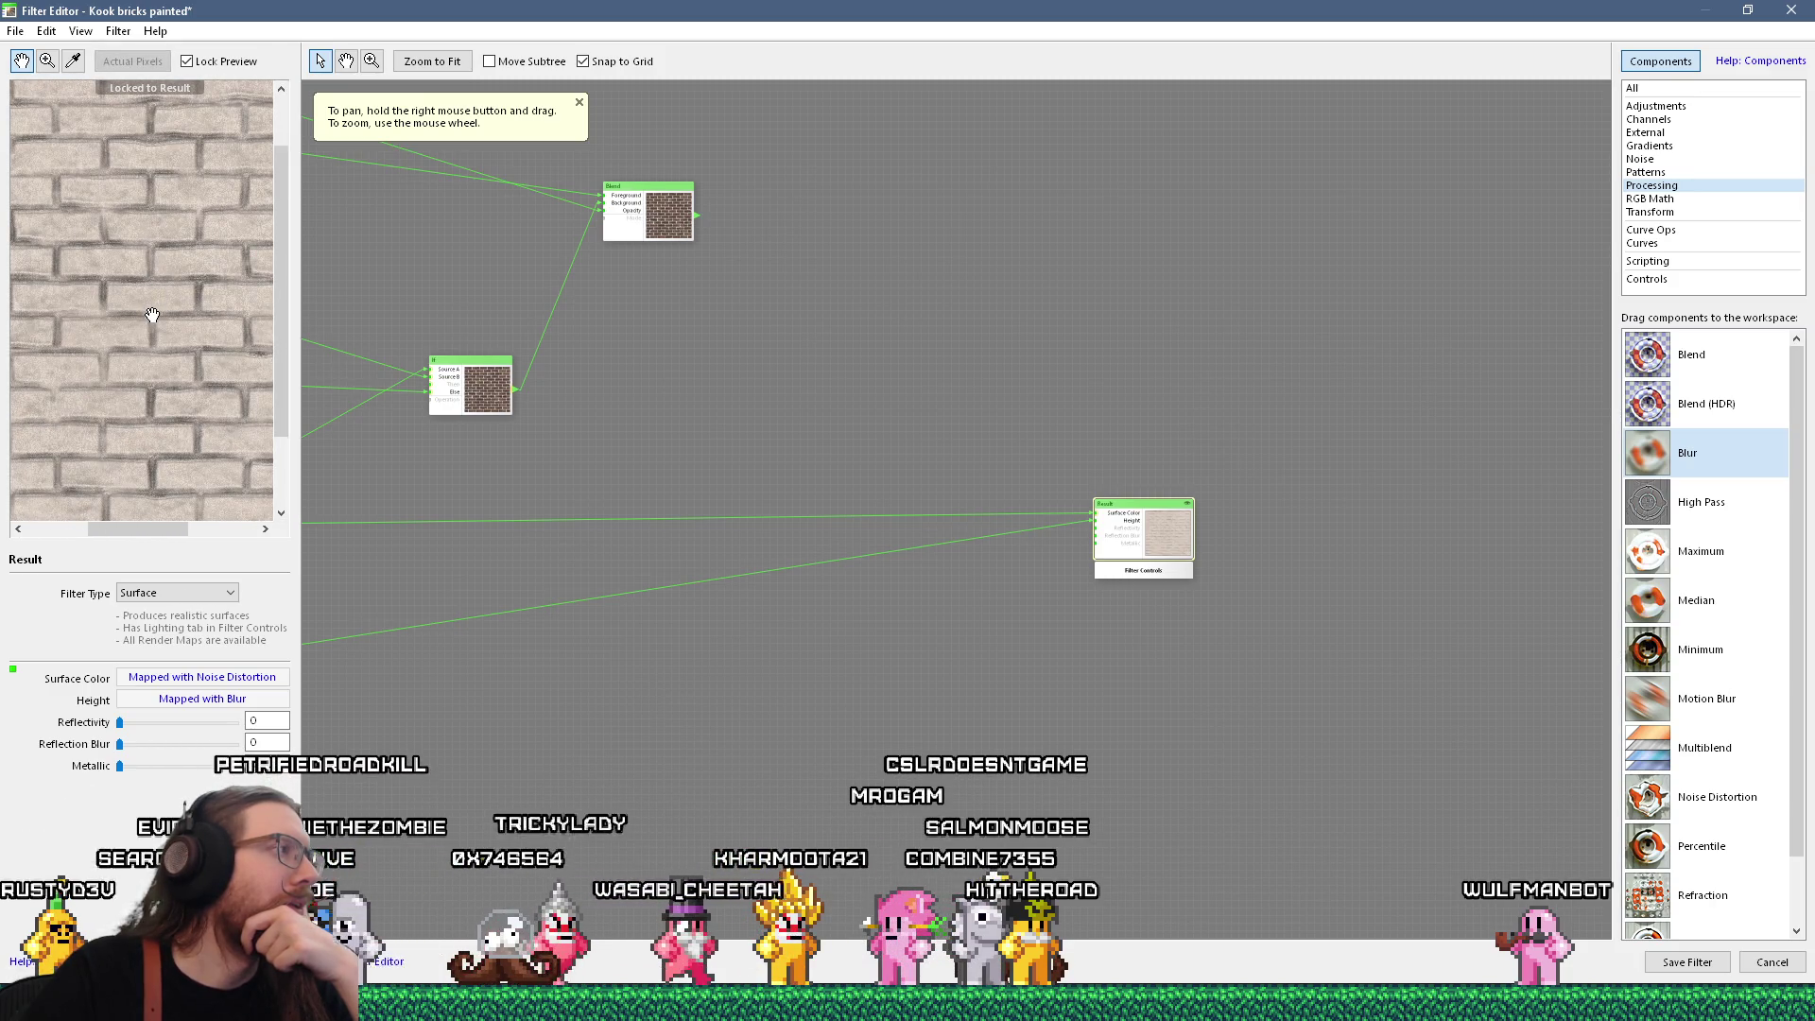
{"action": "mouse_move", "coordinate": [499, 498]}
{"action": "left_mouse_down"}
{"action": "mouse_move", "coordinate": [742, 490]}
{"action": "mouse_move", "coordinate": [616, 538]}
{"action": "mouse_move", "coordinate": [967, 436]}
{"action": "left_mouse_up"}
{"action": "mouse_move", "coordinate": [94, 217]}
{"action": "left_mouse_down"}
{"action": "mouse_move", "coordinate": [161, 296]}
{"action": "mouse_move", "coordinate": [190, 270]}
{"action": "left_mouse_up"}
{"action": "scroll", "coordinate": [149, 422], "scroll_direction": "up", "scroll_amount": 1}
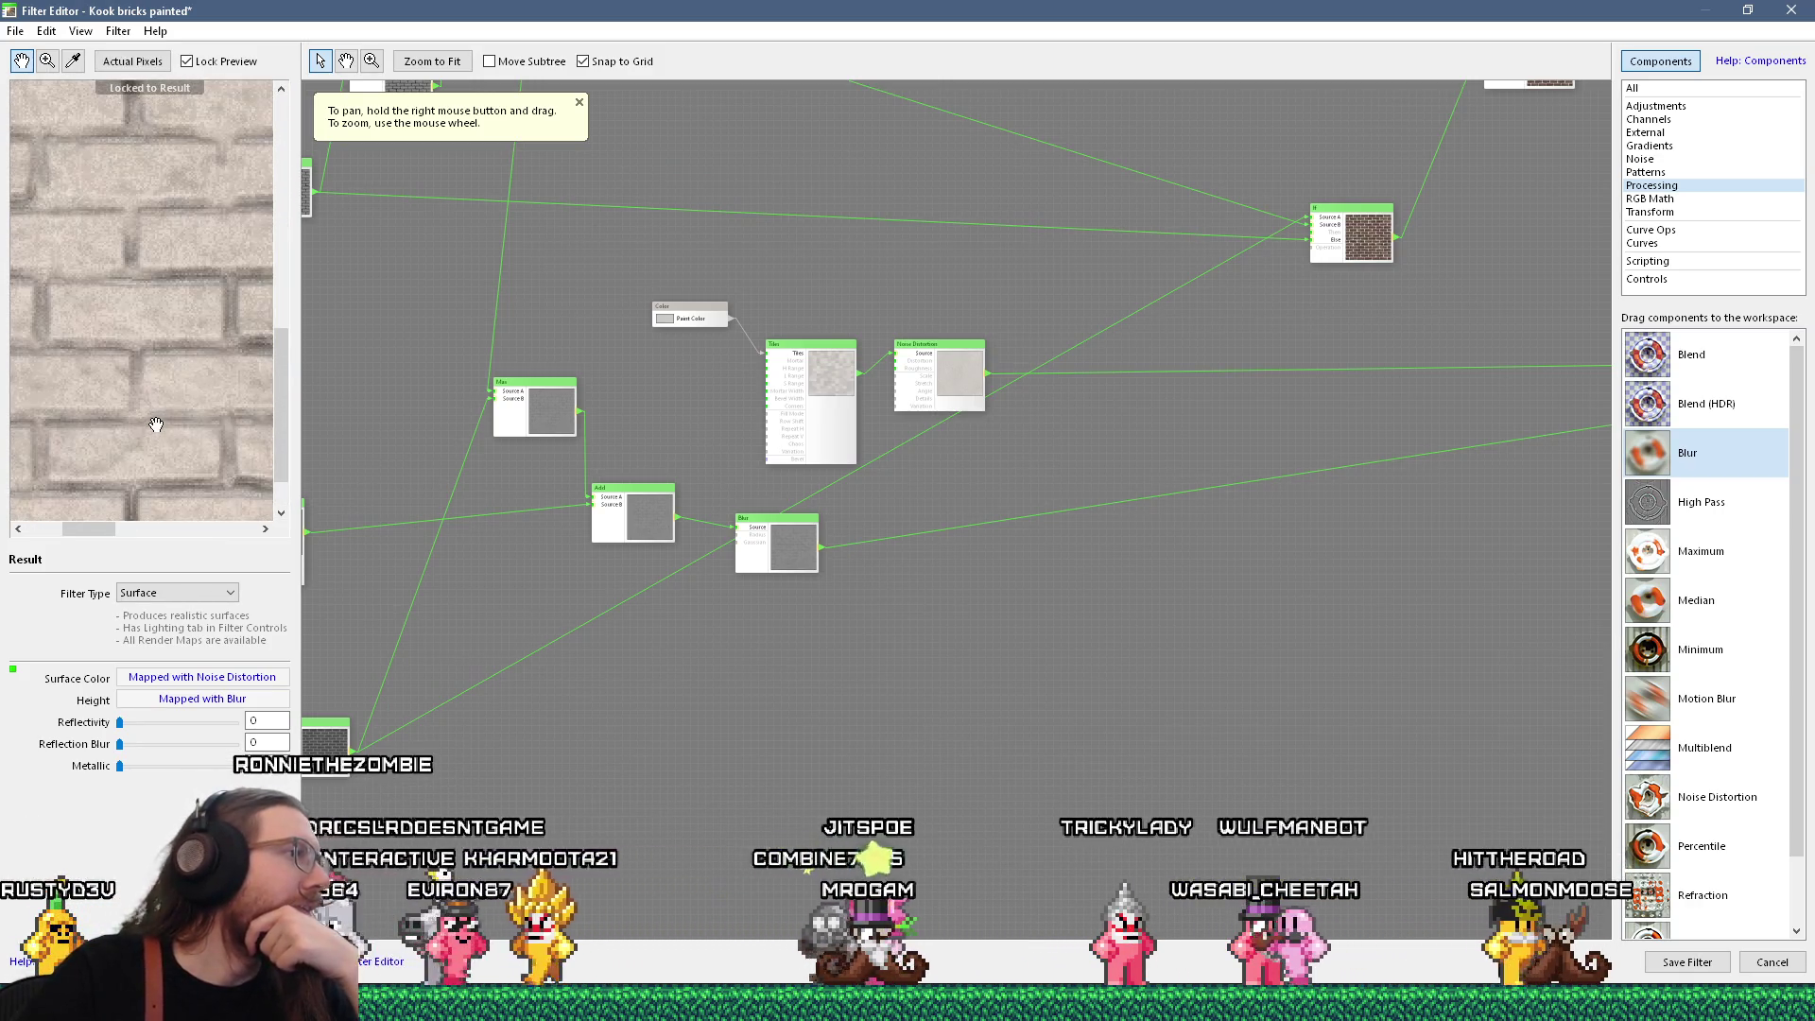
{"action": "left_click_drag", "start_coordinate": [588, 623], "coordinate": [916, 519]}
{"action": "scroll", "coordinate": [832, 516], "scroll_direction": "up", "scroll_amount": 2}
{"action": "mouse_move", "coordinate": [1029, 537]}
{"action": "left_mouse_down"}
{"action": "mouse_move", "coordinate": [604, 664]}
{"action": "mouse_move", "coordinate": [503, 634]}
{"action": "left_mouse_up"}
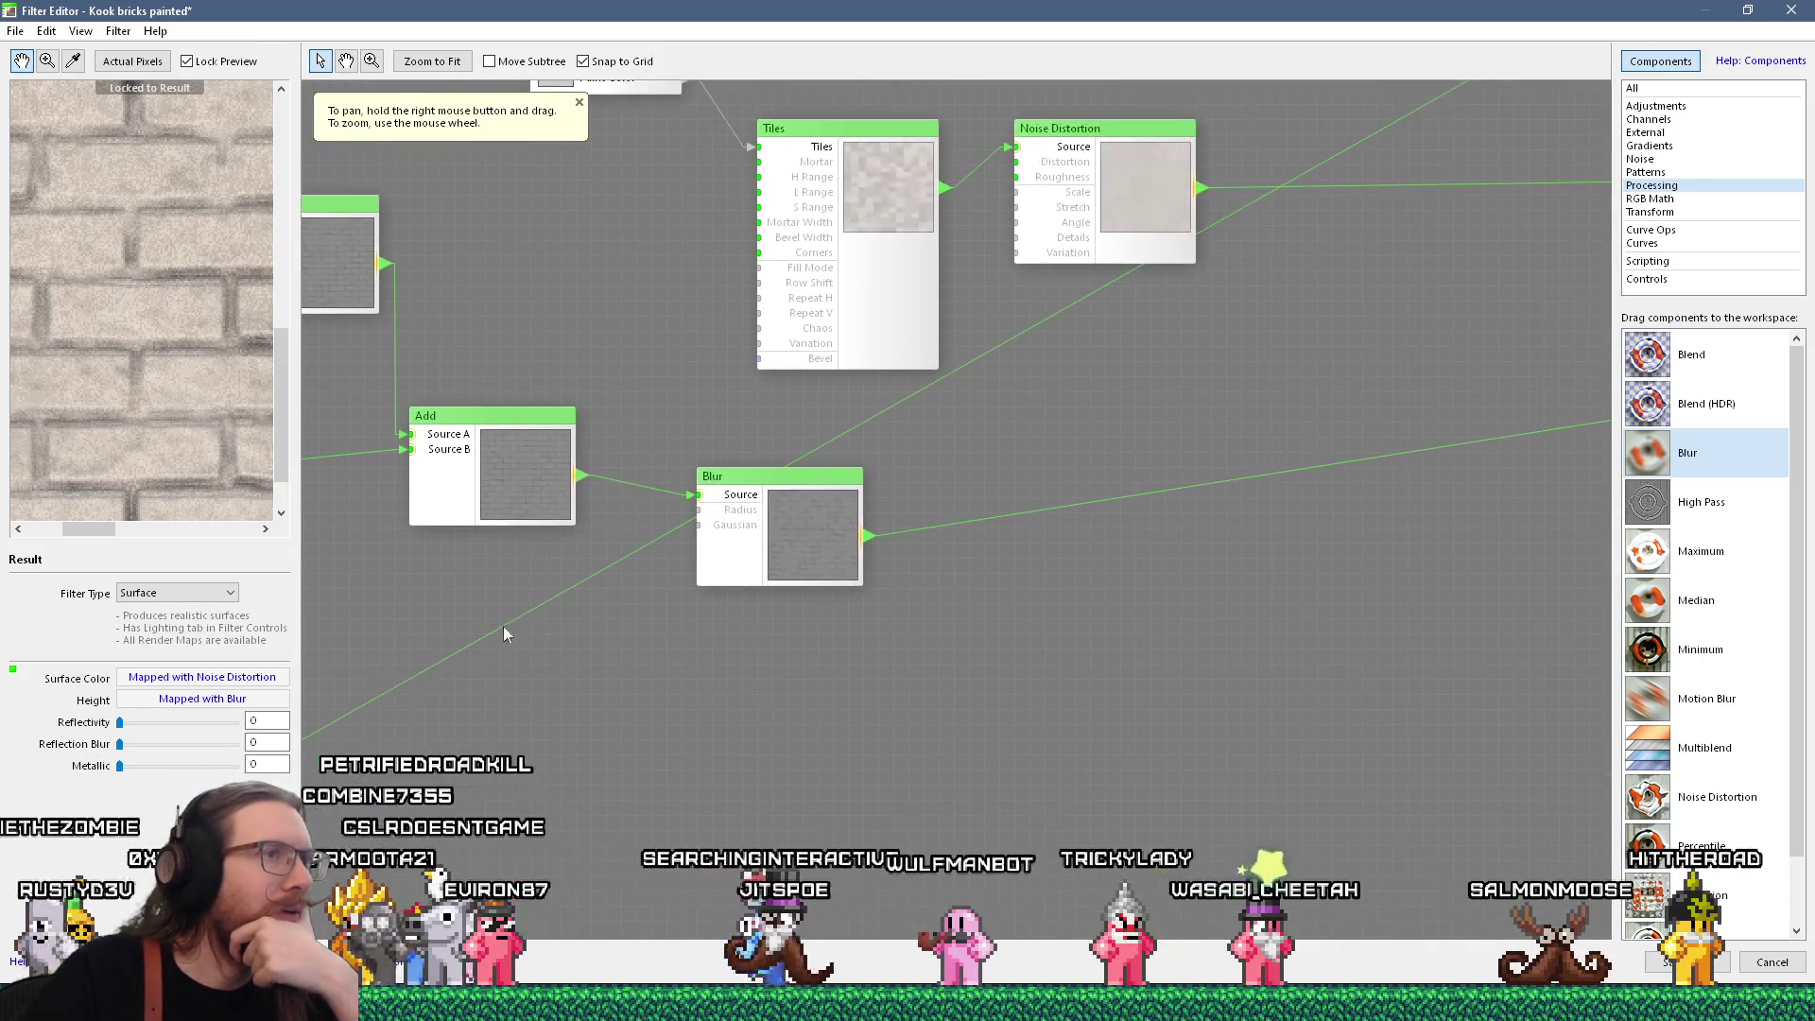
{"action": "left_click", "coordinate": [777, 484]}
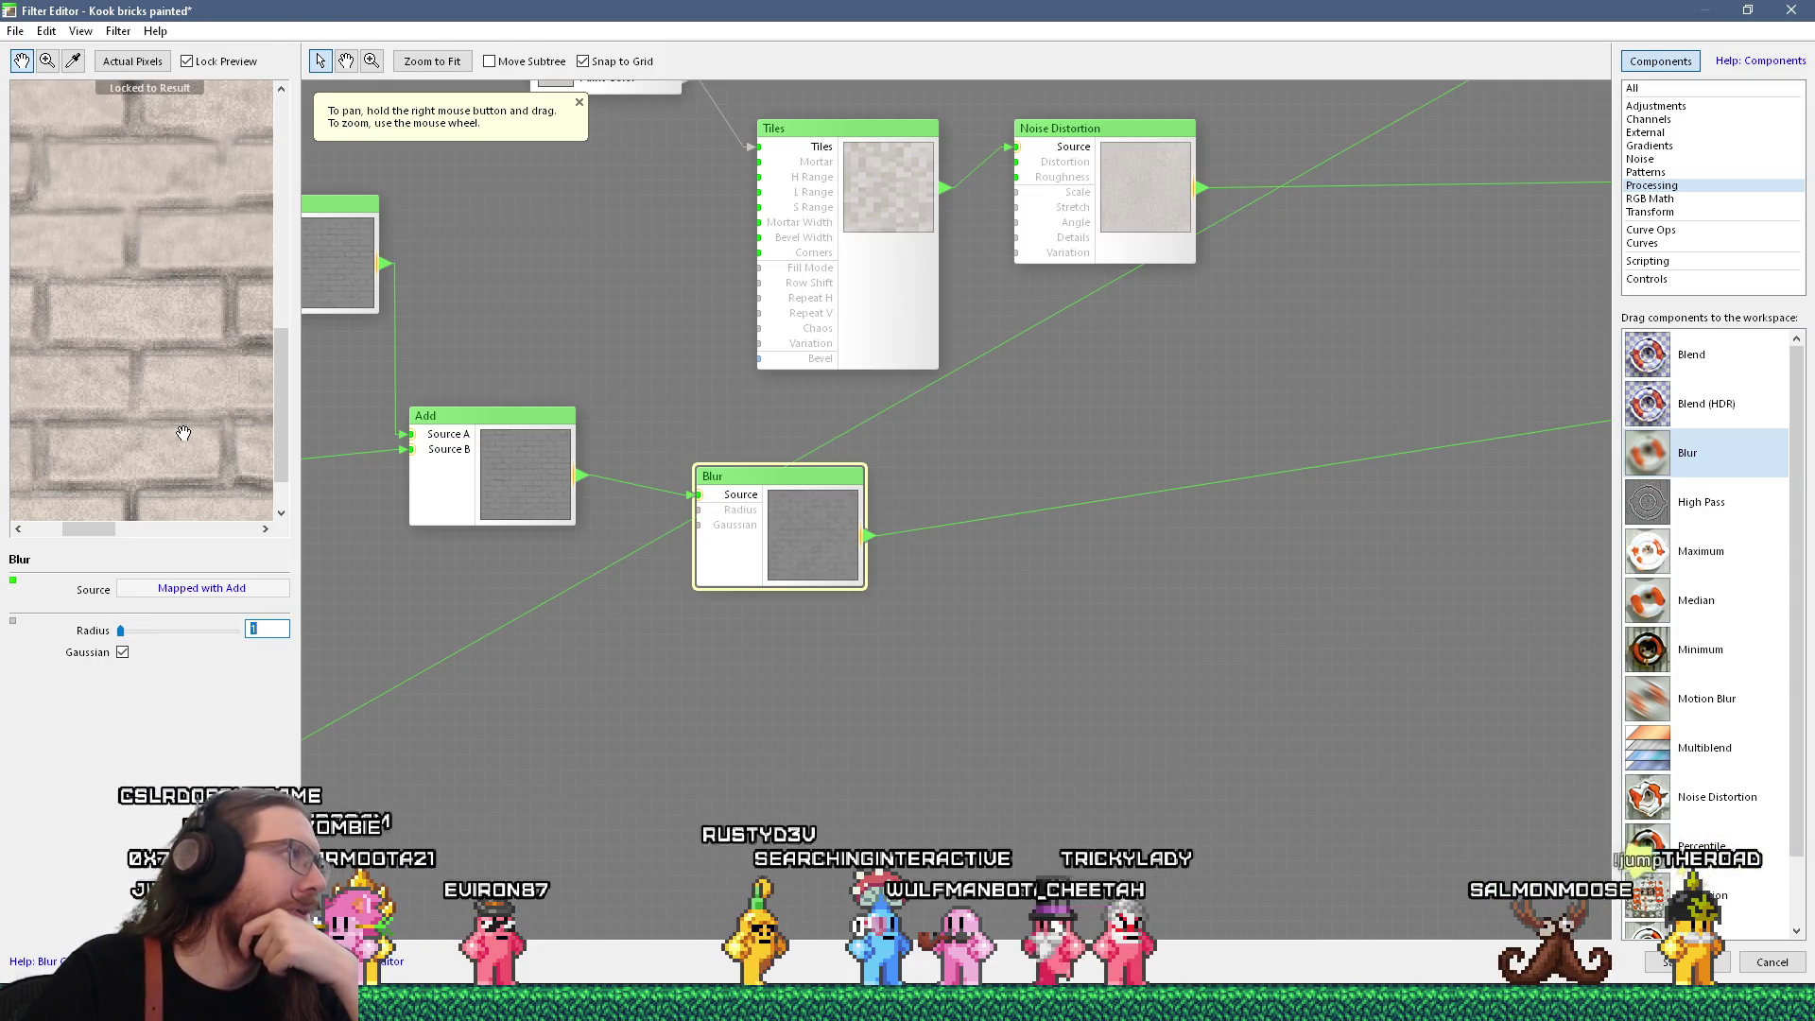
{"action": "scroll", "coordinate": [156, 298], "scroll_direction": "down", "scroll_amount": 2}
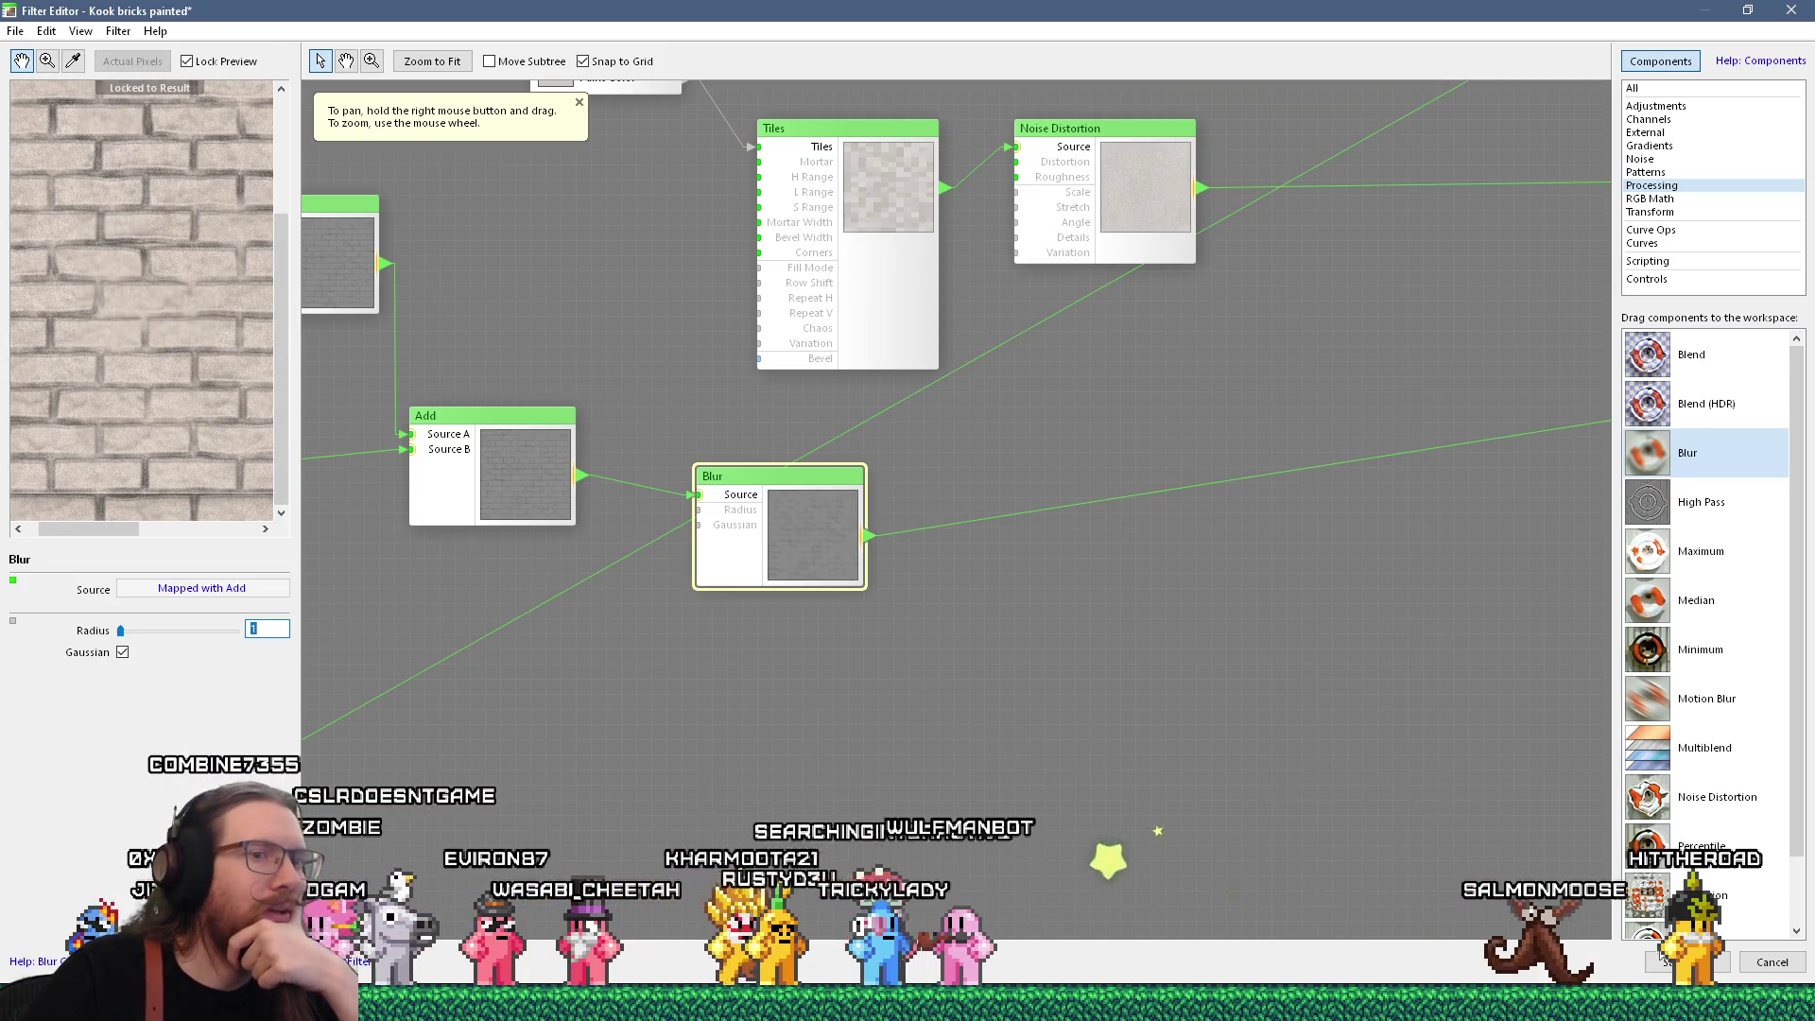
Close the Filter Editor and create a new 256-pixel-wide image
{"action": "left_click", "coordinate": [1687, 962]}
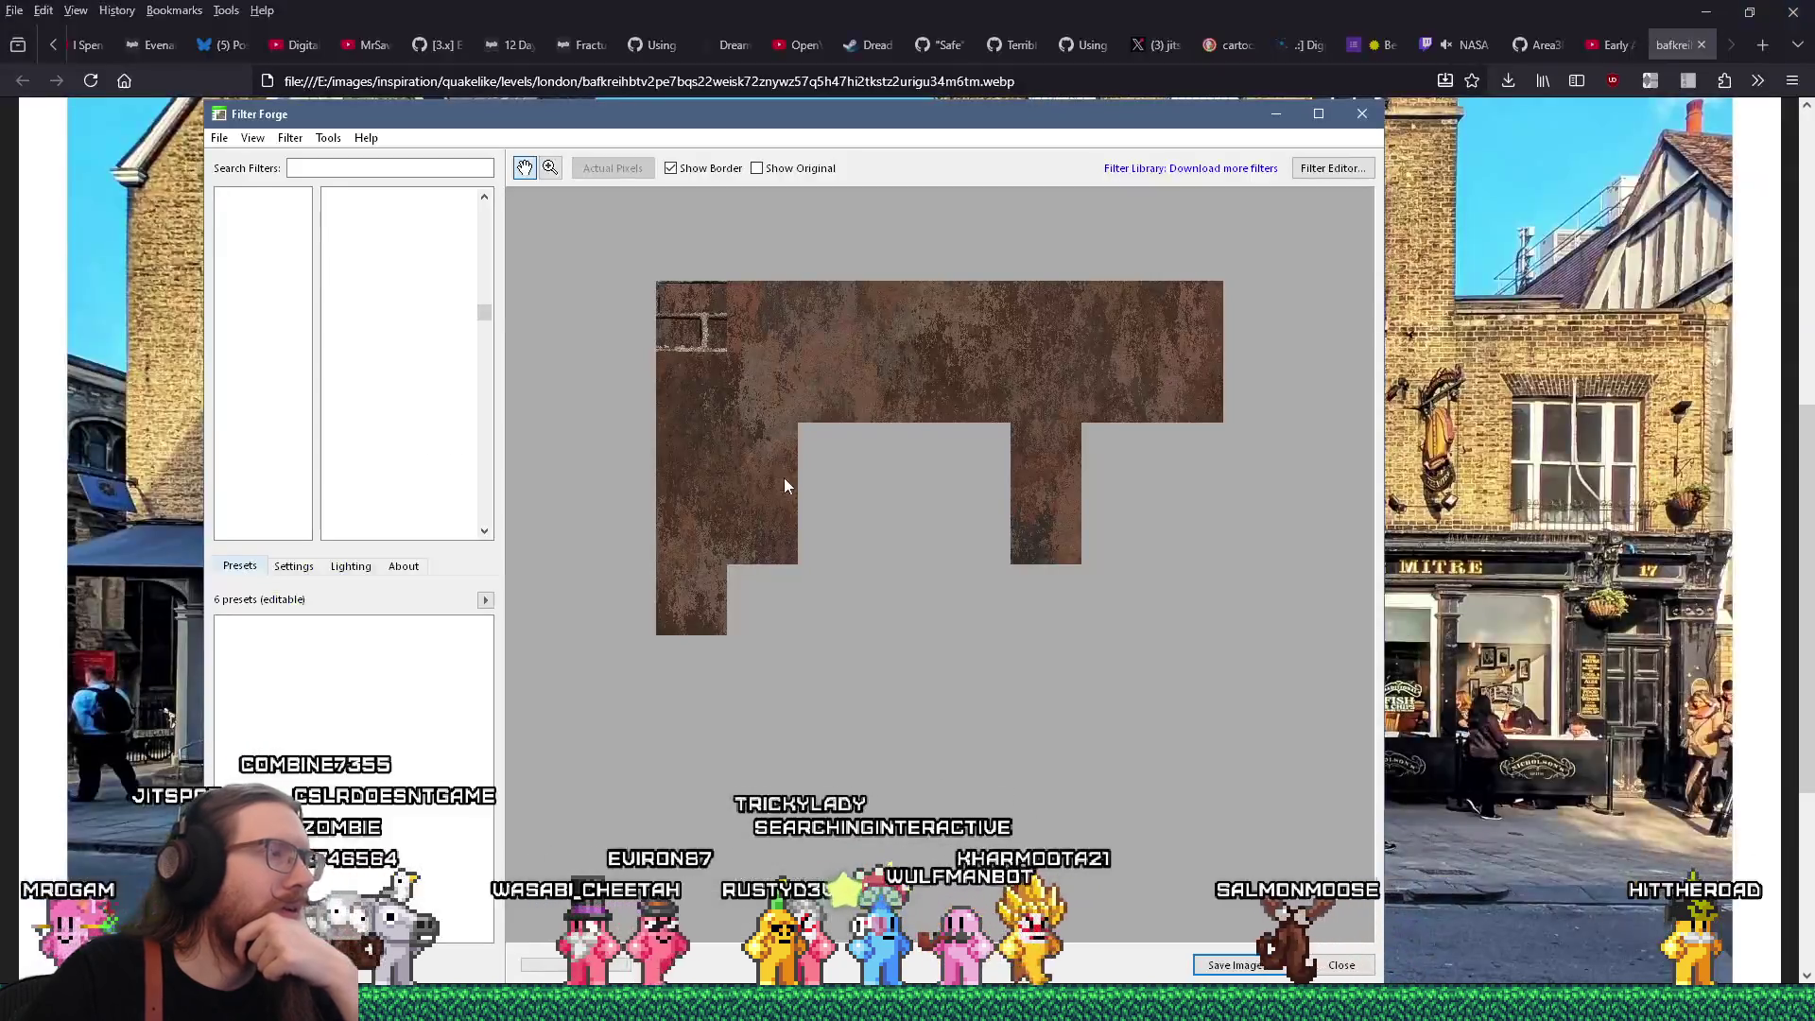
{"action": "left_click", "coordinate": [218, 137]}
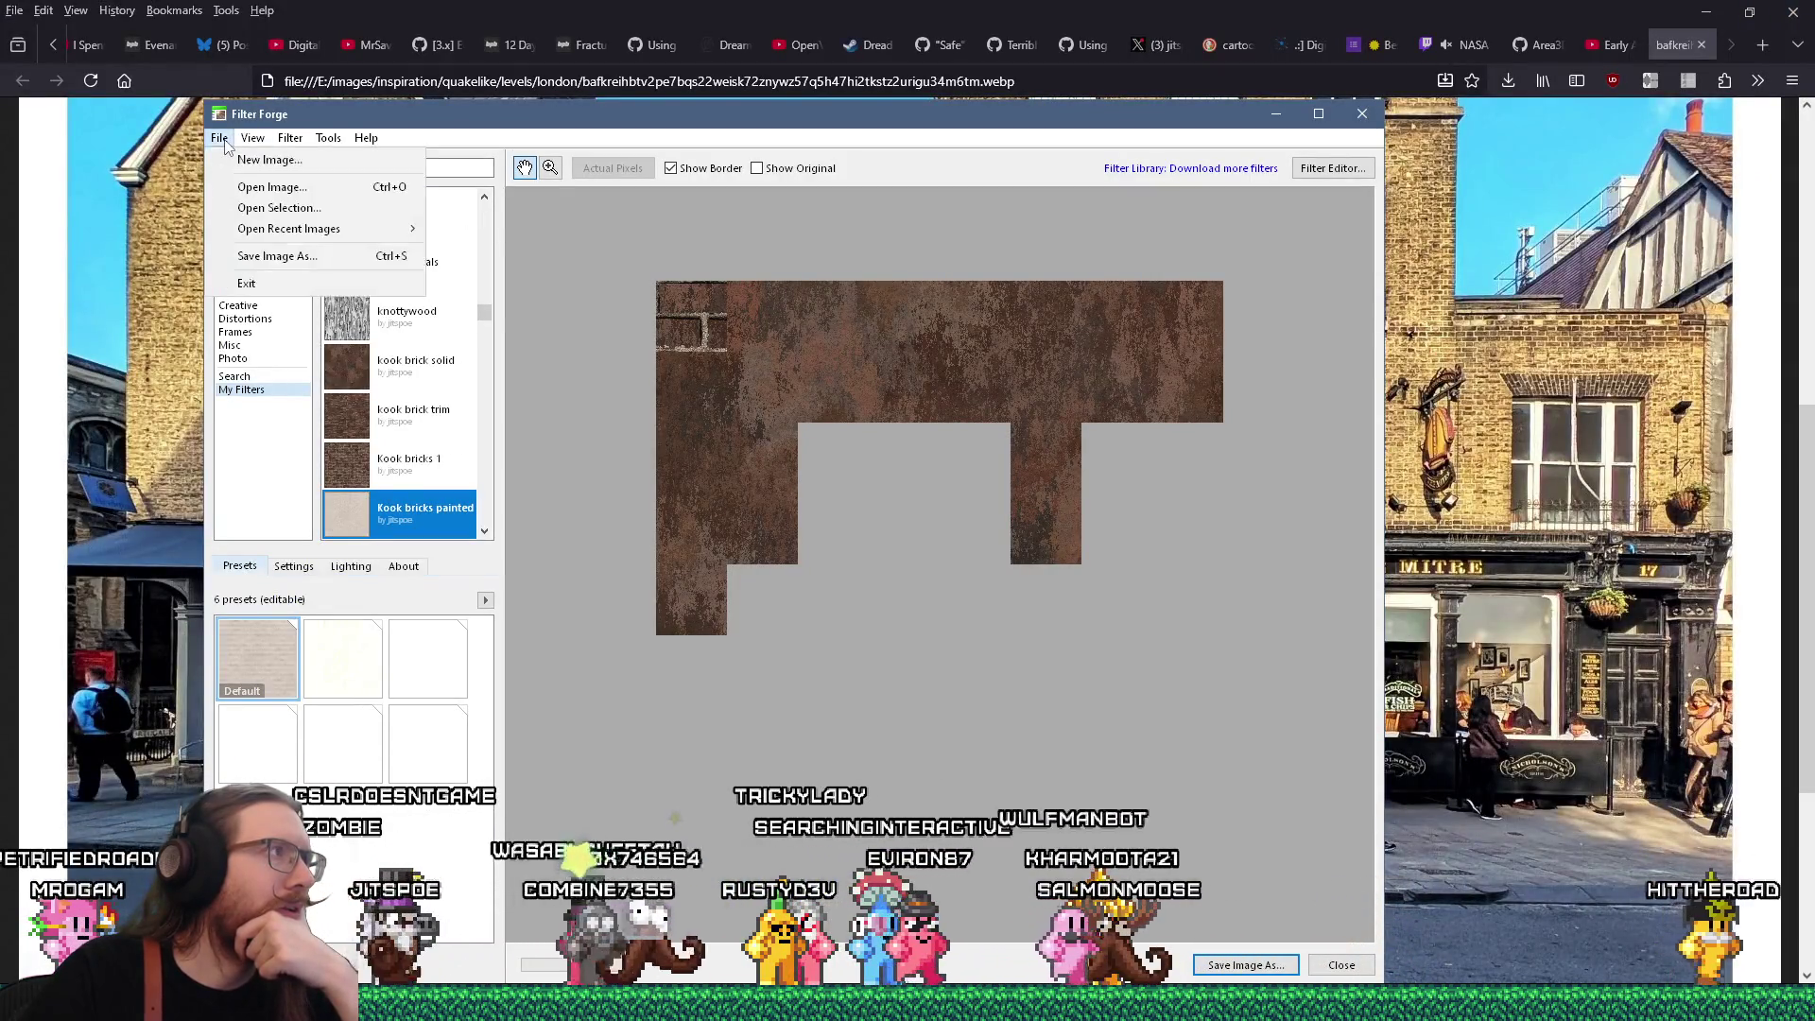
{"action": "left_click", "coordinate": [260, 204]}
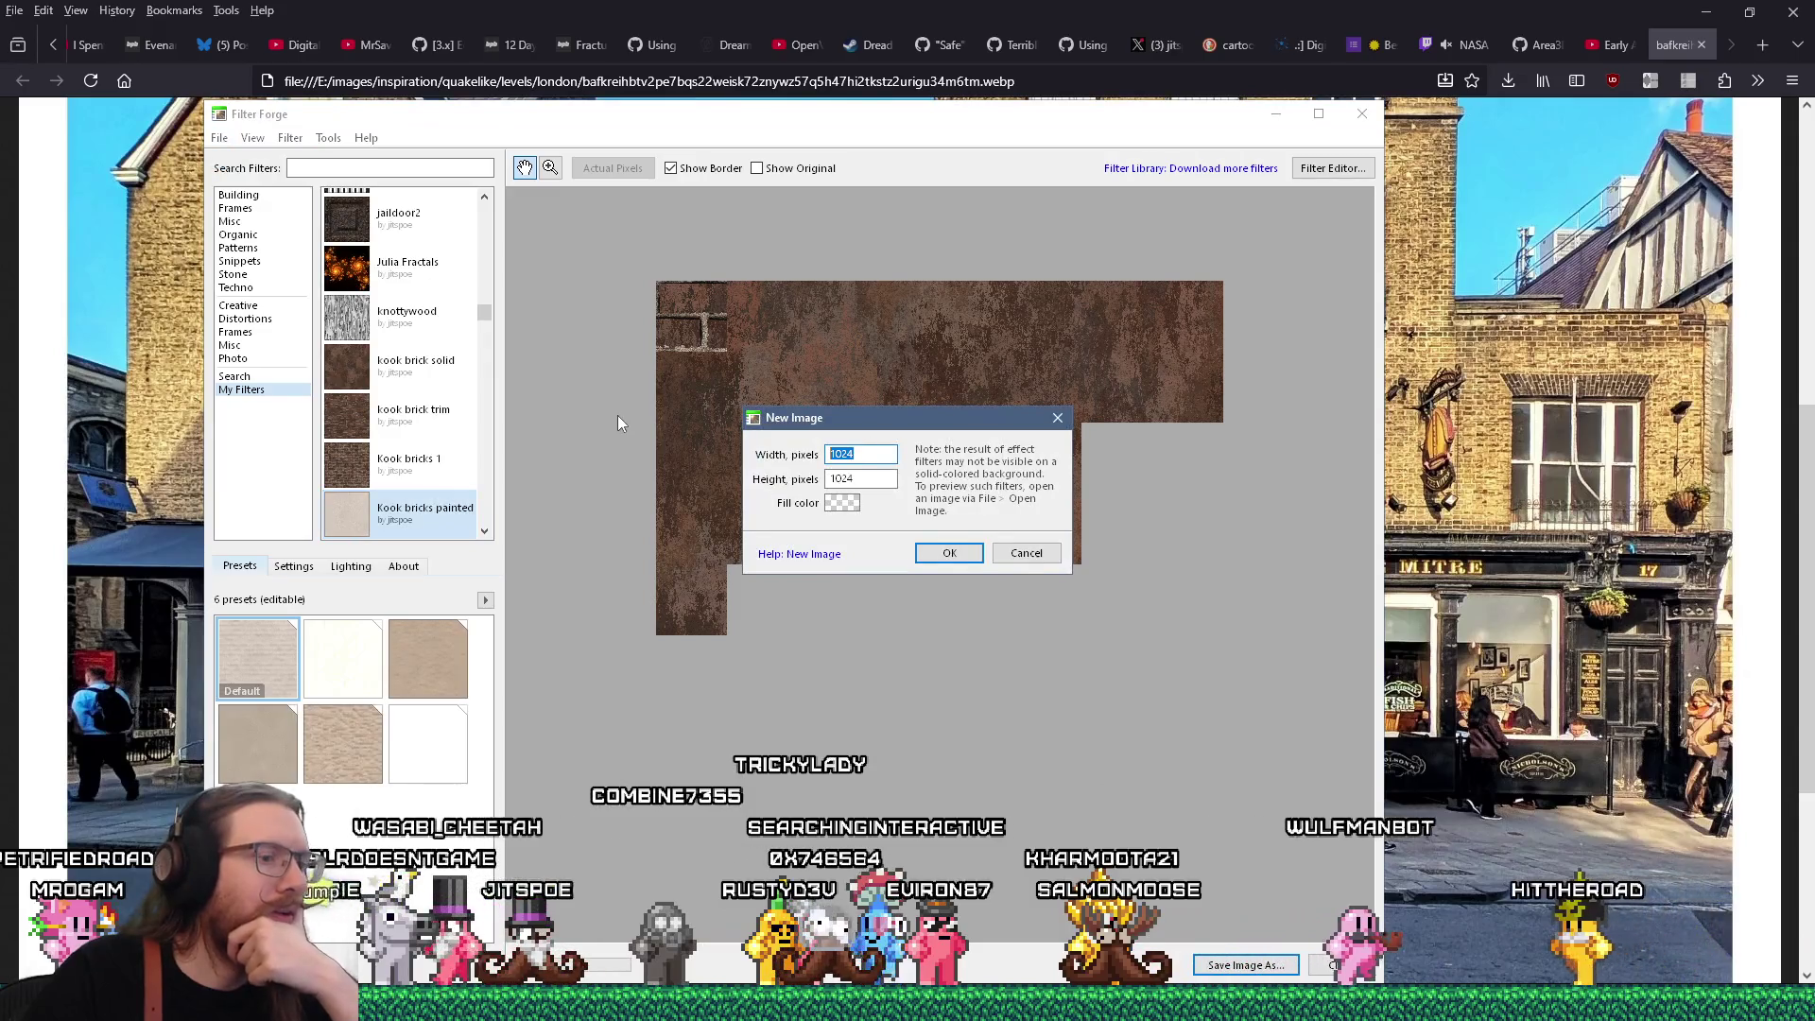
{"action": "type", "text": "256"}
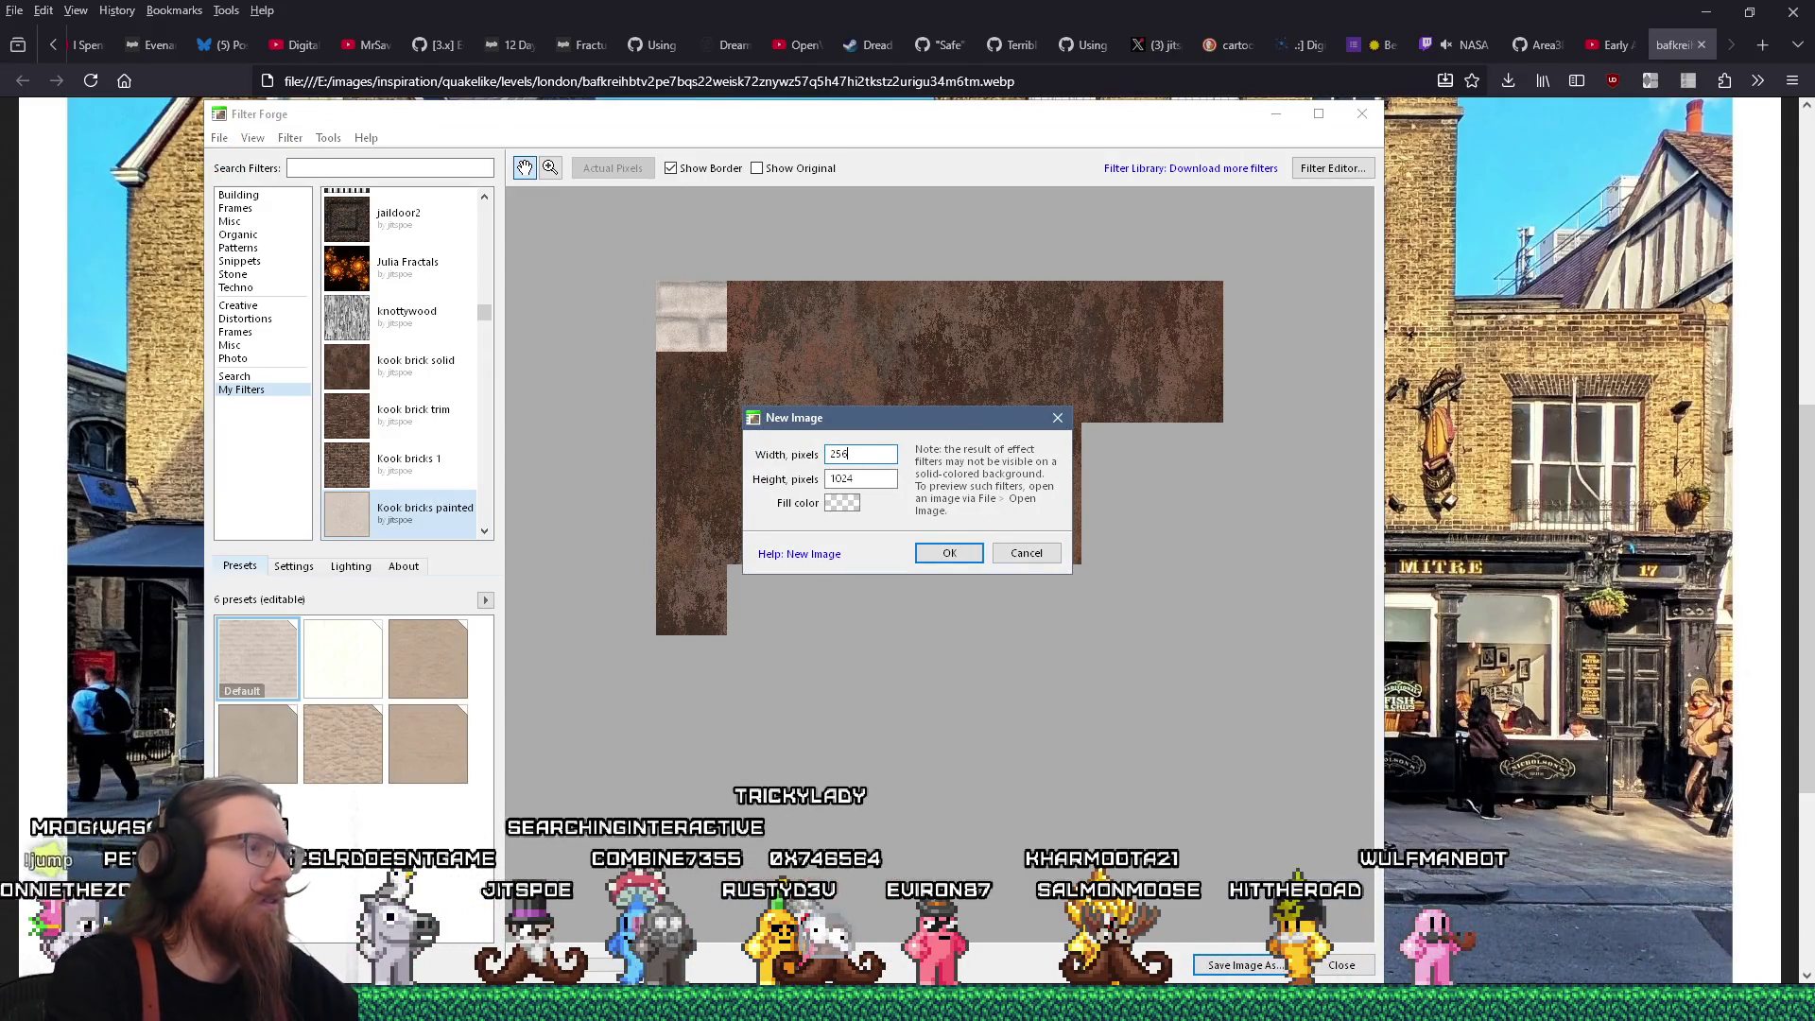
{"action": "type", "text": "56"}
{"action": "key", "text": "Return"}
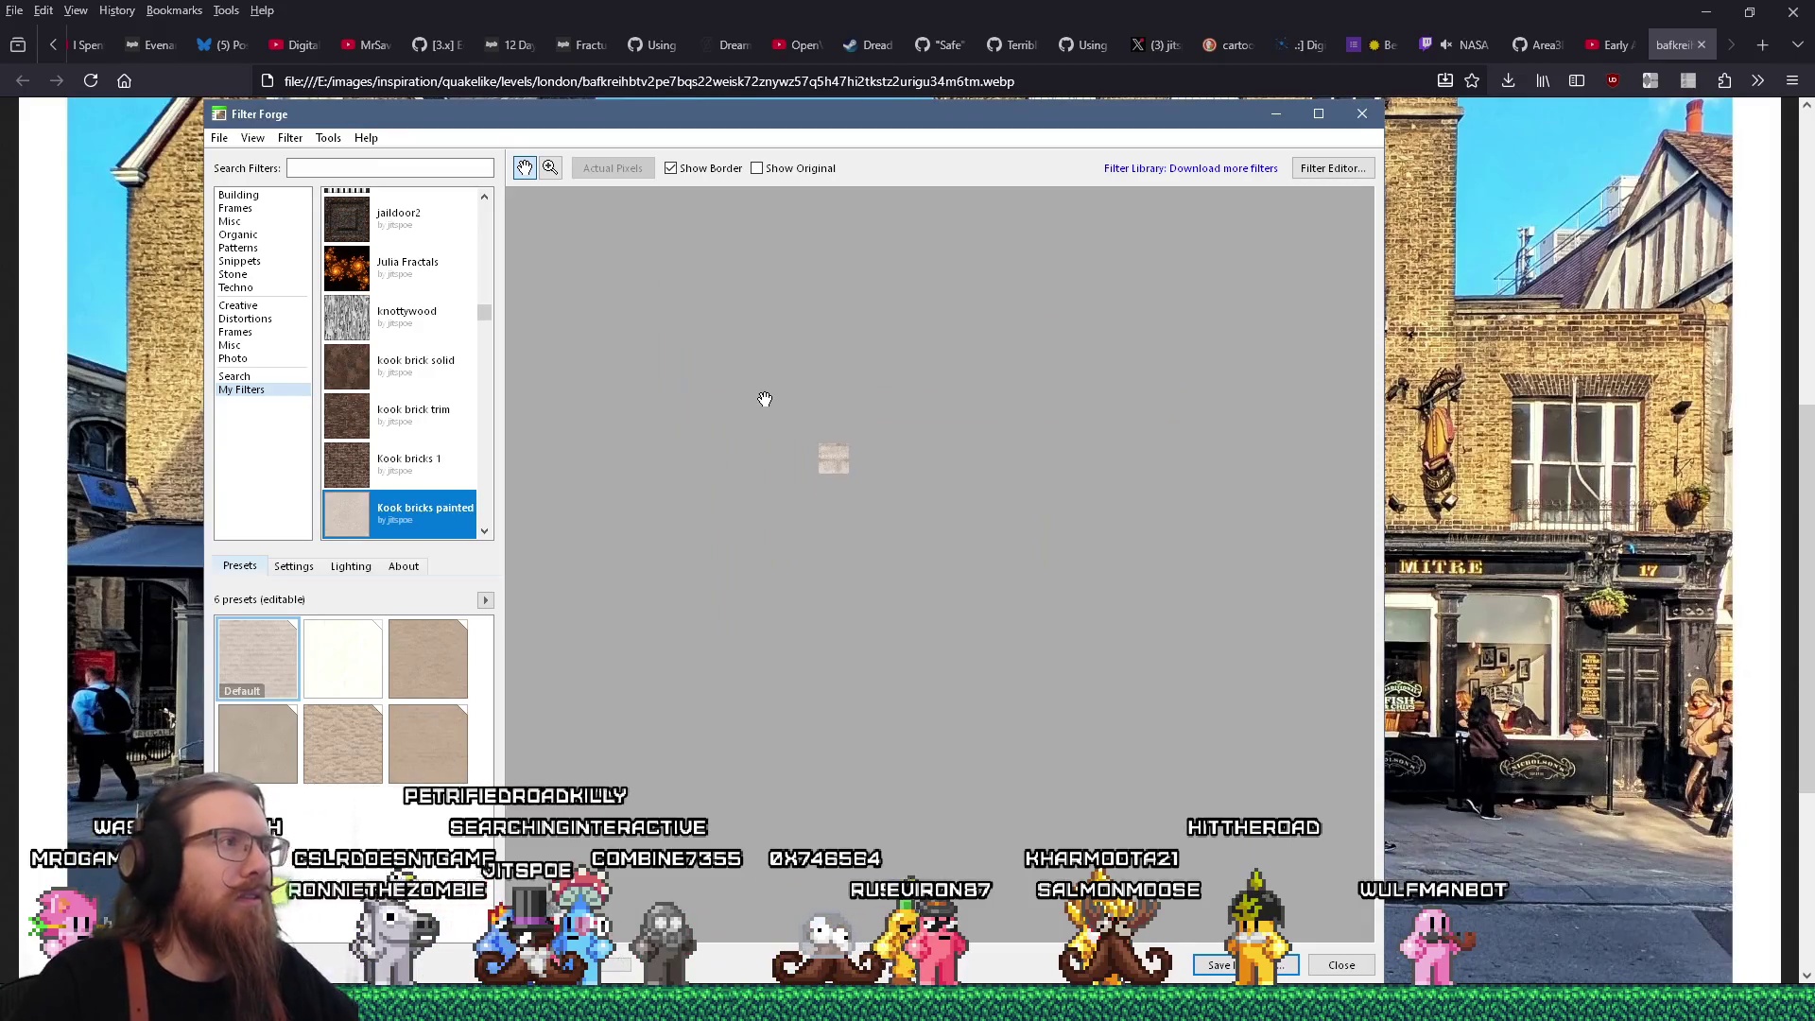
Zoom into the brick preview and show the Lighting settings with the Church environment
{"action": "scroll", "coordinate": [902, 600], "scroll_direction": "up", "scroll_amount": 3}
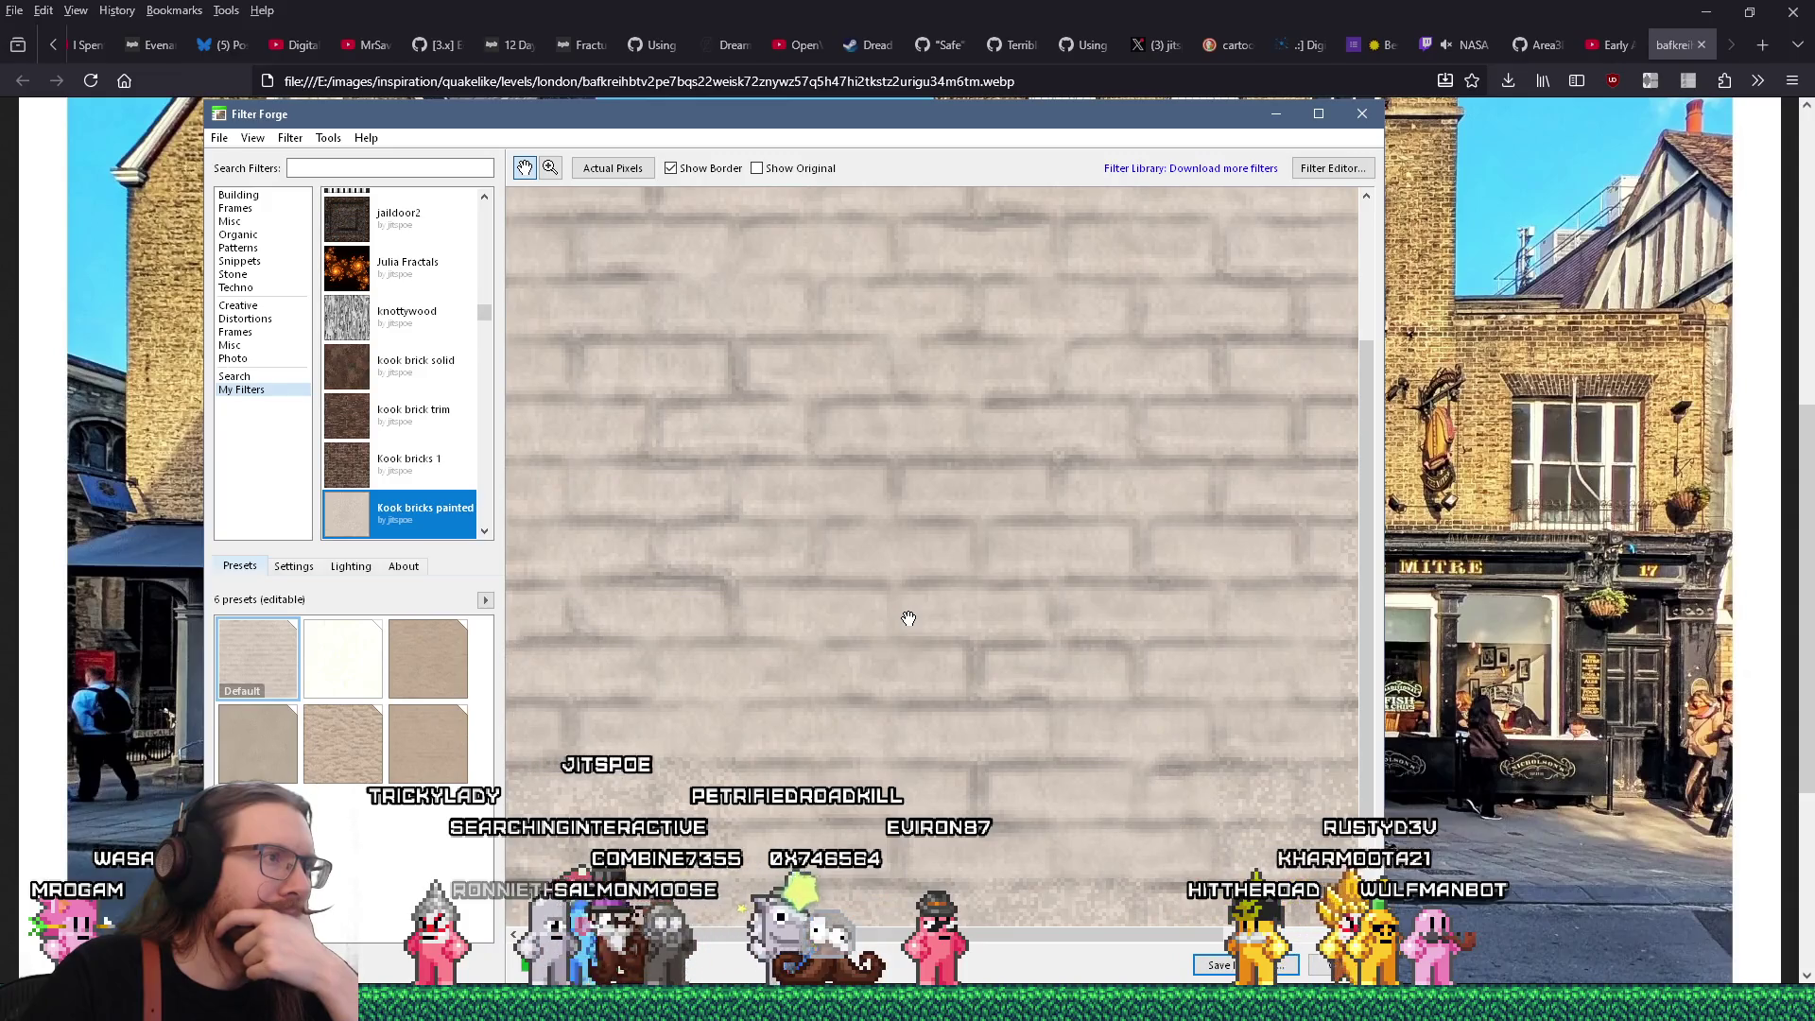
{"action": "mouse_move", "coordinate": [909, 619]}
{"action": "left_mouse_down"}
{"action": "mouse_move", "coordinate": [948, 566]}
{"action": "mouse_move", "coordinate": [916, 519]}
{"action": "left_mouse_up"}
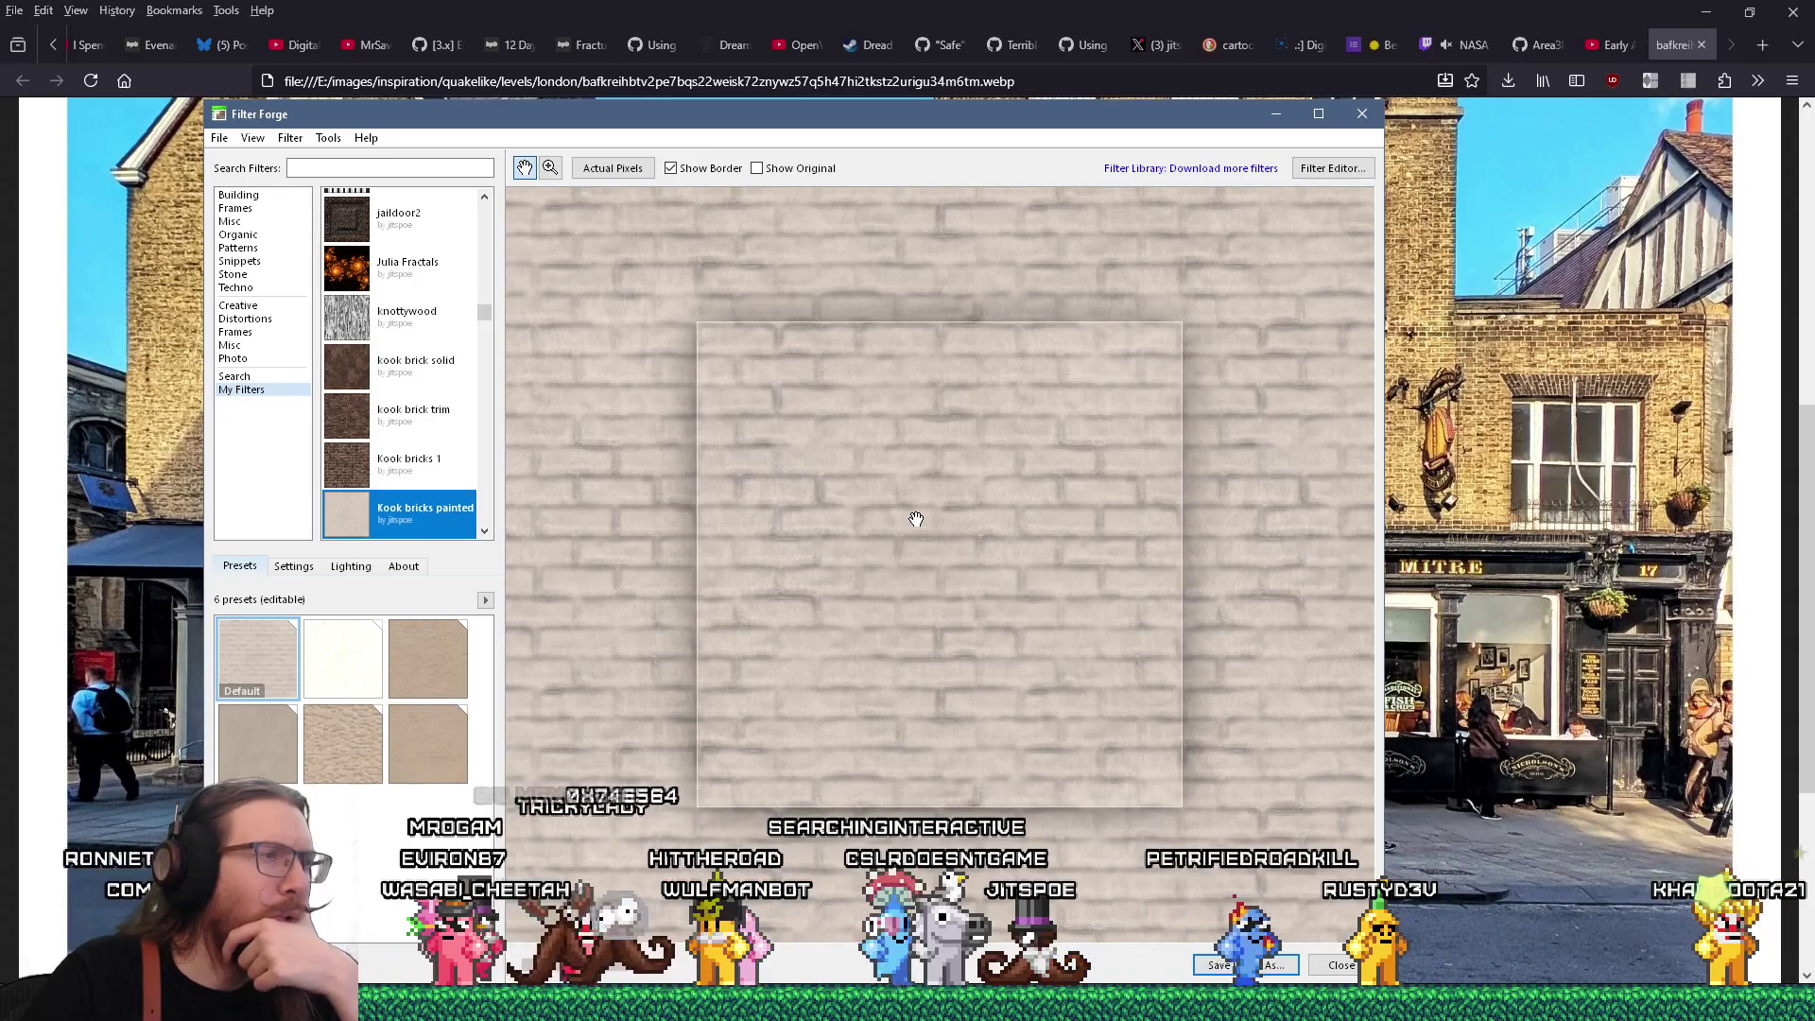
{"action": "left_click_drag", "start_coordinate": [916, 519], "coordinate": [916, 519]}
{"action": "mouse_move", "coordinate": [714, 125]}
{"action": "left_mouse_down"}
{"action": "mouse_move", "coordinate": [1289, 148]}
{"action": "mouse_move", "coordinate": [1092, 129]}
{"action": "left_mouse_up"}
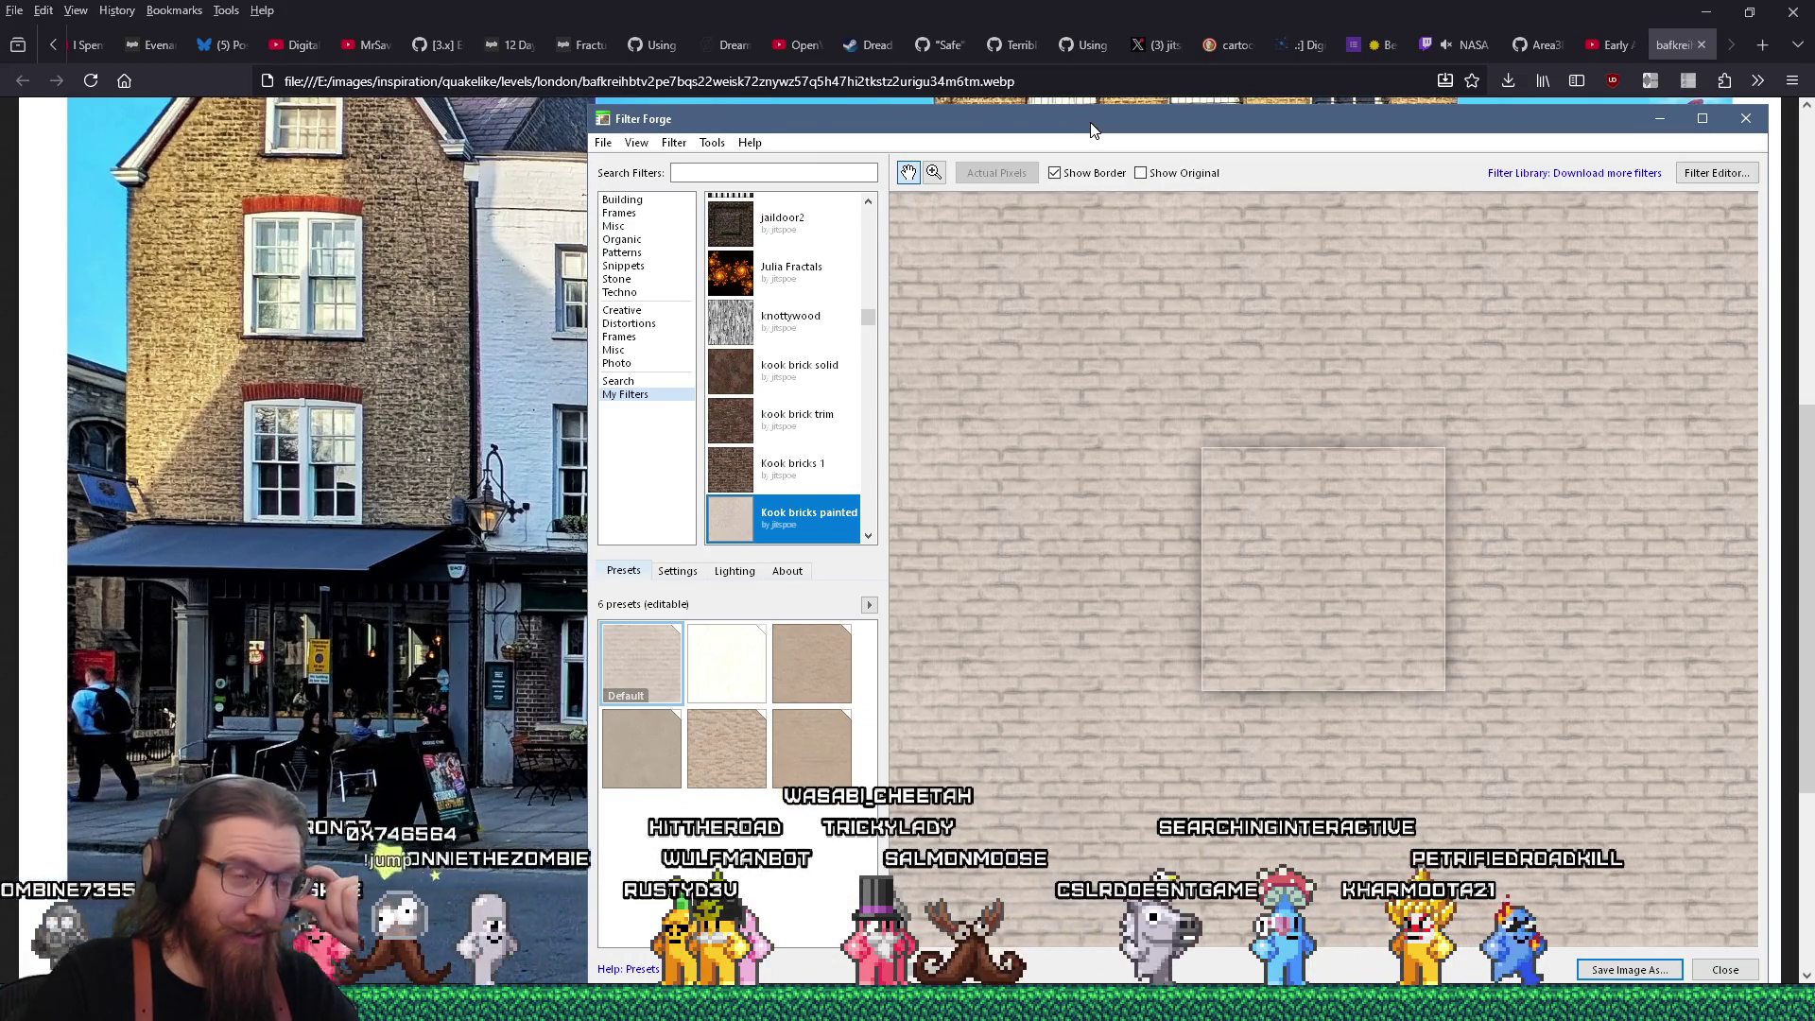
{"action": "left_click_drag", "start_coordinate": [1092, 129], "coordinate": [1017, 116]}
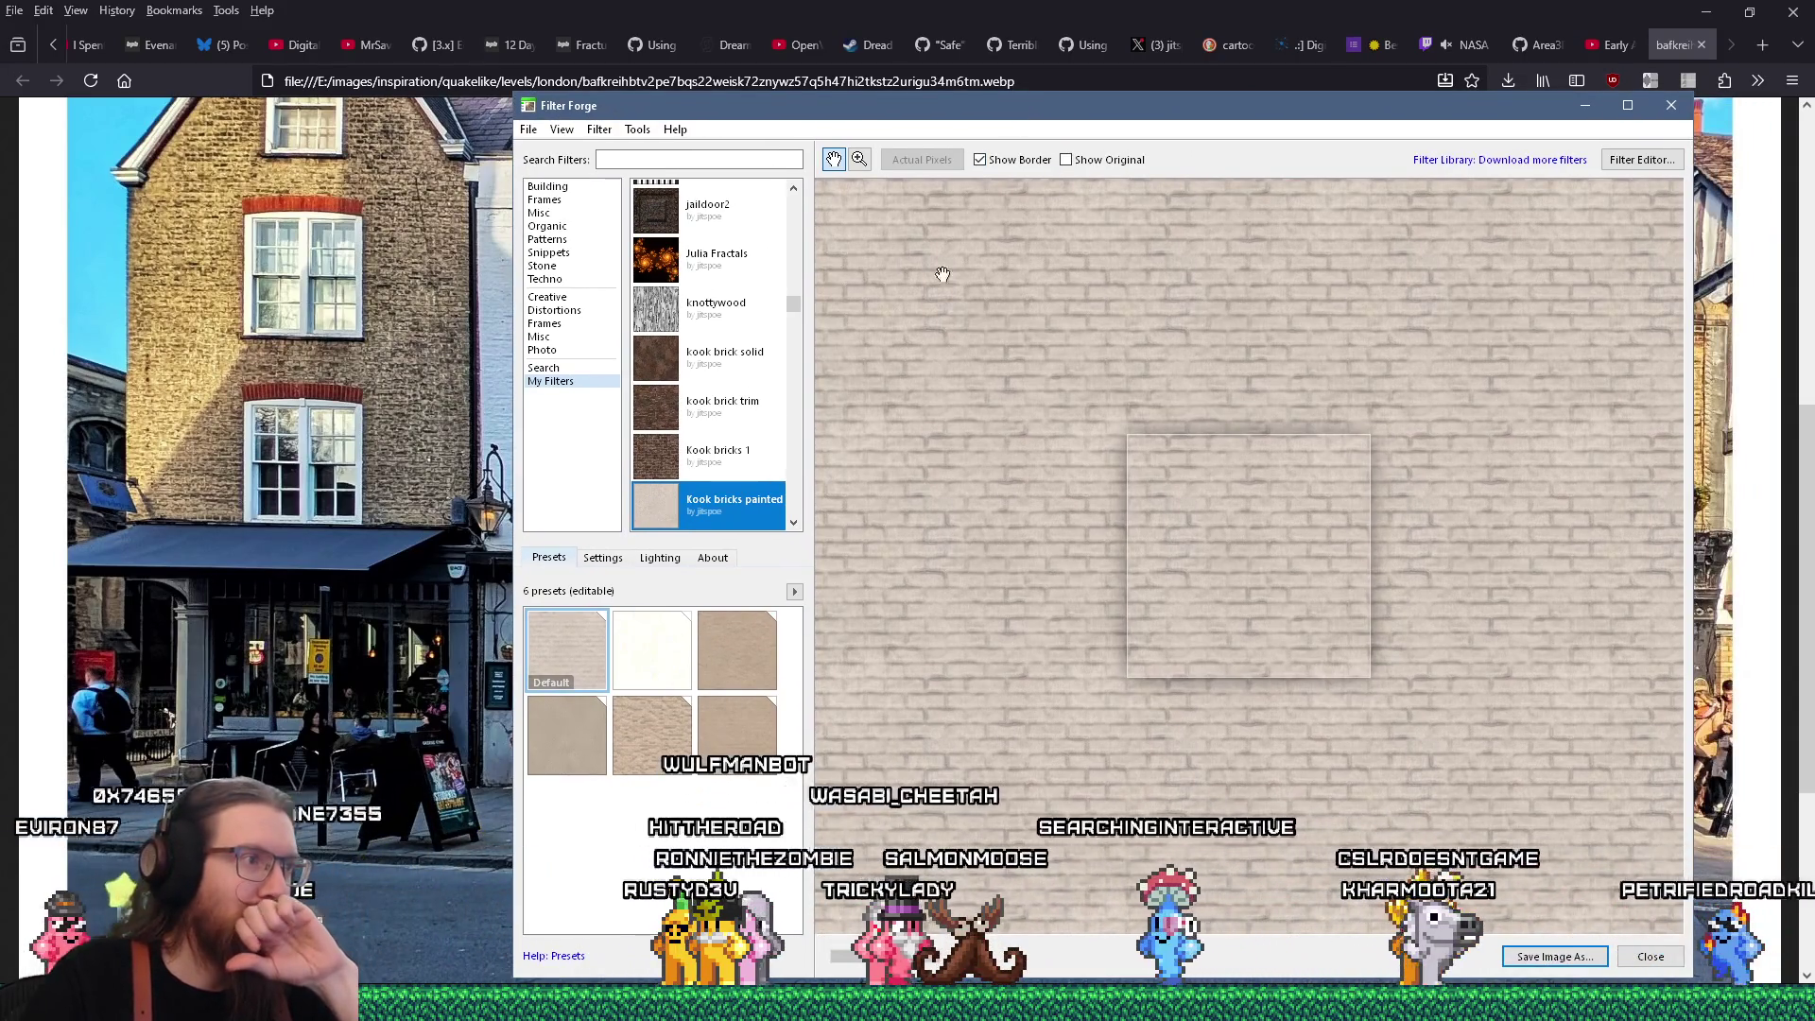
{"action": "left_click", "coordinate": [659, 558]}
{"action": "left_click_drag", "start_coordinate": [721, 677], "coordinate": [719, 480]}
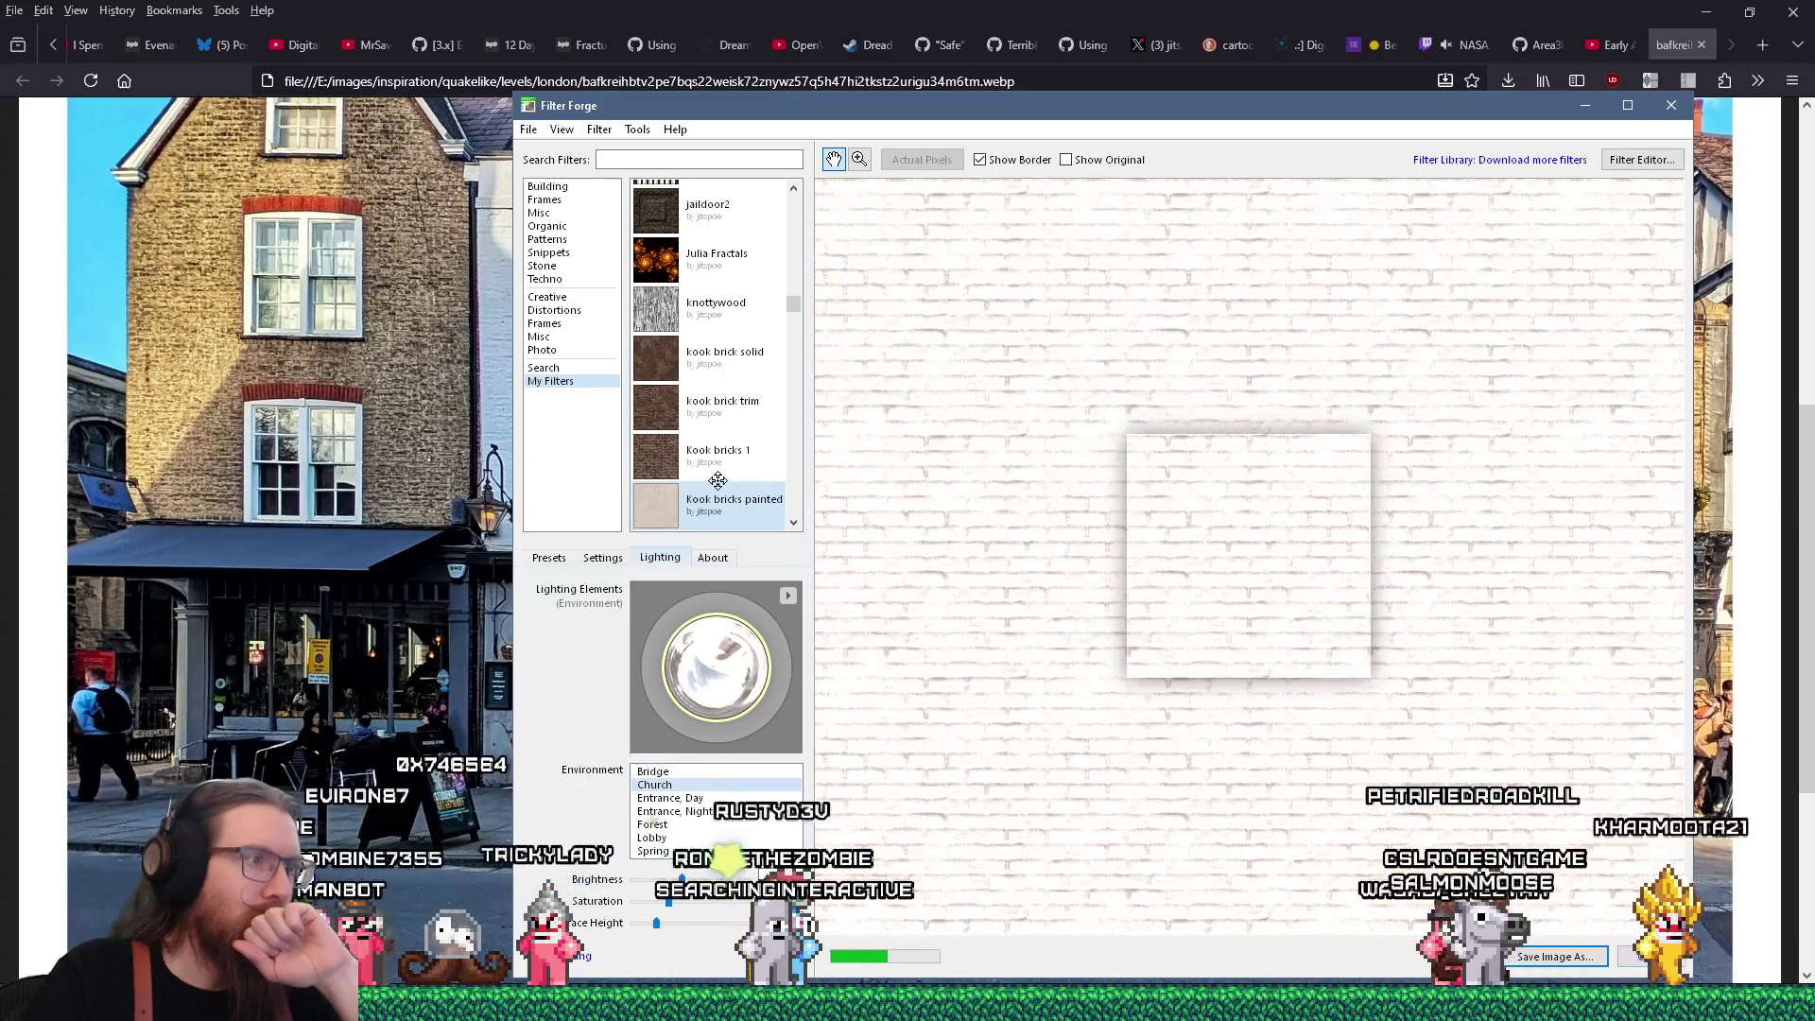
Rotate the lighting environment and drop Brightness from 420 to 300, then return to Presets
{"action": "mouse_move", "coordinate": [702, 550]}
{"action": "left_mouse_down"}
{"action": "mouse_move", "coordinate": [699, 671]}
{"action": "mouse_move", "coordinate": [685, 650]}
{"action": "mouse_move", "coordinate": [595, 652]}
{"action": "mouse_move", "coordinate": [615, 678]}
{"action": "mouse_move", "coordinate": [543, 690]}
{"action": "left_mouse_up"}
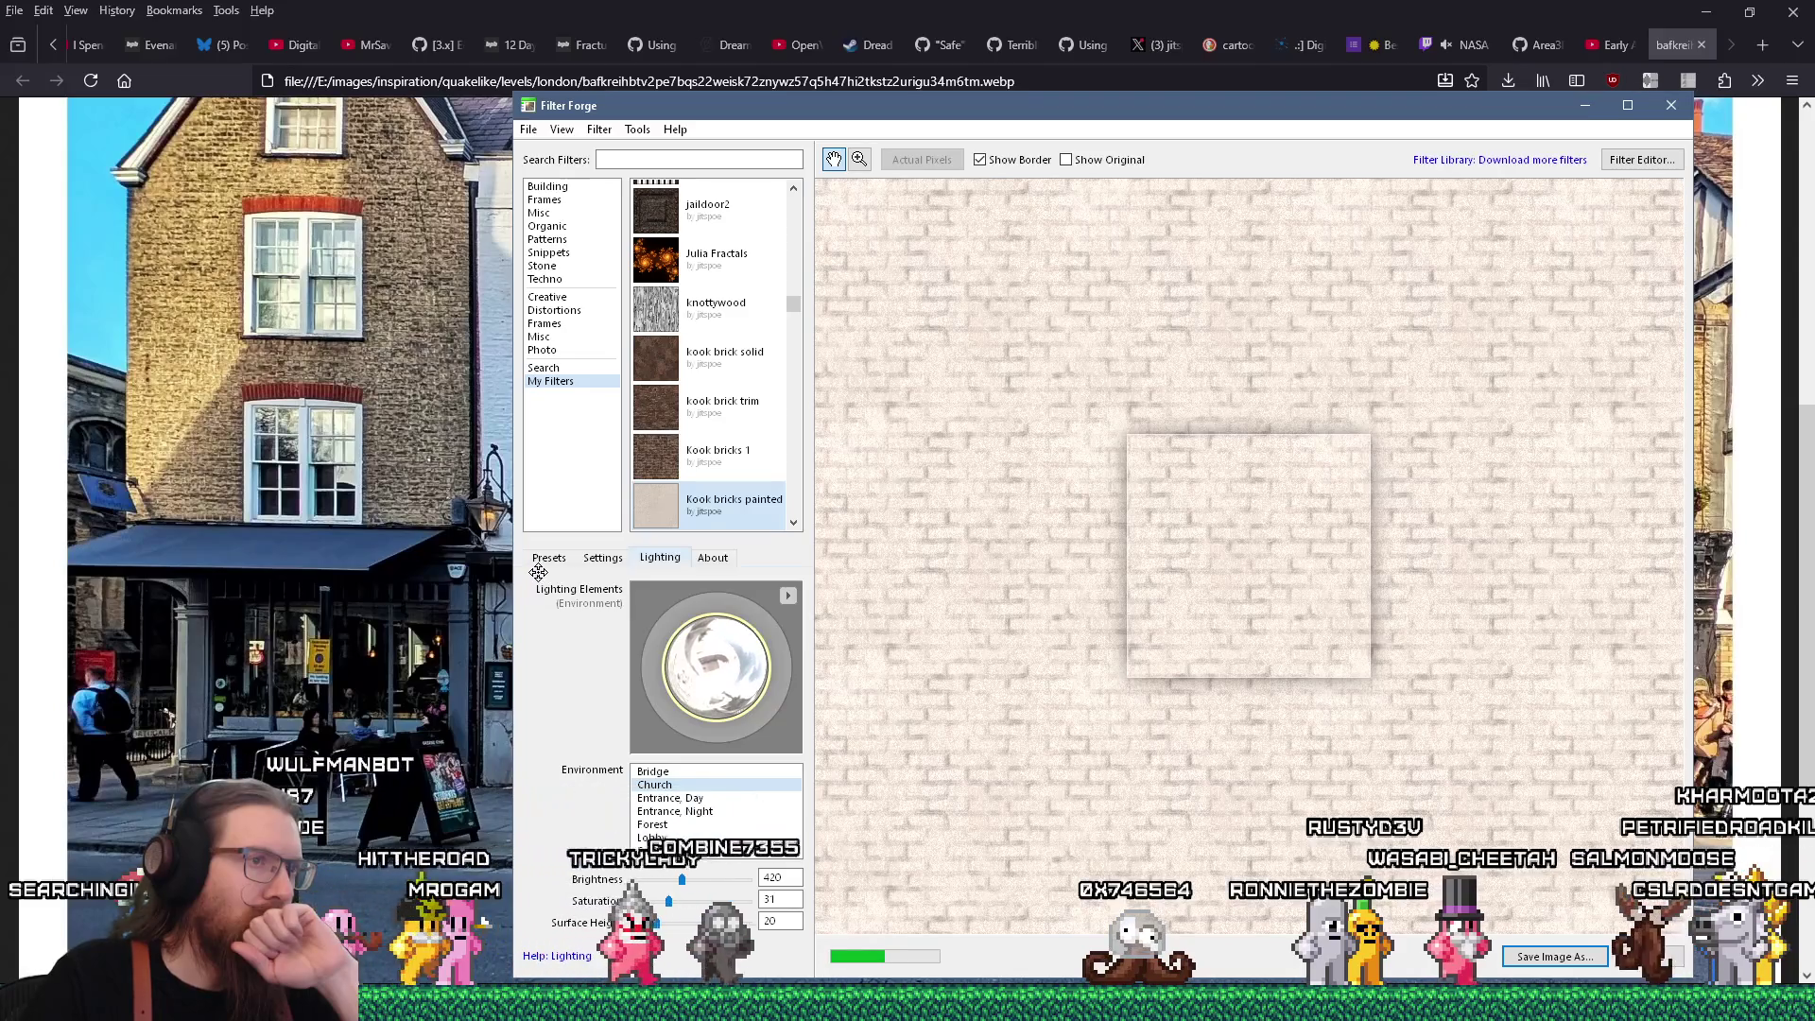
{"action": "left_click_drag", "start_coordinate": [534, 582], "coordinate": [549, 574]}
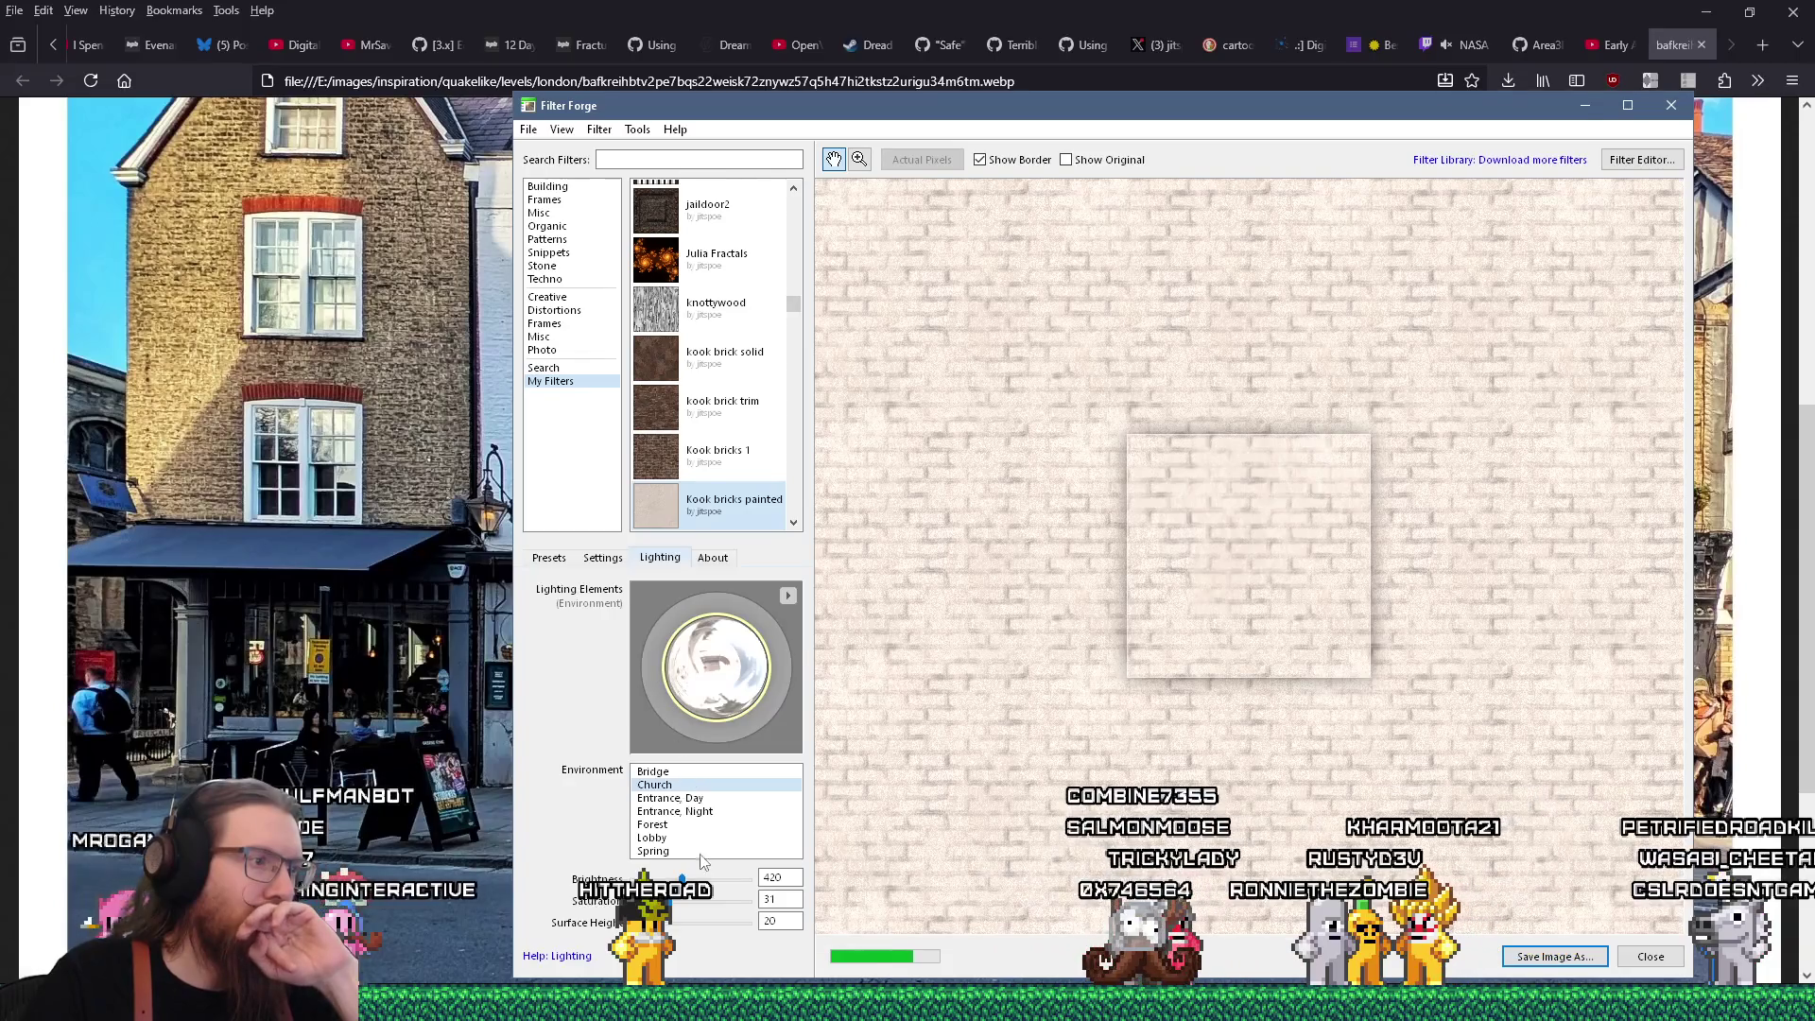
{"action": "left_click_drag", "start_coordinate": [681, 879], "coordinate": [668, 879]}
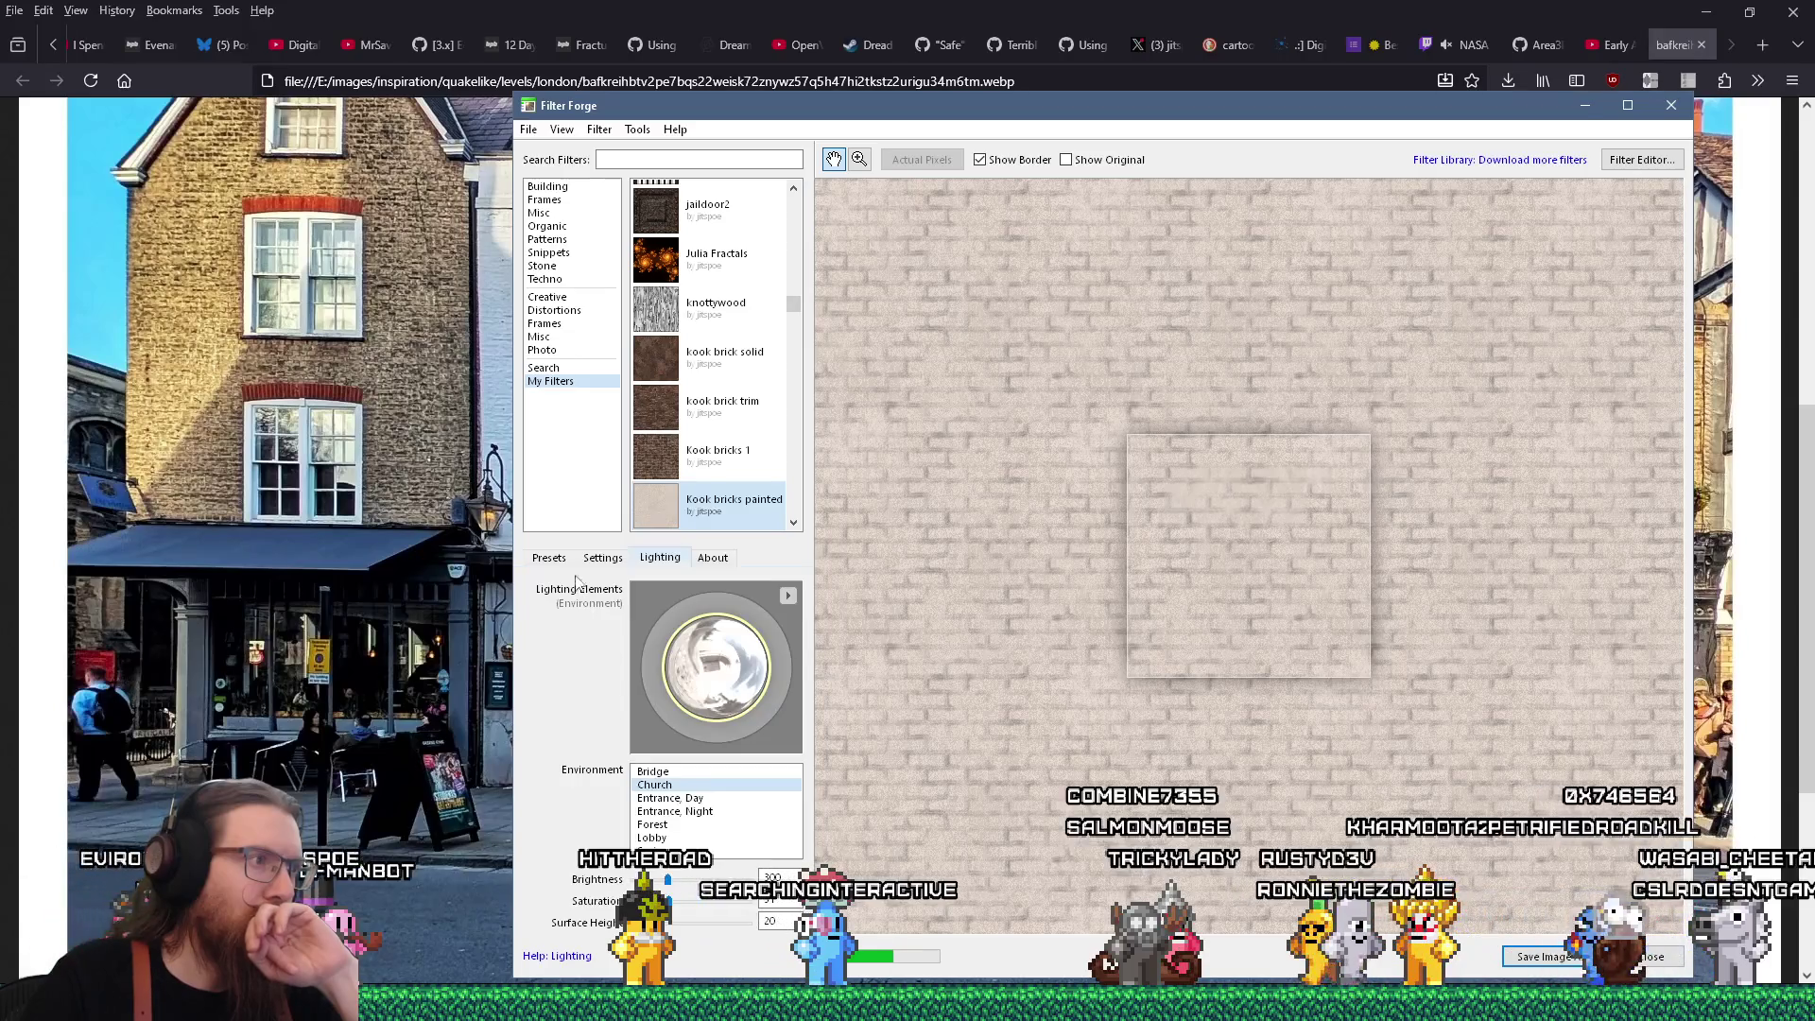
{"action": "left_click", "coordinate": [552, 560]}
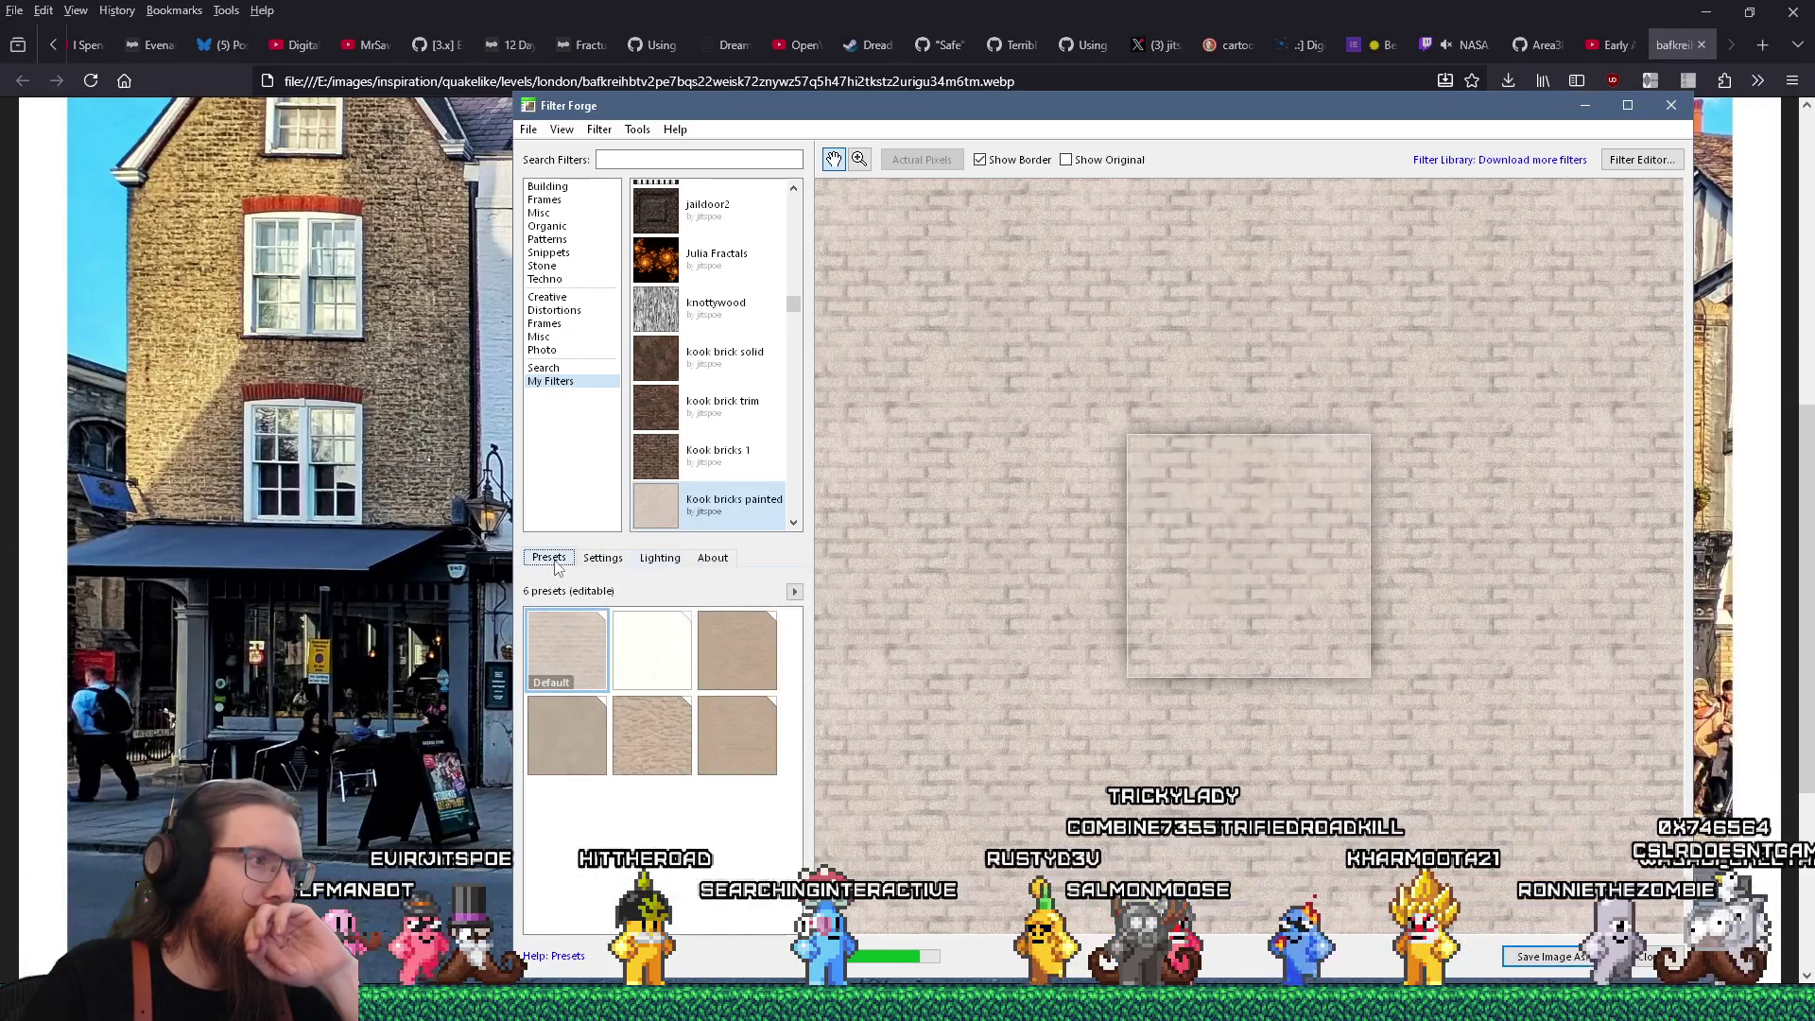
Set Paint Color to near-white (R 242.20, G 243.14, B 243.06)
{"action": "right_click", "coordinate": [570, 650]}
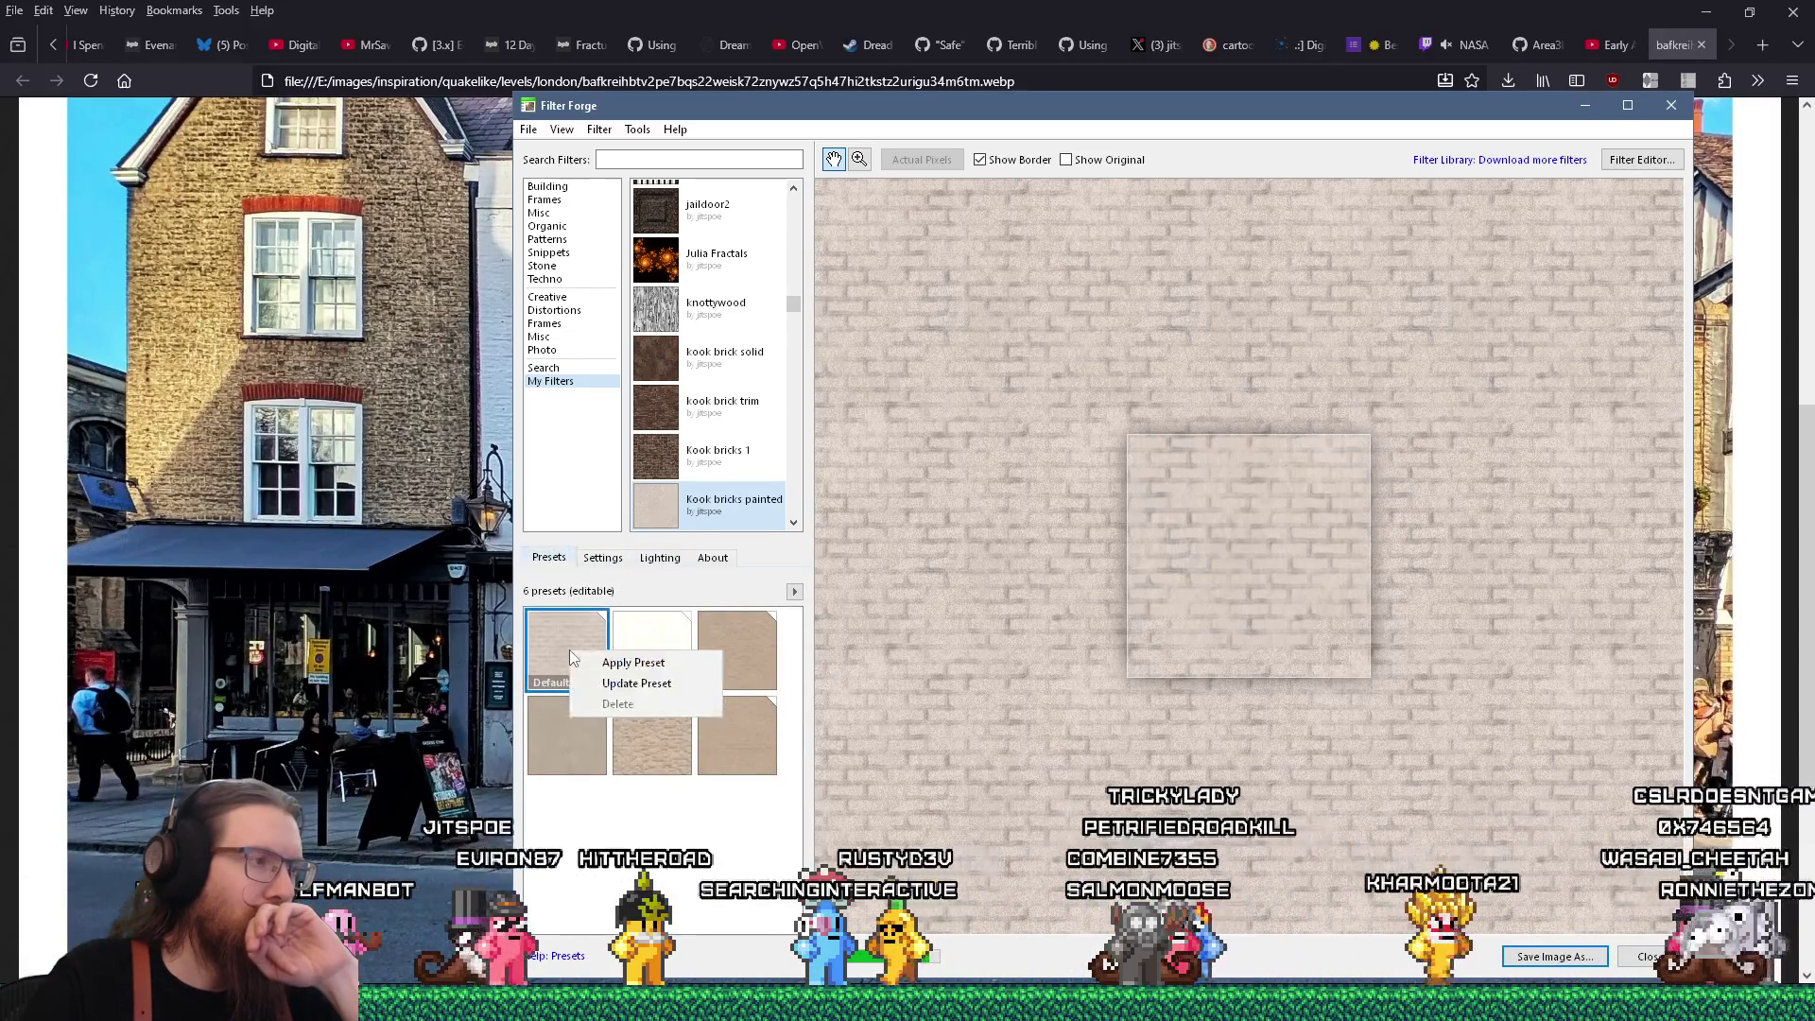
{"action": "left_click", "coordinate": [623, 663]}
{"action": "left_click", "coordinate": [602, 557]}
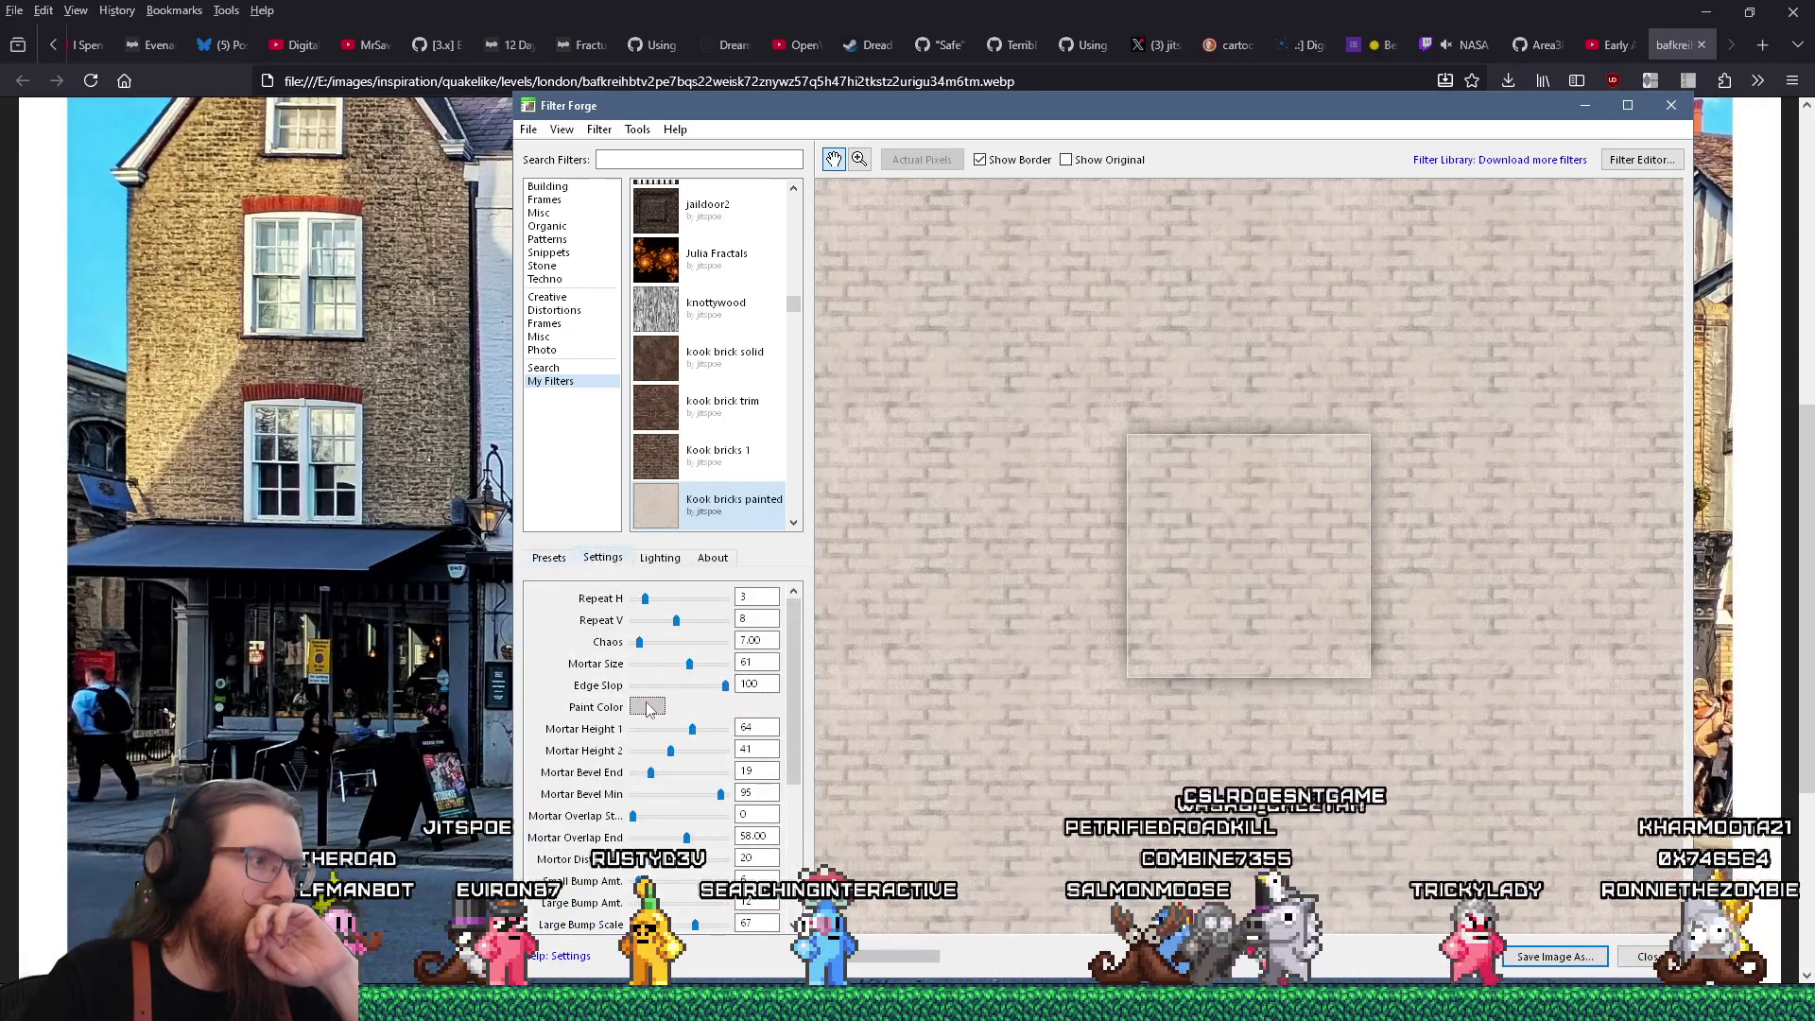
{"action": "left_click", "coordinate": [647, 707]}
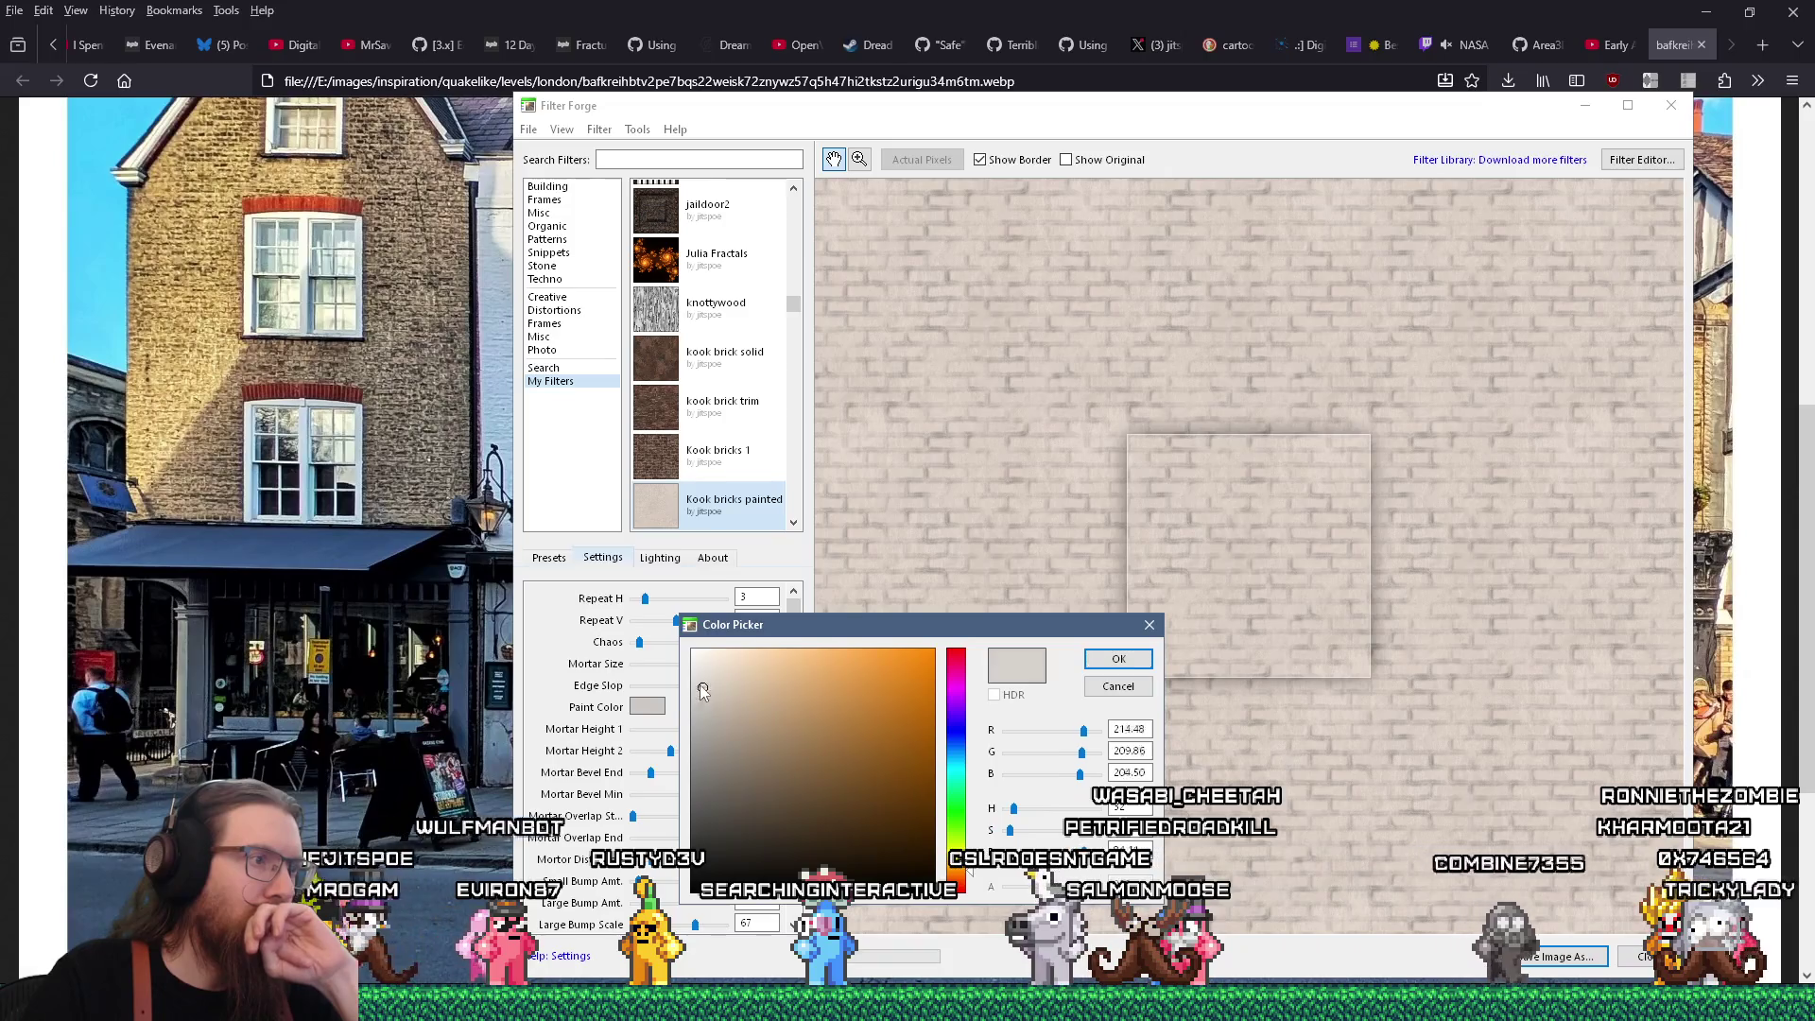
{"action": "left_click_drag", "start_coordinate": [704, 694], "coordinate": [692, 674]}
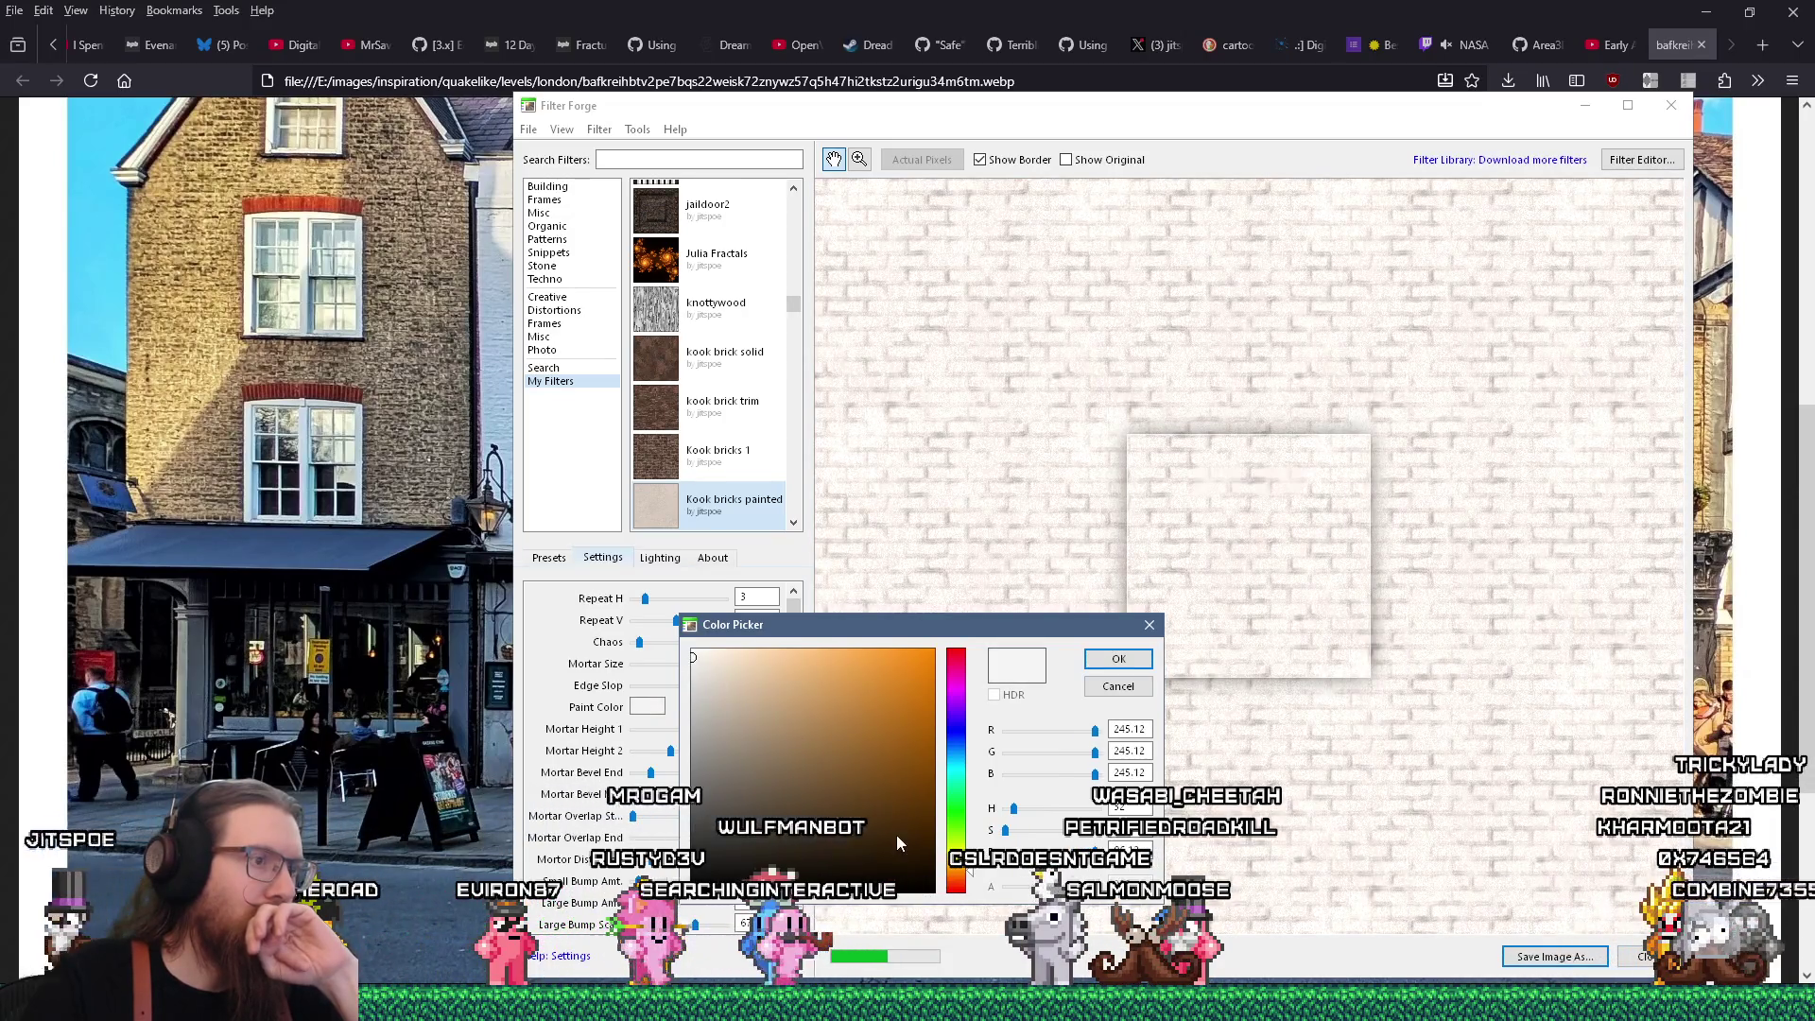
{"action": "left_click", "coordinate": [956, 775]}
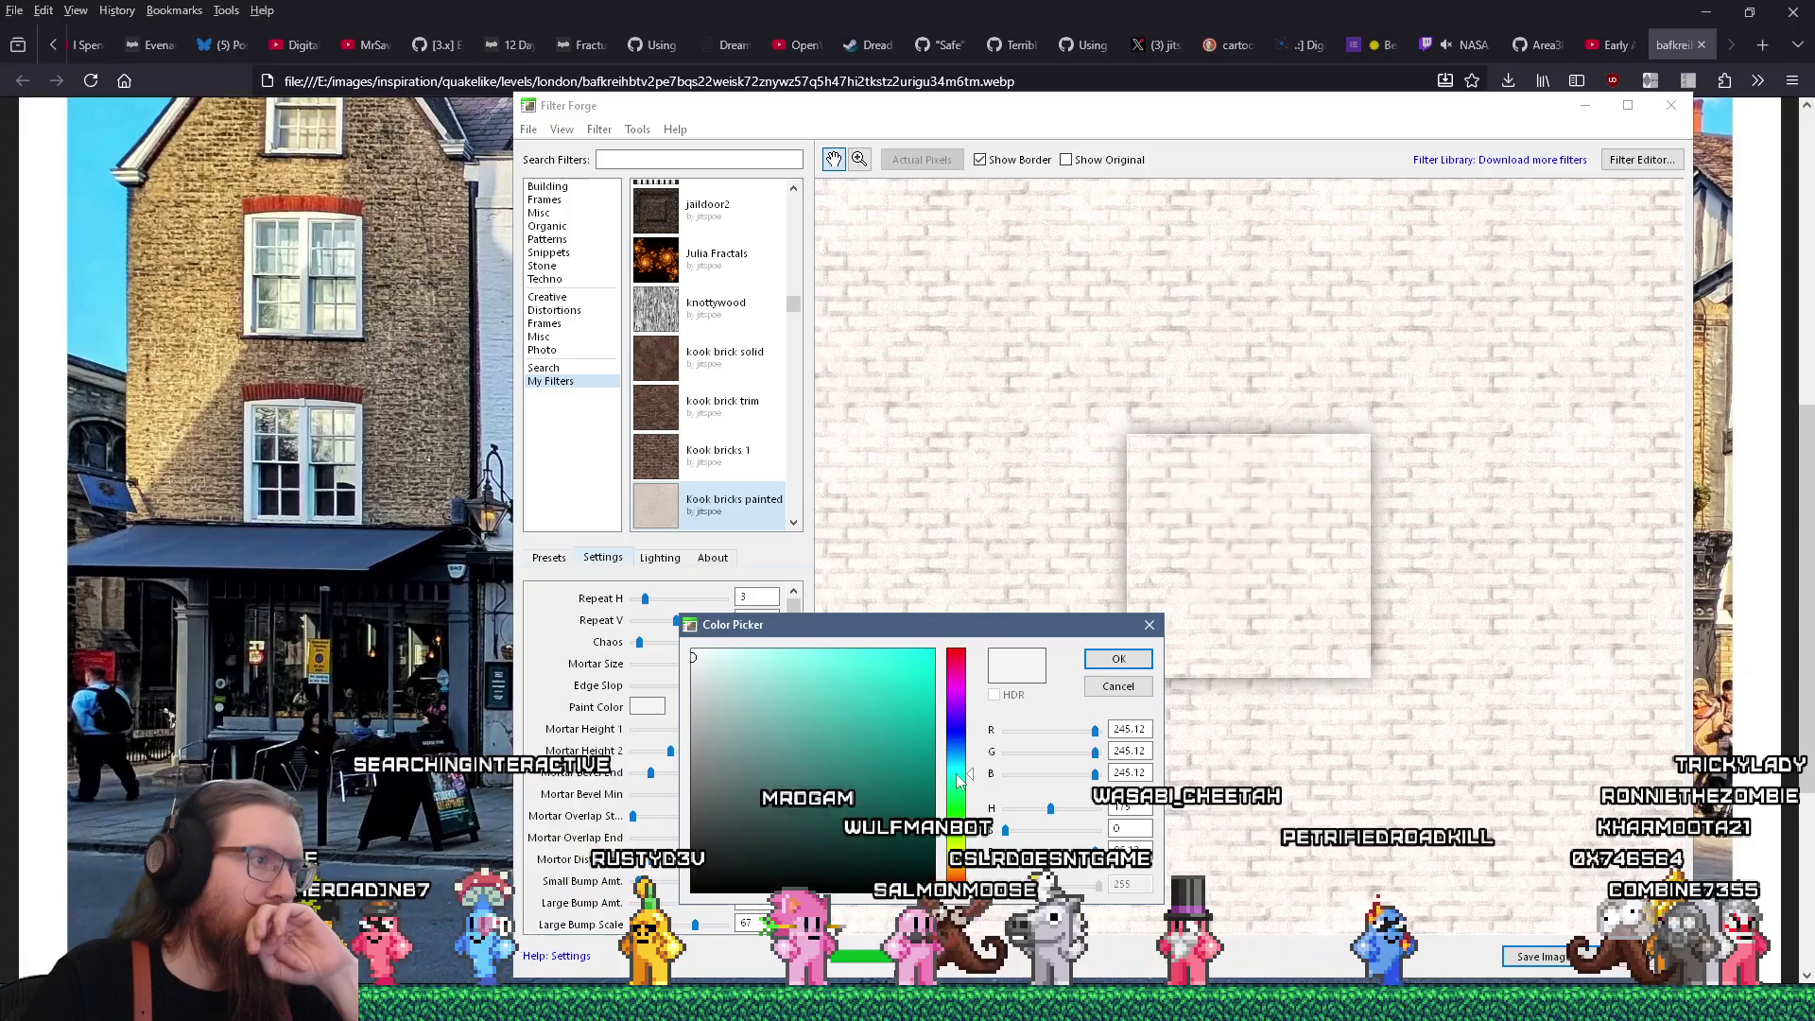
{"action": "left_click", "coordinate": [694, 660]}
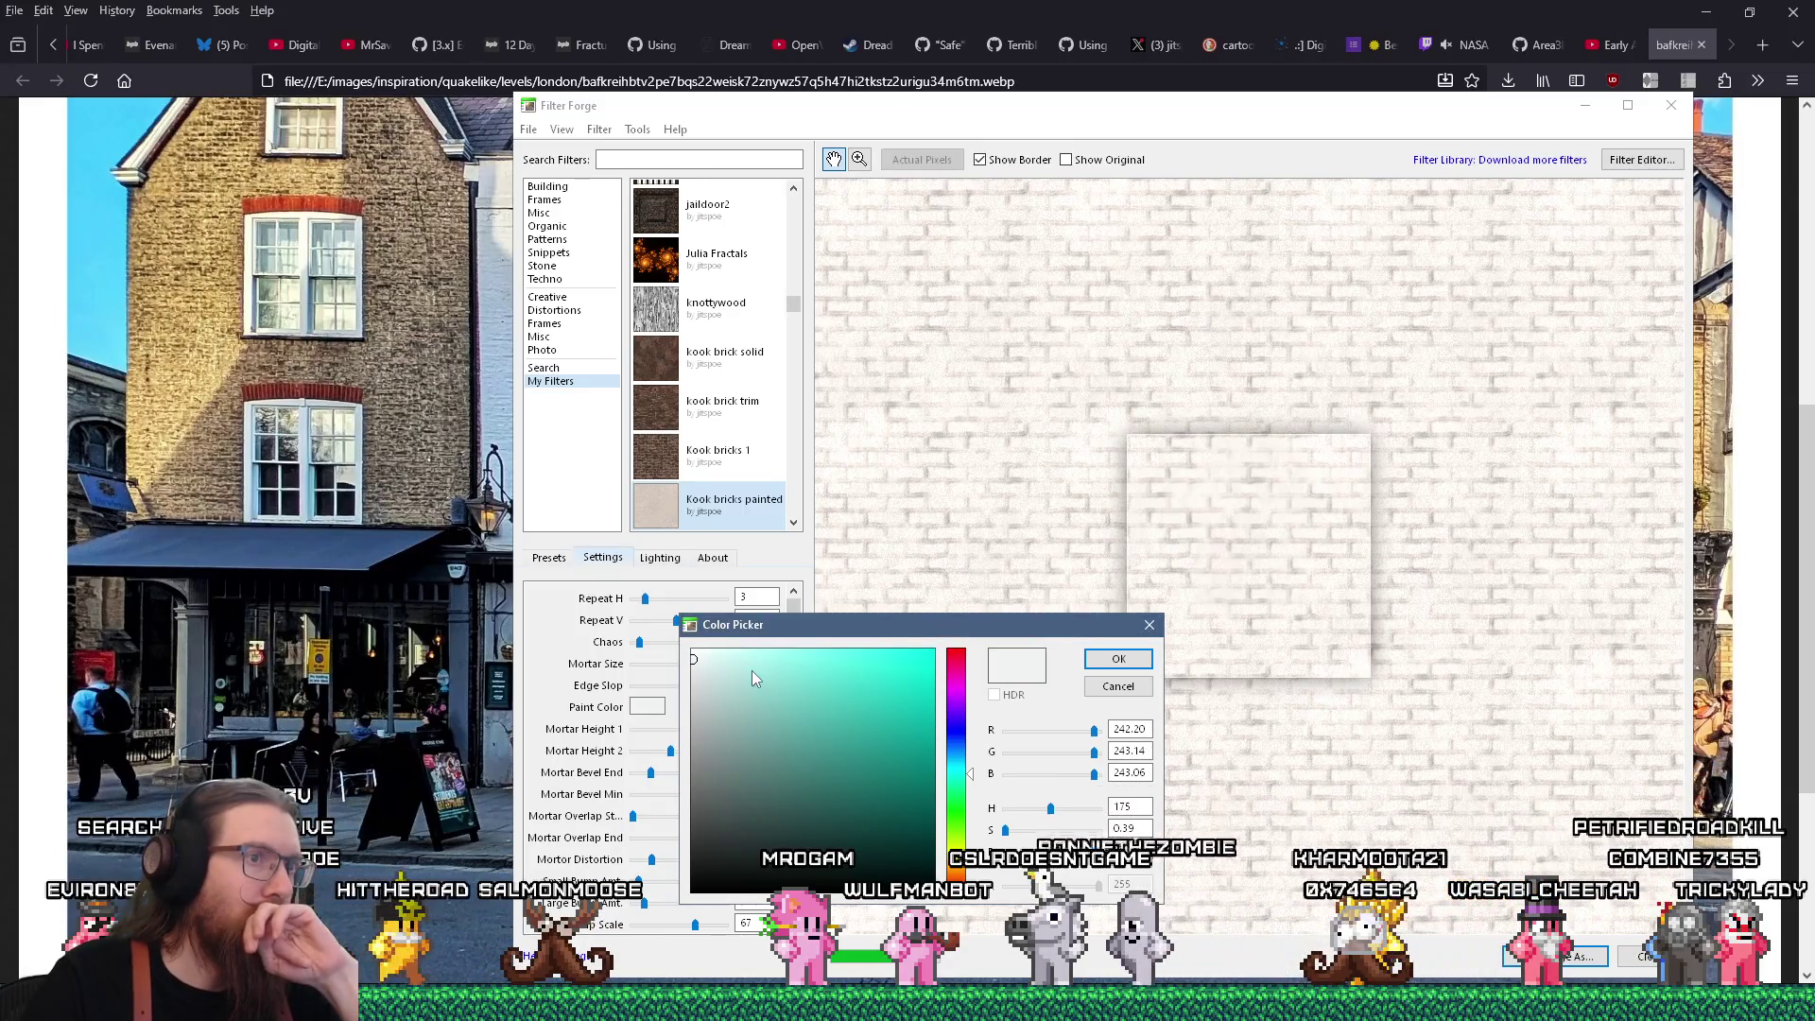
{"action": "key", "text": "Return"}
{"action": "left_click", "coordinate": [548, 558]}
Update the Default preset with the new near-white paint settings
{"action": "right_click", "coordinate": [593, 637]}
{"action": "left_click", "coordinate": [652, 696]}
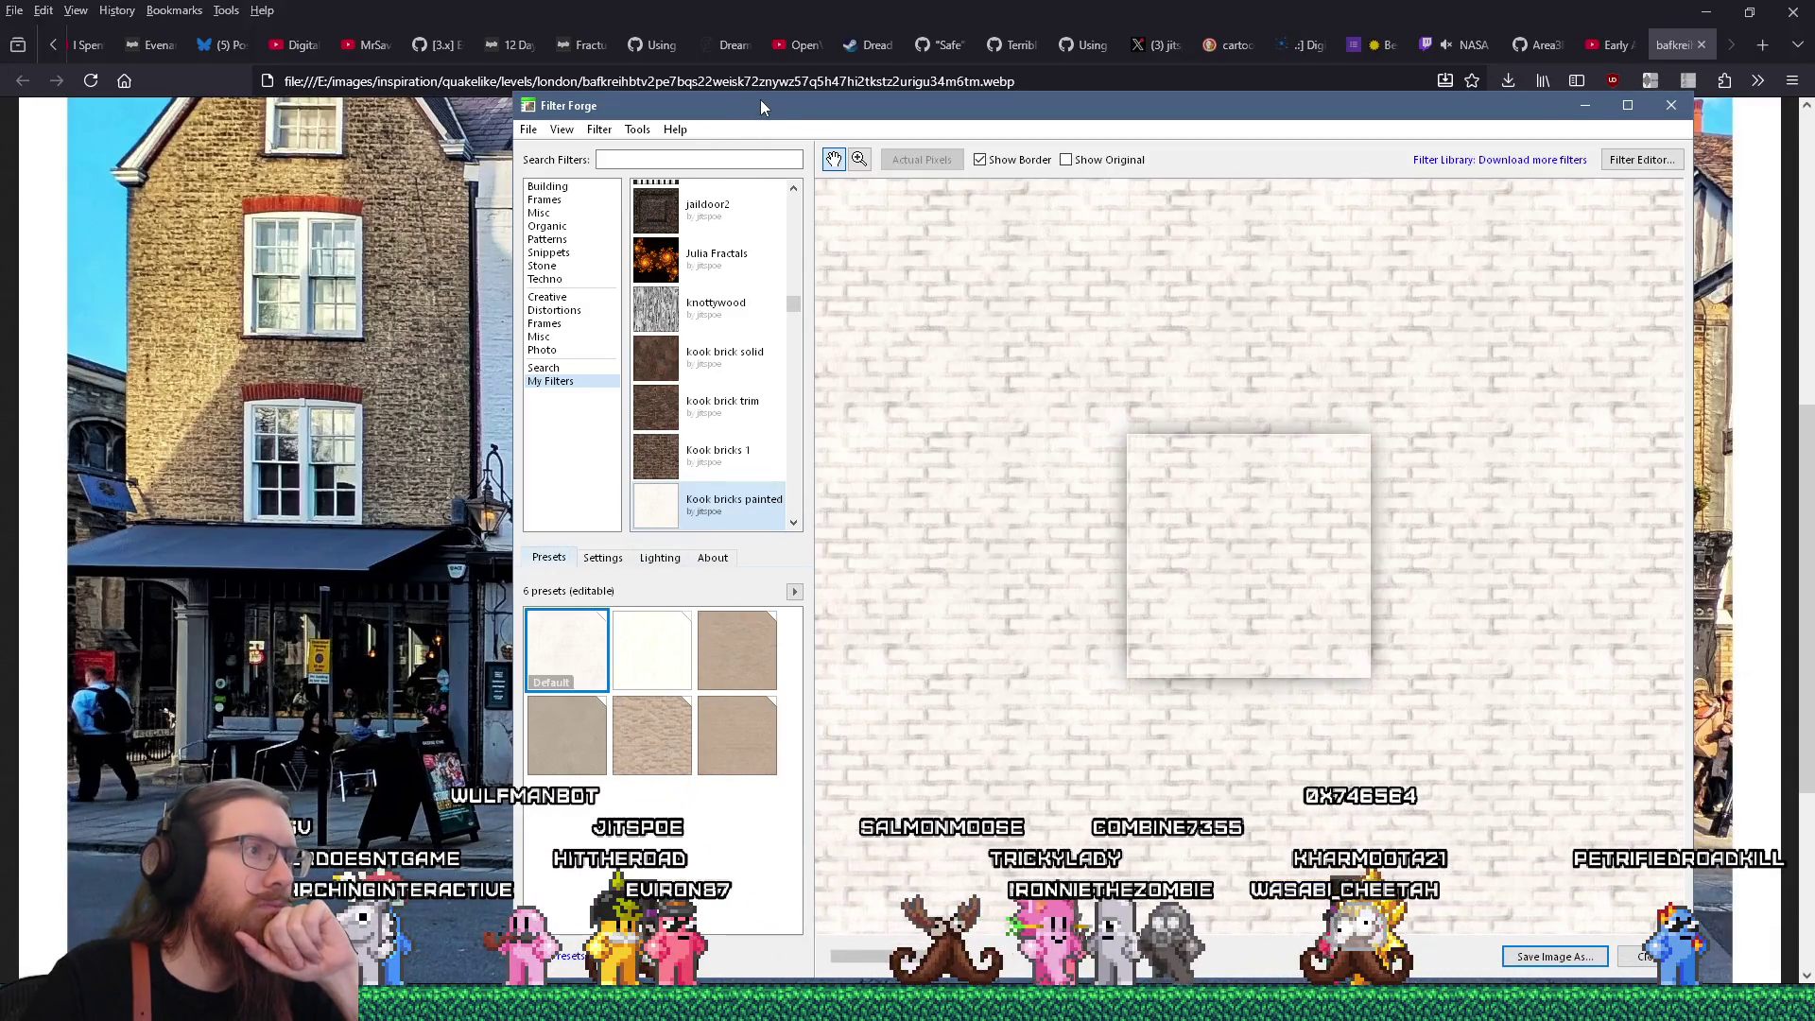
{"action": "mouse_move", "coordinate": [766, 107]}
{"action": "left_mouse_down"}
{"action": "mouse_move", "coordinate": [1136, 99]}
{"action": "mouse_move", "coordinate": [1088, 91]}
{"action": "left_mouse_up"}
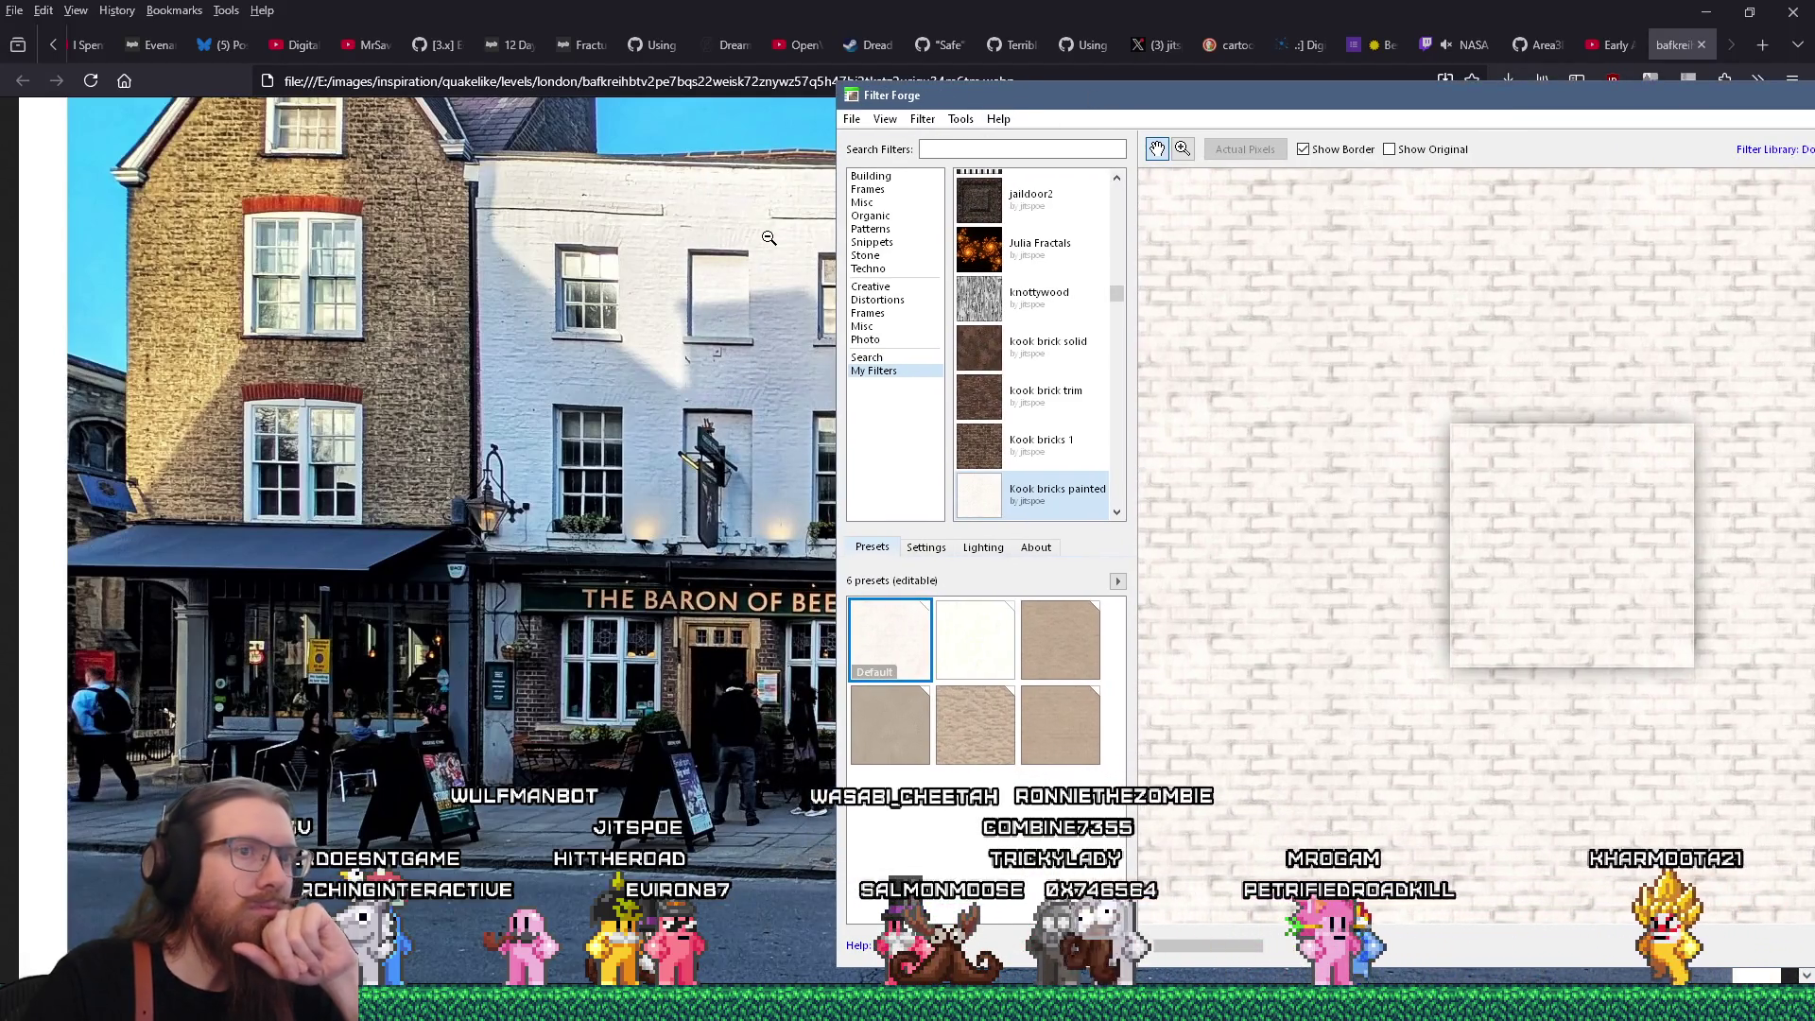
Move the Filter Forge window over the photo and create a new, smaller square image
{"action": "scroll", "coordinate": [760, 300], "scroll_direction": "up", "scroll_amount": 2}
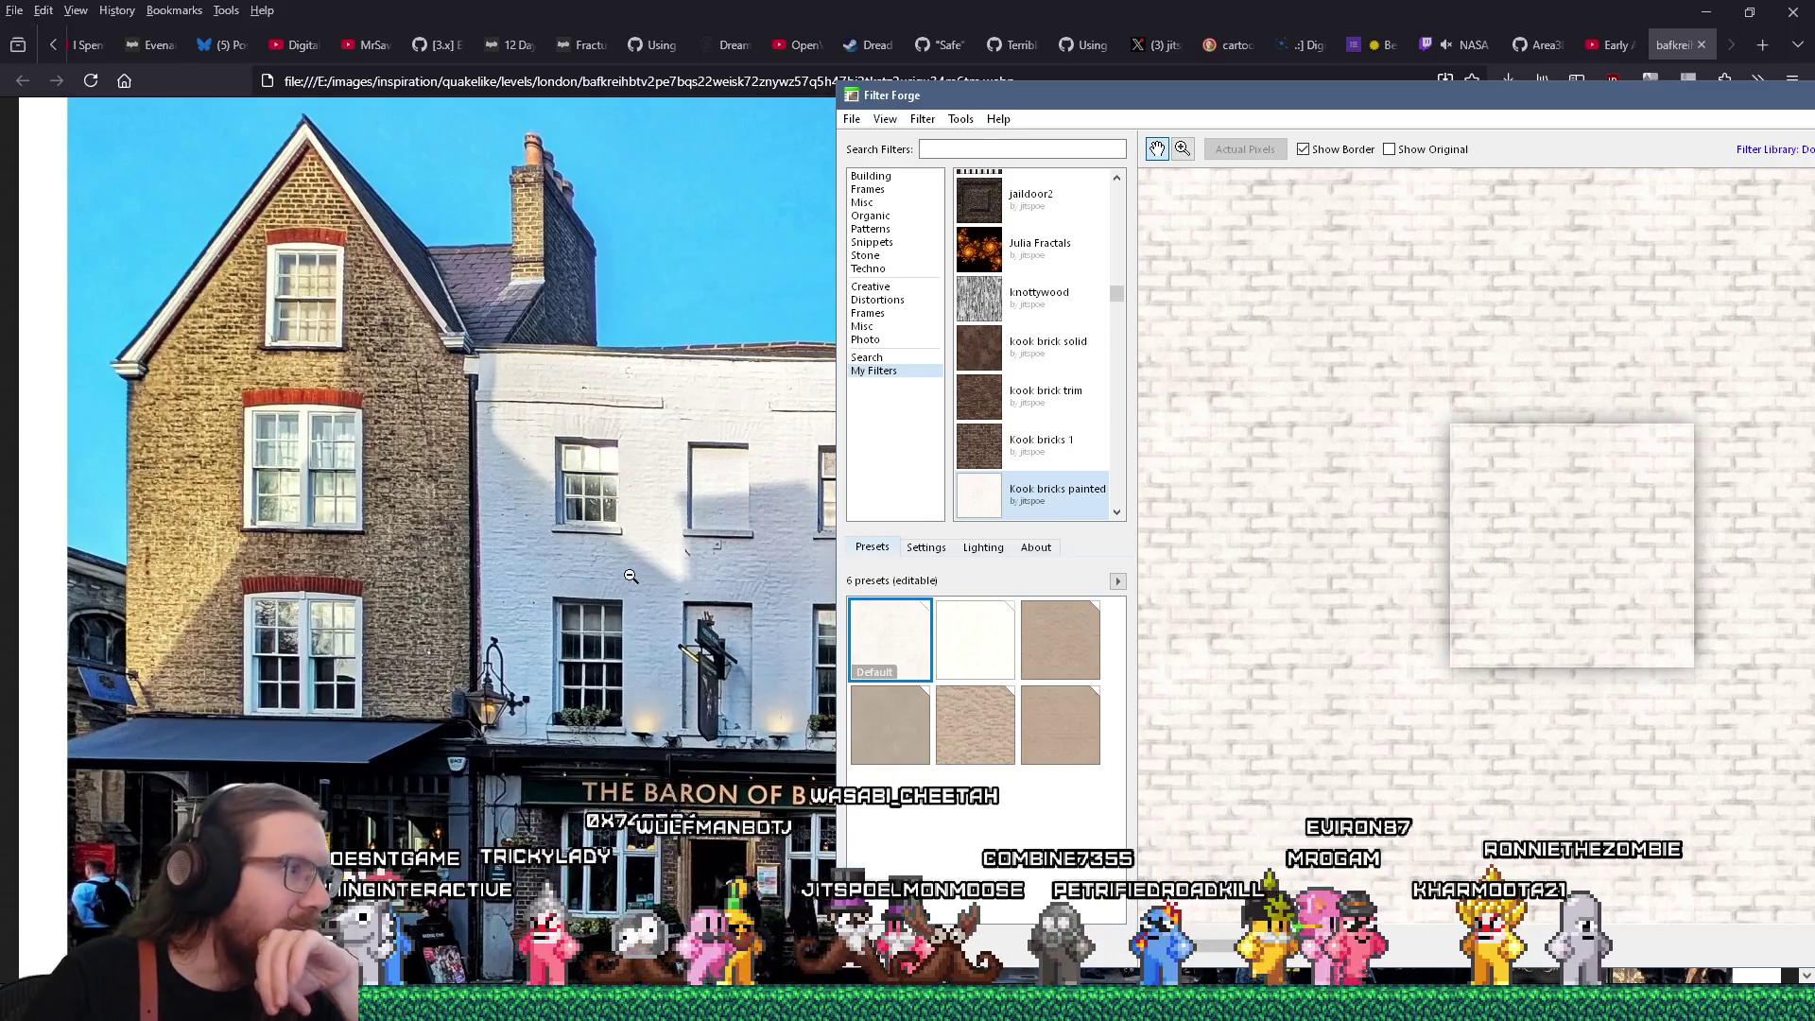
{"action": "mouse_move", "coordinate": [936, 107]}
{"action": "left_mouse_down"}
{"action": "mouse_move", "coordinate": [1284, 123]}
{"action": "mouse_move", "coordinate": [1083, 114]}
{"action": "mouse_move", "coordinate": [1282, 163]}
{"action": "mouse_move", "coordinate": [1334, 151]}
{"action": "mouse_move", "coordinate": [534, 103]}
{"action": "mouse_move", "coordinate": [759, 121]}
{"action": "mouse_move", "coordinate": [592, 120]}
{"action": "left_mouse_up"}
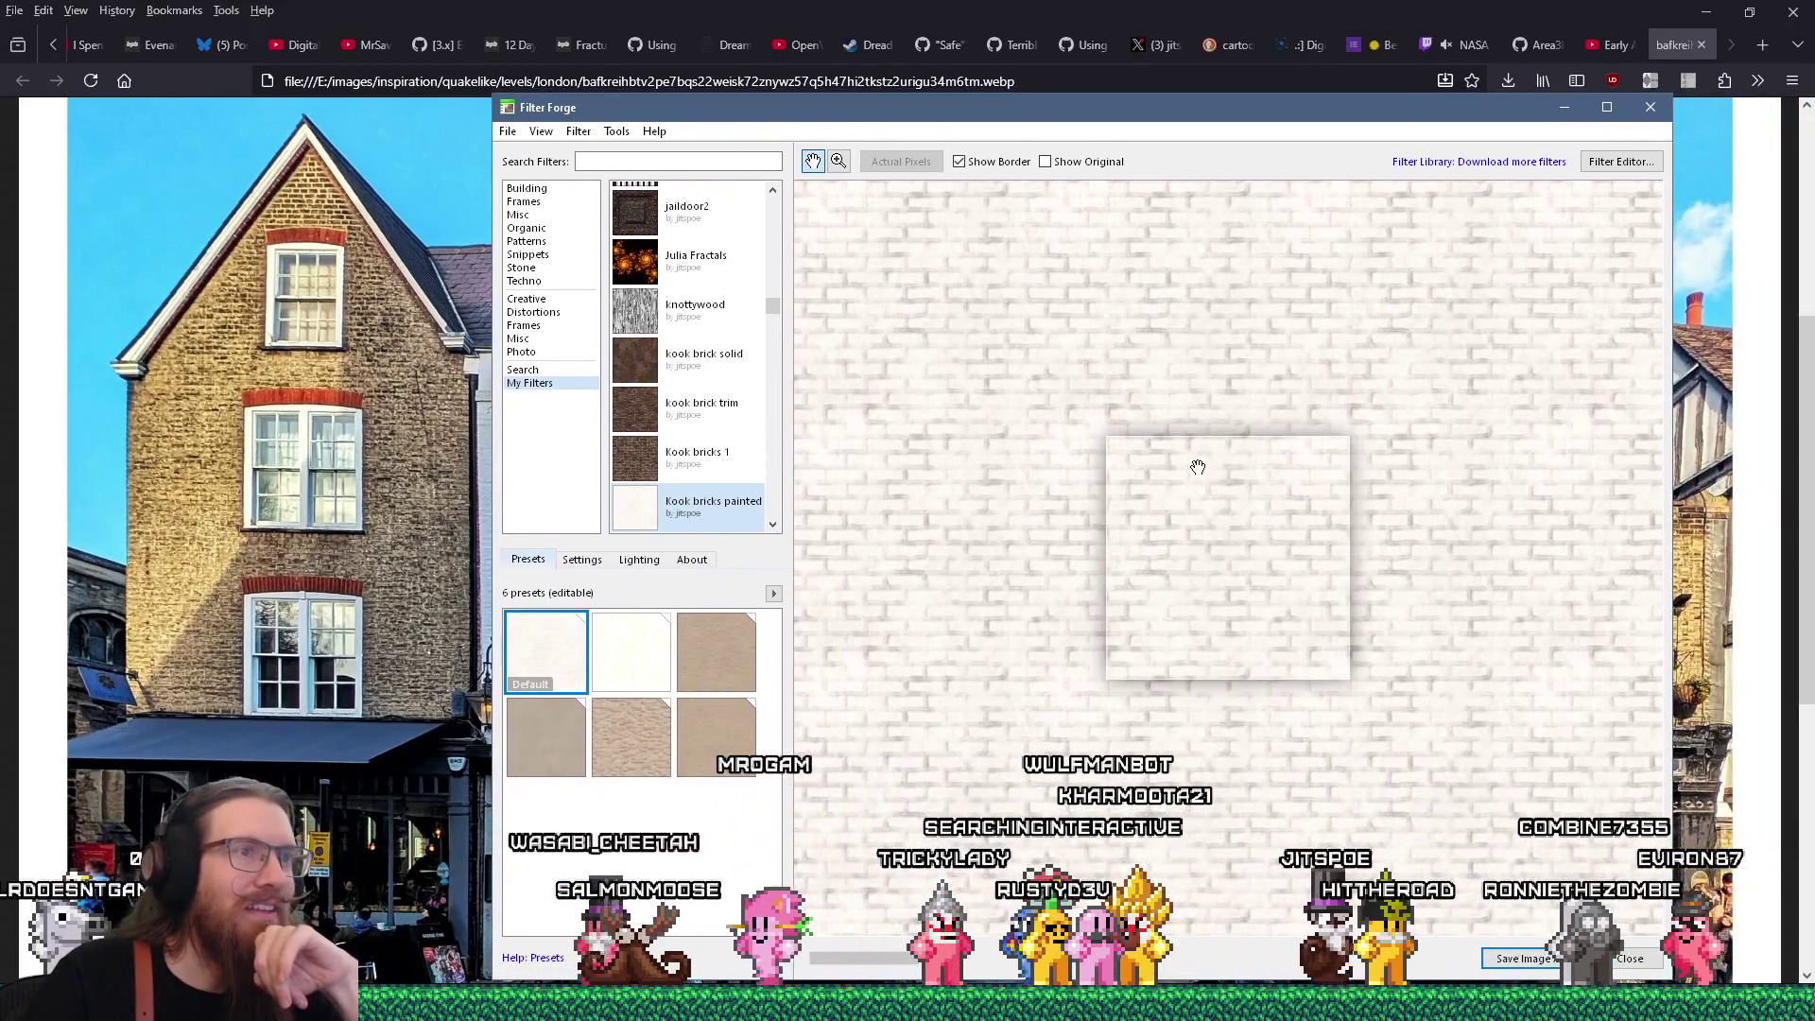
{"action": "scroll", "coordinate": [1193, 508], "scroll_direction": "up", "scroll_amount": 2}
{"action": "scroll", "coordinate": [1193, 508], "scroll_direction": "down", "scroll_amount": 2}
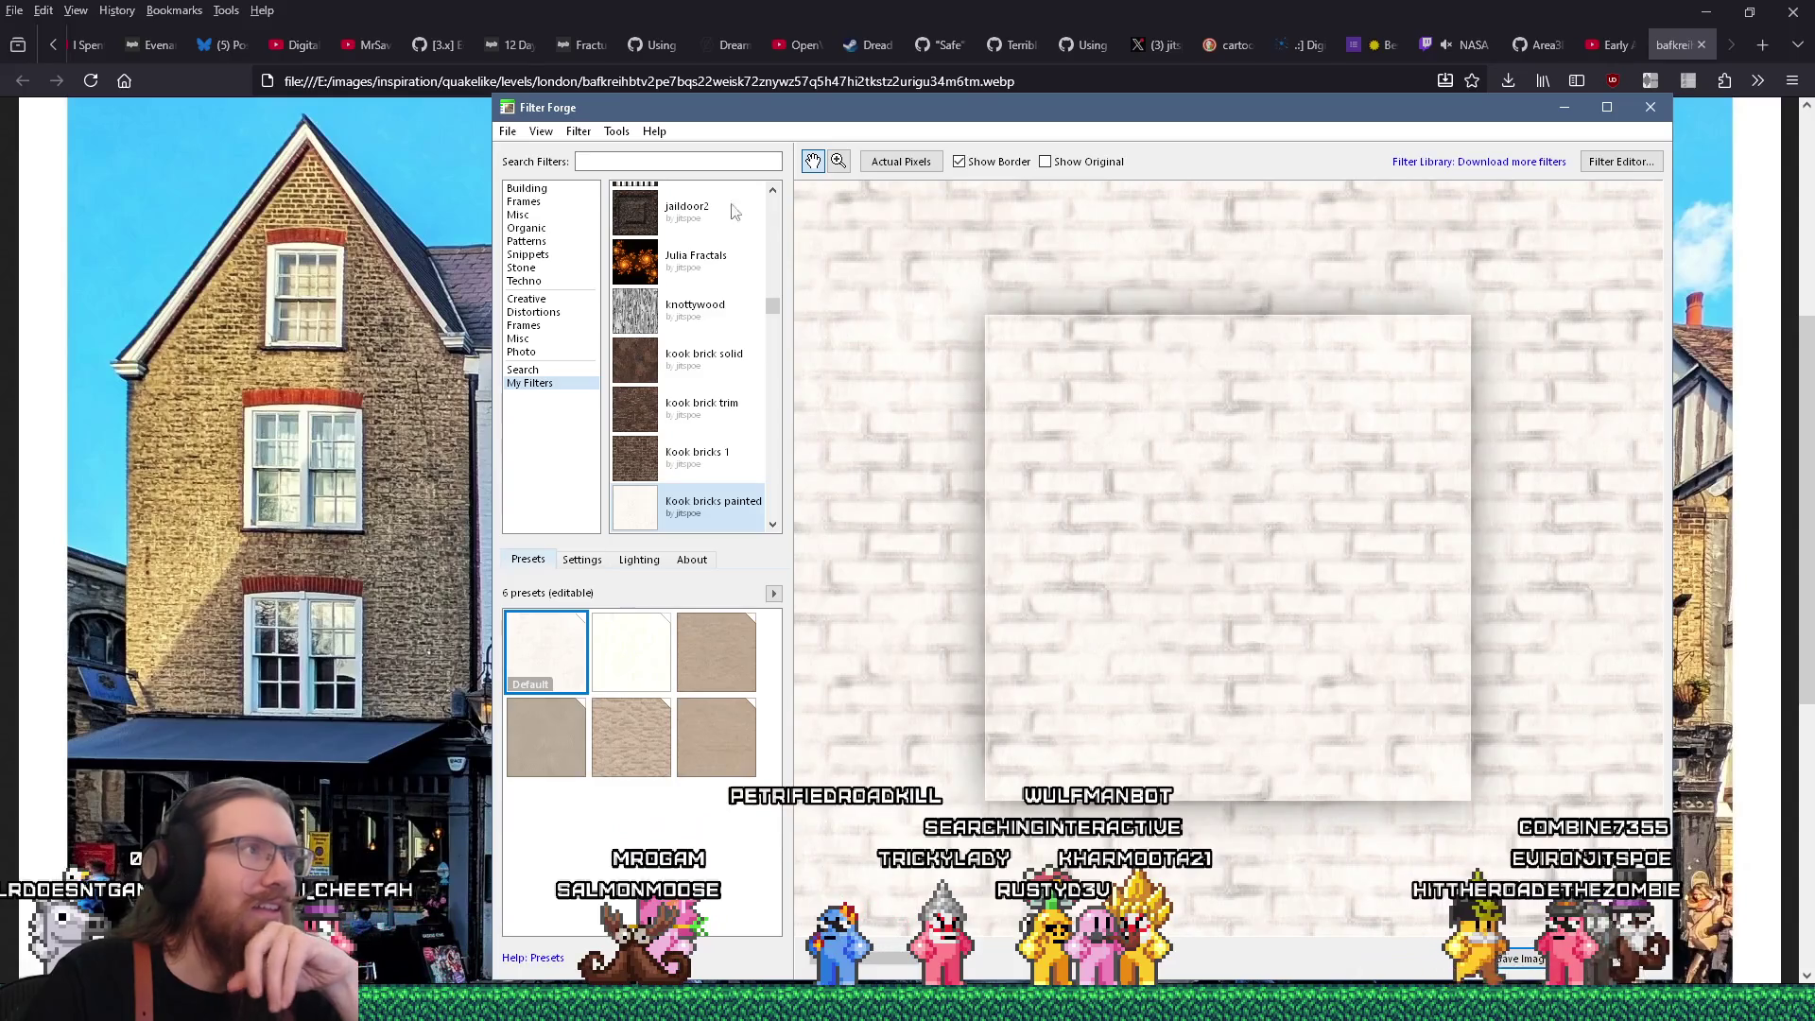
{"action": "left_click", "coordinate": [508, 132]}
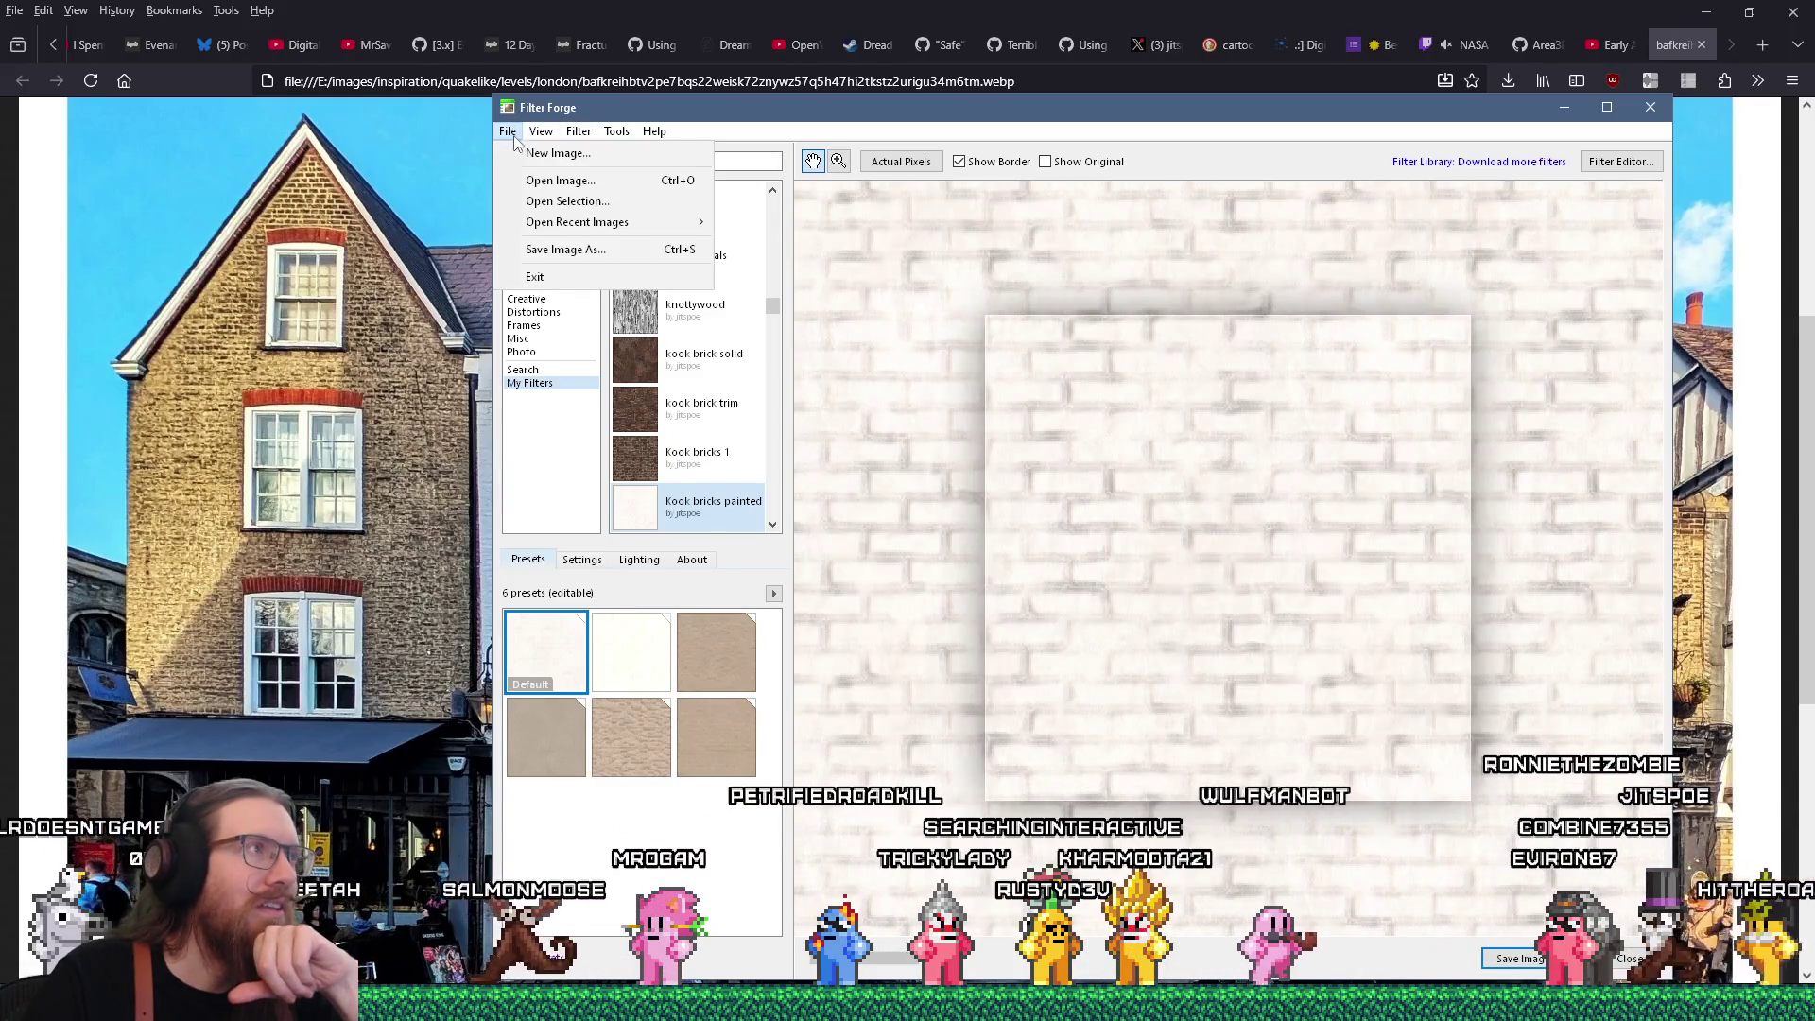
{"action": "left_click", "coordinate": [514, 150]}
{"action": "type", "text": "128"}
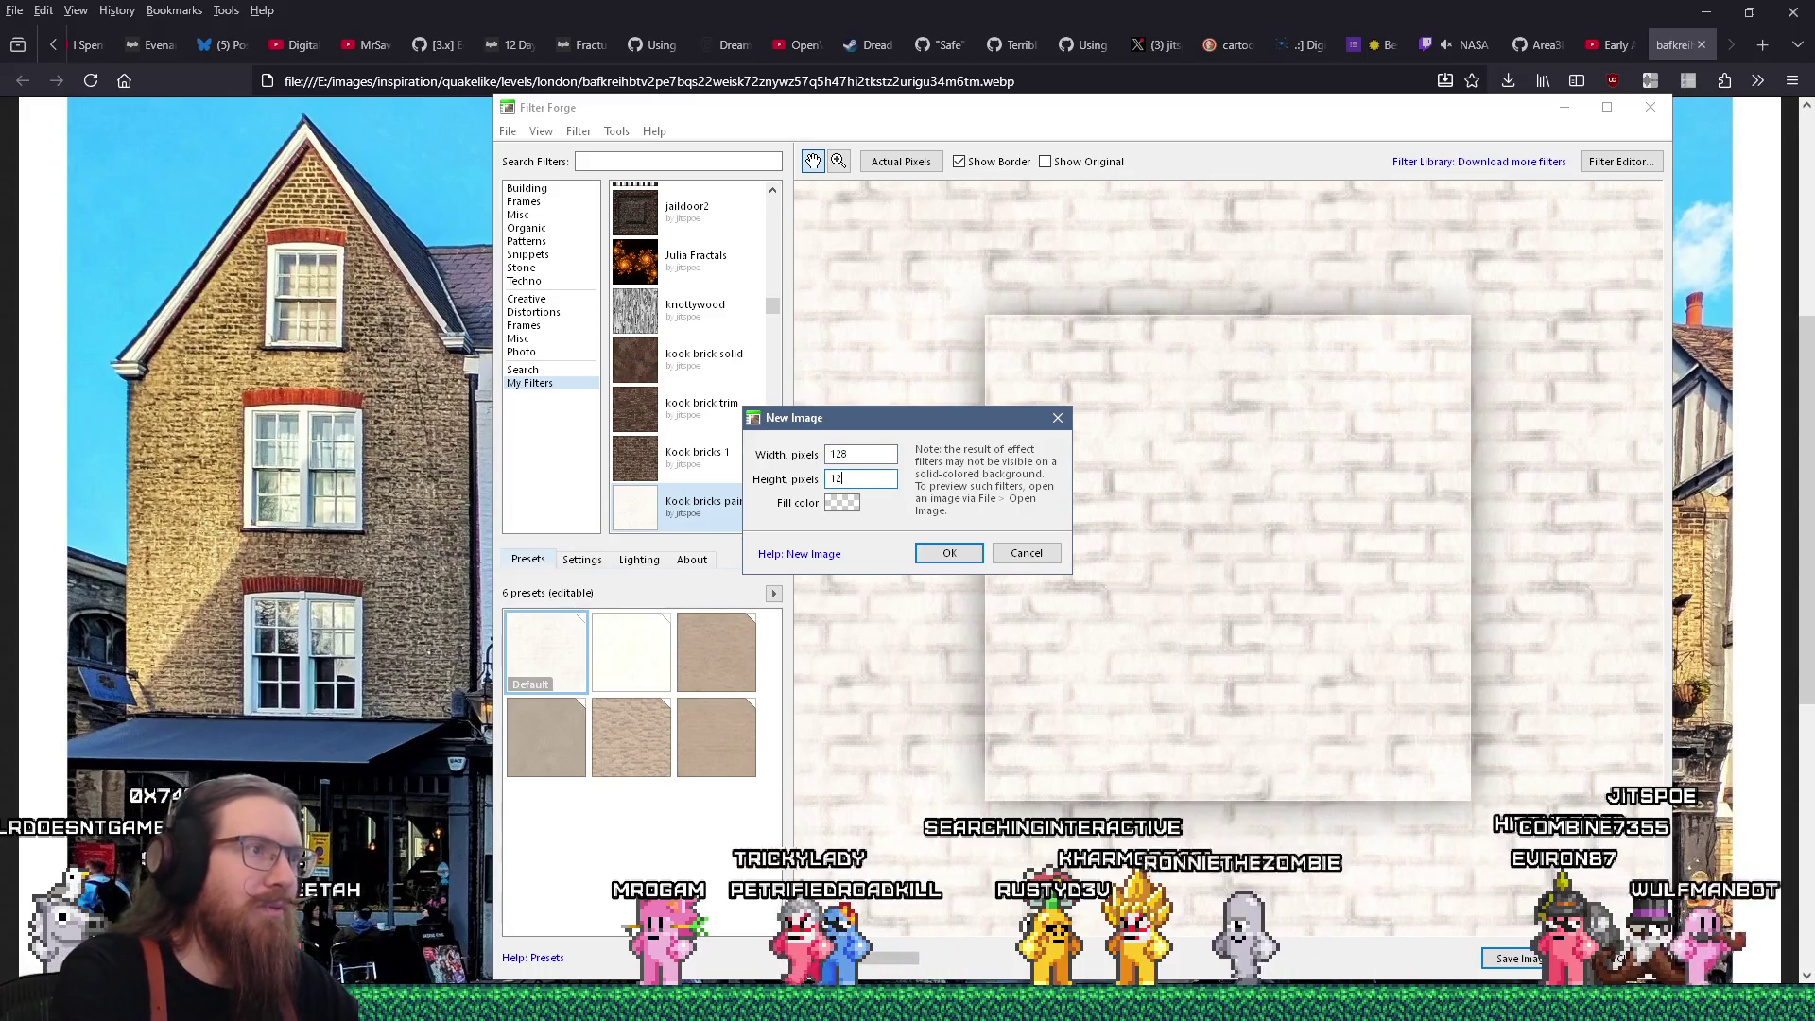
{"action": "key", "text": "Return"}
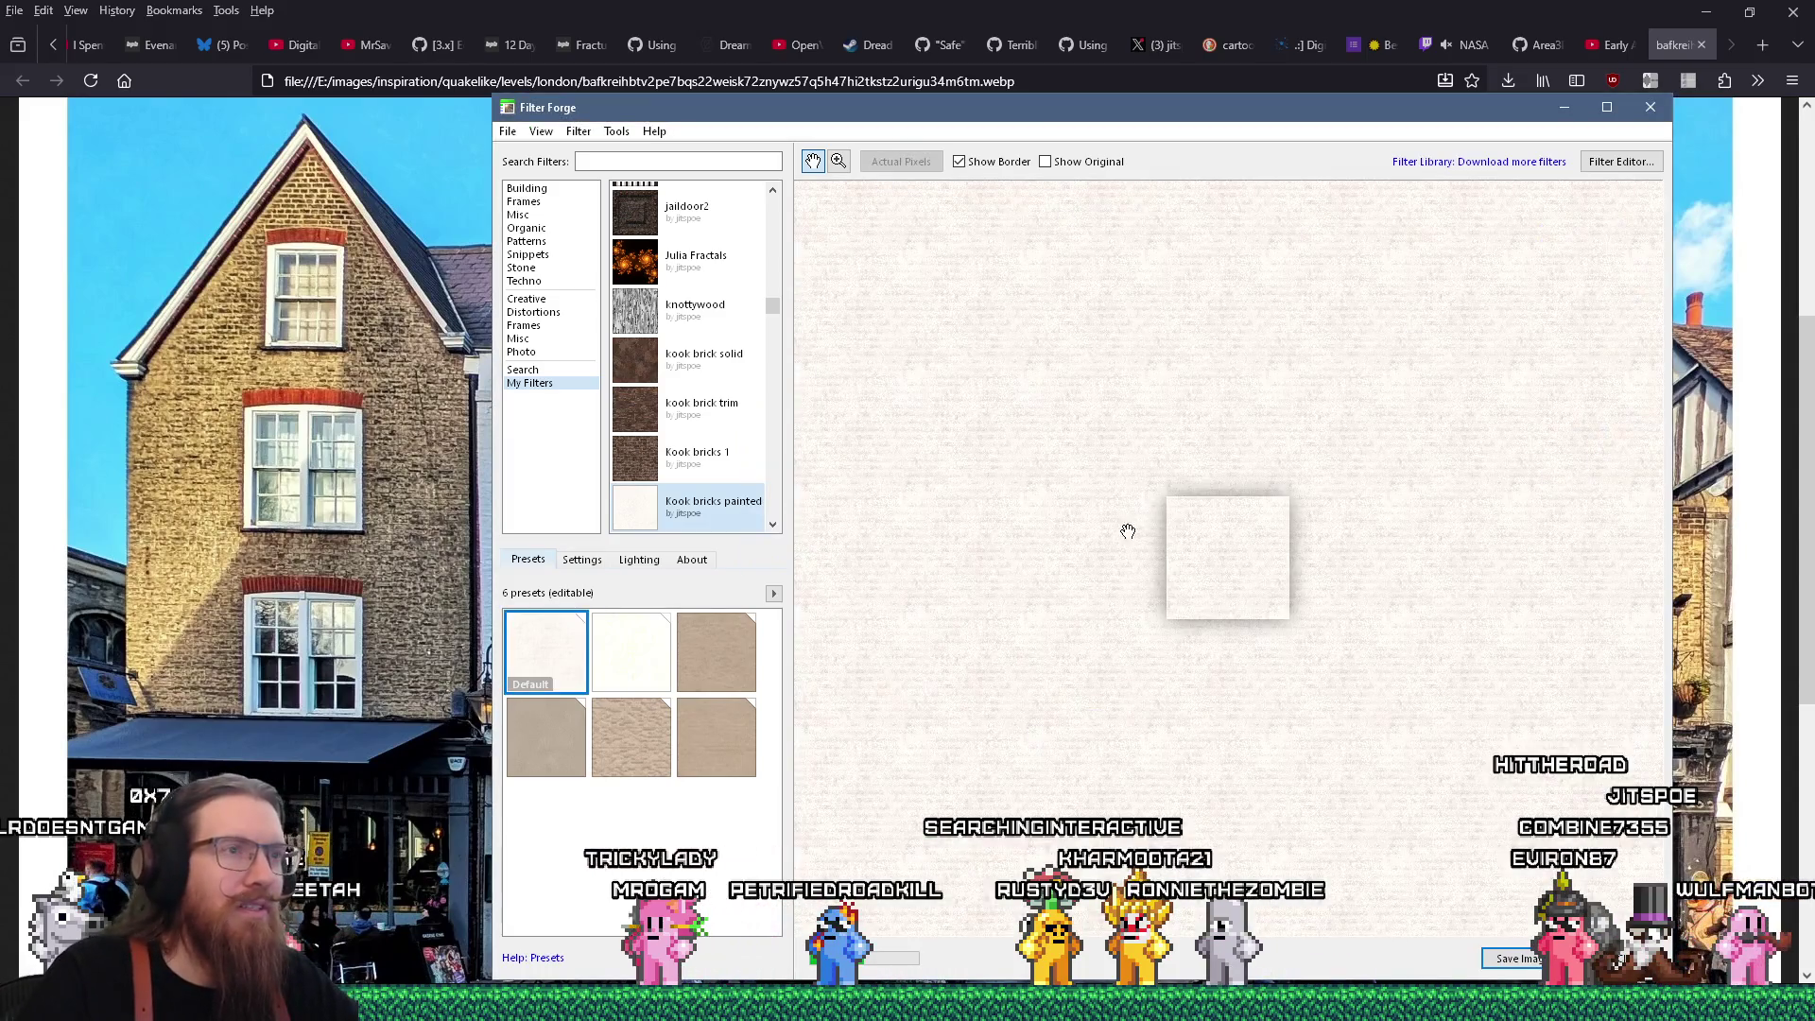
Zoom the preview to inspect the pale painted bricks, then bring up the Windows Run dialog
{"action": "scroll", "coordinate": [1203, 593], "scroll_direction": "up", "scroll_amount": 3}
{"action": "scroll", "coordinate": [1203, 593], "scroll_direction": "down", "scroll_amount": 2}
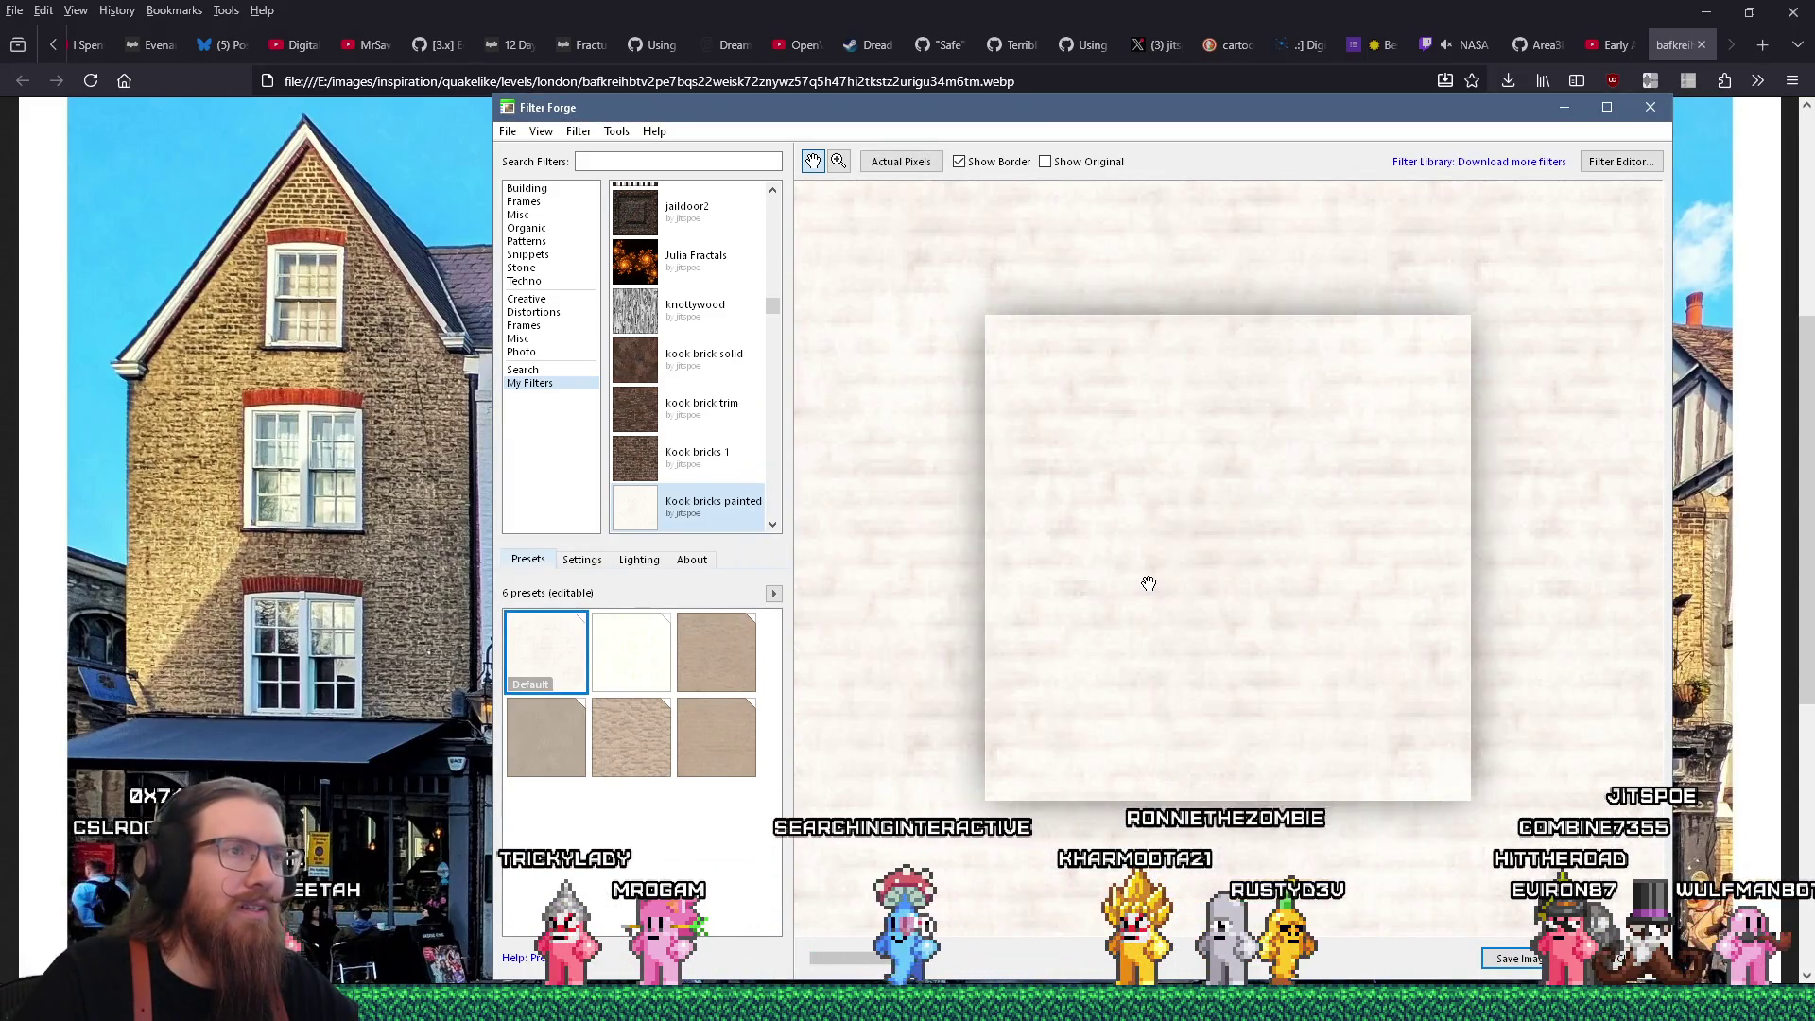
{"action": "scroll", "coordinate": [1207, 587], "scroll_direction": "down", "scroll_amount": 1}
{"action": "scroll", "coordinate": [1223, 587], "scroll_direction": "down", "scroll_amount": 2}
{"action": "scroll", "coordinate": [1236, 592], "scroll_direction": "up", "scroll_amount": 2}
{"action": "scroll", "coordinate": [1276, 593], "scroll_direction": "down", "scroll_amount": 1}
{"action": "scroll", "coordinate": [1290, 592], "scroll_direction": "down", "scroll_amount": 2}
{"action": "scroll", "coordinate": [1290, 593], "scroll_direction": "up", "scroll_amount": 4}
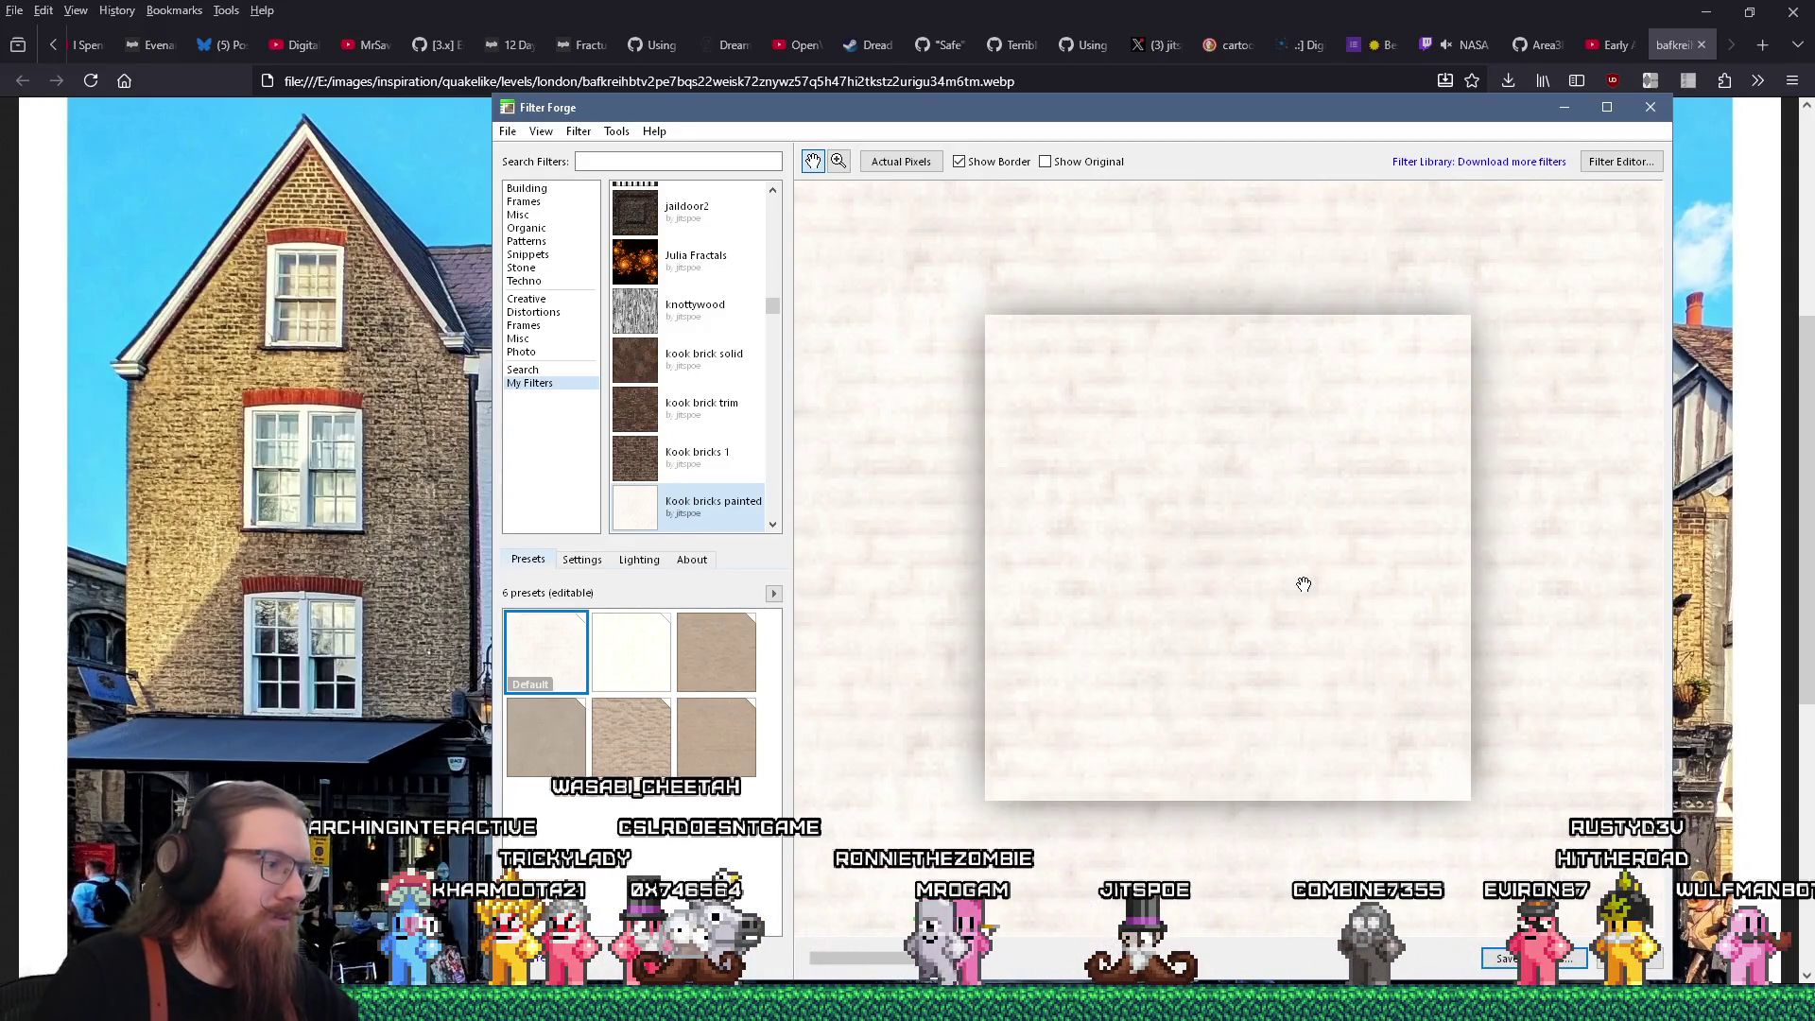
{"action": "key", "text": "super+r"}
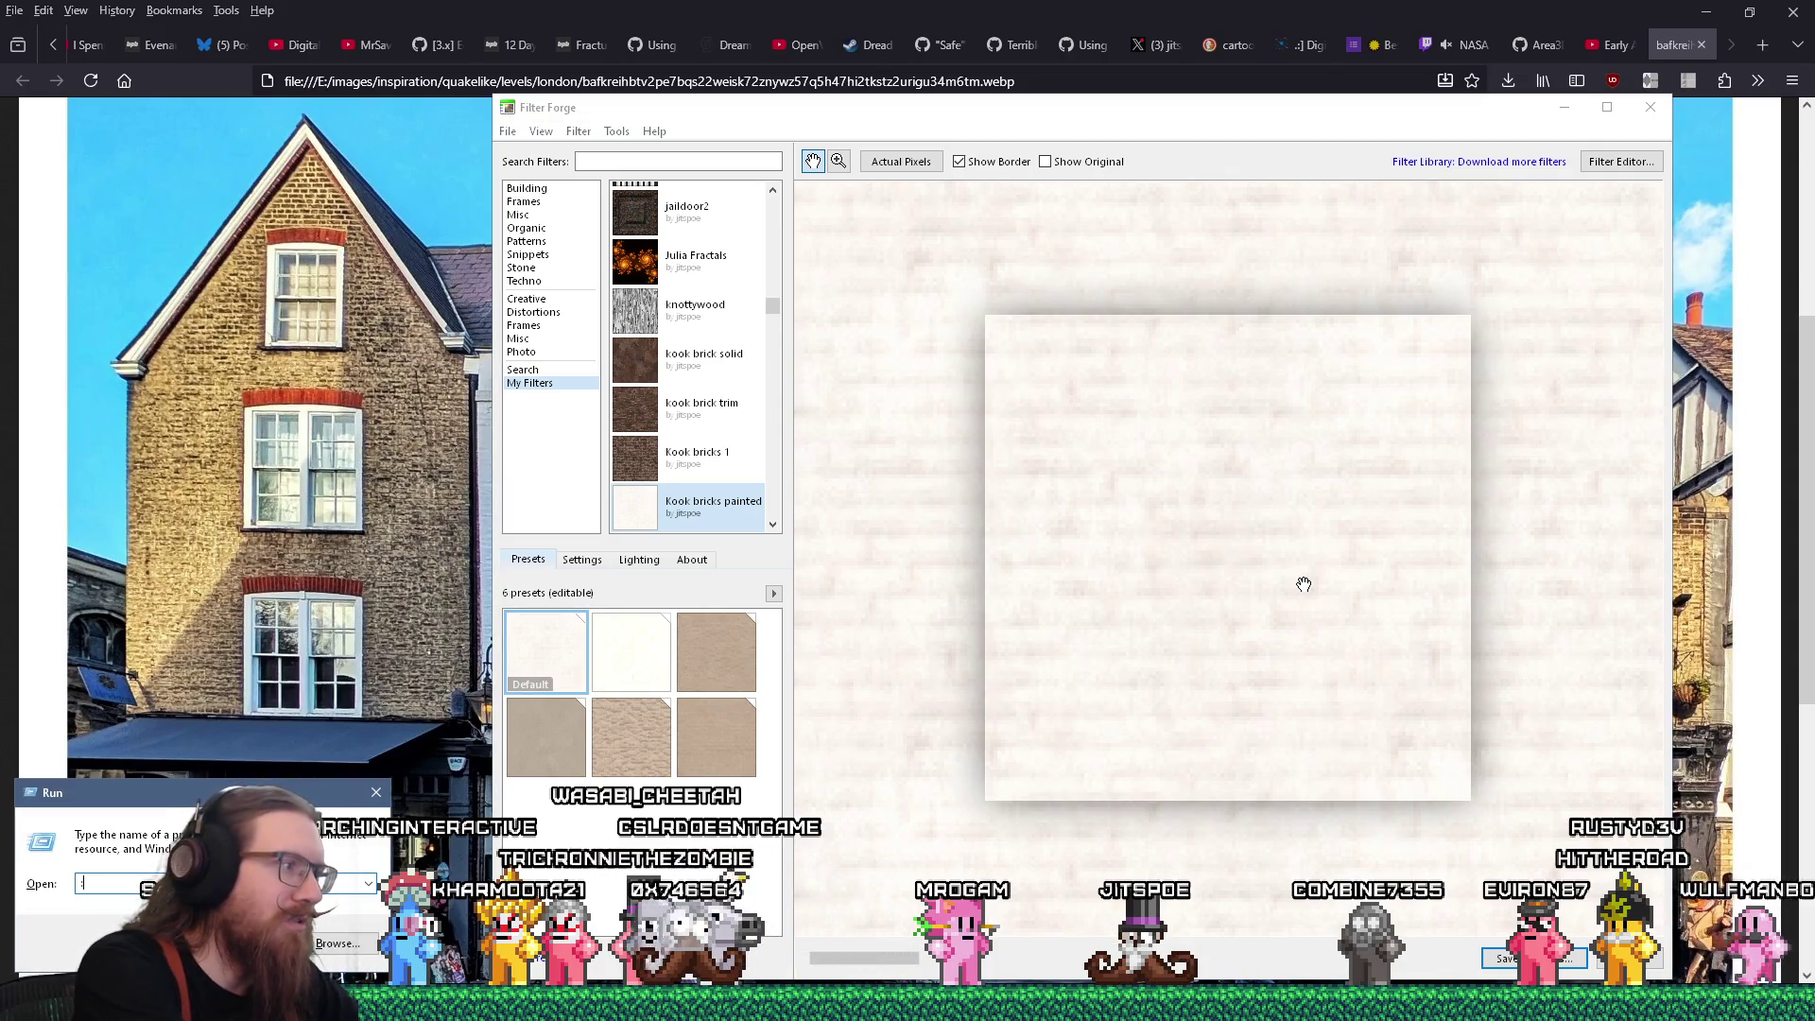
Open e:\projects\kook\kook_godot\, check brickyellow1.png's details show 128 × 128, and return to Filter Forge
{"action": "type", "text": "e:\\pro"}
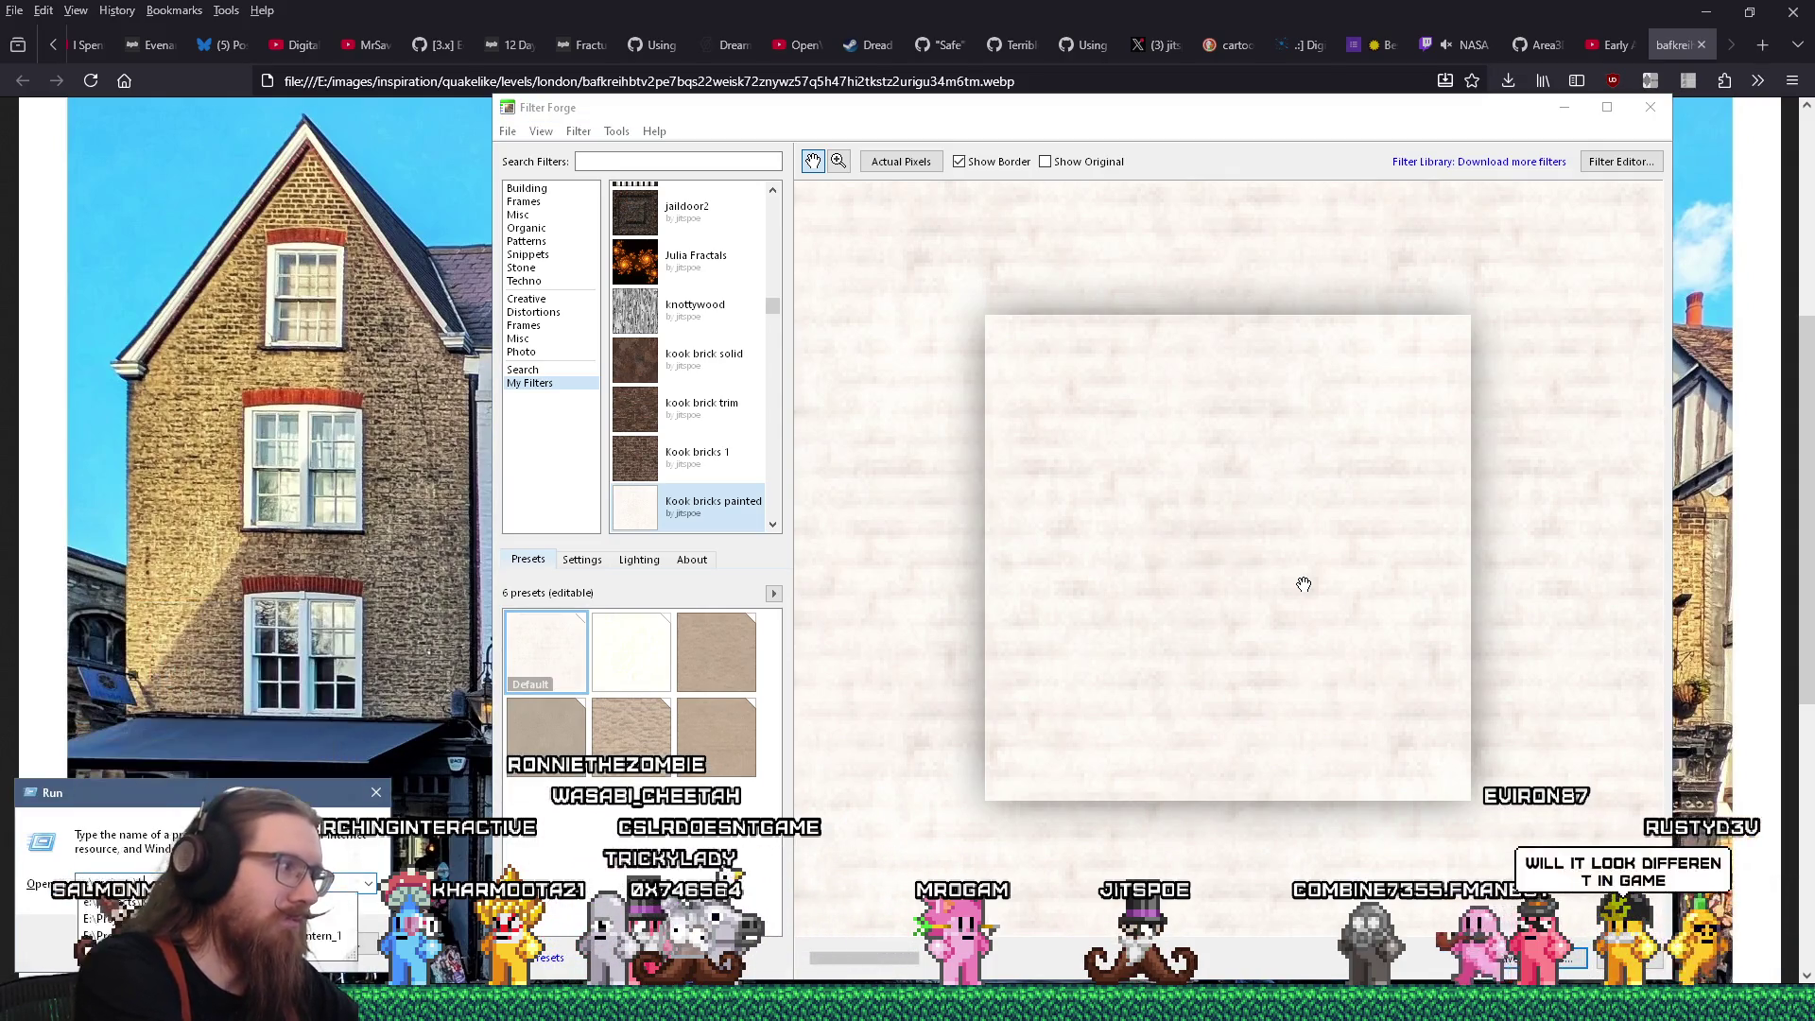
{"action": "type", "text": "jects\\kook\\kook_godot\\"}
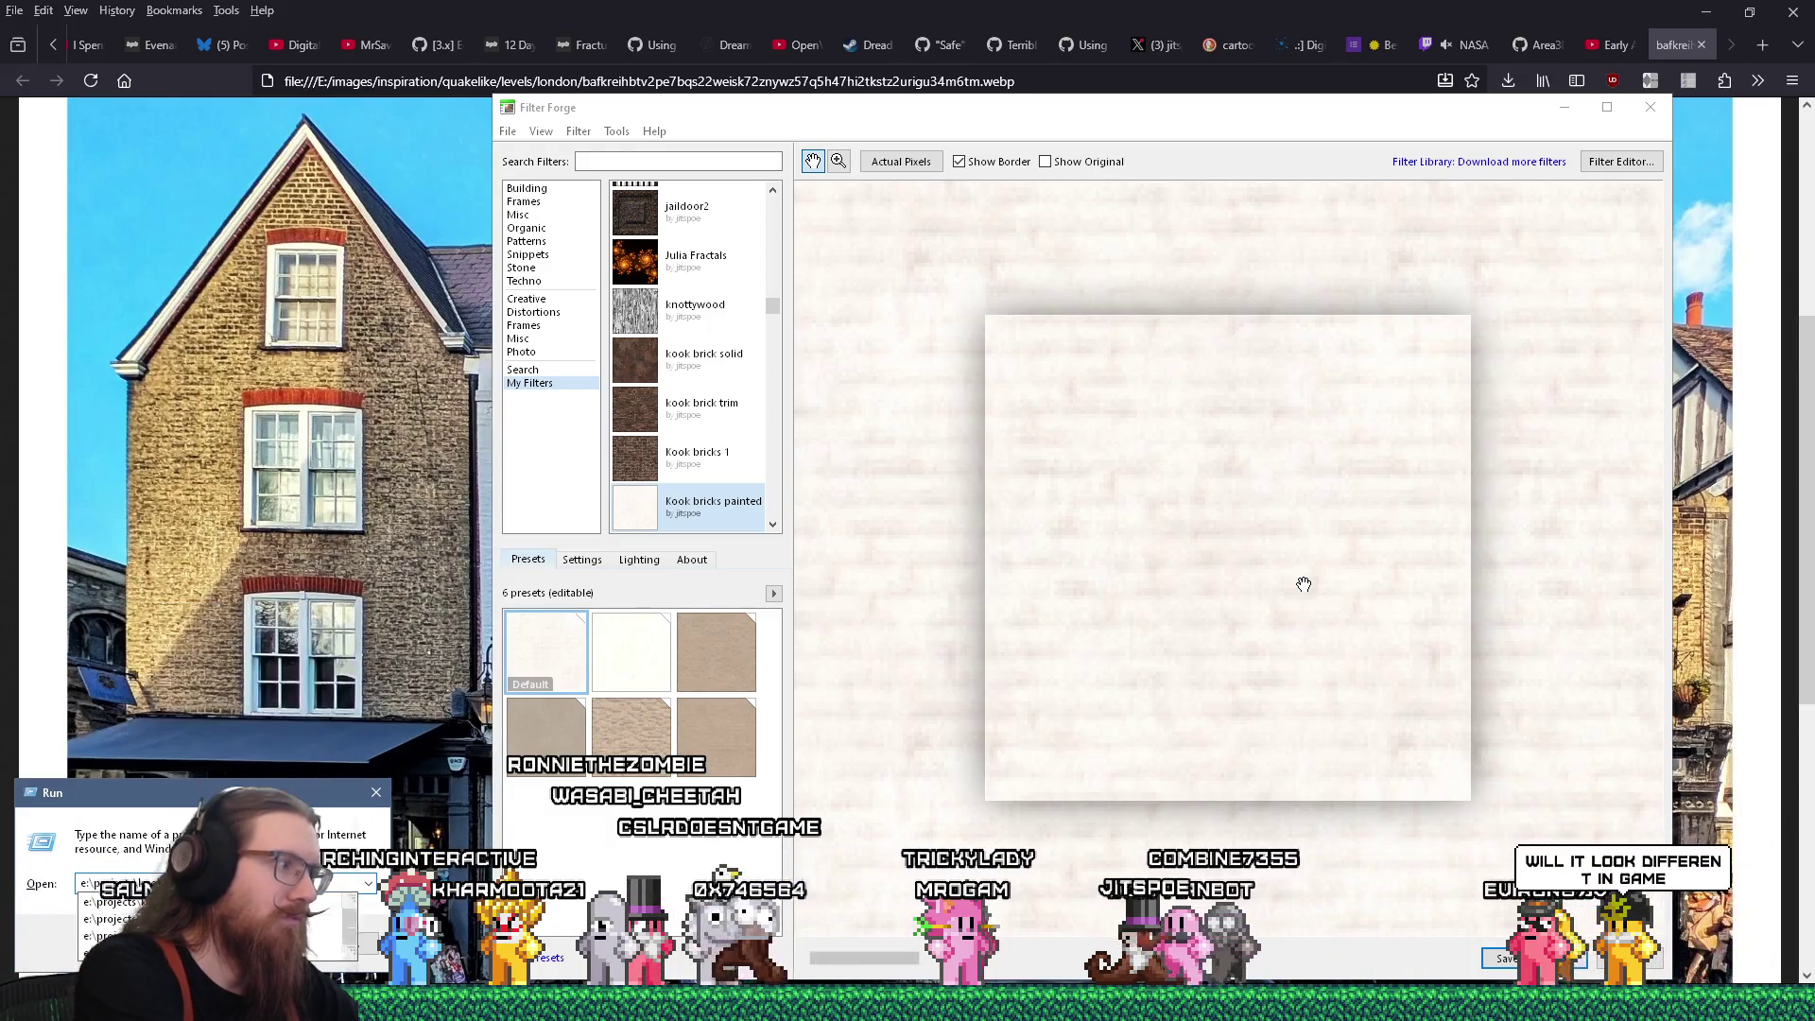
{"action": "key", "text": "Return"}
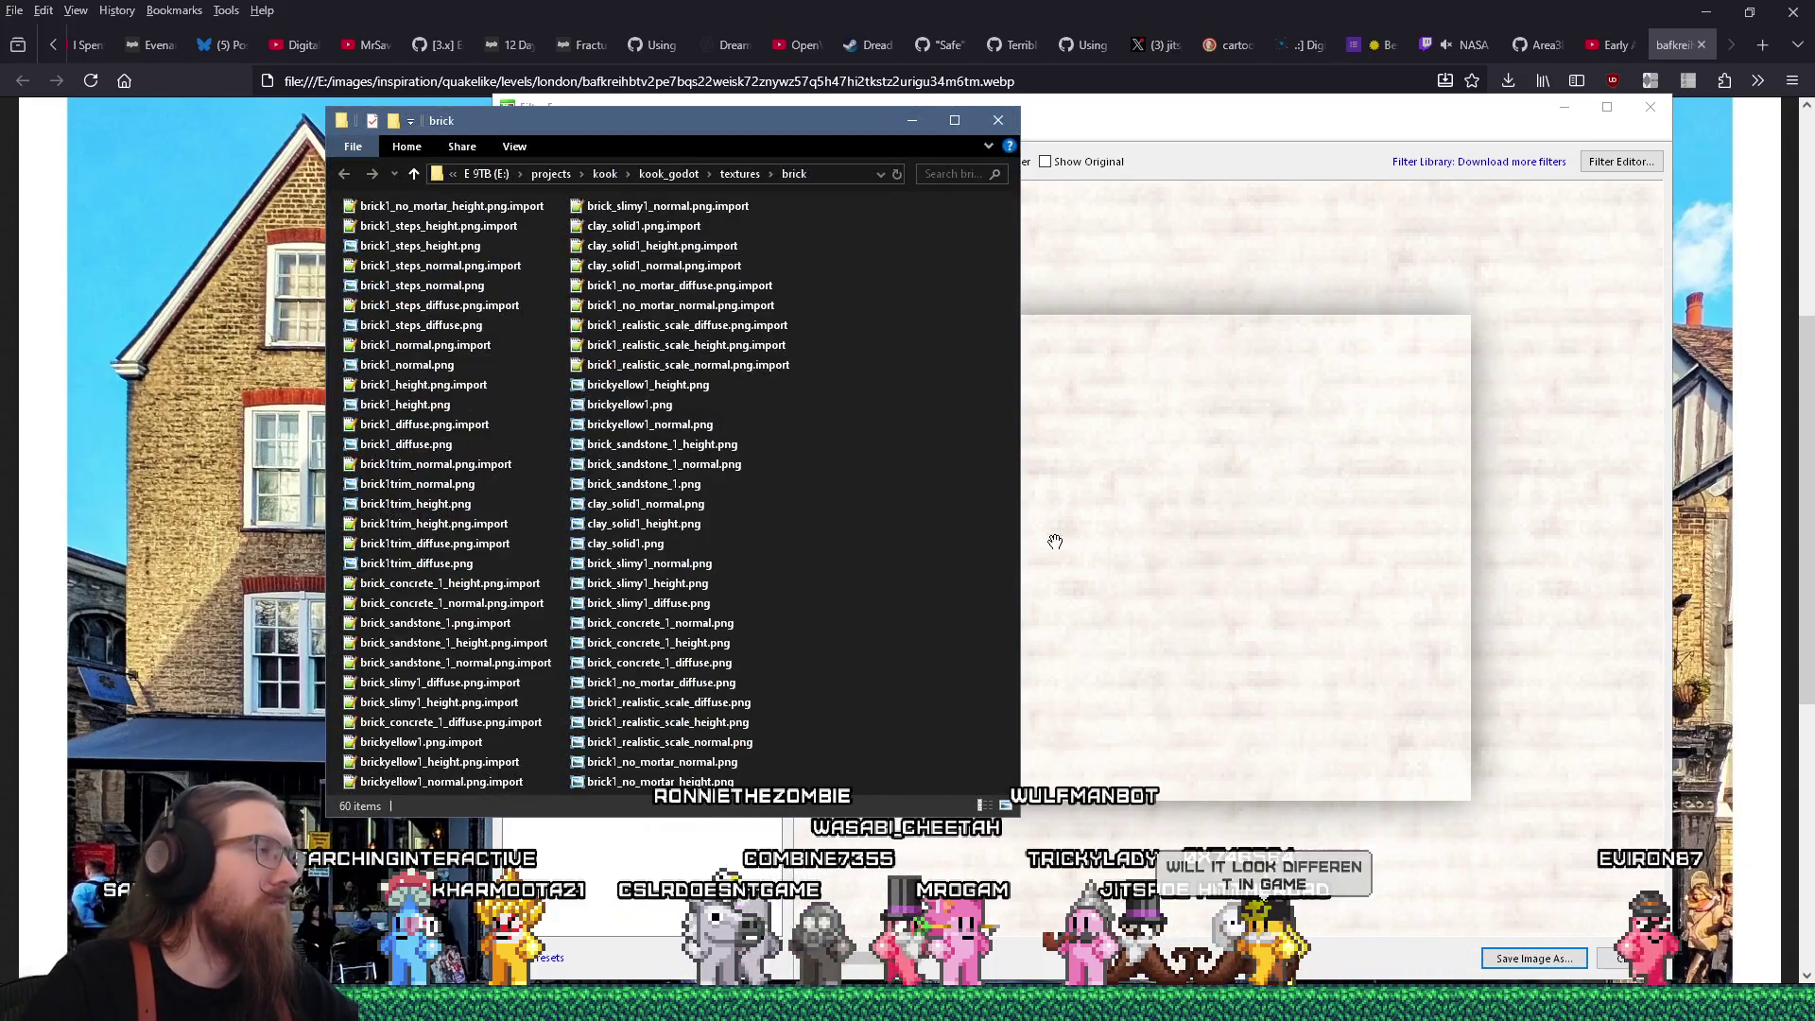
{"action": "right_click", "coordinate": [657, 409]}
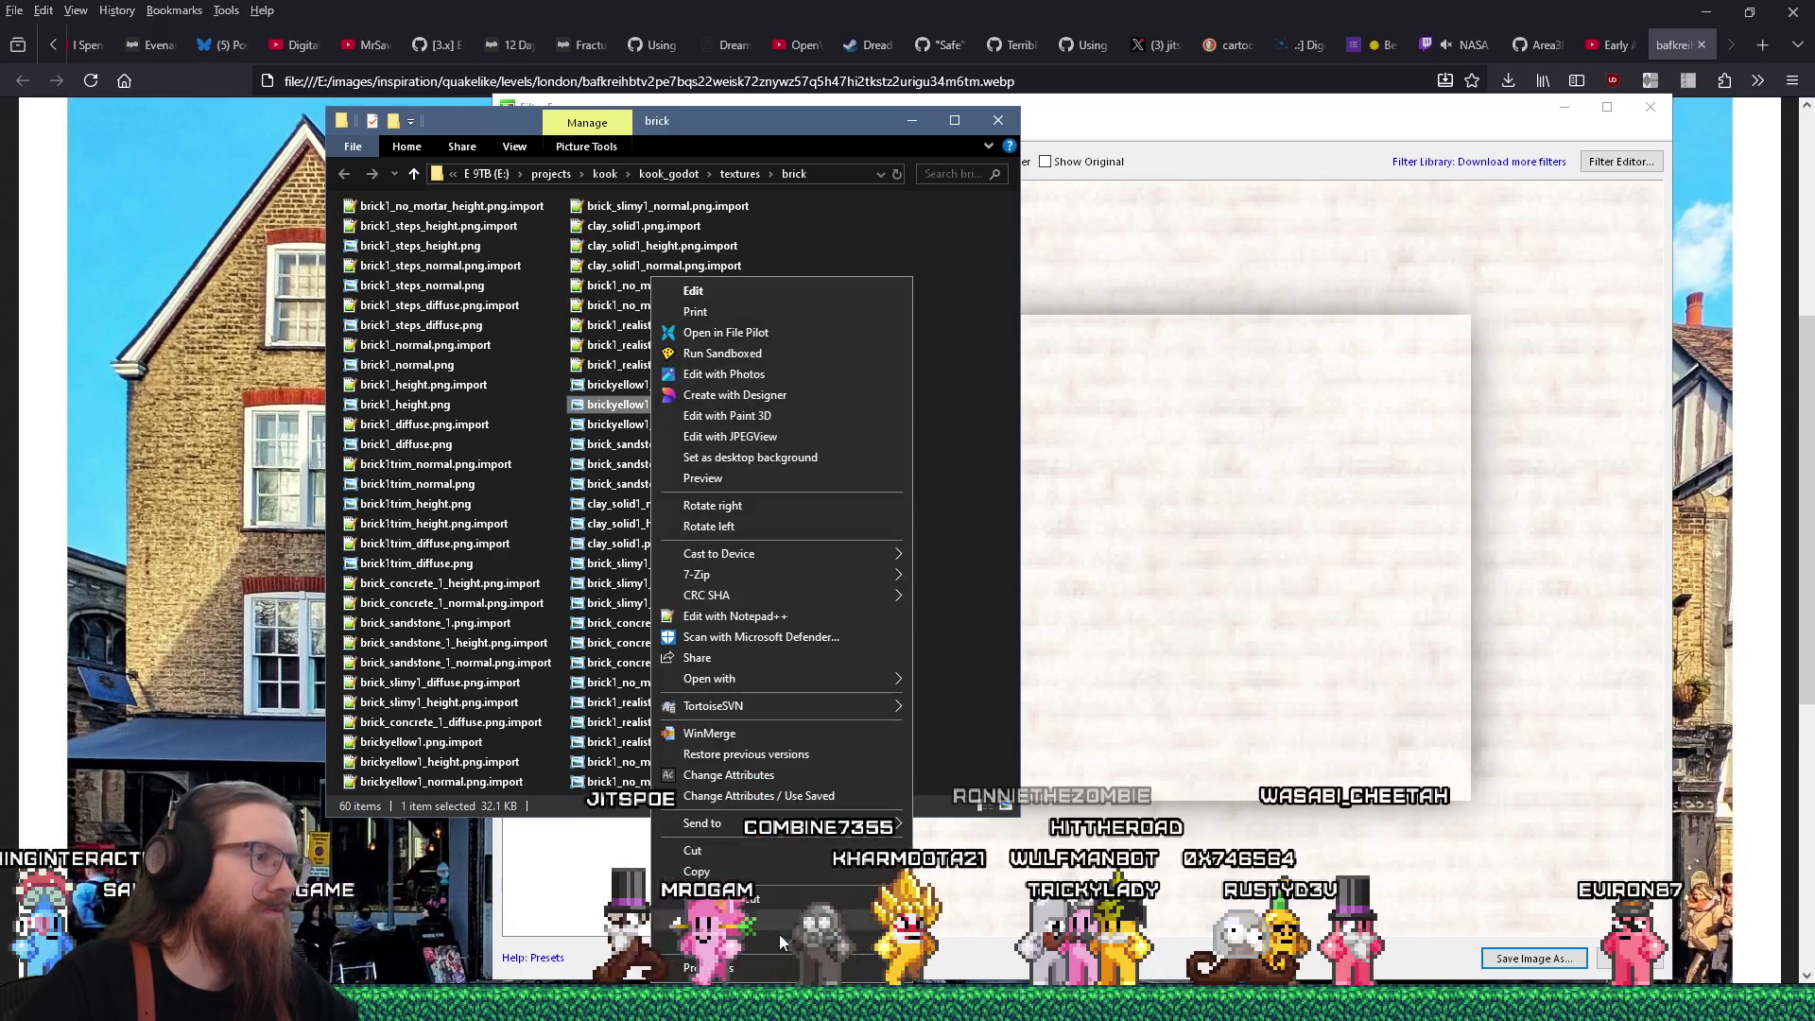
{"action": "left_click", "coordinate": [746, 967]}
{"action": "left_click", "coordinate": [779, 458]}
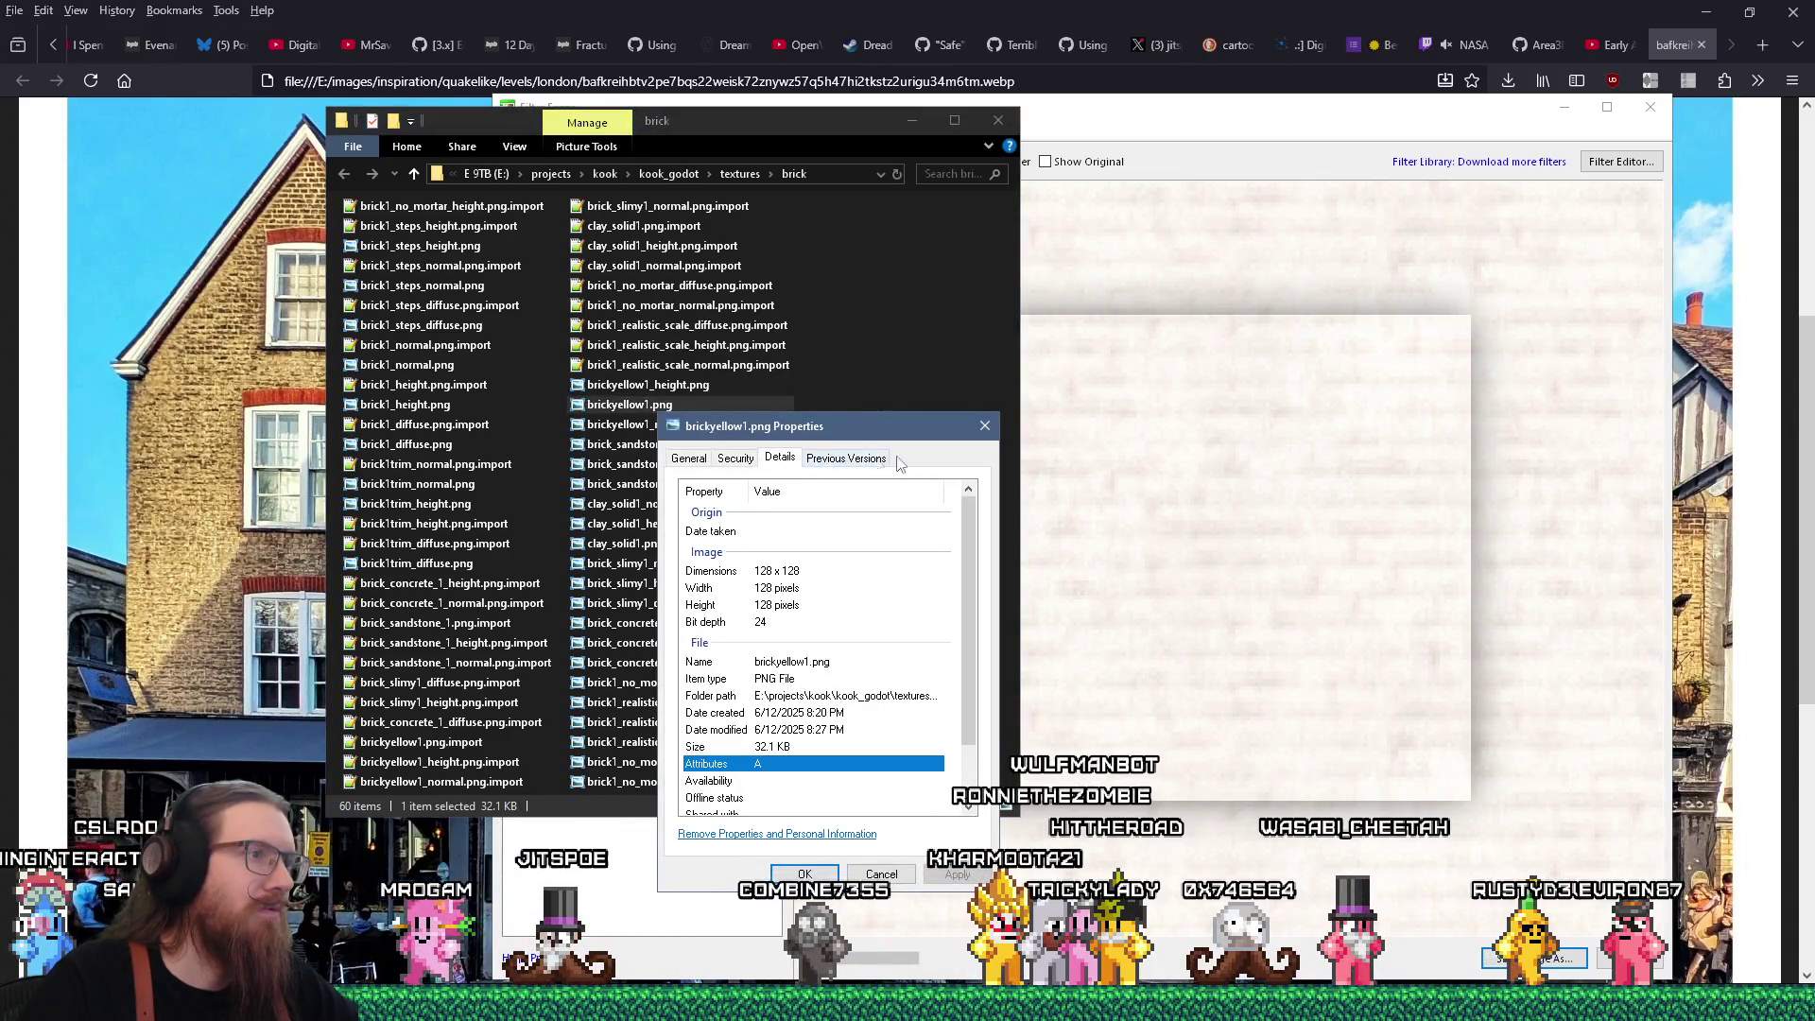
{"action": "left_click", "coordinate": [985, 426]}
{"action": "left_click", "coordinate": [916, 106]}
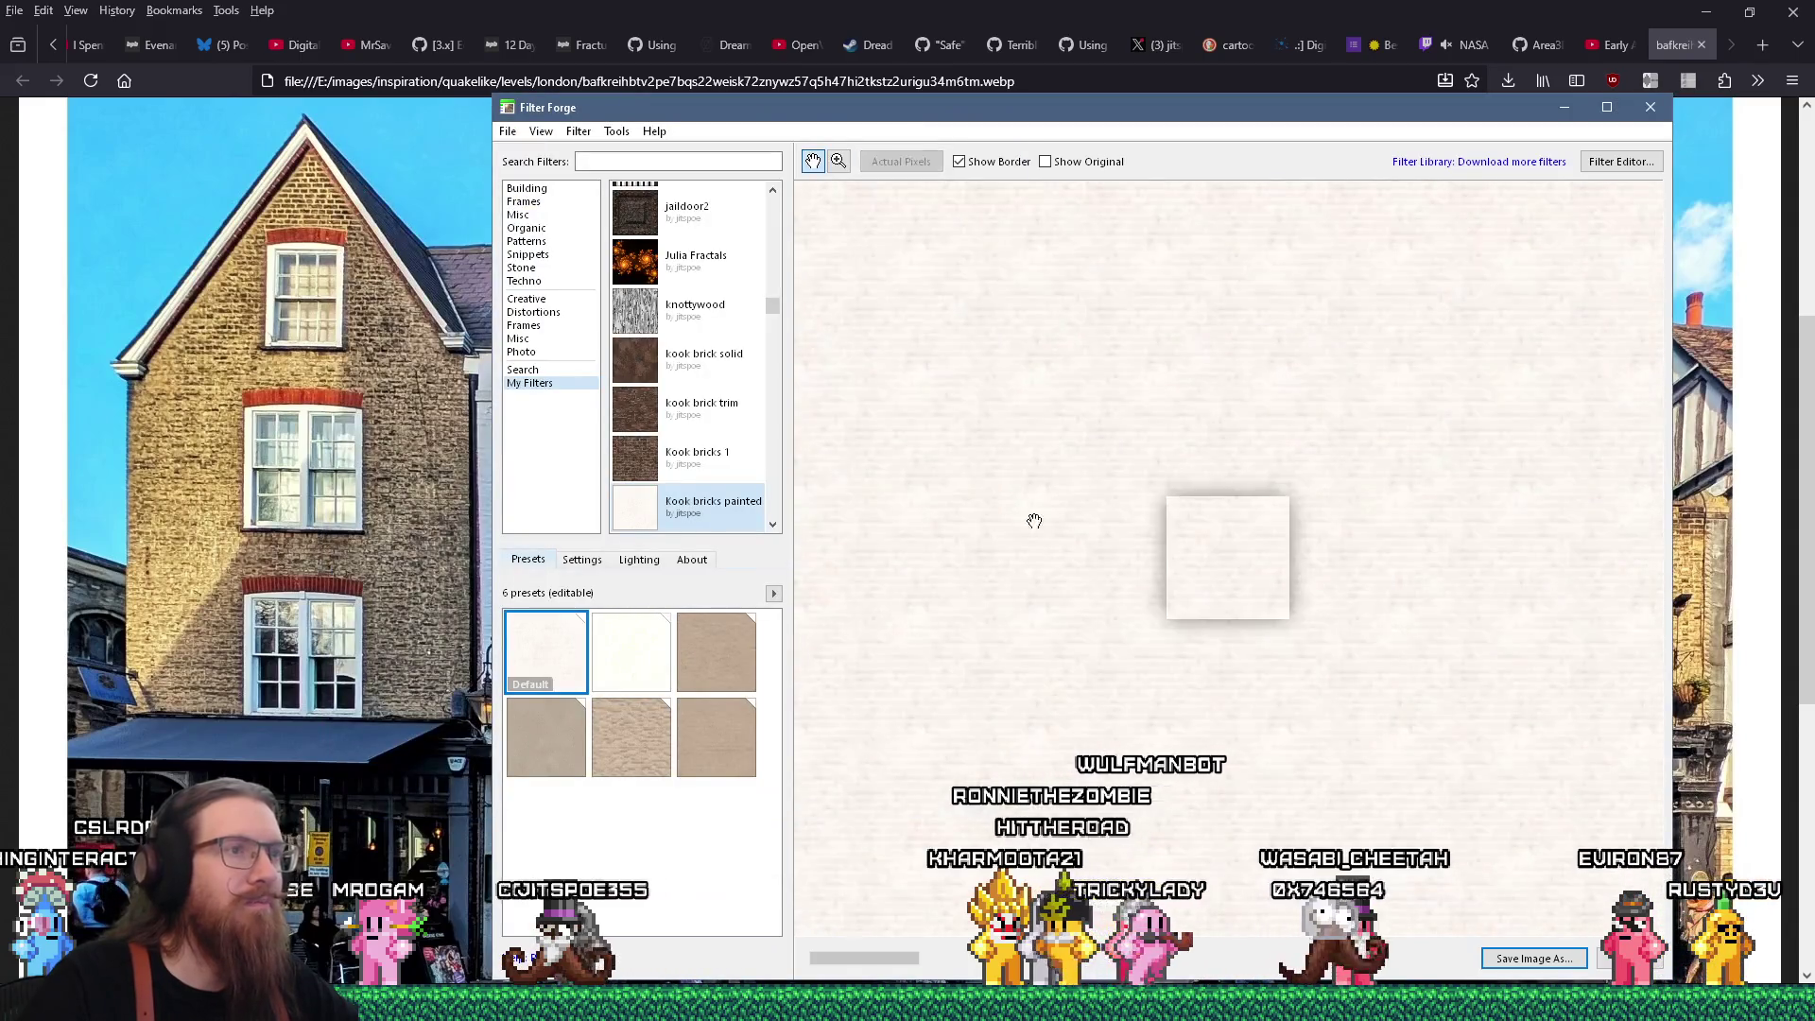
Show the Kook bricks painted filter's settings and scroll down to the Variation field
{"action": "scroll", "coordinate": [1284, 559], "scroll_direction": "up", "scroll_amount": 1}
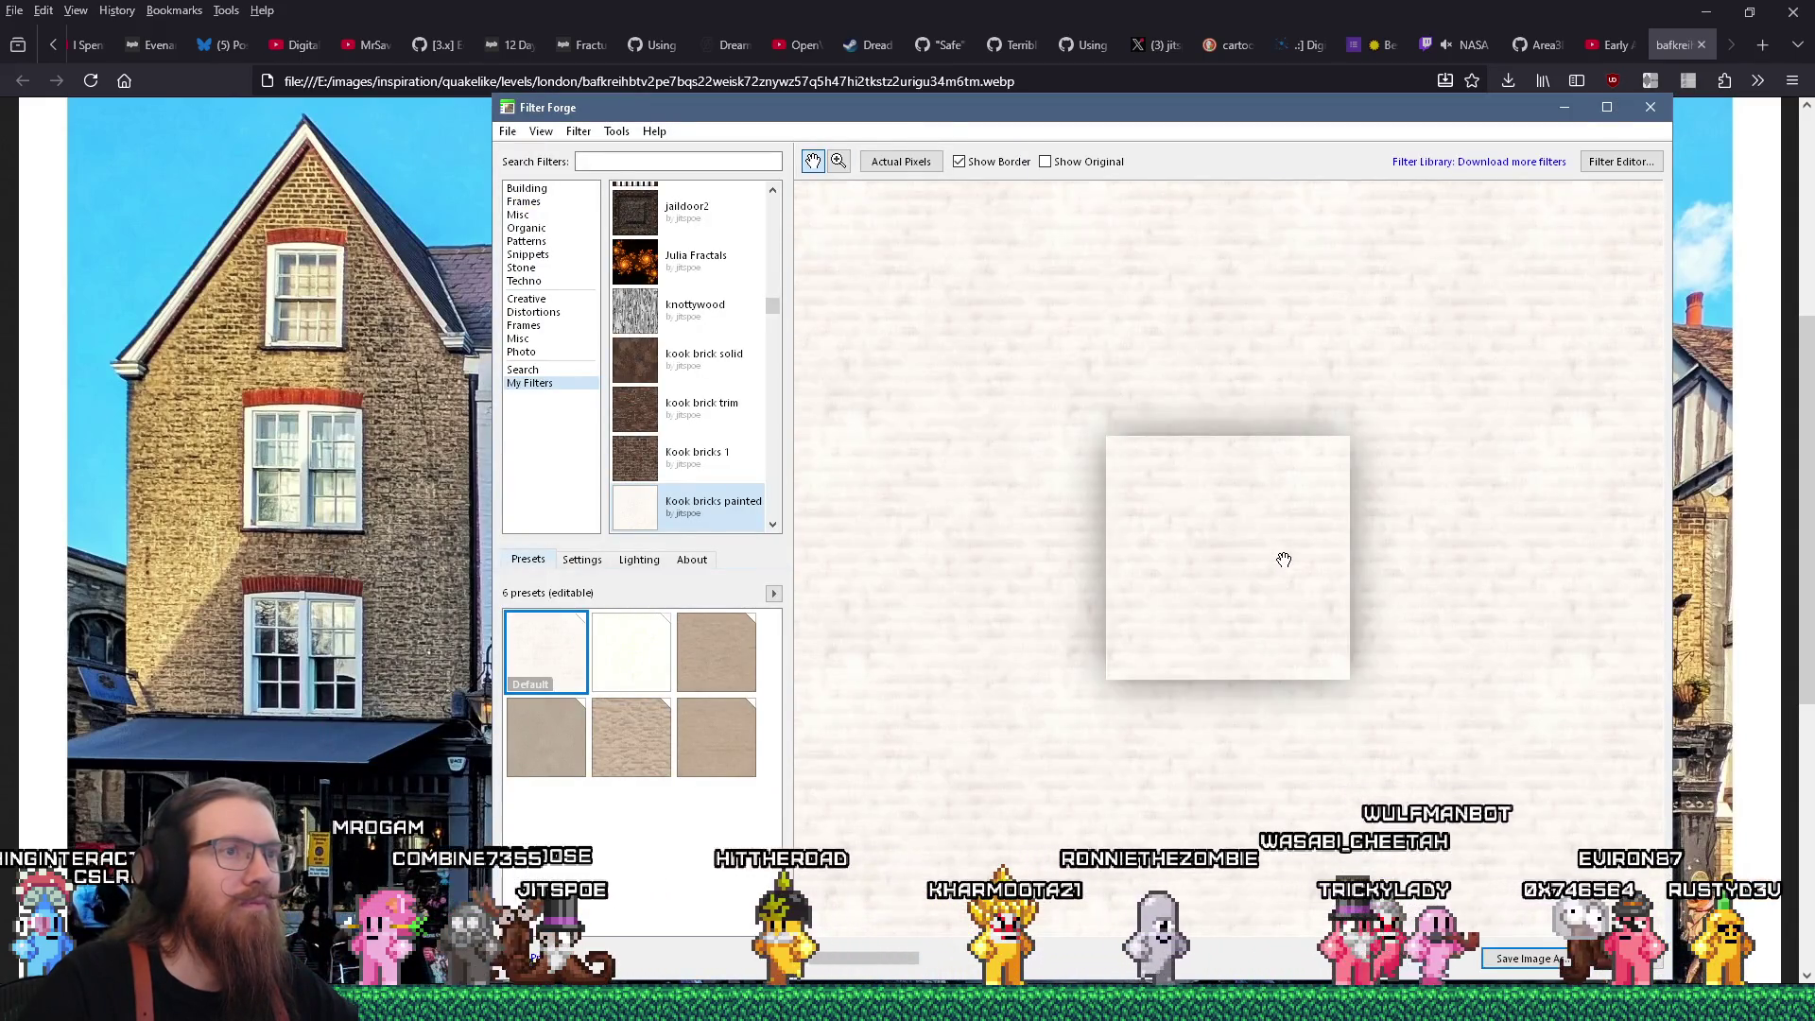
{"action": "scroll", "coordinate": [1283, 558], "scroll_direction": "down", "scroll_amount": 1}
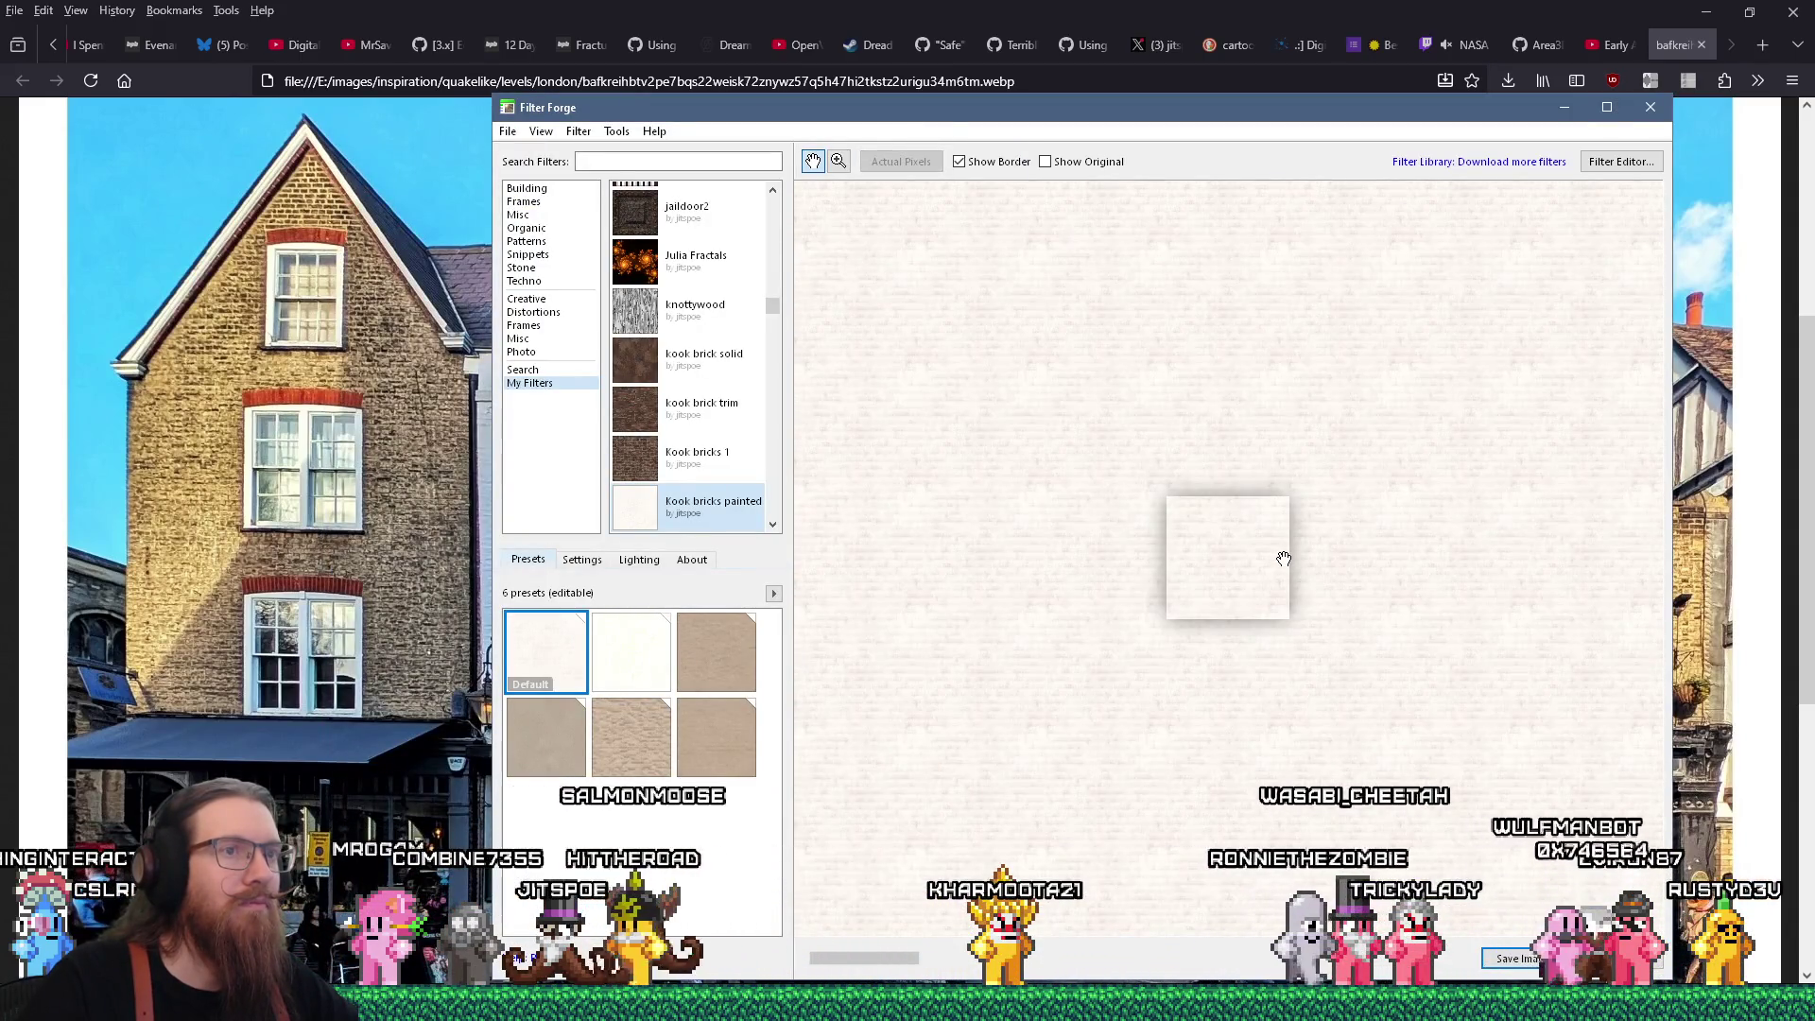
{"action": "left_click", "coordinate": [583, 561]}
{"action": "left_click_drag", "start_coordinate": [767, 645], "coordinate": [799, 775]}
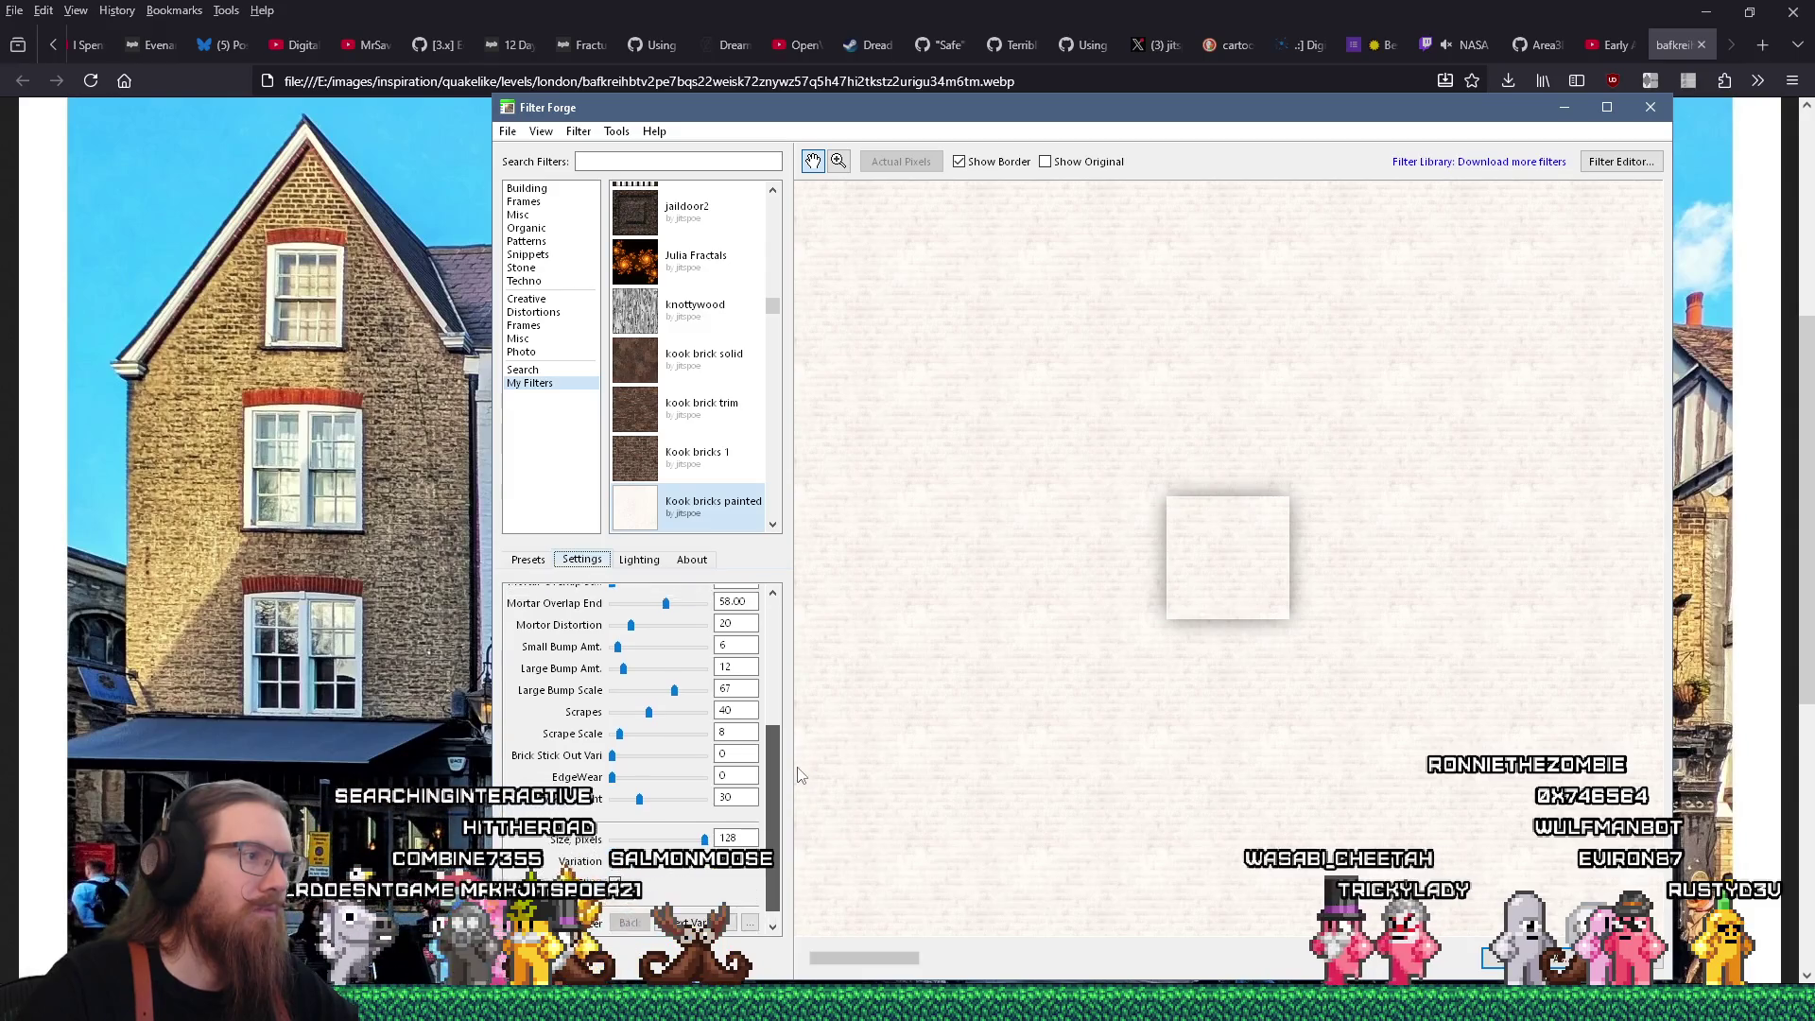
{"action": "scroll", "coordinate": [735, 844], "scroll_direction": "down", "scroll_amount": 1}
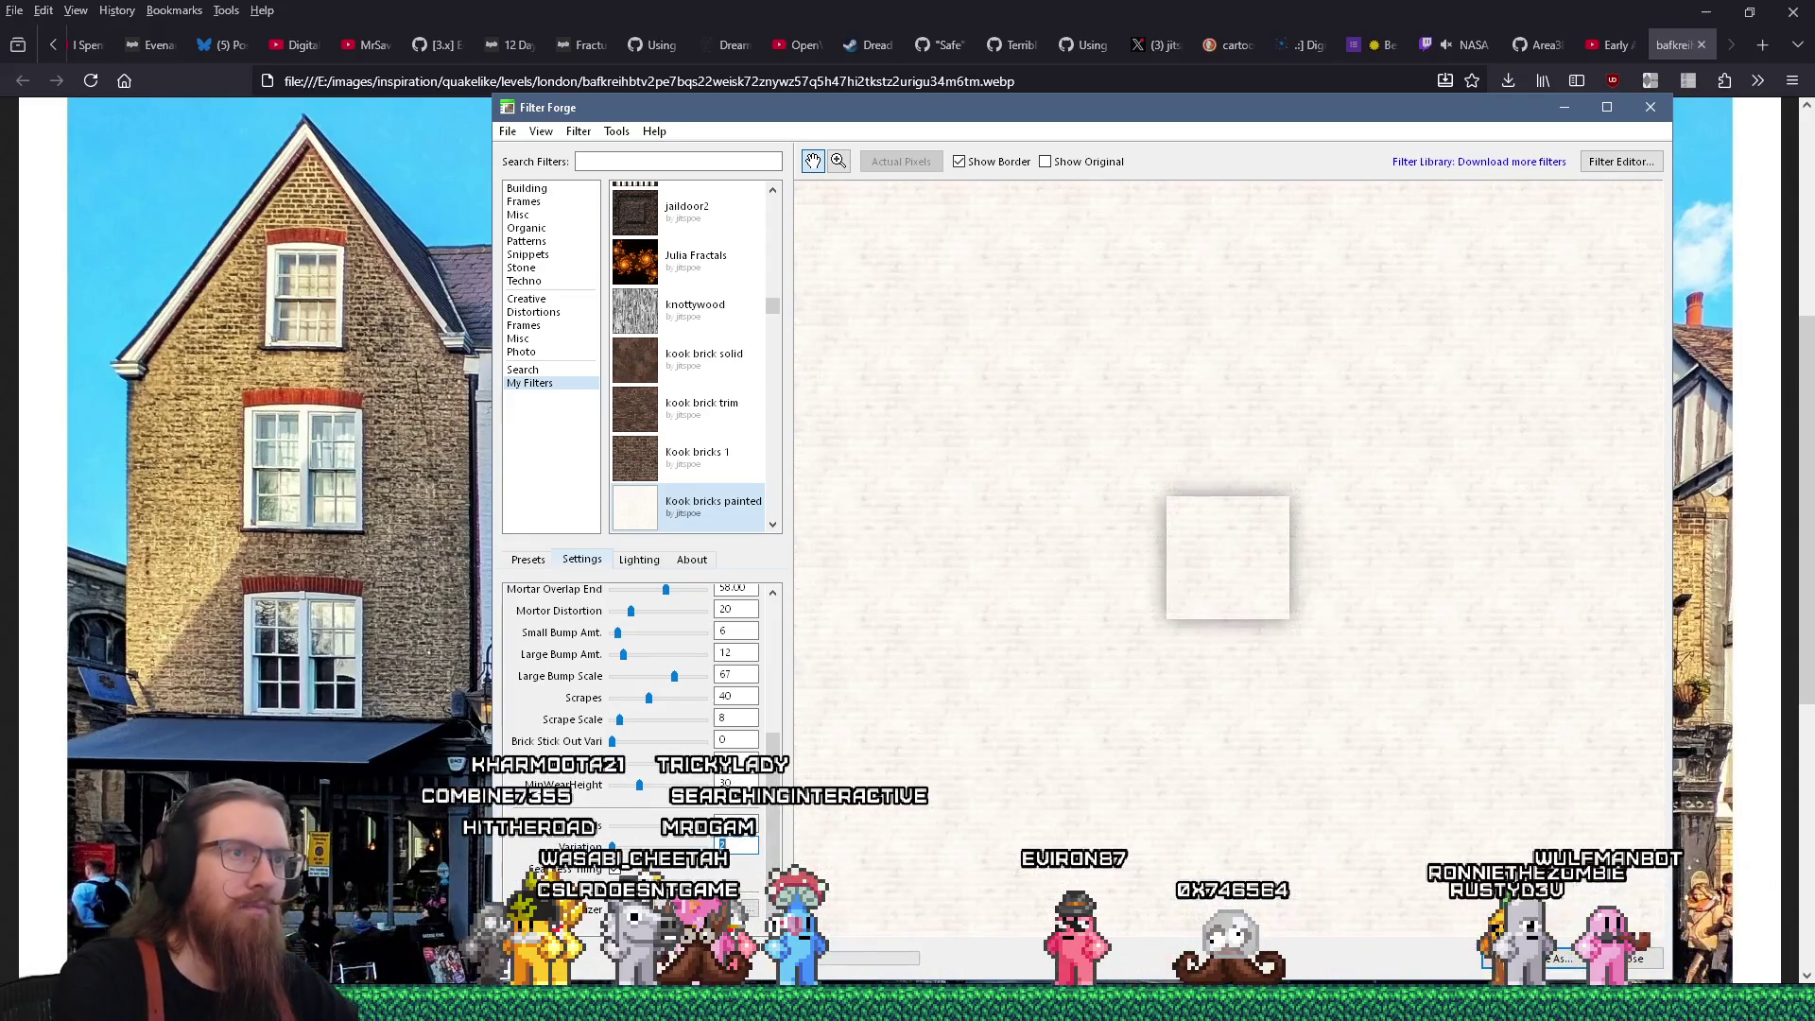
{"action": "scroll", "coordinate": [1265, 742], "scroll_direction": "down", "scroll_amount": 2}
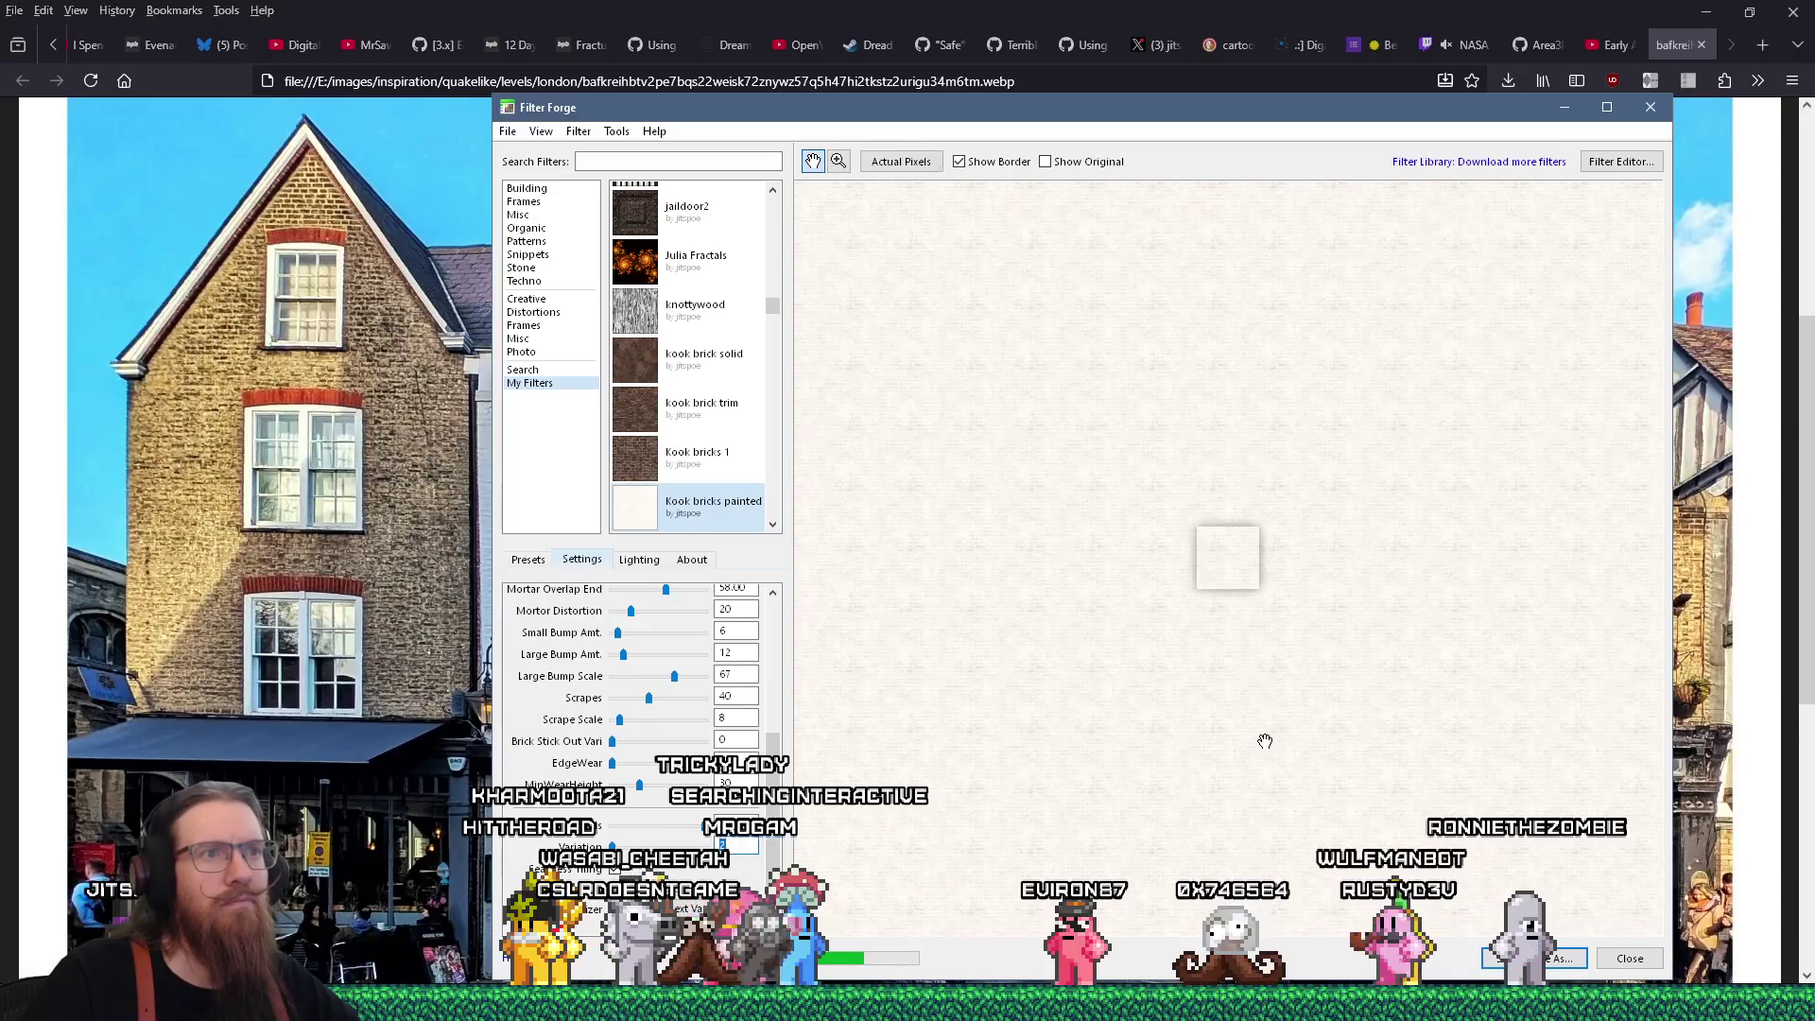
{"action": "scroll", "coordinate": [1266, 742], "scroll_direction": "up", "scroll_amount": 2}
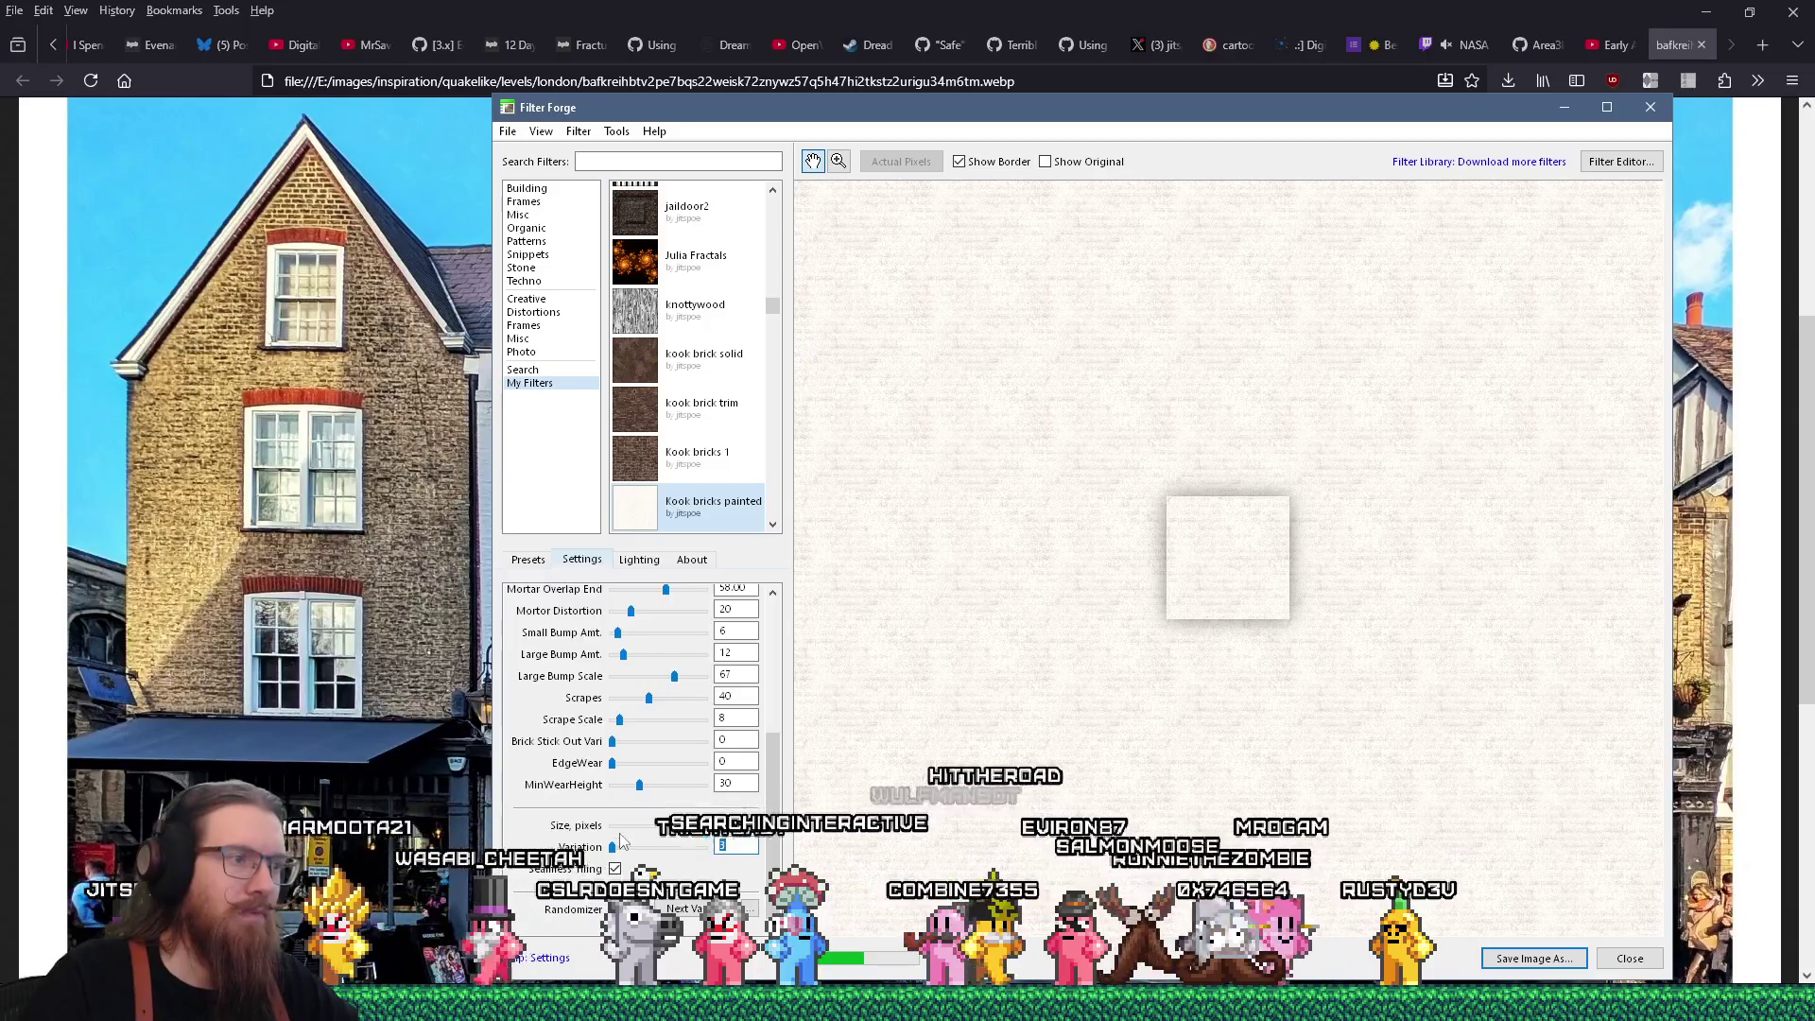
Step the Variation value through 4, 5, 6 and 7, comparing the tile previews
{"action": "key", "text": "Up"}
{"action": "scroll", "coordinate": [1251, 743], "scroll_direction": "down", "scroll_amount": 2}
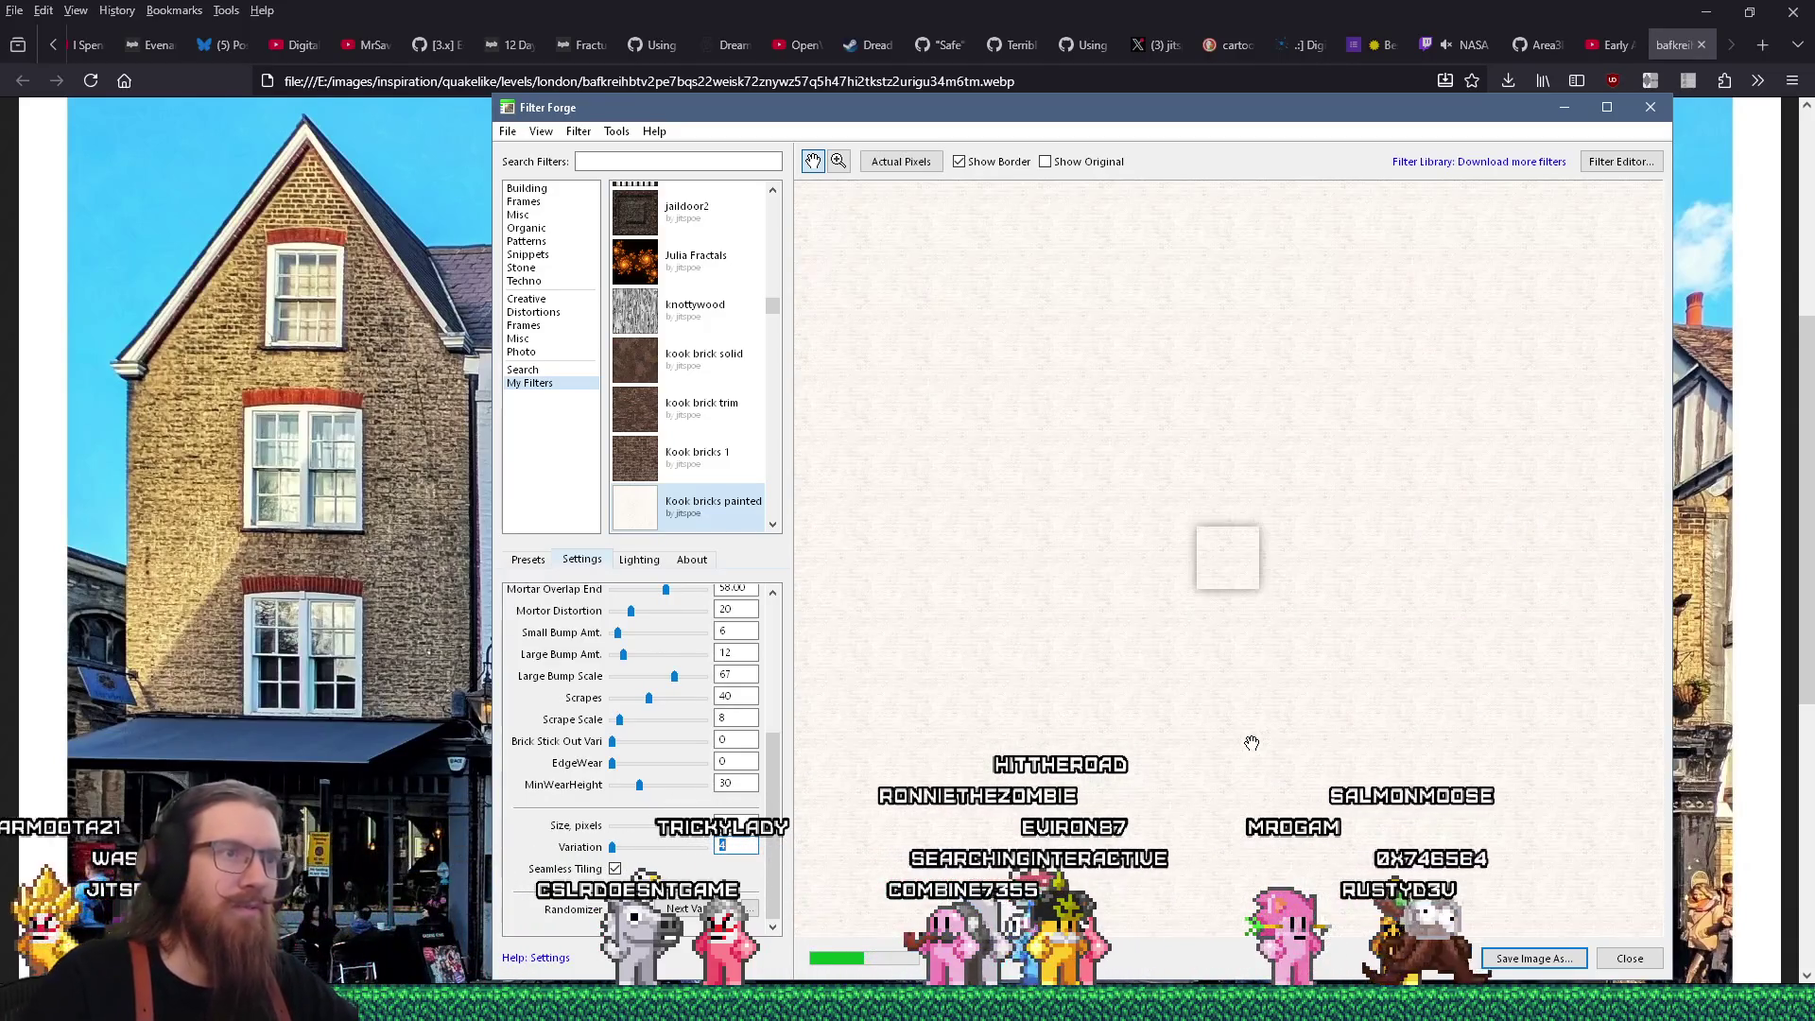
{"action": "scroll", "coordinate": [1250, 743], "scroll_direction": "up", "scroll_amount": 3}
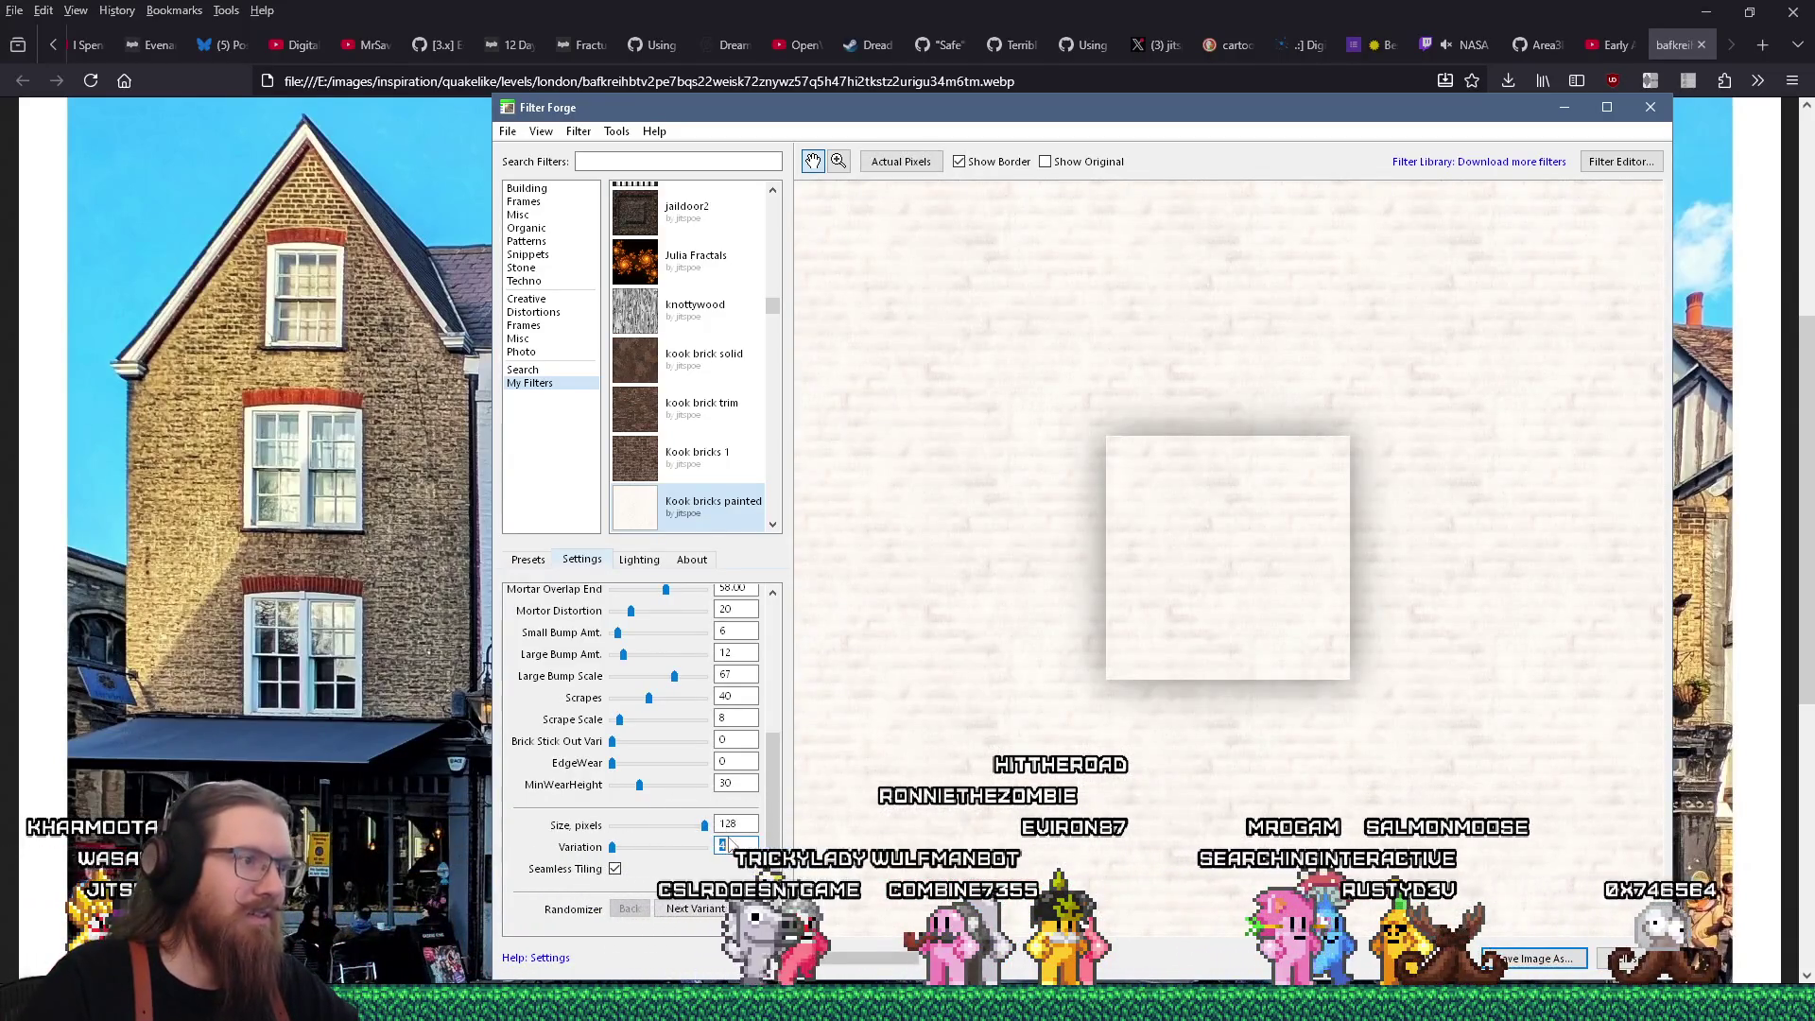
{"action": "type", "text": "5"}
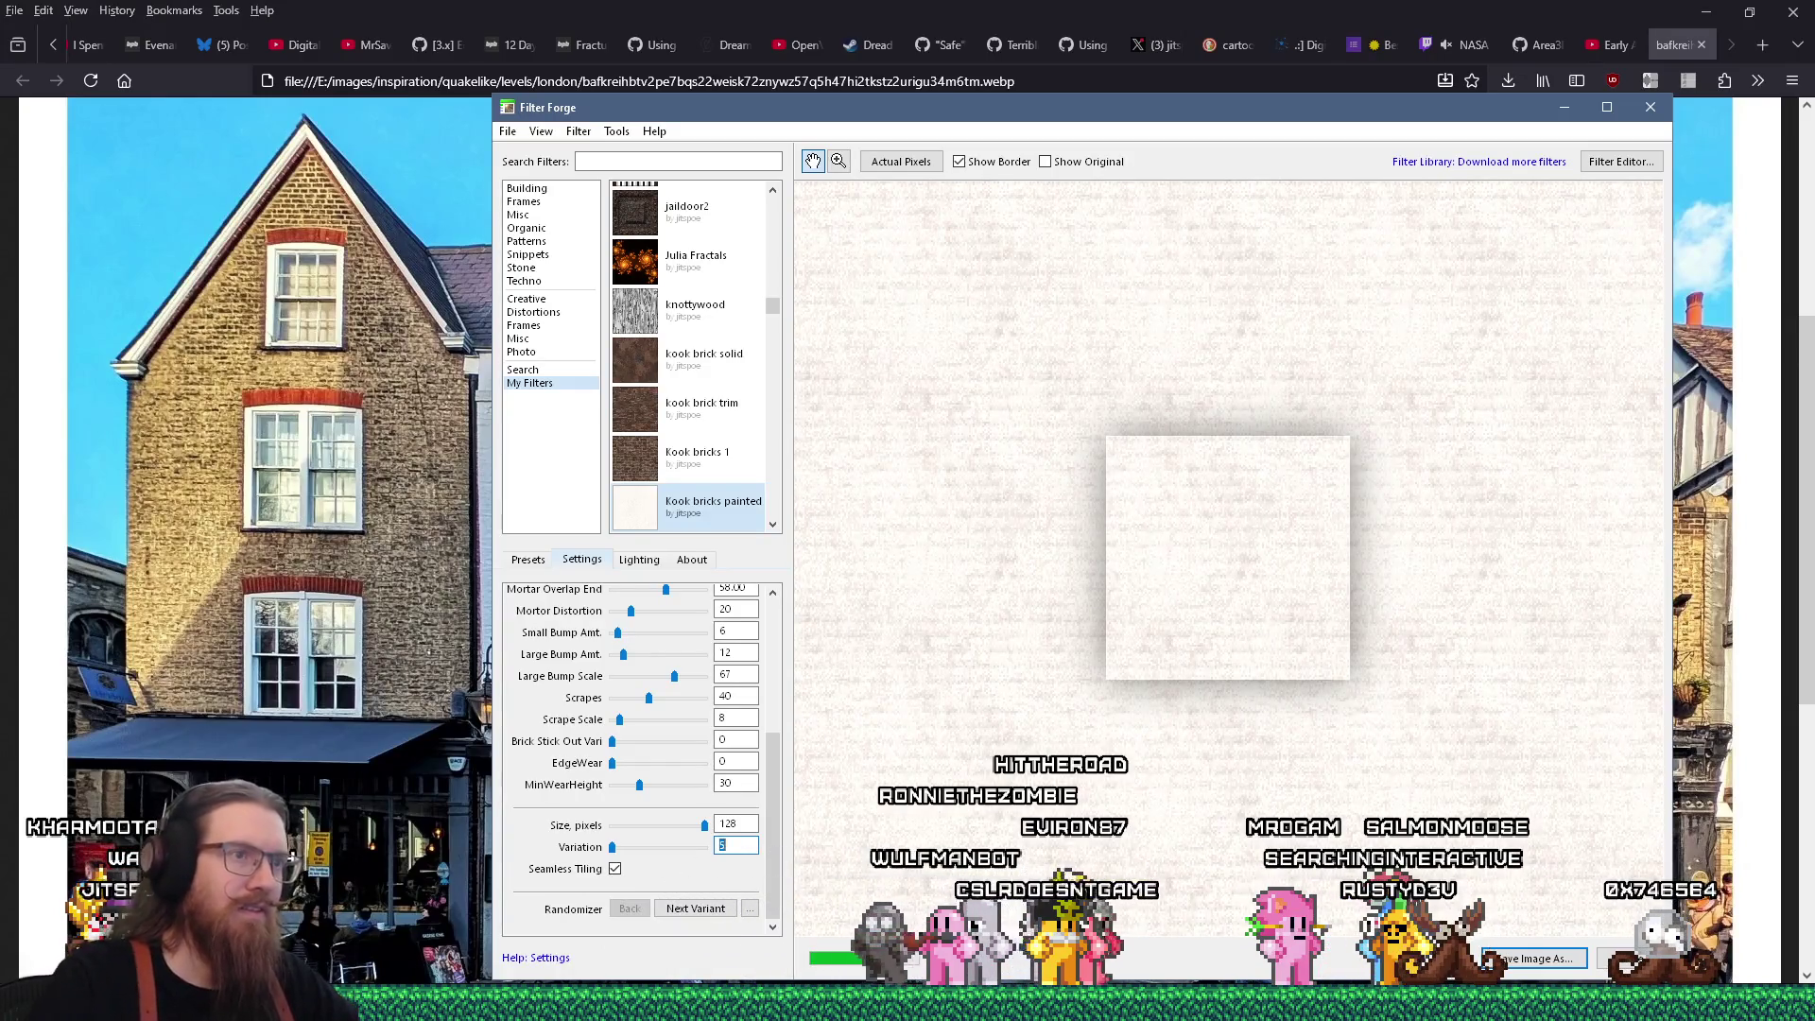
{"action": "scroll", "coordinate": [1333, 713], "scroll_direction": "down", "scroll_amount": 3}
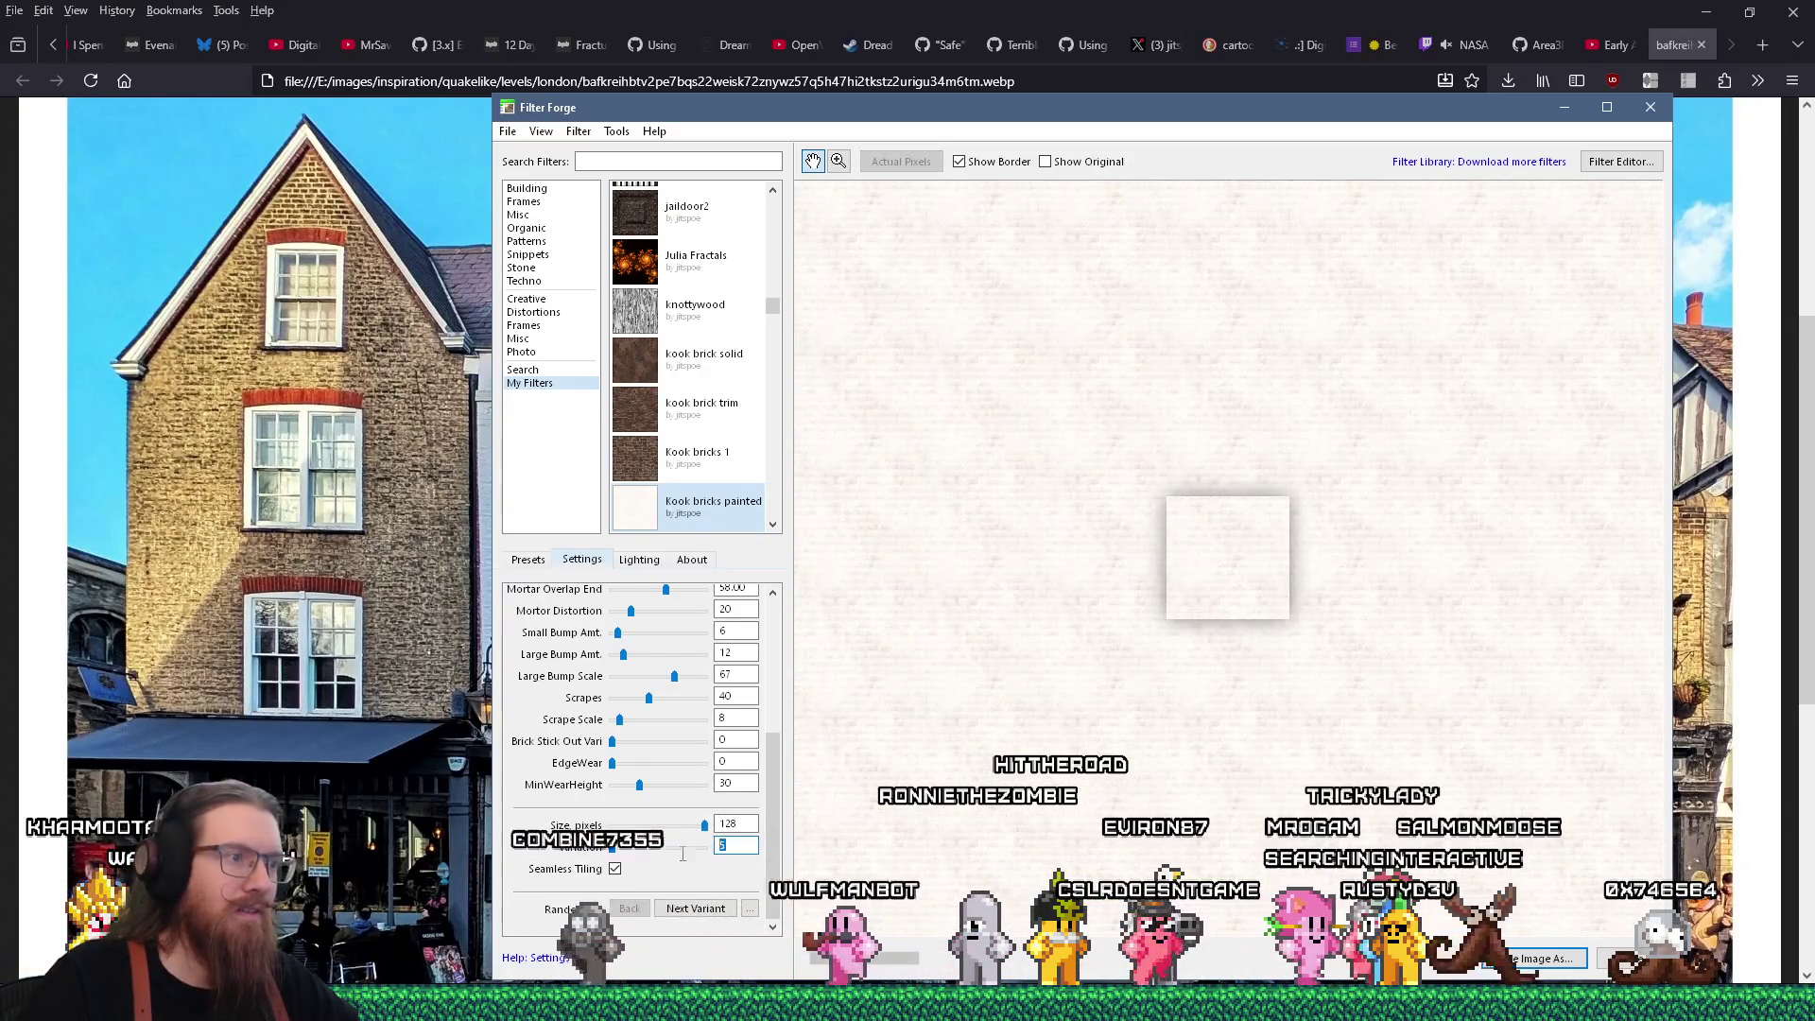
{"action": "type", "text": "6"}
{"action": "scroll", "coordinate": [1281, 830], "scroll_direction": "down", "scroll_amount": 2}
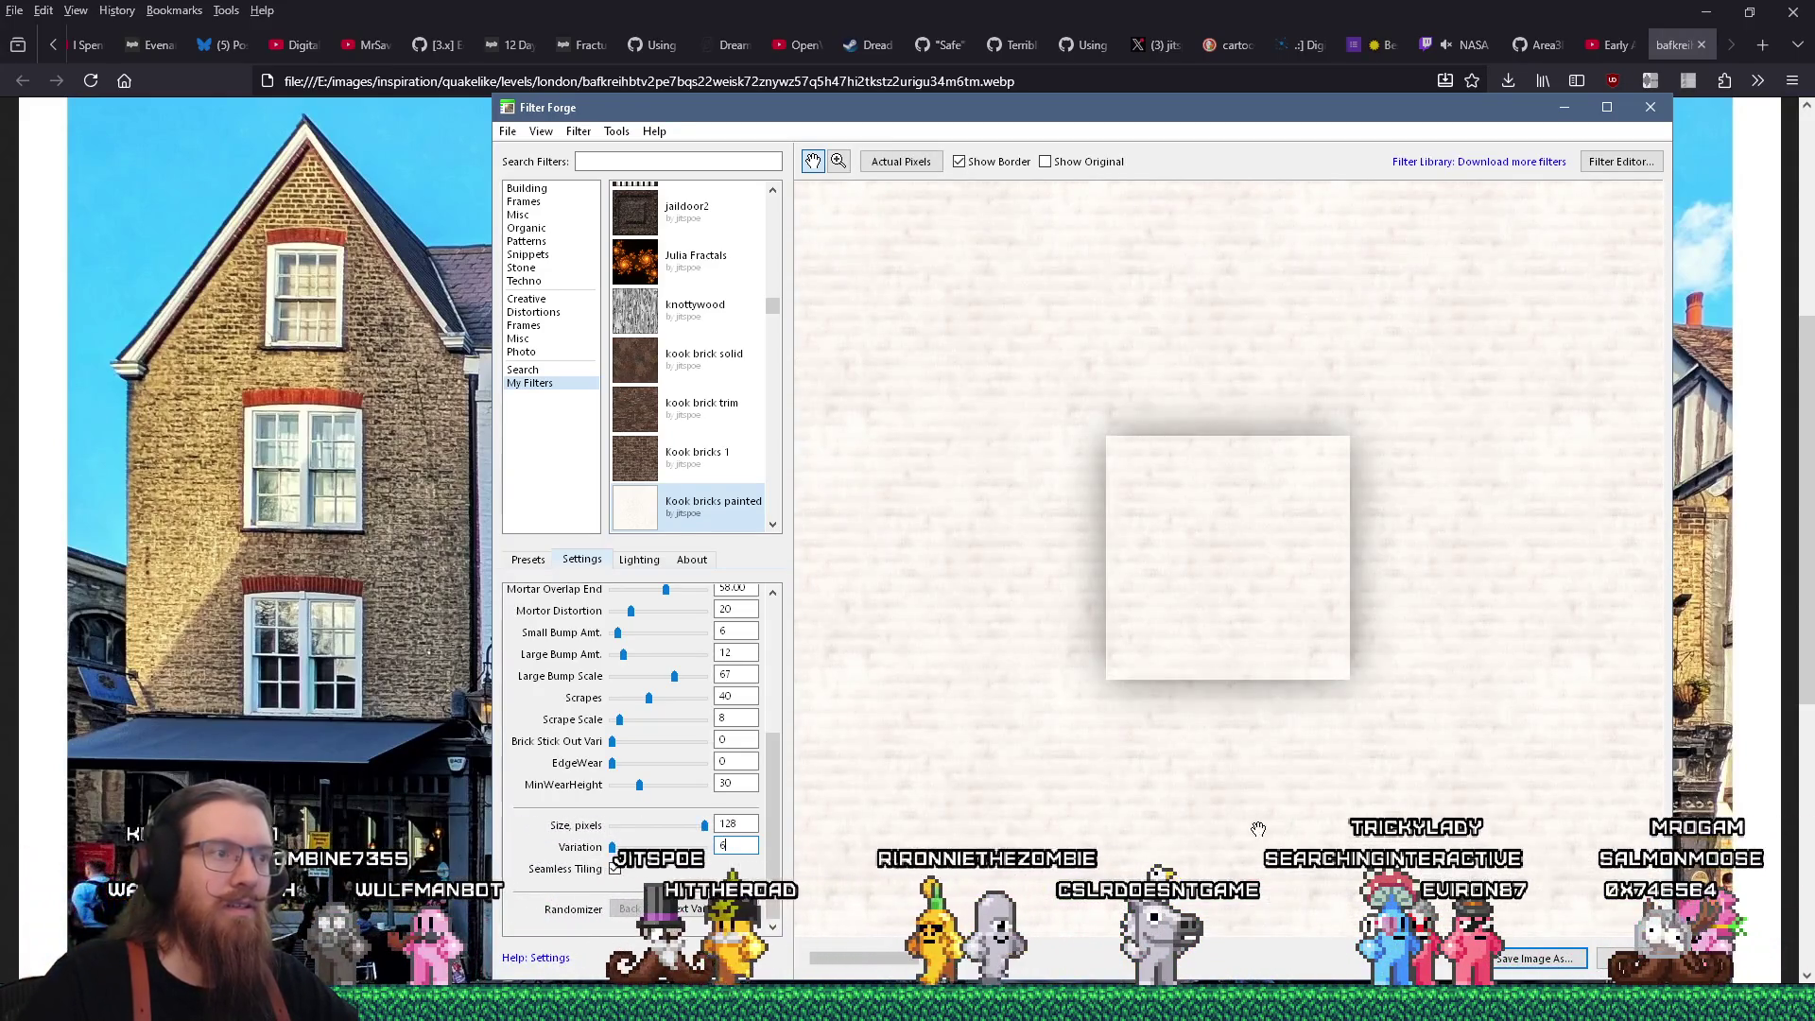
{"action": "type", "text": "7"}
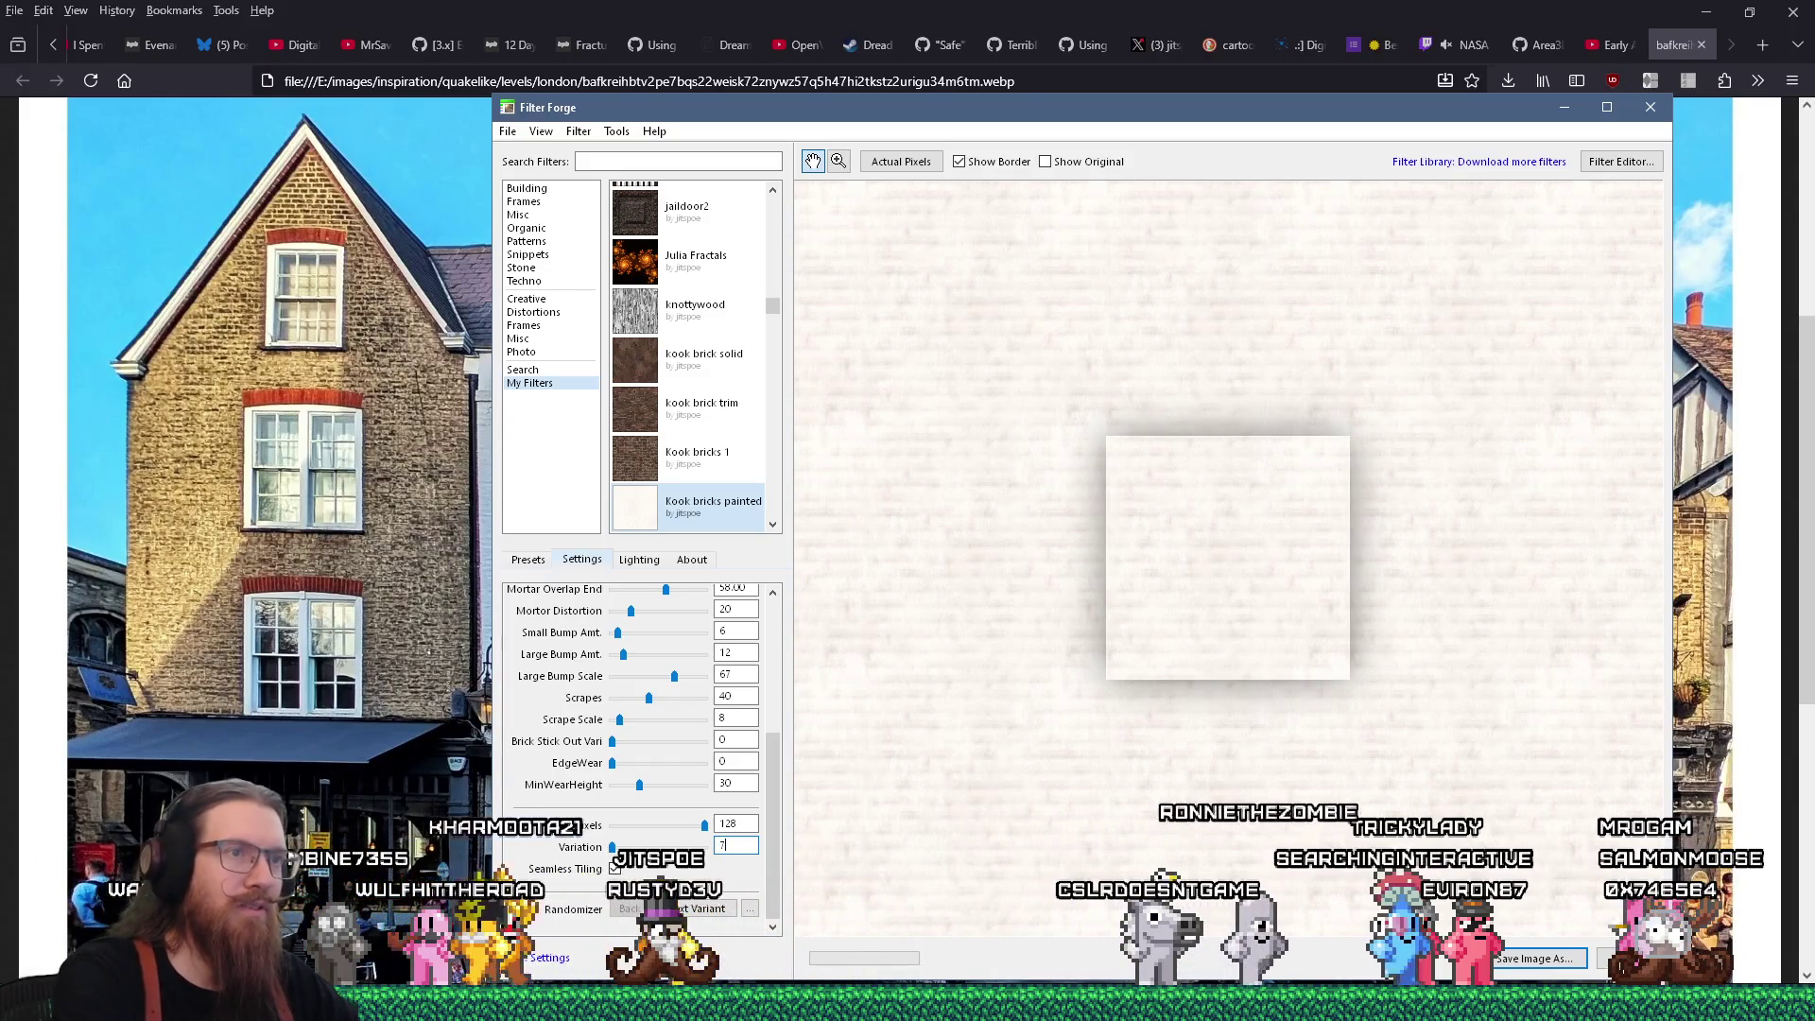
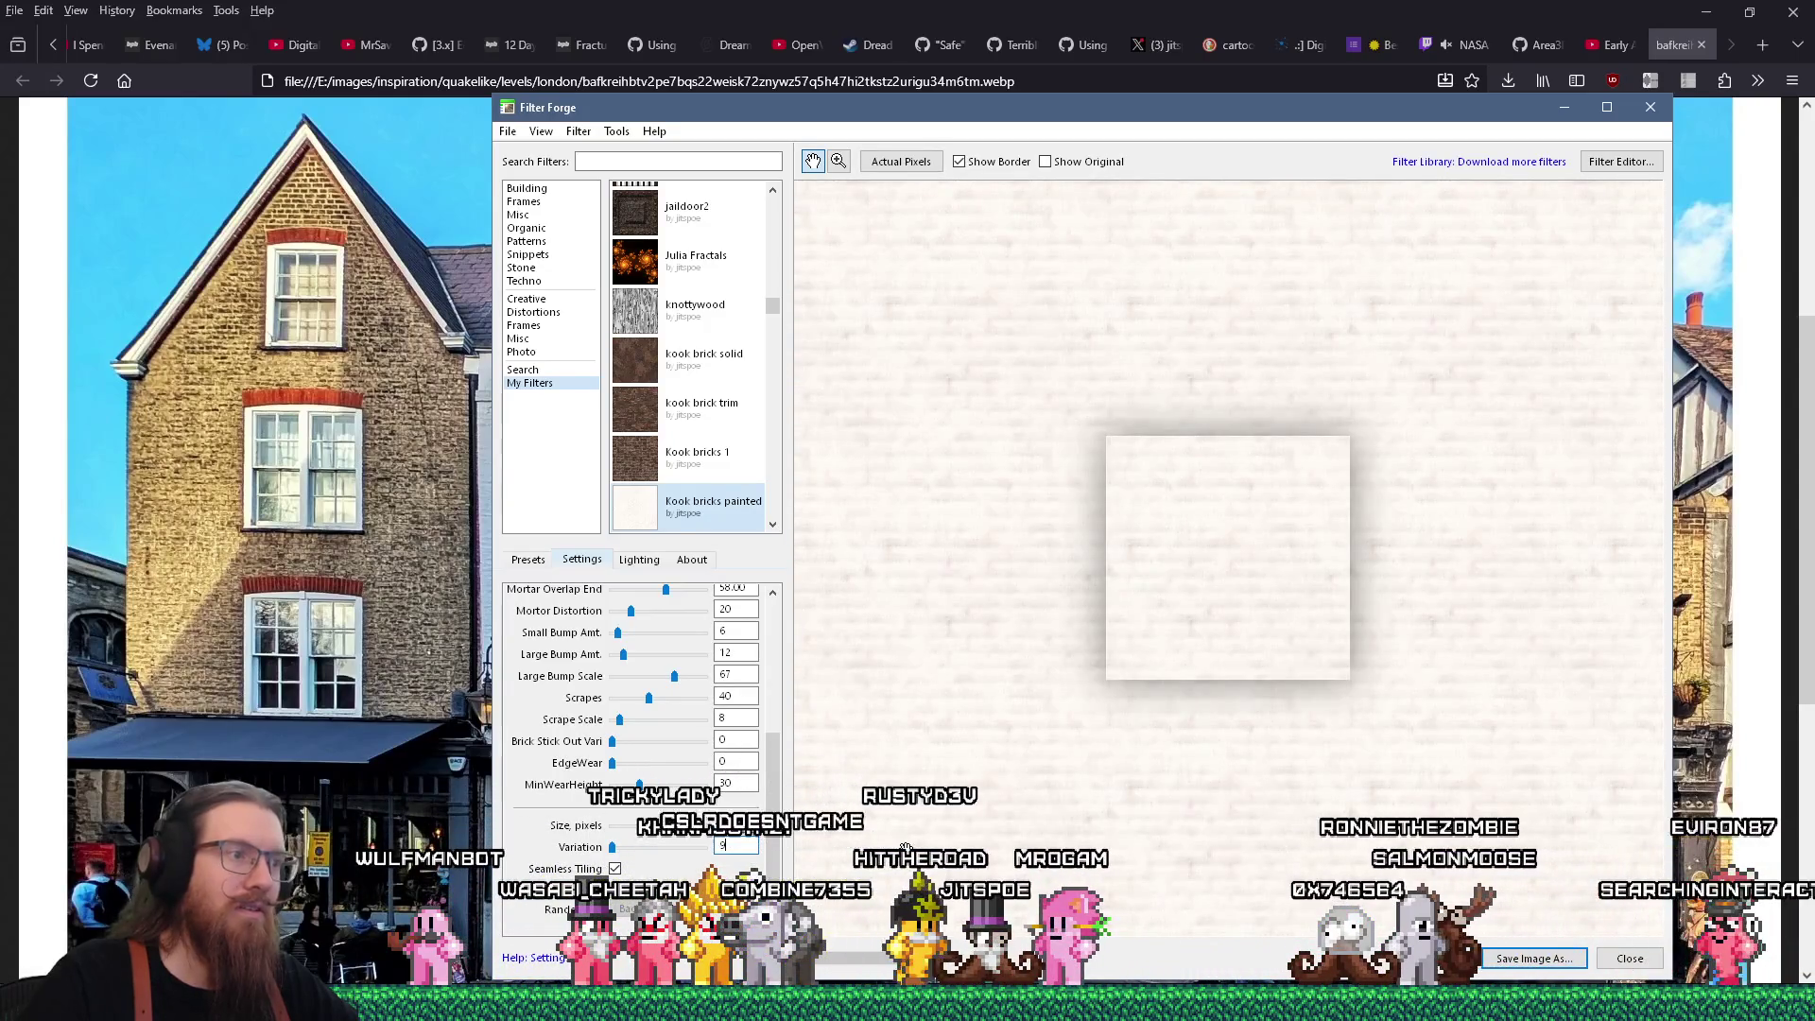
Set the painted brick filter's Variation to 9 and bring up its six presets
{"action": "type", "text": "0"}
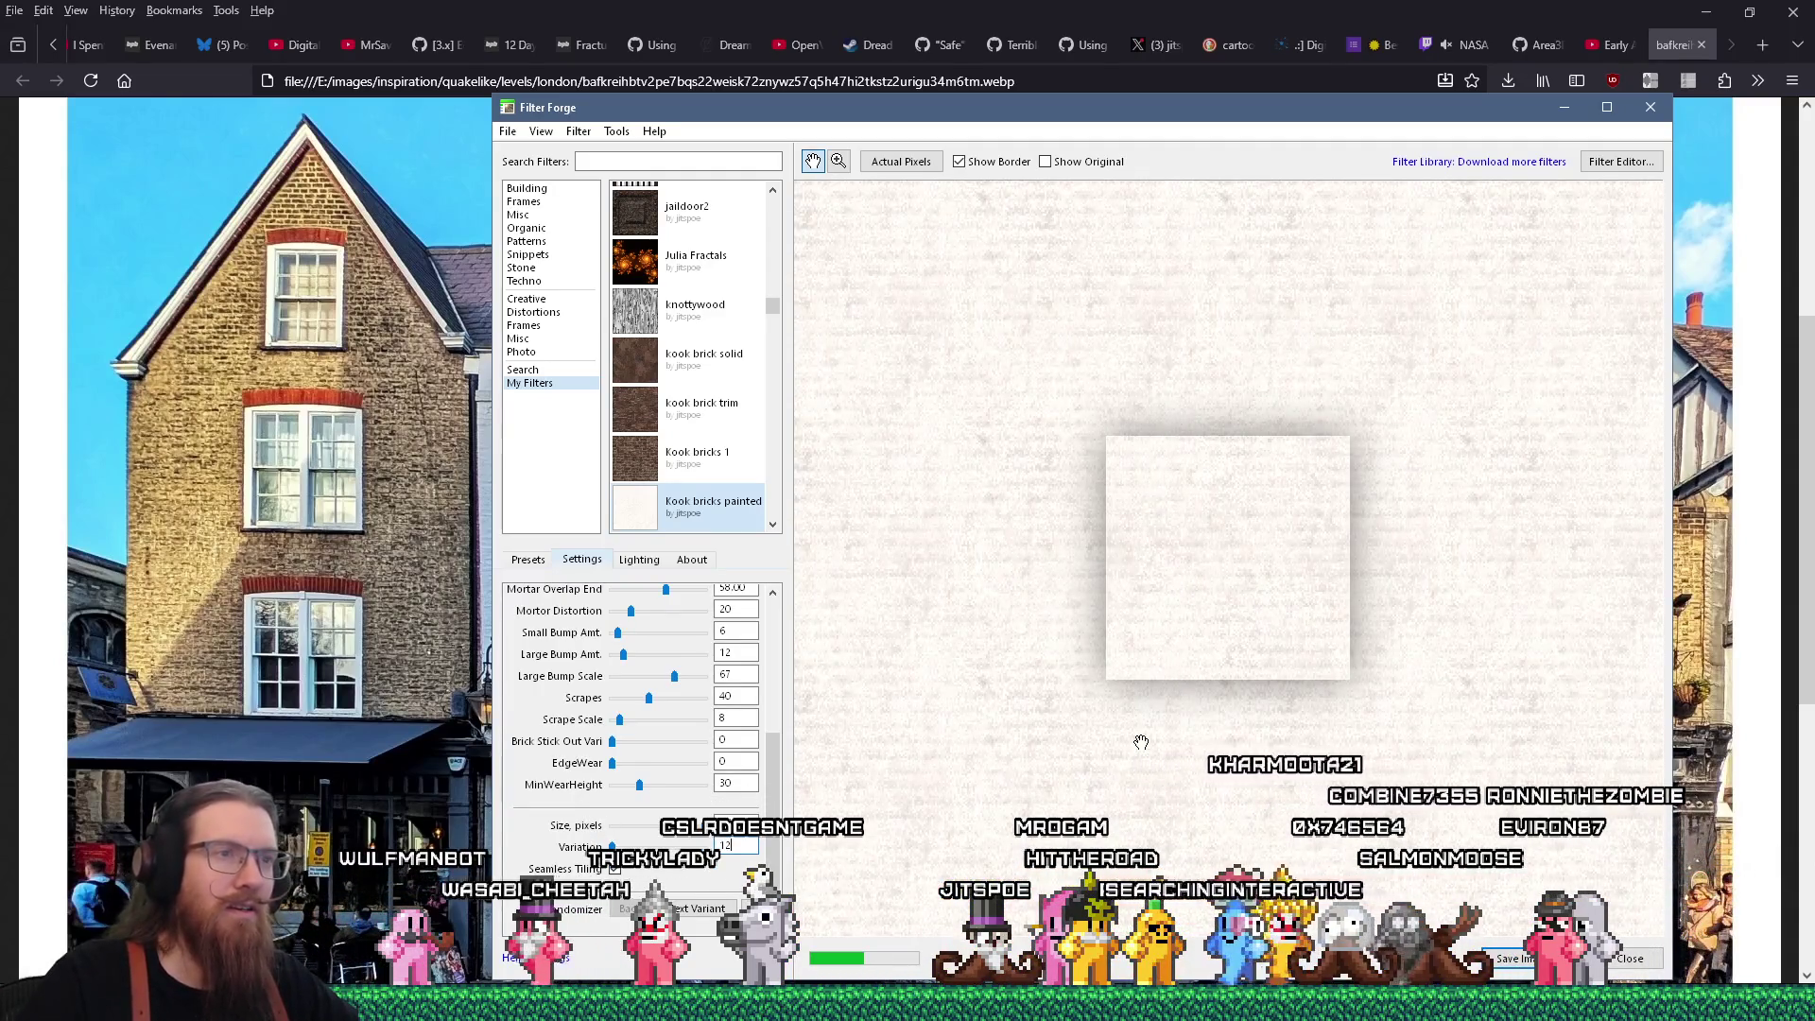
{"action": "type", "text": "12"}
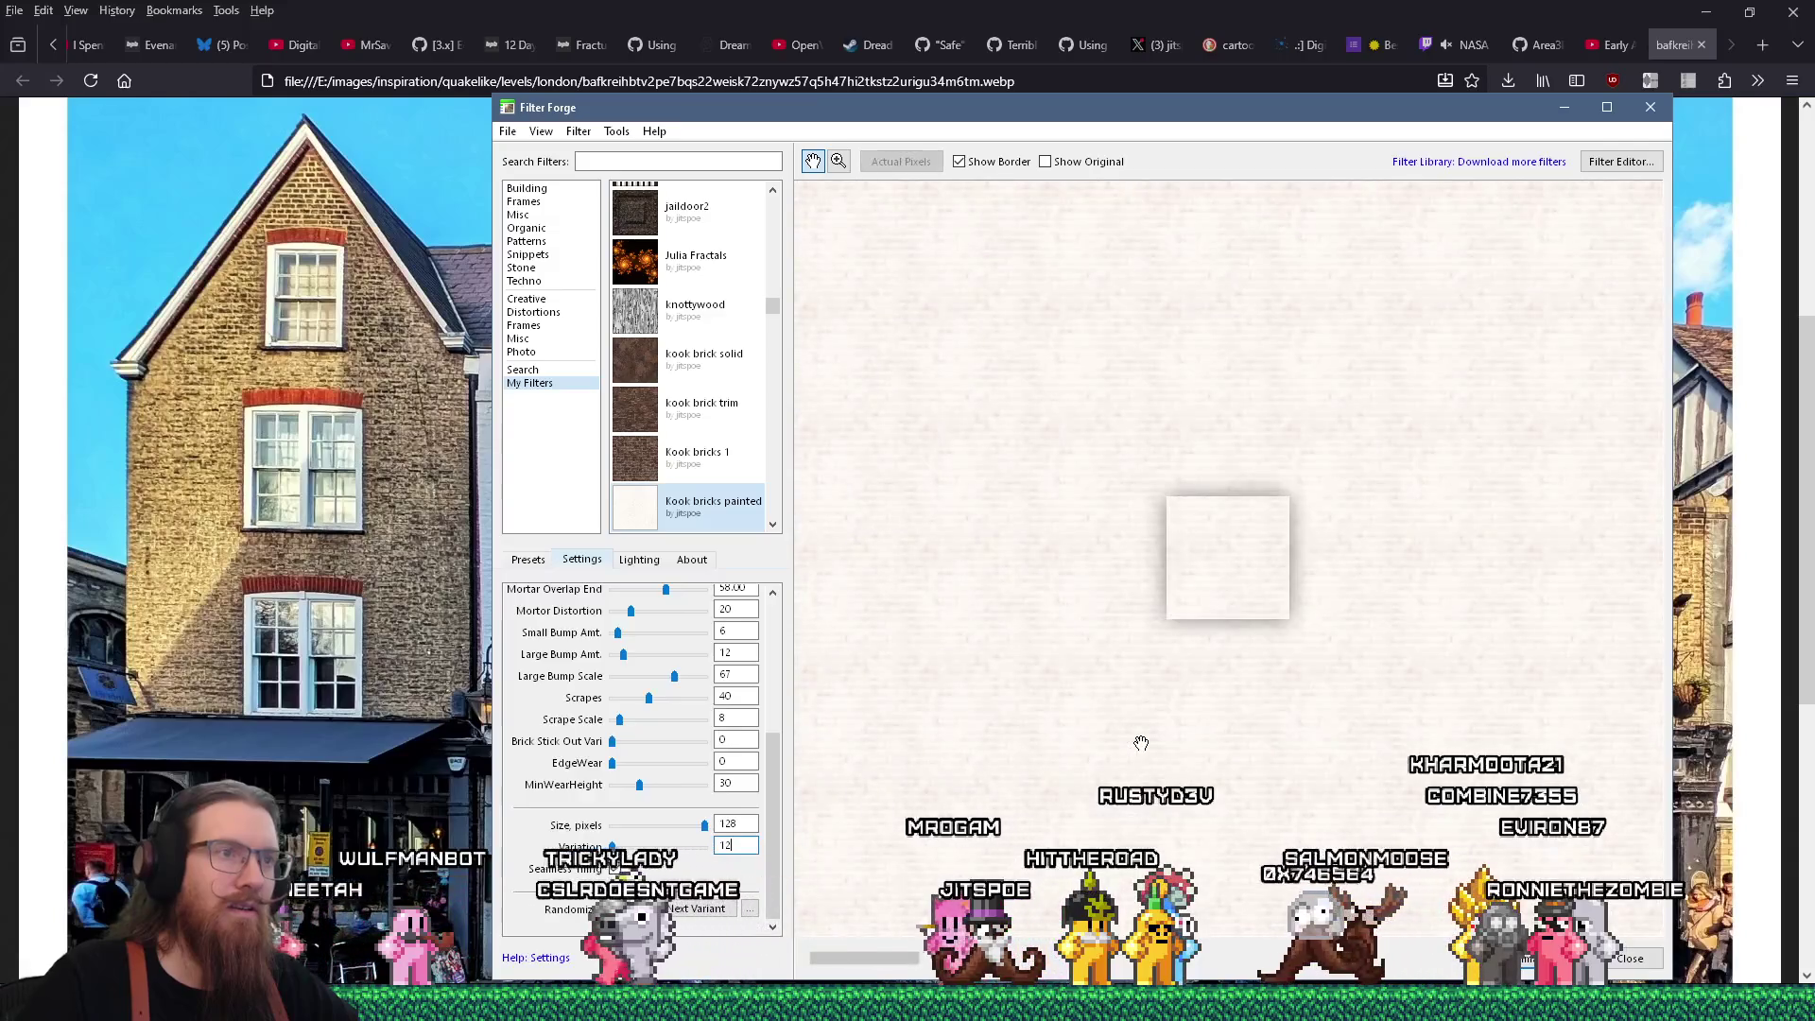
{"action": "key", "text": "BackSpace"}
{"action": "key", "text": "BackSpace"}
{"action": "type", "text": "9"}
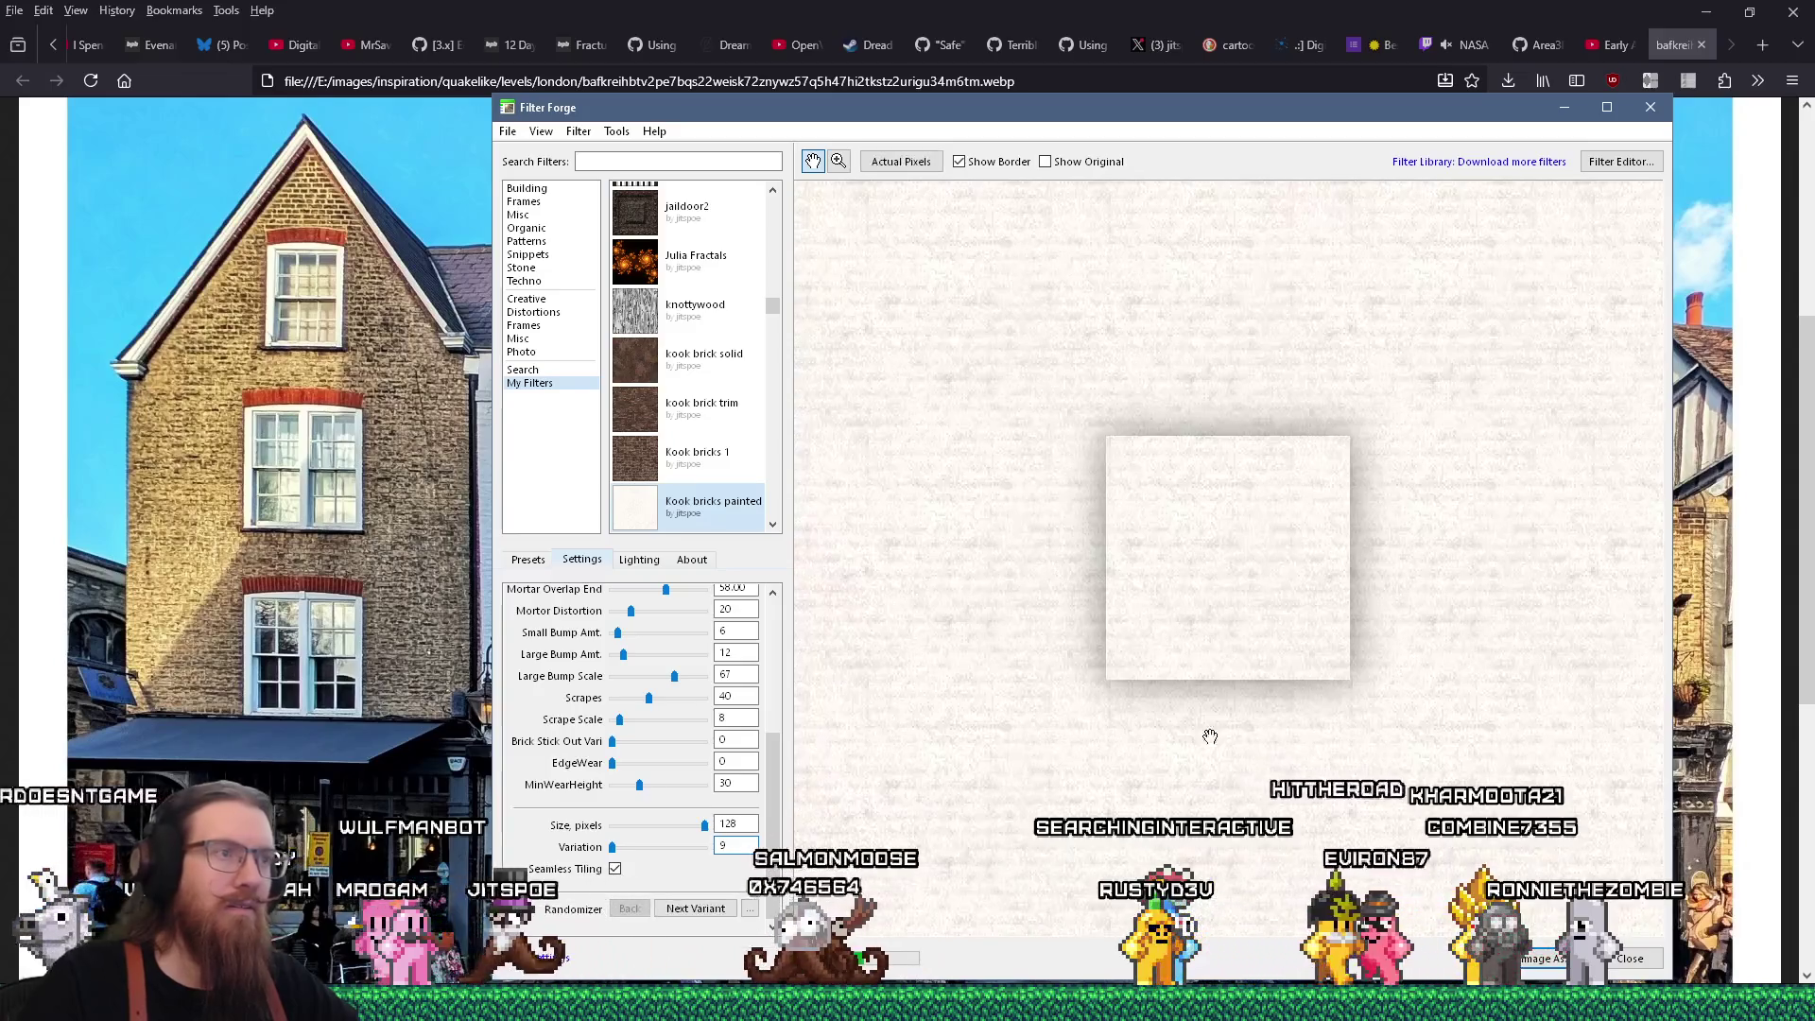
{"action": "left_click", "coordinate": [528, 559]}
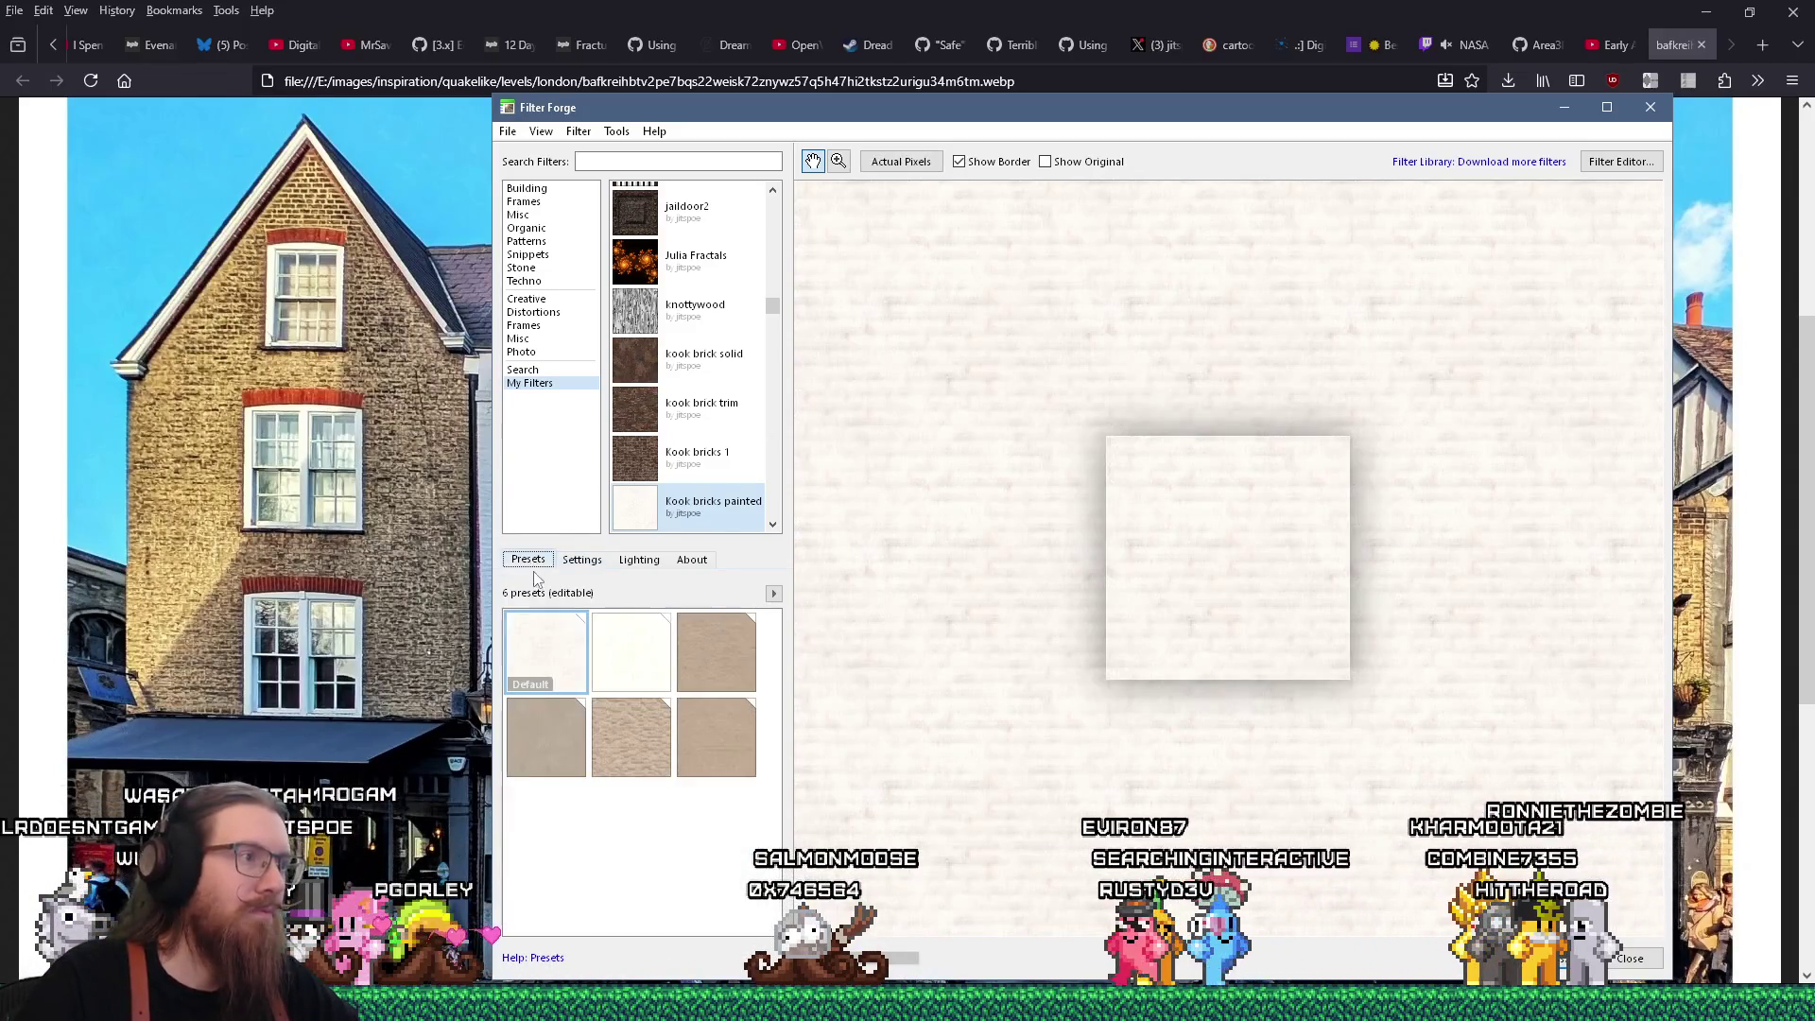
Apply the Default preset and move the Filter Forge window to the right
{"action": "right_click", "coordinate": [582, 620]}
{"action": "left_click", "coordinate": [622, 666]}
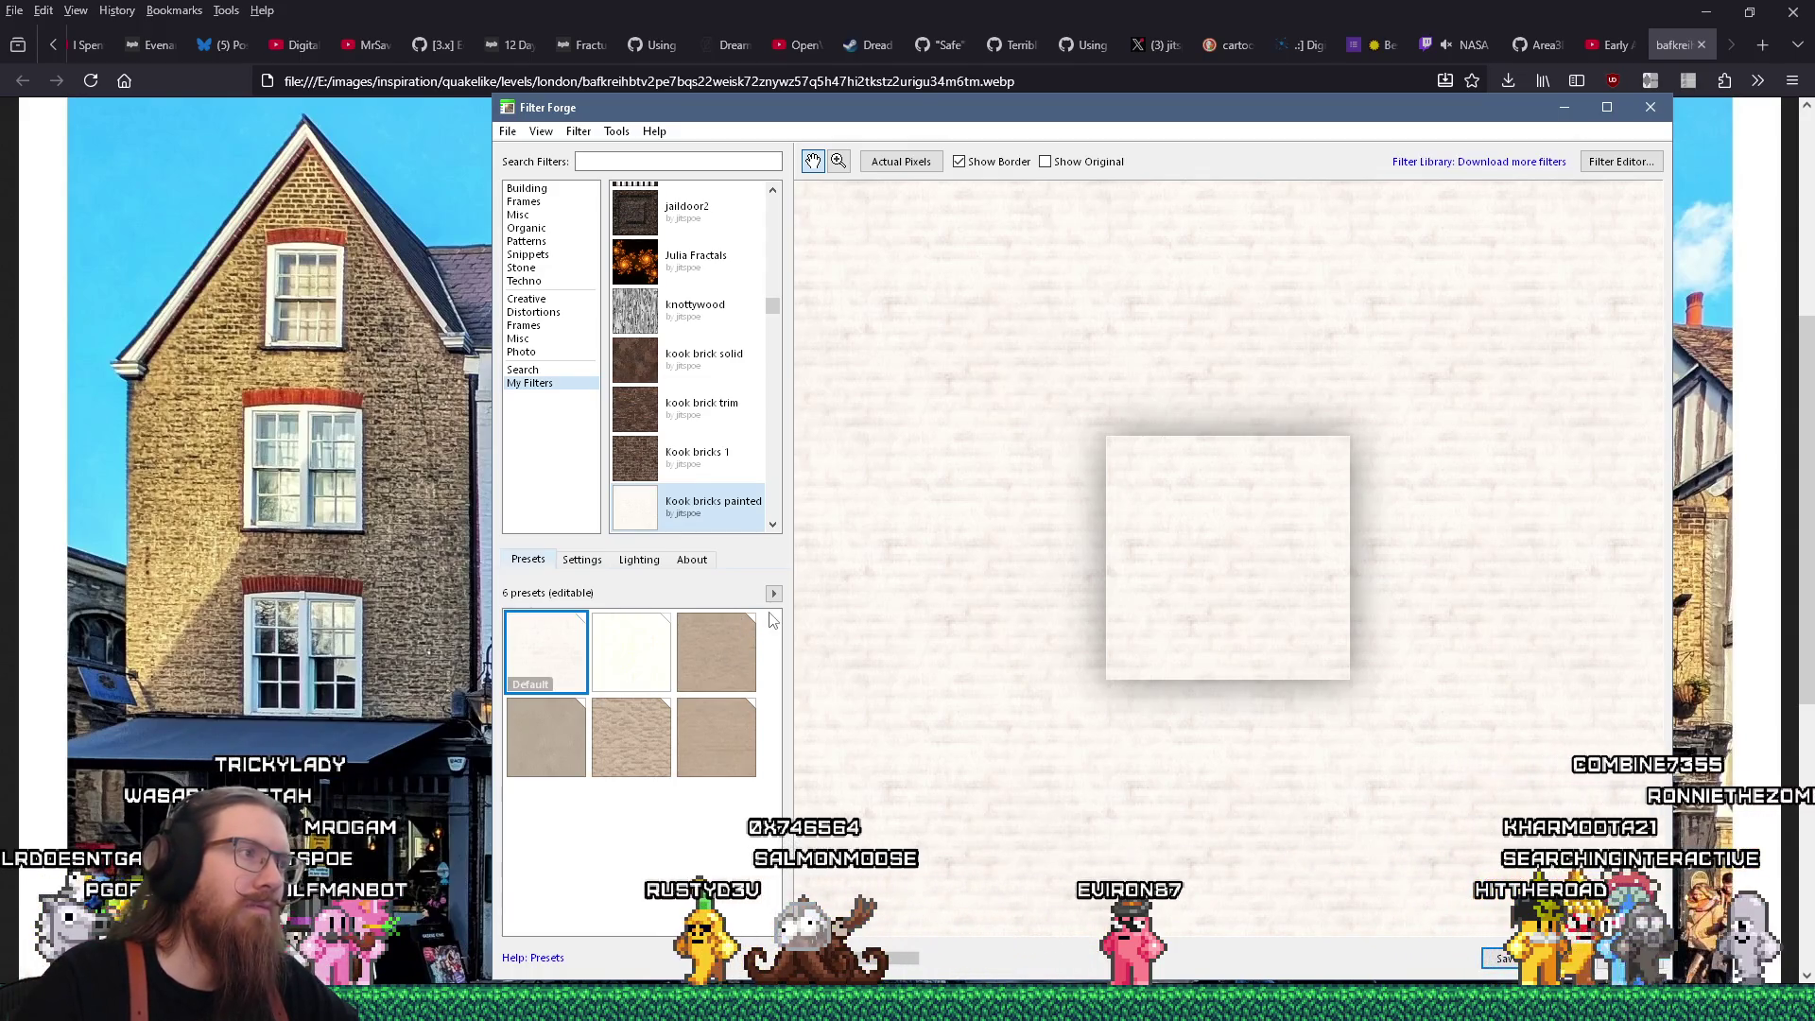
{"action": "mouse_move", "coordinate": [746, 114]}
{"action": "left_mouse_down"}
{"action": "mouse_move", "coordinate": [970, 118]}
{"action": "mouse_move", "coordinate": [915, 111]}
{"action": "left_mouse_up"}
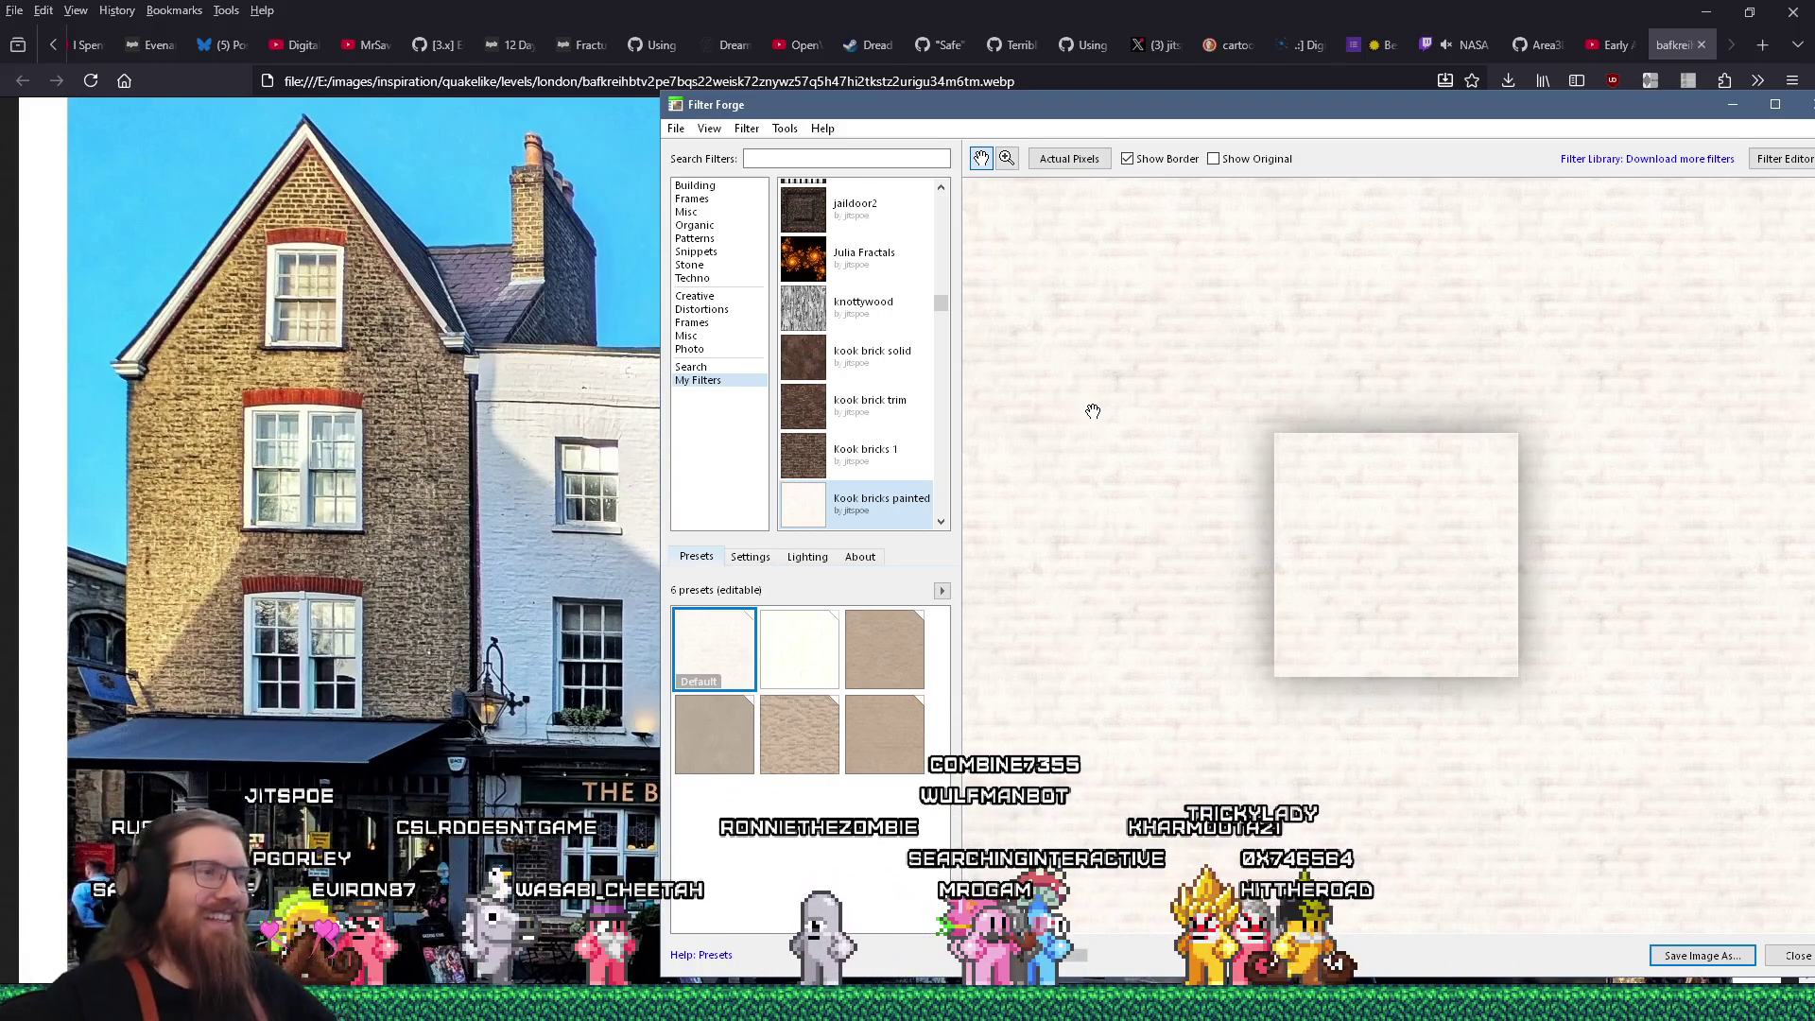
Set the brick Paint Color to near-white, about 248, 248, 248
{"action": "left_click", "coordinate": [750, 556]}
{"action": "scroll", "coordinate": [842, 648], "scroll_direction": "up", "scroll_amount": 5}
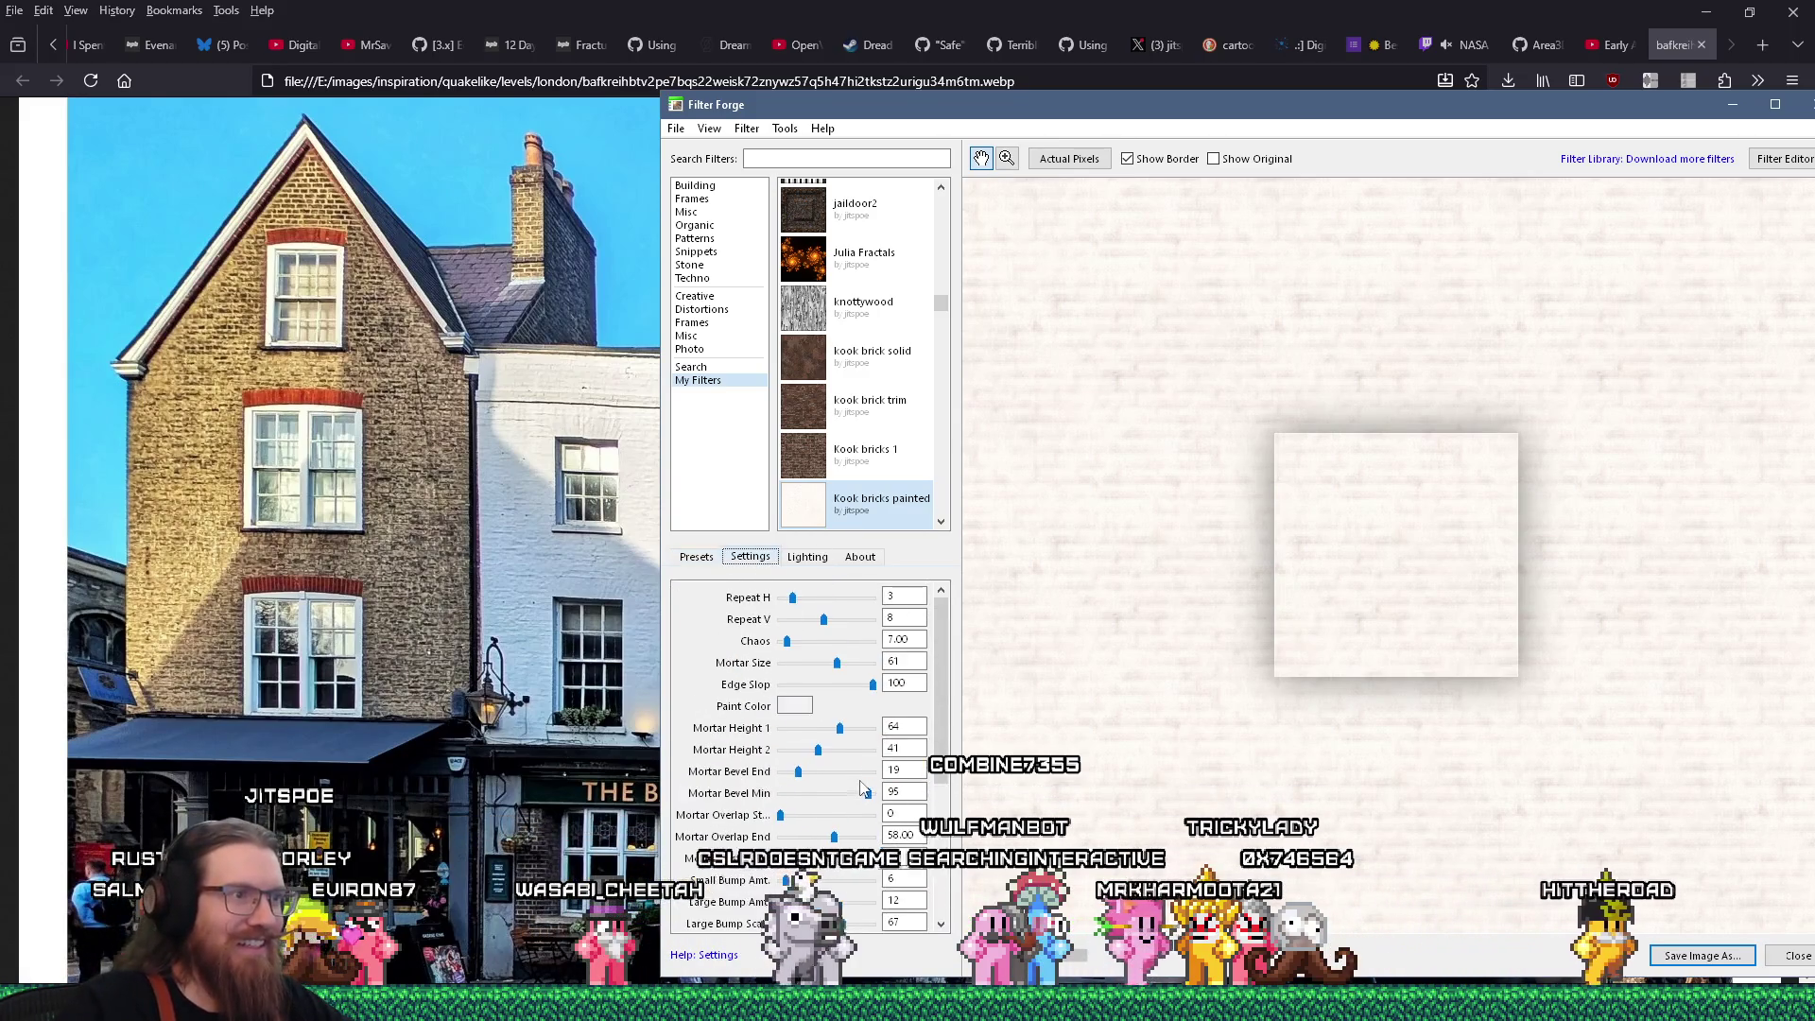
{"action": "left_click", "coordinate": [794, 705]}
{"action": "left_click_drag", "start_coordinate": [844, 662], "coordinate": [828, 656]}
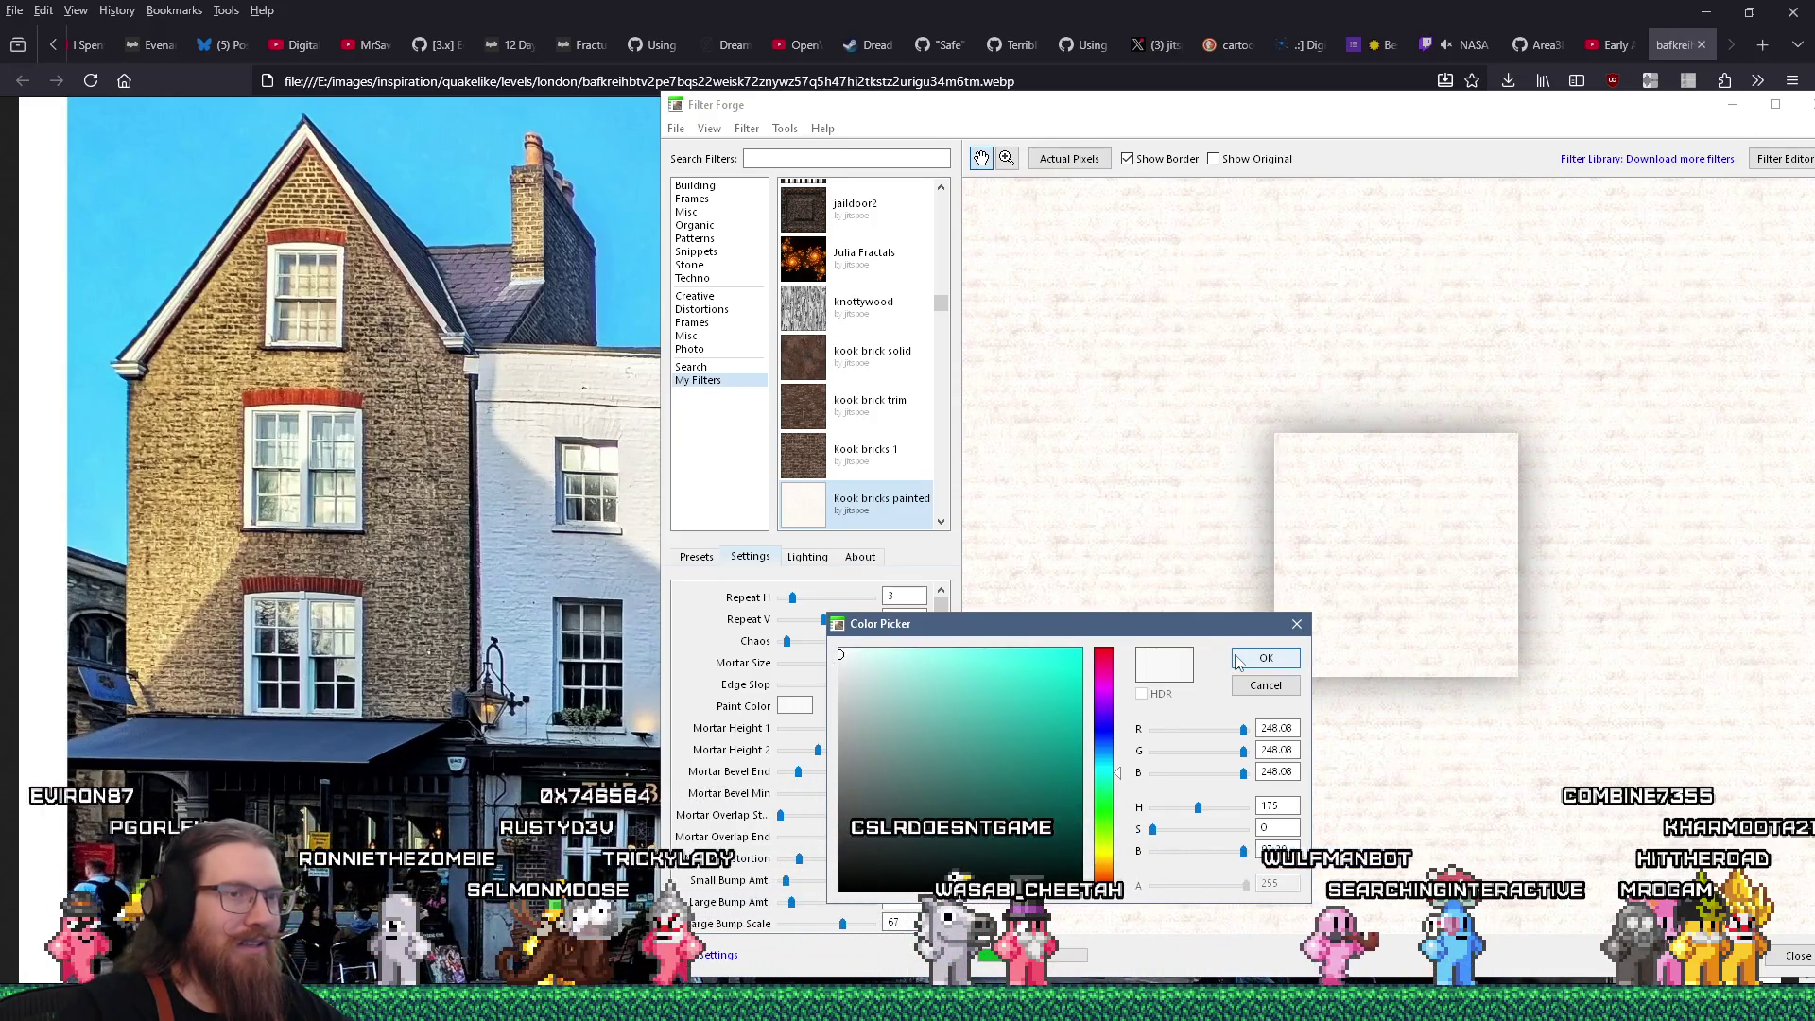
Confirm the off-white paint colour and update the Default preset with these settings
{"action": "left_click", "coordinate": [1266, 659]}
{"action": "left_click", "coordinate": [699, 560]}
{"action": "right_click", "coordinate": [712, 653]}
{"action": "left_click", "coordinate": [732, 680]}
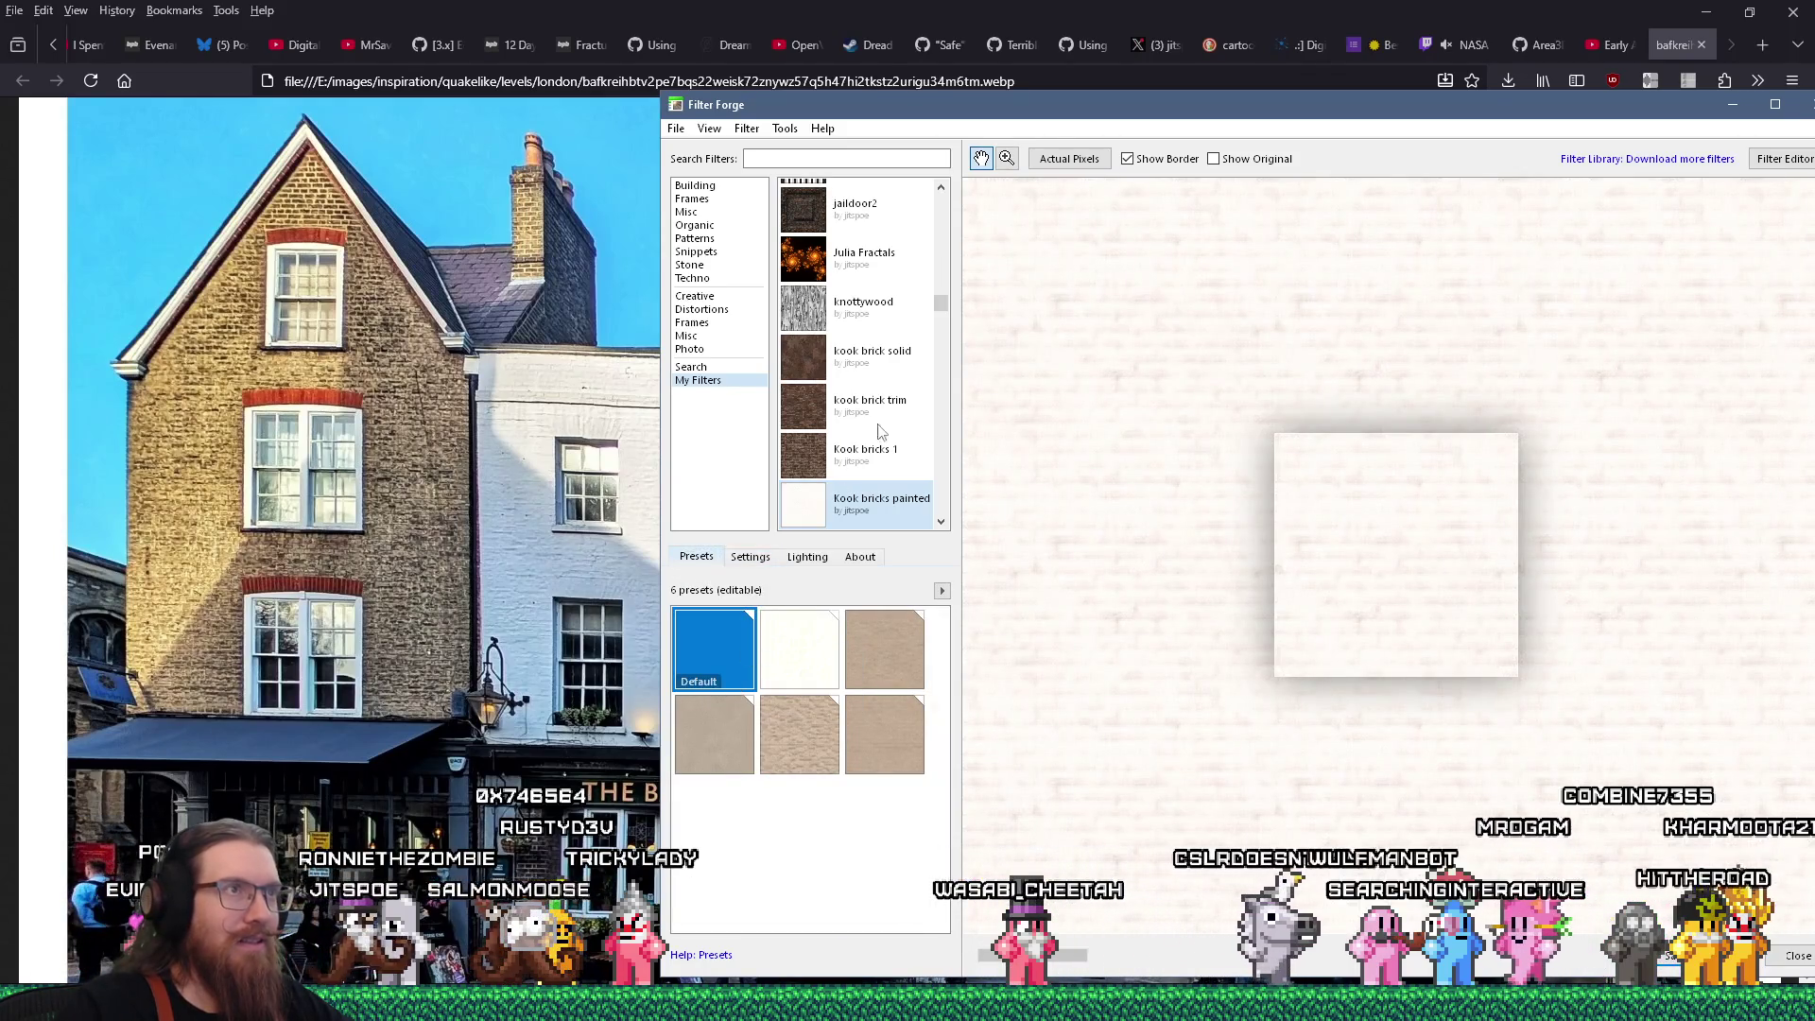
{"action": "left_click", "coordinate": [747, 129]}
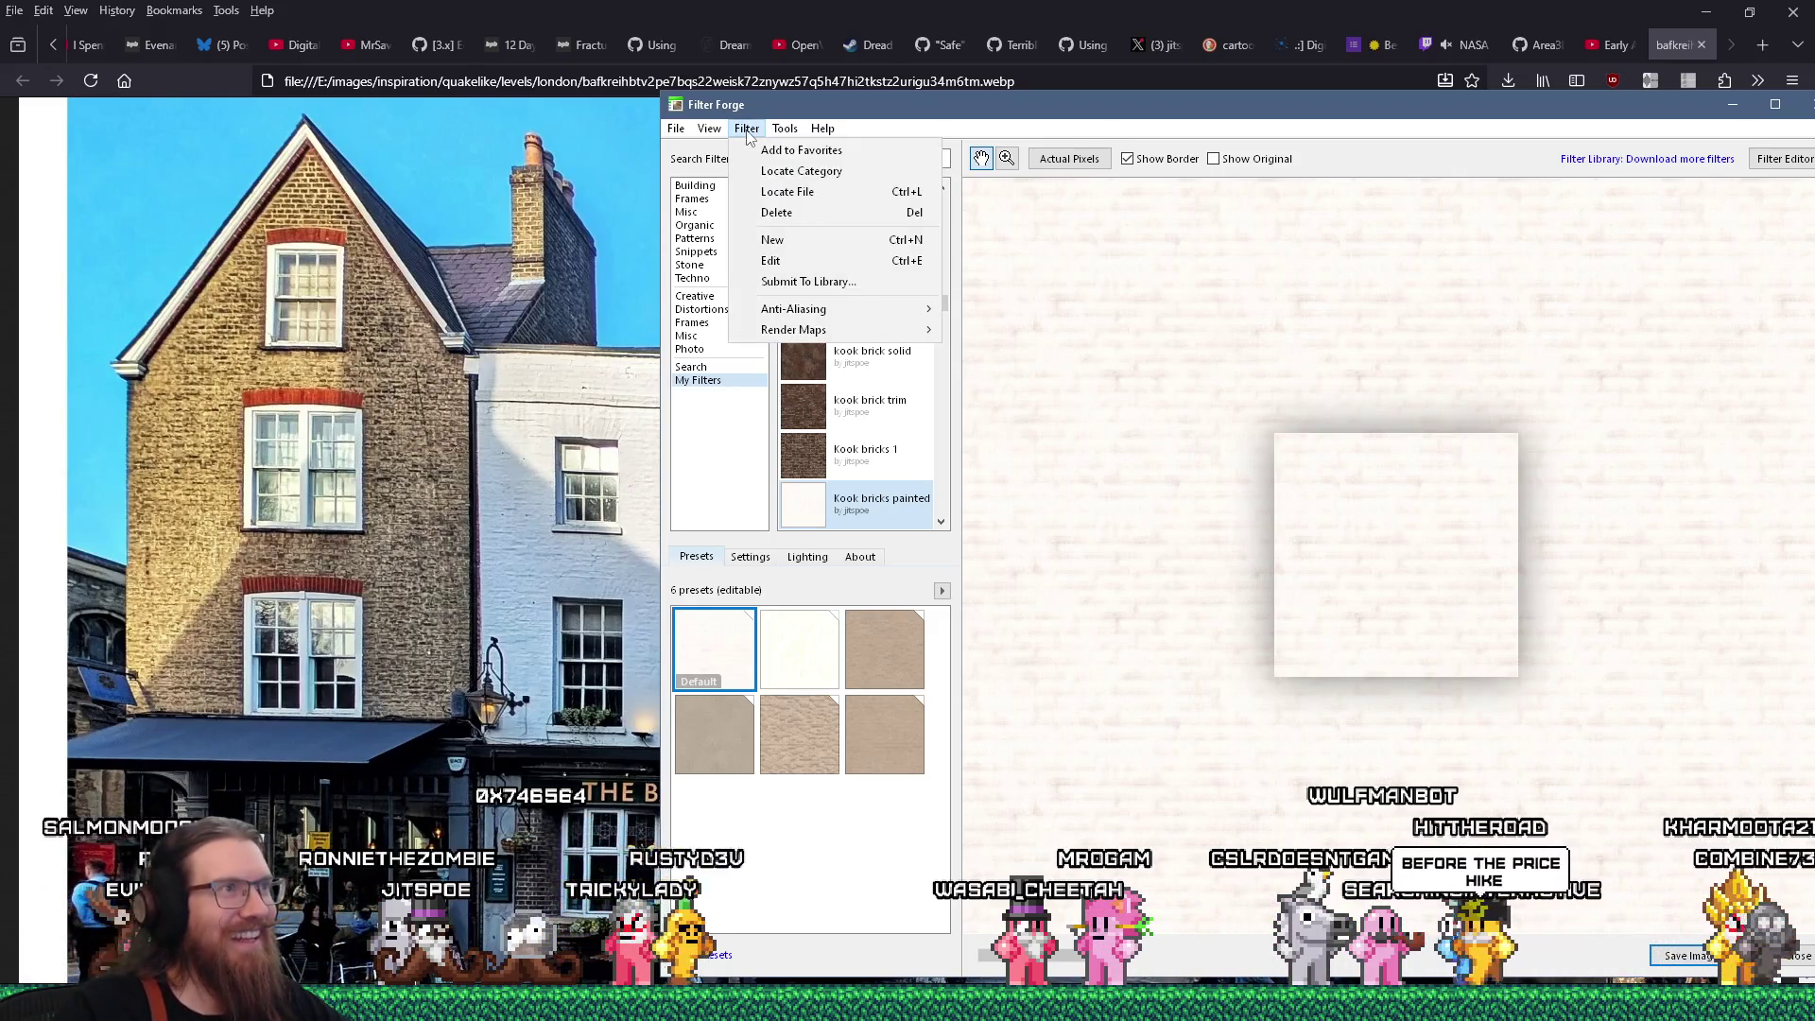
{"action": "mouse_move", "coordinate": [717, 137]}
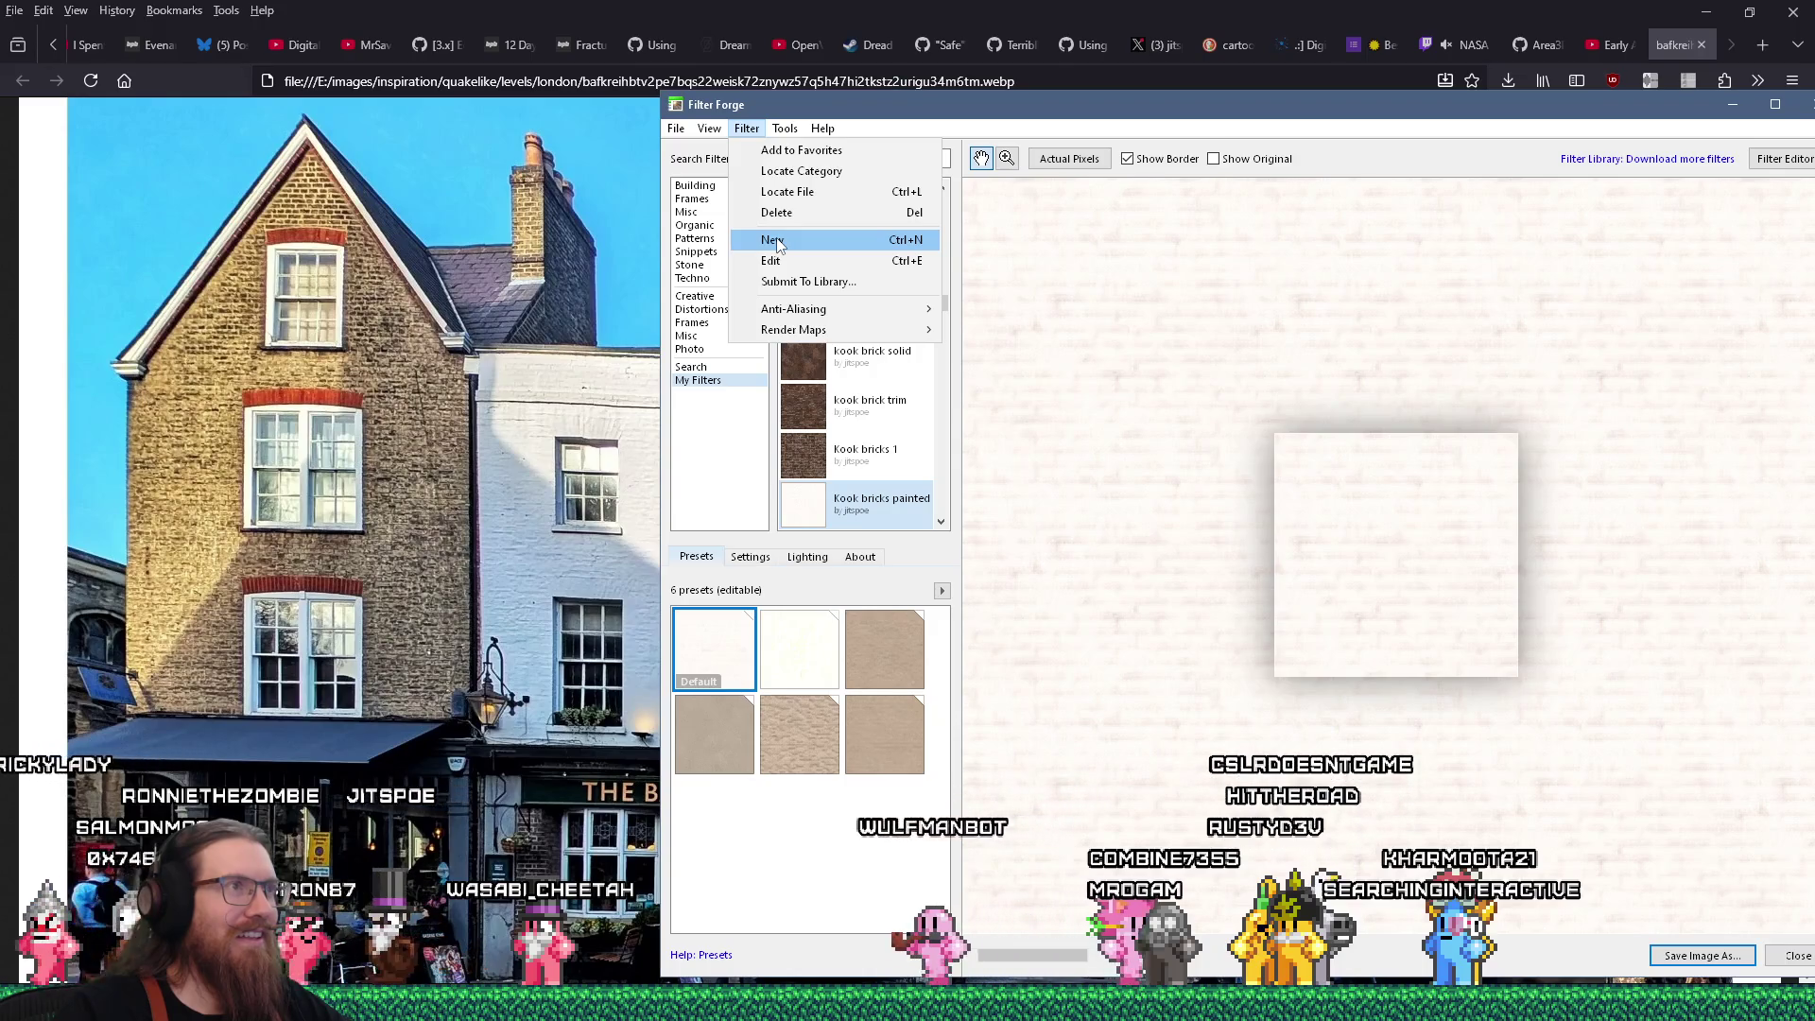
Start Save Image As for the brick image, then switch to the YouTube tab in Firefox
{"action": "left_click", "coordinate": [734, 246]}
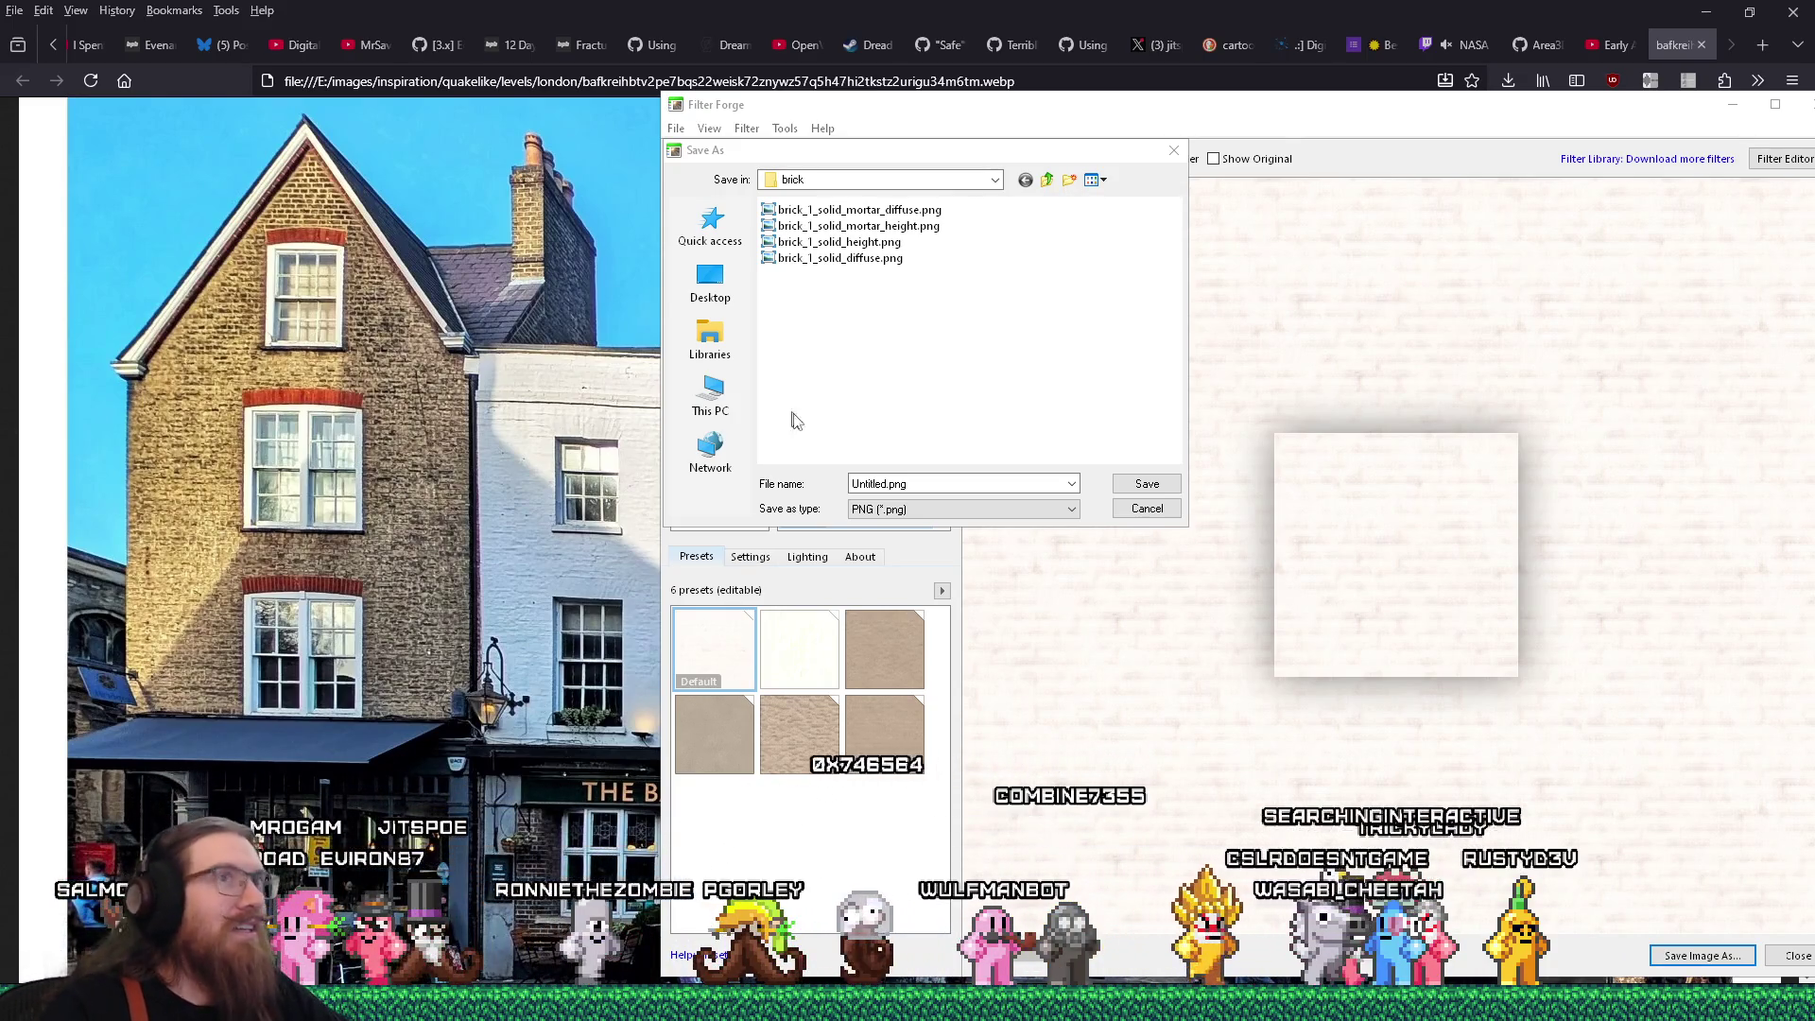
{"action": "left_click", "coordinate": [1675, 45]}
{"action": "left_click", "coordinate": [1612, 41]}
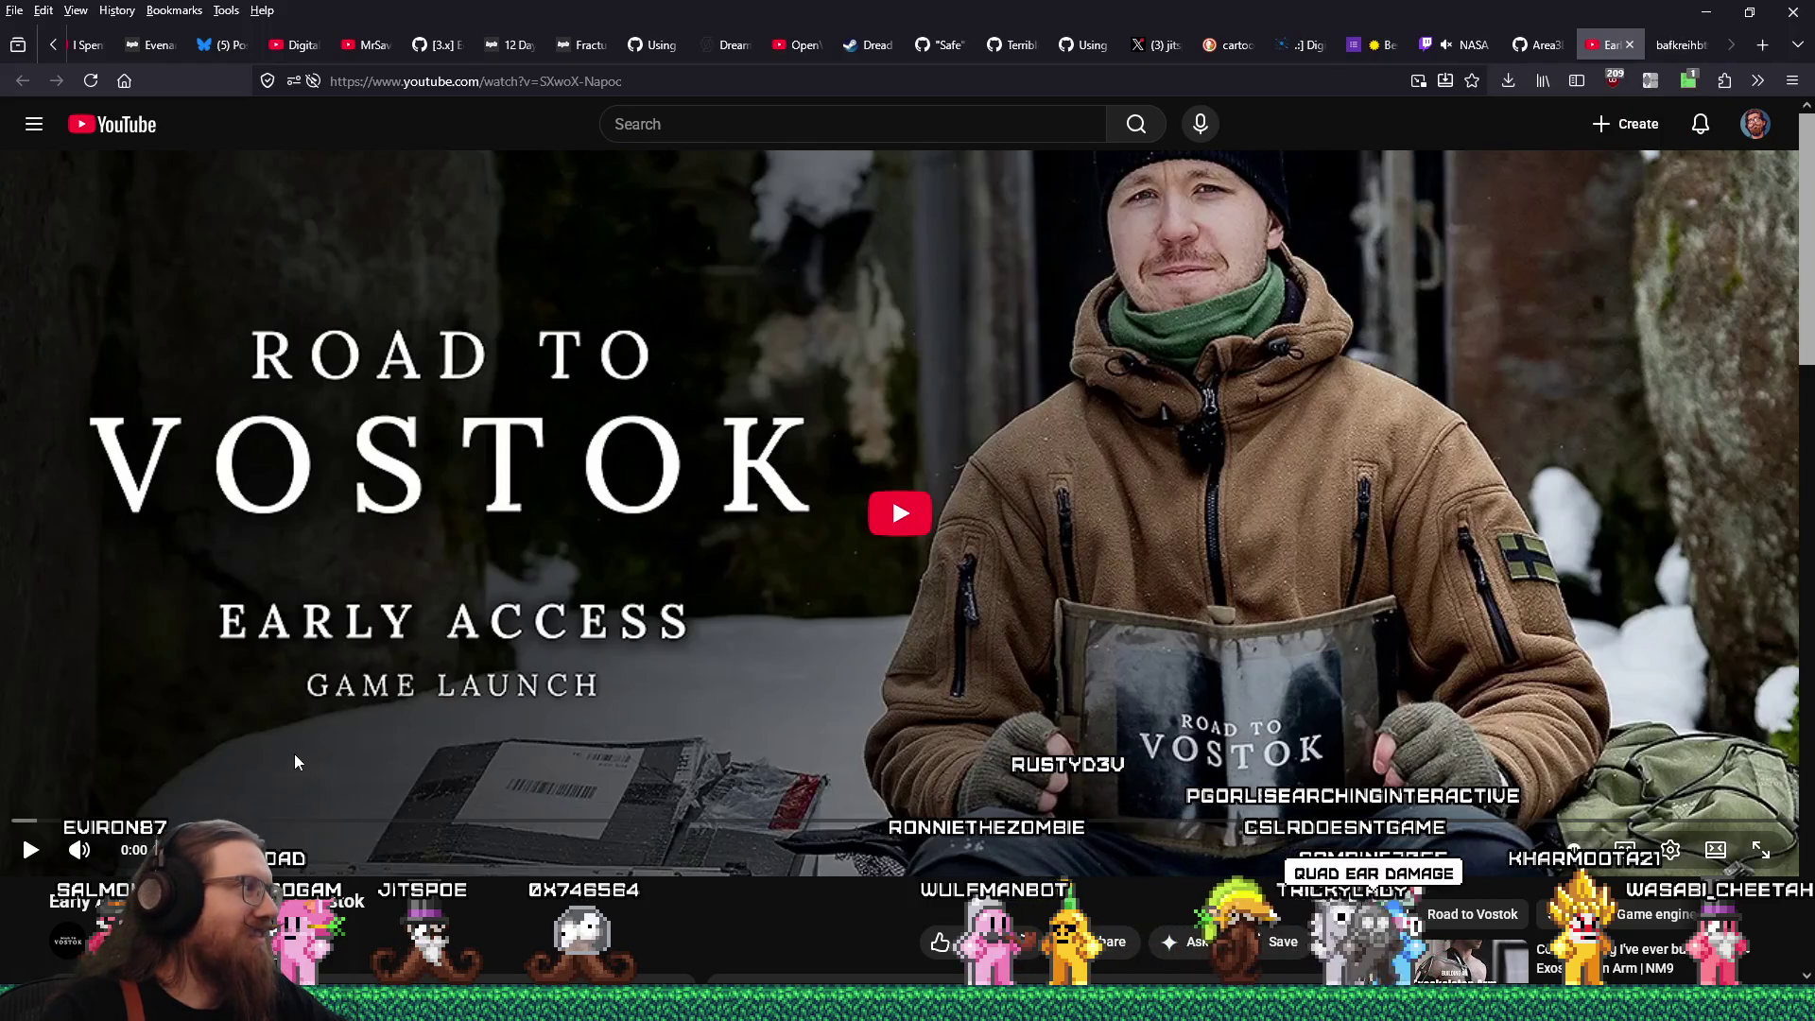
Play the Road to Vostok video and bring up the Jump Cutter speed settings
{"action": "left_click", "coordinate": [895, 510]}
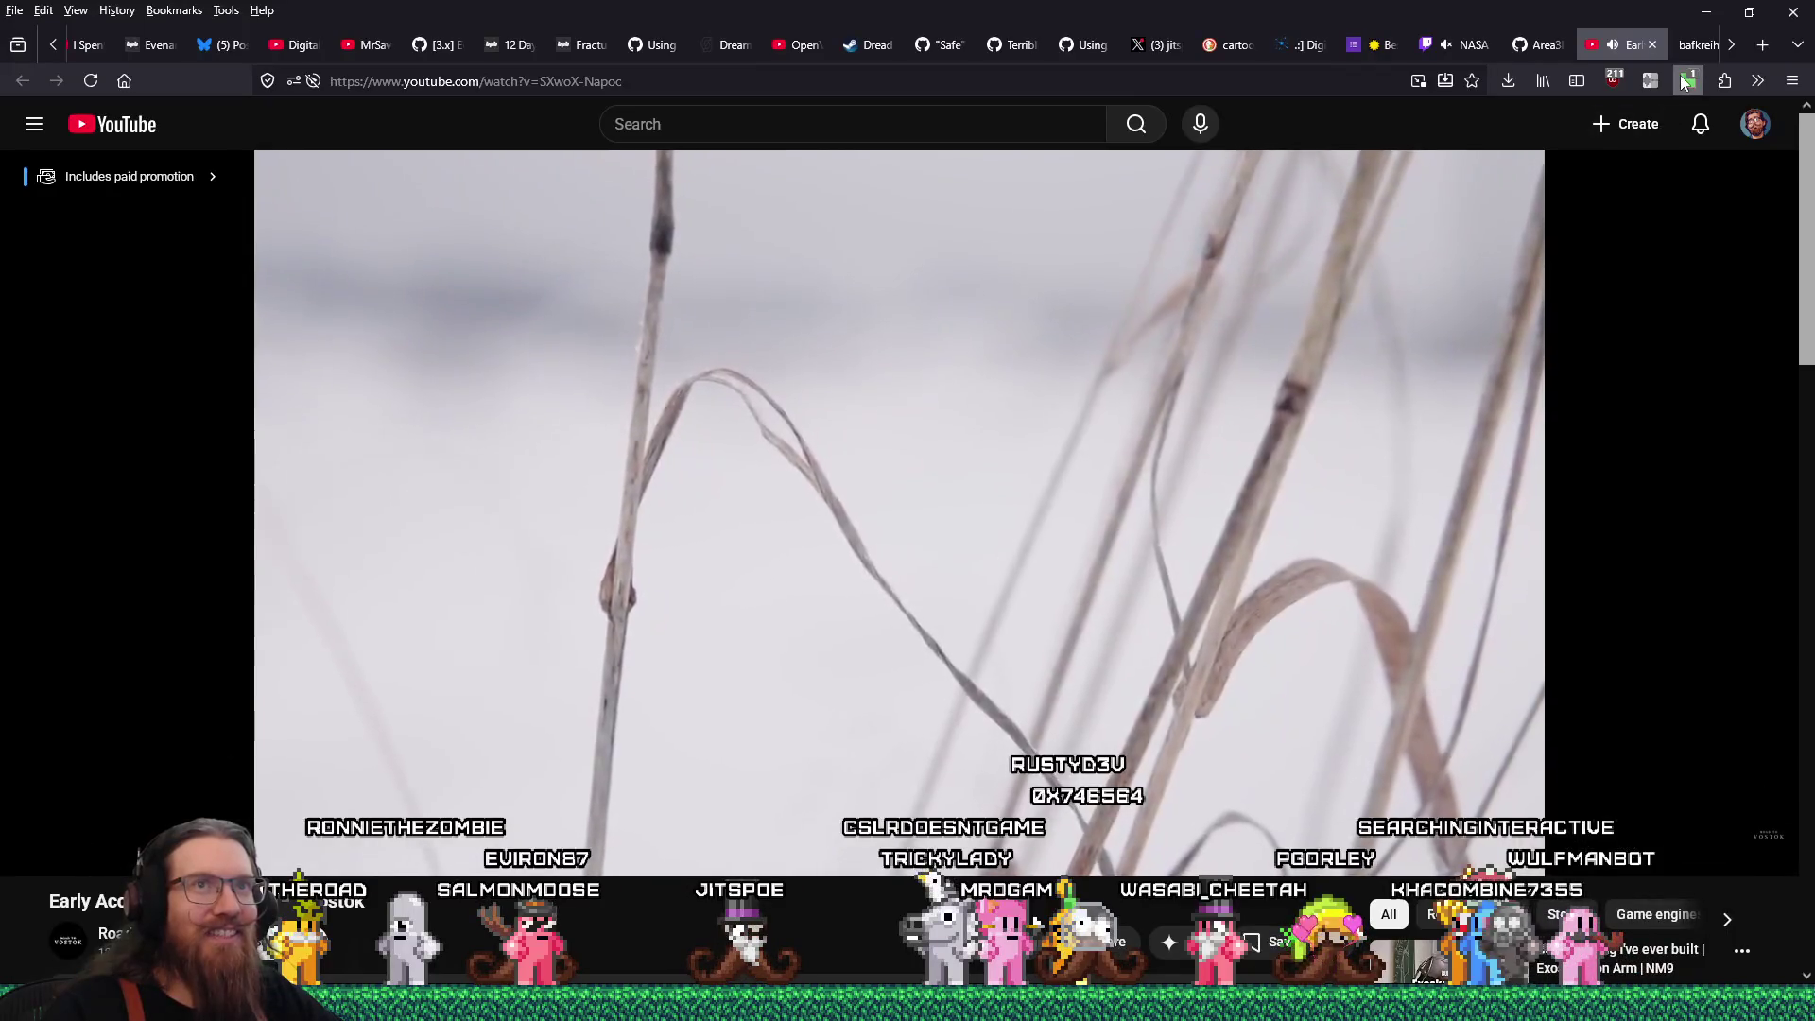
{"action": "left_click", "coordinate": [1689, 80]}
{"action": "left_click", "coordinate": [1650, 81]}
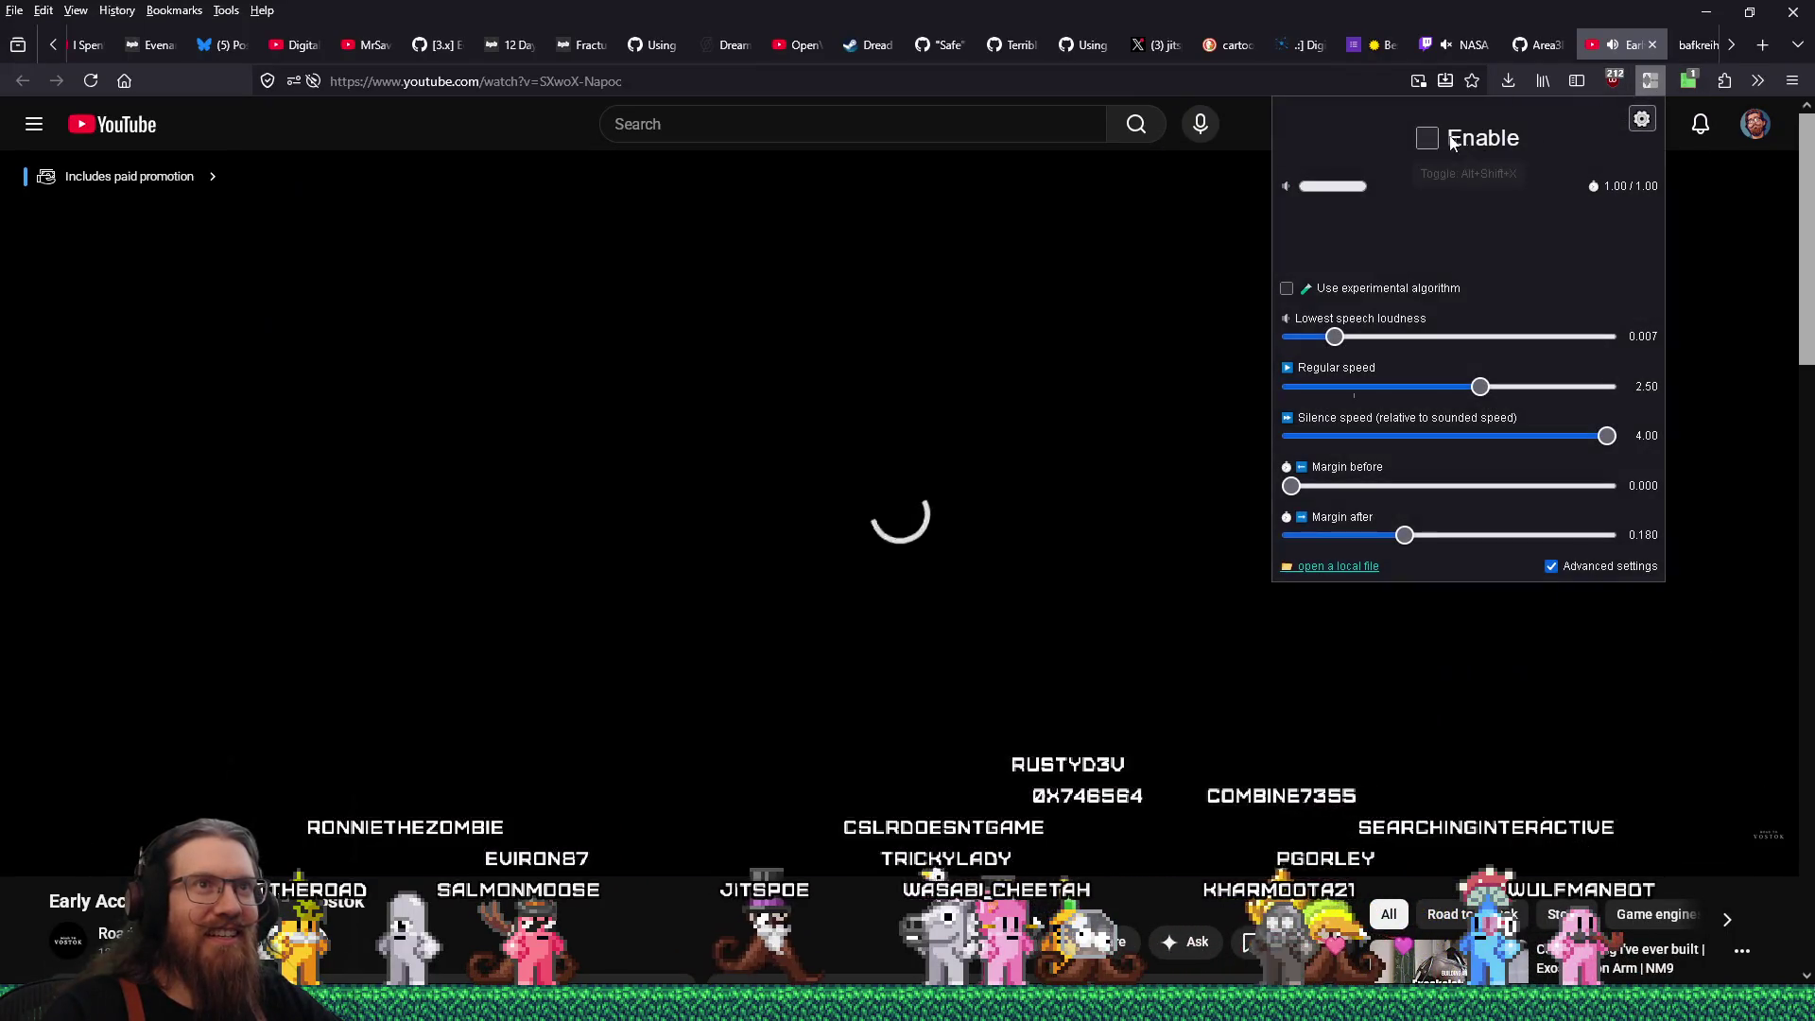
Close the Jump Cutter settings and skip the video ahead
{"action": "key", "text": "Escape"}
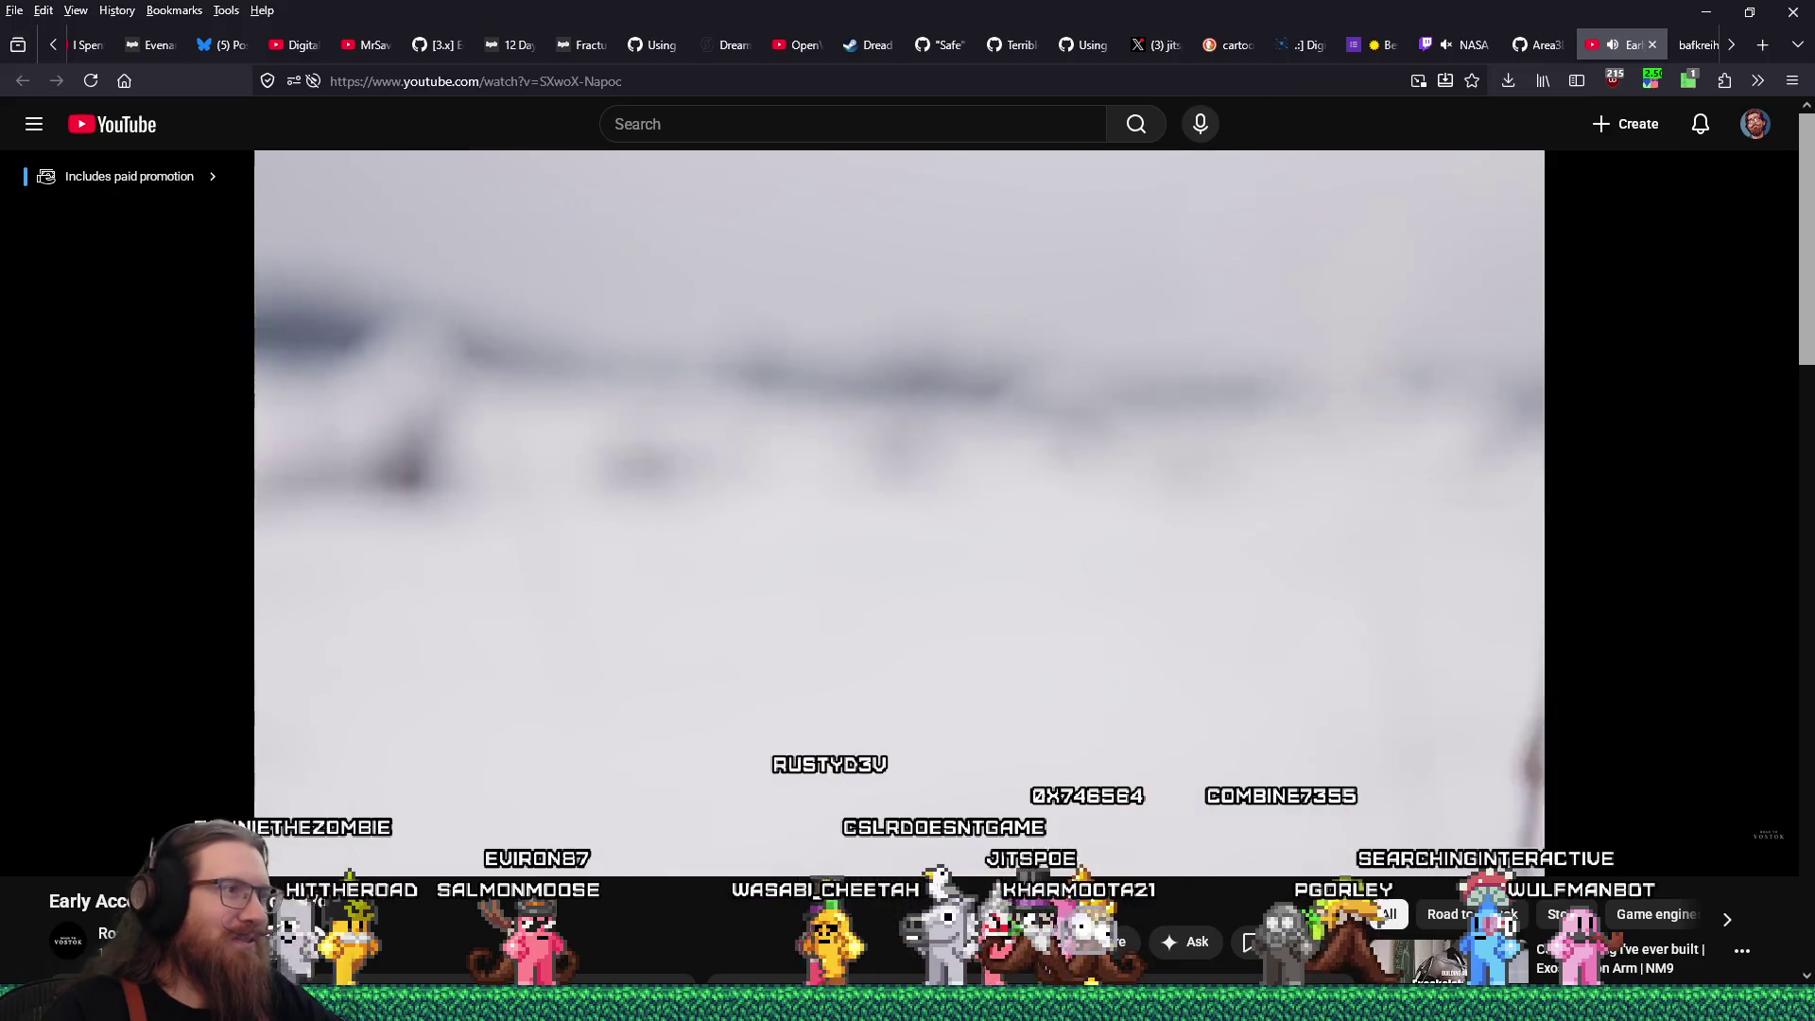
{"action": "left_click_drag", "start_coordinate": [28, 820], "coordinate": [109, 824]}
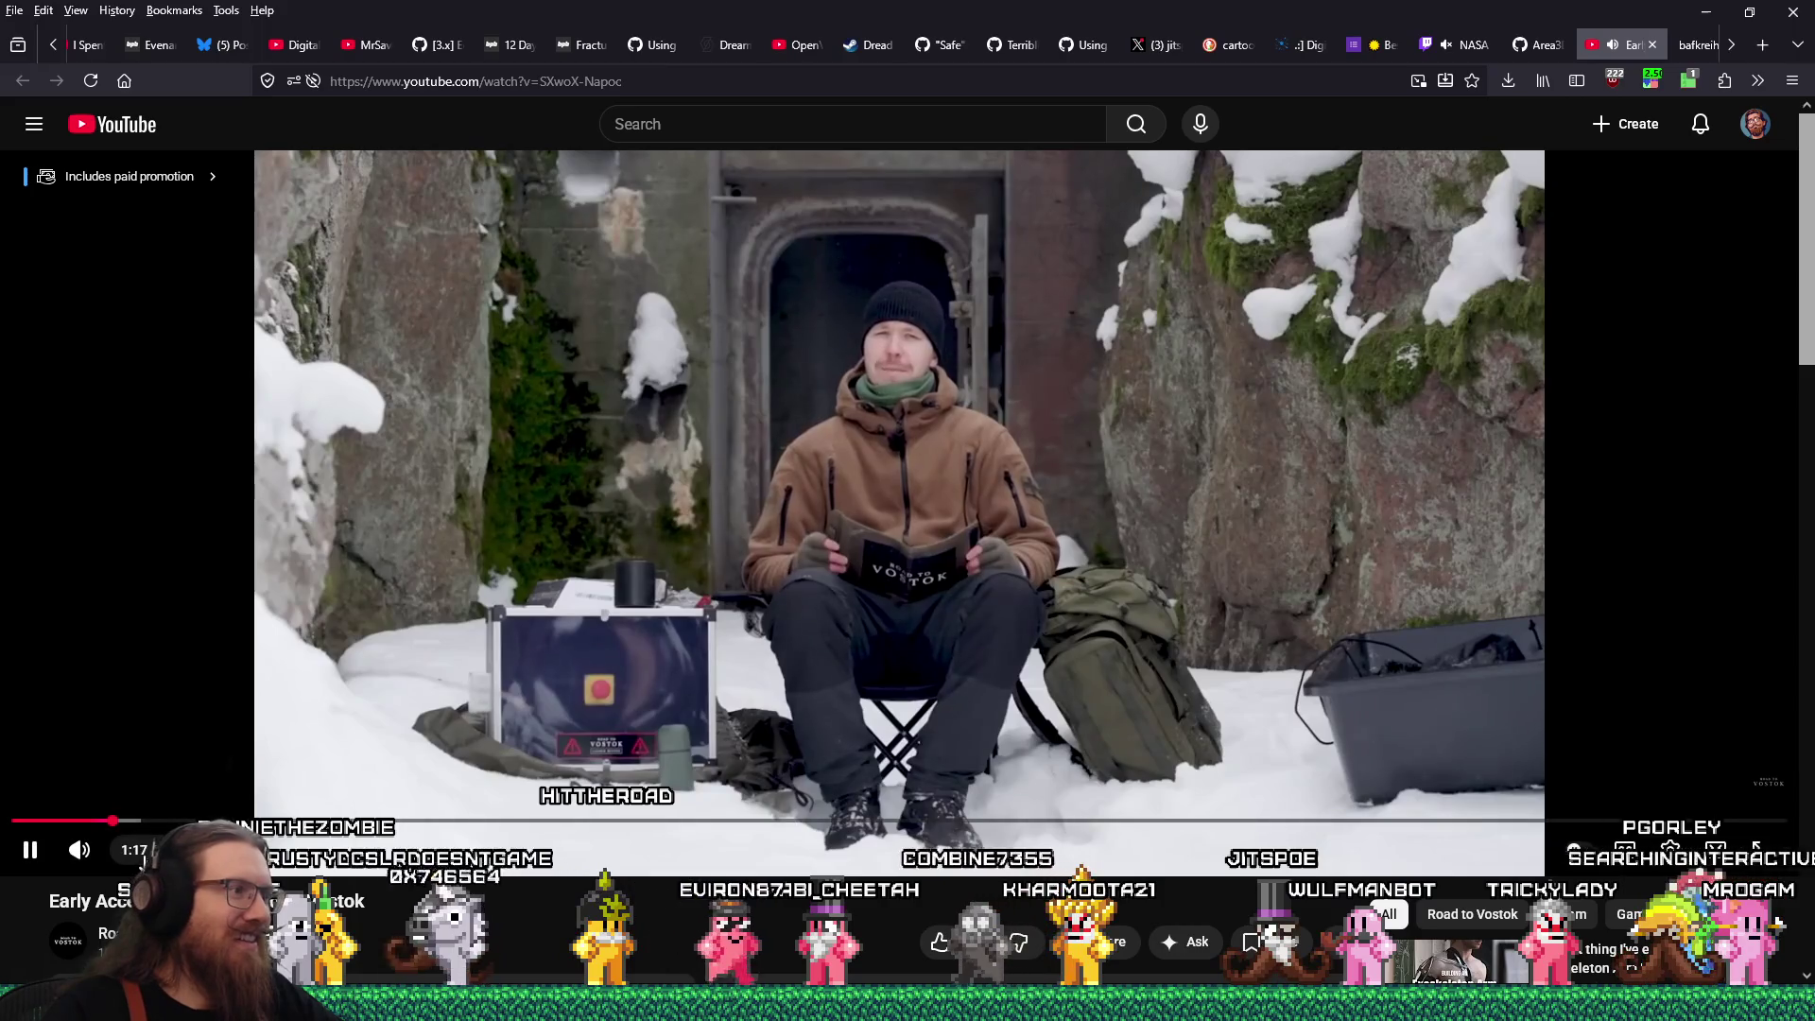
{"action": "mouse_move", "coordinate": [140, 853]}
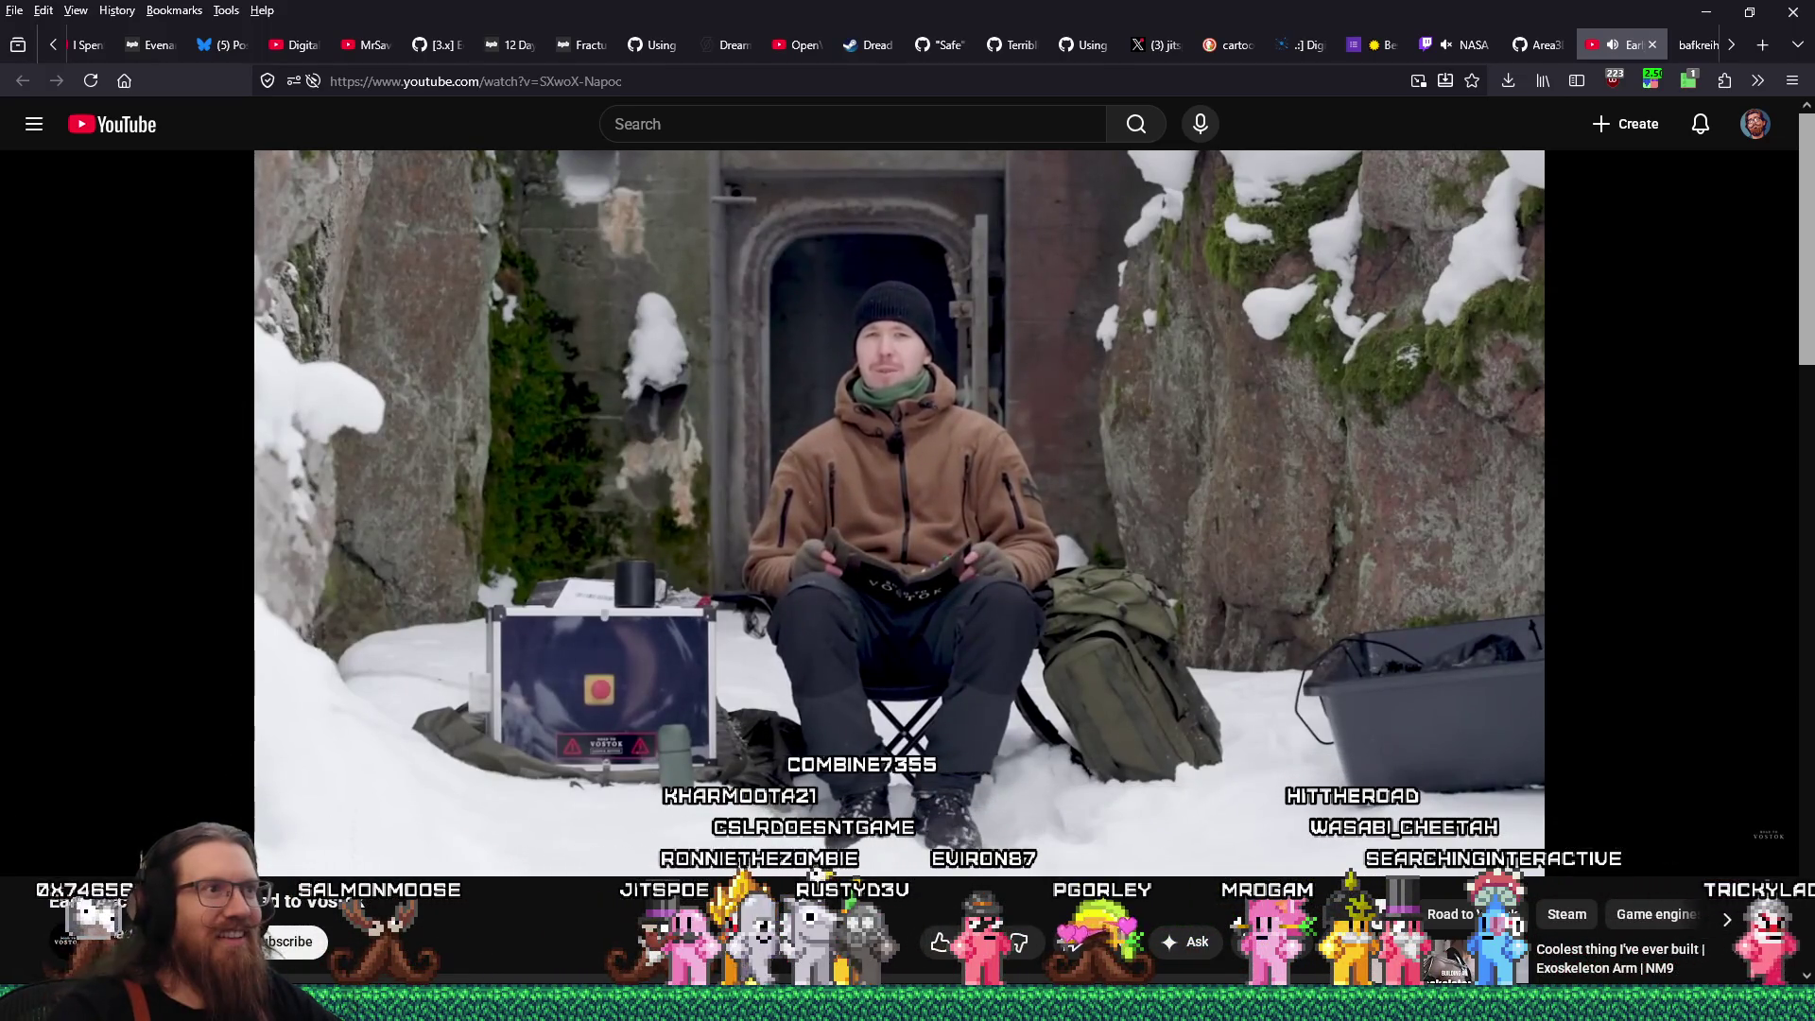
Lower Jump Cutter's regular playback speed to 1.75 and close its settings
{"action": "left_click", "coordinate": [1651, 80]}
{"action": "left_click_drag", "start_coordinate": [1455, 391], "coordinate": [1446, 391]}
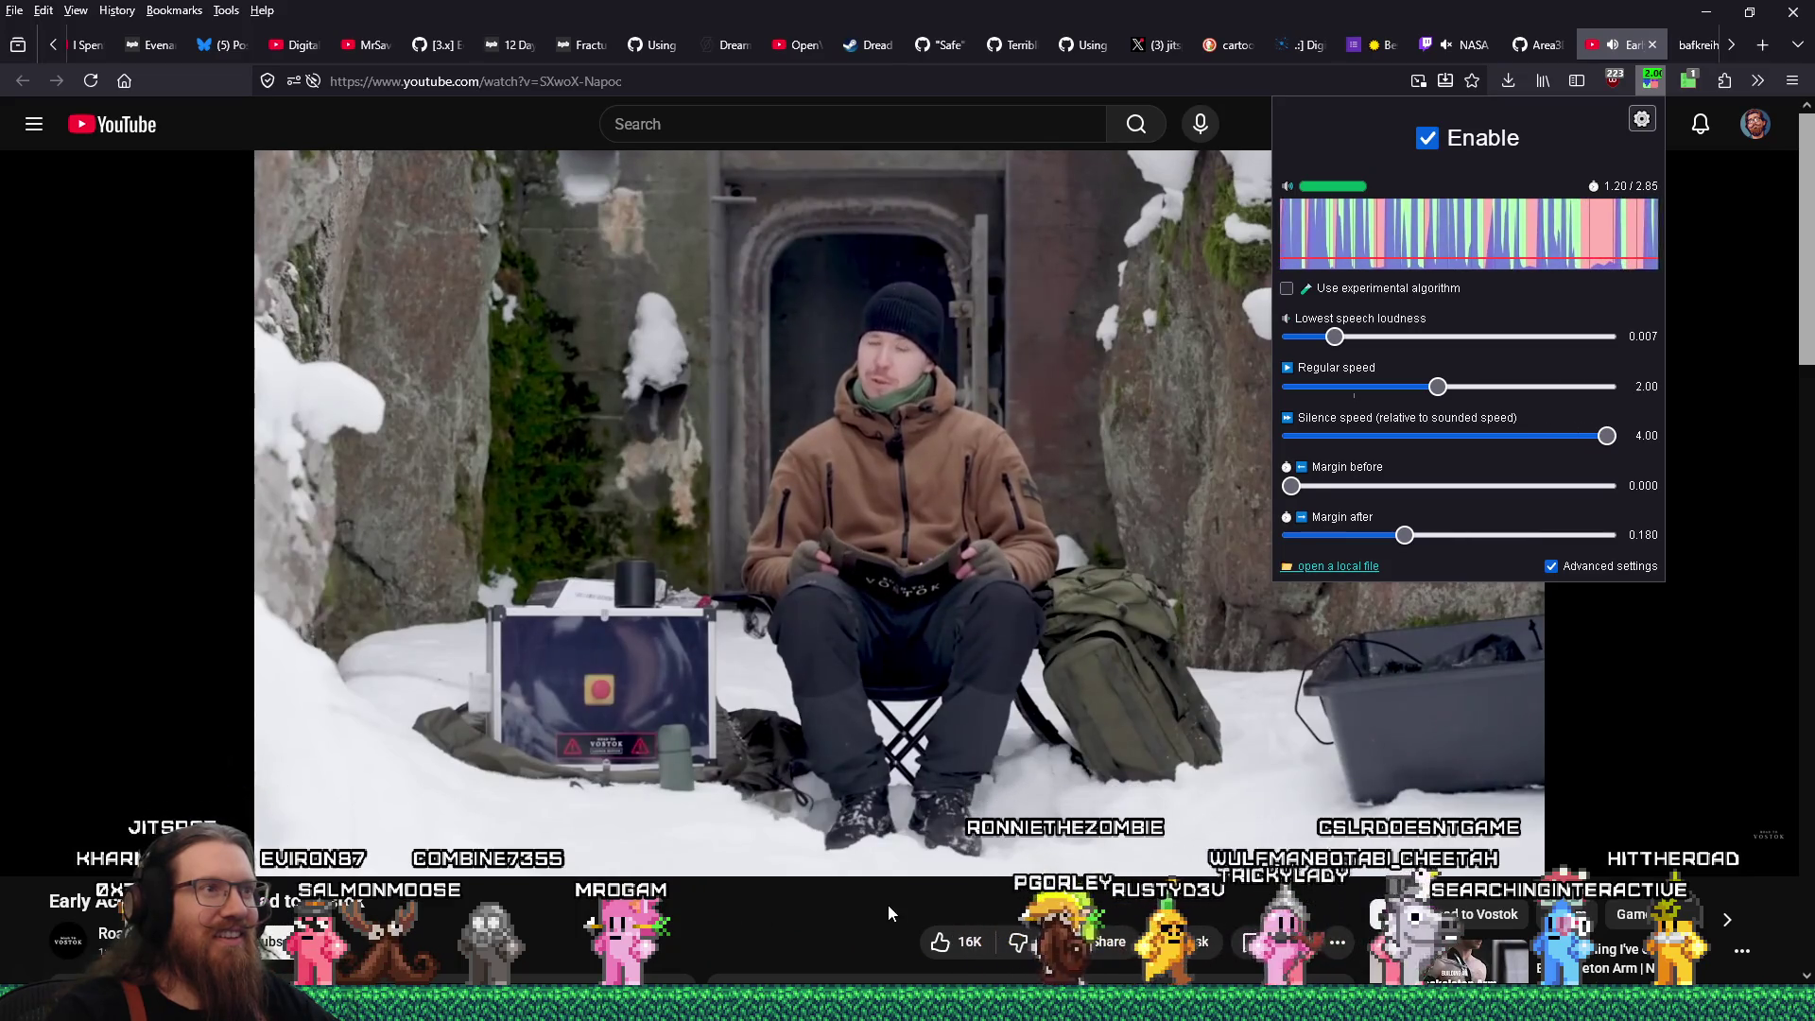
{"action": "left_click", "coordinate": [1436, 389]}
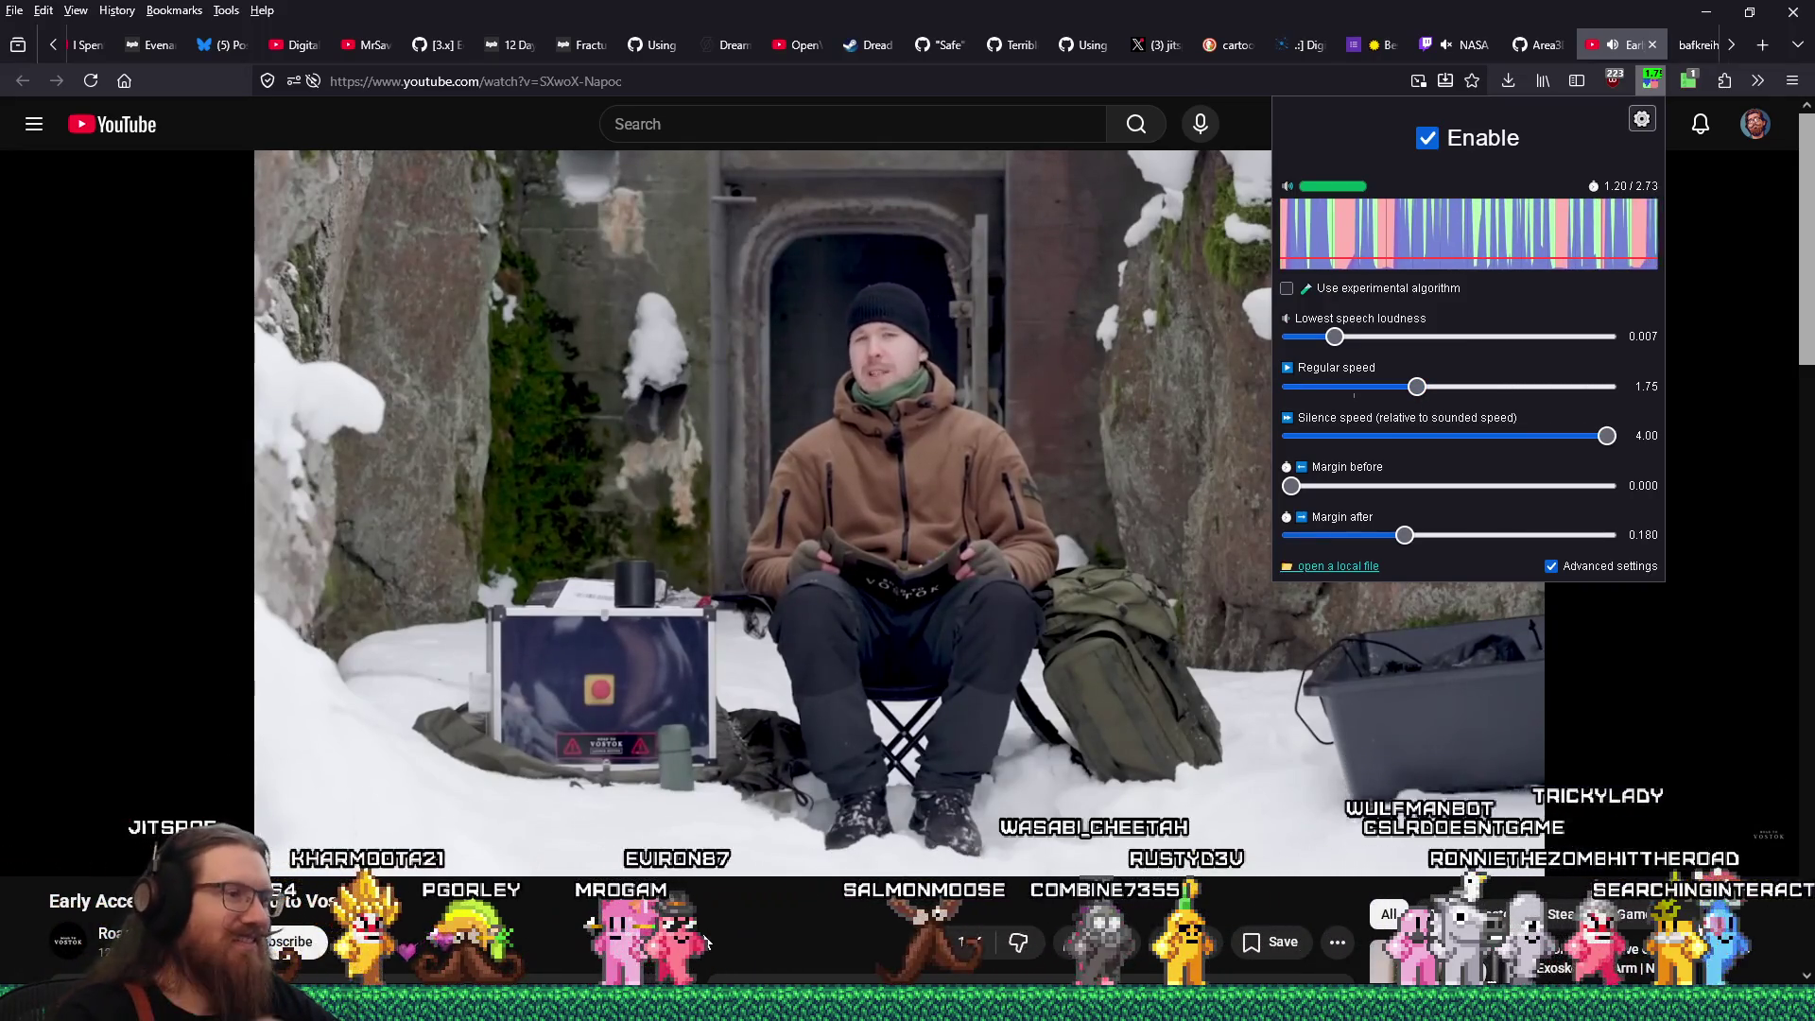
{"action": "key", "text": "Escape"}
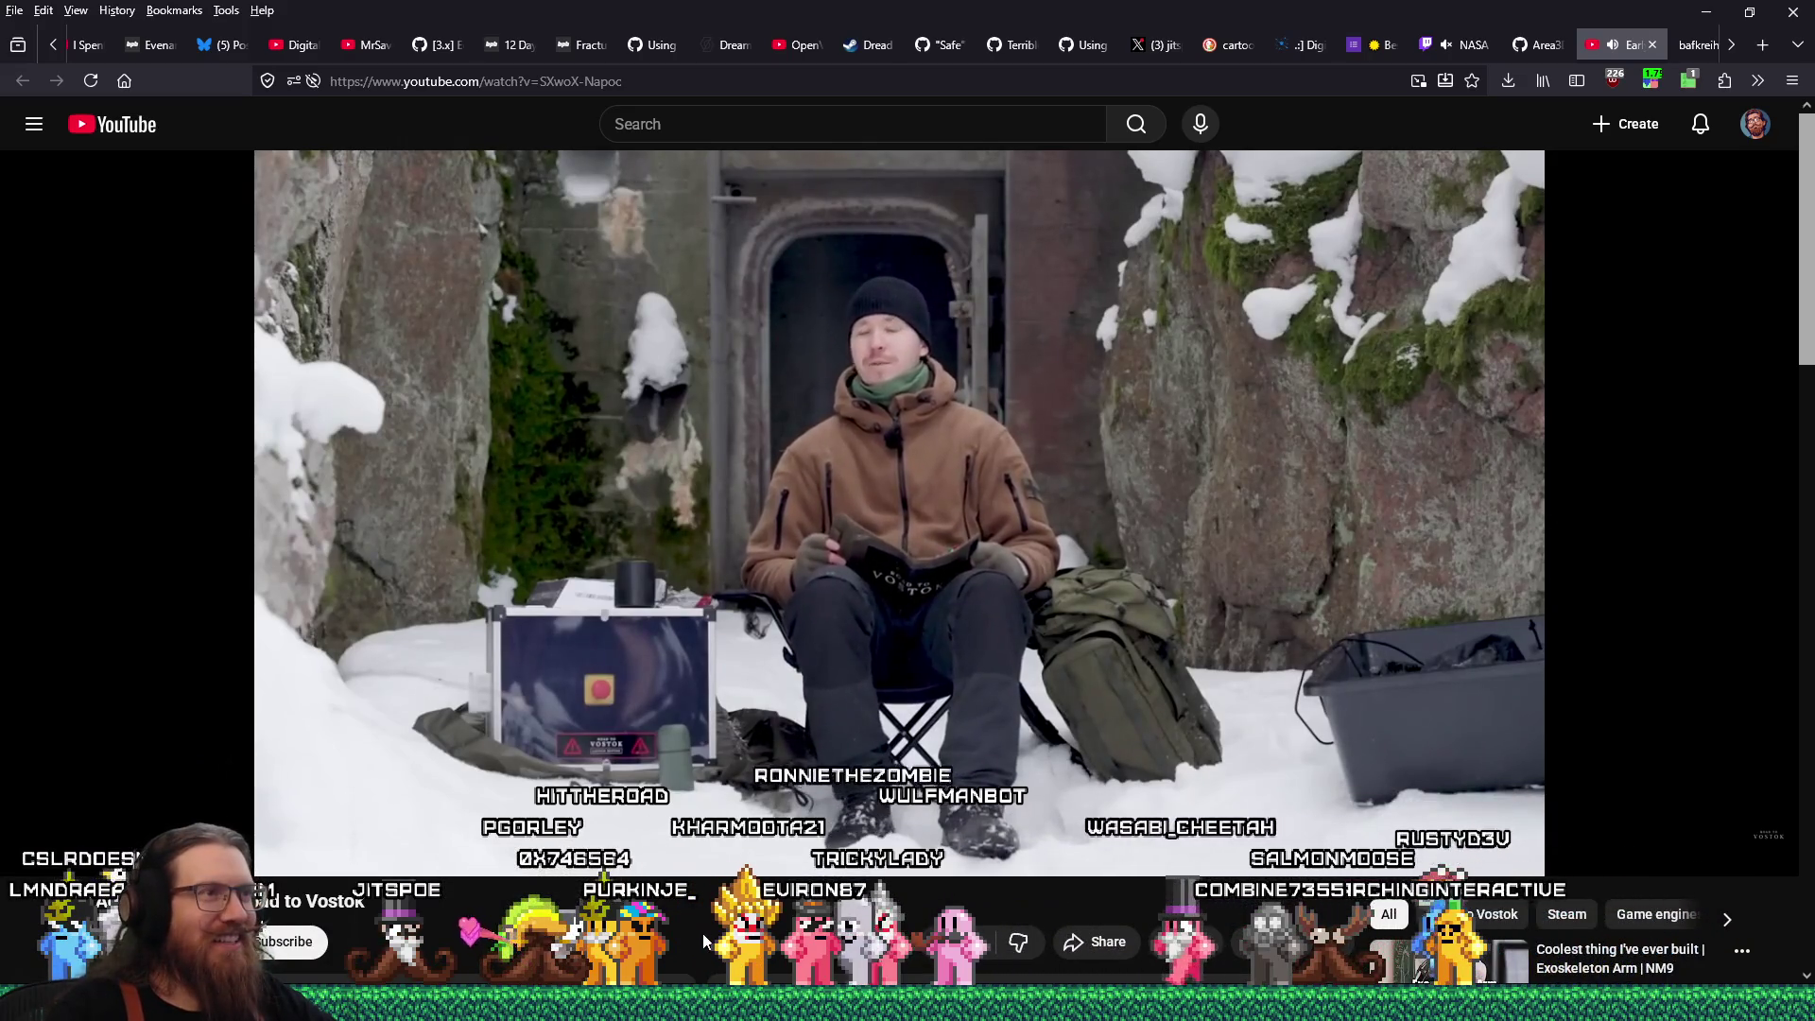
{"action": "mouse_move", "coordinate": [566, 879]}
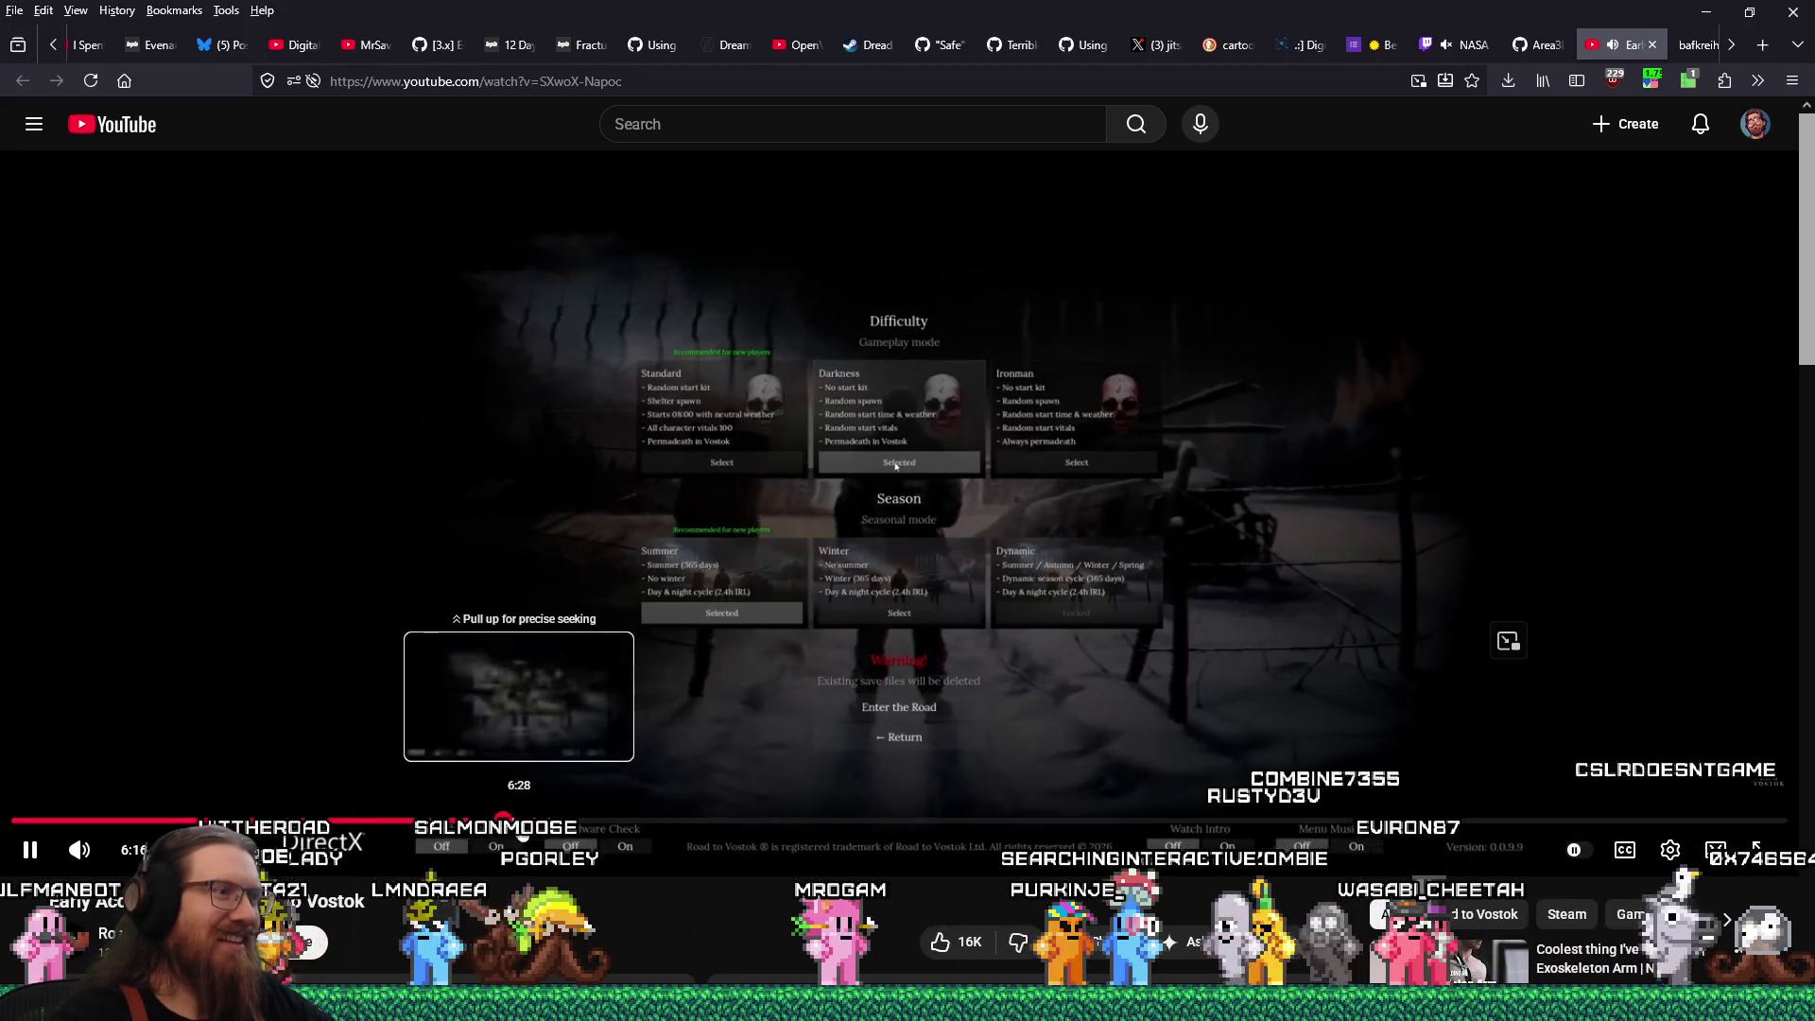
Skip the Road to Vostok video ahead to about 7 minutes, then toward 11:07
{"action": "left_click_drag", "start_coordinate": [529, 822], "coordinate": [609, 829]}
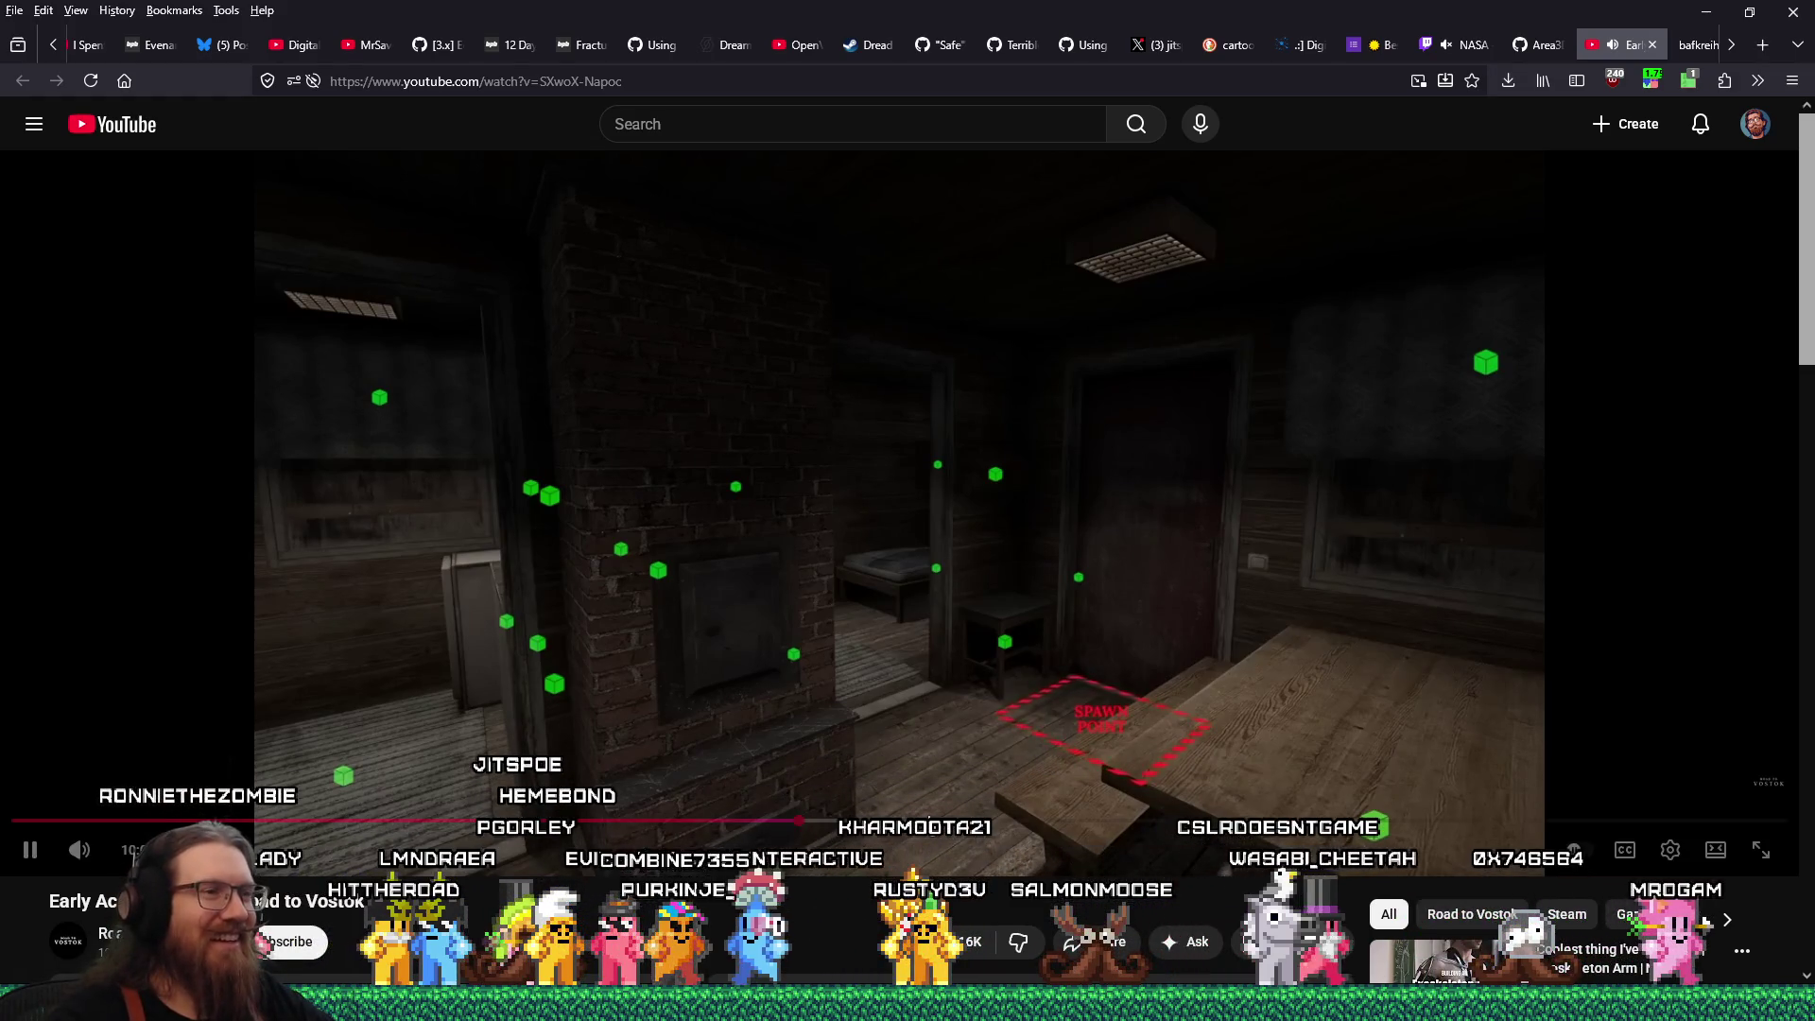
{"action": "mouse_move", "coordinate": [1117, 750]}
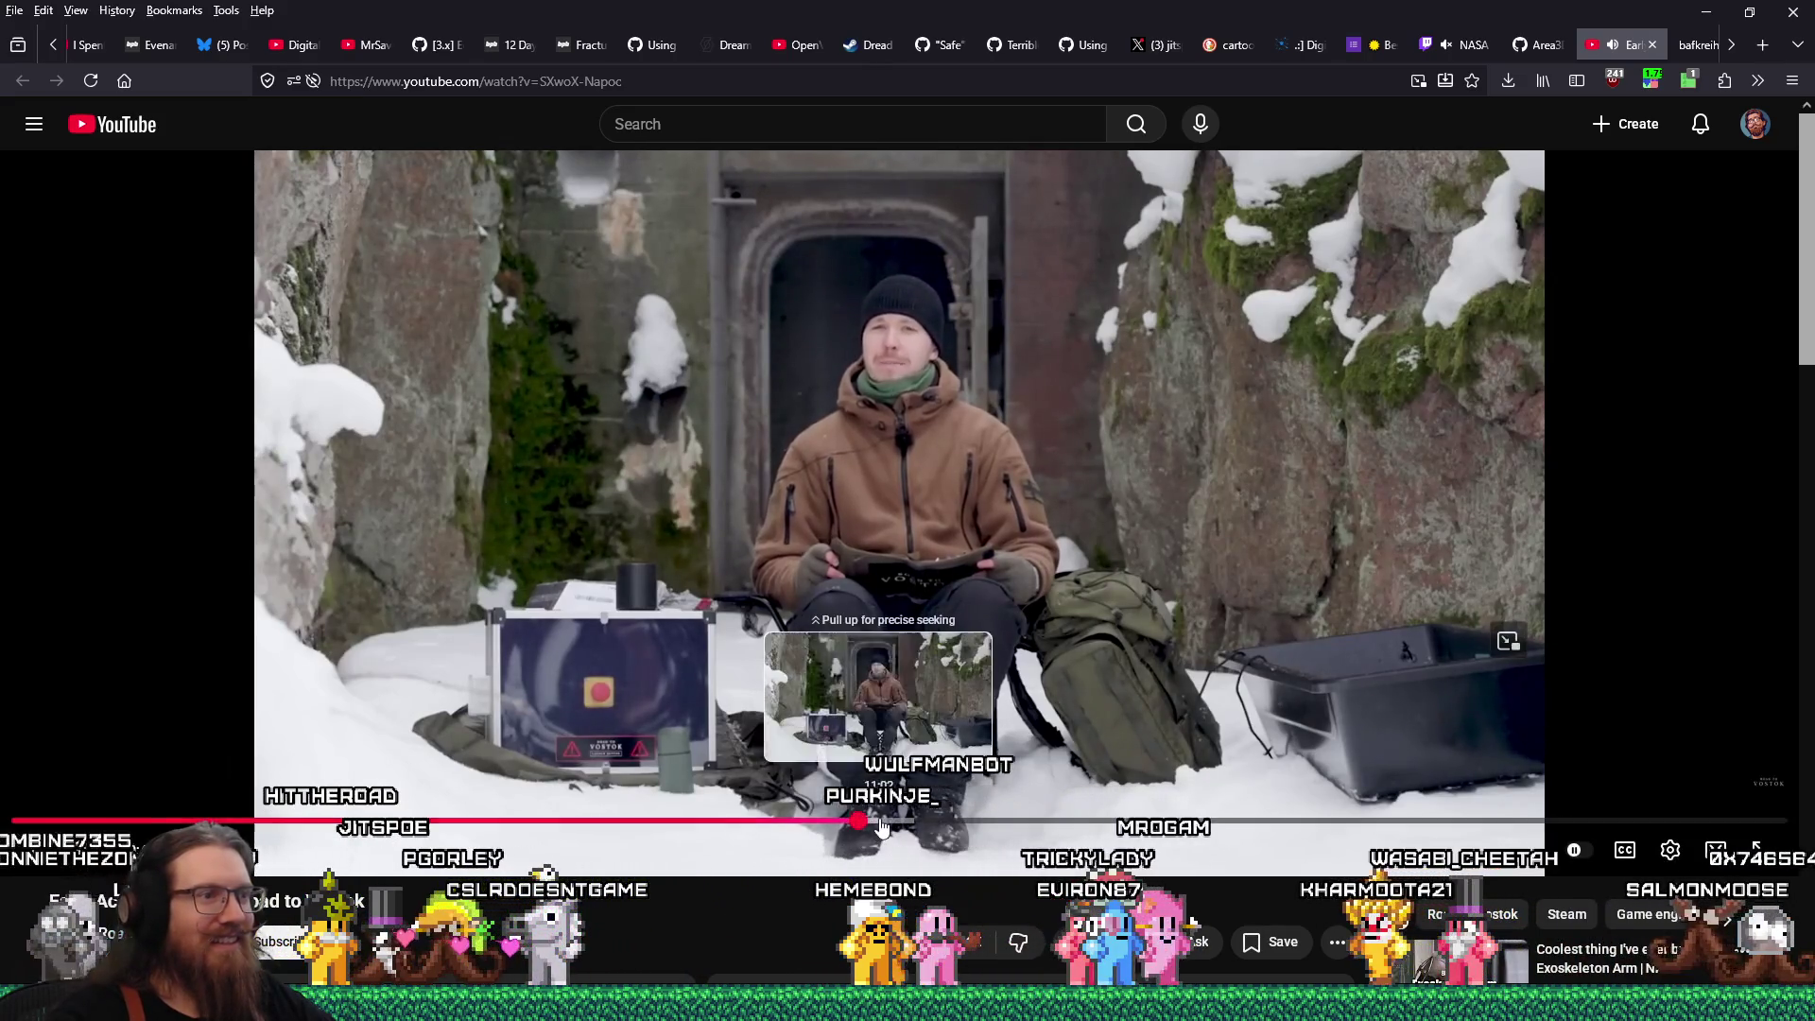
{"action": "left_click_drag", "start_coordinate": [860, 821], "coordinate": [906, 830]}
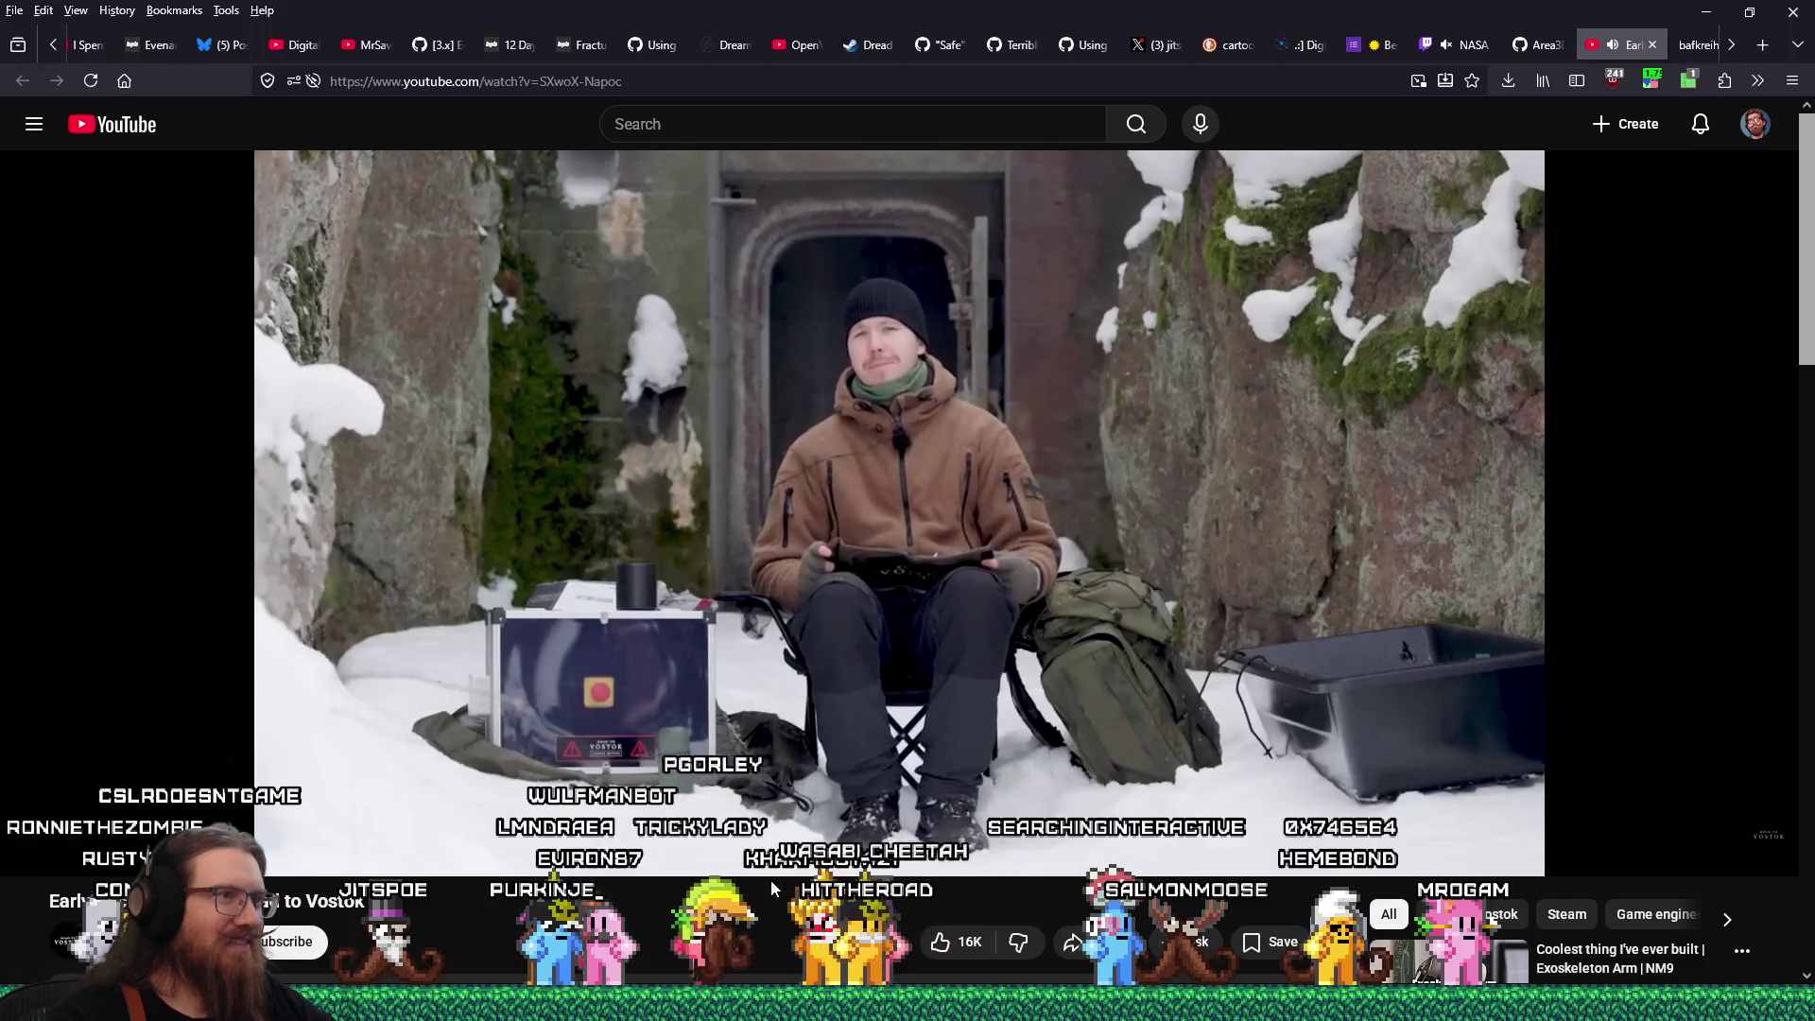
Scroll the YouTube page down and back up while the video plays
{"action": "scroll", "coordinate": [770, 879], "scroll_direction": "down", "scroll_amount": 2}
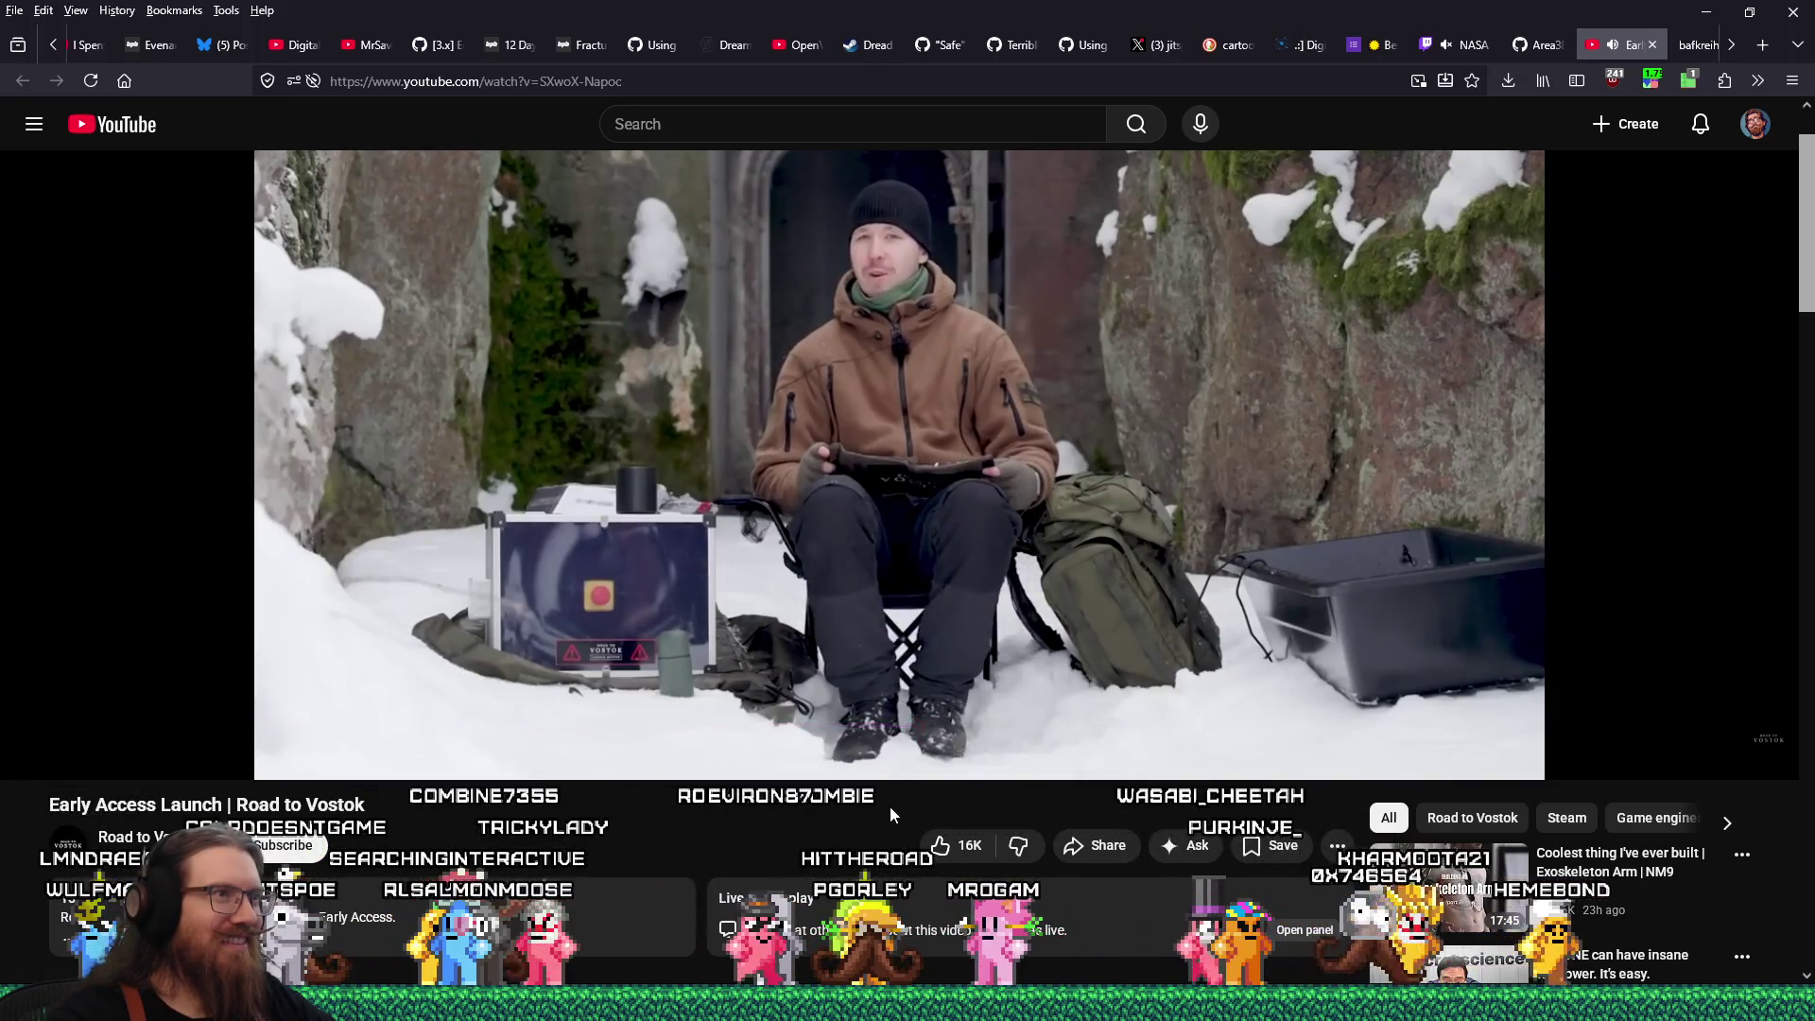
{"action": "scroll", "coordinate": [890, 806], "scroll_direction": "up", "scroll_amount": 1}
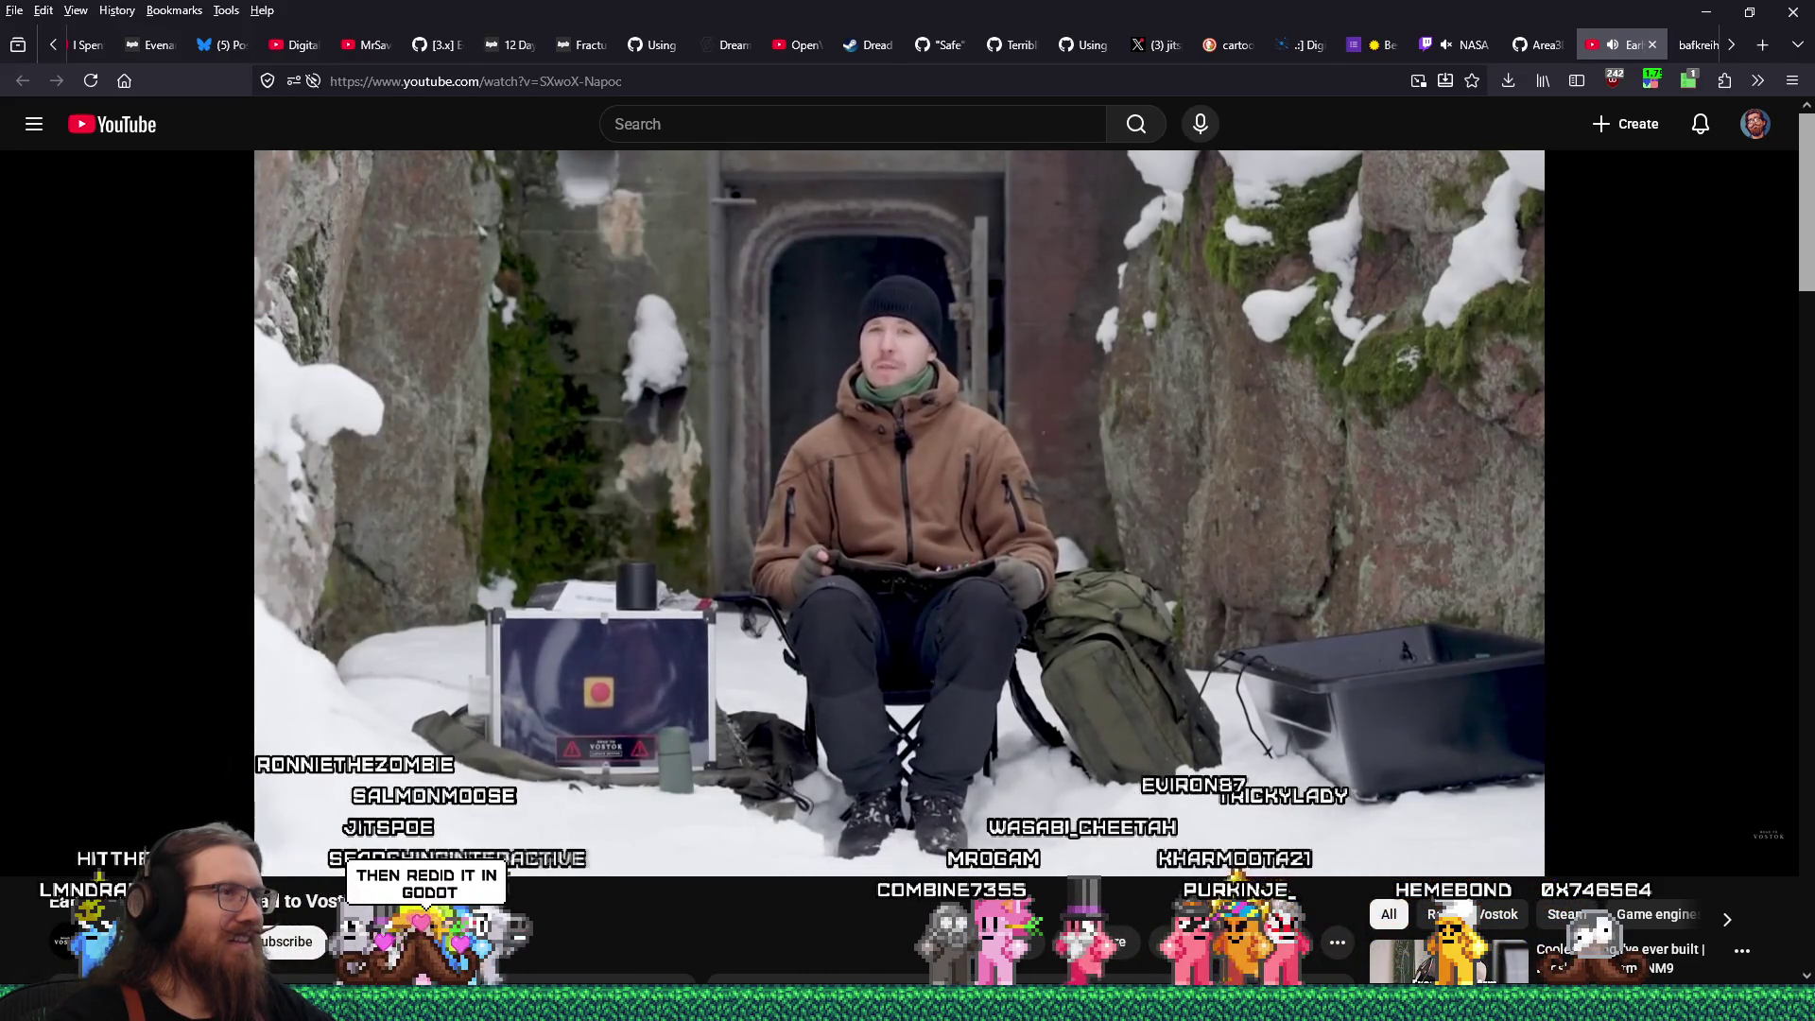
Seek the video further ahead, past 13:51 to around 17 minutes
{"action": "left_click_drag", "start_coordinate": [879, 821], "coordinate": [980, 832]}
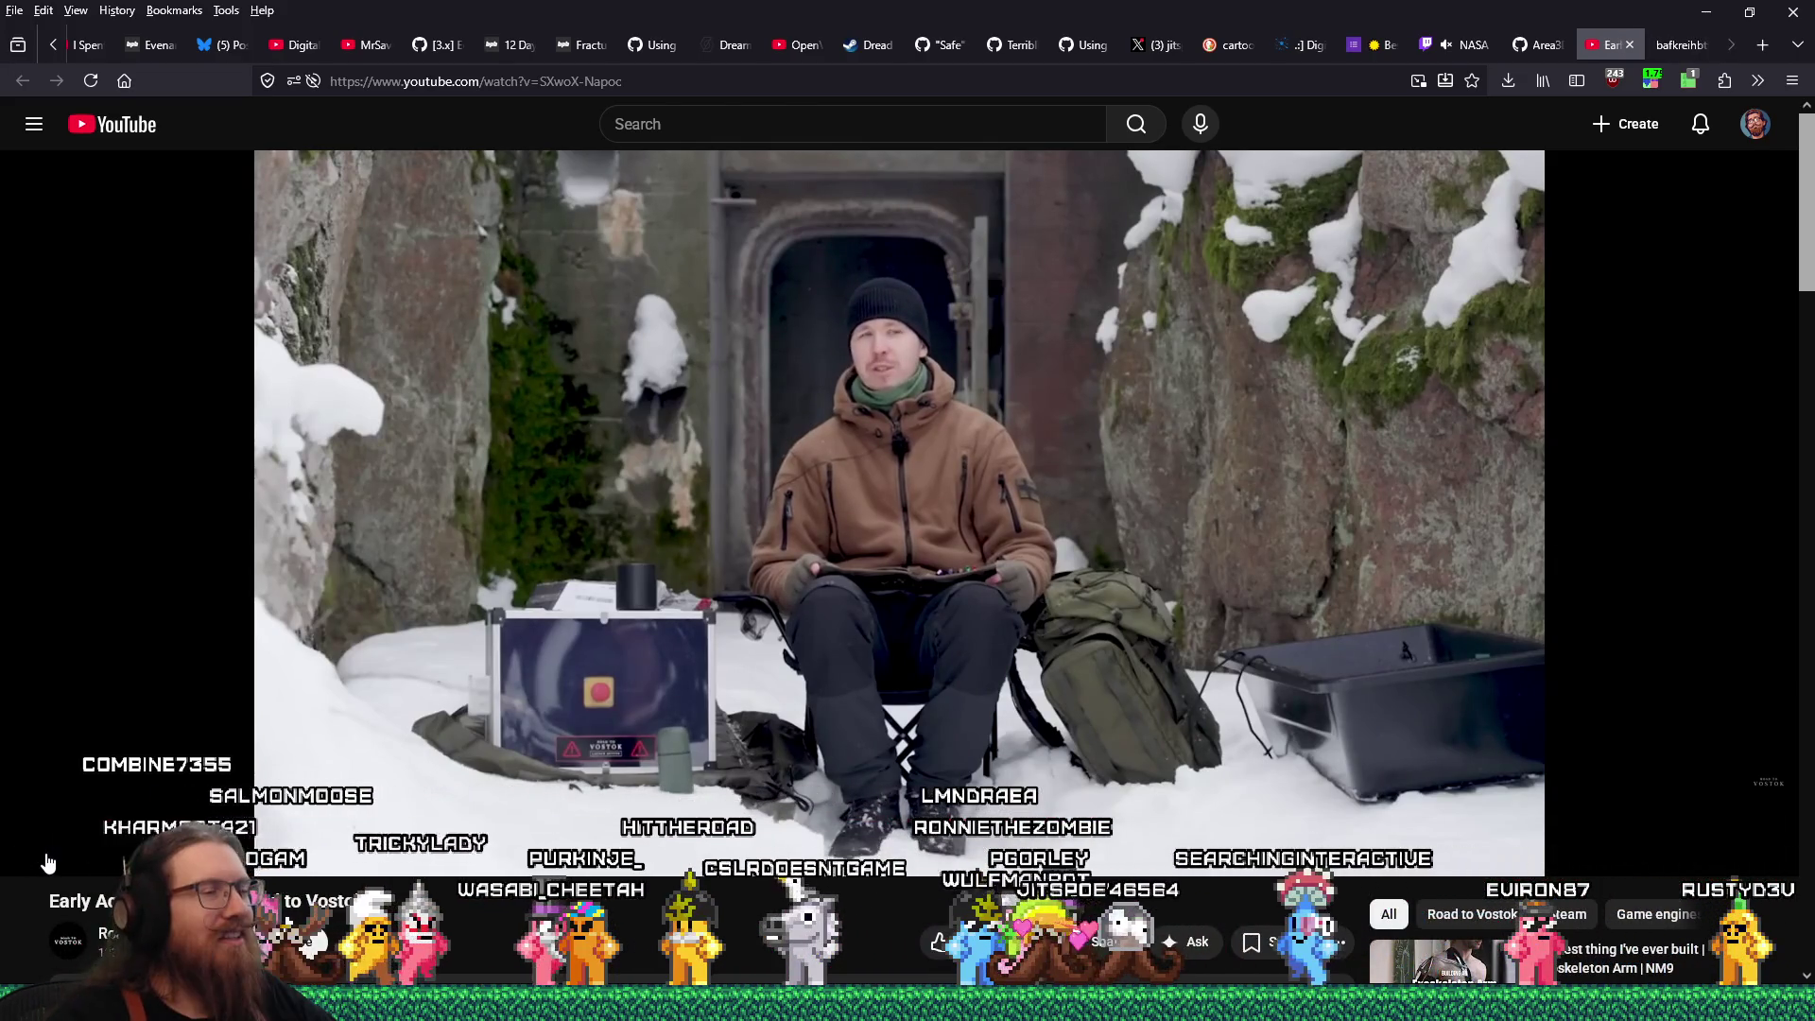
{"action": "left_click_drag", "start_coordinate": [1064, 820], "coordinate": [1382, 820]}
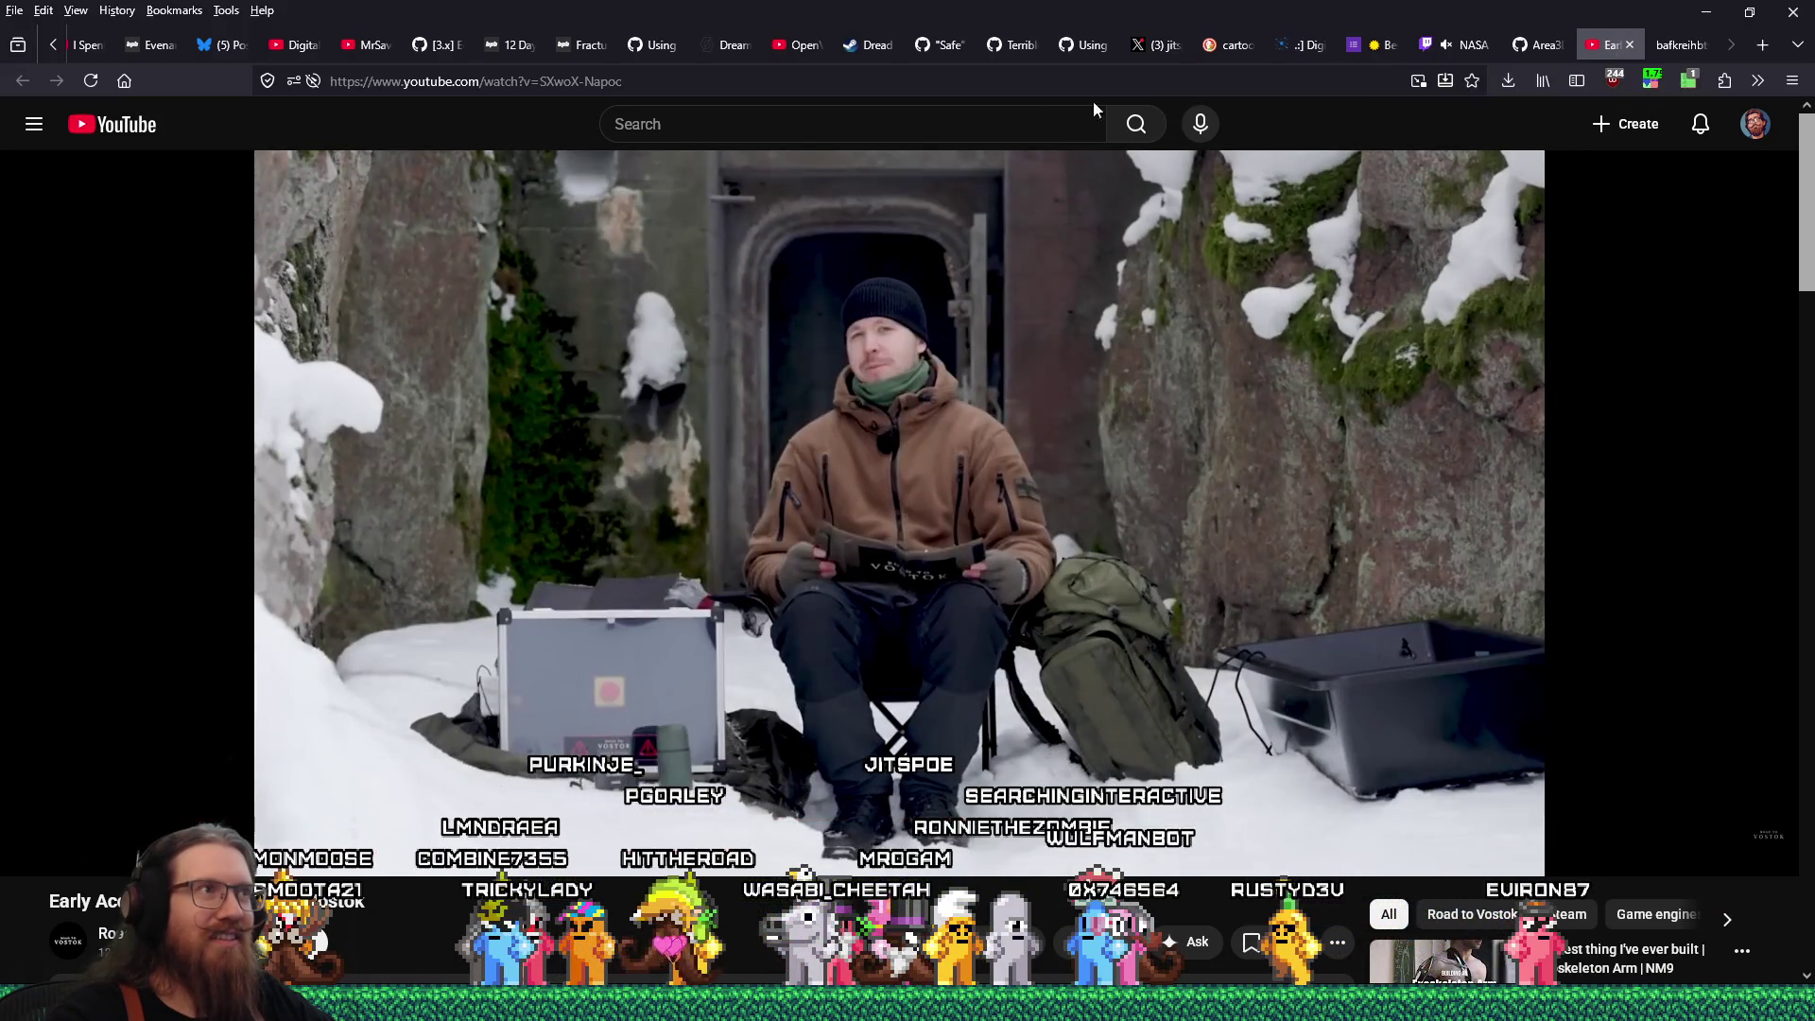
Close the YouTube tab and return to Filter Forge's Save As dialog for the brick folder
{"action": "right_click", "coordinate": [773, 80]}
{"action": "left_click", "coordinate": [813, 144]}
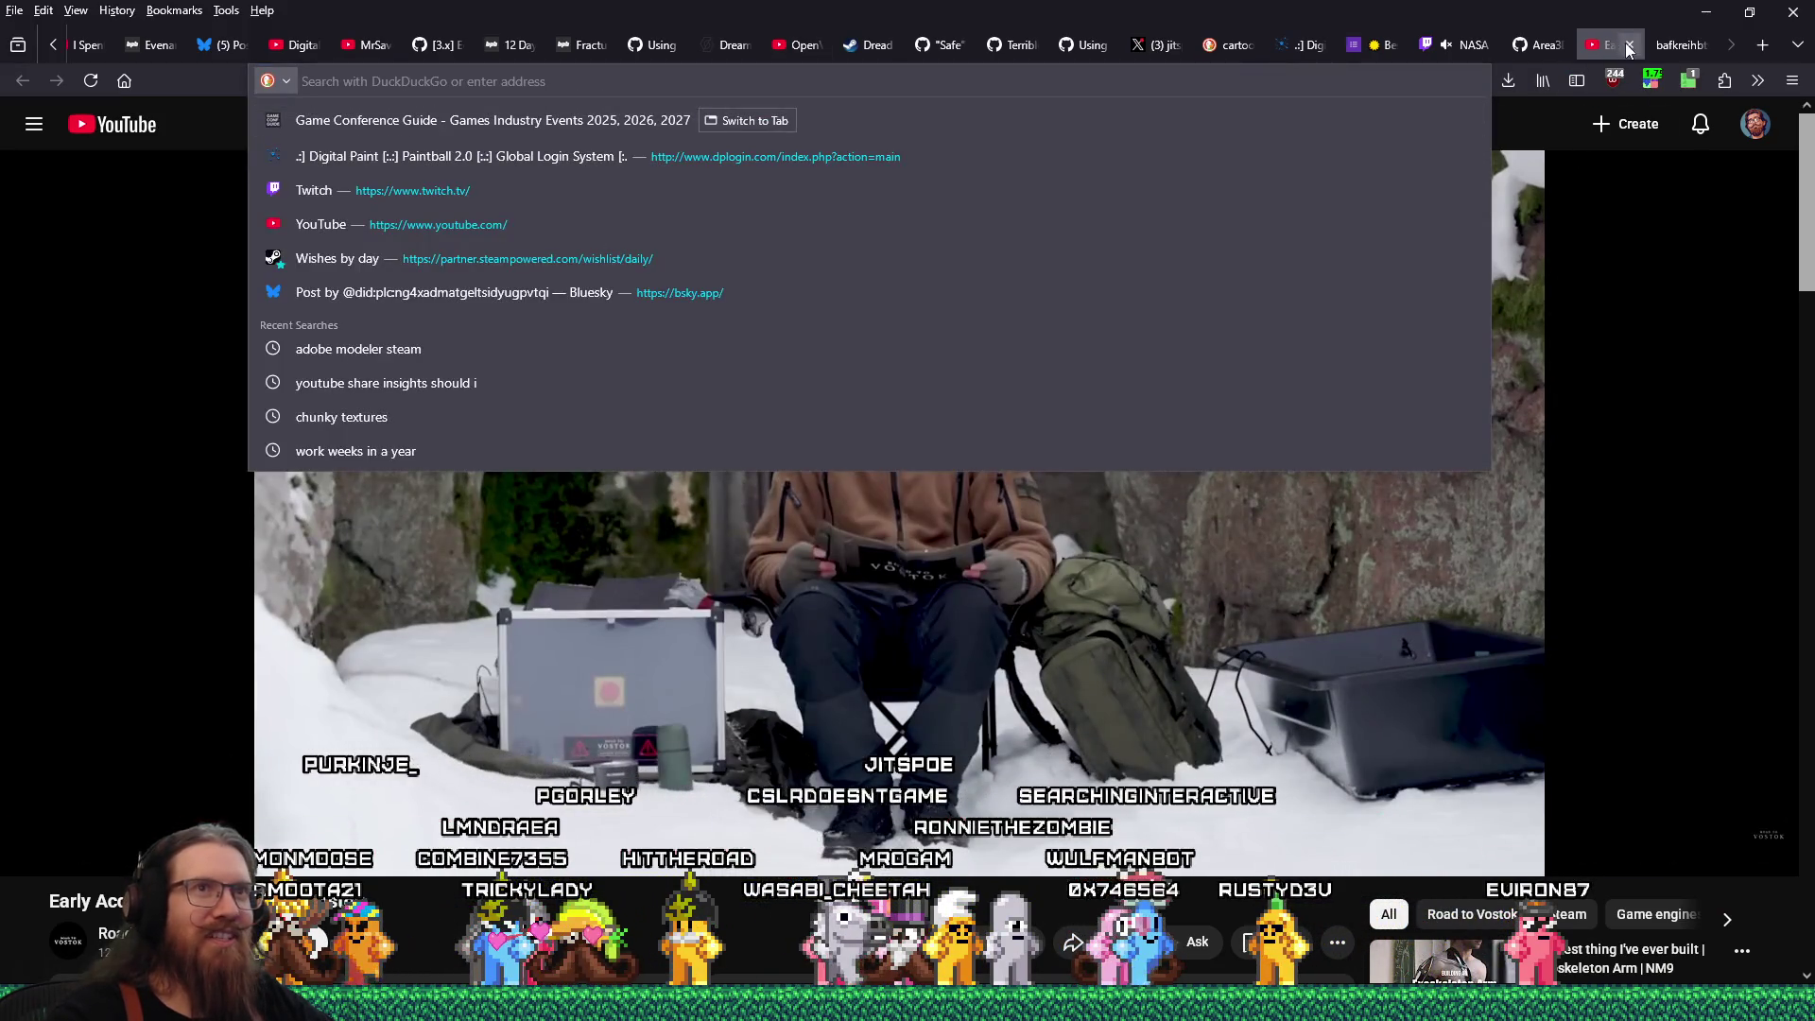
{"action": "key", "text": "ctrl+w"}
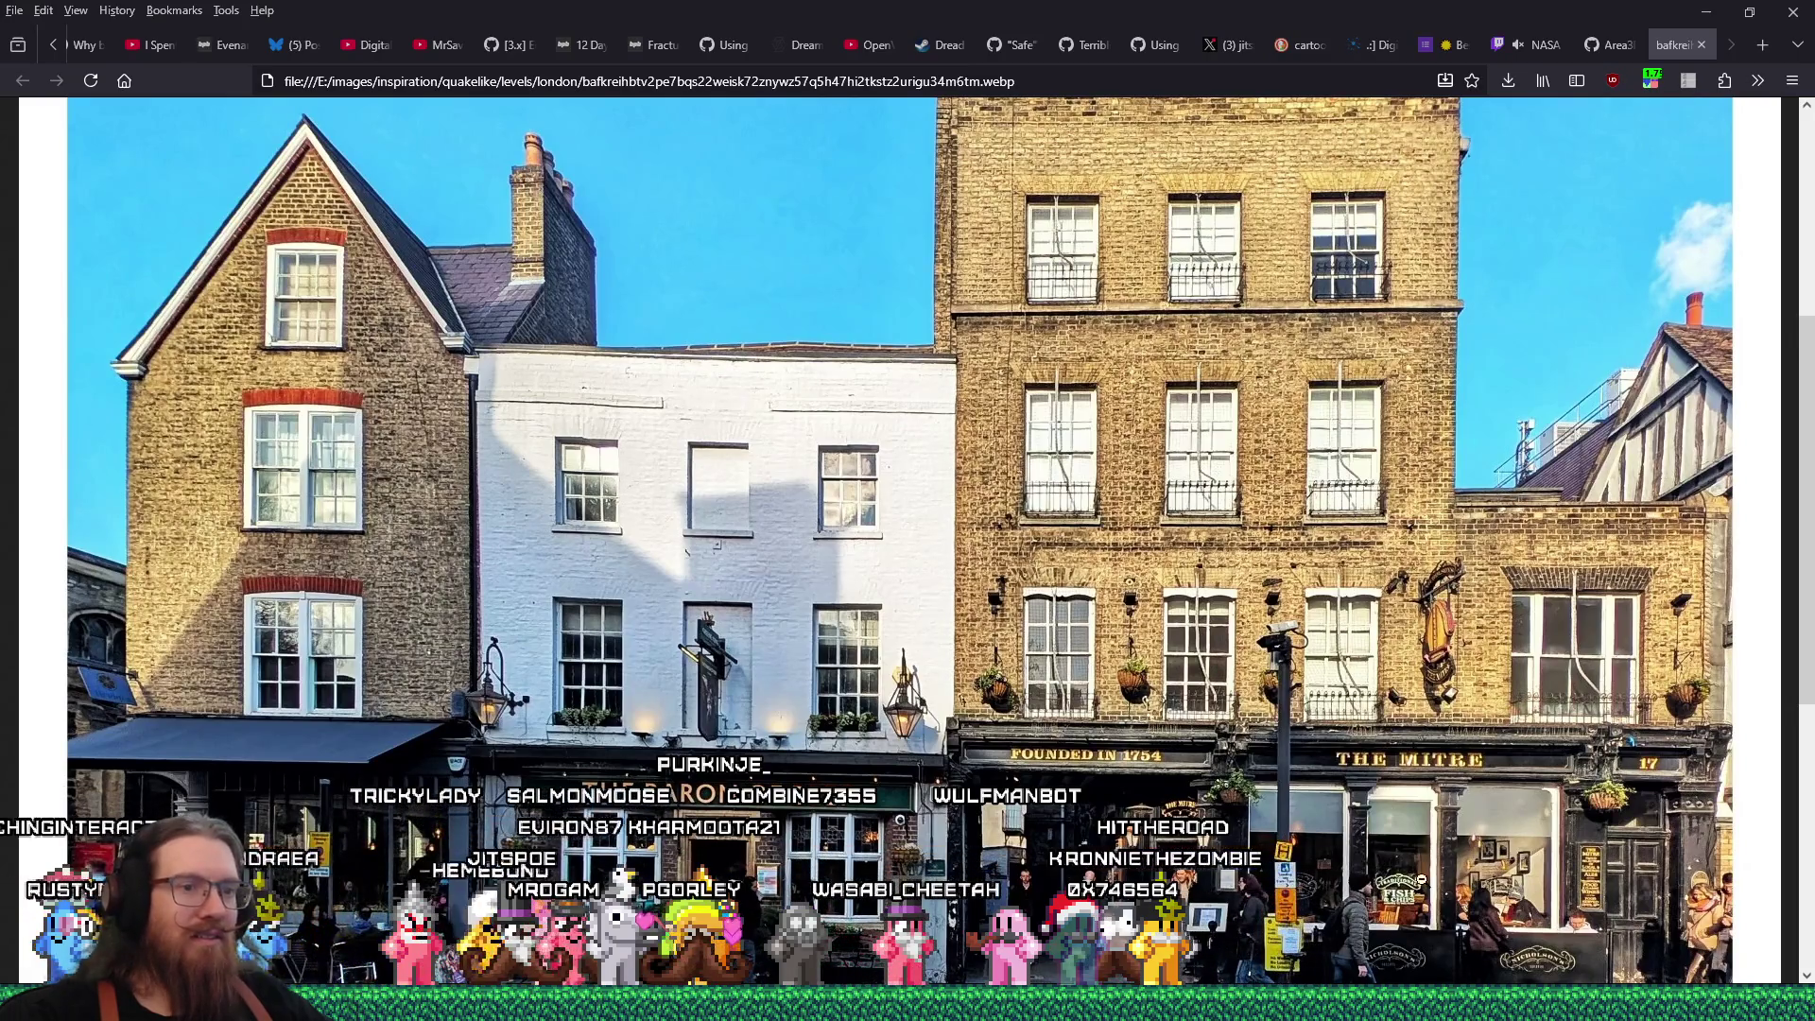
{"action": "key", "text": "alt+Tab"}
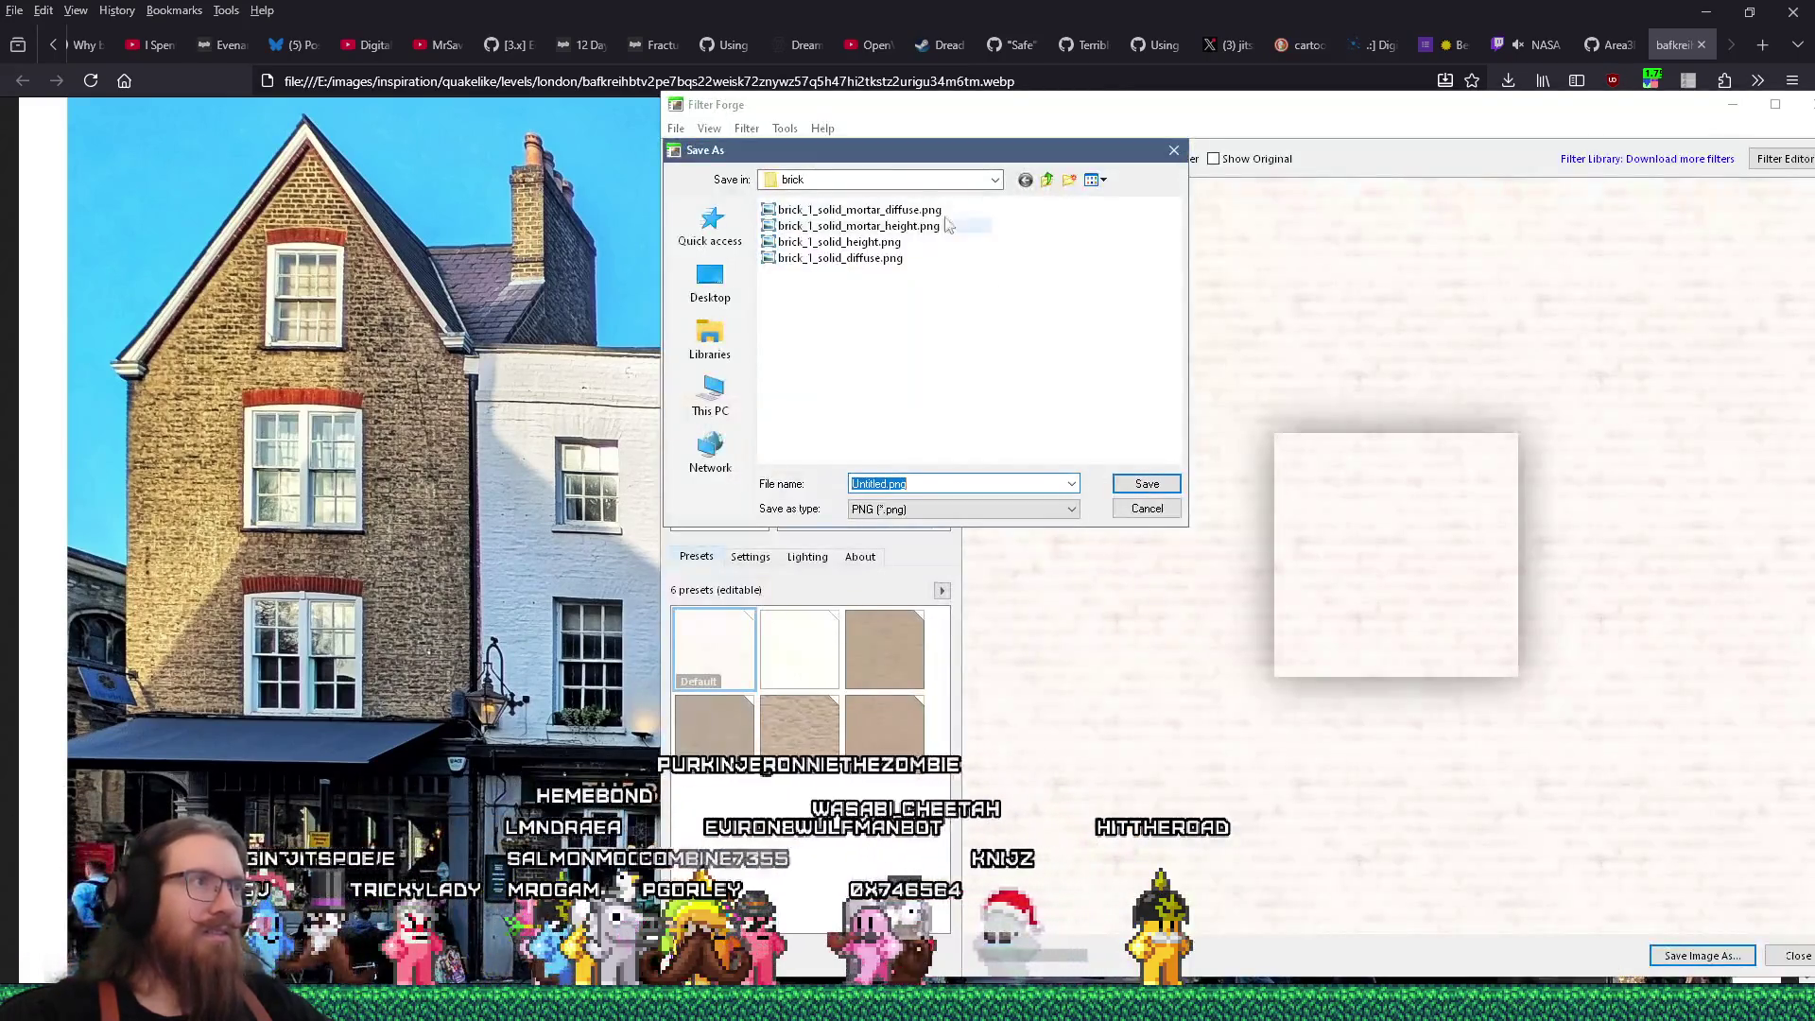
Browse to the brick folder under kook_godot's textures as the save location
{"action": "left_click", "coordinate": [924, 180]}
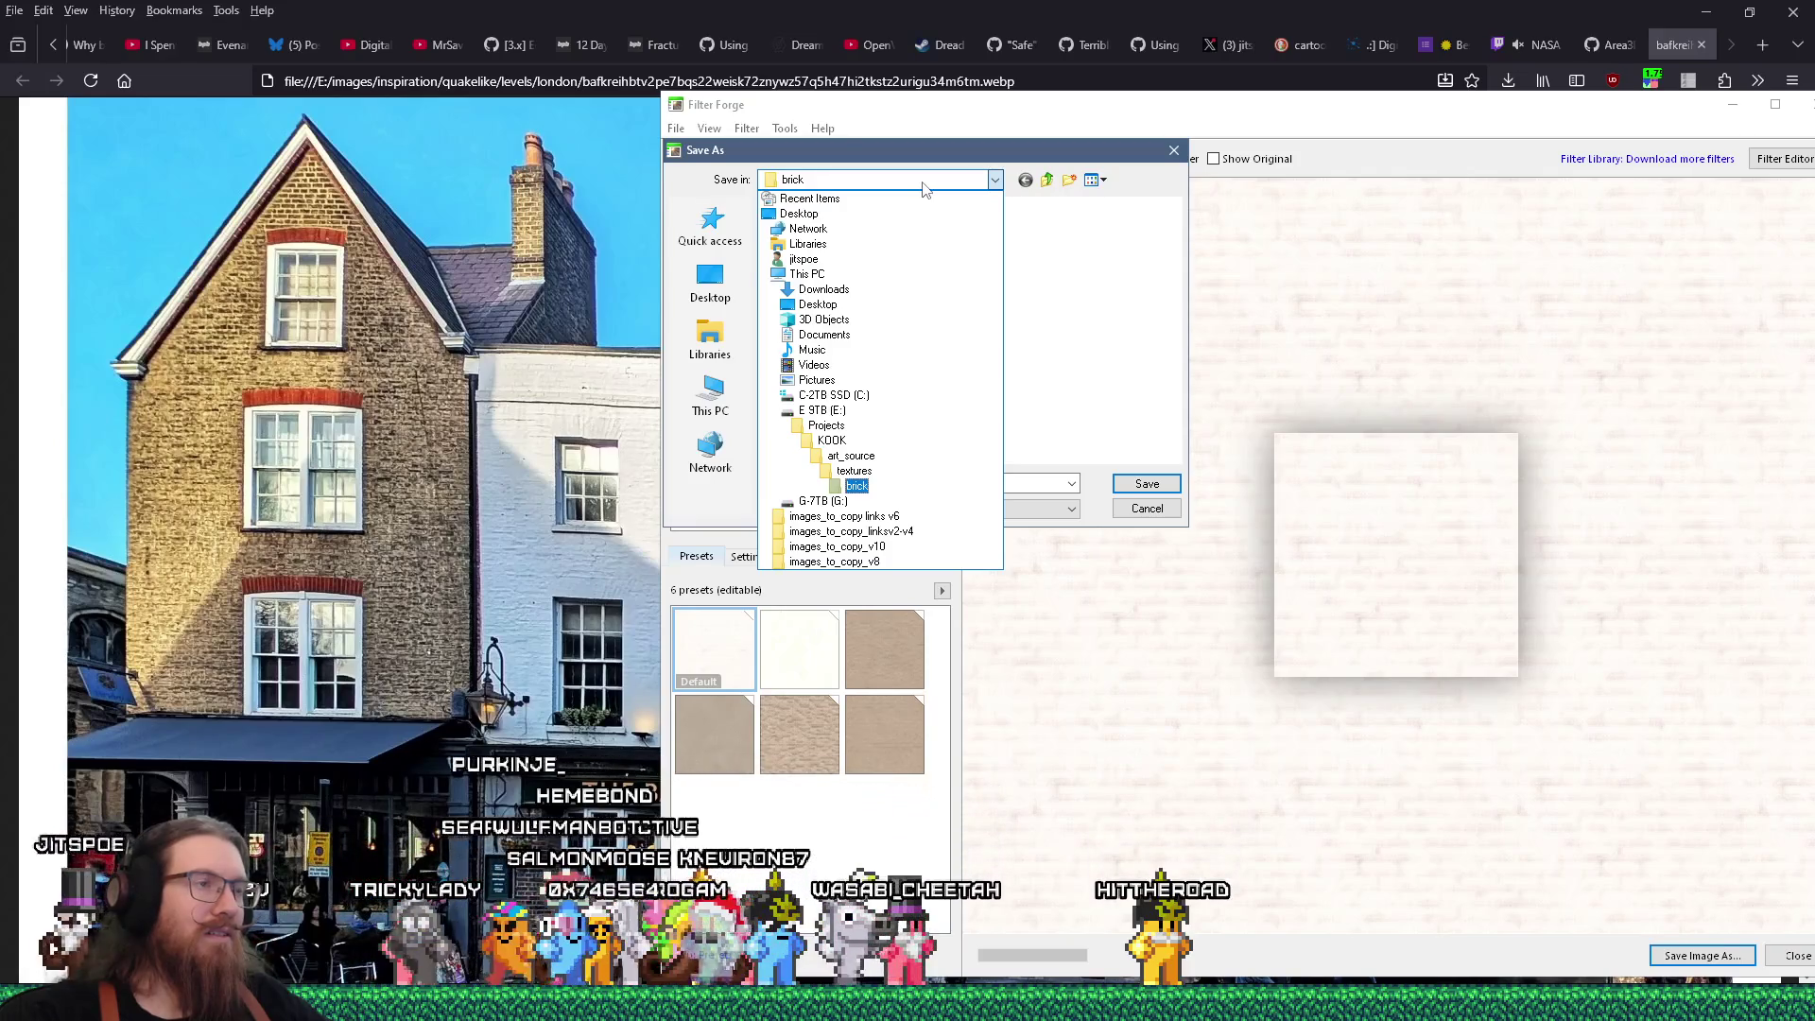
{"action": "left_click", "coordinate": [843, 441]}
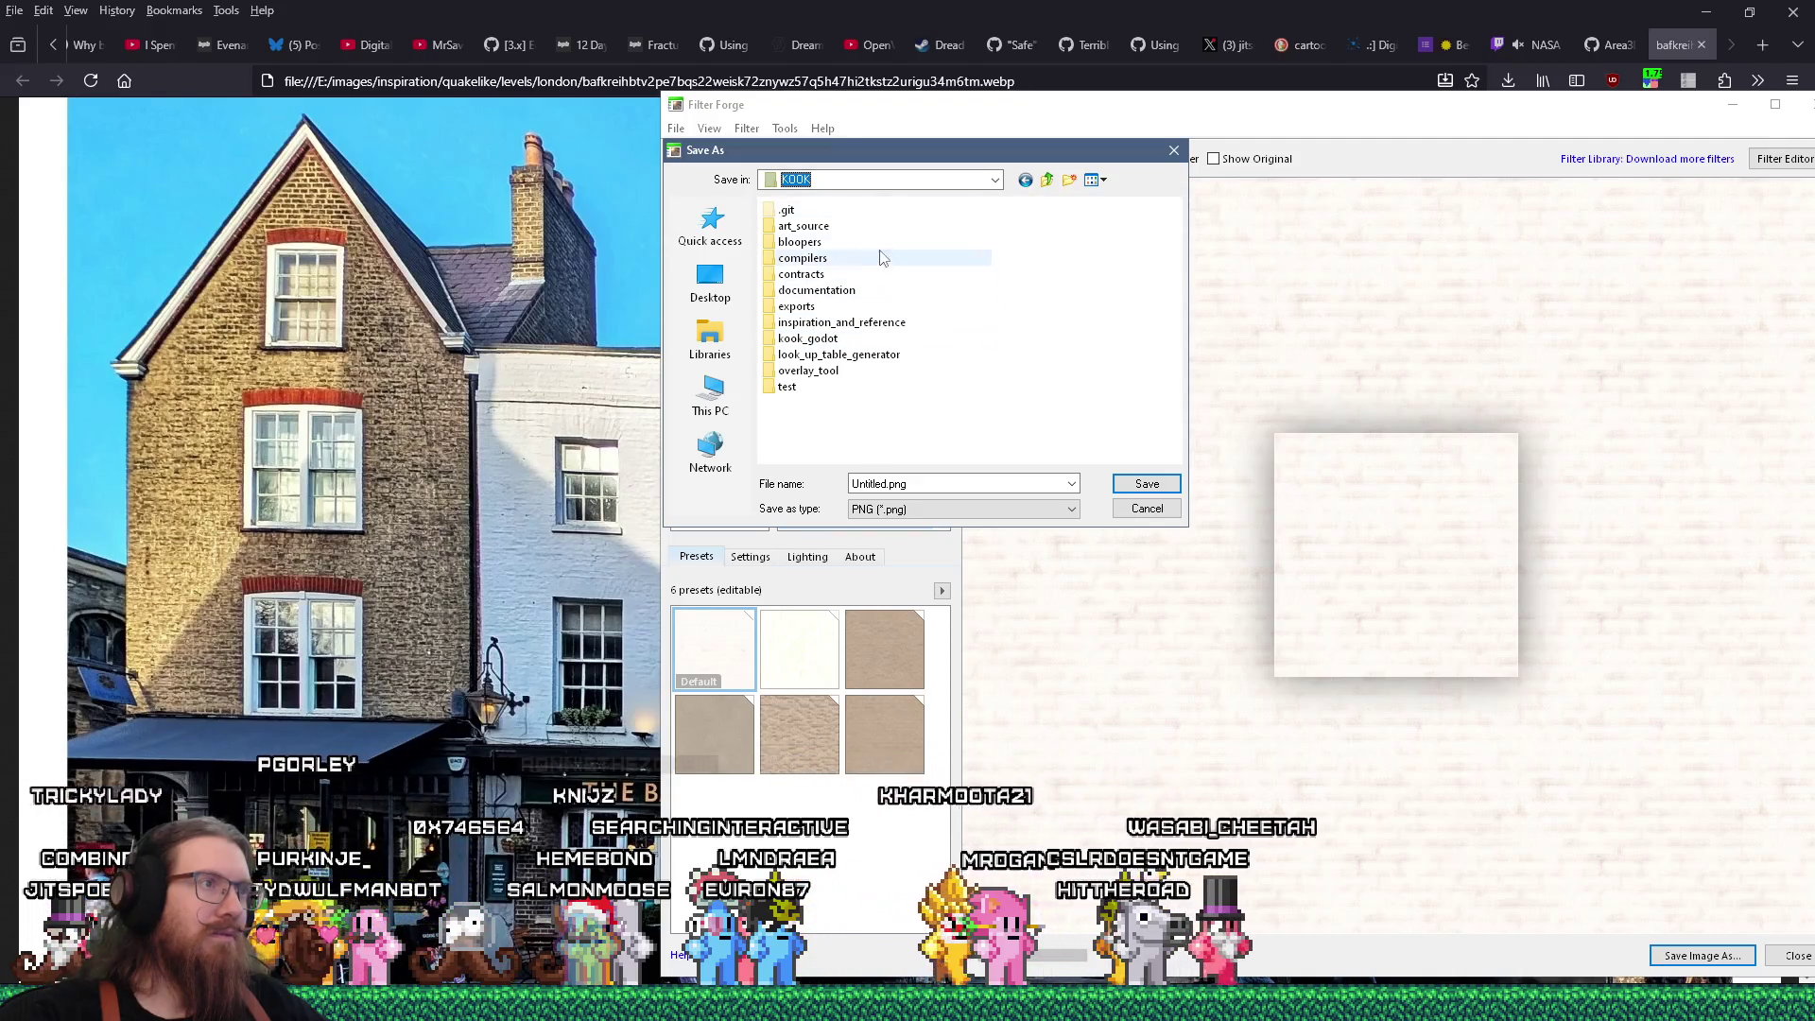
{"action": "double_click", "coordinate": [839, 340]}
{"action": "left_click_drag", "start_coordinate": [893, 458], "coordinate": [1018, 459]}
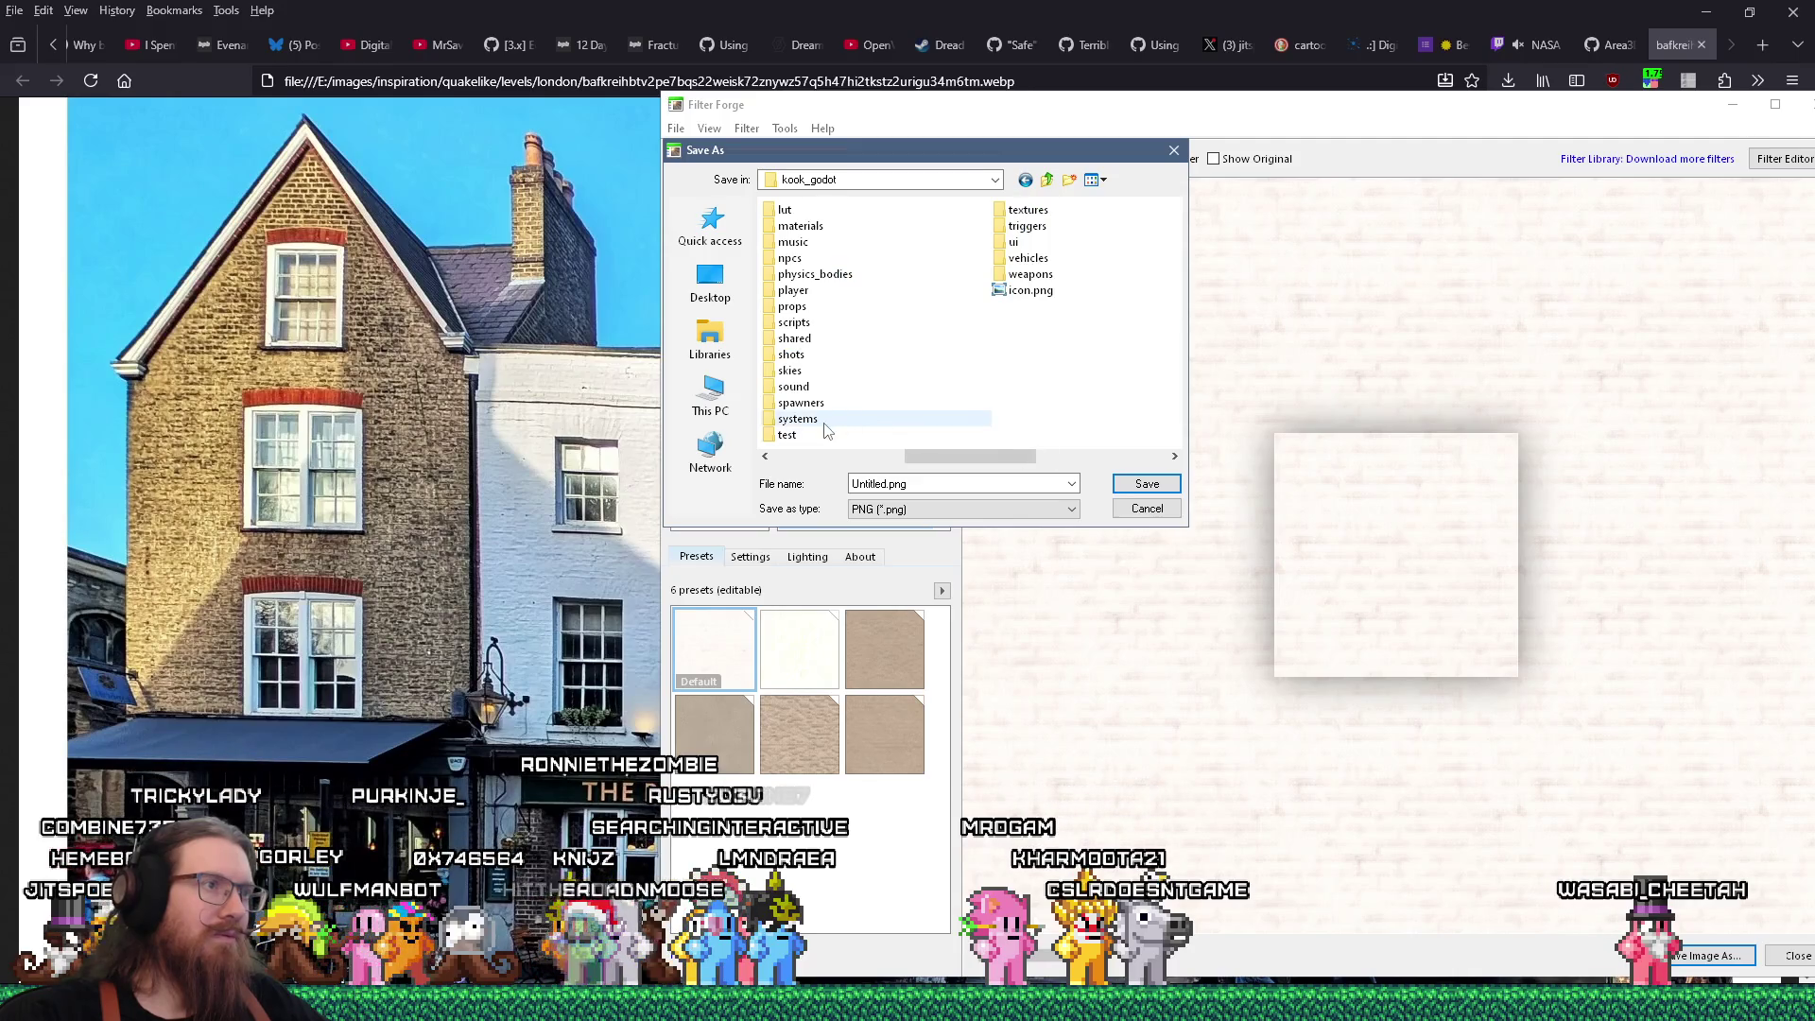
{"action": "double_click", "coordinate": [1028, 210]}
{"action": "double_click", "coordinate": [798, 225]}
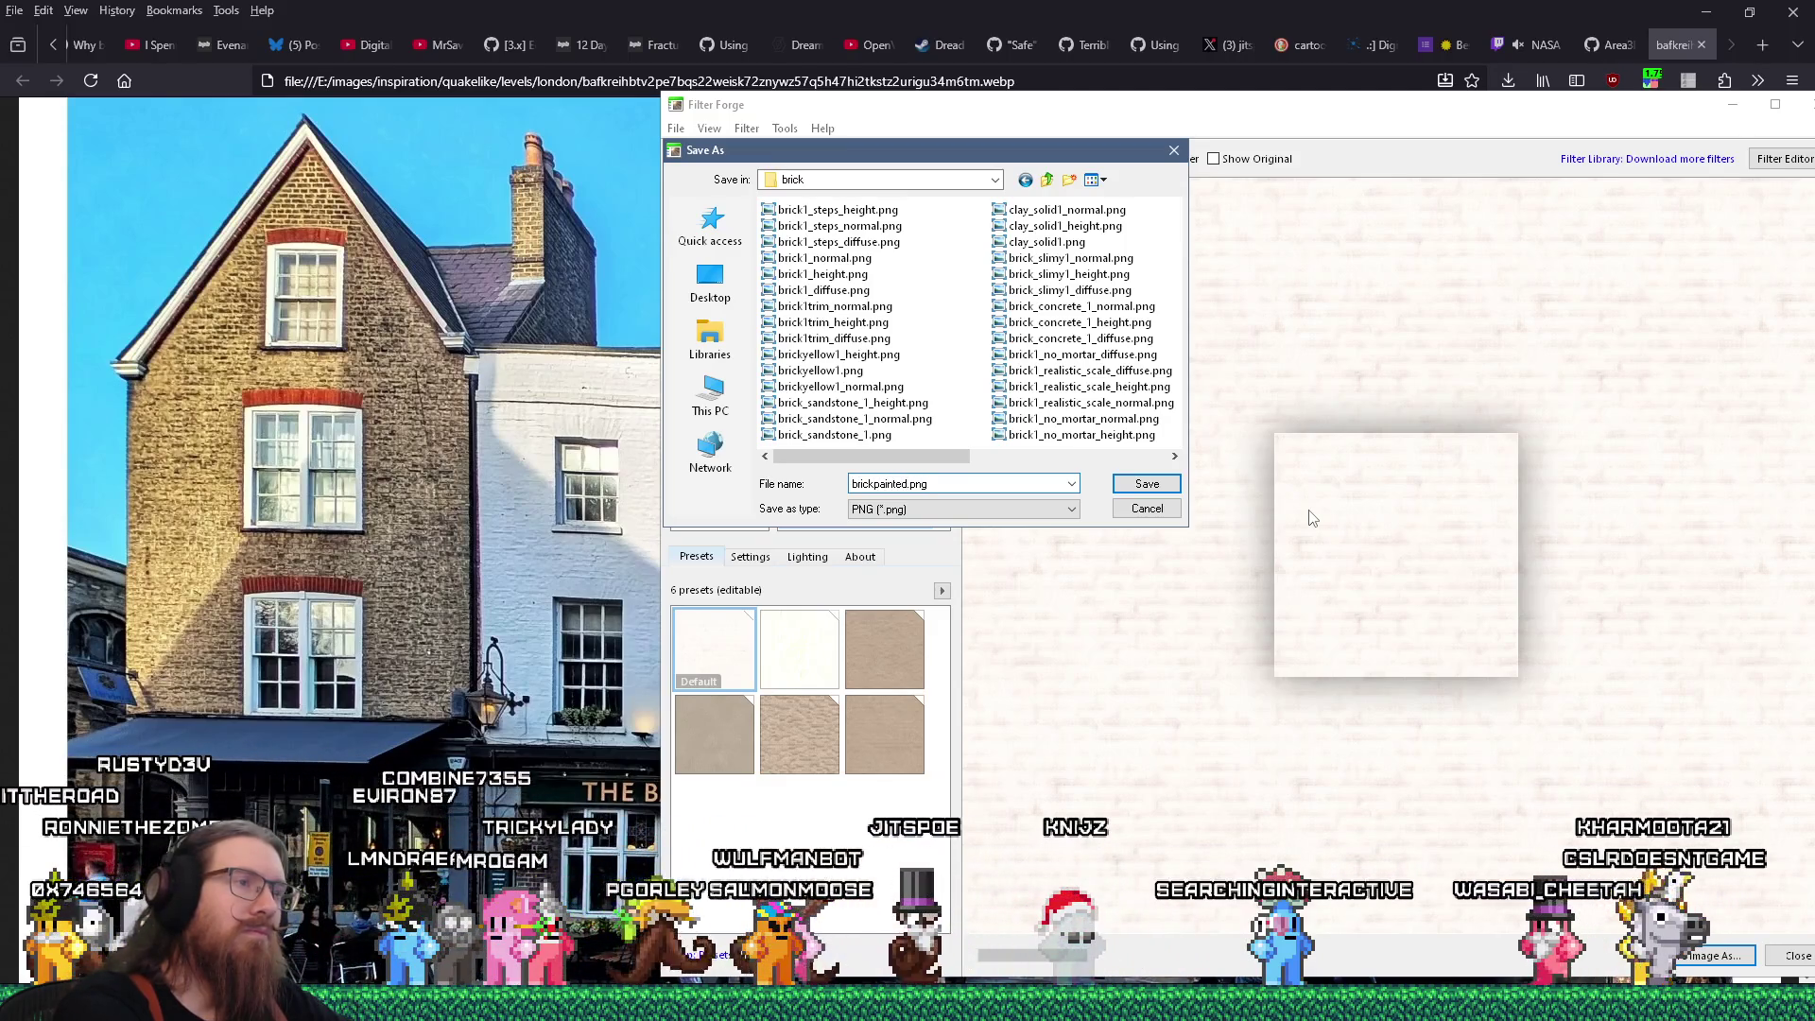
Save the image as brickpainted1_diffuse.png, accepting 8-bit PNG with best compression
{"action": "type", "text": "1"}
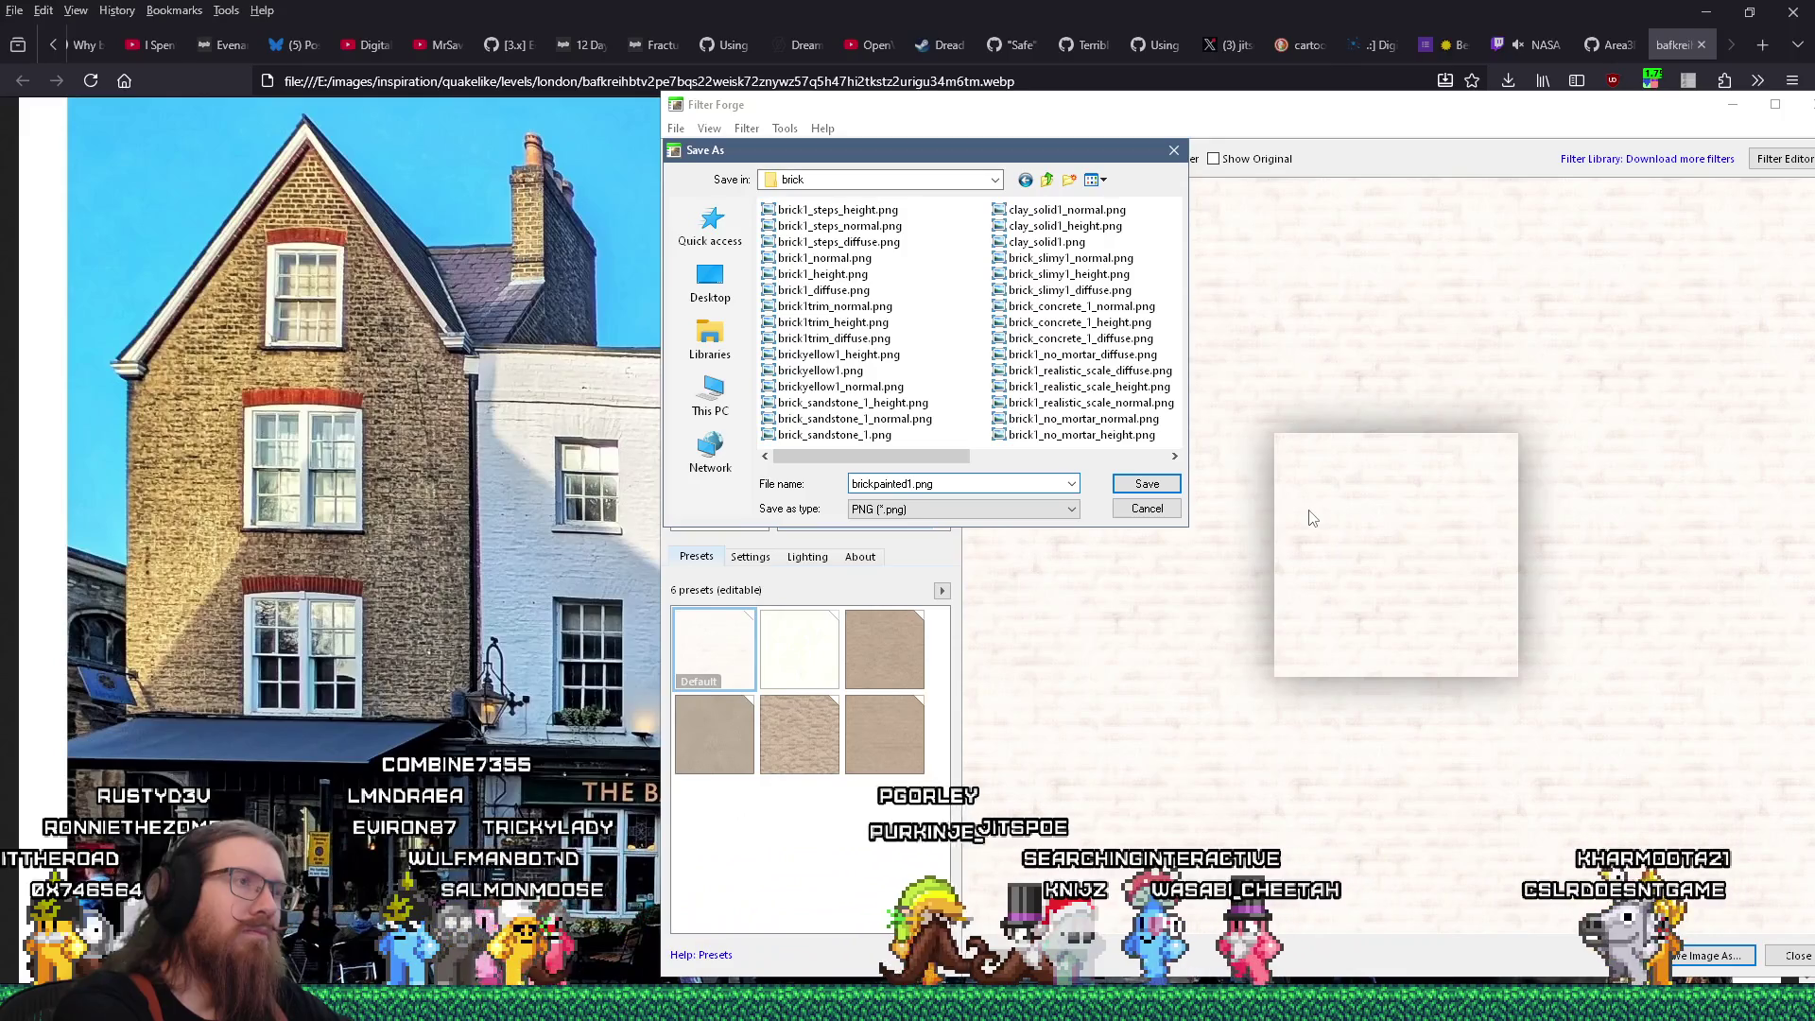
{"action": "type", "text": "_diffuse"}
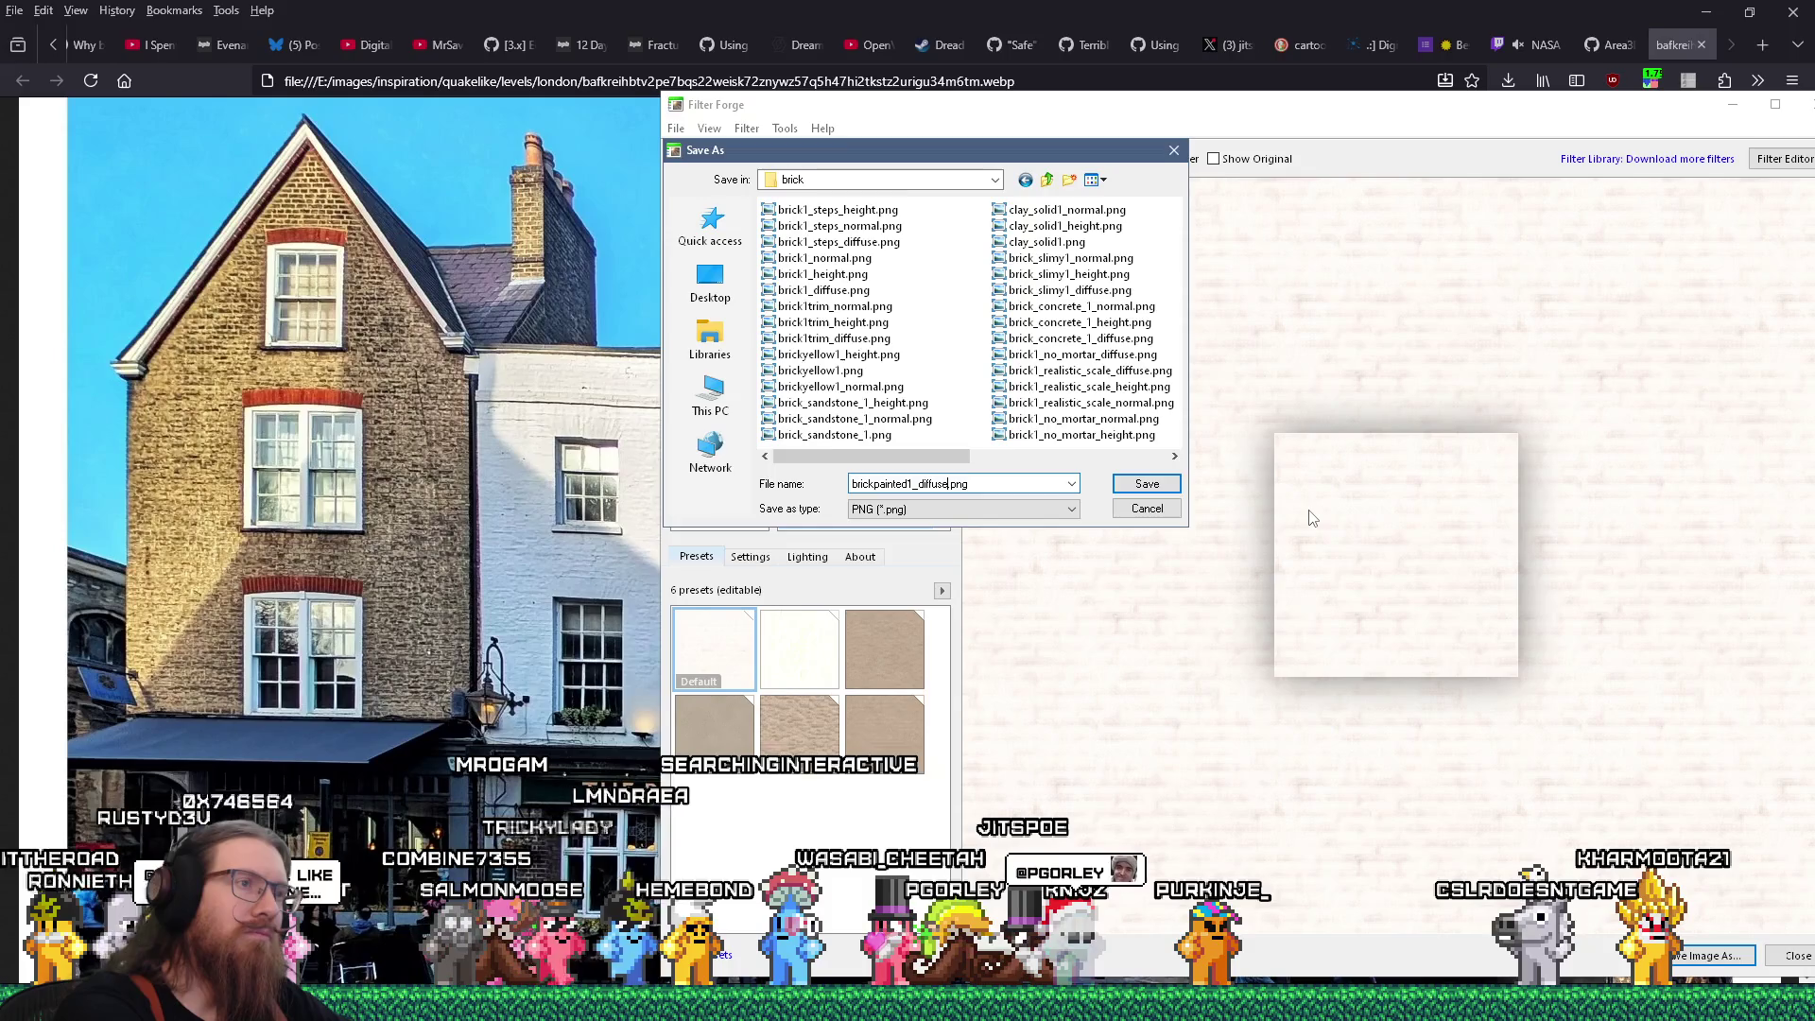
{"action": "key", "text": "Return"}
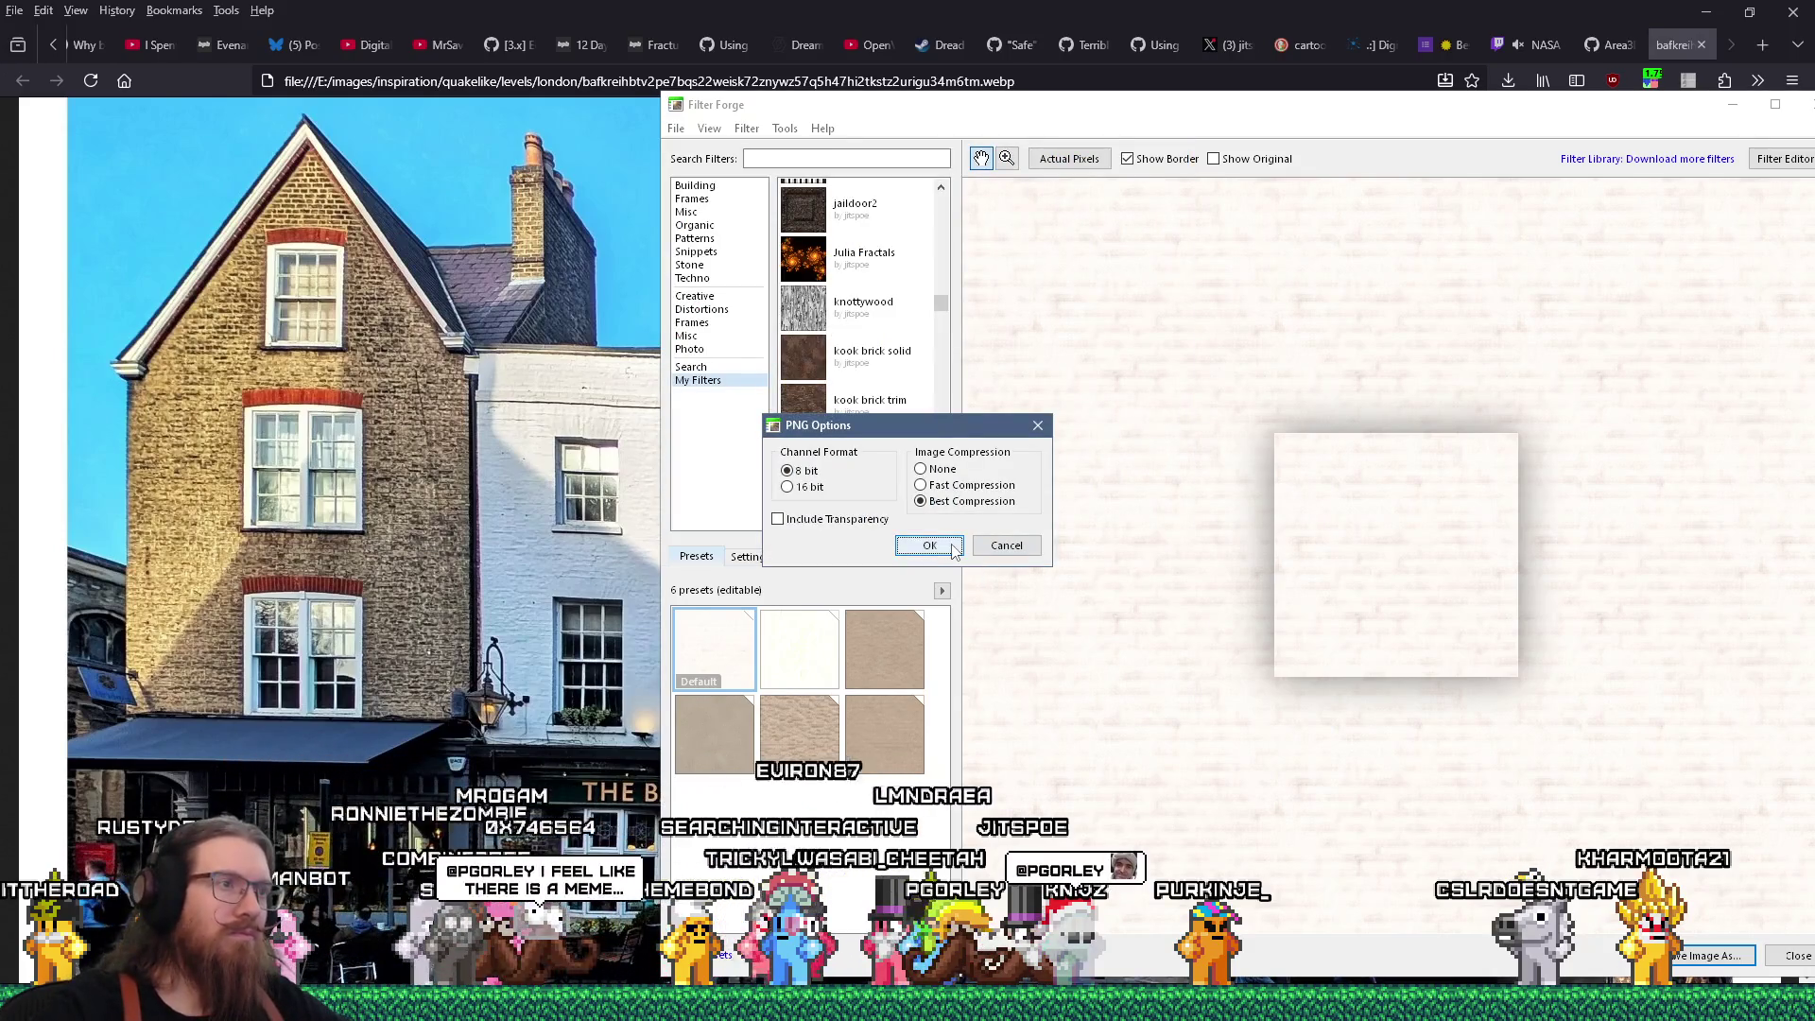
{"action": "left_click", "coordinate": [952, 544]}
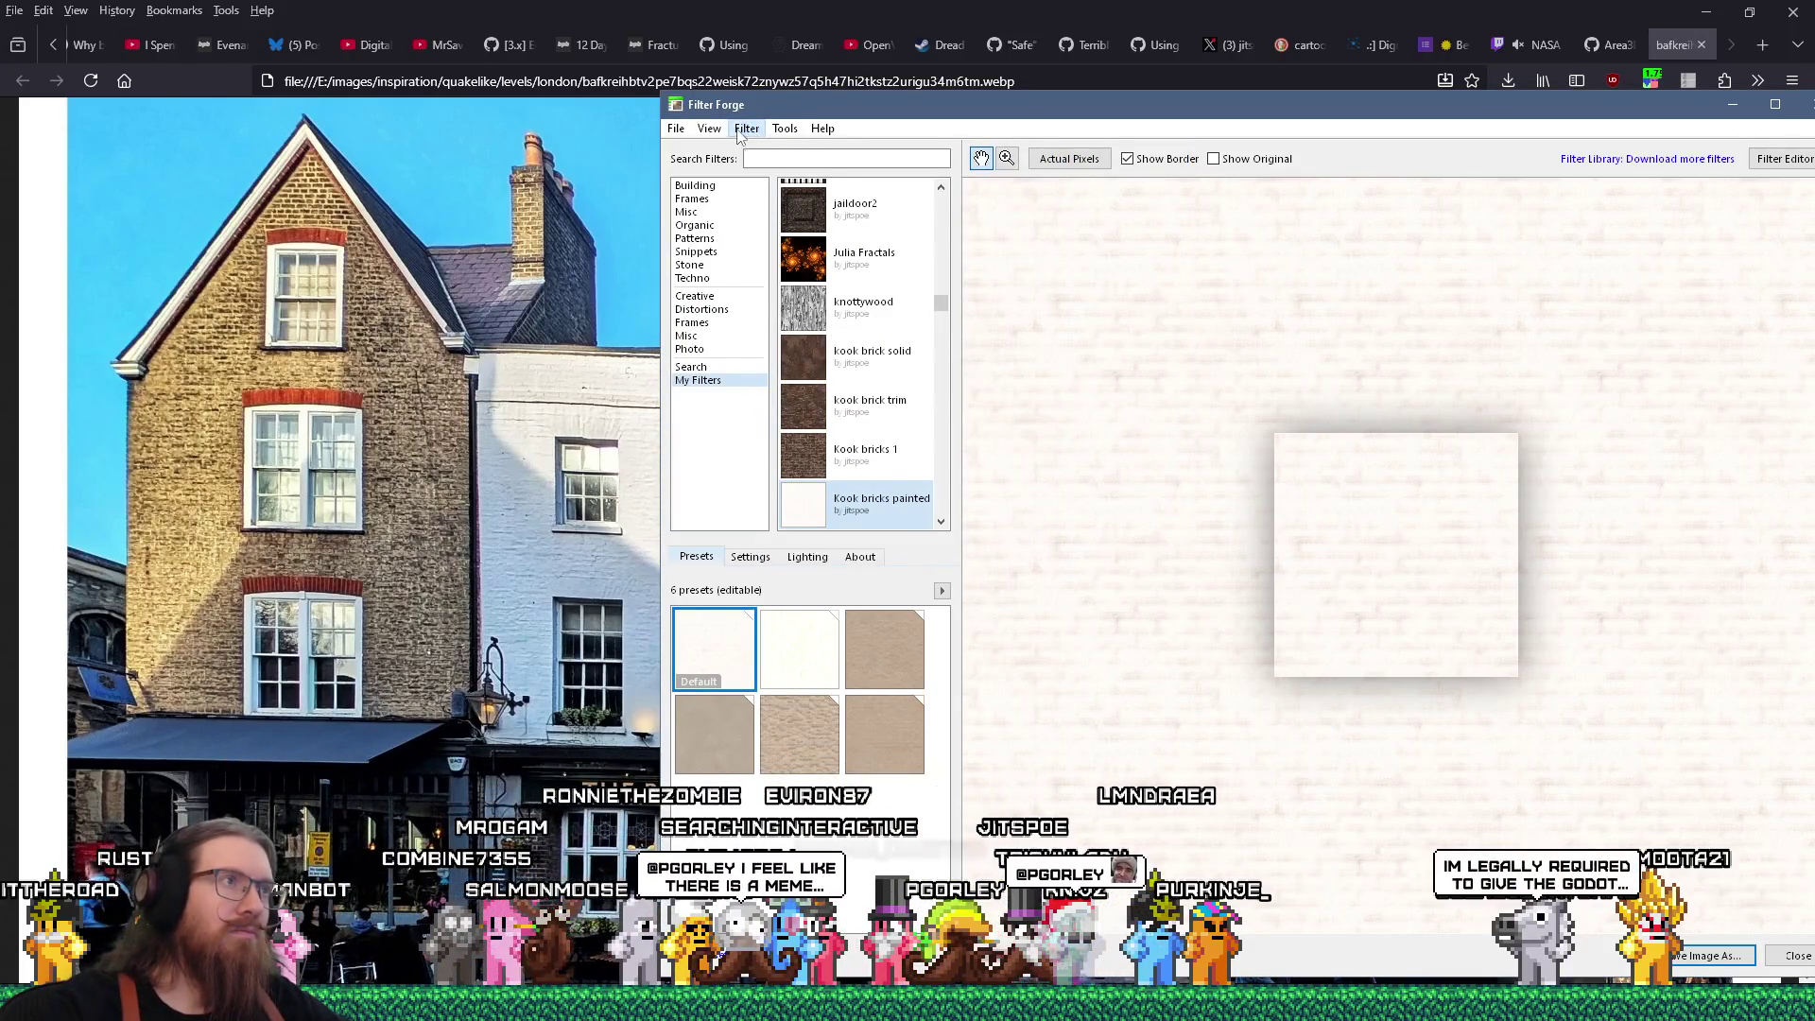
{"action": "left_click", "coordinate": [709, 129]}
Switch the filter's render map to Bump Map
{"action": "left_click", "coordinate": [736, 133]}
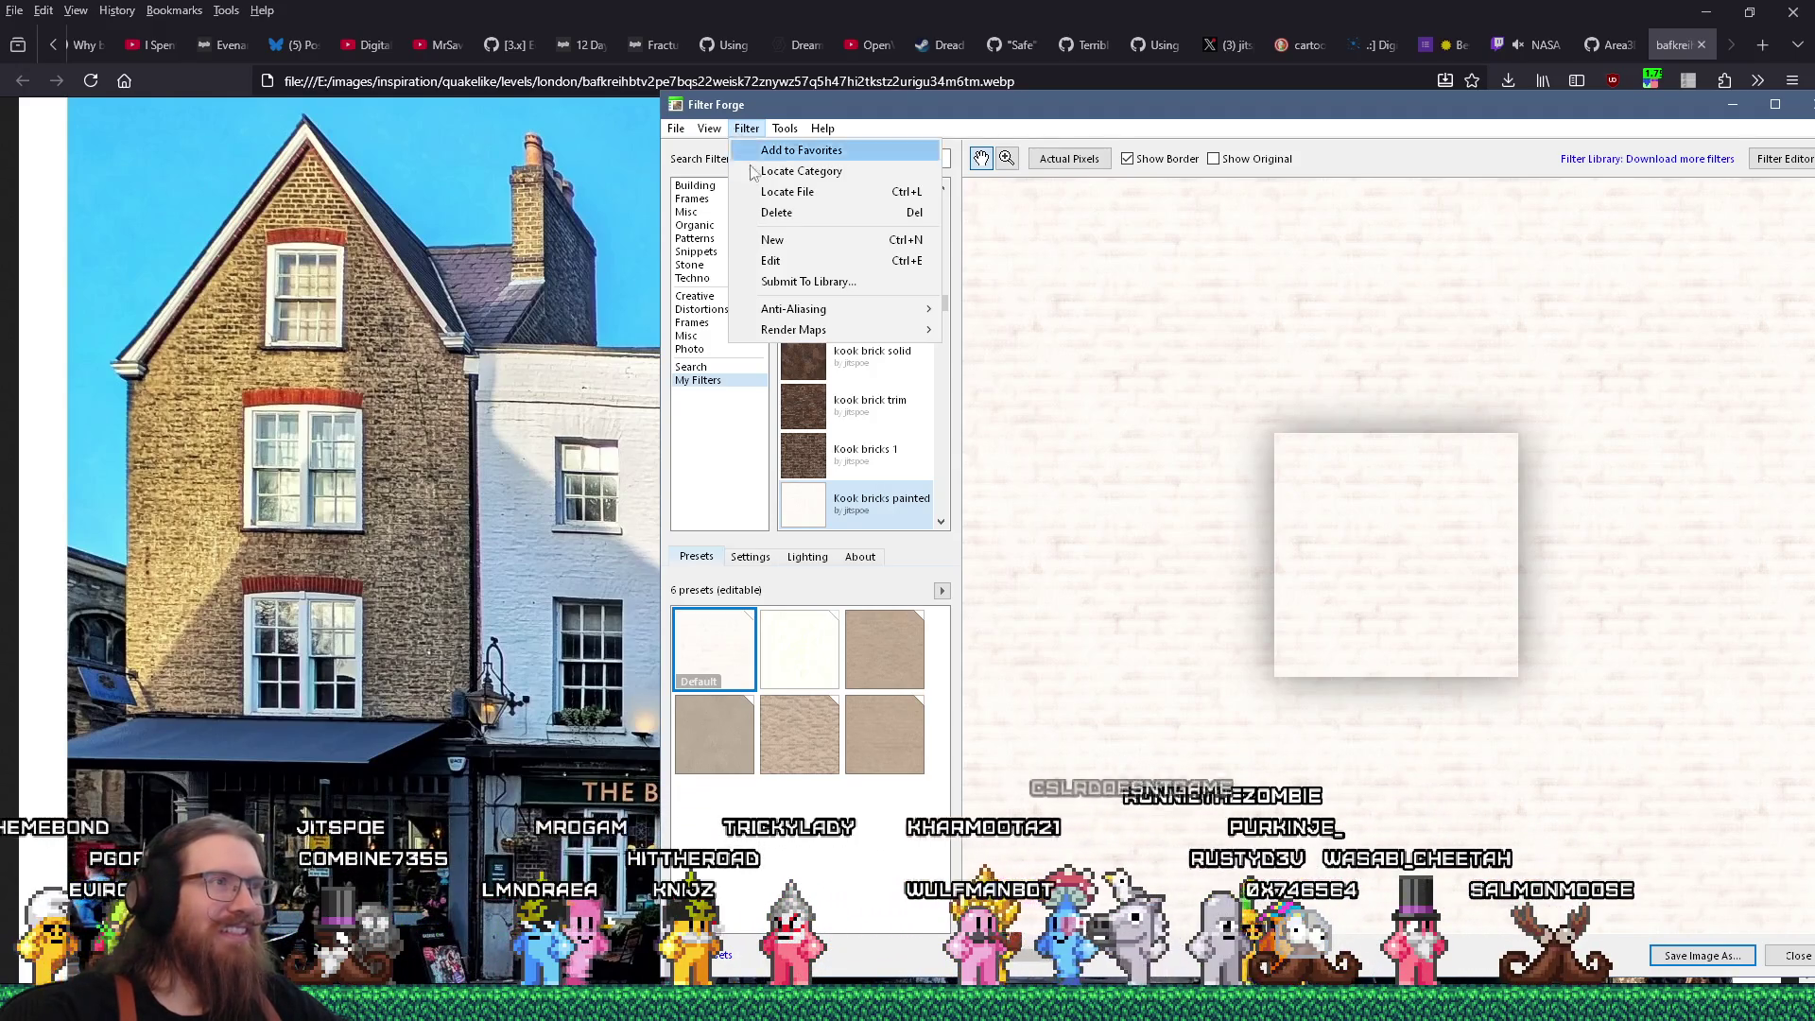
{"action": "mouse_move", "coordinate": [828, 336]}
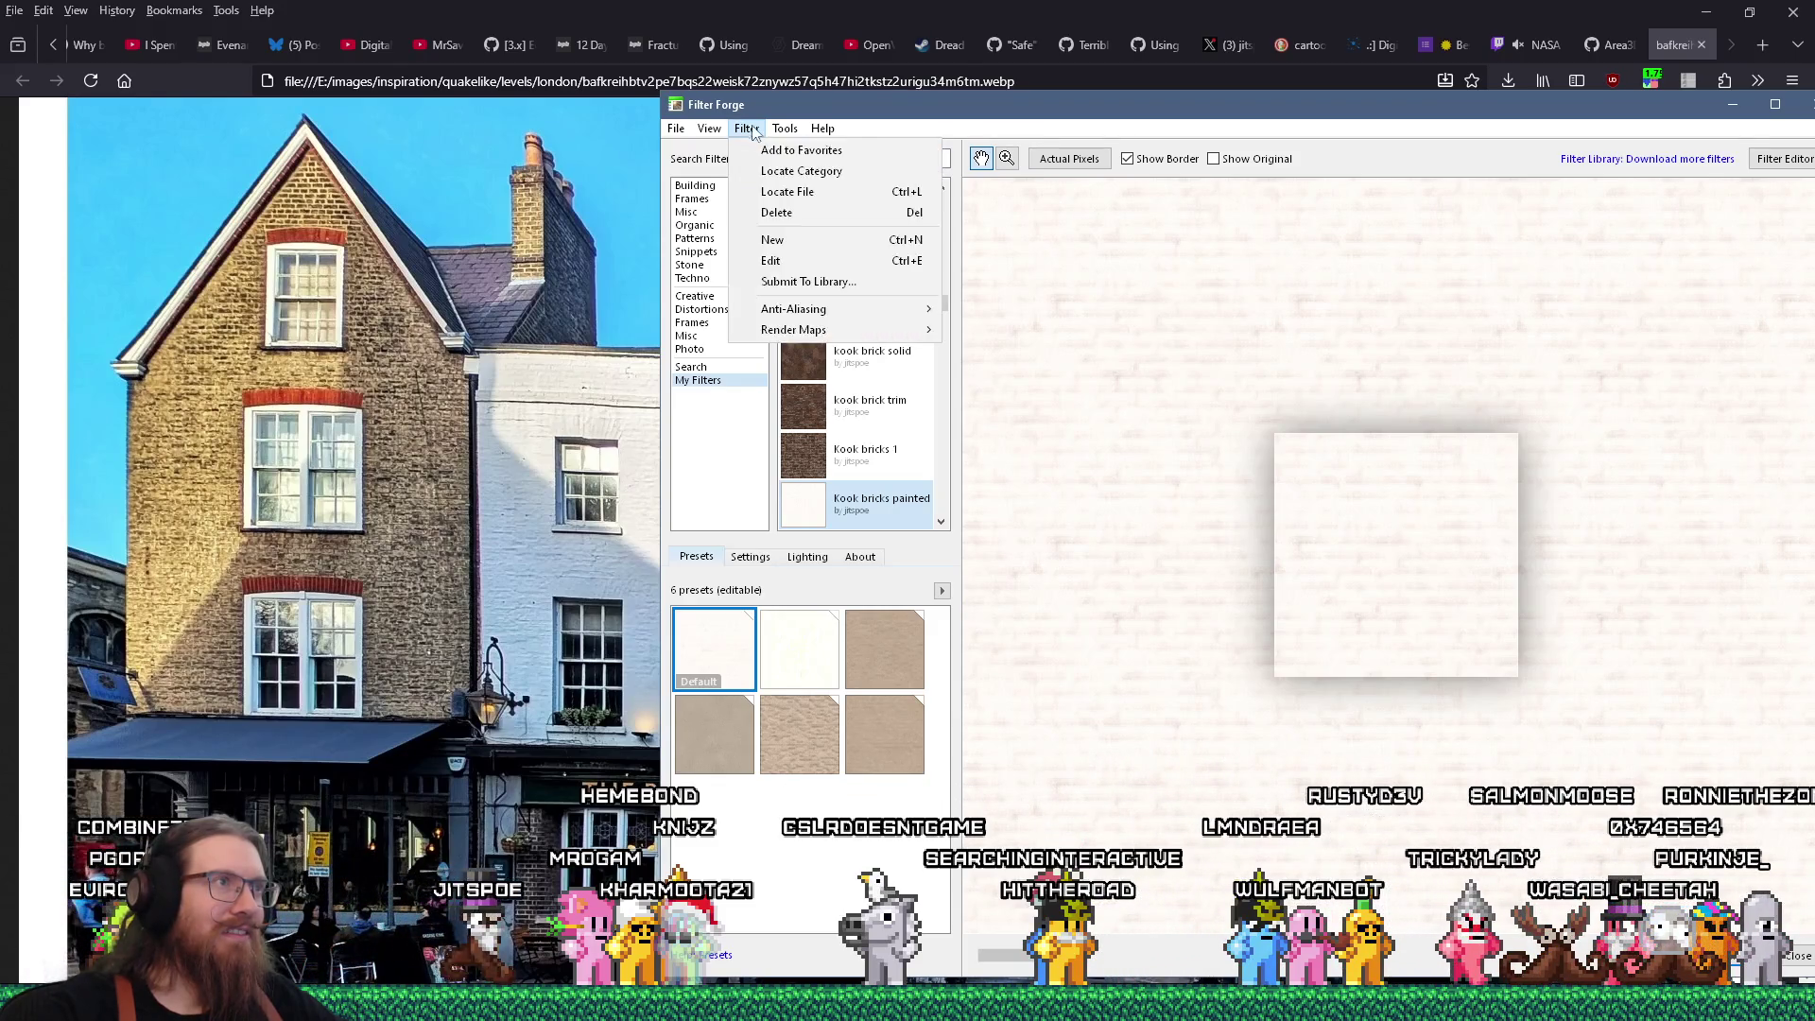
{"action": "mouse_move", "coordinate": [709, 132]}
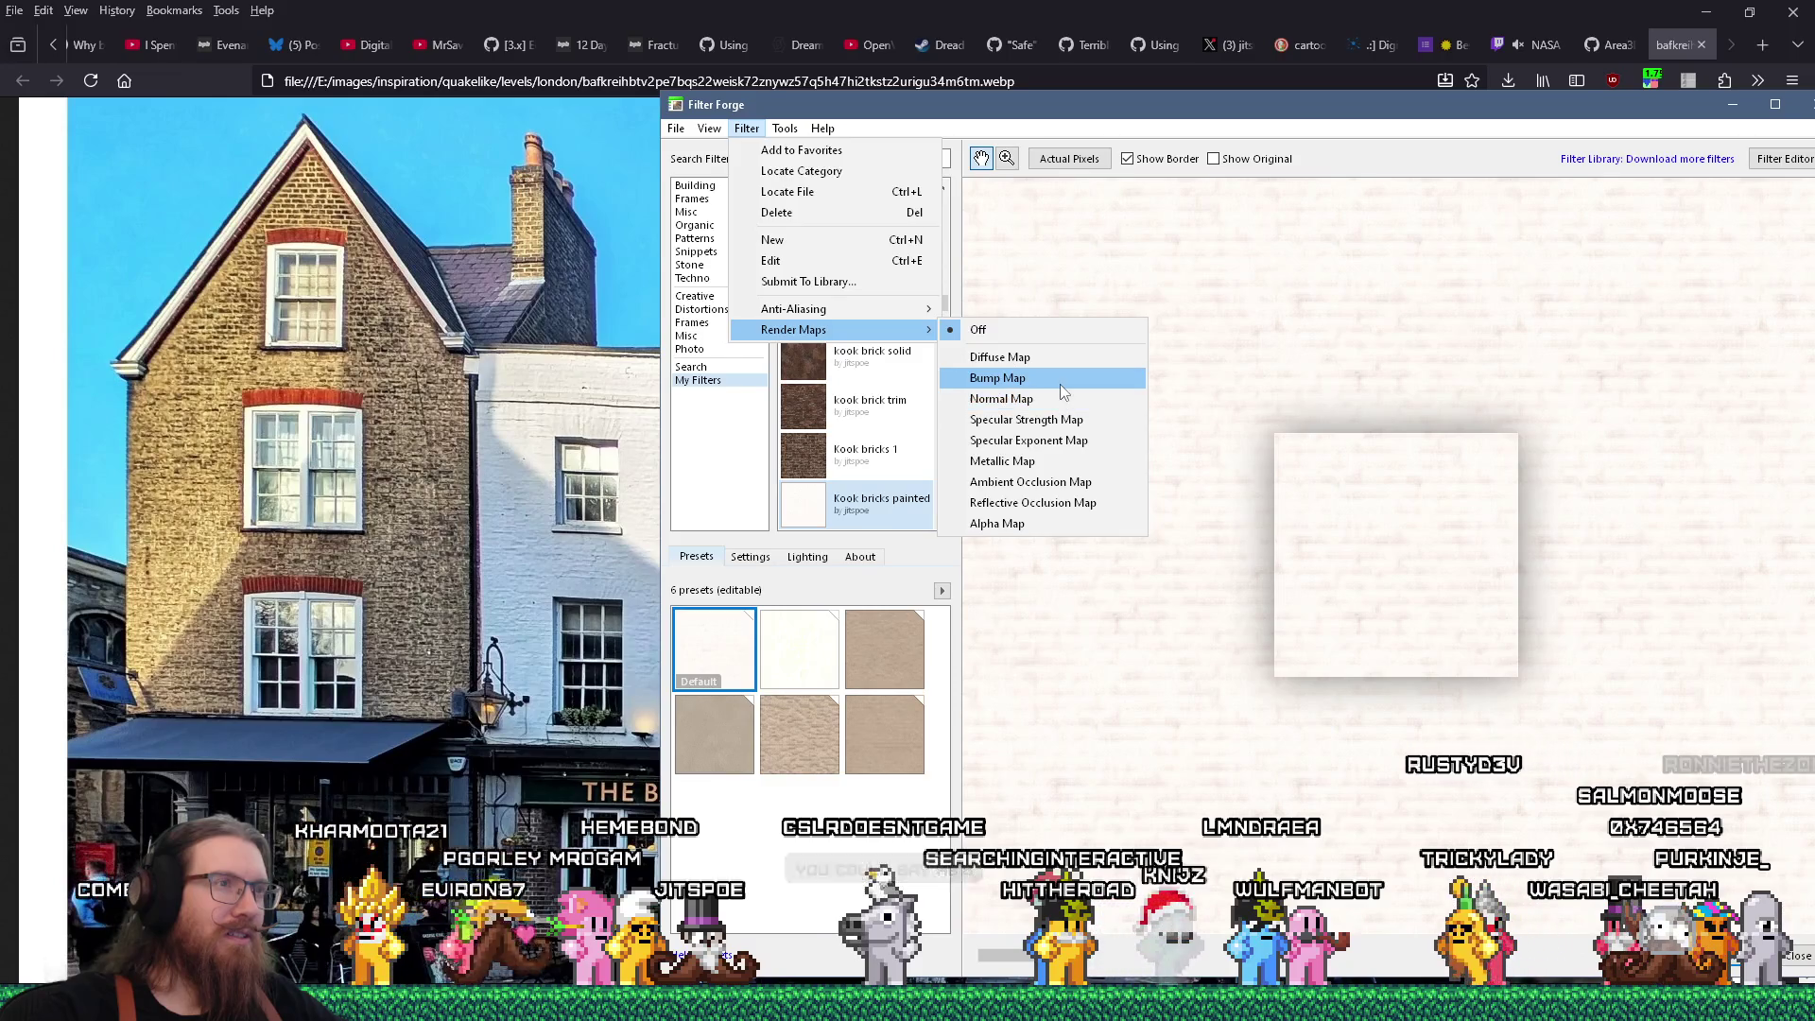
{"action": "left_click", "coordinate": [1062, 382]}
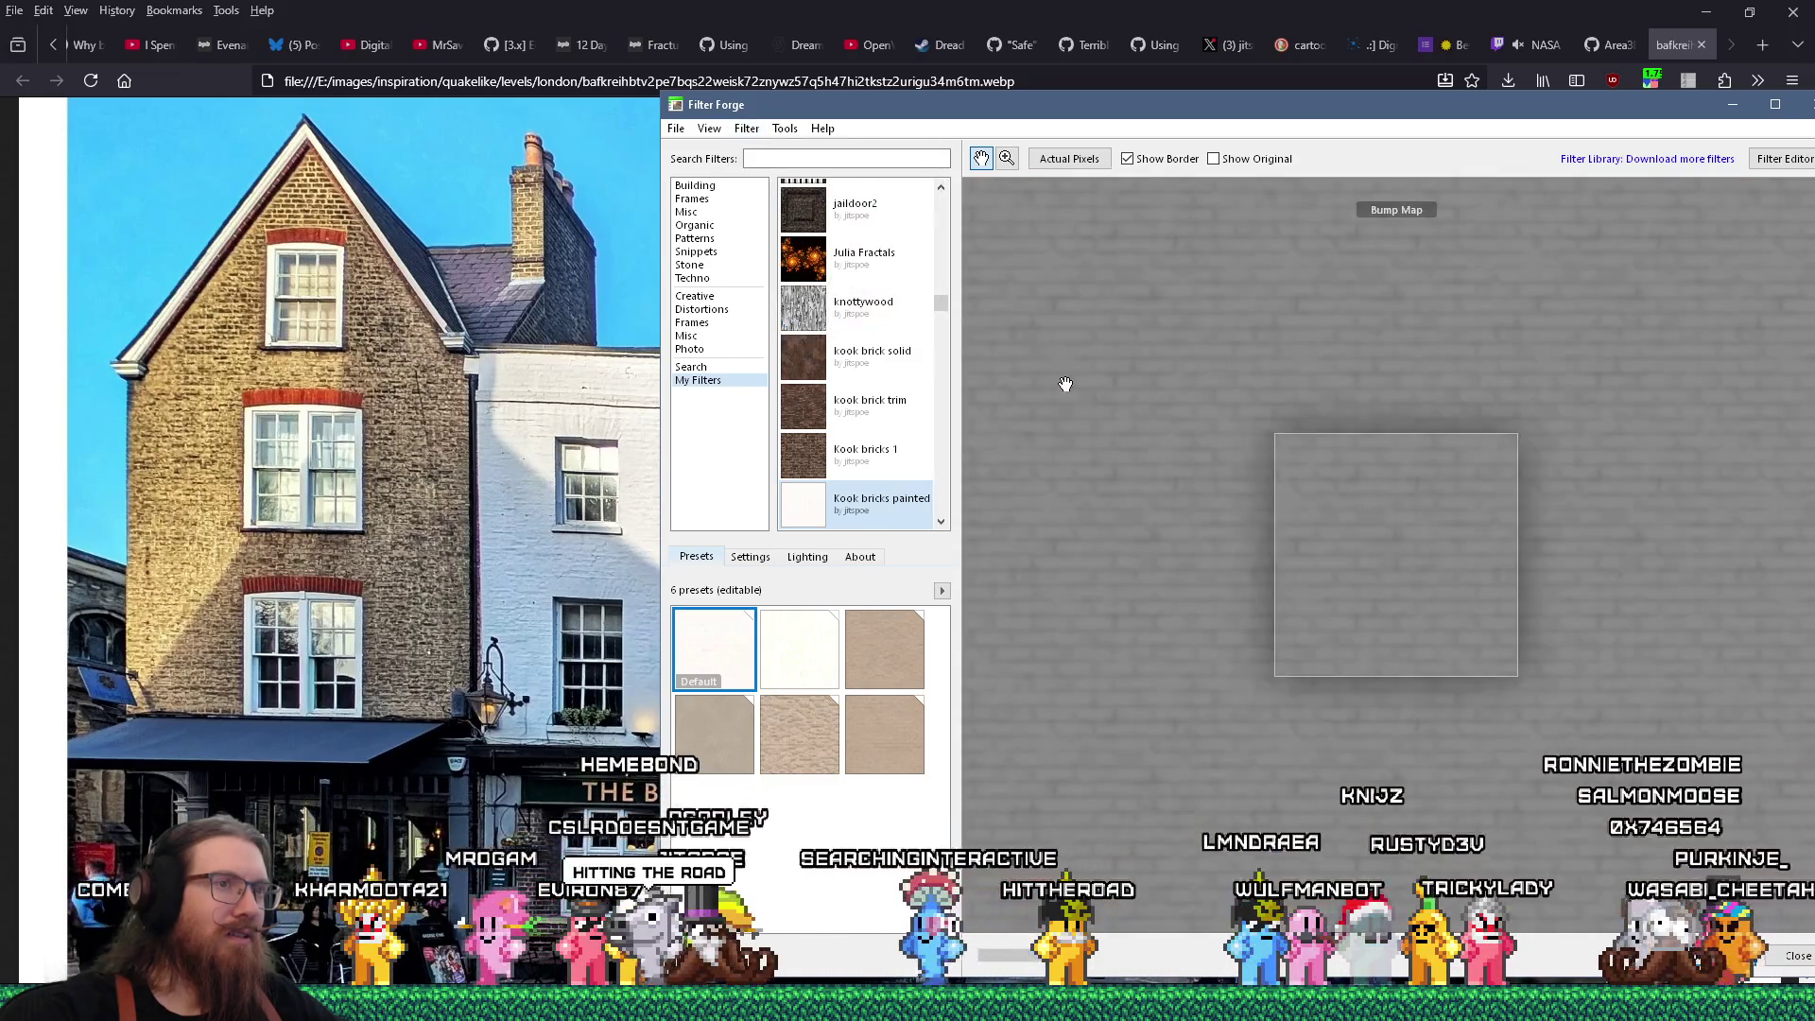
Save the bump map as brickpainted1_height.png in the brick folder with the default PNG options
{"action": "left_click", "coordinate": [676, 127]}
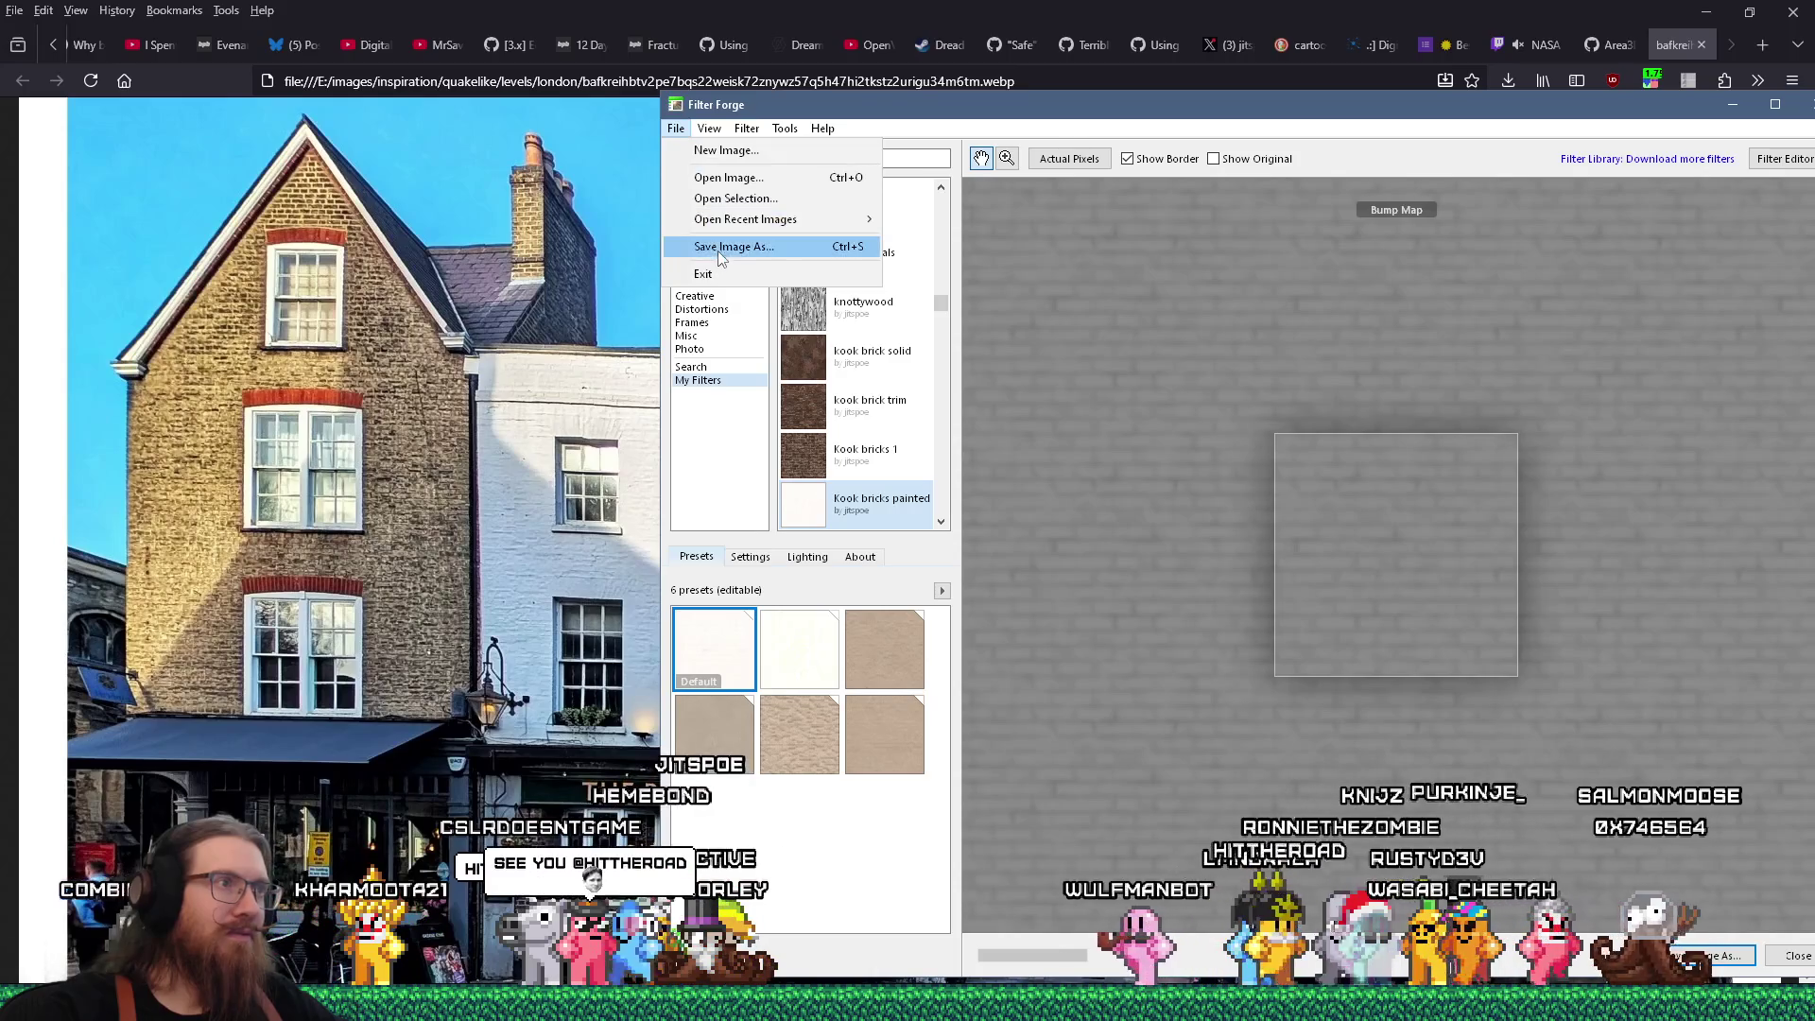
{"action": "left_click", "coordinate": [728, 243]}
{"action": "left_click", "coordinate": [946, 483]}
{"action": "double_click", "coordinate": [946, 483]}
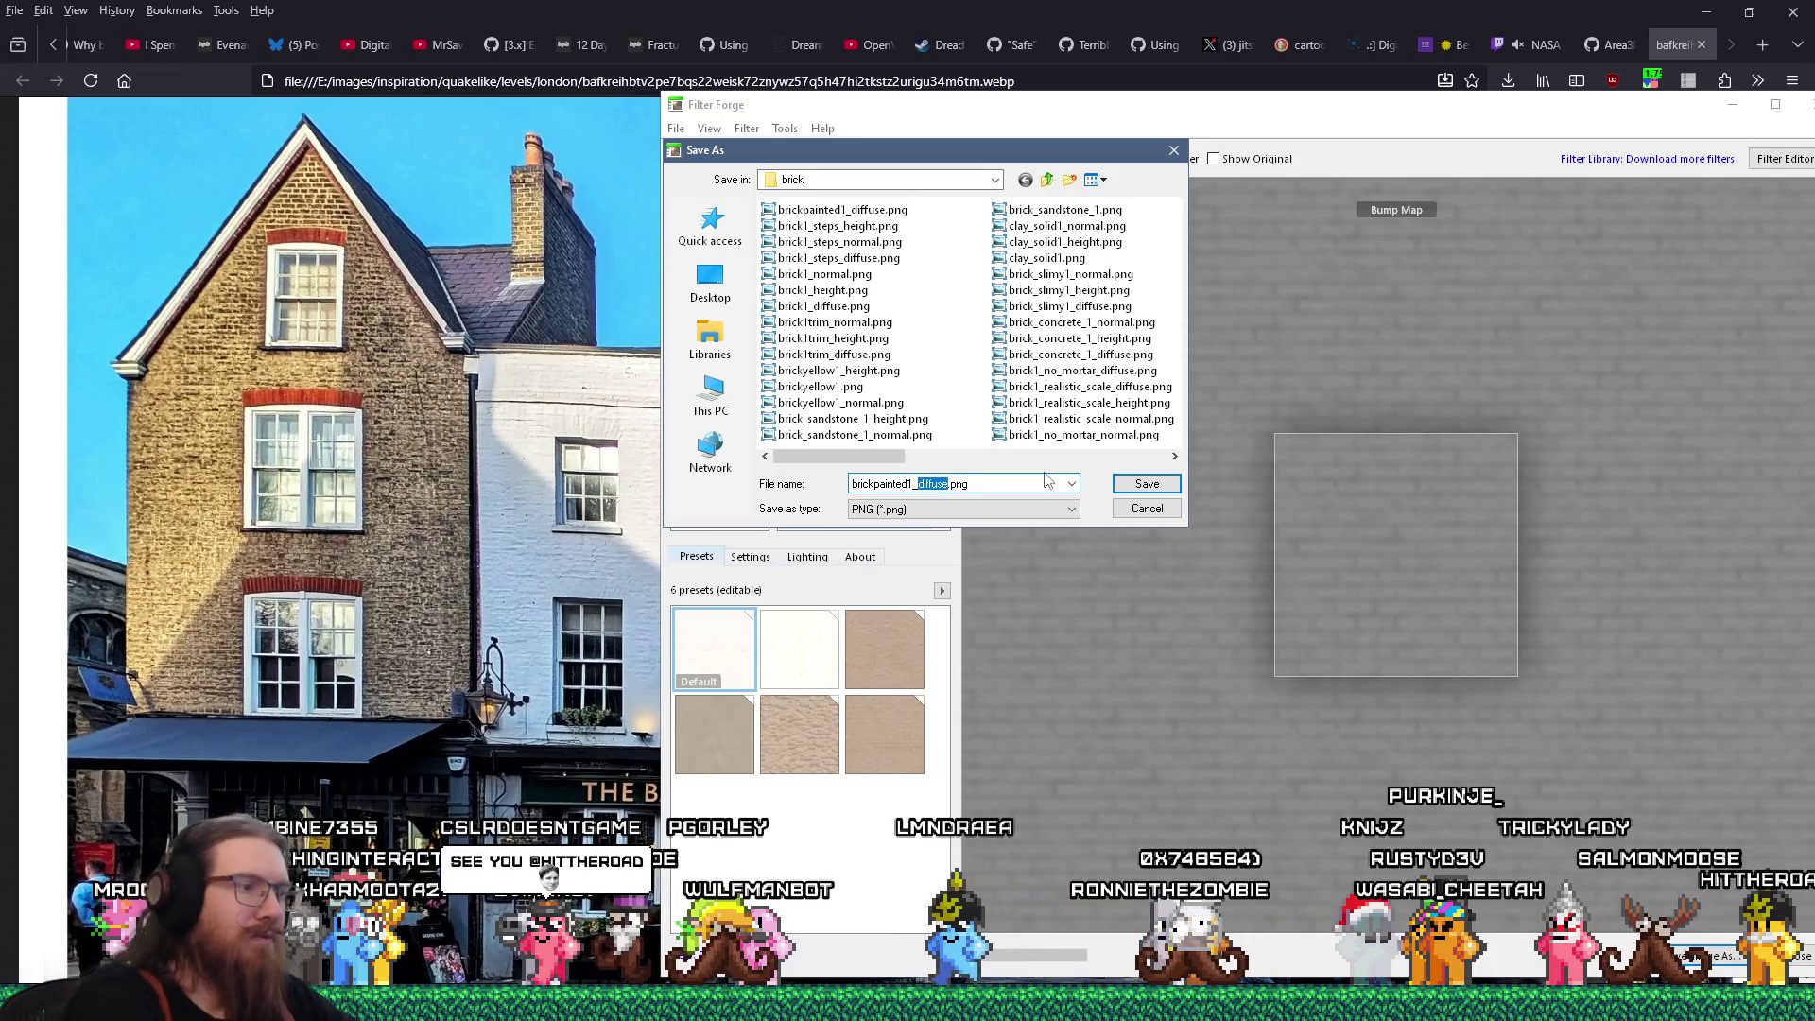
{"action": "key", "text": "Return"}
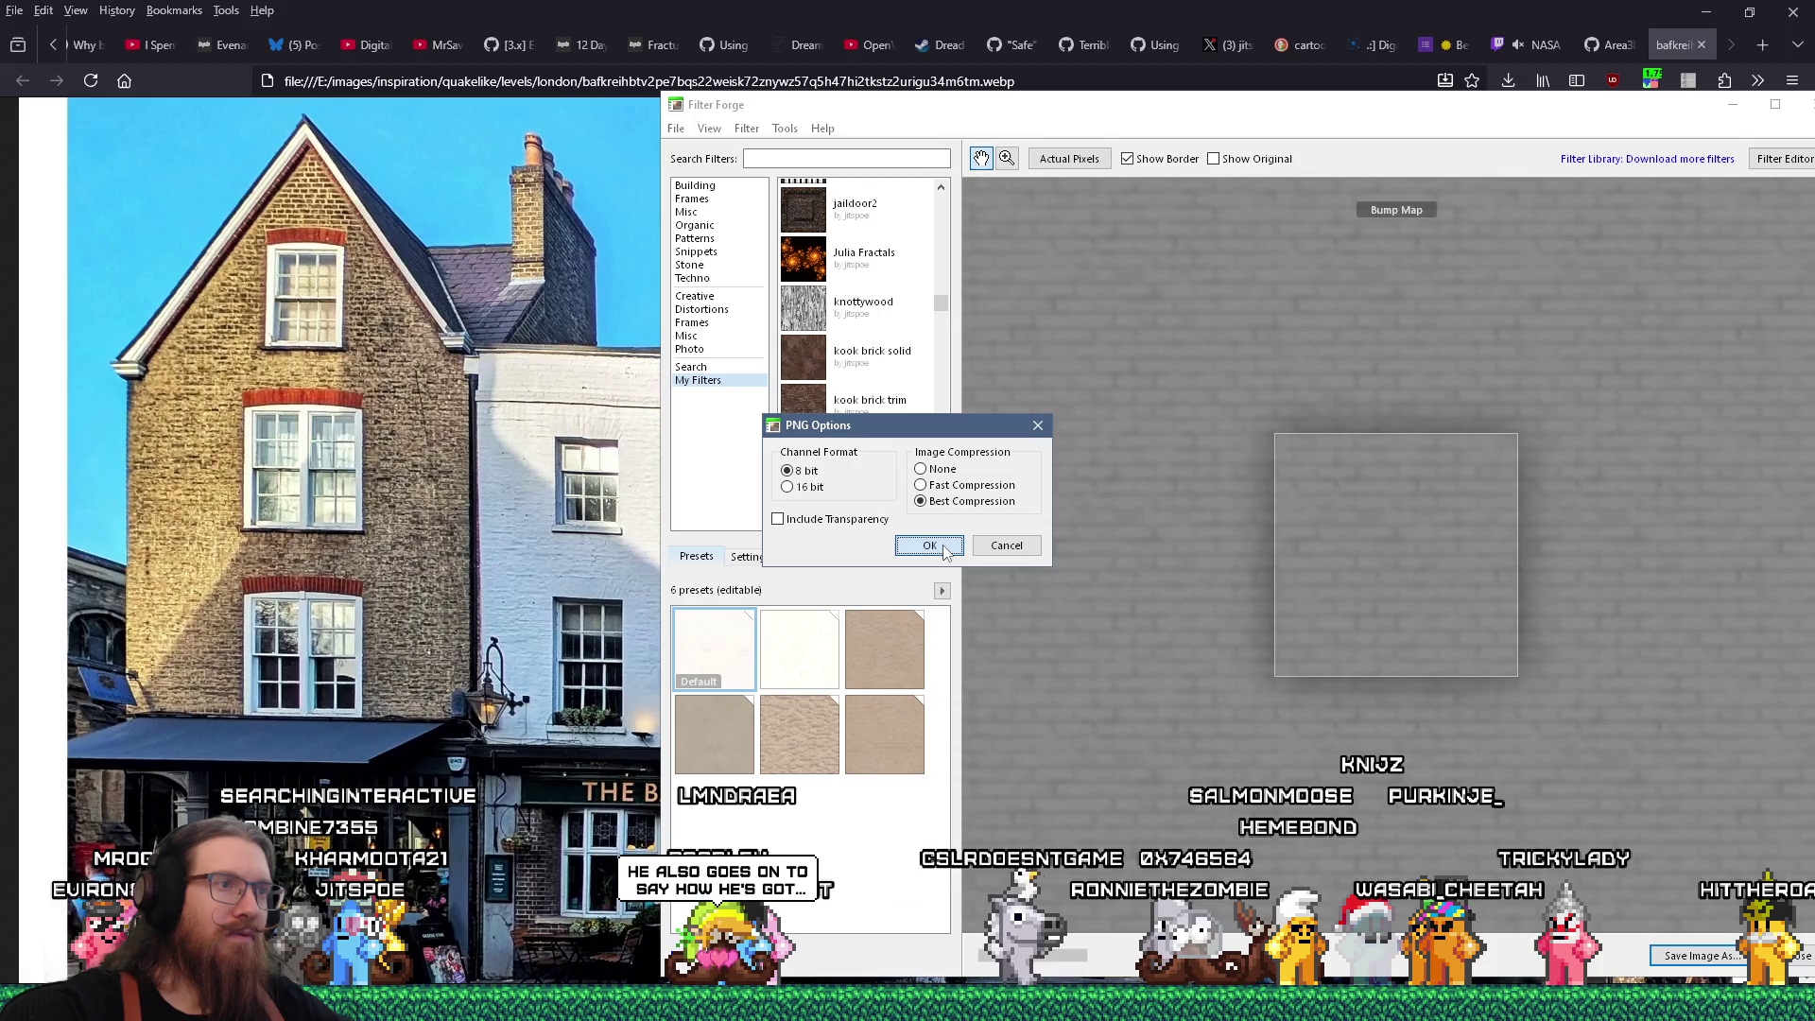
{"action": "left_click", "coordinate": [929, 546]}
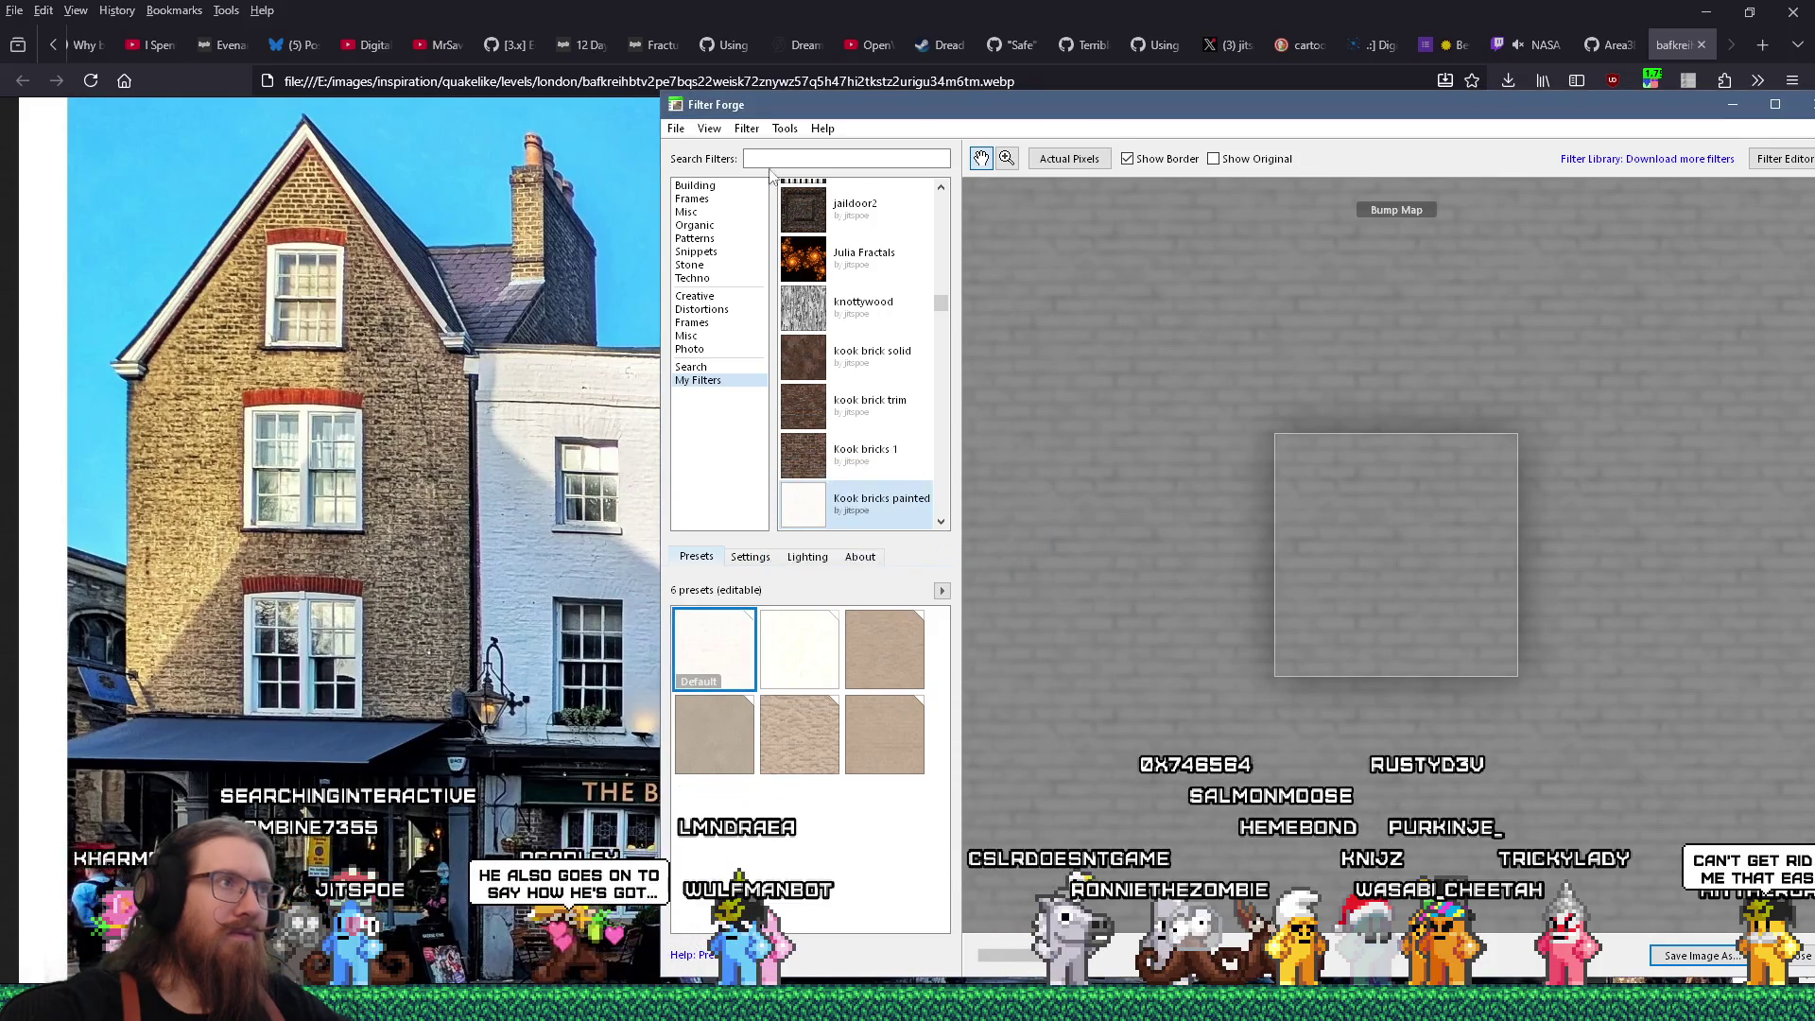
Switch the filter's render map to Normal Map
{"action": "left_click", "coordinate": [746, 133]}
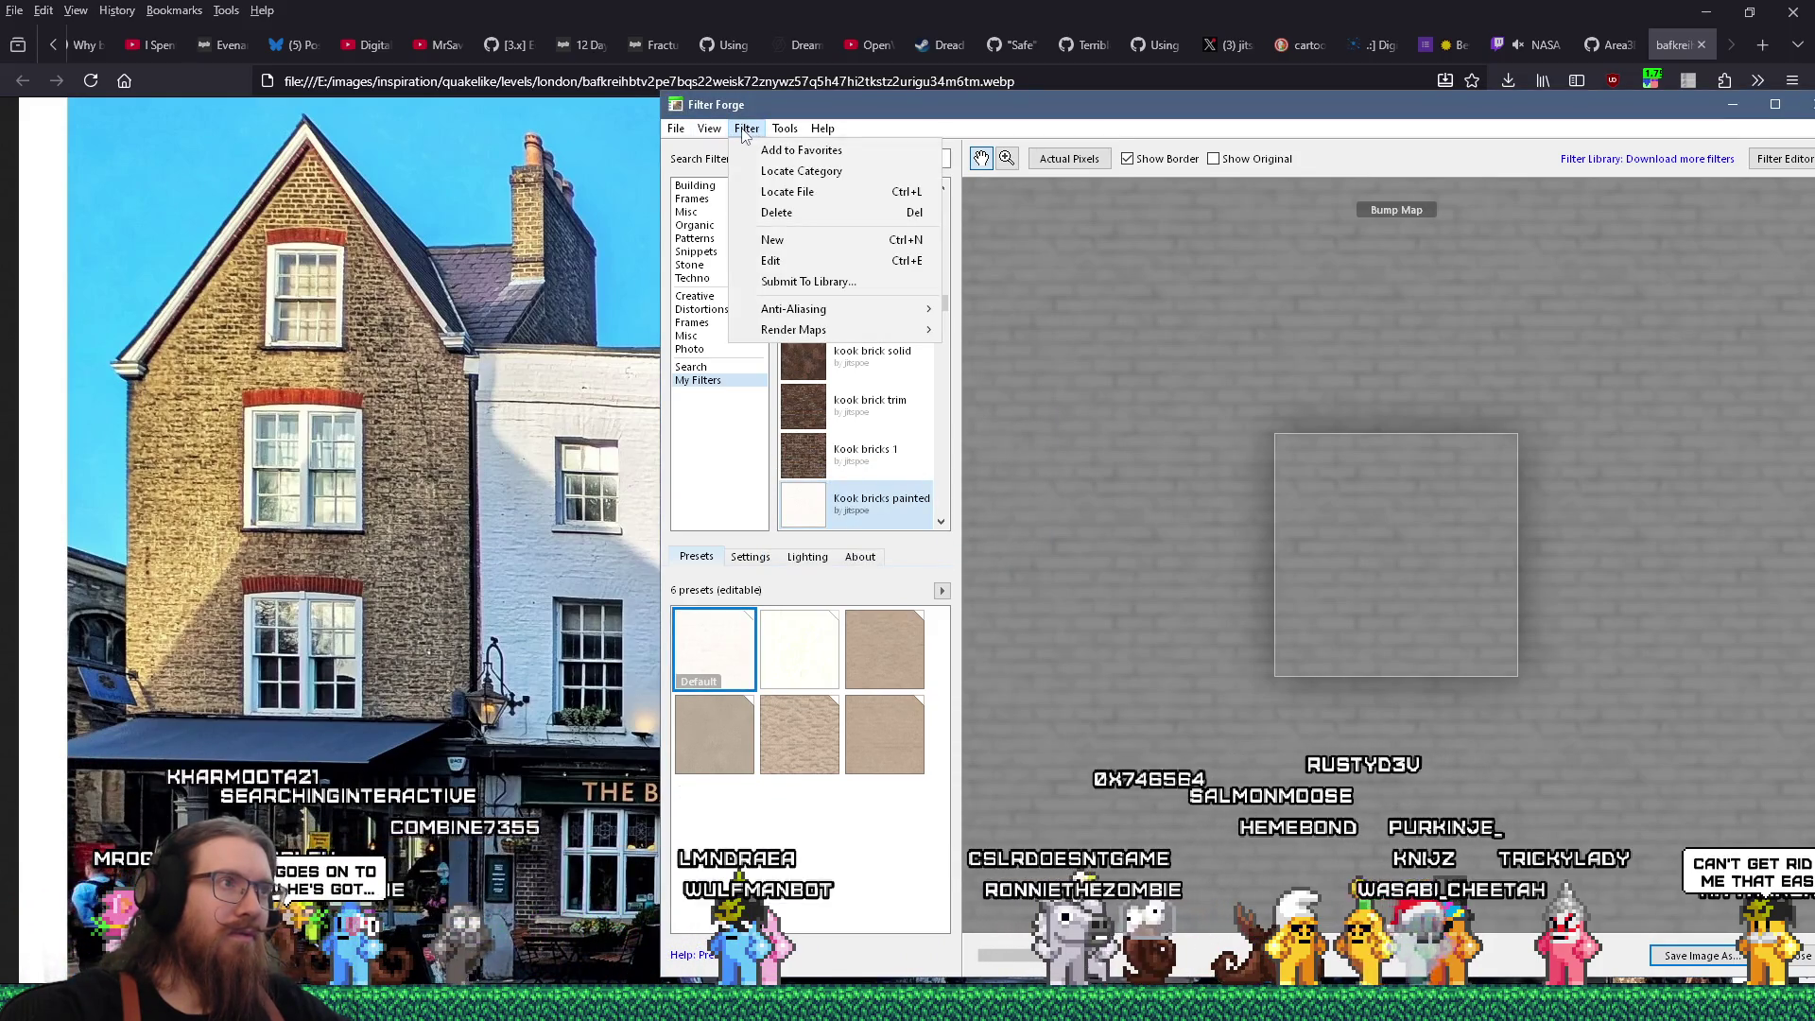
{"action": "mouse_move", "coordinate": [850, 330]}
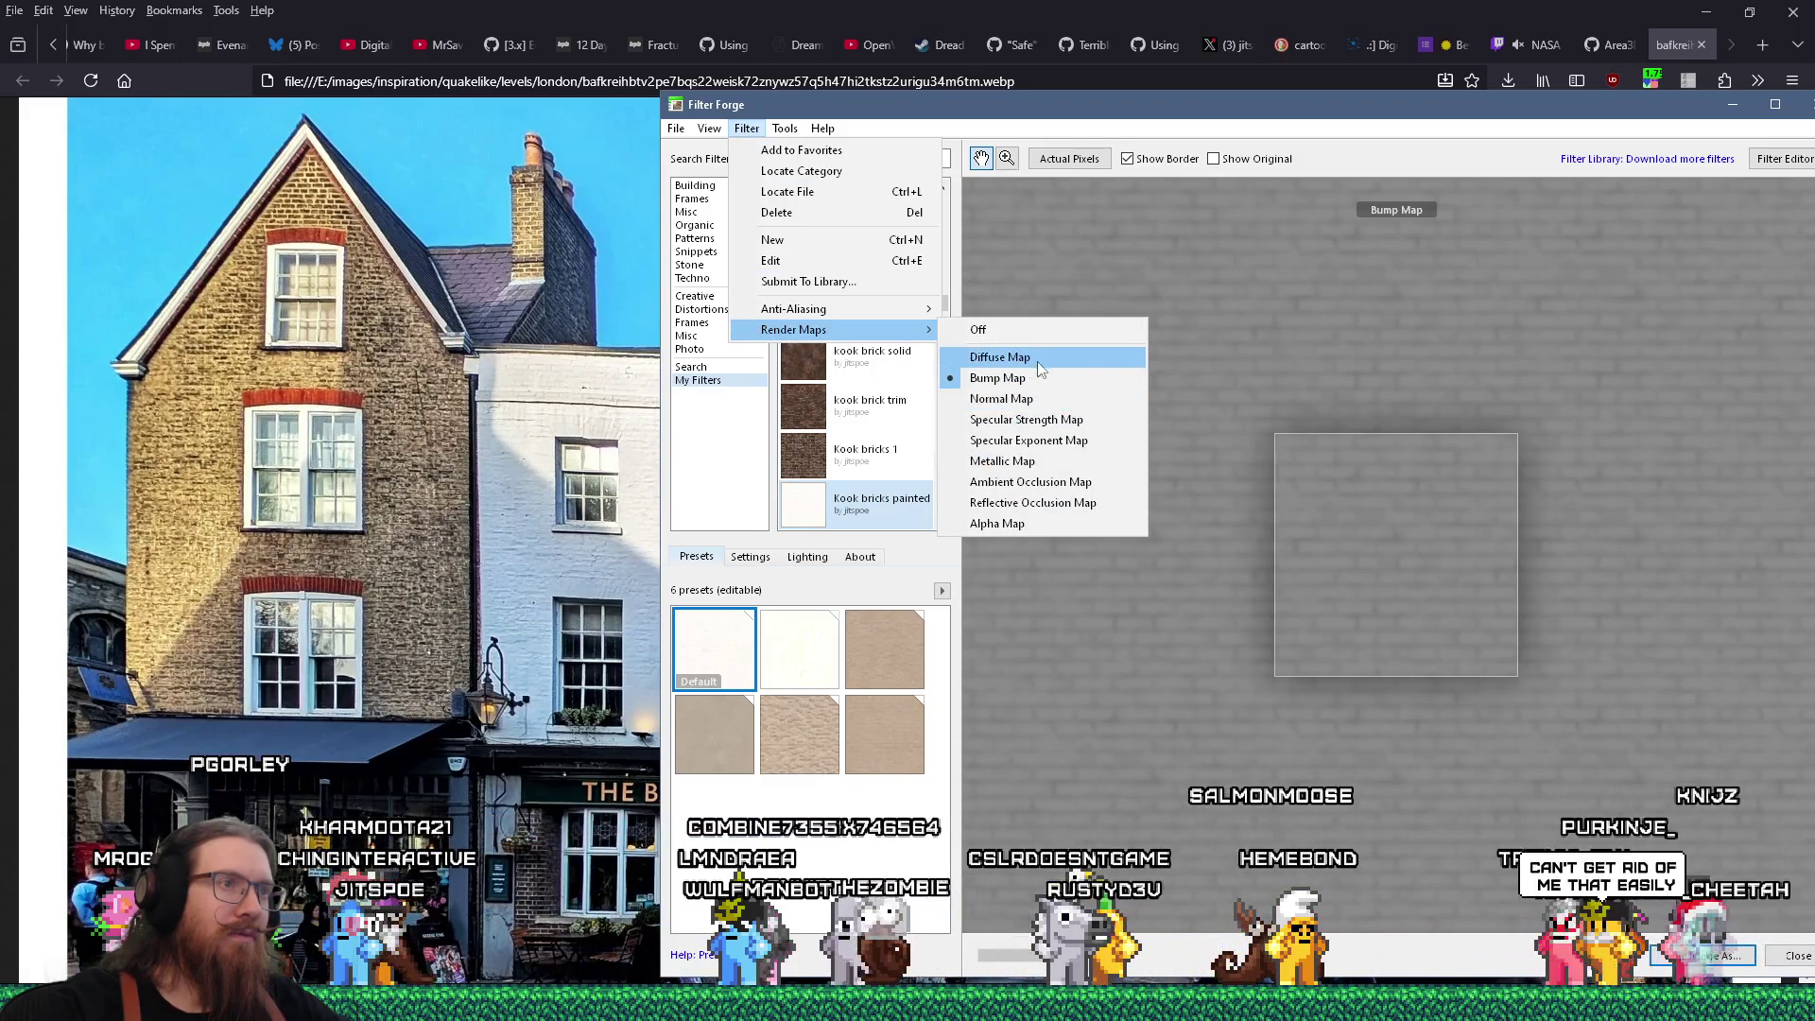
{"action": "left_click", "coordinate": [1002, 398]}
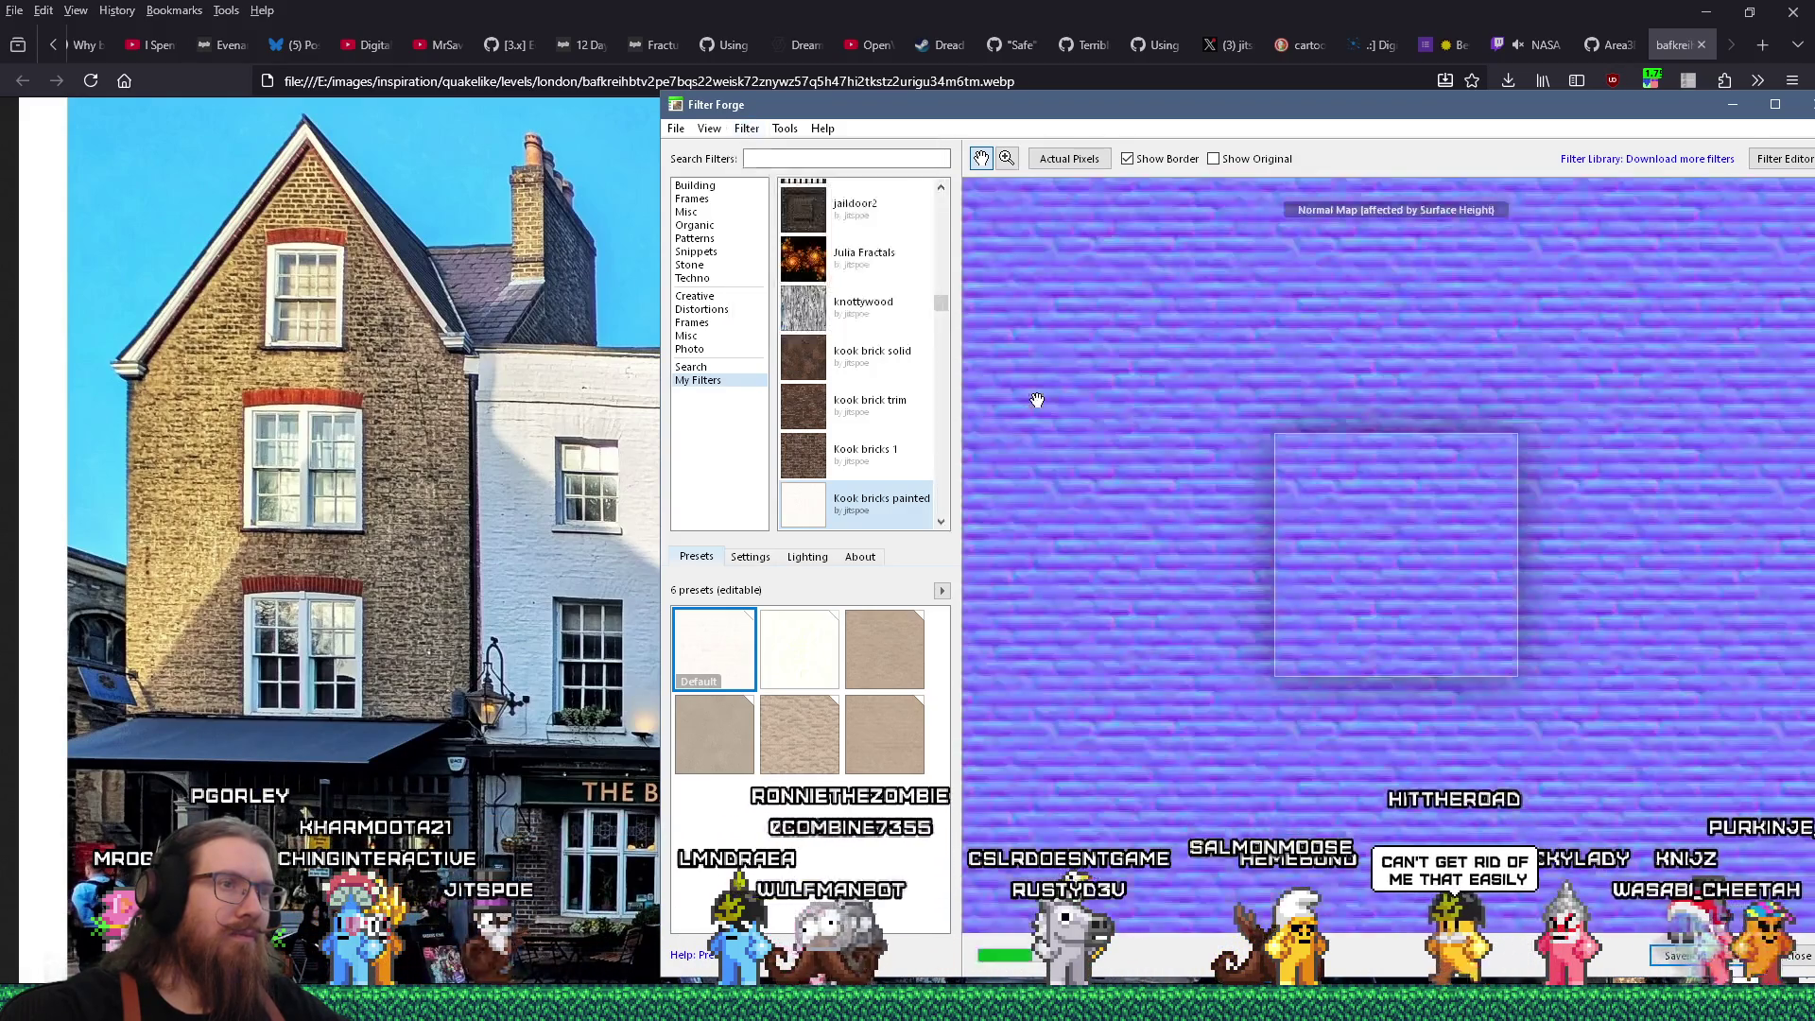
Save the normal map as brickpainted1_normal.png in the brick folder with the default PNG options
{"action": "left_click", "coordinate": [676, 131]}
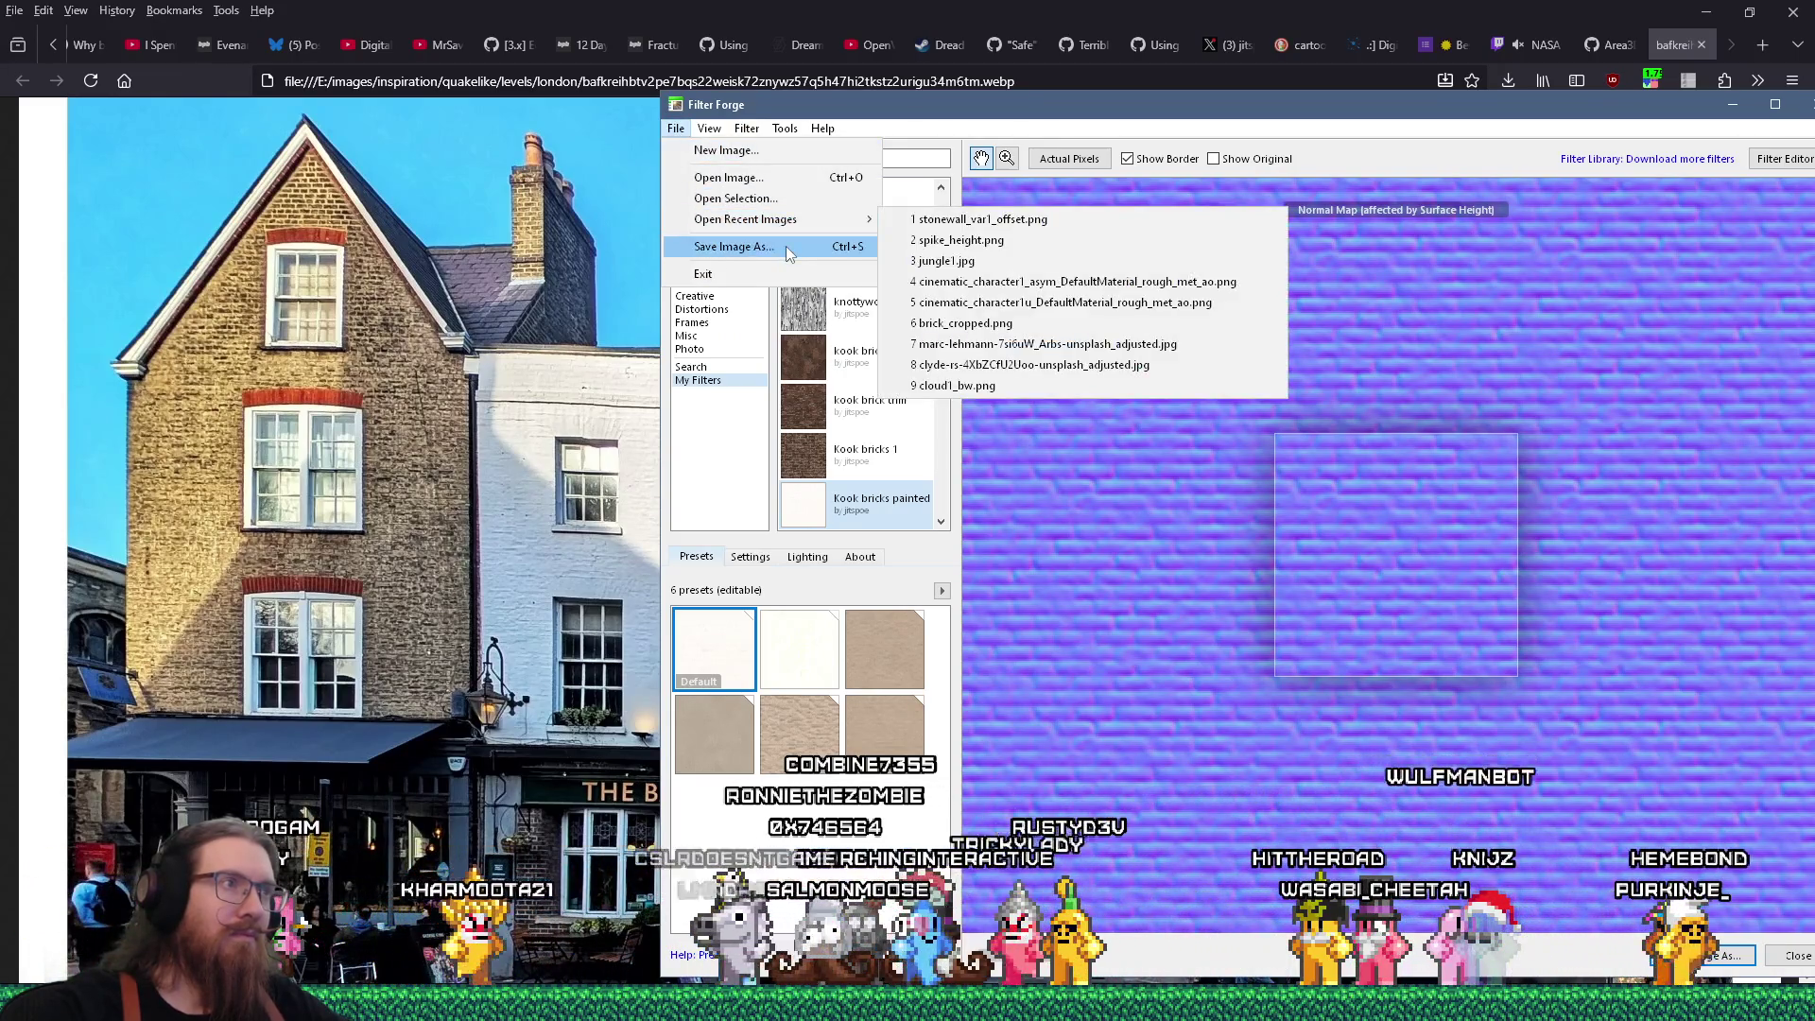
{"action": "left_click", "coordinate": [786, 246]}
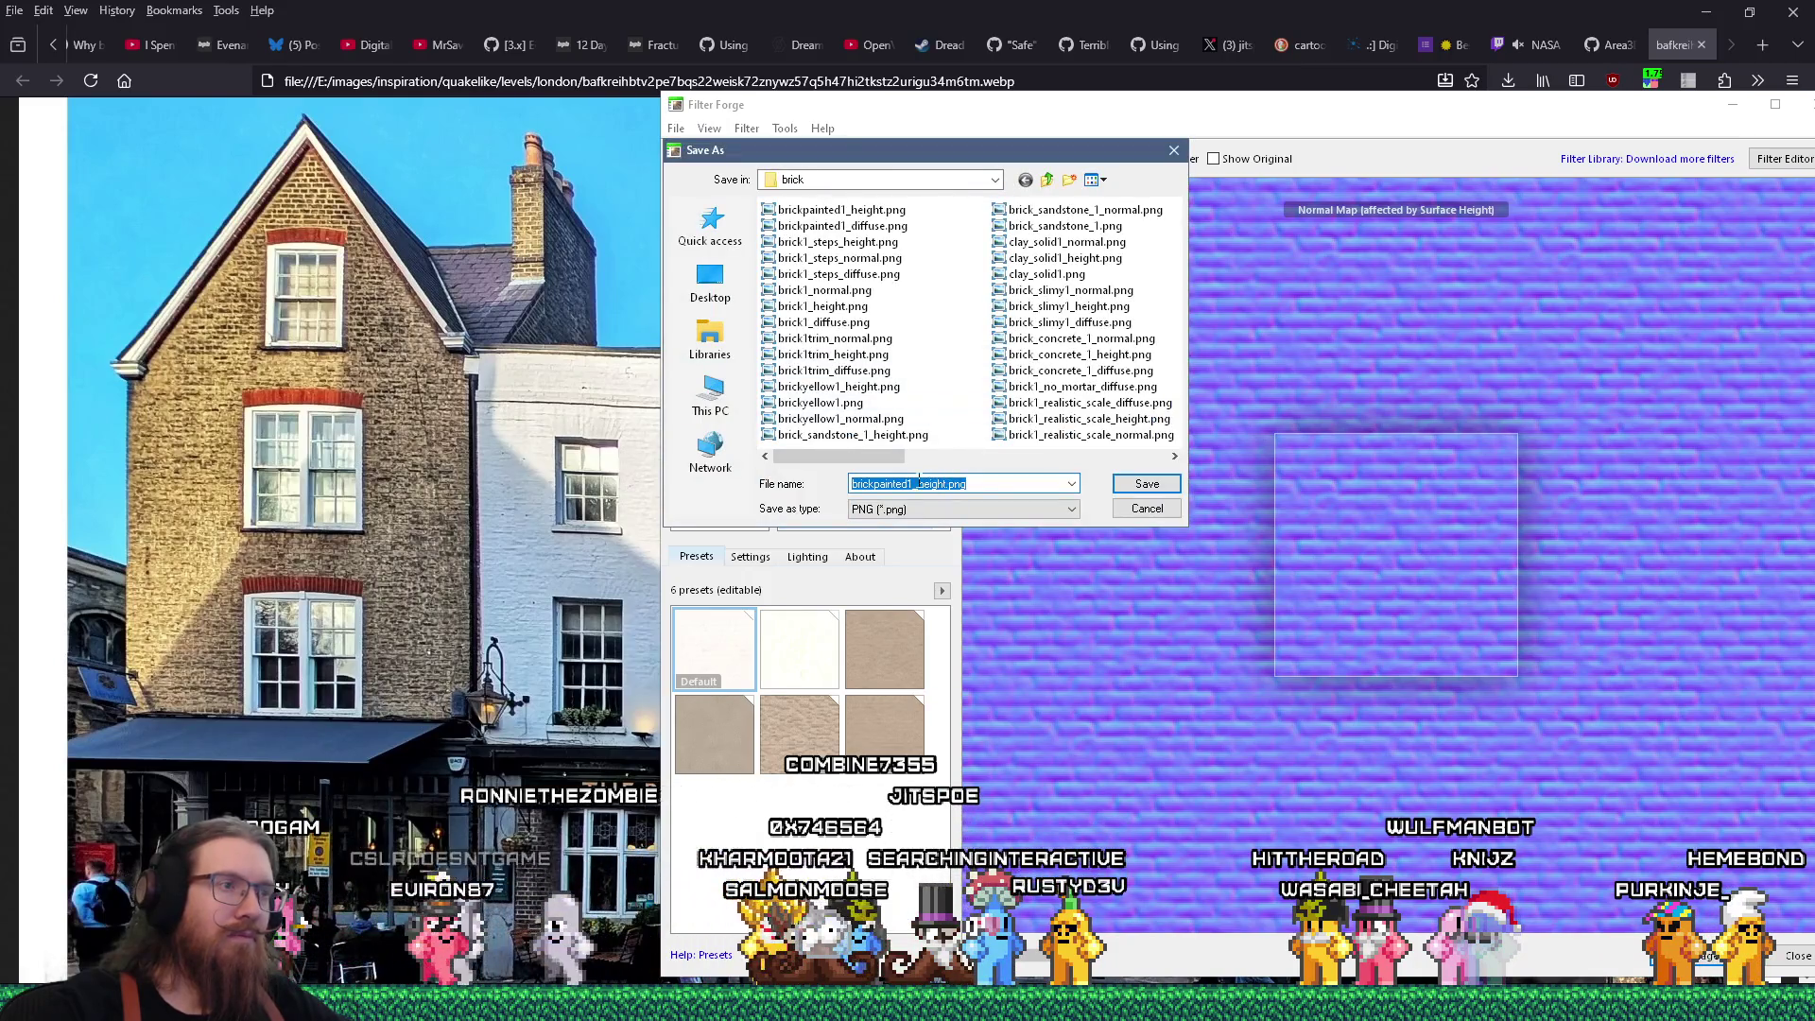
{"action": "double_click", "coordinate": [927, 484]}
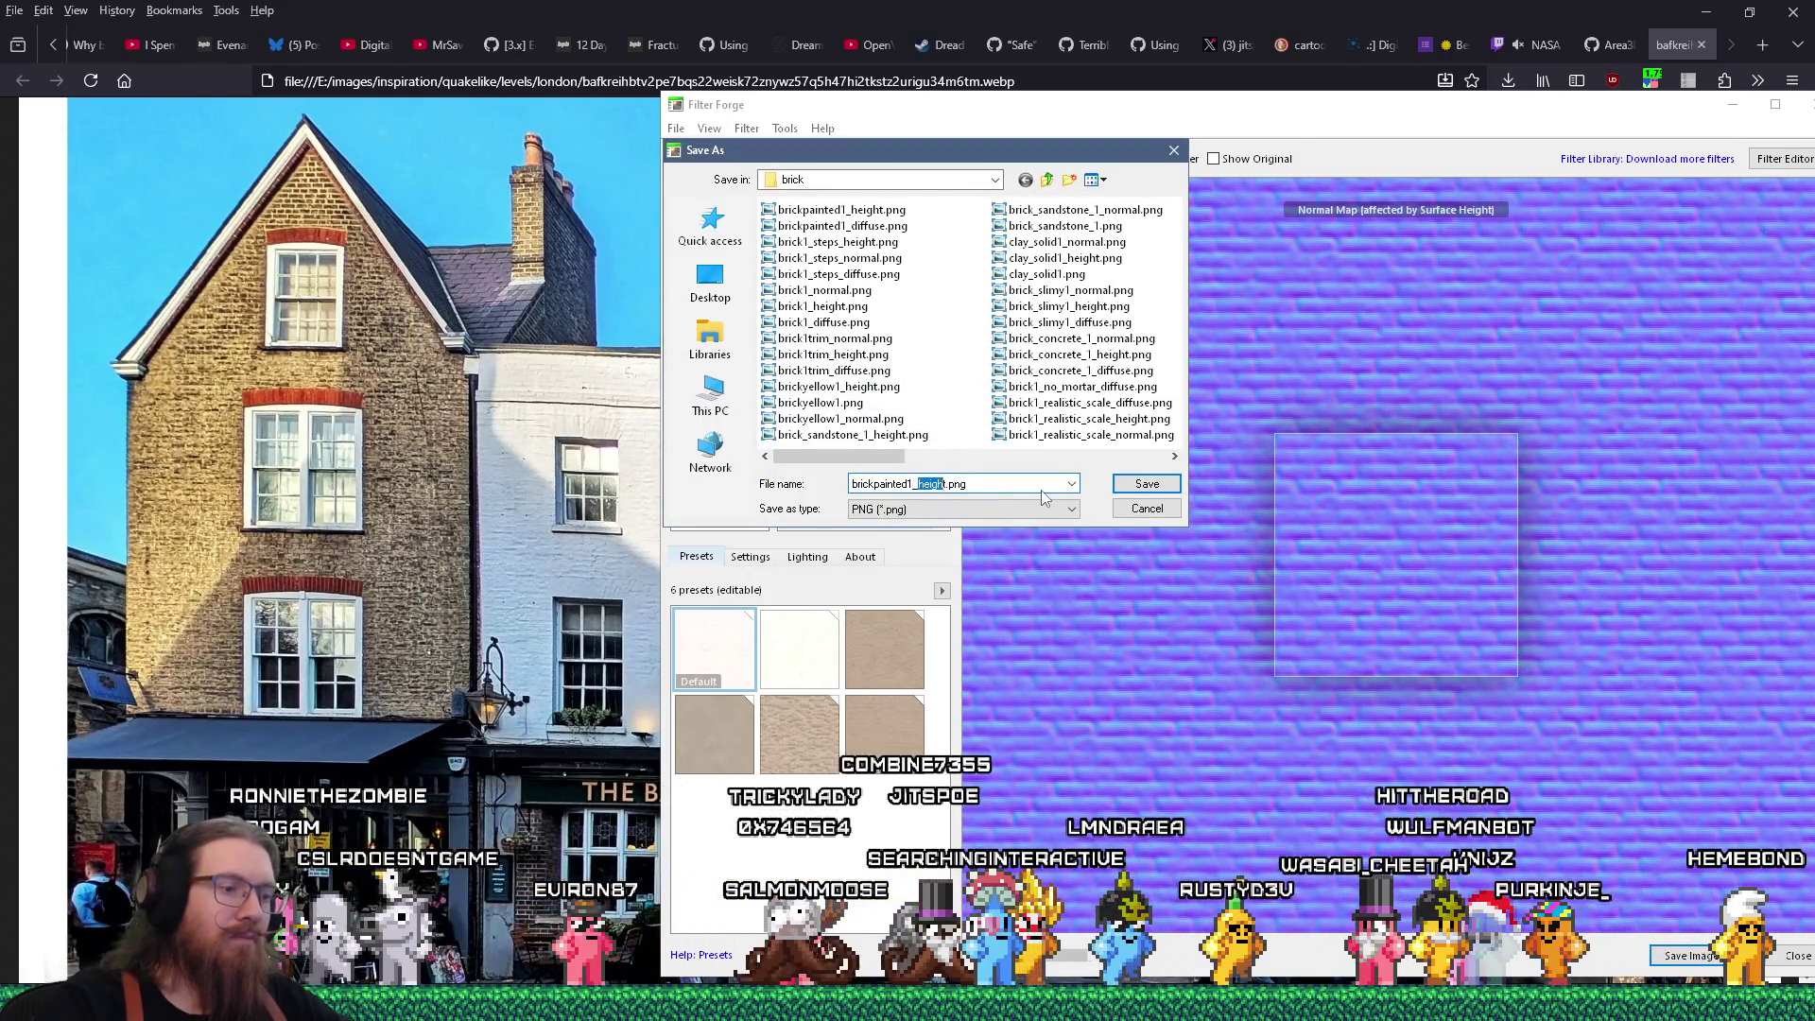
{"action": "type", "text": "normal"}
{"action": "key", "text": "Return"}
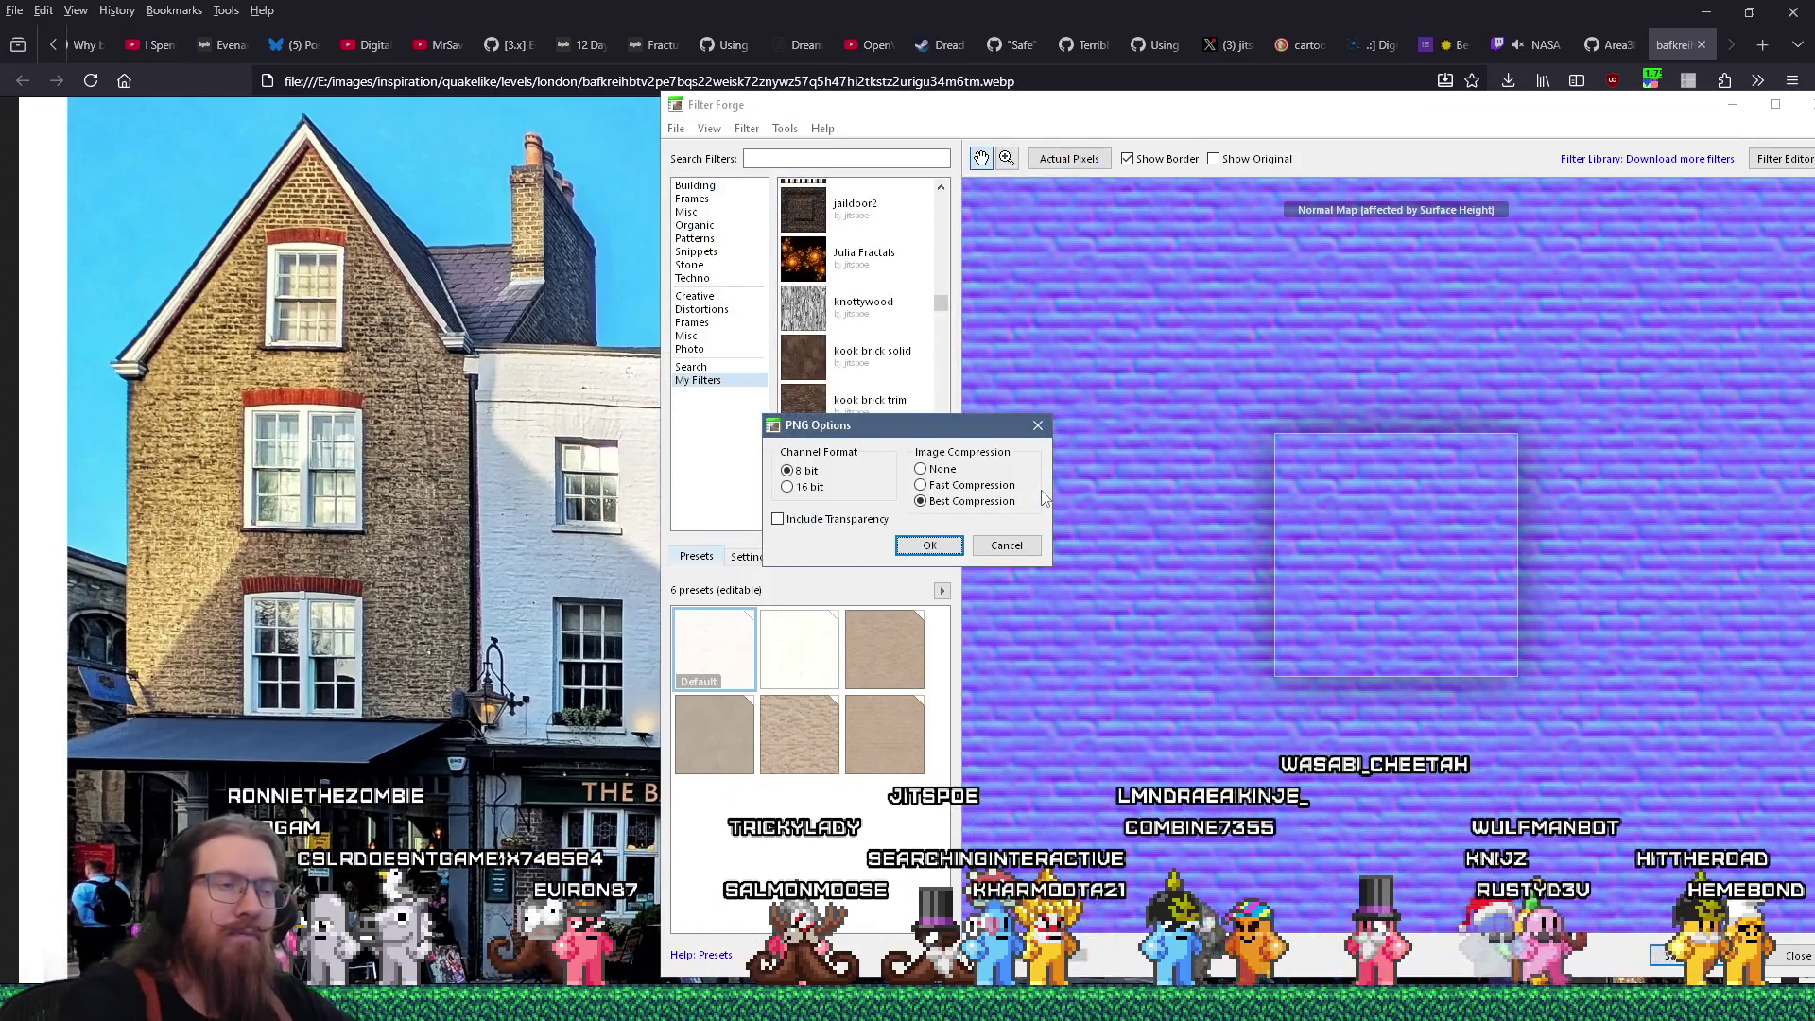
{"action": "left_click", "coordinate": [930, 546]}
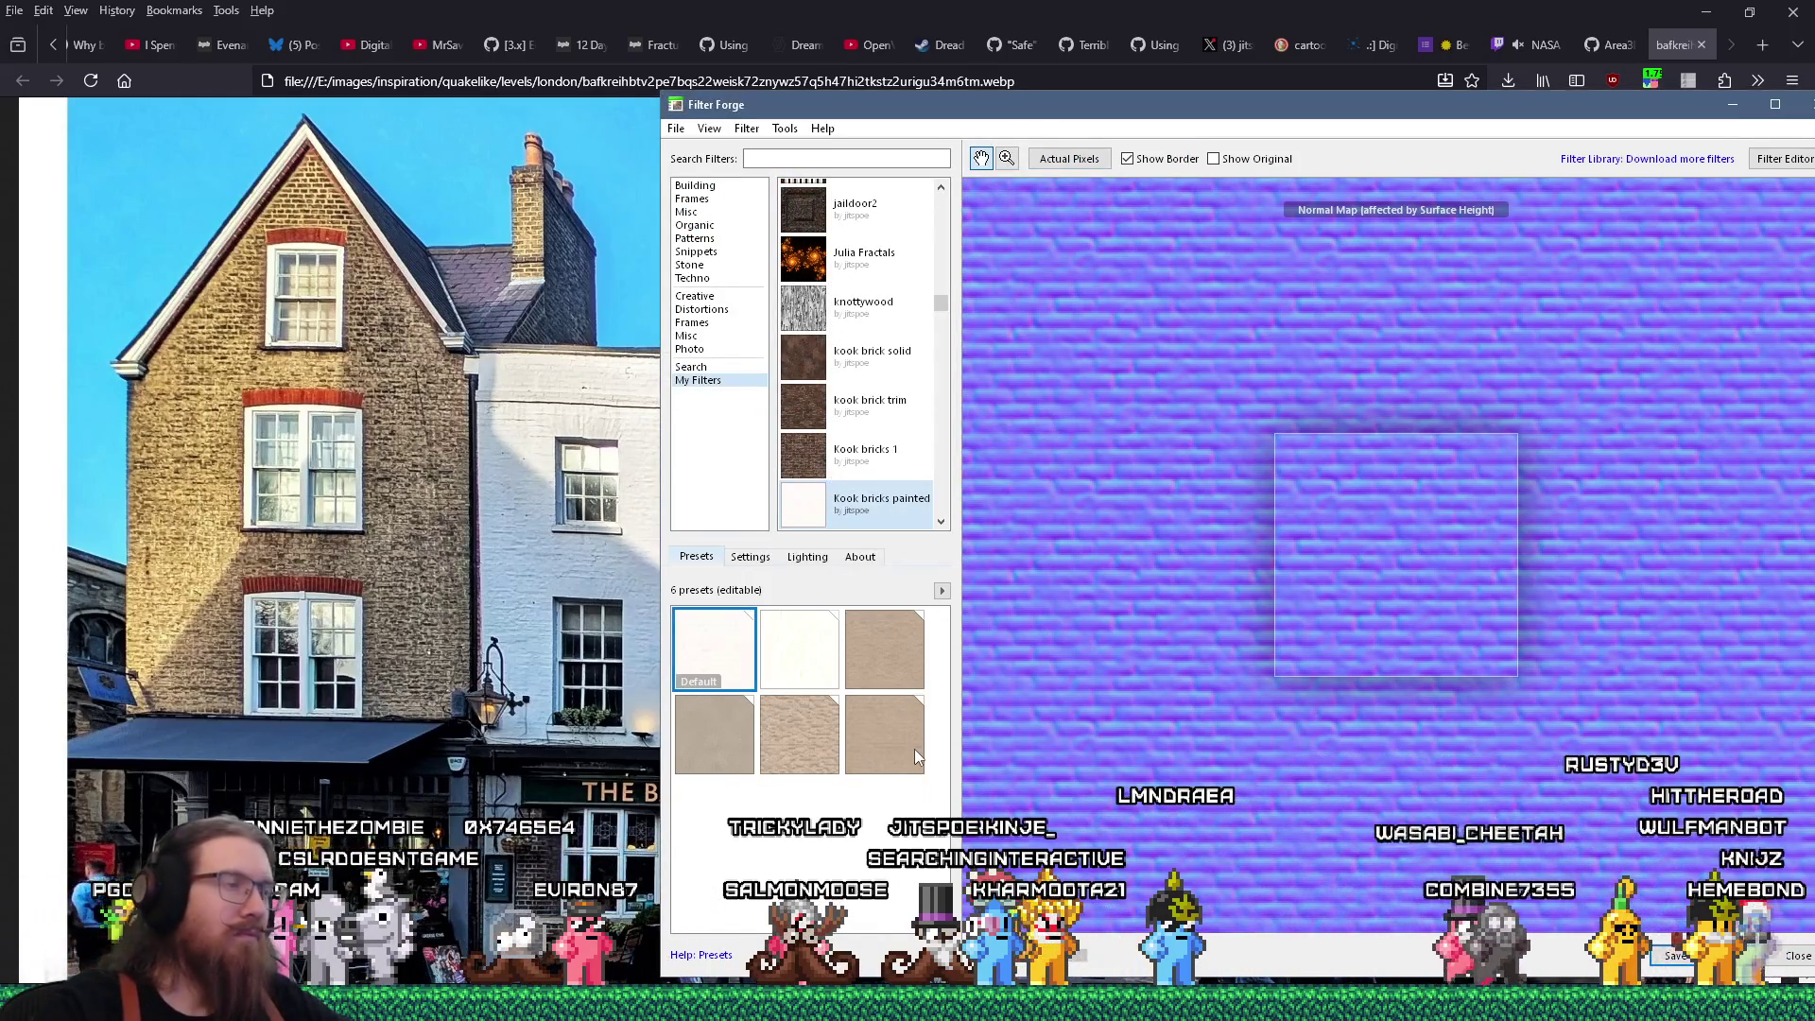